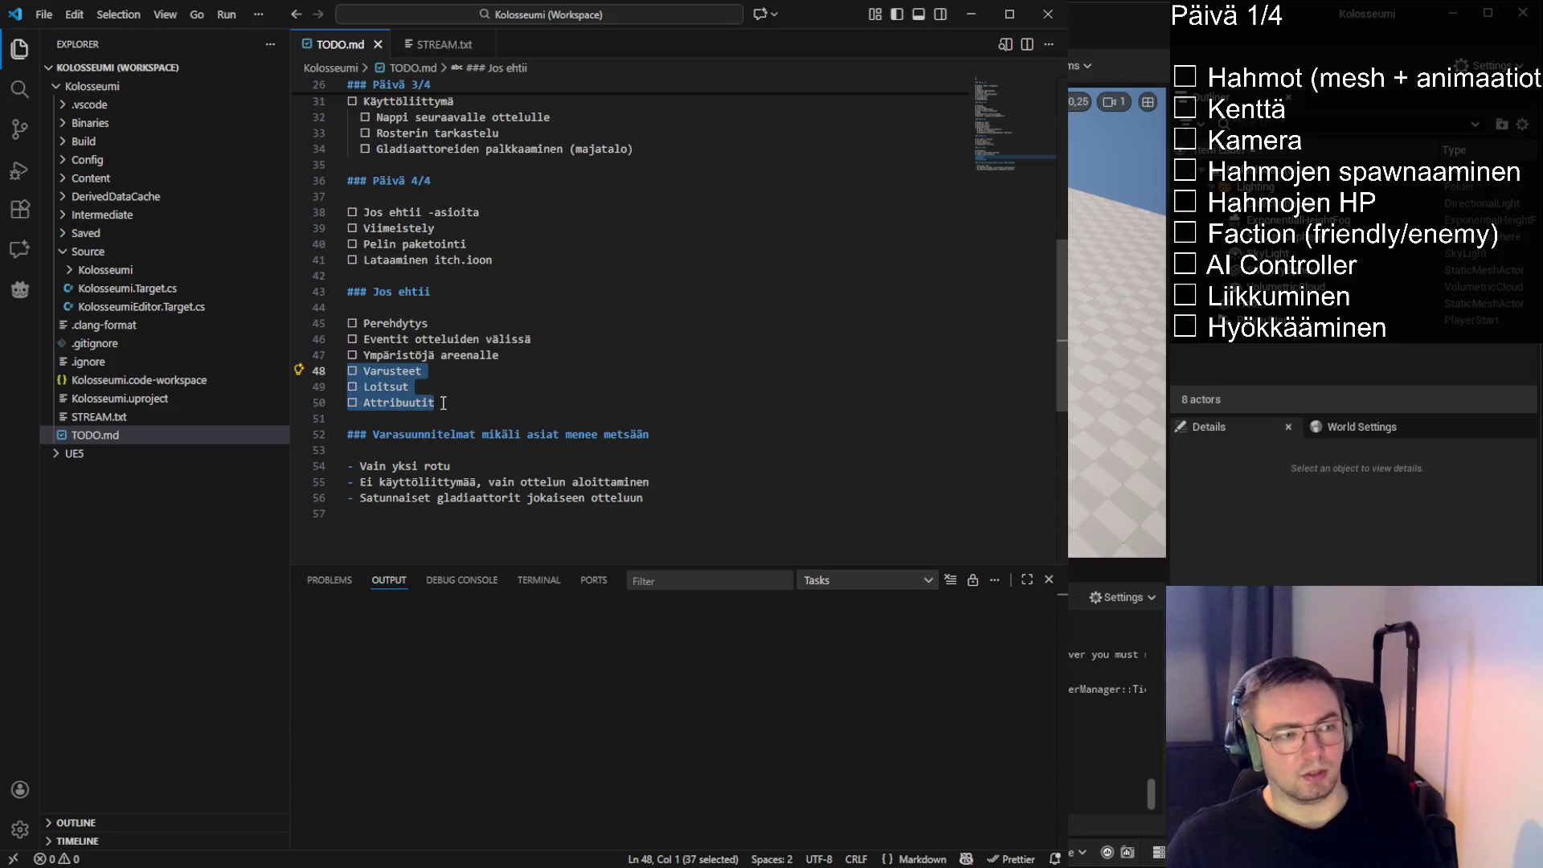
In TODO.md, select the Varusteet, Loitsut and Attribuutit items on lines 48–50
click(446, 402)
key(ctrl+u)
click(445, 403)
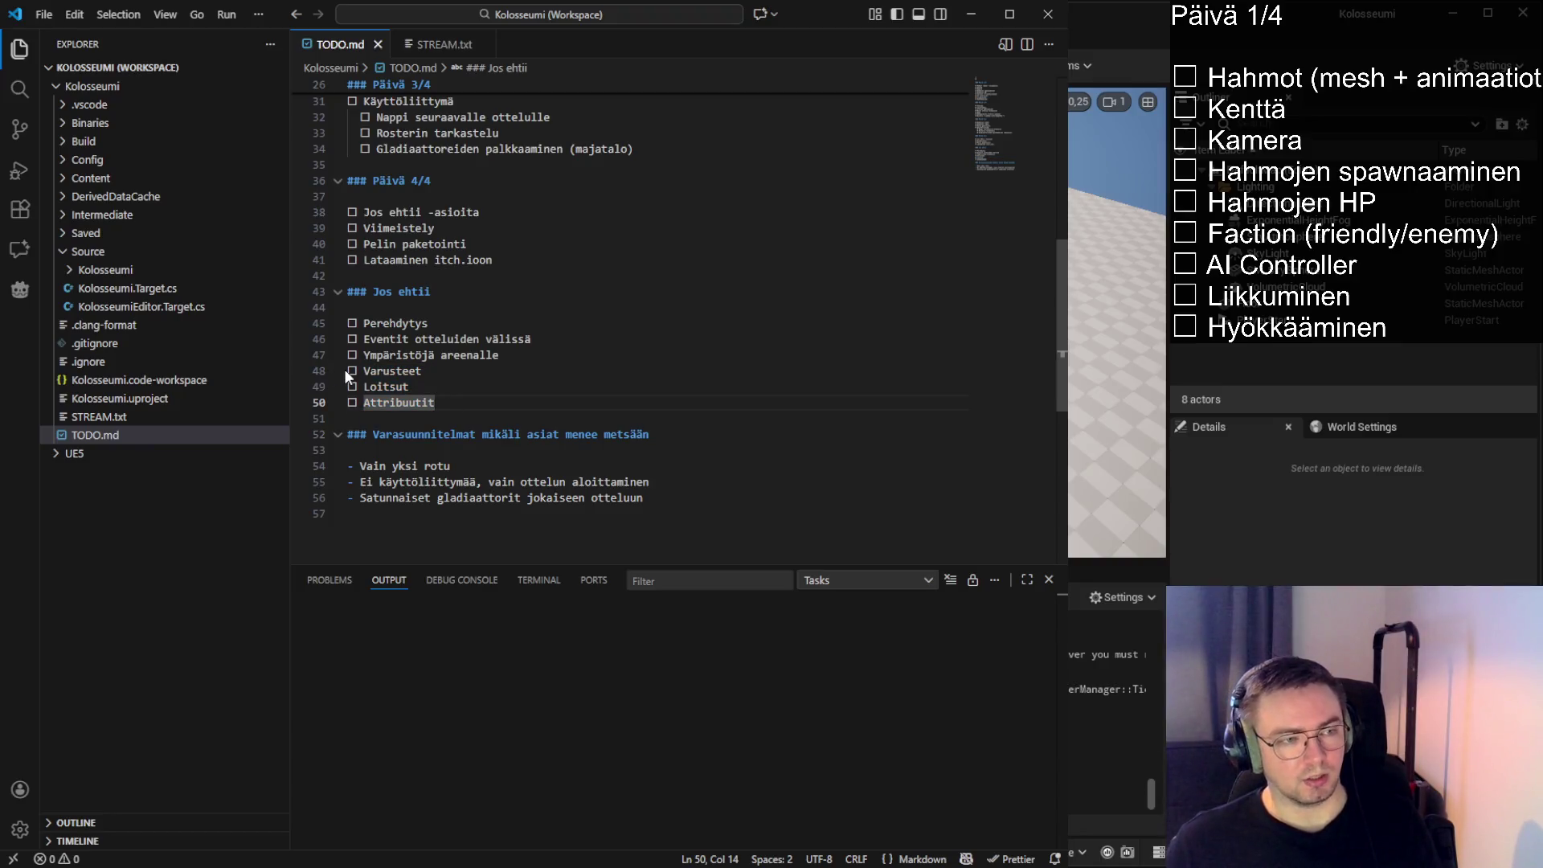
drag(344, 369, 514, 419)
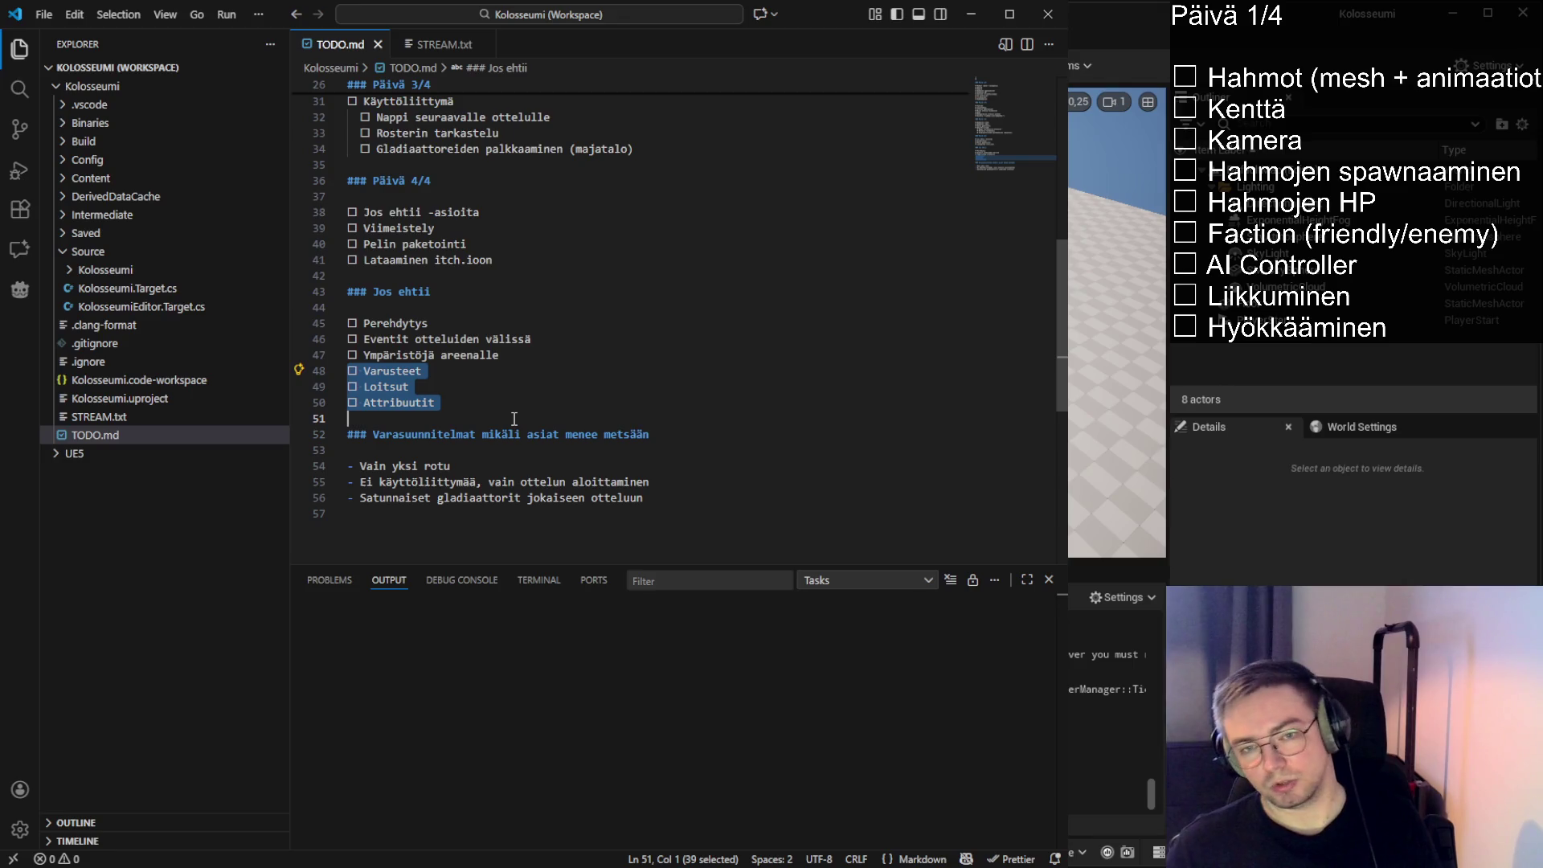
click(448, 417)
drag(444, 417, 348, 370)
click(350, 374)
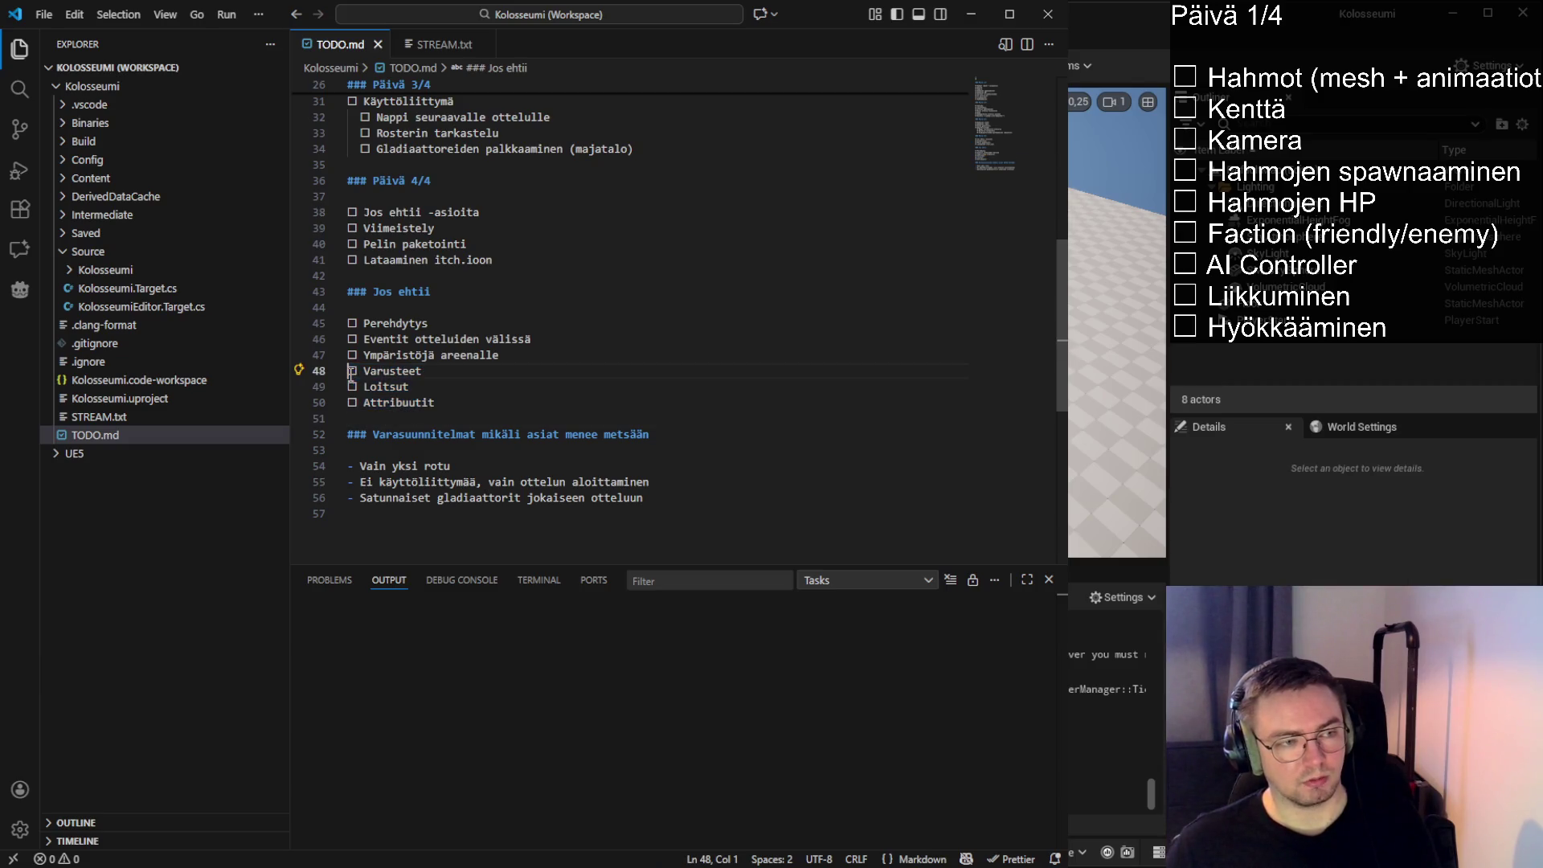
drag(406, 418, 351, 374)
click(350, 374)
drag(406, 417, 354, 375)
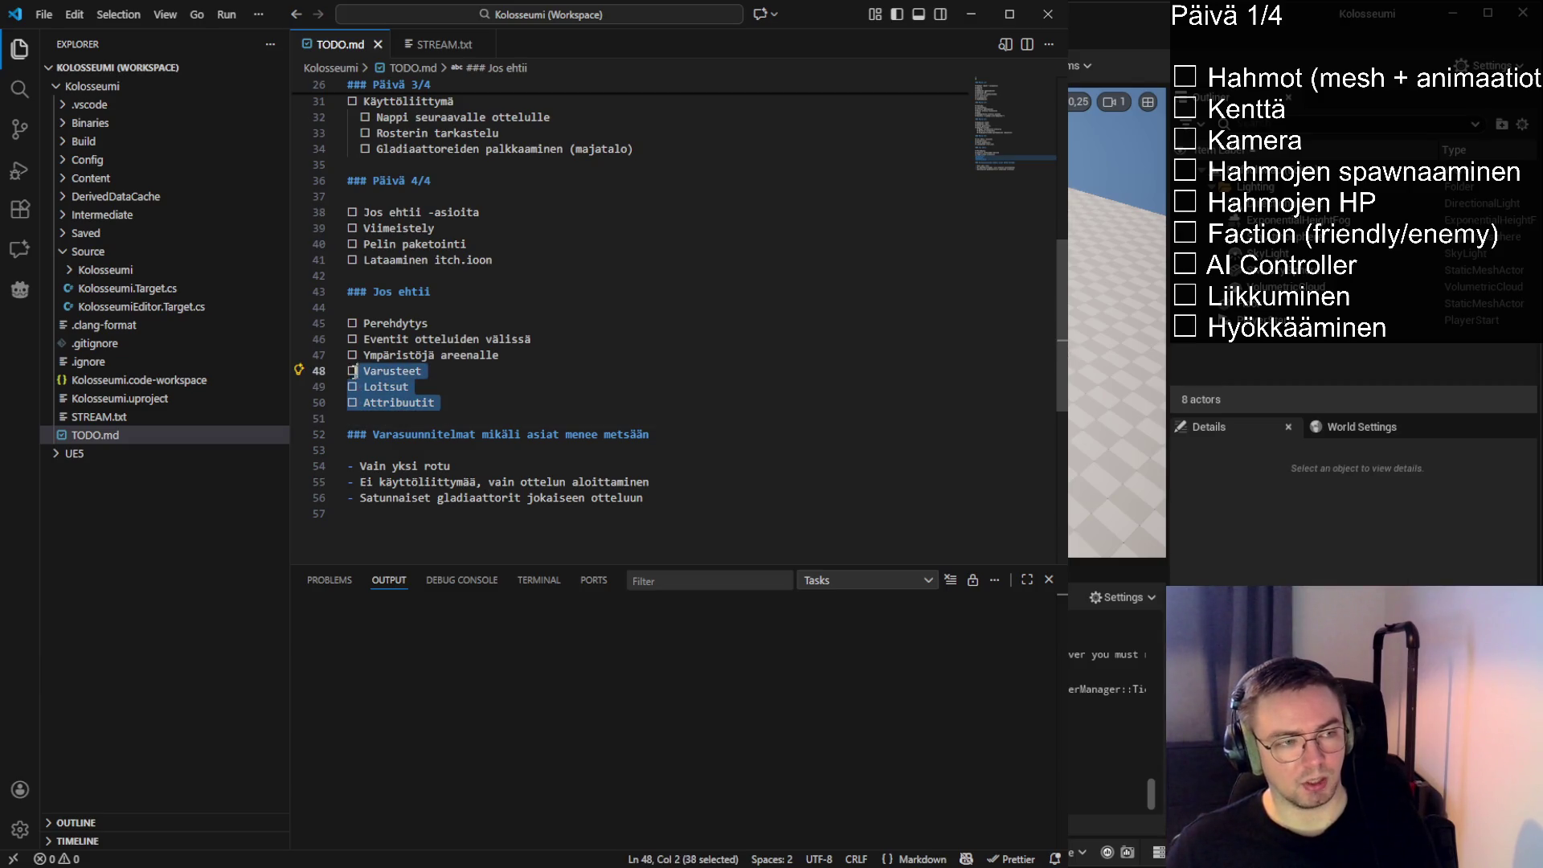
click(354, 373)
drag(406, 417, 354, 373)
click(413, 419)
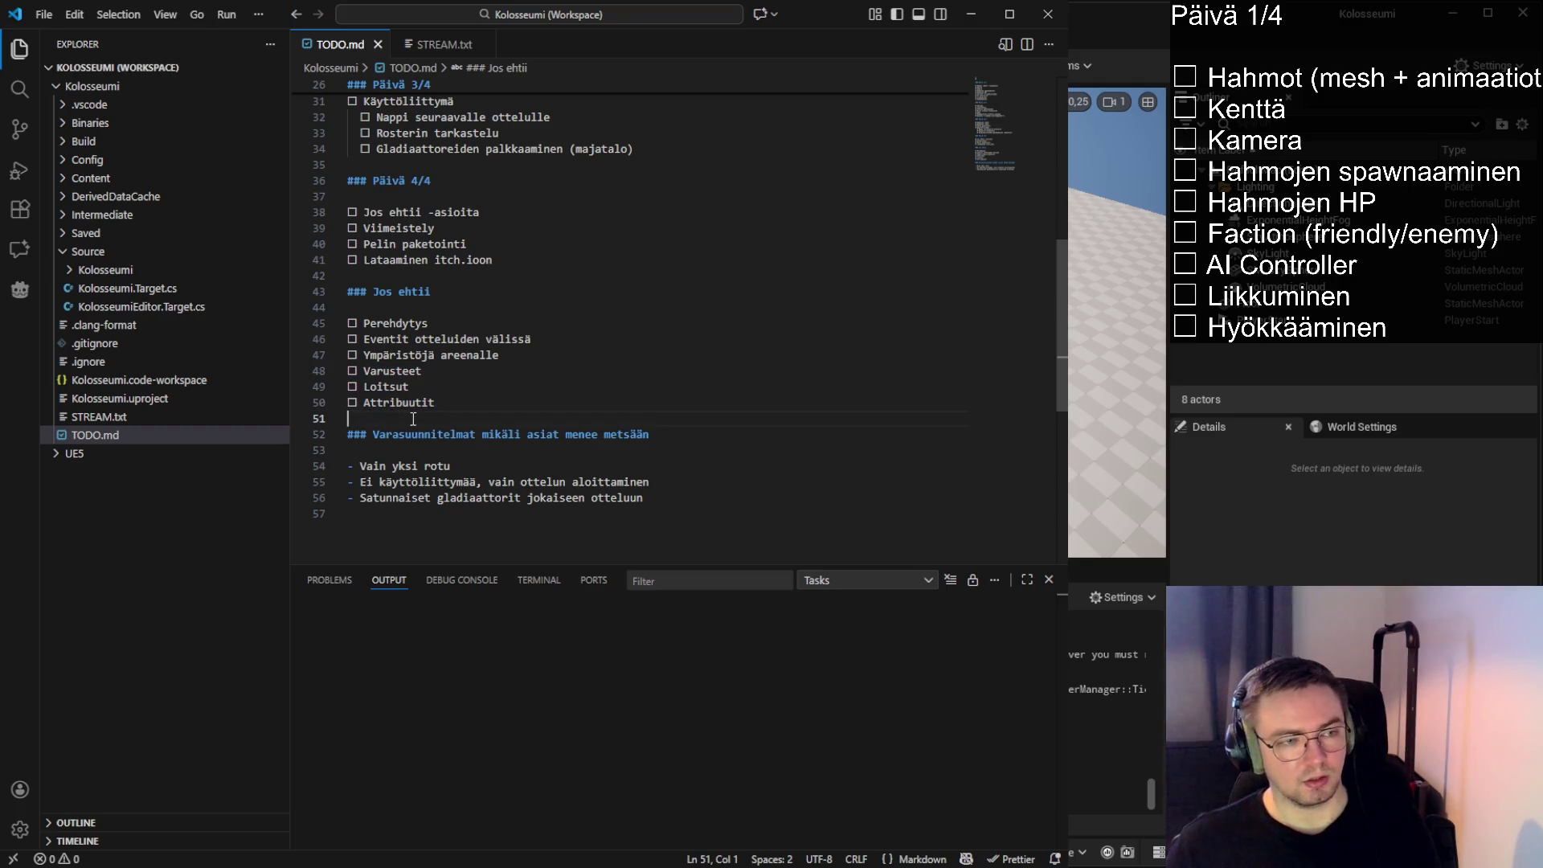
mouse_move(413, 419)
mouse_down()
mouse_move(351, 372)
mouse_move(388, 419)
mouse_move(685, 510)
mouse_move(590, 518)
mouse_move(382, 483)
mouse_move(349, 434)
mouse_move(667, 524)
mouse_move(450, 450)
mouse_move(454, 466)
mouse_move(288, 466)
mouse_up()
click(351, 372)
Select and review the Varasuunnitelmat fallback bullets, then clear the selection
click(388, 419)
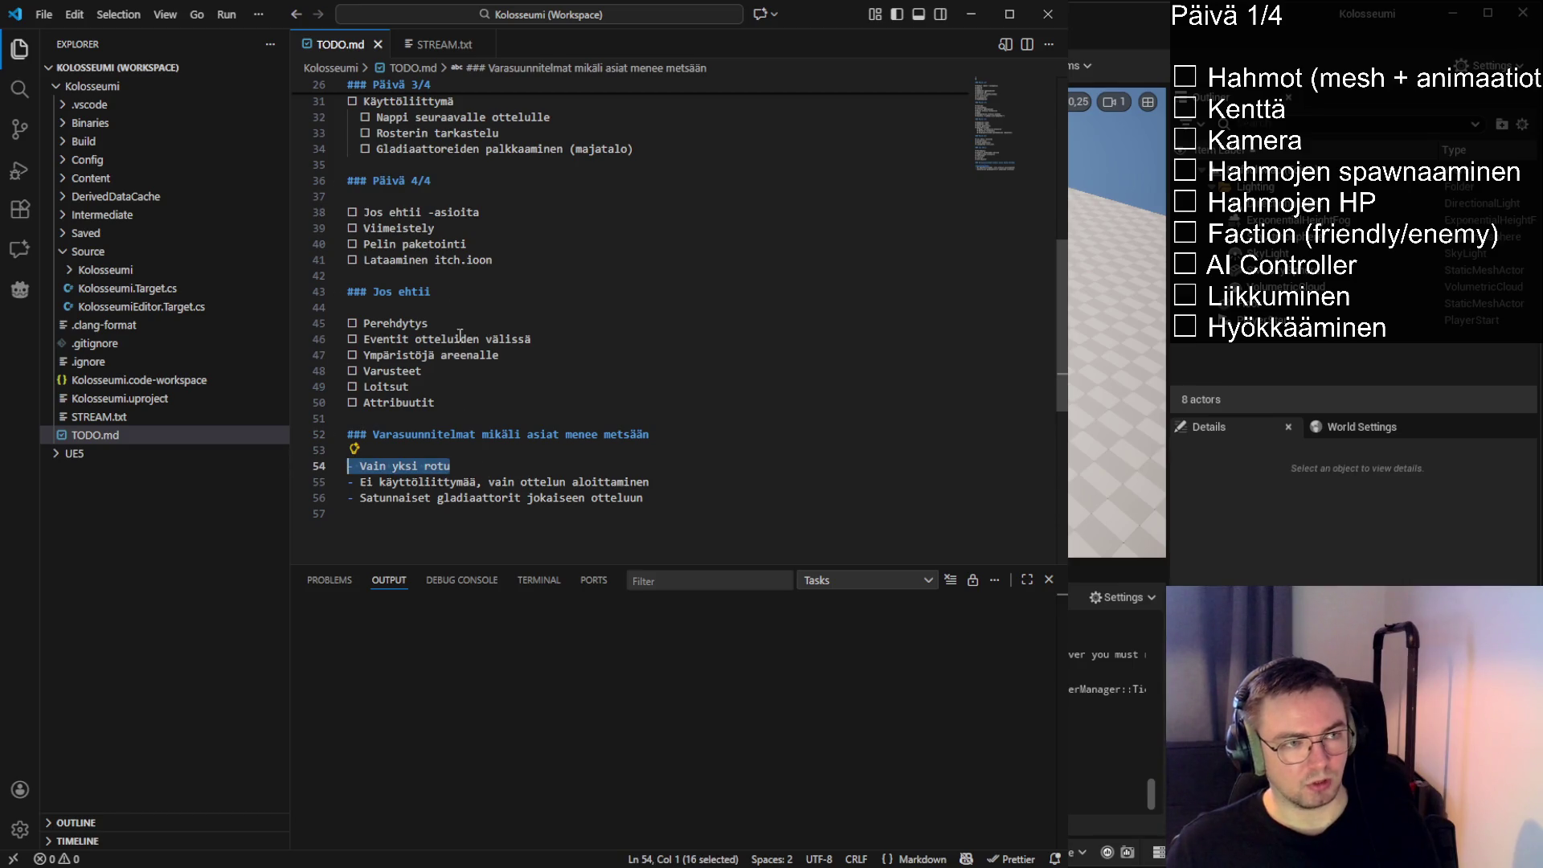
scroll(378, 439, down, 1)
click(377, 440)
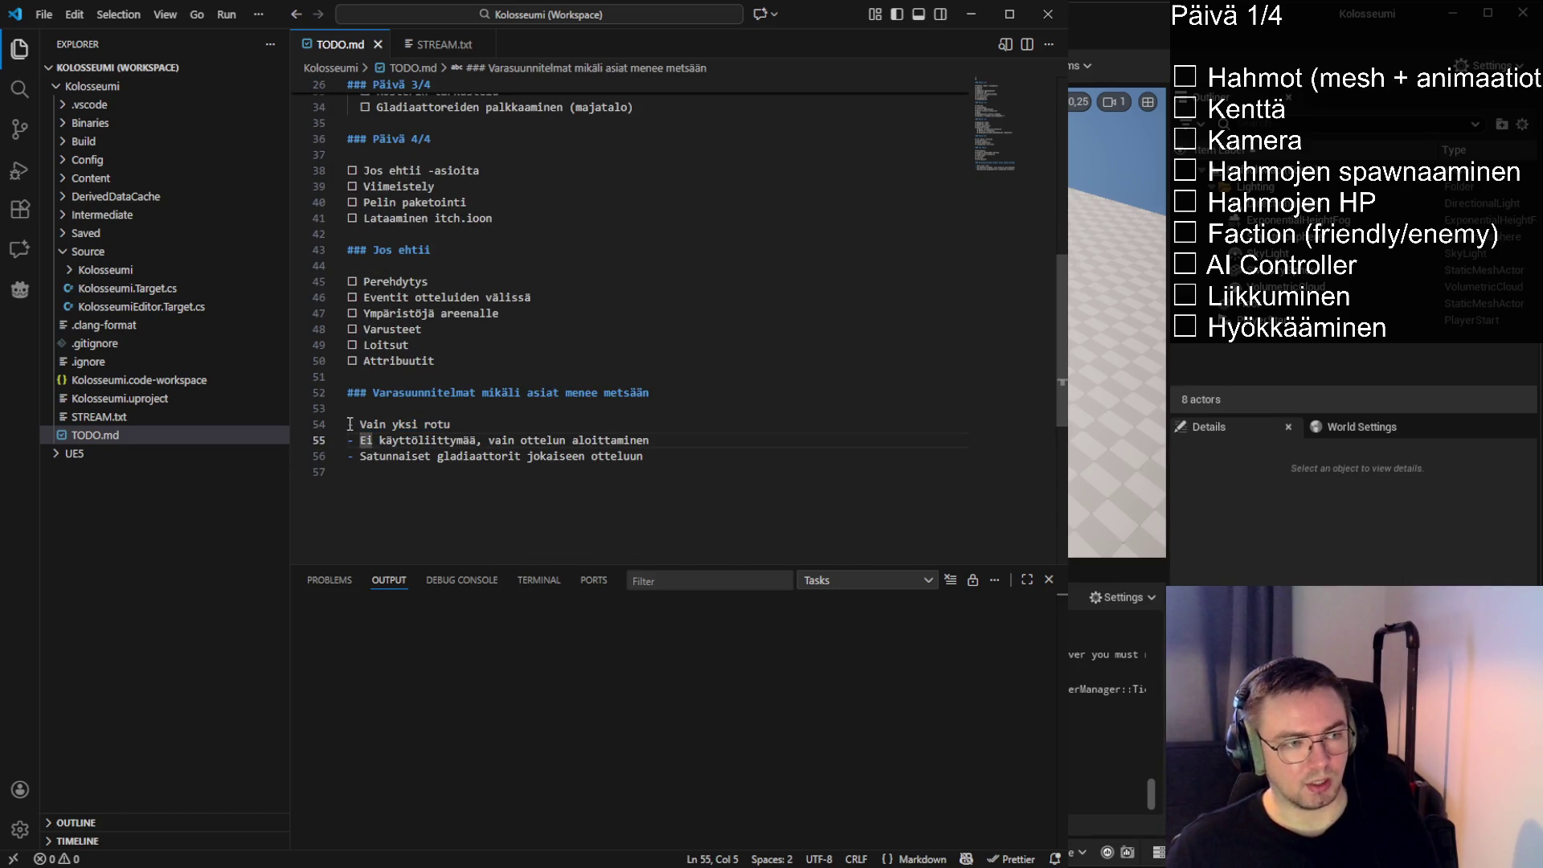
drag(349, 424, 543, 440)
click(591, 423)
key(shift+Home)
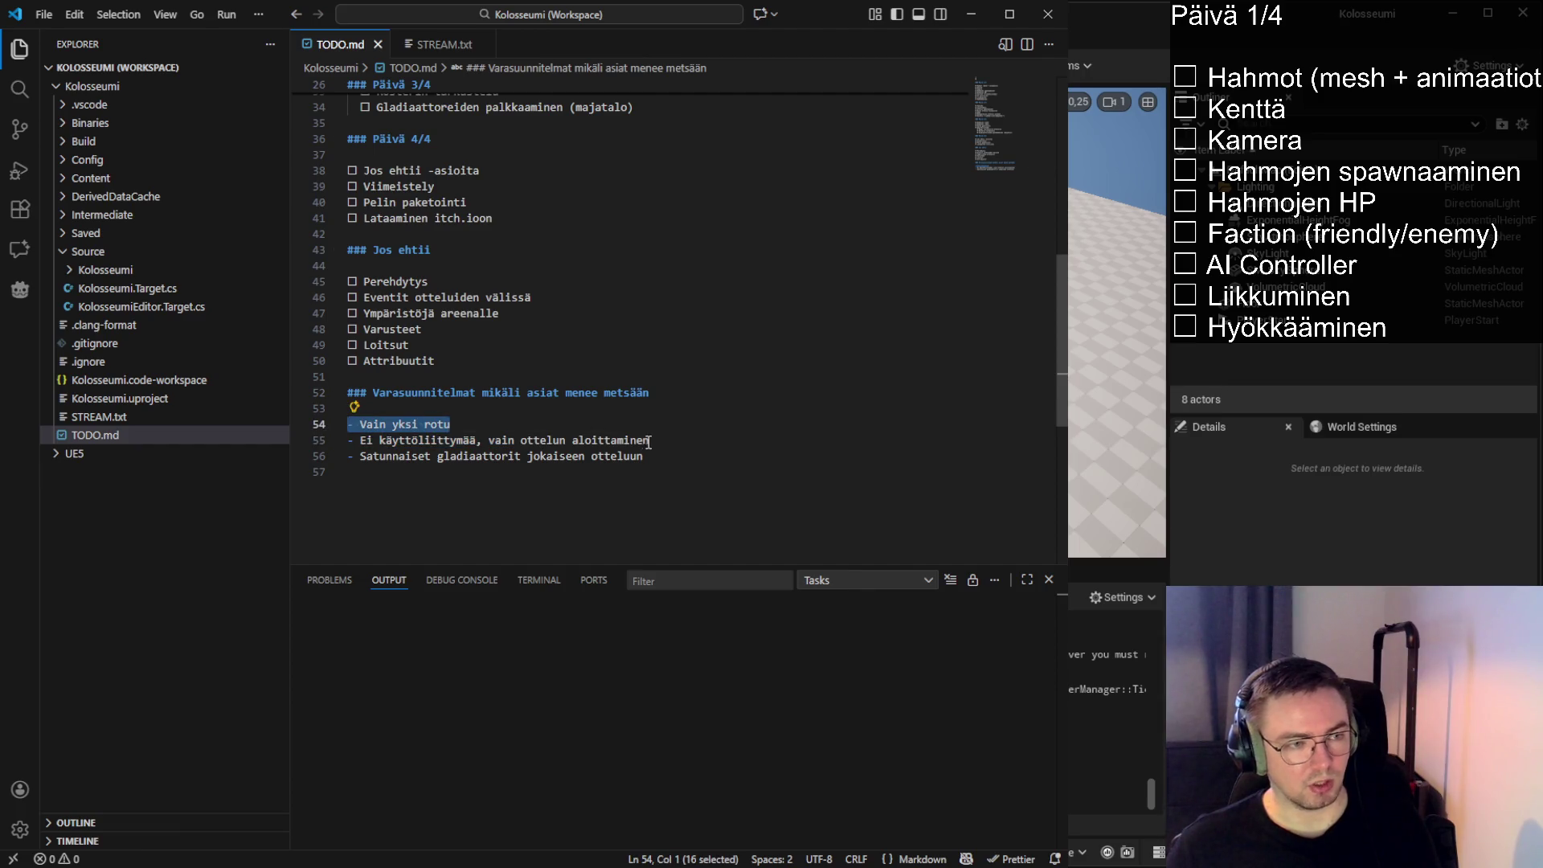
click(651, 439)
key(shift+Home)
mouse_move(643, 456)
mouse_down()
mouse_move(450, 457)
mouse_move(353, 424)
mouse_move(606, 462)
mouse_move(350, 424)
mouse_up()
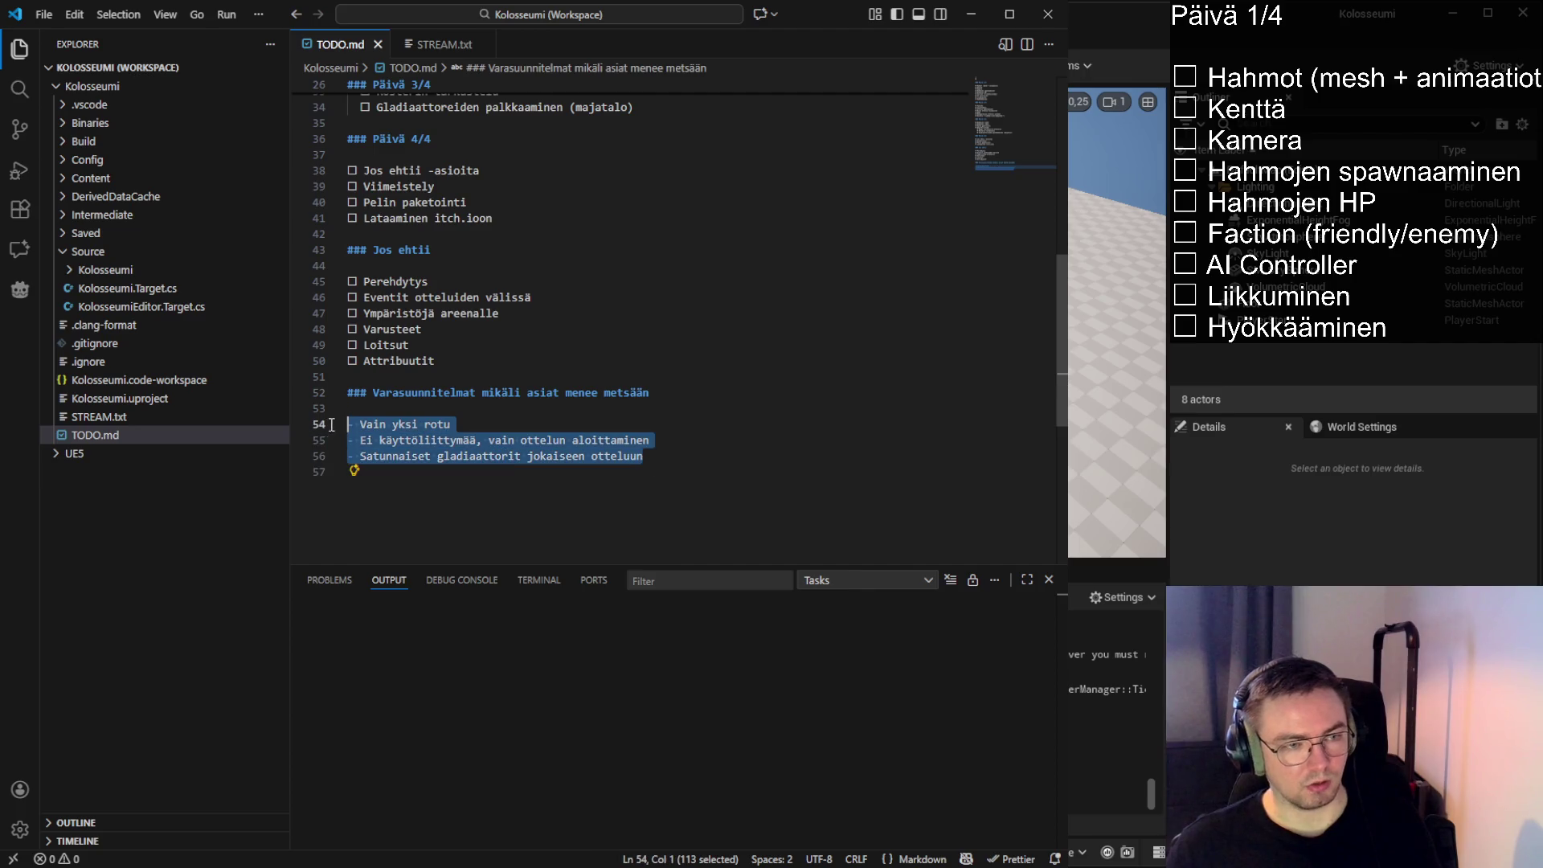
click(520, 440)
scroll(519, 459, up, 3)
scroll(519, 459, up, 8)
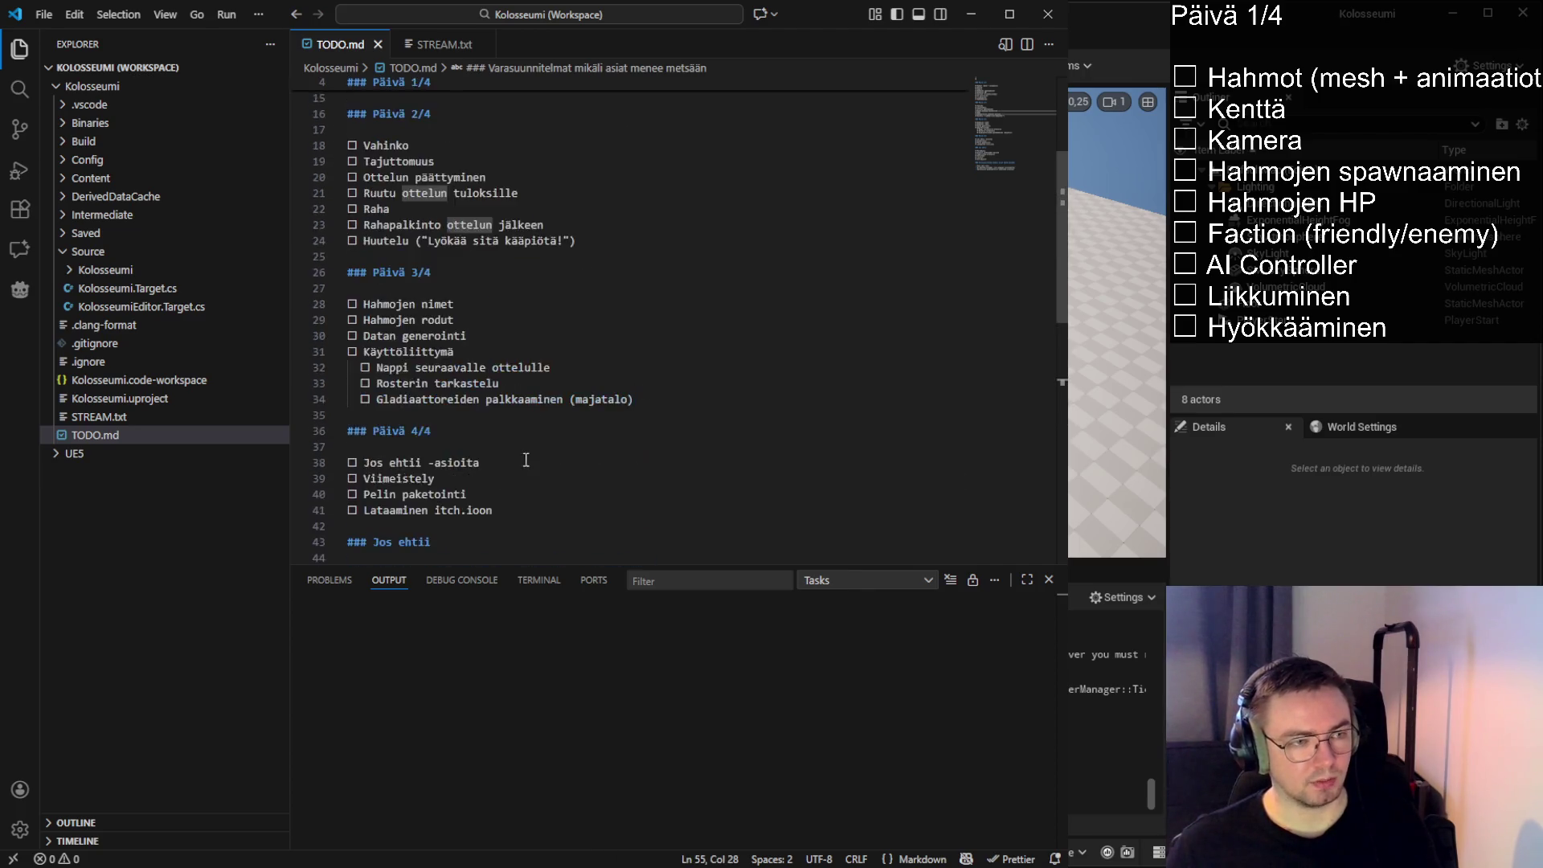
From STREAM.txt, expand the Kolosseumi source folder, then go back to TODO.md
click(439, 49)
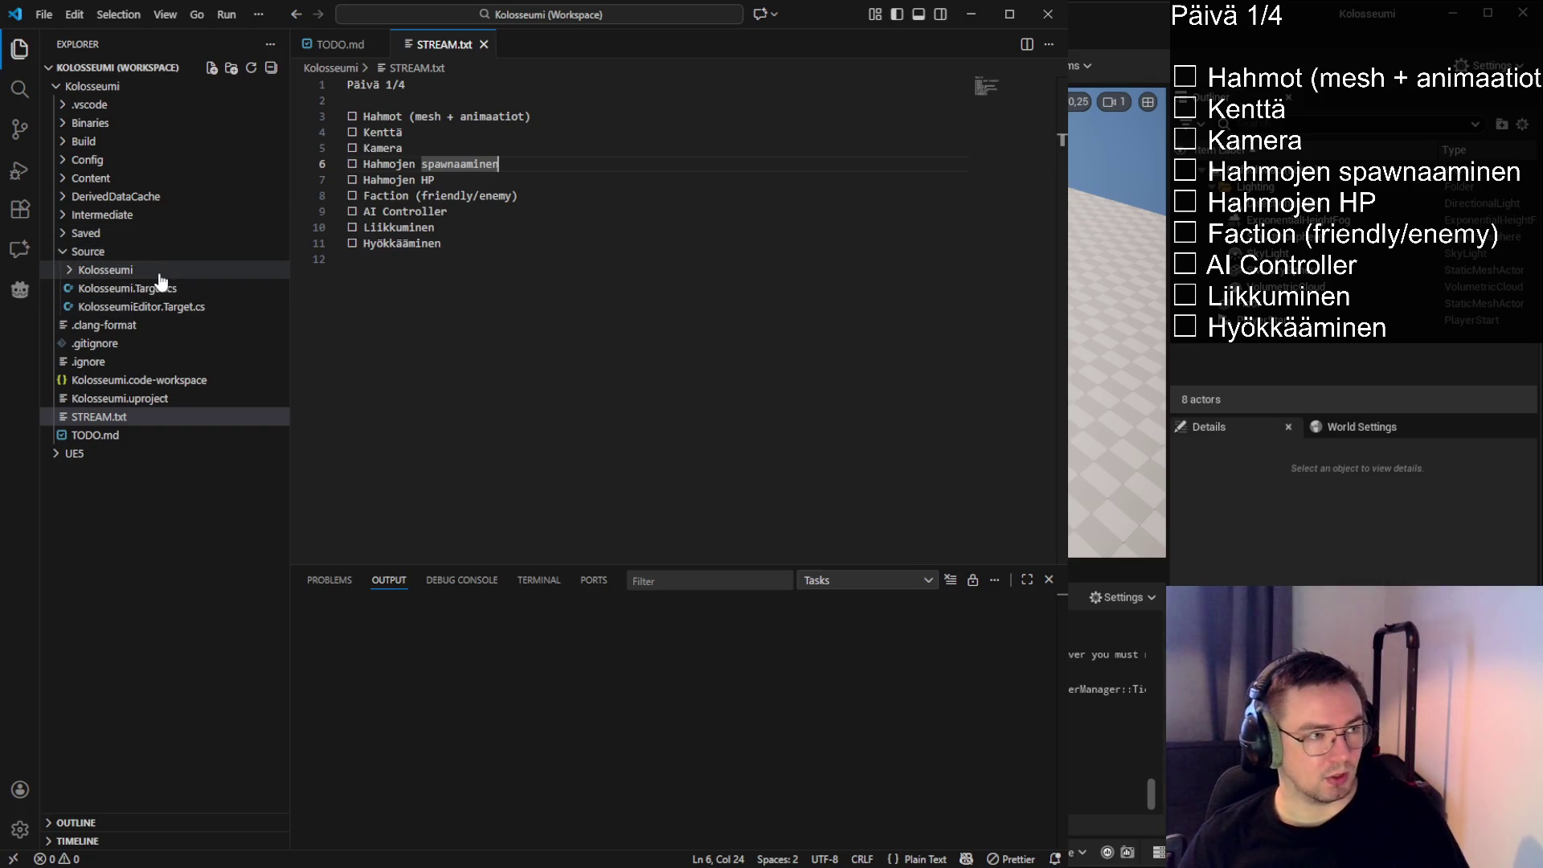
click(111, 271)
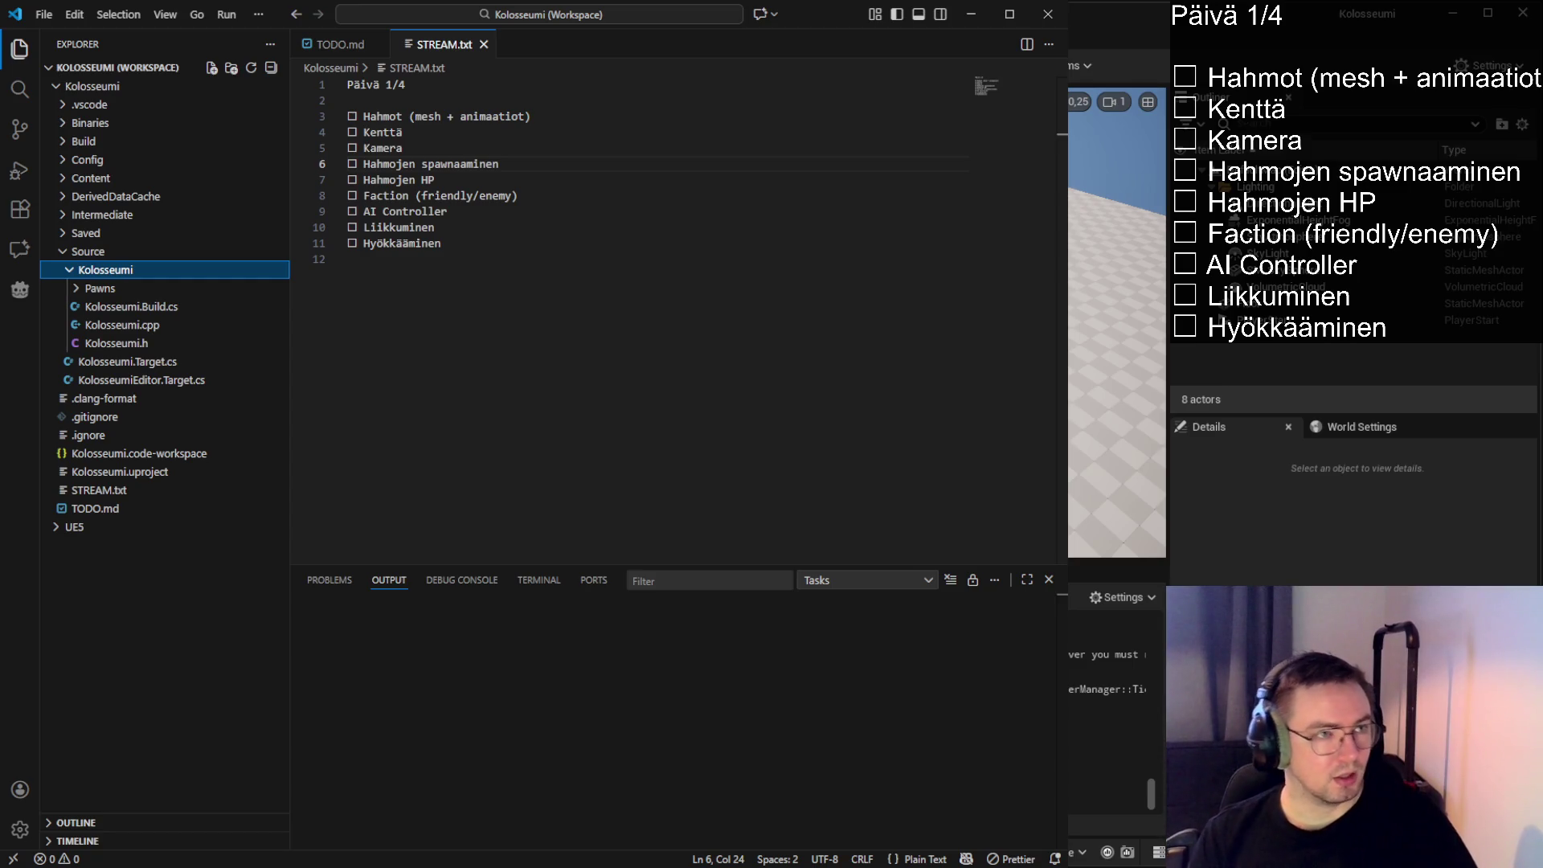
click(334, 44)
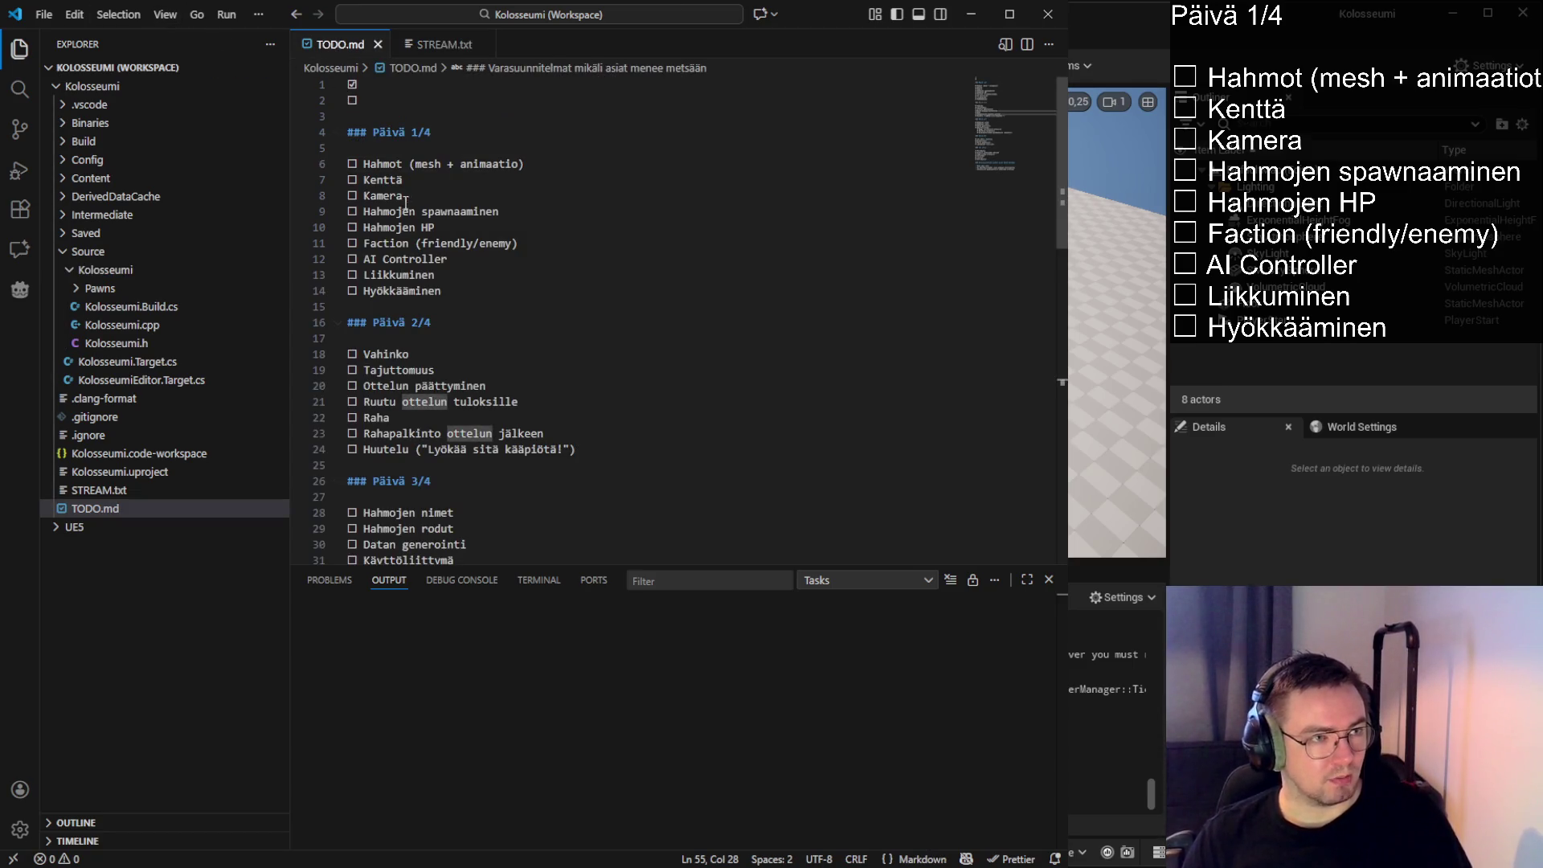
mouse_move(364, 167)
mouse_down()
mouse_move(530, 165)
mouse_move(292, 156)
mouse_up()
click(562, 166)
drag(527, 165, 513, 165)
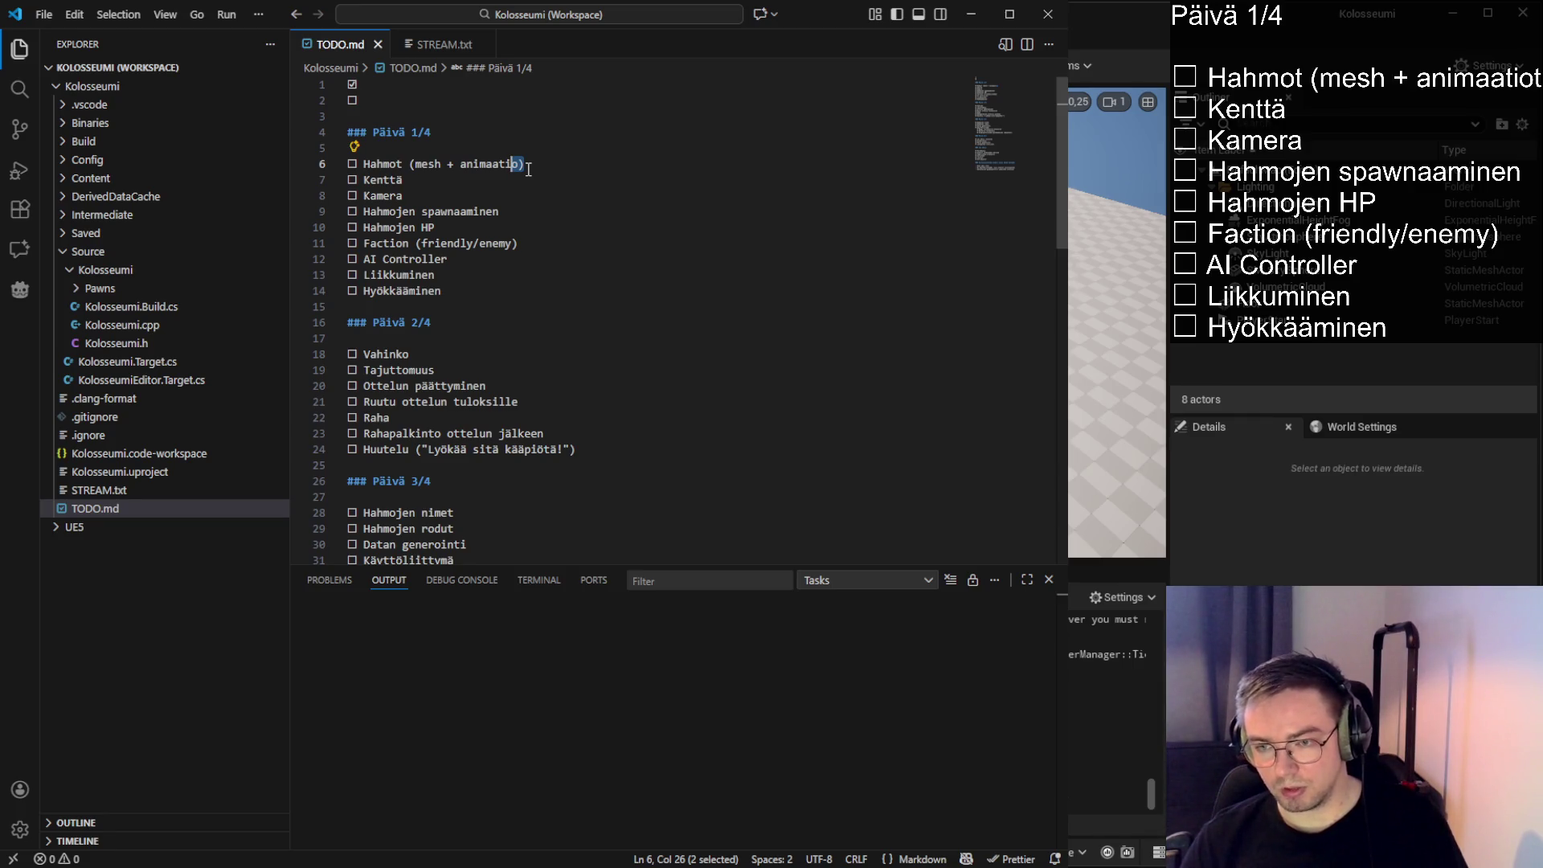
drag(526, 167, 316, 171)
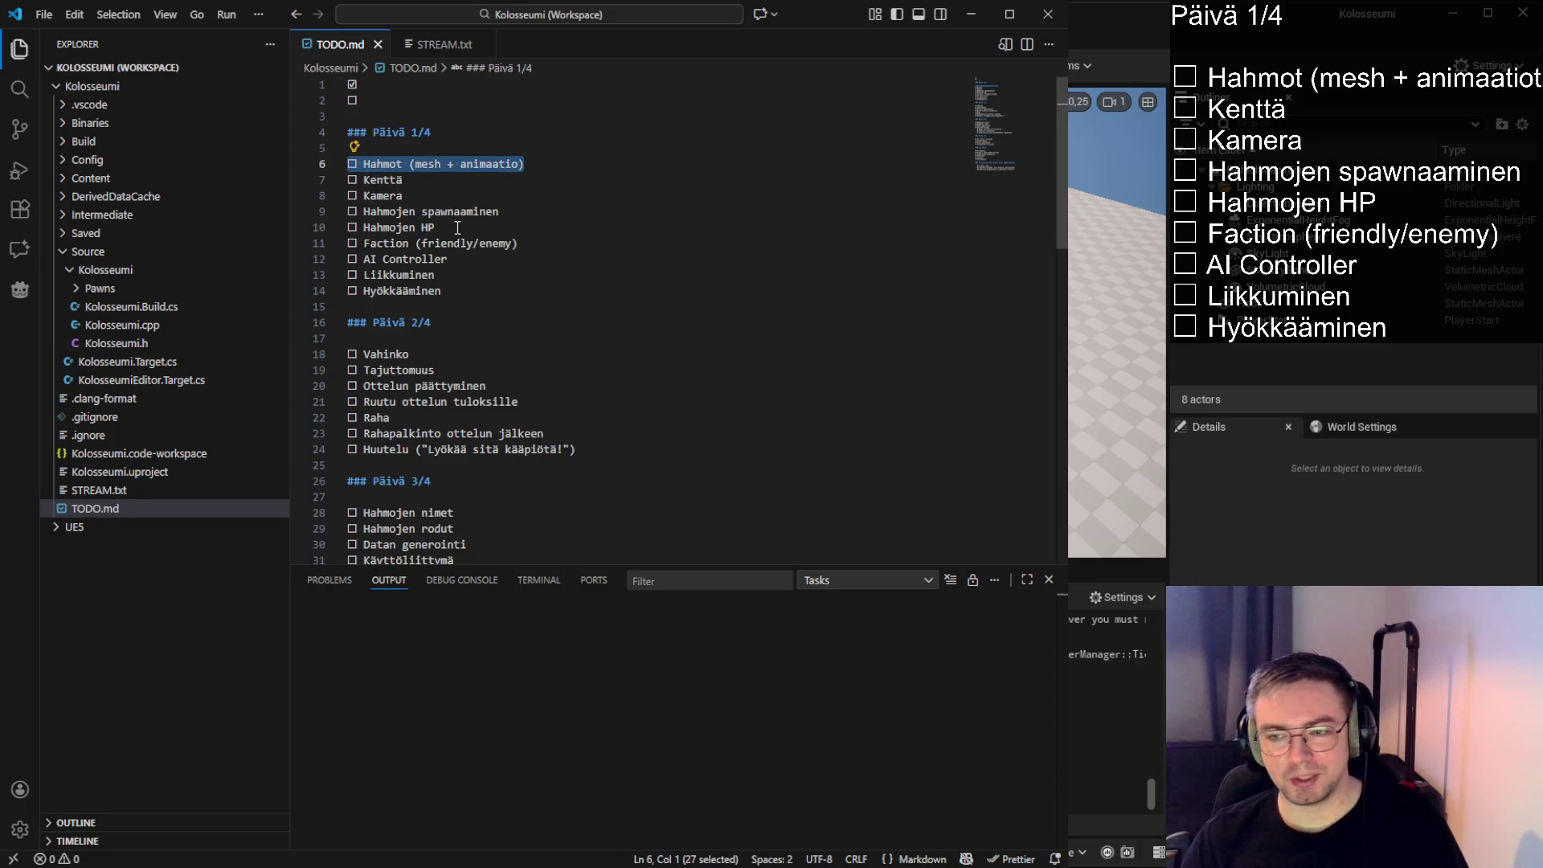
click(456, 293)
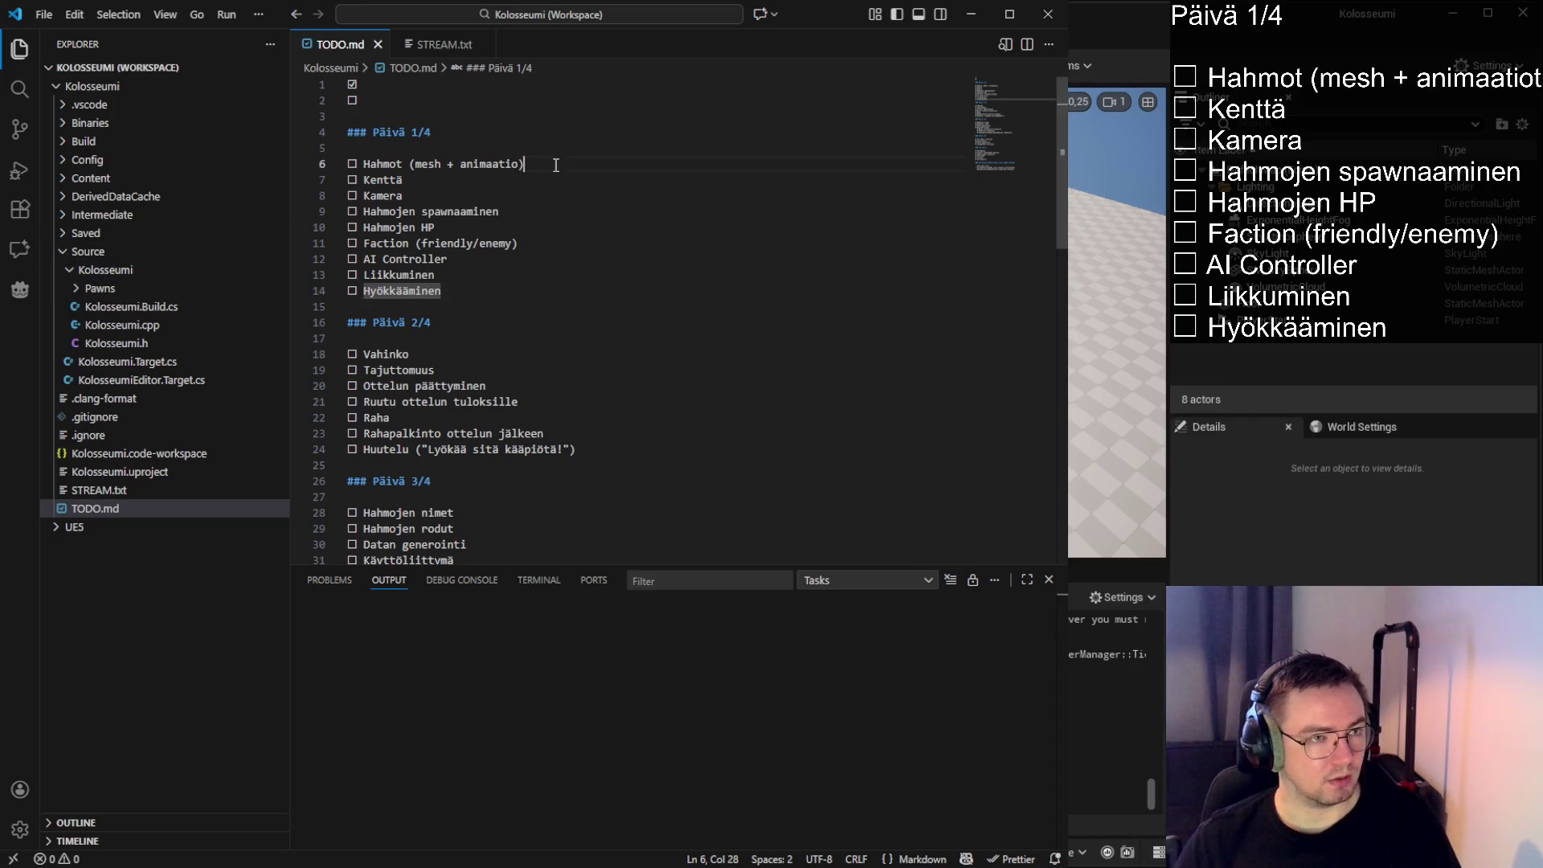
drag(525, 164, 325, 165)
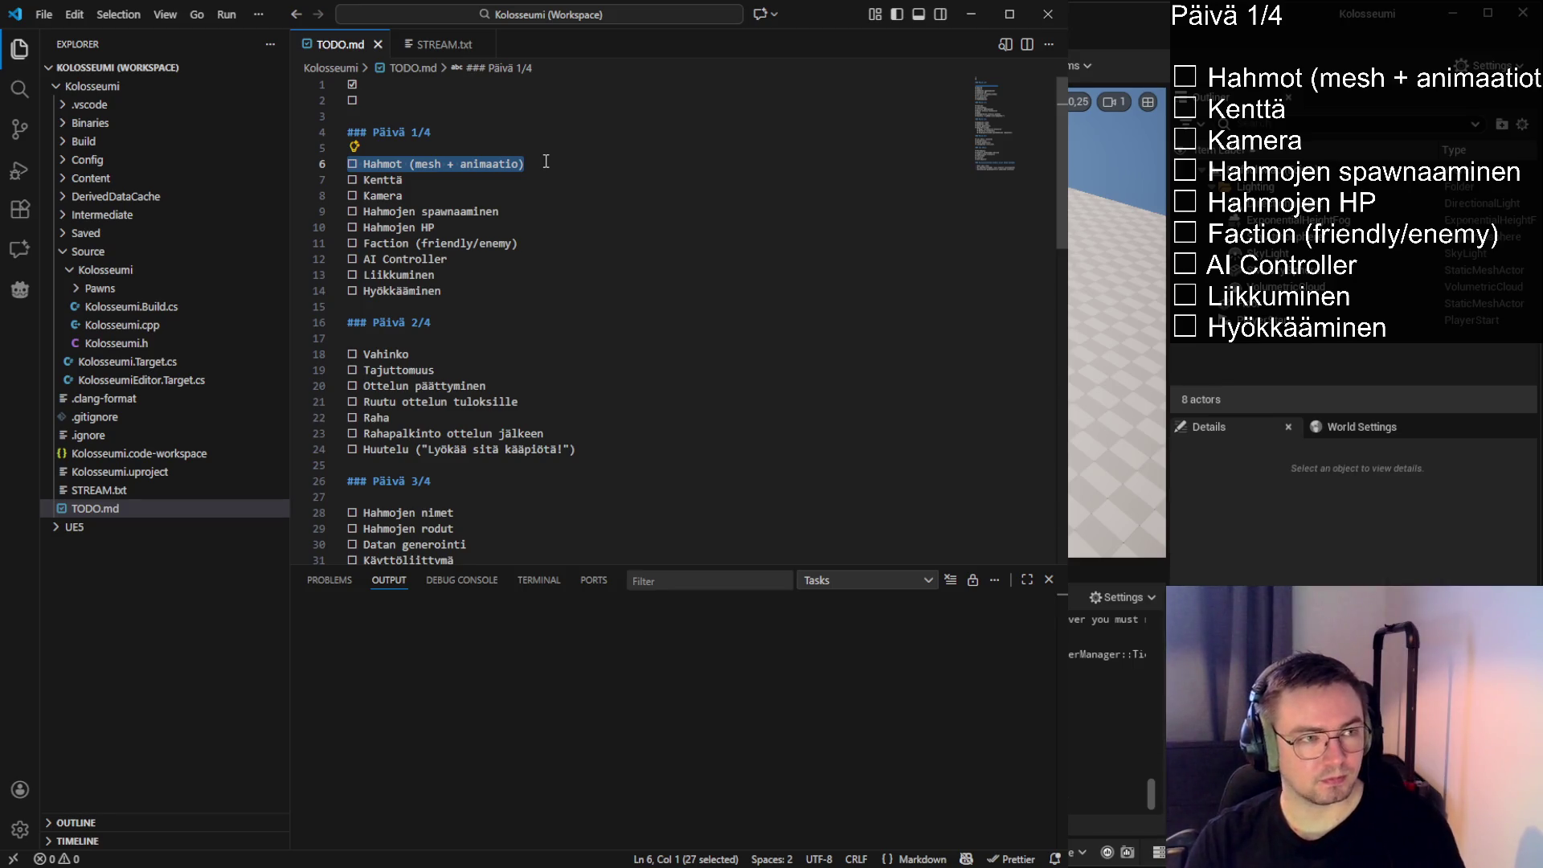
drag(527, 163, 359, 158)
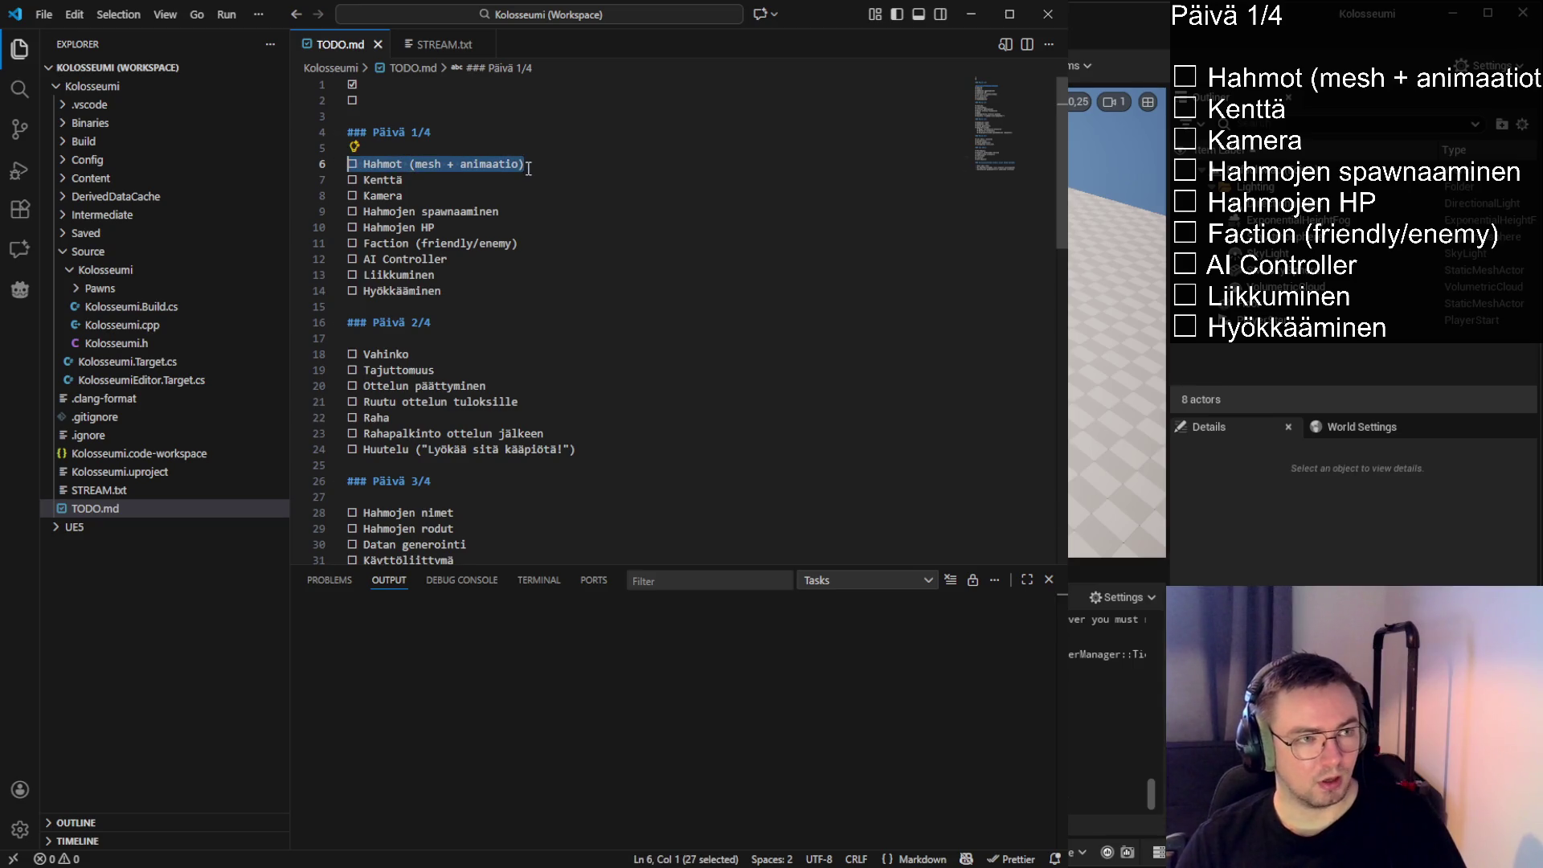
click(567, 164)
drag(567, 163, 362, 161)
click(530, 161)
key(shift+Home)
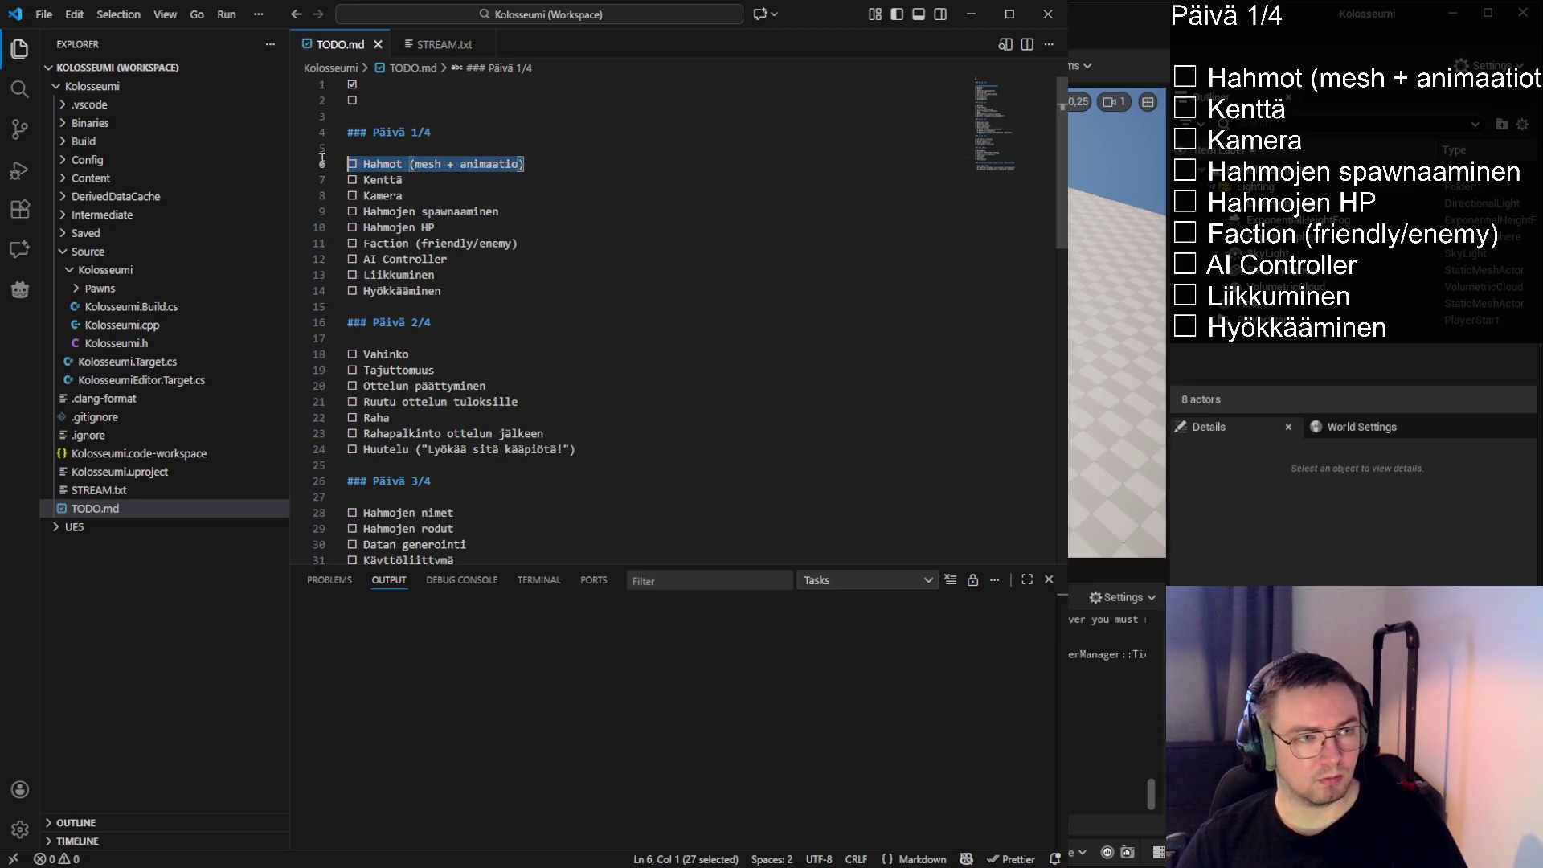
click(537, 164)
key(shift+Home)
click(553, 163)
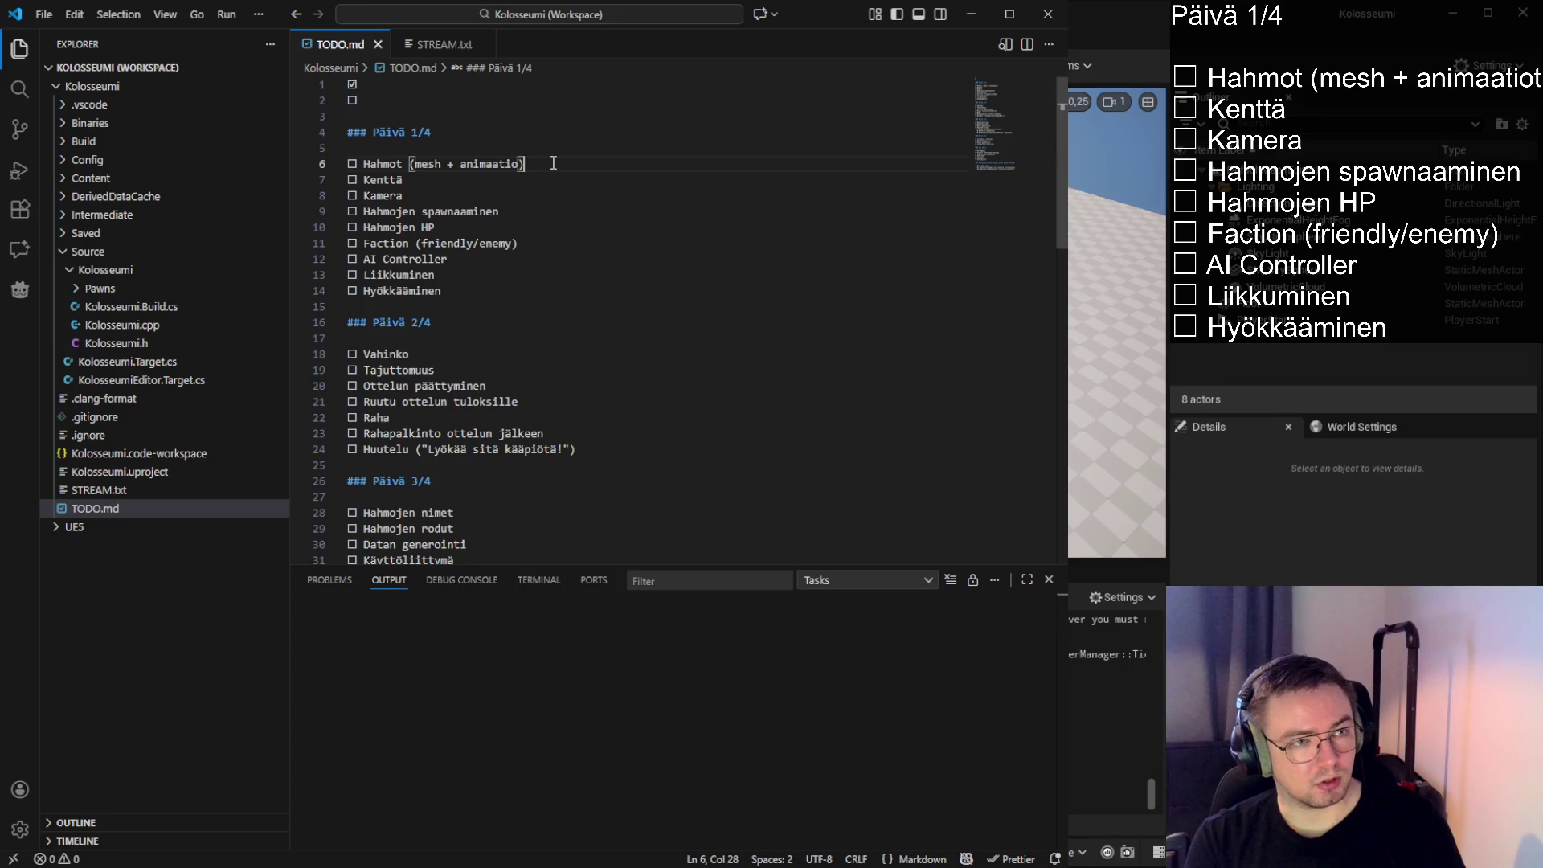
key(shift+Home)
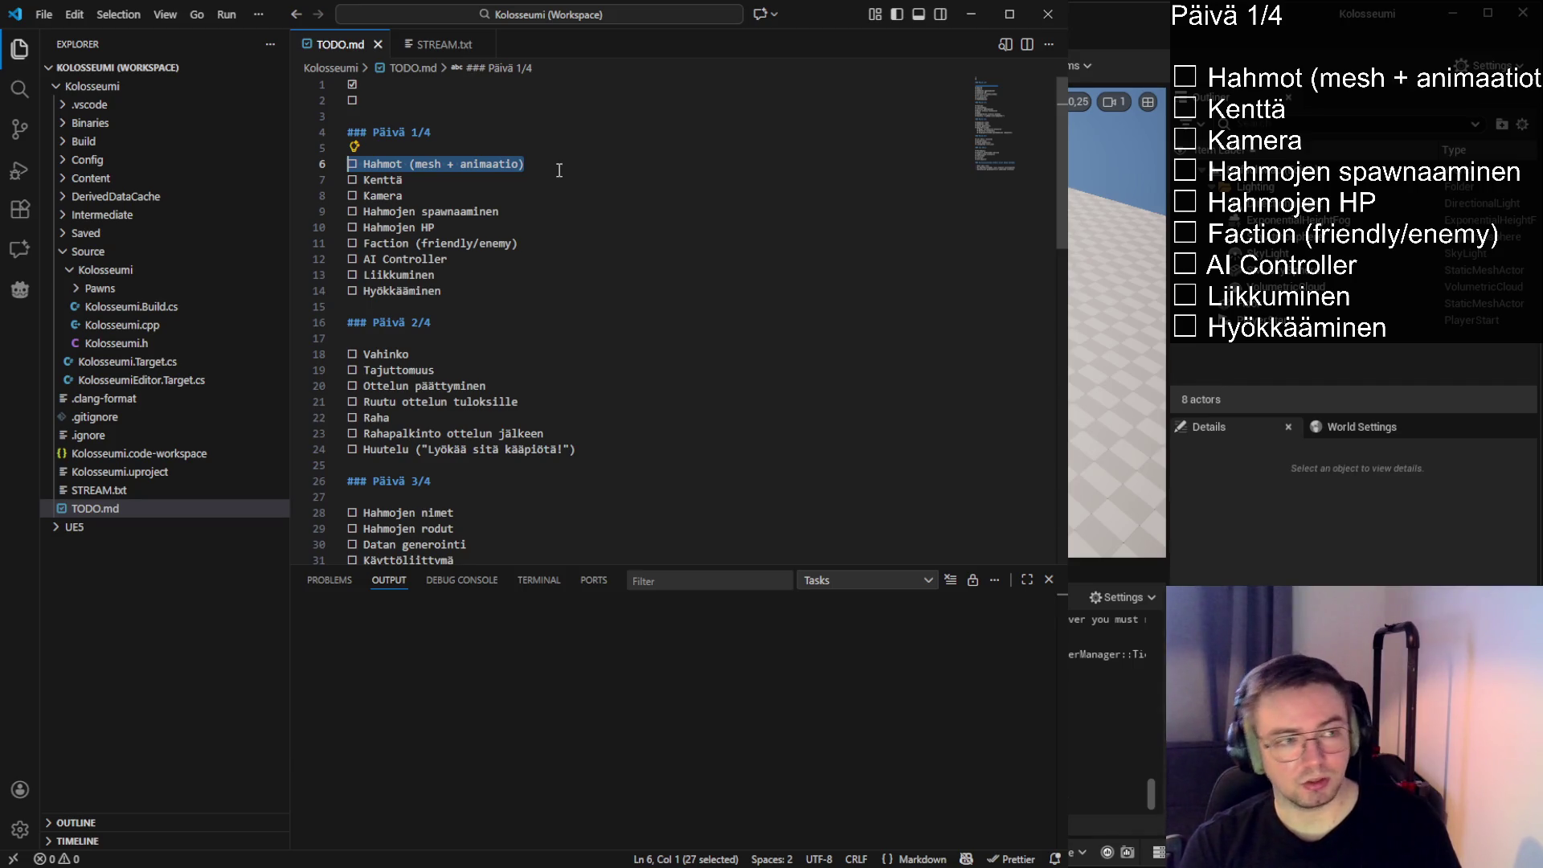
drag(448, 291, 474, 302)
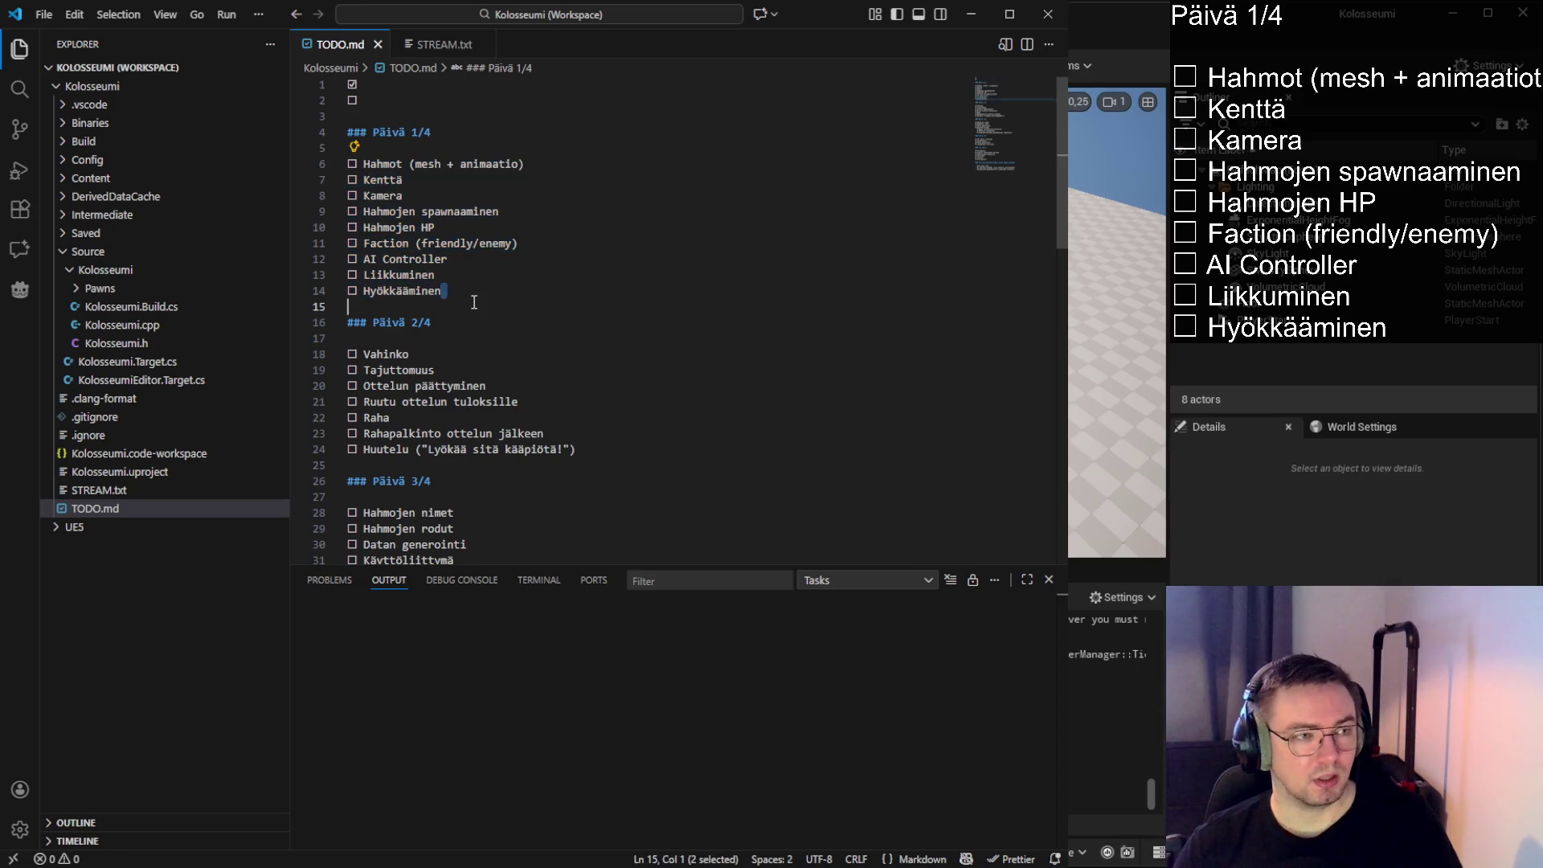
click(470, 304)
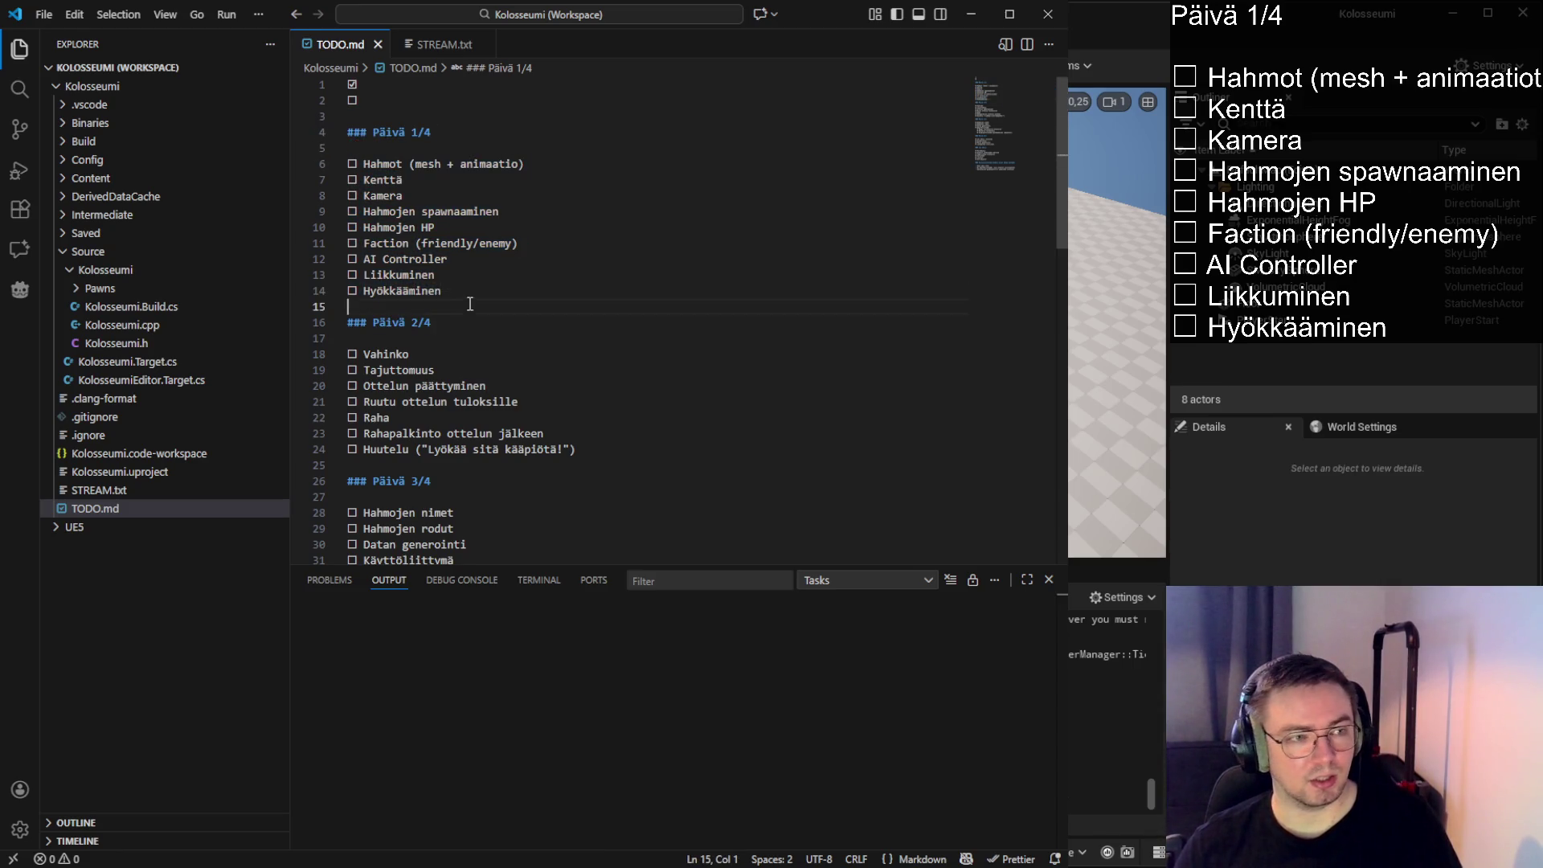
click(464, 294)
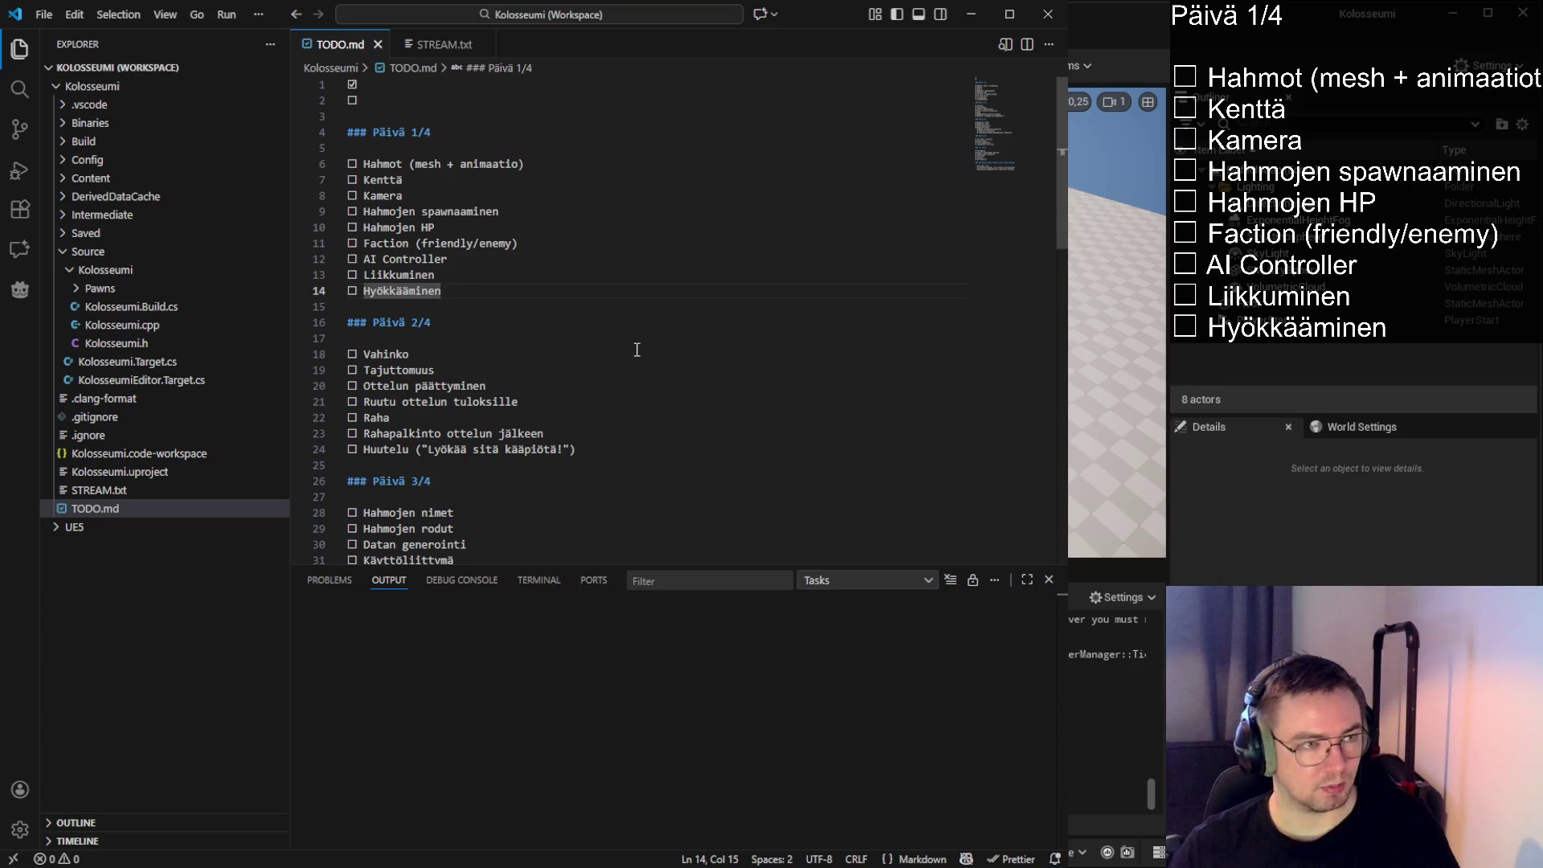
Expand the Pawns folder and open the Gladiator header and source files
click(438, 44)
click(152, 288)
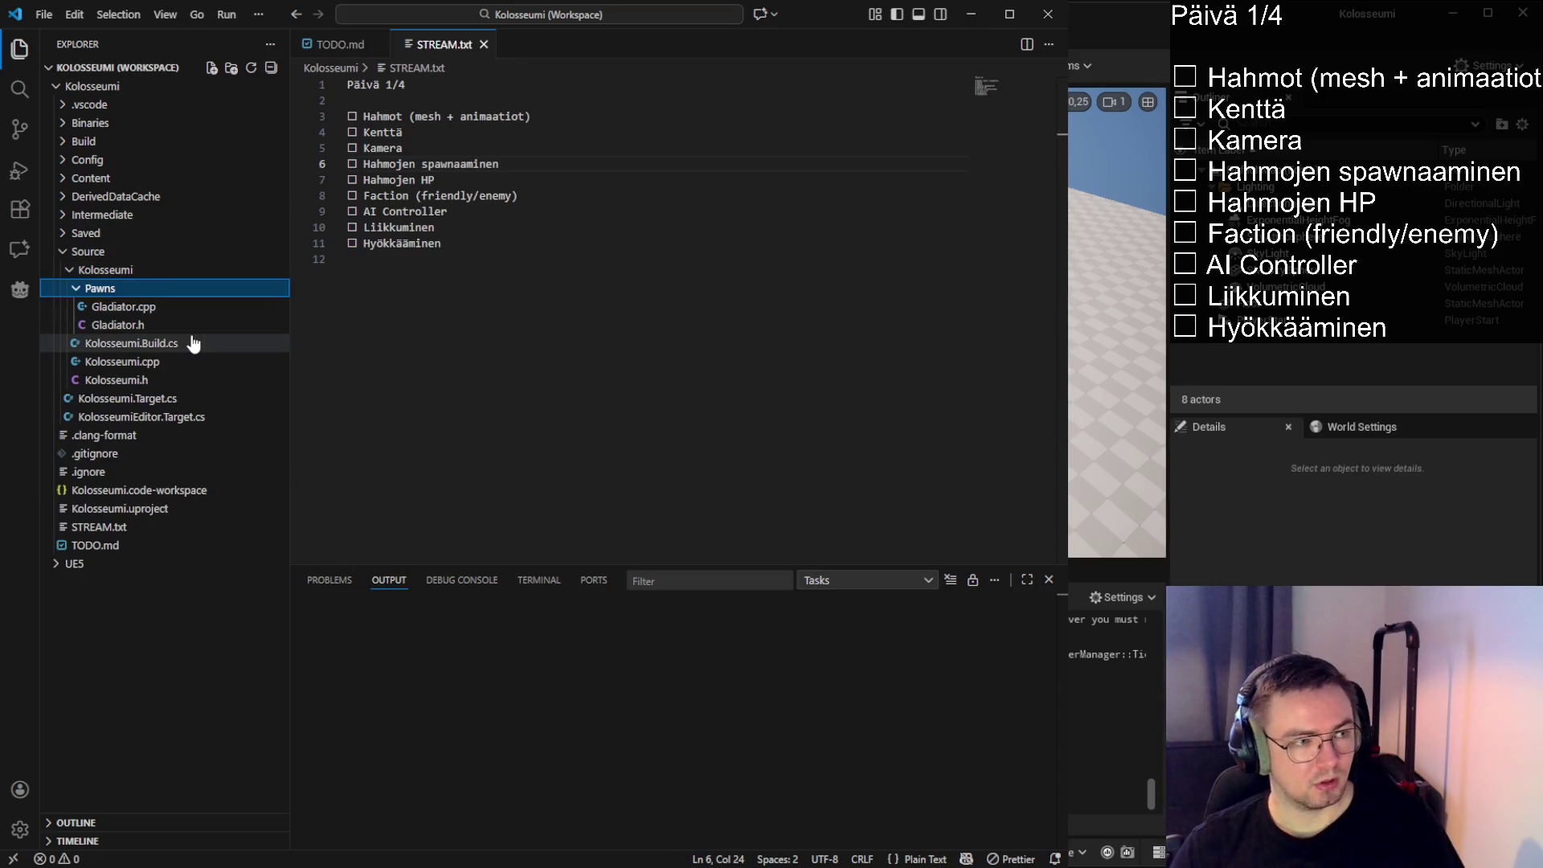
click(161, 328)
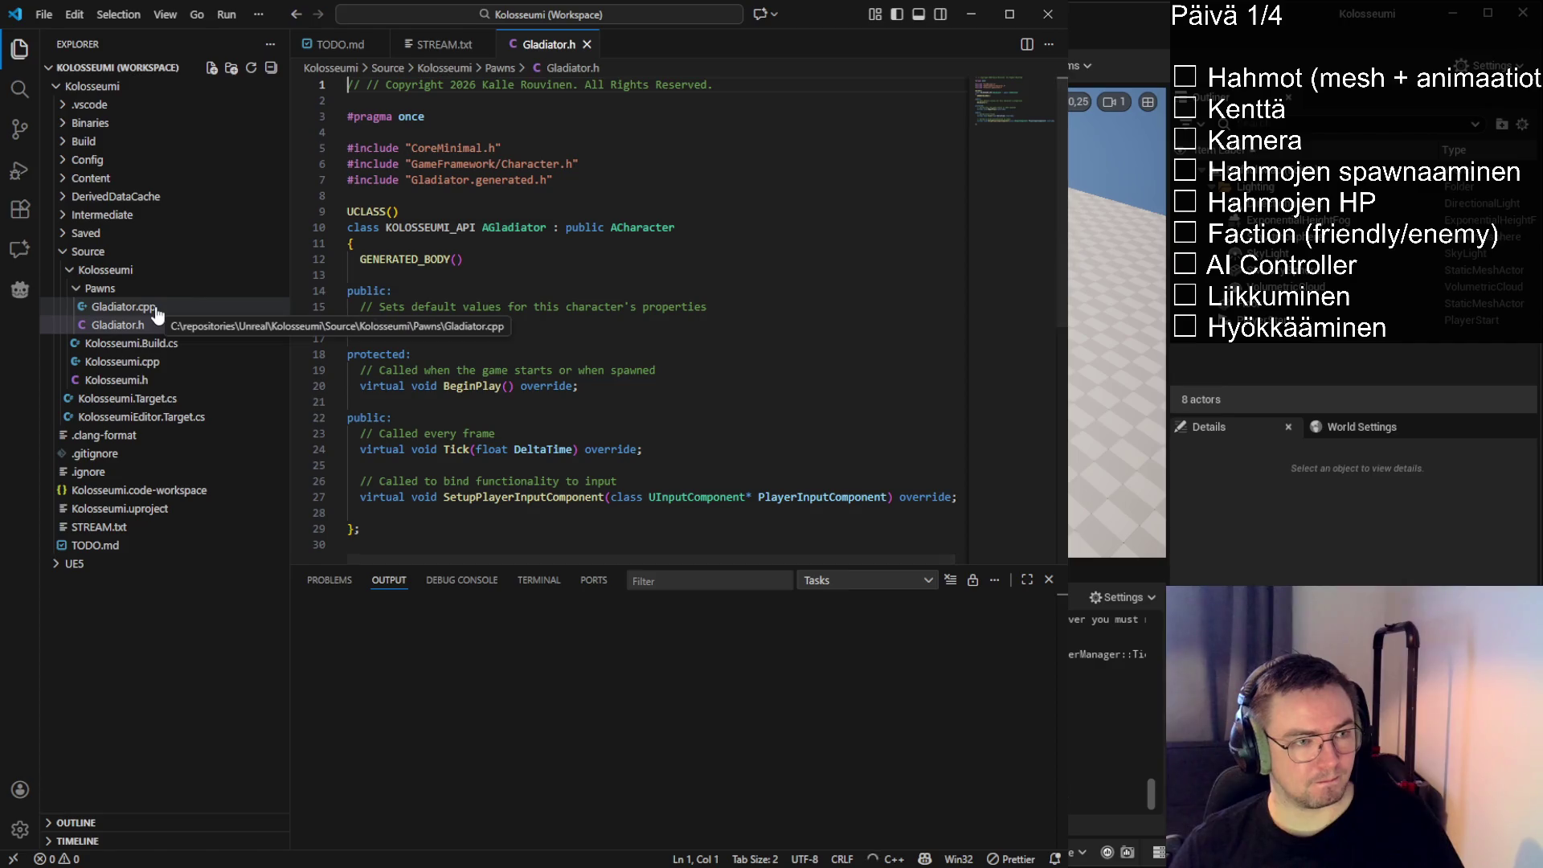
click(157, 311)
Delete the constructor's Tick and default-values comments from Gladiator.cpp
click(897, 212)
key(shift+Home)
key(shift+Home)
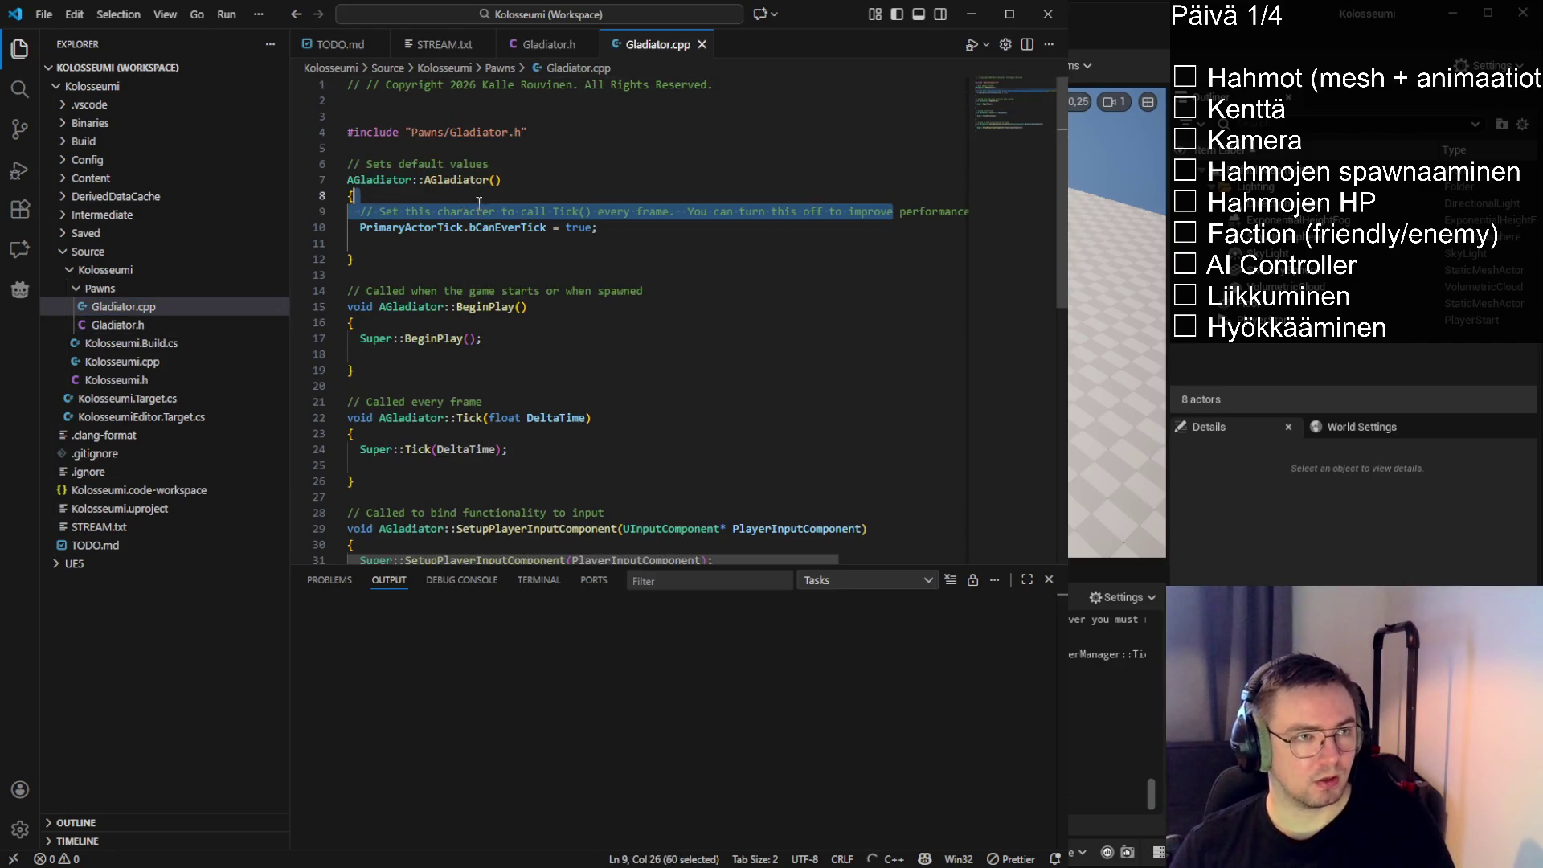
key(BackSpace)
key(shift+End)
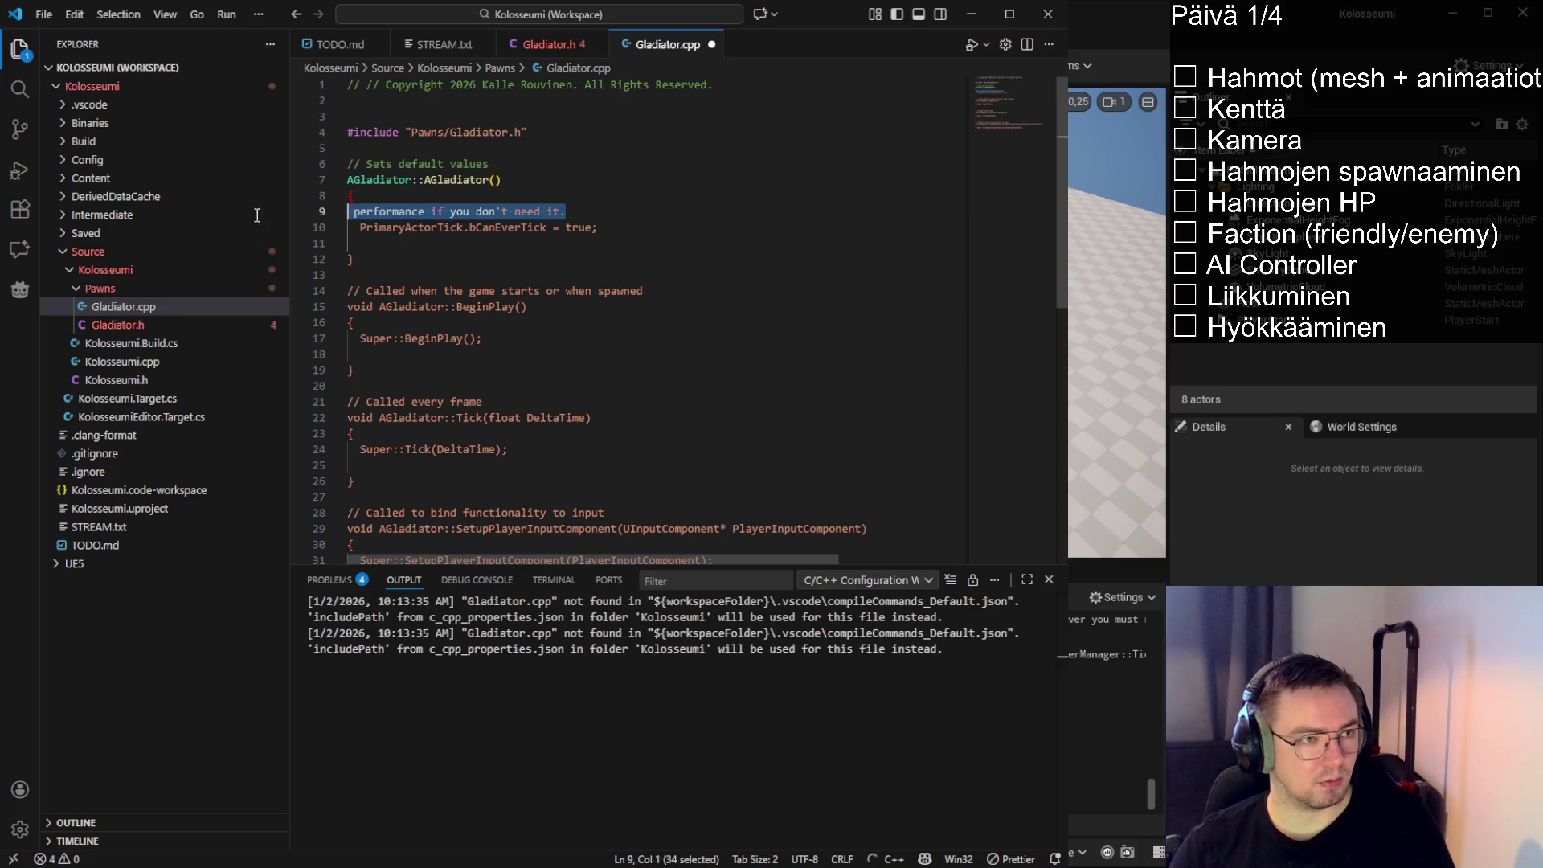
key(BackSpace)
key(BackSpace)
click(502, 164)
key(shift+Home)
key(BackSpace)
key(Delete)
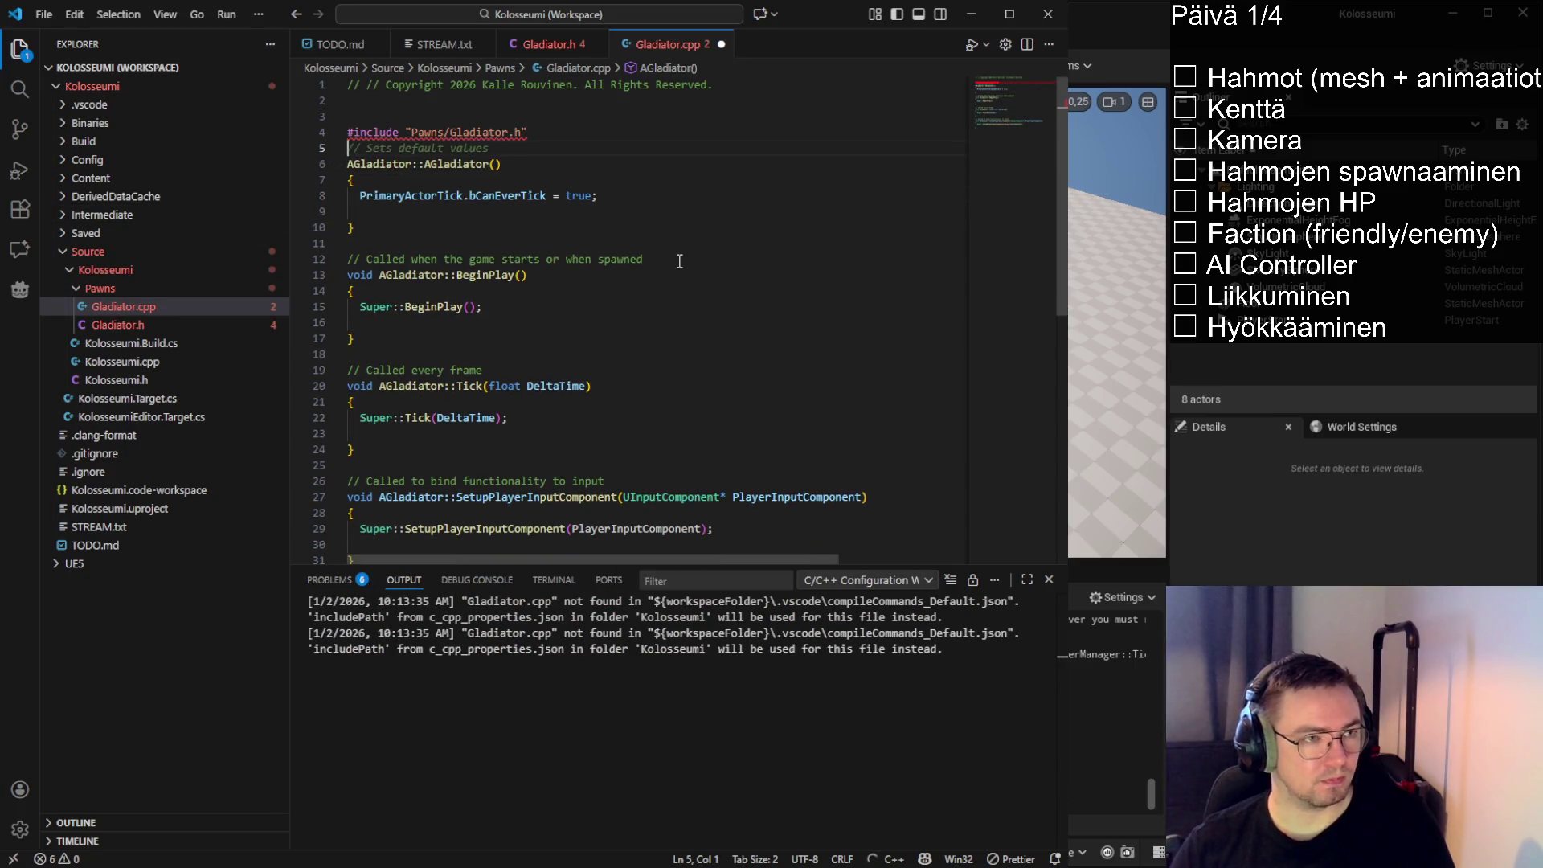
Delete the BeginPlay, every-frame and input-binding comments and the blank line before BeginPlay
click(347, 259)
key(BackSpace)
key(shift+End)
key(BackSpace)
click(509, 357)
key(shift+Home)
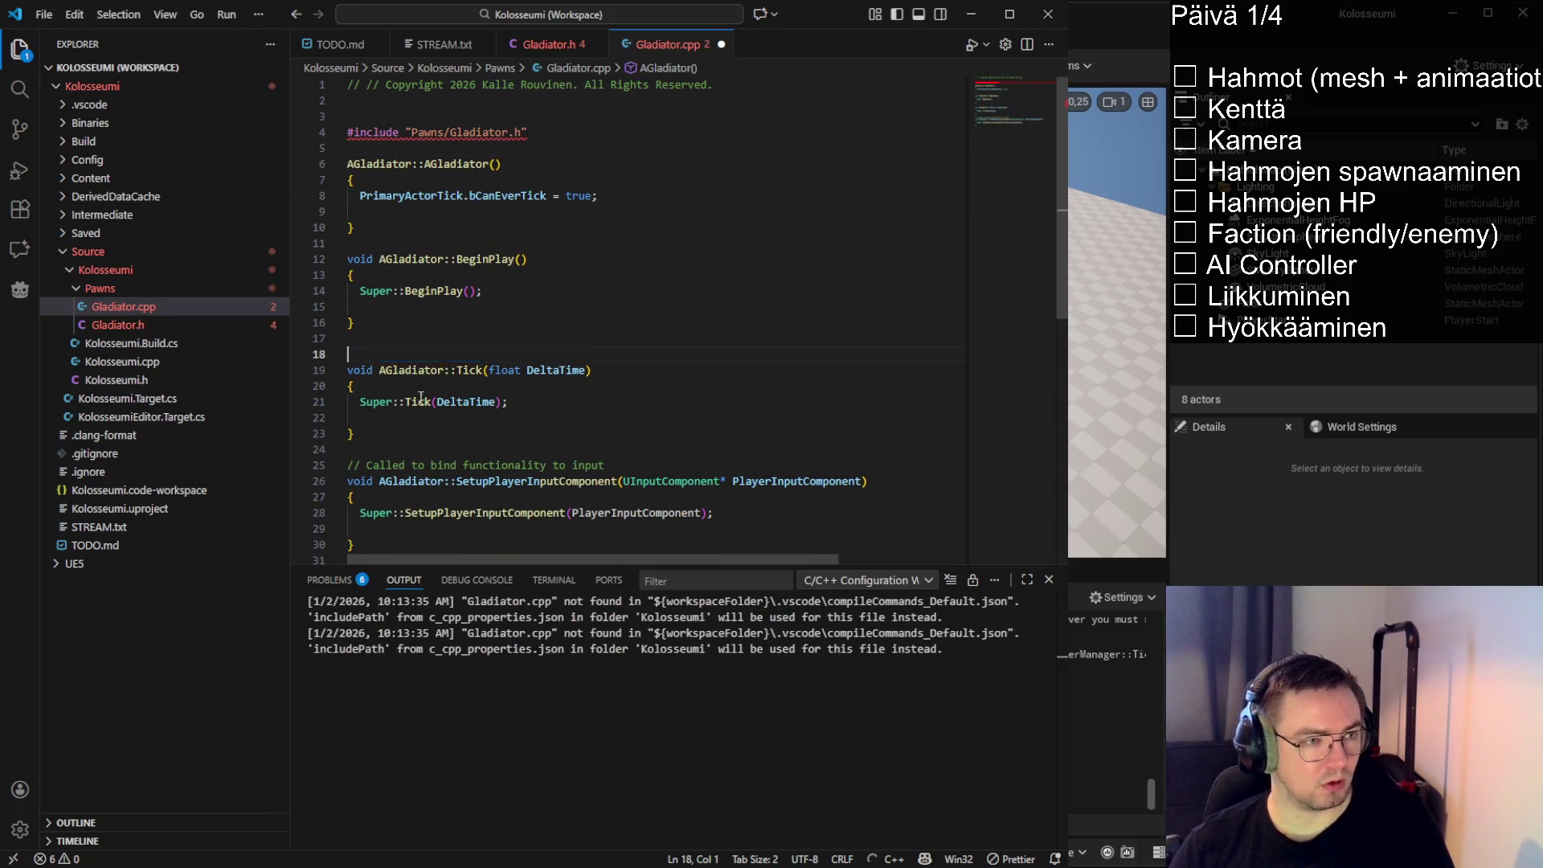
key(BackSpace)
key(BackSpace)
click(607, 449)
key(shift+Home)
key(BackSpace)
key(BackSpace)
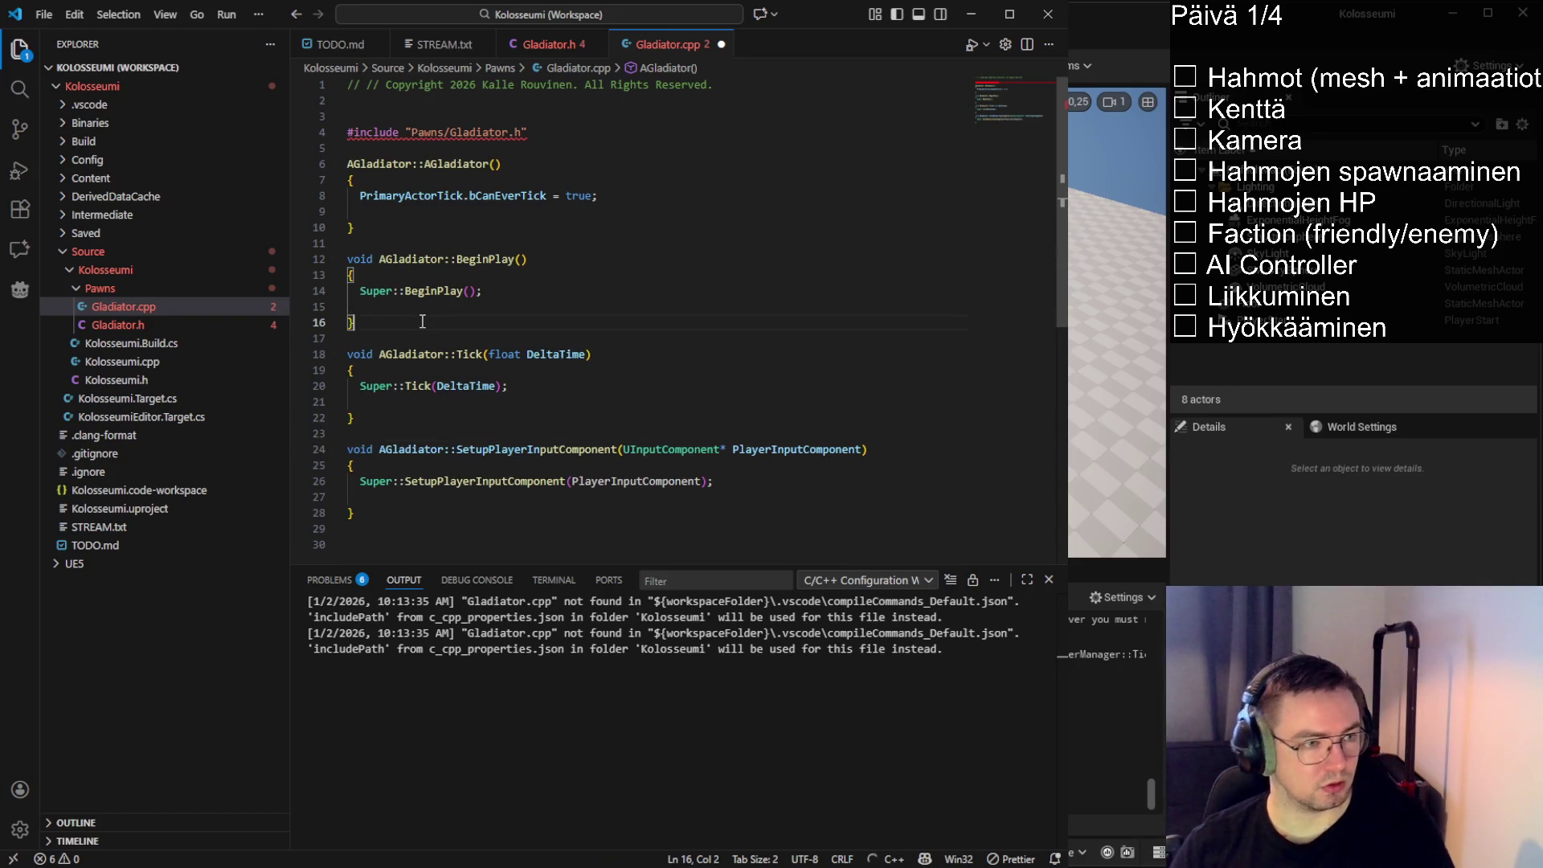
Format Gladiator.cpp, change the include to Kolosseumi/Pawns/Gladiator.h, and save
key(shift+alt+f)
click(554, 227)
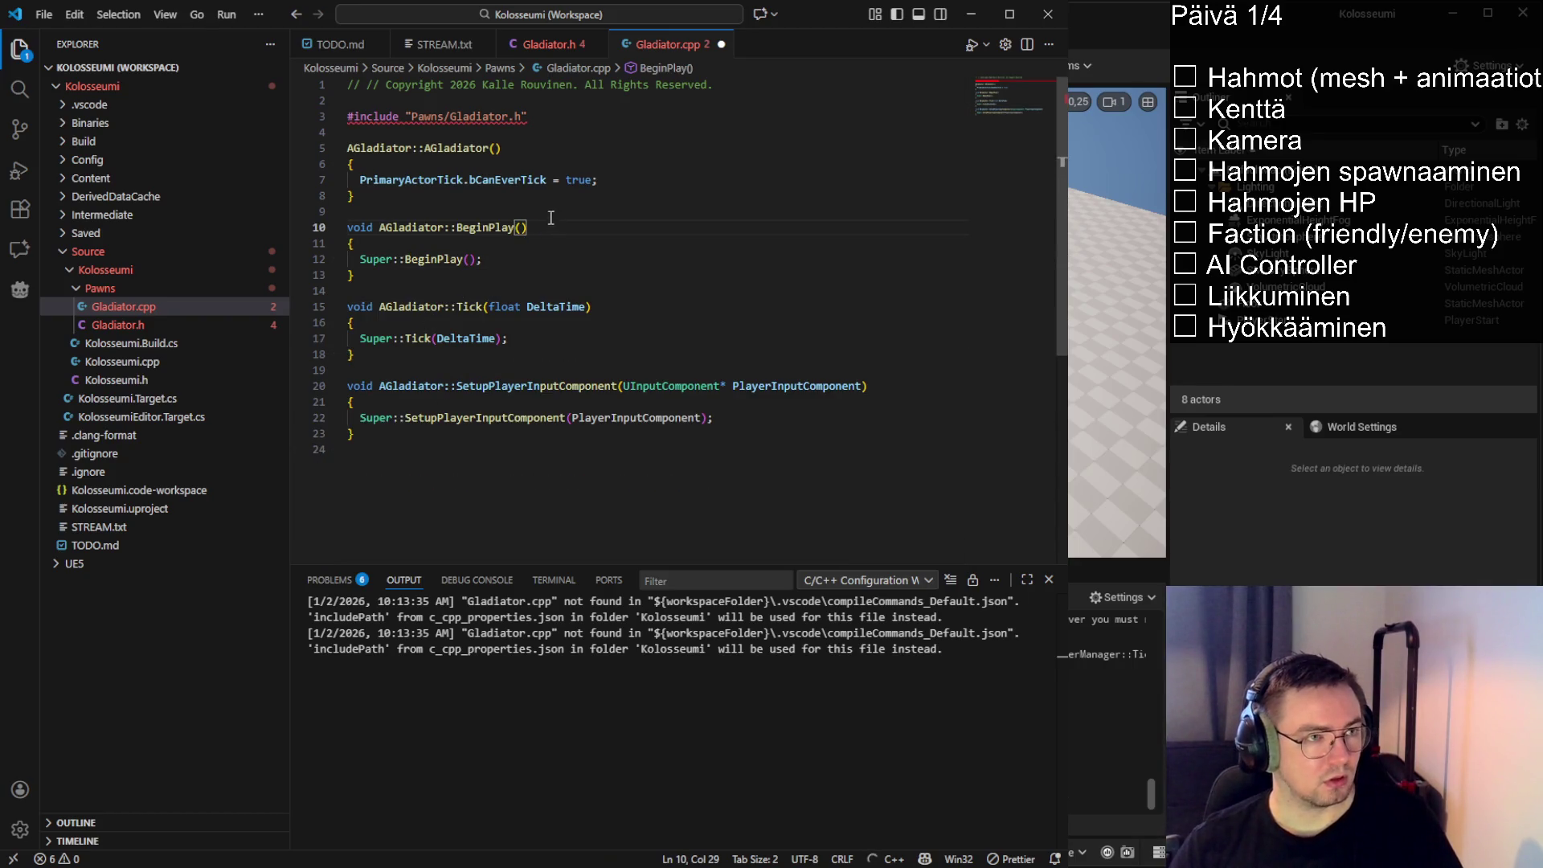
key(alt+Left)
key(ctrl+s)
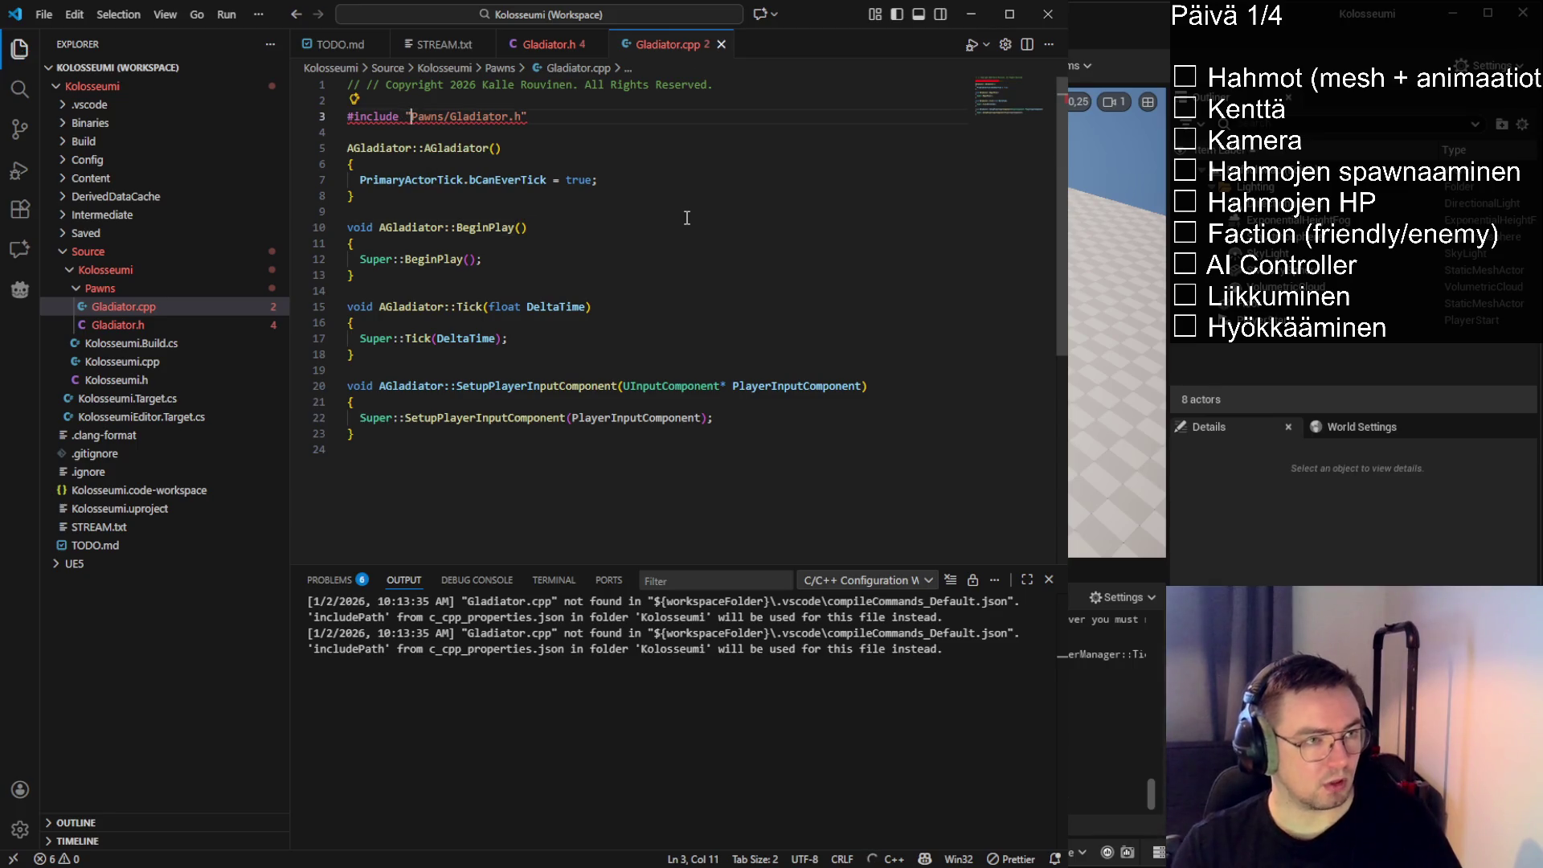
text(Kolosseumi/)
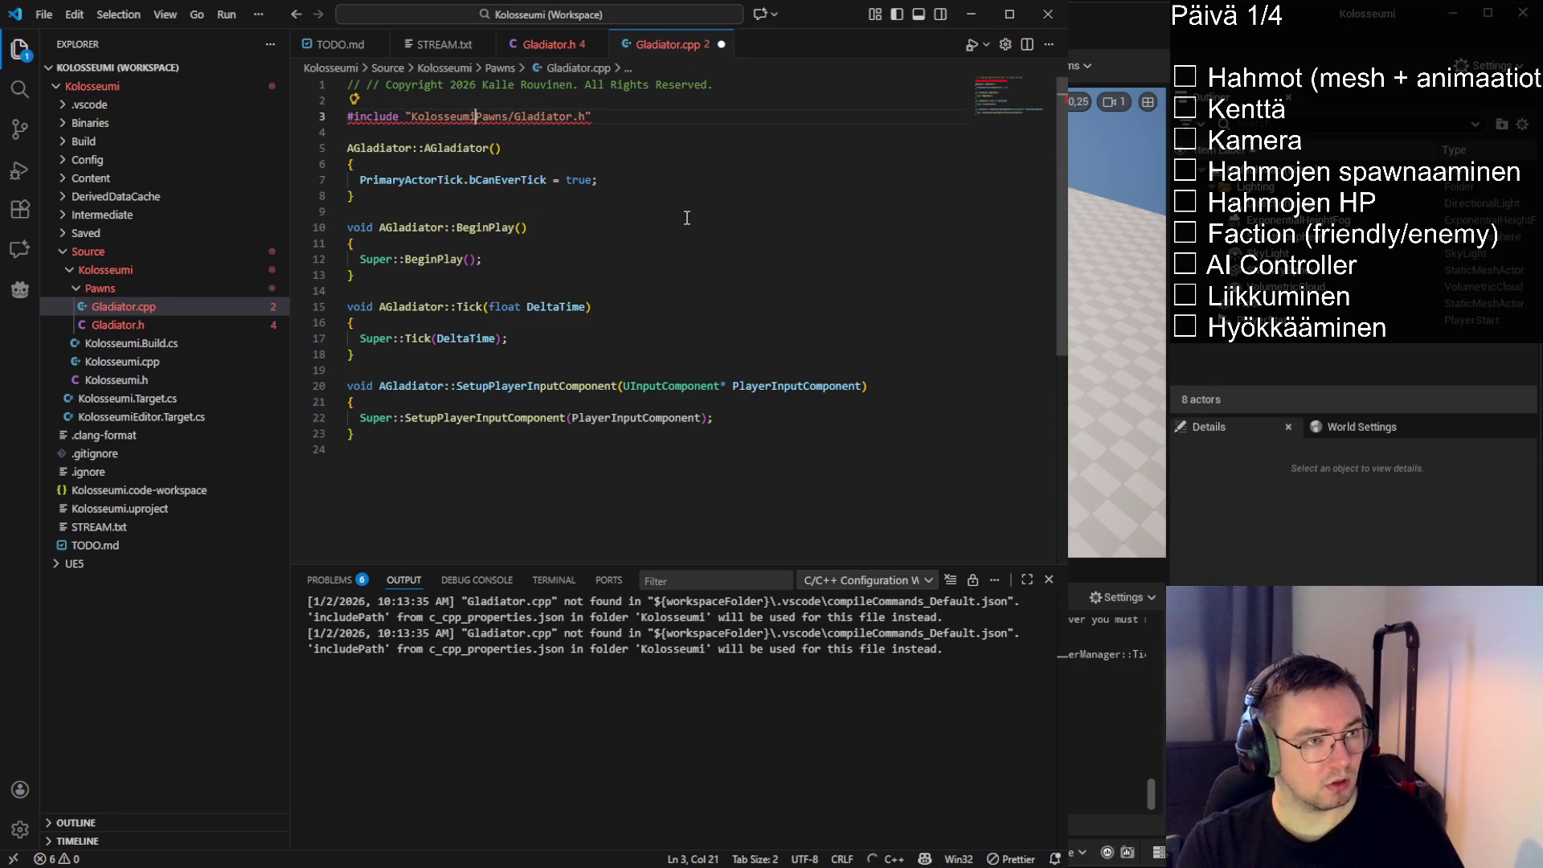
click(645, 191)
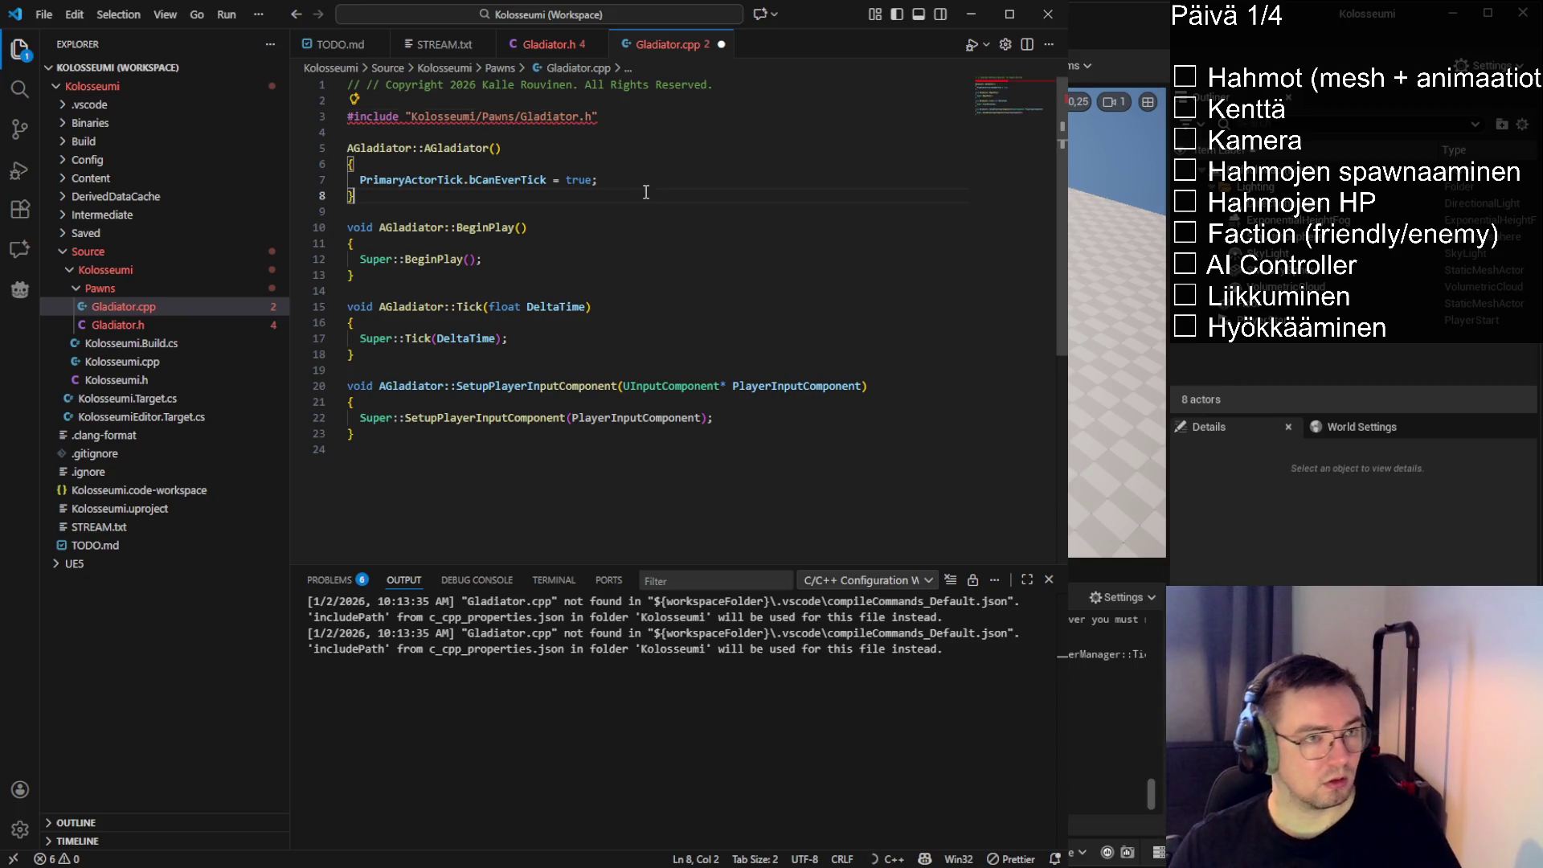
click(562, 164)
key(ctrl+s)
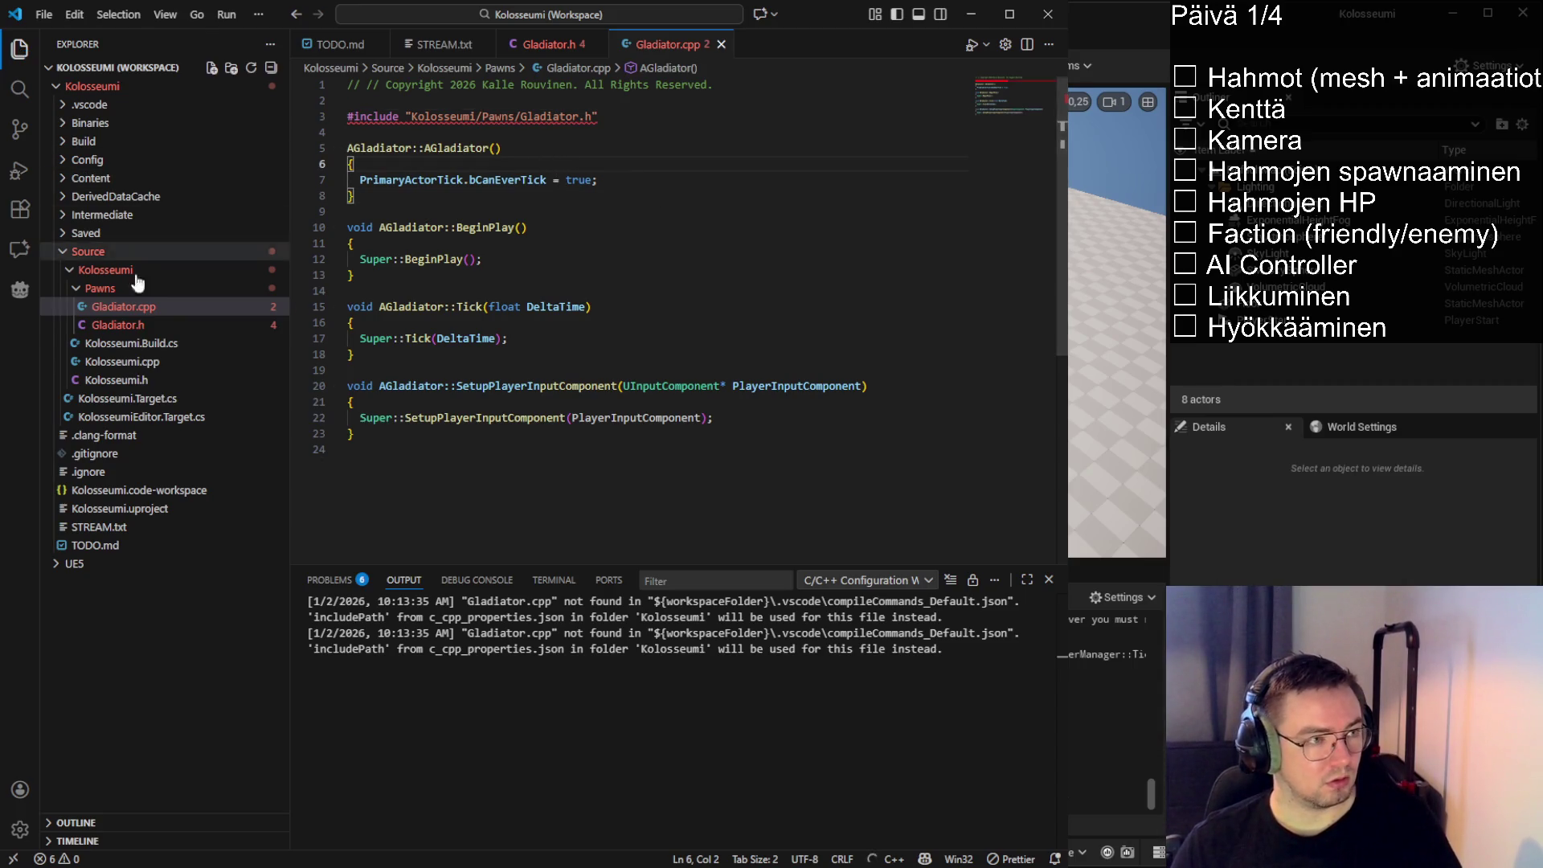
Delete the default-values, game-start, every-frame and input-binding comments from Gladiator.h and save
click(112, 325)
mouse_move(735, 308)
mouse_down()
mouse_move(492, 318)
mouse_move(391, 291)
mouse_up()
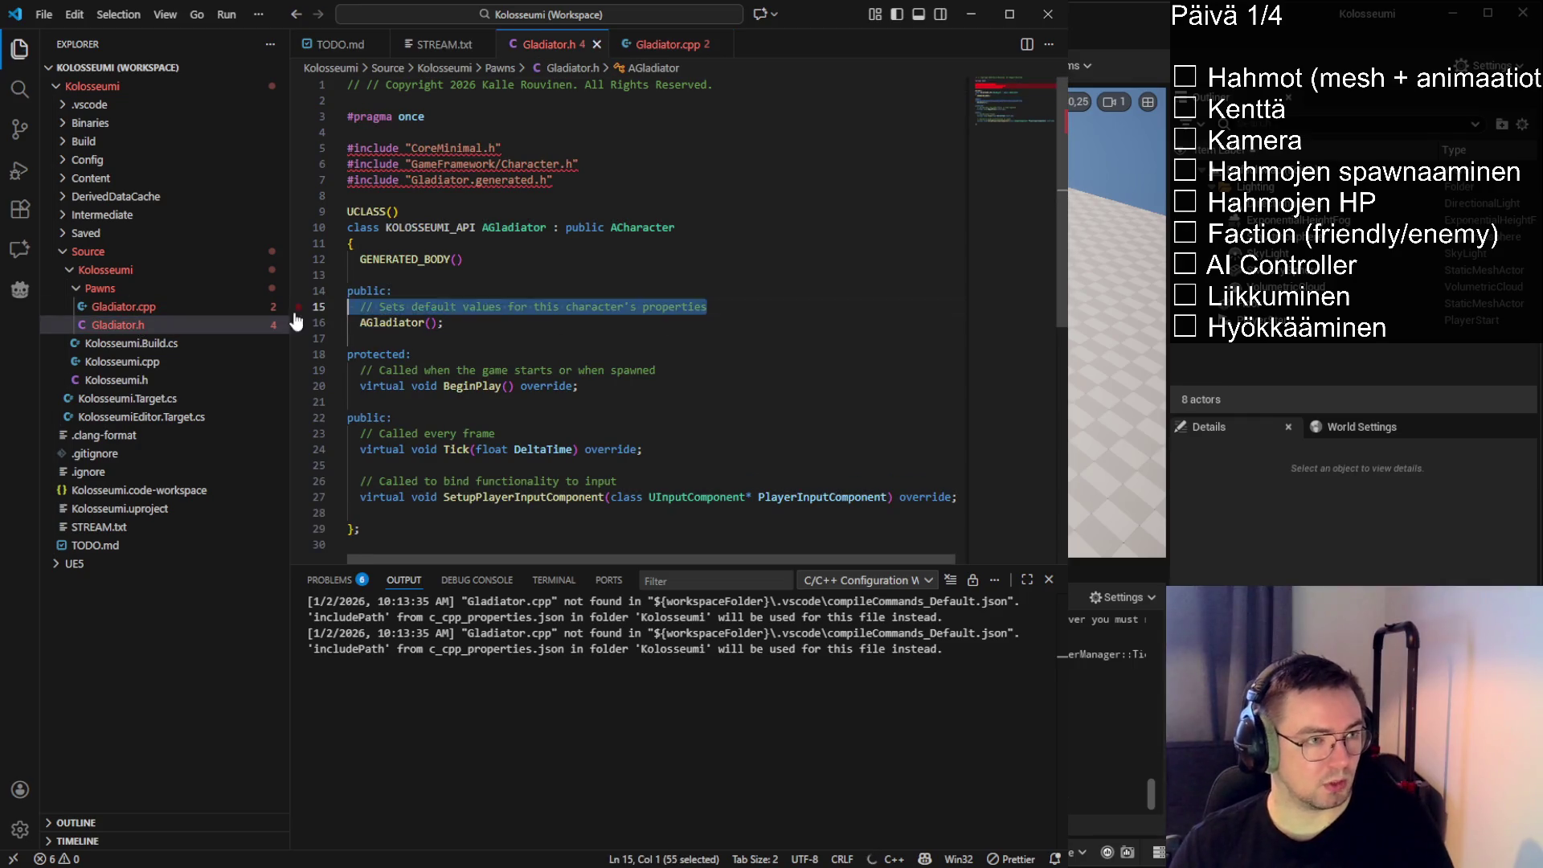
key(BackSpace)
mouse_move(656, 354)
mouse_down()
mouse_move(347, 355)
mouse_move(411, 339)
mouse_up()
key(BackSpace)
drag(562, 402, 392, 386)
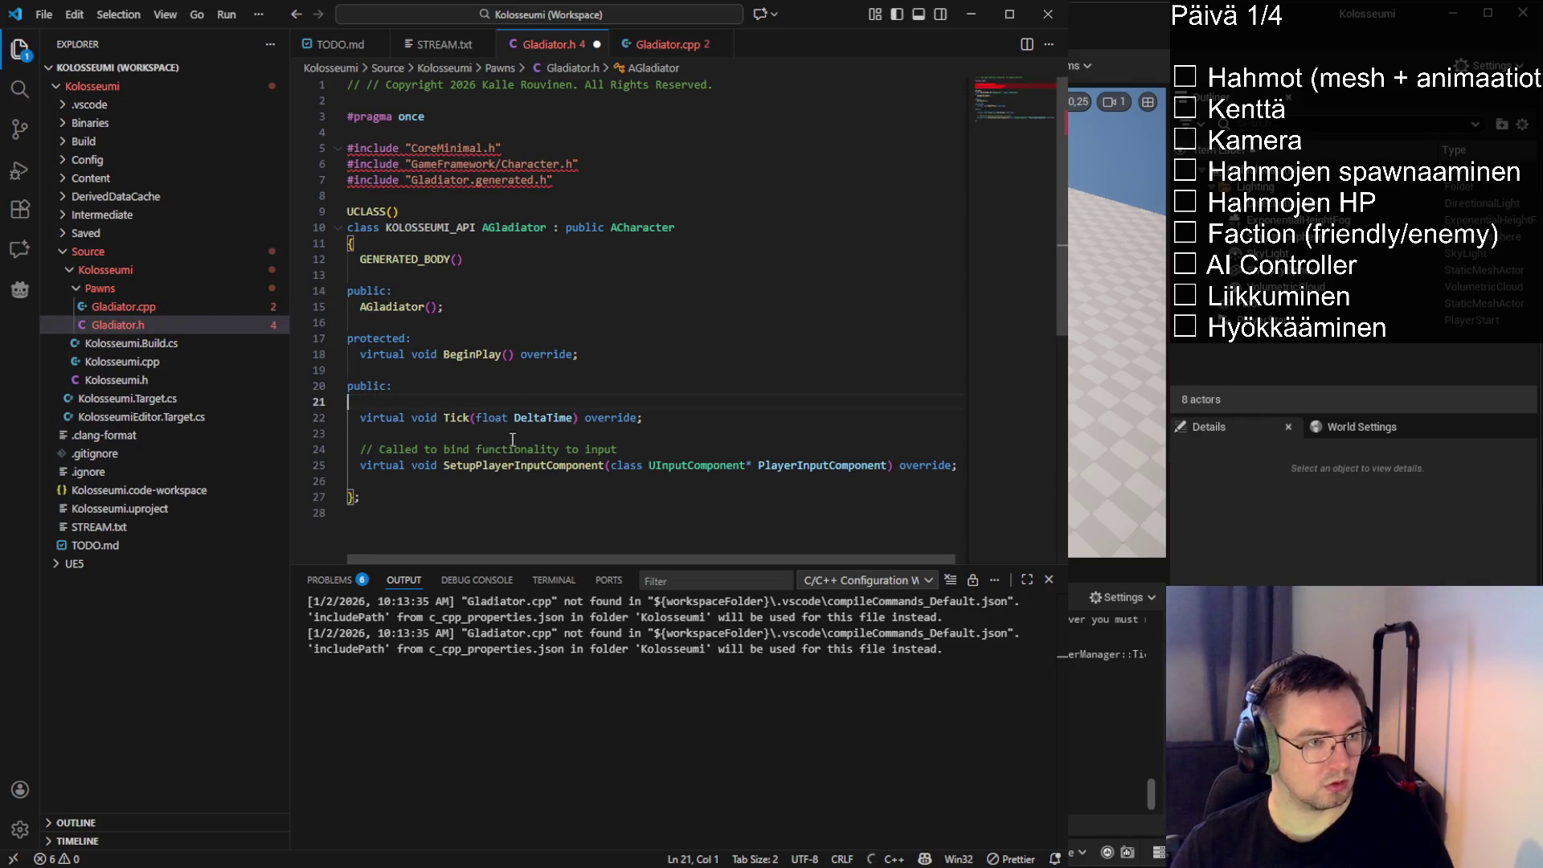
key(BackSpace)
drag(617, 434, 347, 418)
key(BackSpace)
click(619, 333)
key(ctrl+s)
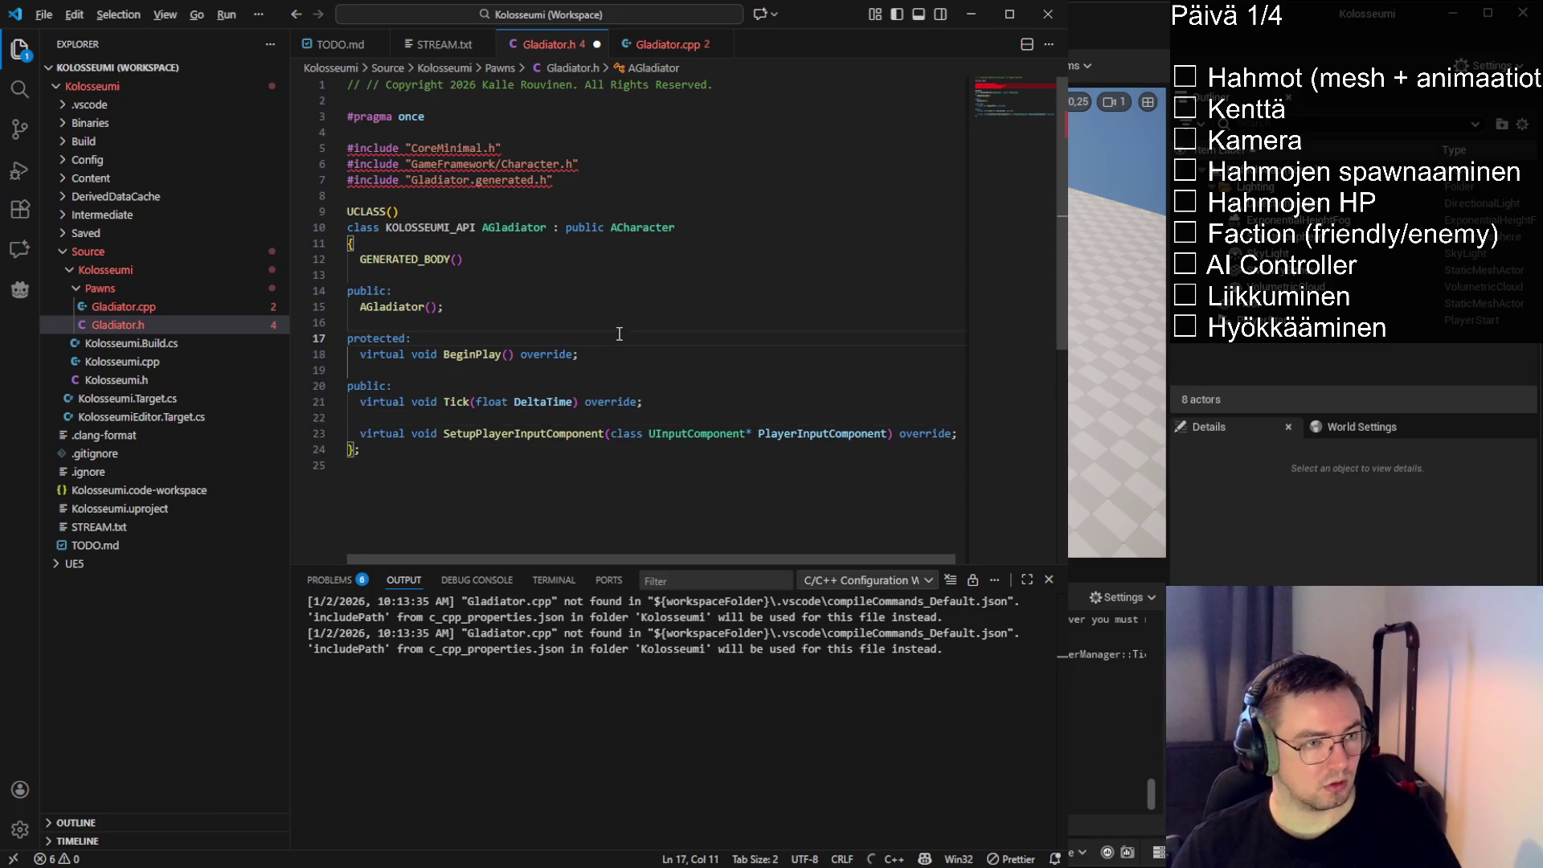
click(551, 286)
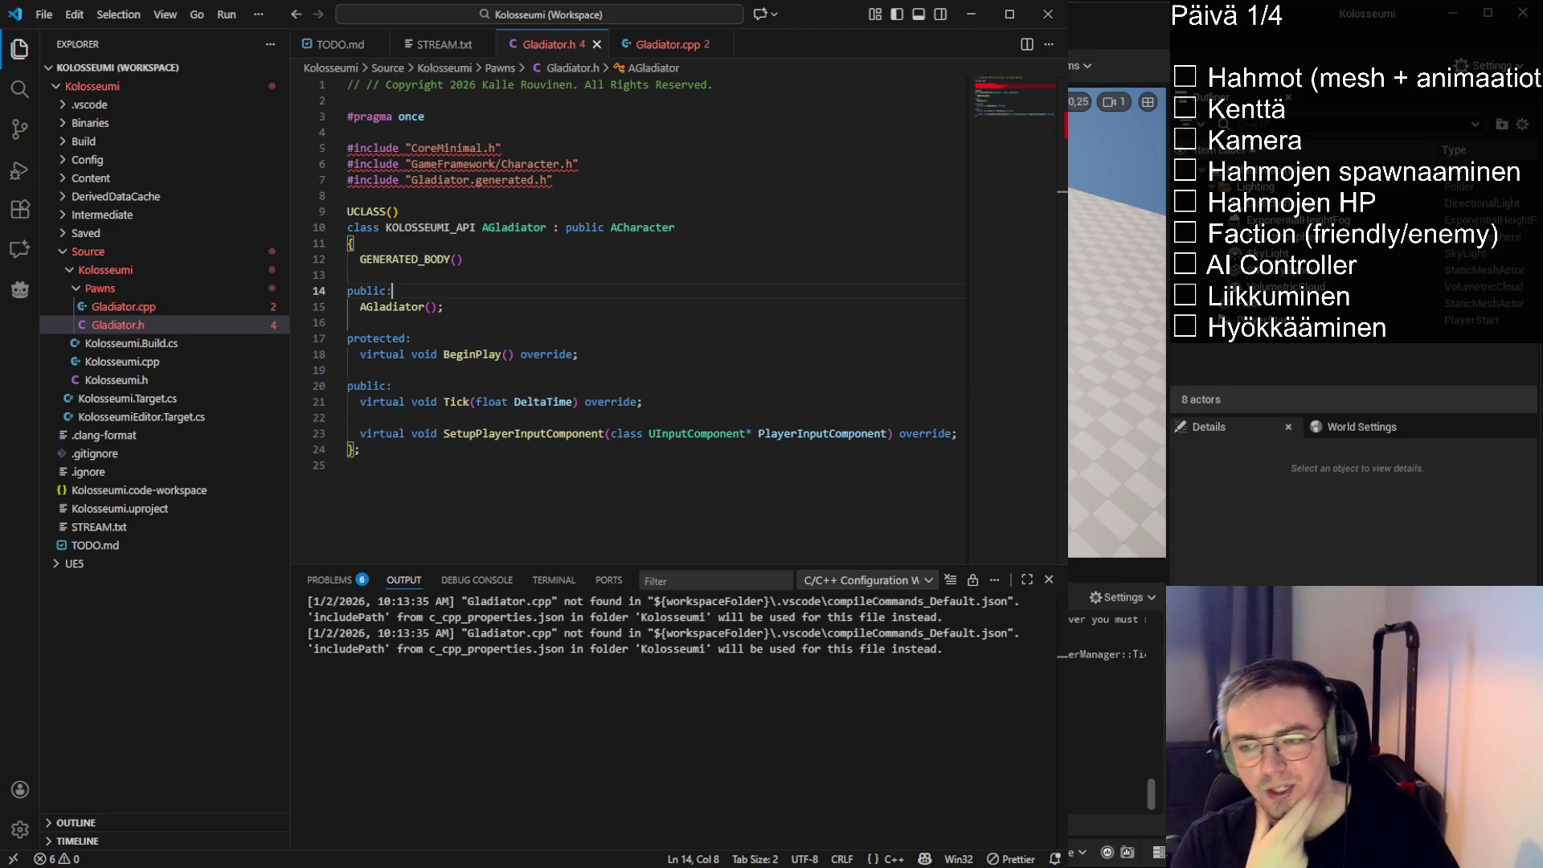
Look through the Gladiator.cpp, Gladiator.h and STREAM.txt tabs and close TODO.md
click(593, 338)
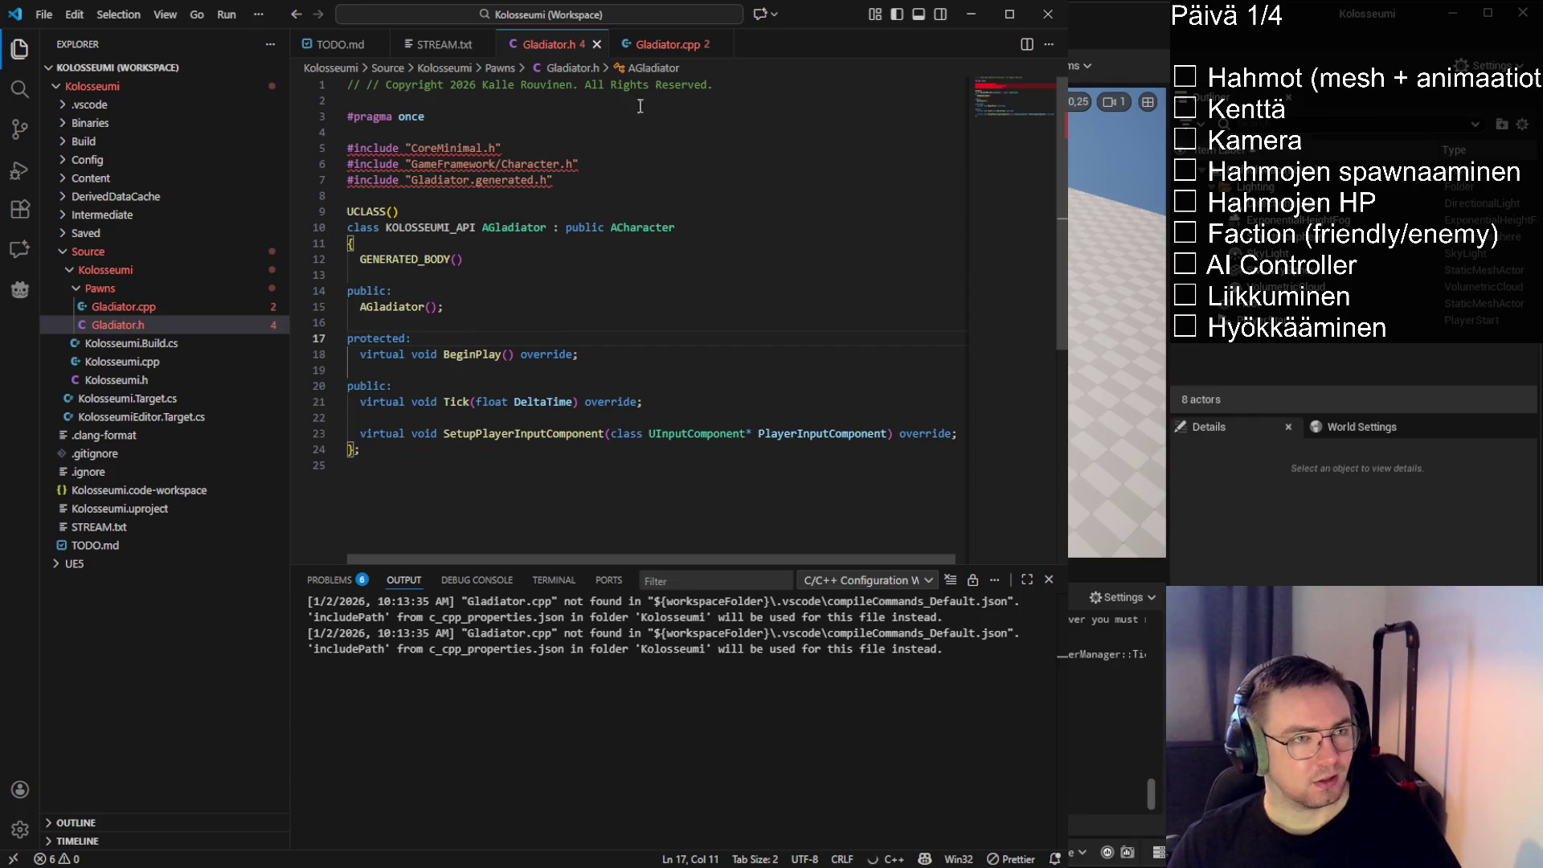
click(693, 47)
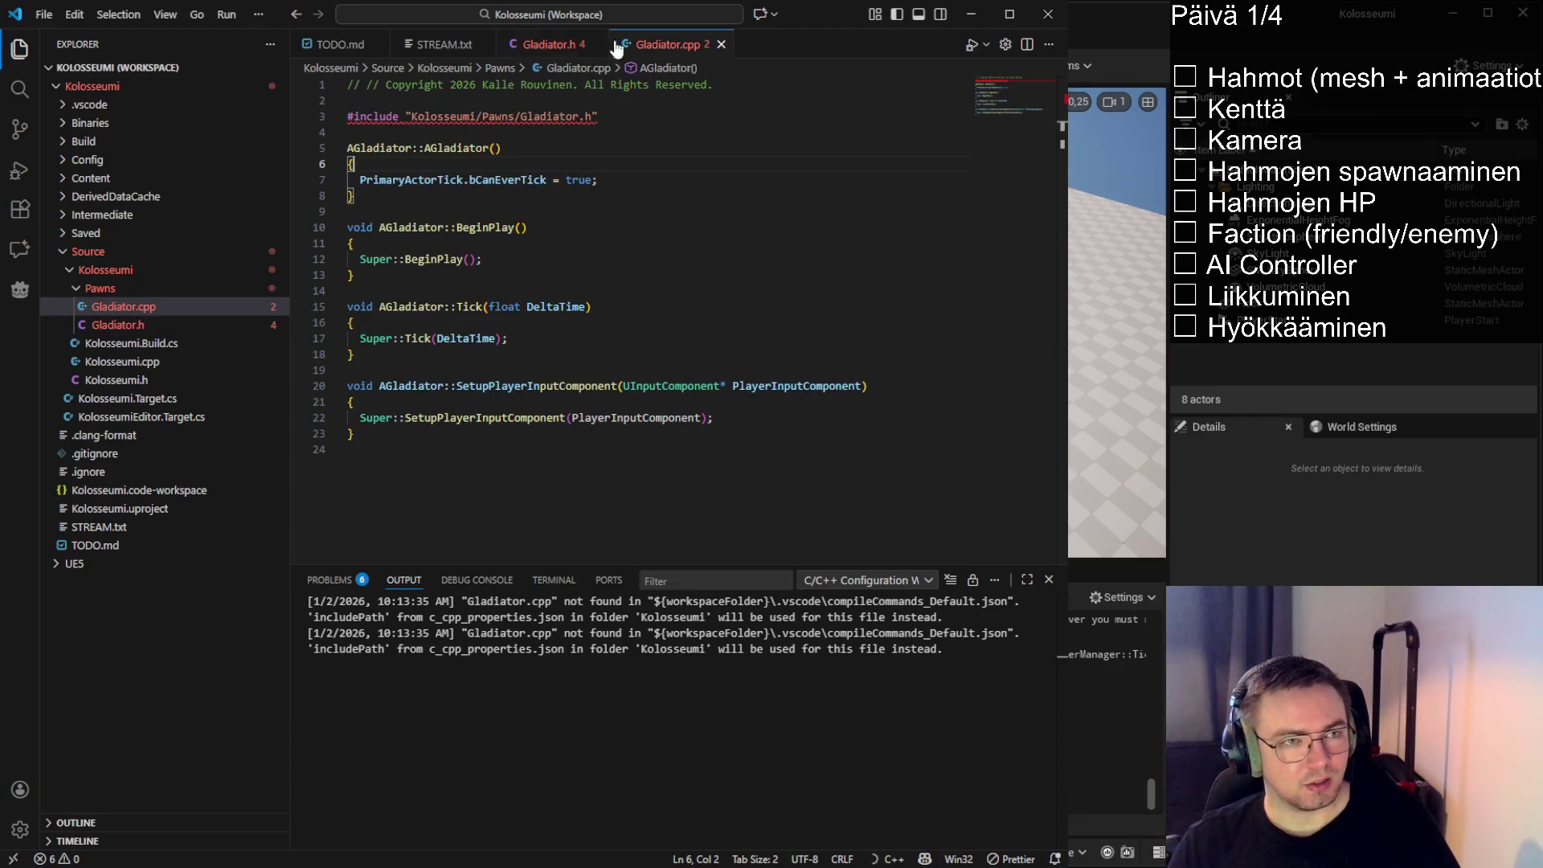
click(551, 47)
click(442, 47)
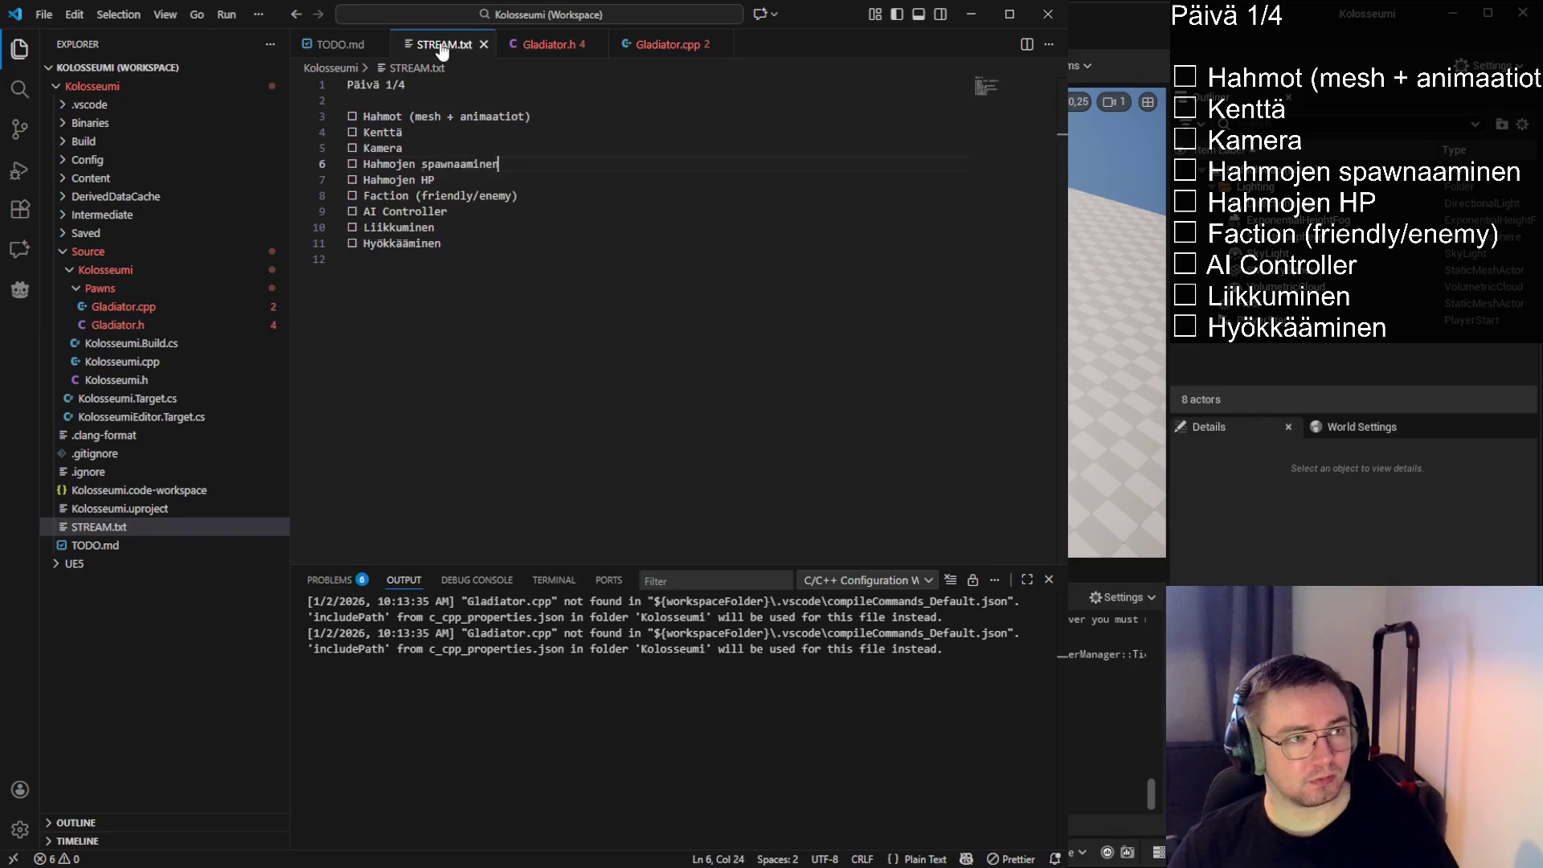
click(371, 46)
click(378, 44)
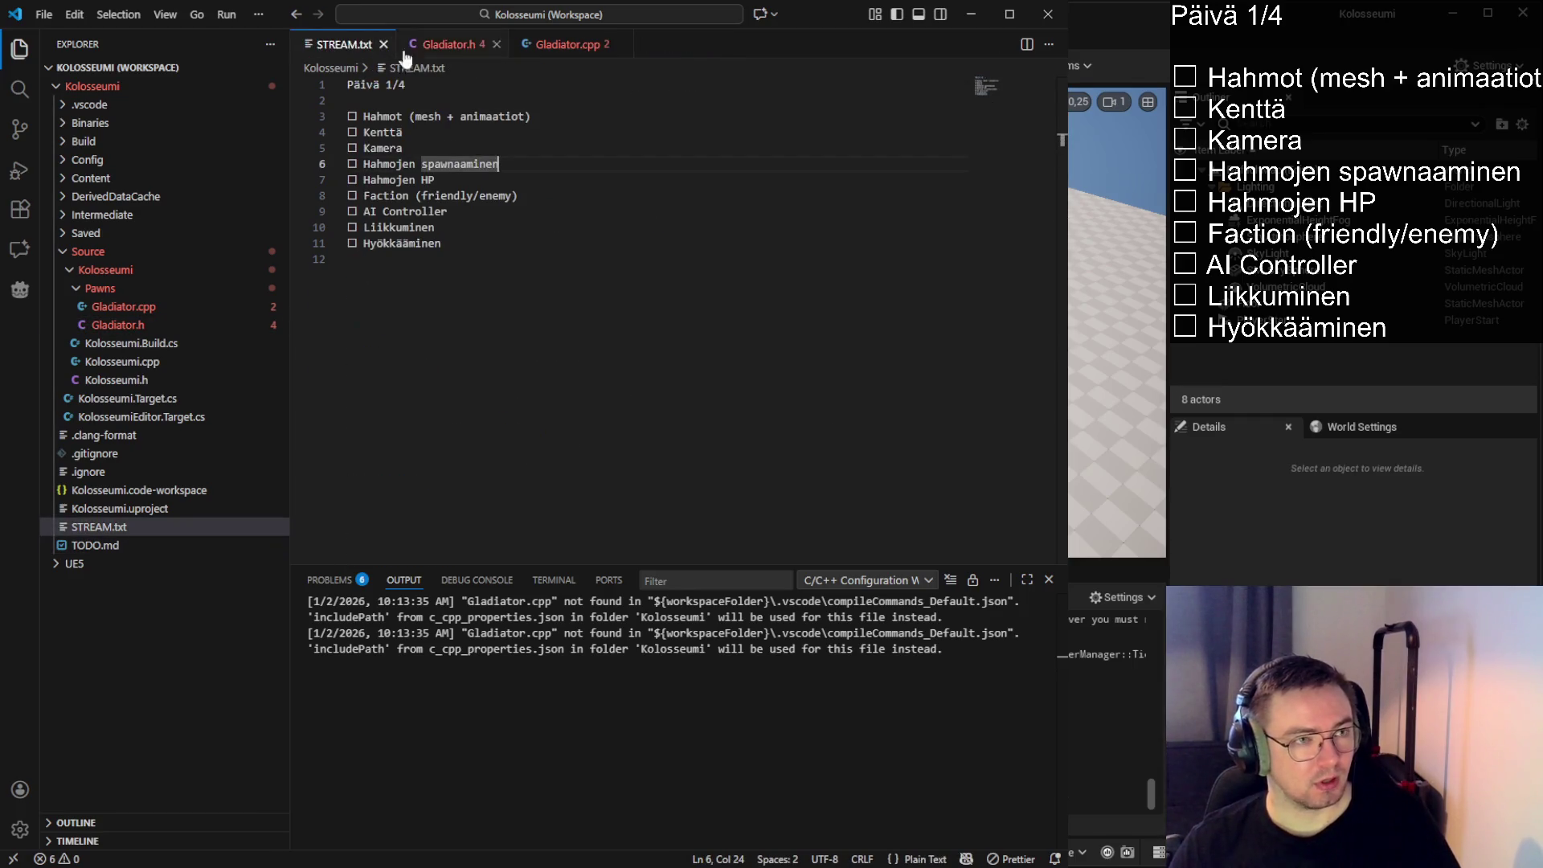
click(553, 44)
click(535, 338)
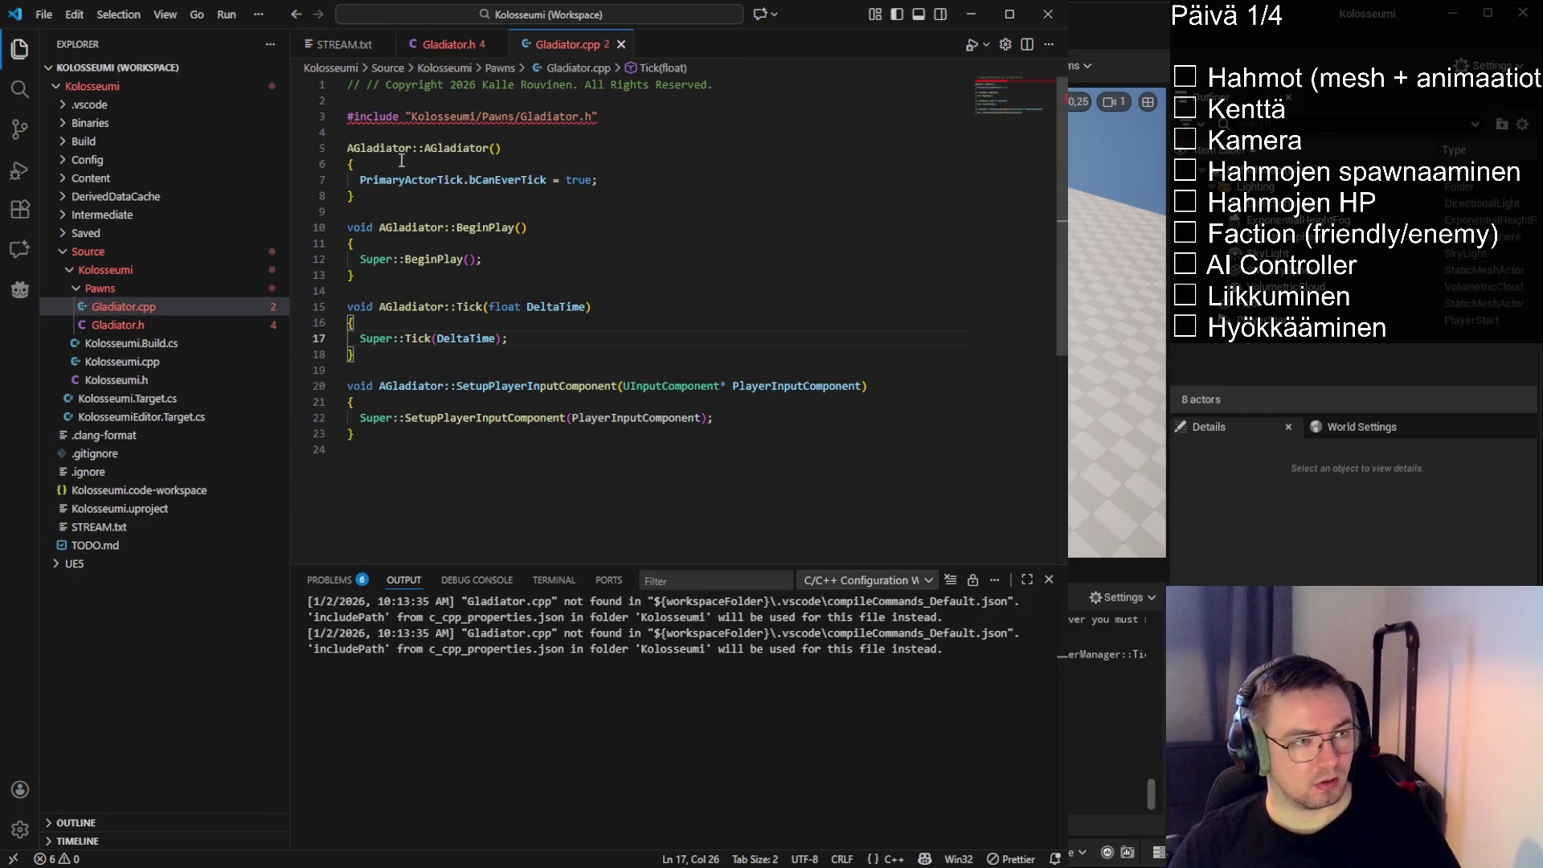
click(450, 50)
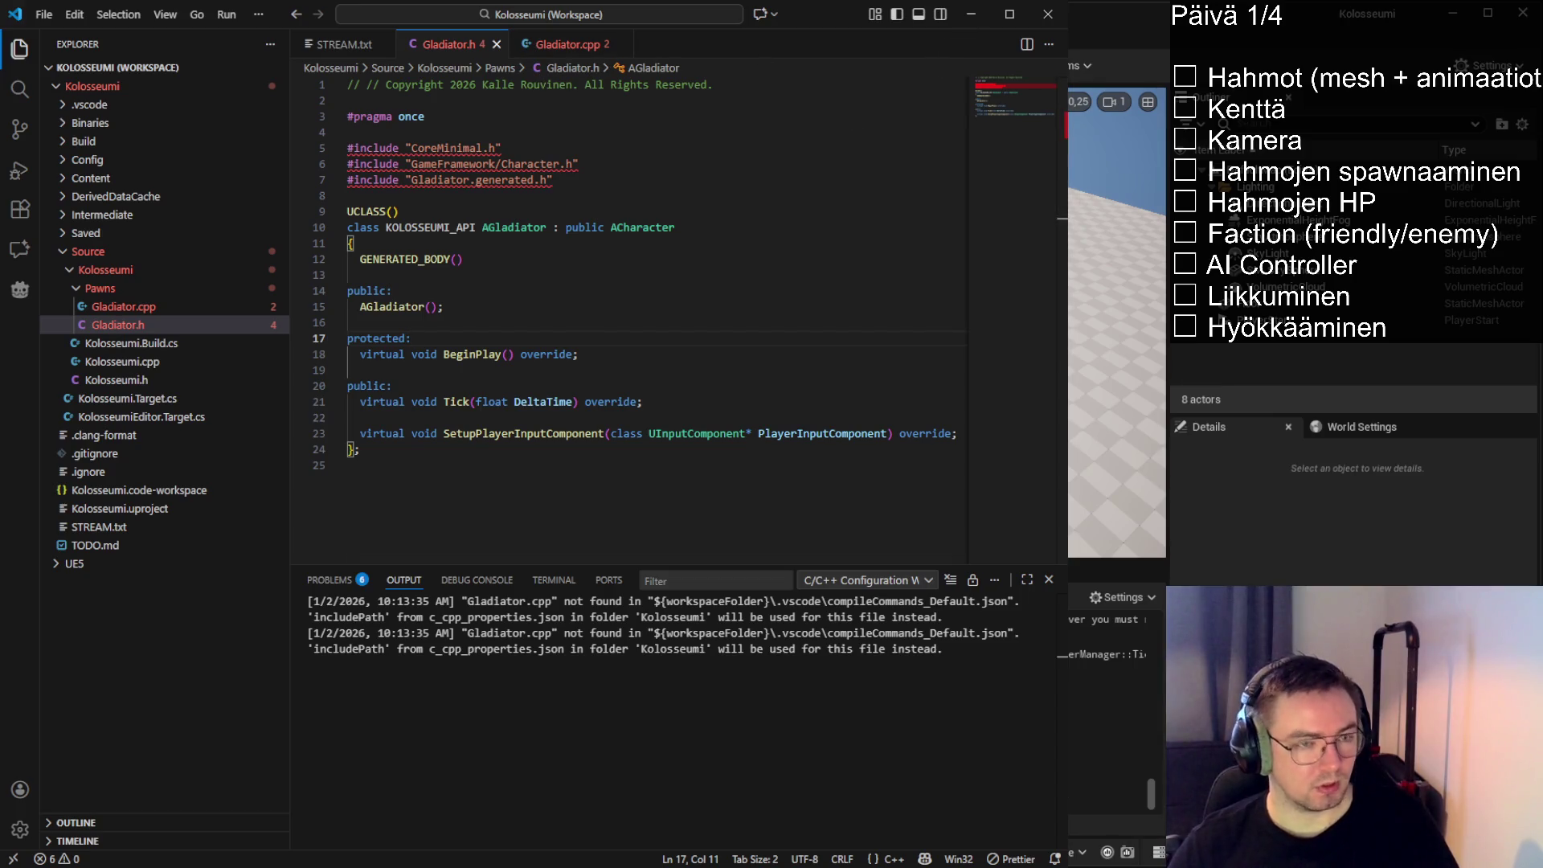
Remove the doubled comment marker on Gladiator.h's copyright line, then switch to Unreal Editor
key(alt+Tab)
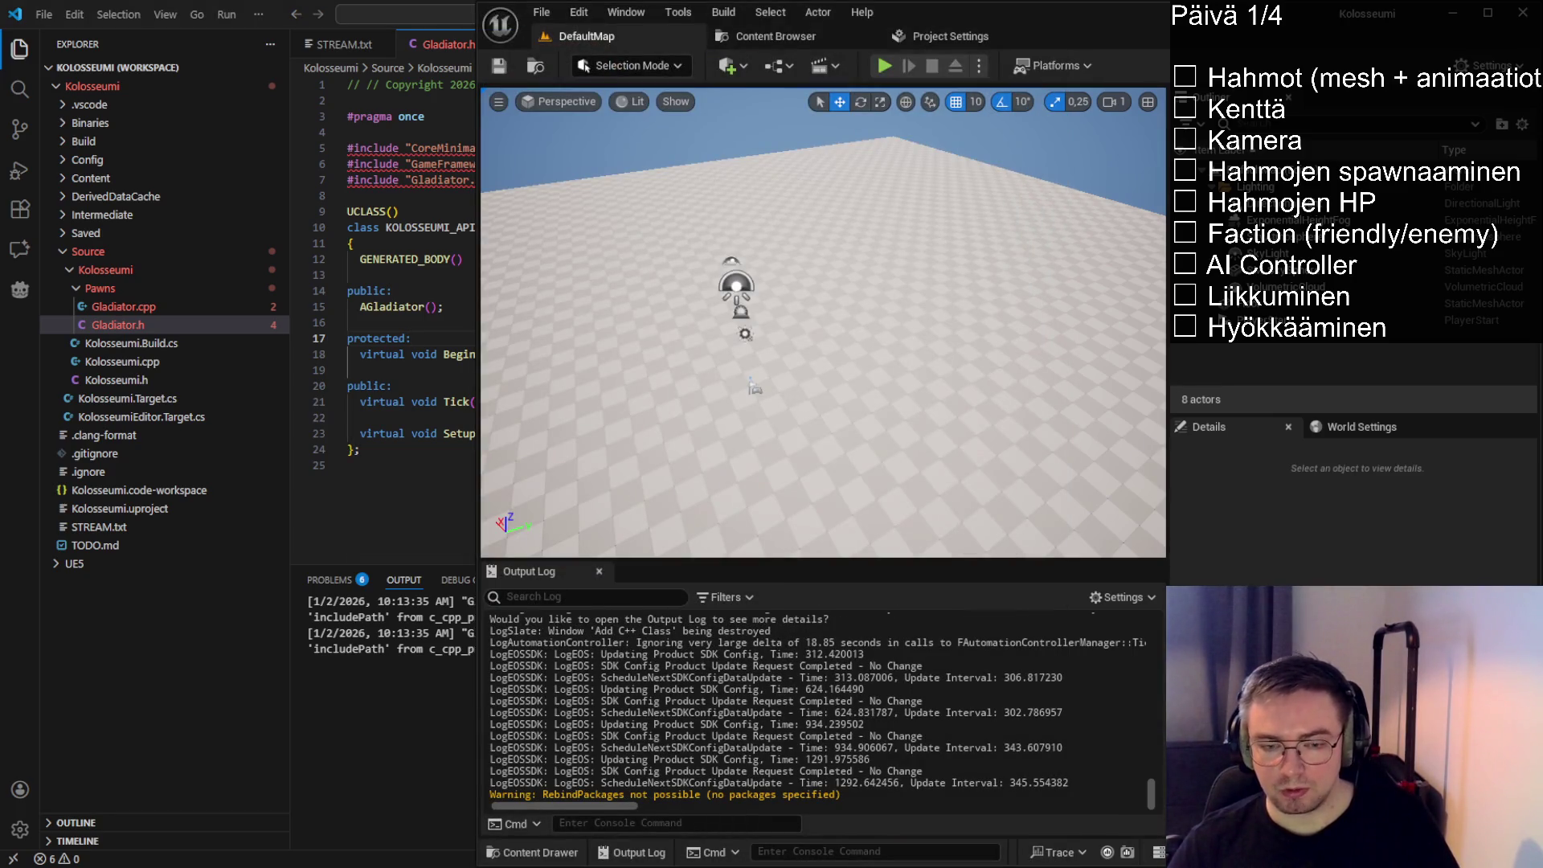
click(468, 292)
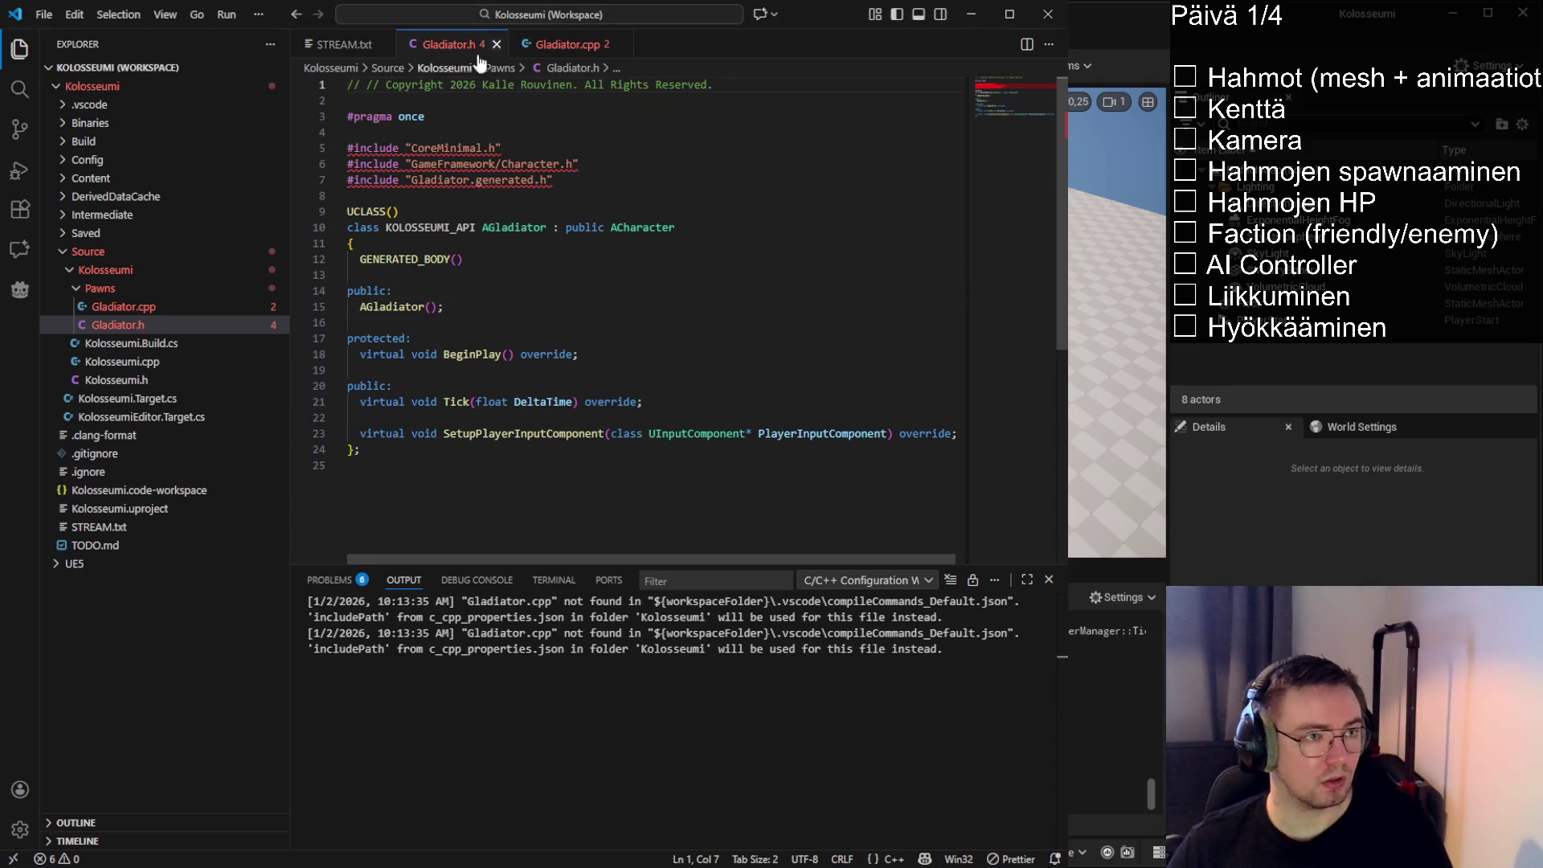
click(532, 45)
click(389, 84)
key(alt+o)
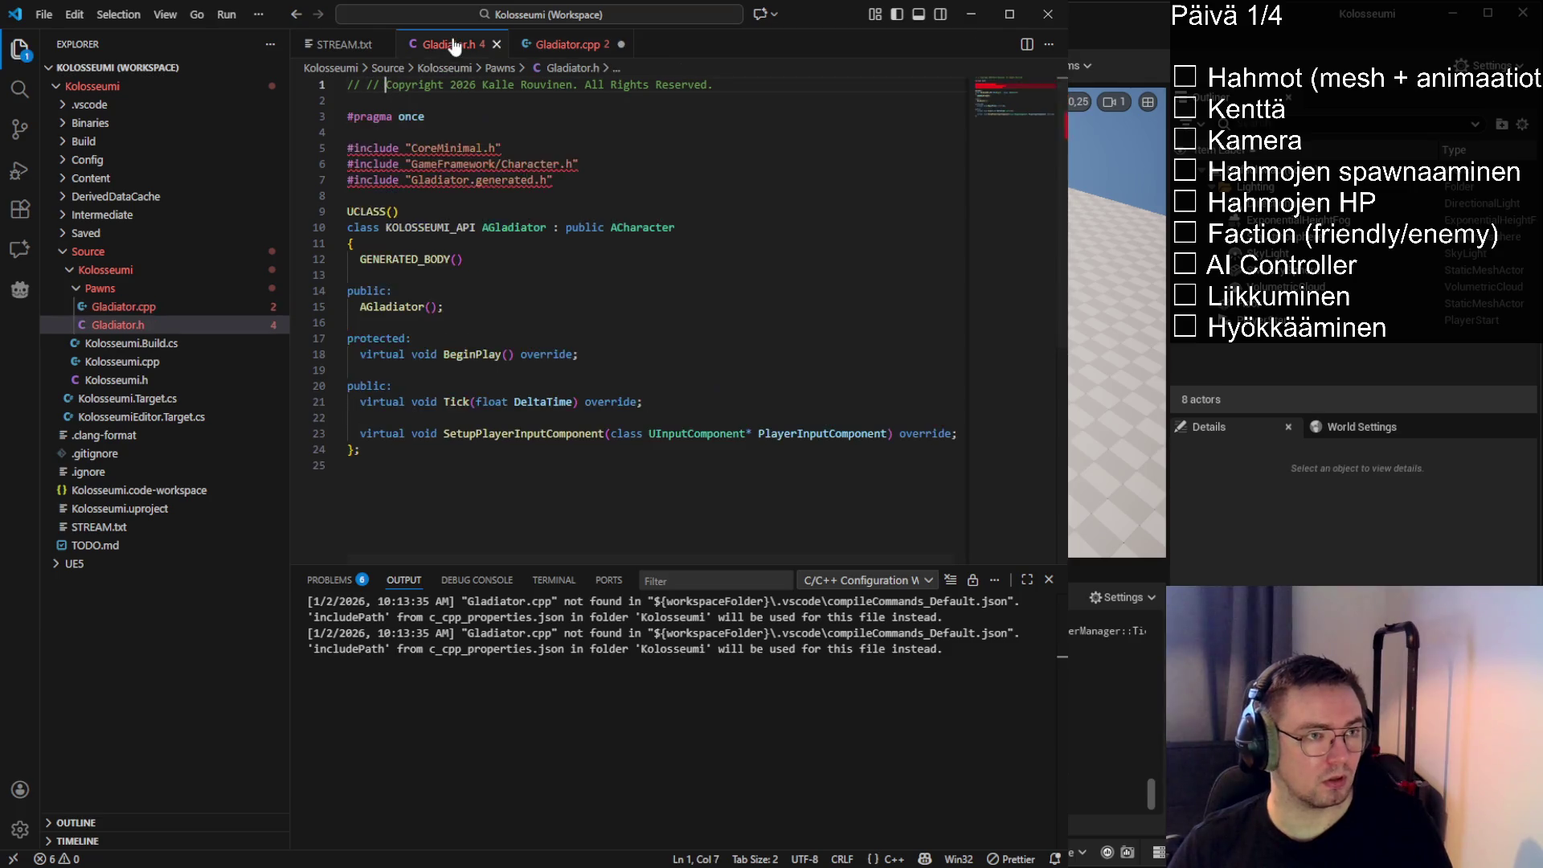
key(ctrl+z)
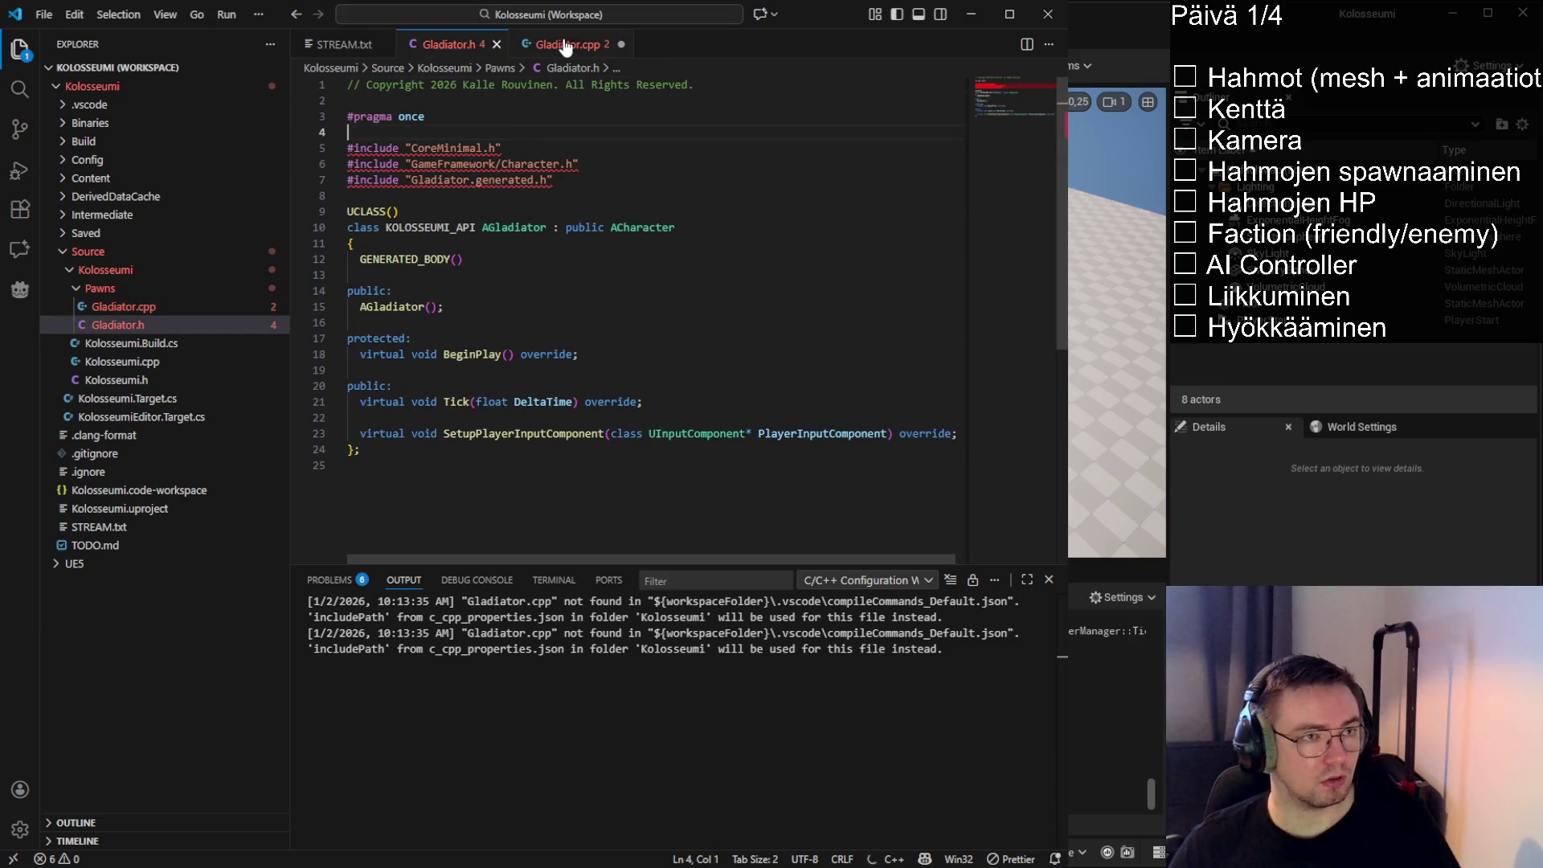
click(563, 45)
key(alt+Tab)
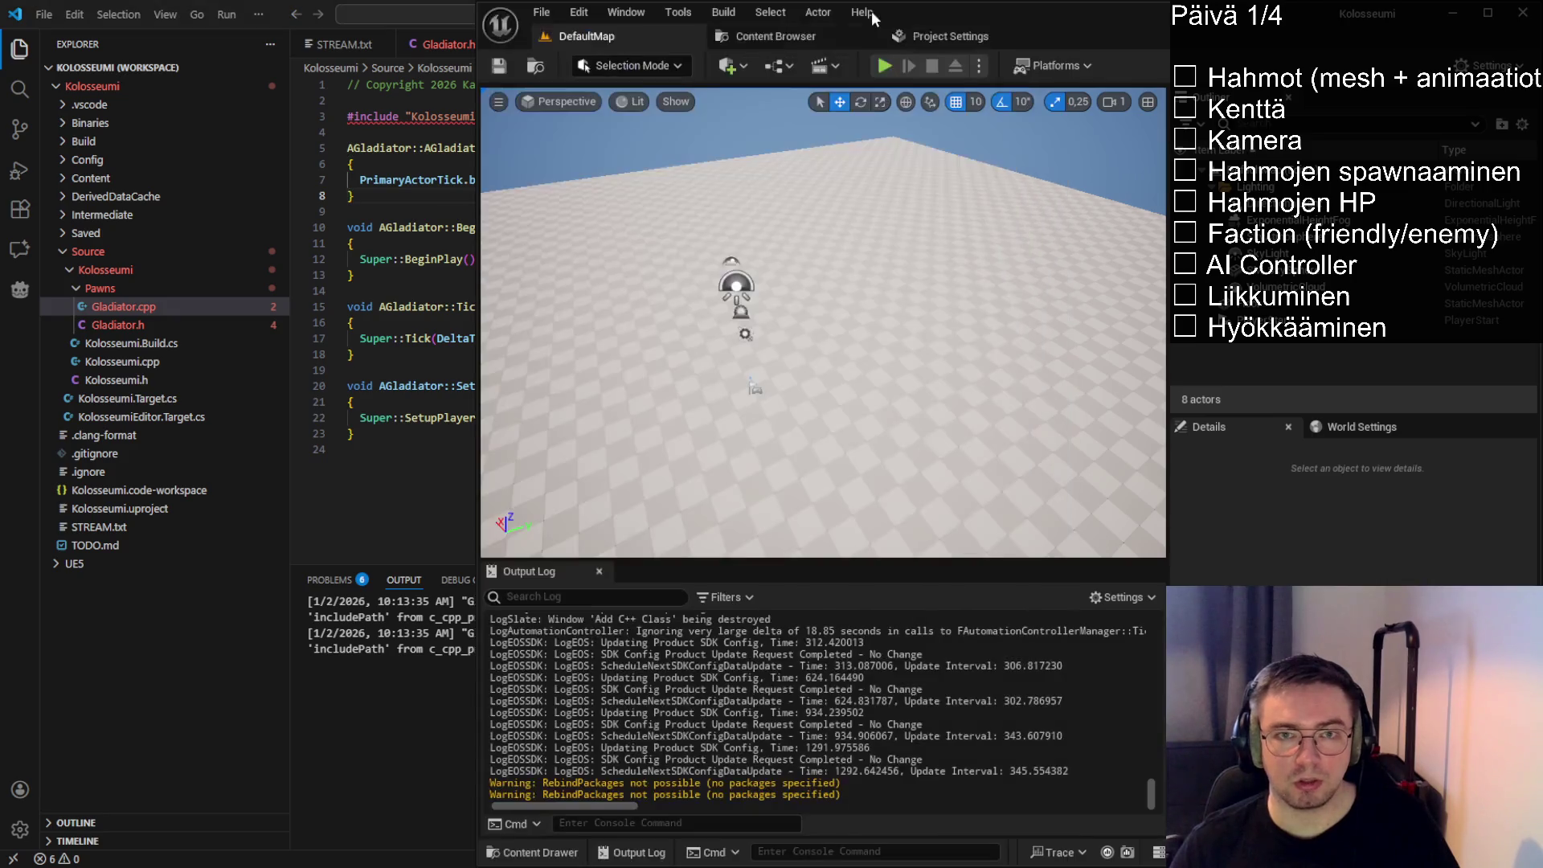
click(949, 39)
click(1128, 610)
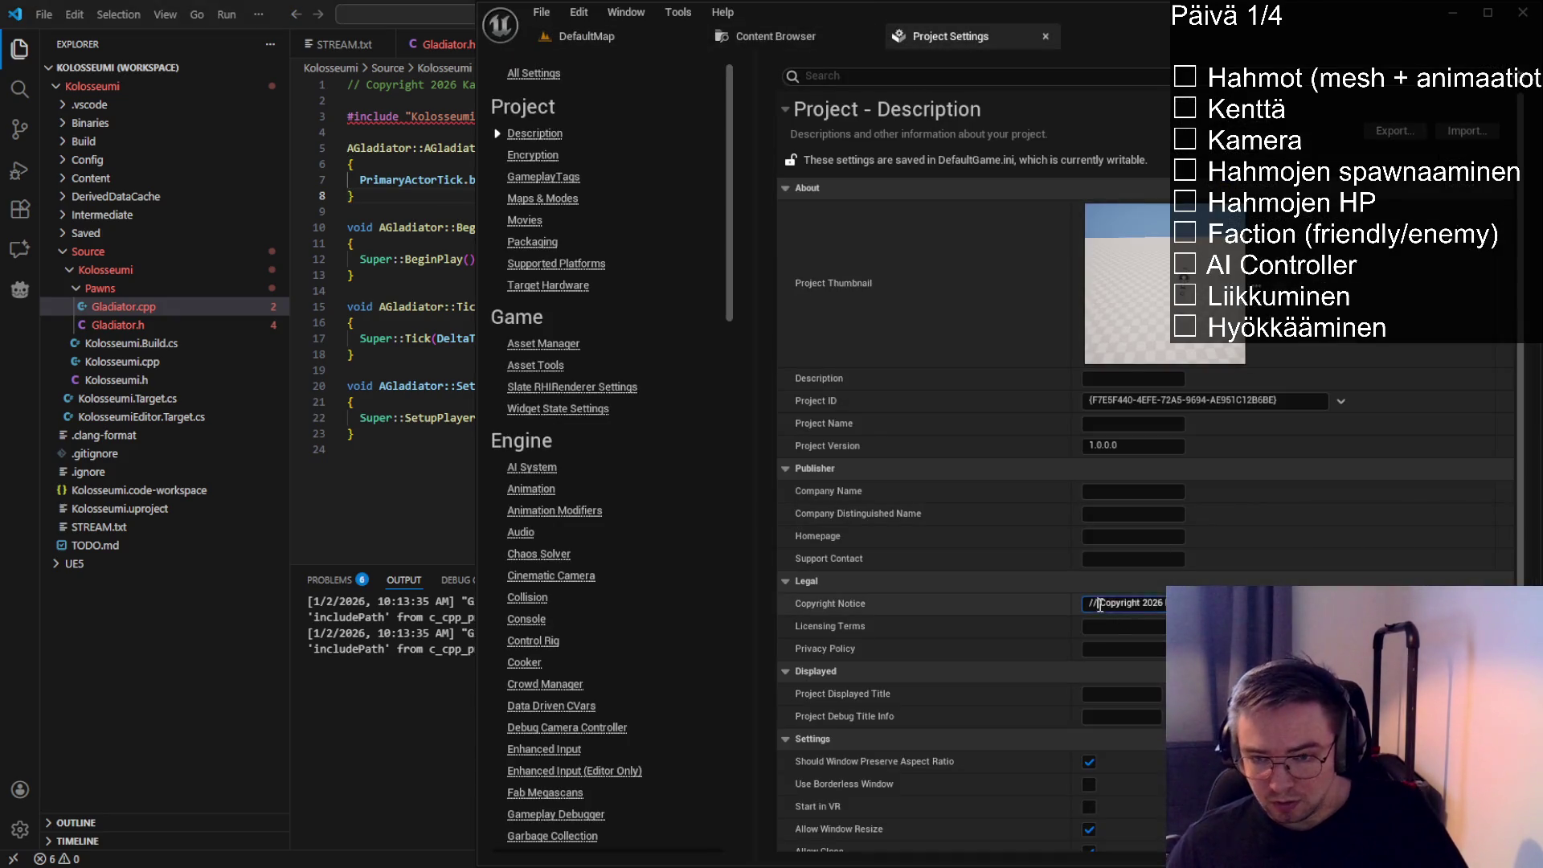
click(1135, 604)
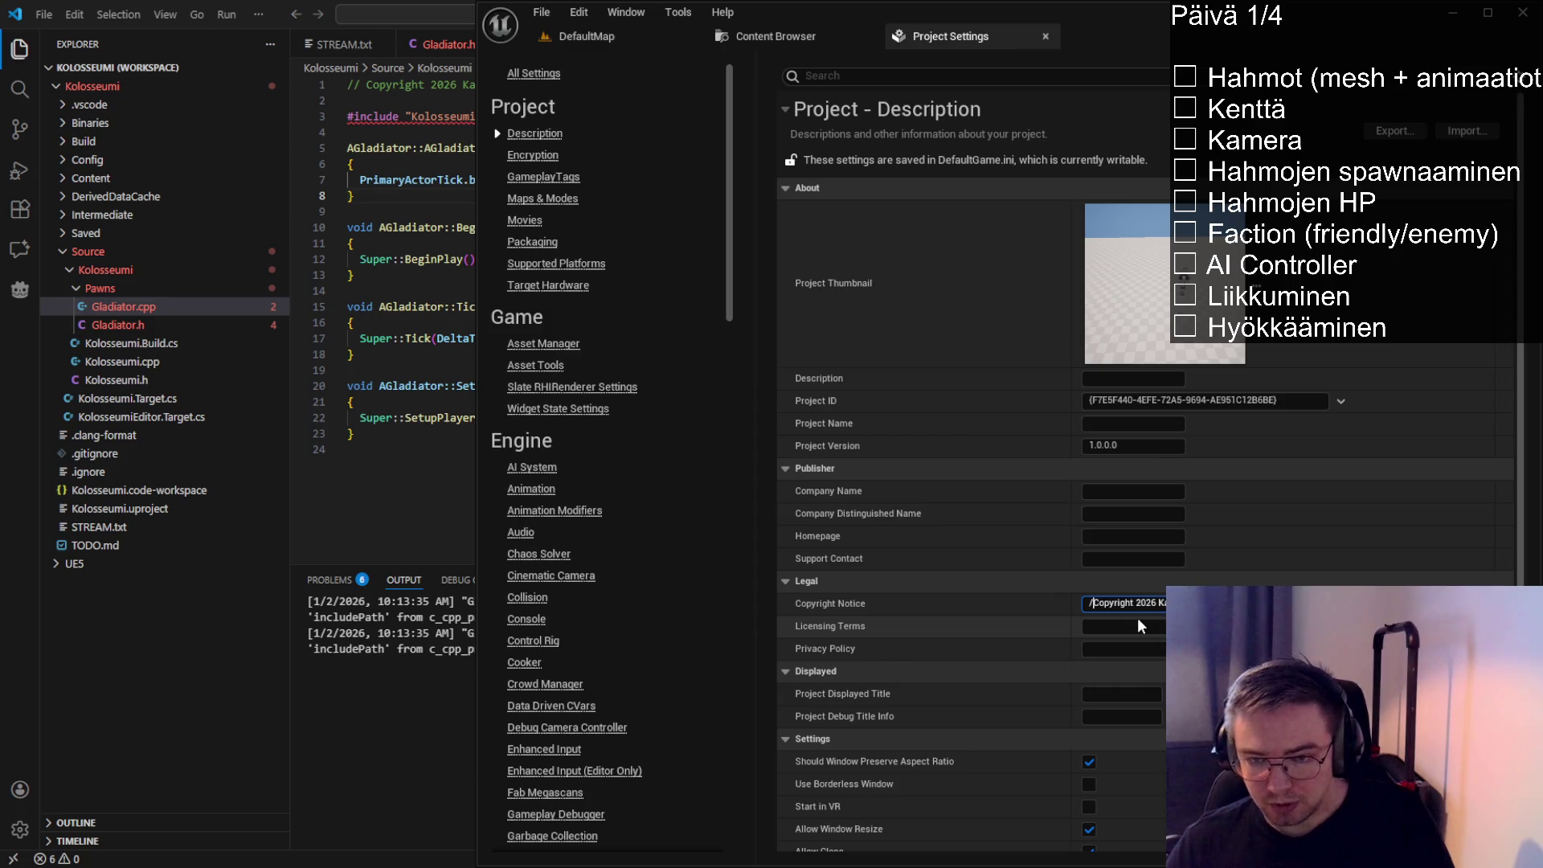
click(1045, 36)
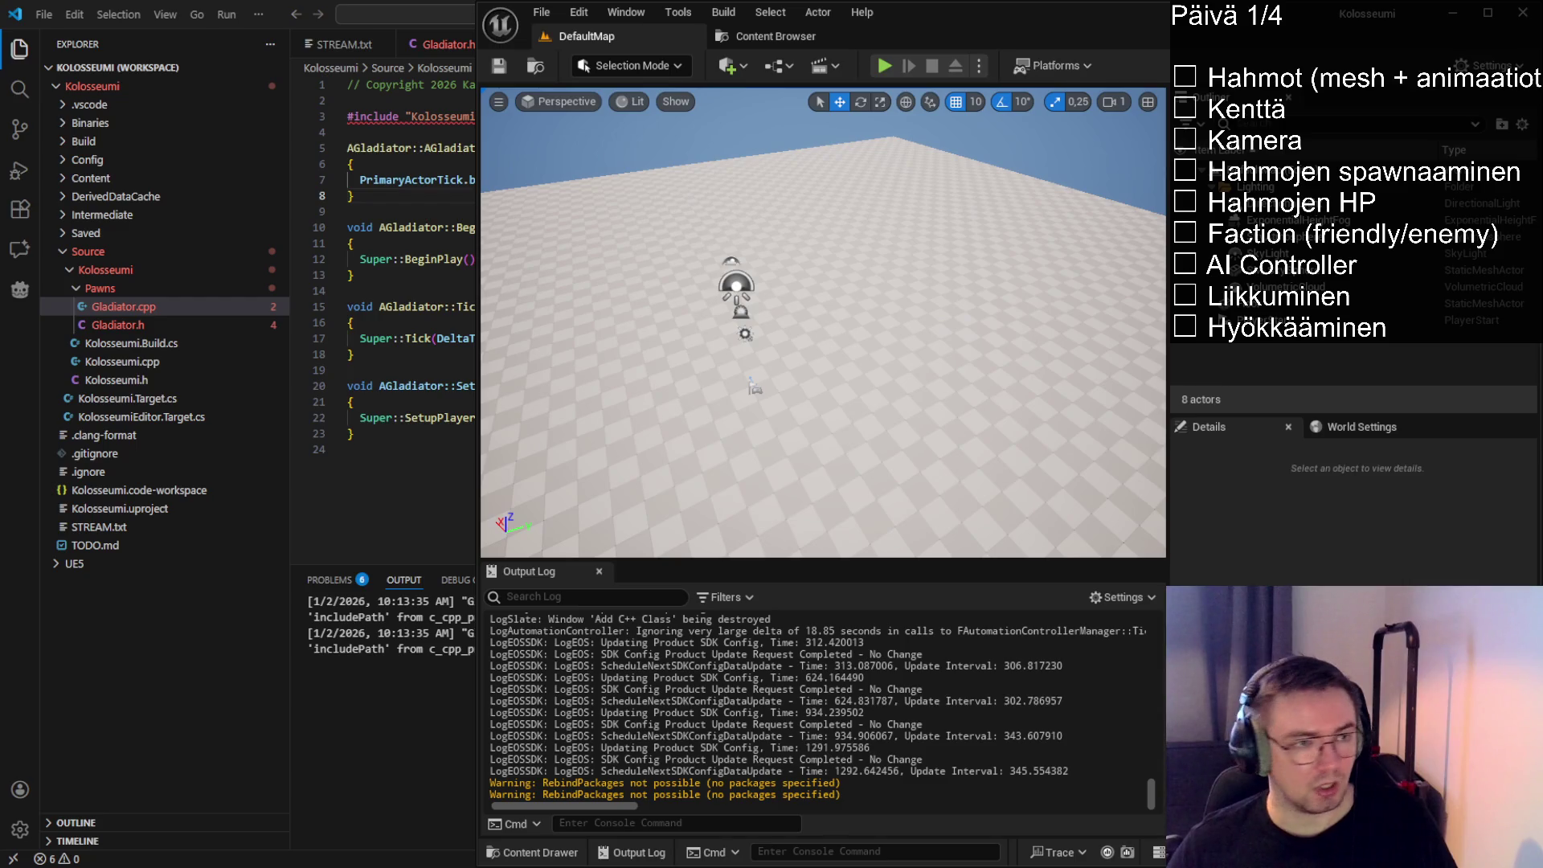
key(alt+Tab)
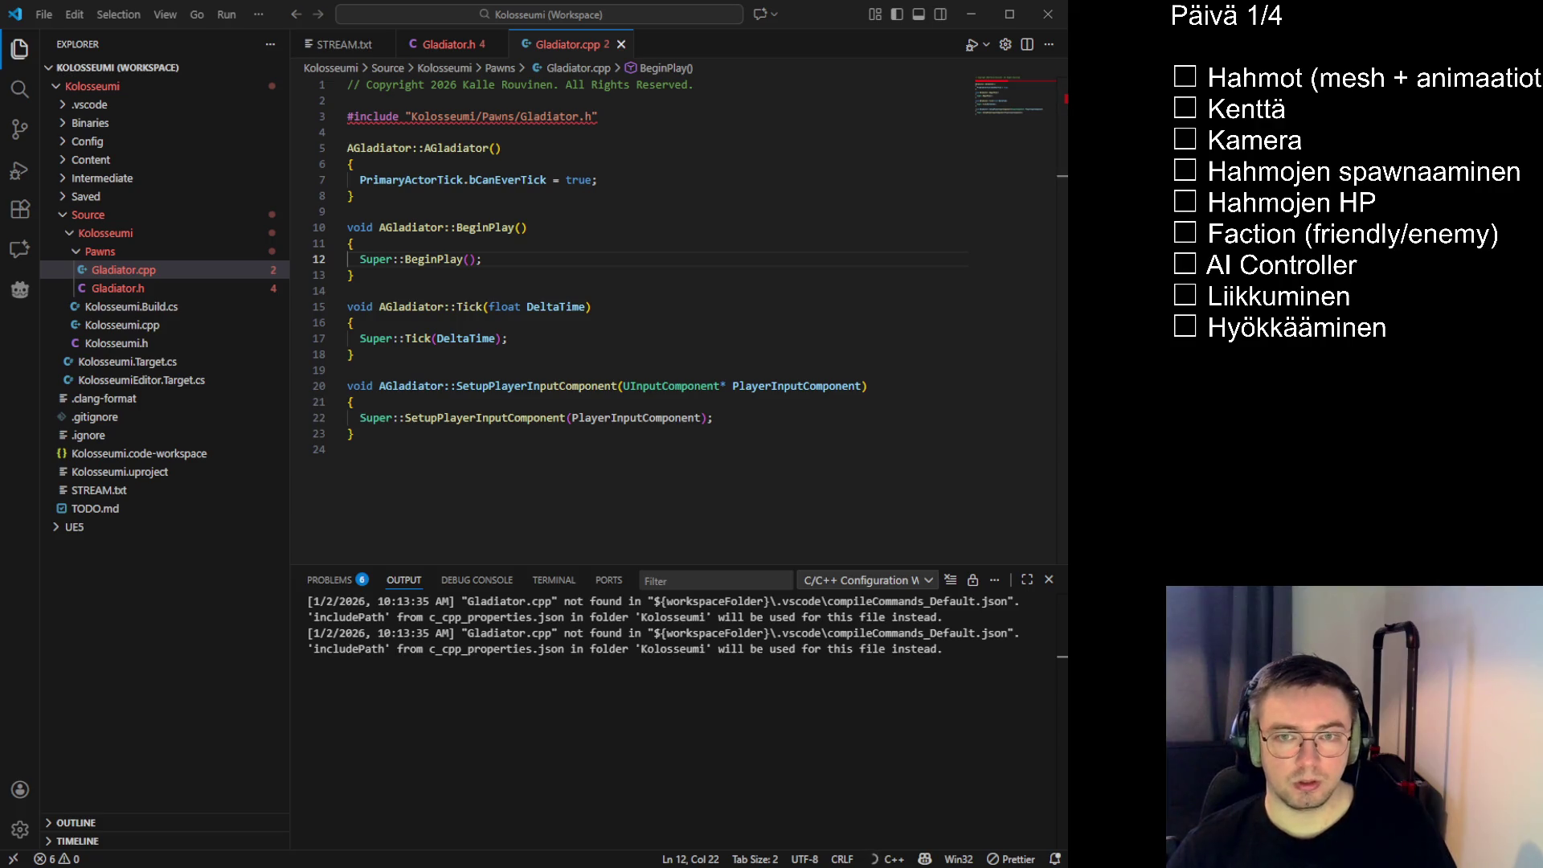
Place the caret on the empty line 4 of Gladiator.cpp
click(347, 132)
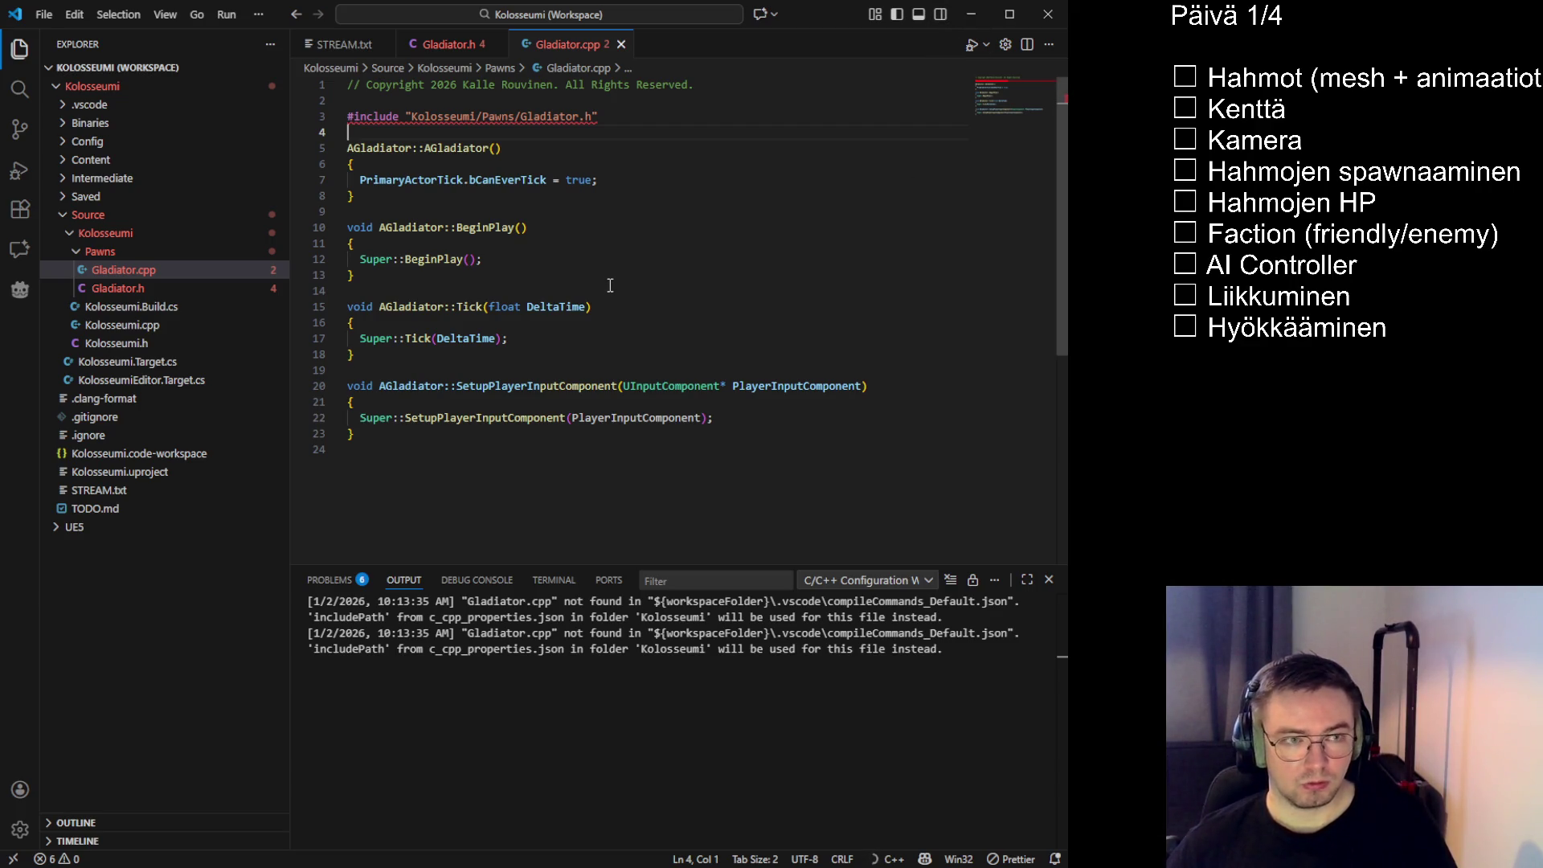
Comment out the SetupPlayerInputComponent declaration in Gladiator.h and save the header
click(683, 290)
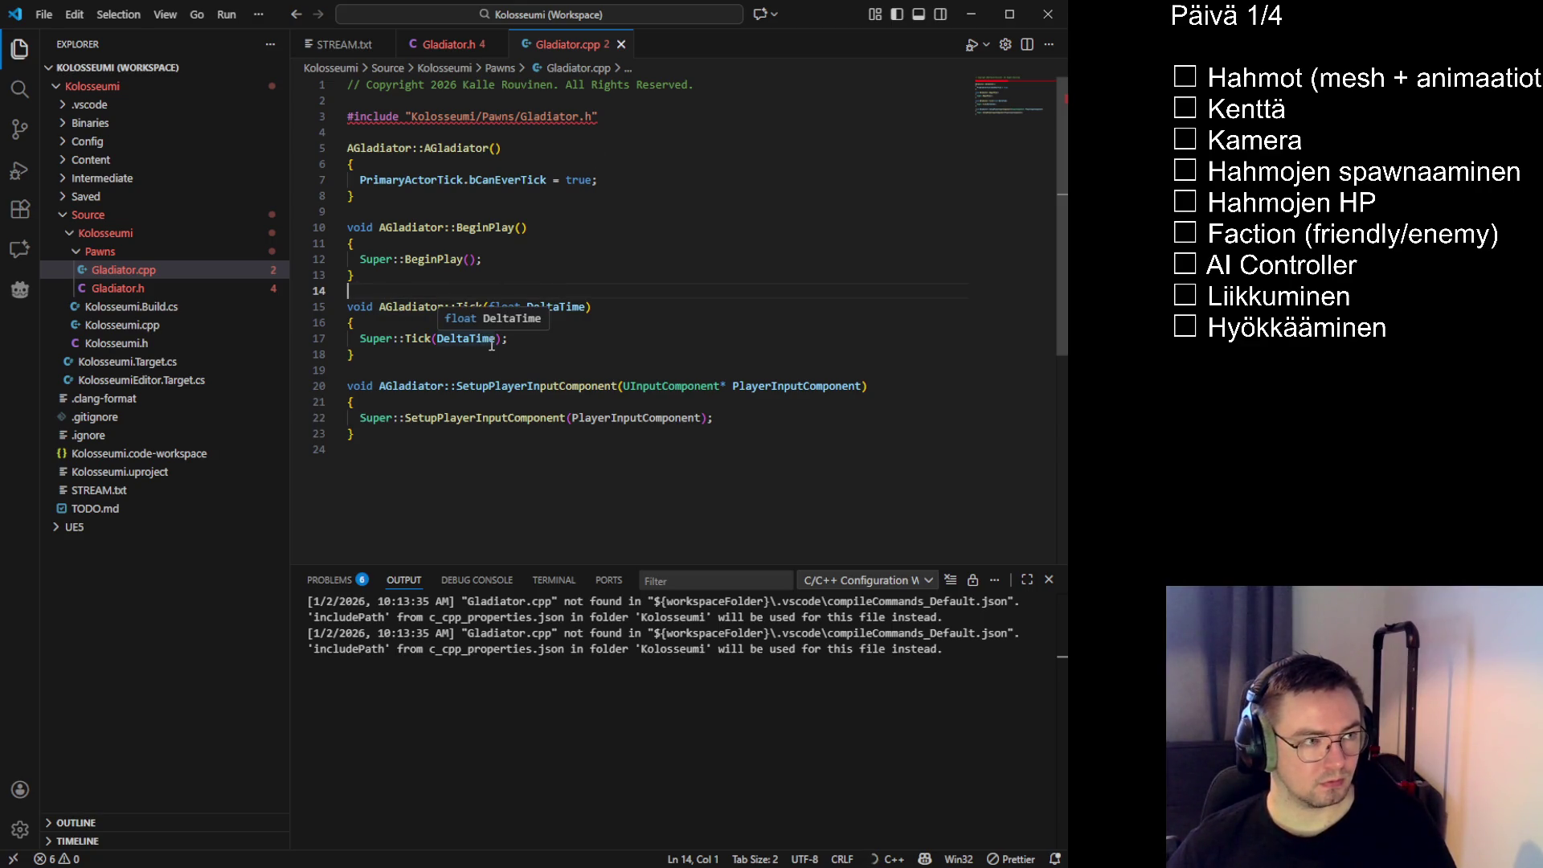
click(449, 45)
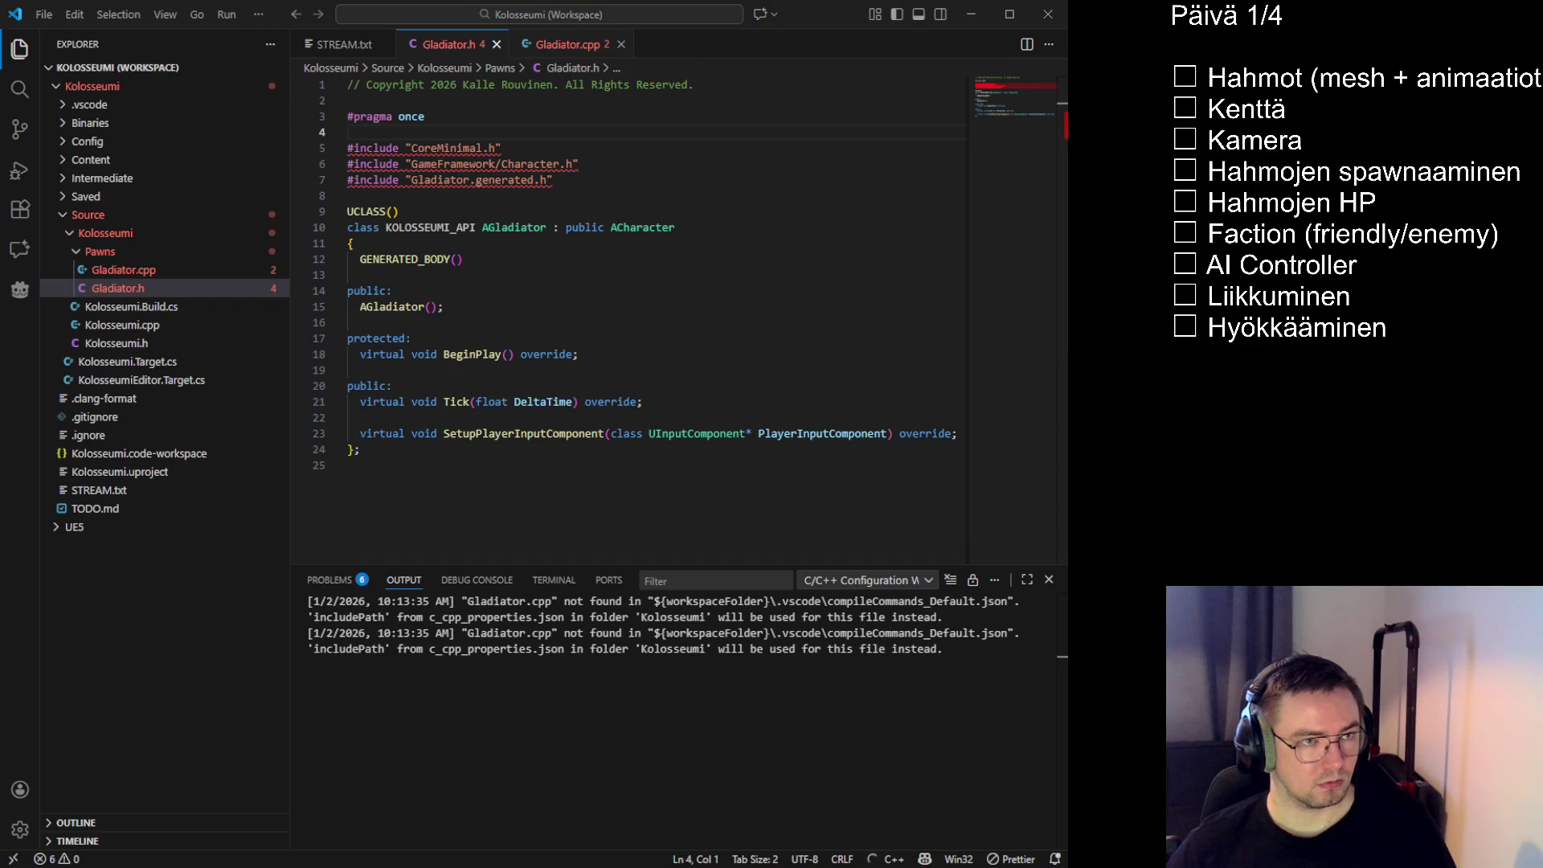
click(552, 433)
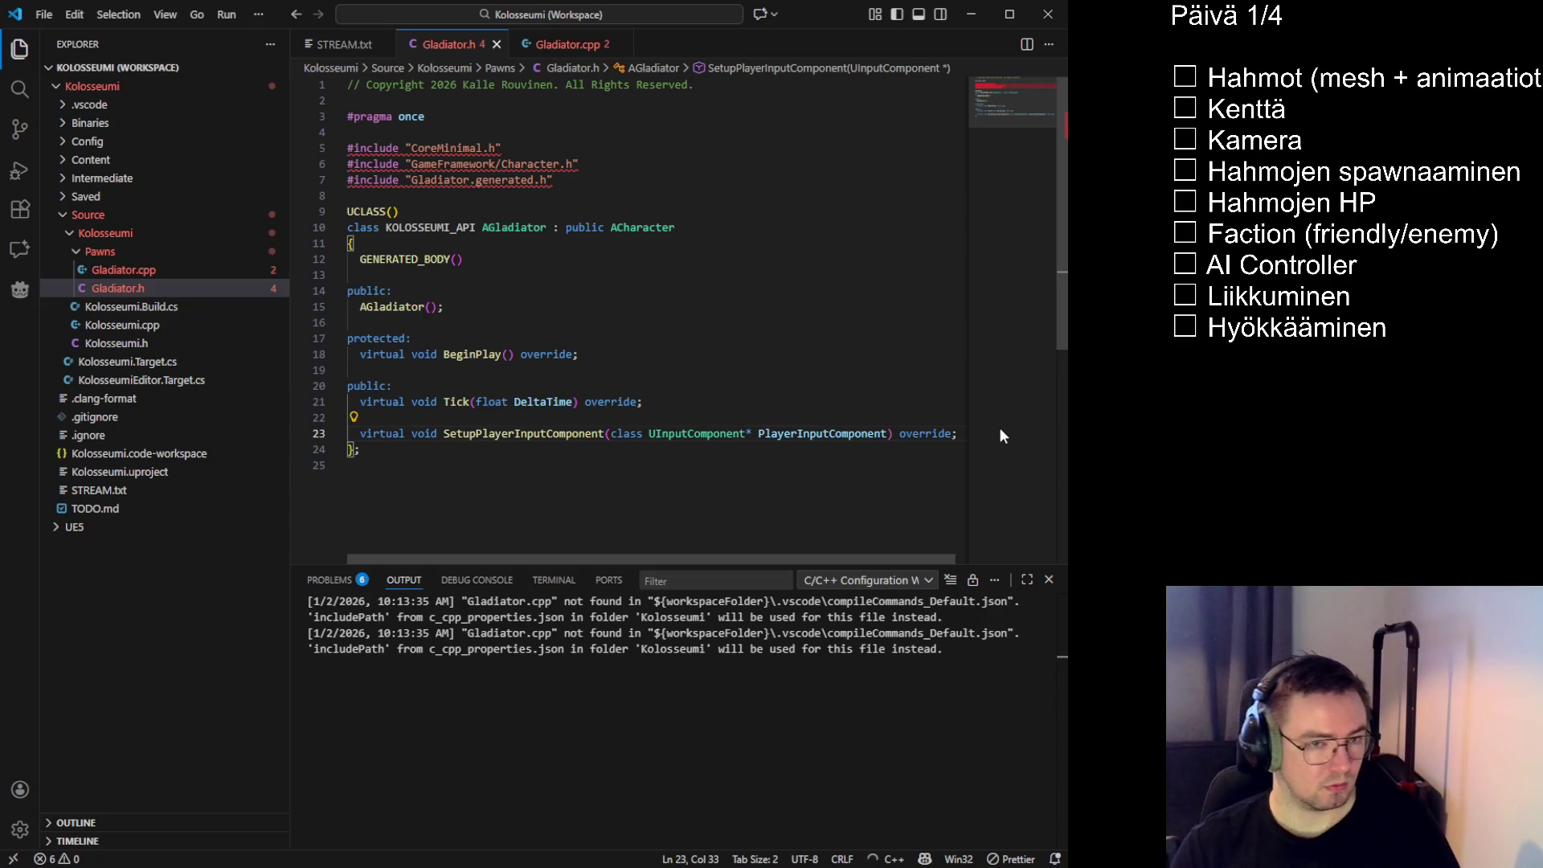
key(ctrl+slash)
key(ctrl+s)
Comment out the SetupPlayerInputComponent body on lines 20–23 of Gladiator.cpp
click(563, 44)
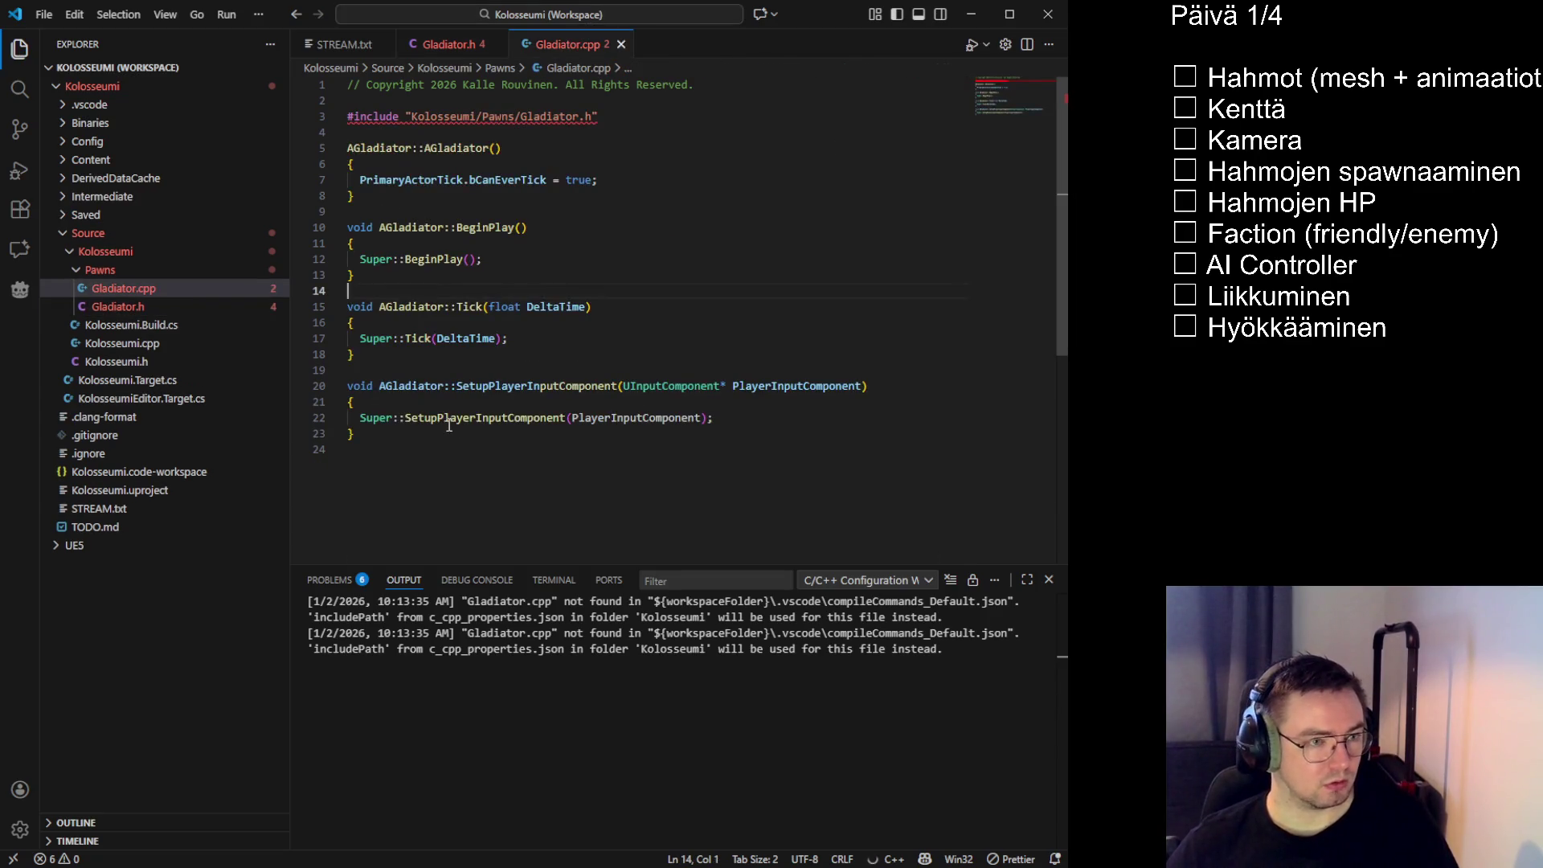
drag(360, 434, 270, 386)
key(ctrl+slash)
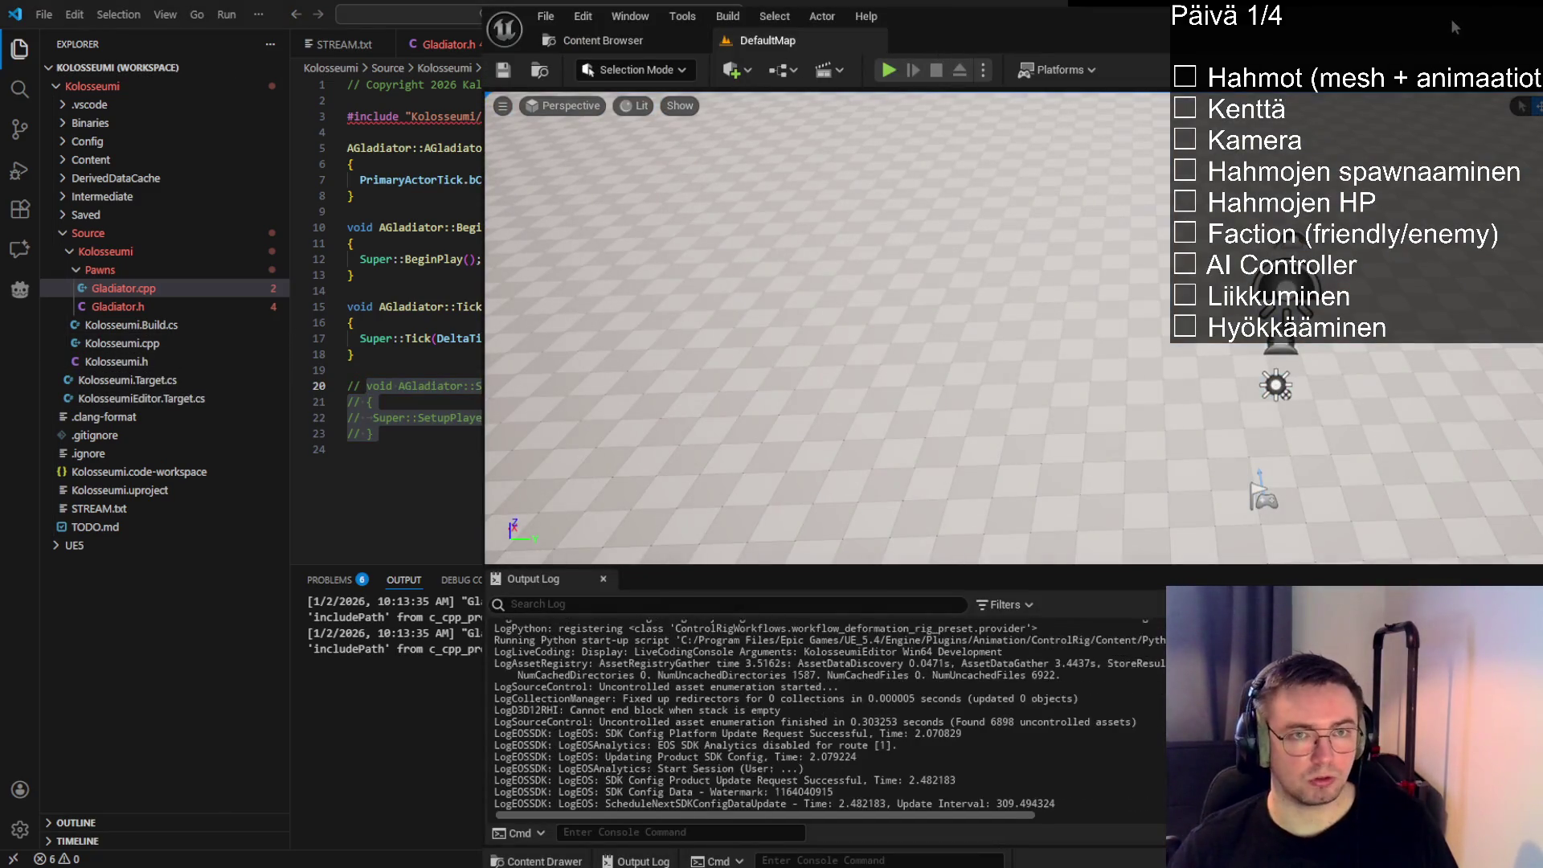
Run Live Coding (Ctrl+Alt+F11) and wait for the Gladiator hot reload to complete
key(ctrl+alt+F11)
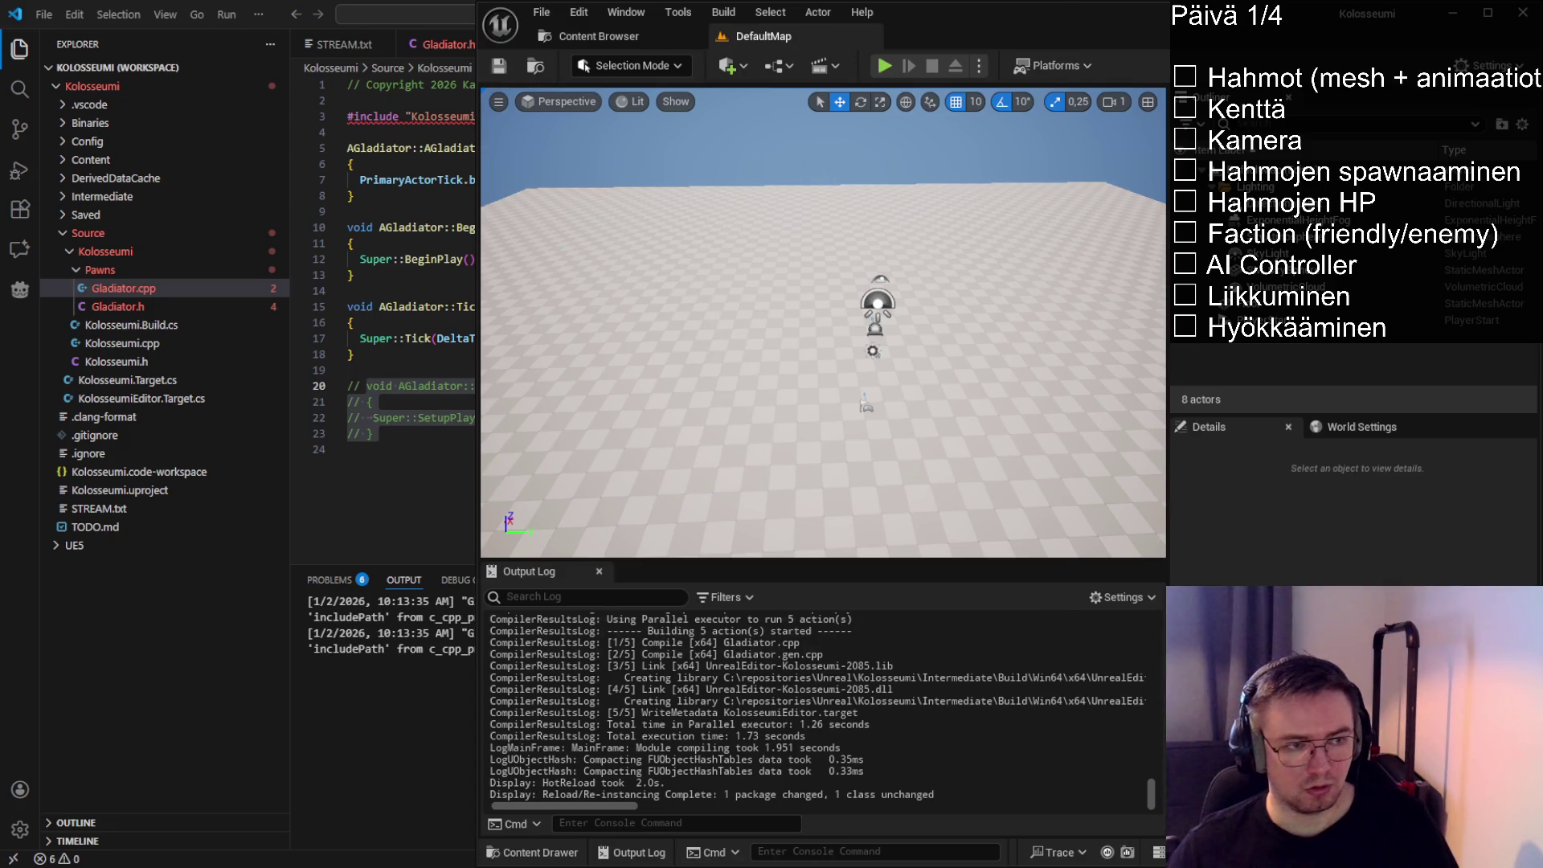
click(374, 434)
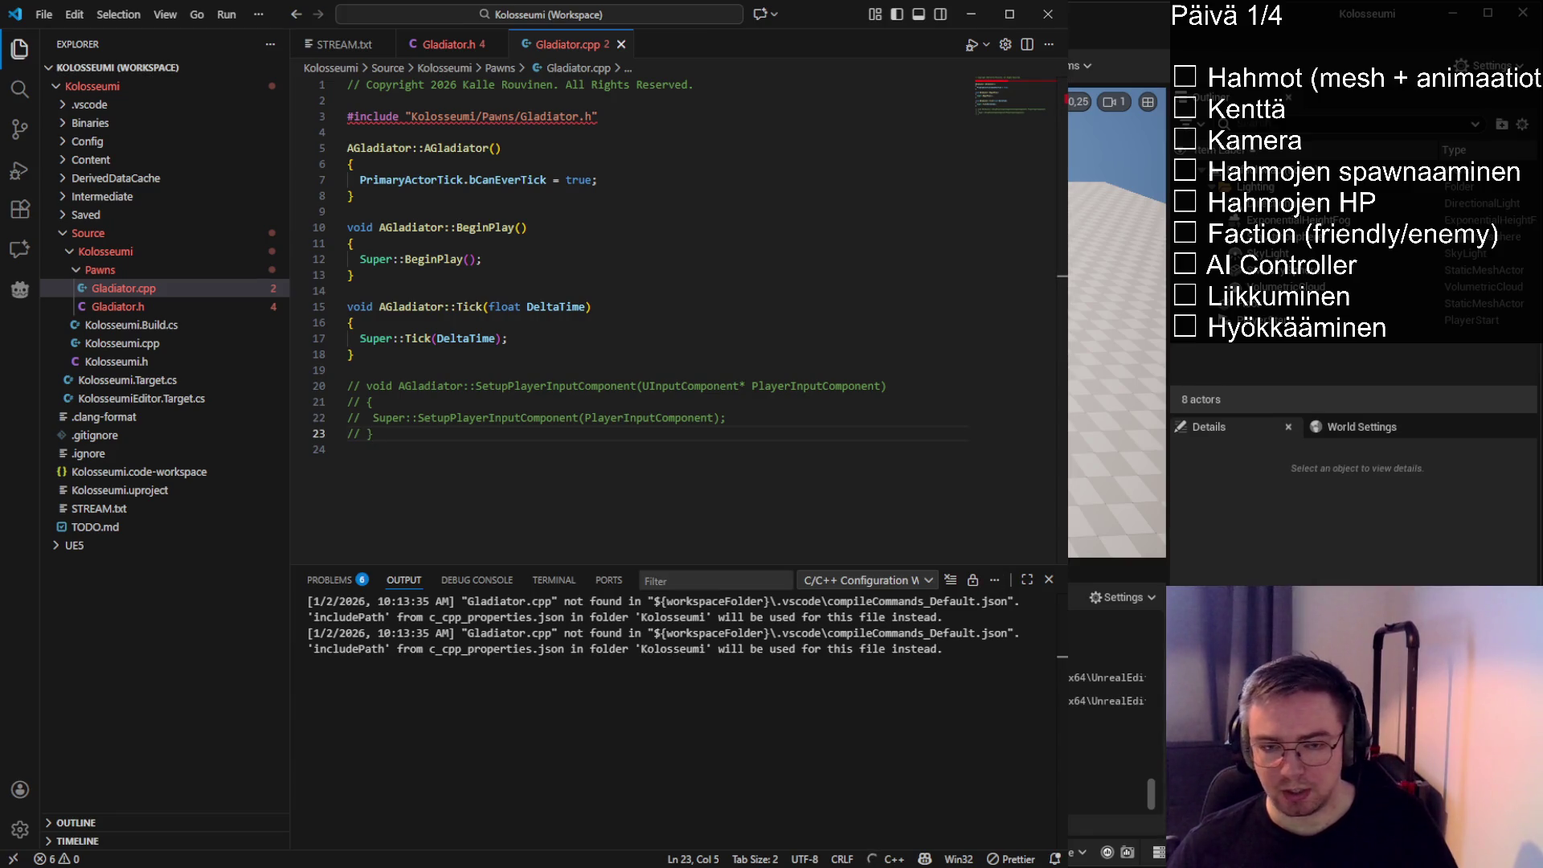
key(alt+Tab)
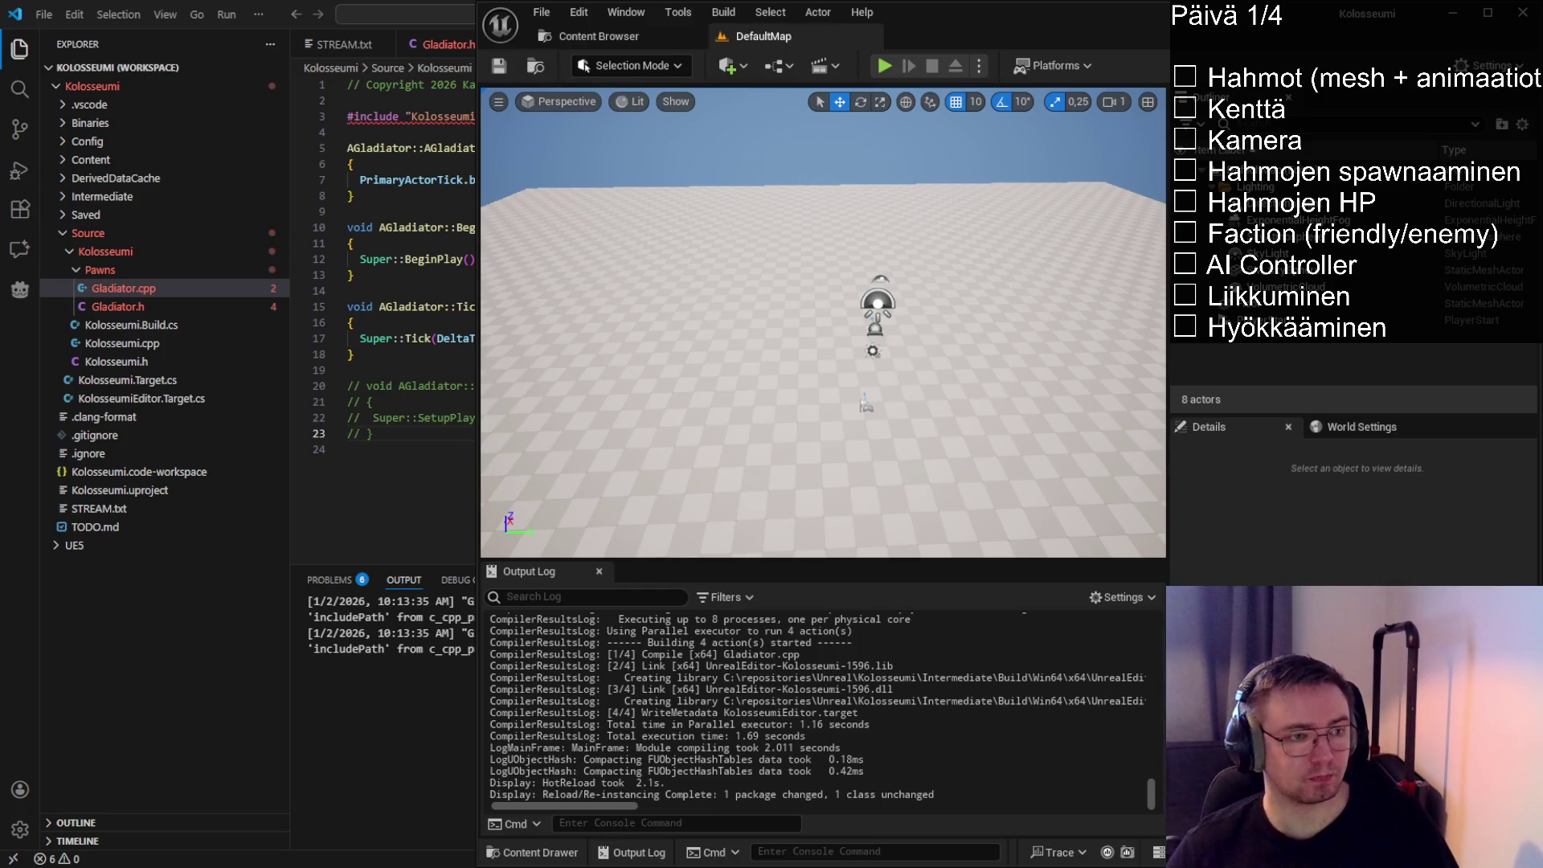
click(496, 258)
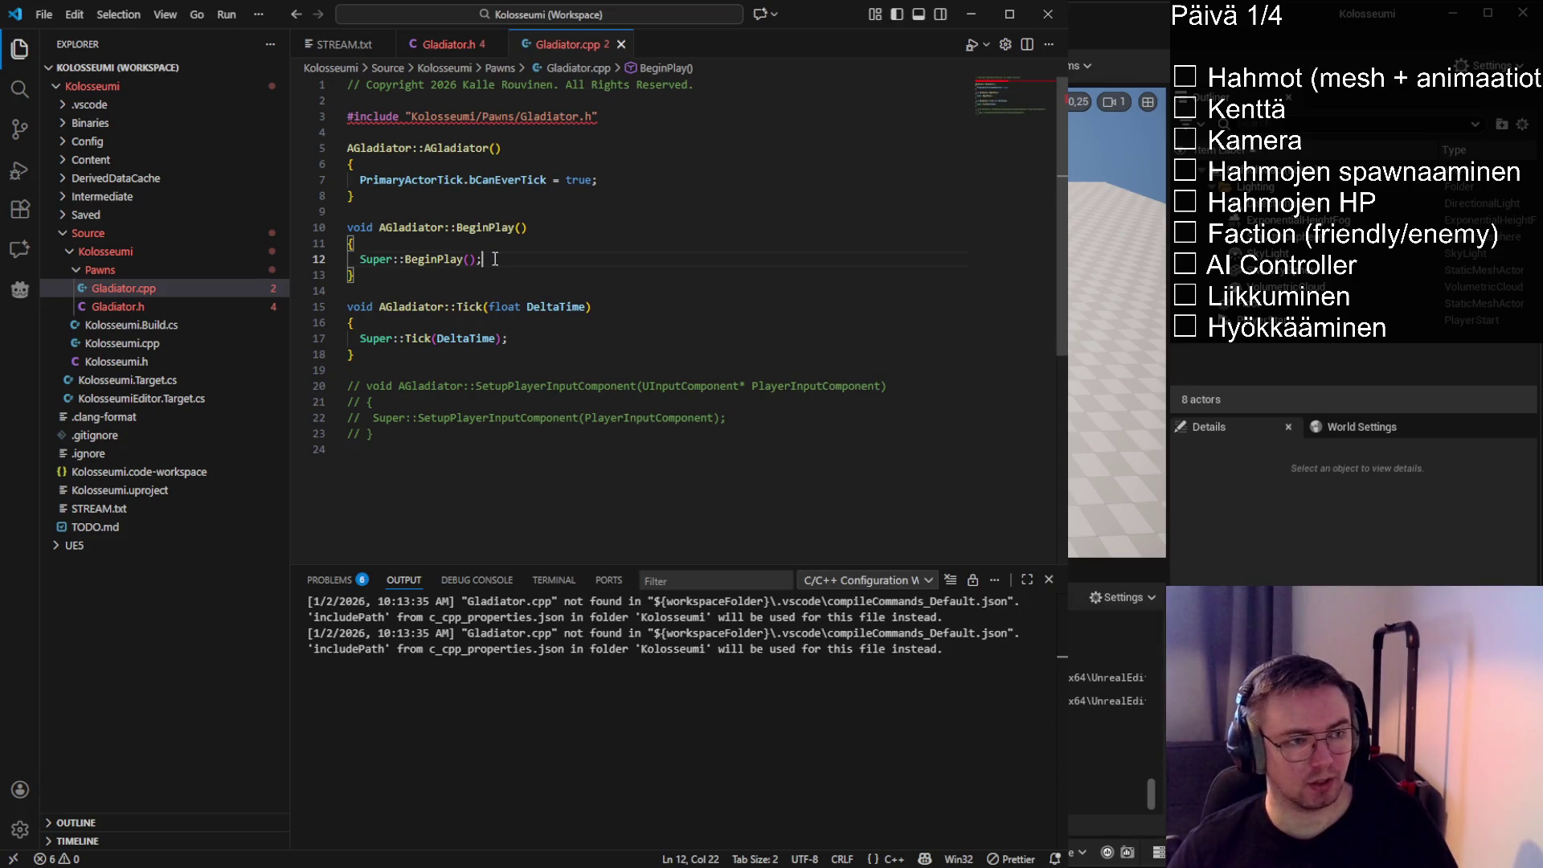
click(400, 277)
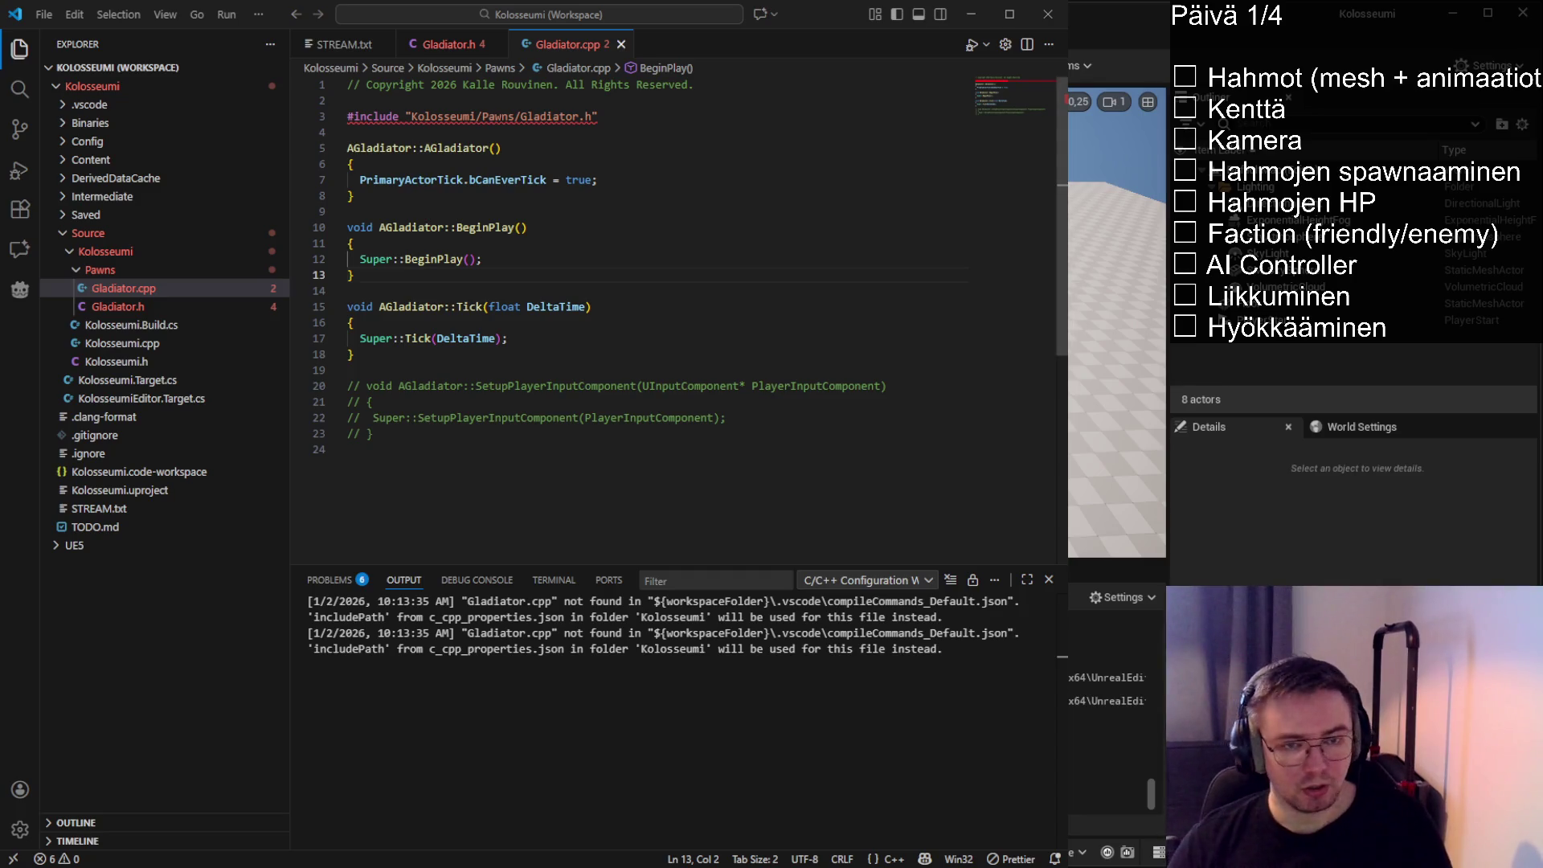
click(354, 355)
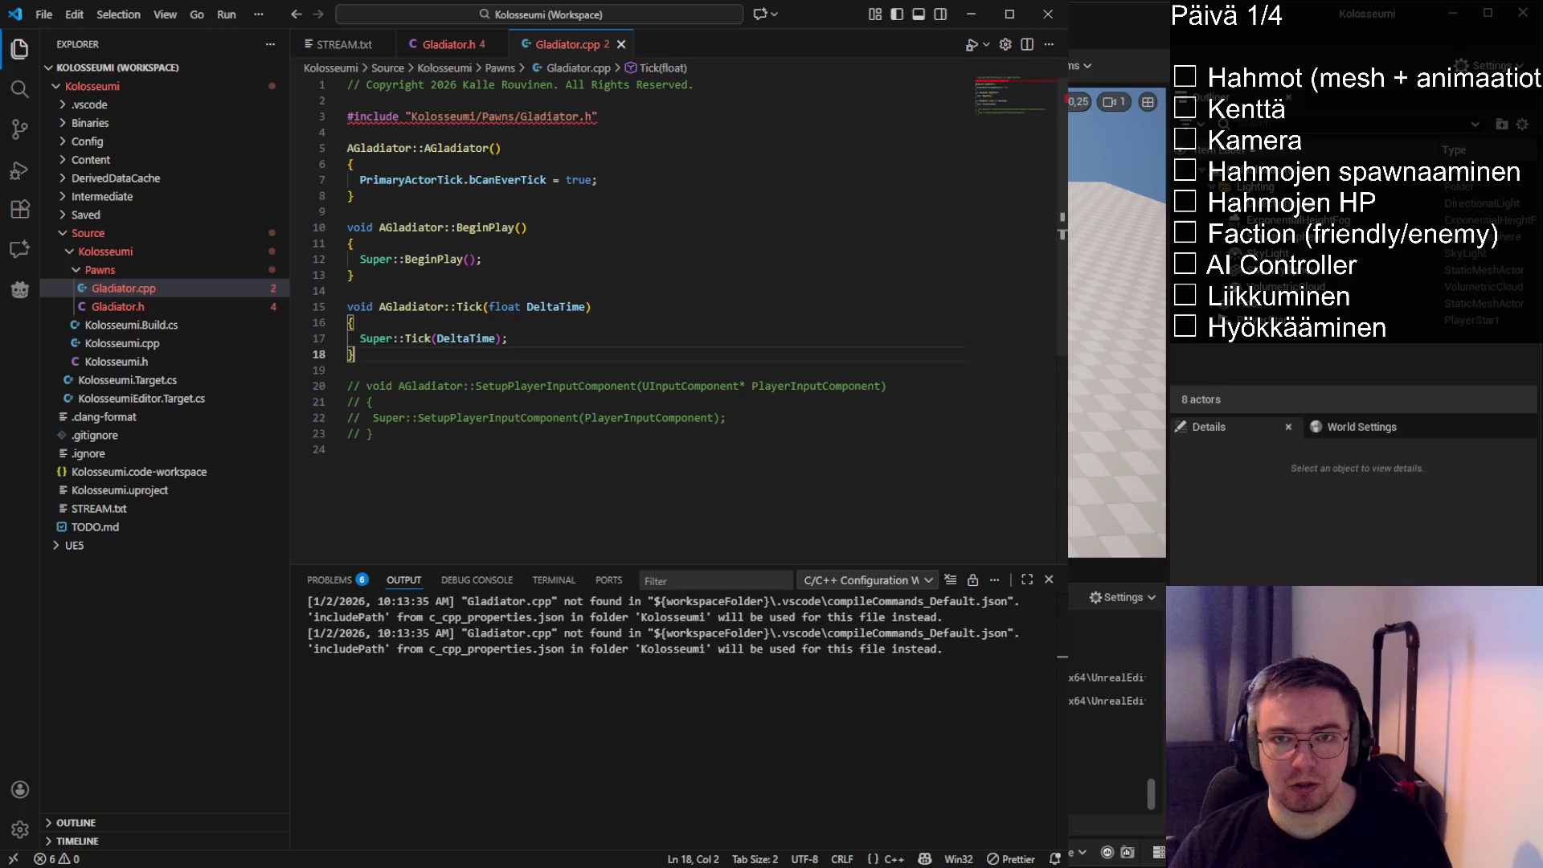
key(alt+Tab)
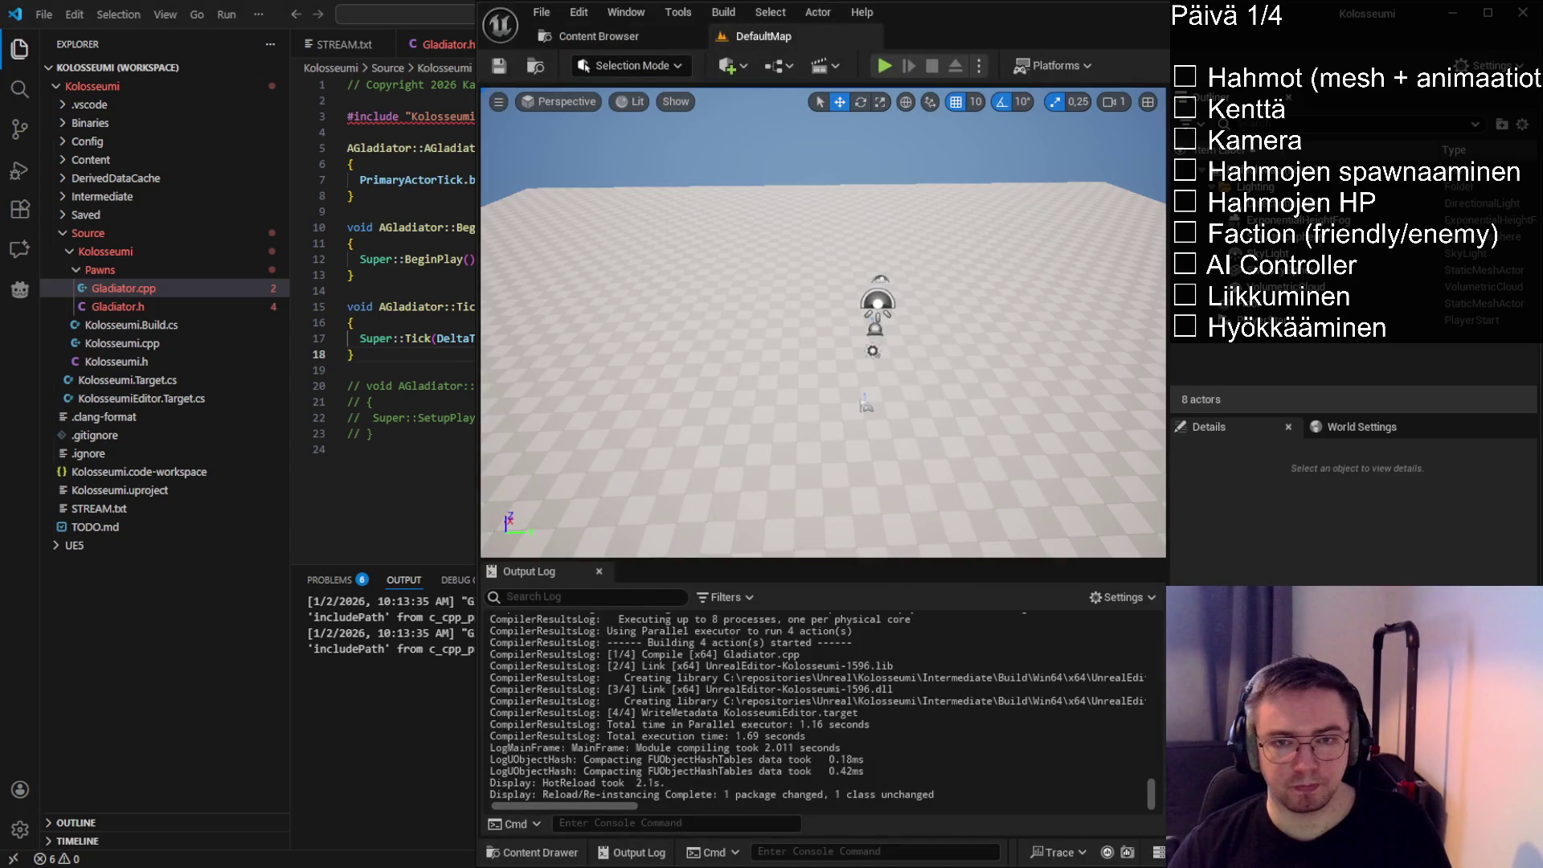
click(473, 306)
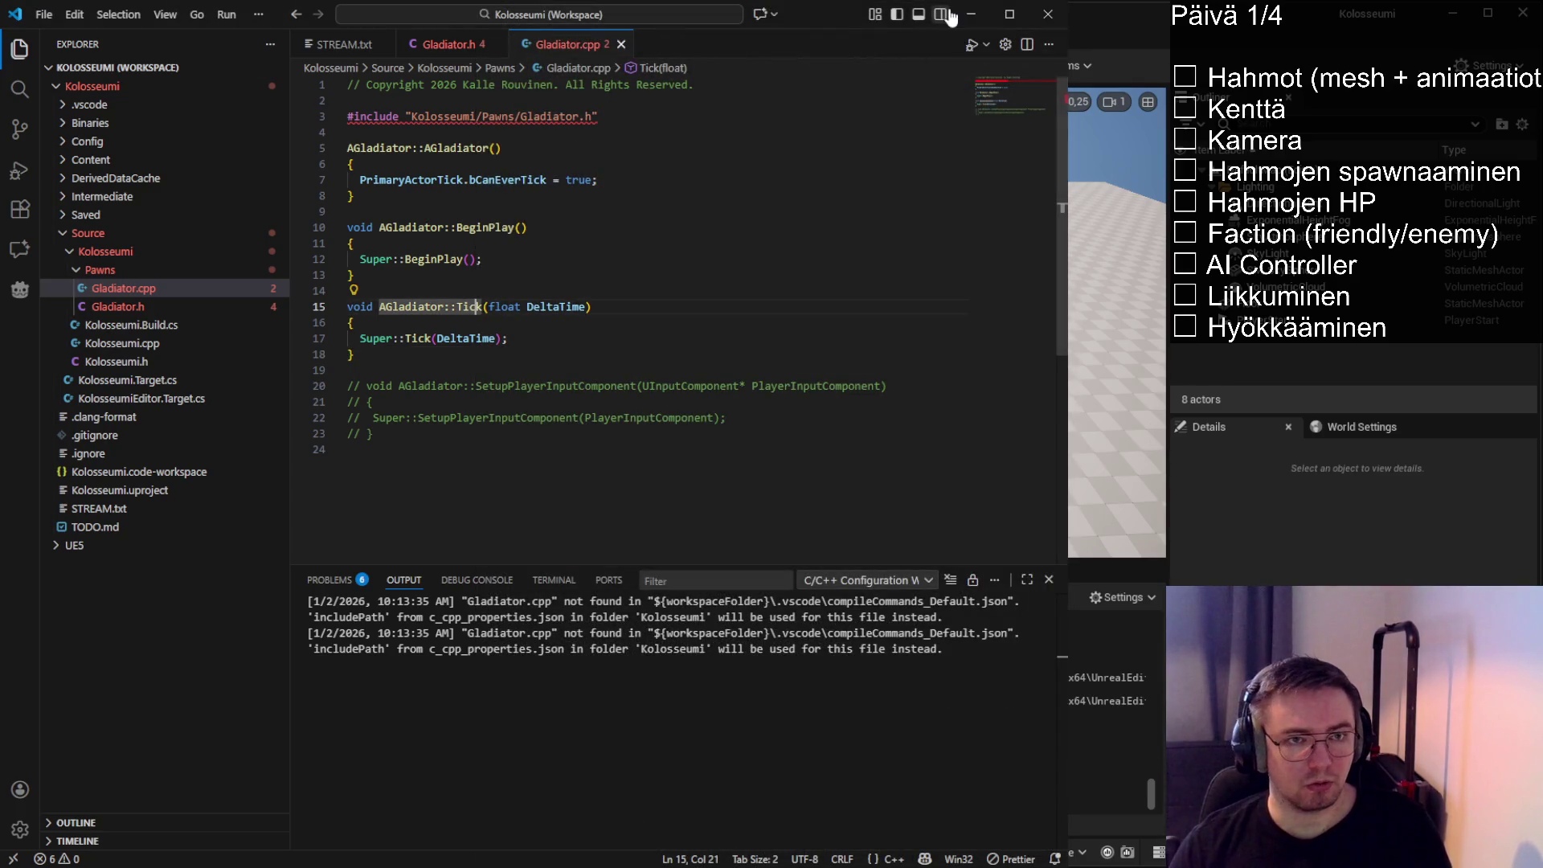
Open the Content Browser on the Content folder and check the DefaultMap level tab
key(alt+Tab)
key(ctrl+space)
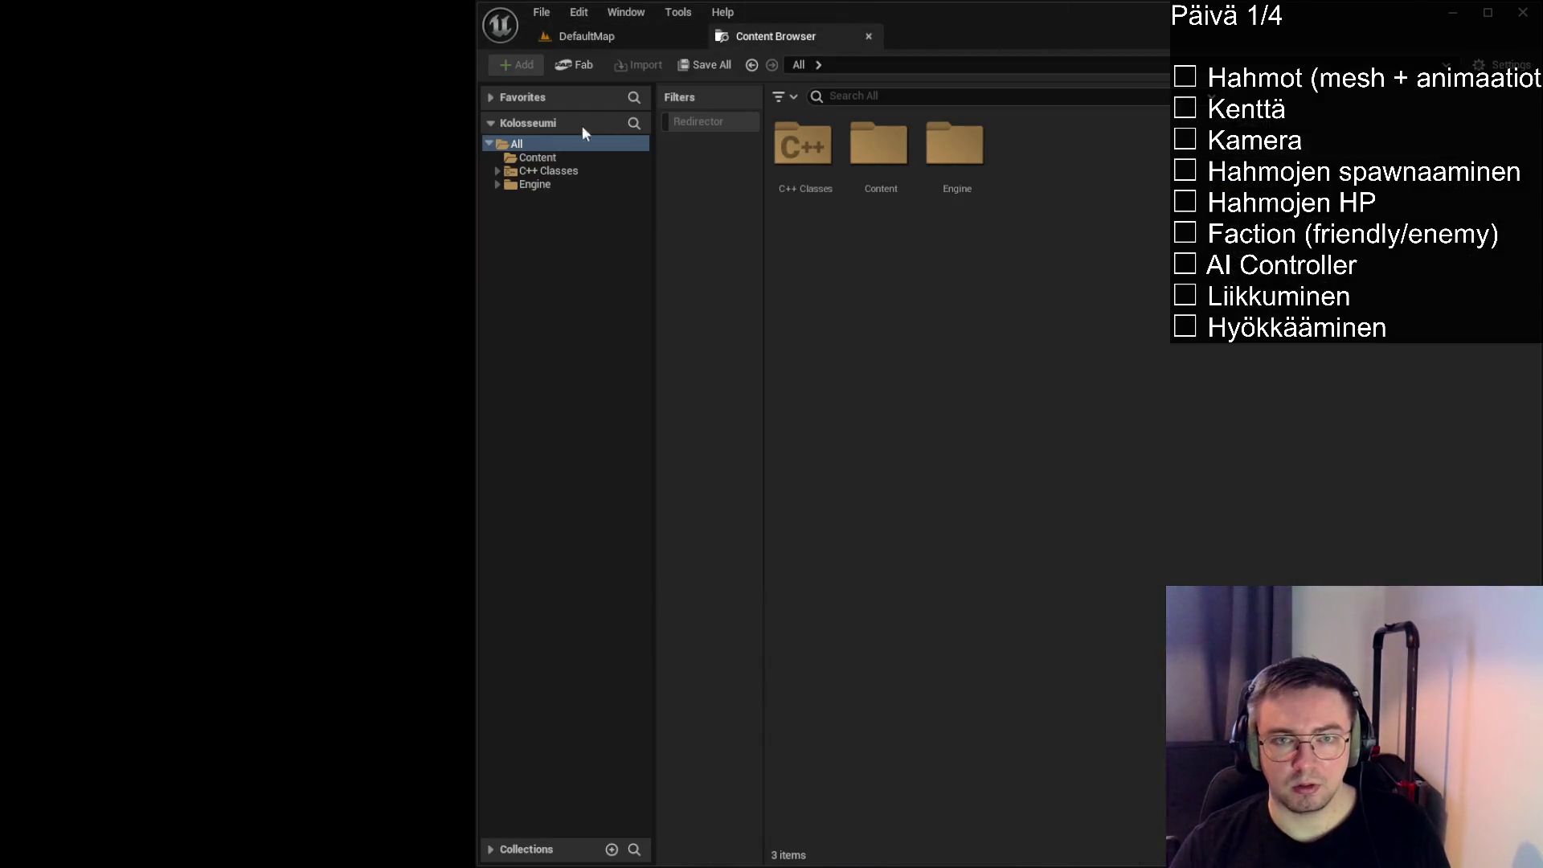
click(538, 157)
click(951, 289)
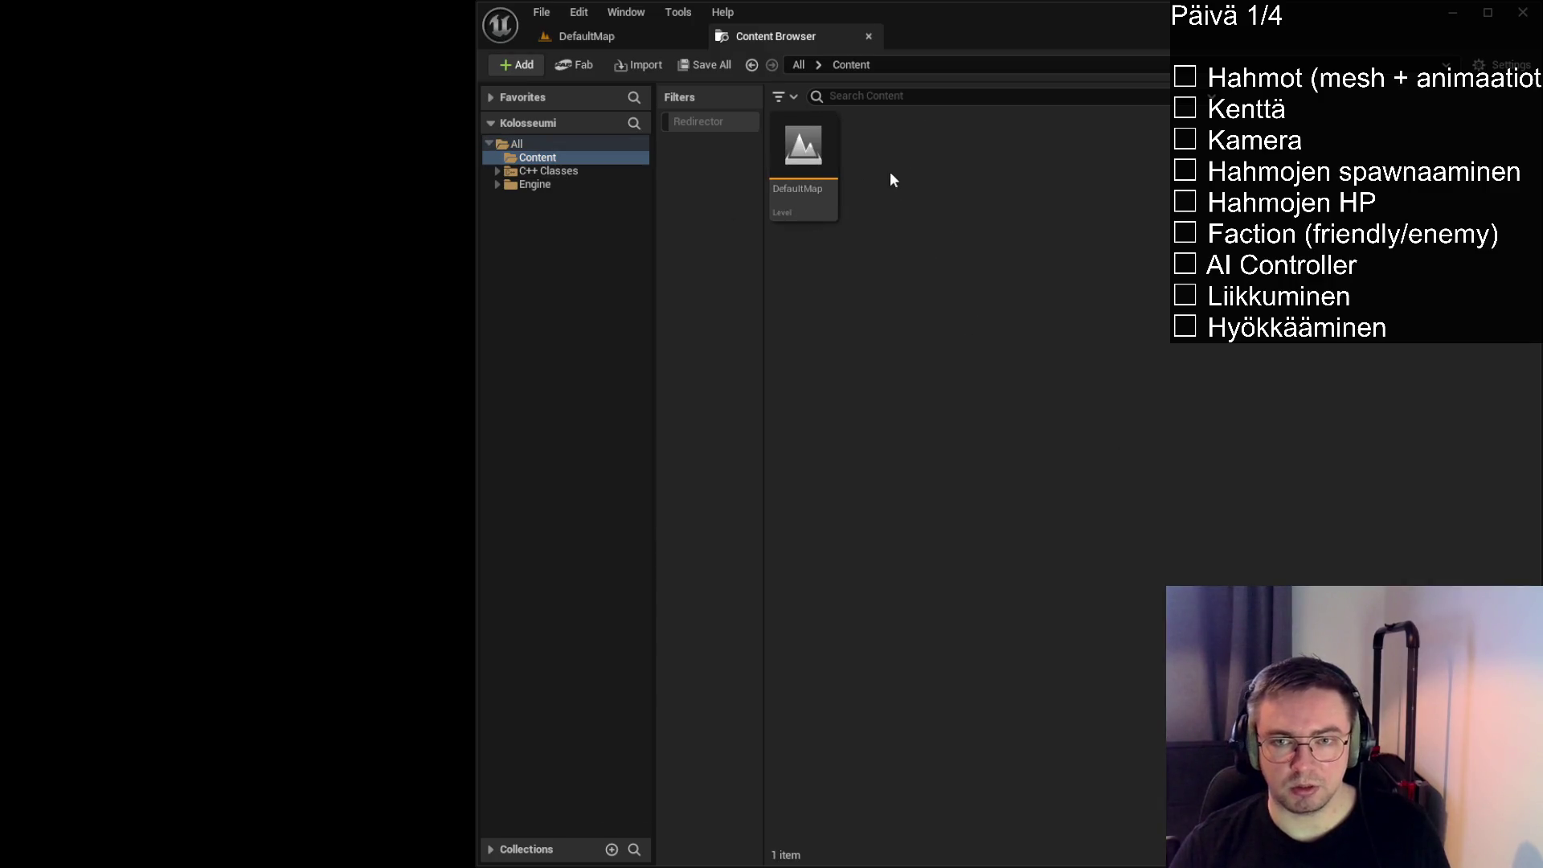
click(609, 32)
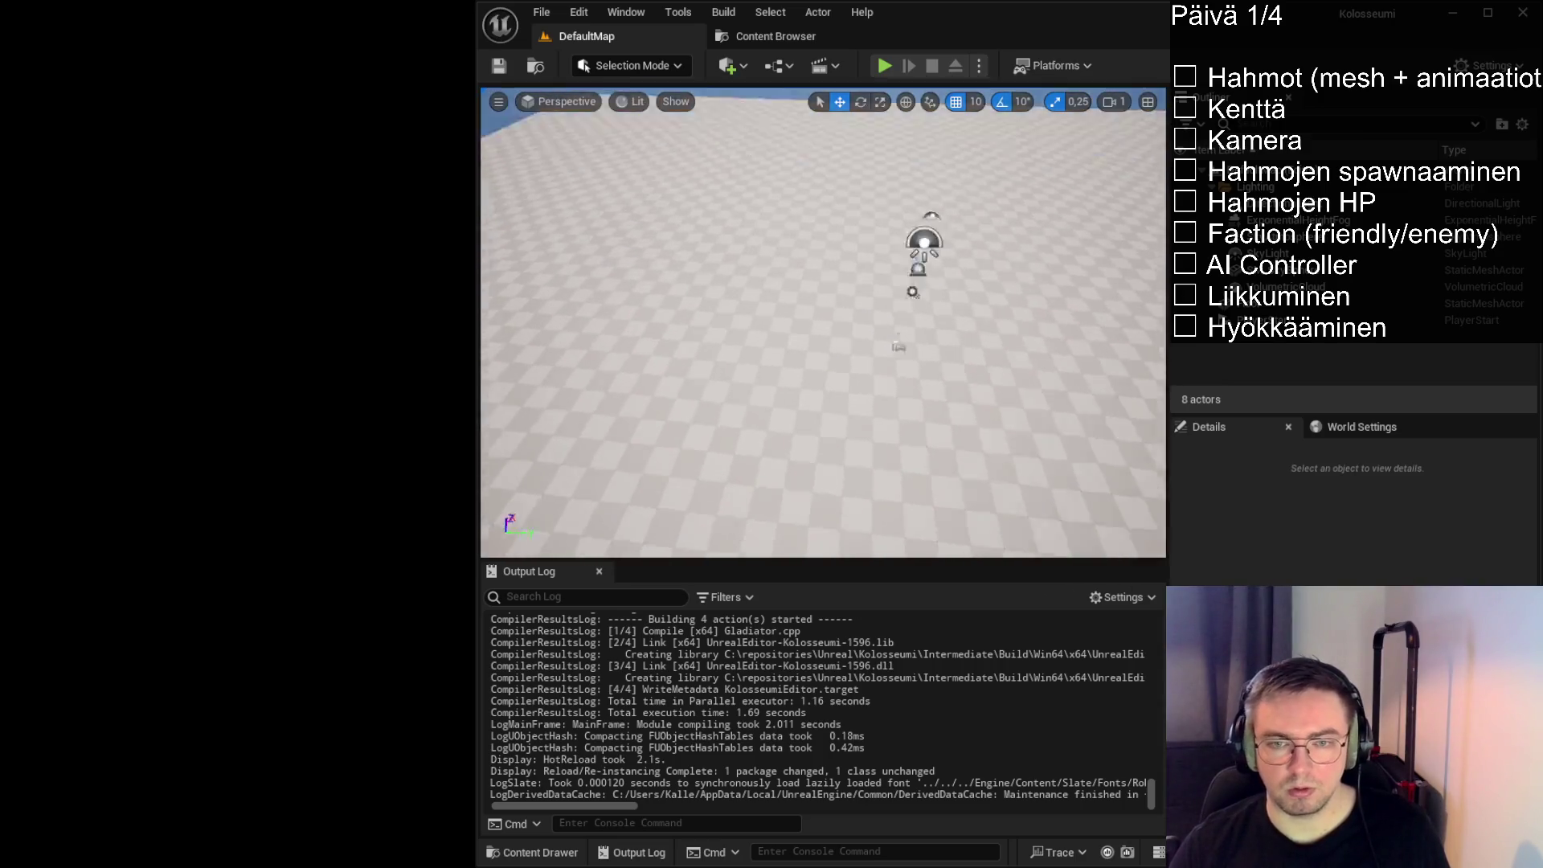
click(789, 32)
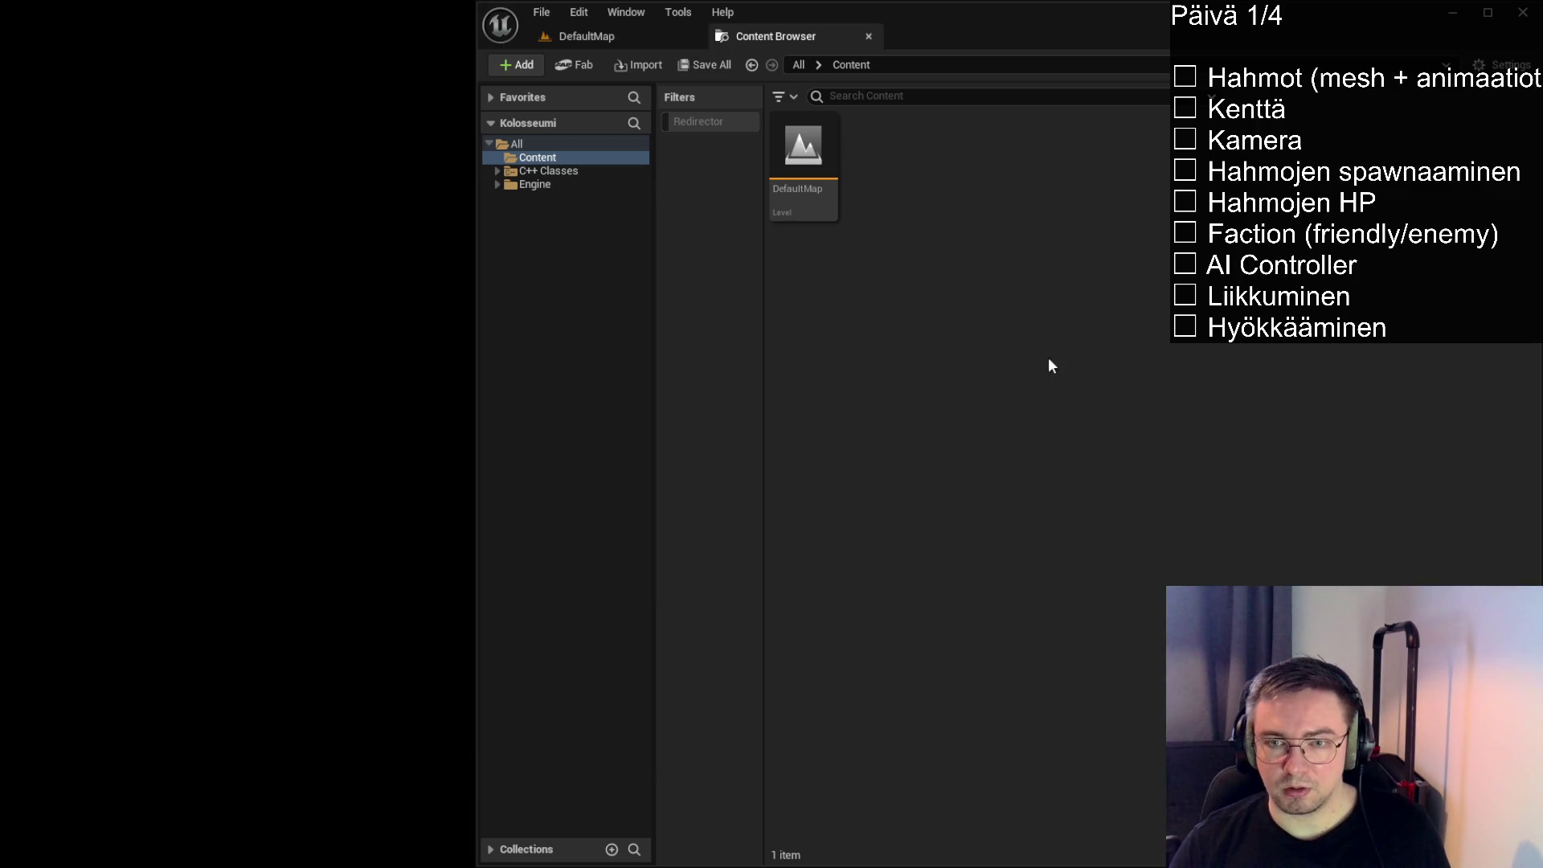
Create a folder named Characters under Content and open it
key(ctrl+shift+n)
text(Character)
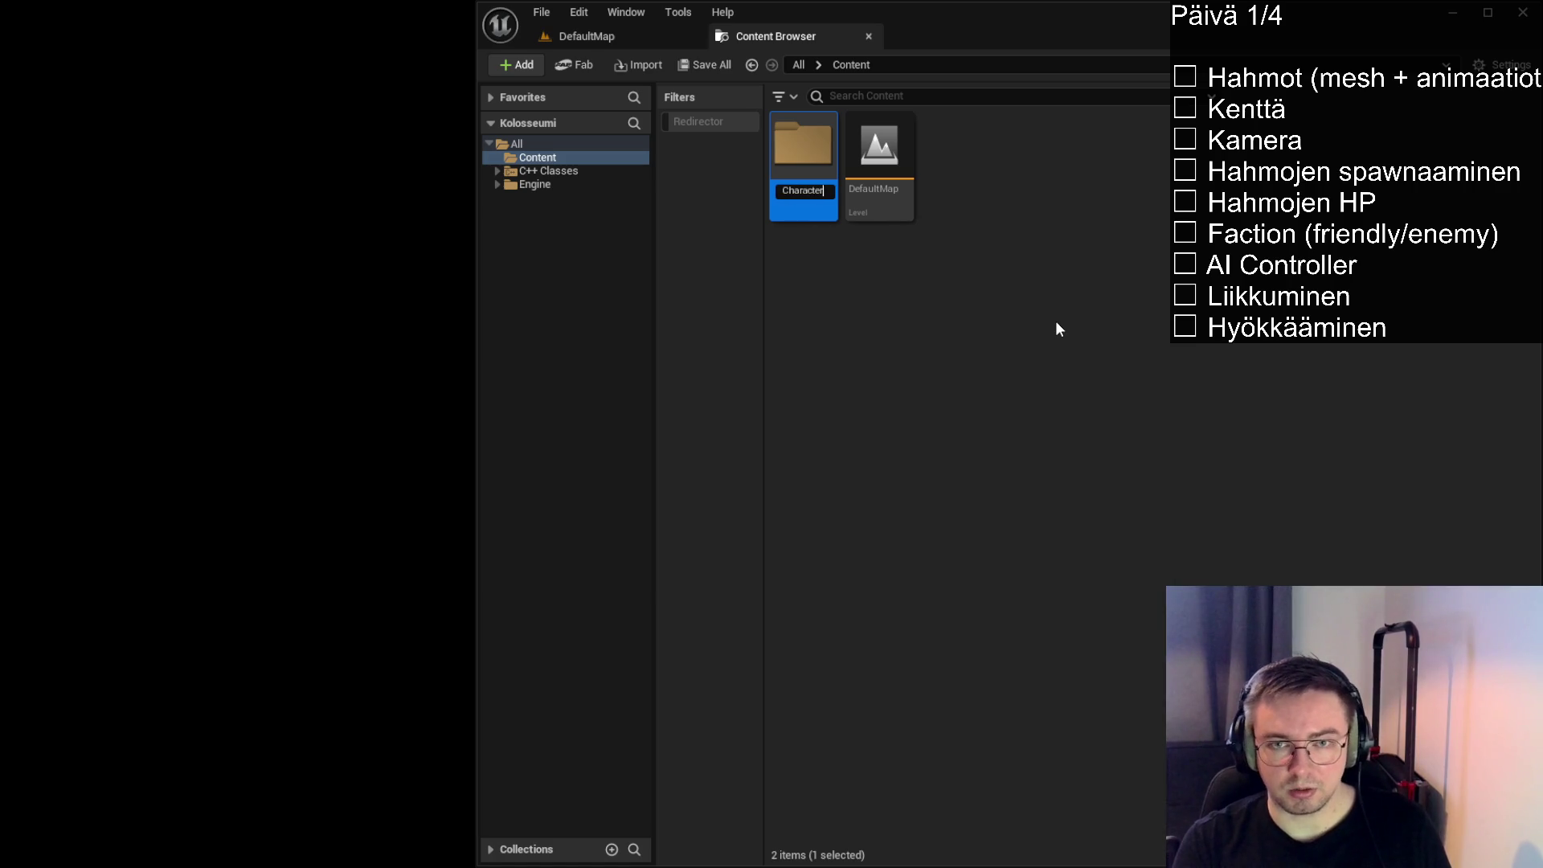
text(s)
key(Return)
double_click(799, 179)
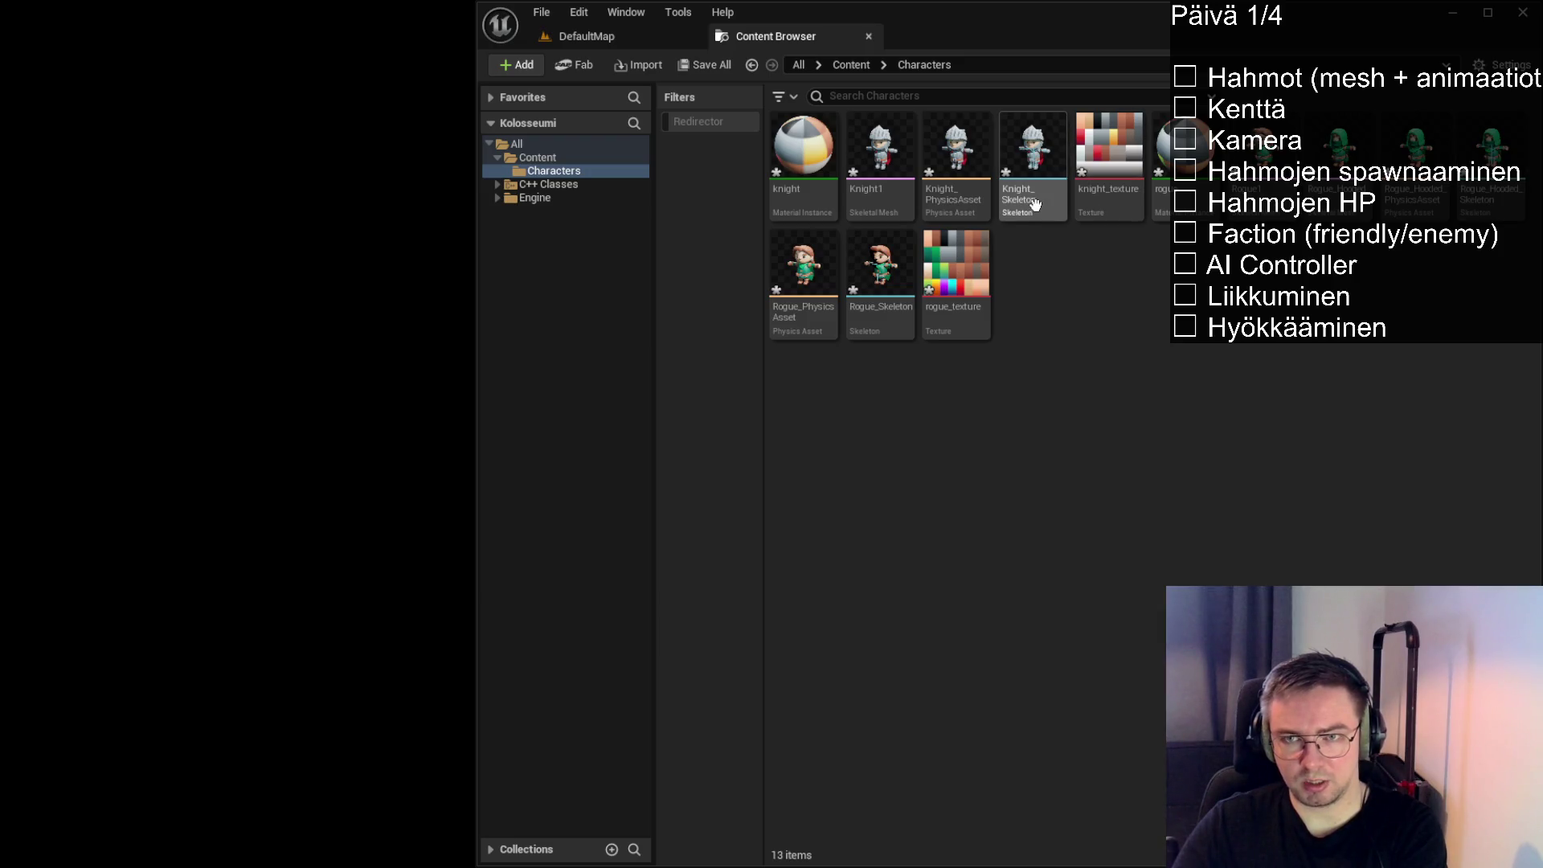
Inspect the Knight_Skeleton and Rogue_Hooded_Skeleton assets, then return to the Characters folder
click(1035, 204)
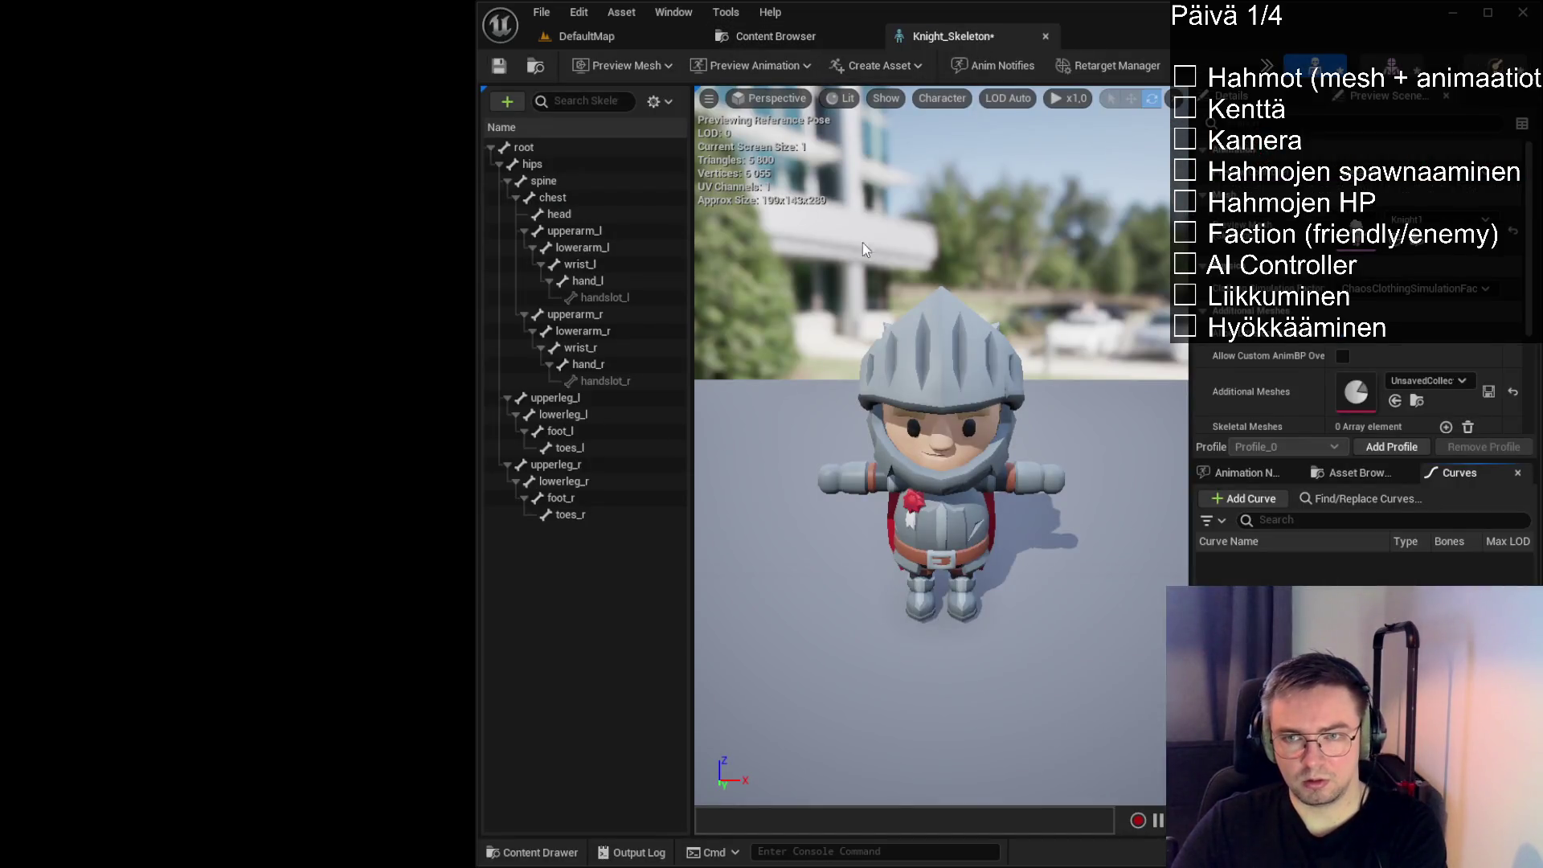
click(818, 35)
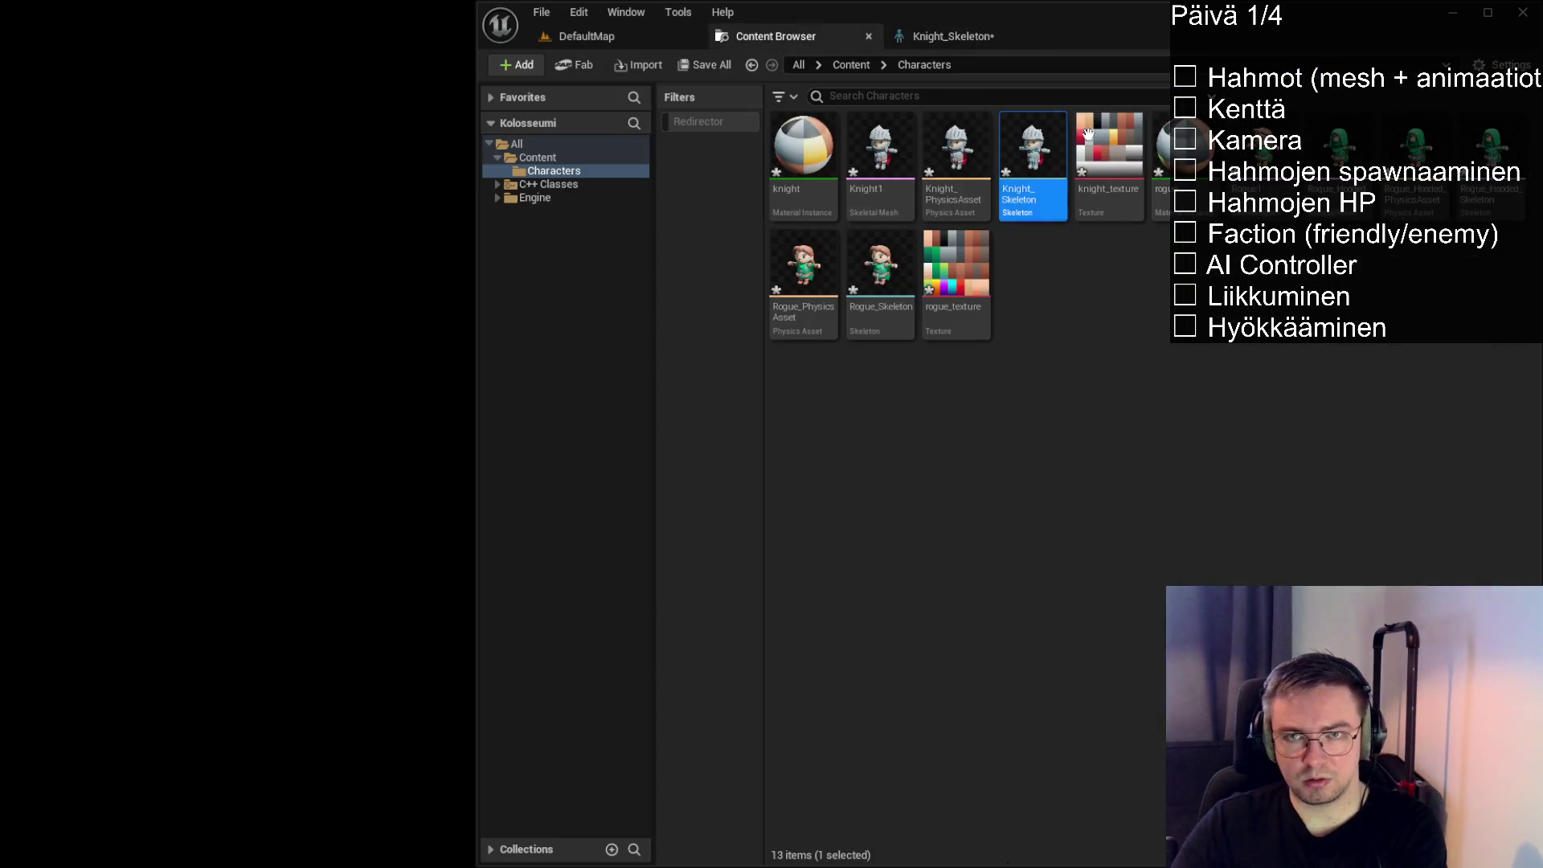
double_click(1493, 197)
click(981, 32)
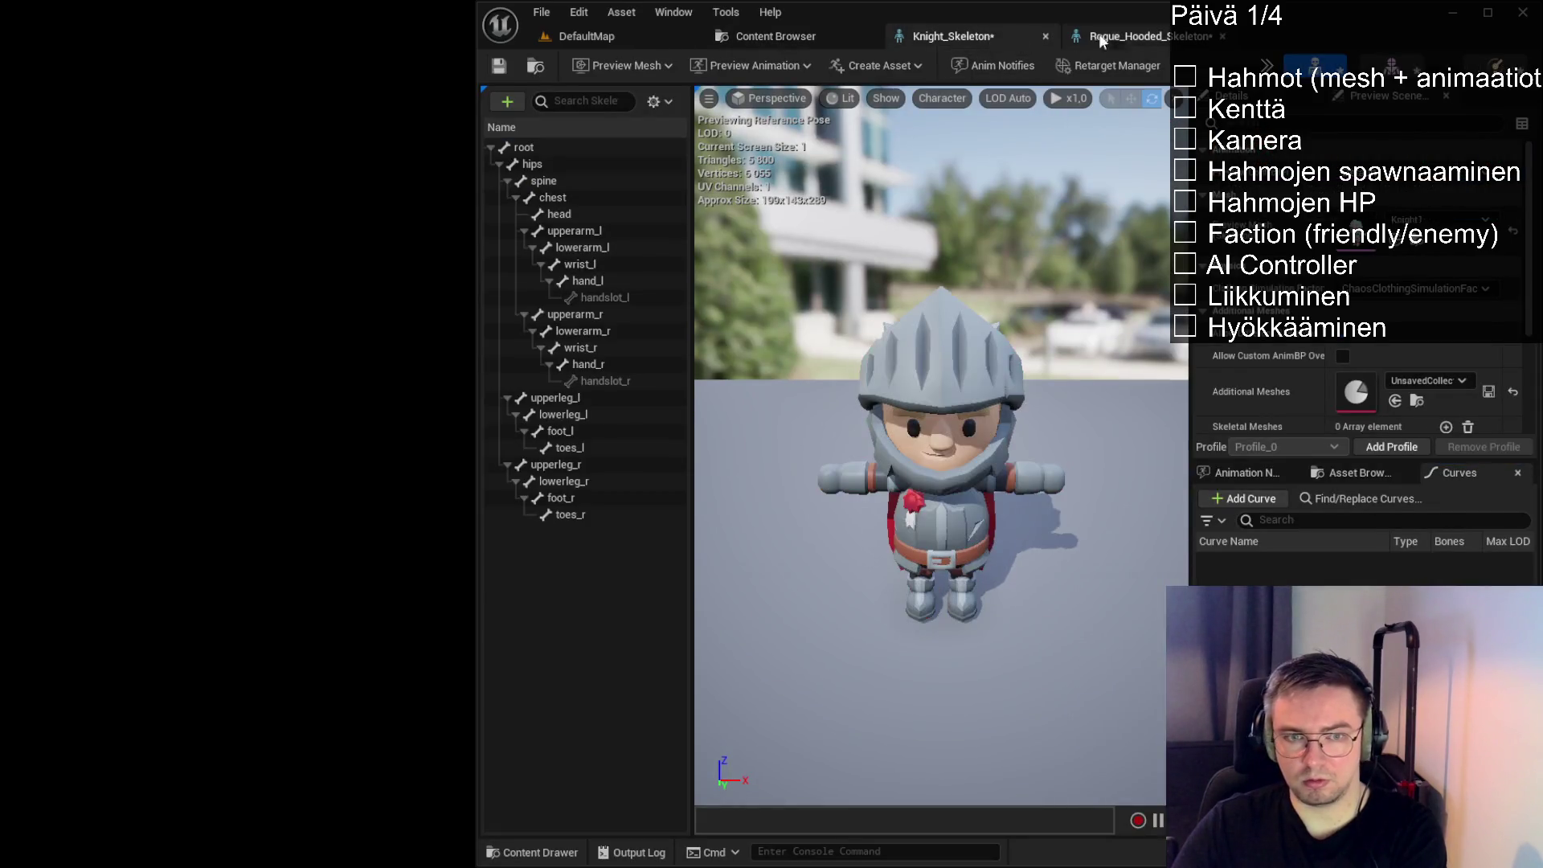
click(1141, 36)
click(775, 35)
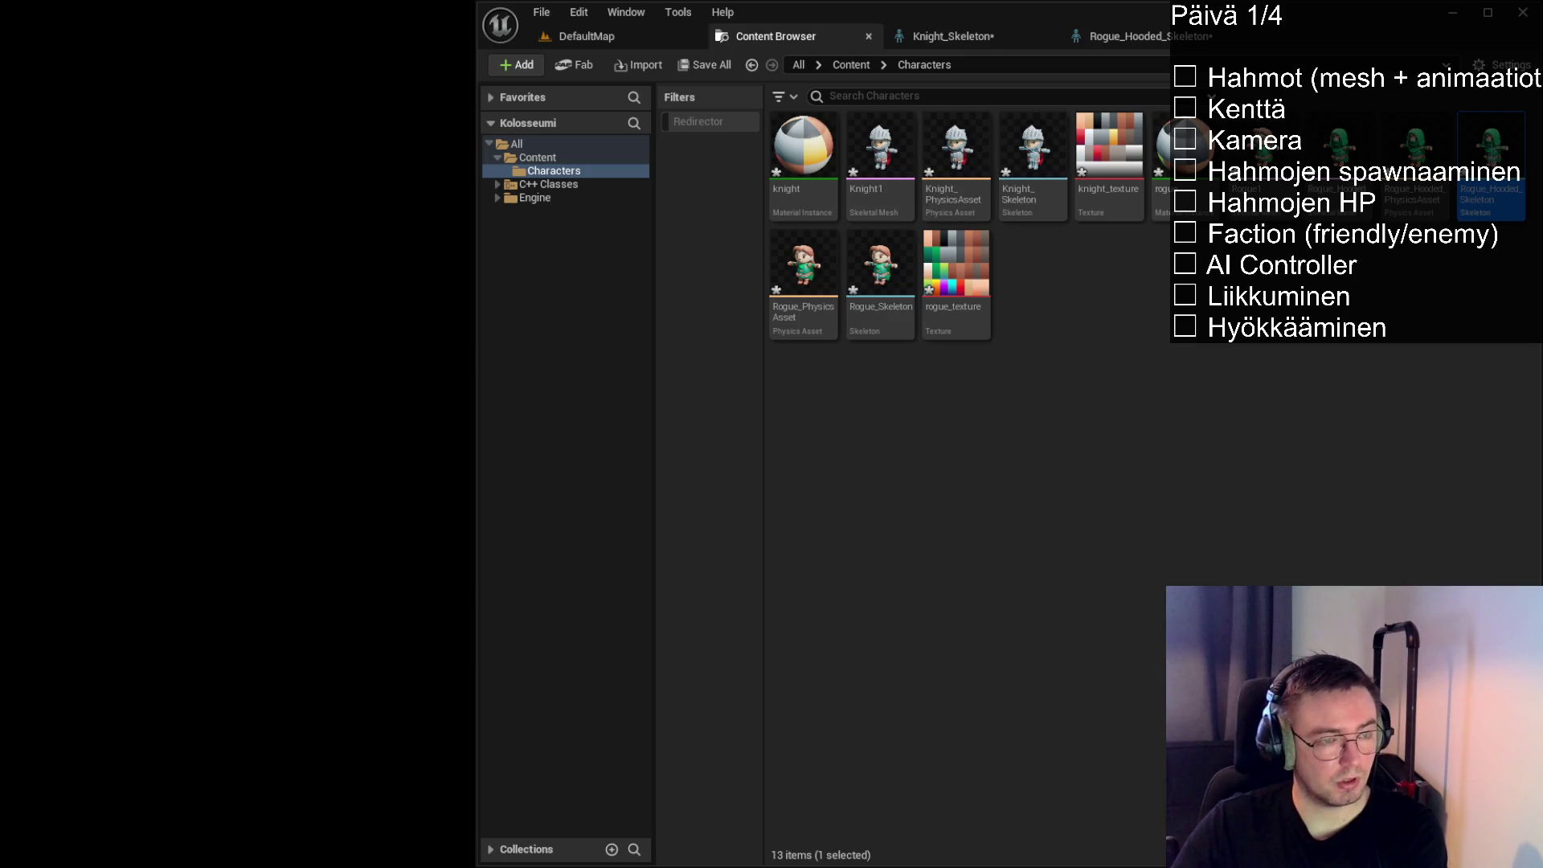
key(Escape)
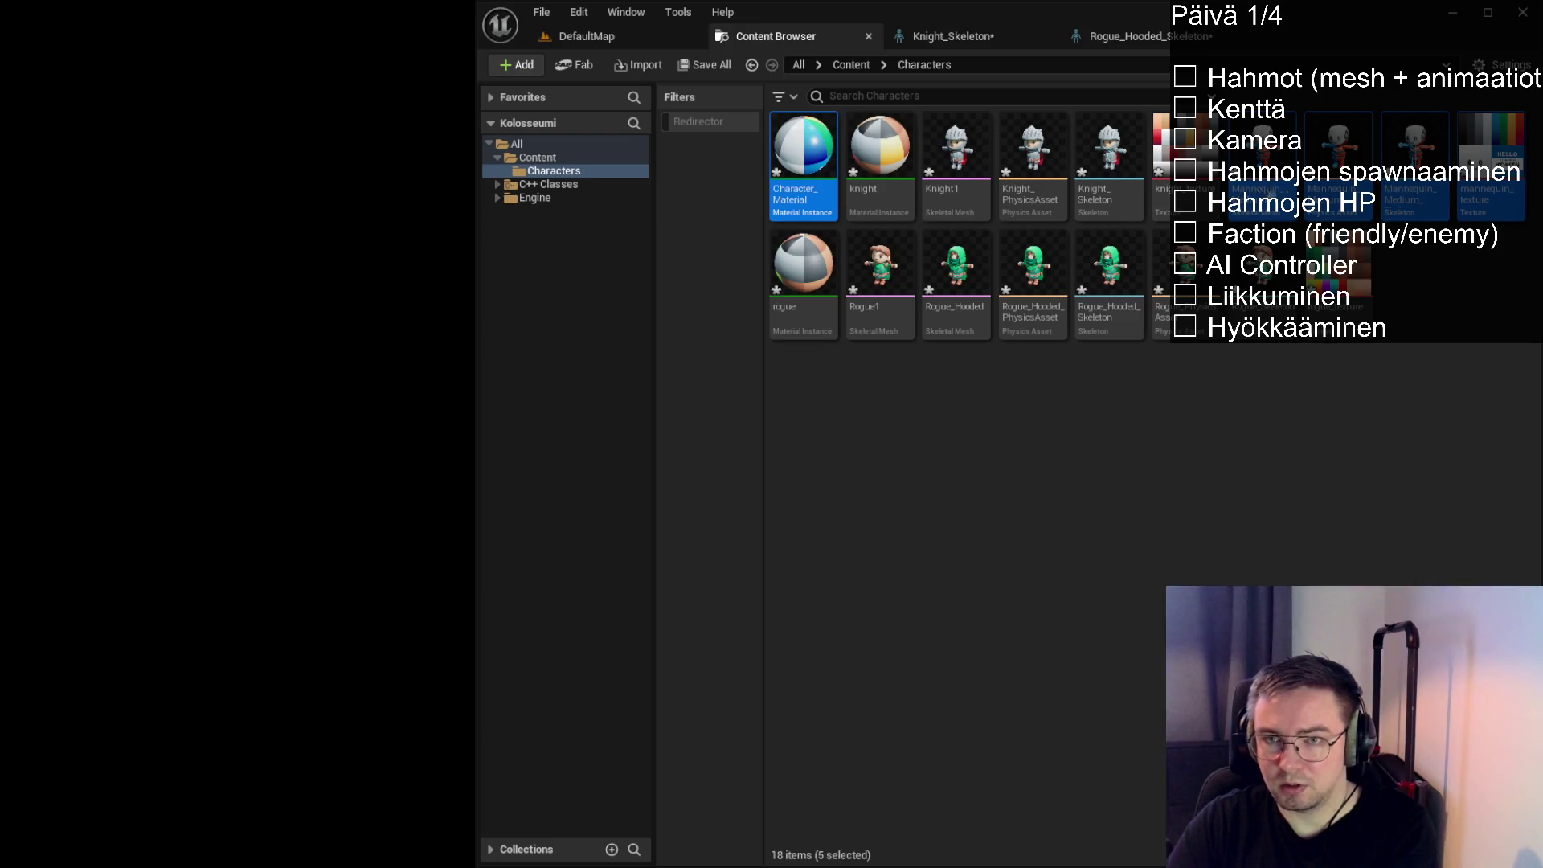
Open the Knight1 skeletal mesh in its editor
click(1421, 292)
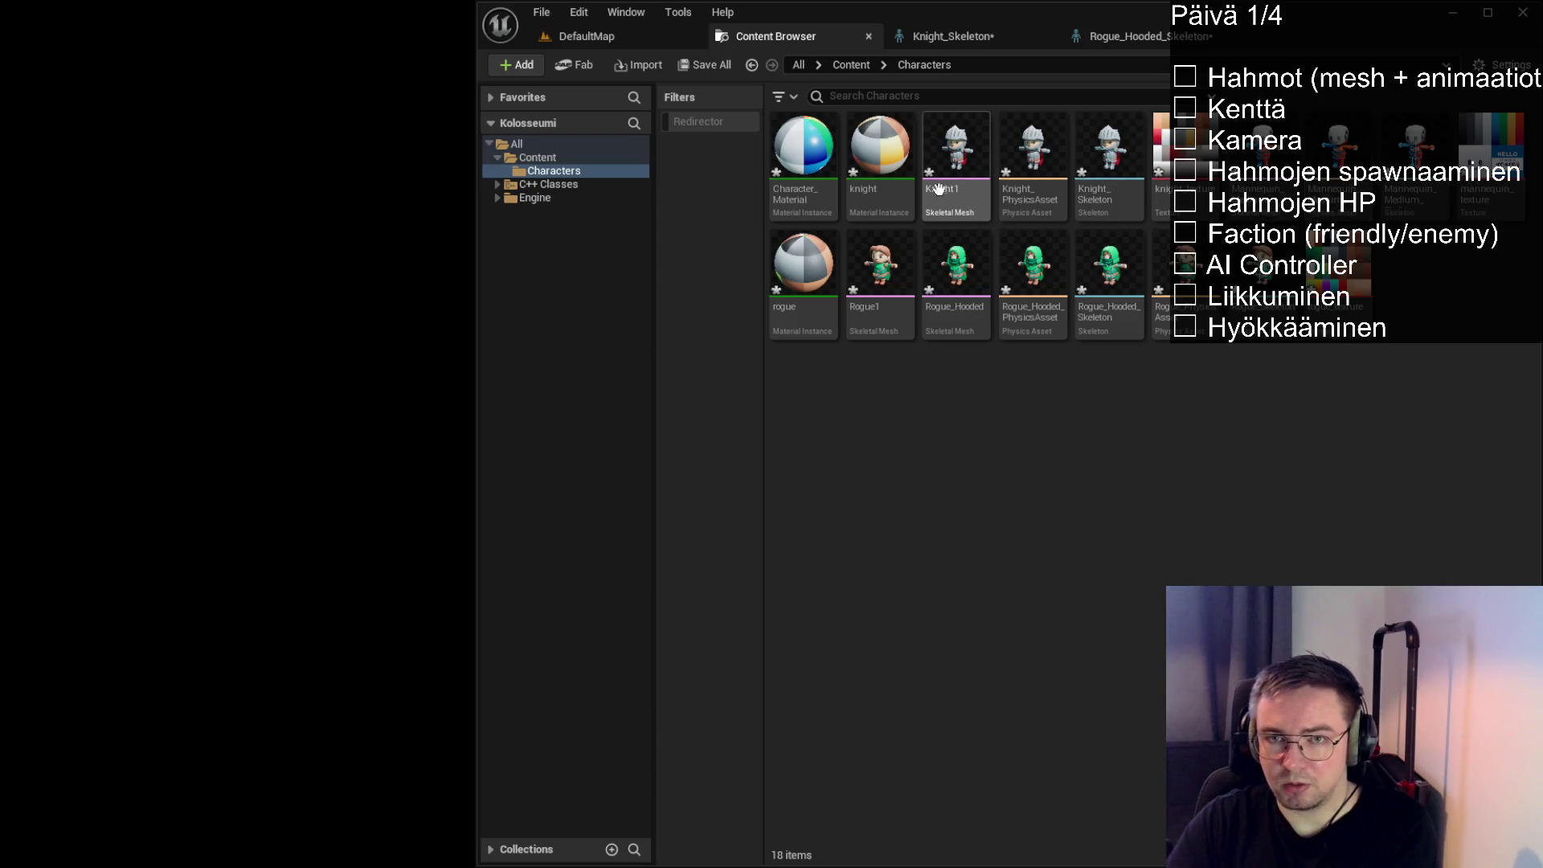
click(963, 191)
double_click(963, 190)
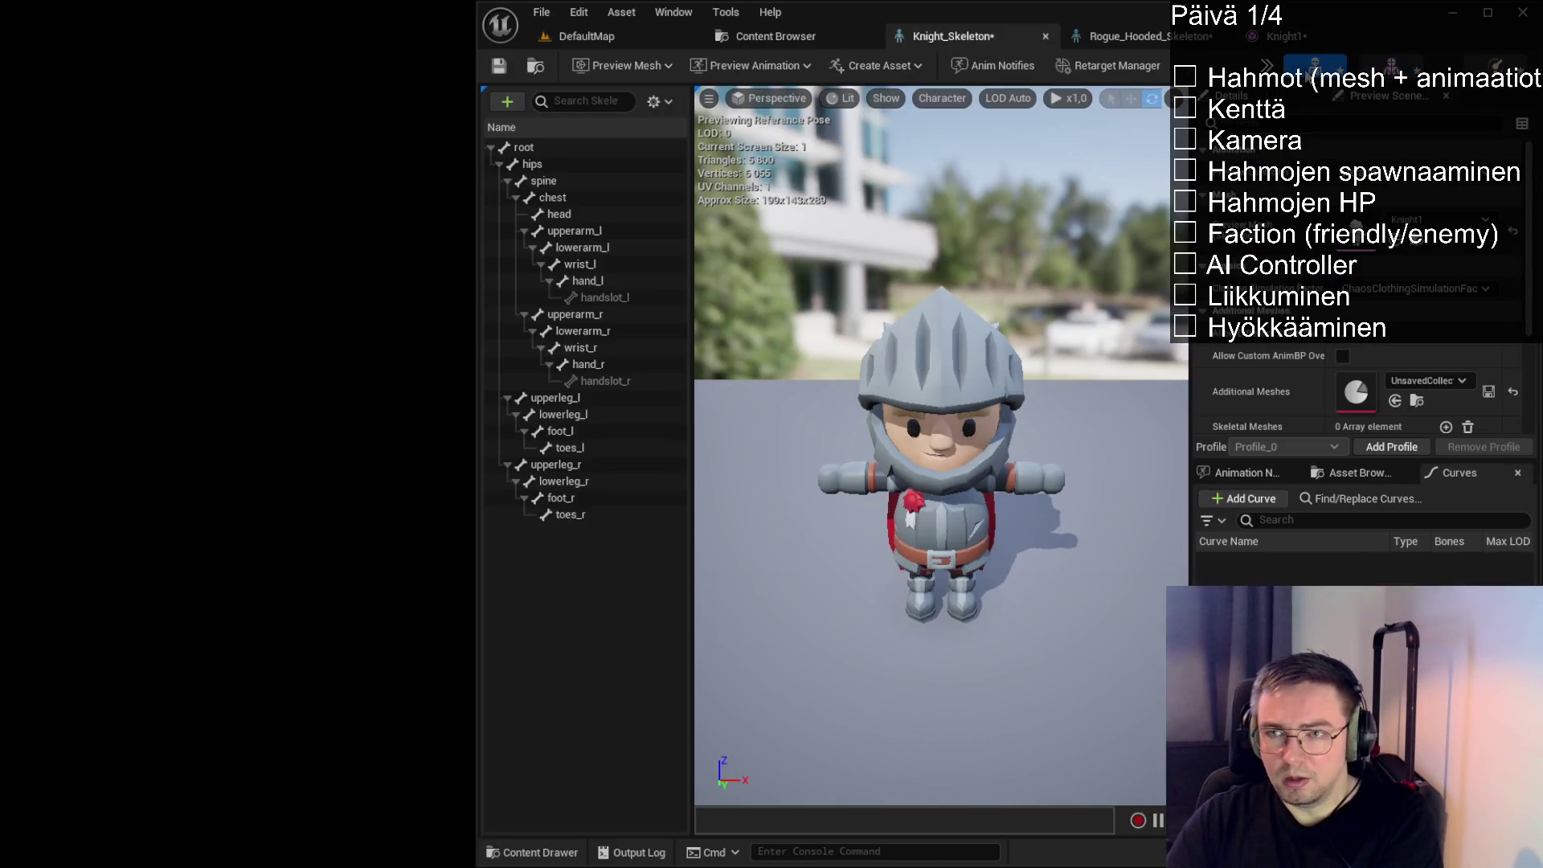
Look over the Knight_Skeleton and Knight1 editors, then return to the Characters folder
click(1315, 66)
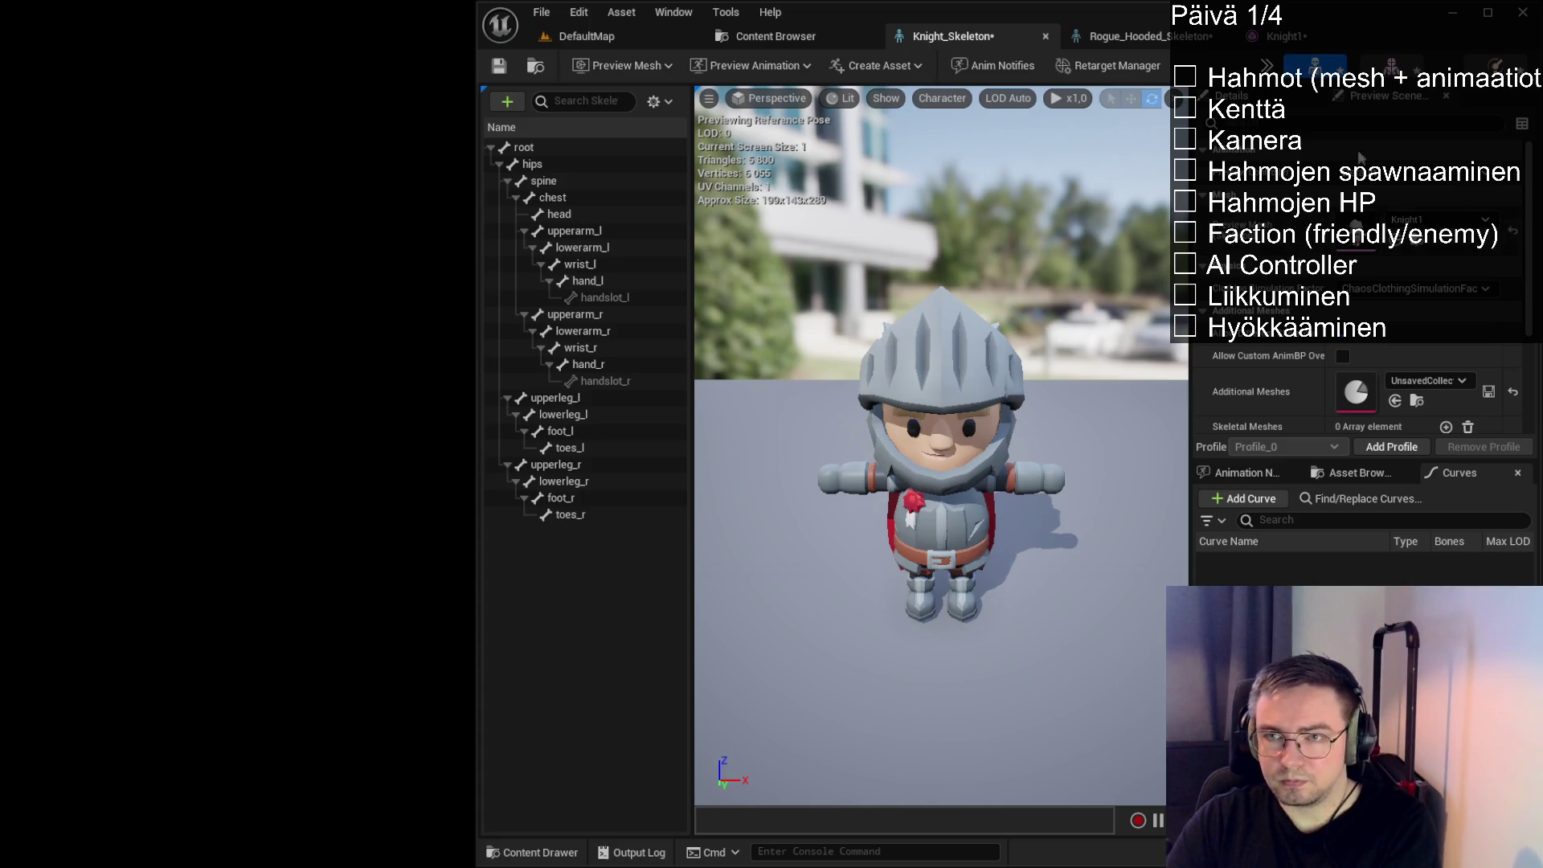
click(1286, 36)
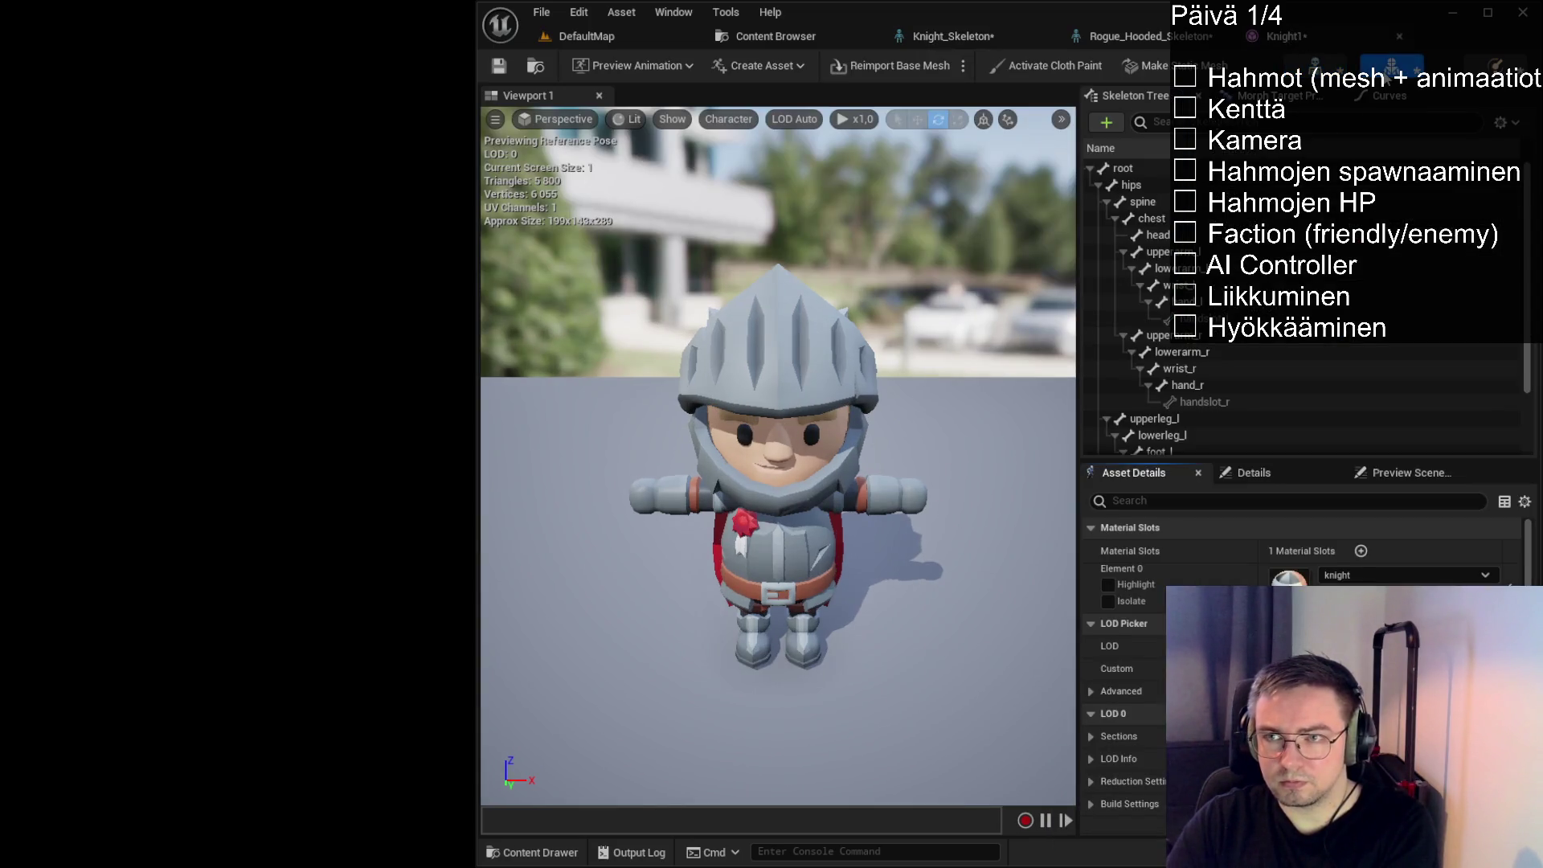
scroll(1310, 562, down, 10)
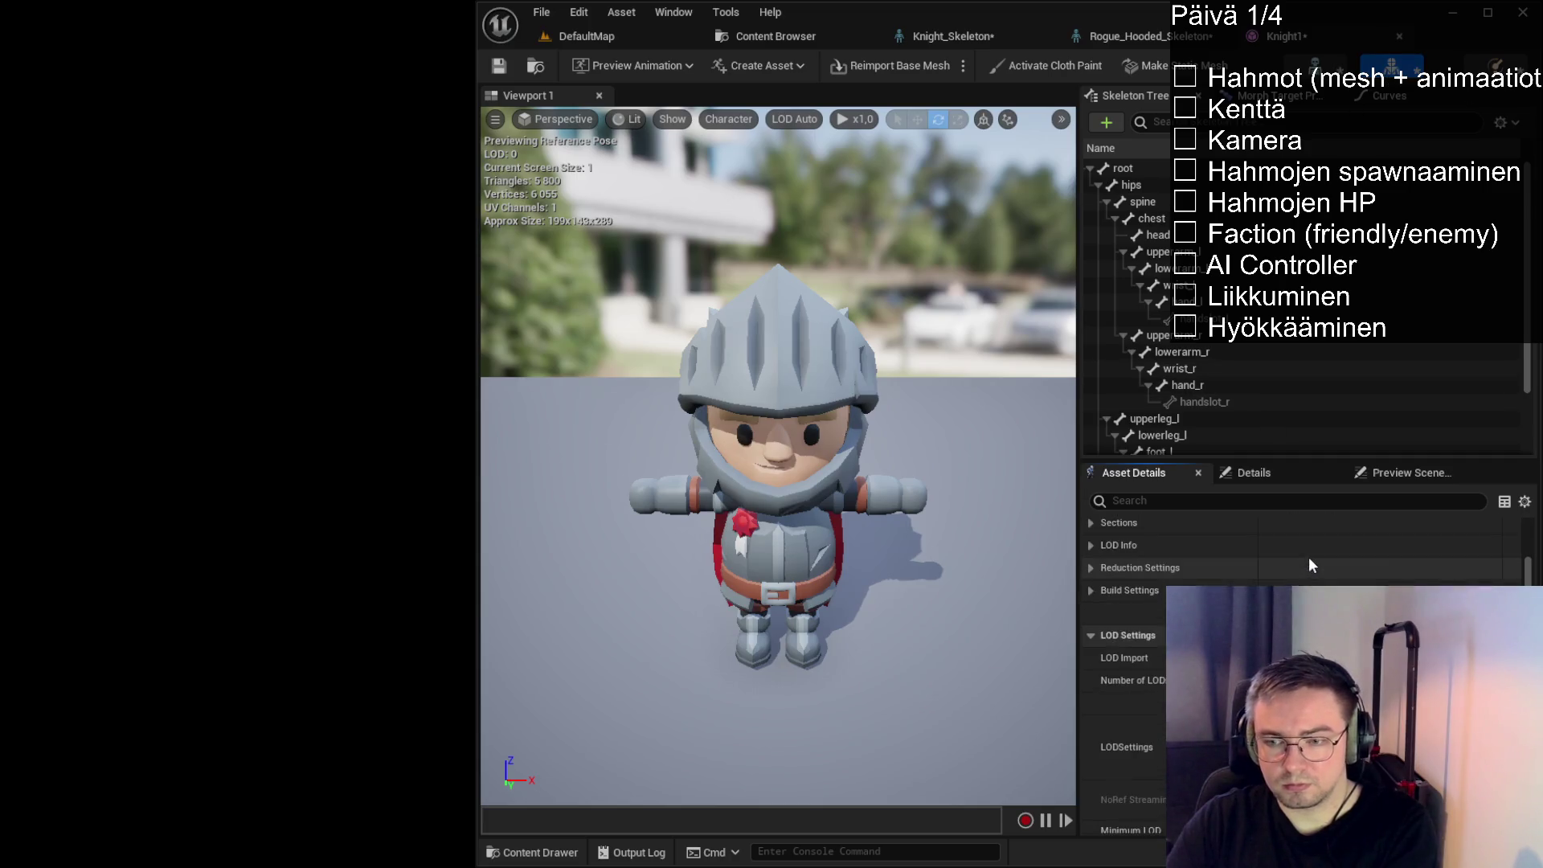
scroll(1314, 564, up, 10)
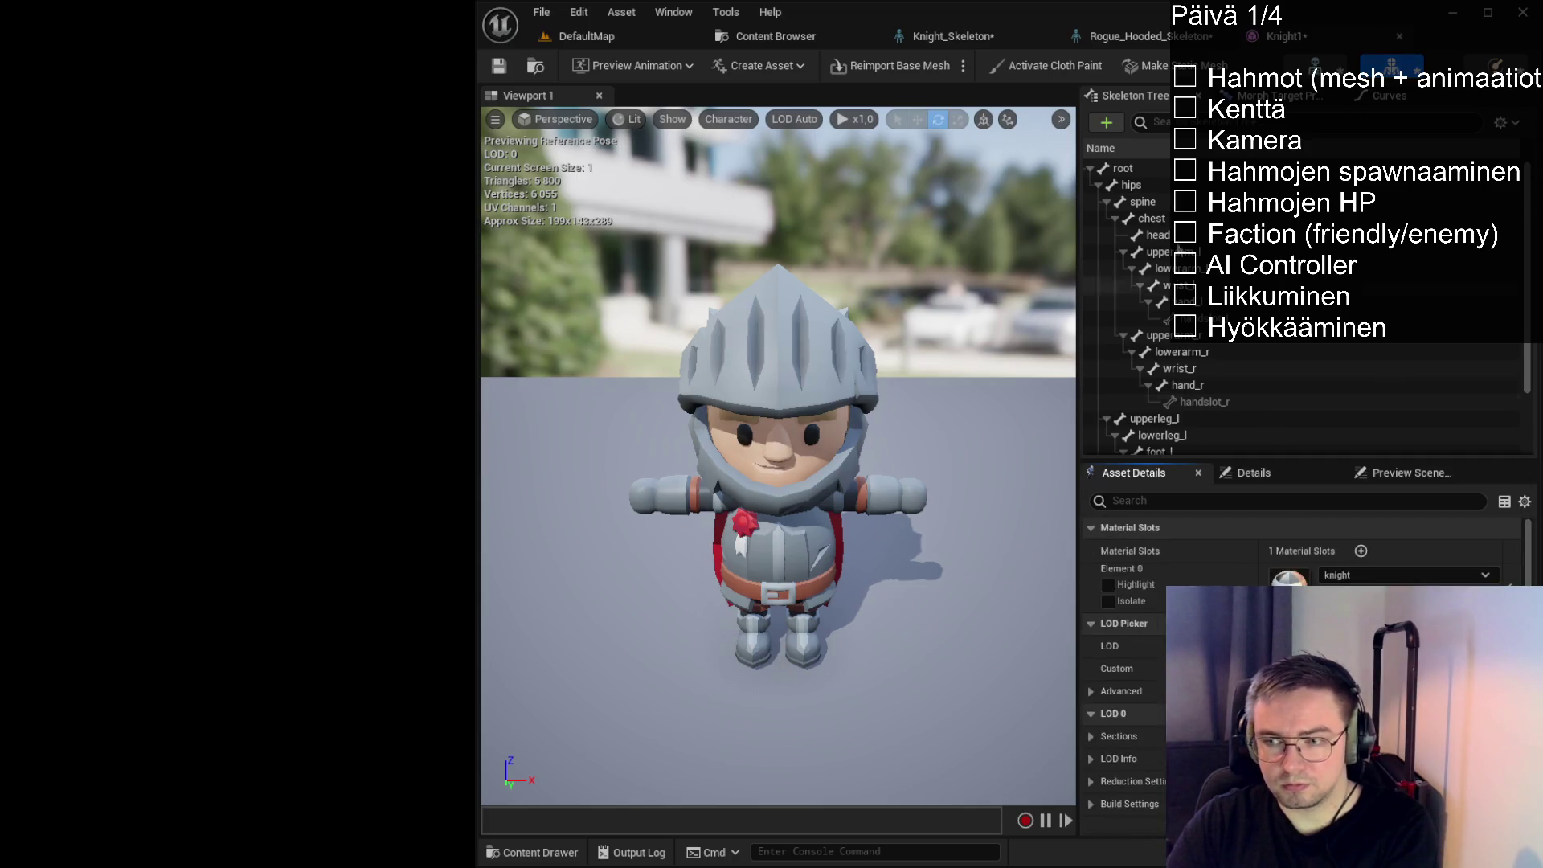
click(632, 37)
click(760, 31)
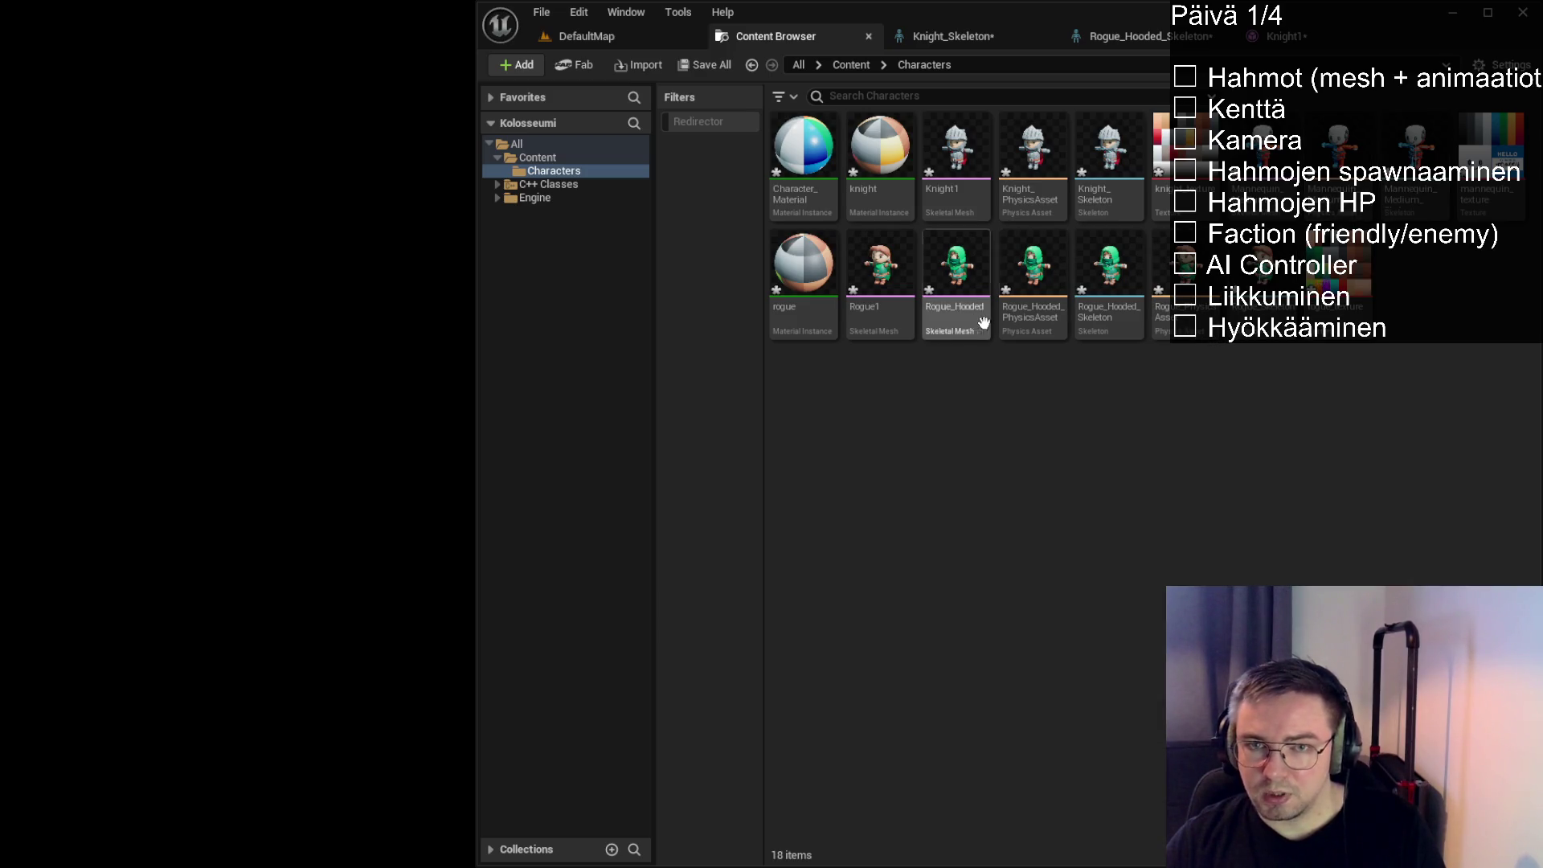
Select the rogue material instance, Rogue1 and Rogue_Hooded together
click(803, 323)
ctrl+click(879, 317)
ctrl+click(957, 318)
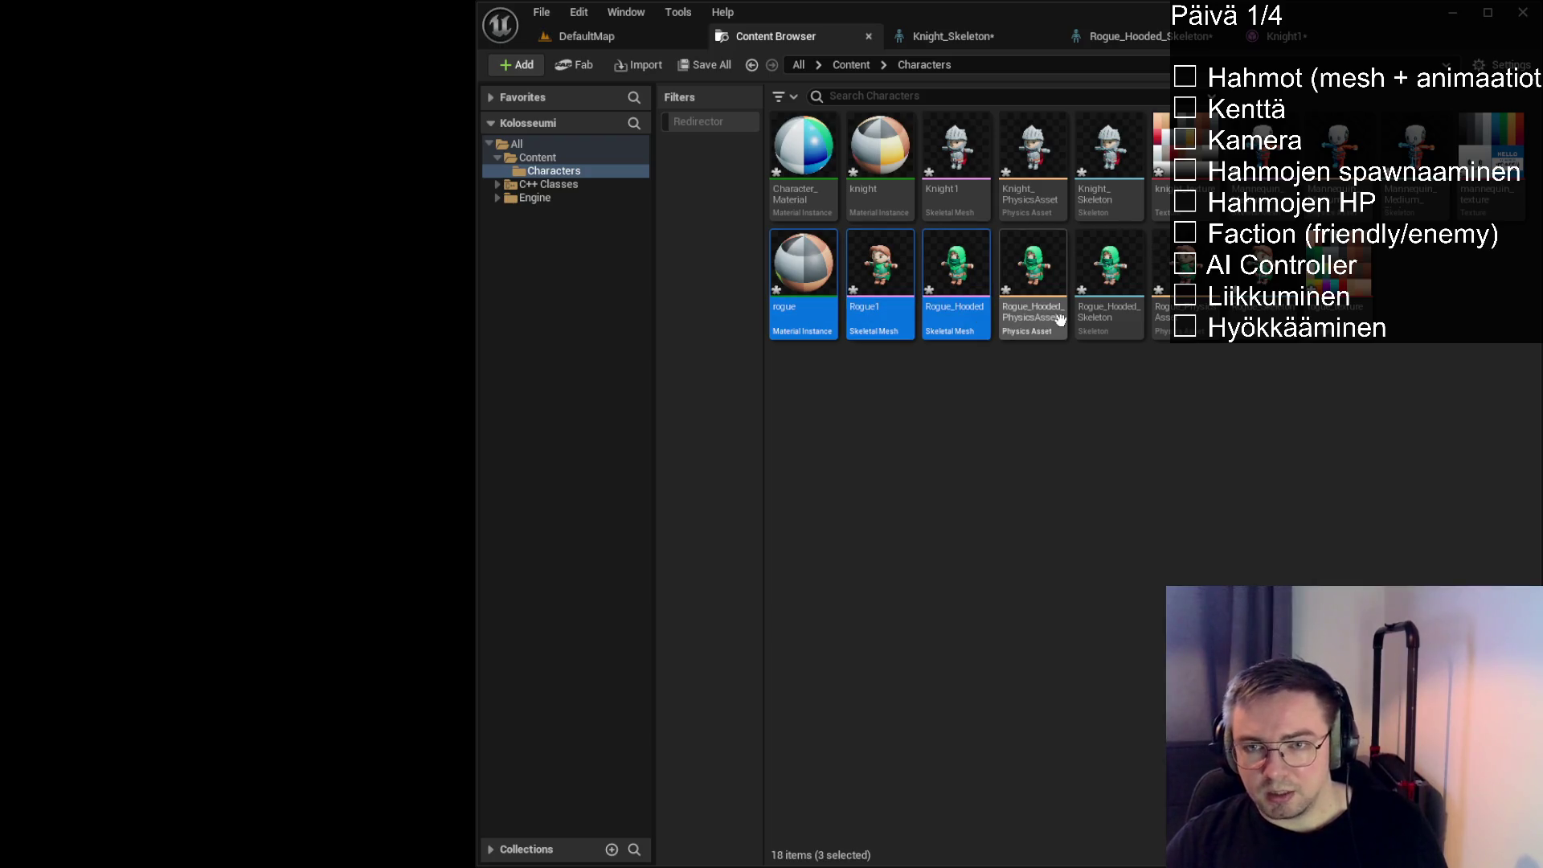
Add the rogue physics asset, skeleton and remaining rogue assets to the selection and delete them
ctrl+click(1060, 320)
ctrl+click(1121, 320)
ctrl+click(1185, 320)
ctrl+click(1262, 321)
ctrl+click(1338, 325)
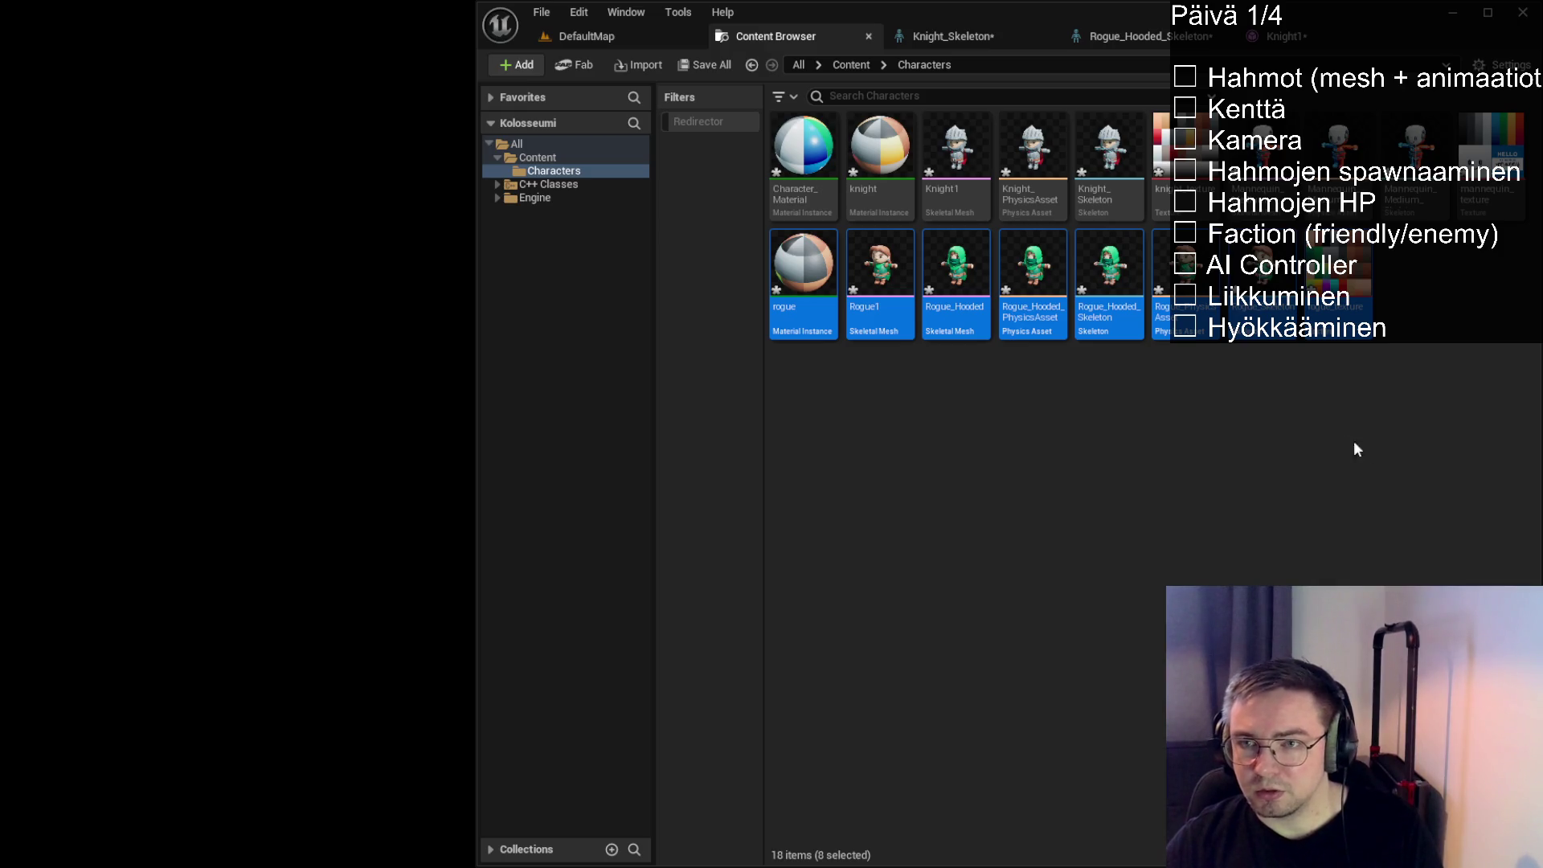
key(Delete)
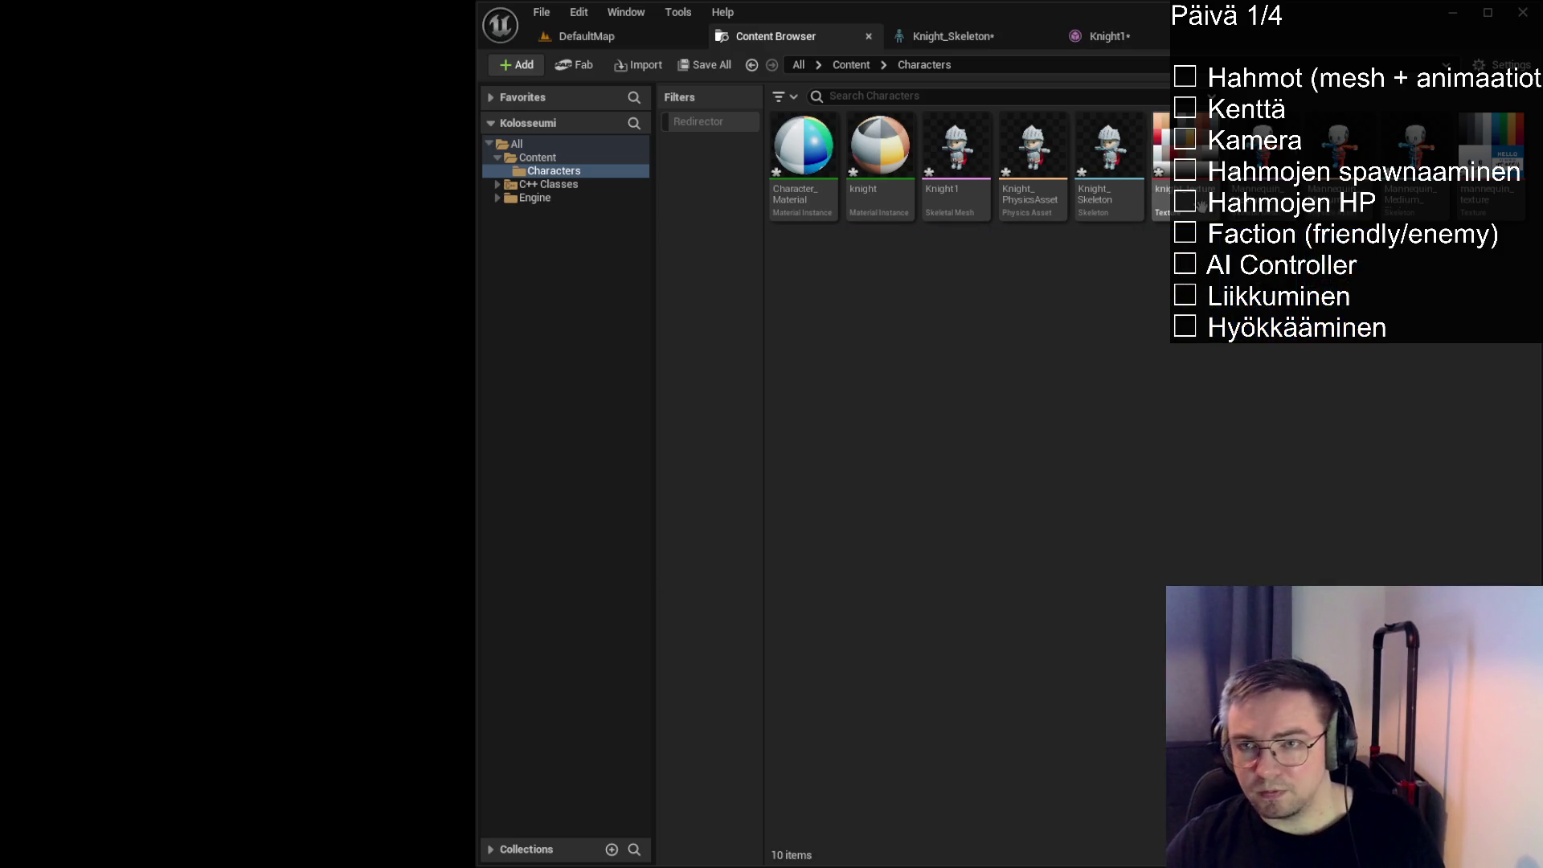
Delete Character_Material together with the mannequin texture
ctrl+click(1491, 197)
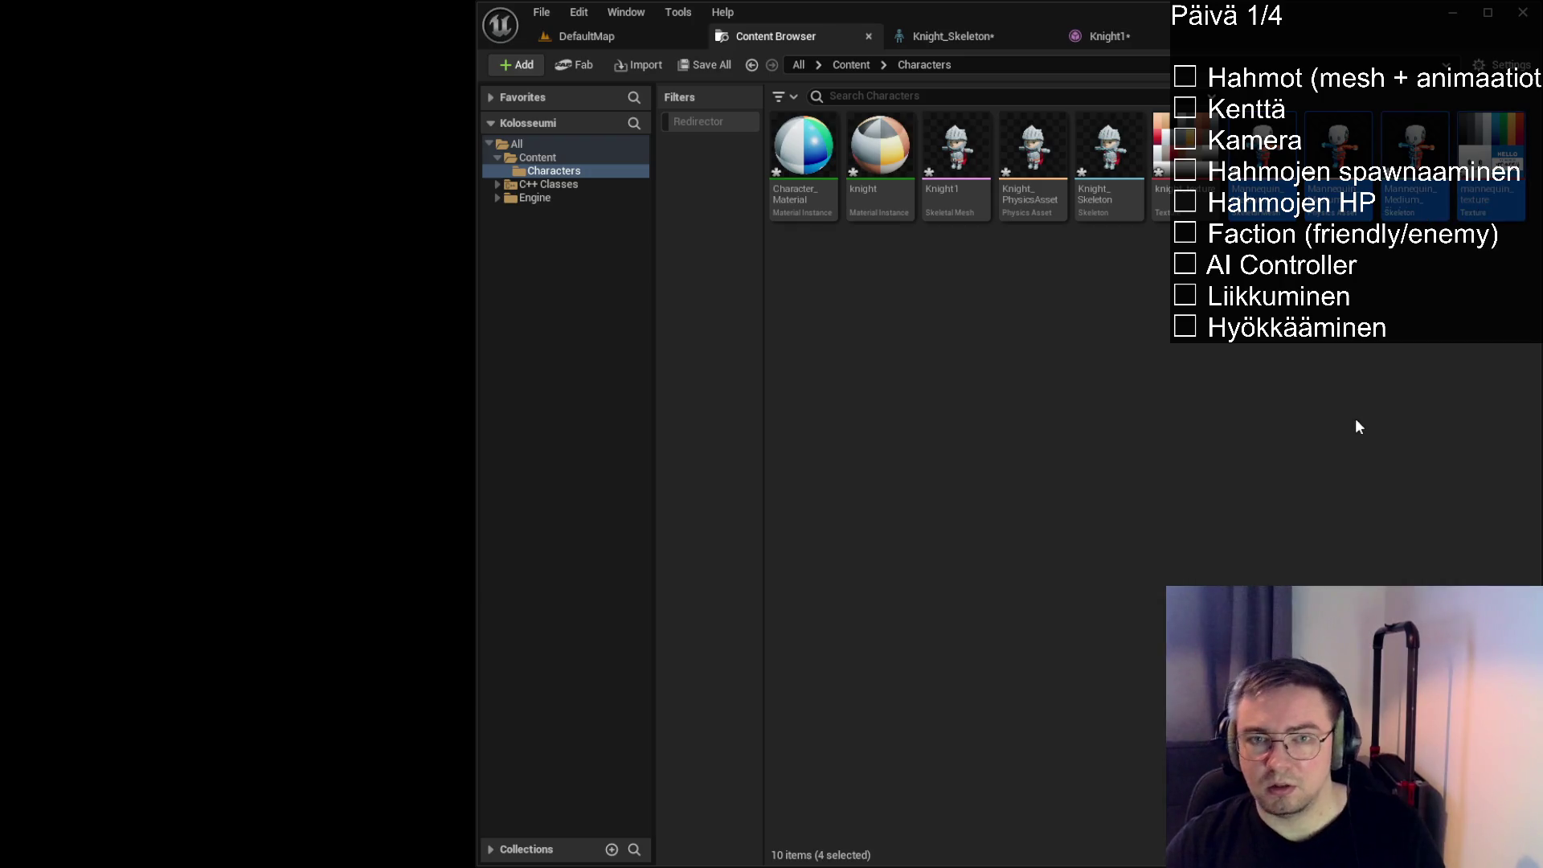
ctrl+click(836, 210)
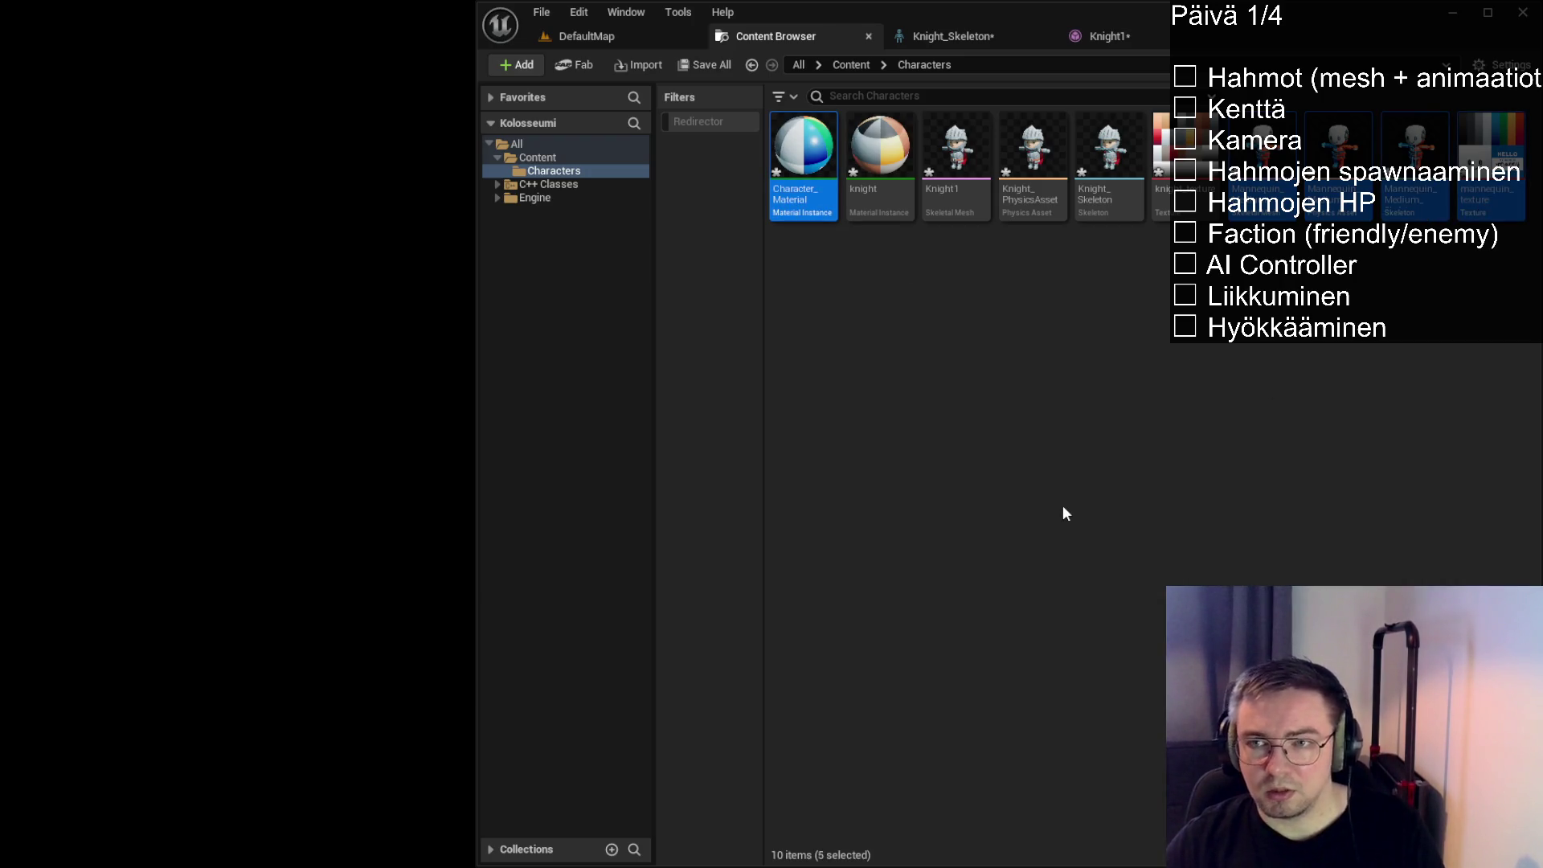
key(Delete)
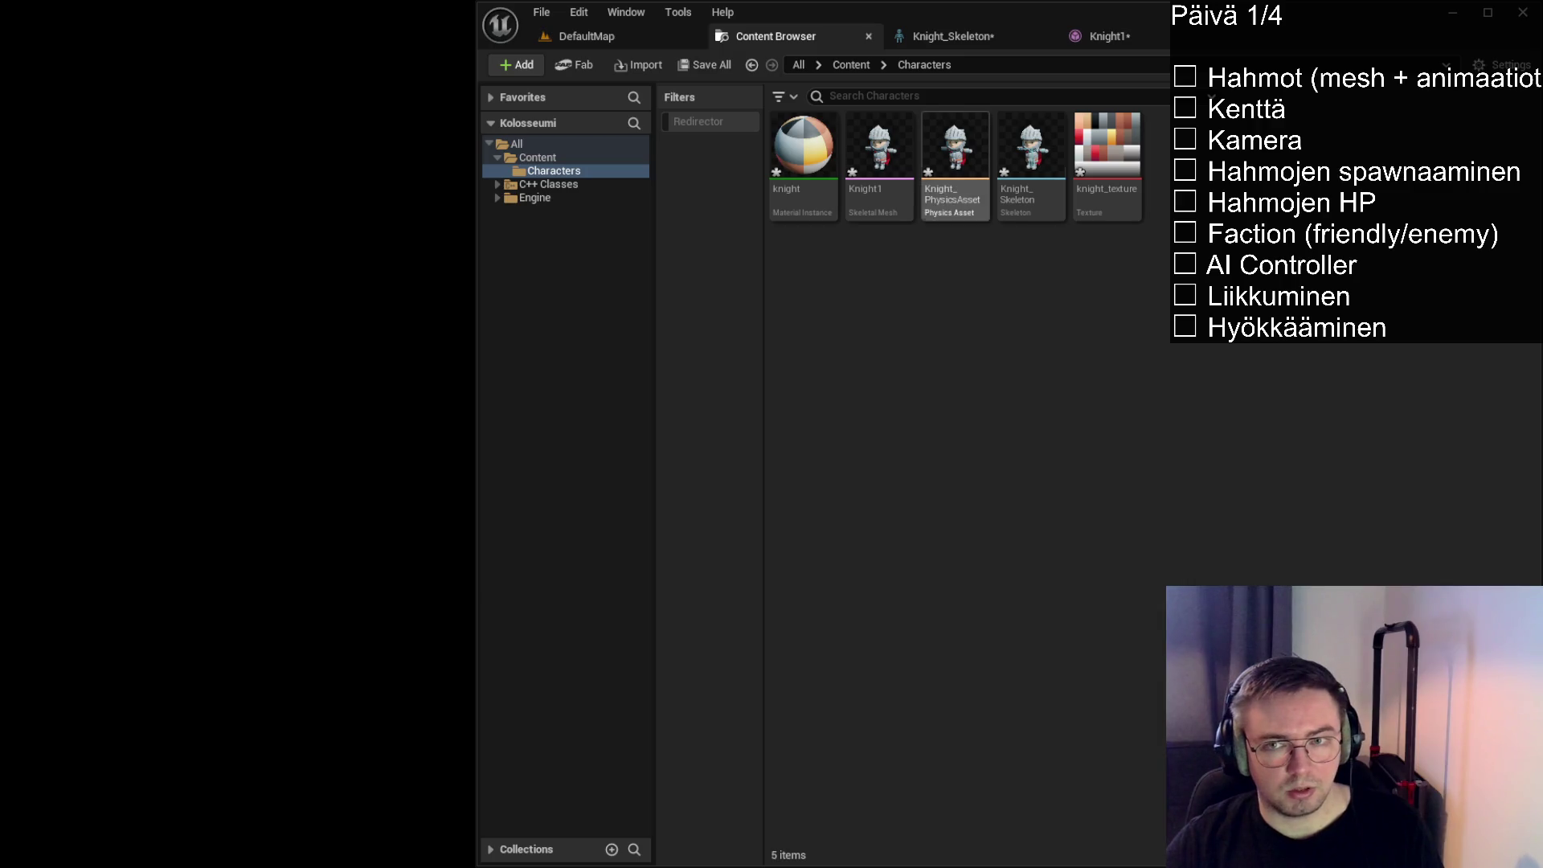
Rename Knight_Skeleton to Gladiator_Skeleton, then clear the selection
click(1016, 219)
click(1006, 244)
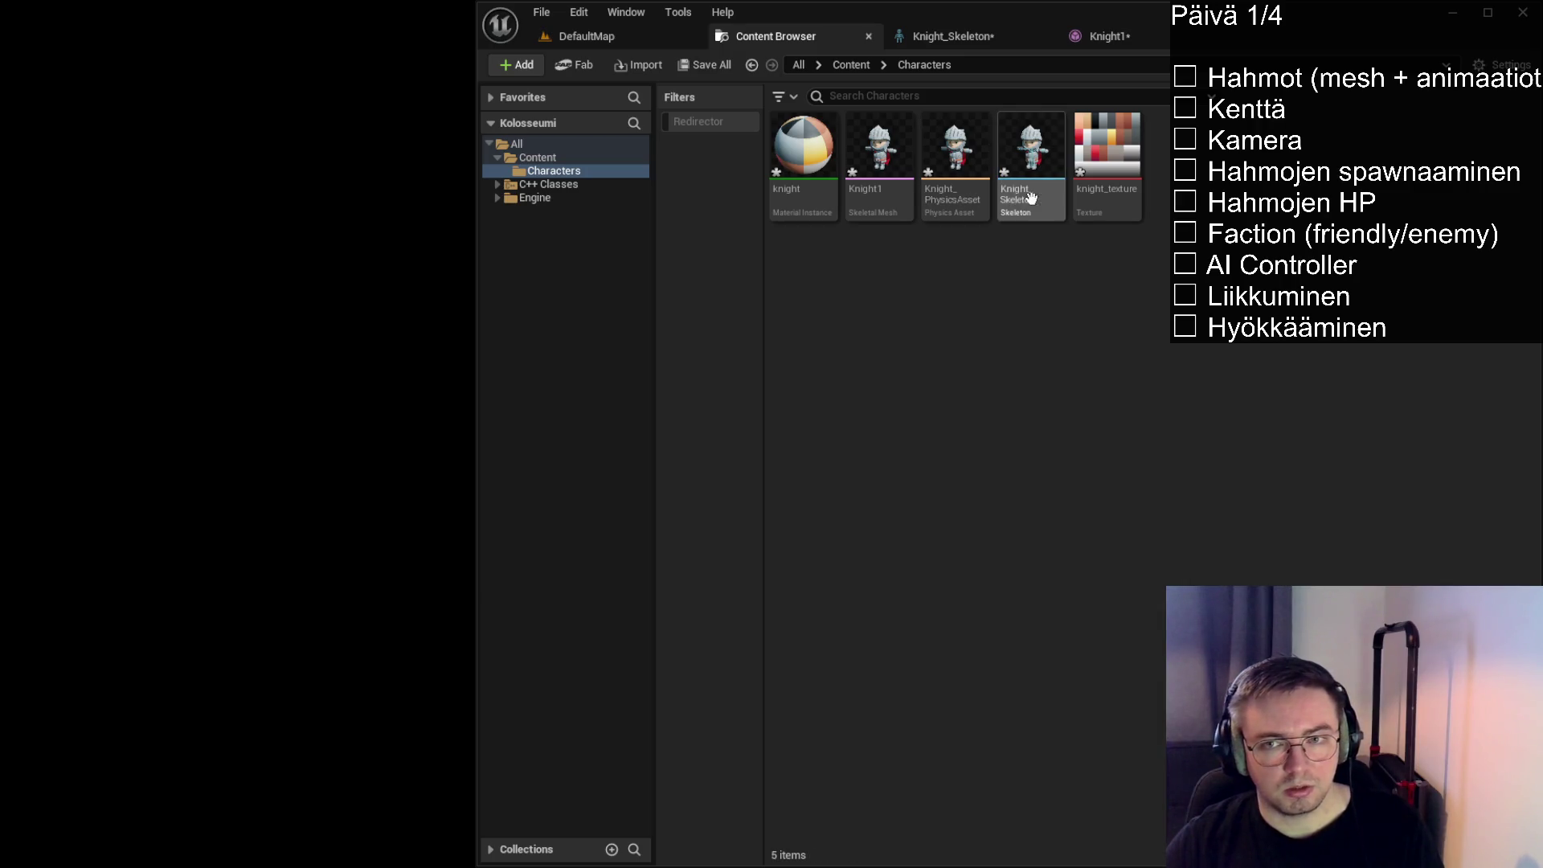
click(1032, 208)
key(F2)
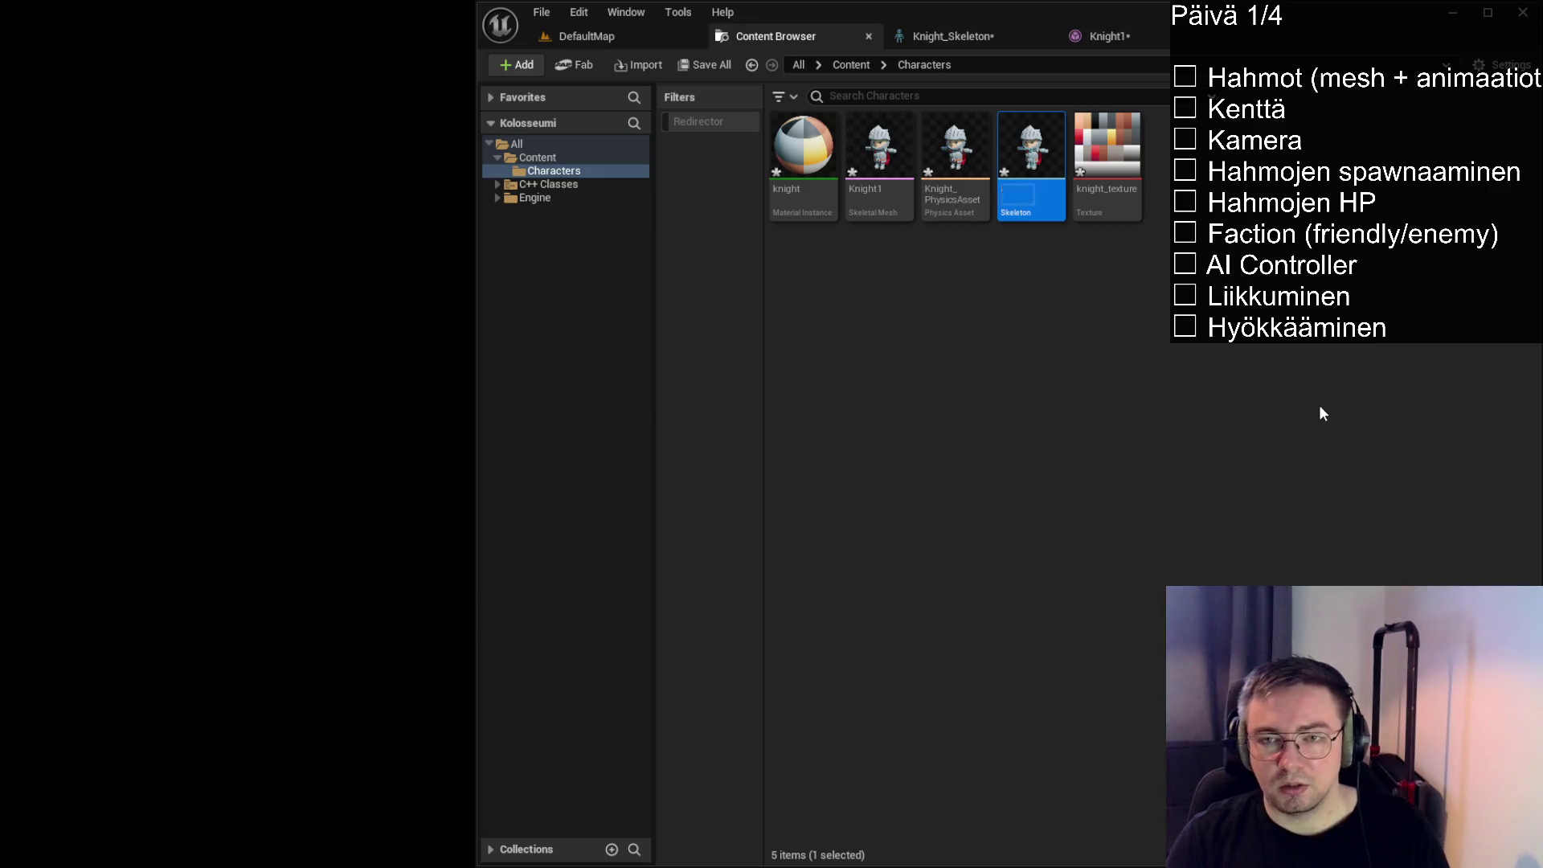
text(Gladiator_S)
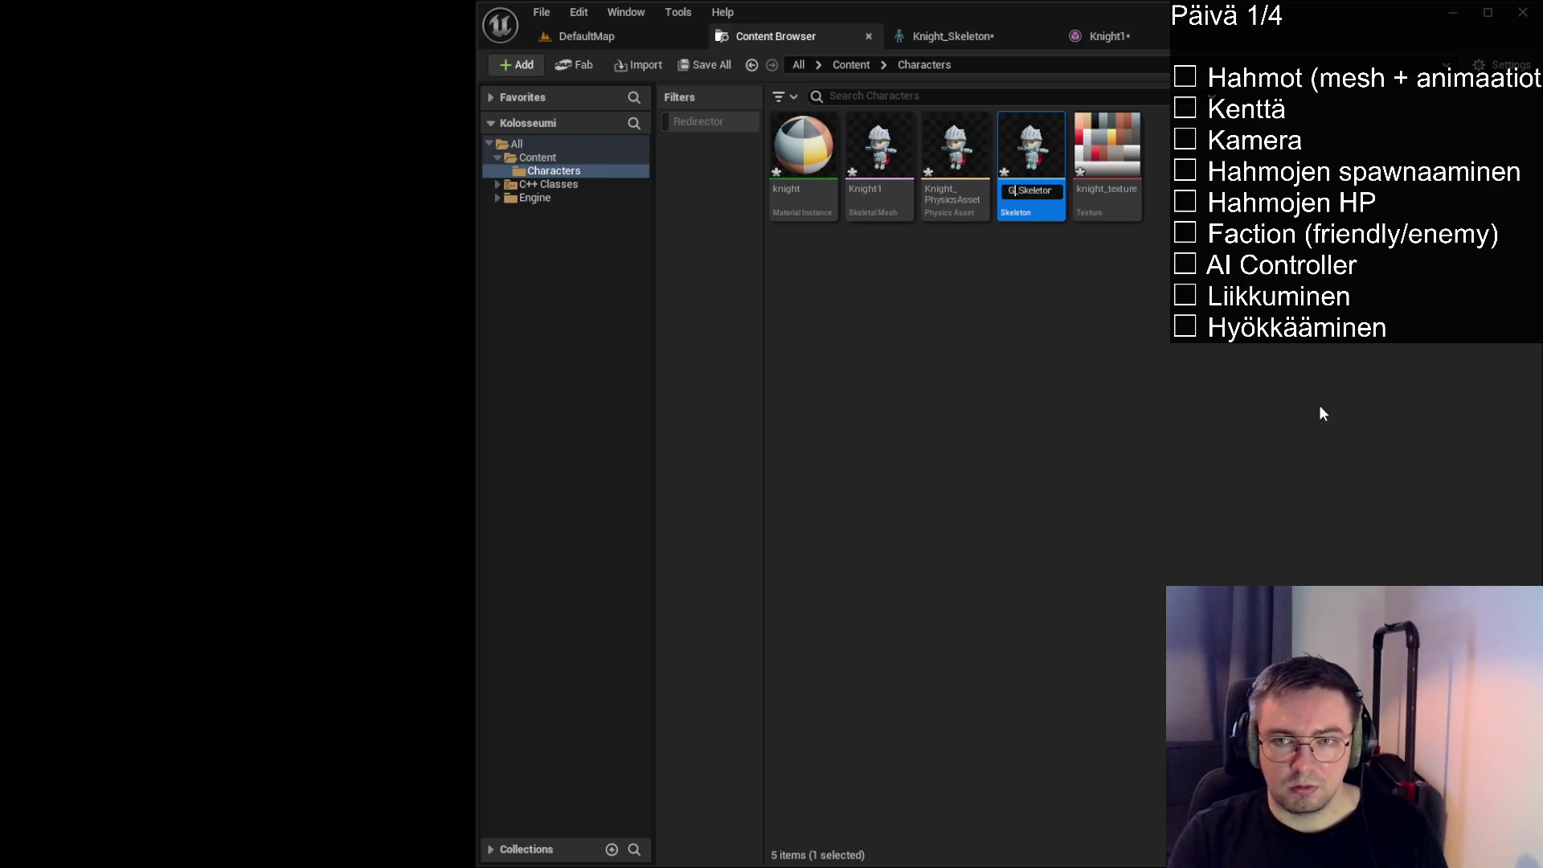
key(Return)
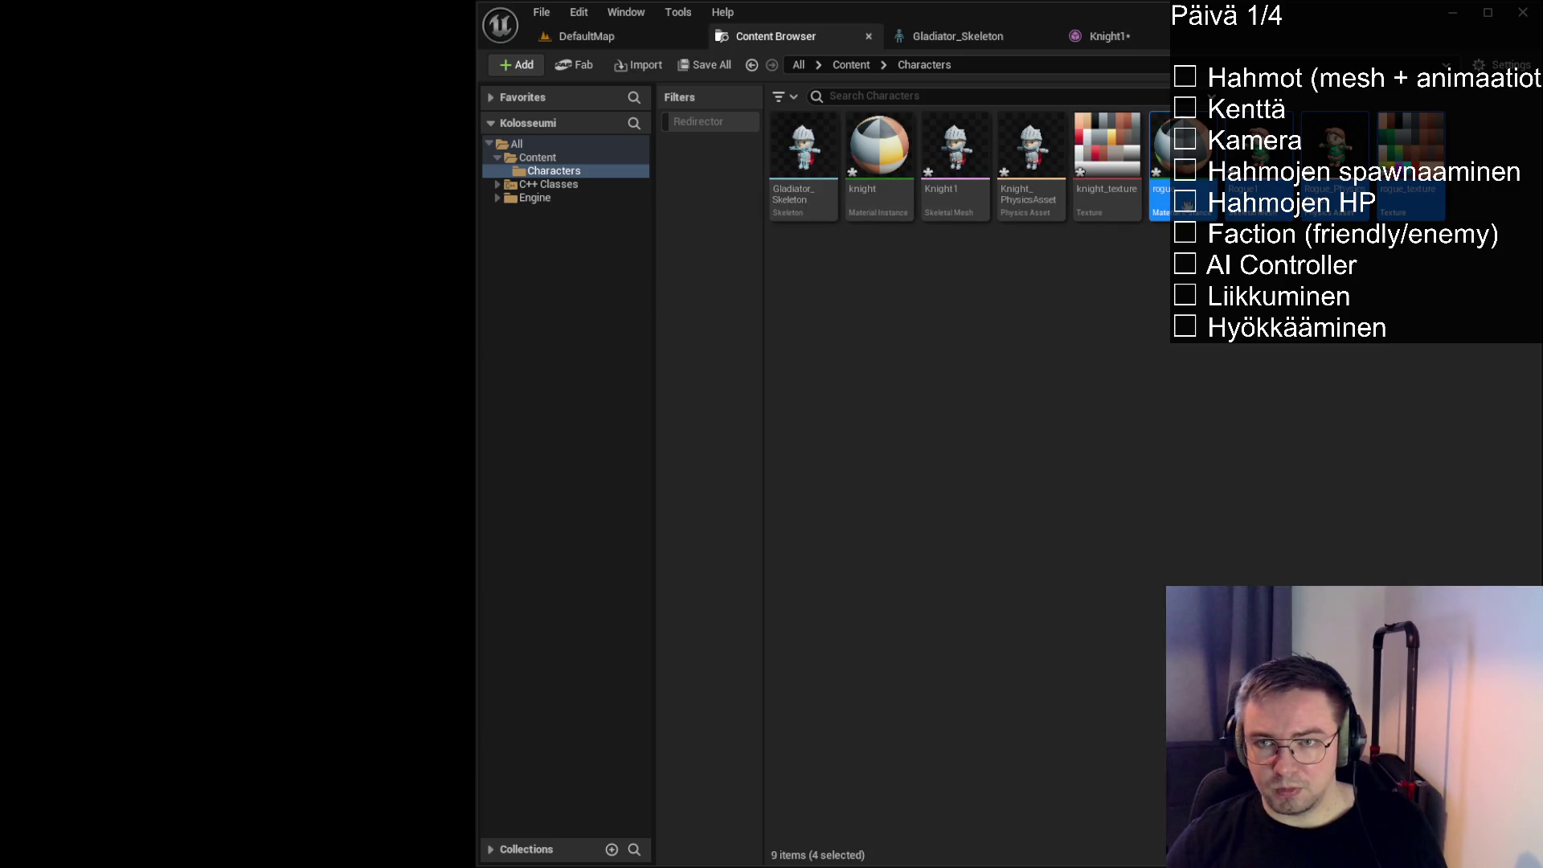
click(1302, 253)
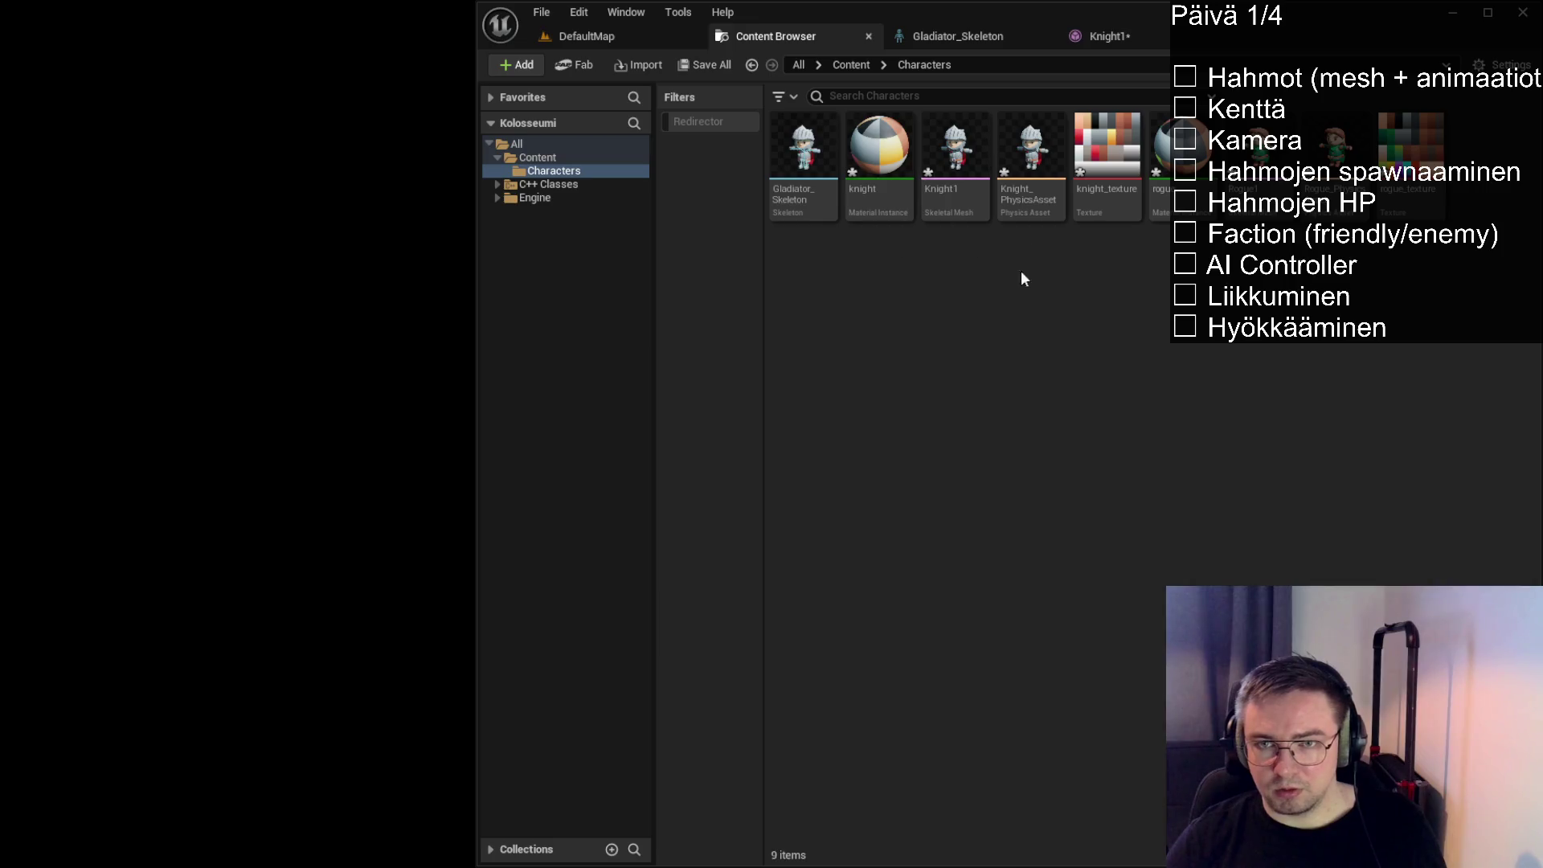
Review the knight material instance, Knight1 and Knight_PhysicsAsset by selecting them
click(884, 207)
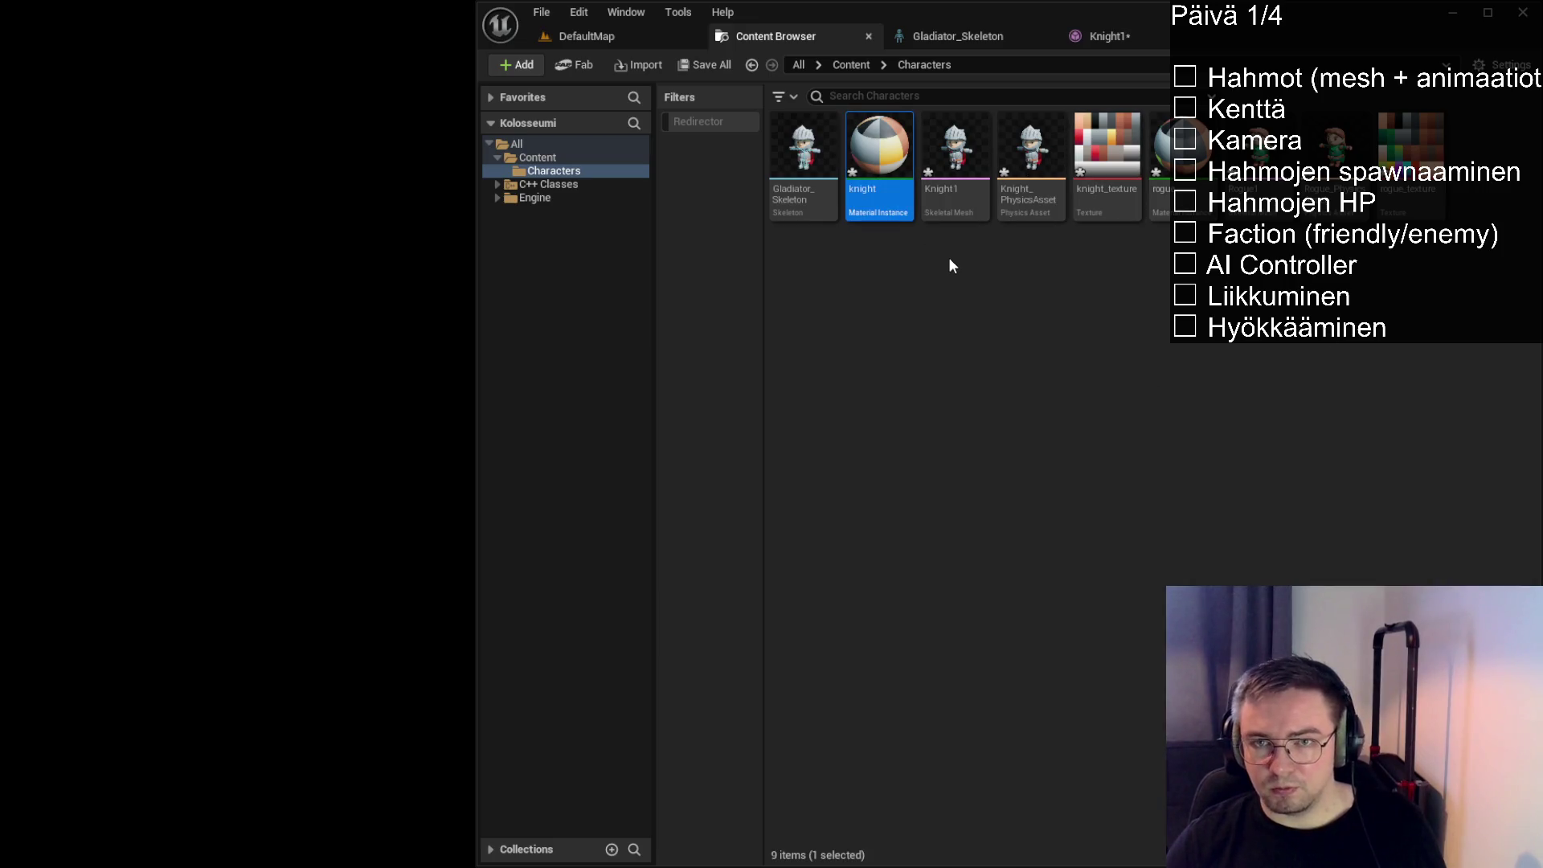
shift+click(1032, 201)
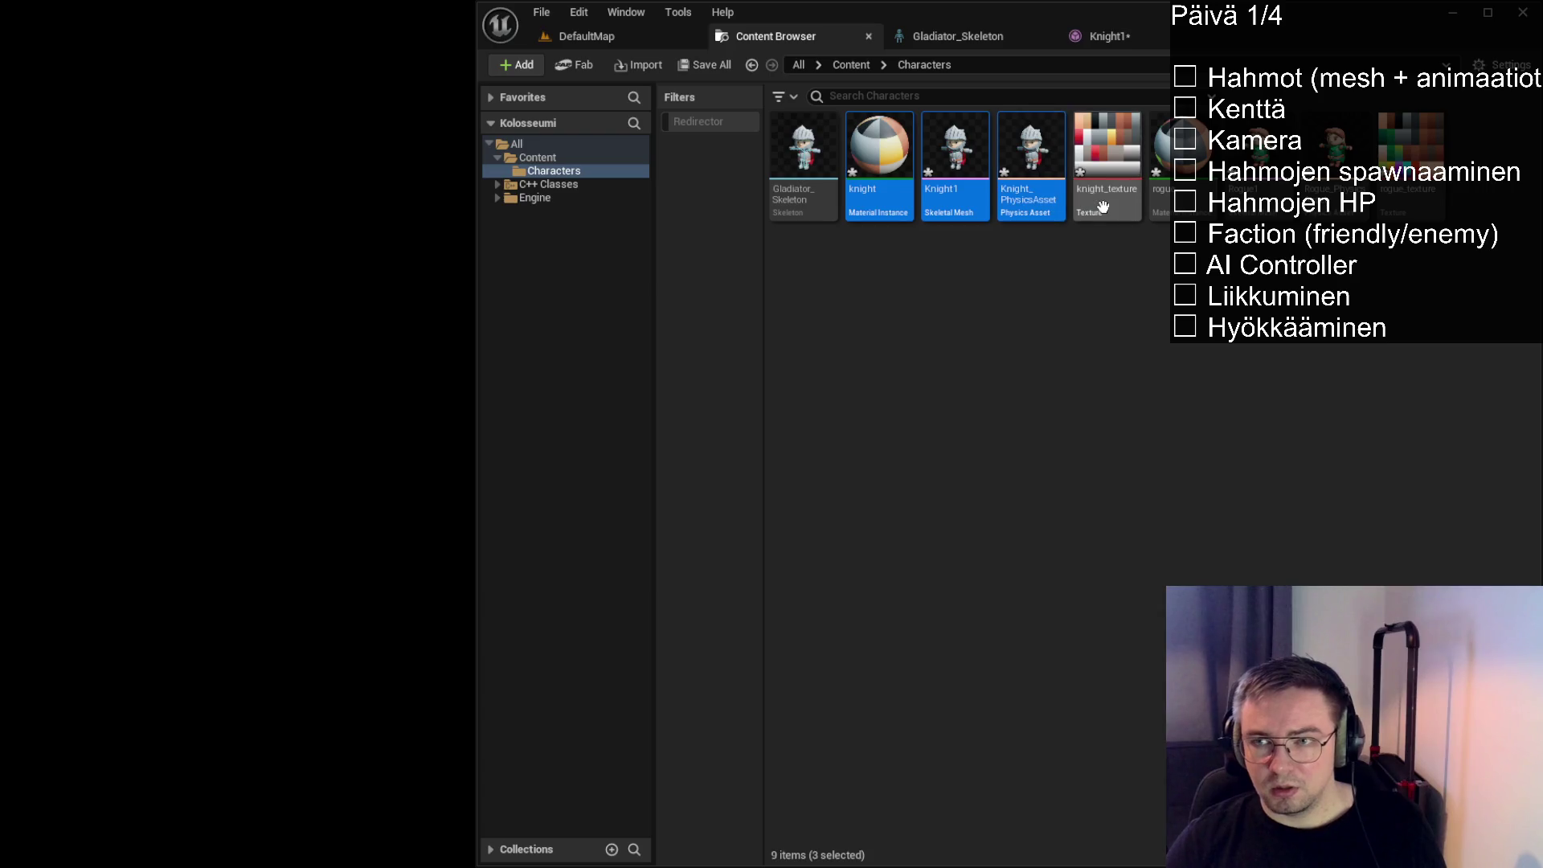
click(883, 208)
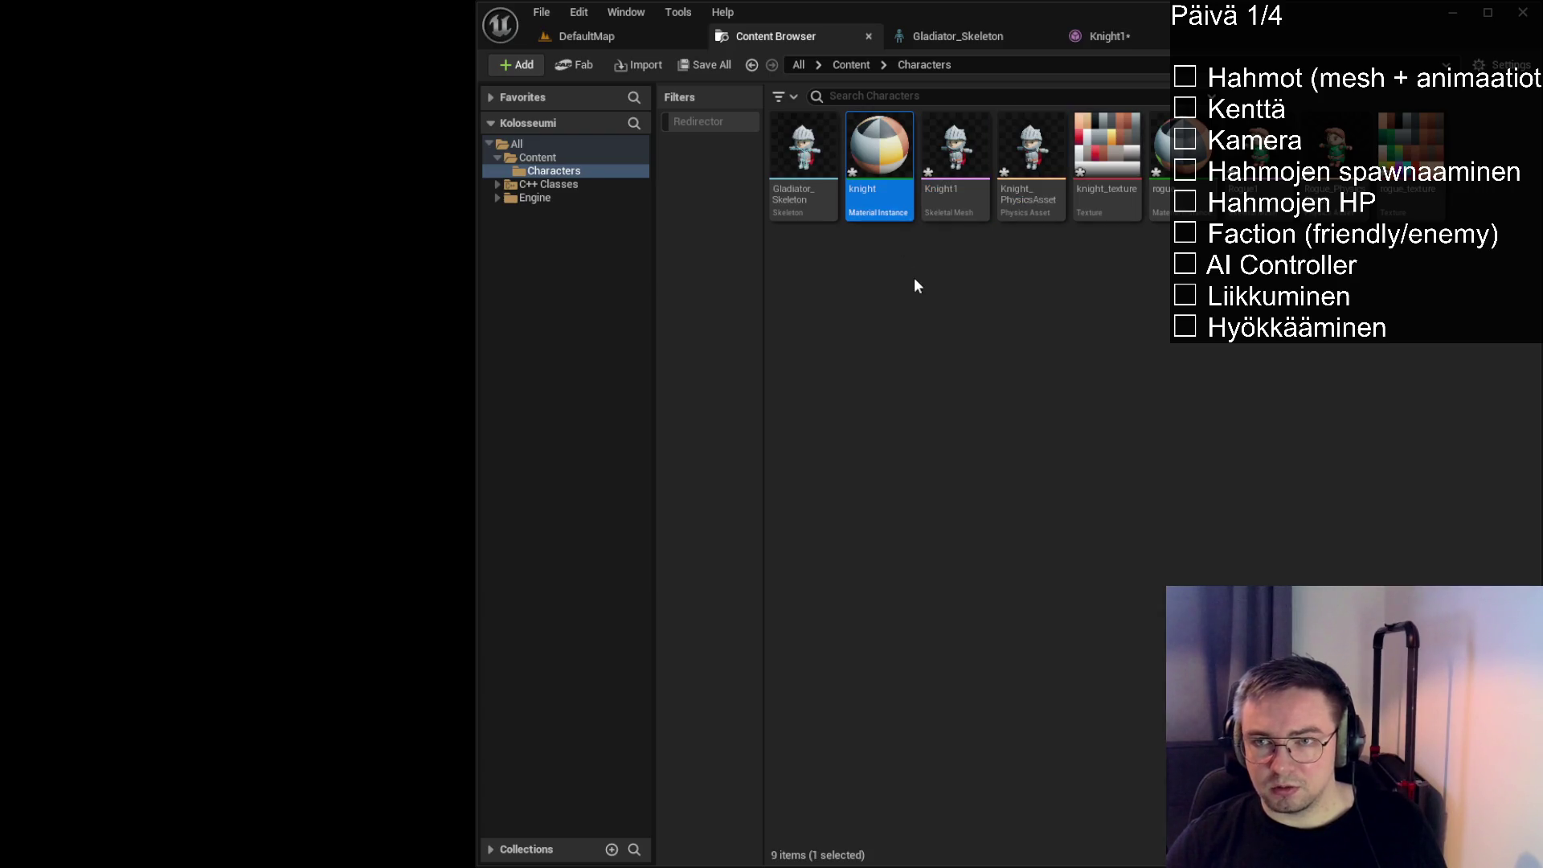
click(929, 325)
click(880, 201)
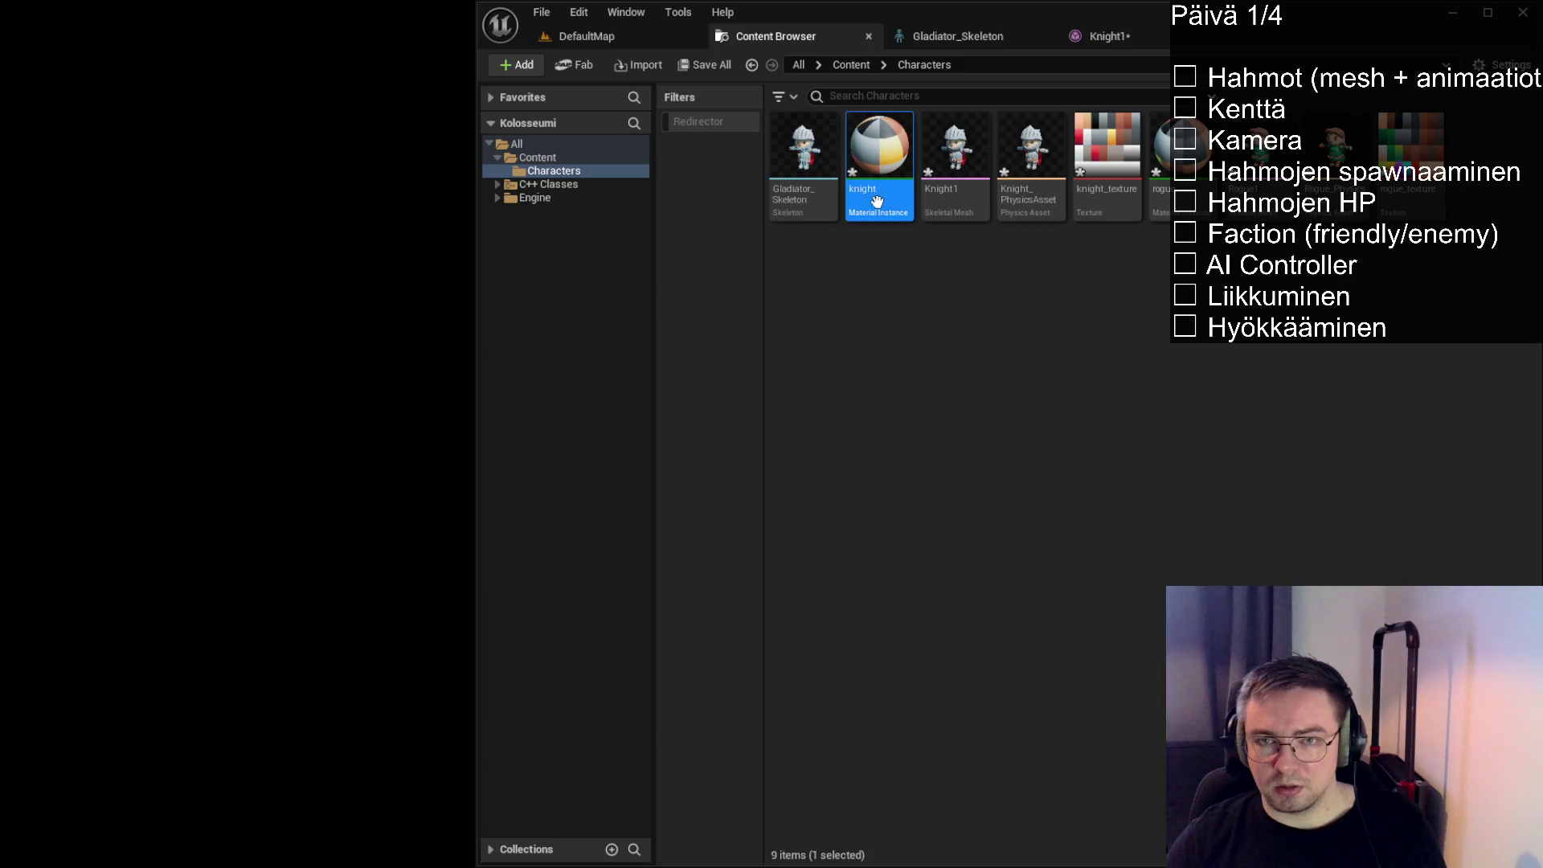
ctrl+click(957, 201)
ctrl+click(1031, 201)
Review knight_texture and the four rogue assets, then add a NewFolder with Ctrl+Shift+N
ctrl+click(1093, 198)
ctrl+click(1184, 193)
ctrl+click(1260, 193)
ctrl+click(1334, 193)
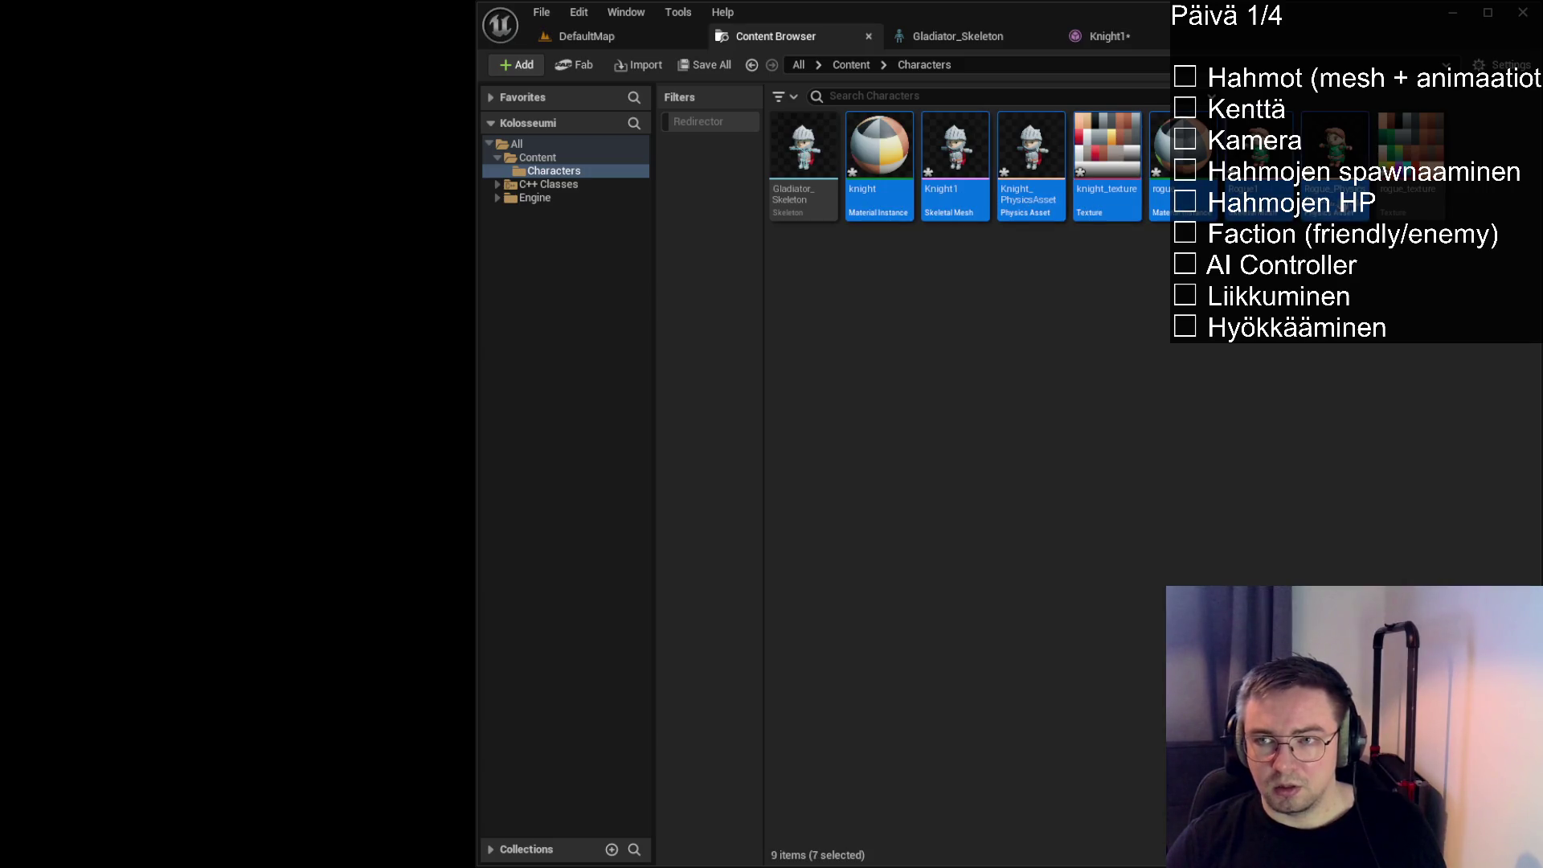
ctrl+click(1411, 192)
click(983, 309)
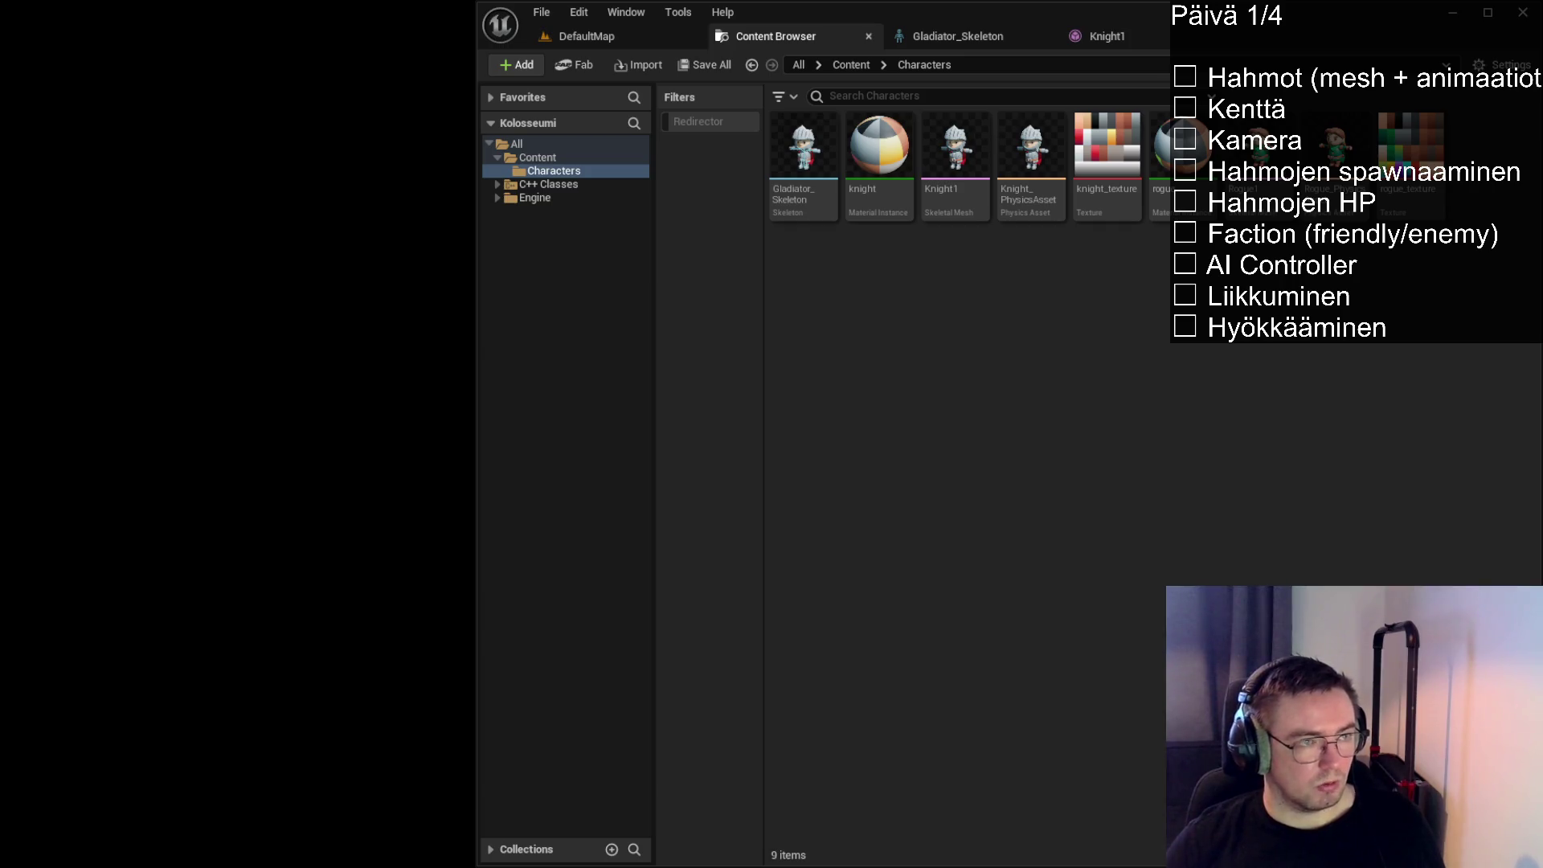
key(ctrl+shift+n)
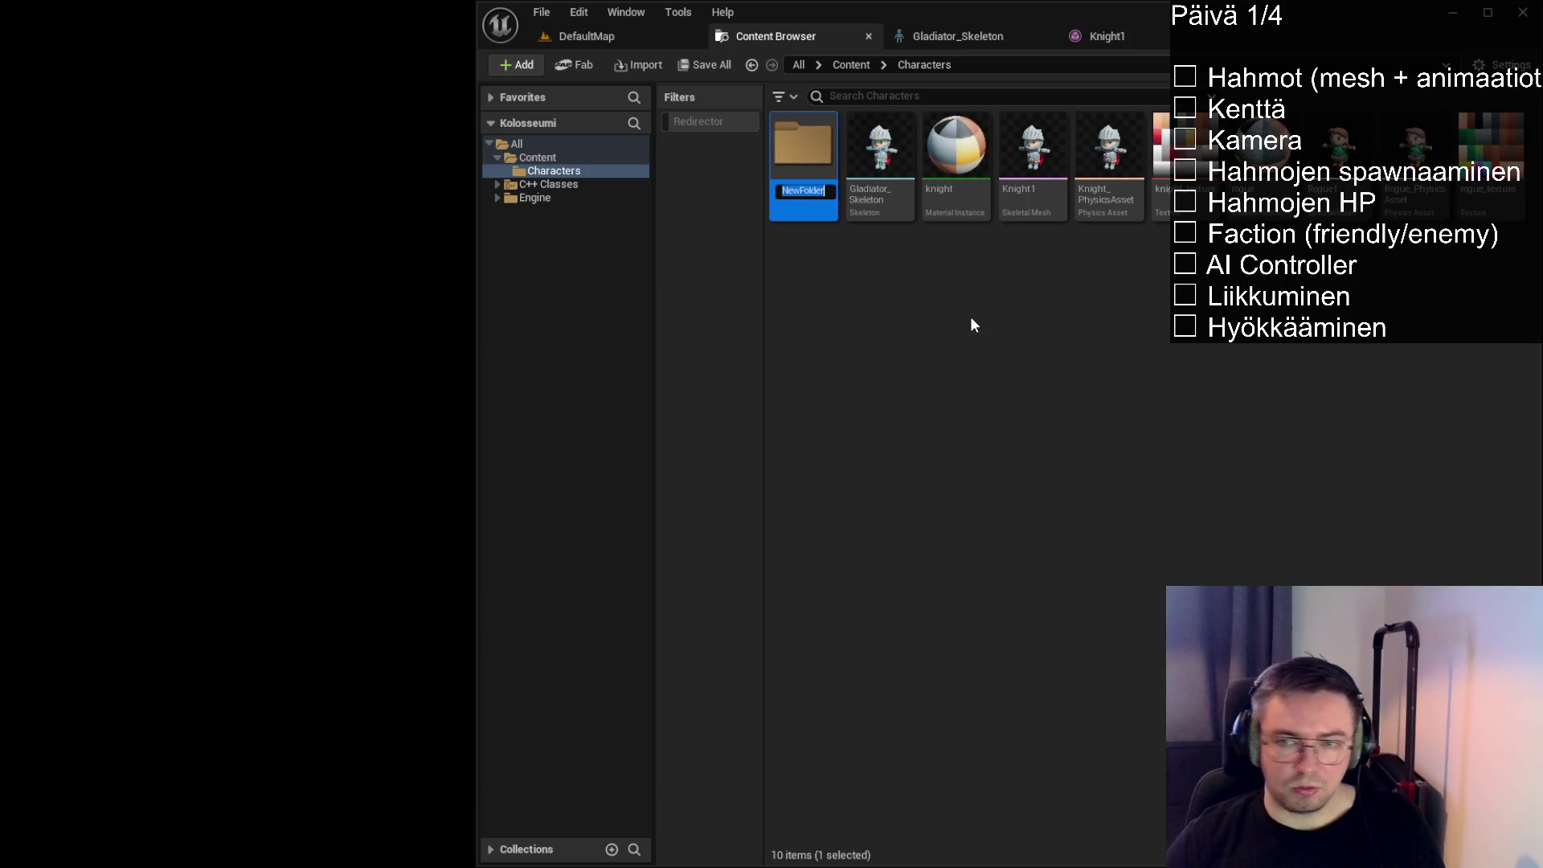
Name the new folder Animations and deselect it
text(Animations)
key(Return)
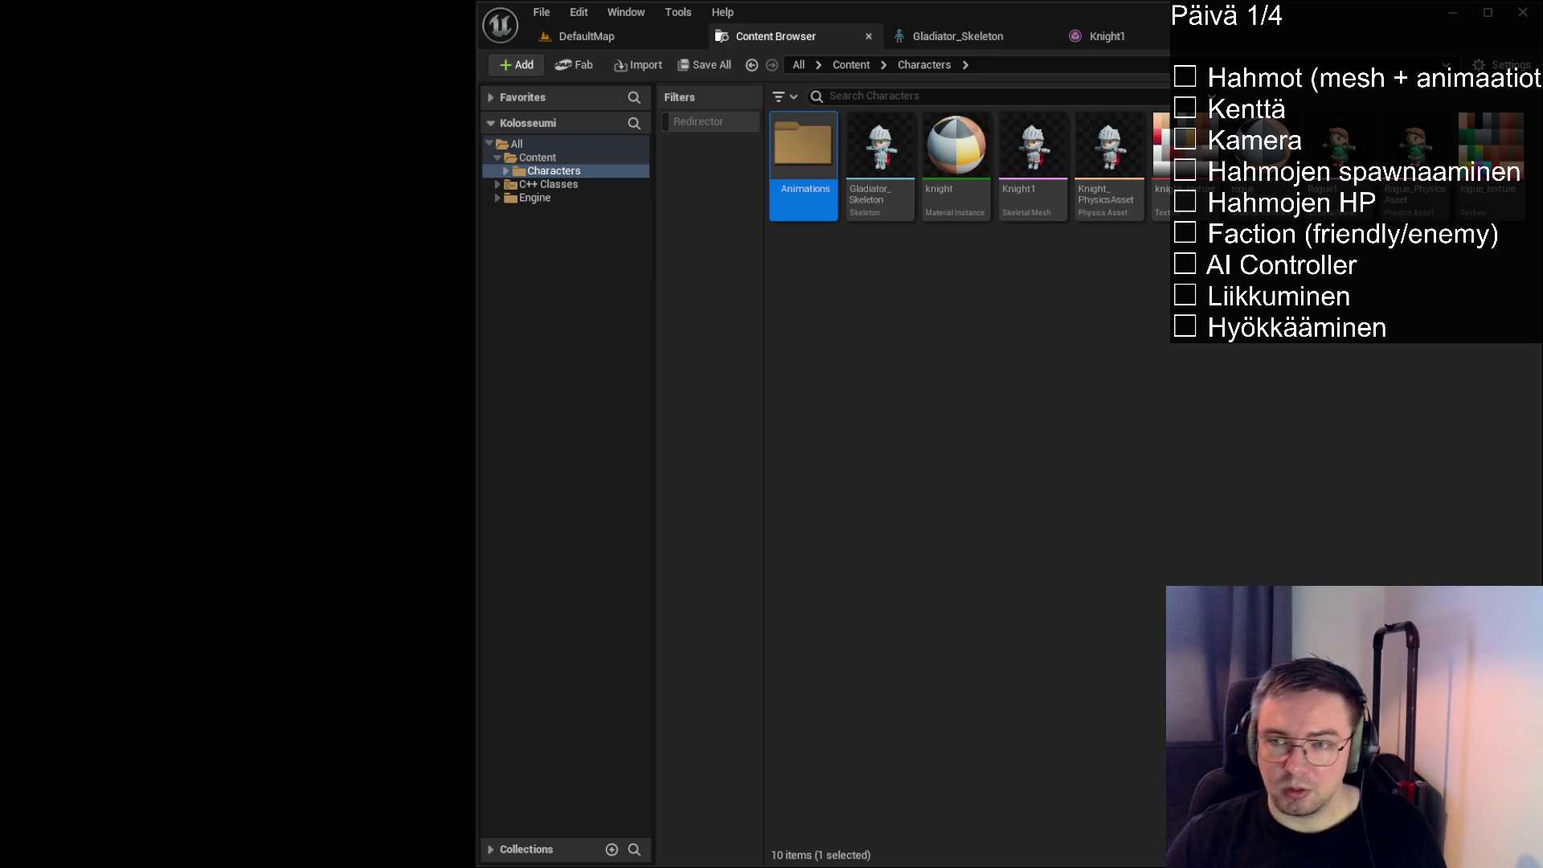
click(1129, 346)
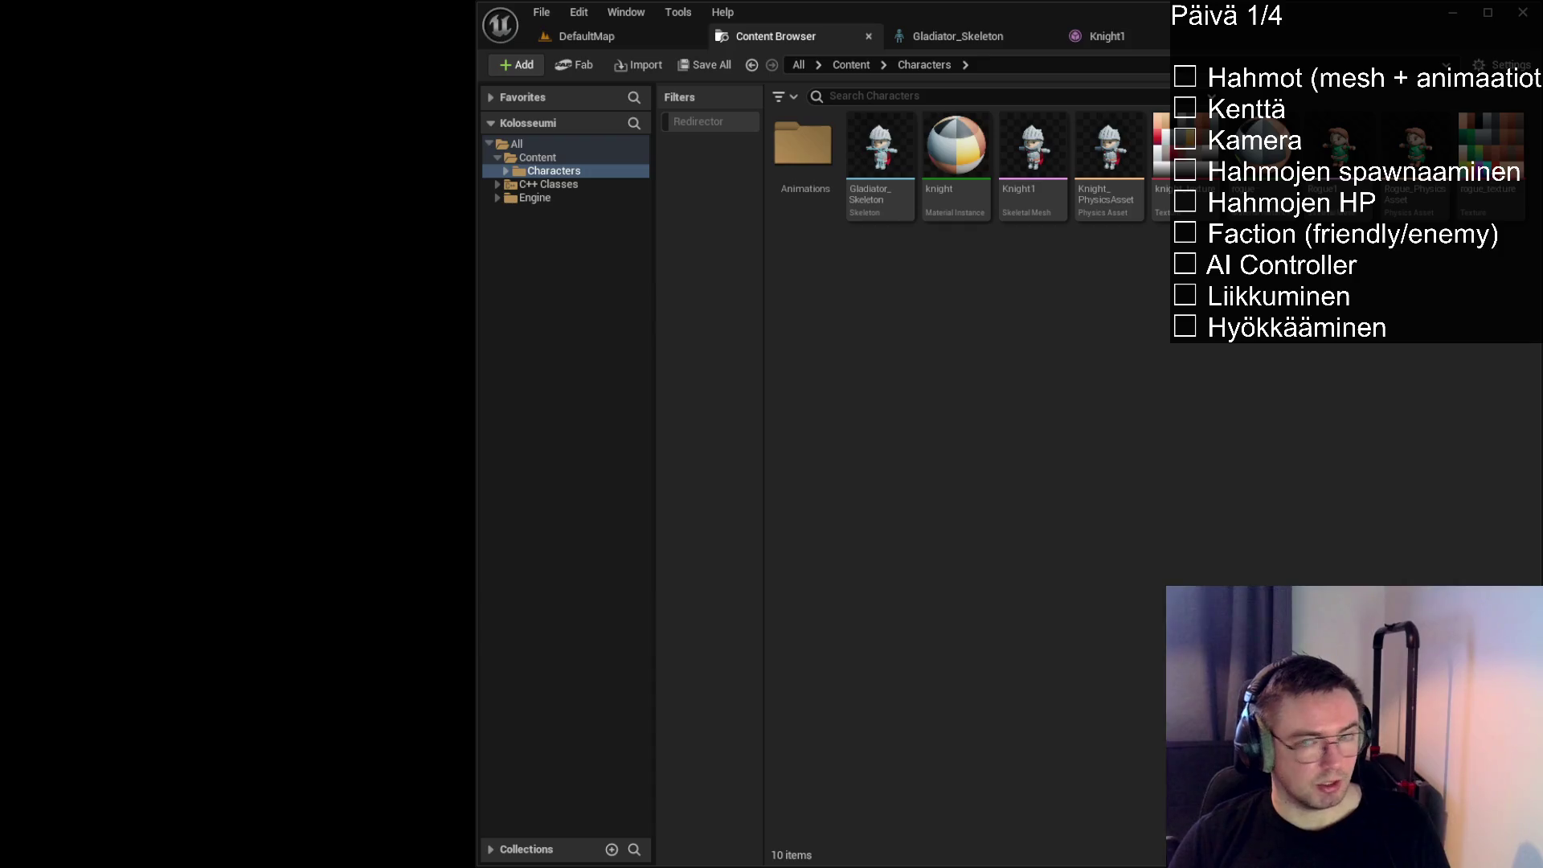
Open the Animations folder, import the animation files, and select Character_Material
double_click(804, 143)
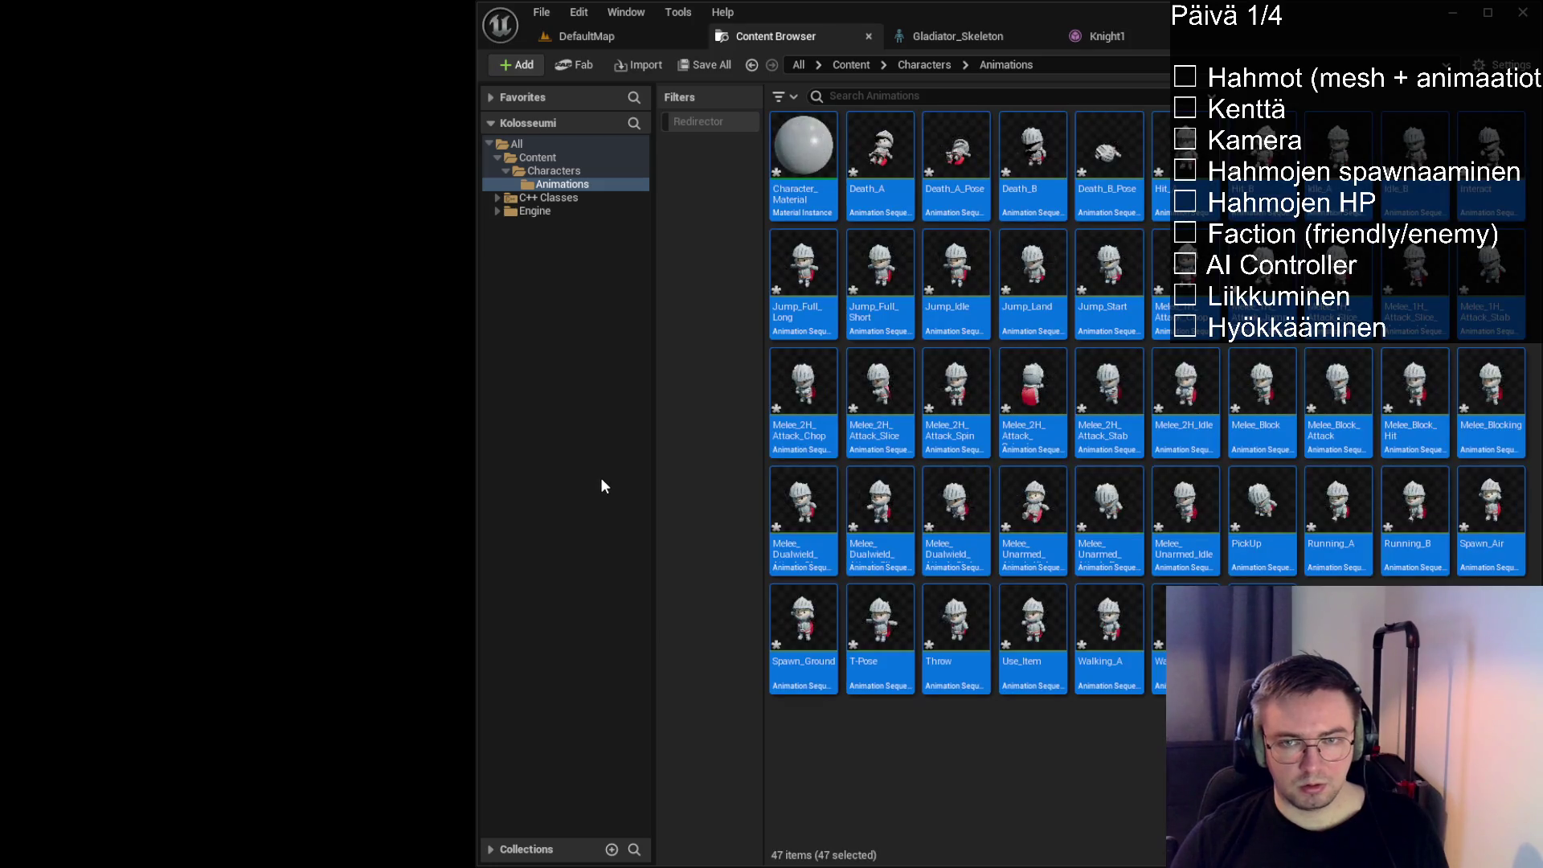
click(791, 197)
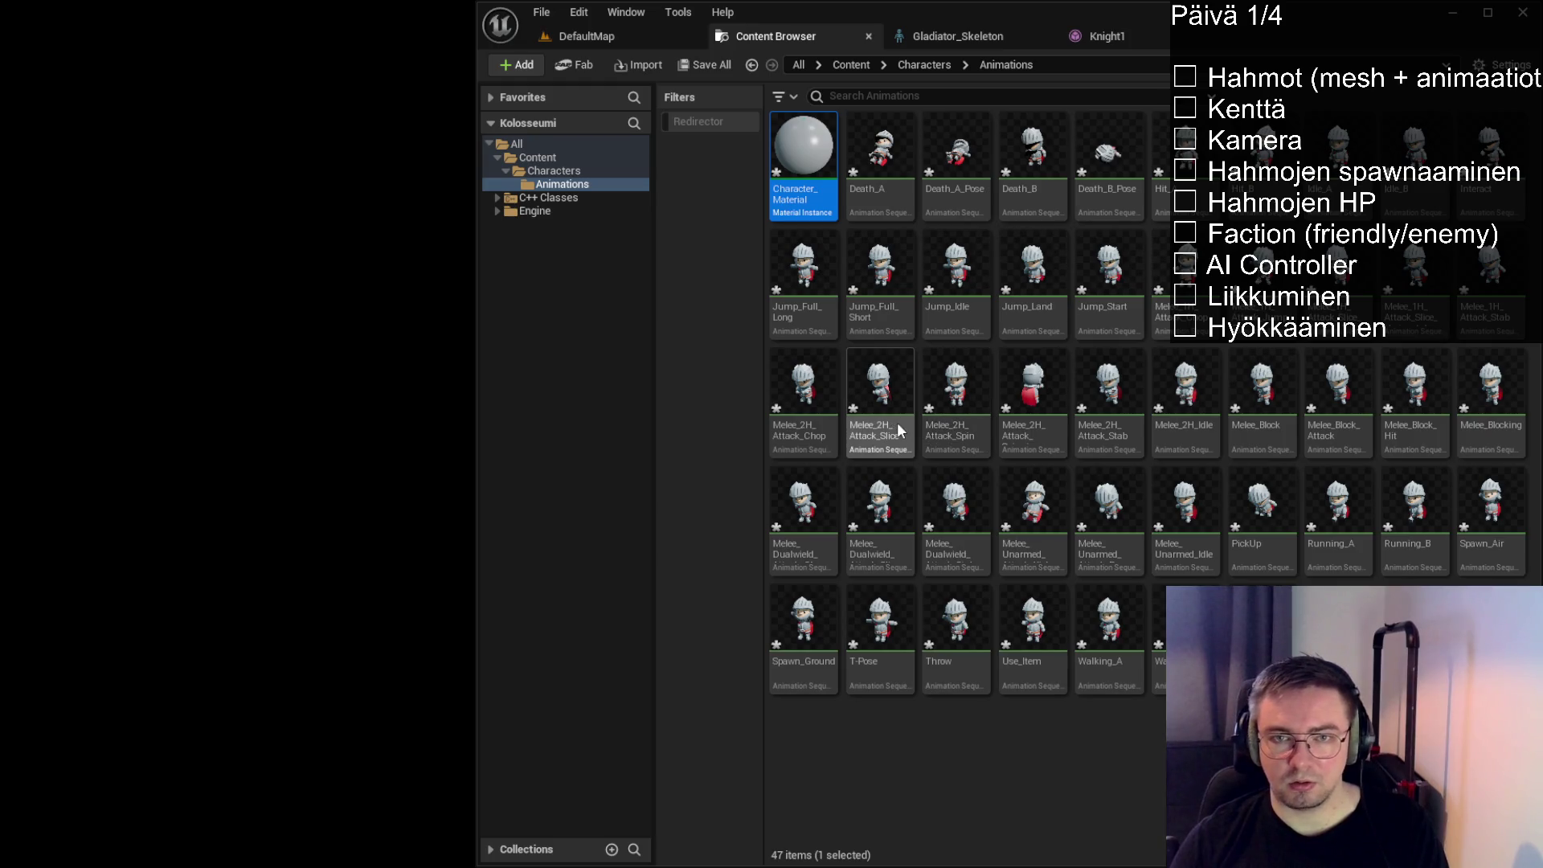
Delete Character_Material and Jump_Full_Long, Jump_Full_Short, Jump_Idle, Jump_Land, Jump_Start; preview Interact
key(Delete)
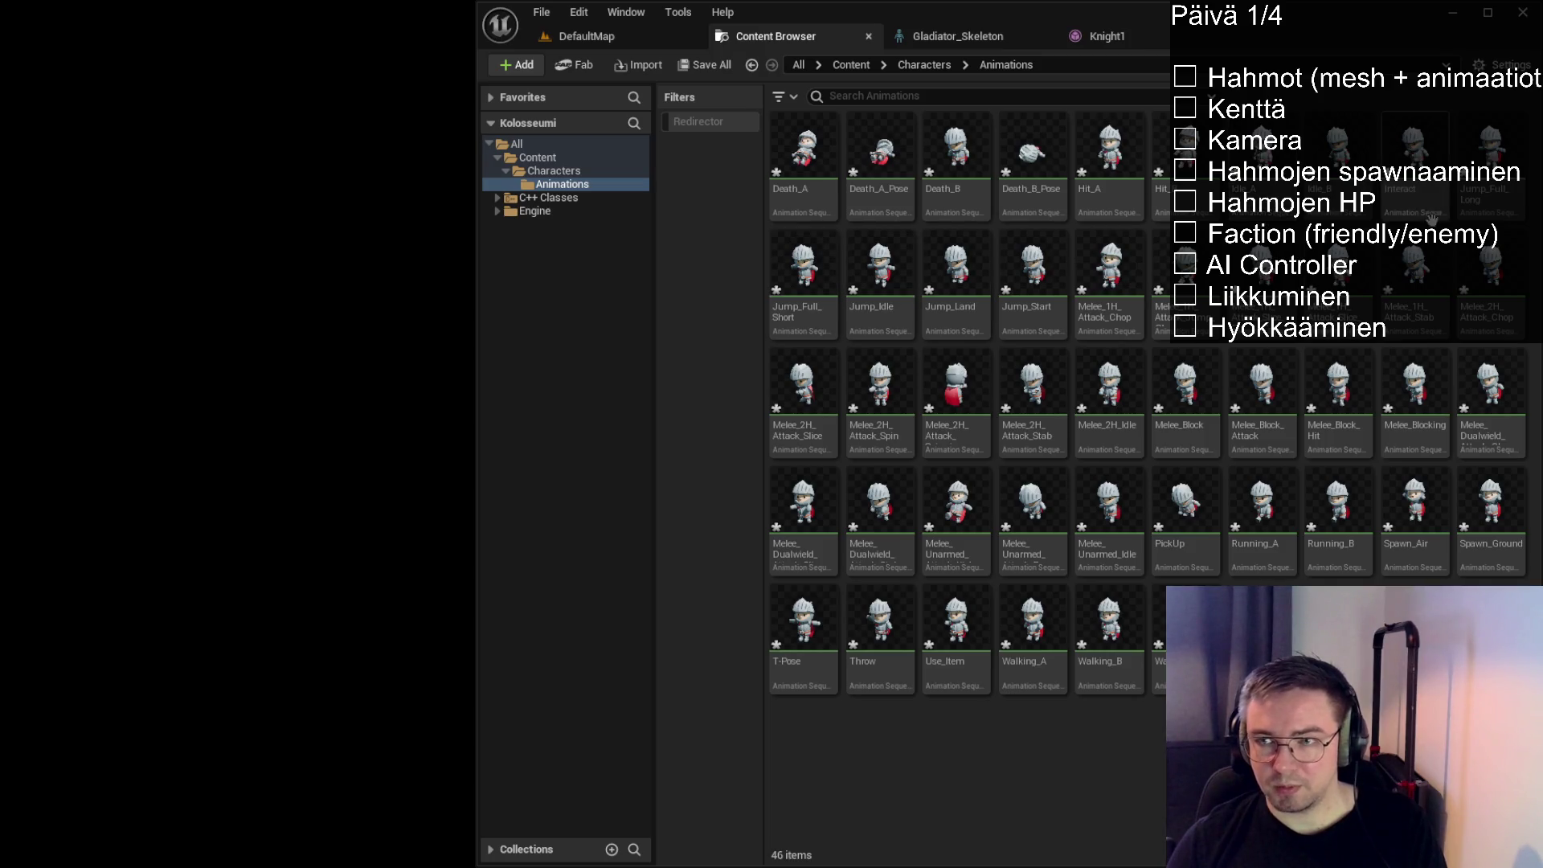
click(1502, 197)
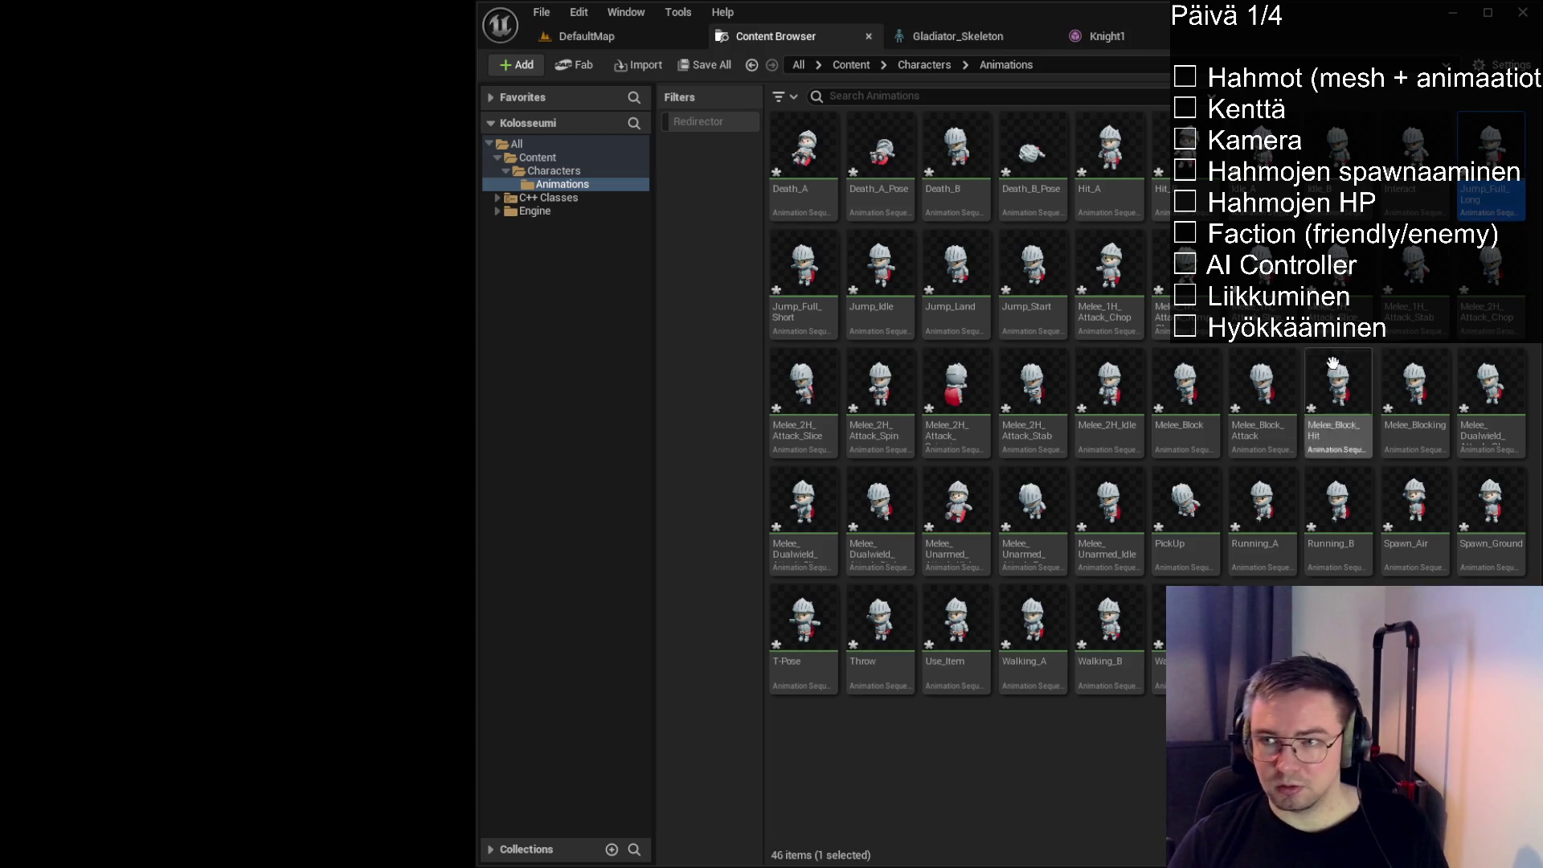
ctrl+click(819, 314)
ctrl+click(898, 330)
ctrl+click(956, 314)
ctrl+click(1025, 308)
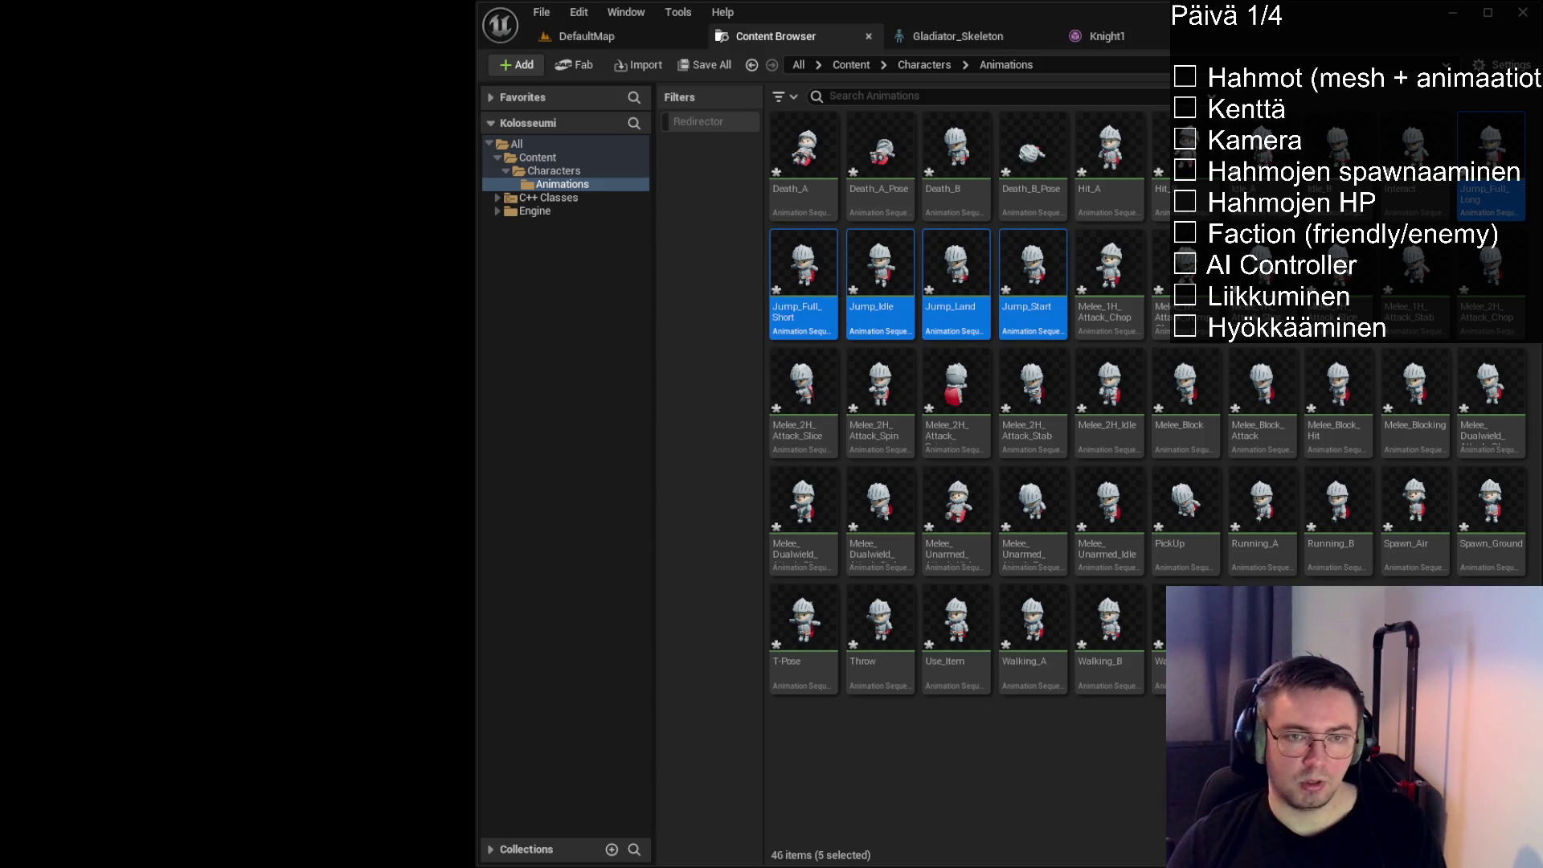
key(Delete)
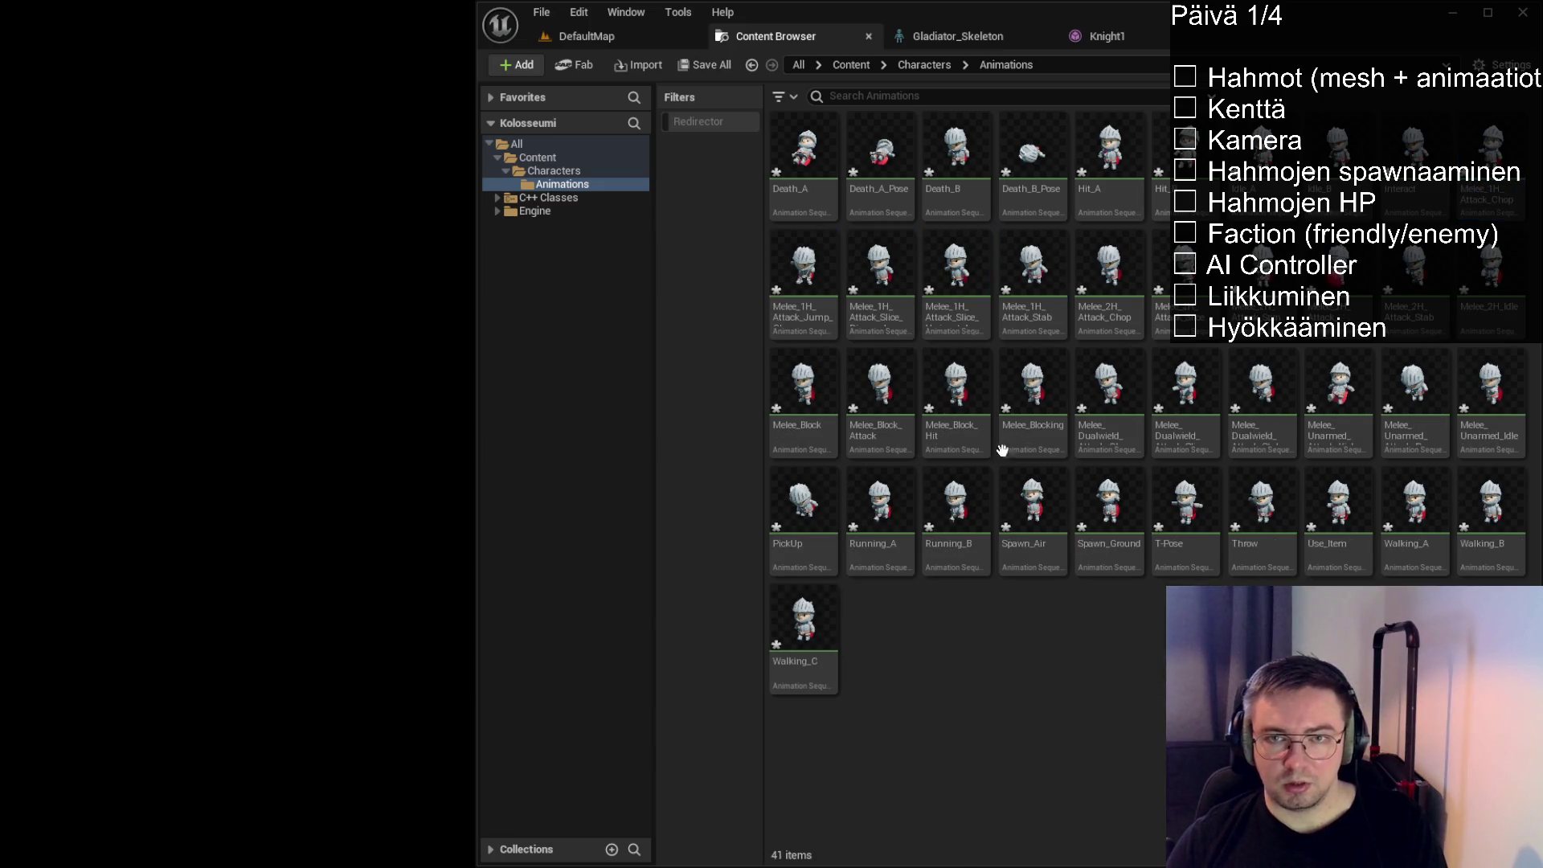
double_click(1415, 197)
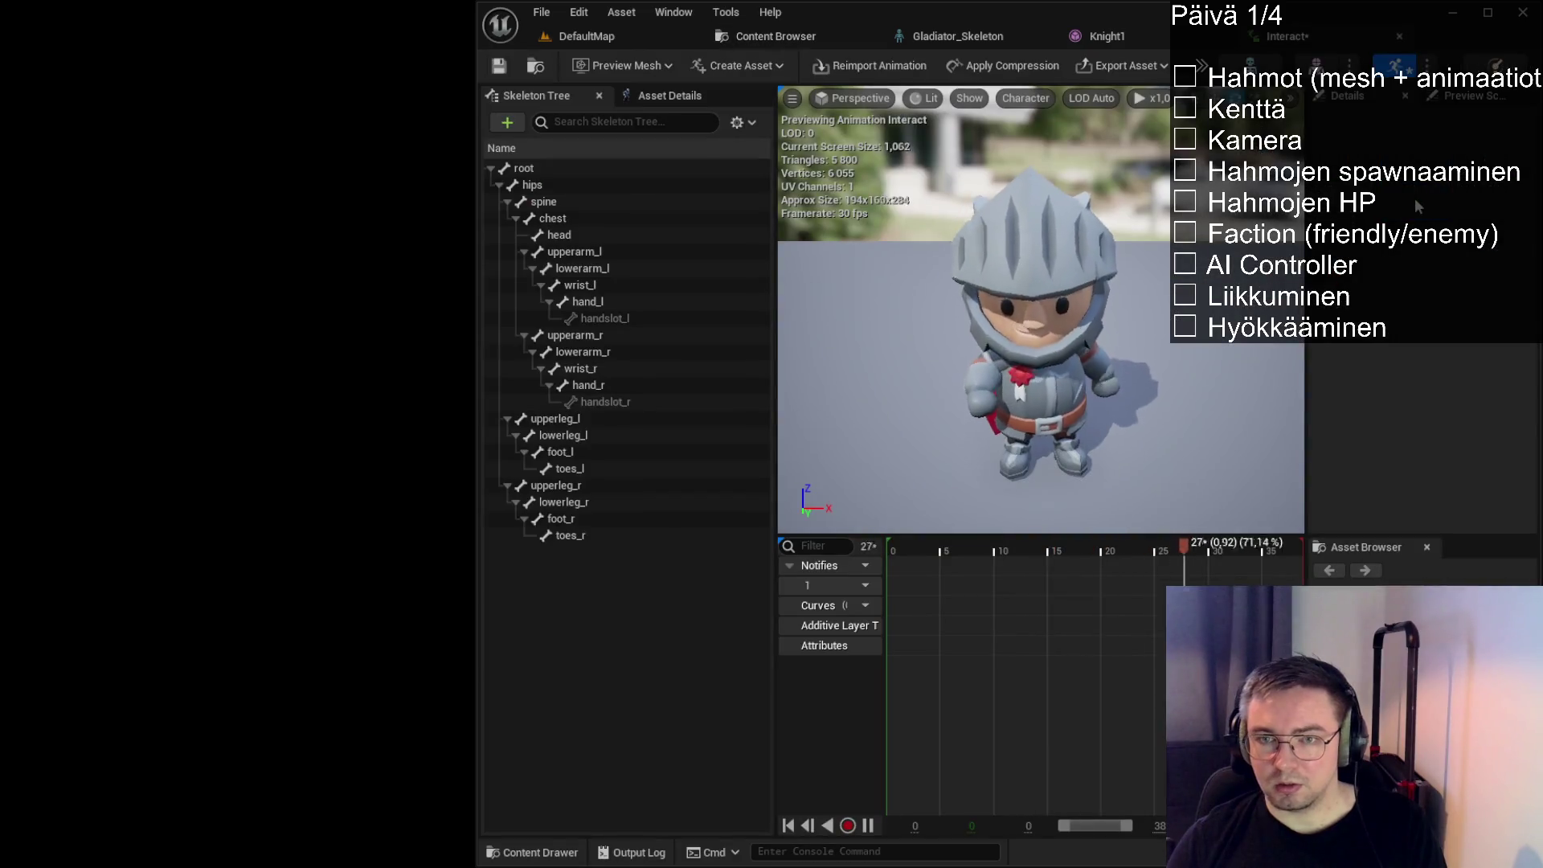
Close the Interact, Knight1 and Gladiator_Skeleton editors, back to the Animations folder
click(1400, 37)
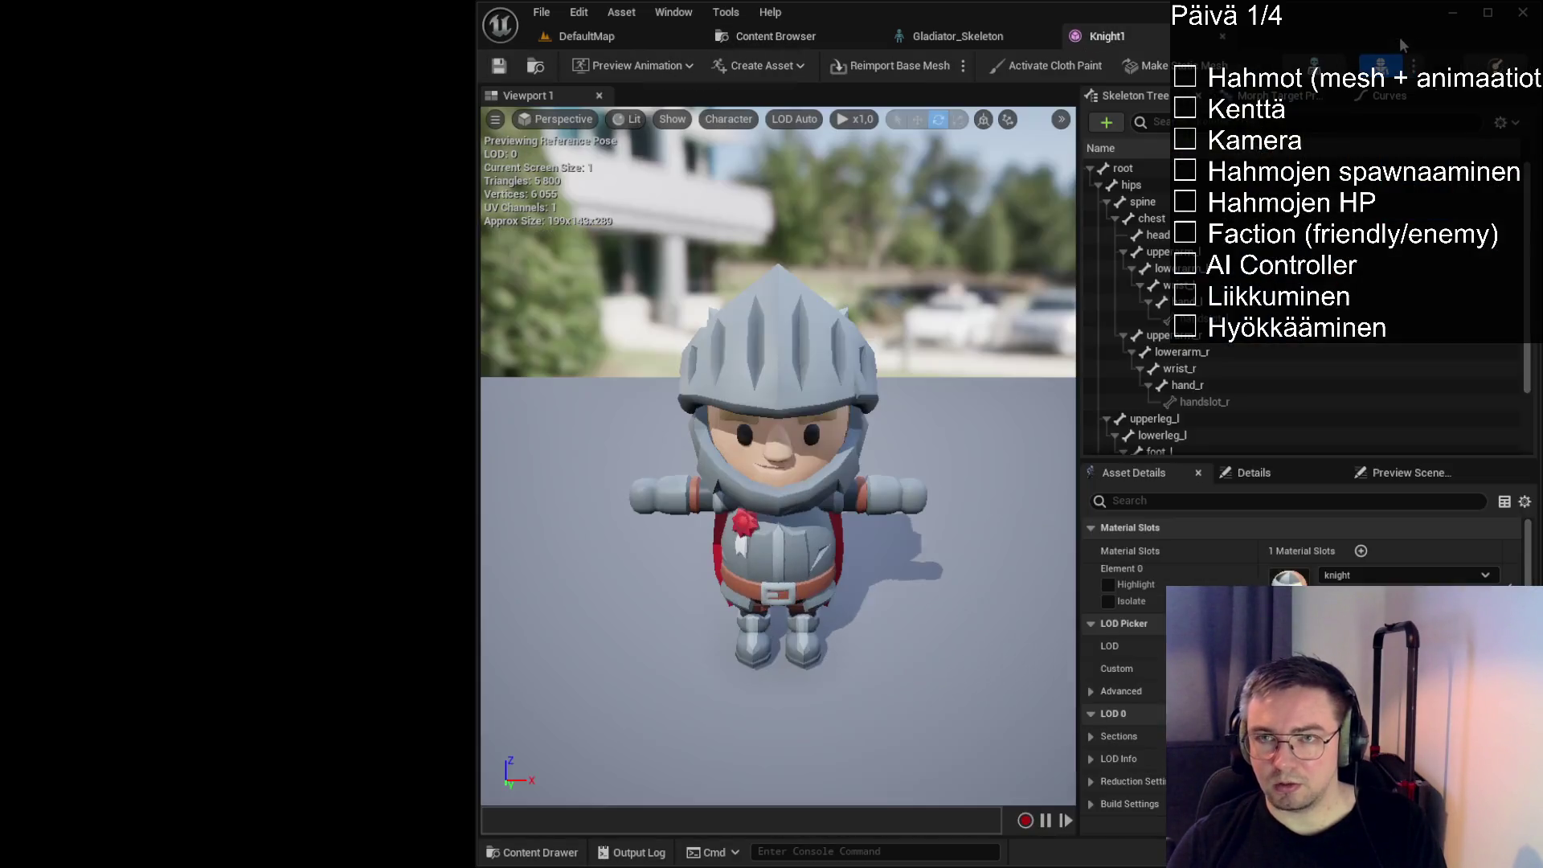
click(749, 32)
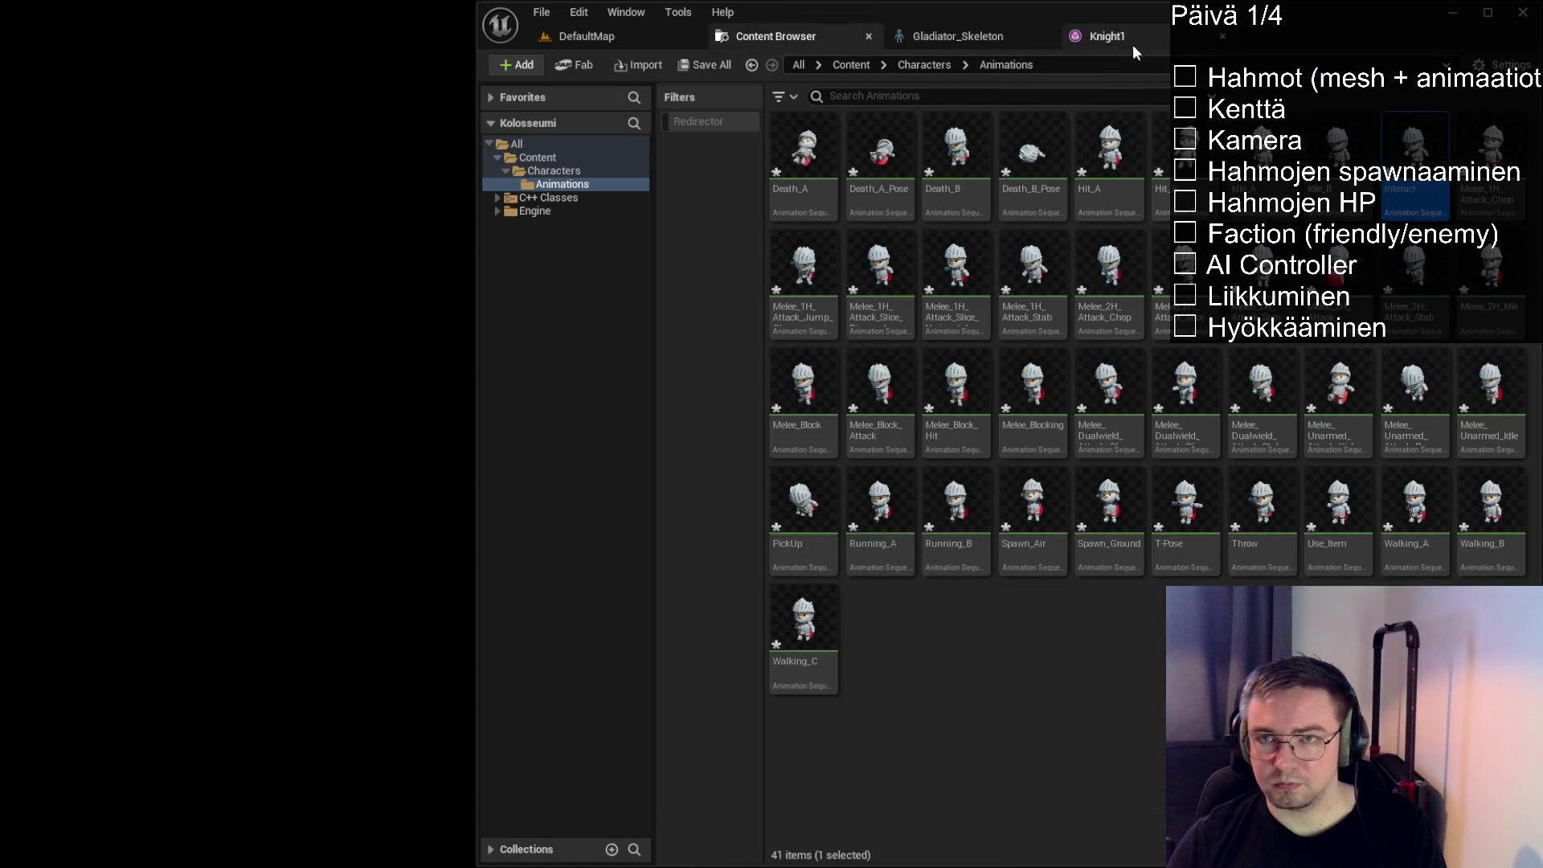
click(1217, 37)
click(1045, 36)
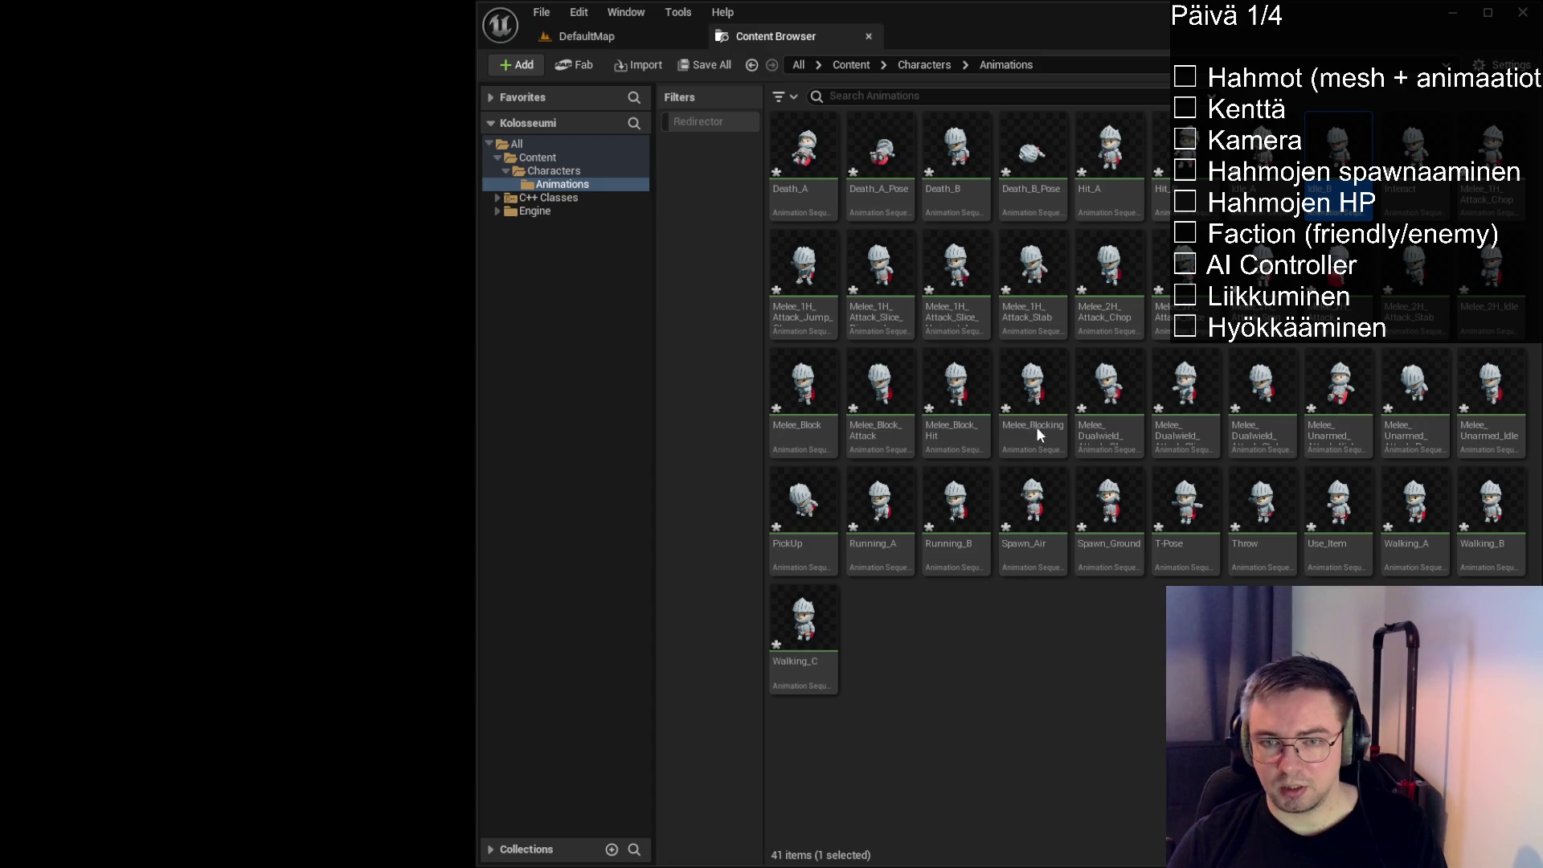
Delete the Idle_A, Hit_A and PickUp animations
click(1262, 161)
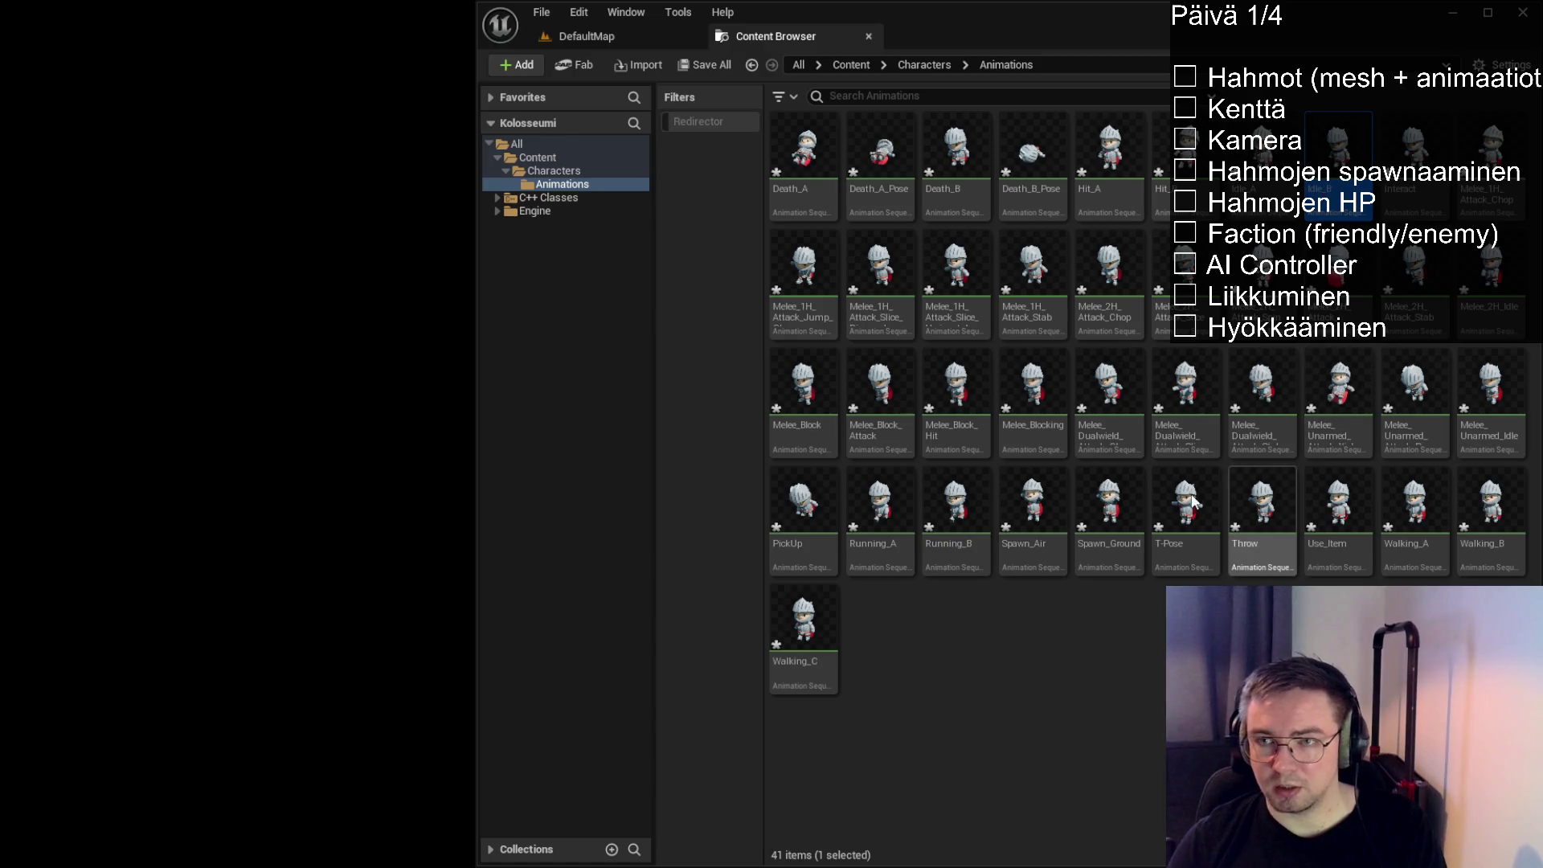
key(Delete)
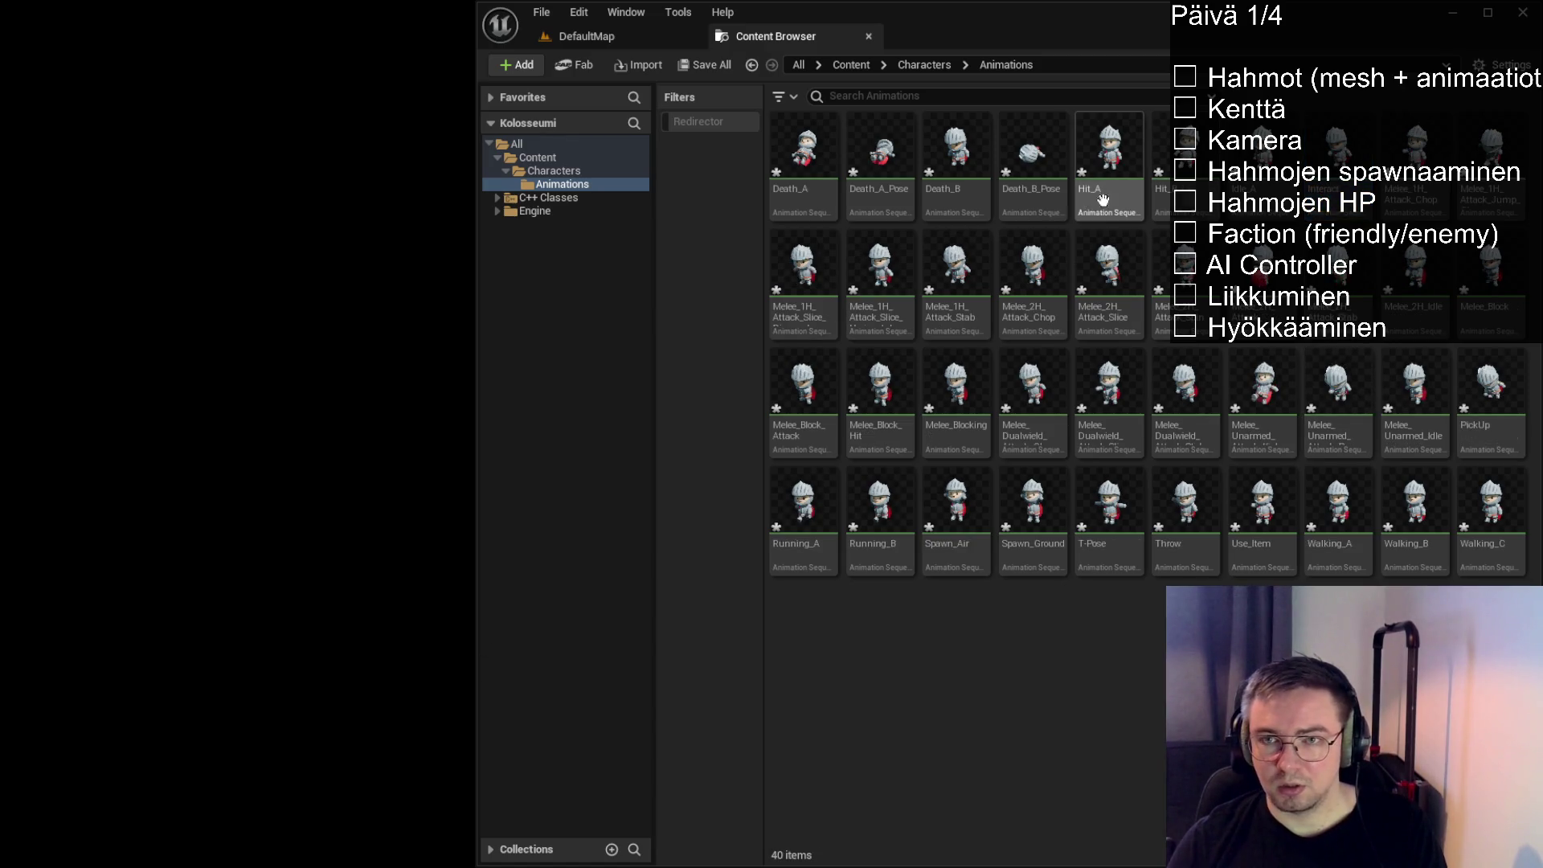
click(1111, 205)
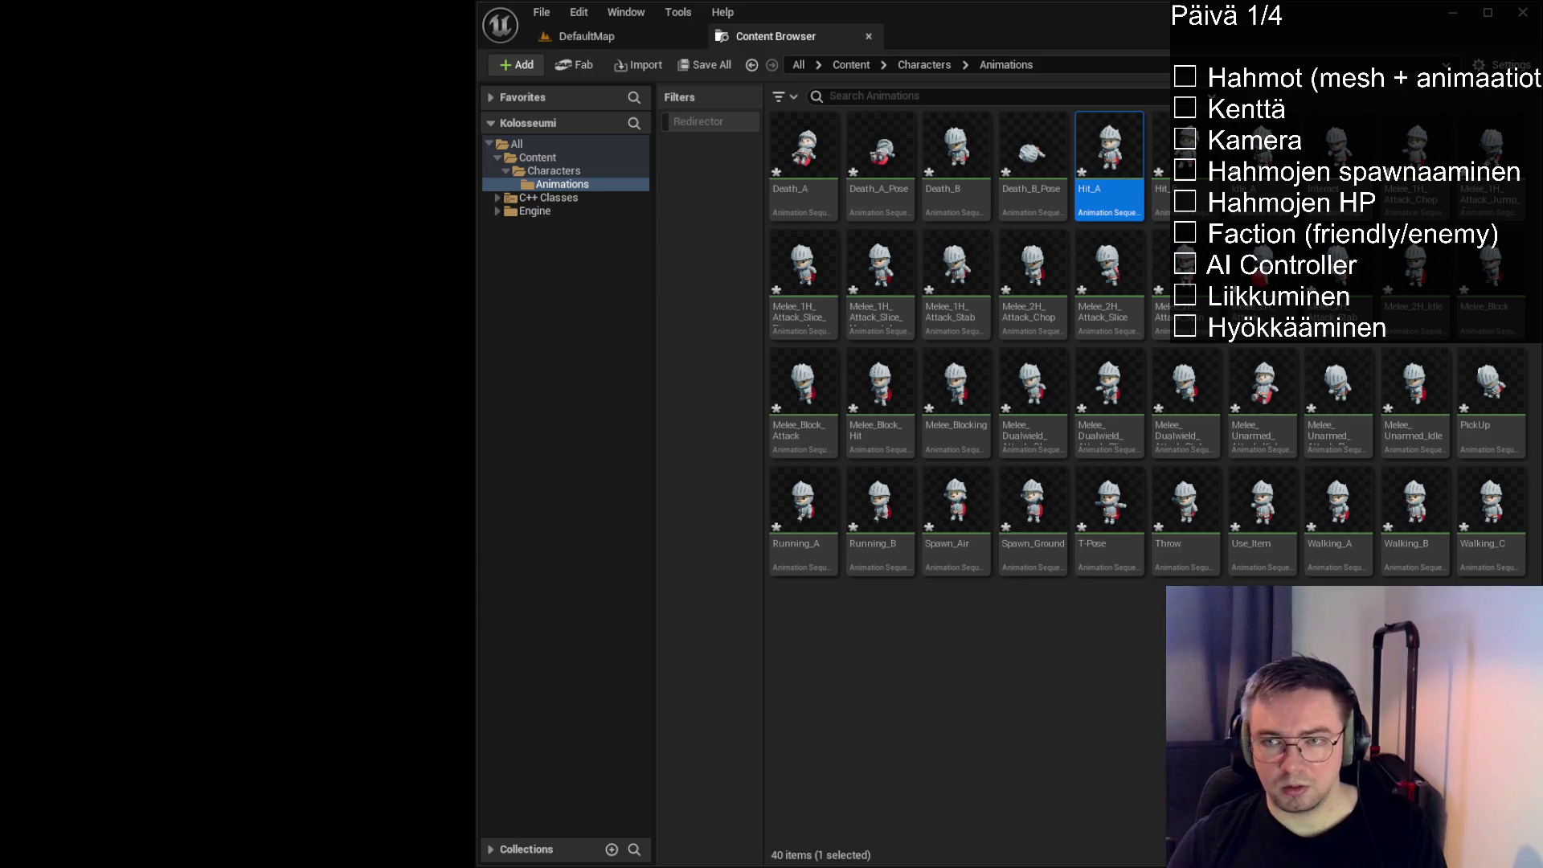
click(1185, 160)
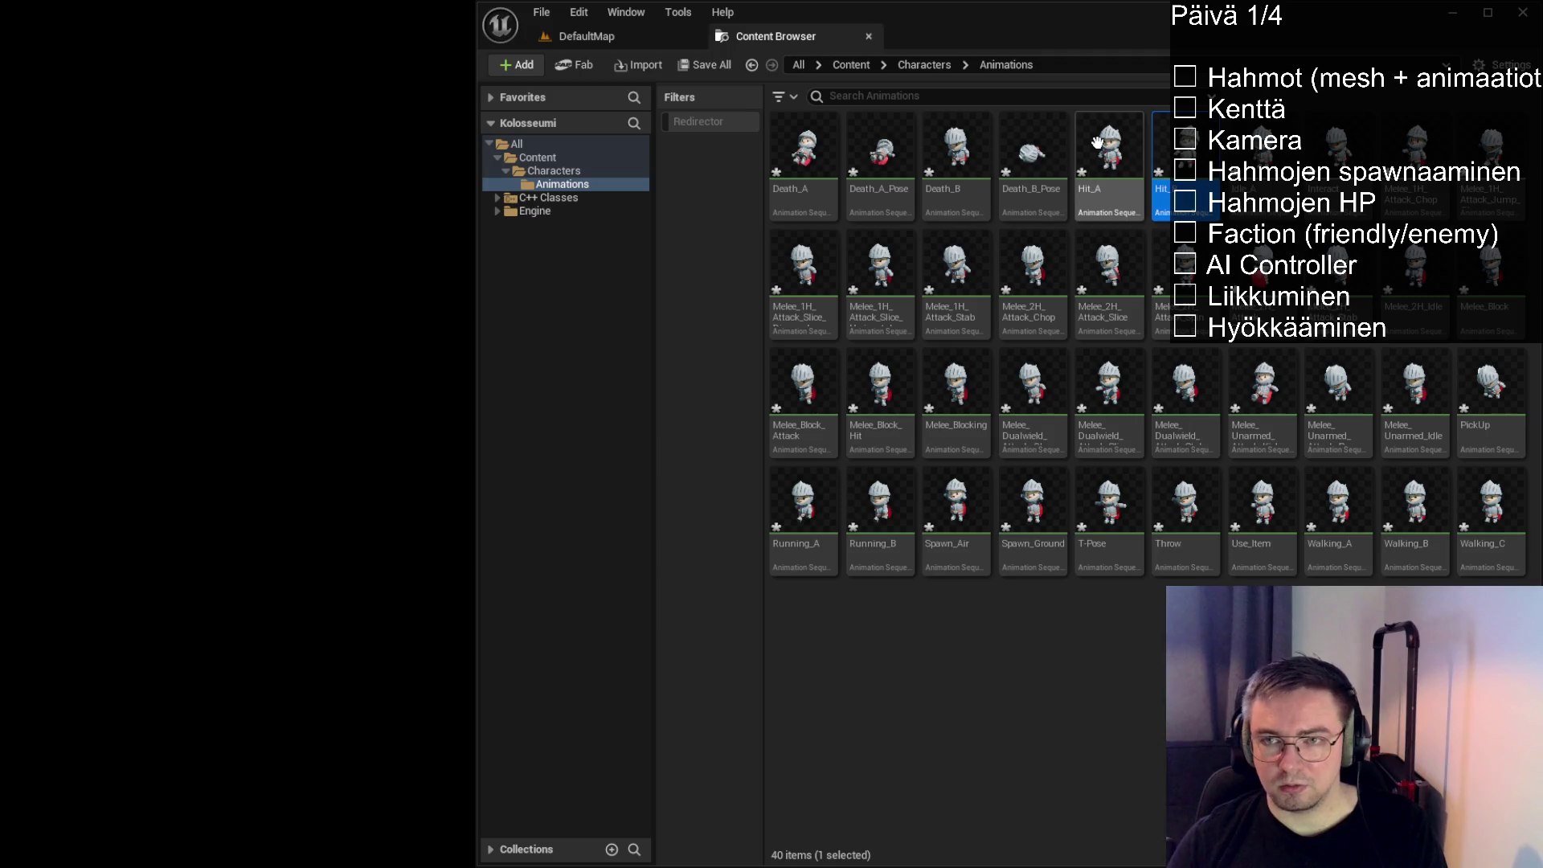
click(1125, 185)
click(1145, 642)
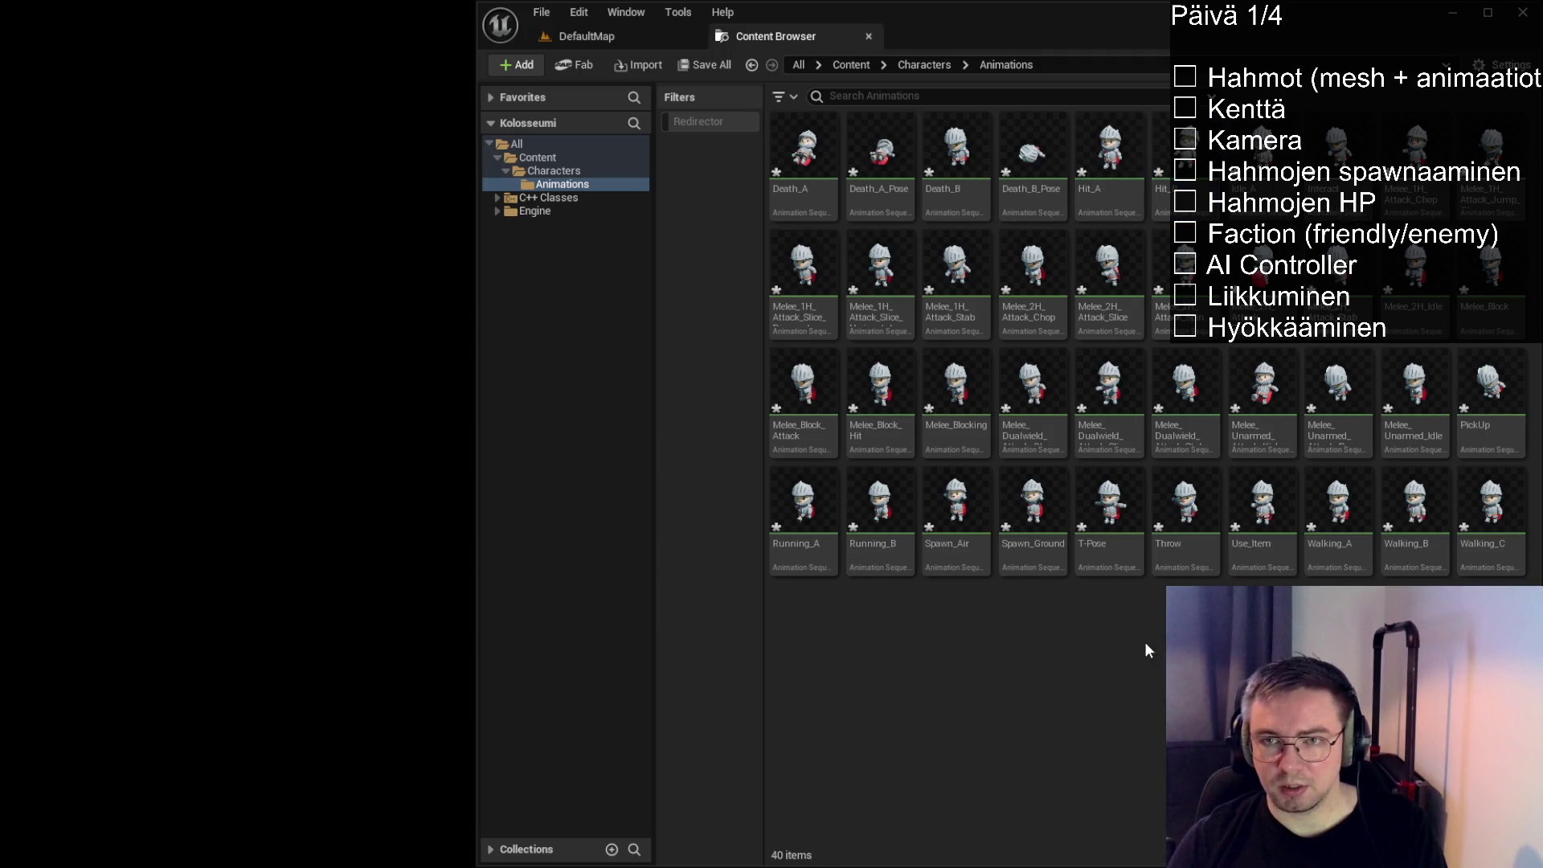
click(1109, 160)
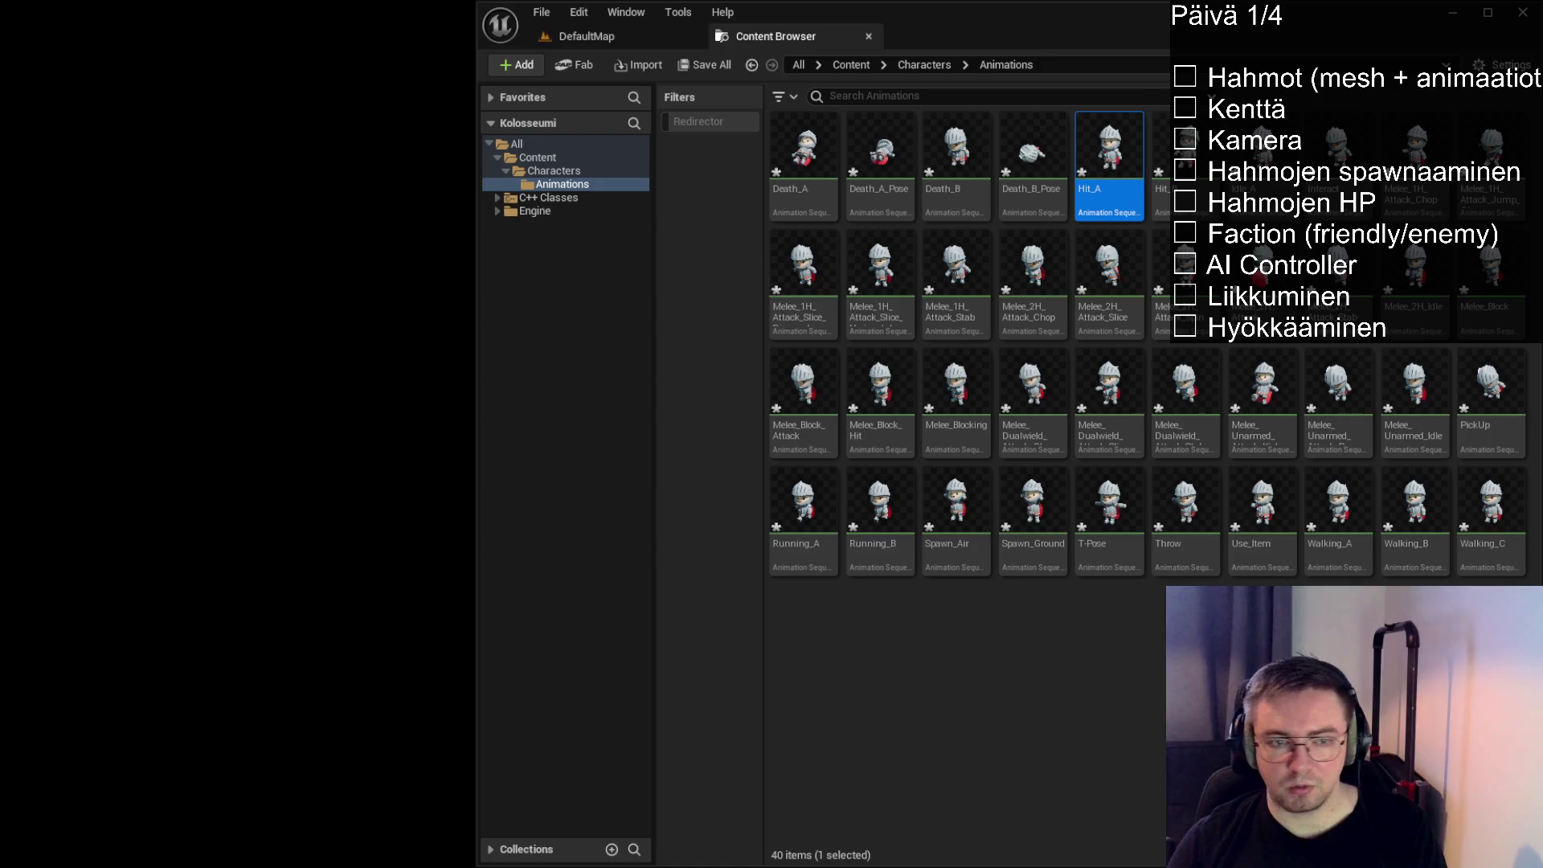
key(Delete)
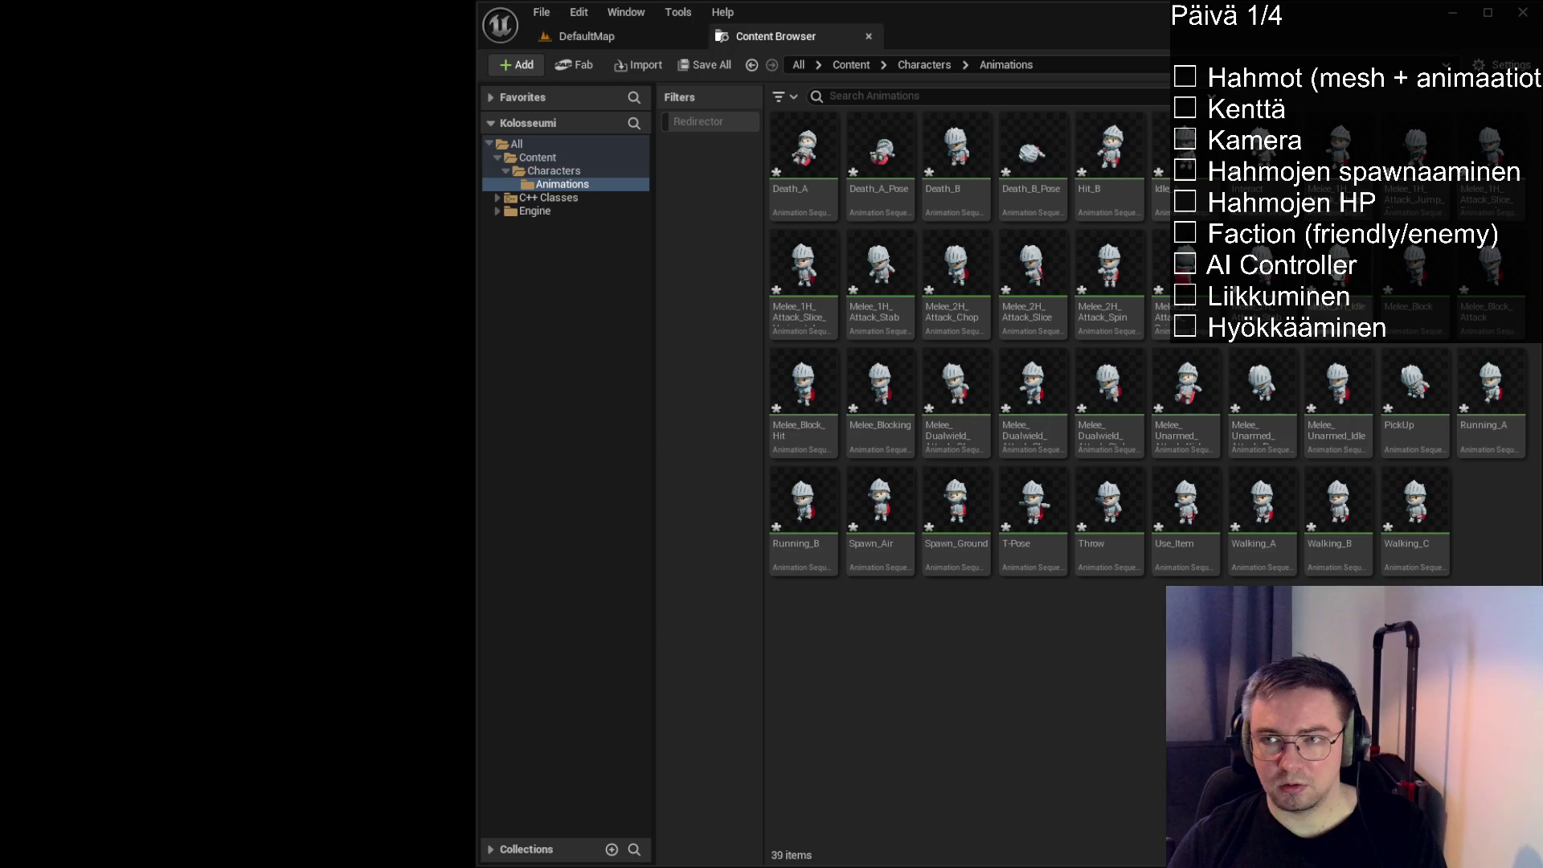
click(1429, 435)
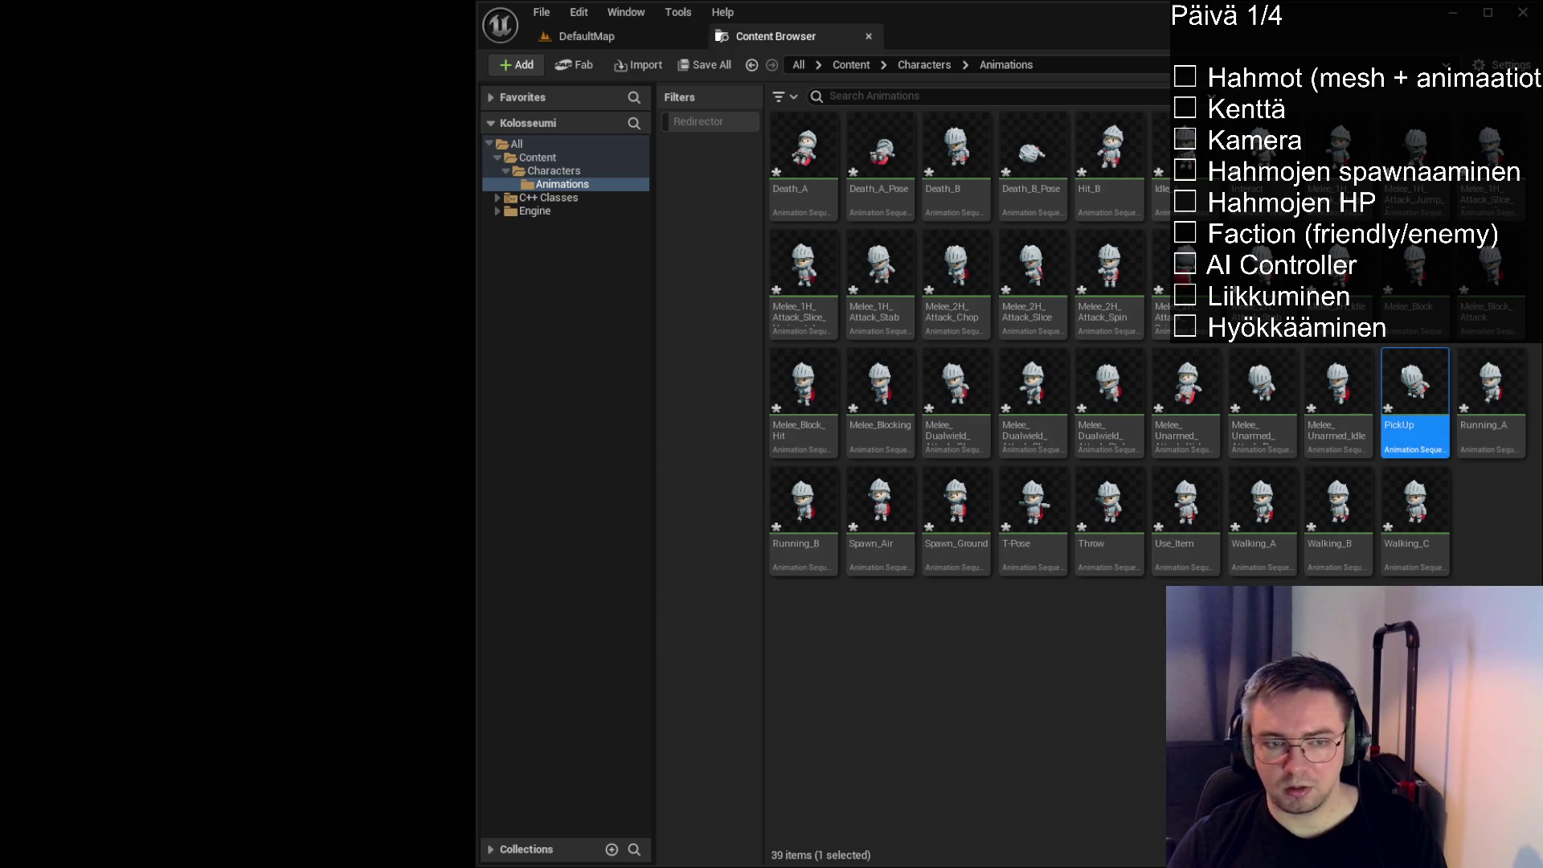
key(Delete)
Review Walking_A, Running_A, Running_B and the Spawn animations, then delete Spawn_Air
click(1188, 522)
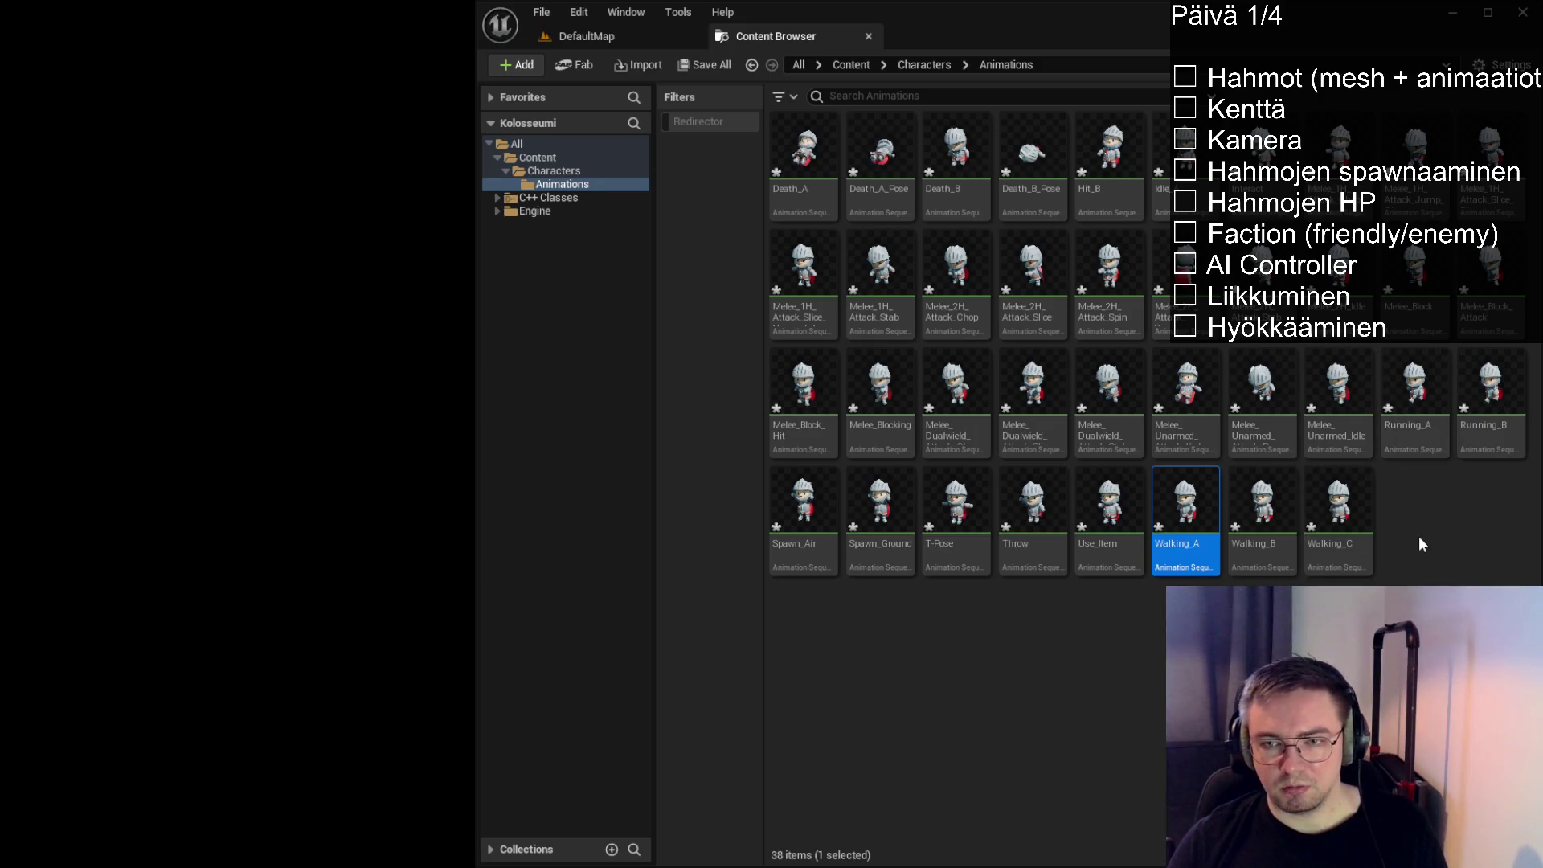
click(1424, 438)
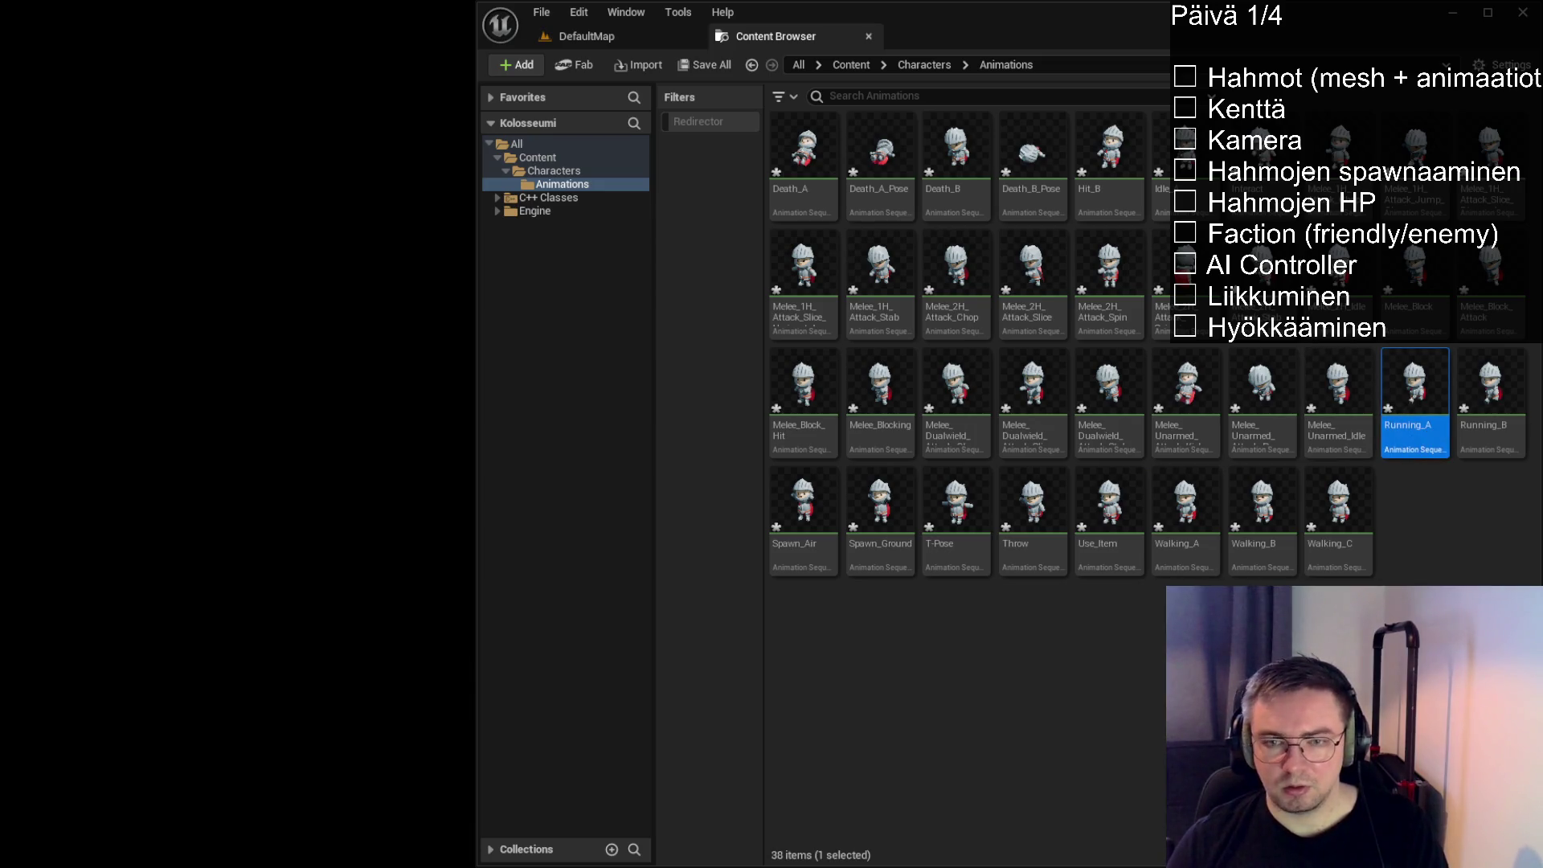
click(1492, 434)
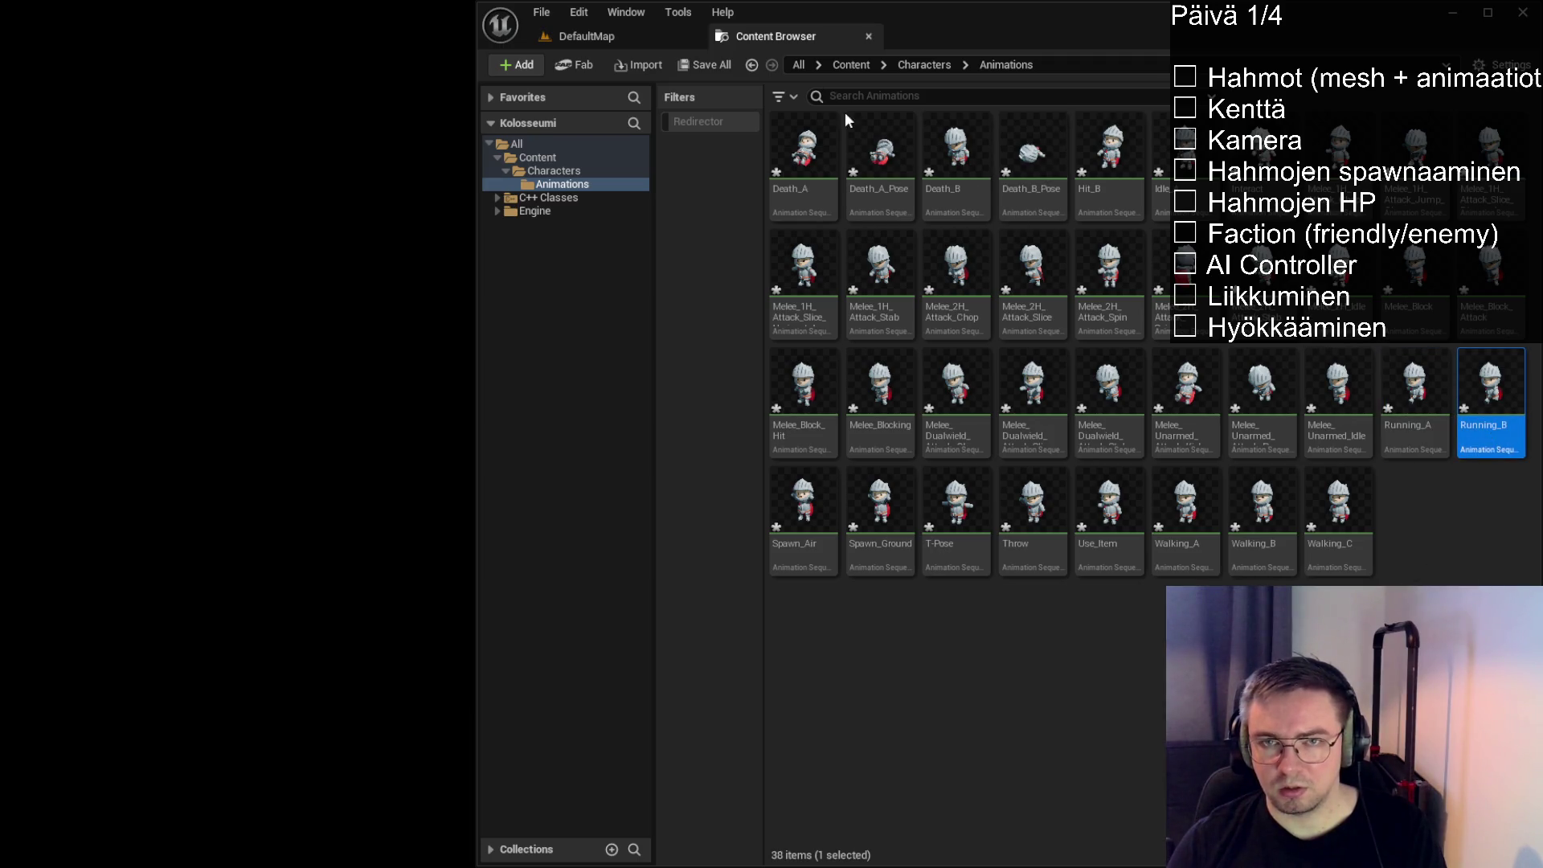
click(821, 563)
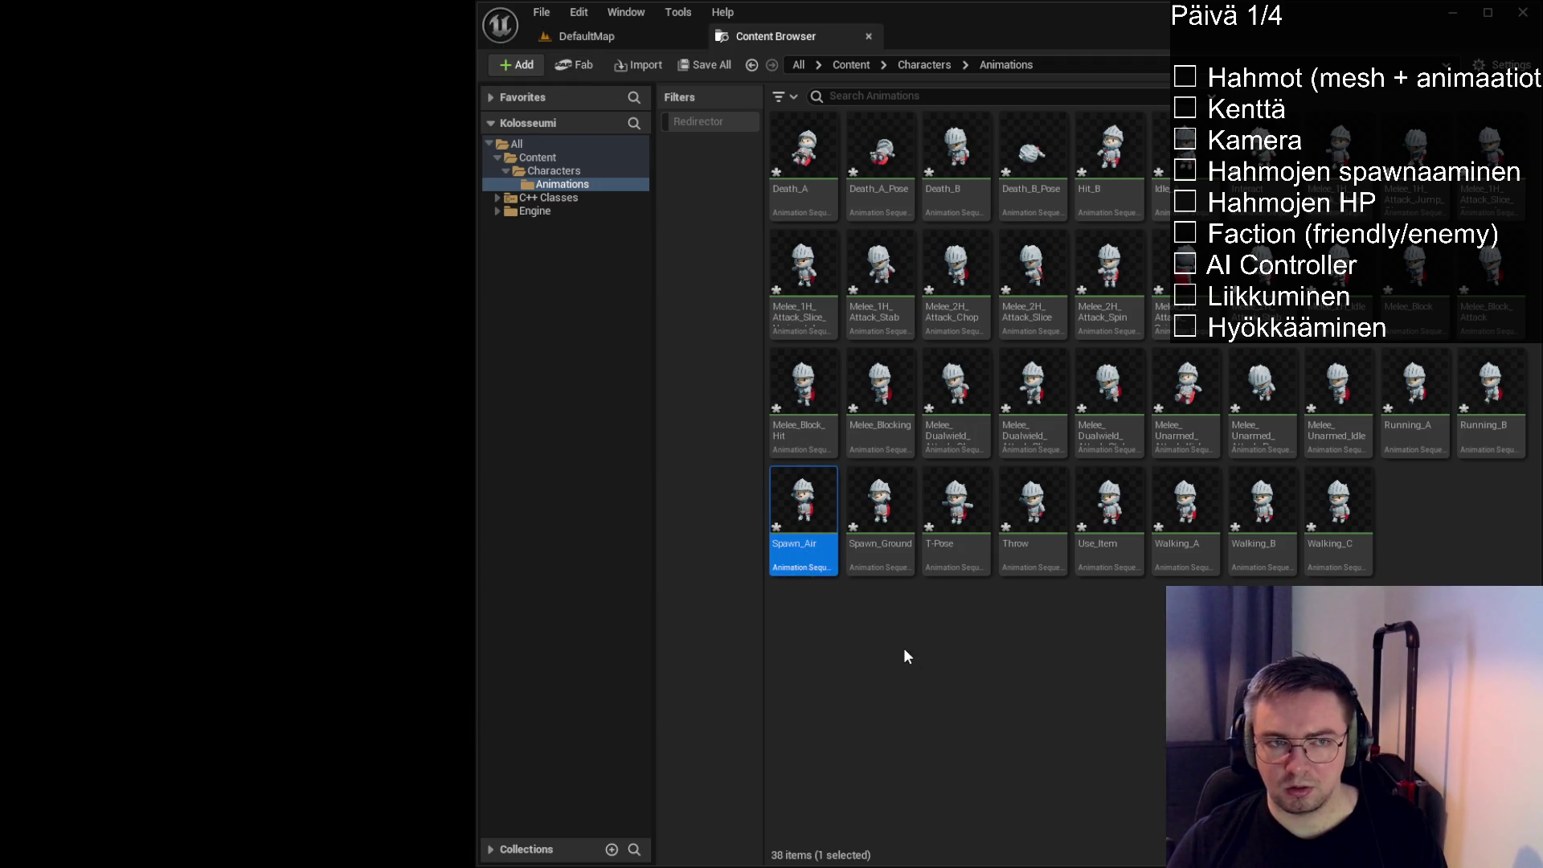
click(868, 560)
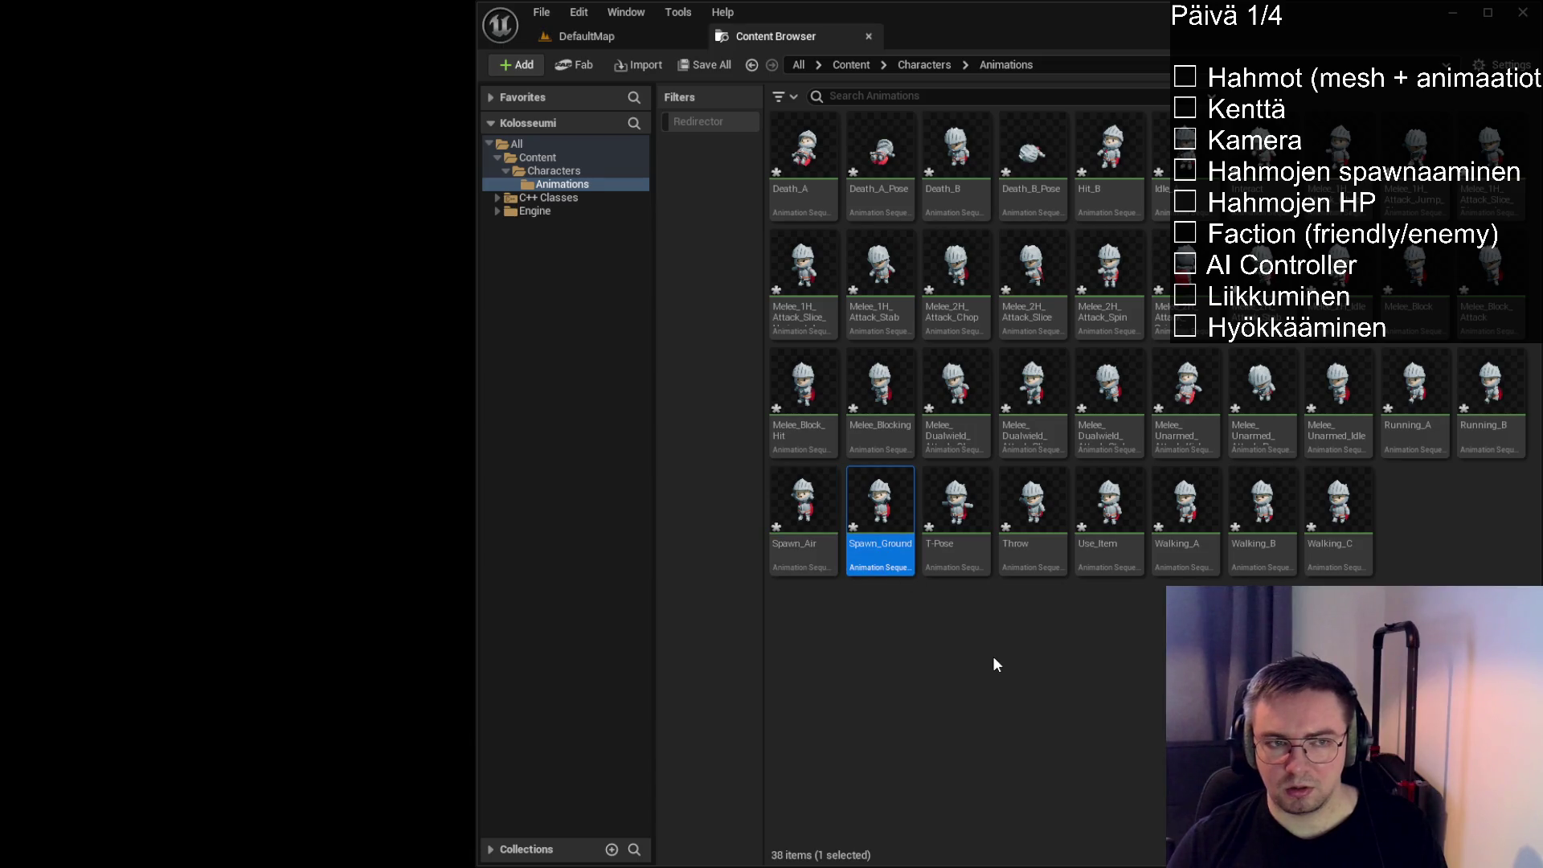
click(804, 550)
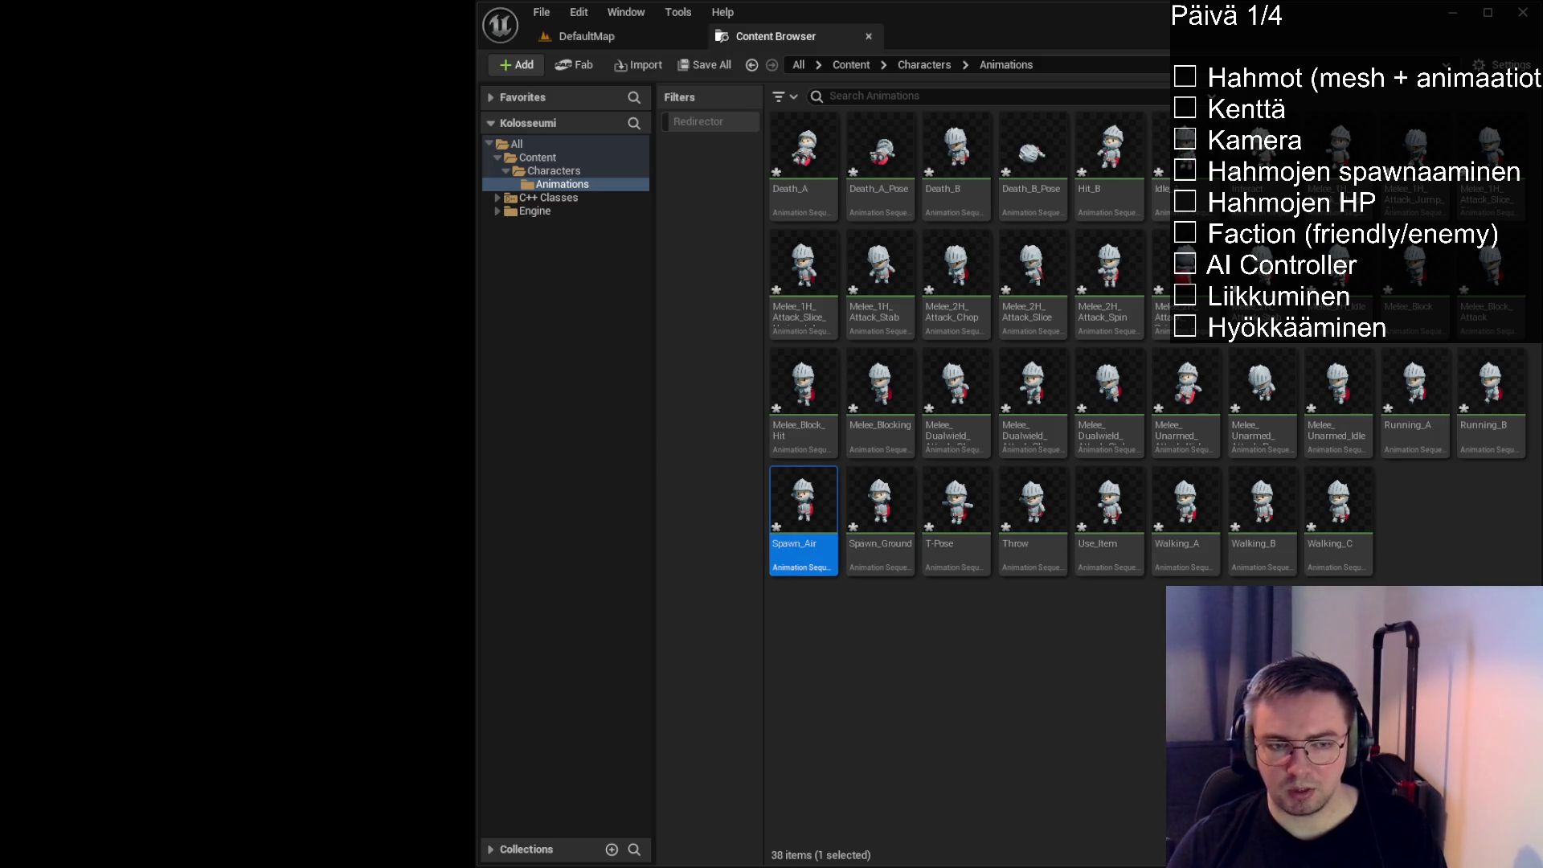
key(Delete)
Inspect Spawn_Ground, T-Pose, Throw, Idle and the Running animations, then deselect
click(813, 571)
click(890, 550)
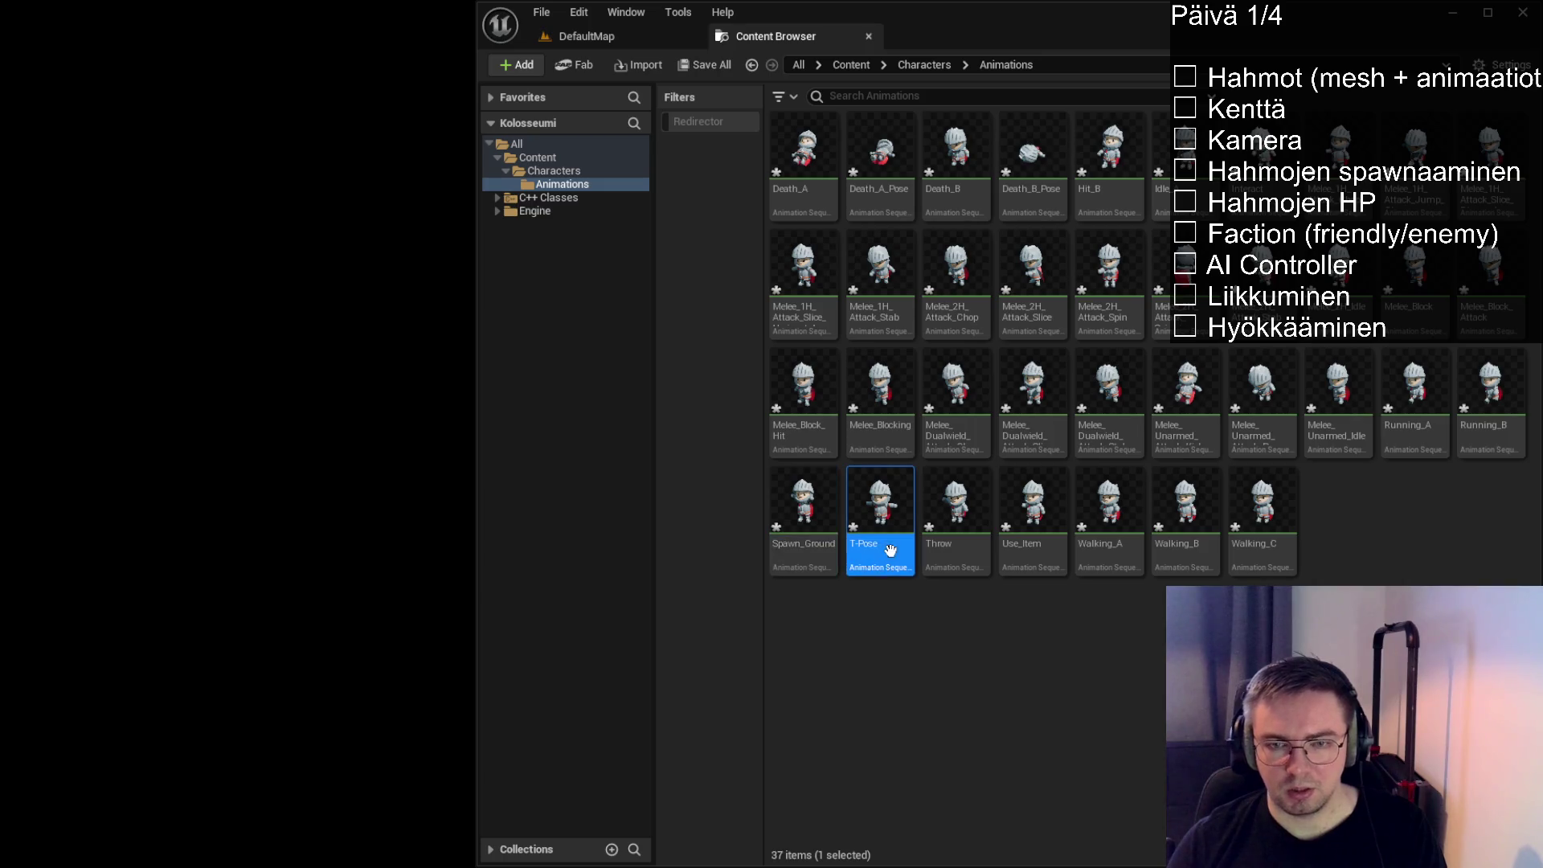
click(972, 551)
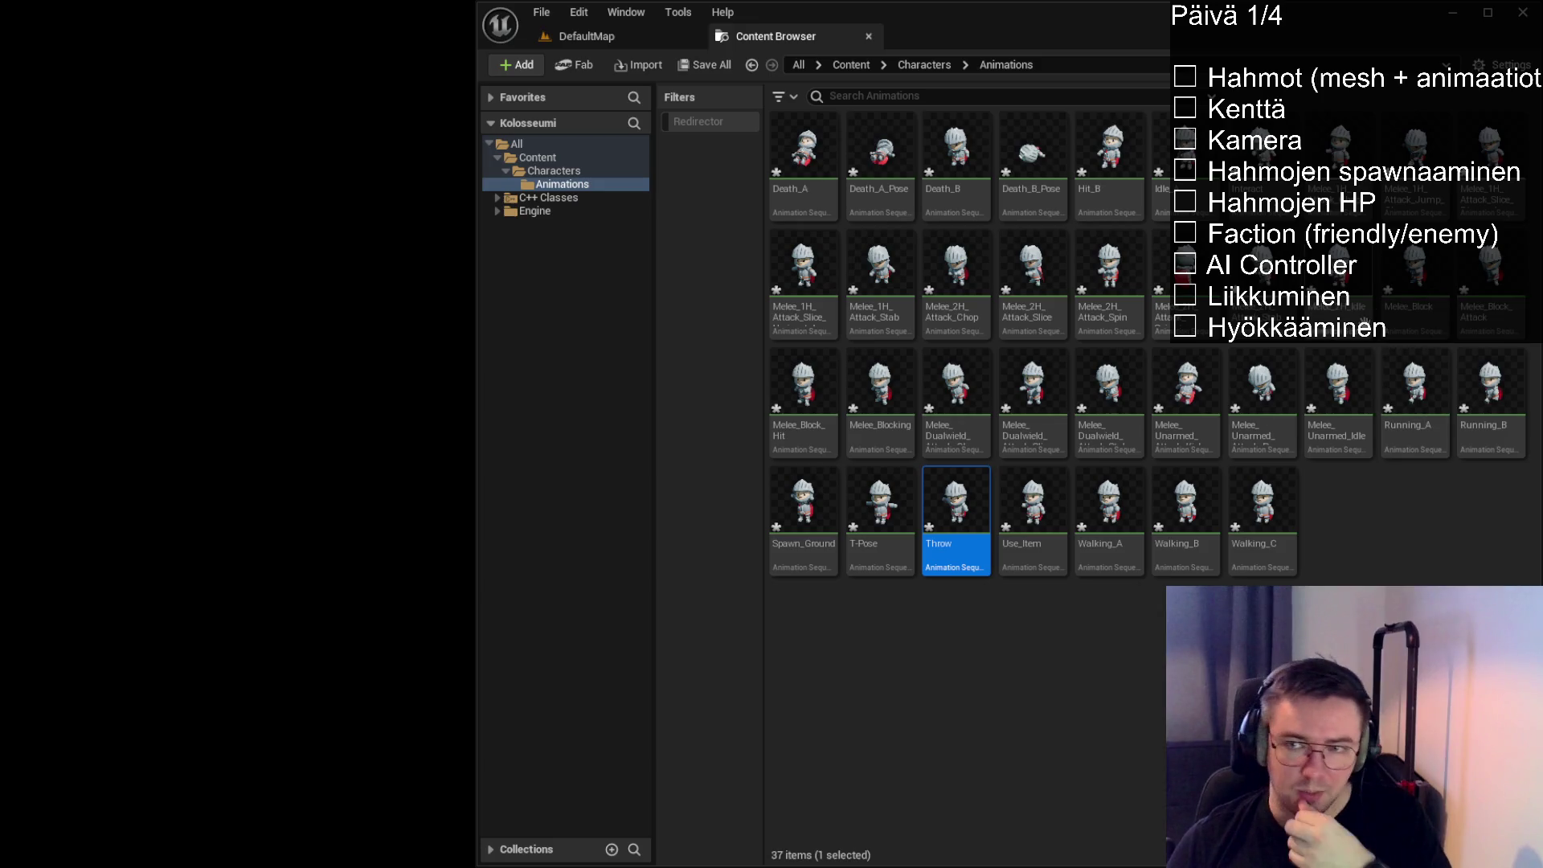
click(1200, 190)
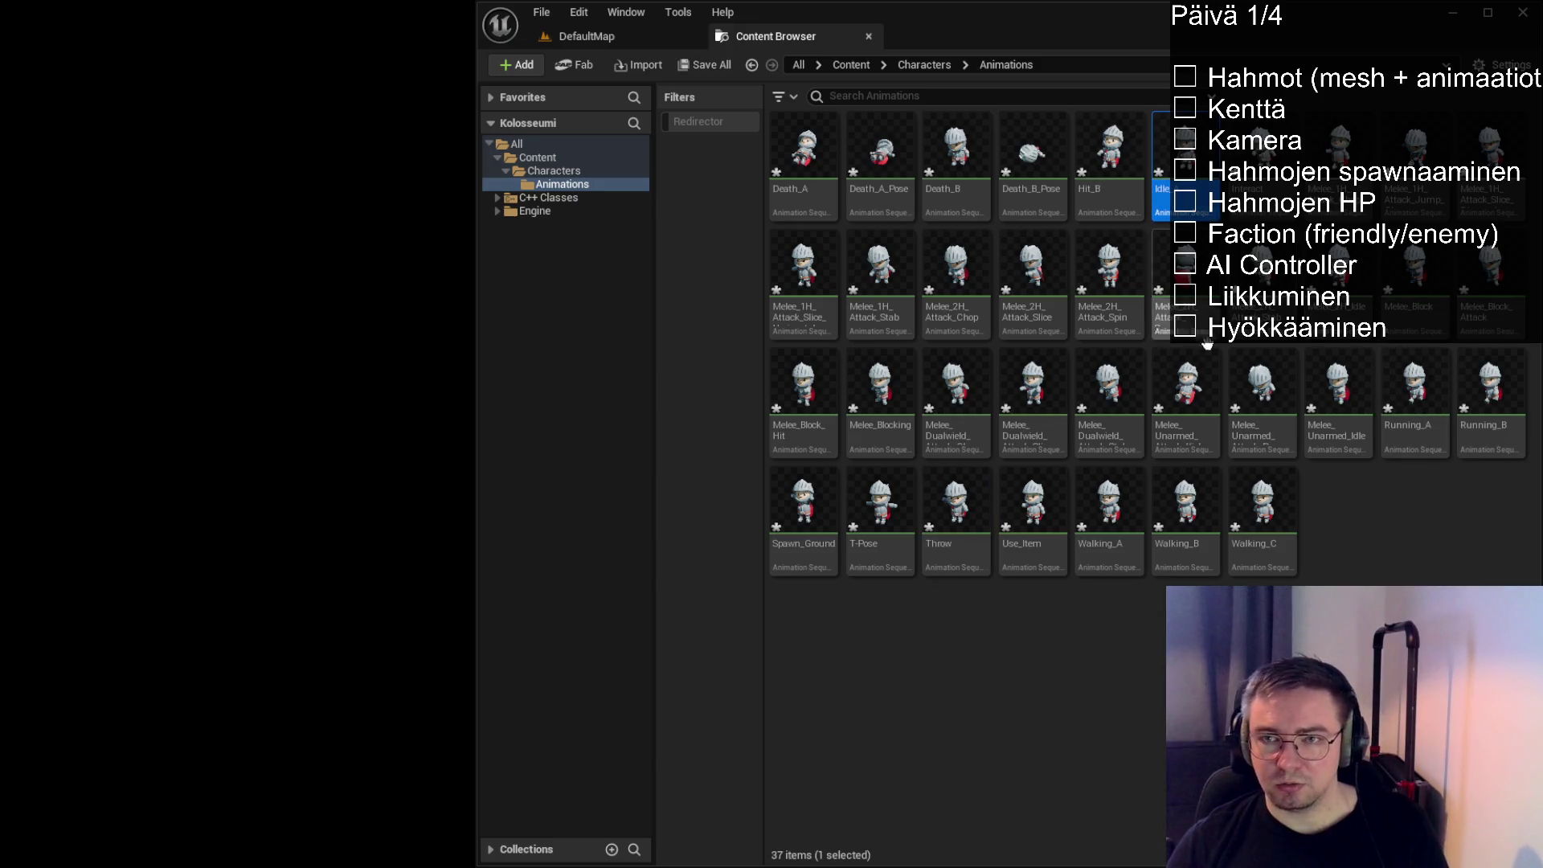
click(1409, 434)
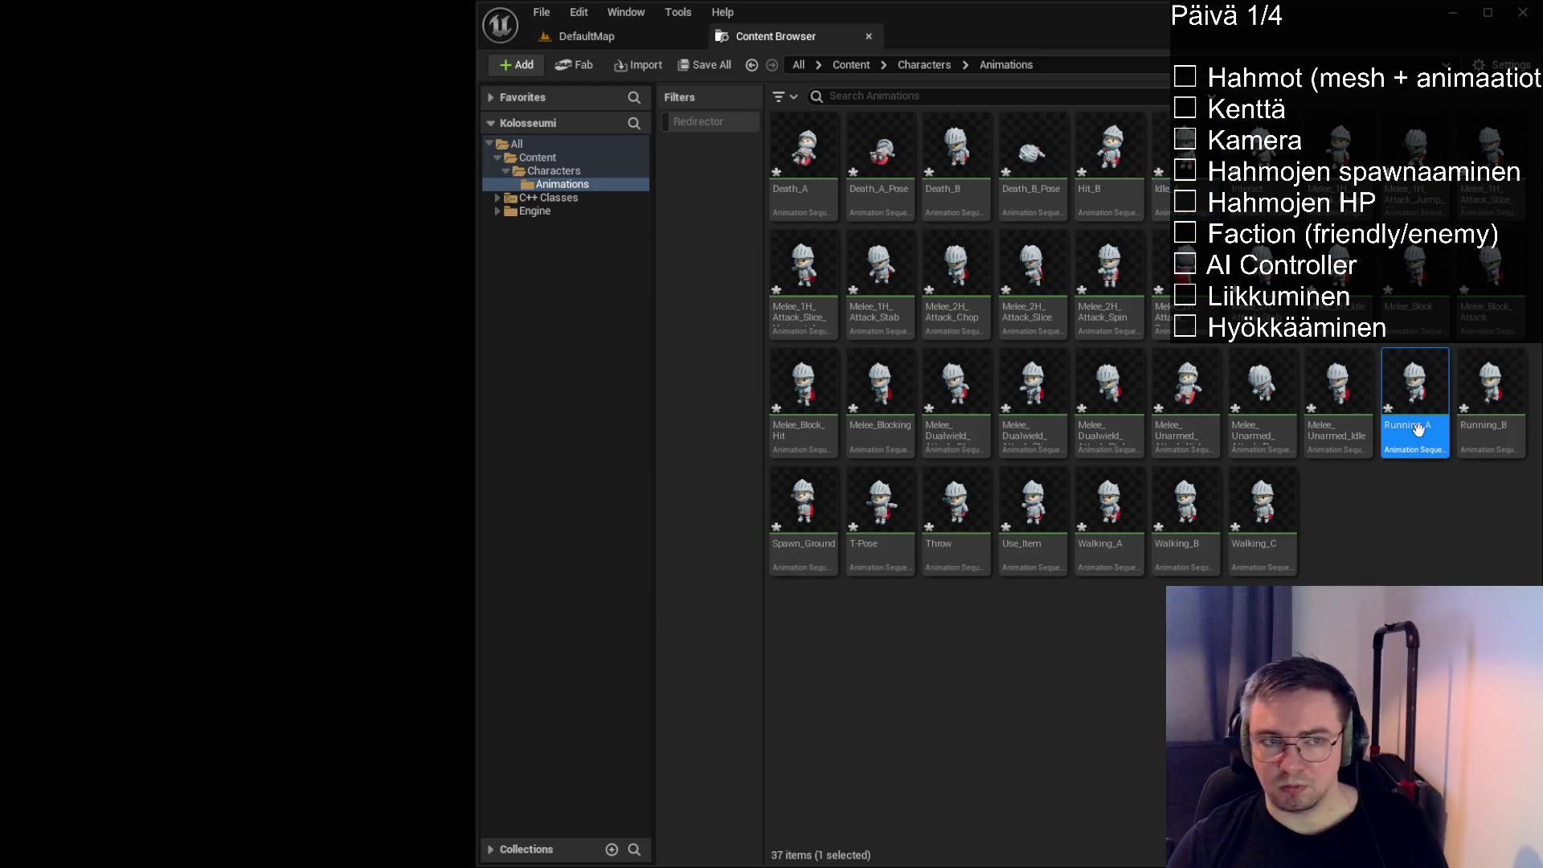
click(1500, 444)
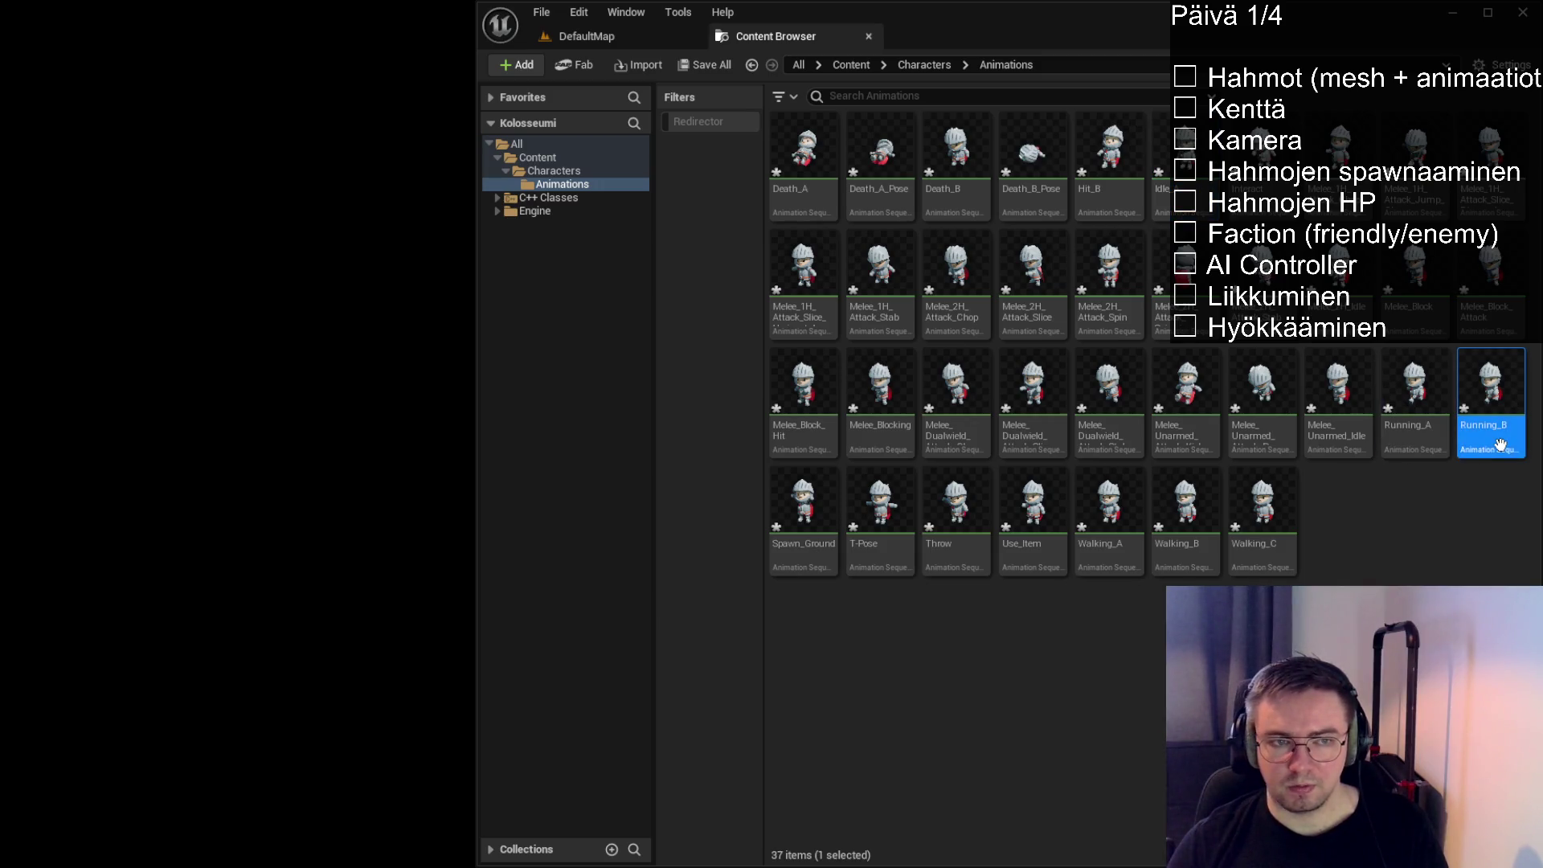
key(Right)
key(Left)
key(Left)
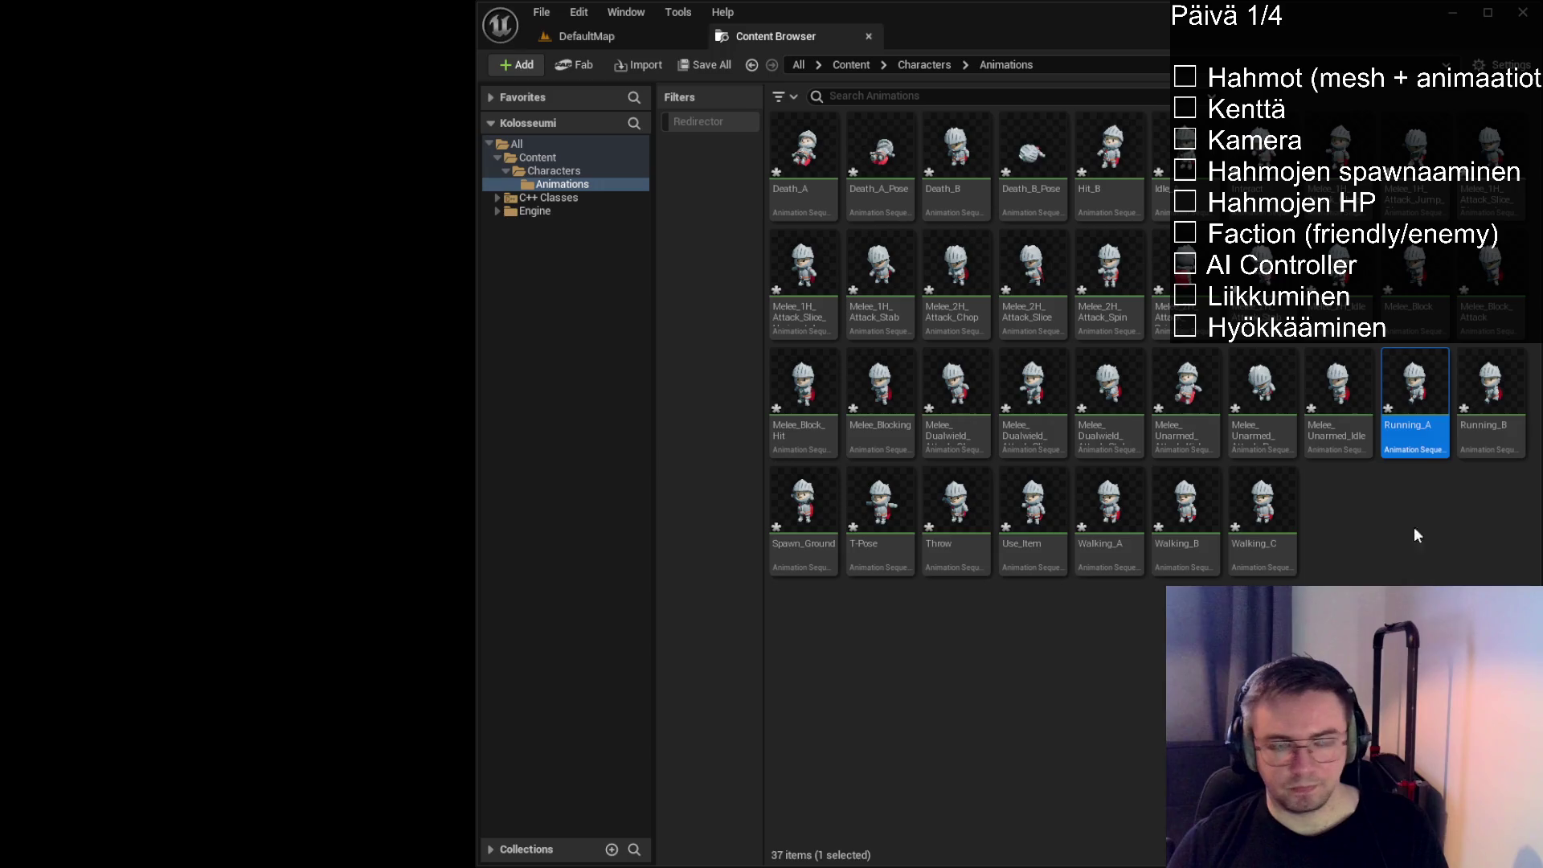
click(1415, 527)
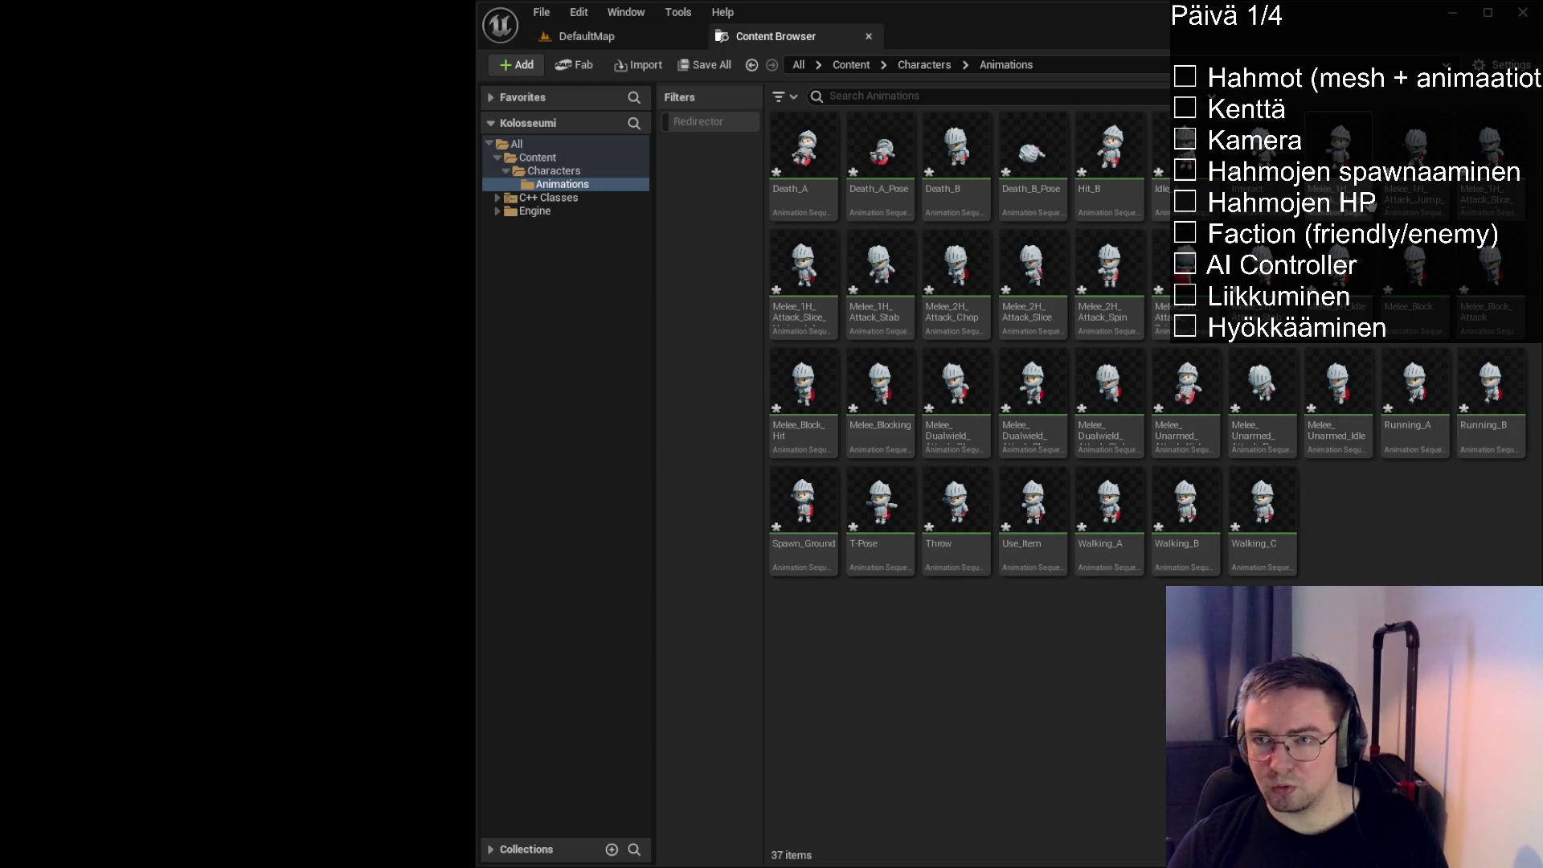
Inspect Hit_B and the one- and two-handed melee attack animations
click(1120, 206)
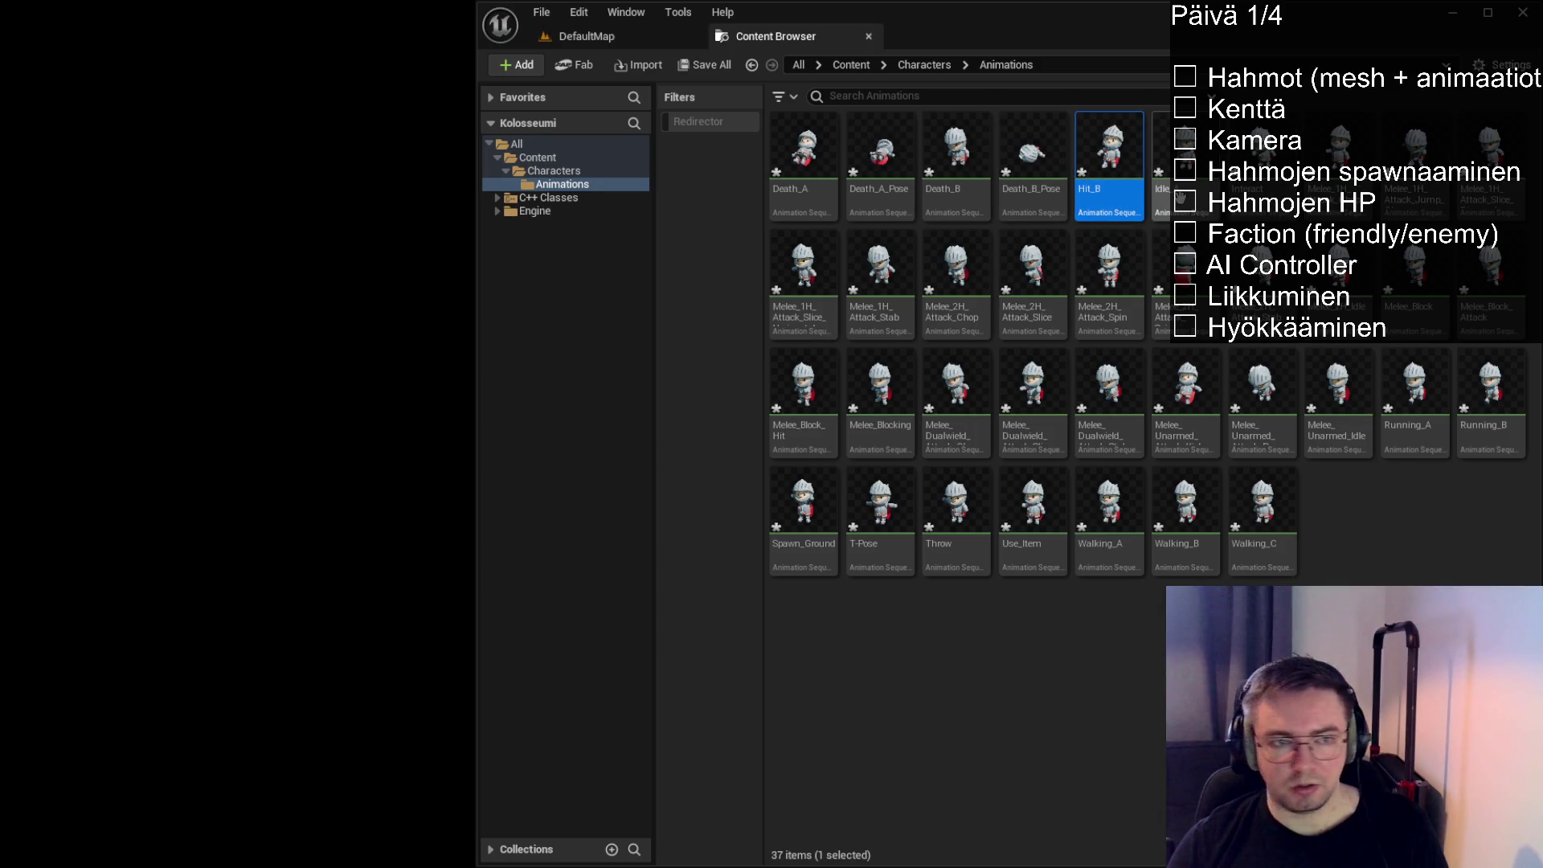
click(1490, 211)
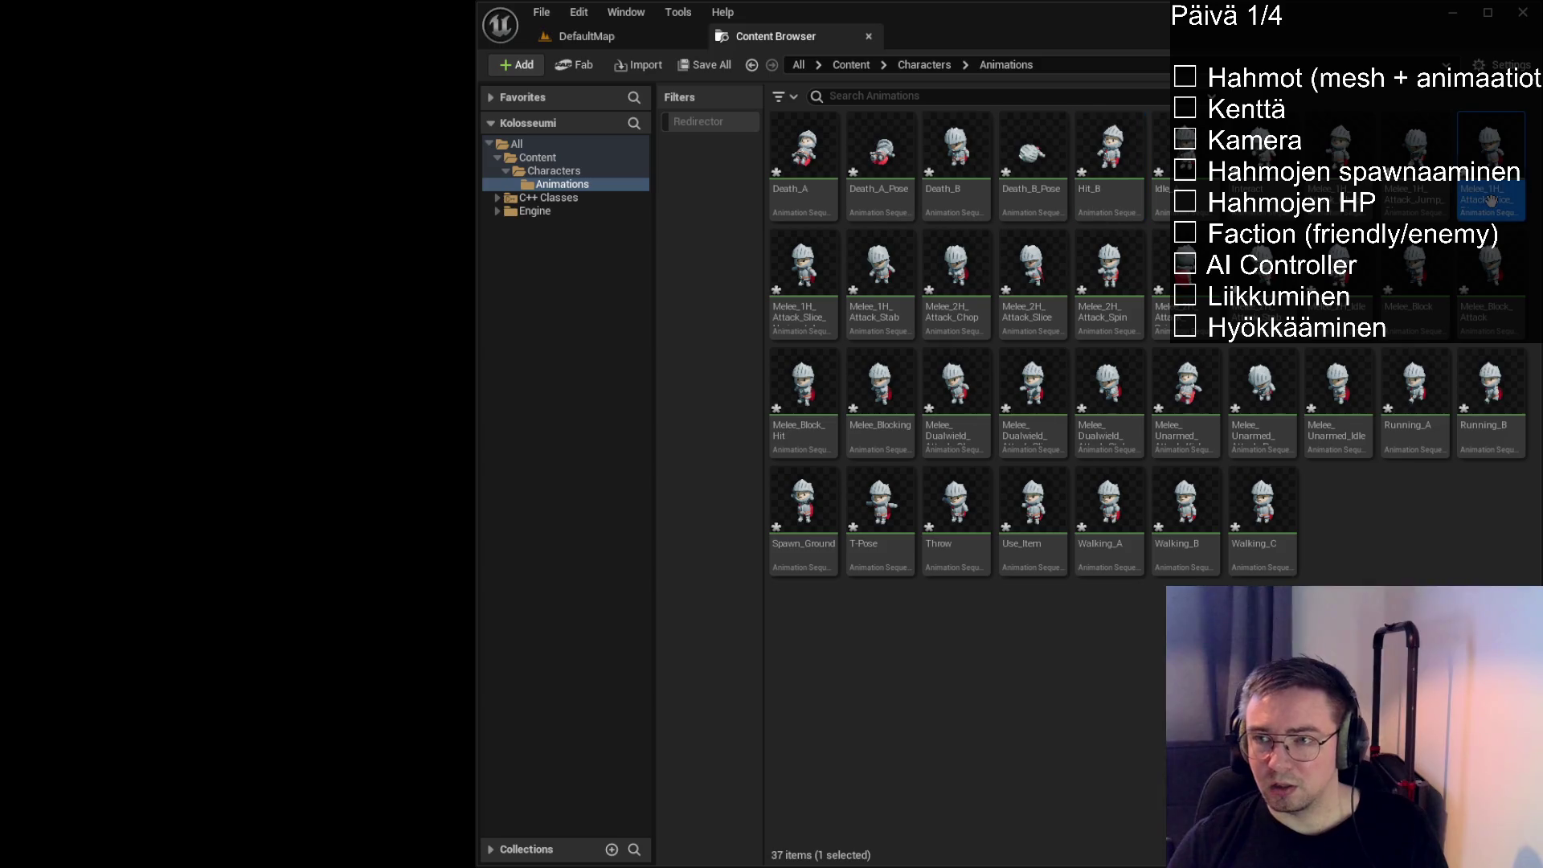
click(823, 326)
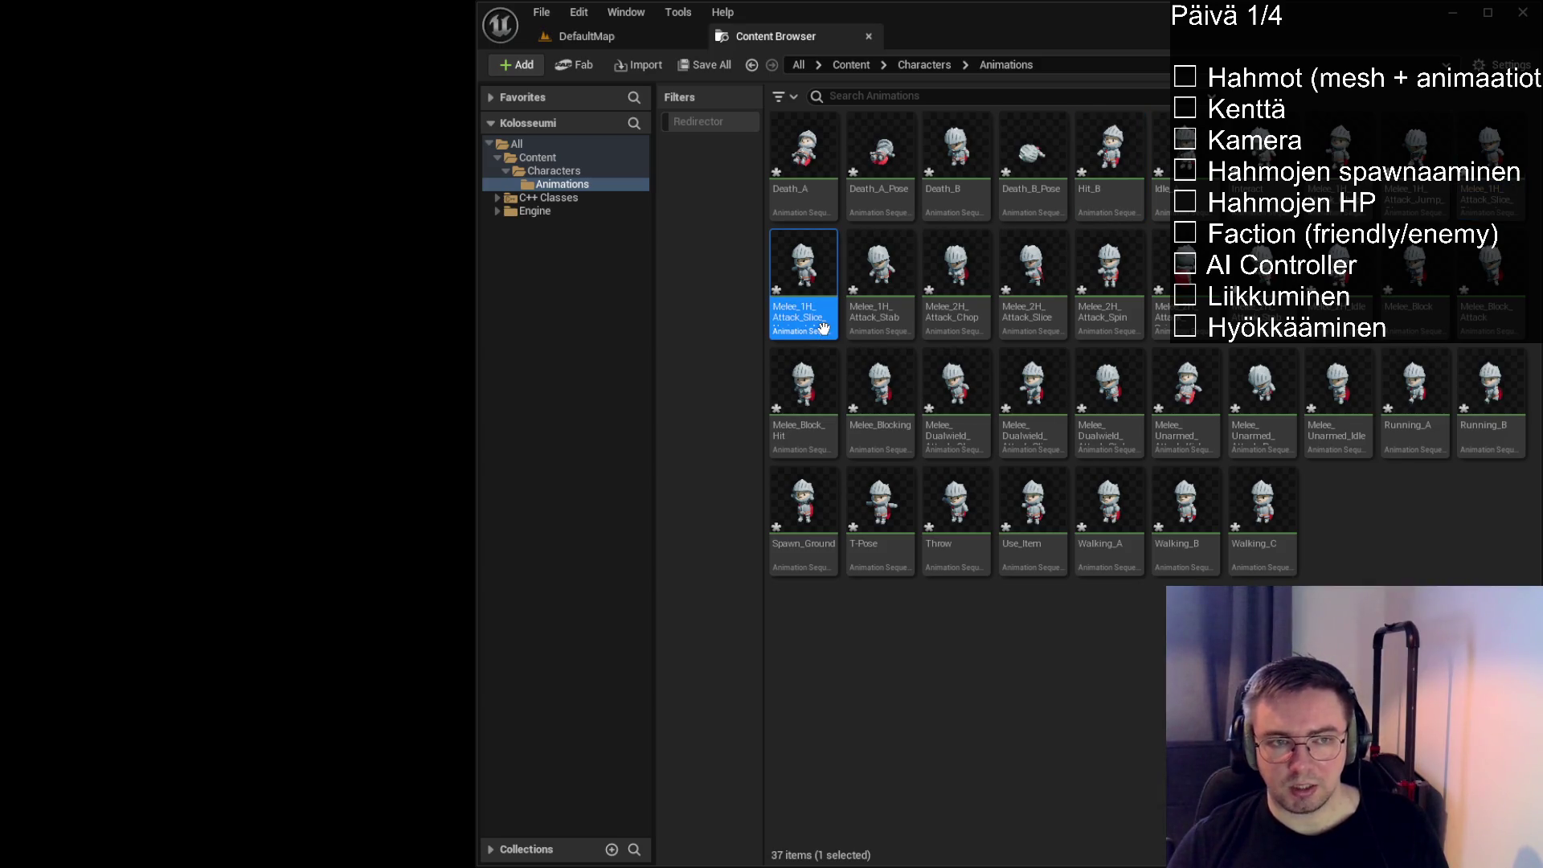
click(963, 312)
click(878, 318)
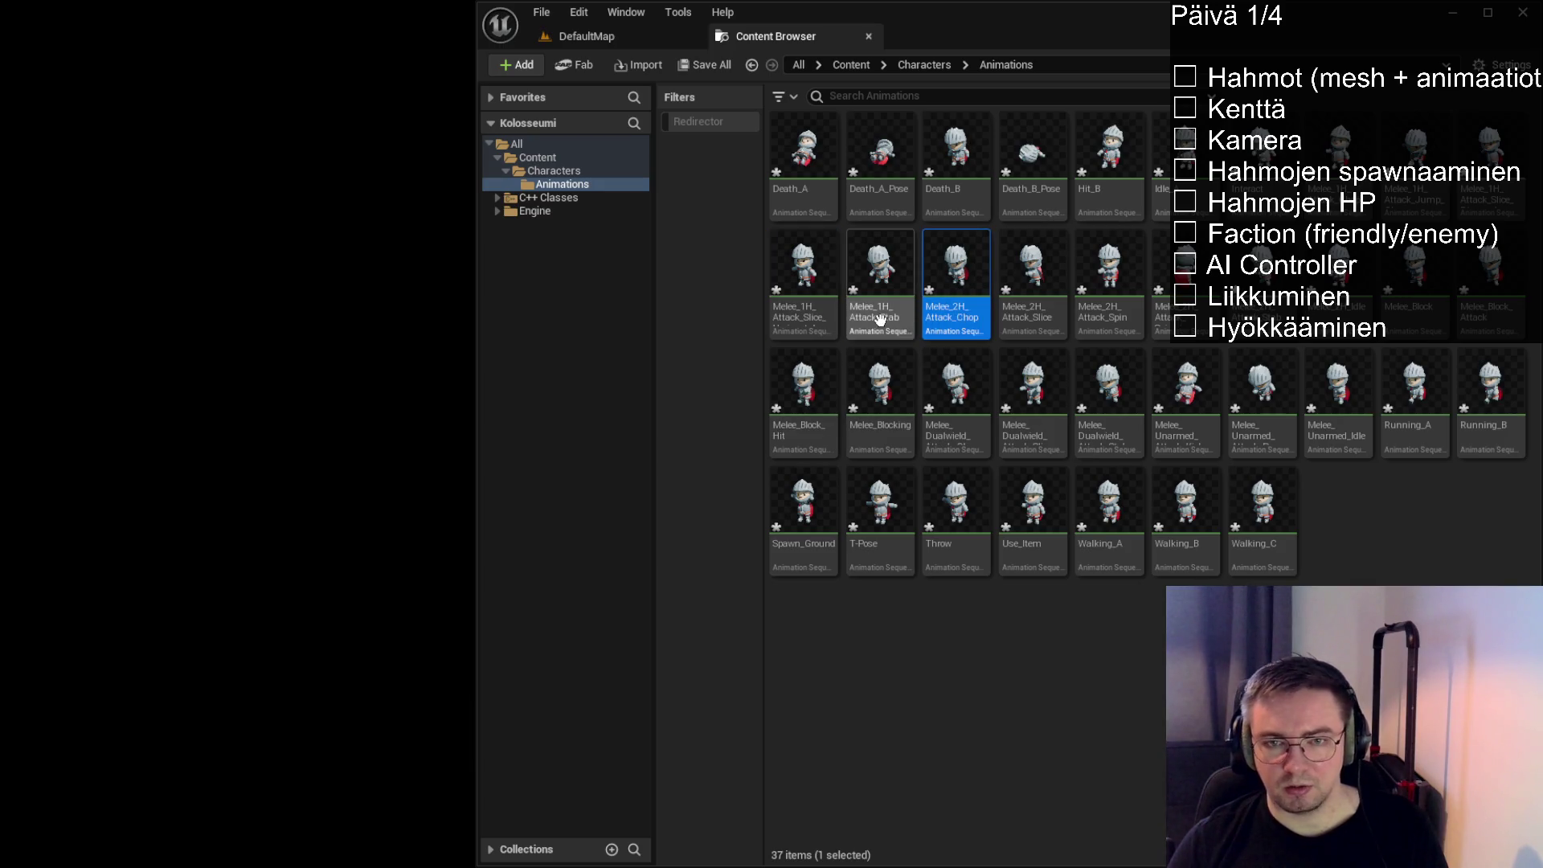
click(1033, 314)
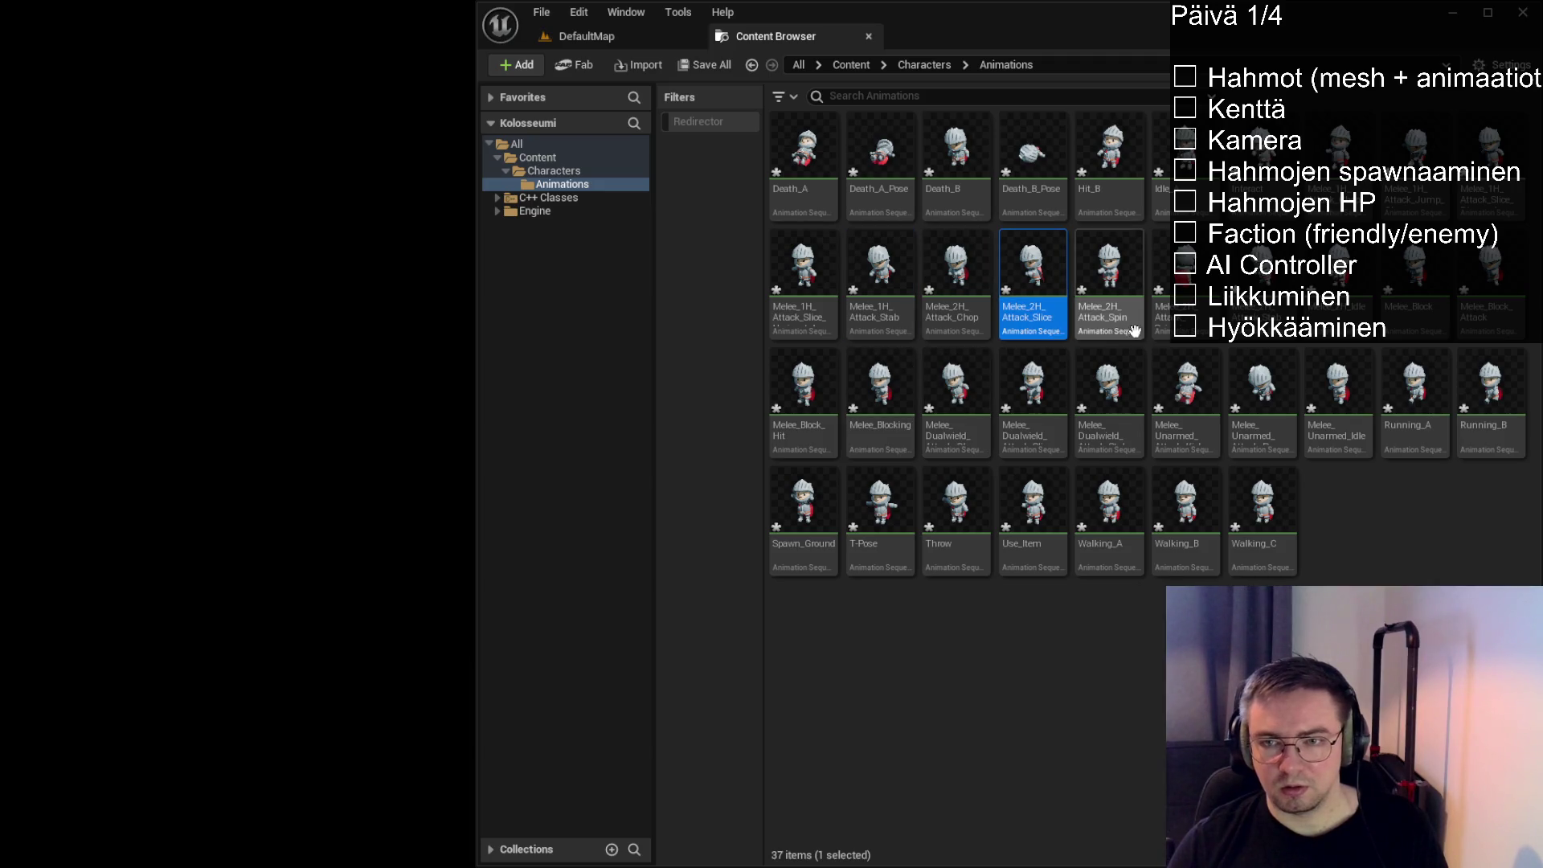
click(1282, 326)
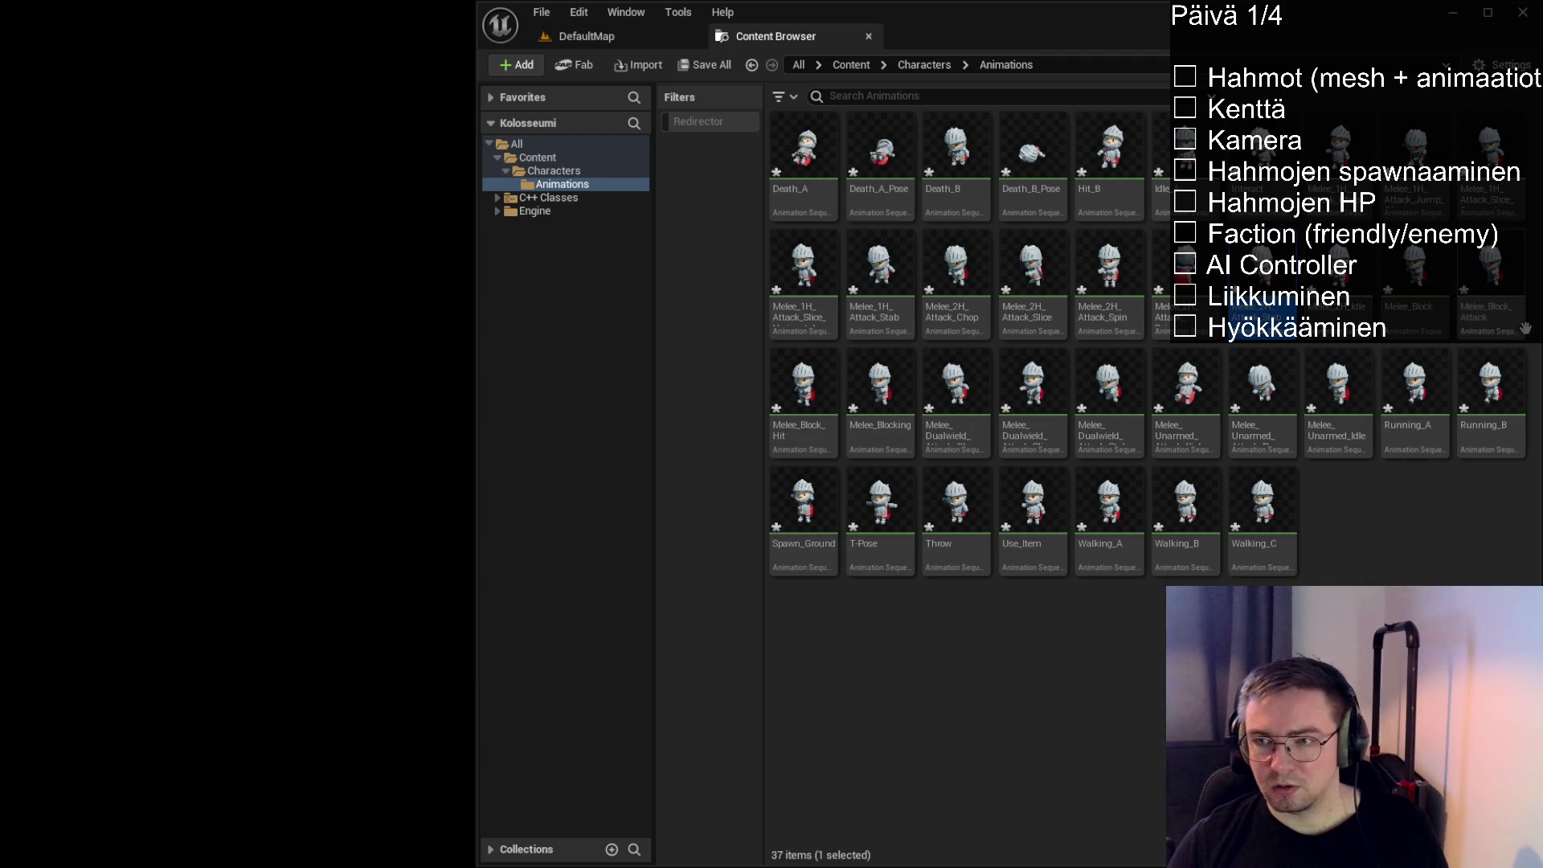
Inspect the dual-wield and unarmed melee animations, then select all with Ctrl+A
click(944, 438)
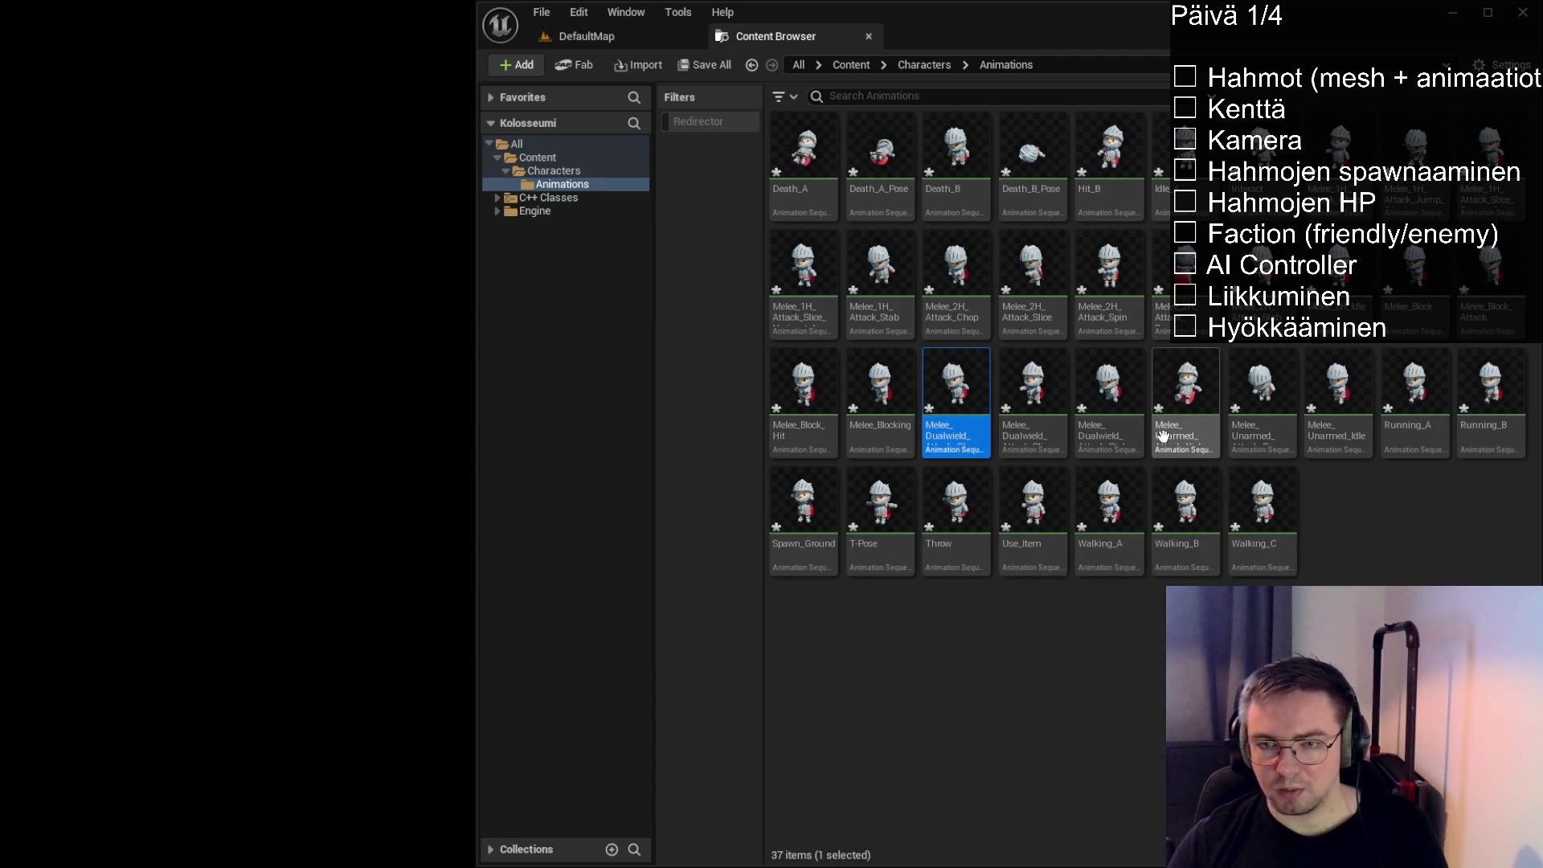
click(1271, 430)
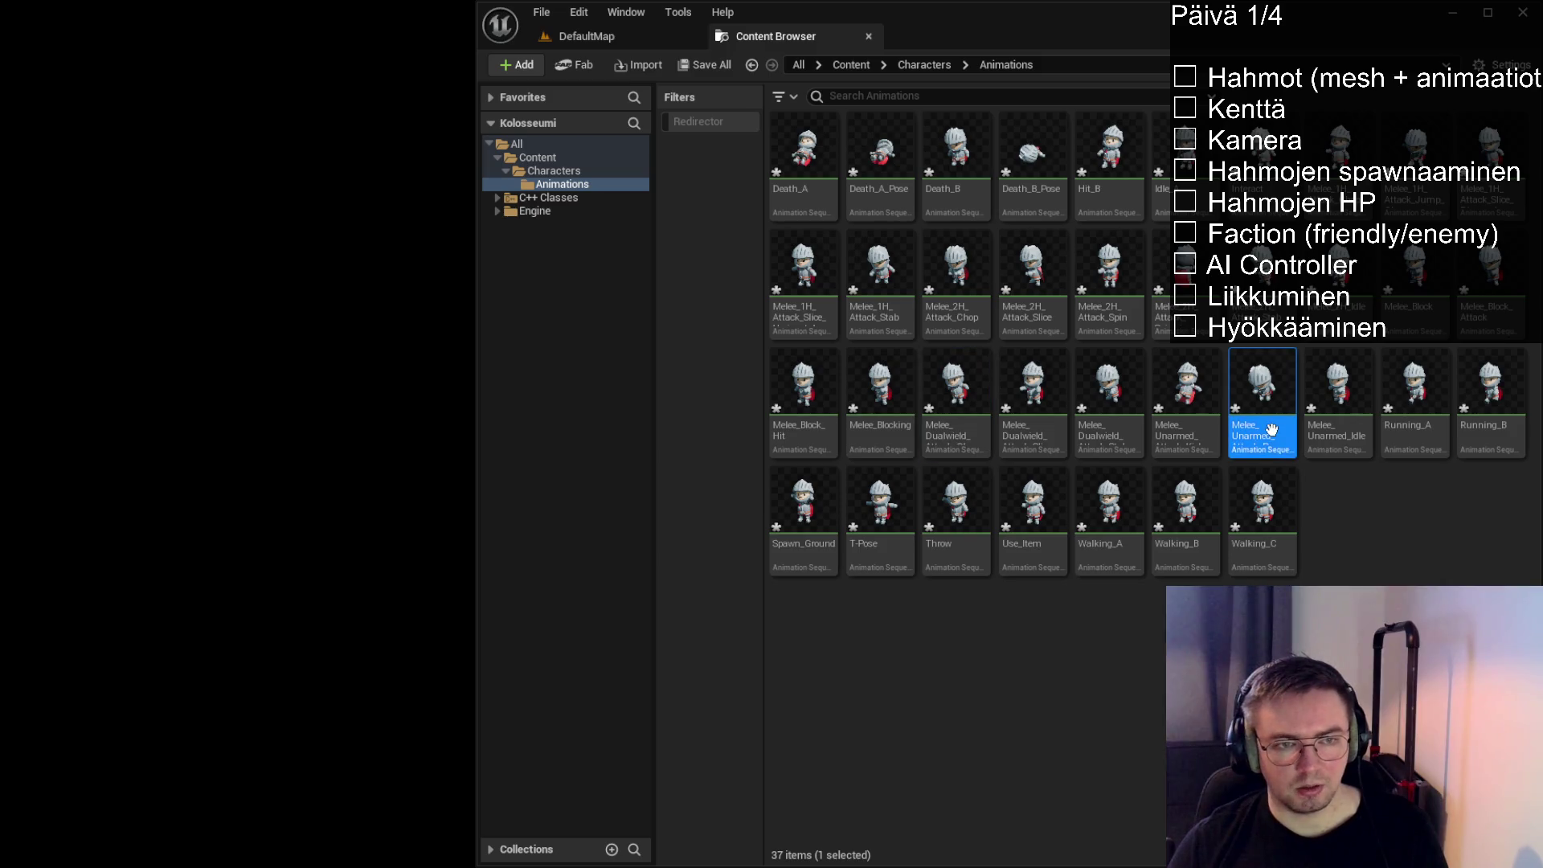
click(1336, 437)
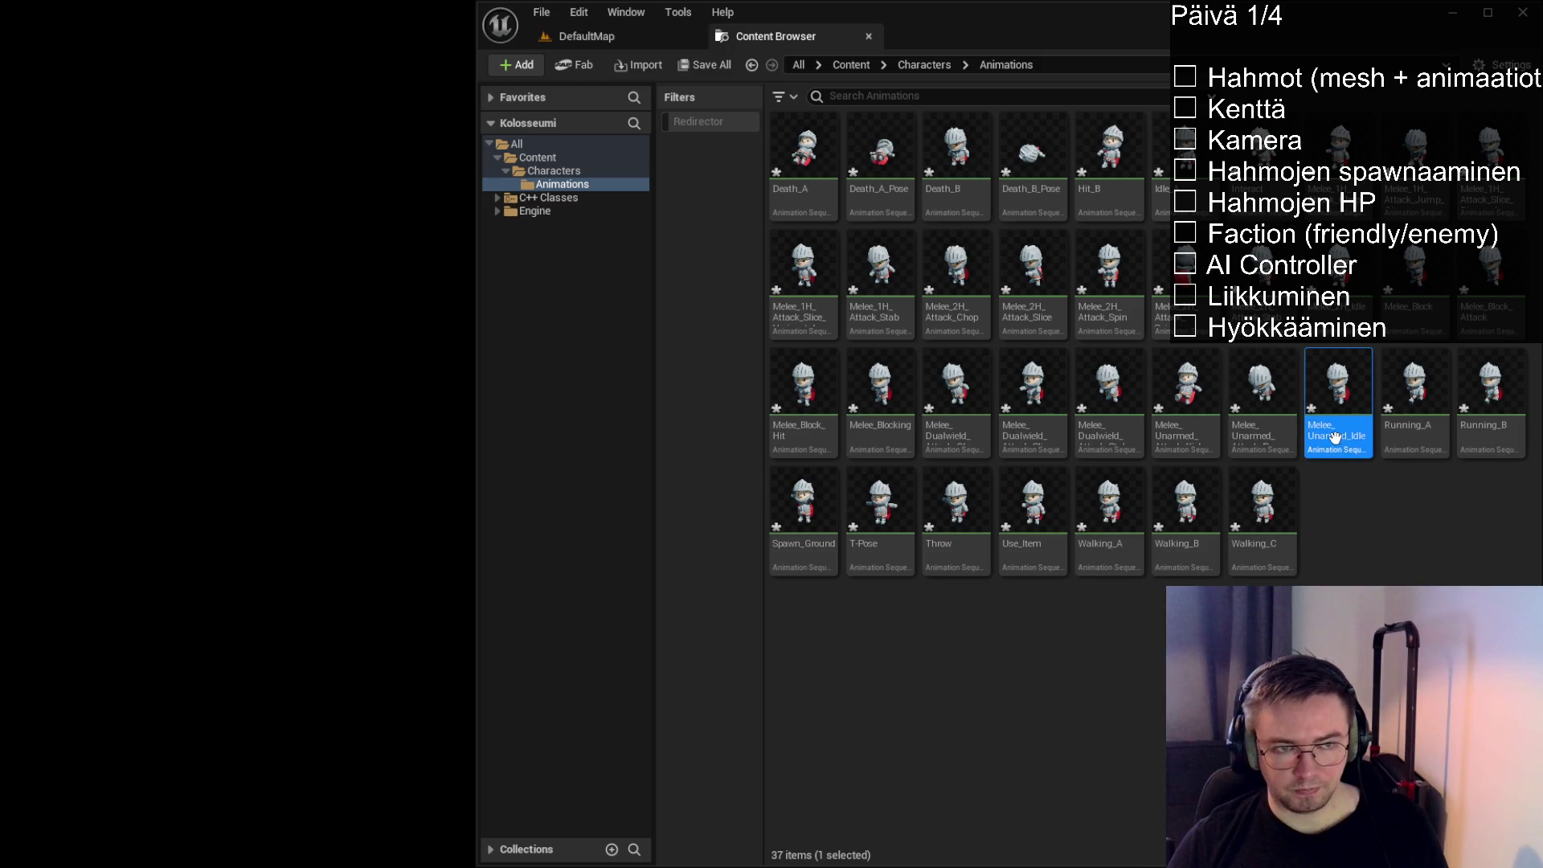
click(1266, 435)
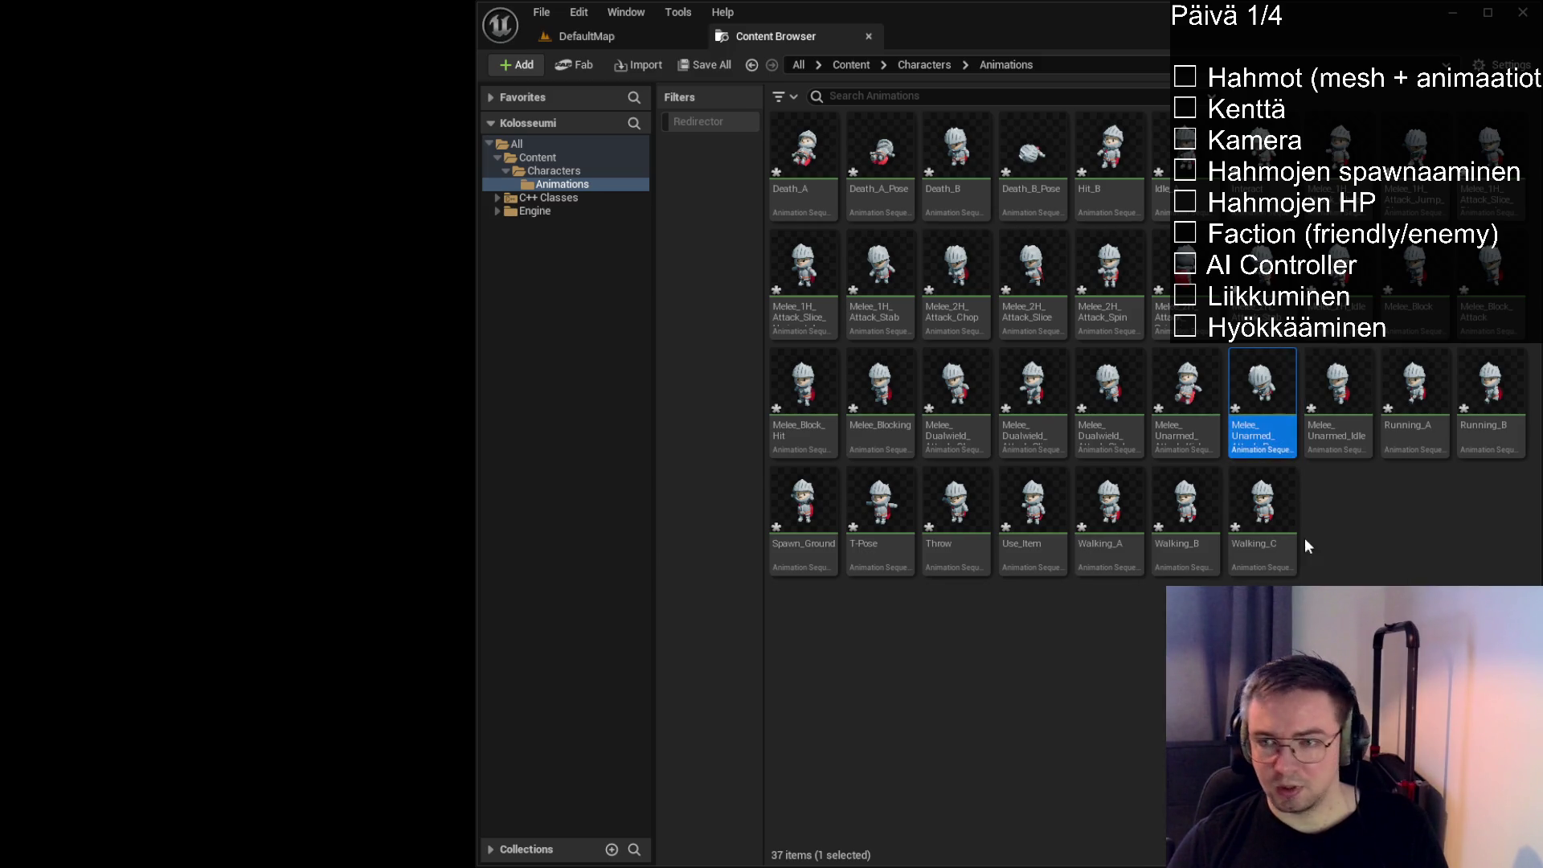
click(1365, 557)
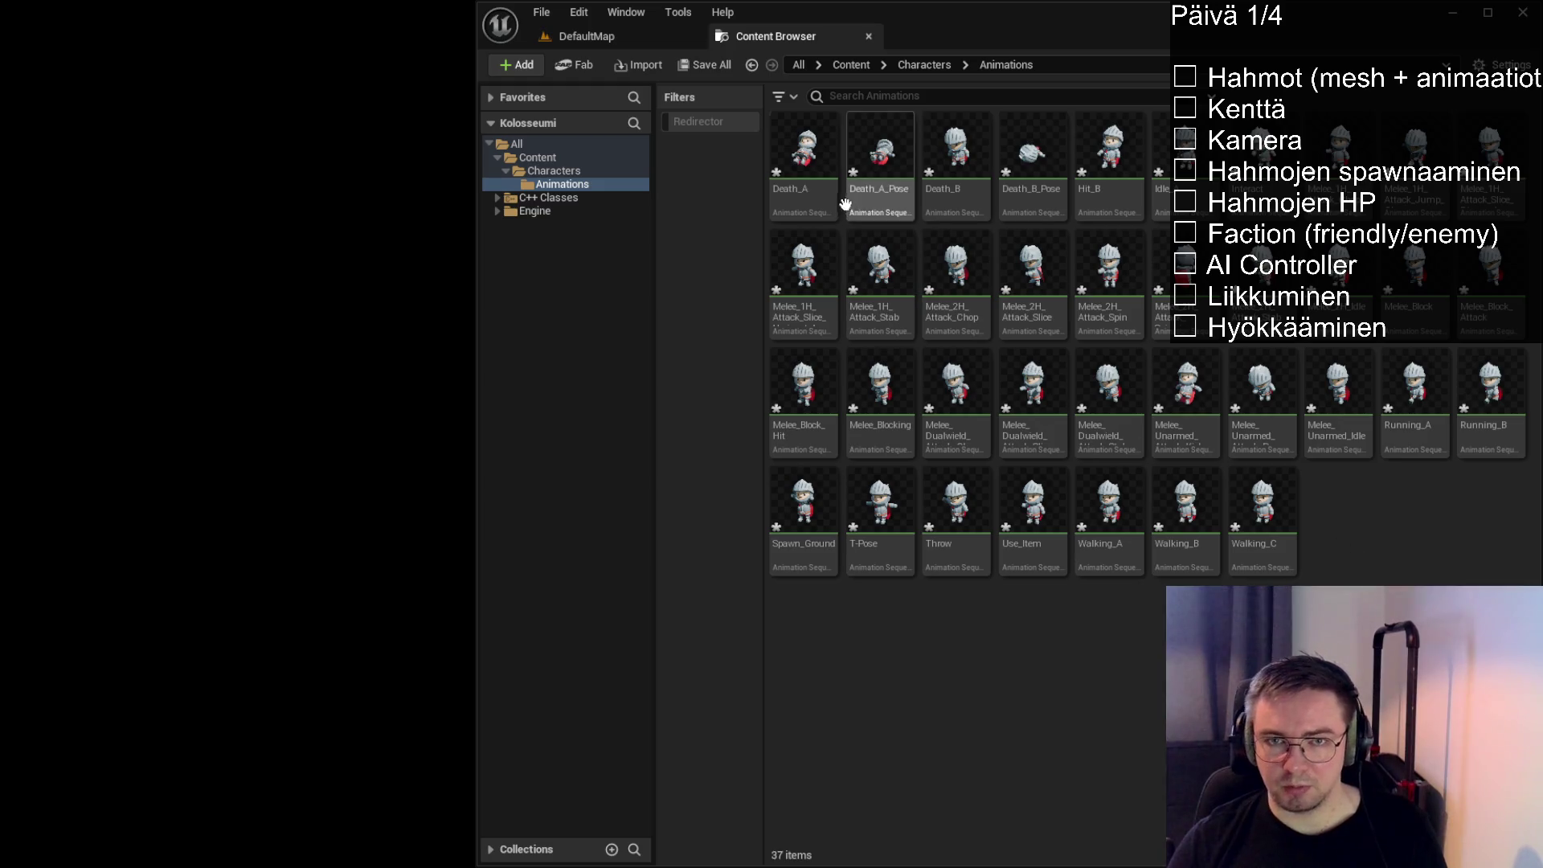
click(804, 161)
key(ctrl+a)
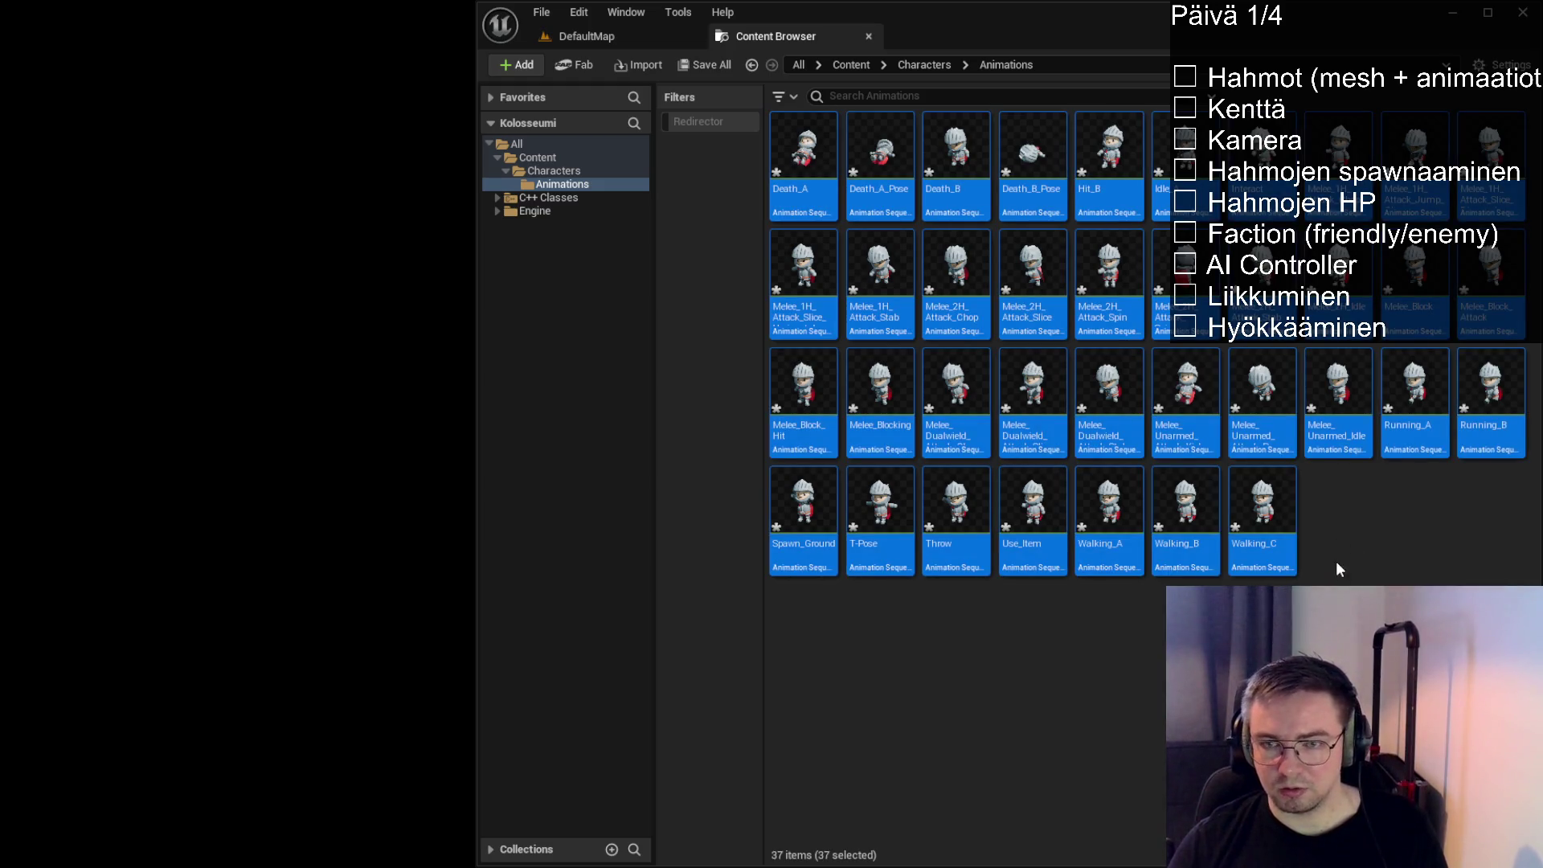
Reopen Animations, name the new Animation Blueprint ABP_Gladiator, and open it
click(1361, 503)
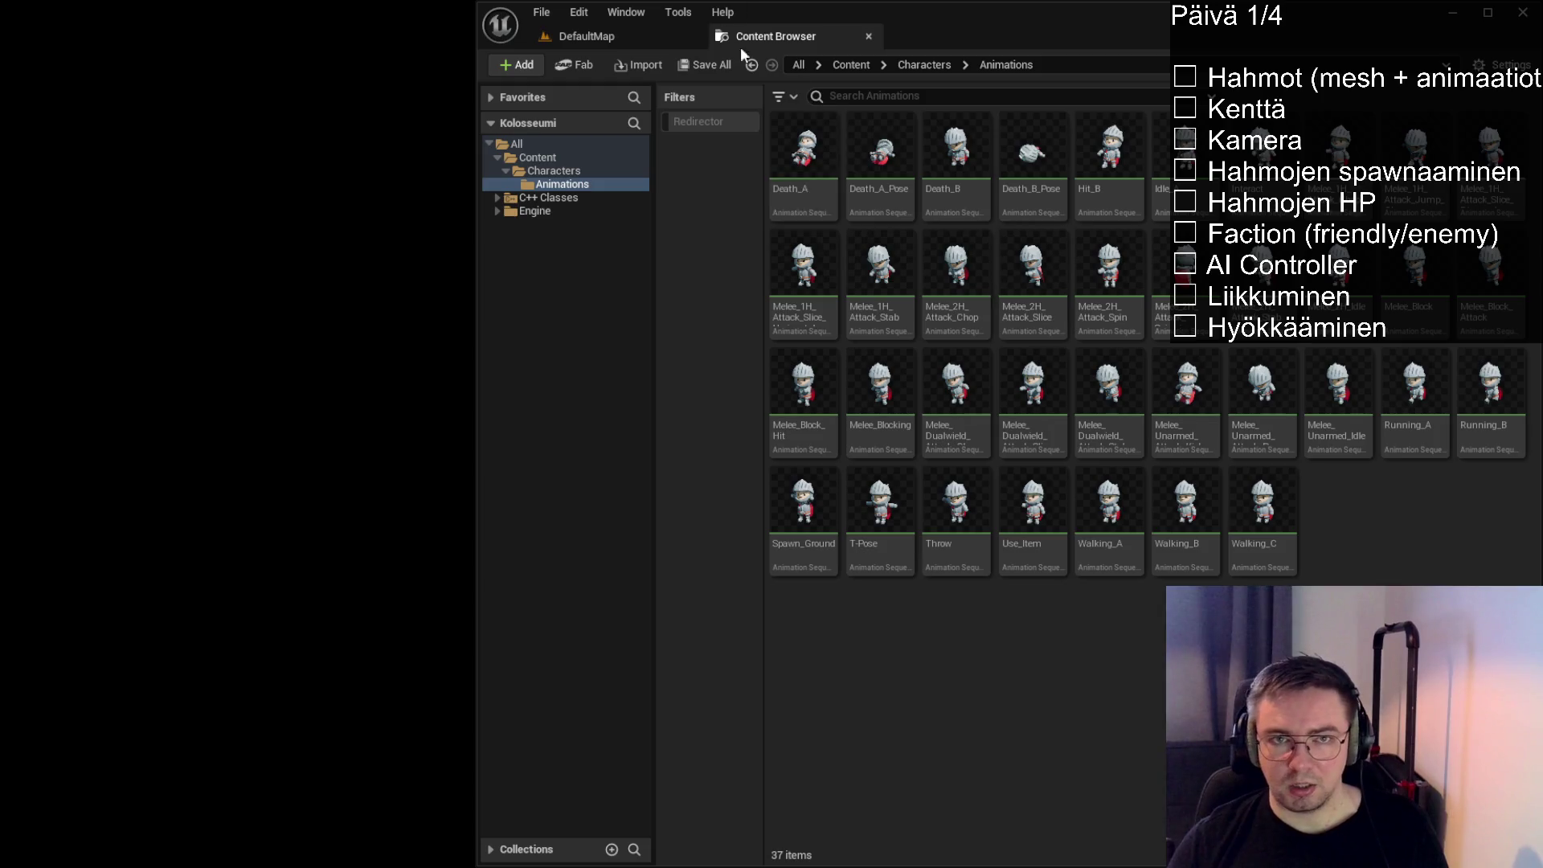
click(924, 64)
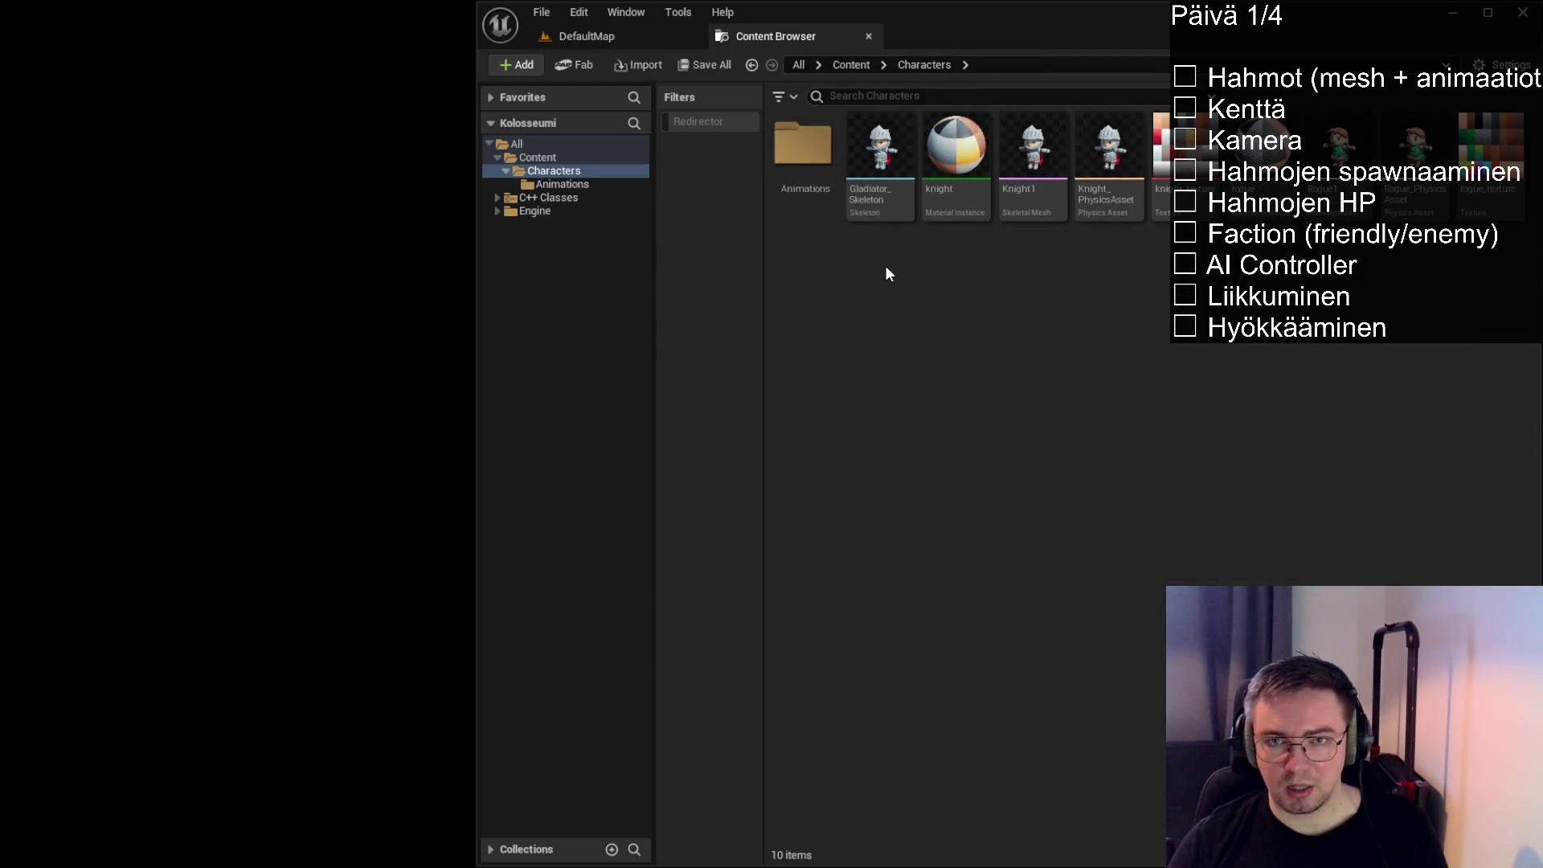
double_click(803, 145)
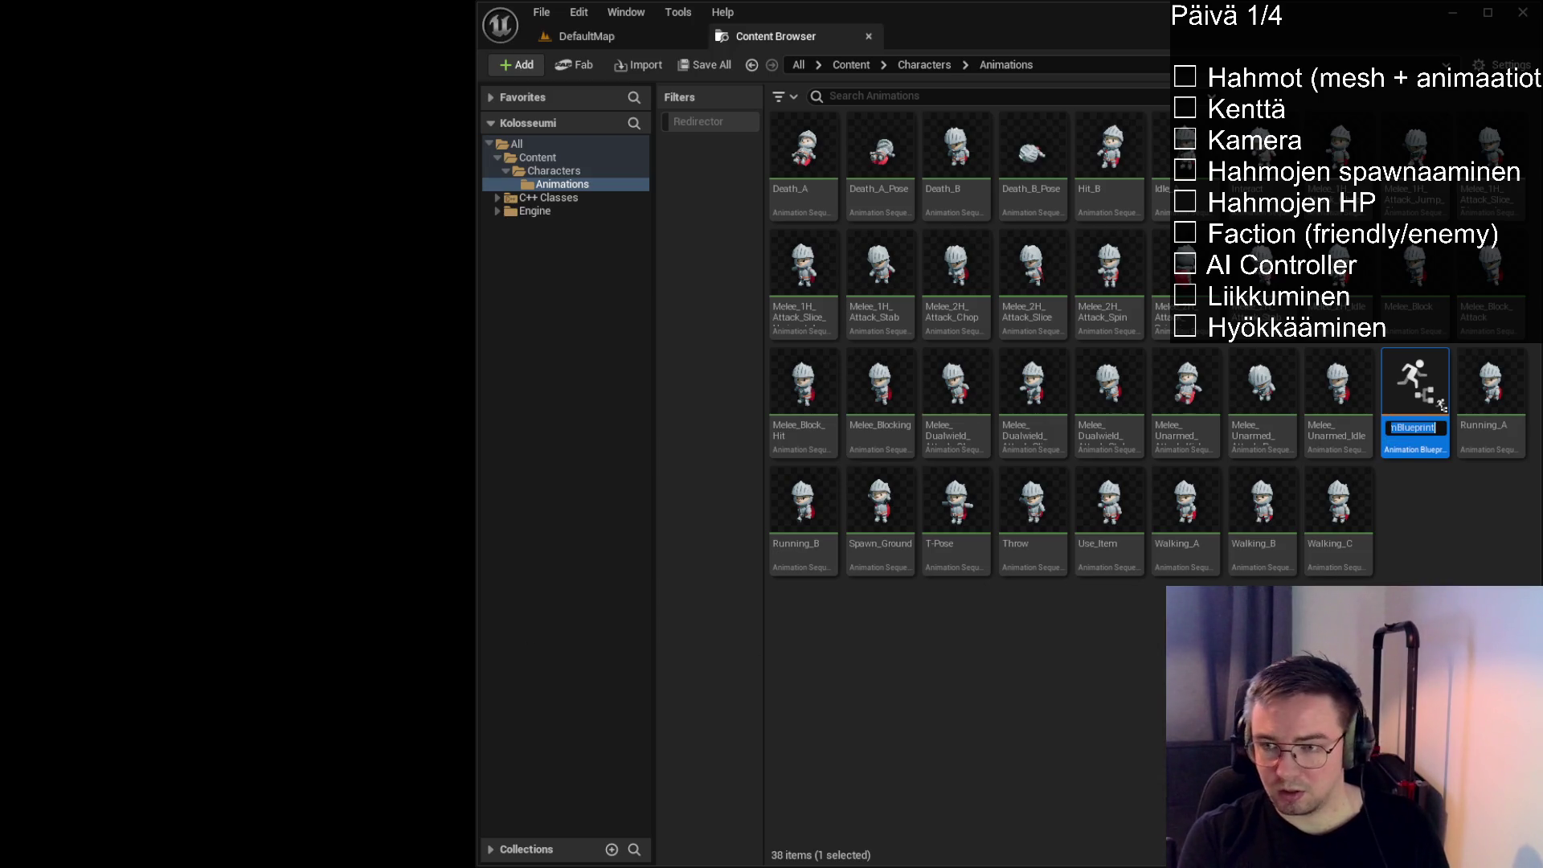
text(AB)
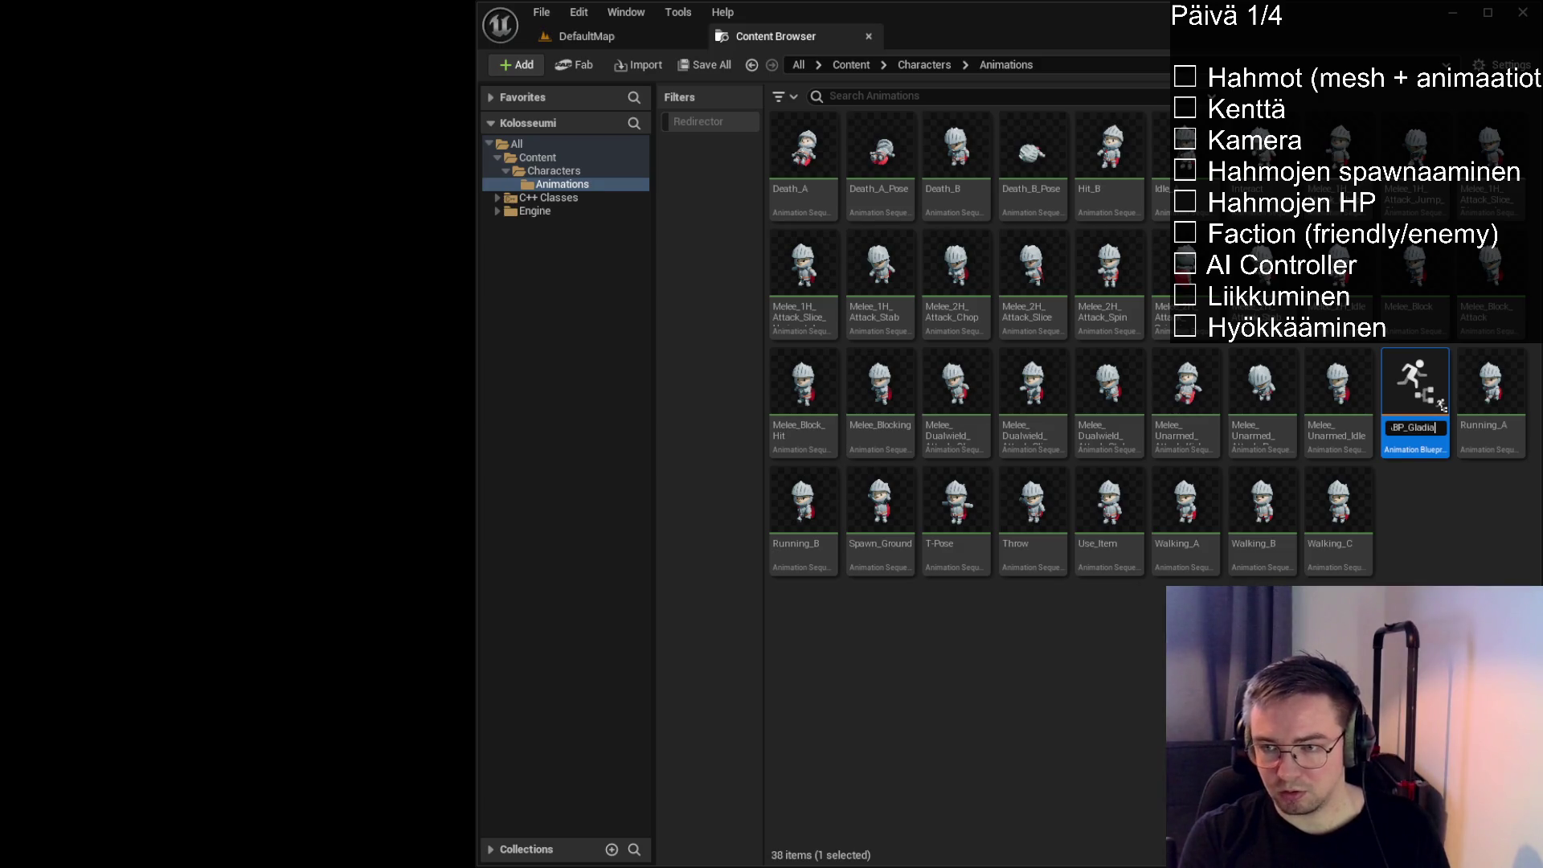
key(Return)
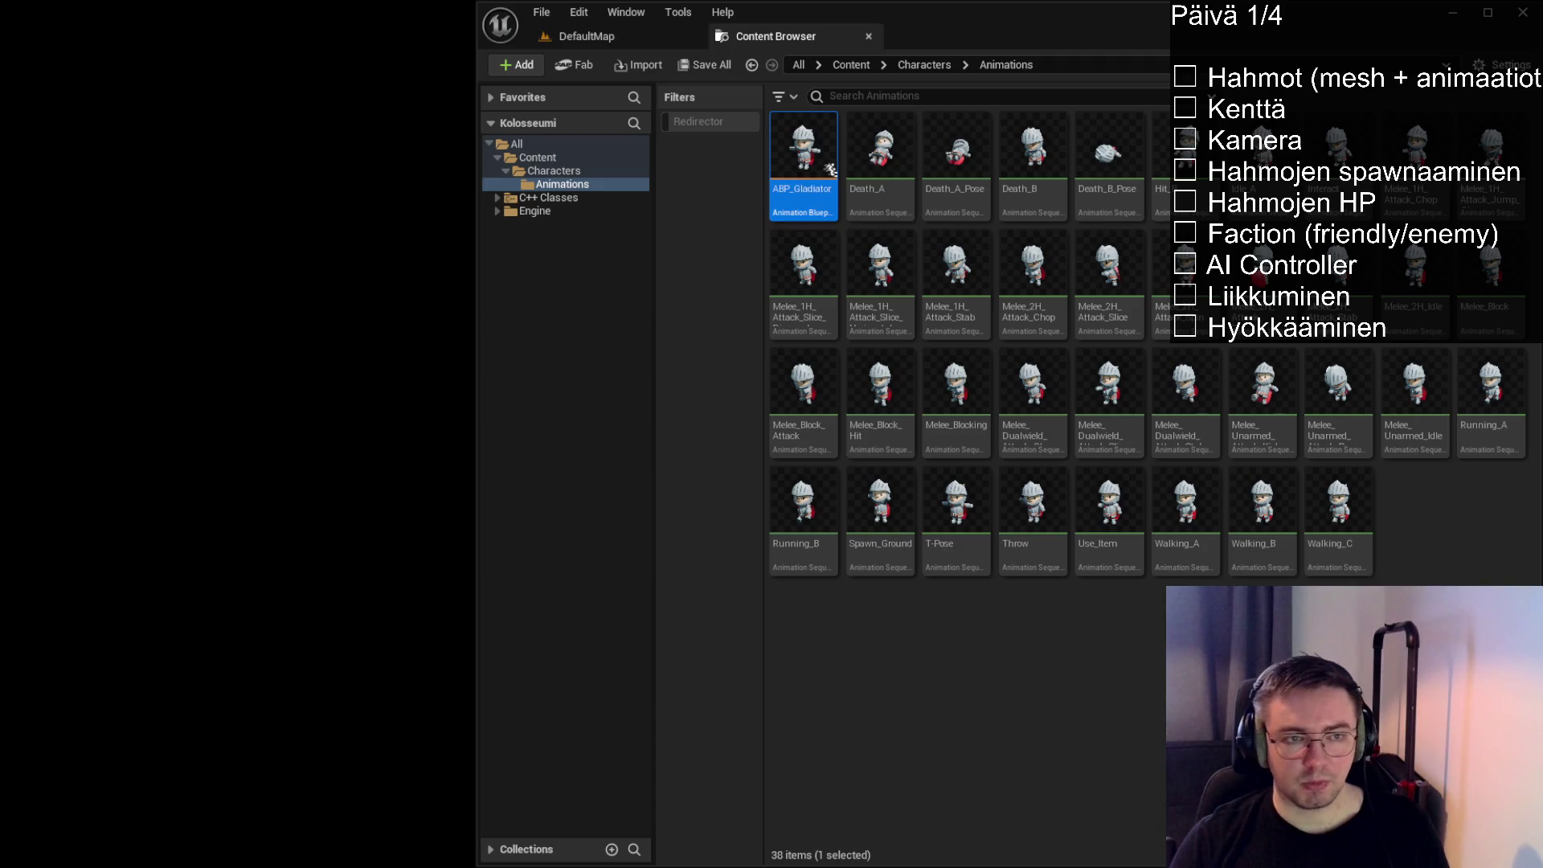
click(644, 40)
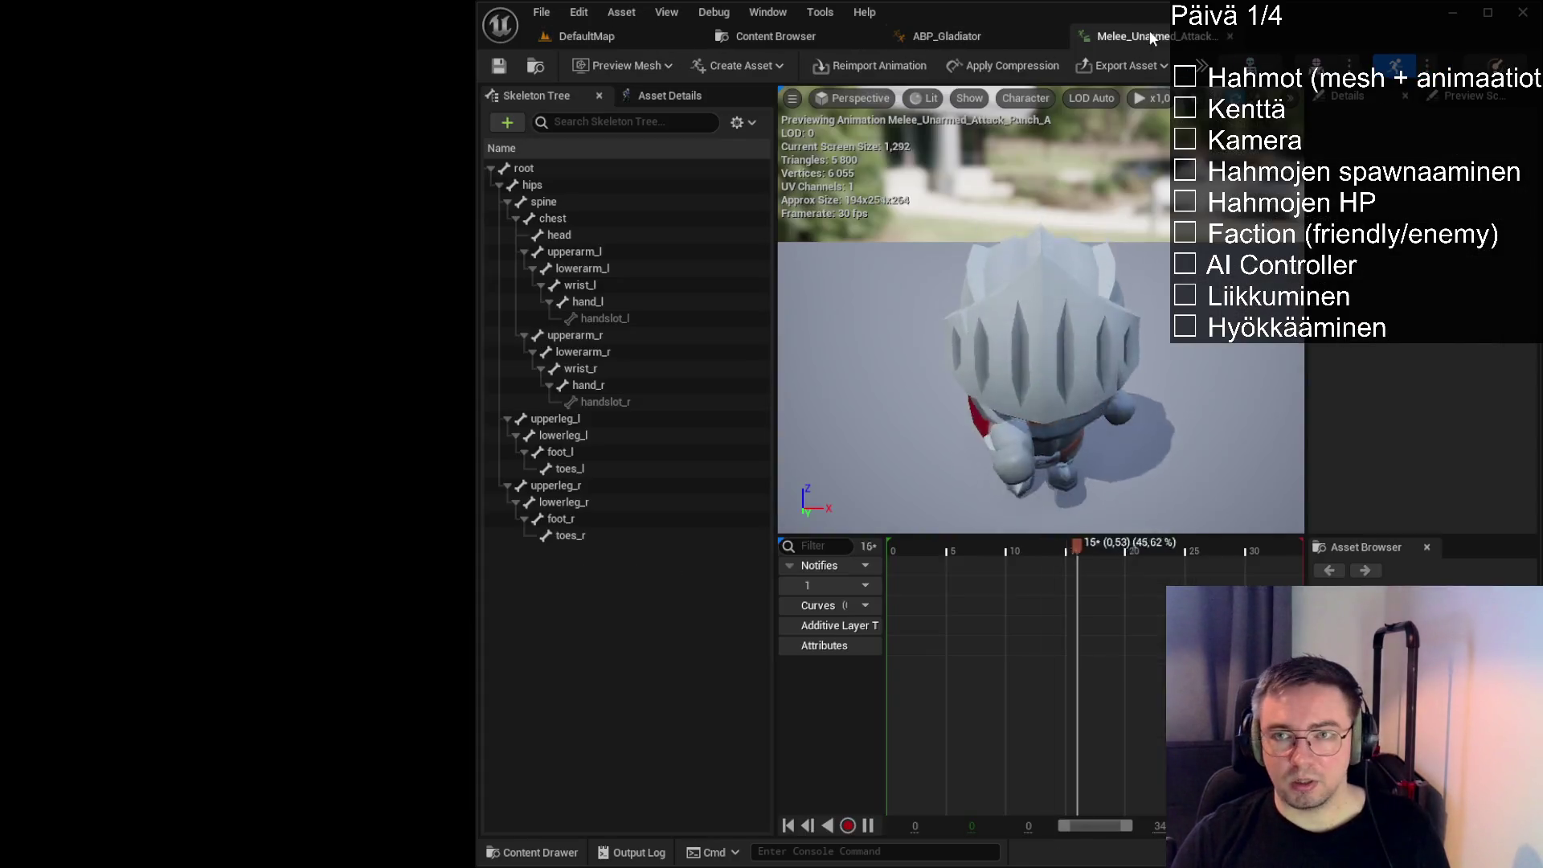
In Editor Preferences, set Asset Editor Open Location to Main Window and close the preferences
click(796, 36)
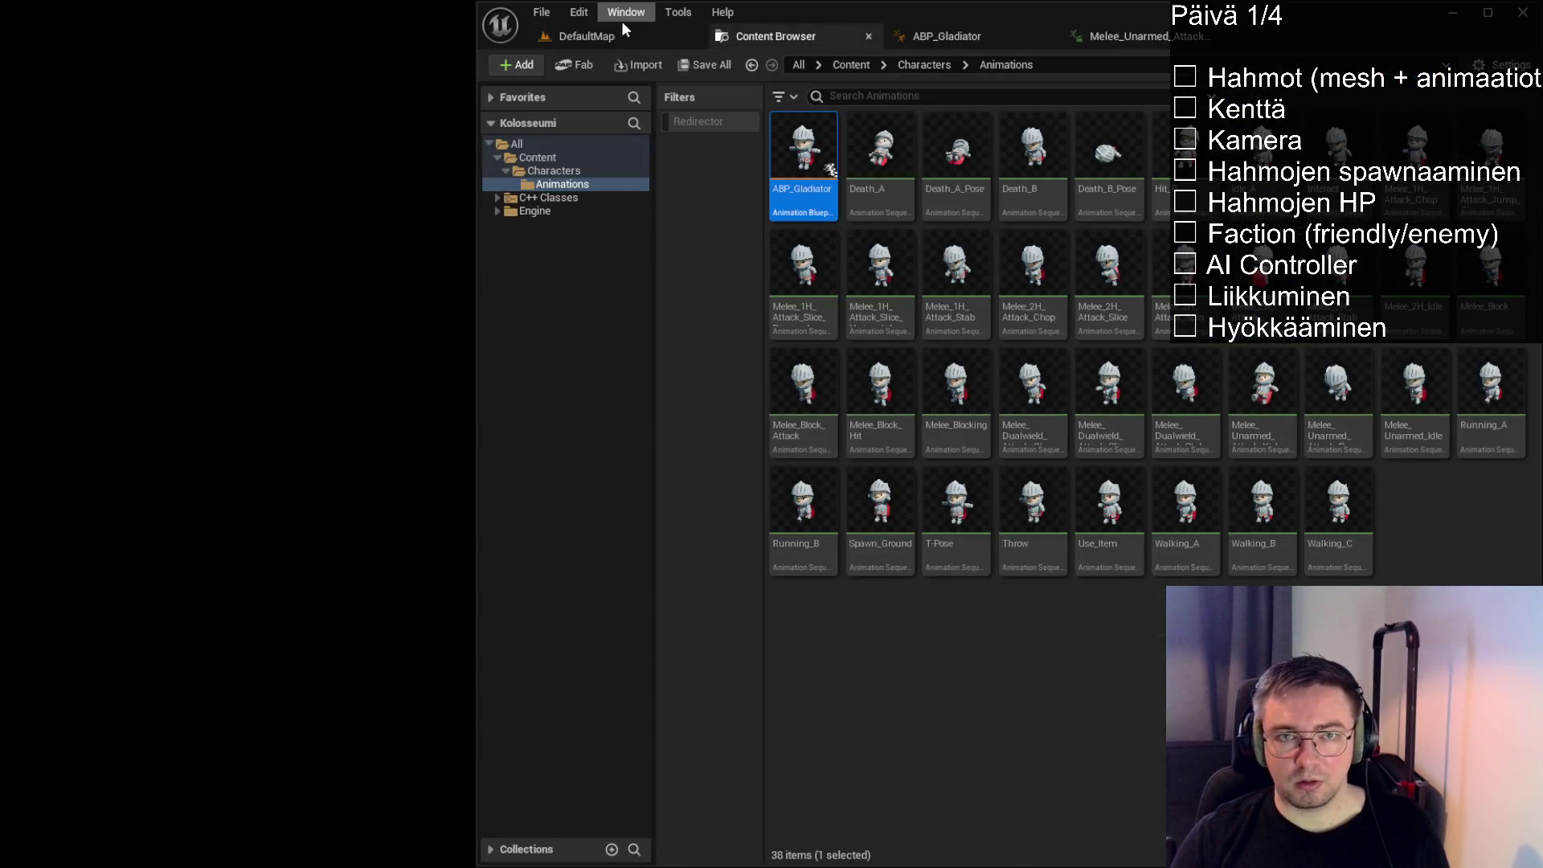
click(620, 30)
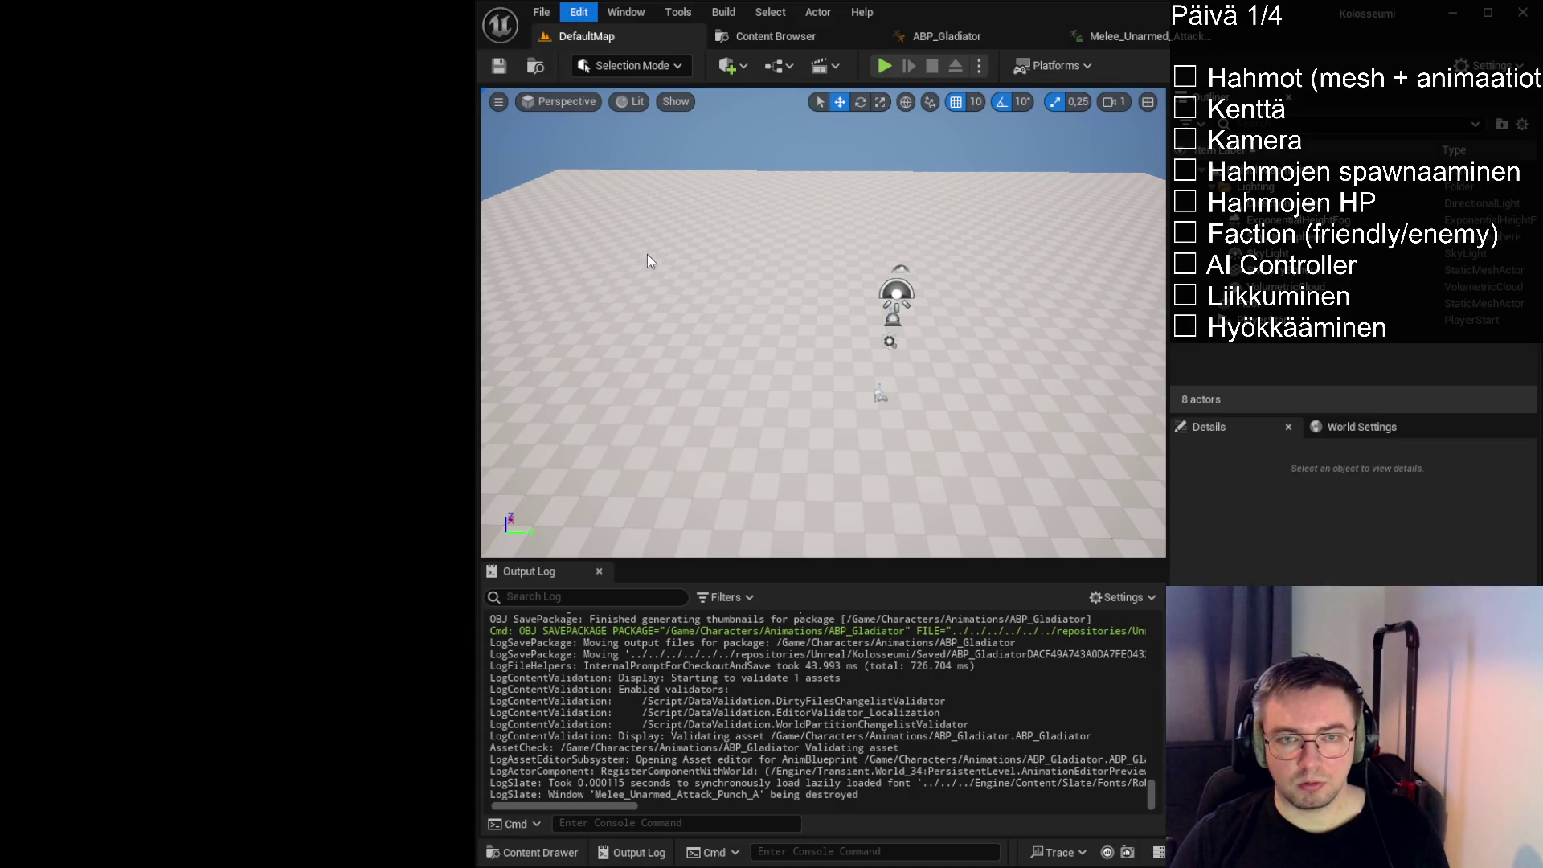
click(659, 171)
click(837, 77)
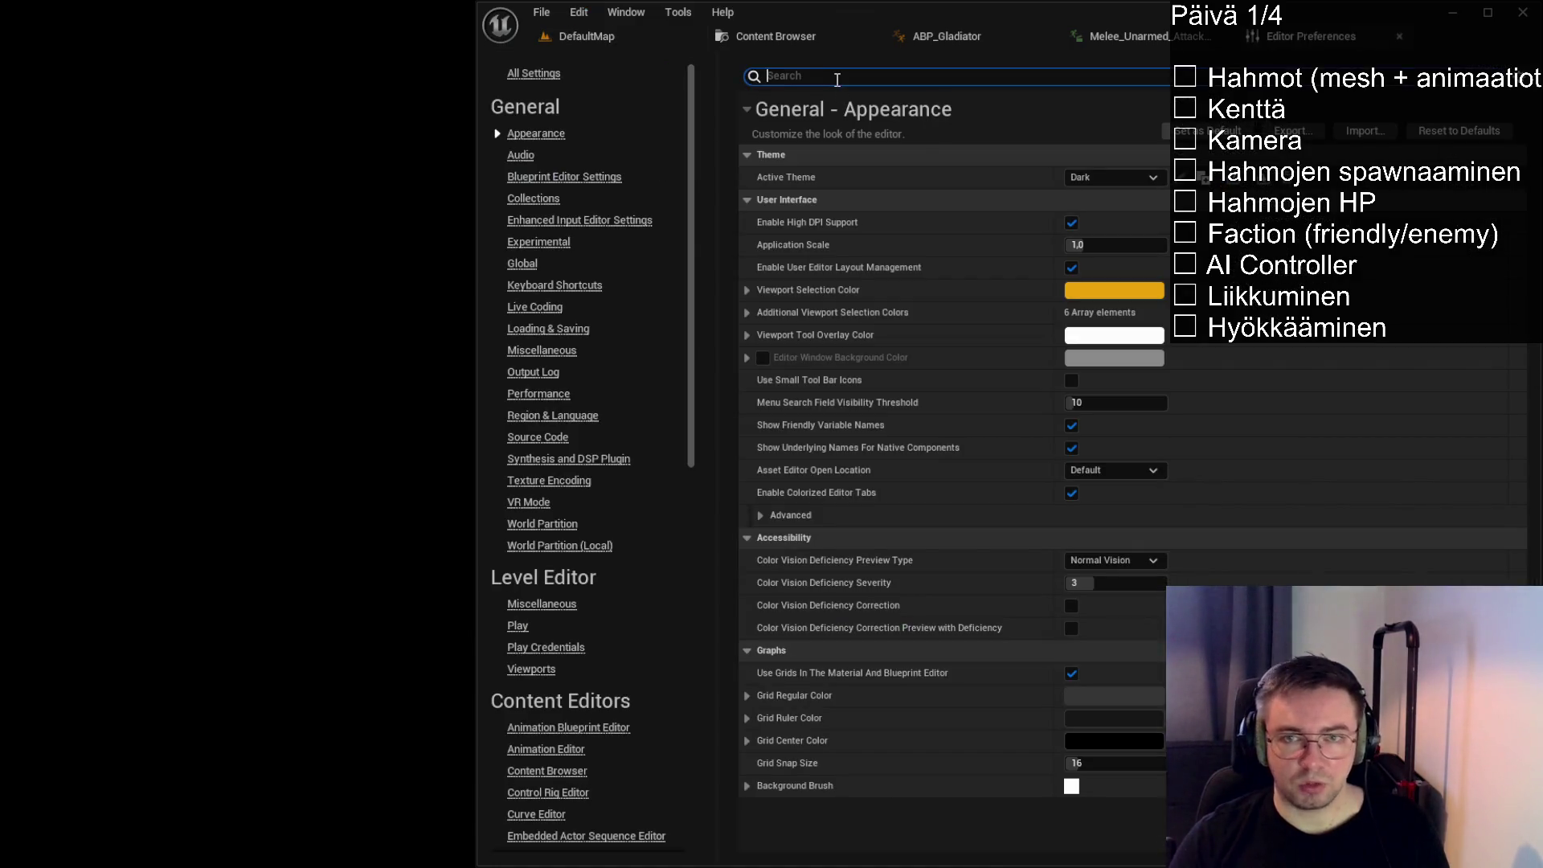
text(open)
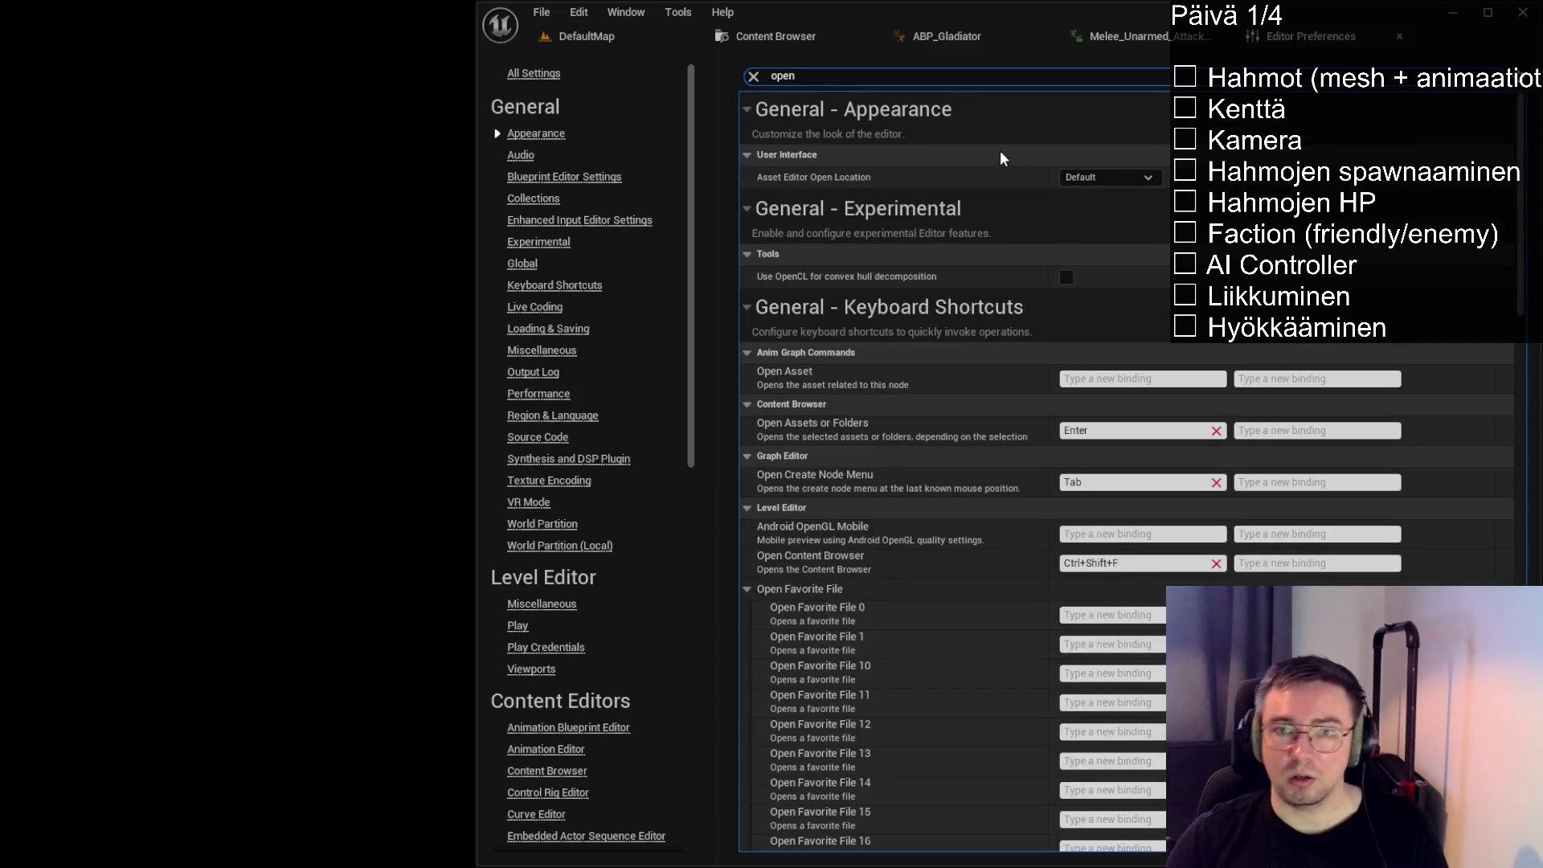
click(1135, 178)
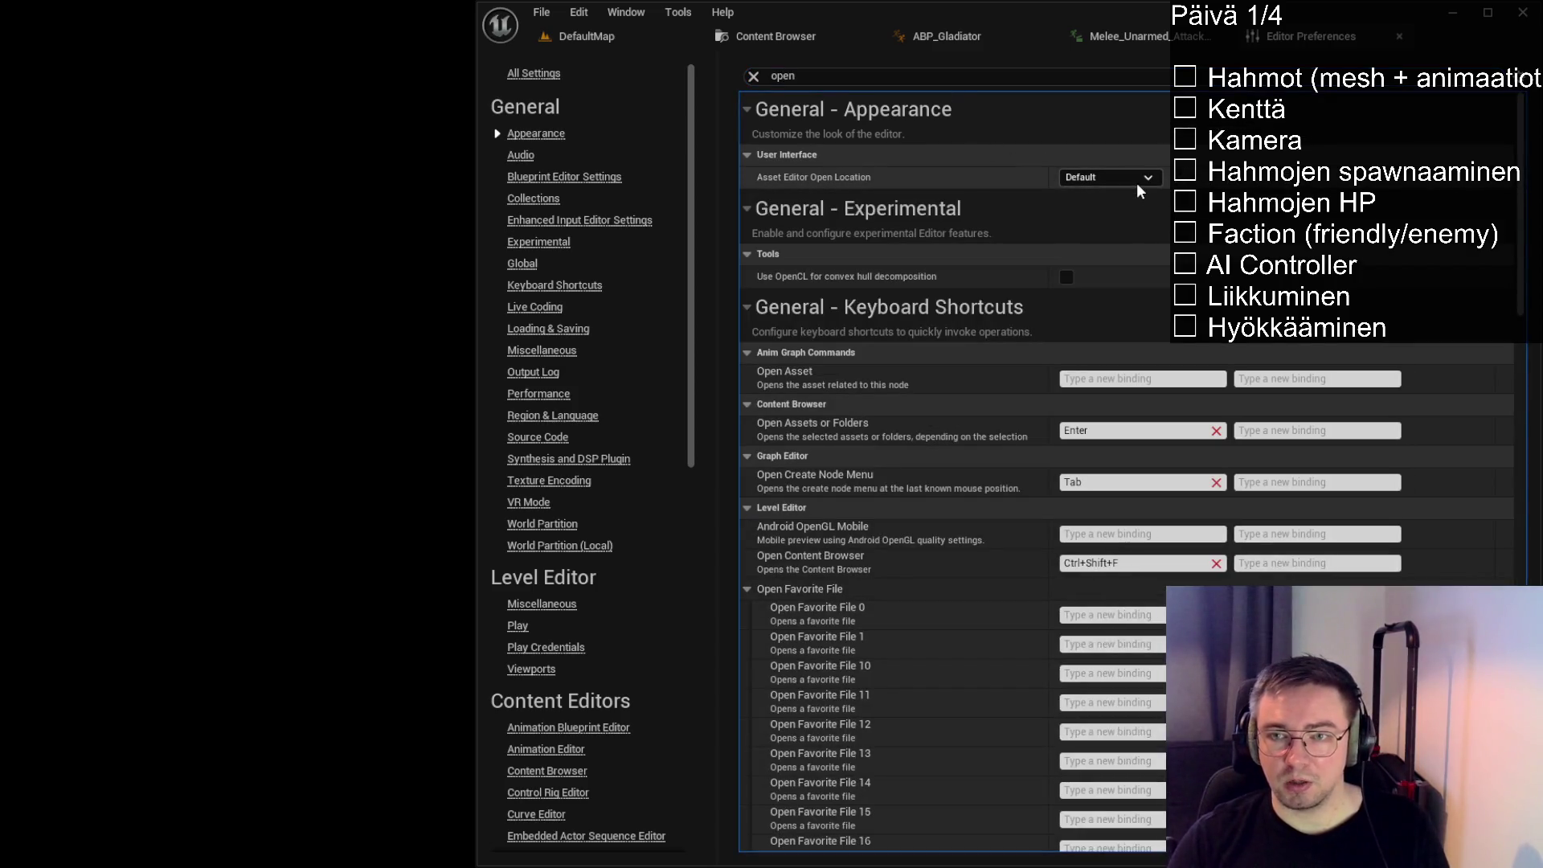
click(1131, 235)
click(754, 76)
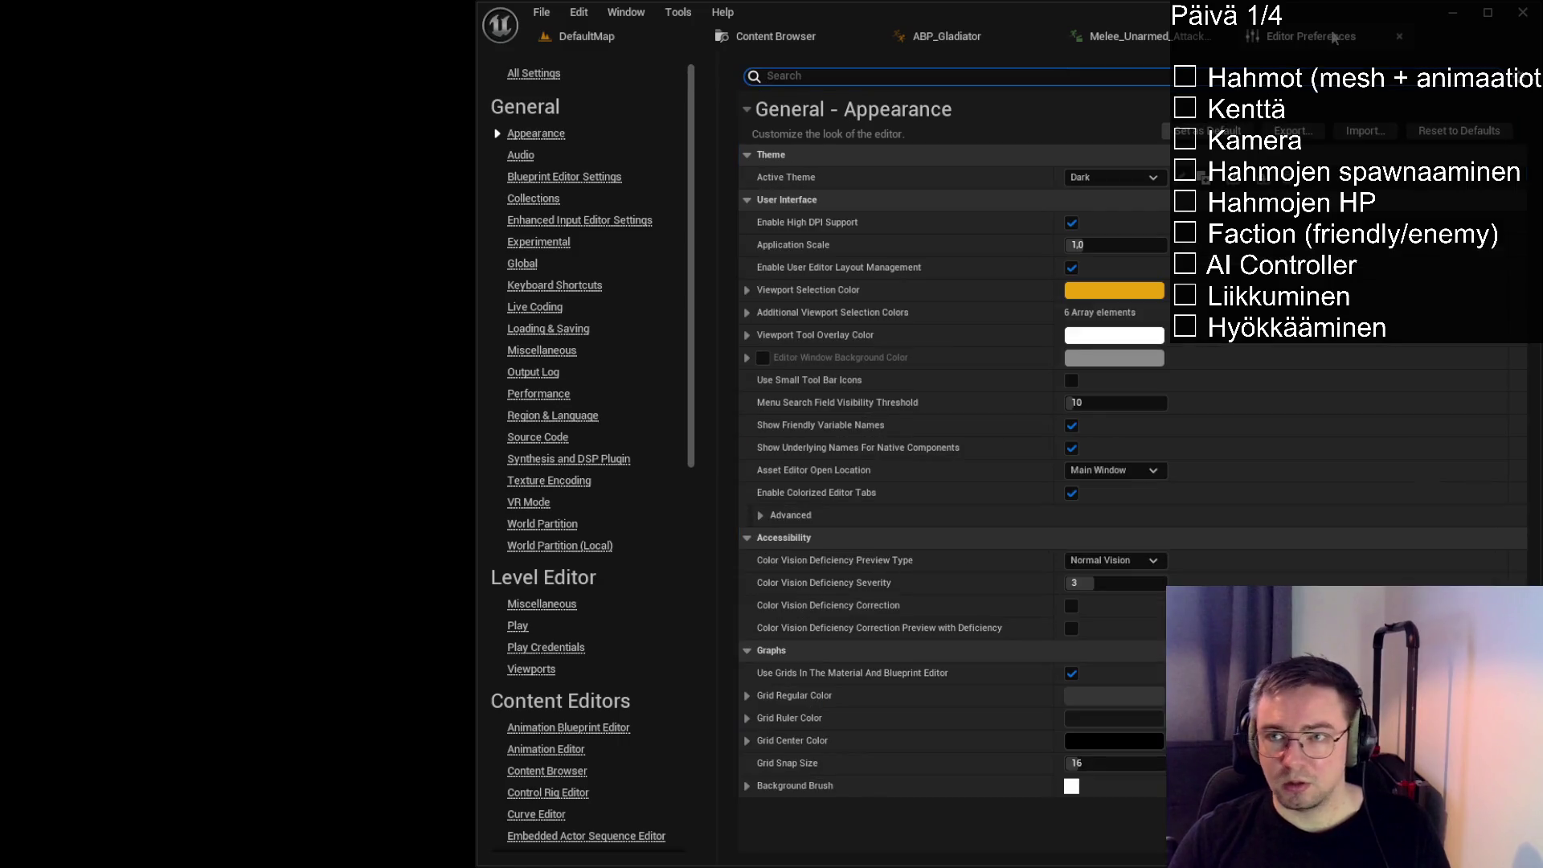
click(1400, 36)
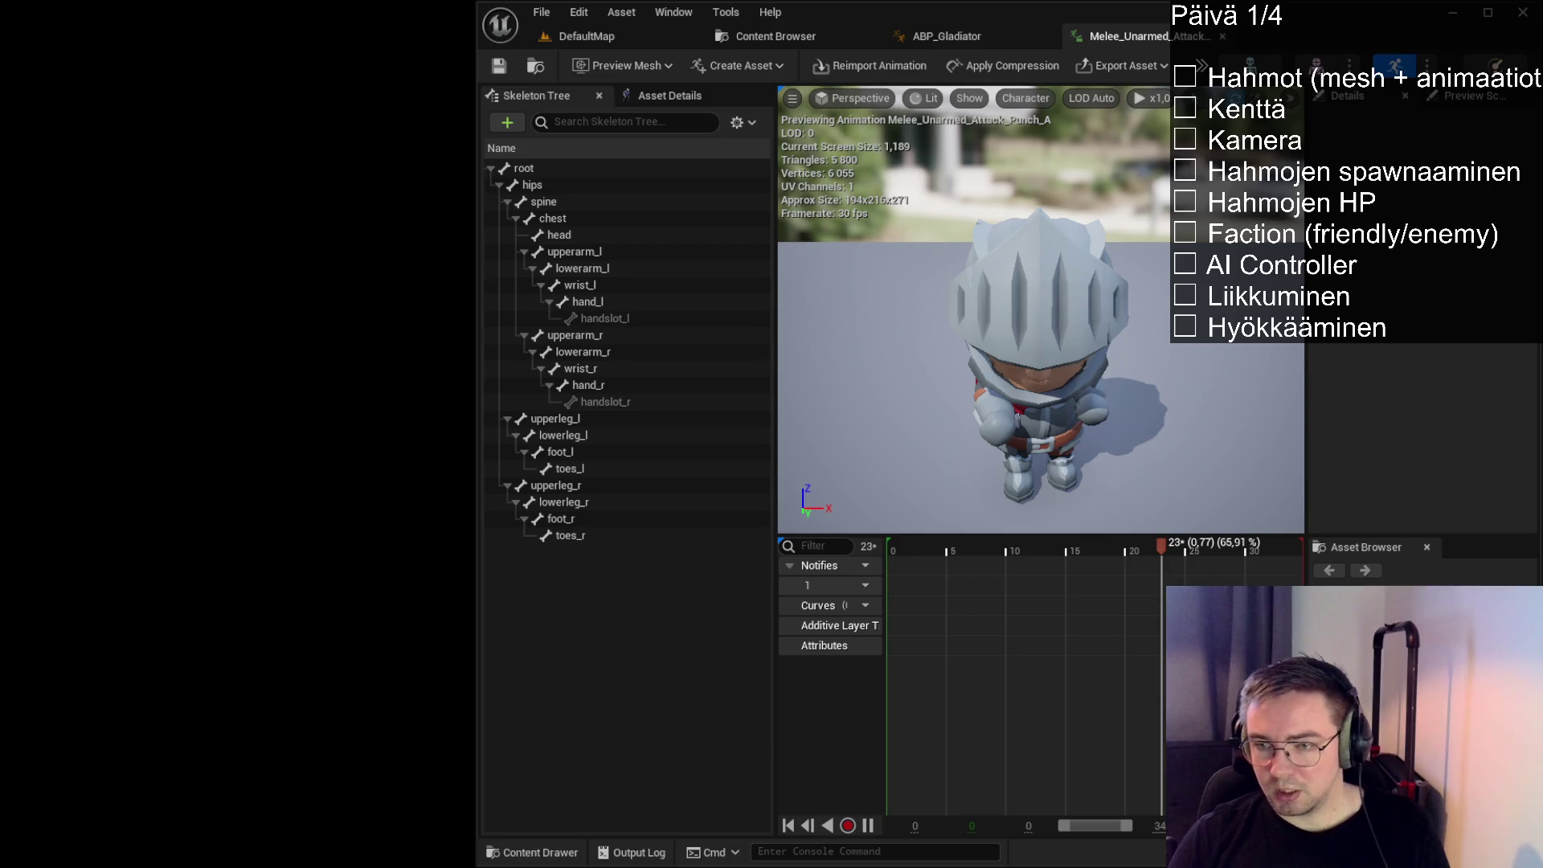
Preview the Death_A_Pose and Death_A animations from the animation assets list
click(794, 30)
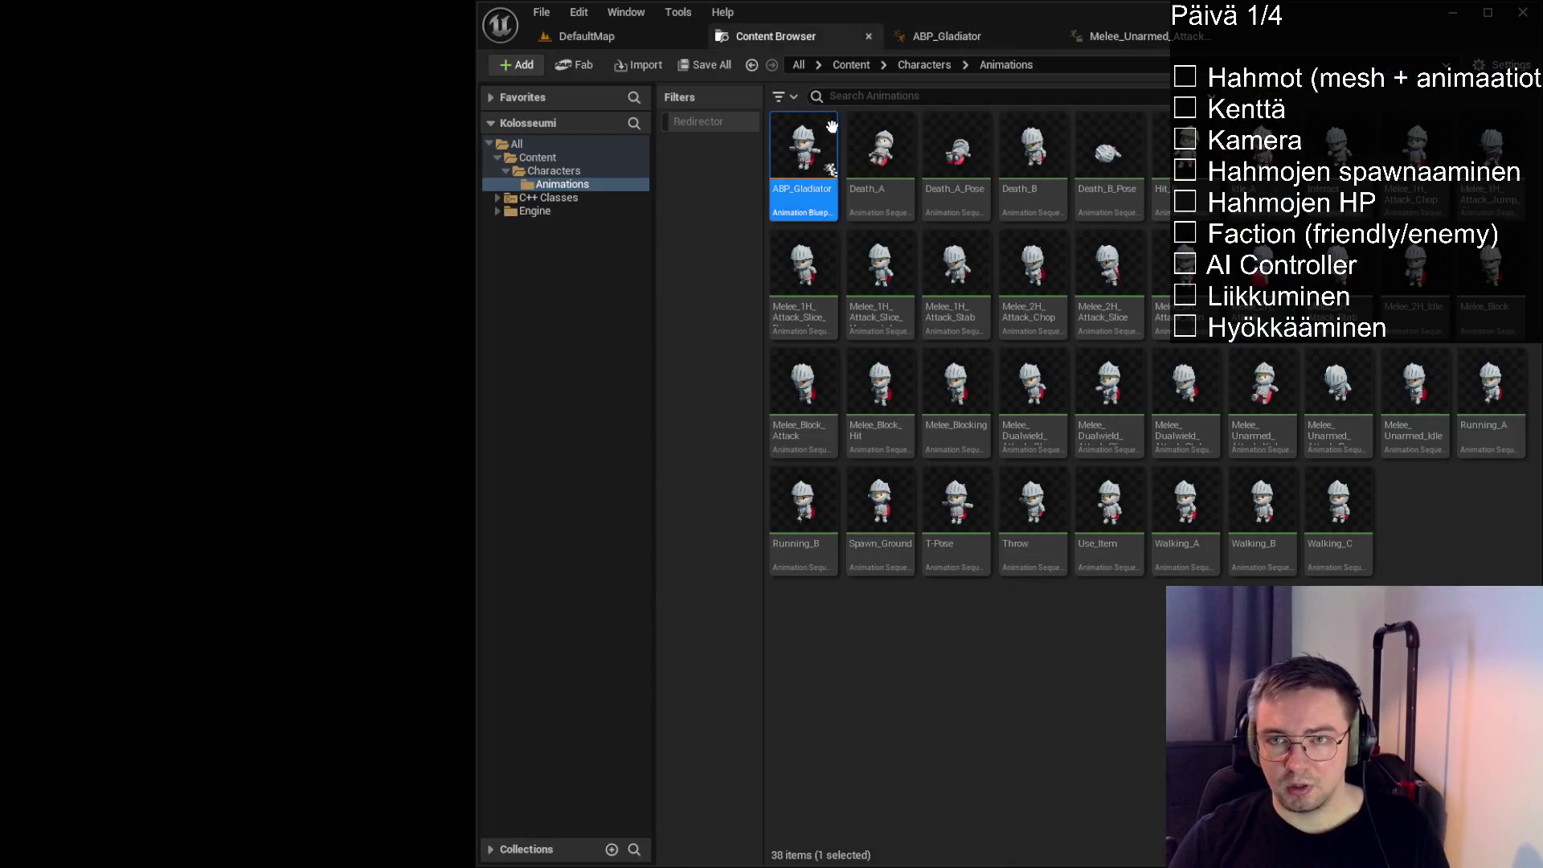
double_click(957, 205)
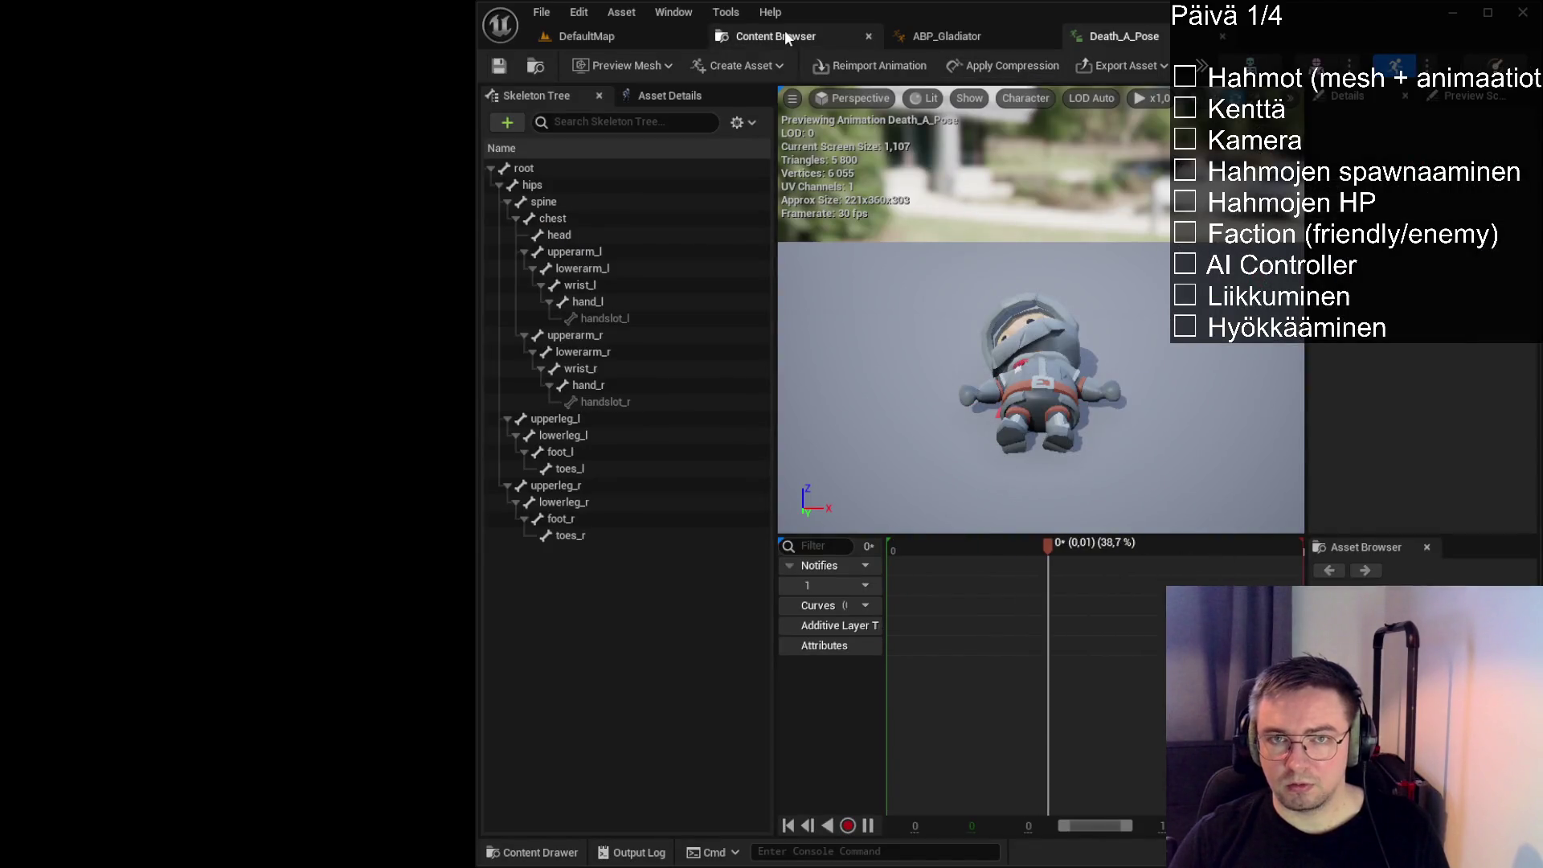
click(759, 32)
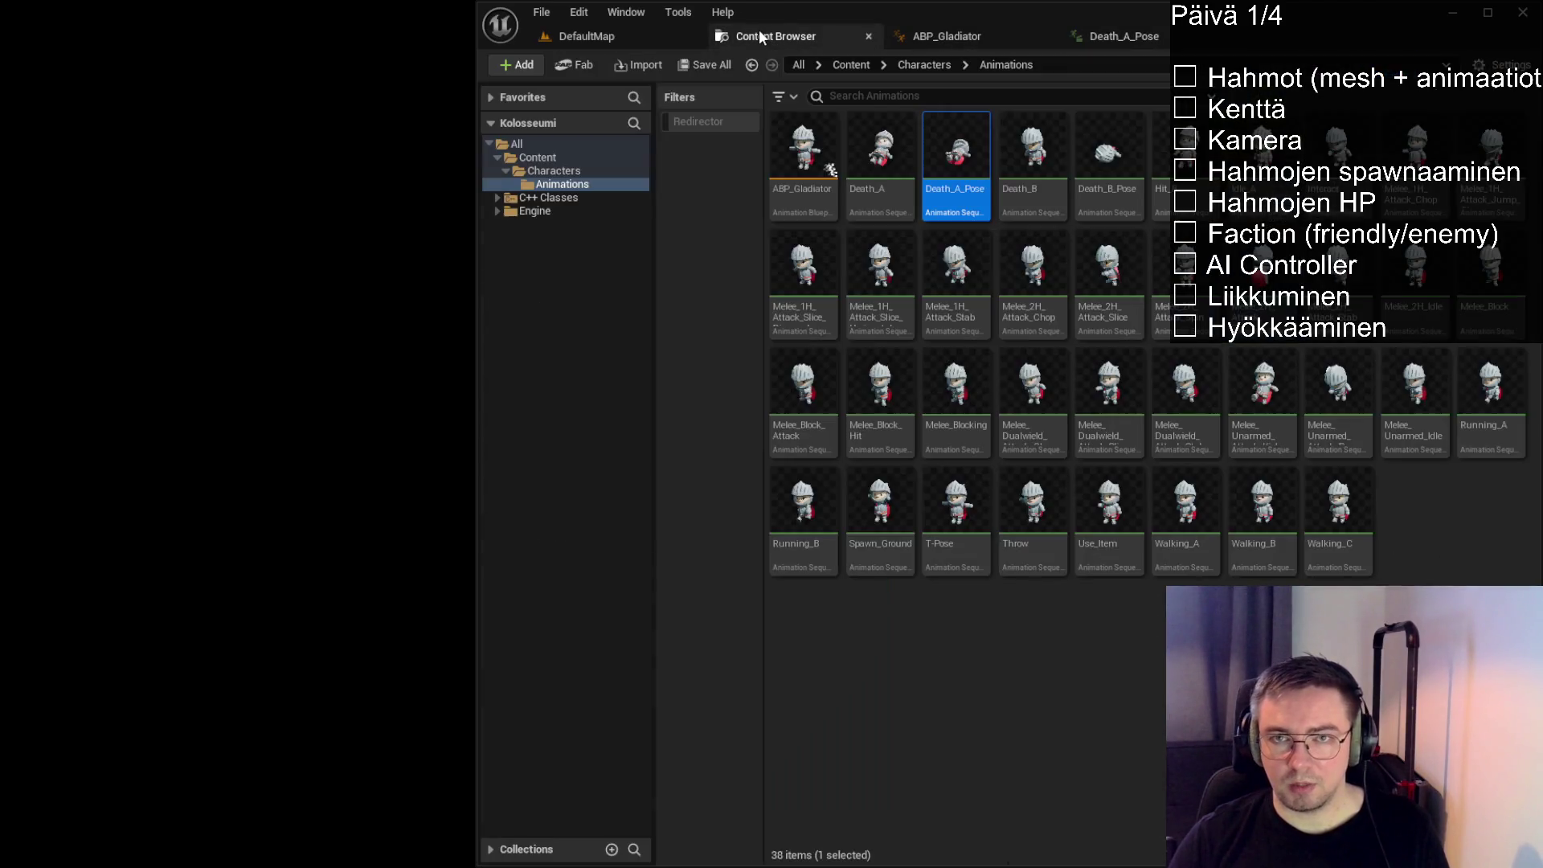
double_click(886, 201)
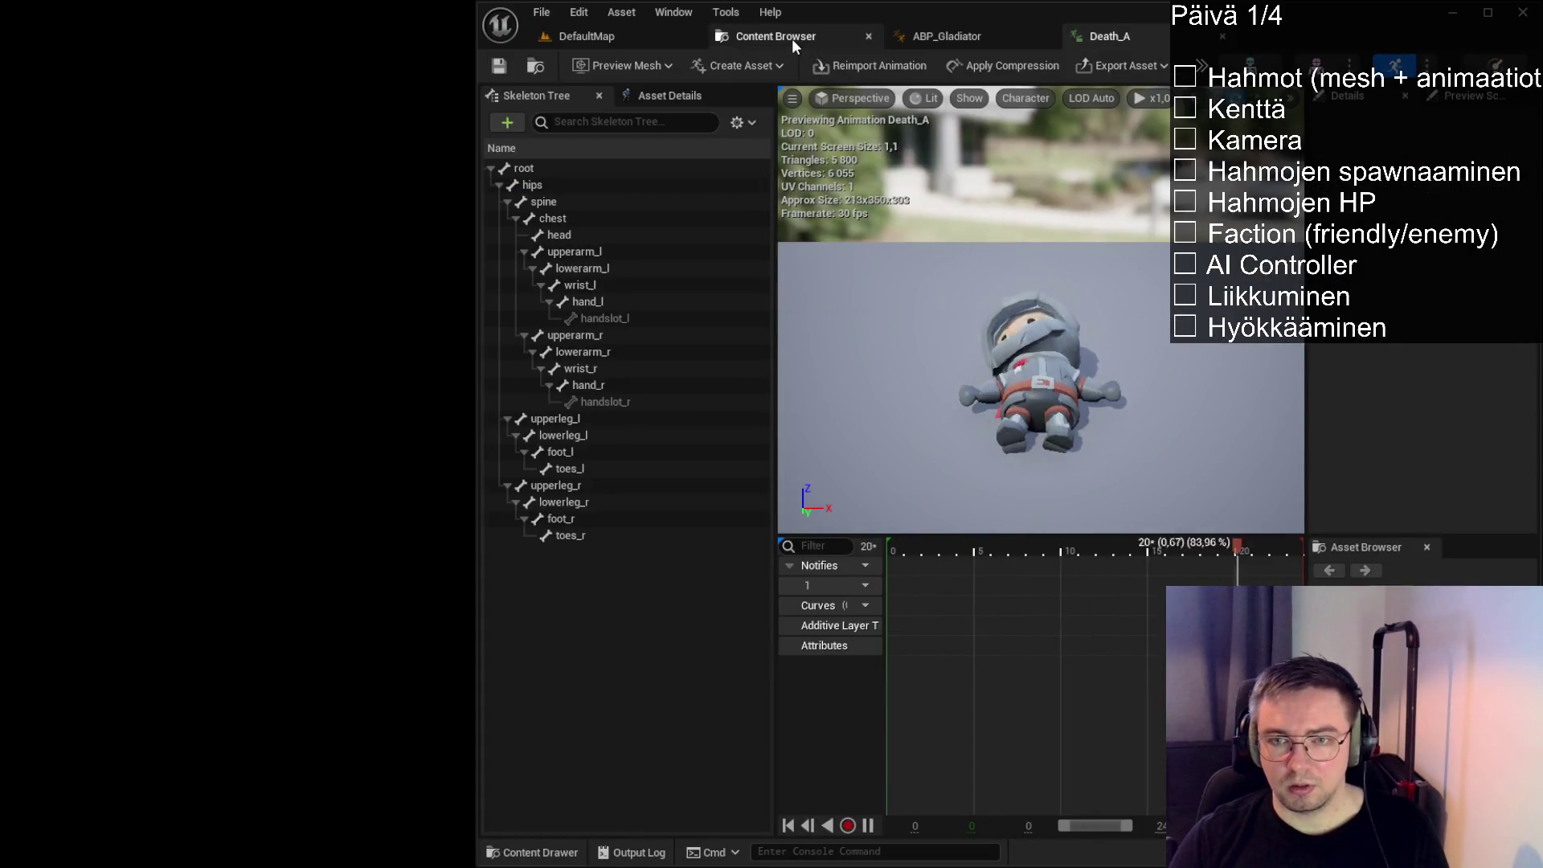
Preview Death_B and Death_B_Pose, then close the preview and return to ABP_Gladiator
click(792, 37)
click(1056, 205)
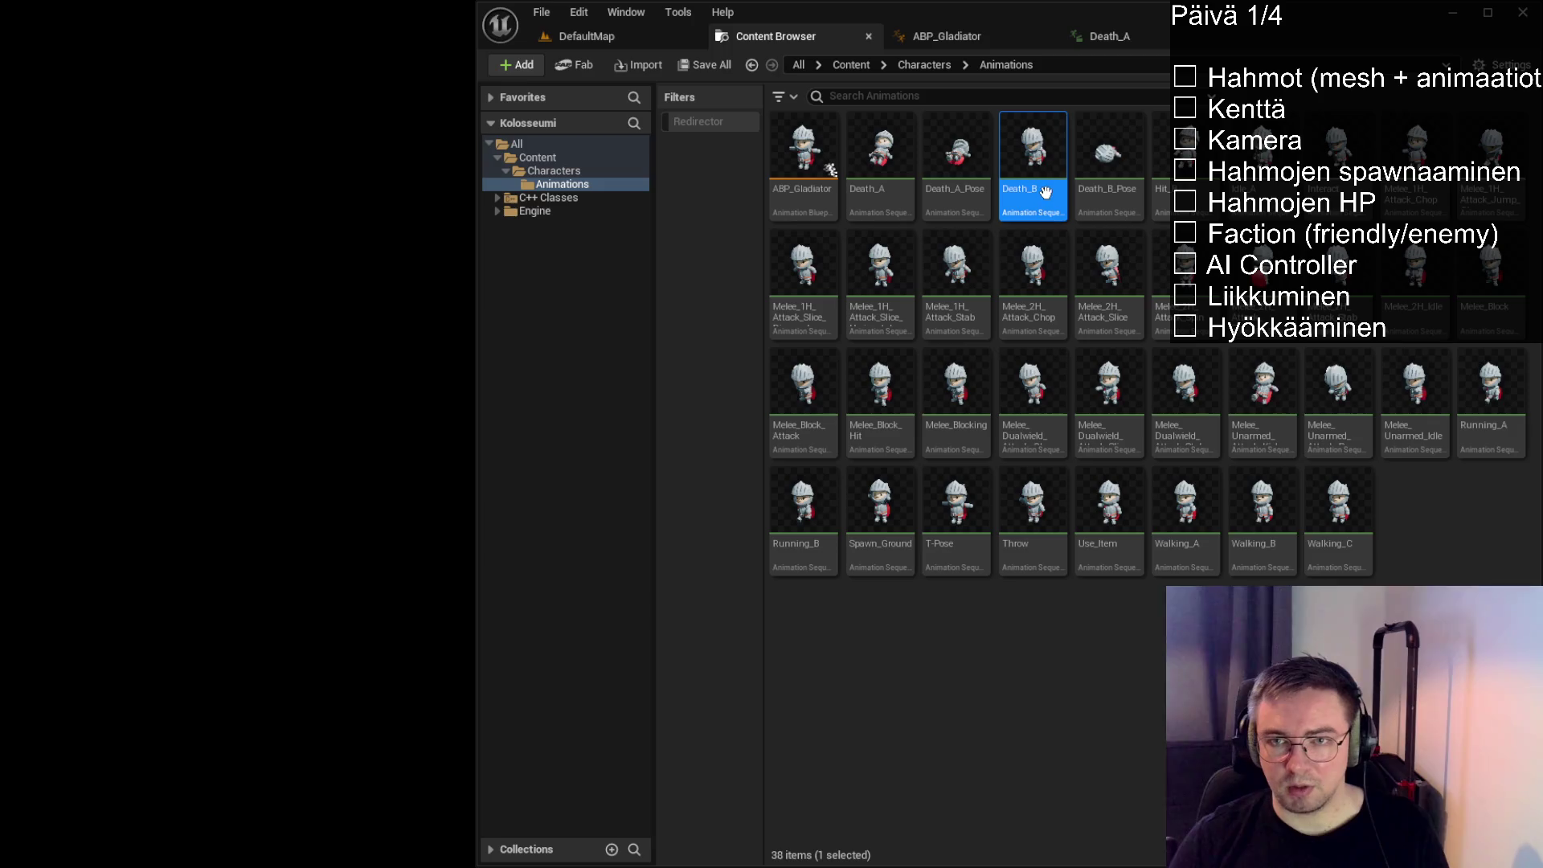
double_click(1045, 189)
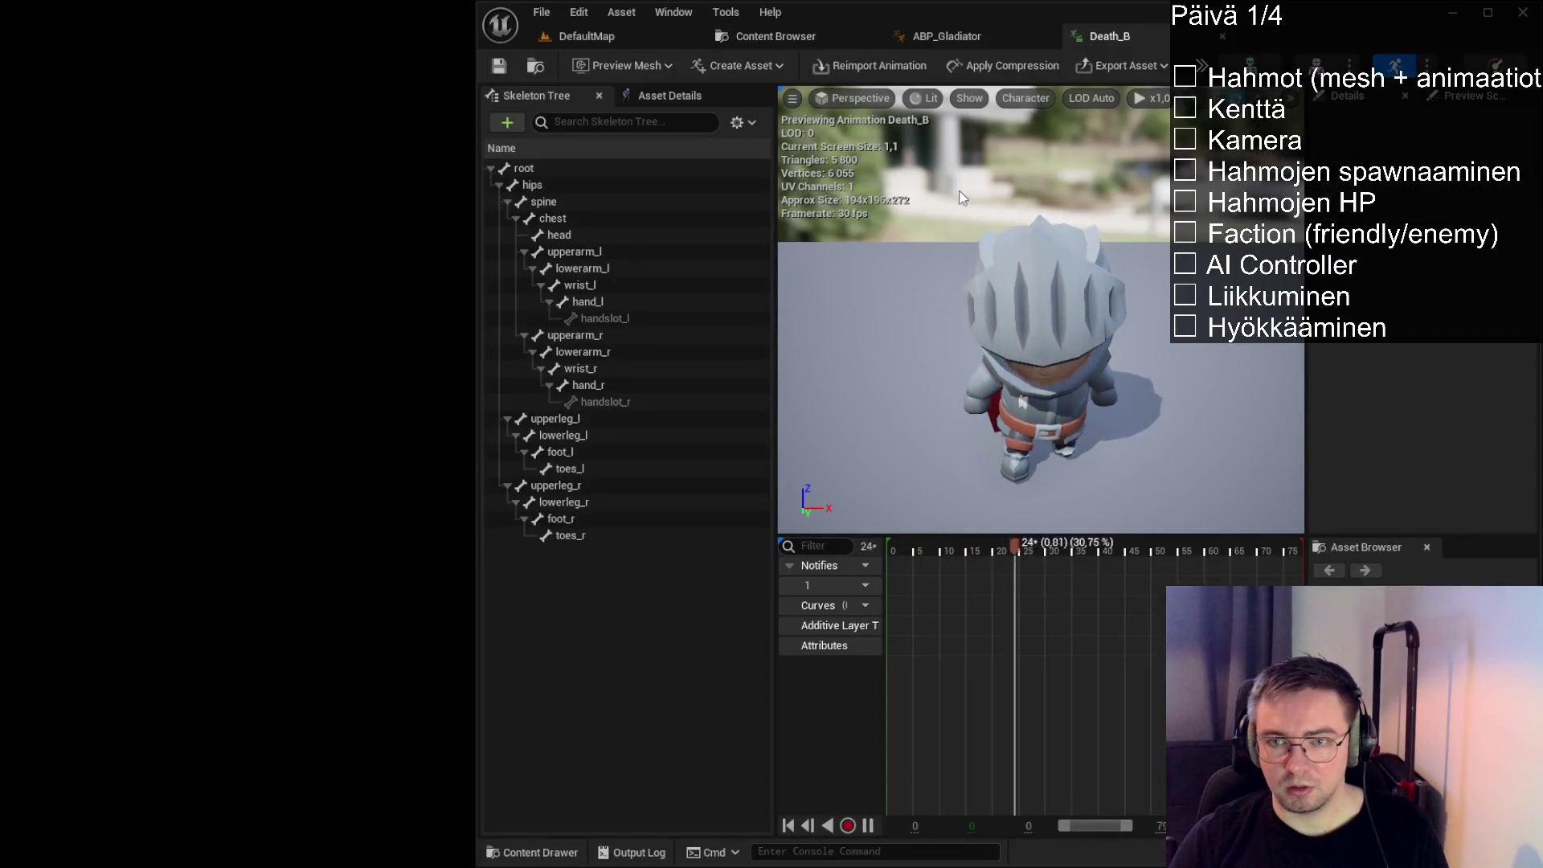
click(746, 34)
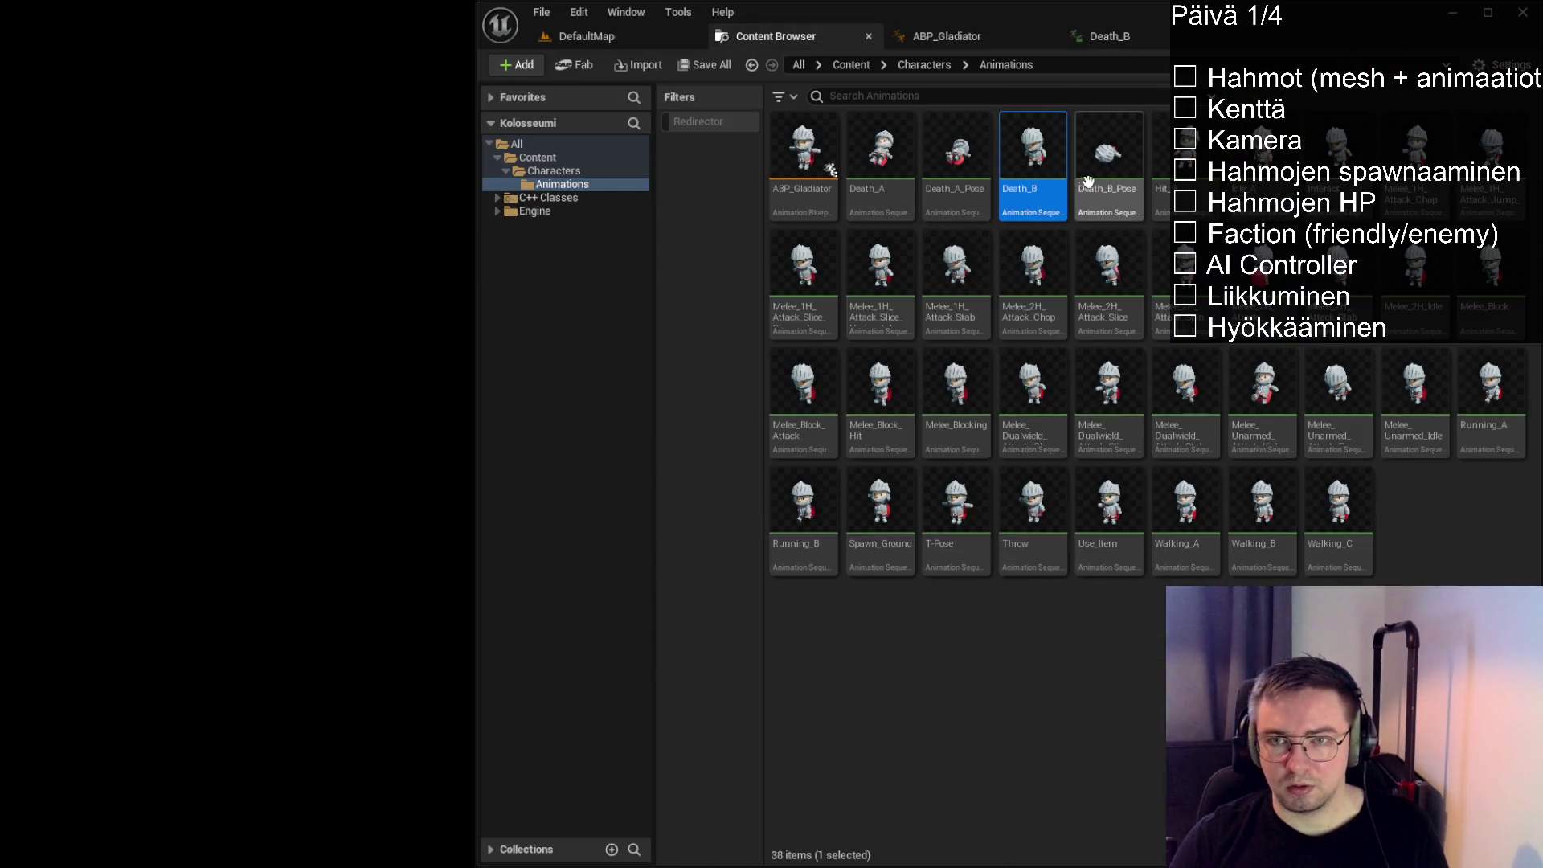
double_click(1103, 192)
click(769, 38)
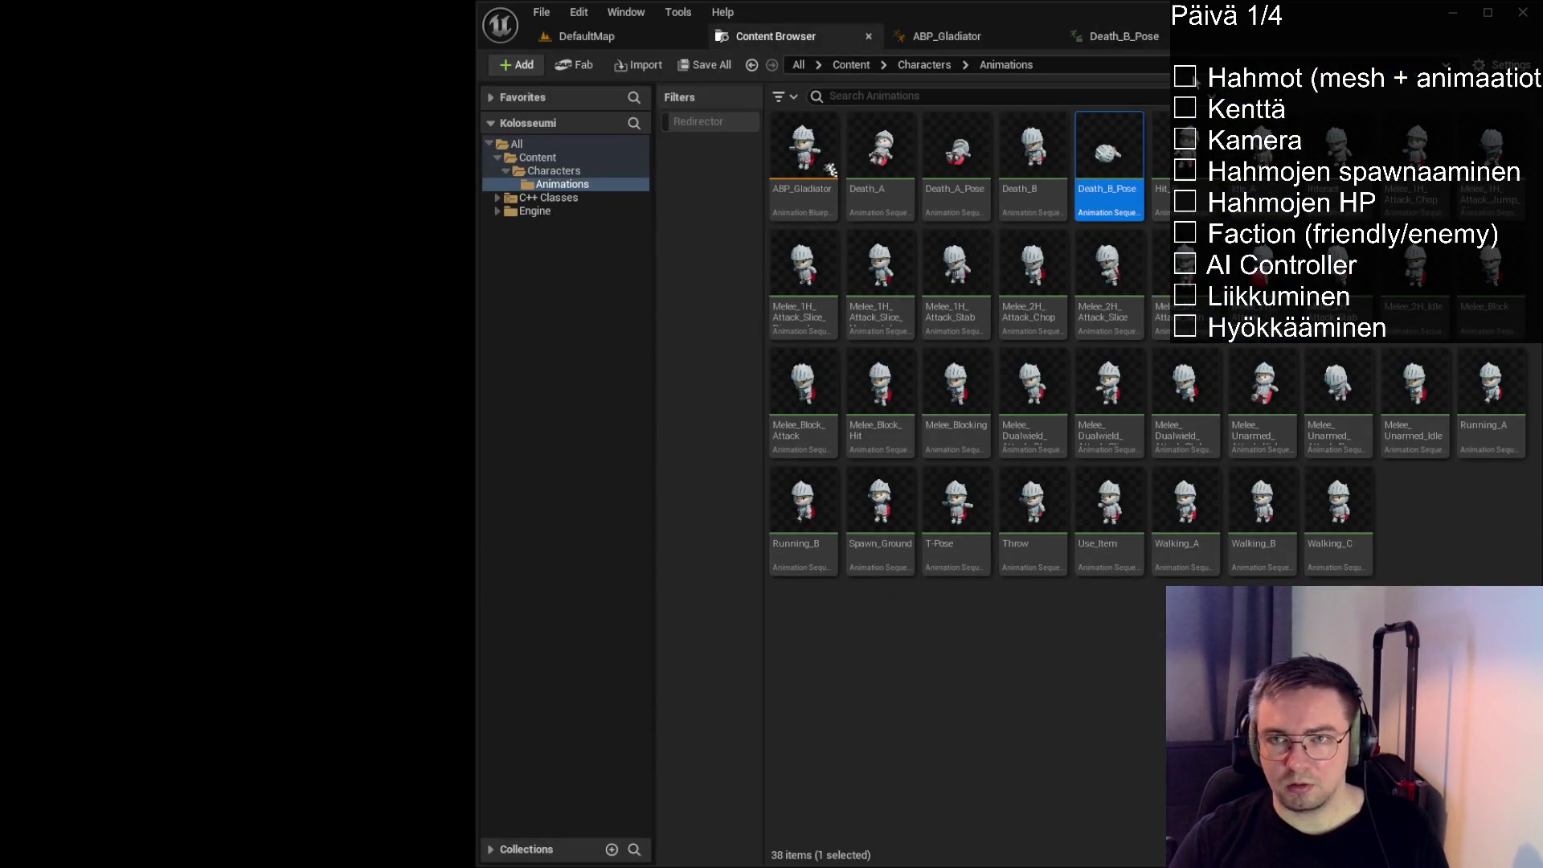
click(1174, 36)
click(1223, 37)
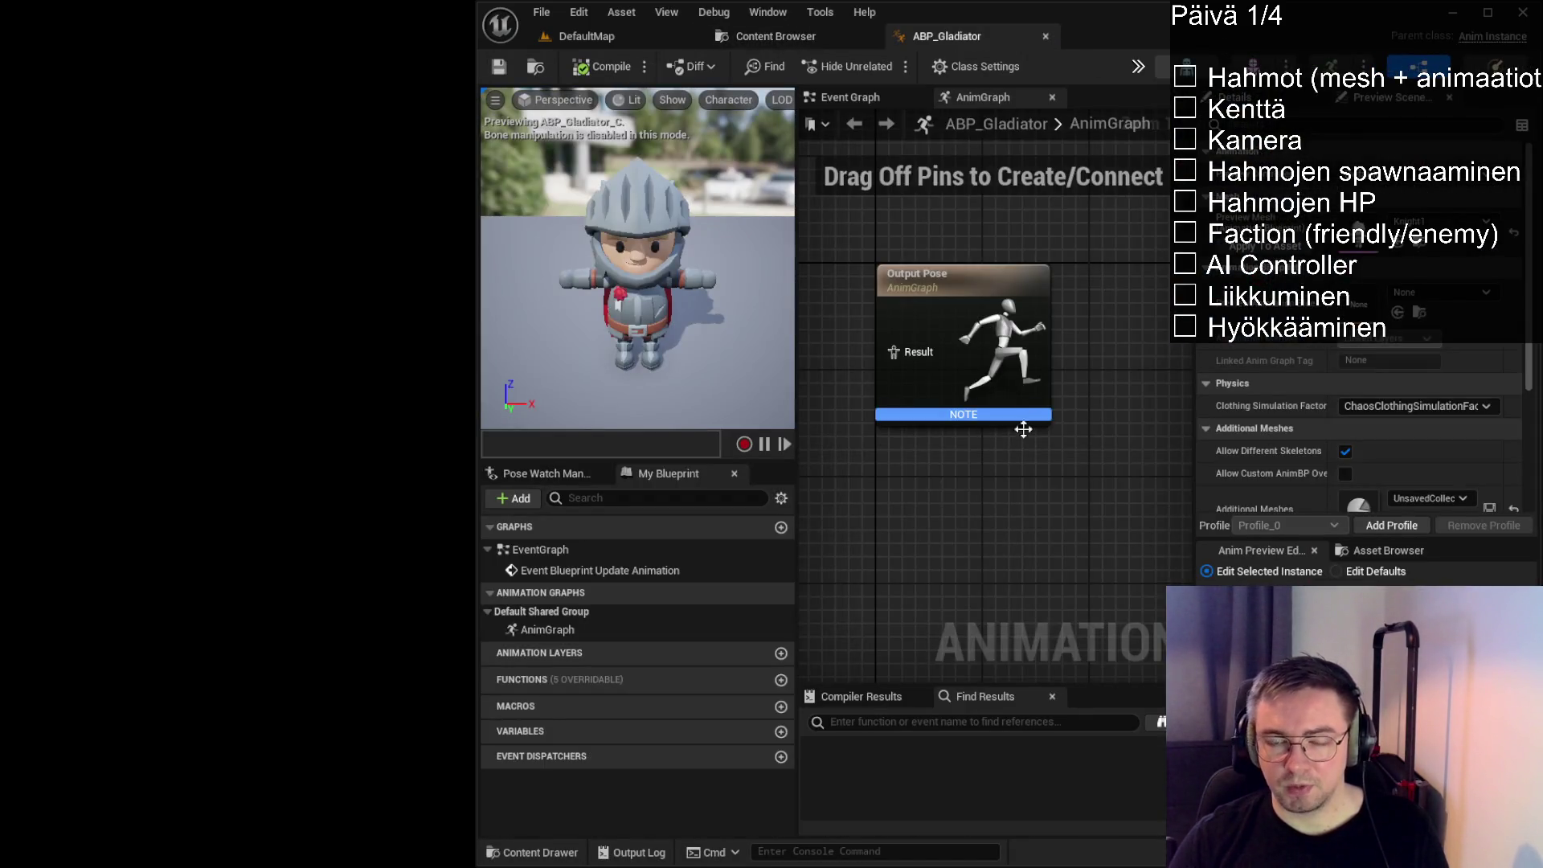
Add a state machine node named Locomotion and connect it to the Output Pose
scroll(1023, 427, down, 2)
drag(855, 448, 985, 426)
drag(1197, 428, 1284, 426)
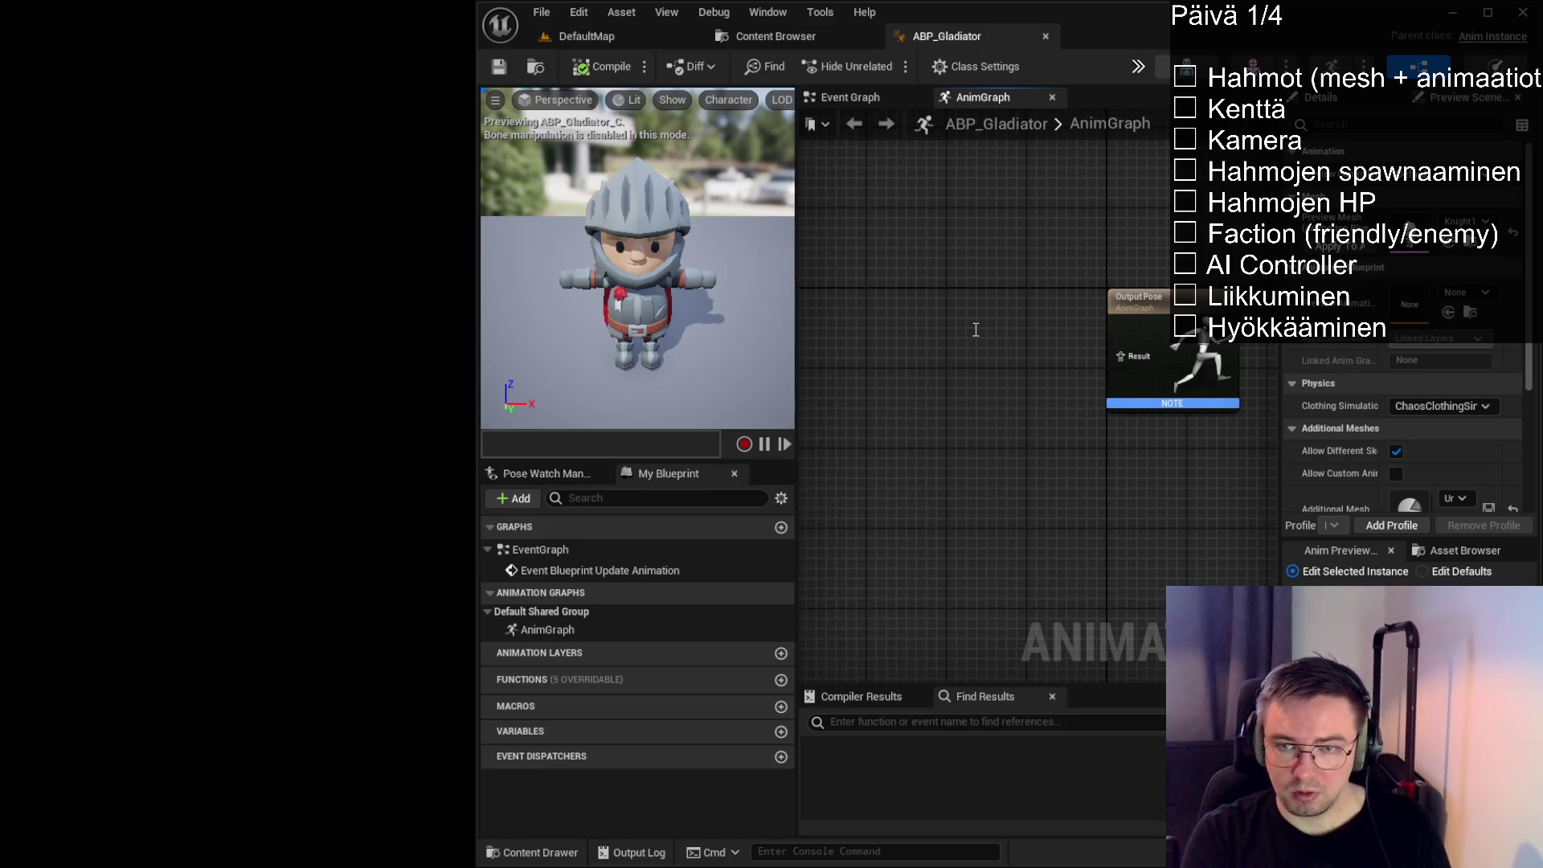
right_click(1064, 395)
click(1048, 386)
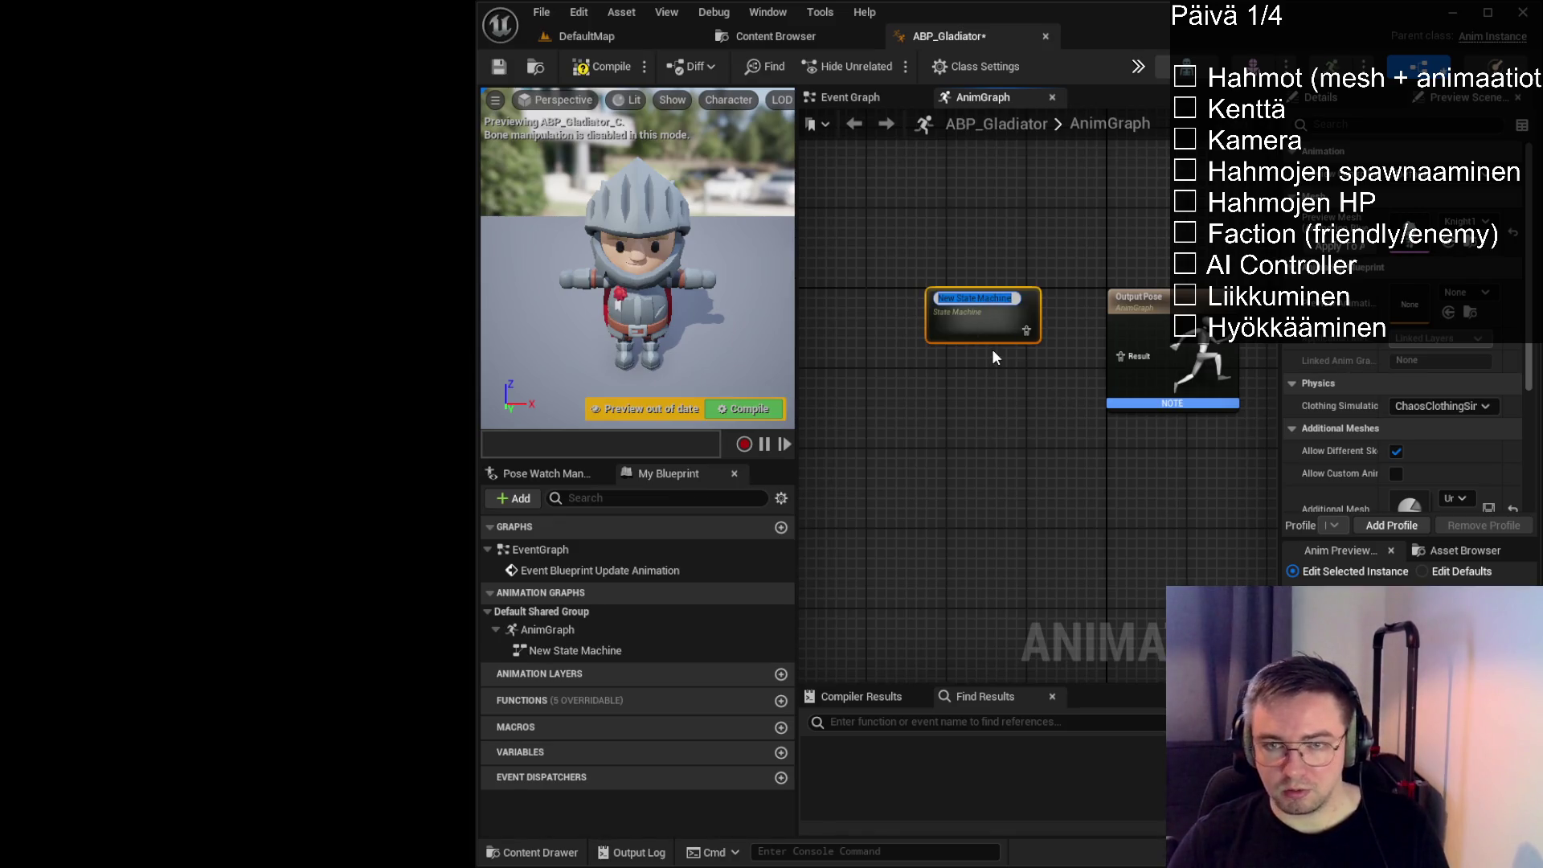
text(Locomotion)
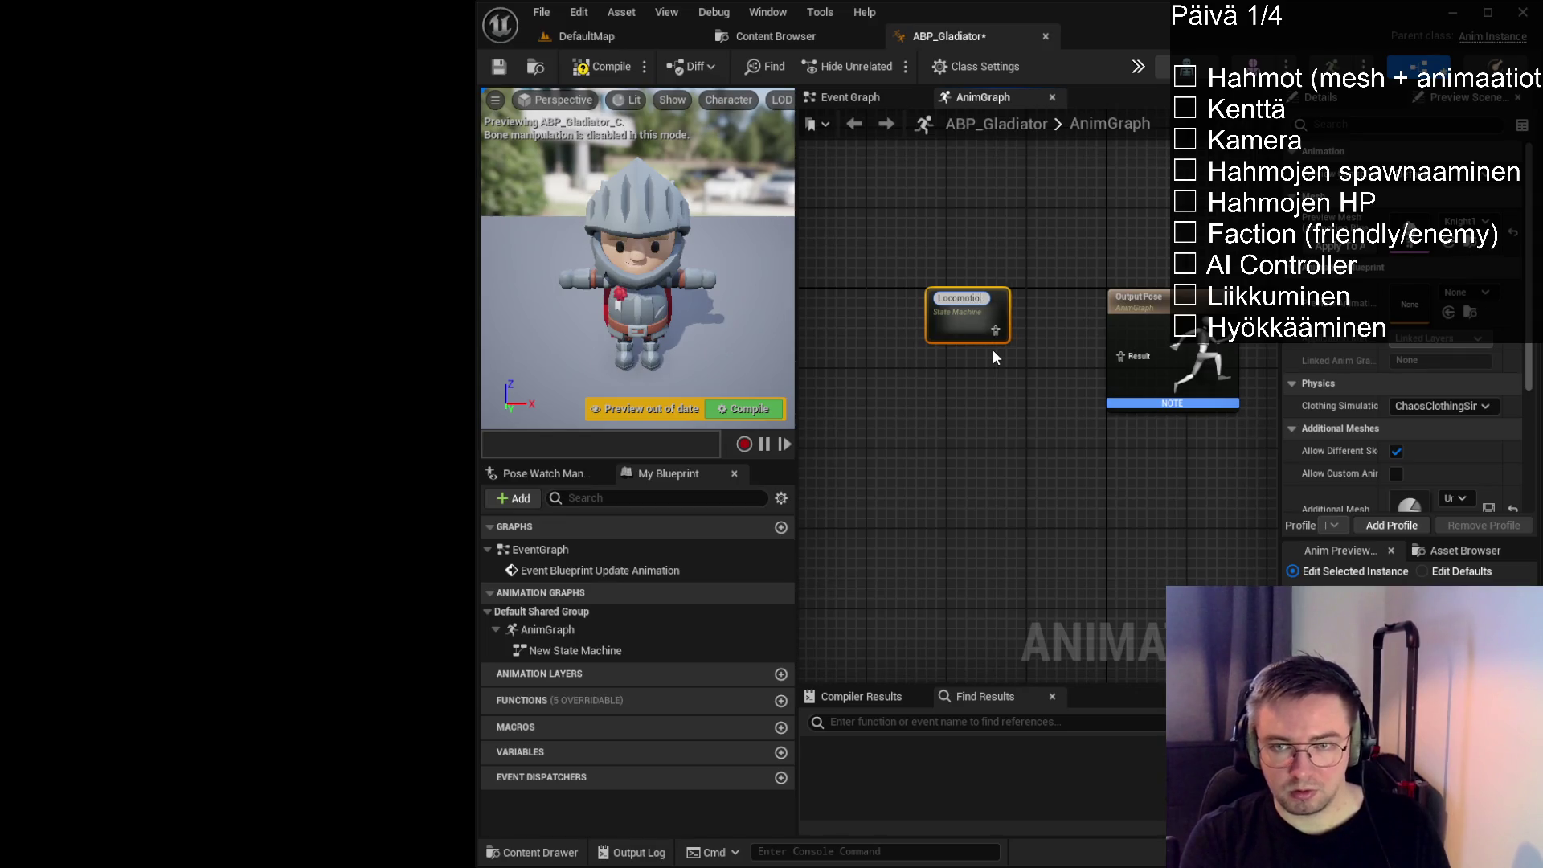
key(Return)
mouse_move(949, 304)
mouse_down()
mouse_move(938, 332)
mouse_move(1122, 359)
mouse_up()
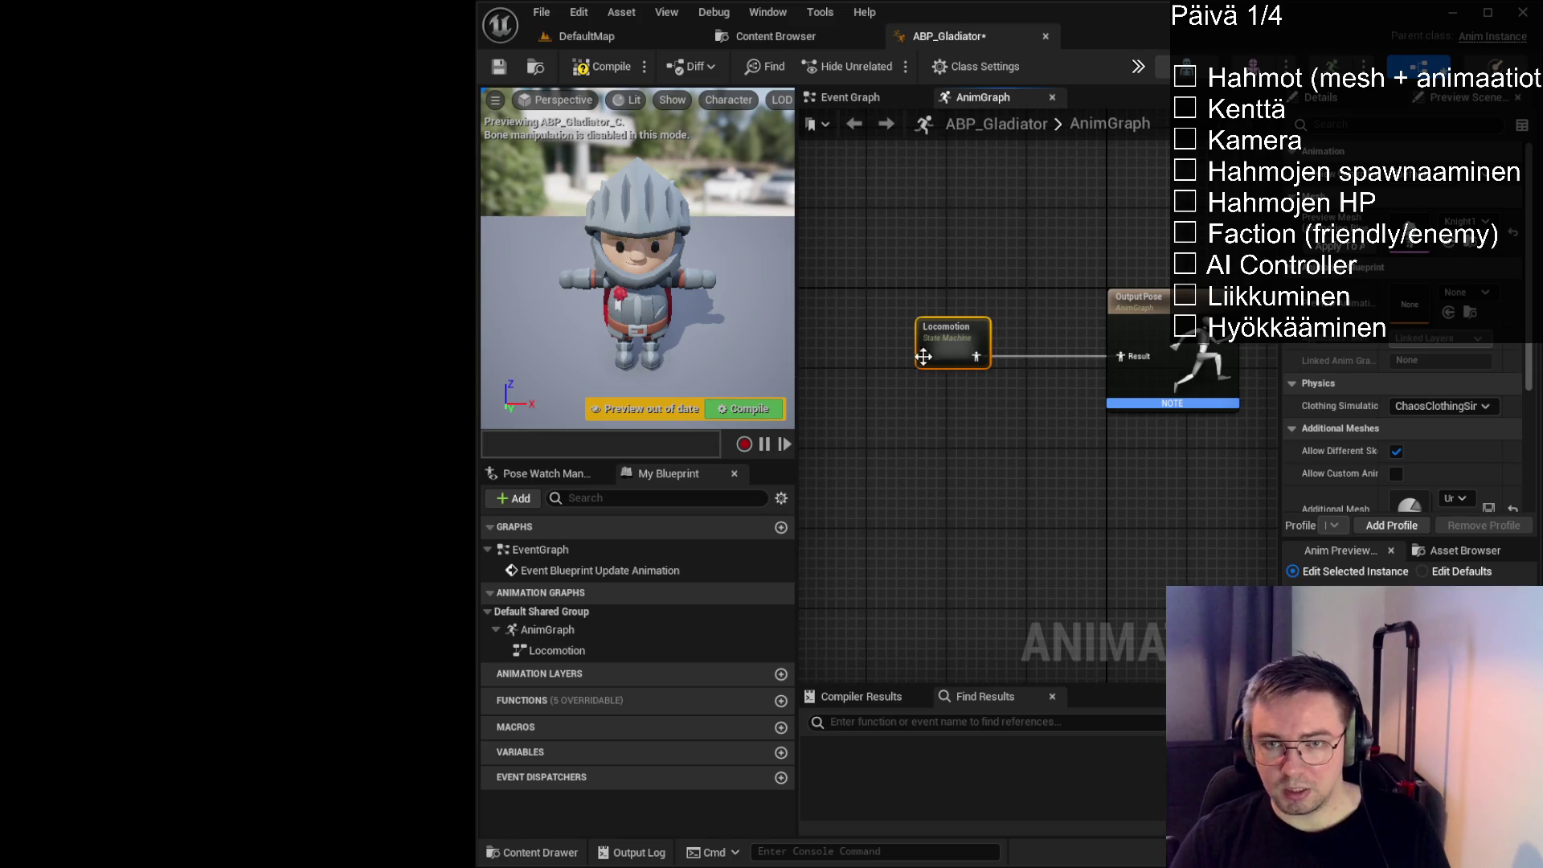
Wire Locomotion's output into the Output Pose Result and open the Locomotion graph
drag(868, 235, 931, 330)
mouse_move(1110, 510)
mouse_down()
mouse_move(858, 259)
mouse_move(904, 281)
mouse_move(1048, 524)
mouse_up()
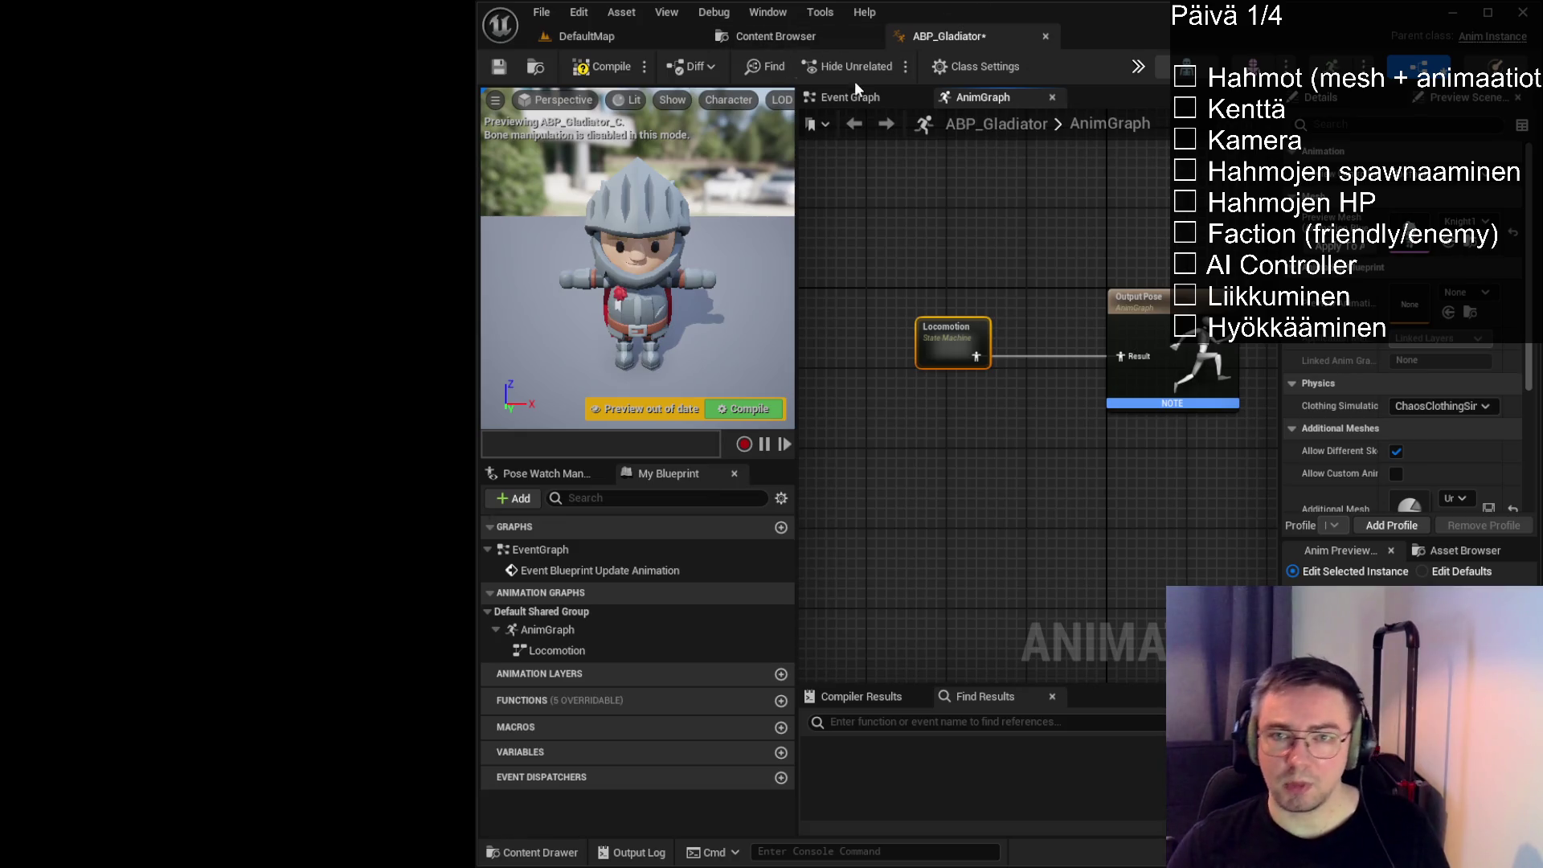
click(938, 264)
double_click(942, 343)
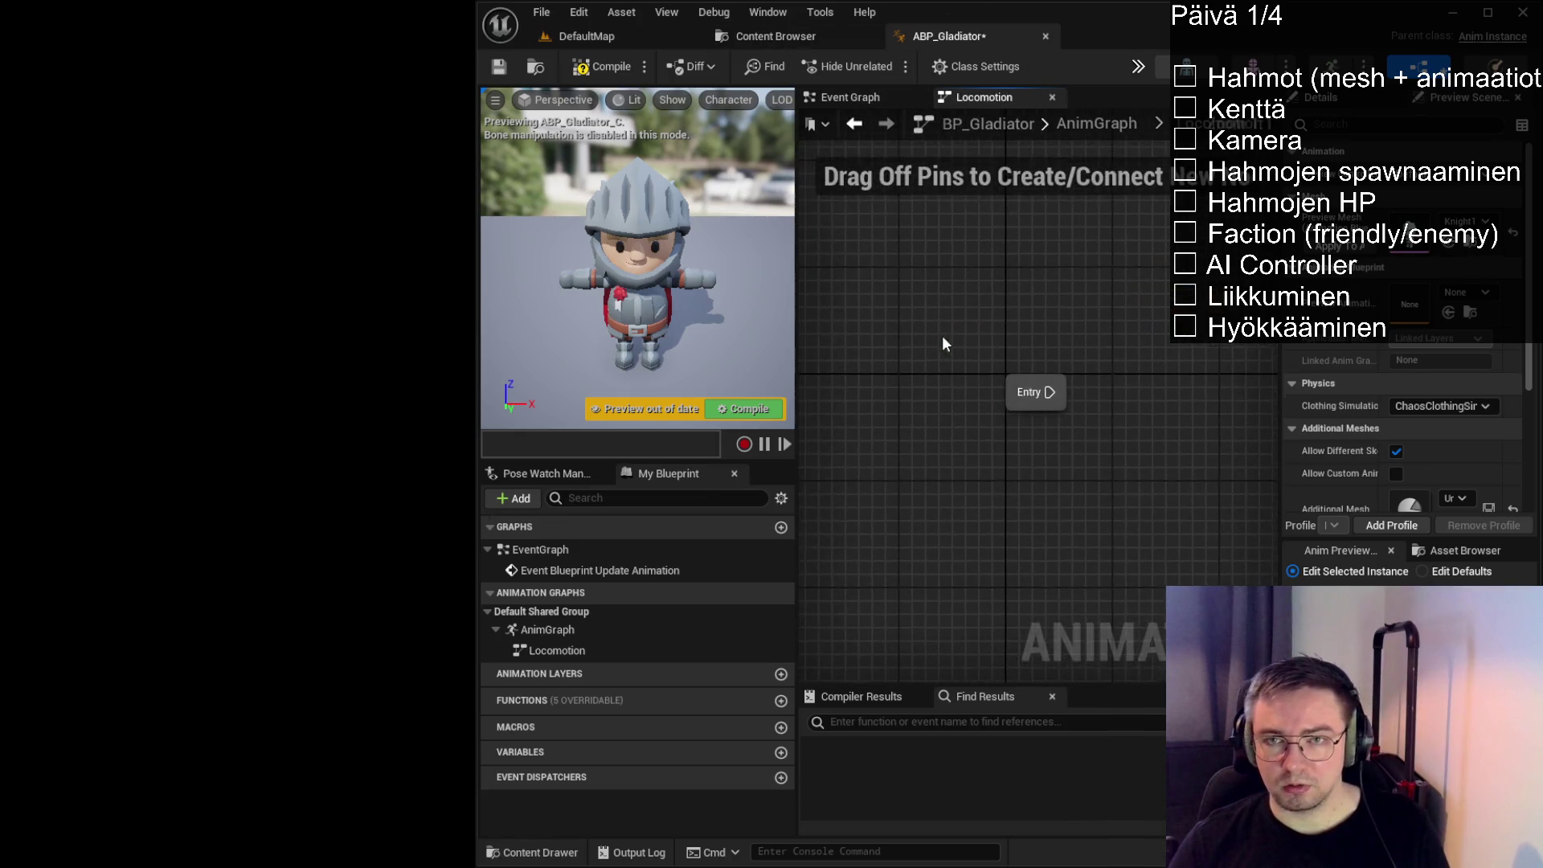
Add an Idle state and a Run state below it in Locomotion
right_click(1054, 423)
click(1093, 483)
text(Idle)
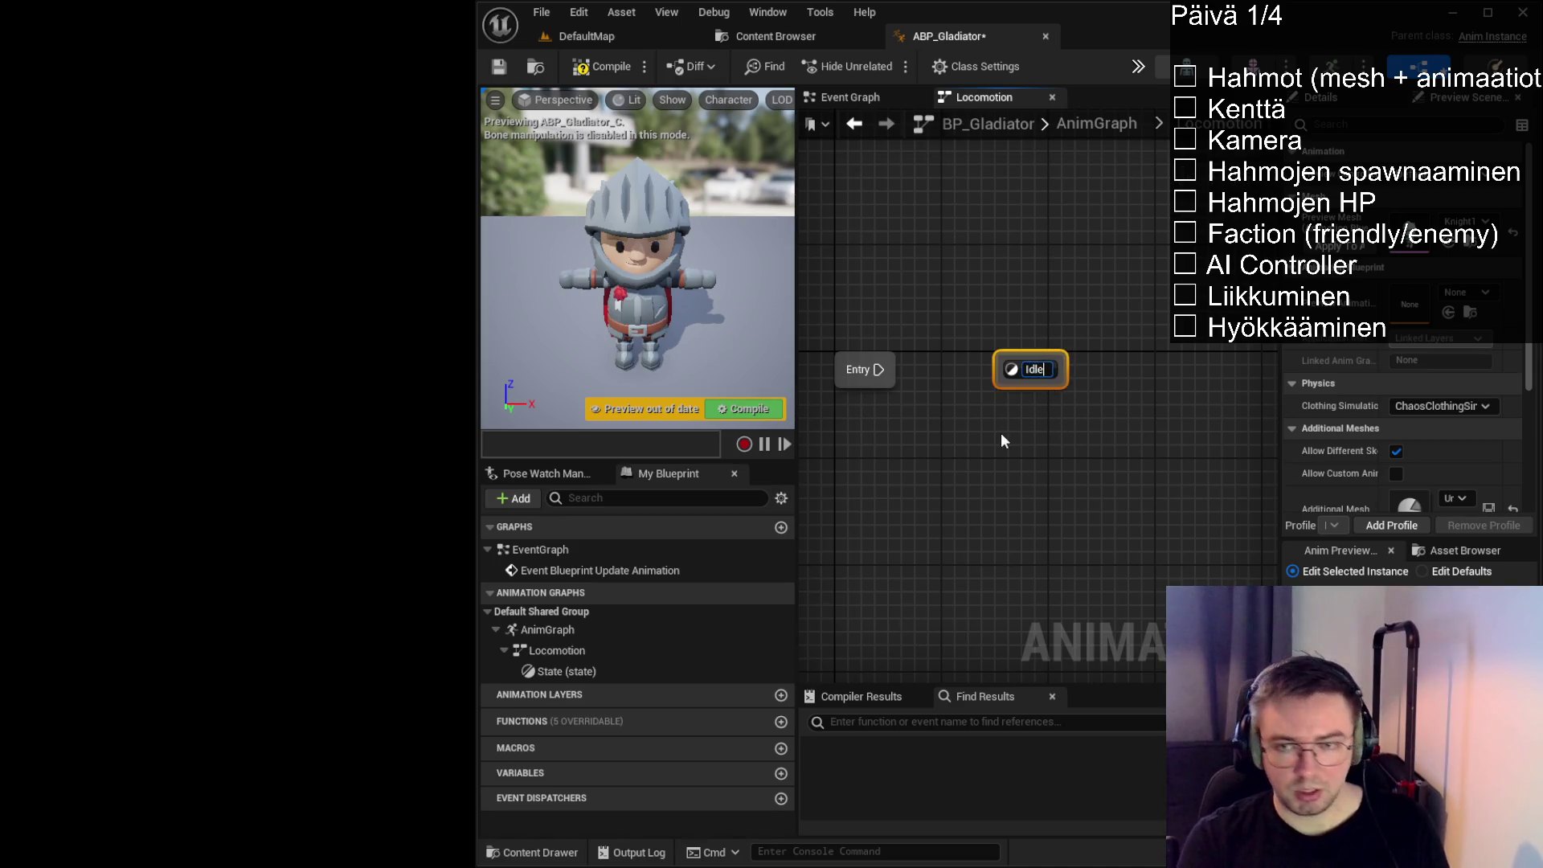
key(Return)
drag(1009, 517, 986, 456)
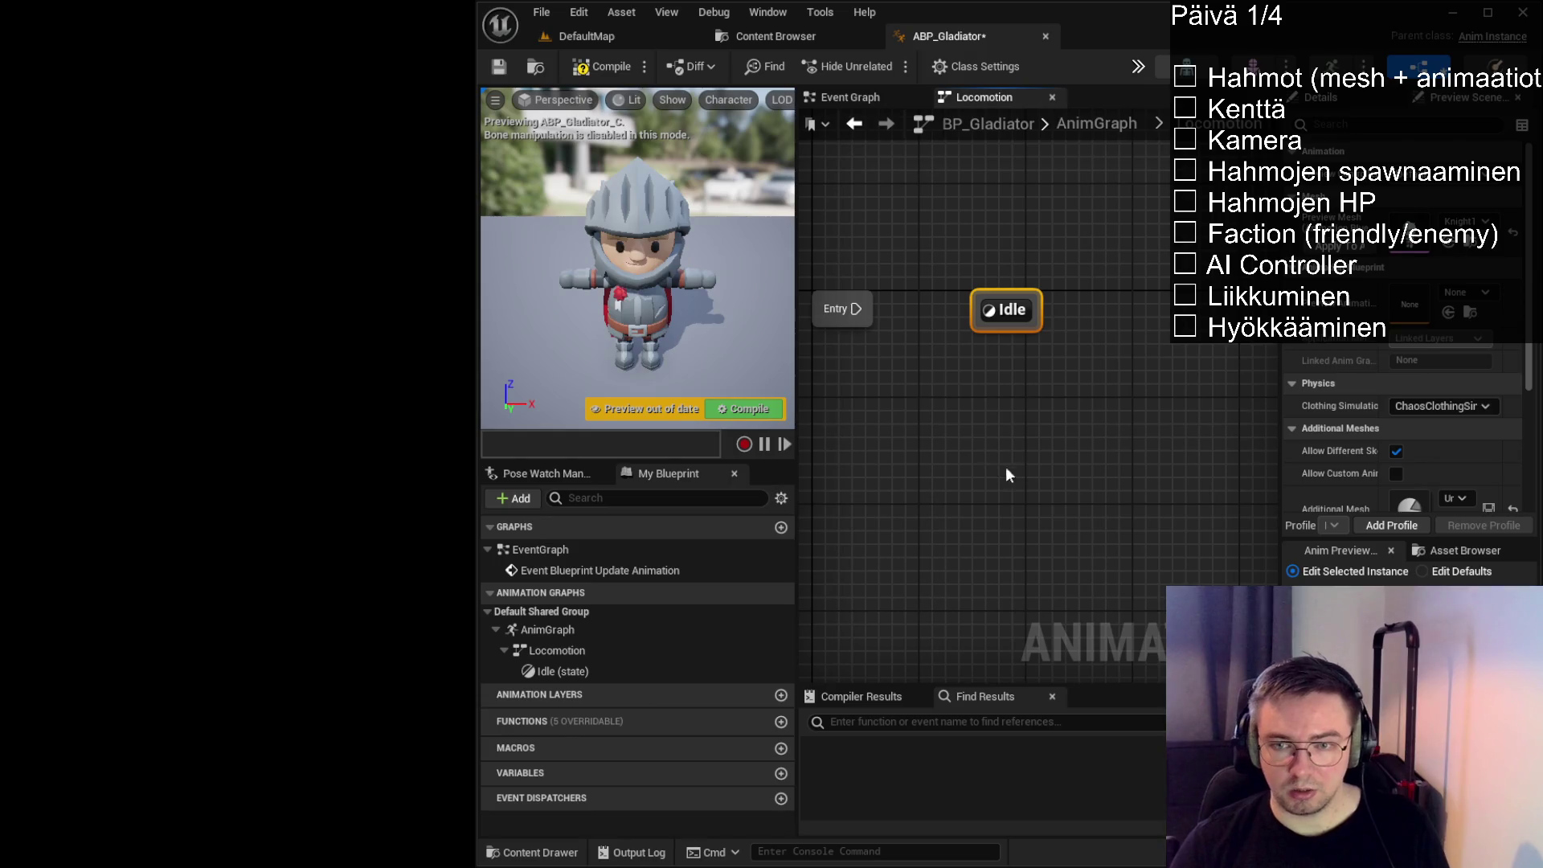
right_click(1054, 500)
click(1054, 500)
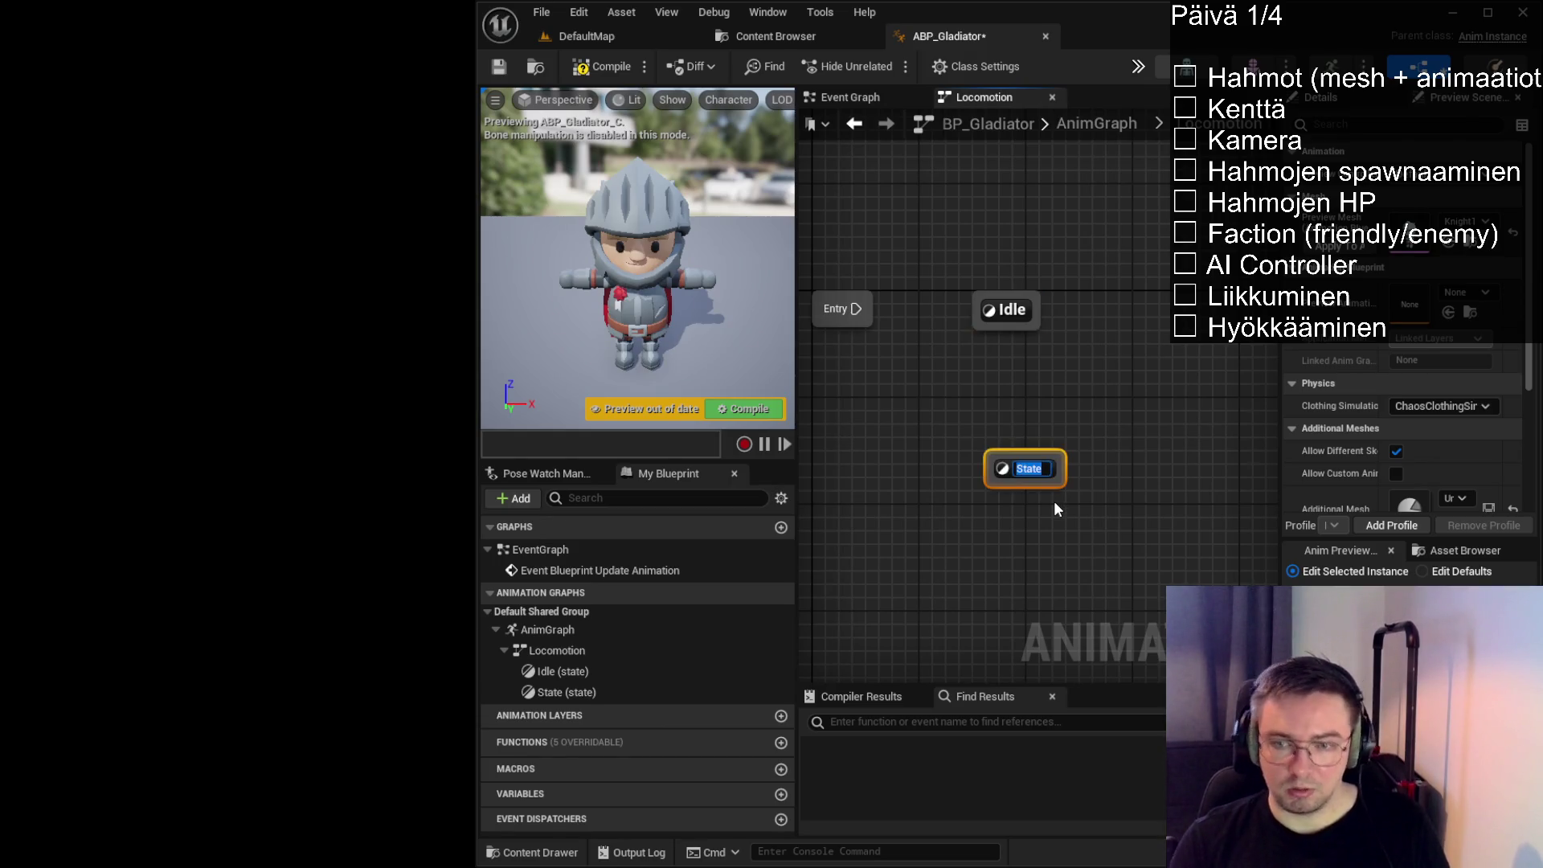
text(Run)
key(Return)
click(1055, 508)
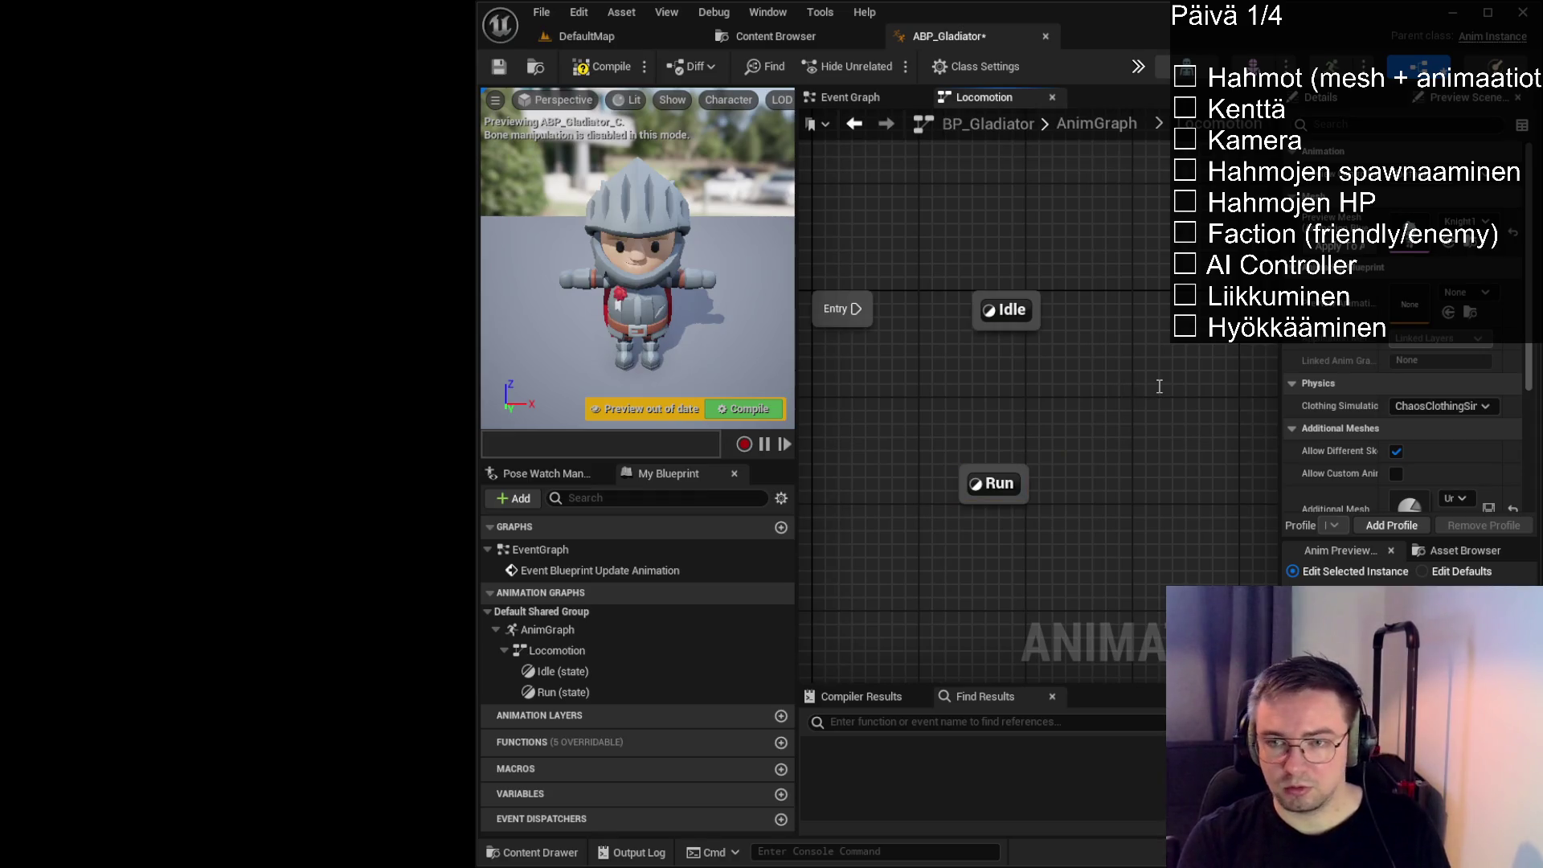
Add a third state named Attack to the right
right_click(1160, 386)
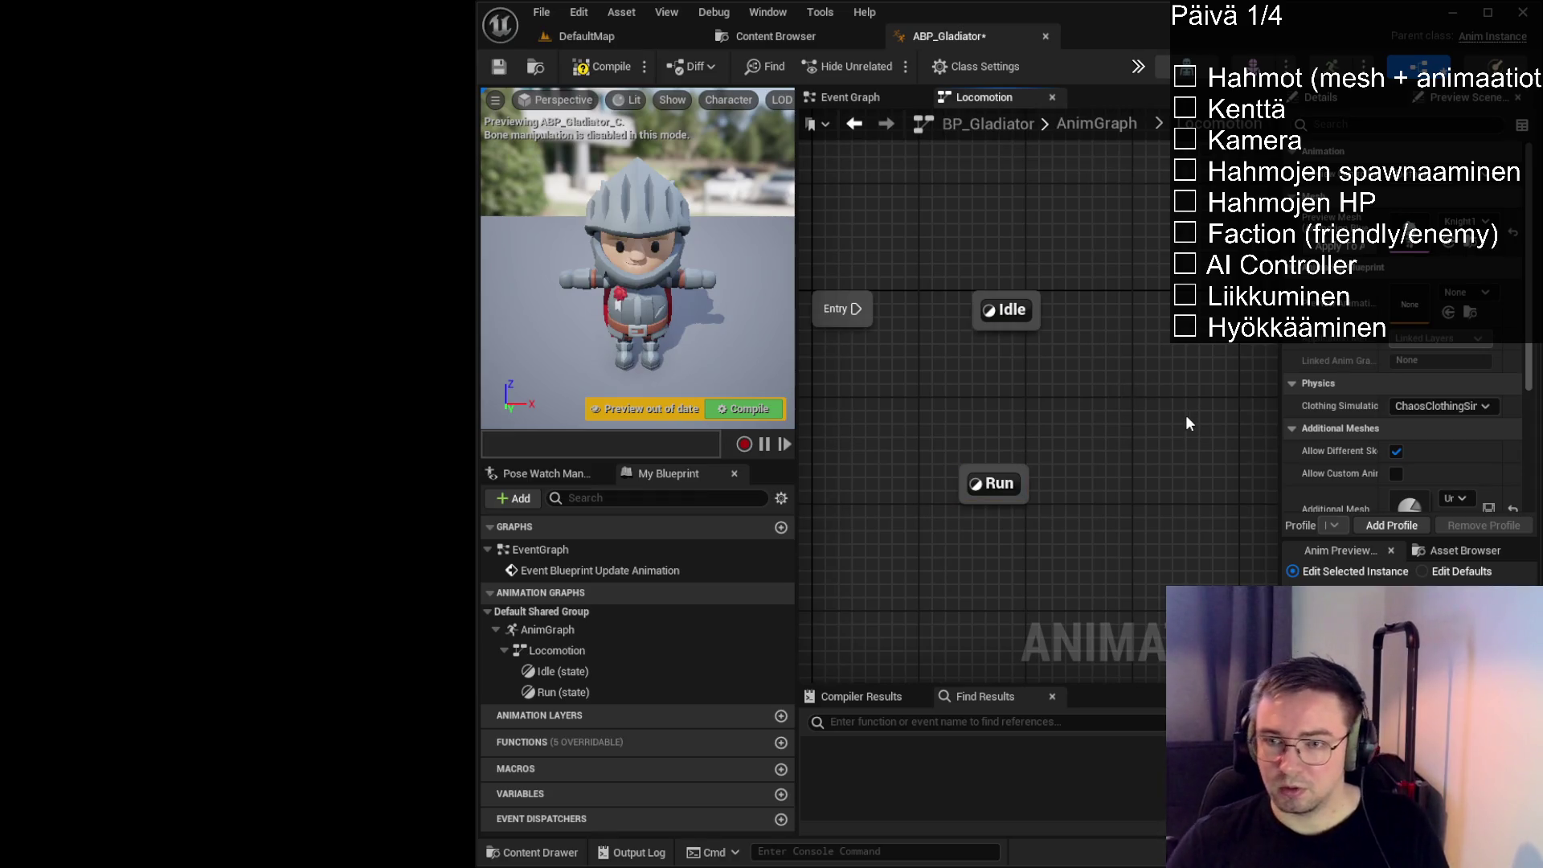
click(1185, 415)
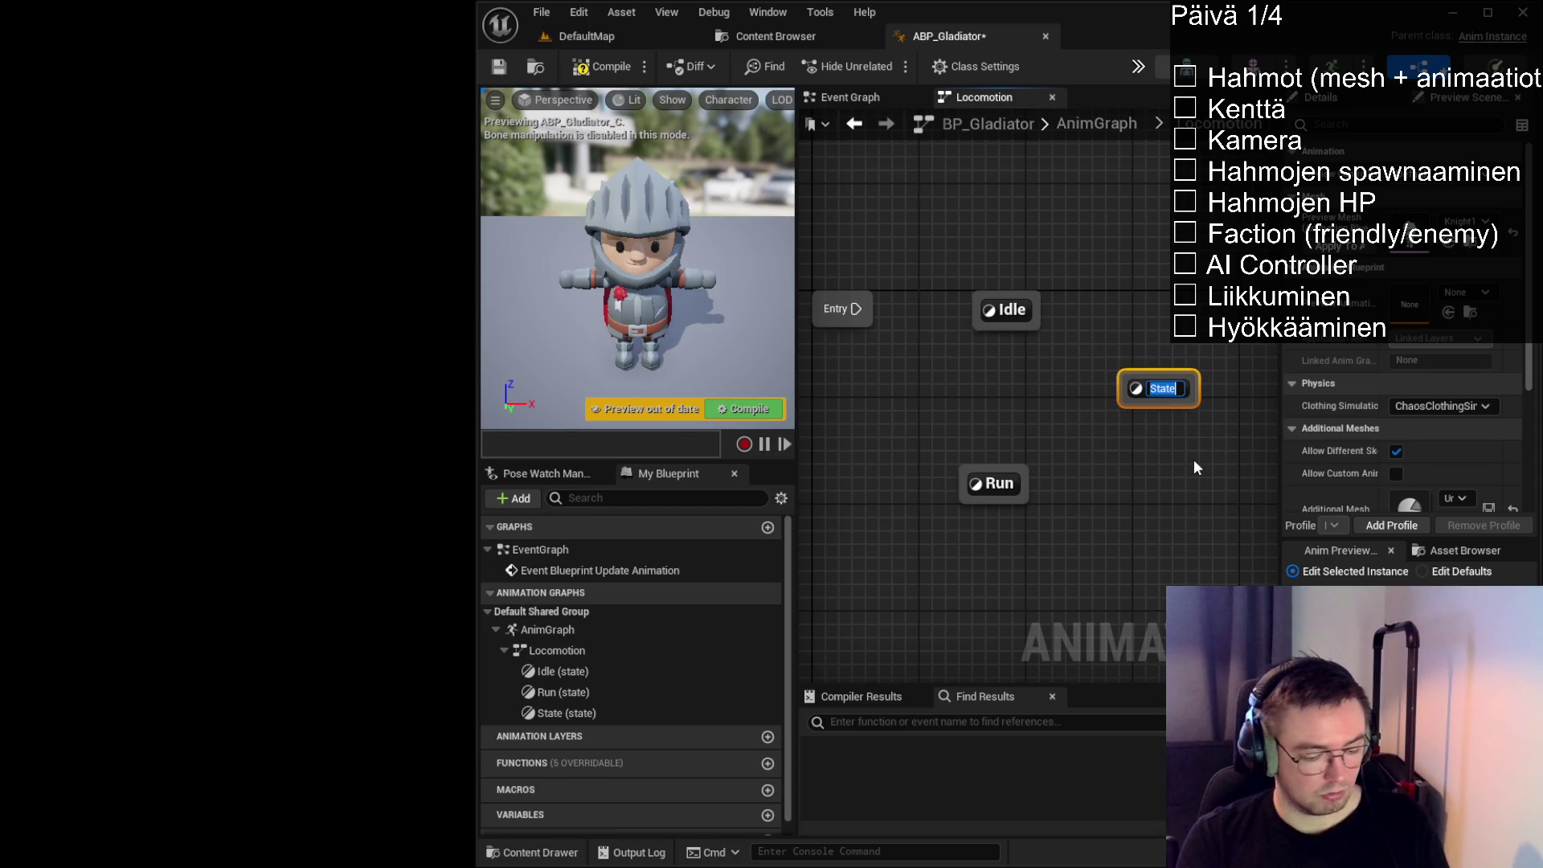
text(Attack)
key(Return)
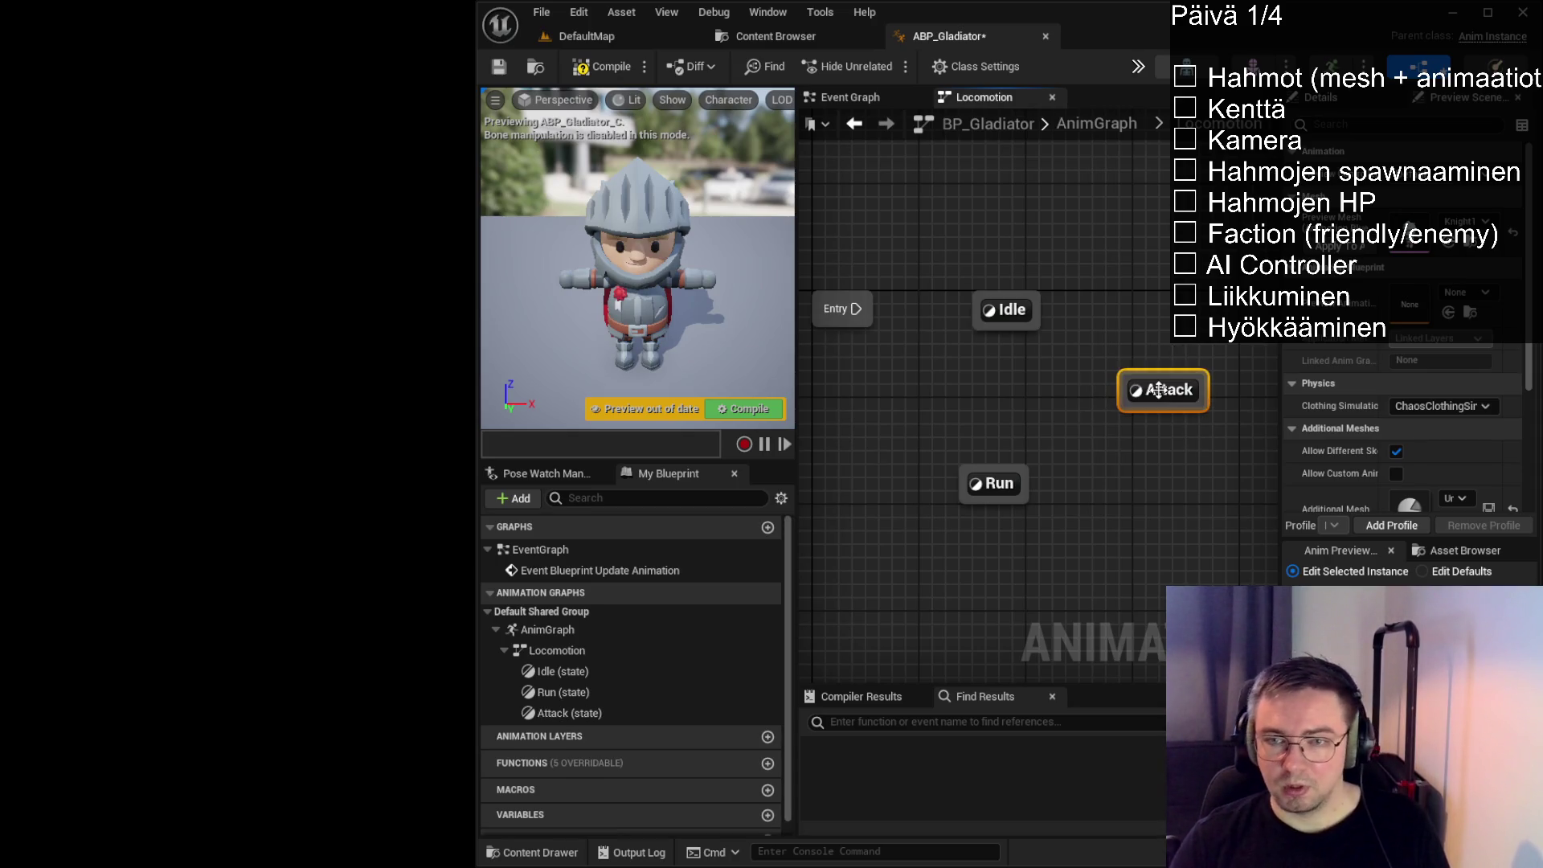
Connect Entry to Idle and create Idle→Run and Run→Idle transitions
drag(856, 308, 1006, 310)
drag(1136, 404, 1197, 354)
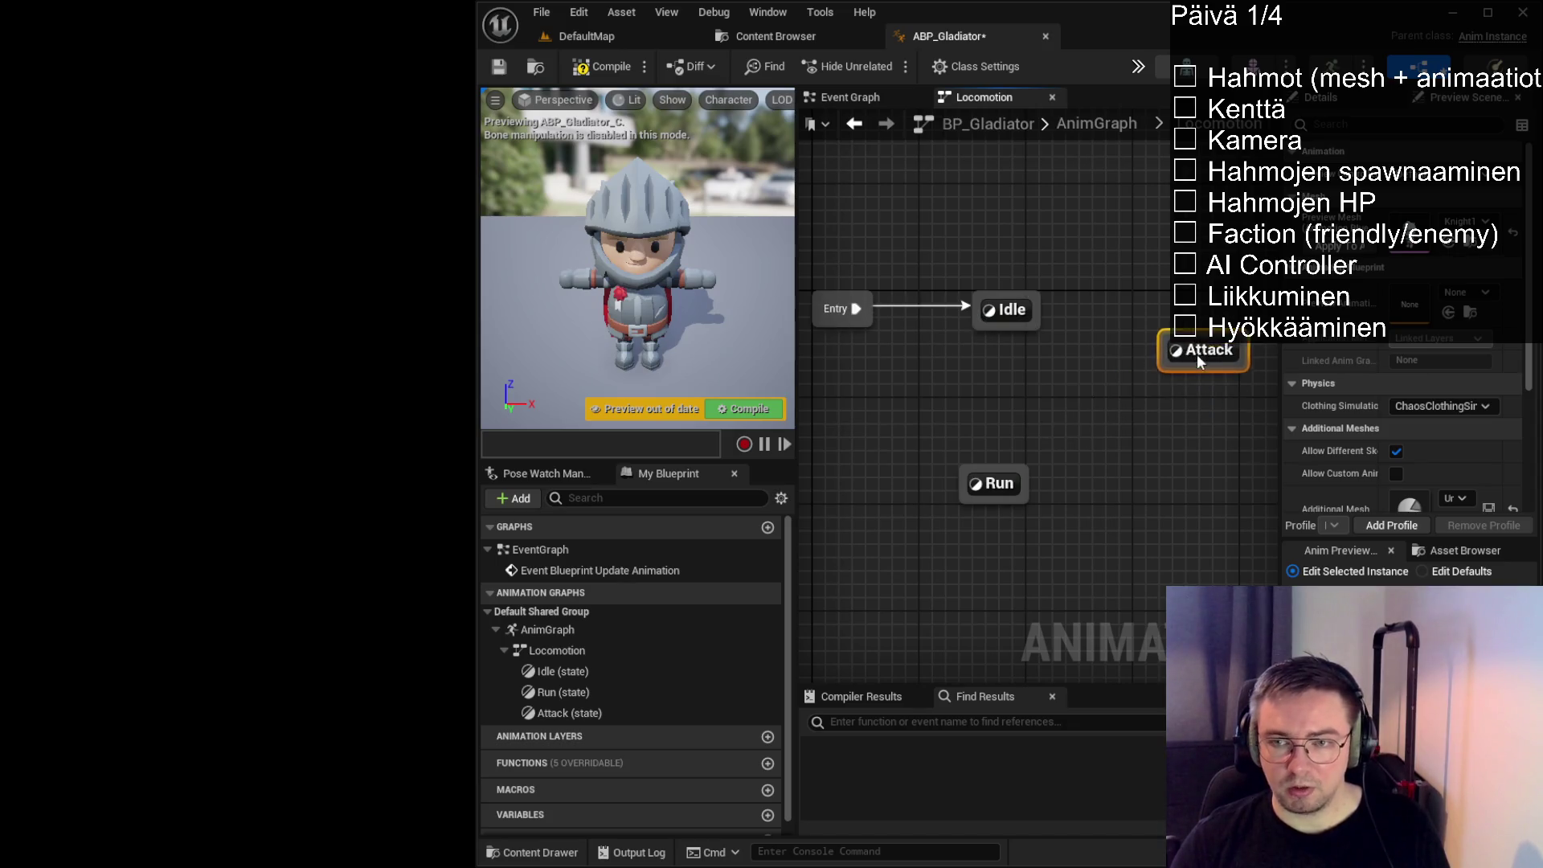
scroll(1090, 485, down, 1)
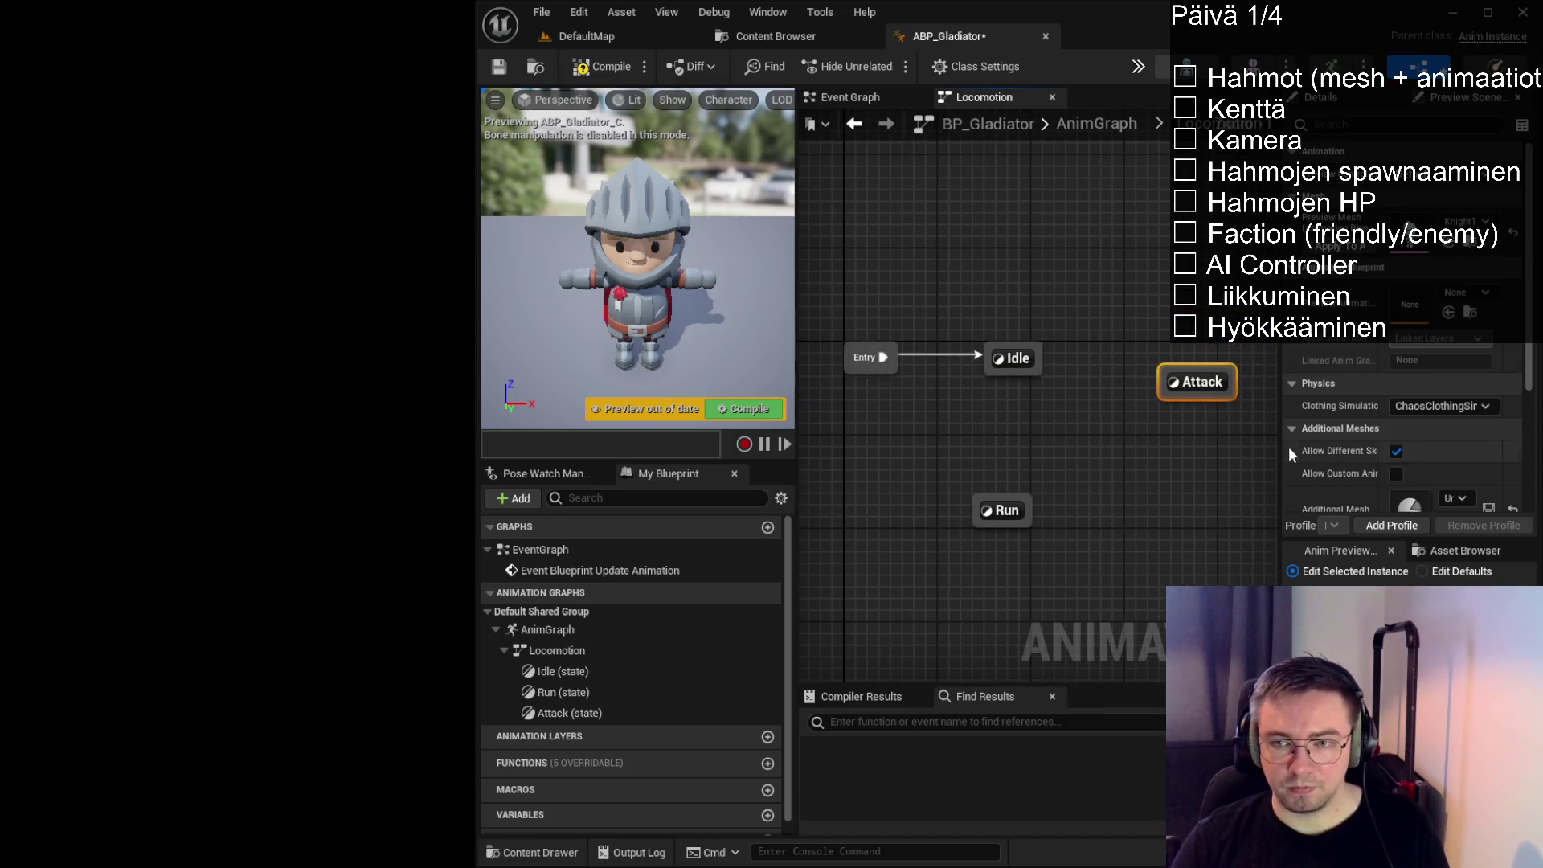
drag(1282, 446, 1328, 446)
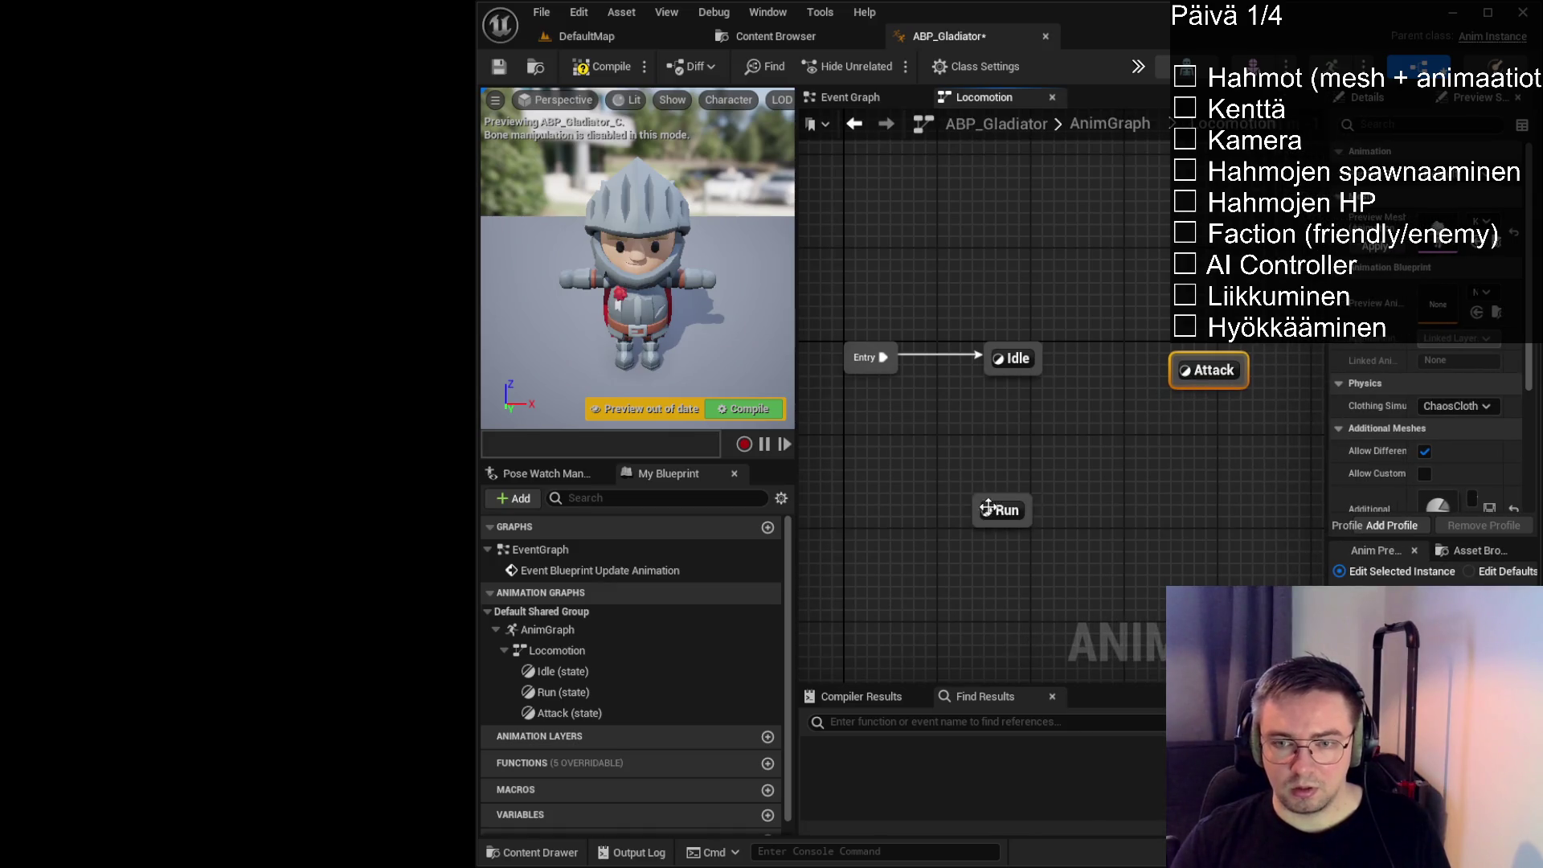
click(1020, 418)
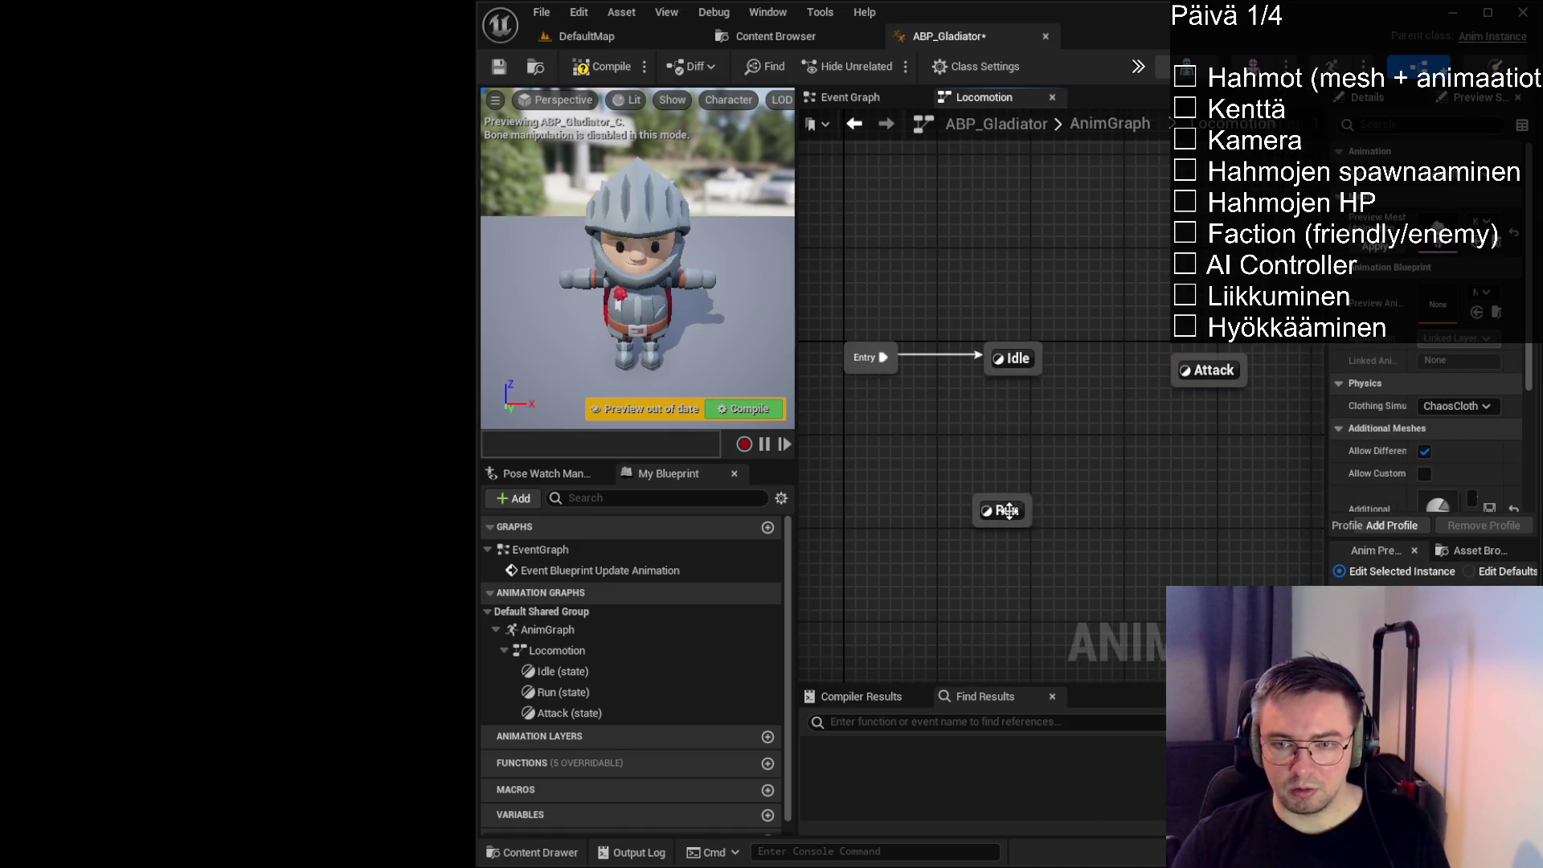
drag(1005, 510, 1028, 499)
mouse_move(1037, 371)
mouse_down()
mouse_move(1046, 490)
mouse_move(1014, 381)
mouse_up()
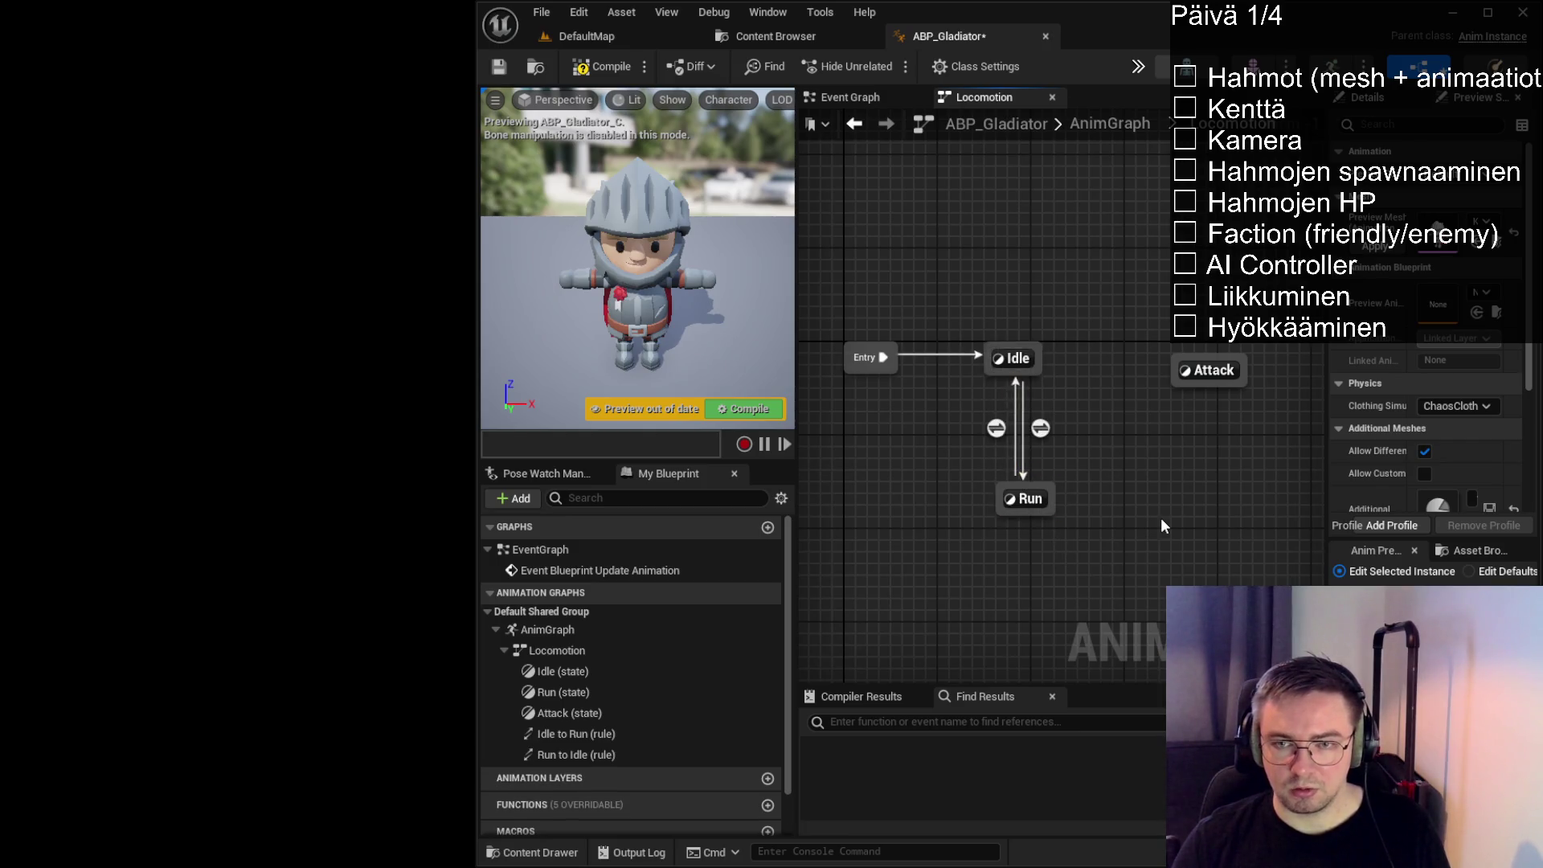
click(1041, 430)
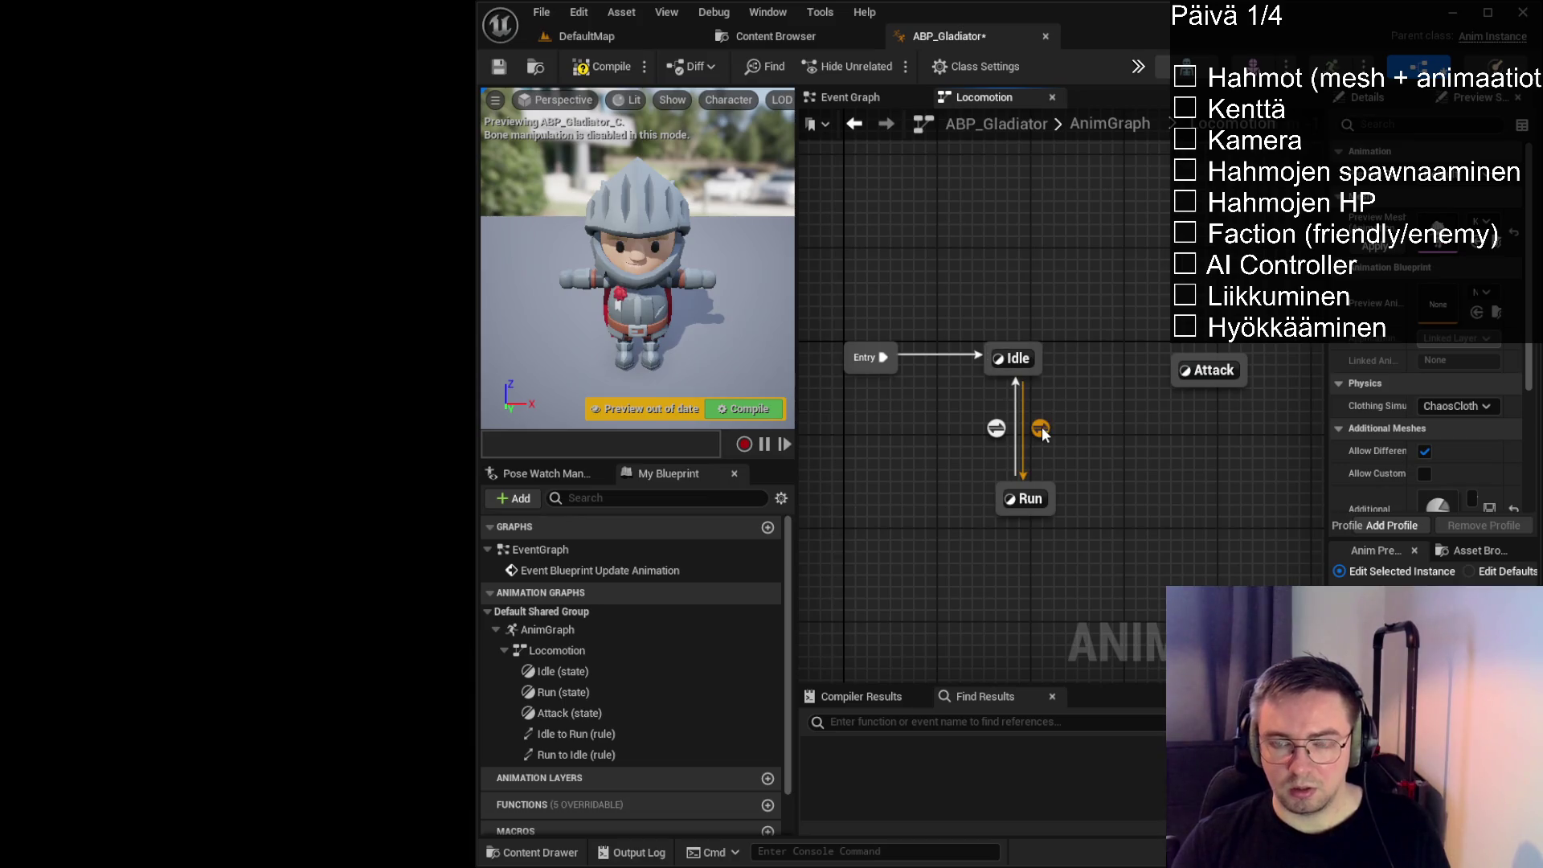
Create the Speed float variable, then open the Idle to Run transition rule
scroll(639, 692, down, 3)
click(766, 800)
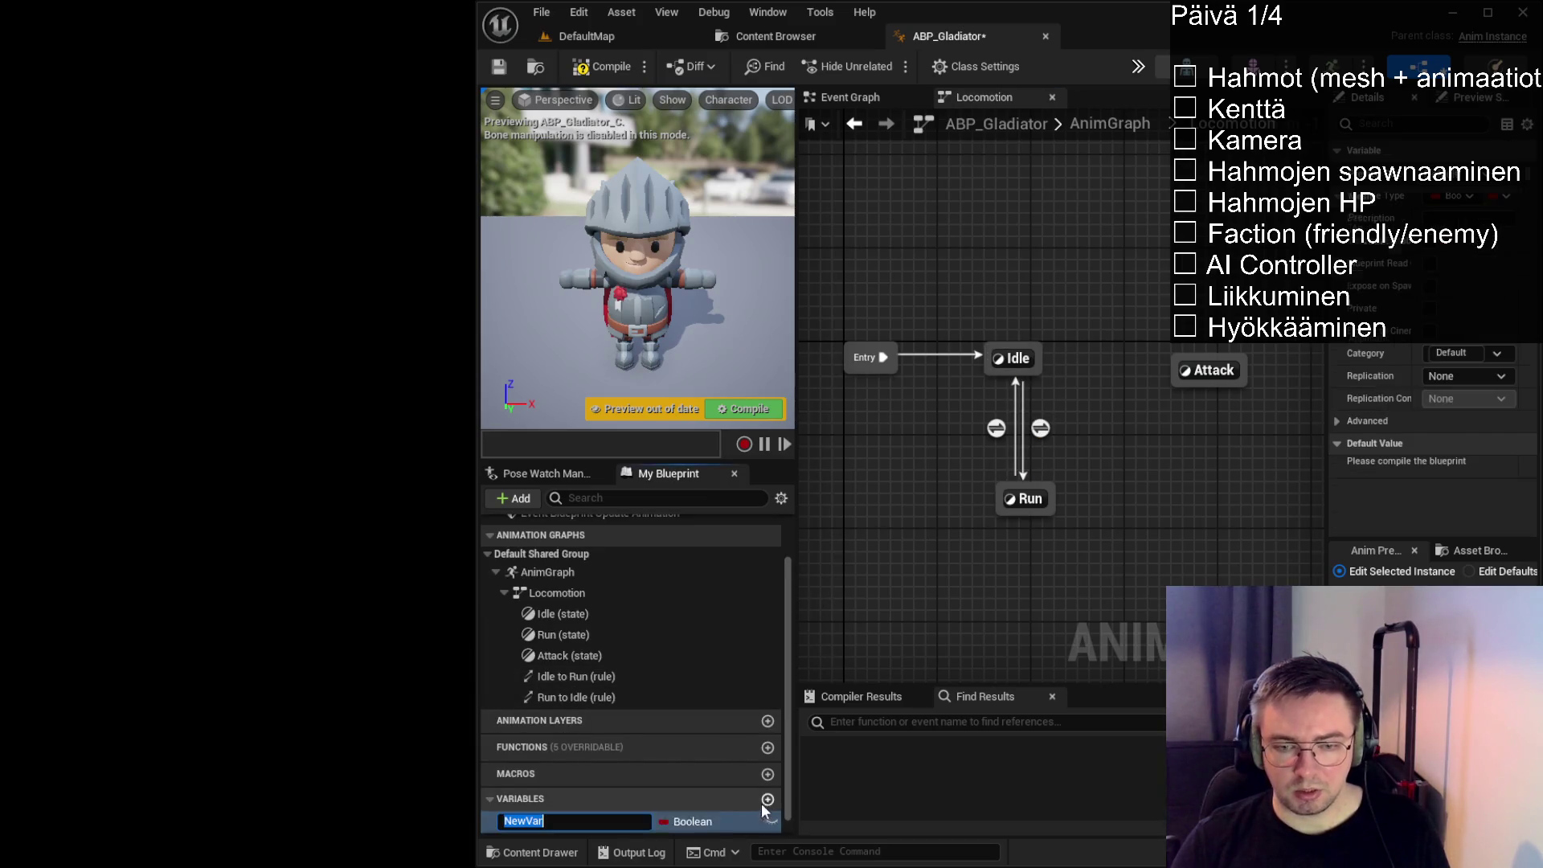
text(Speed)
key(Return)
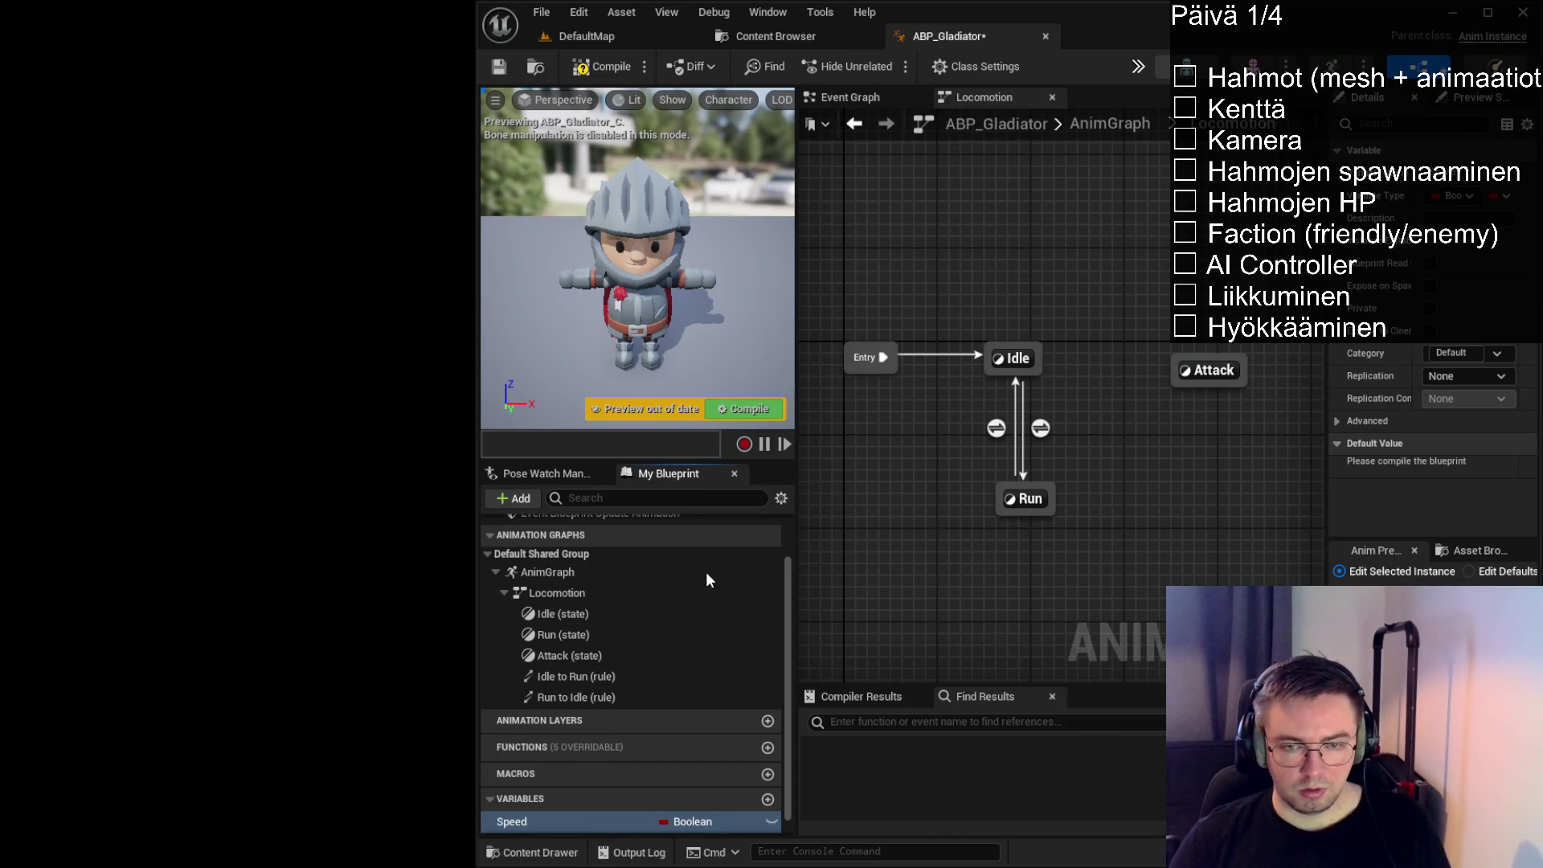
scroll(667, 831, down, 1)
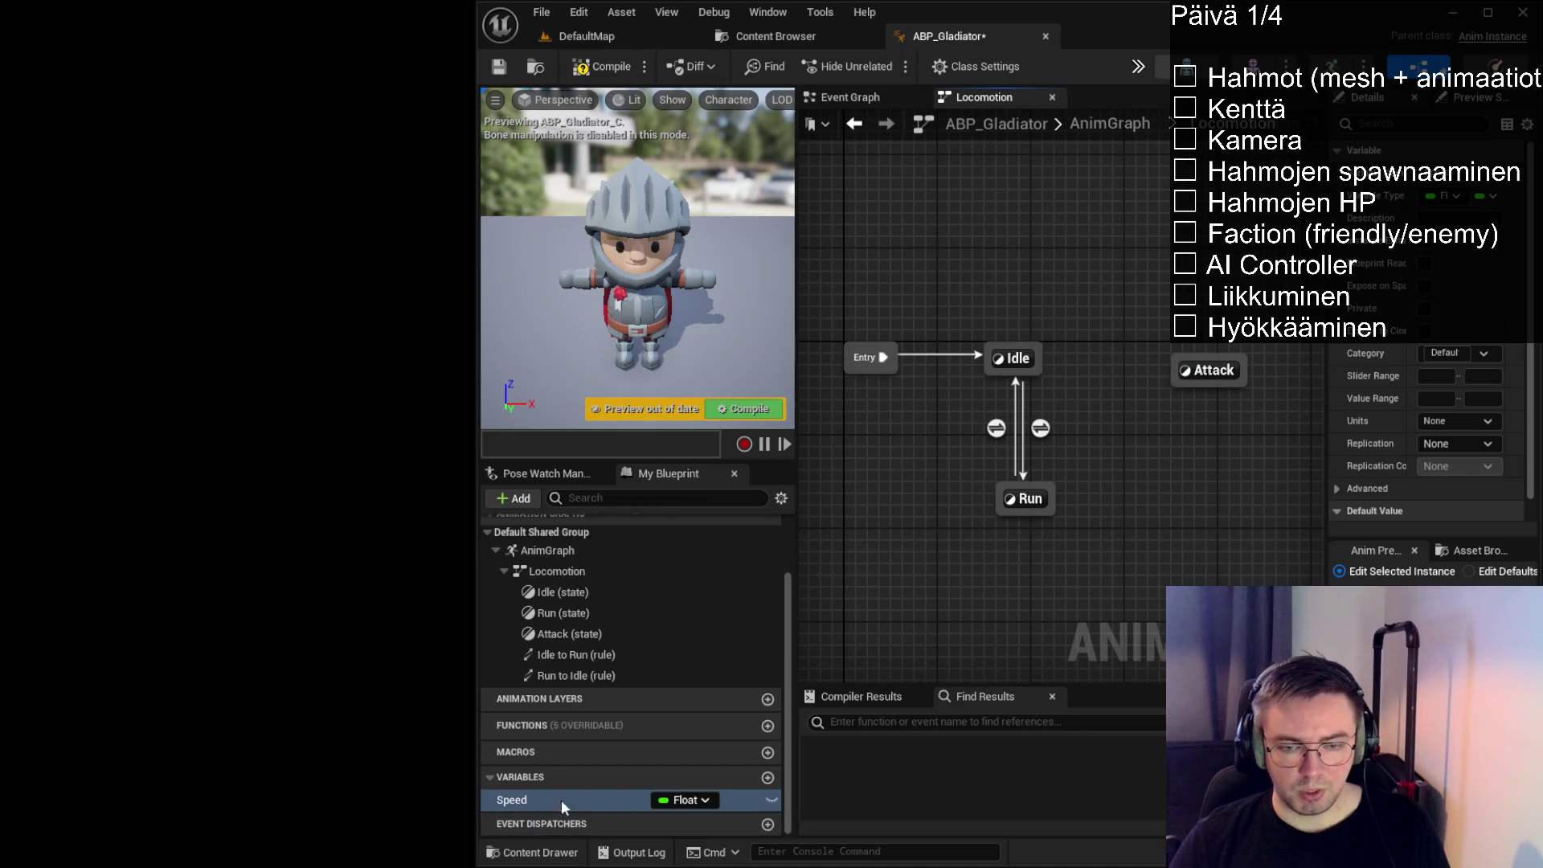
click(1023, 501)
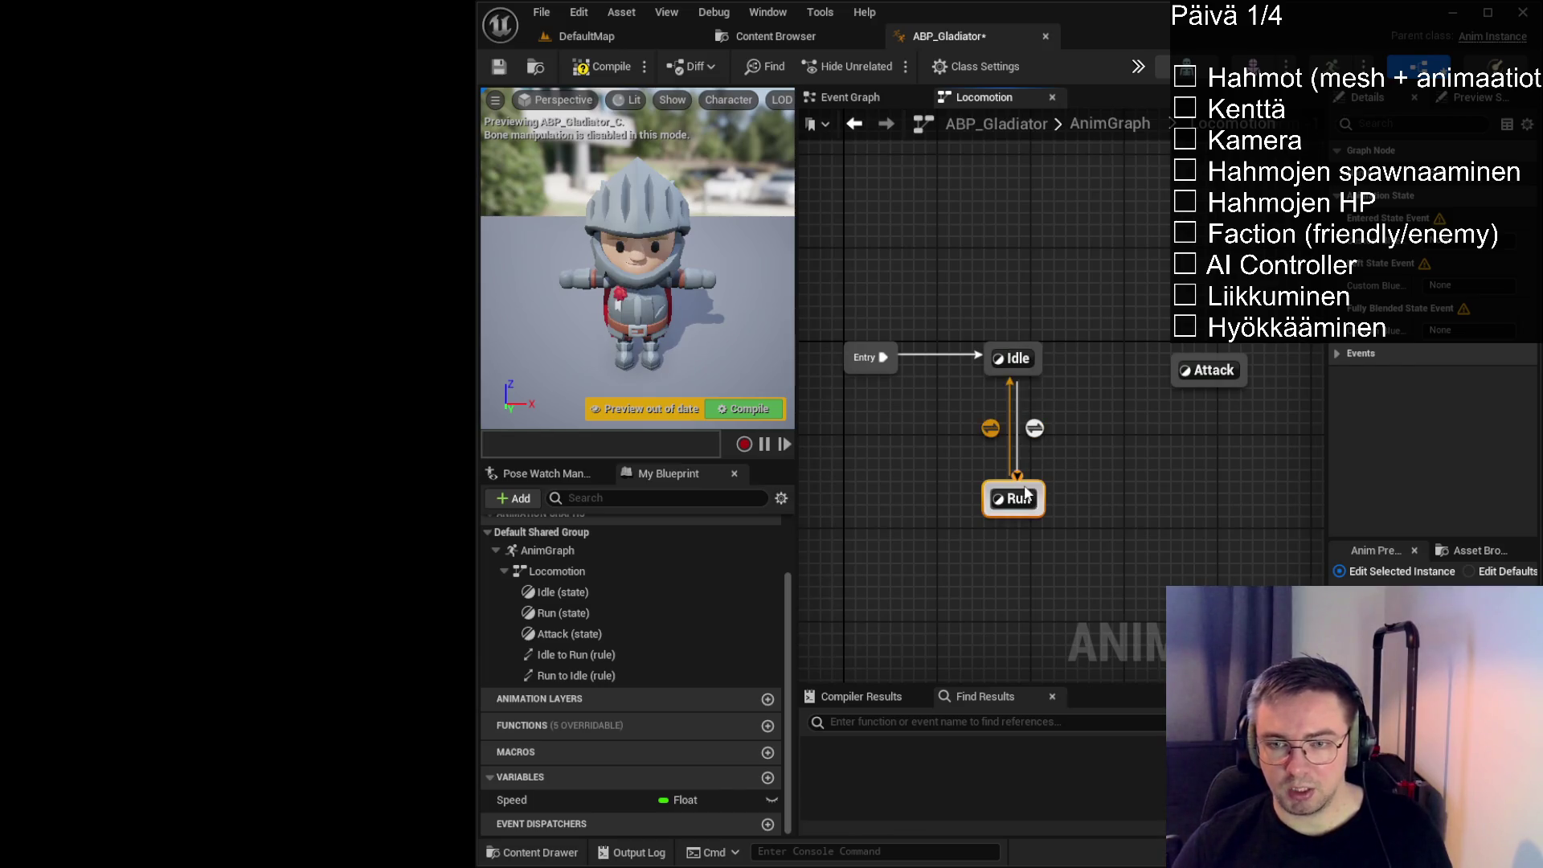
double_click(1035, 431)
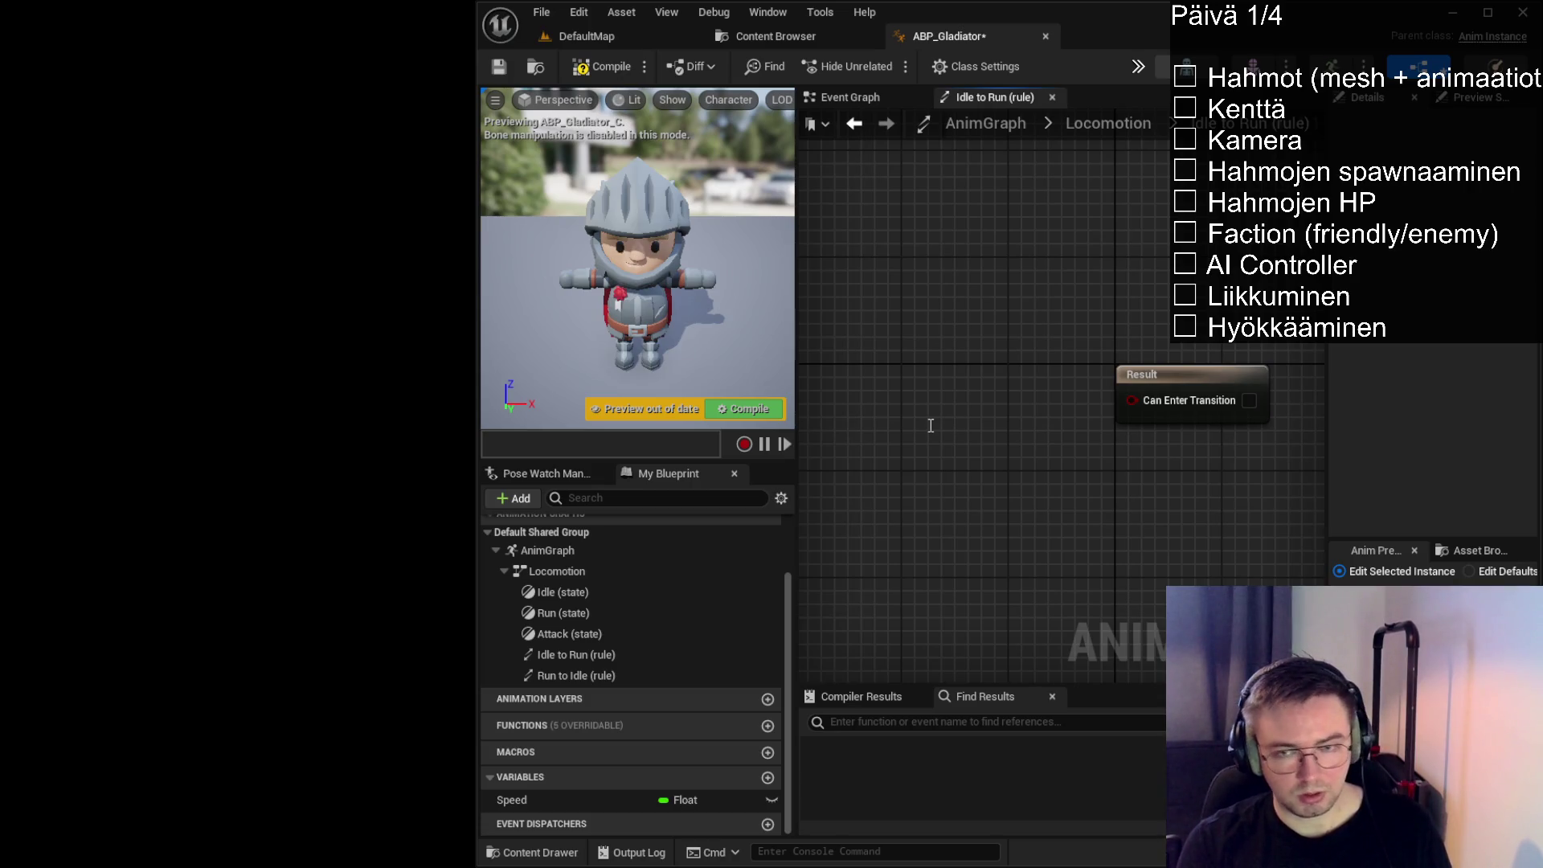
Wire Speed > 0.0 into Idle to Run's Can Enter Transition and compile
key(ctrl+v)
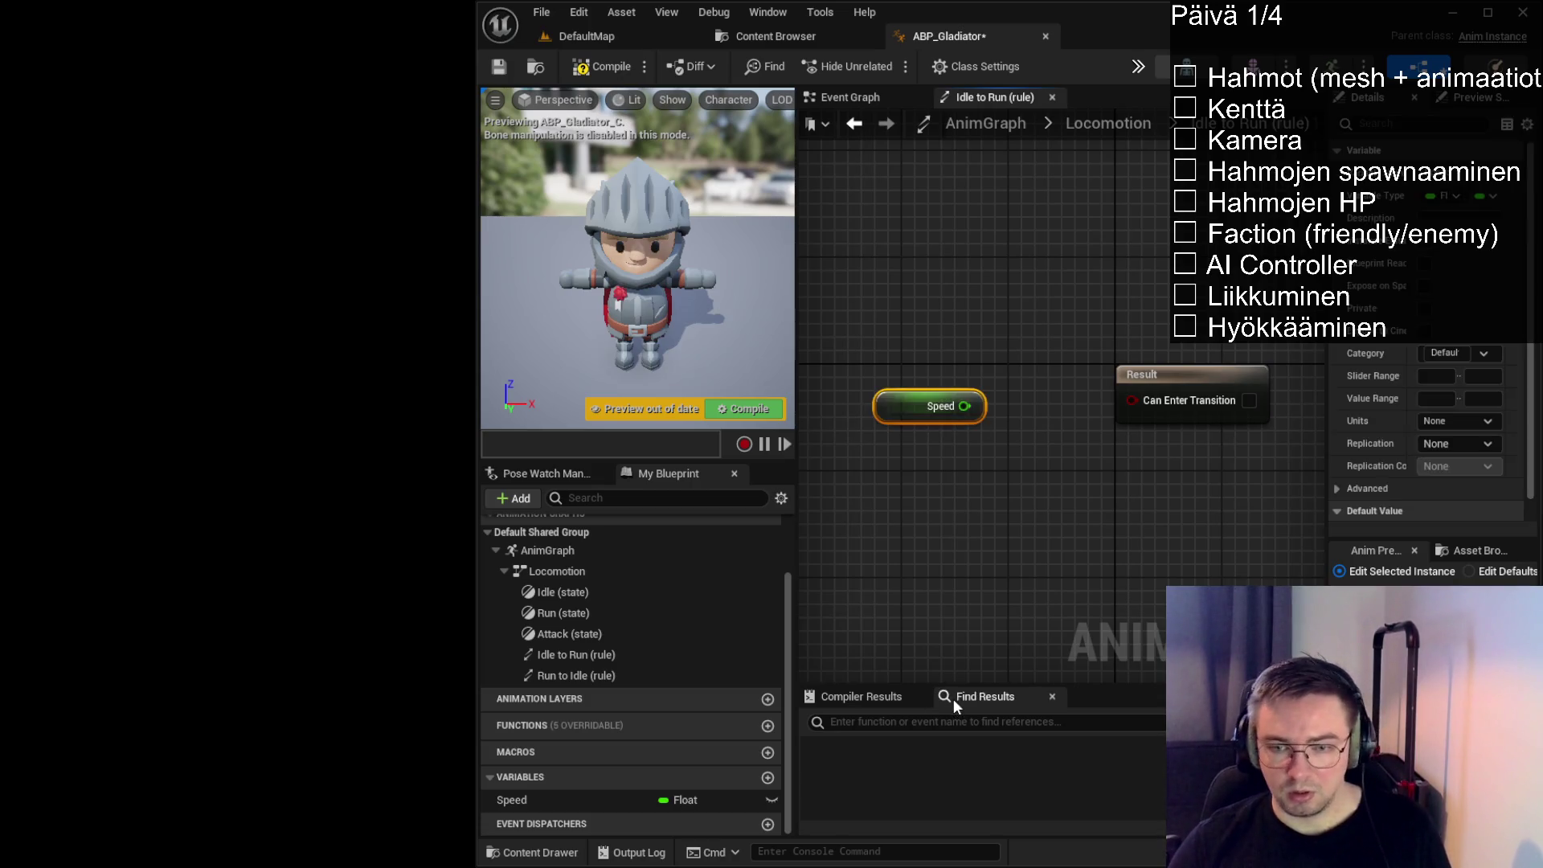
mouse_move(974, 404)
mouse_down()
mouse_move(853, 366)
mouse_move(977, 450)
mouse_up()
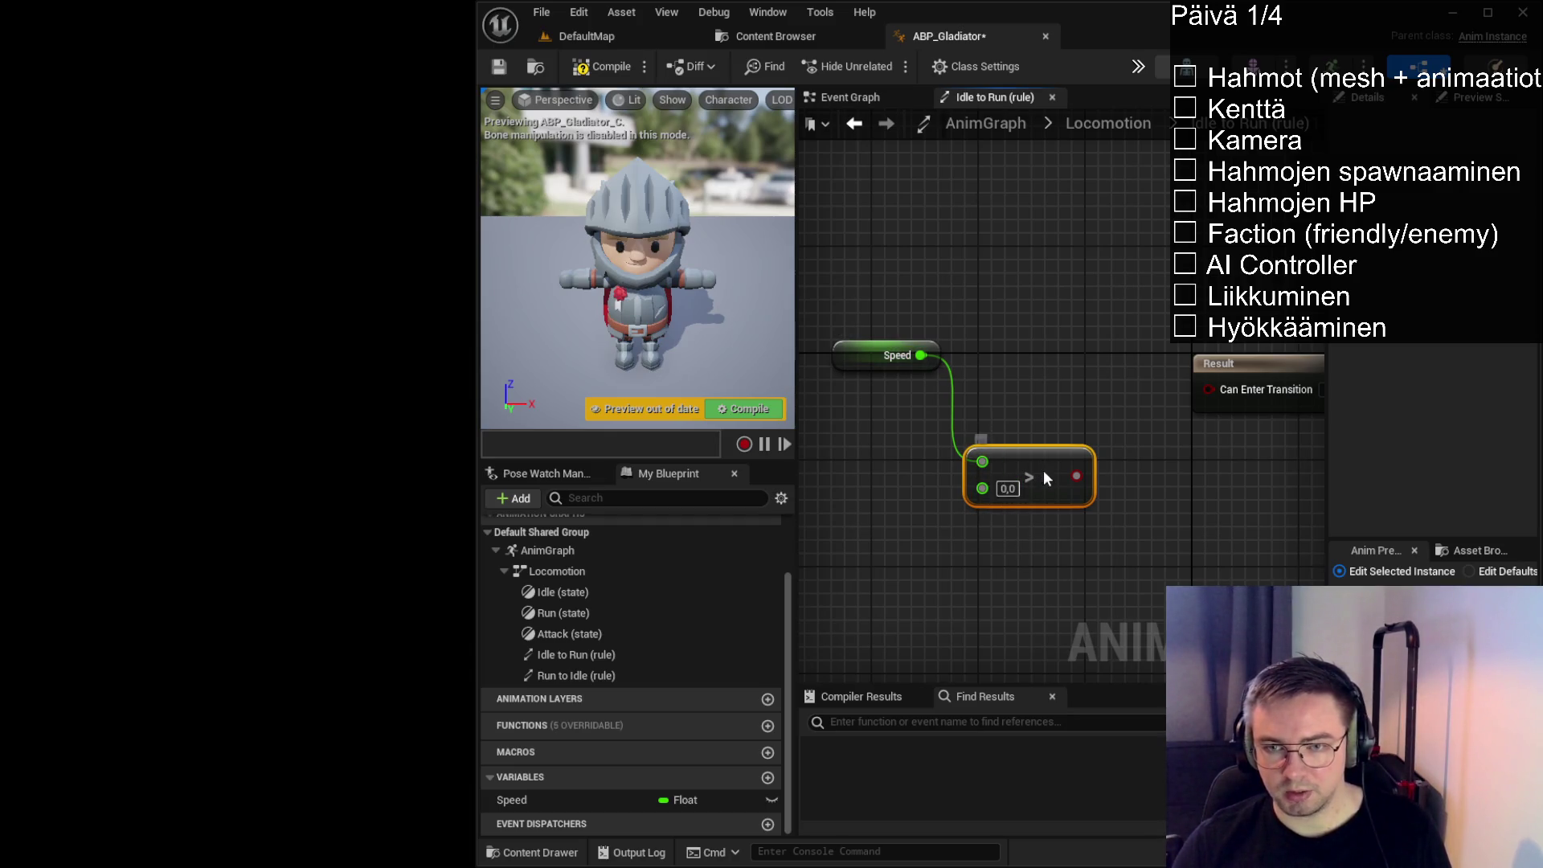
mouse_move(1044, 478)
mouse_down()
mouse_move(1058, 385)
mouse_move(1209, 387)
mouse_up()
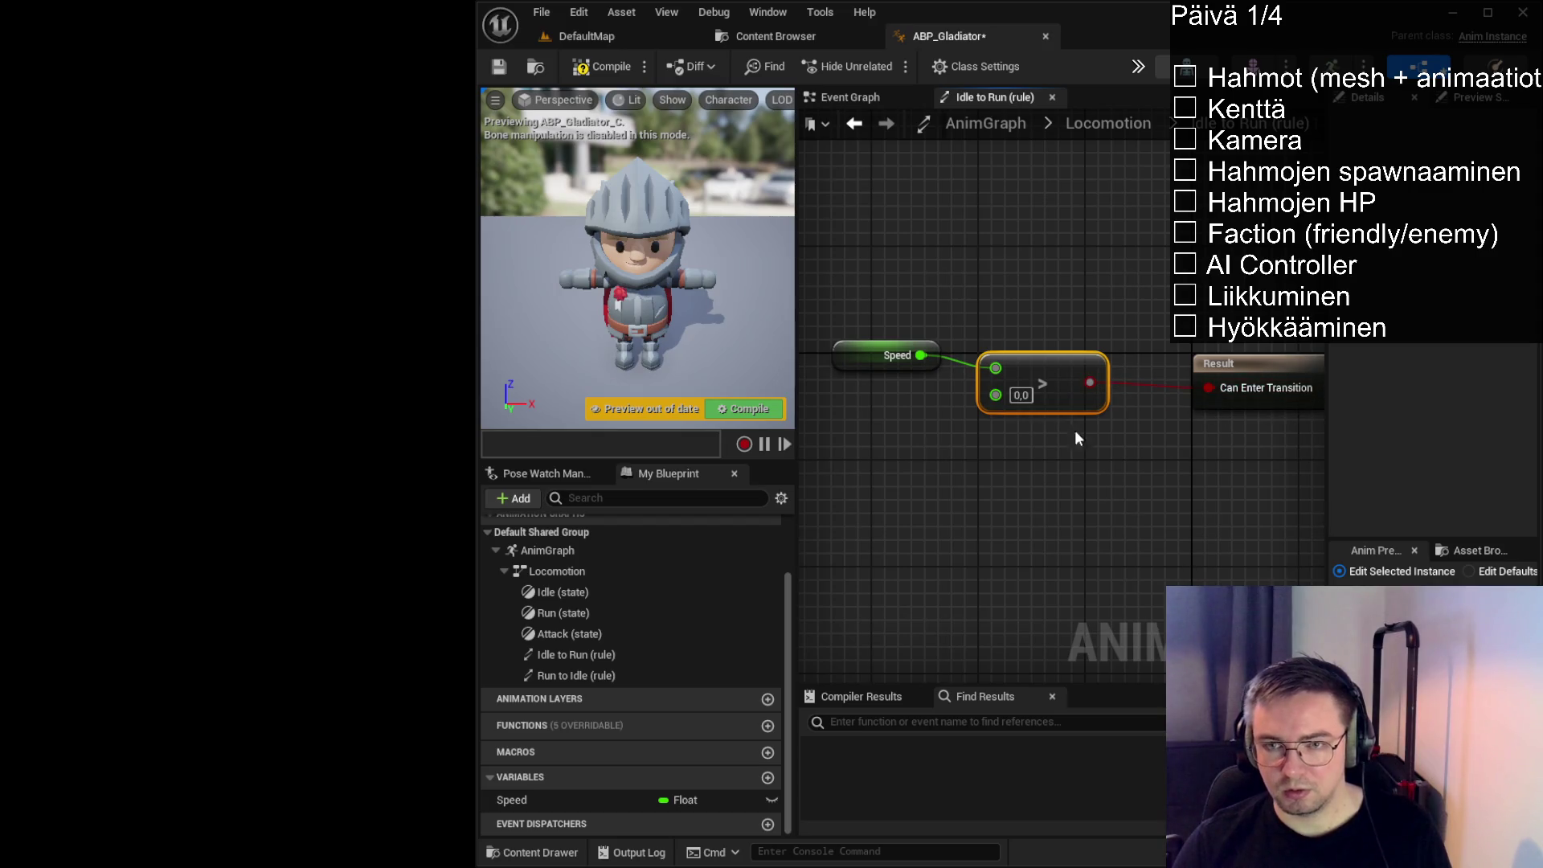
drag(1059, 362, 1087, 361)
drag(854, 354, 854, 363)
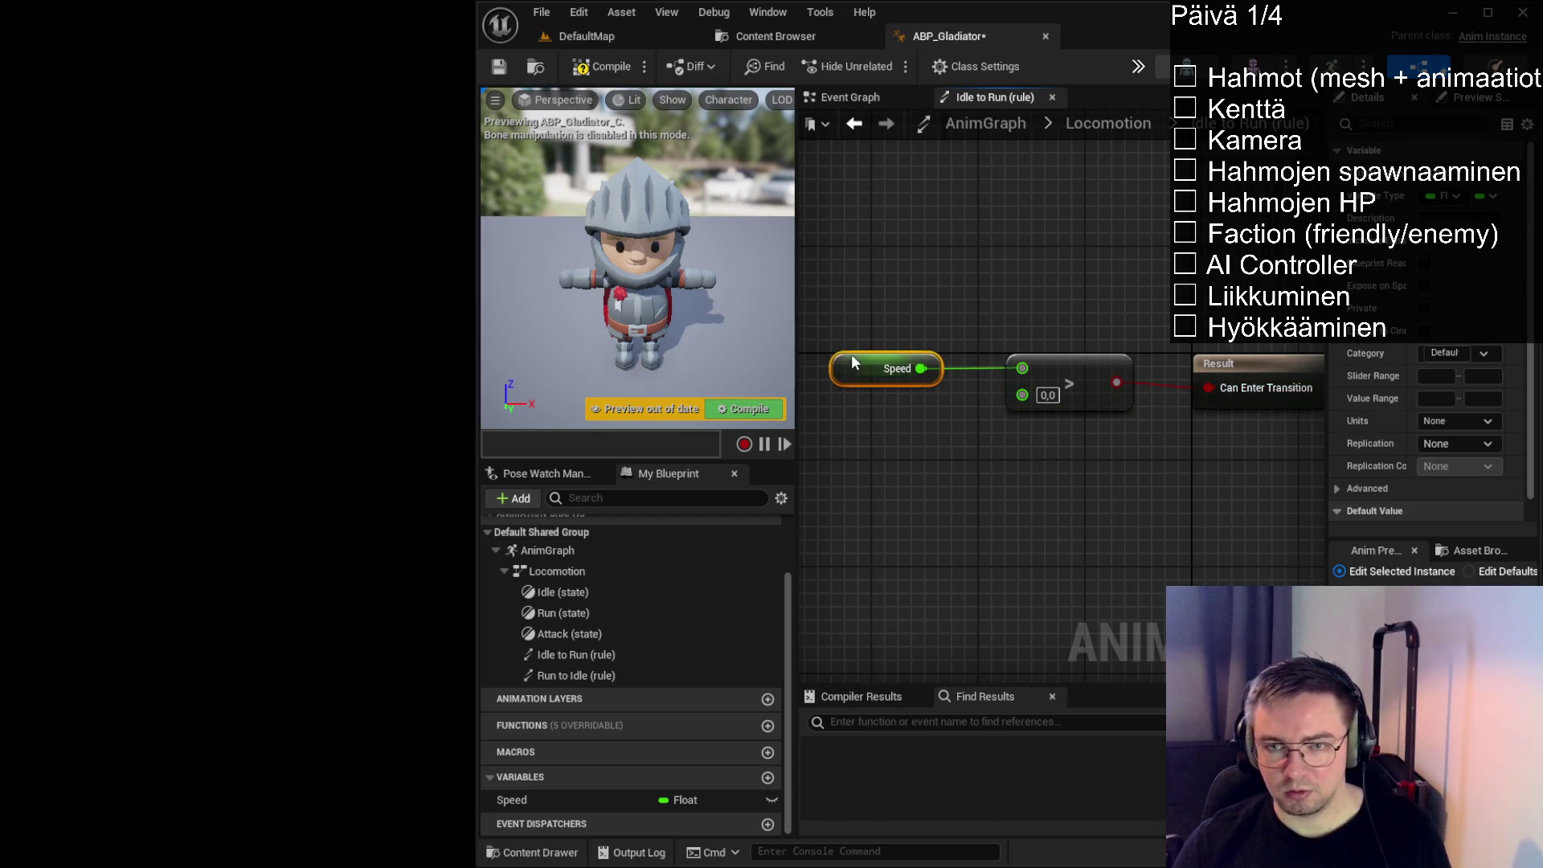
click(598, 66)
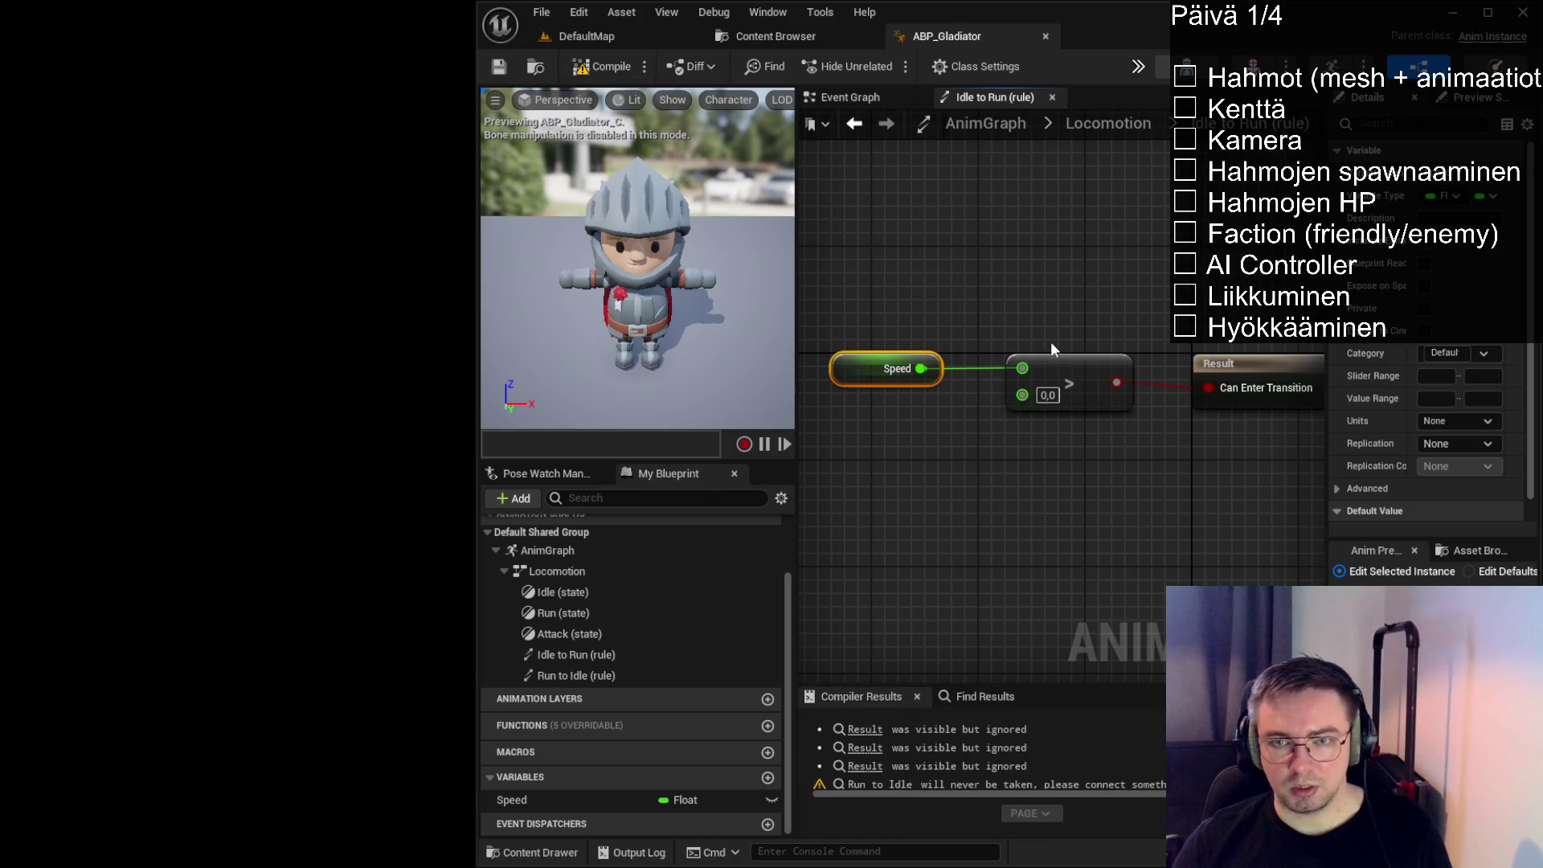
click(1111, 125)
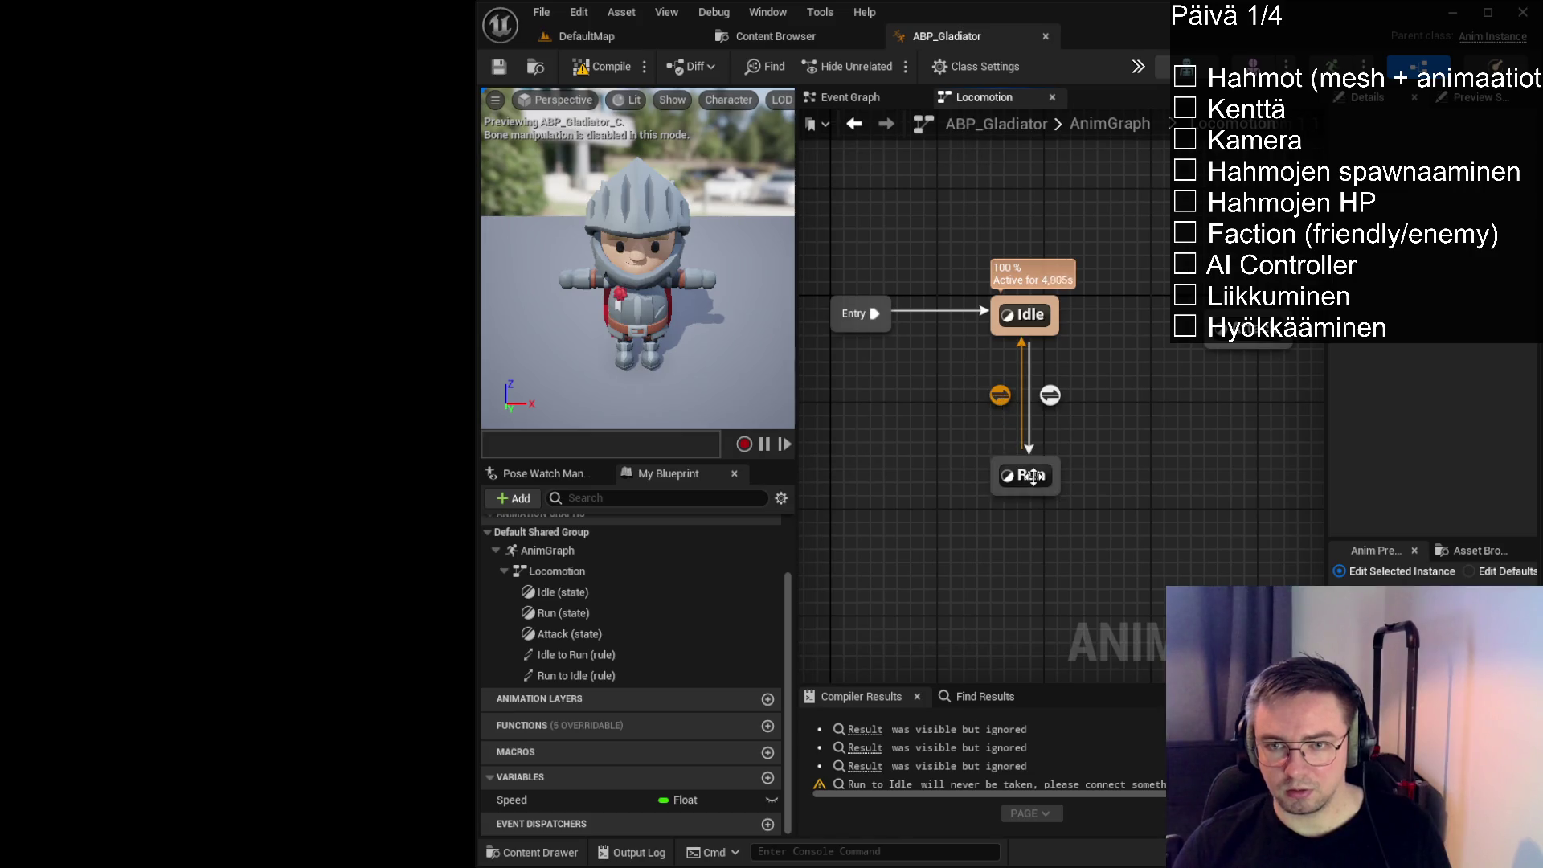
double_click(999, 395)
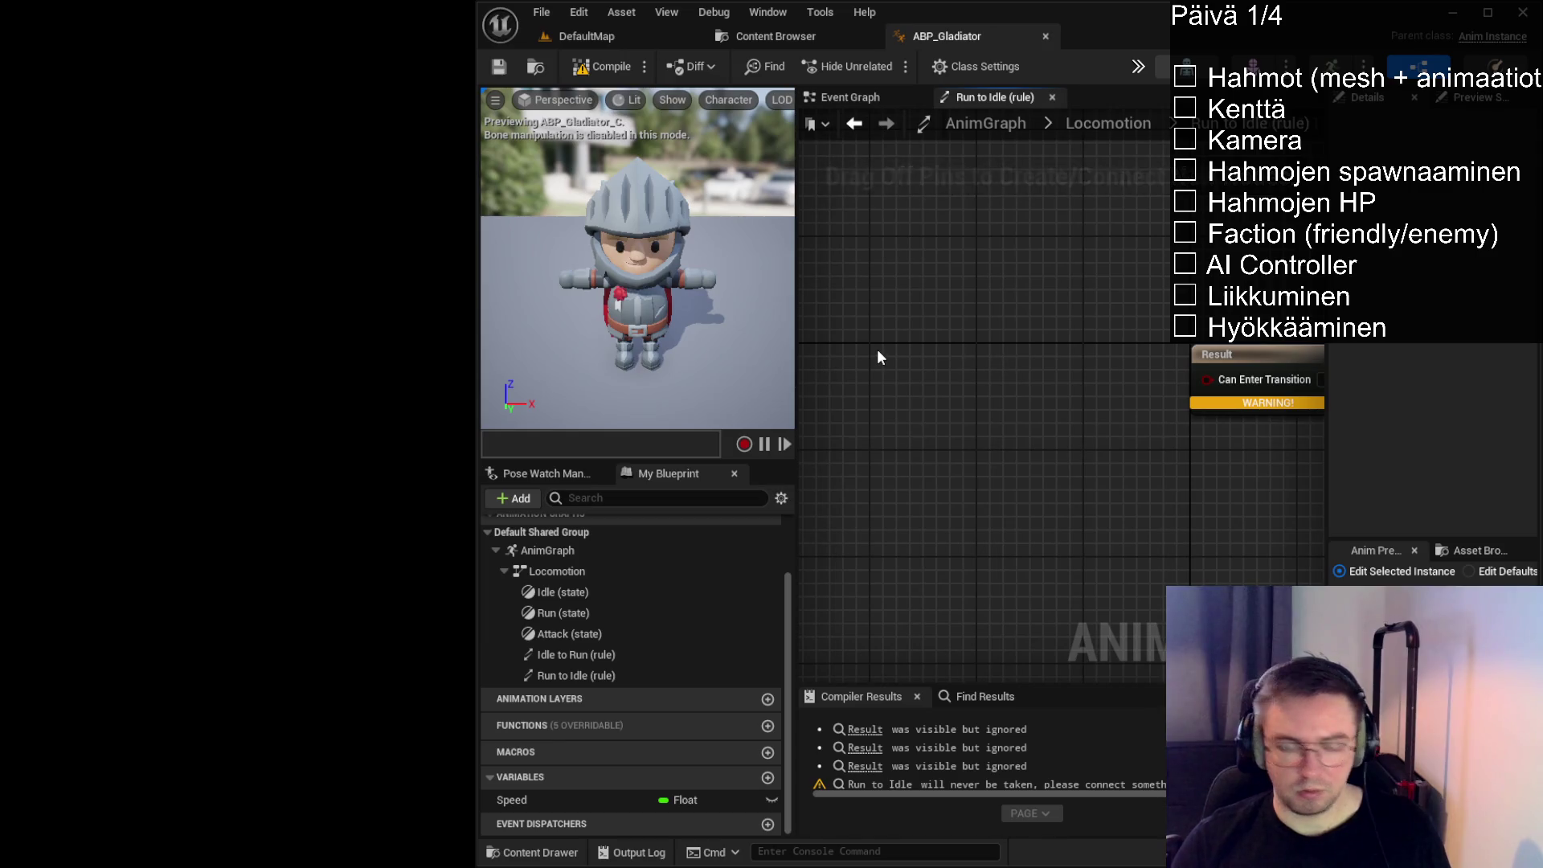
Wire a Speed == 0.0 comparison into Run to Idle's Can Enter Transition
key(ctrl+v)
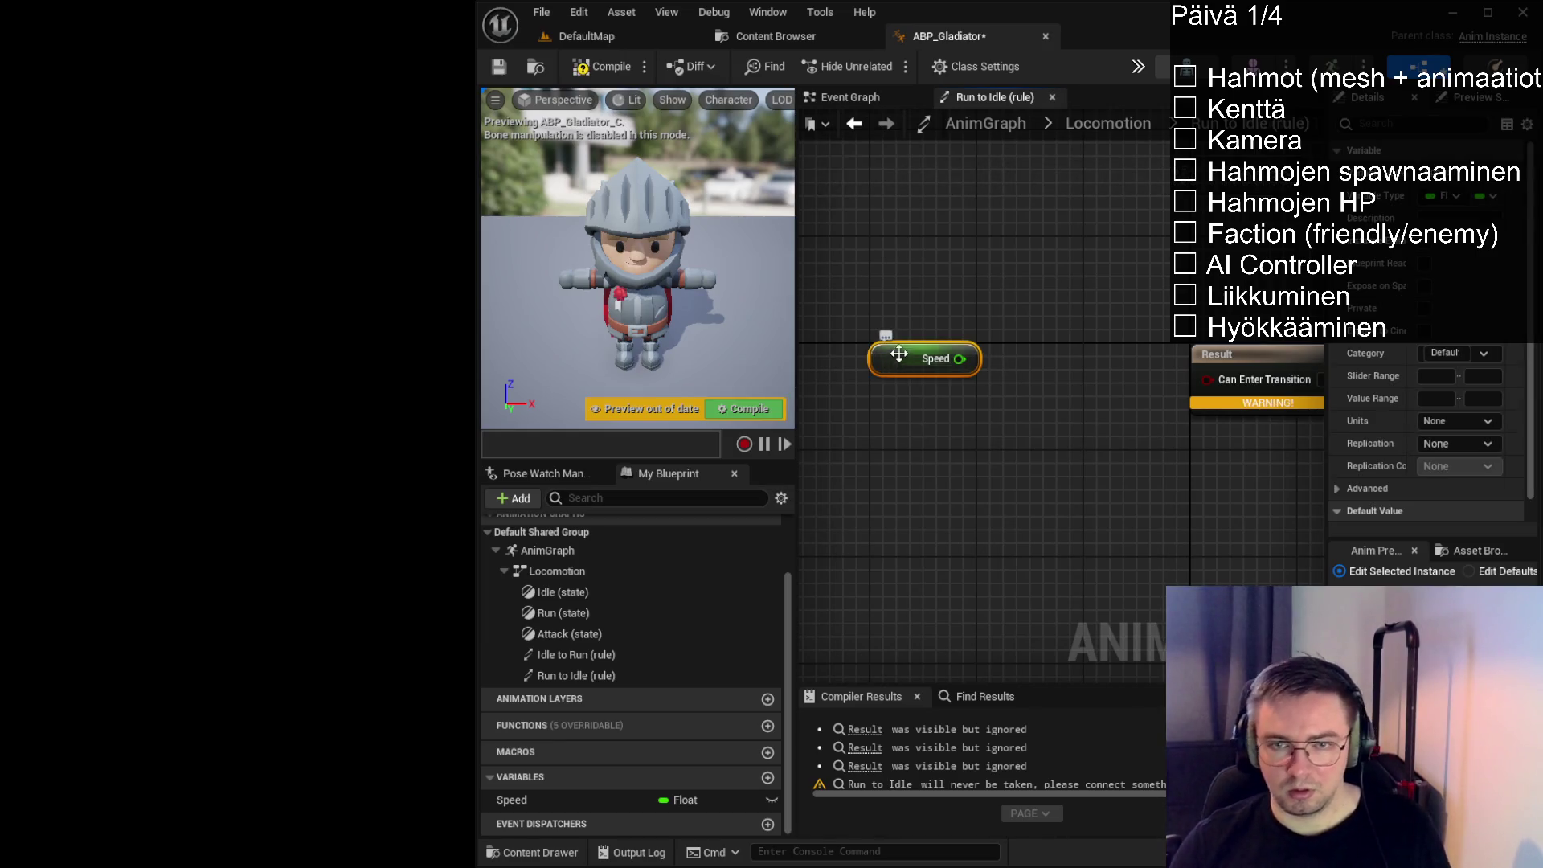
drag(877, 349, 804, 341)
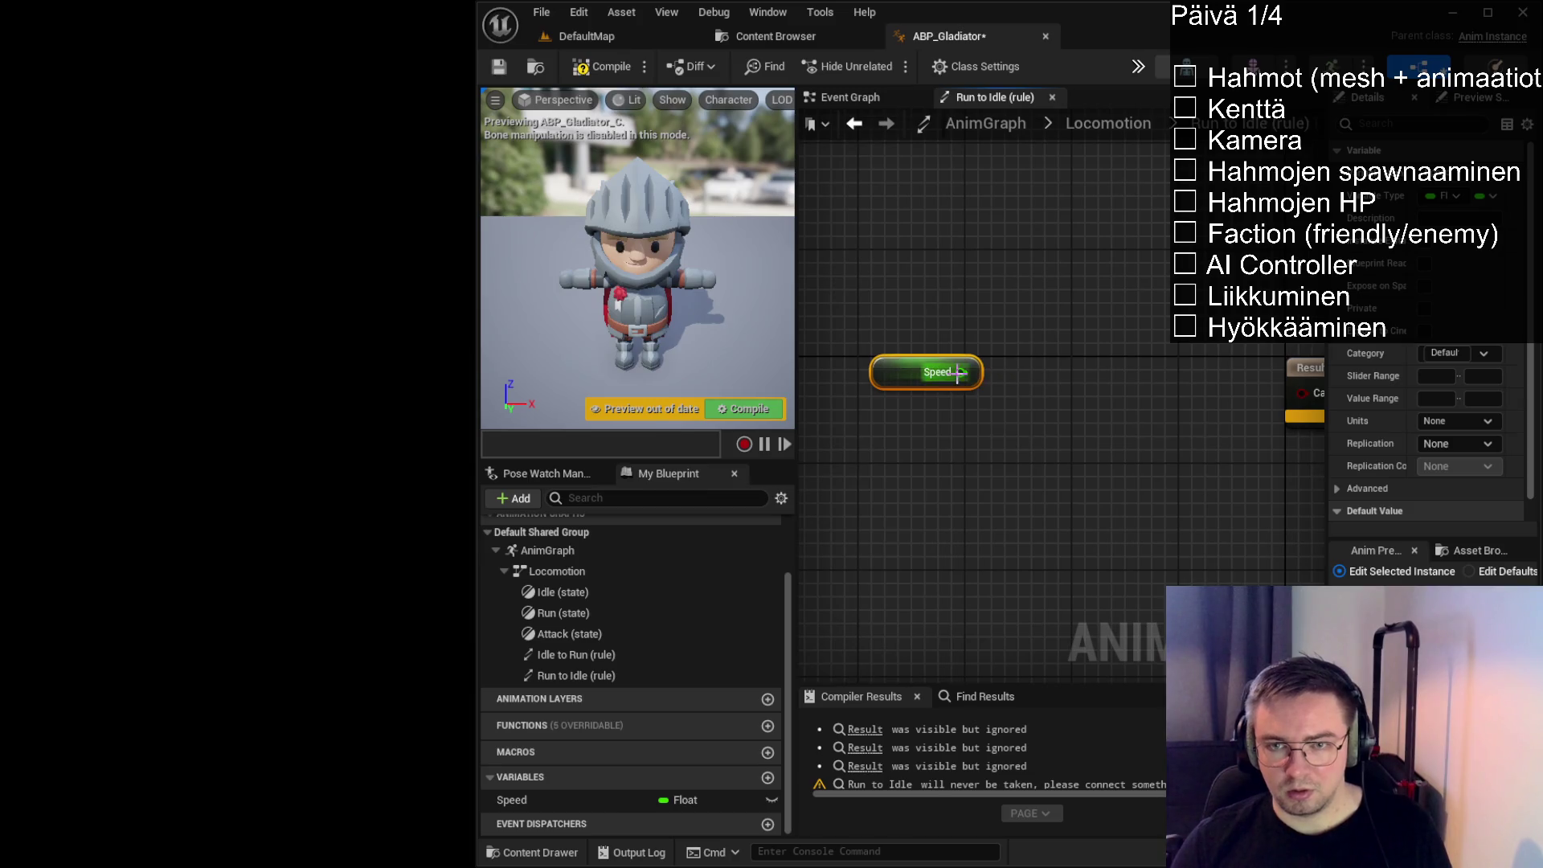
mouse_move(962, 374)
mouse_down()
mouse_move(1030, 429)
mouse_move(1228, 352)
mouse_up()
text(==)
key(Return)
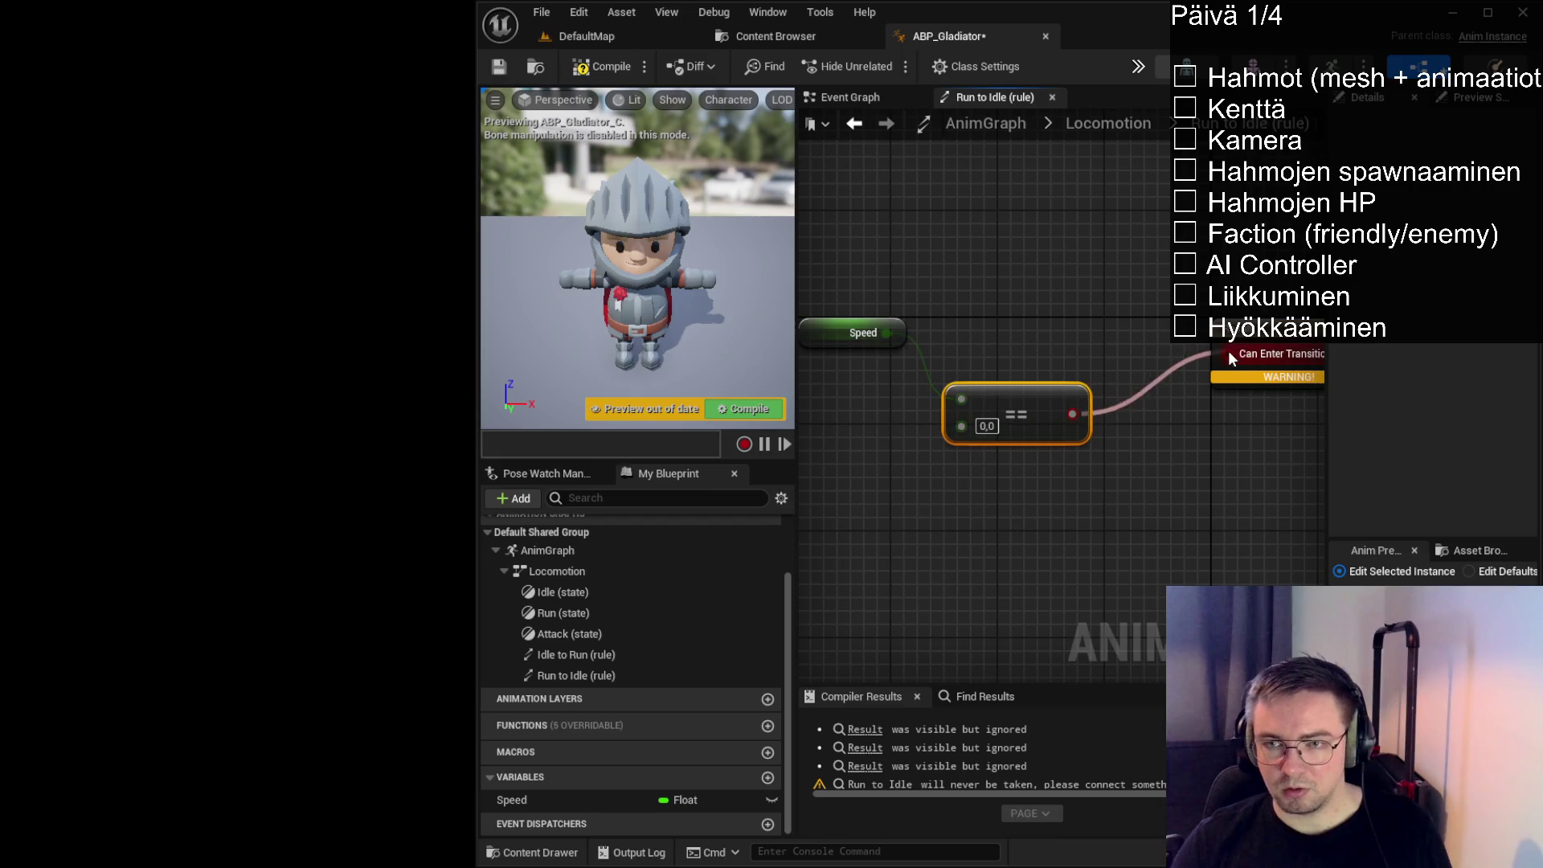
drag(1015, 399, 1081, 345)
drag(848, 343, 878, 355)
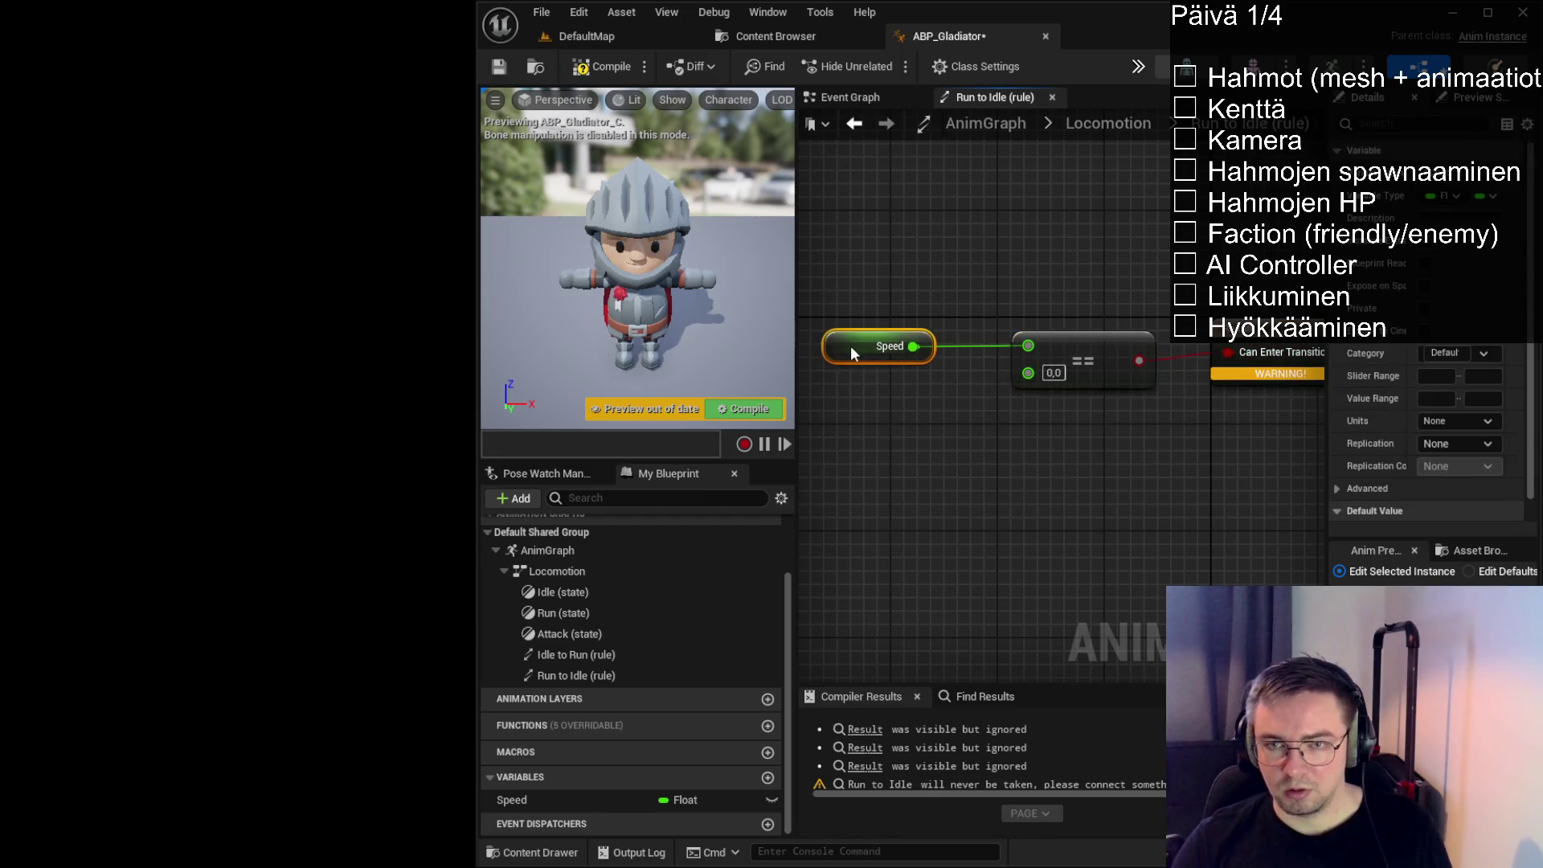
Align the Speed and comparison nodes, compile, and return to the Locomotion graph
scroll(1034, 490, down, 1)
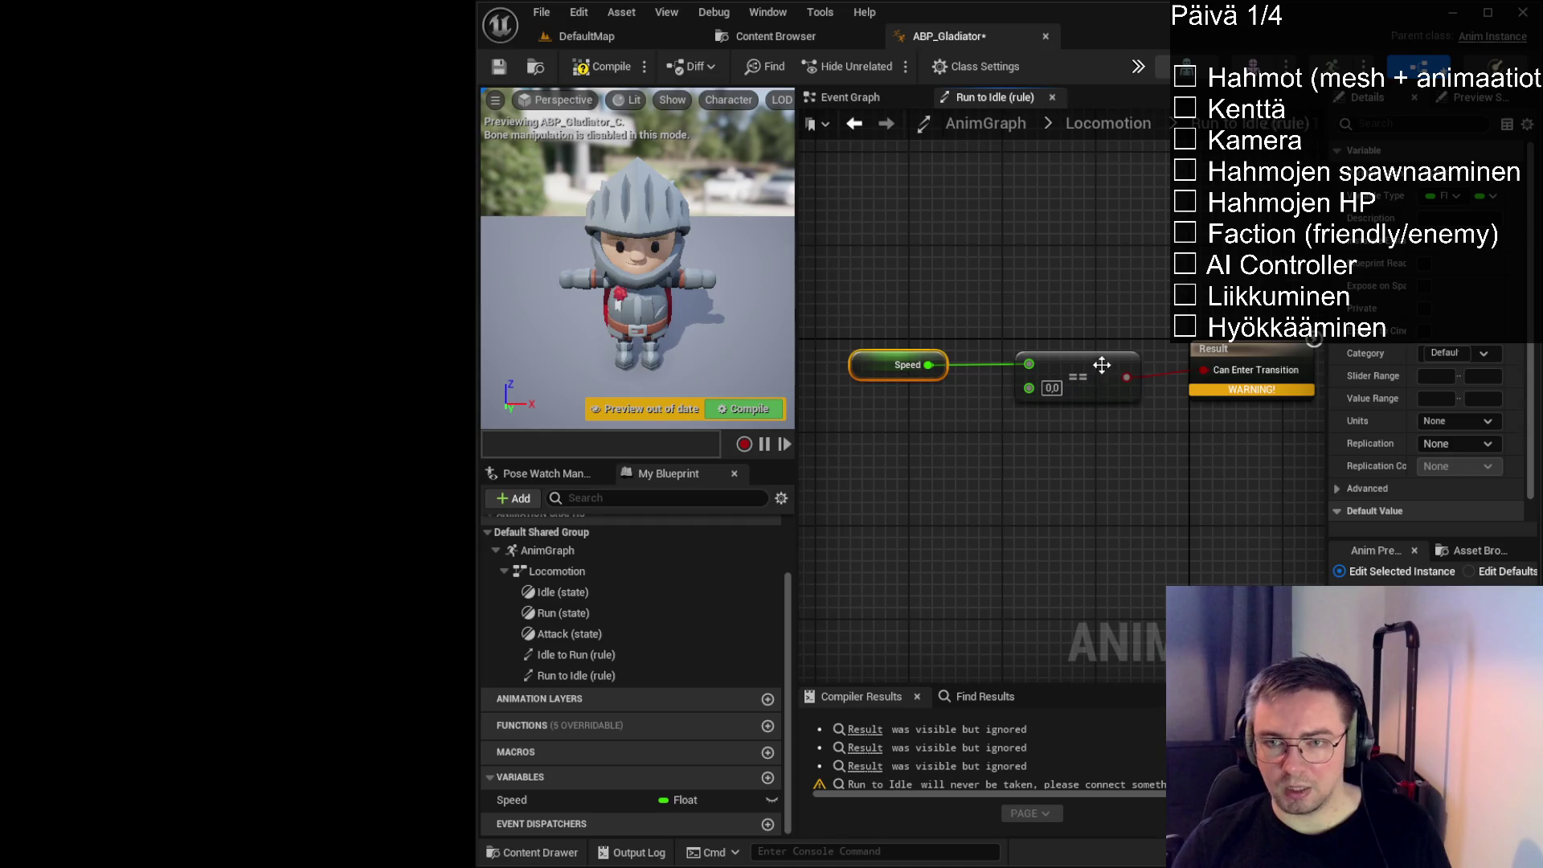
drag(1103, 366, 1108, 354)
mouse_move(868, 364)
mouse_down()
mouse_move(877, 353)
mouse_move(1074, 446)
mouse_up()
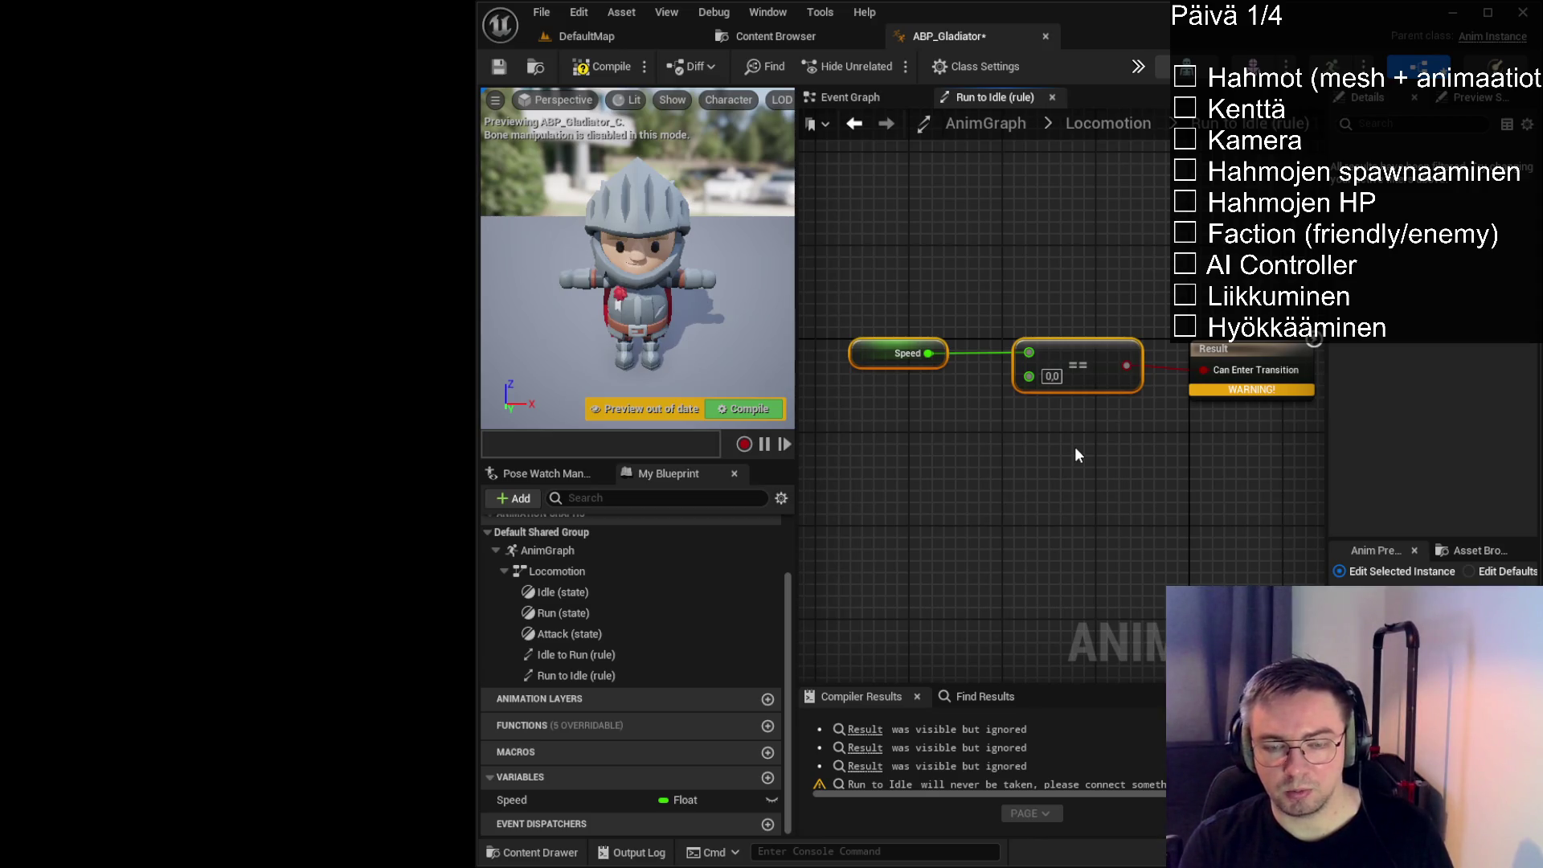
mouse_move(854, 268)
mouse_down()
mouse_move(891, 331)
mouse_move(1075, 348)
mouse_move(1082, 366)
mouse_up()
click(1106, 485)
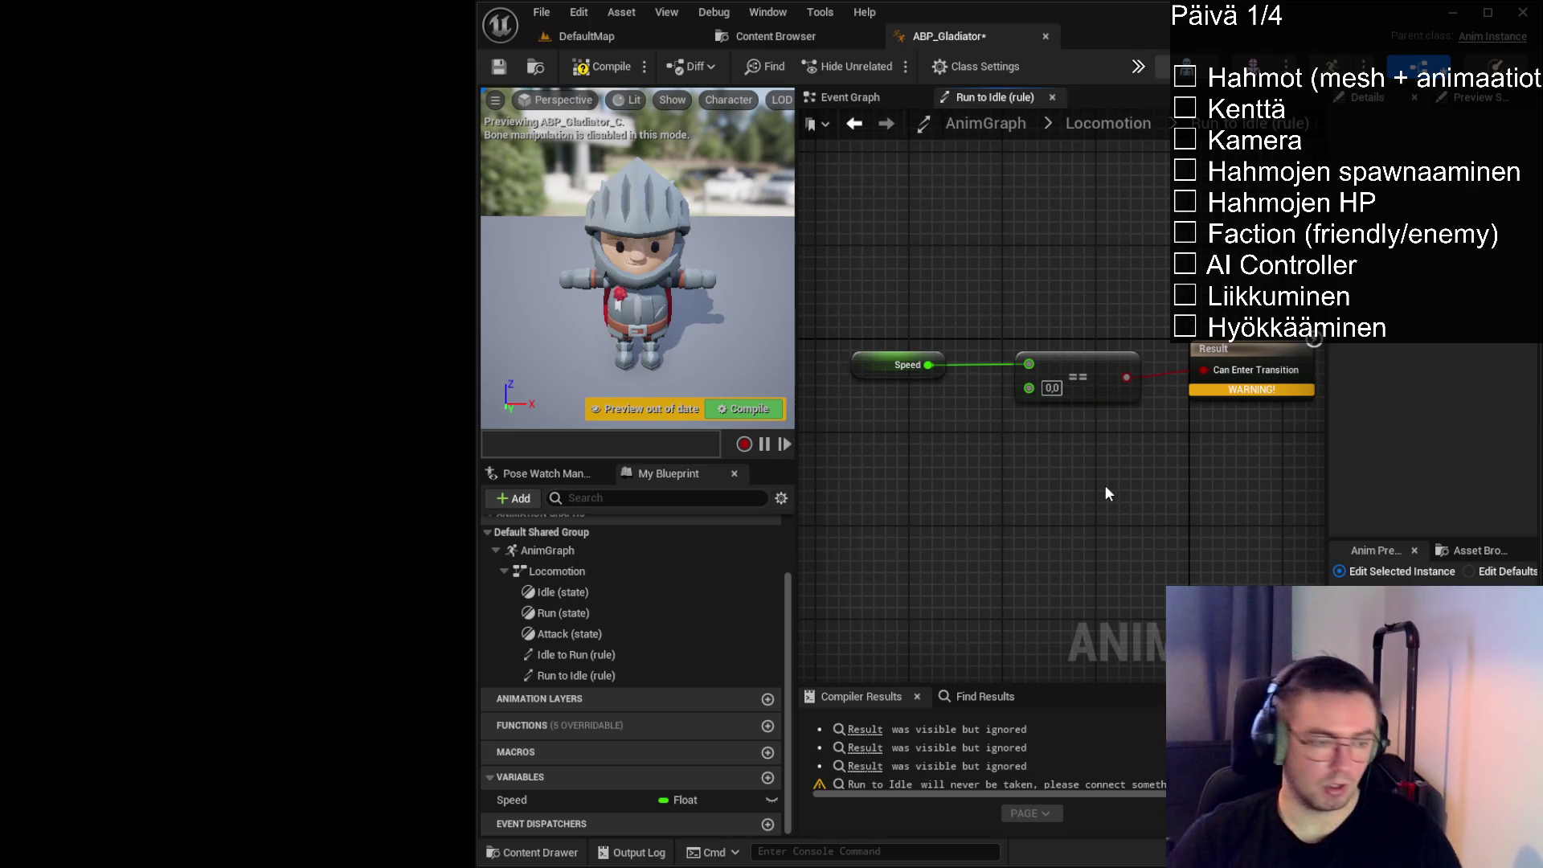
drag(889, 268, 1073, 455)
click(1019, 461)
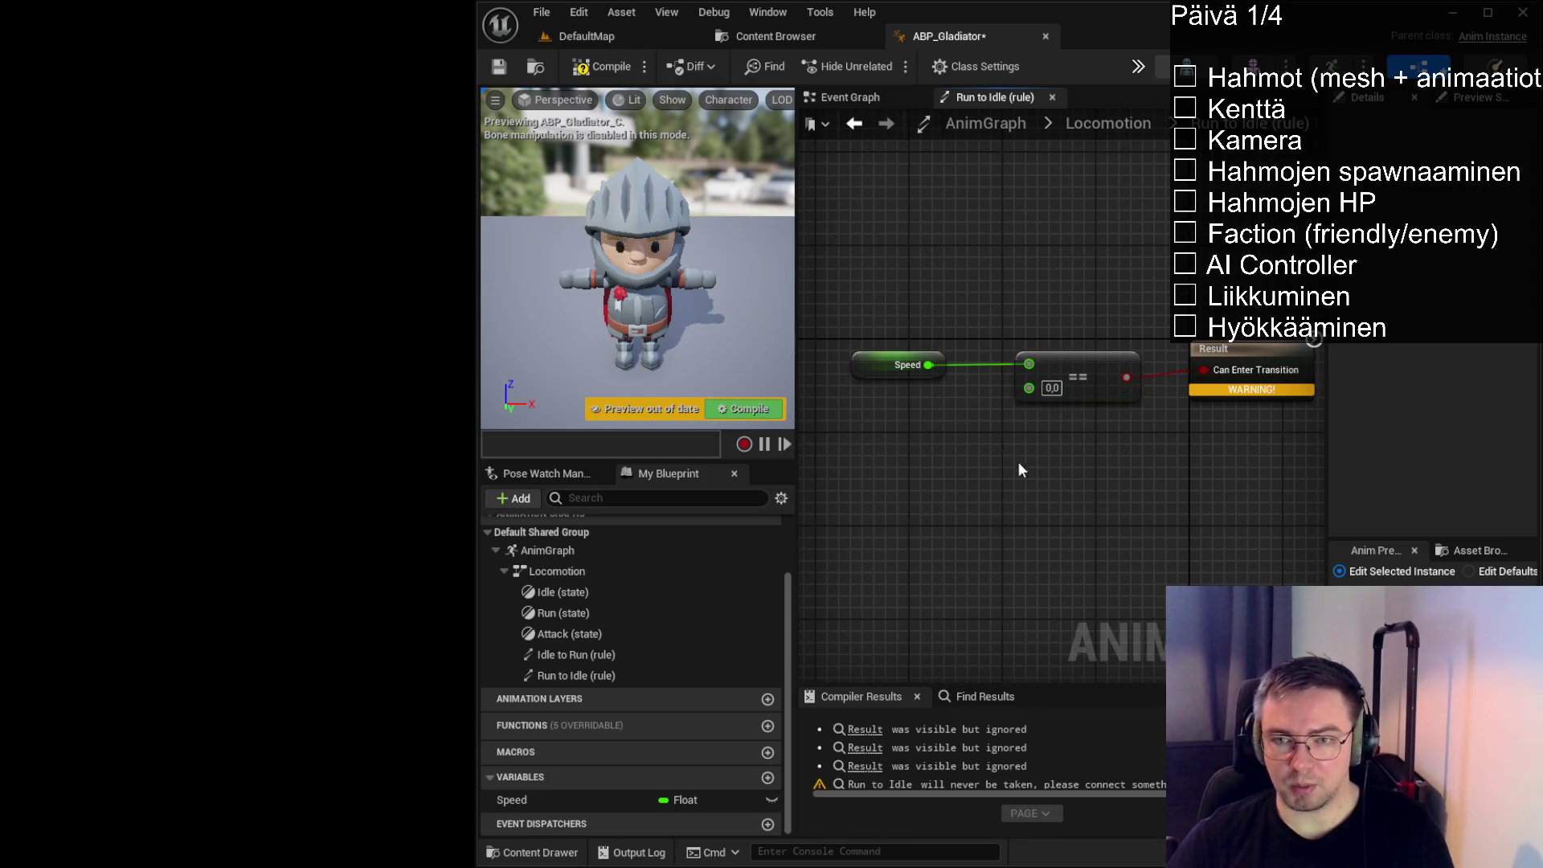
drag(865, 294, 1123, 544)
click(1124, 546)
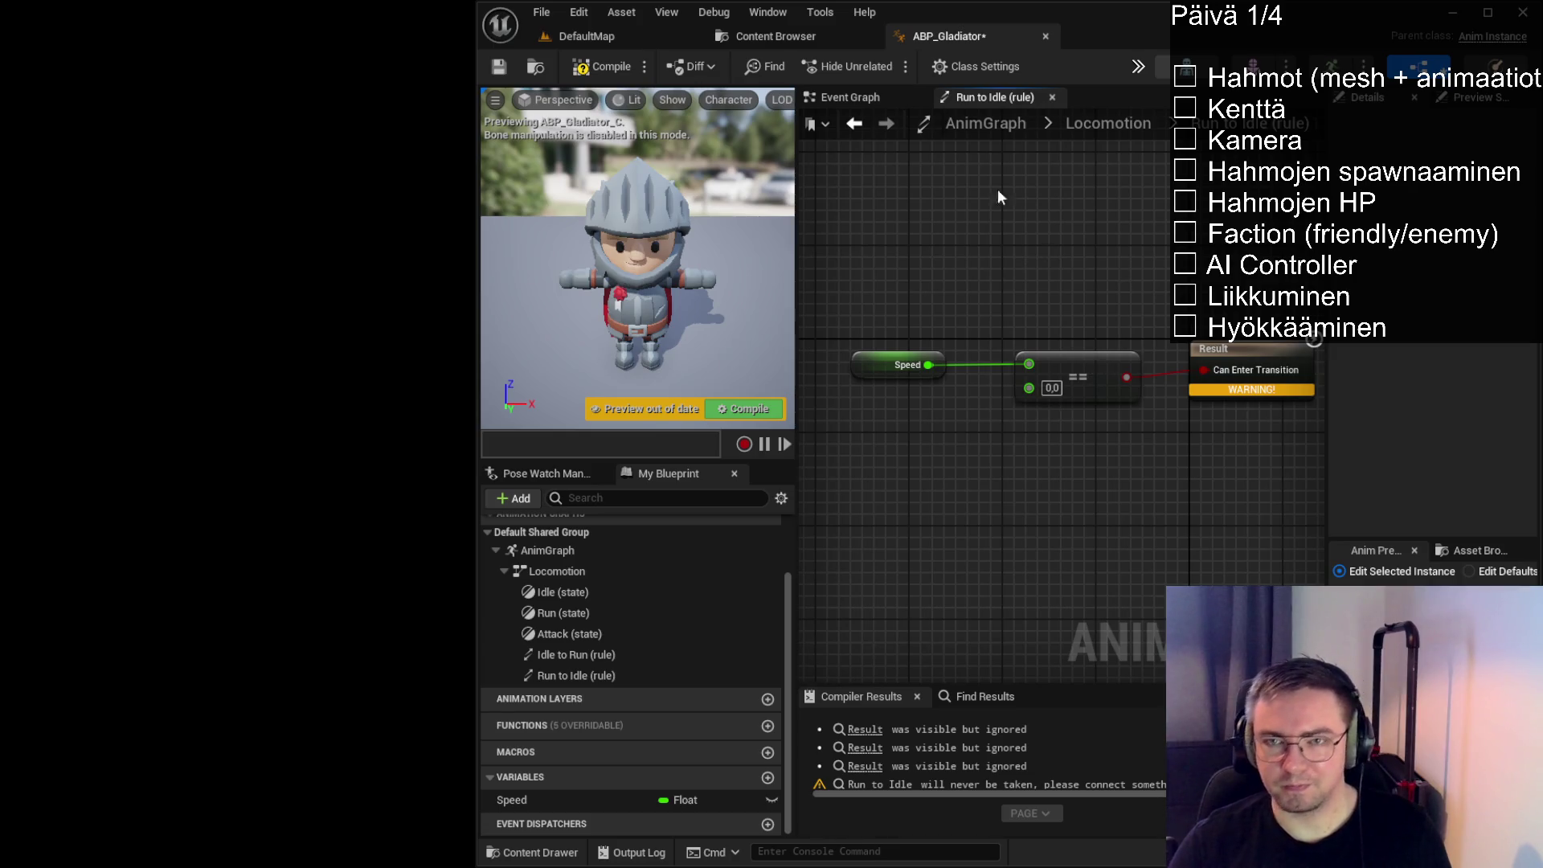
click(604, 62)
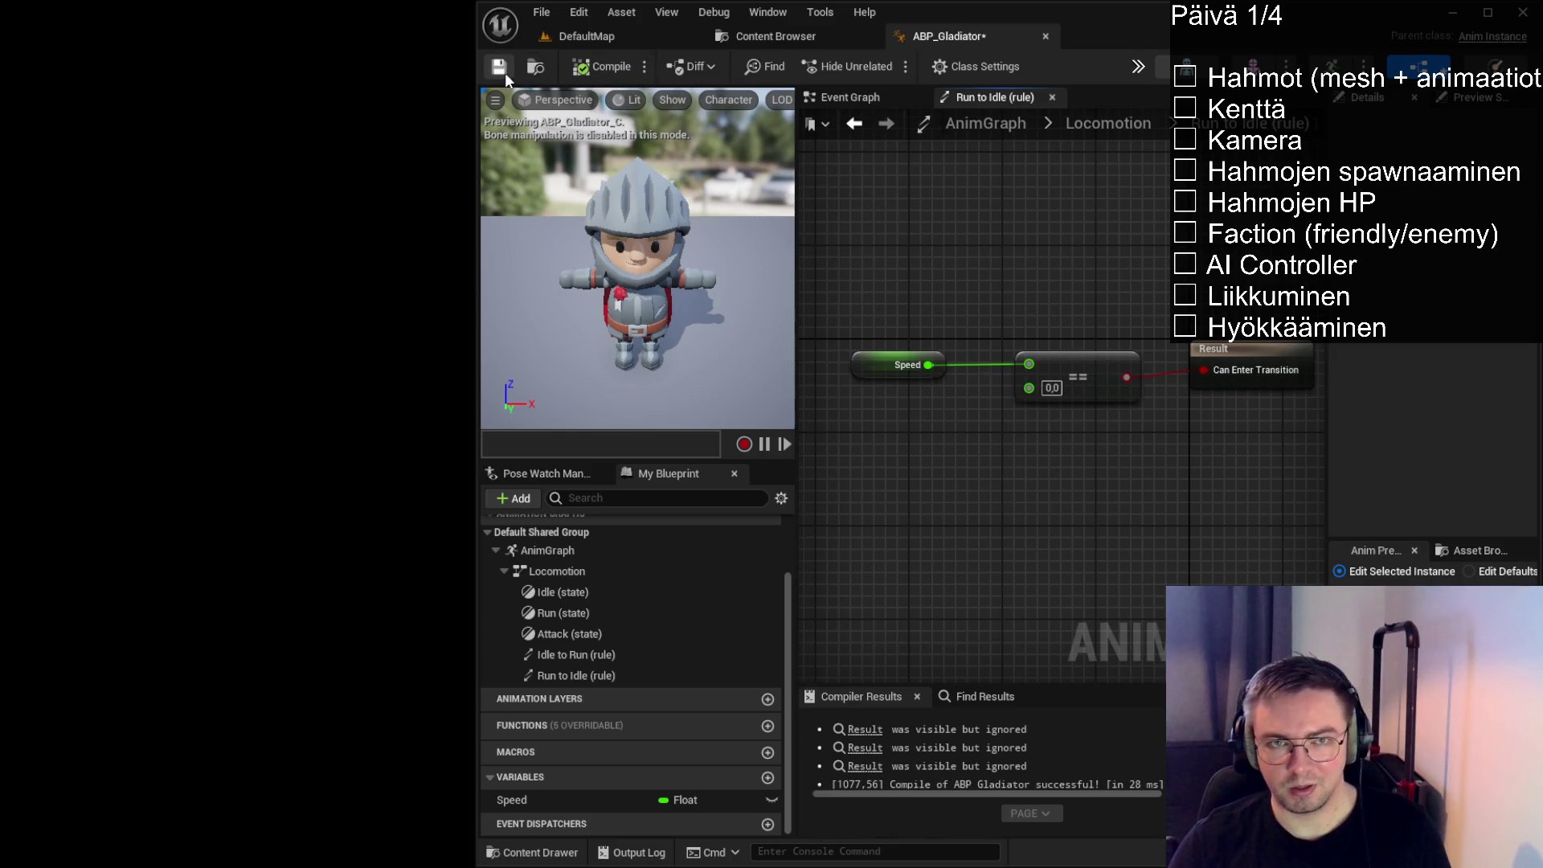
click(1125, 126)
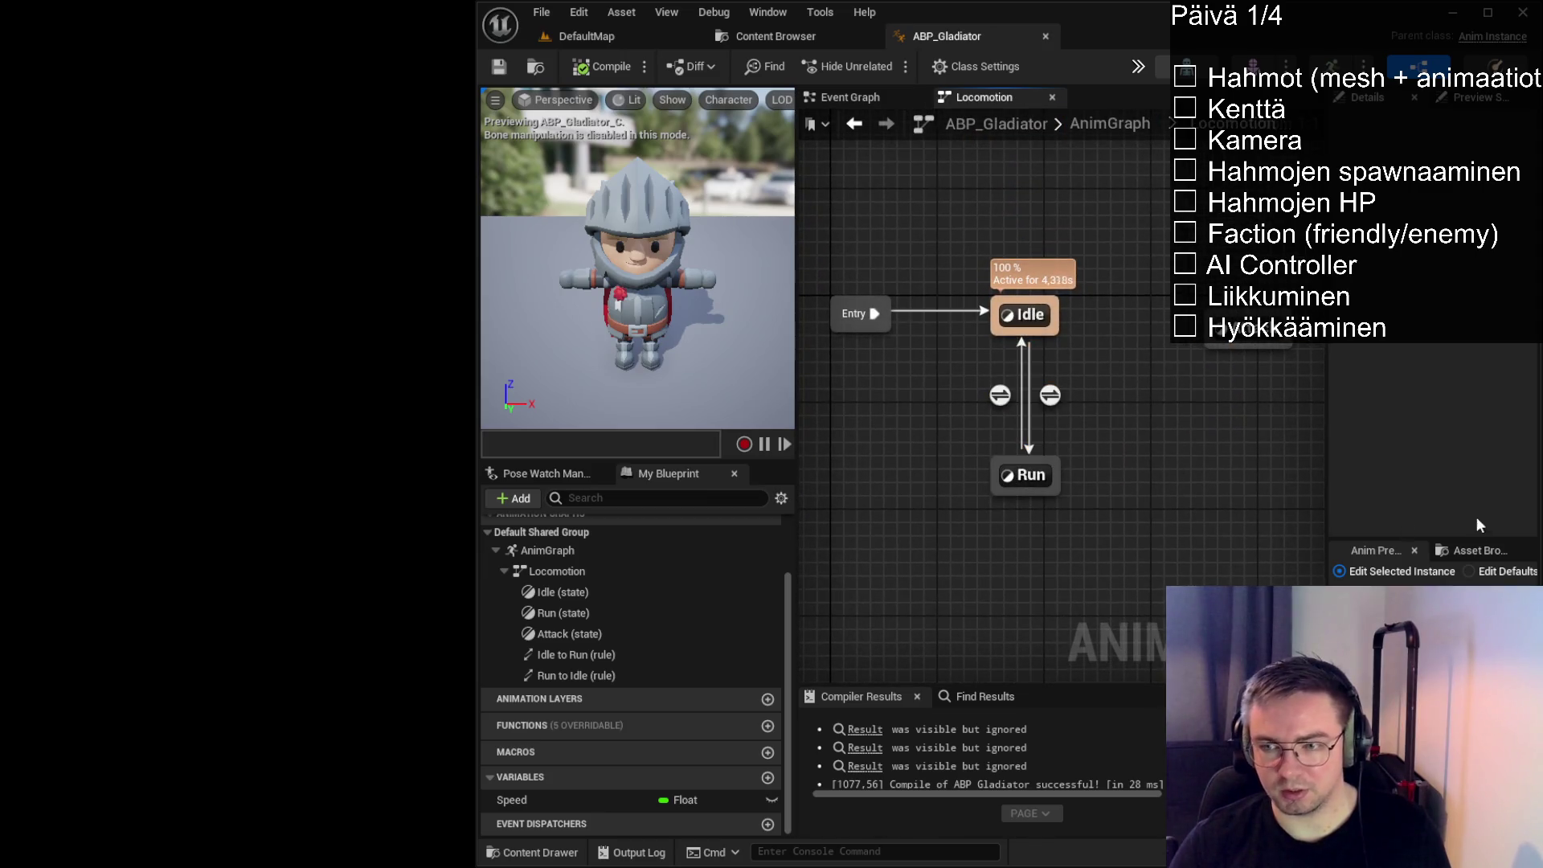
drag(1328, 480, 1278, 480)
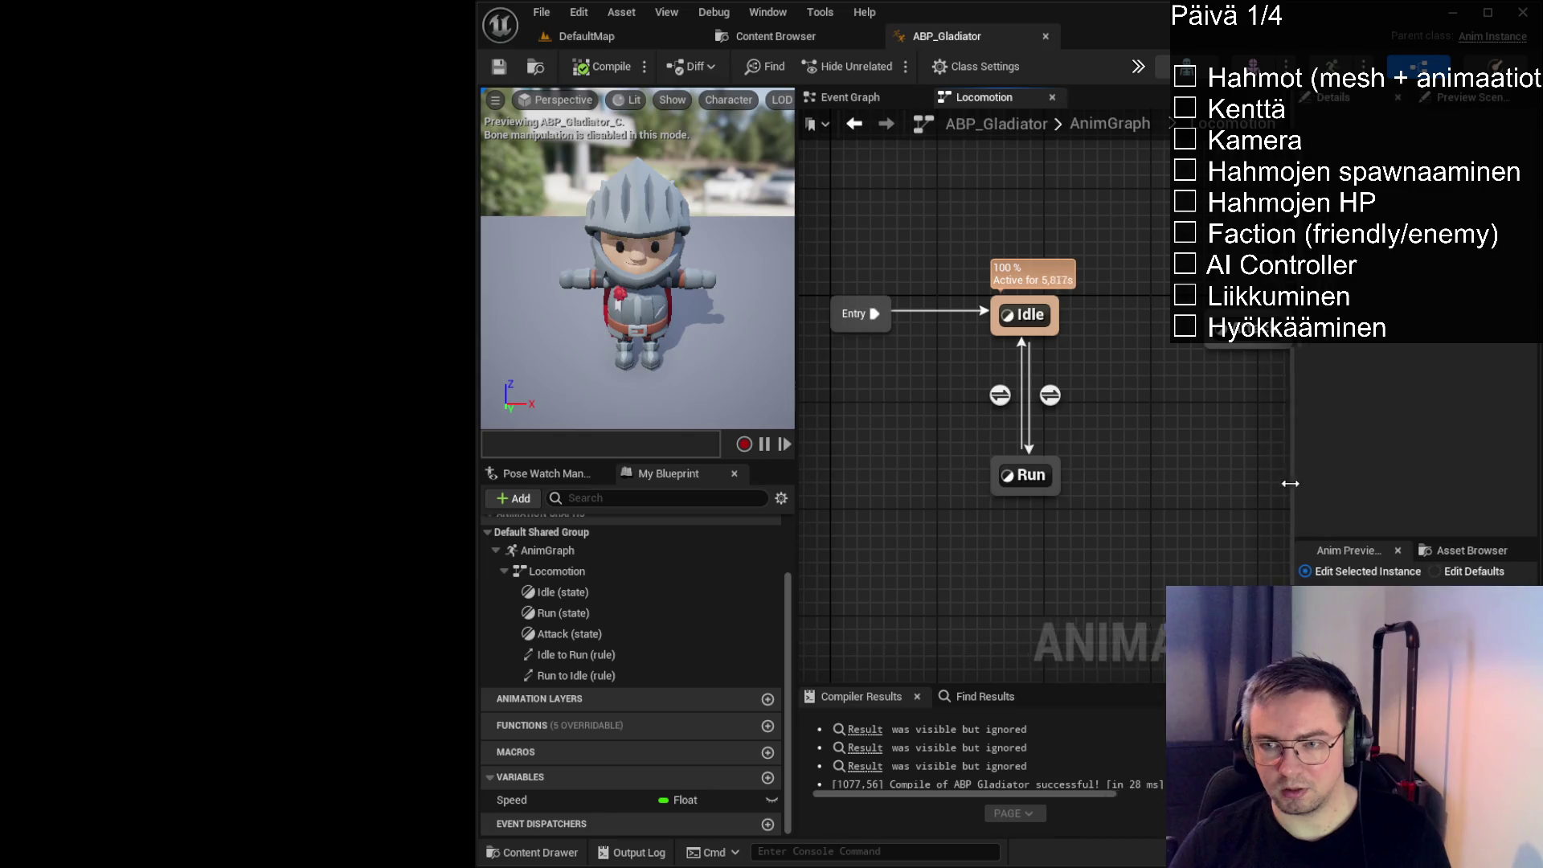
Make the Idle state play Idle_A into its output pose, then compile and save
double_click(1032, 316)
click(1466, 551)
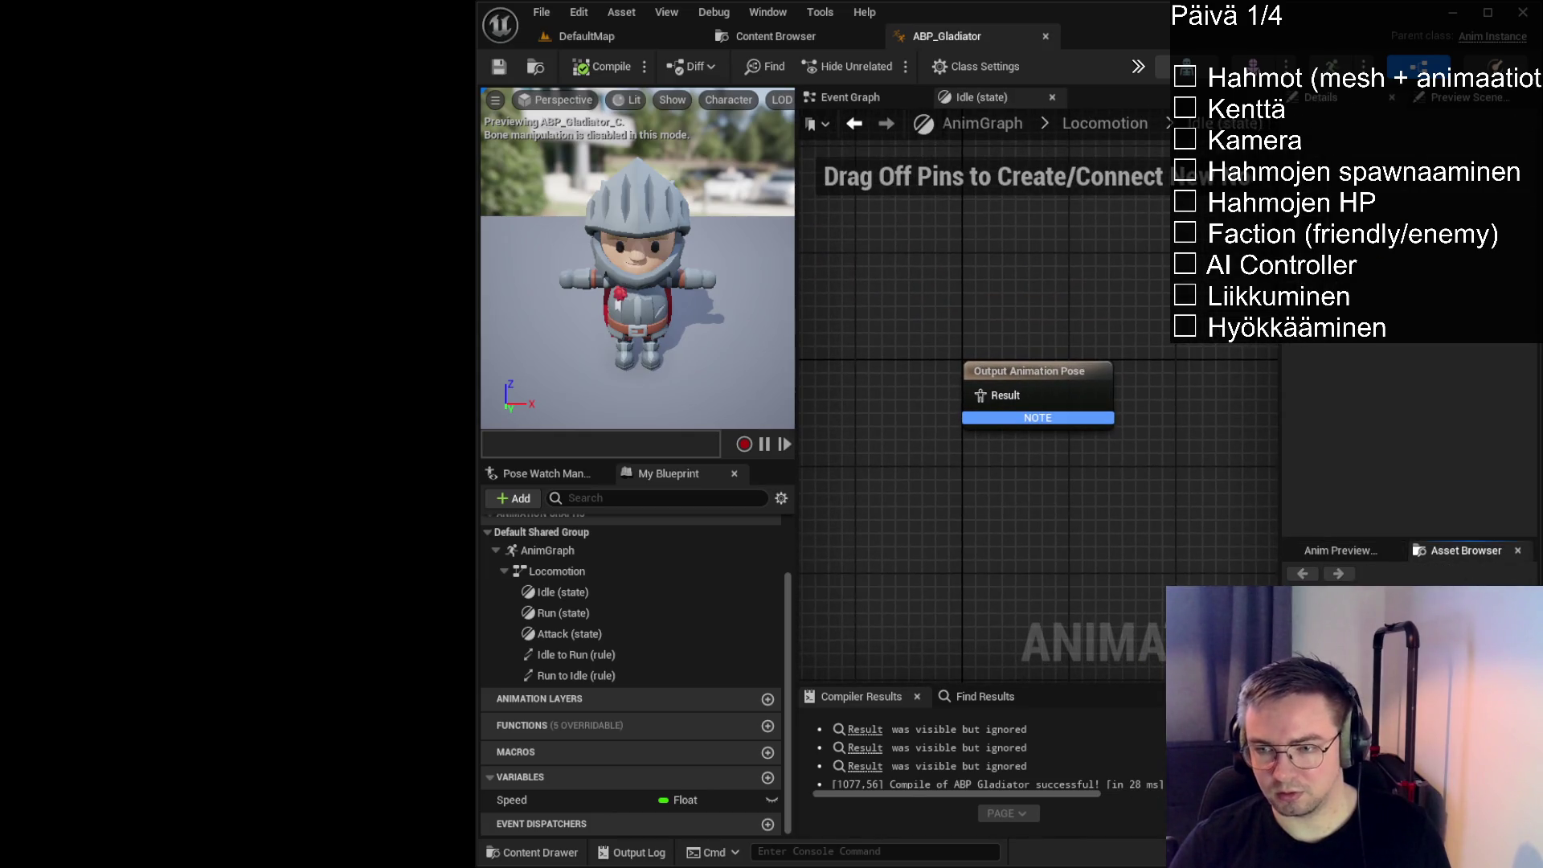
mouse_move(900, 491)
mouse_down()
mouse_move(850, 407)
mouse_move(859, 394)
mouse_up()
mouse_move(1102, 437)
mouse_down()
mouse_move(1059, 431)
mouse_move(1093, 398)
mouse_move(1129, 396)
mouse_up()
drag(1008, 379, 1006, 365)
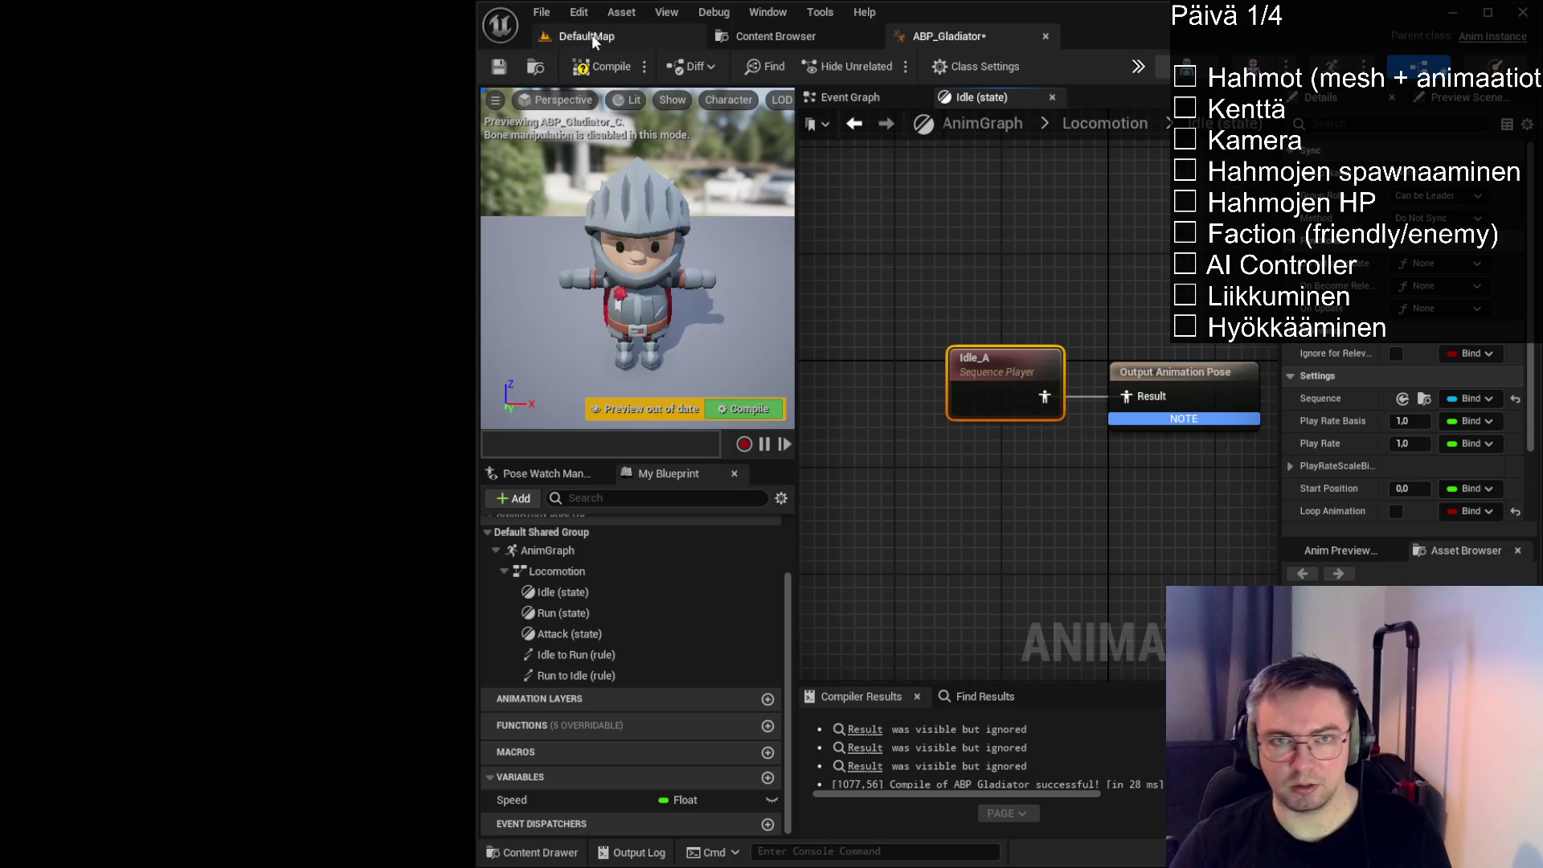
click(601, 66)
click(498, 67)
click(1119, 128)
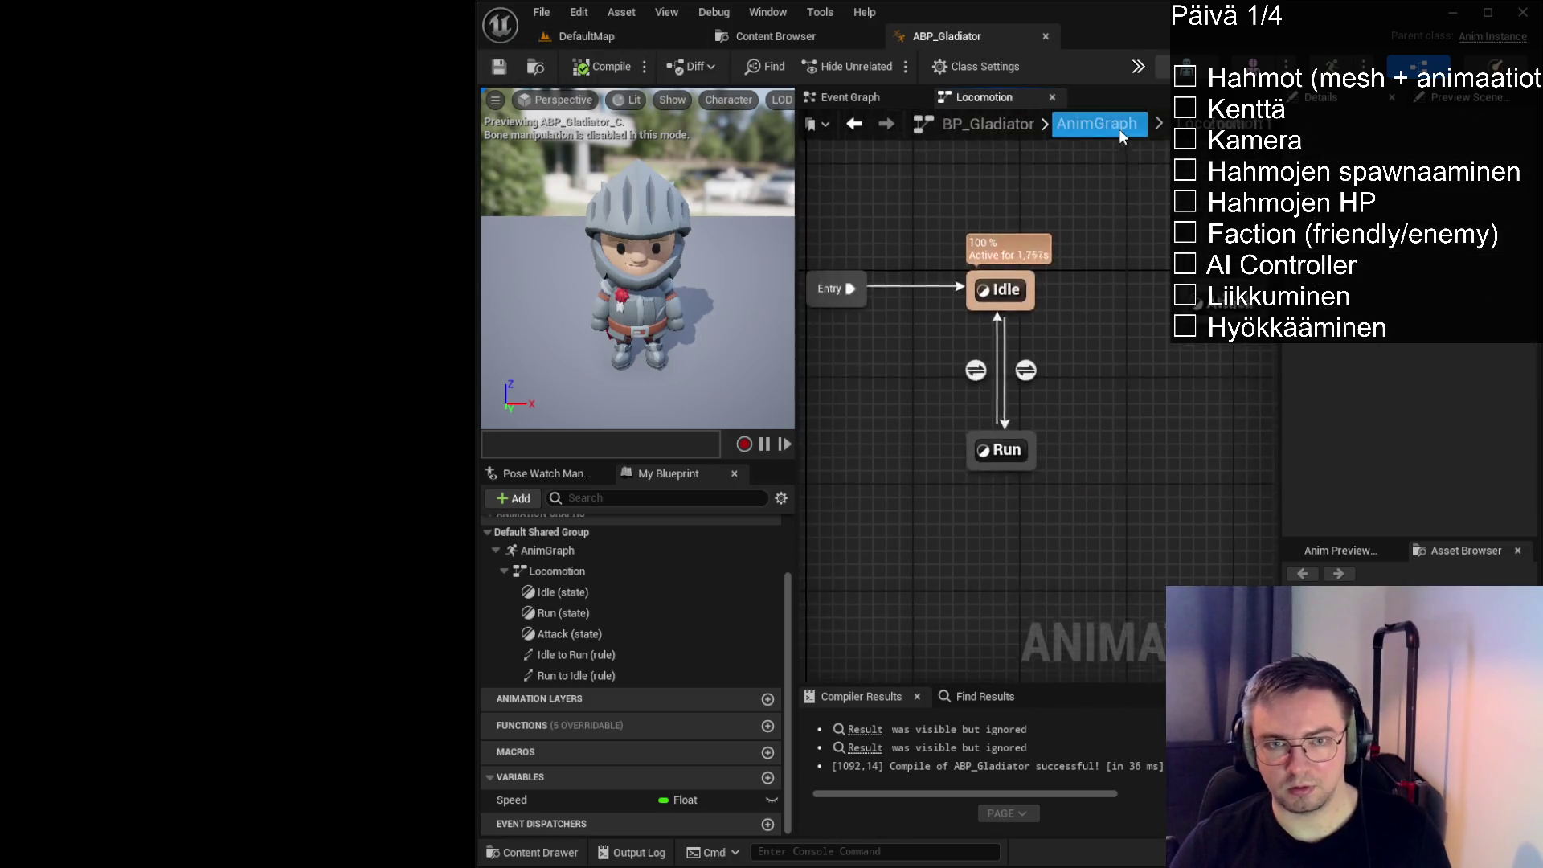
Make the Run state play Running_A, compile, and move Attack beside Idle and Run
double_click(1010, 474)
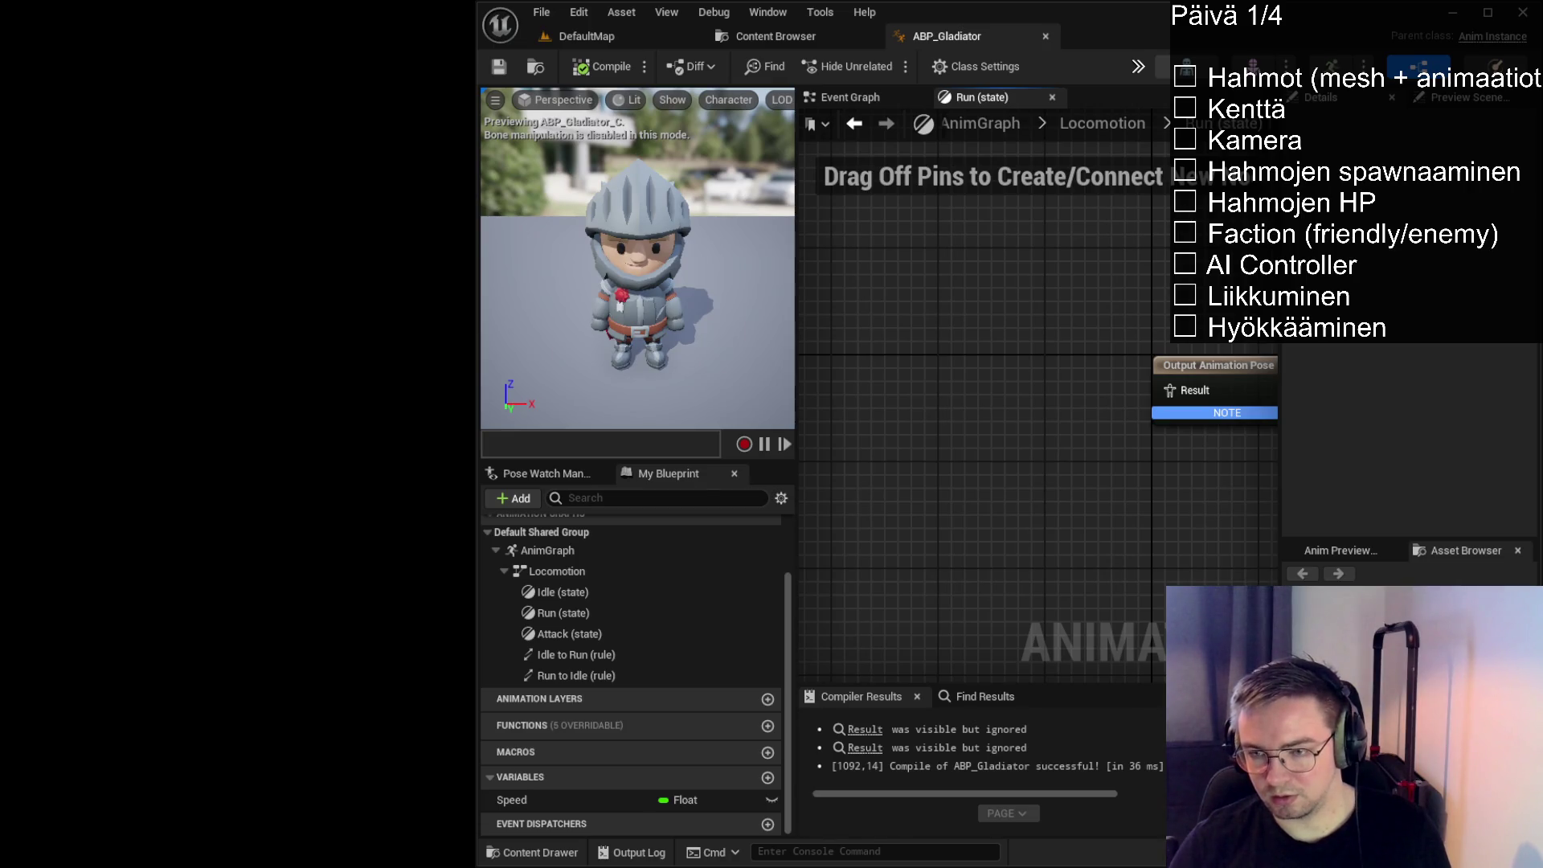
mouse_move(1367, 635)
mouse_down()
mouse_move(1093, 517)
mouse_move(921, 355)
mouse_up()
drag(1010, 404, 1172, 391)
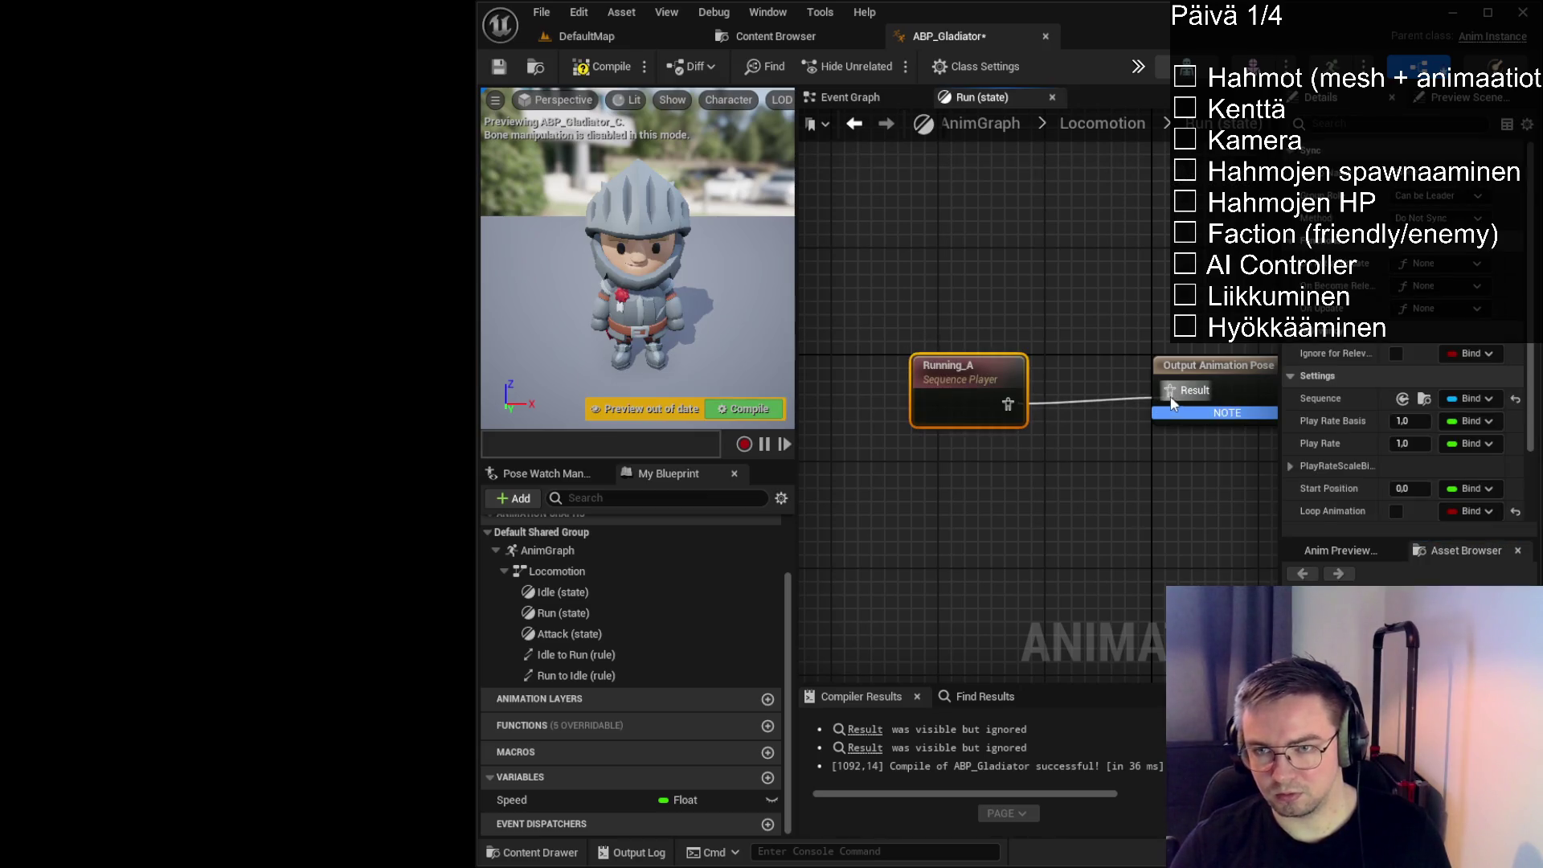
drag(990, 368, 1017, 352)
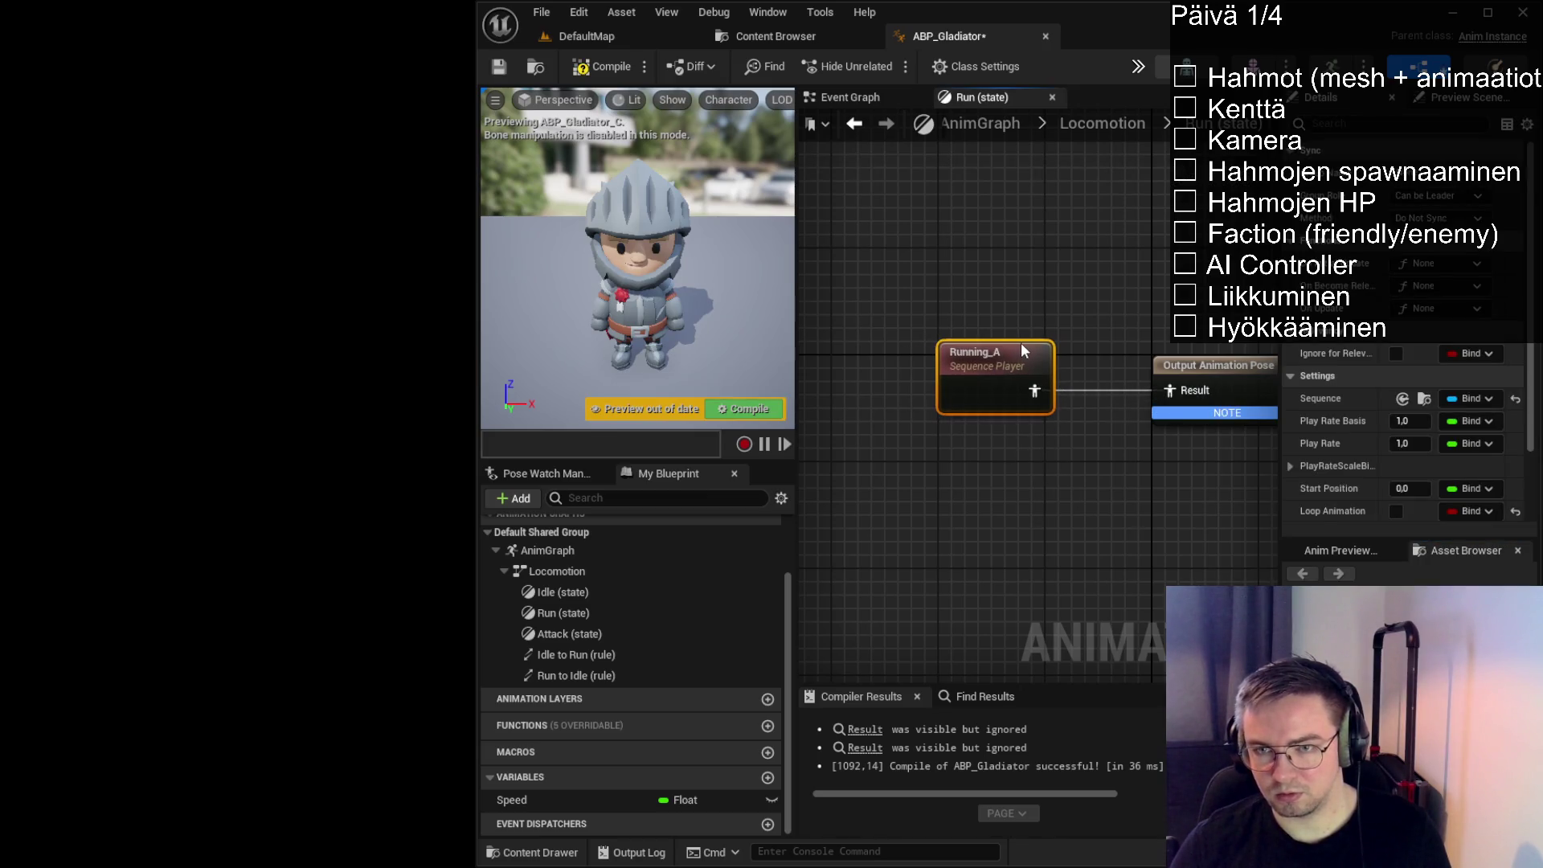
click(601, 67)
click(857, 98)
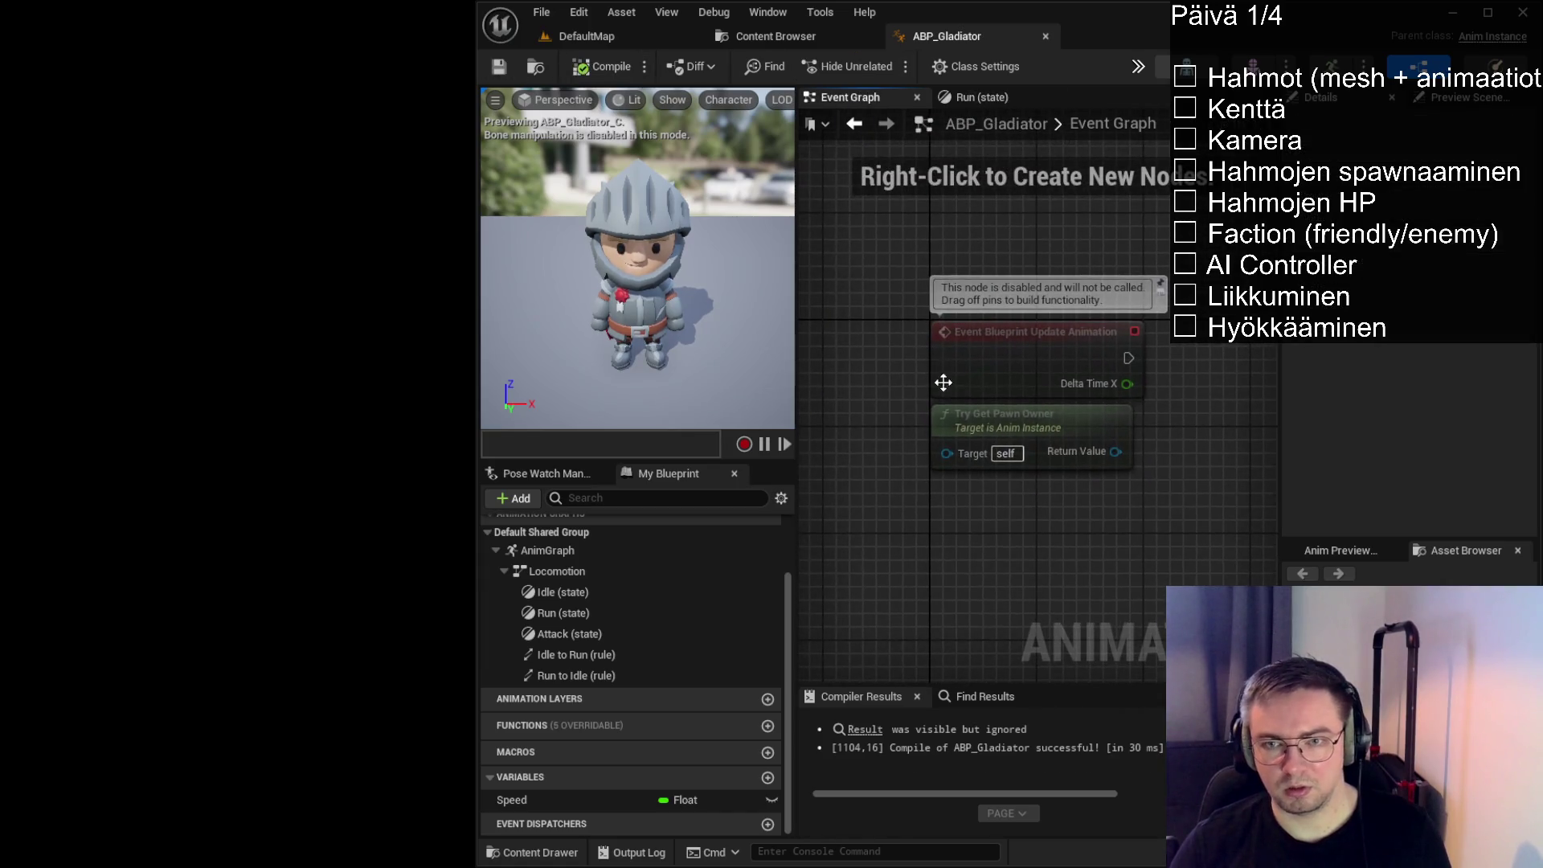
click(972, 97)
click(1105, 122)
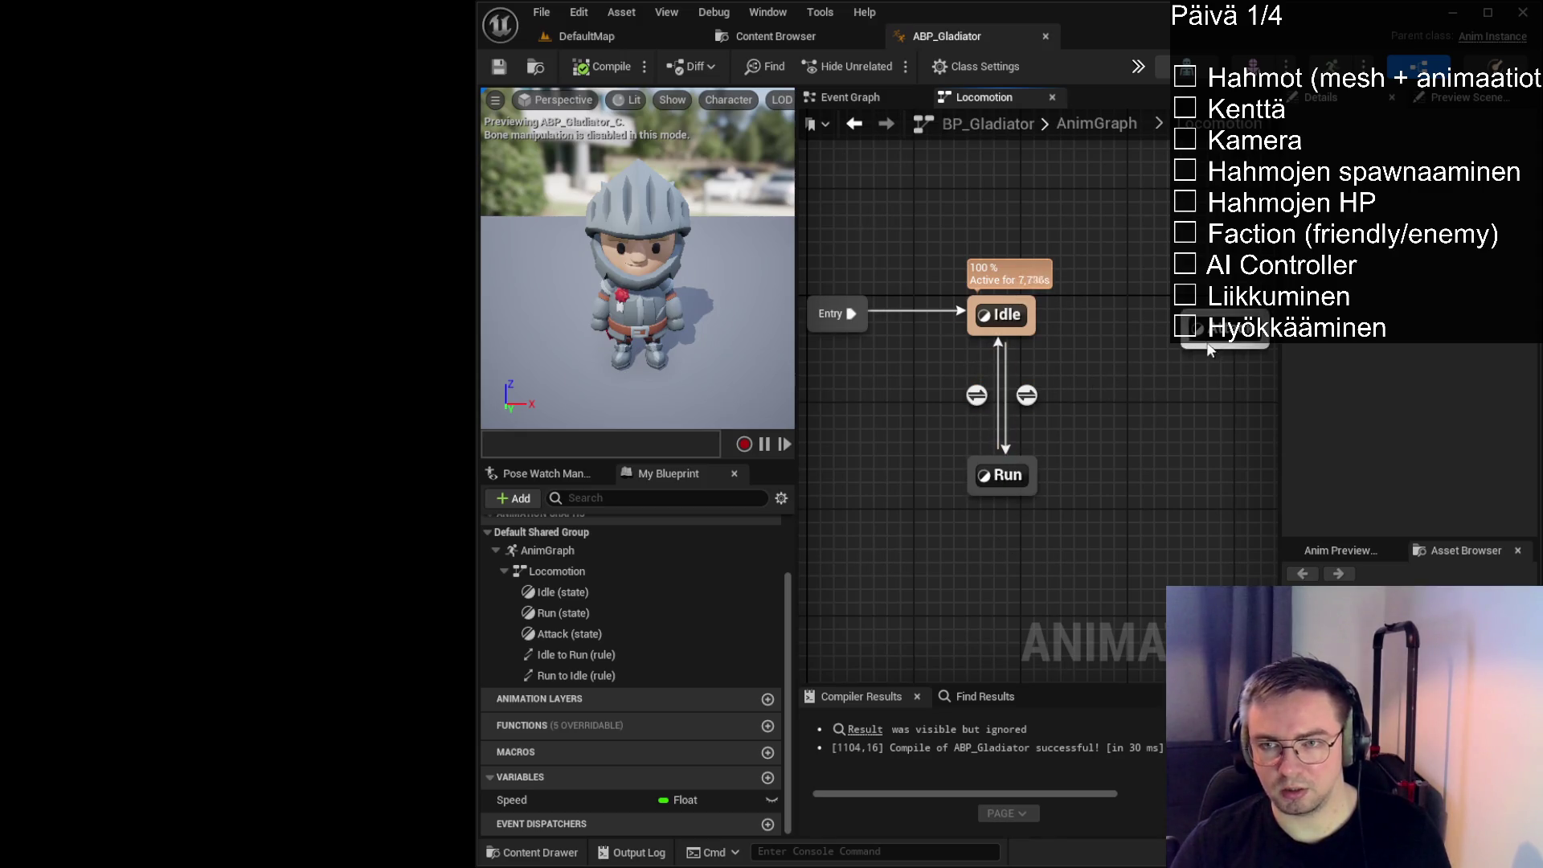
mouse_move(1224, 339)
mouse_down()
mouse_move(1222, 393)
mouse_move(1210, 381)
mouse_up()
Add a Boolean variable named IsAttacking to the blueprint
click(1150, 325)
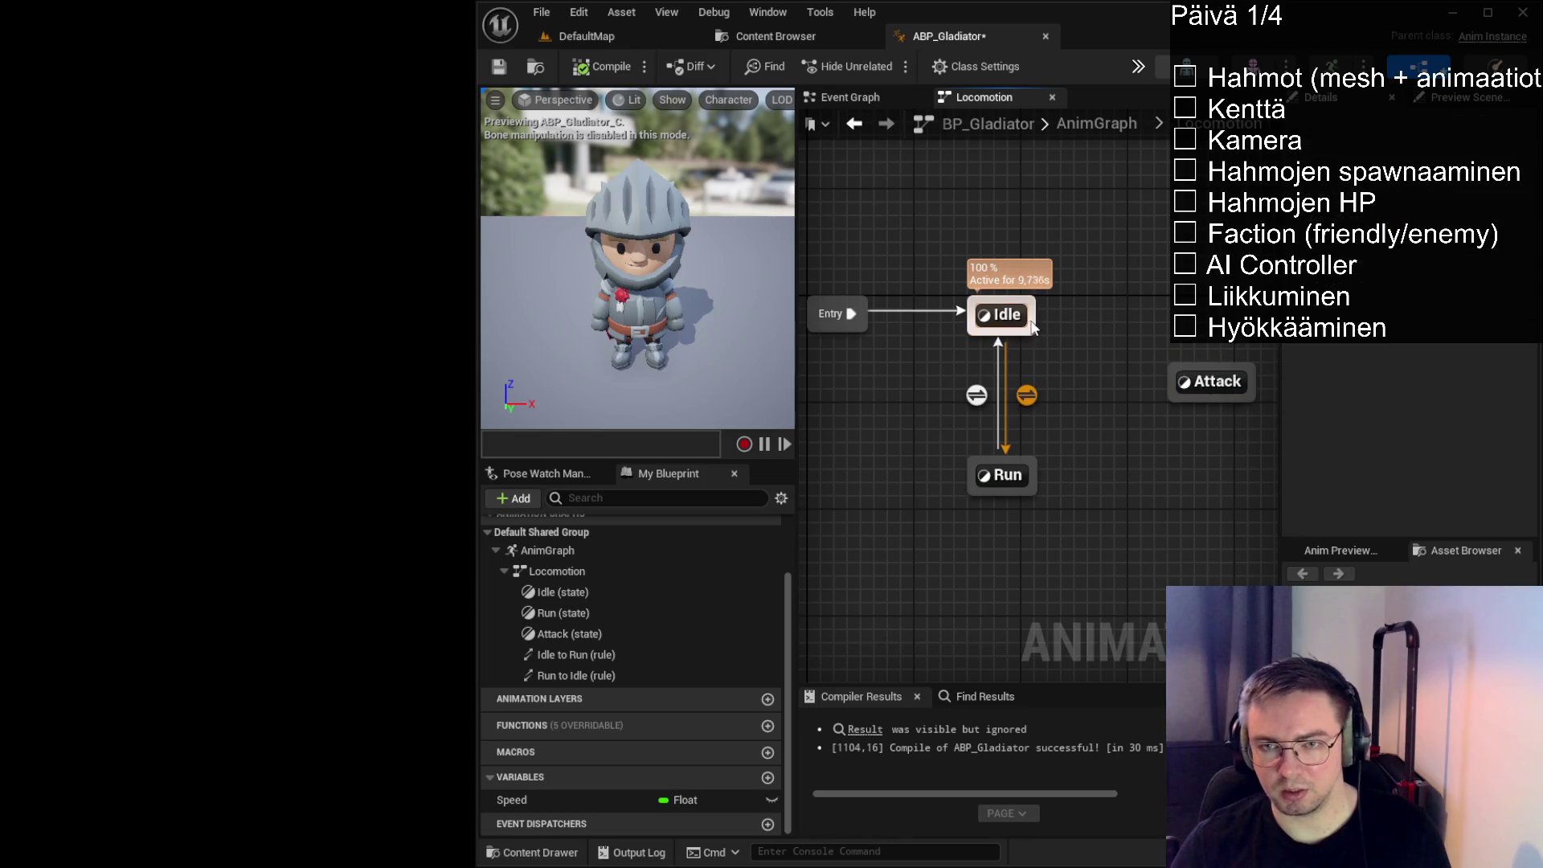
click(768, 777)
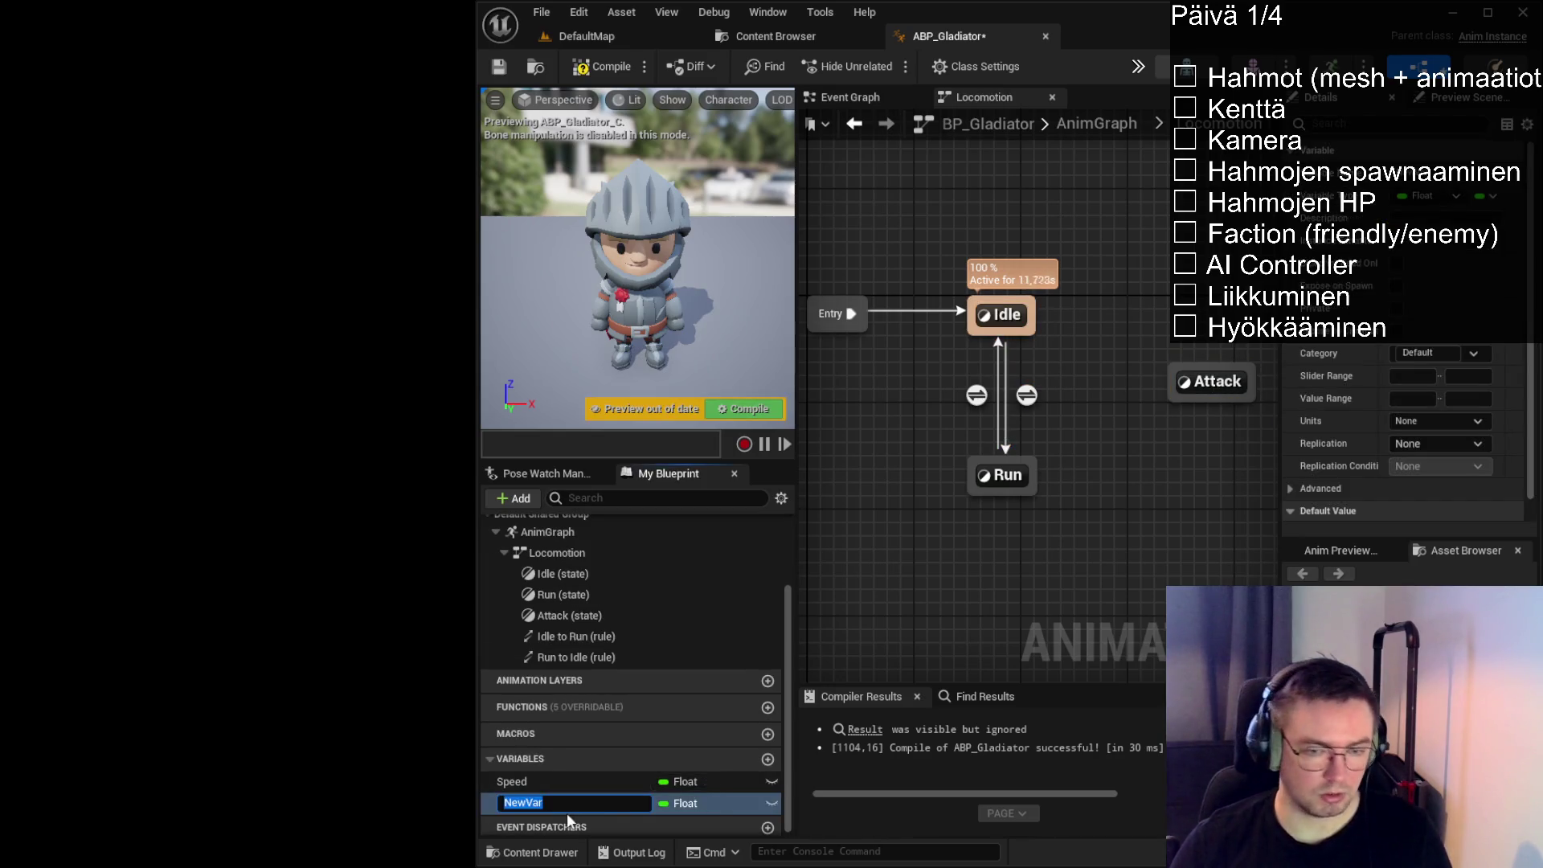
text(IsAtta)
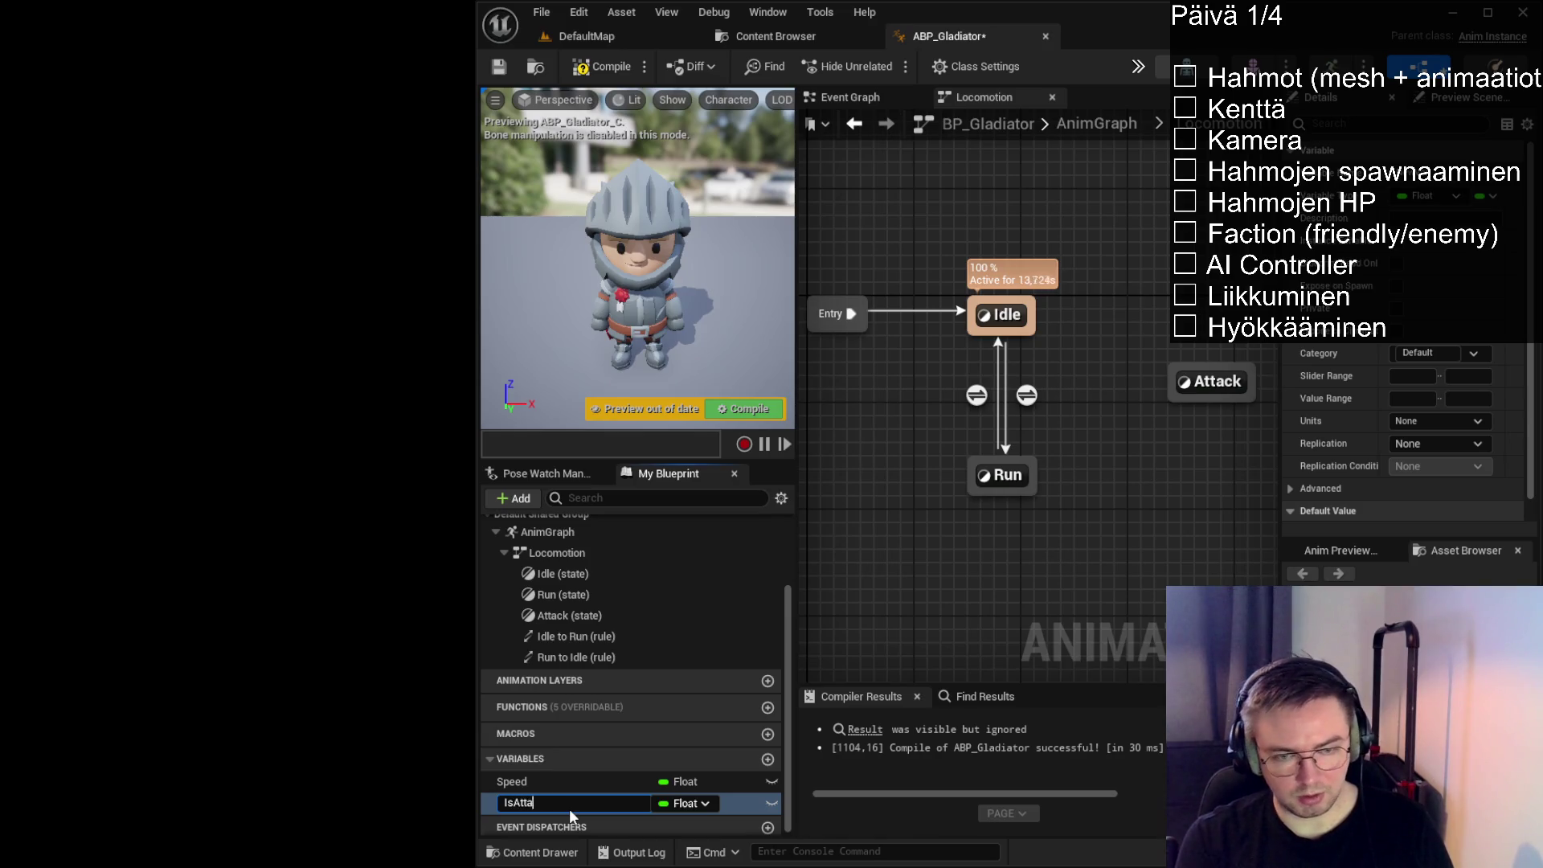
text(cking)
key(Return)
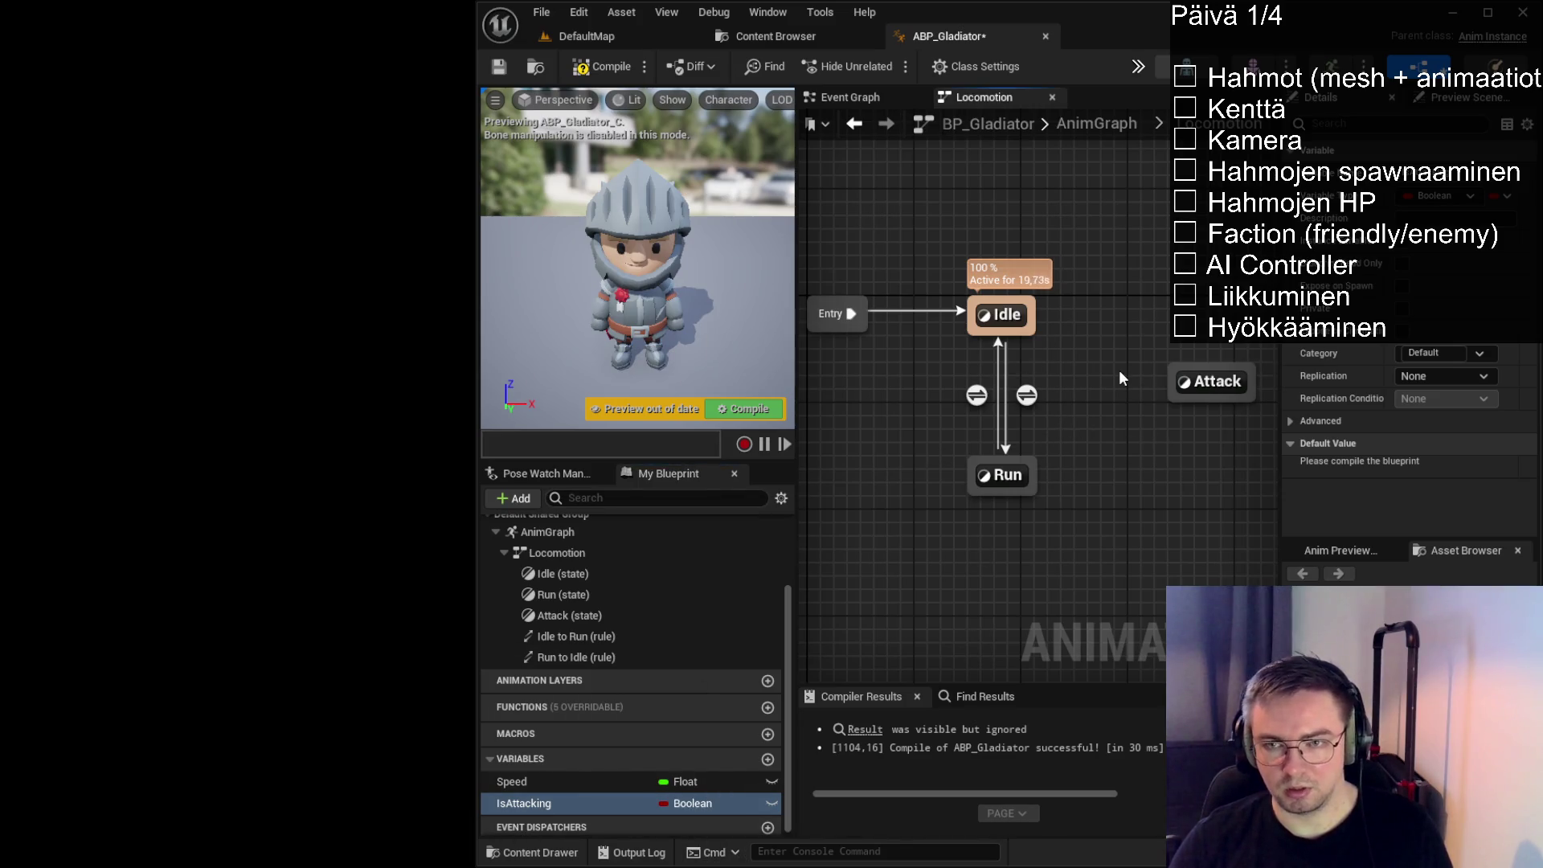
Create Idle→Attack, Run→Attack and Attack→Run transitions, then open the Idle to Attack rule
drag(1037, 325, 1174, 383)
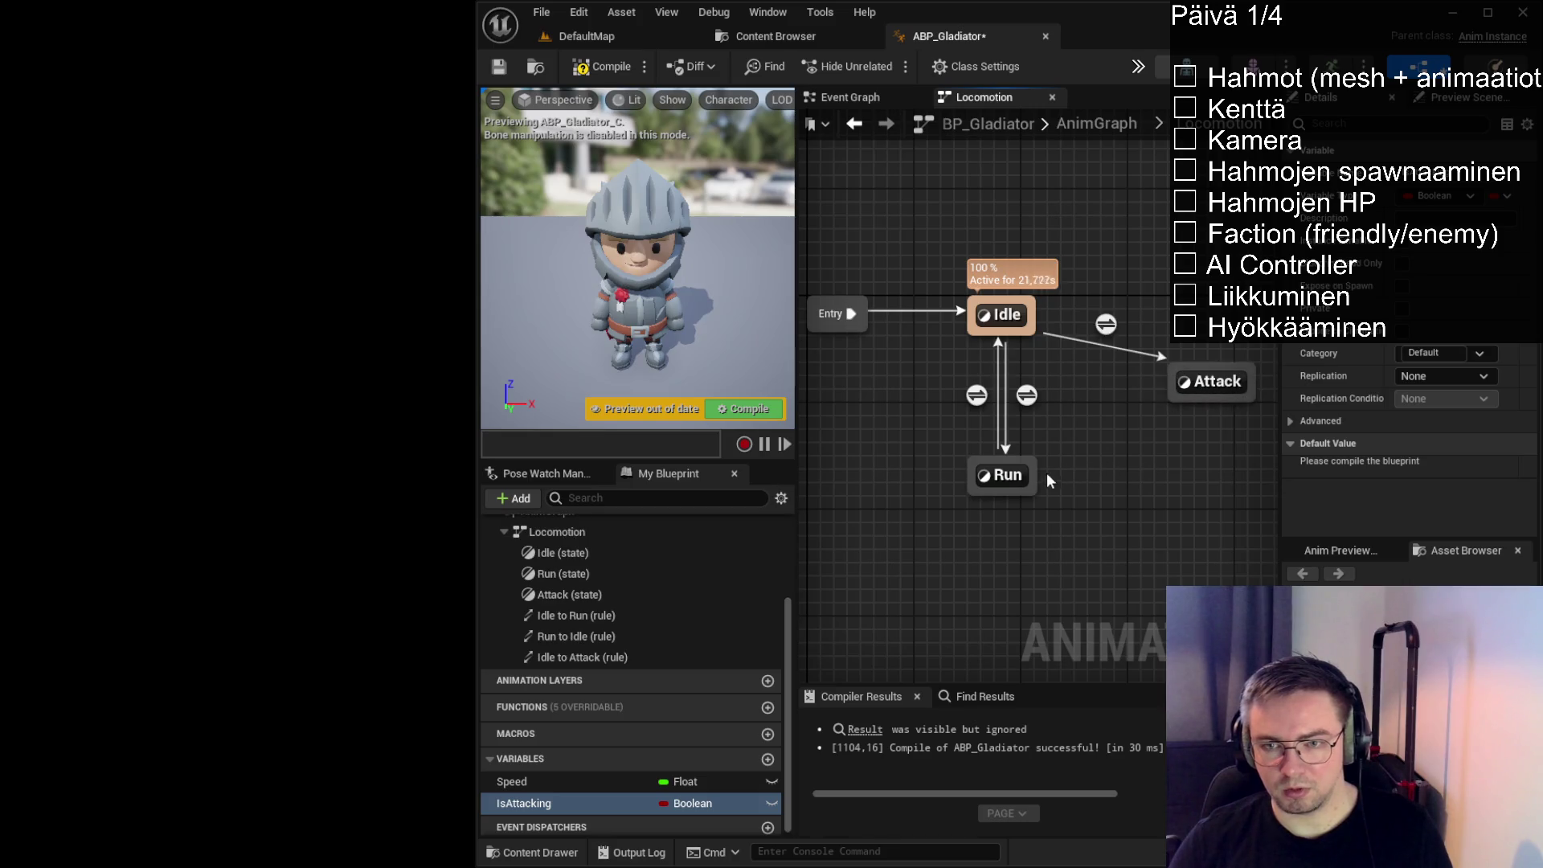
mouse_move(1047, 480)
mouse_down()
mouse_move(1172, 385)
mouse_move(1011, 318)
mouse_up()
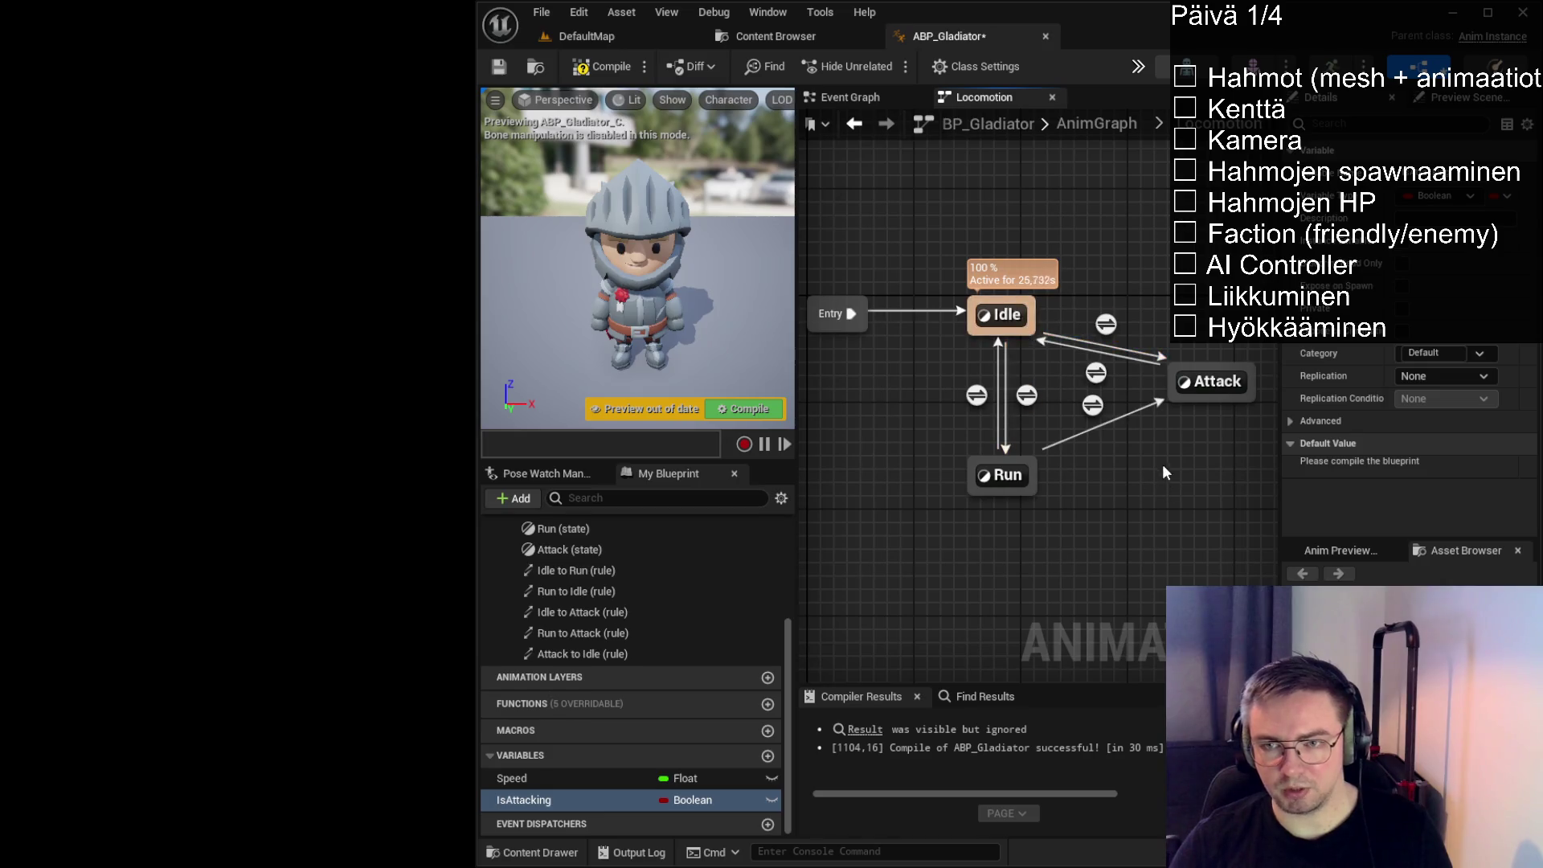
drag(1180, 399, 1037, 468)
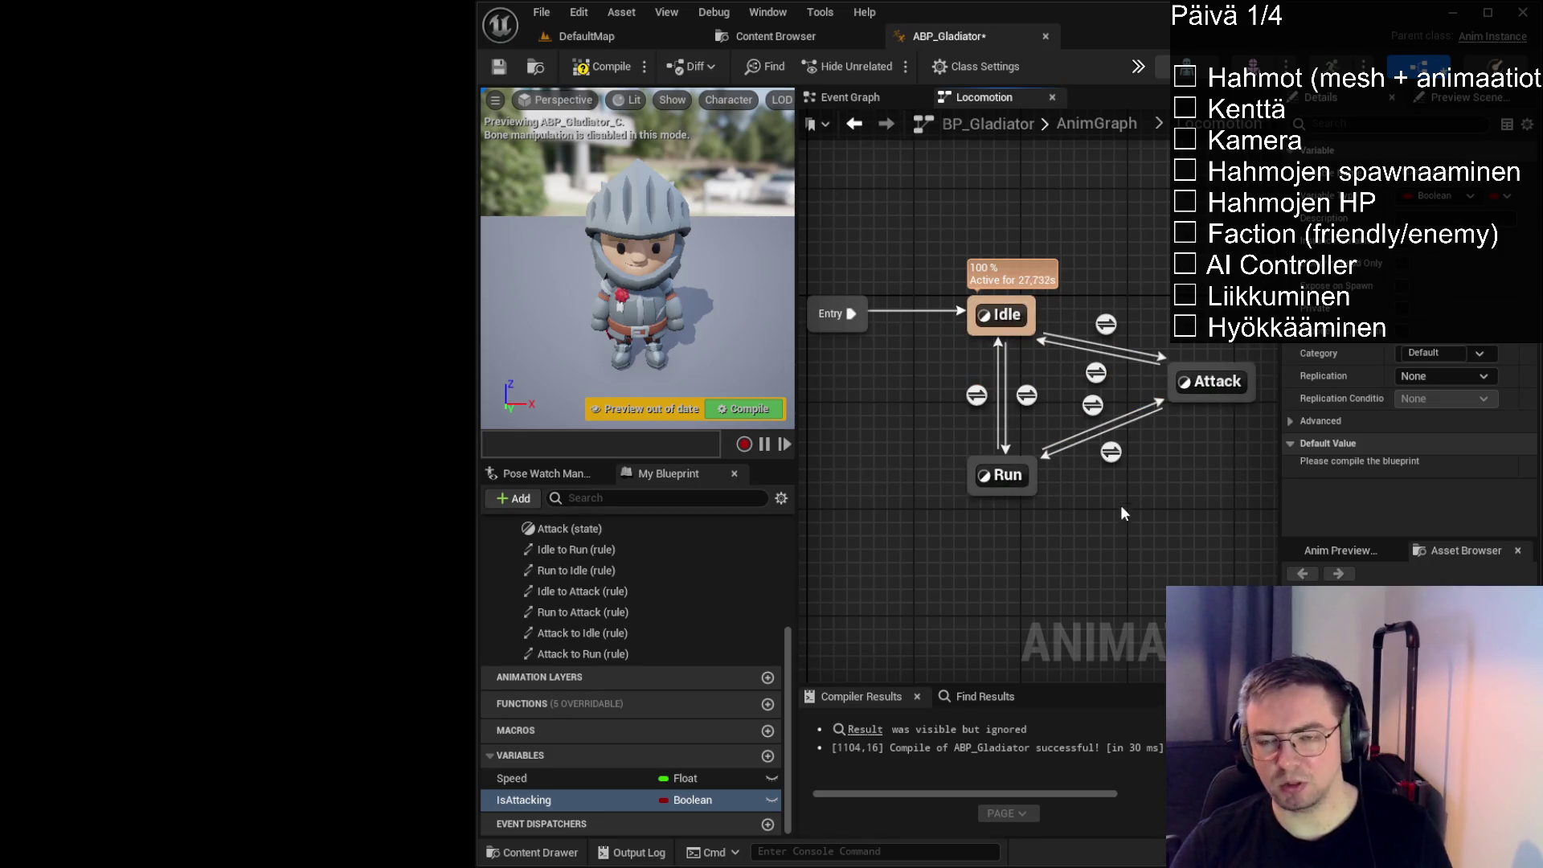
drag(1204, 402, 1179, 404)
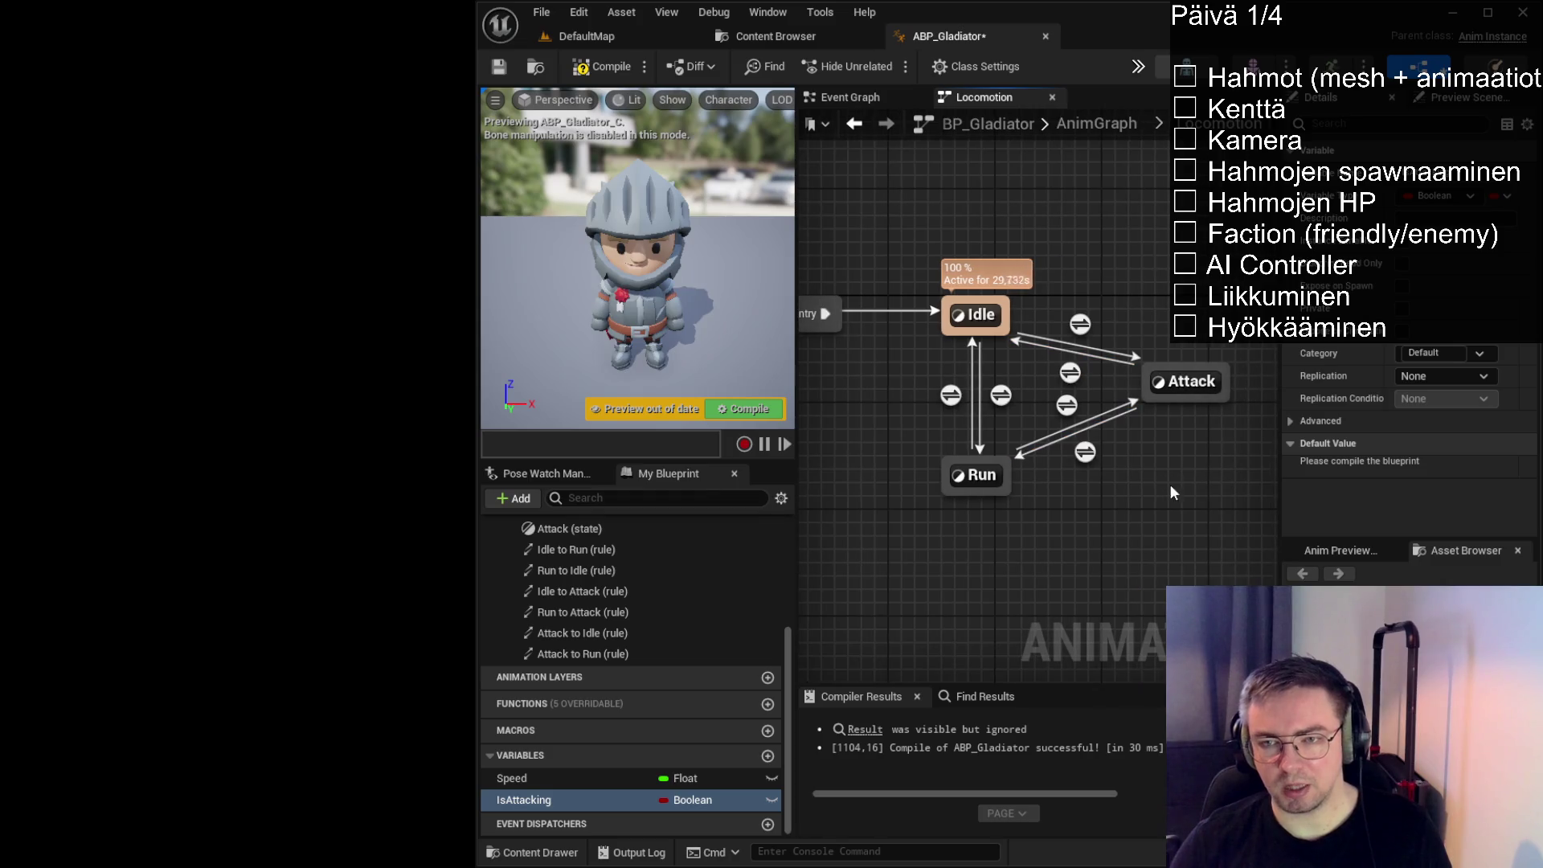
drag(1281, 486, 1320, 482)
drag(1217, 464, 1243, 460)
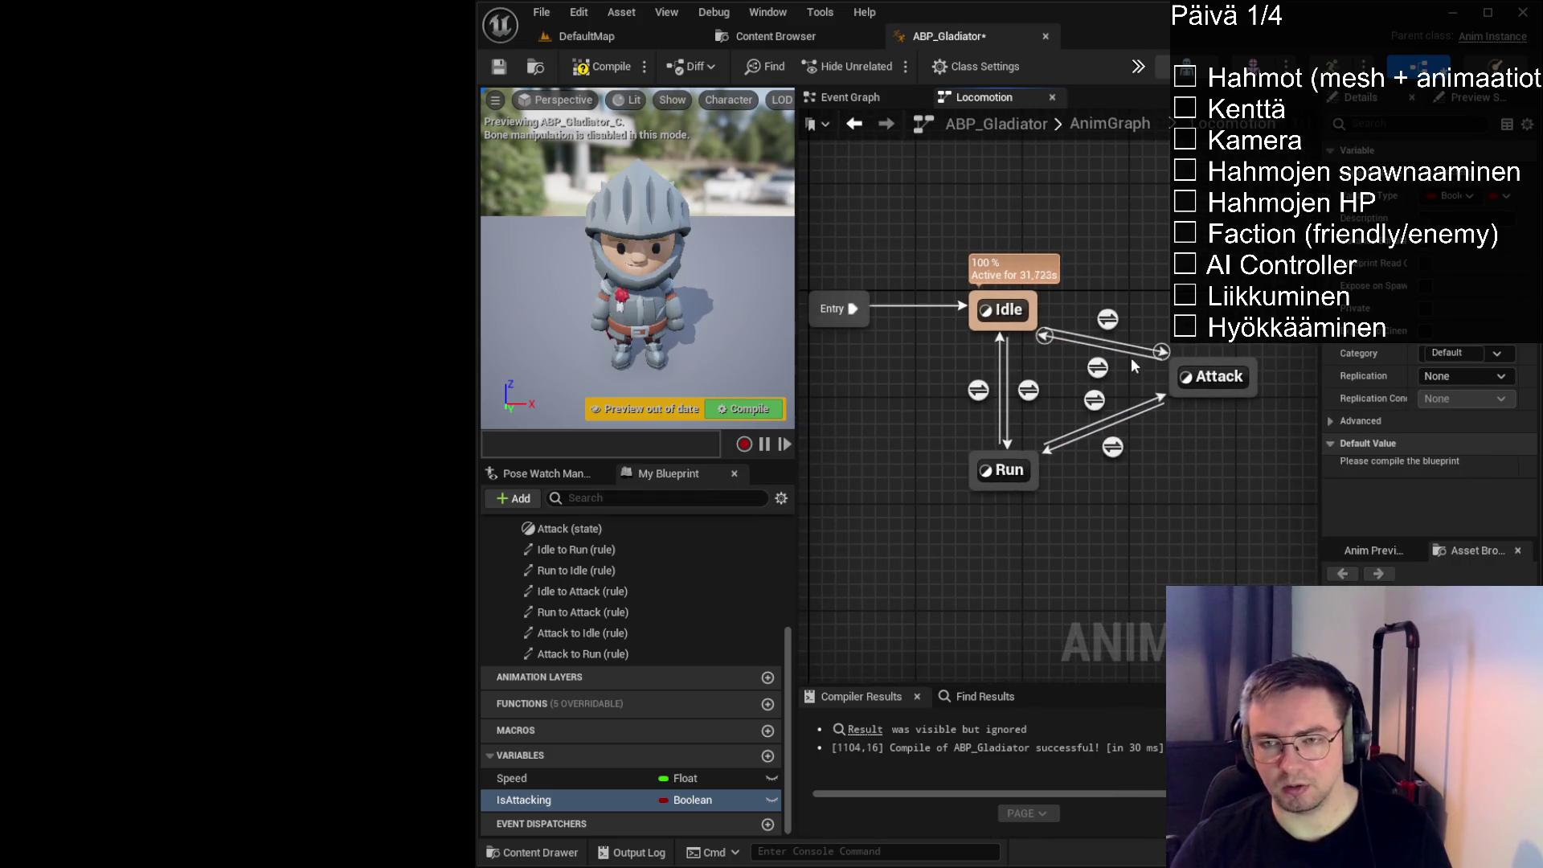
double_click(1109, 317)
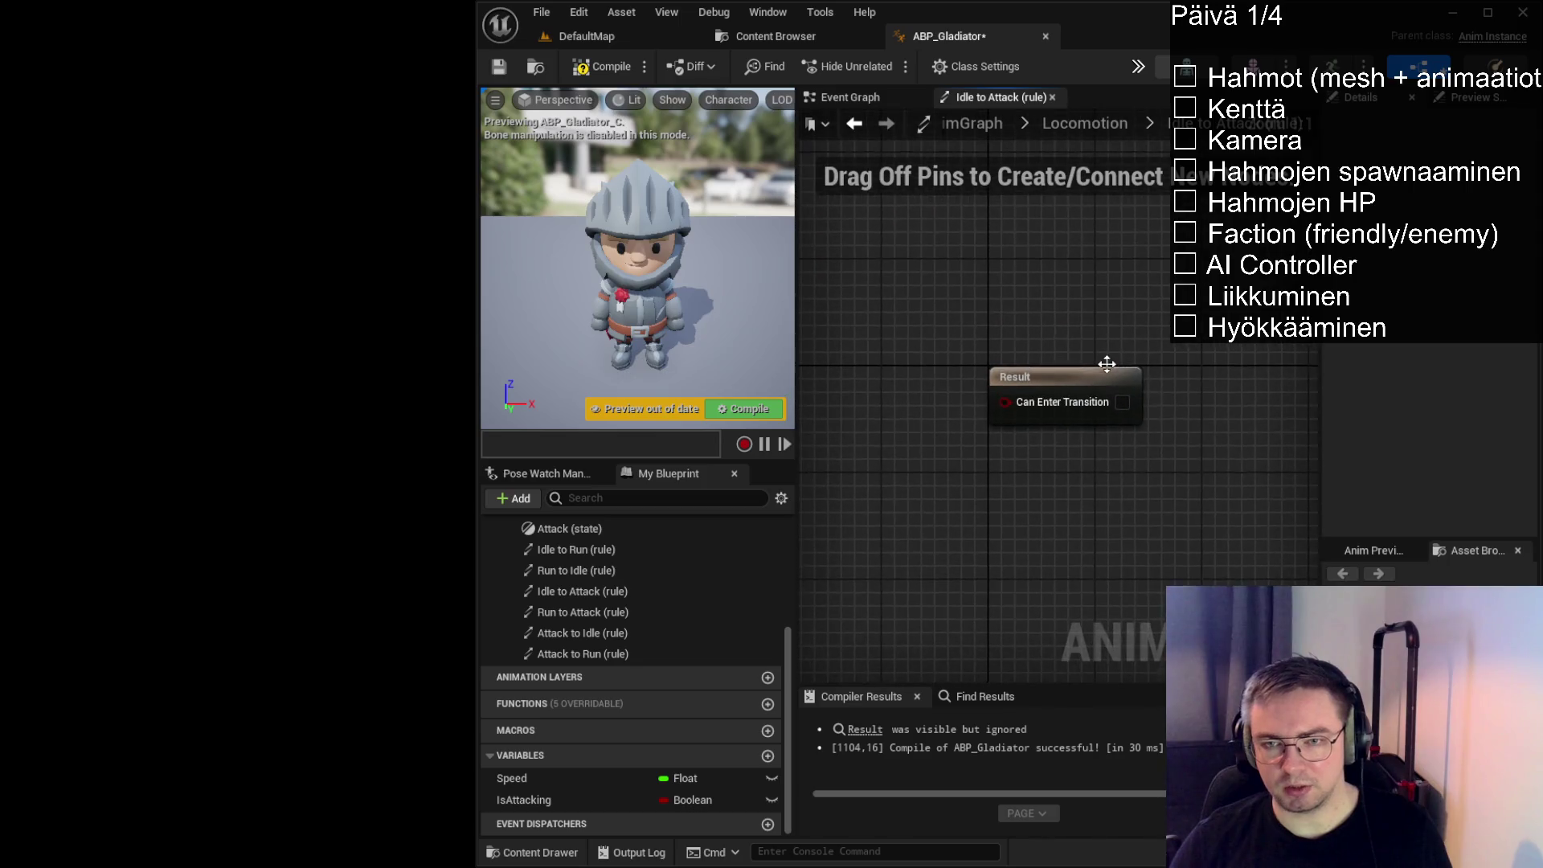
Wire an IsAttacking getter into Idle to Attack's Can Enter Transition and compile
click(1069, 124)
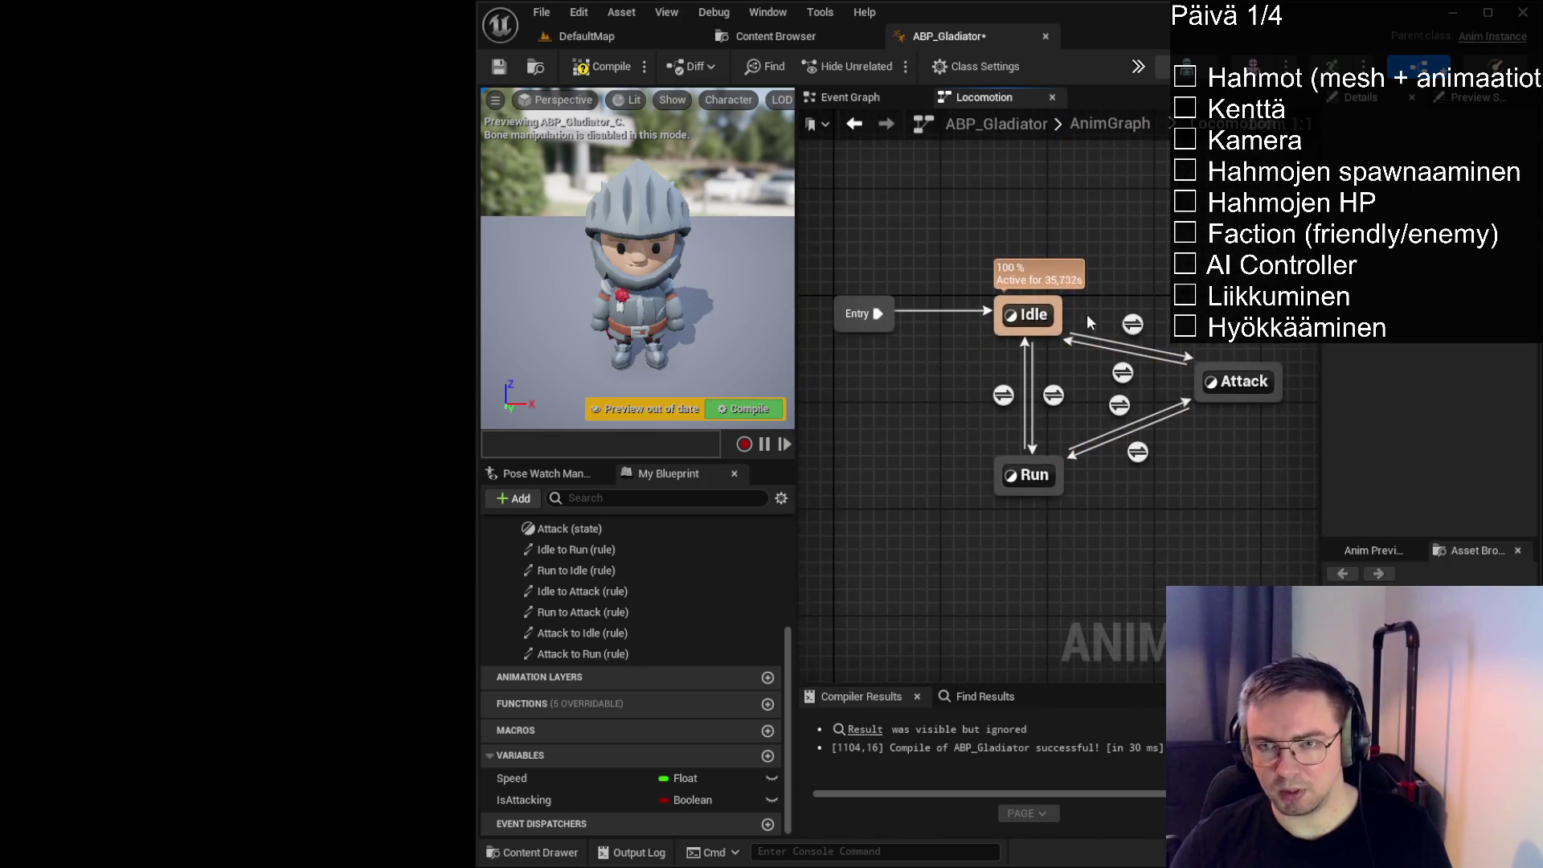
double_click(1132, 324)
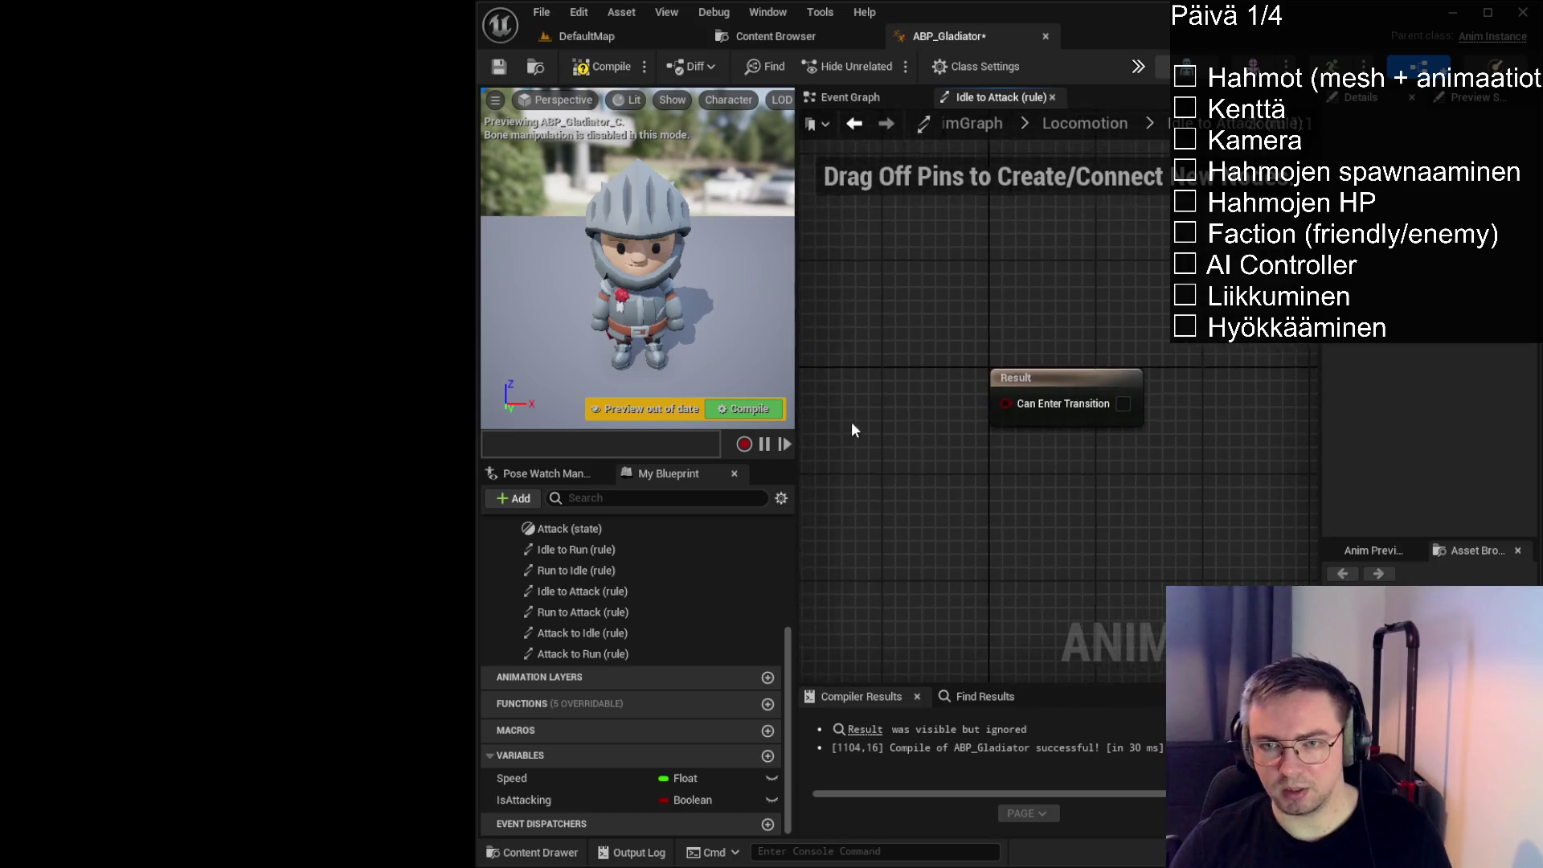
click(532, 798)
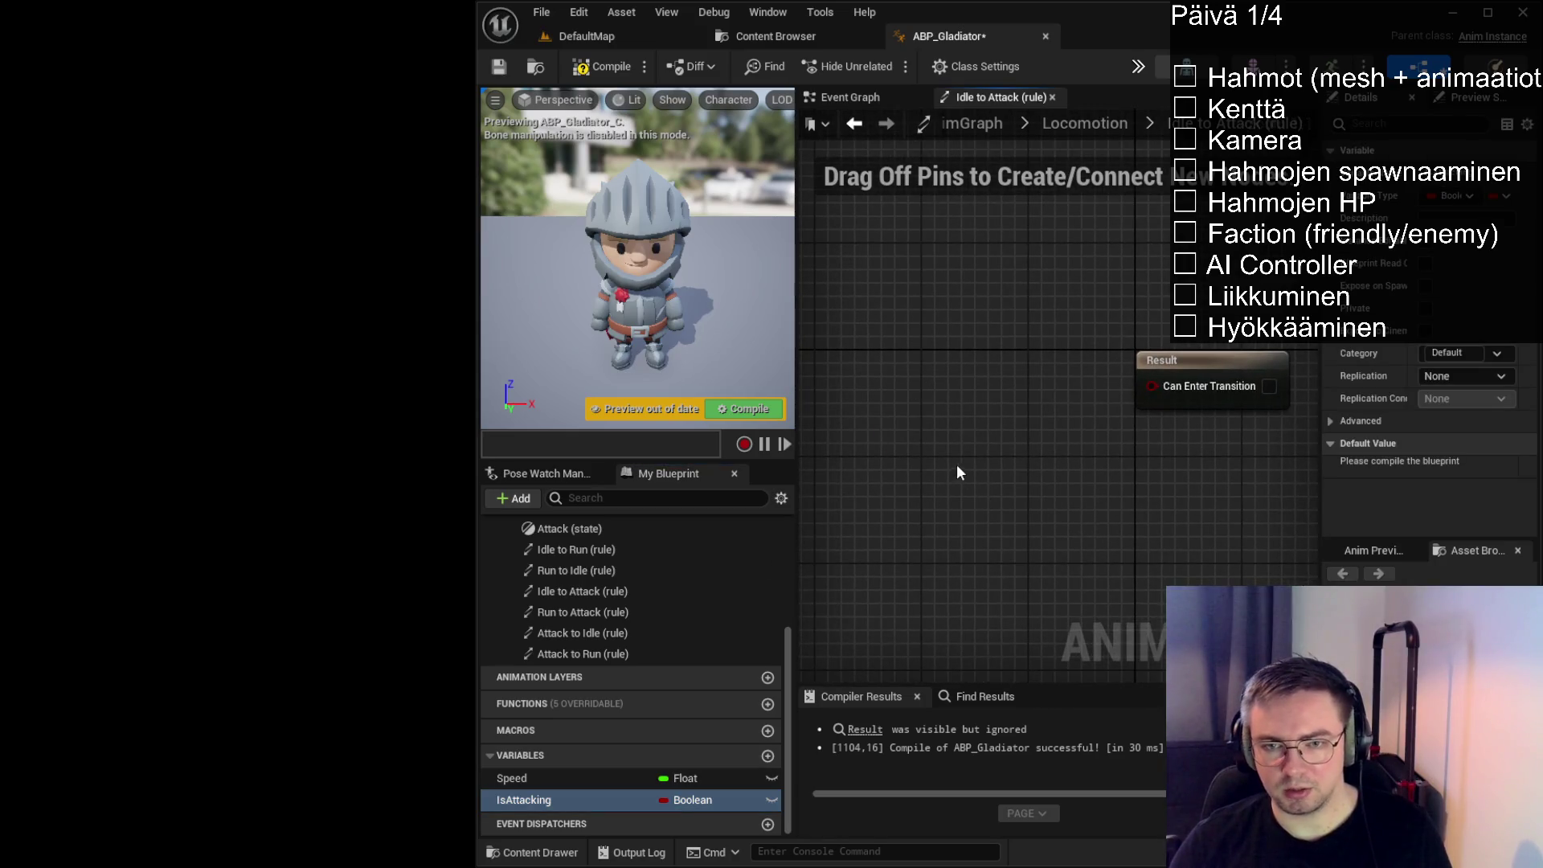
mouse_move(957, 472)
mouse_down()
mouse_move(937, 434)
mouse_move(1183, 367)
mouse_move(1152, 385)
mouse_up()
drag(895, 435, 959, 392)
click(599, 66)
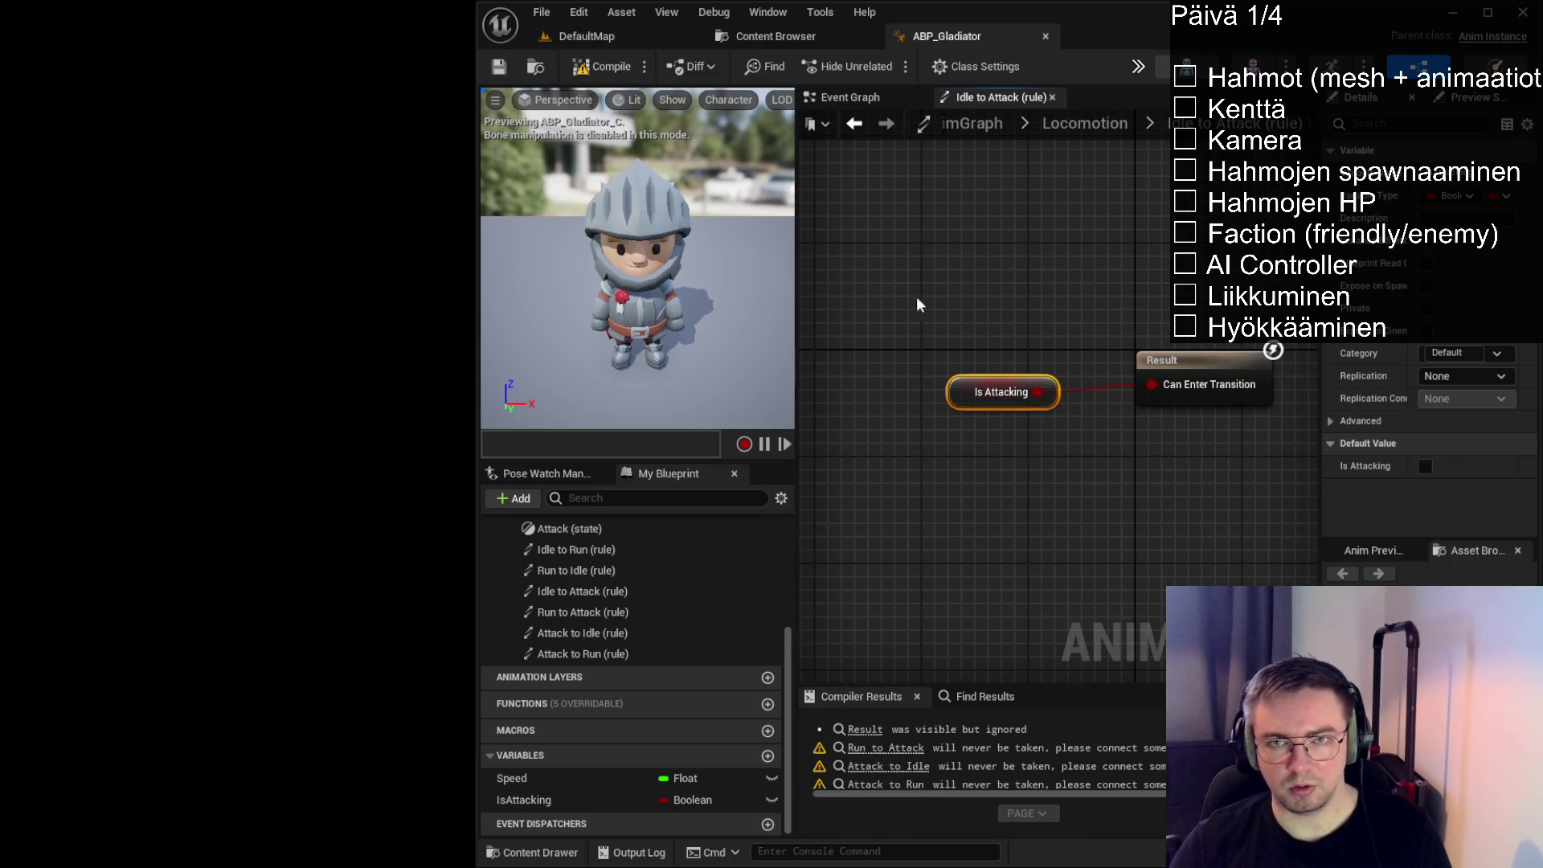
click(1117, 123)
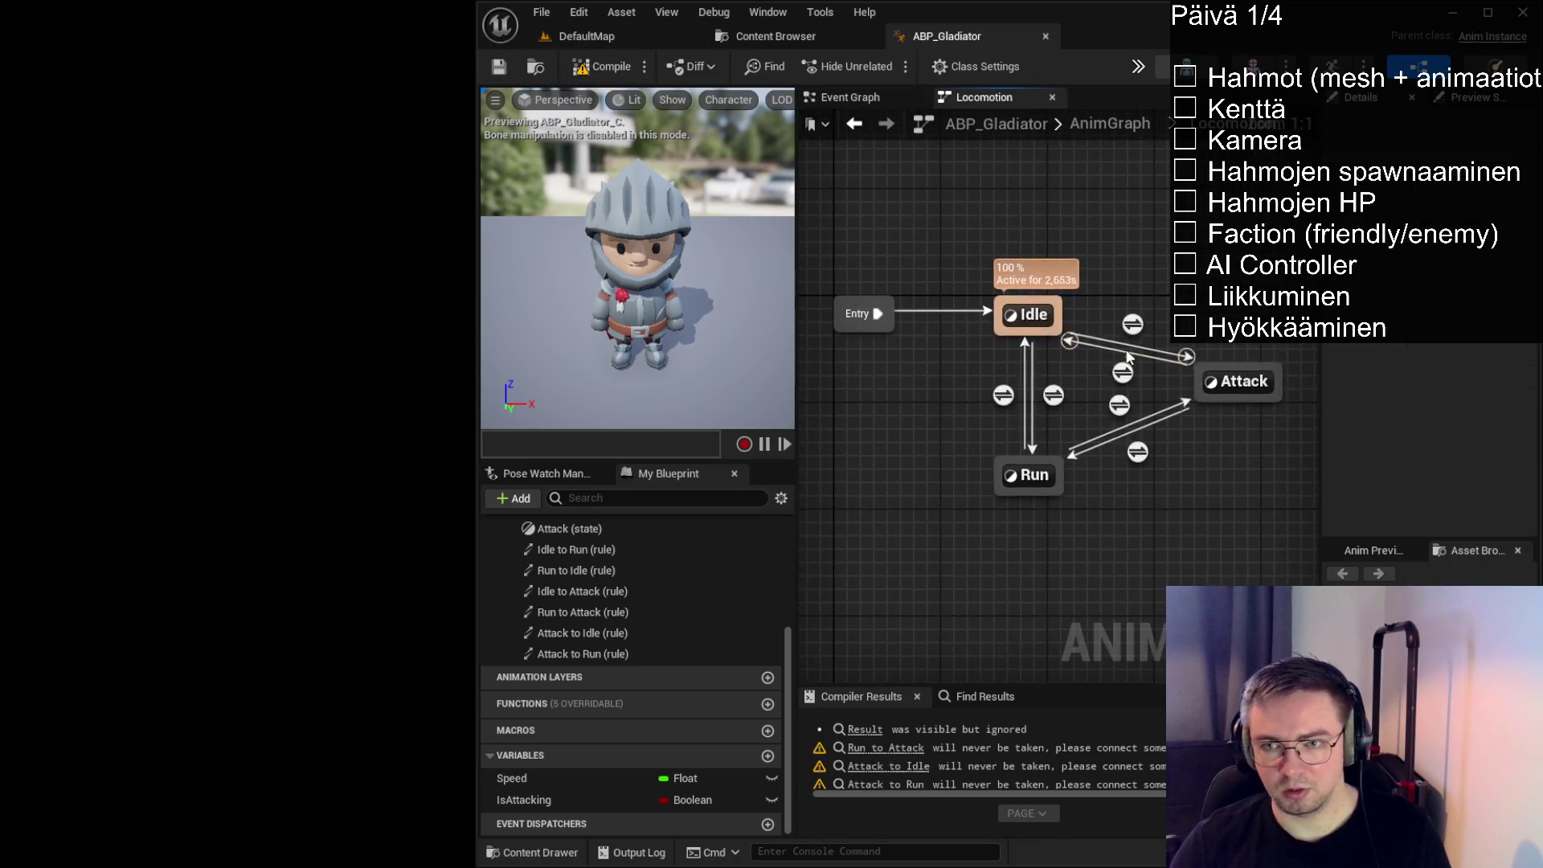
Make Attack to Idle require NOT IsAttacking, then save and compile
double_click(1127, 358)
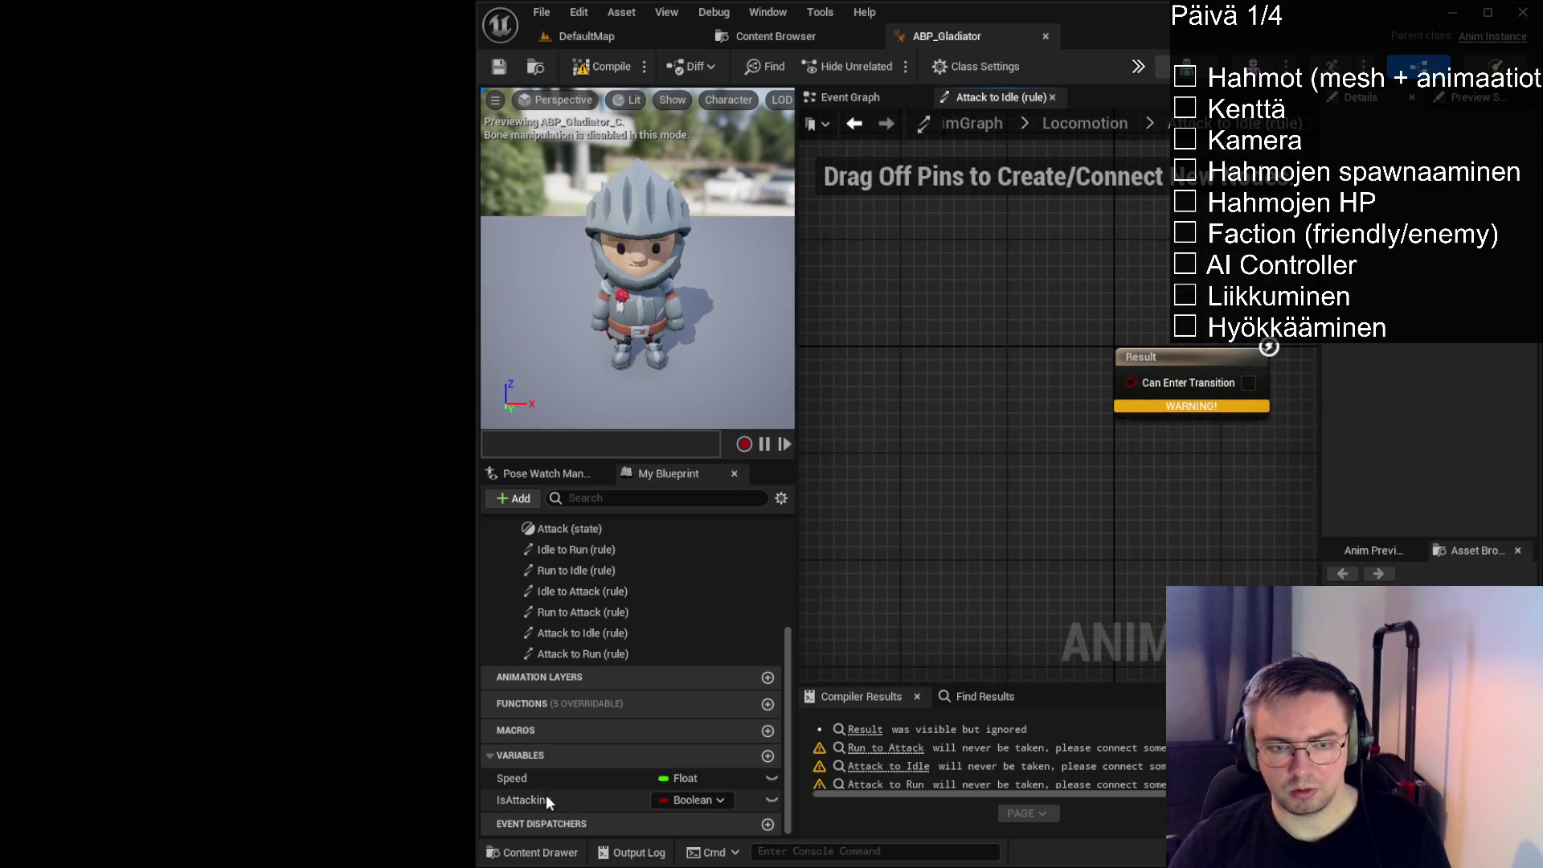
drag(547, 800, 880, 402)
click(966, 437)
mouse_move(978, 414)
mouse_down()
mouse_move(1038, 320)
mouse_move(1128, 359)
mouse_up()
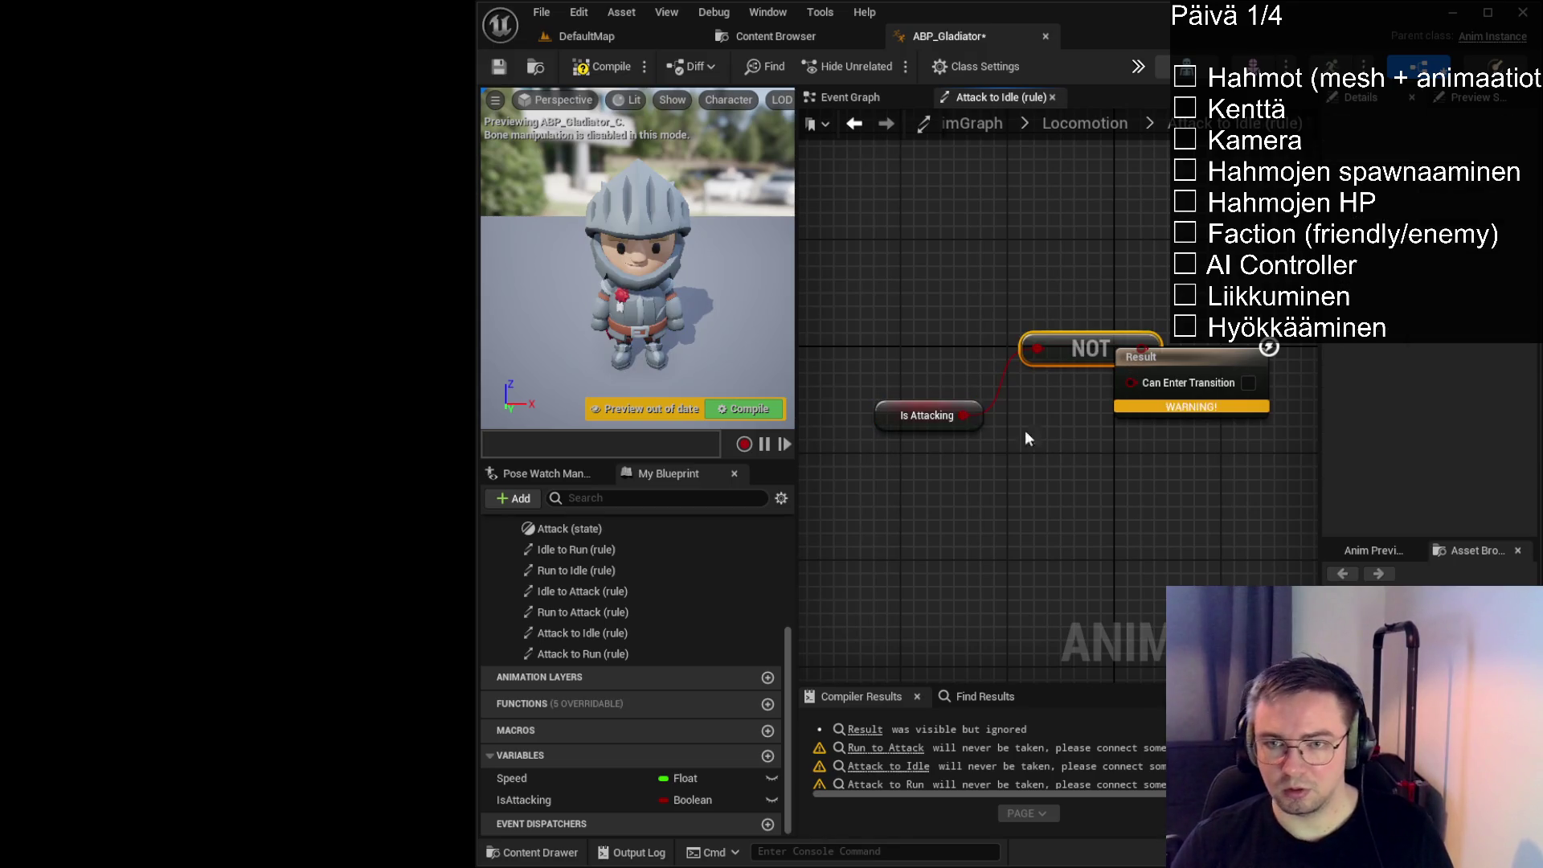
drag(1026, 438, 1083, 375)
drag(930, 399, 887, 305)
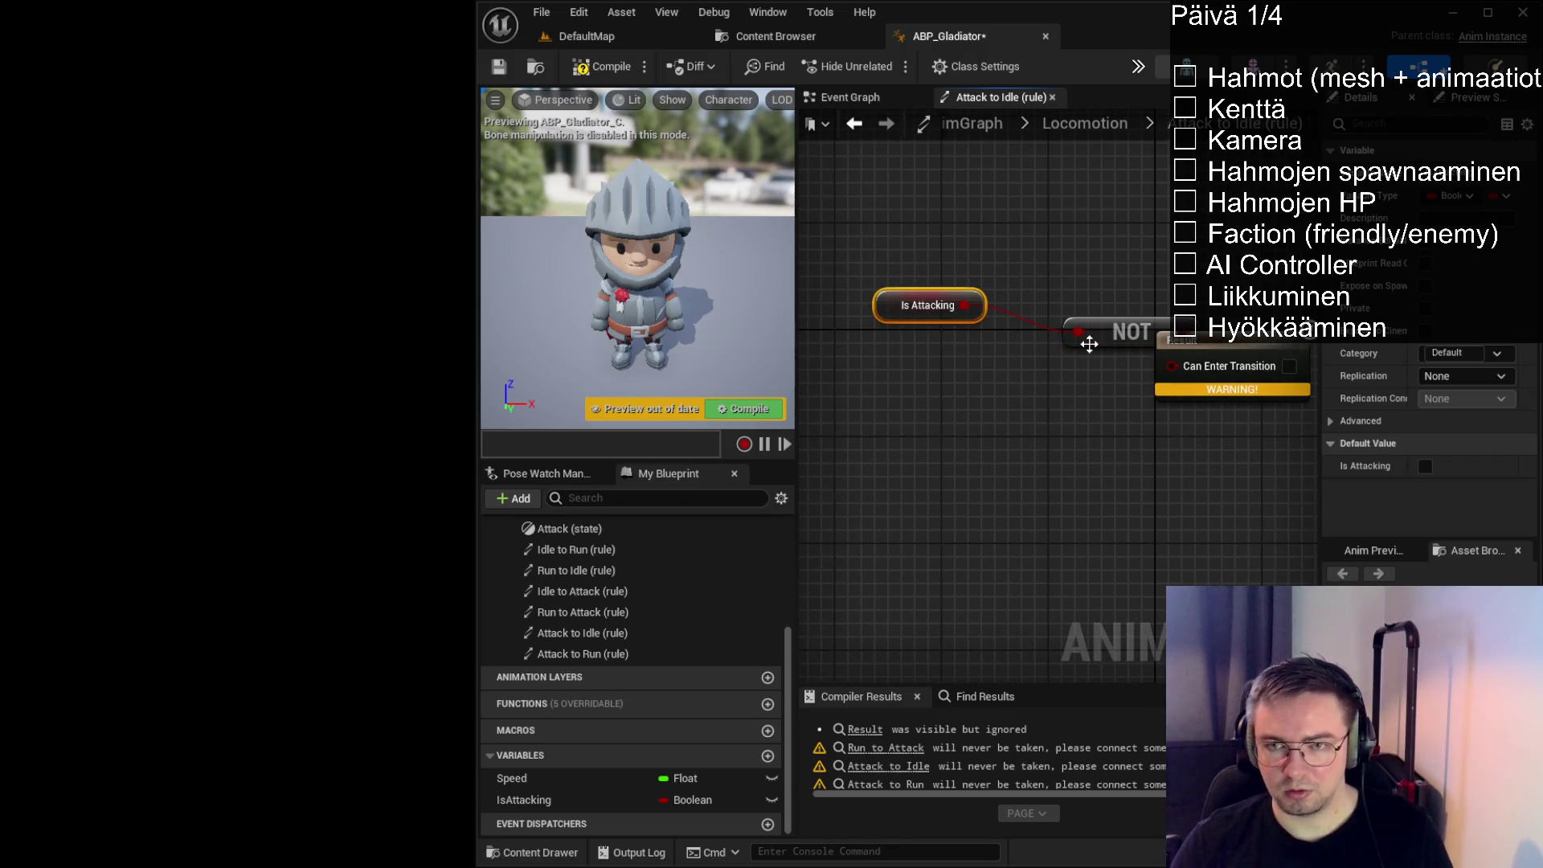
mouse_move(1089, 344)
mouse_down()
mouse_move(944, 412)
mouse_move(1172, 364)
mouse_up()
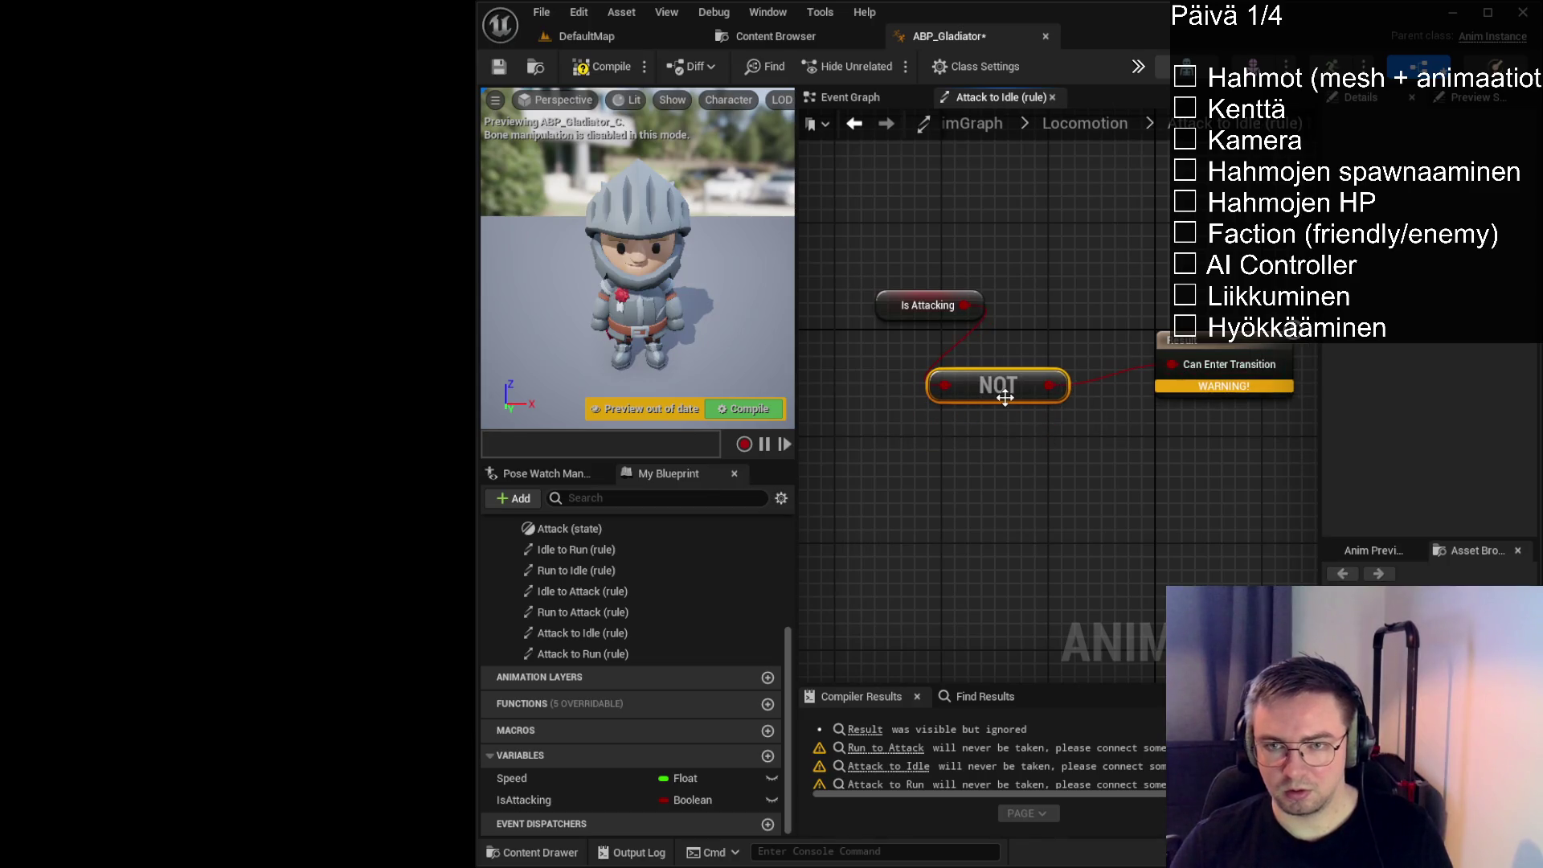
drag(1004, 397, 1045, 384)
drag(913, 315, 886, 341)
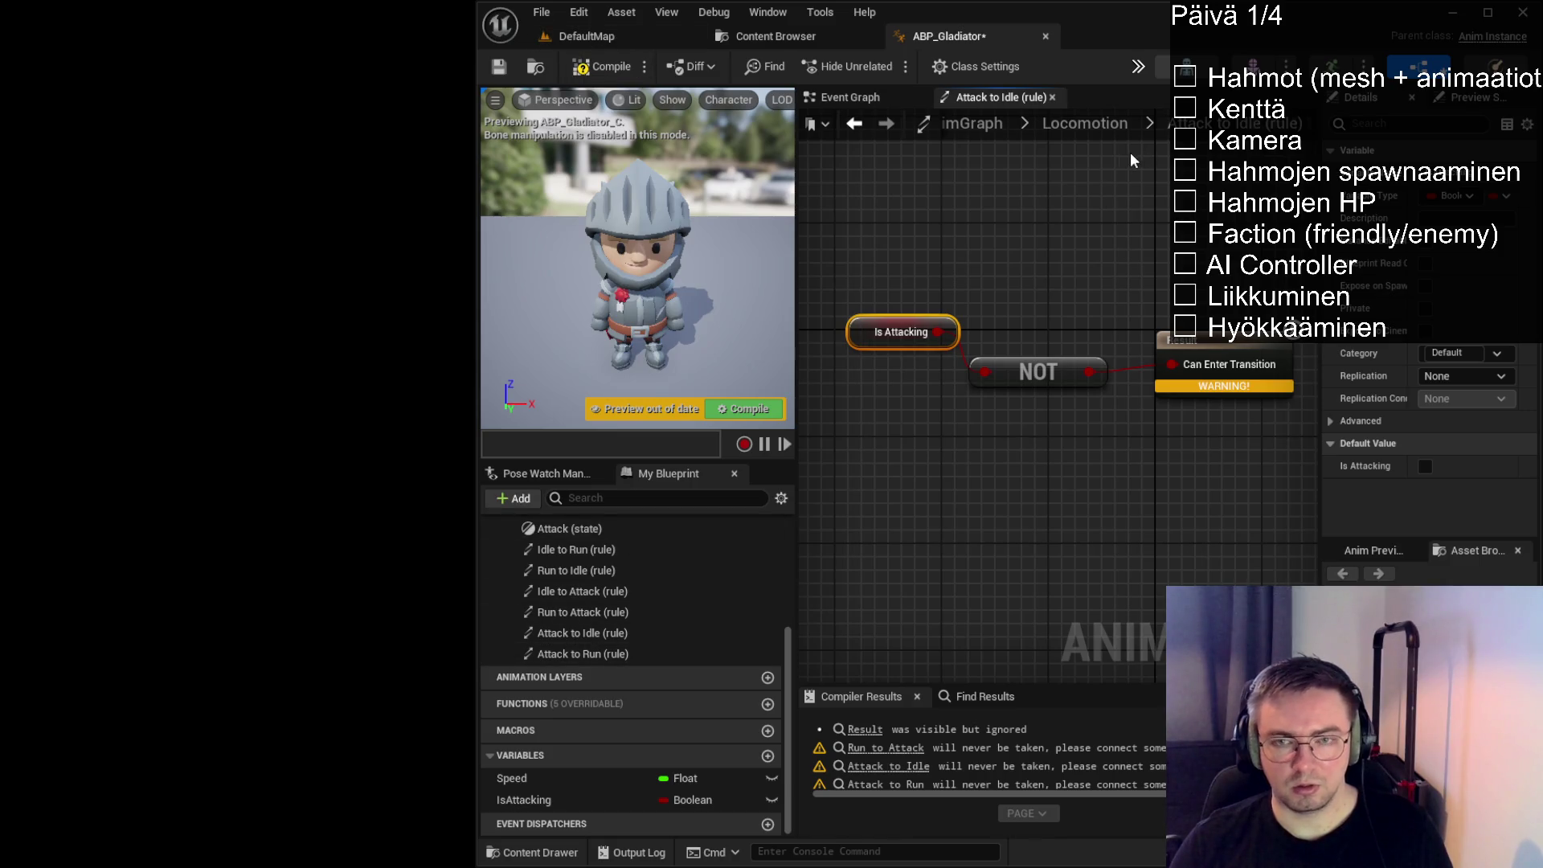
click(1063, 248)
key(ctrl+s)
click(599, 68)
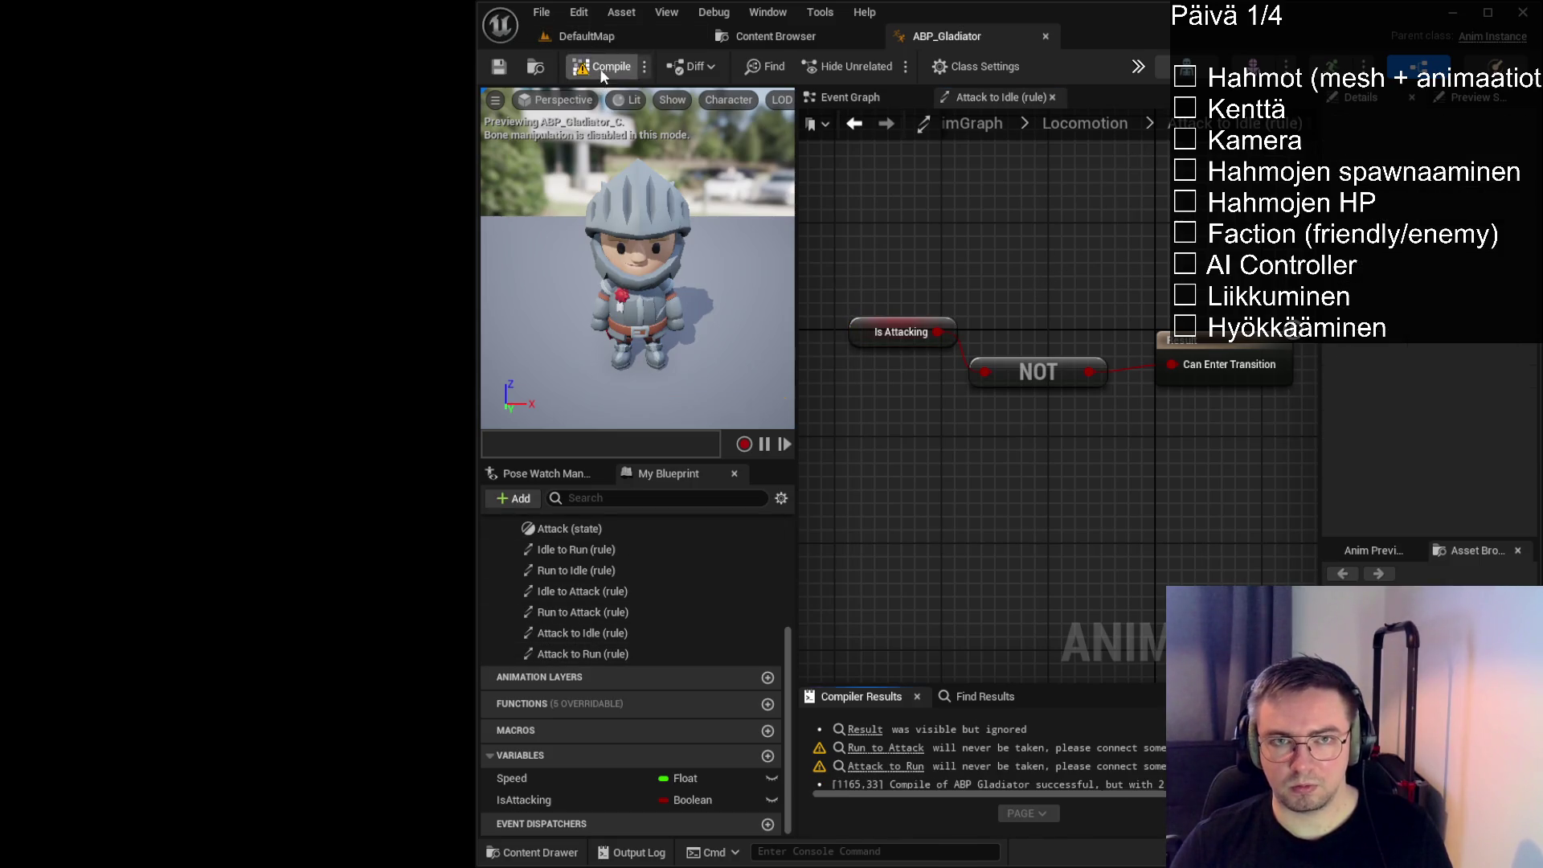
click(1078, 124)
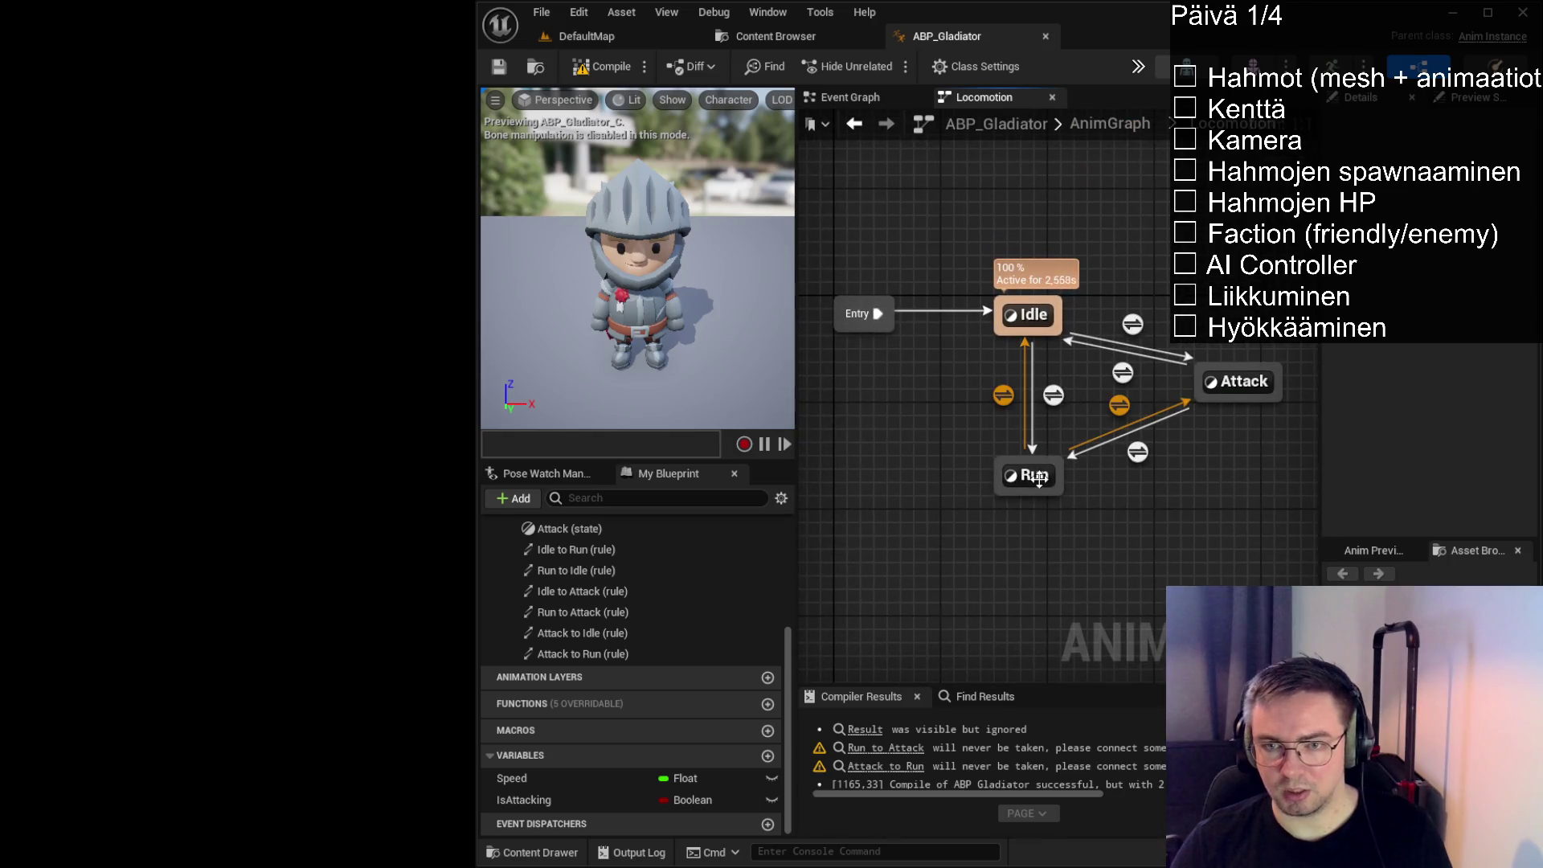
Make the Run to Attack rule return IsAttacking, then compile and save ABP_Gladiator
double_click(1119, 405)
mouse_move(586, 800)
mouse_down()
mouse_move(937, 405)
mouse_move(1001, 442)
mouse_move(1029, 410)
mouse_move(1183, 377)
mouse_up()
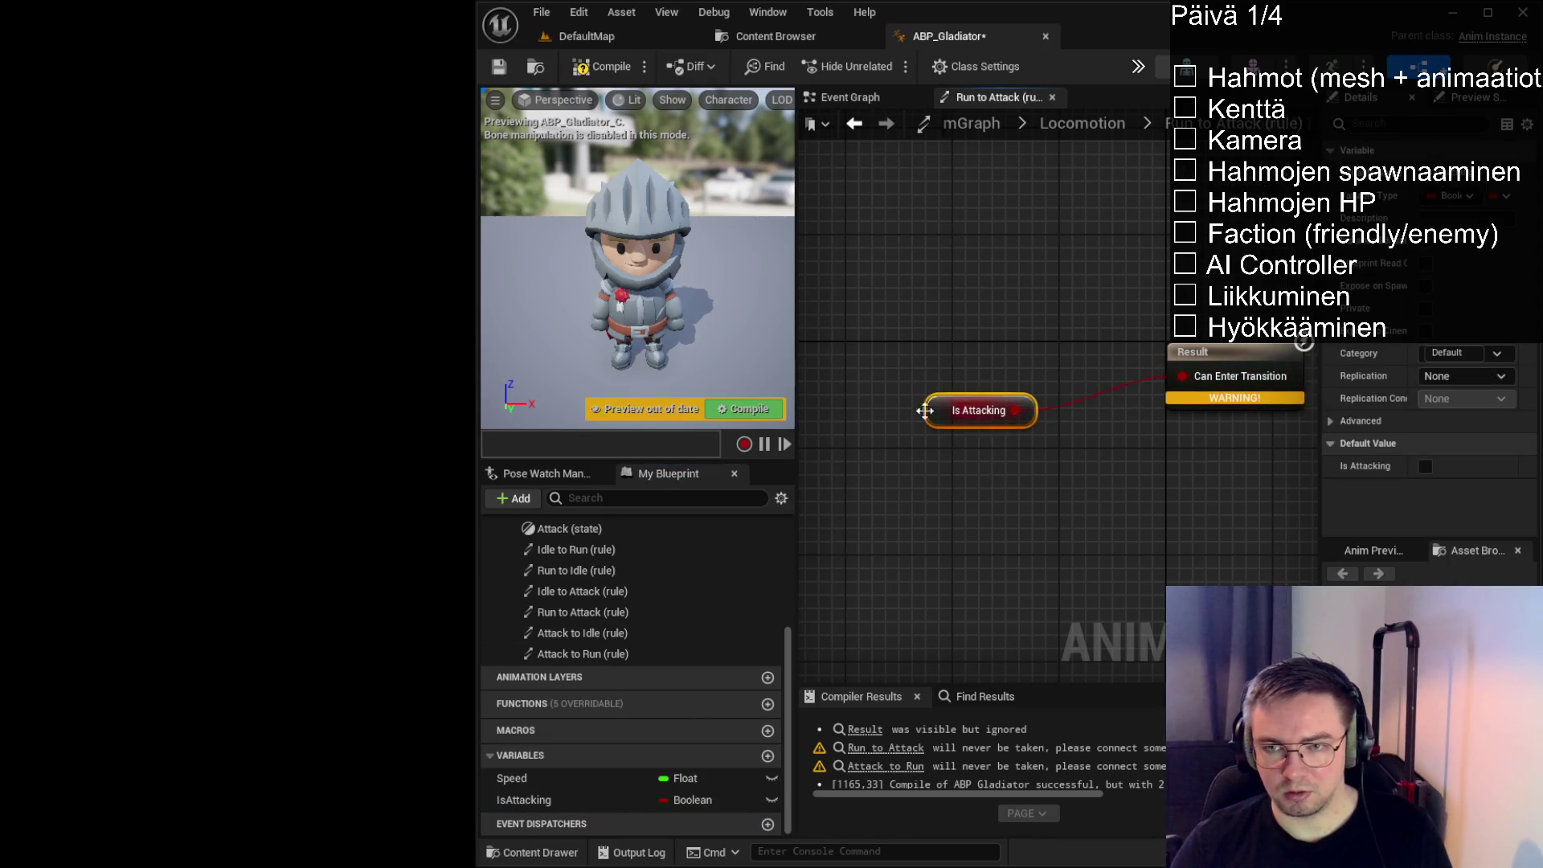
drag(926, 410, 953, 370)
click(601, 66)
click(498, 66)
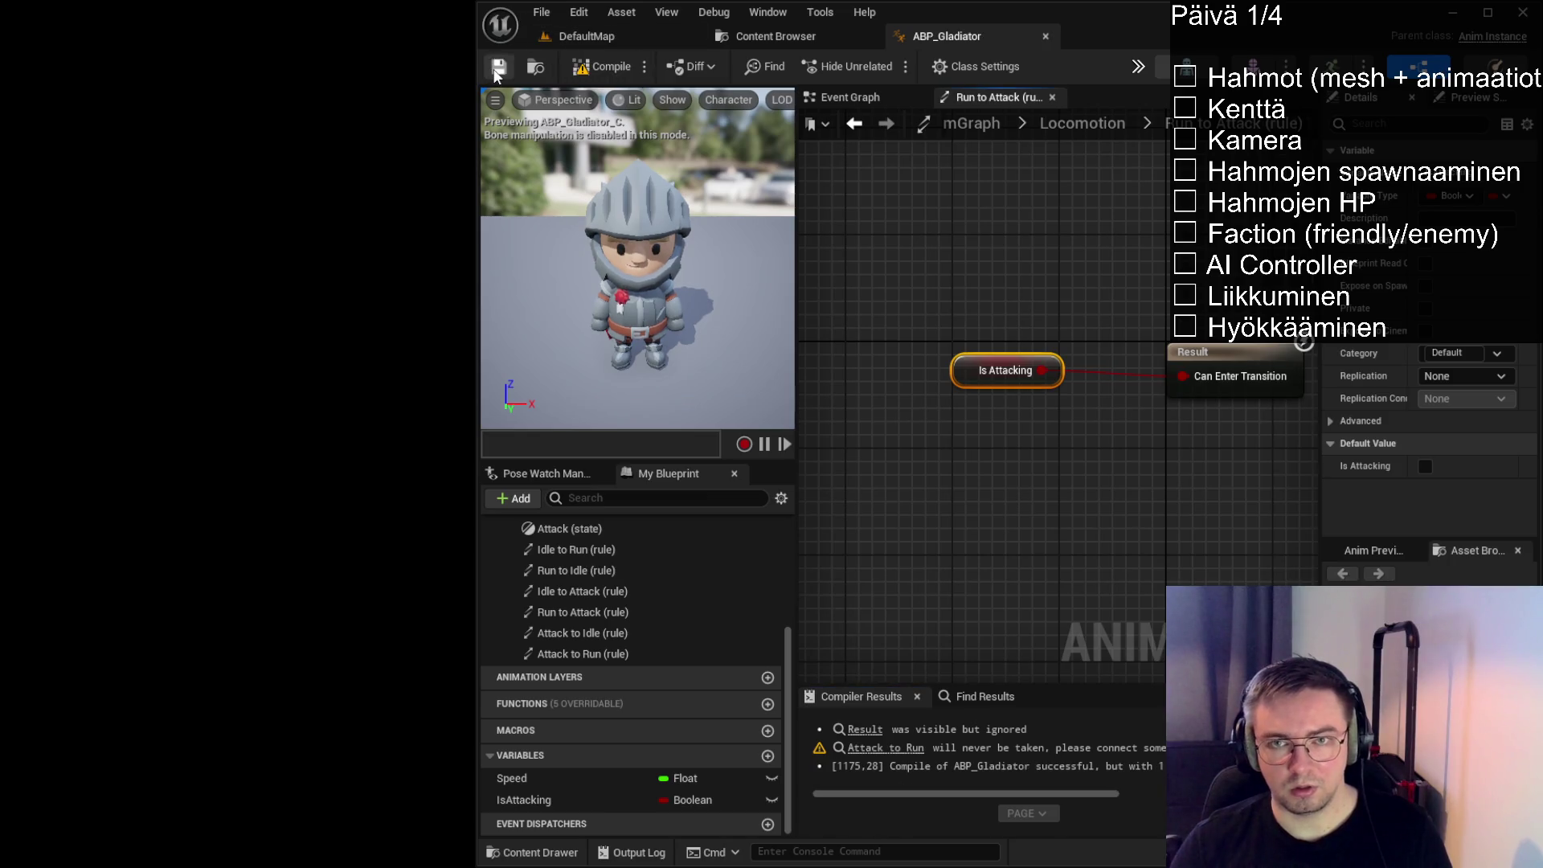
click(1019, 126)
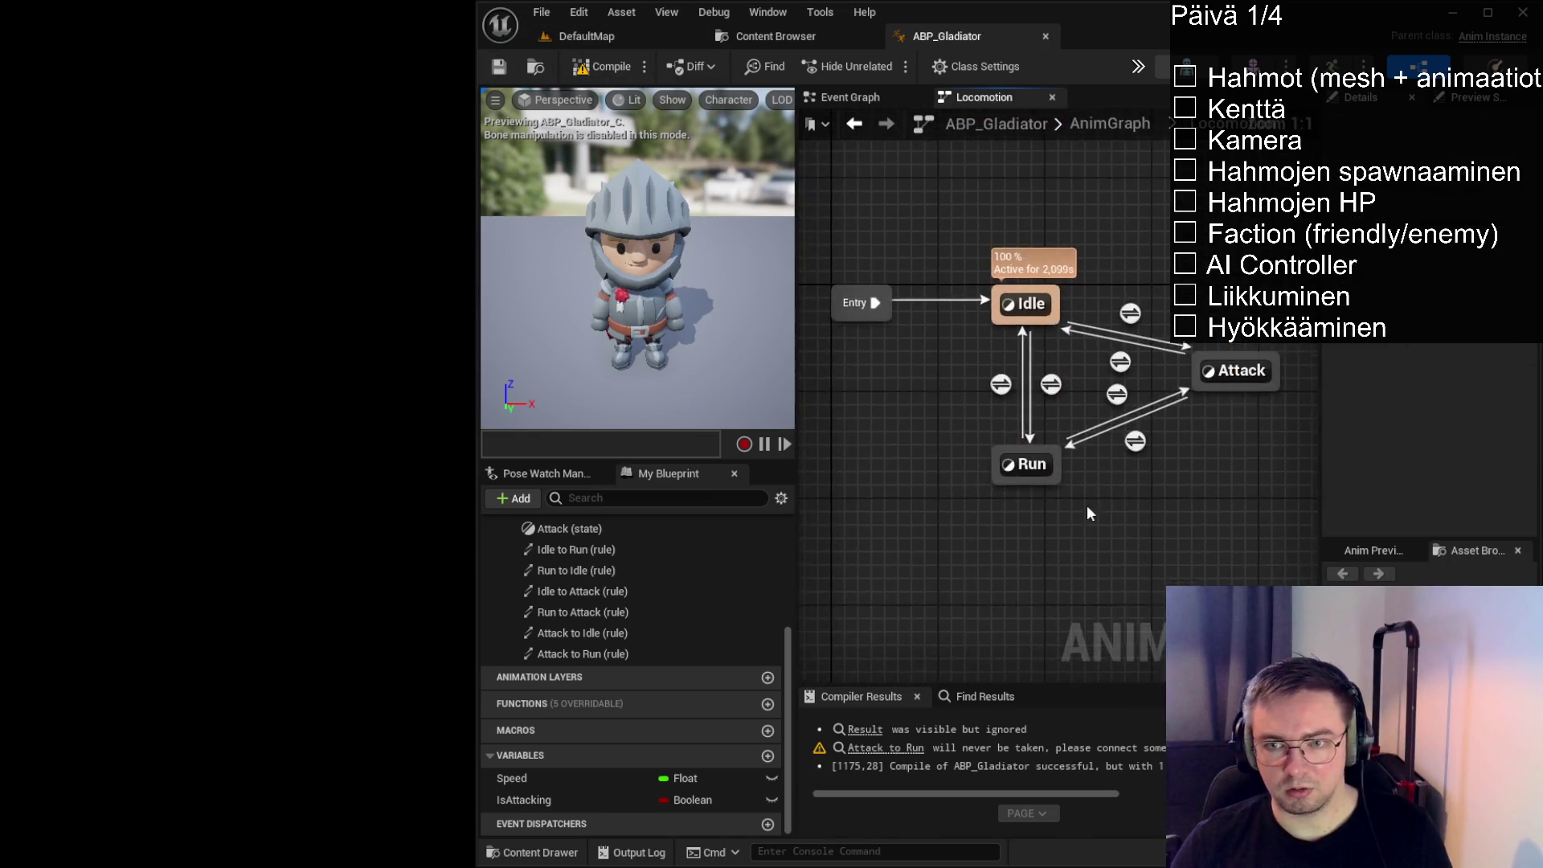
Make the Attack to Run rule return NOT IsAttacking, then compile the blueprint
double_click(1142, 452)
mouse_move(563, 800)
mouse_down()
mouse_move(885, 551)
mouse_move(916, 466)
mouse_move(908, 432)
mouse_up()
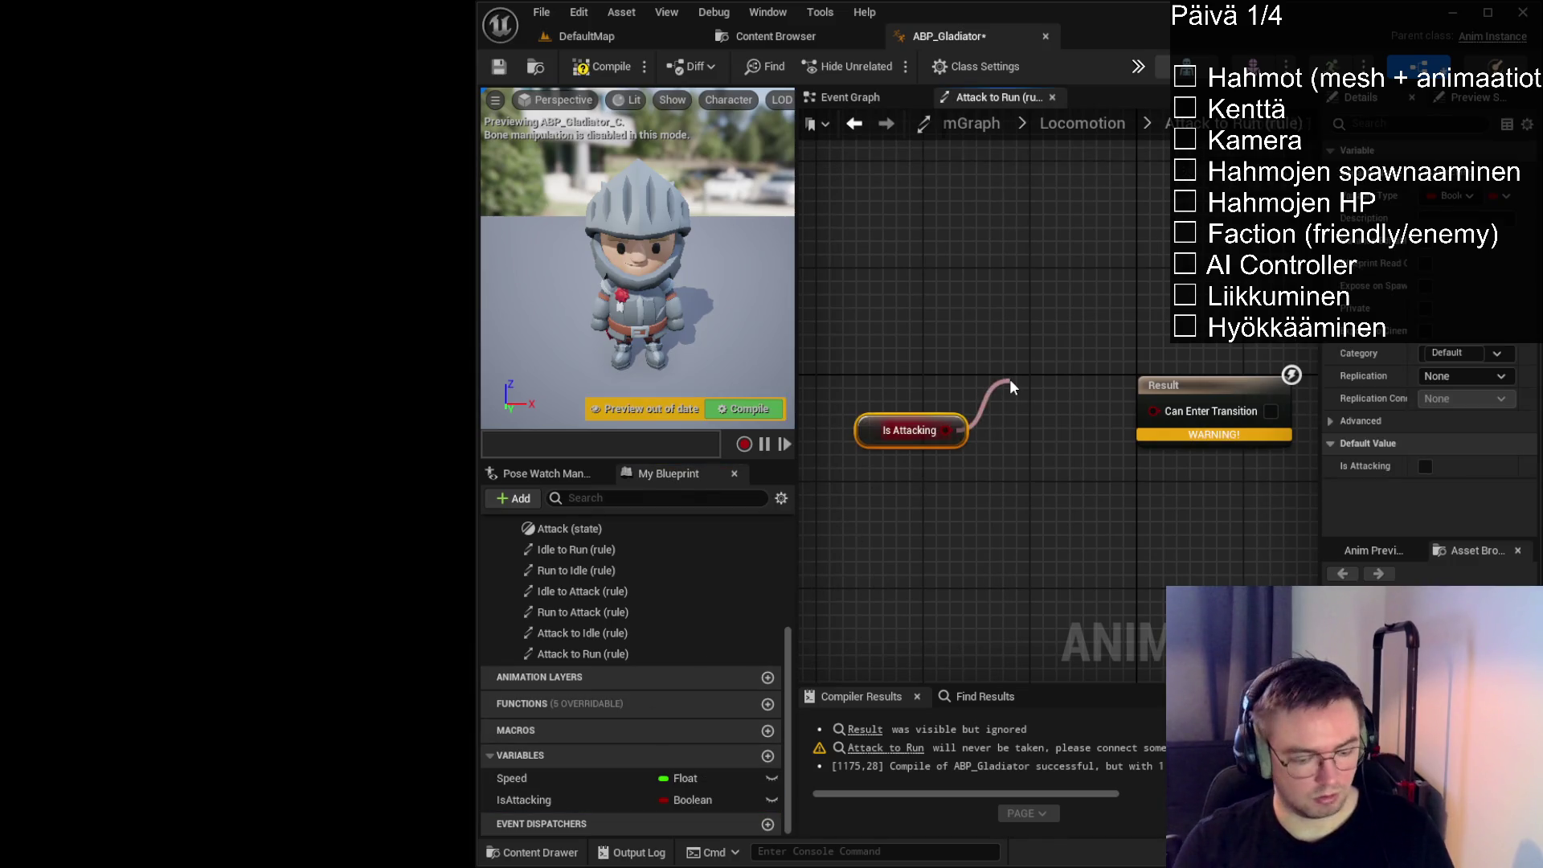
mouse_move(1010, 378)
mouse_down()
mouse_move(1055, 374)
mouse_move(1106, 433)
mouse_move(1006, 377)
mouse_move(1142, 412)
mouse_move(1019, 417)
mouse_up()
drag(905, 430, 893, 351)
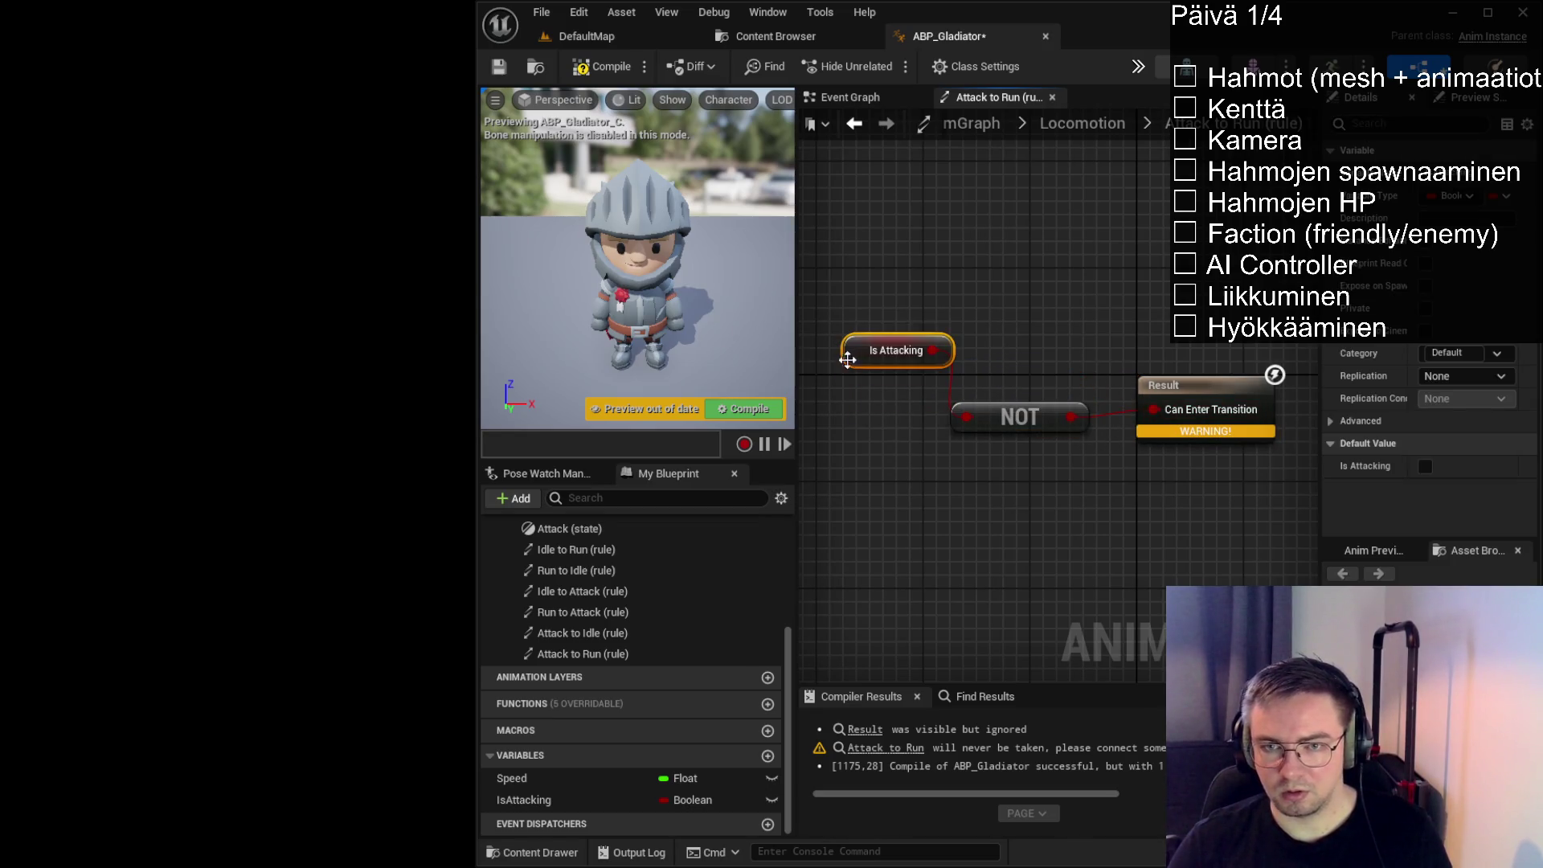
click(624, 73)
click(1103, 123)
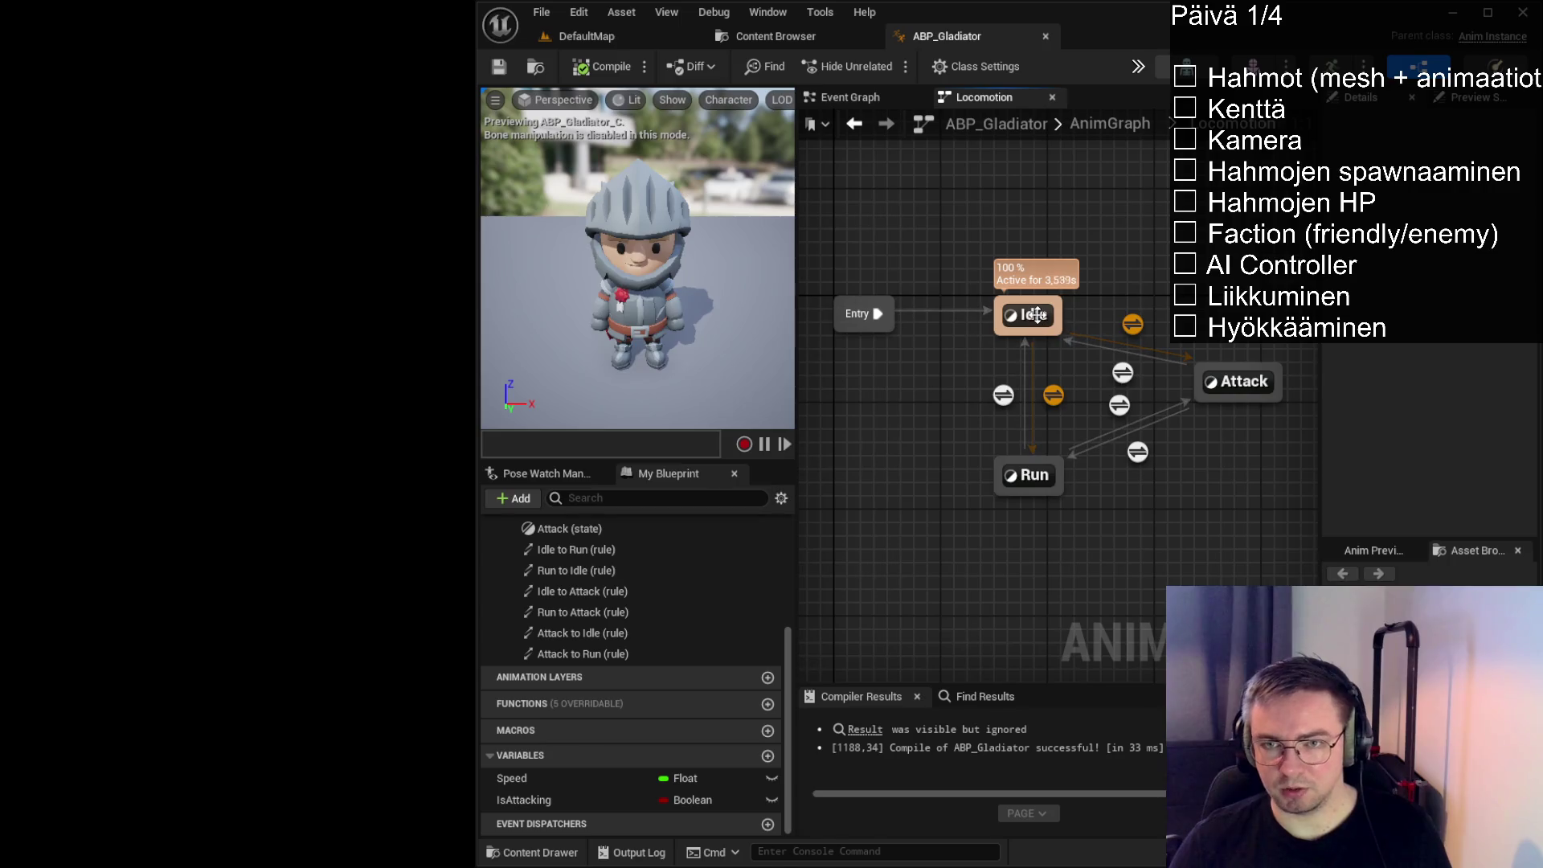
Check the animations already assigned in the Idle and Run states
double_click(1037, 314)
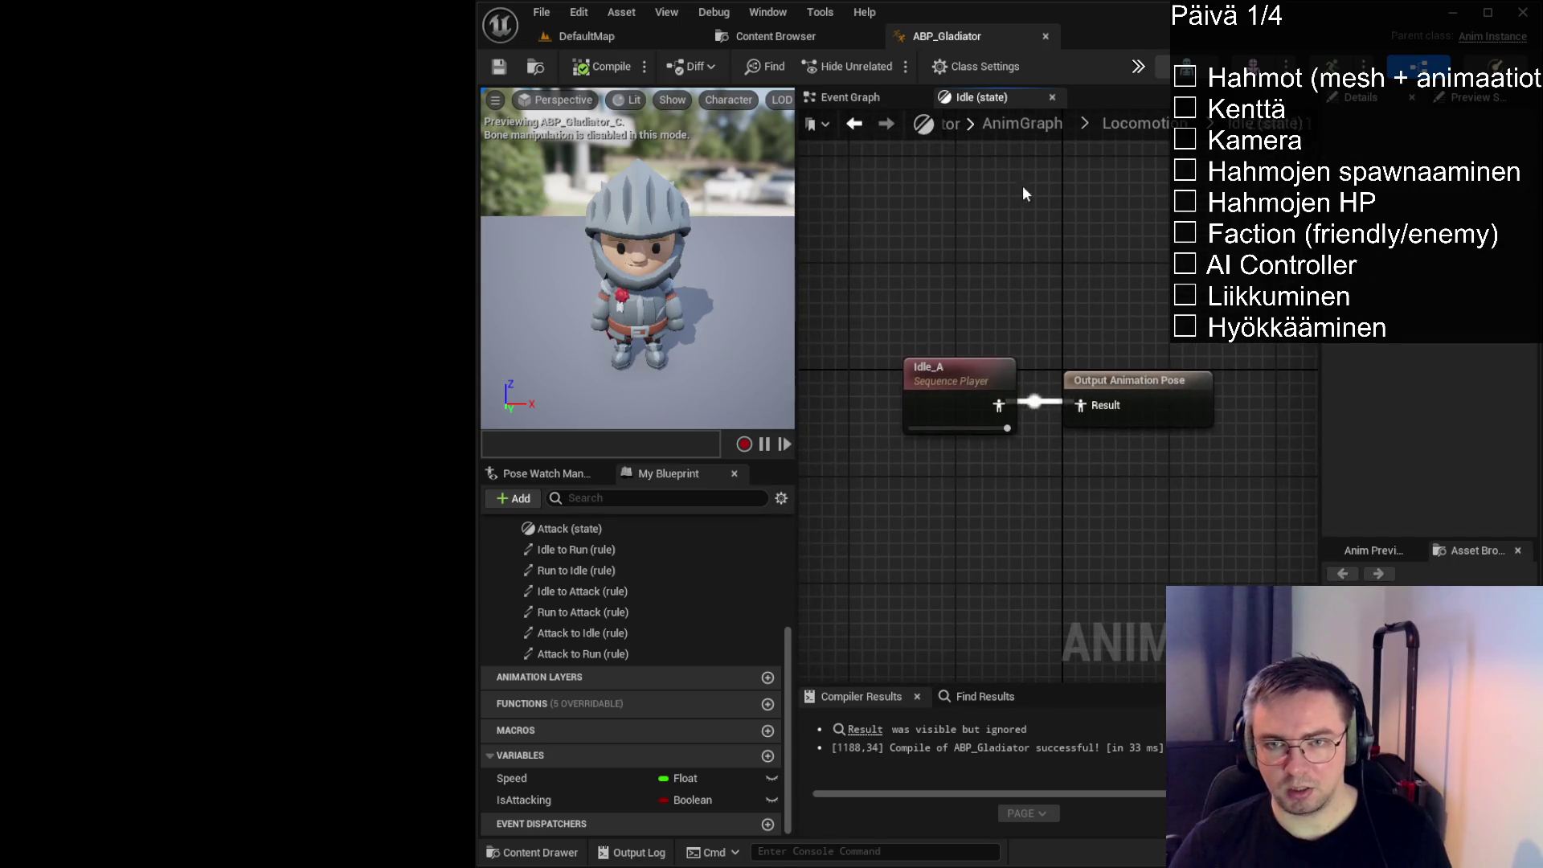
click(1117, 123)
double_click(1029, 472)
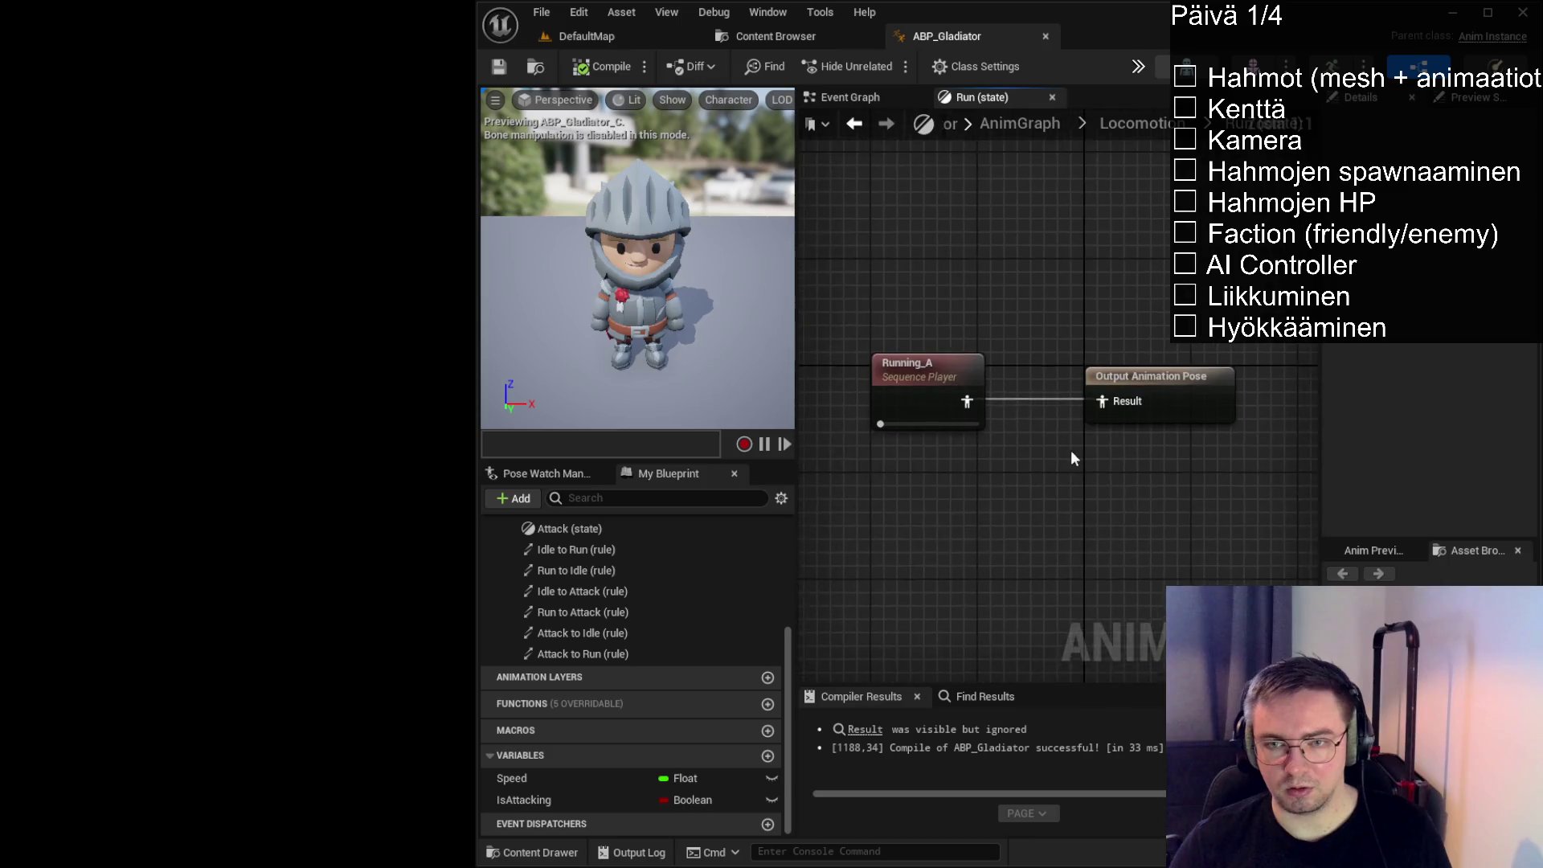
click(1117, 123)
Feed Melee_Unarmed_Attack_Punch_A into the Attack state's Output Animation Pose and compile
double_click(1229, 378)
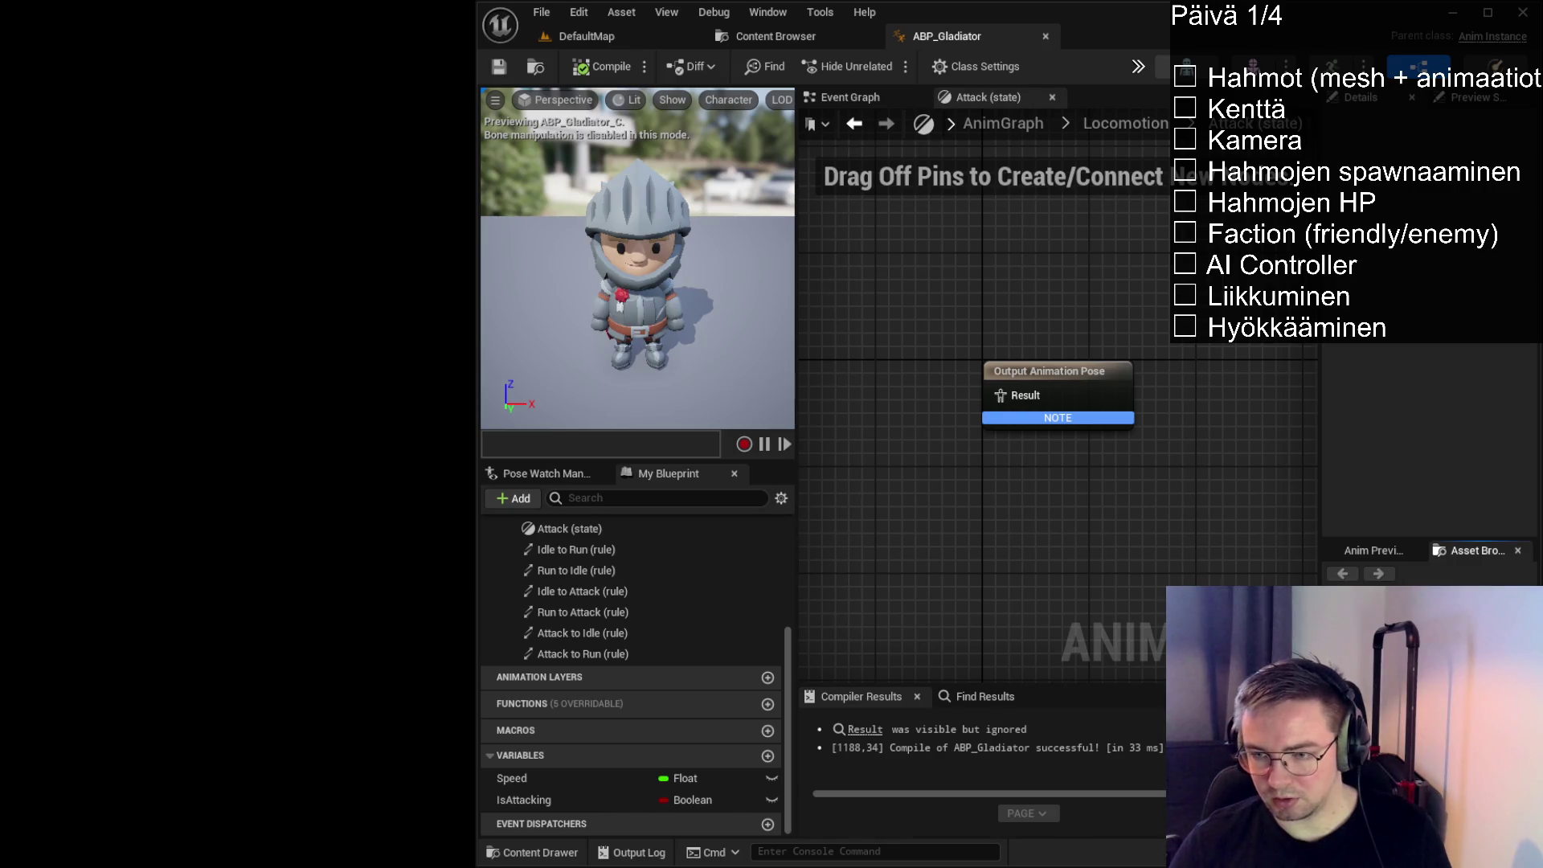
drag(1320, 450, 1237, 450)
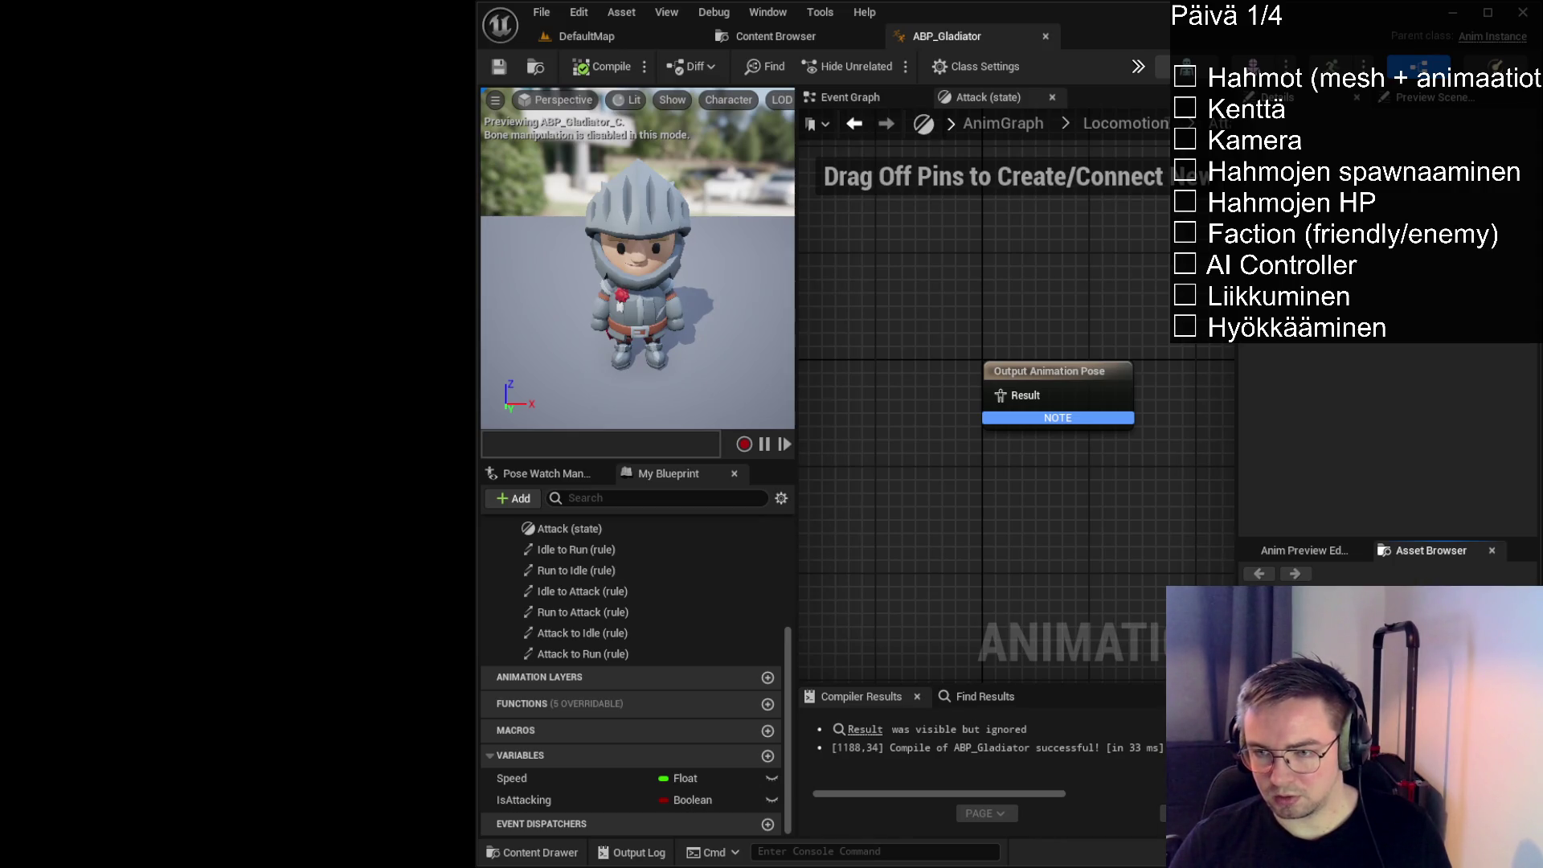
drag(880, 422, 840, 393)
drag(941, 402, 1101, 388)
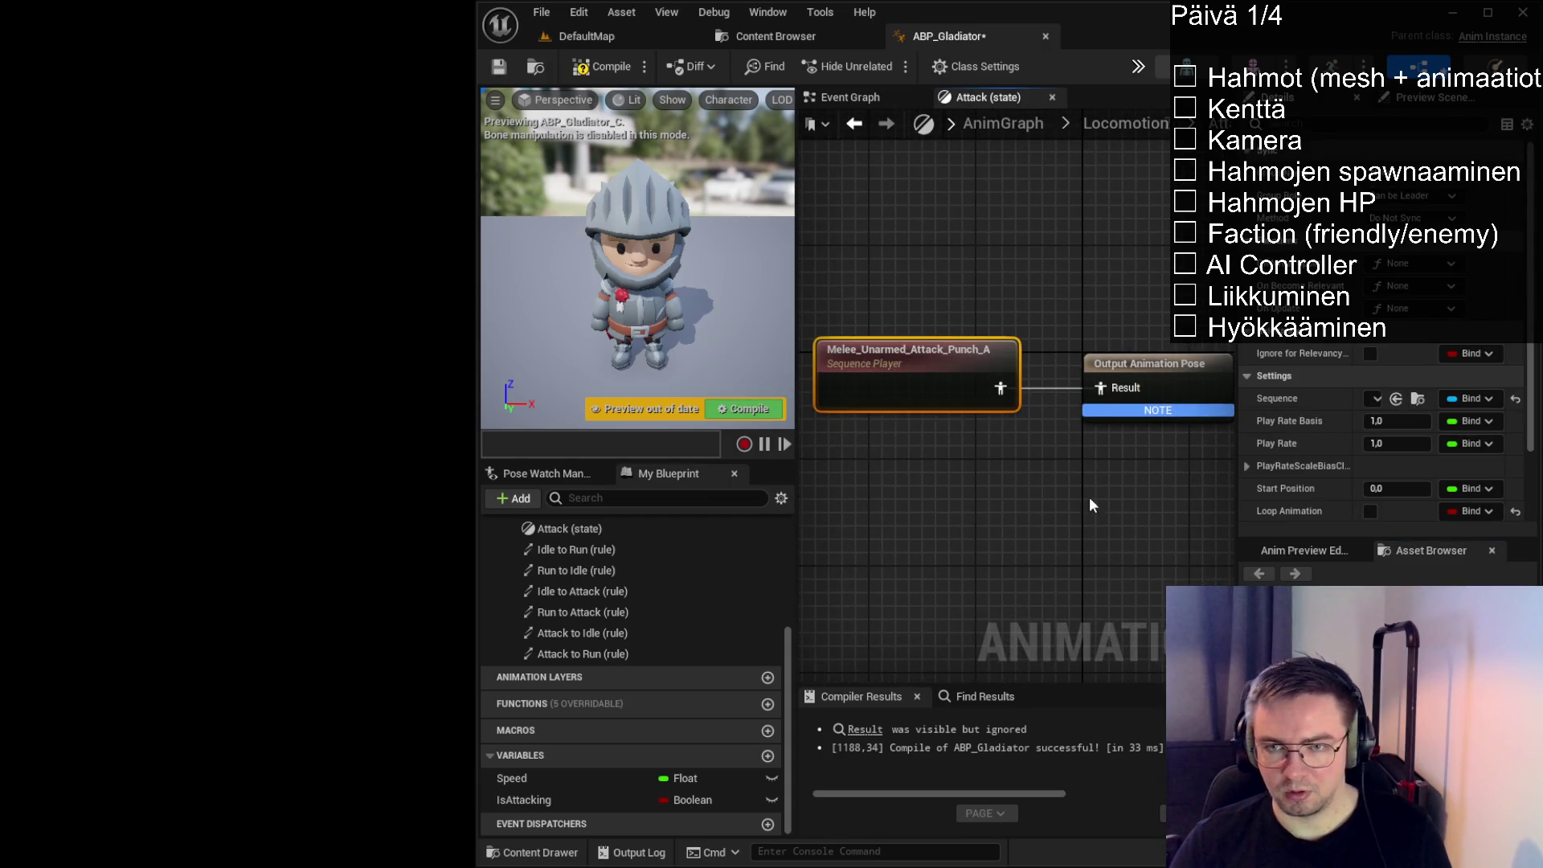
click(610, 67)
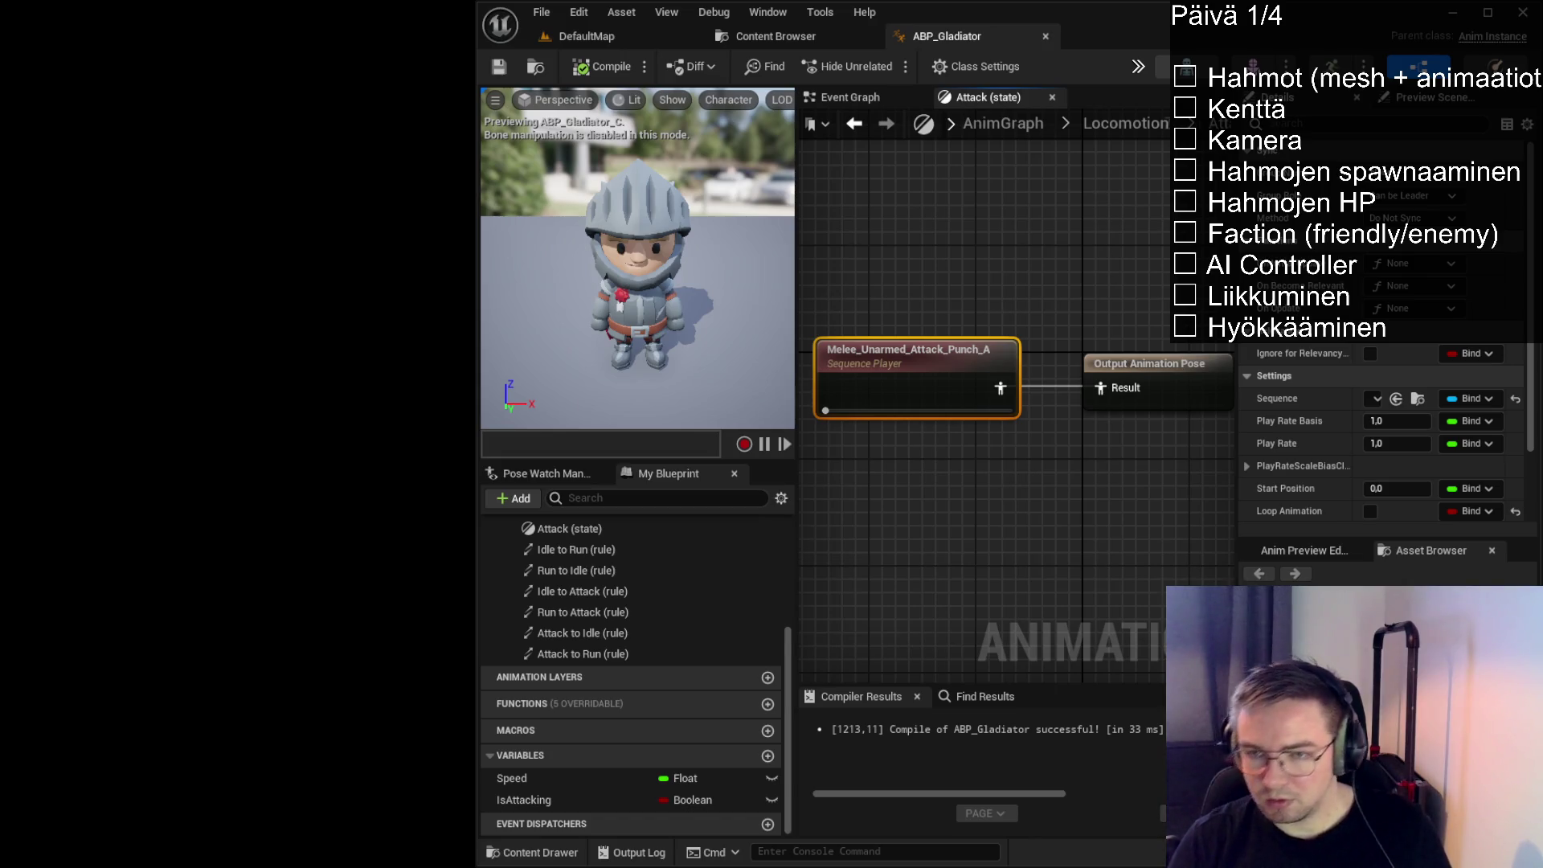
click(1118, 127)
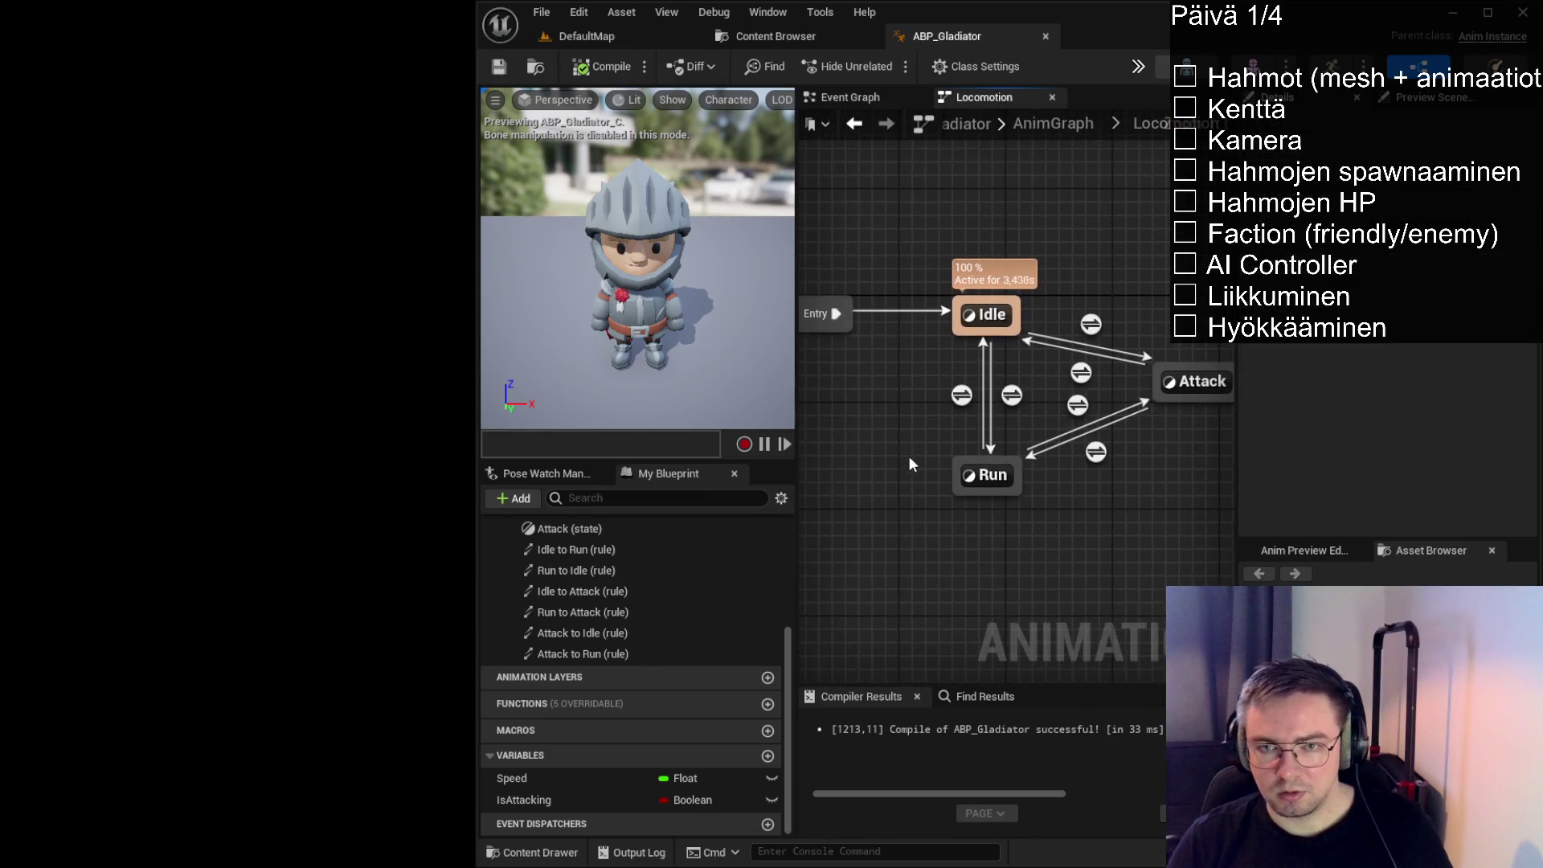
drag(1028, 566, 923, 561)
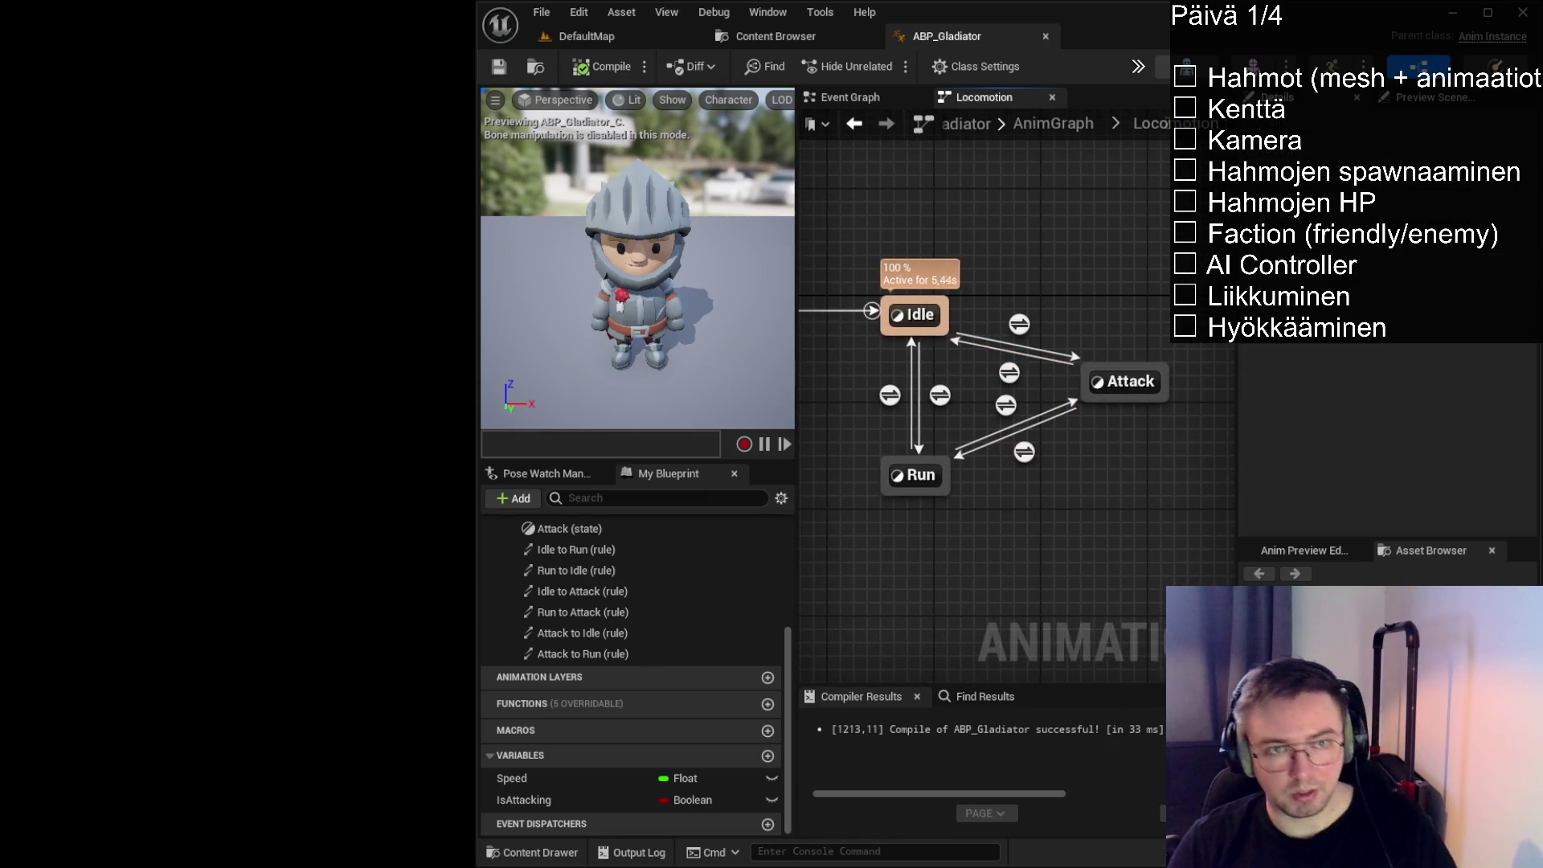
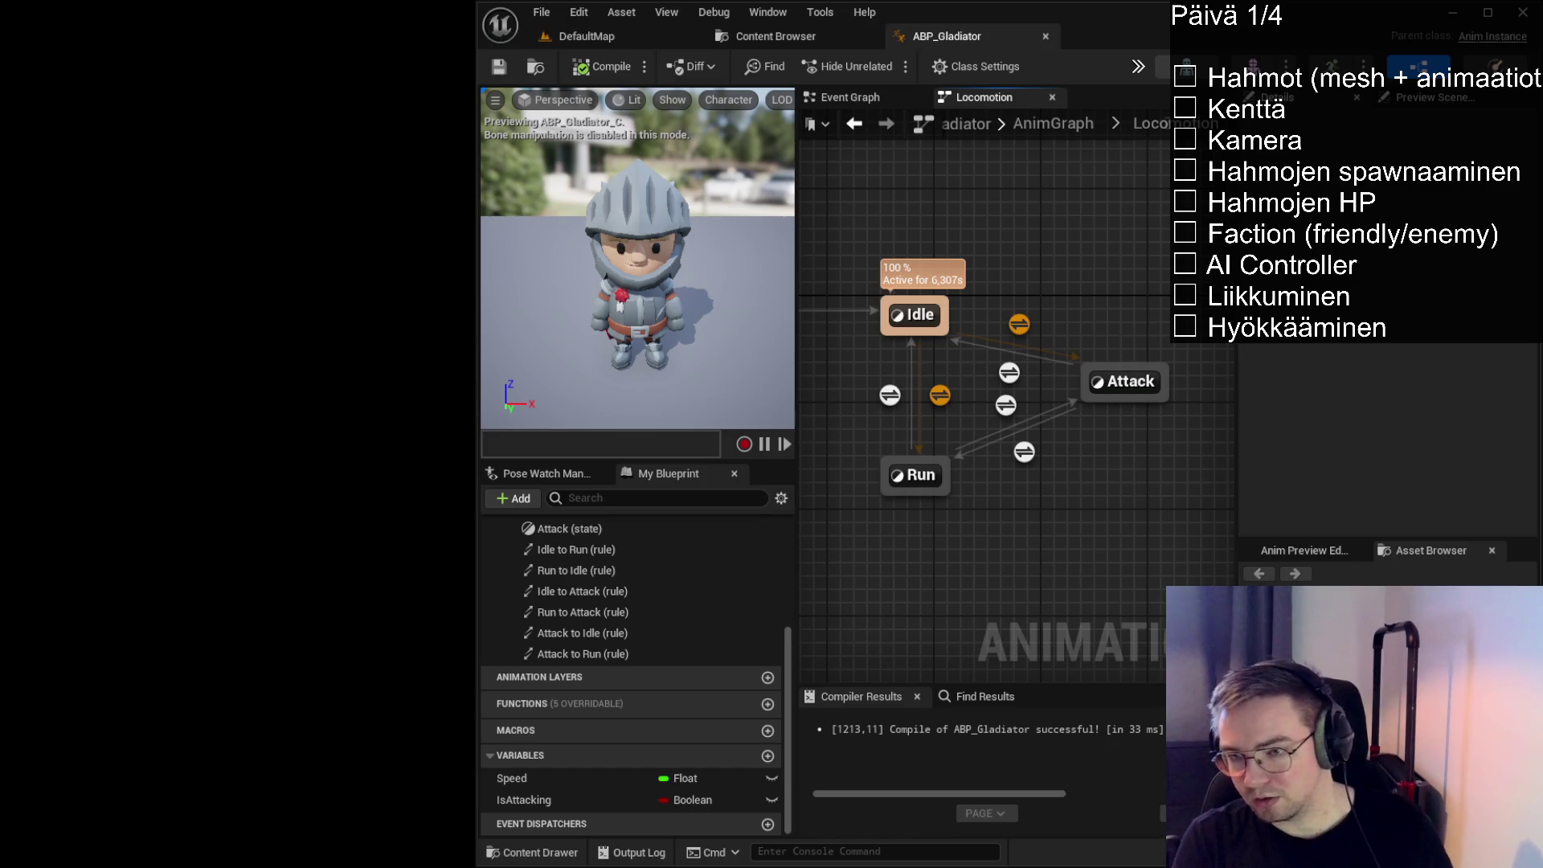
Open the Attack to Idle transition rule and add a Speed getter to it
click(1019, 325)
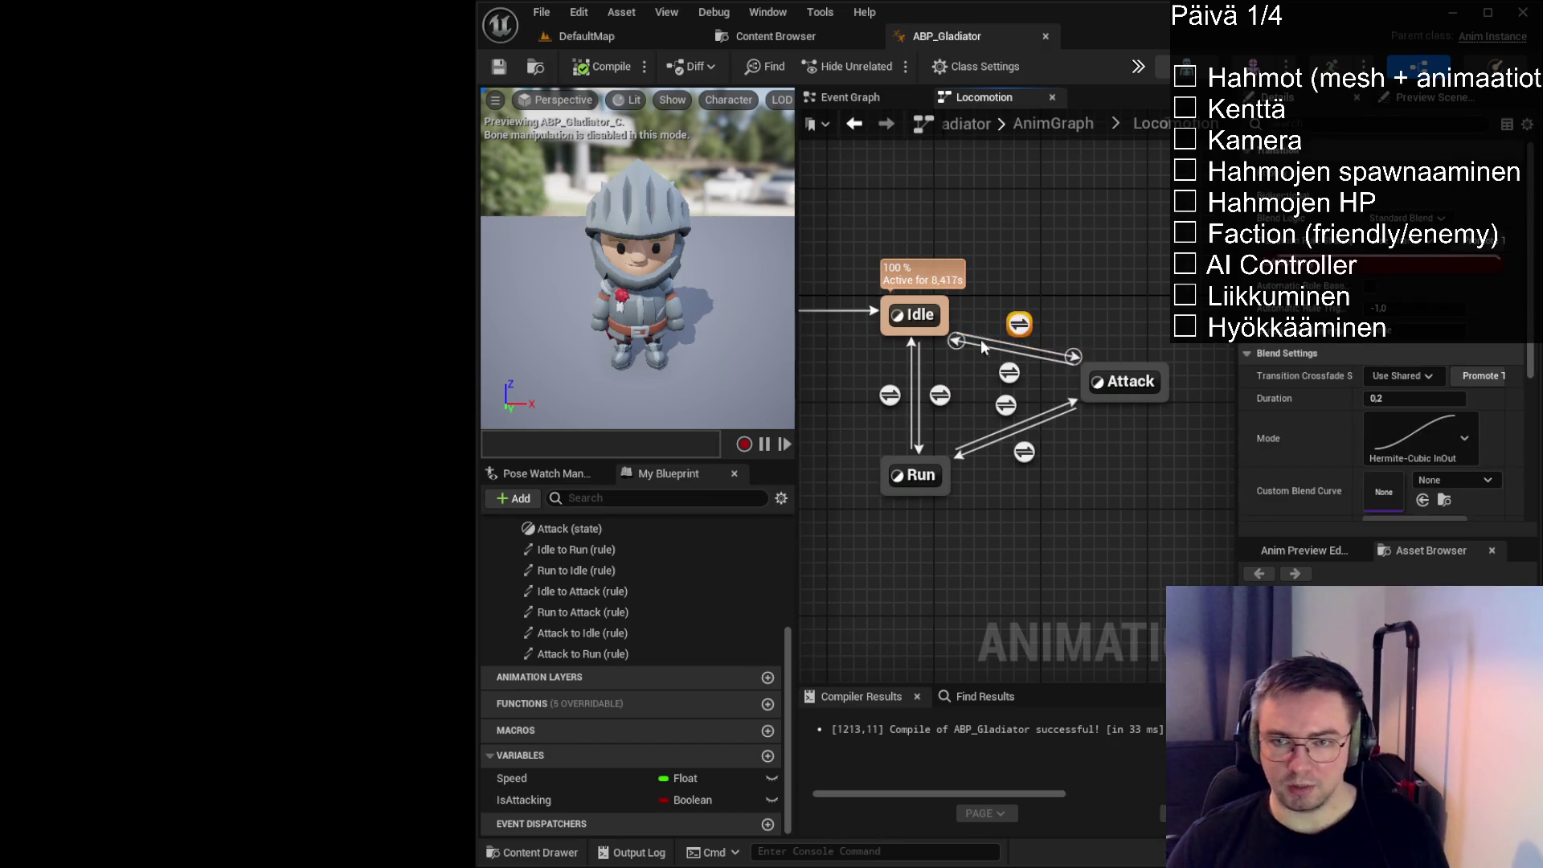
double_click(1009, 375)
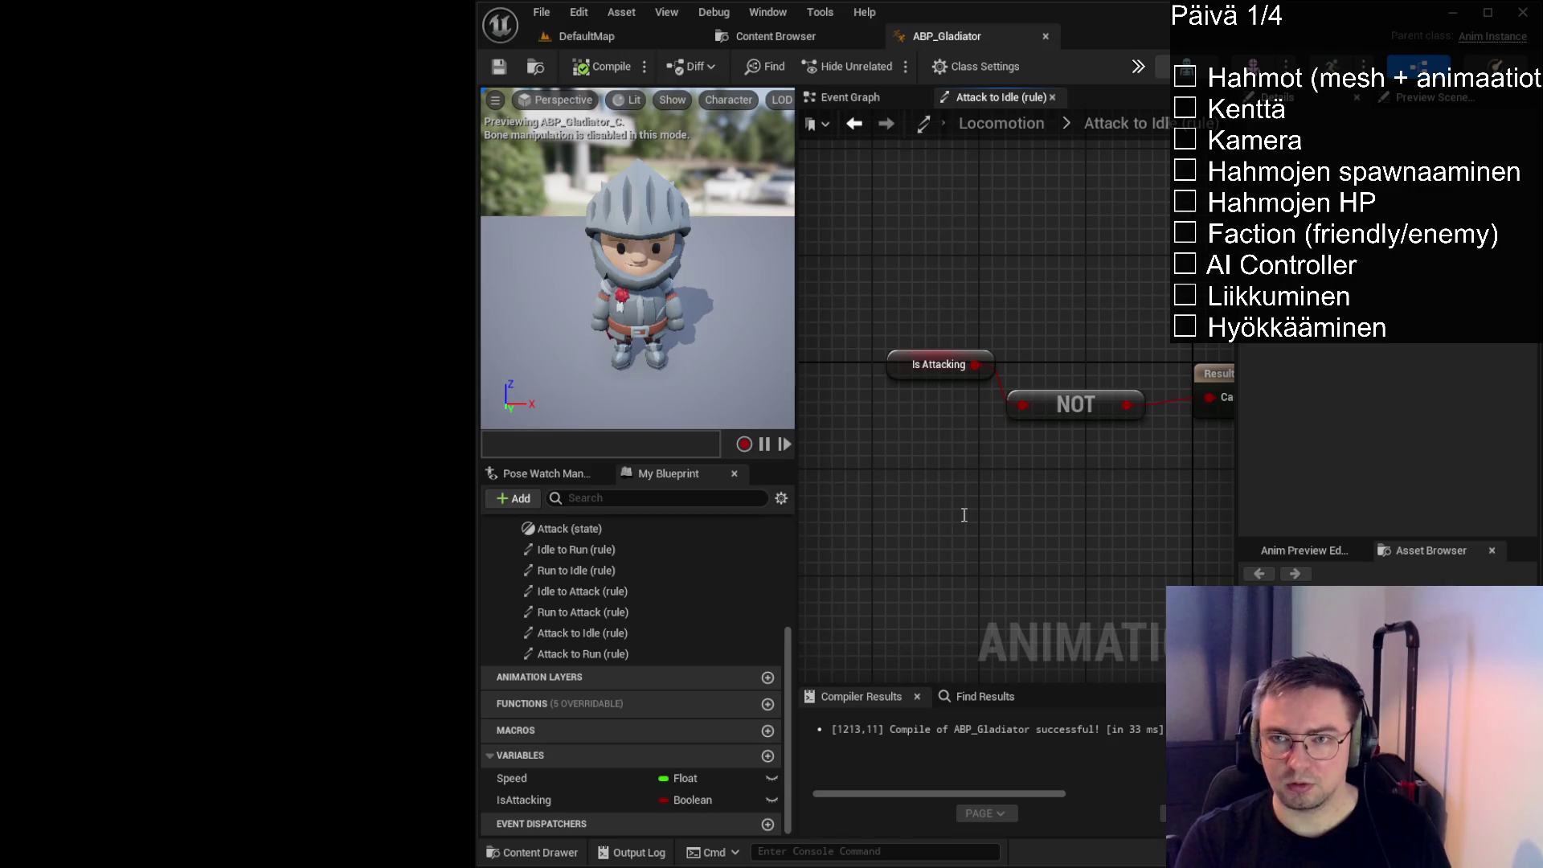
drag(511, 778, 1001, 481)
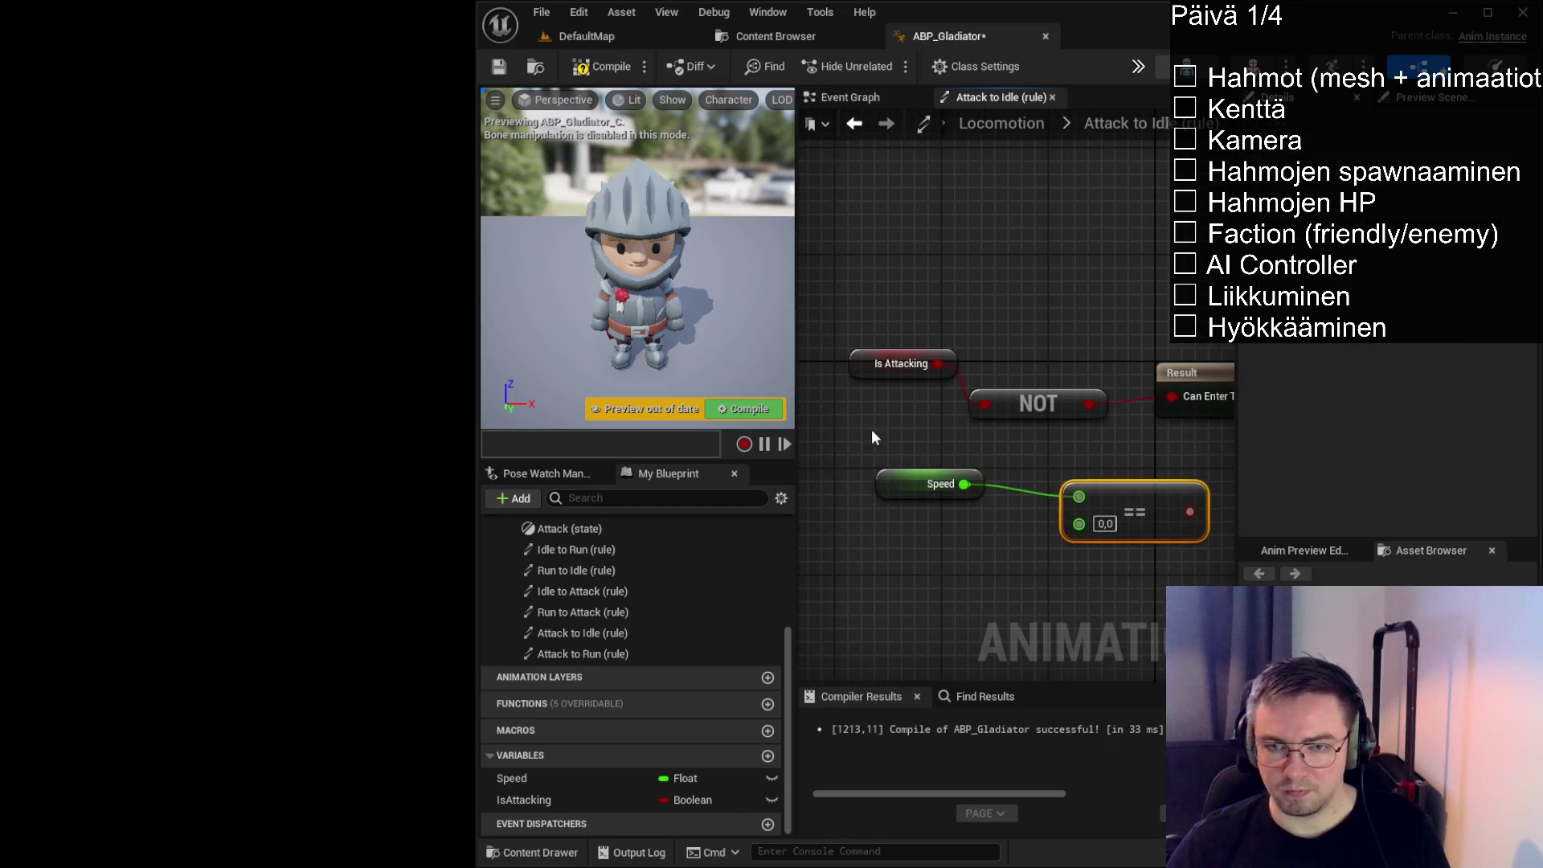
Arrange the Speed, == 0.0, Is Attacking and NOT nodes in the rule graph
ctrl+click(916, 483)
drag(1147, 531, 1053, 490)
click(944, 368)
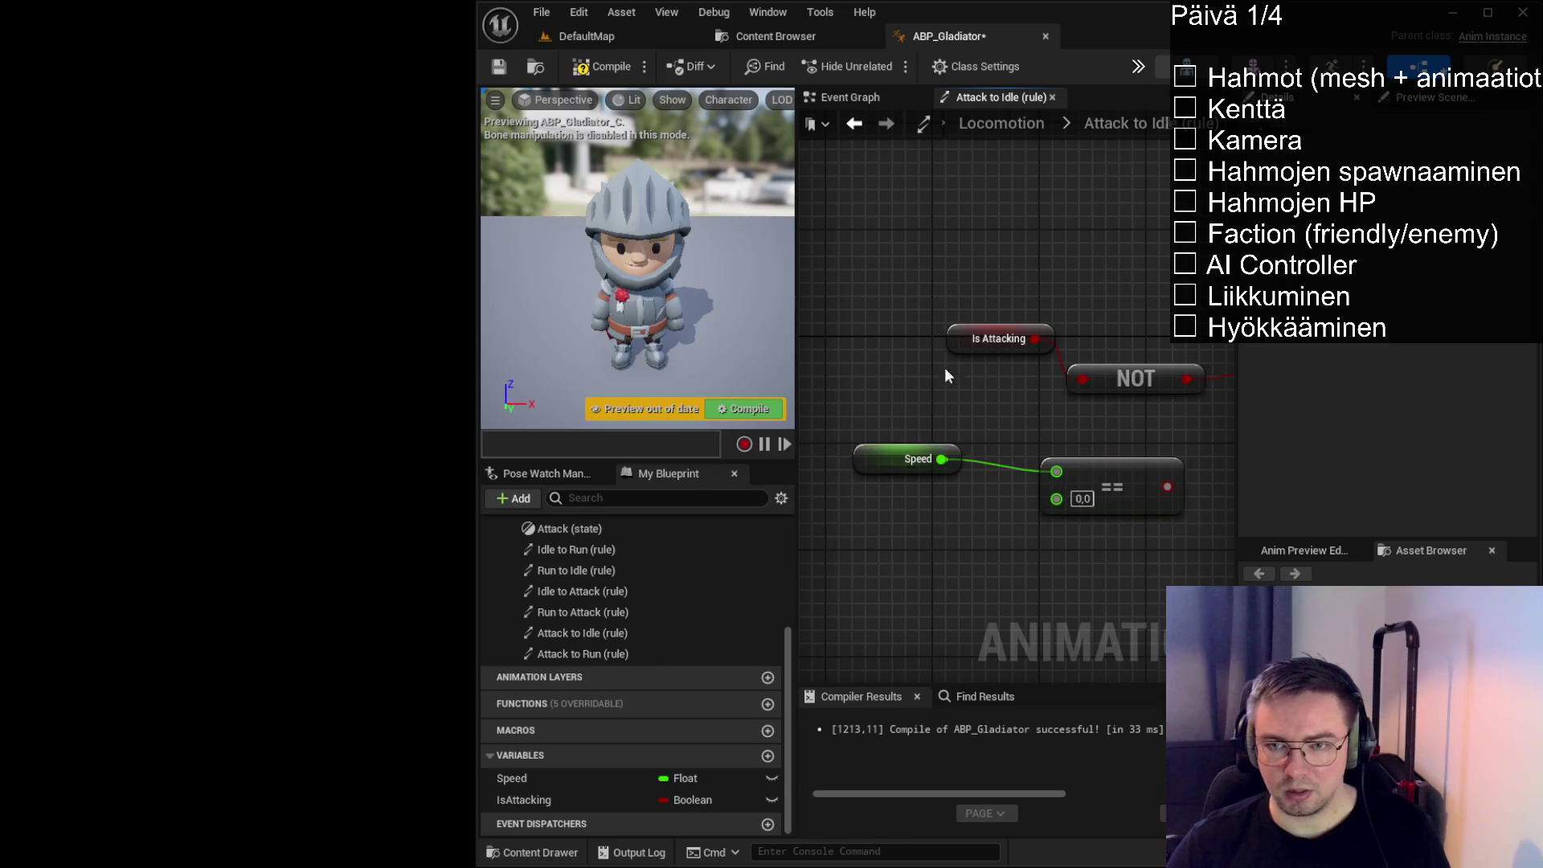
mouse_move(937, 283)
mouse_down()
mouse_move(1149, 391)
mouse_move(1008, 302)
mouse_move(1110, 378)
mouse_move(1015, 370)
mouse_up()
click(1044, 339)
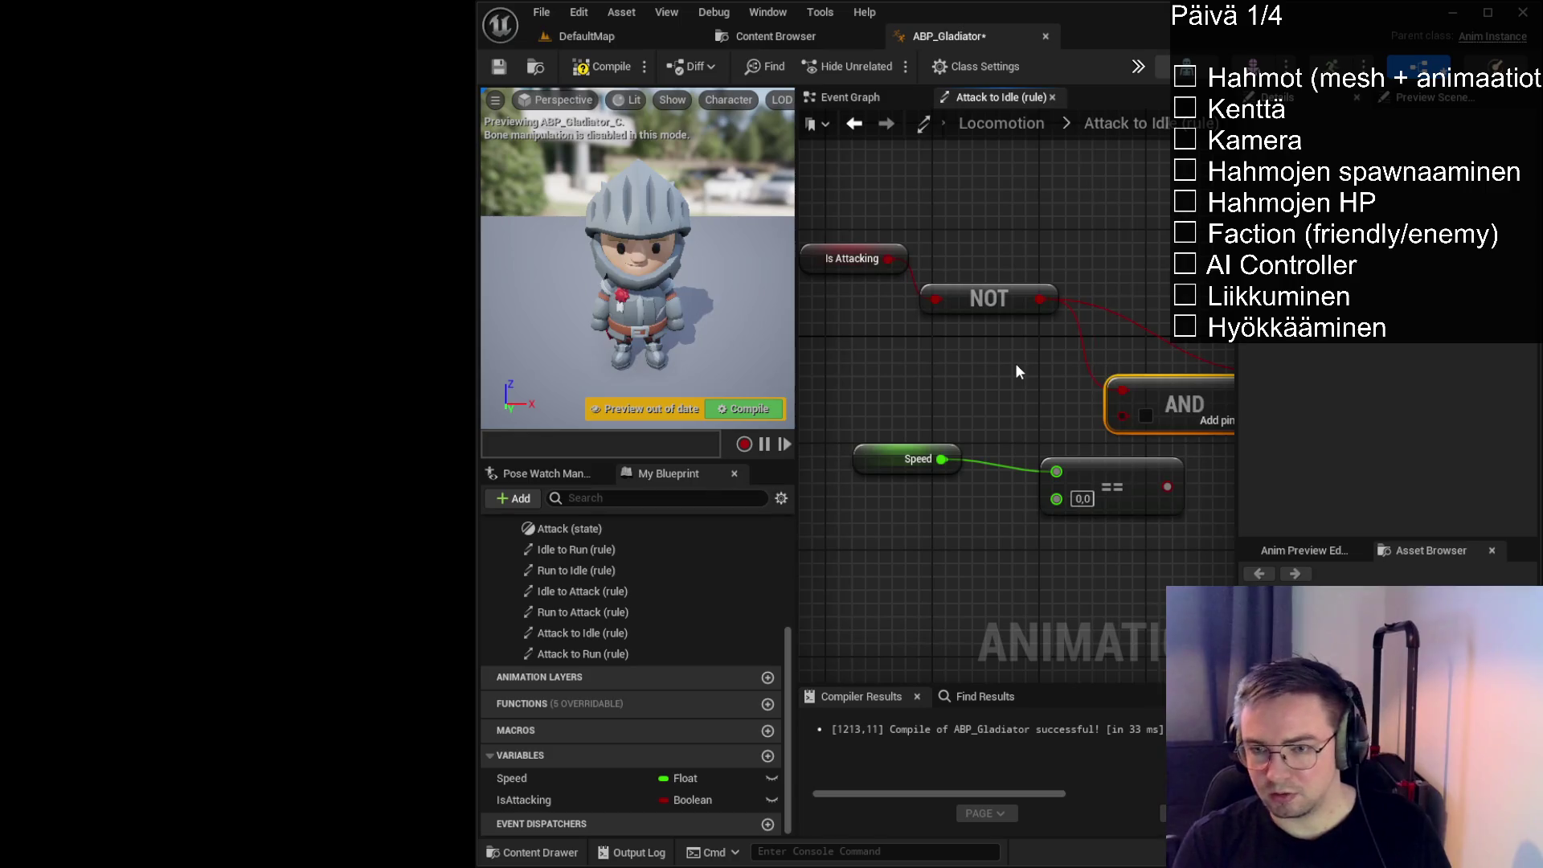
mouse_move(1186, 462)
mouse_down()
mouse_move(976, 402)
mouse_move(1036, 463)
mouse_move(1208, 447)
mouse_move(1367, 459)
mouse_up()
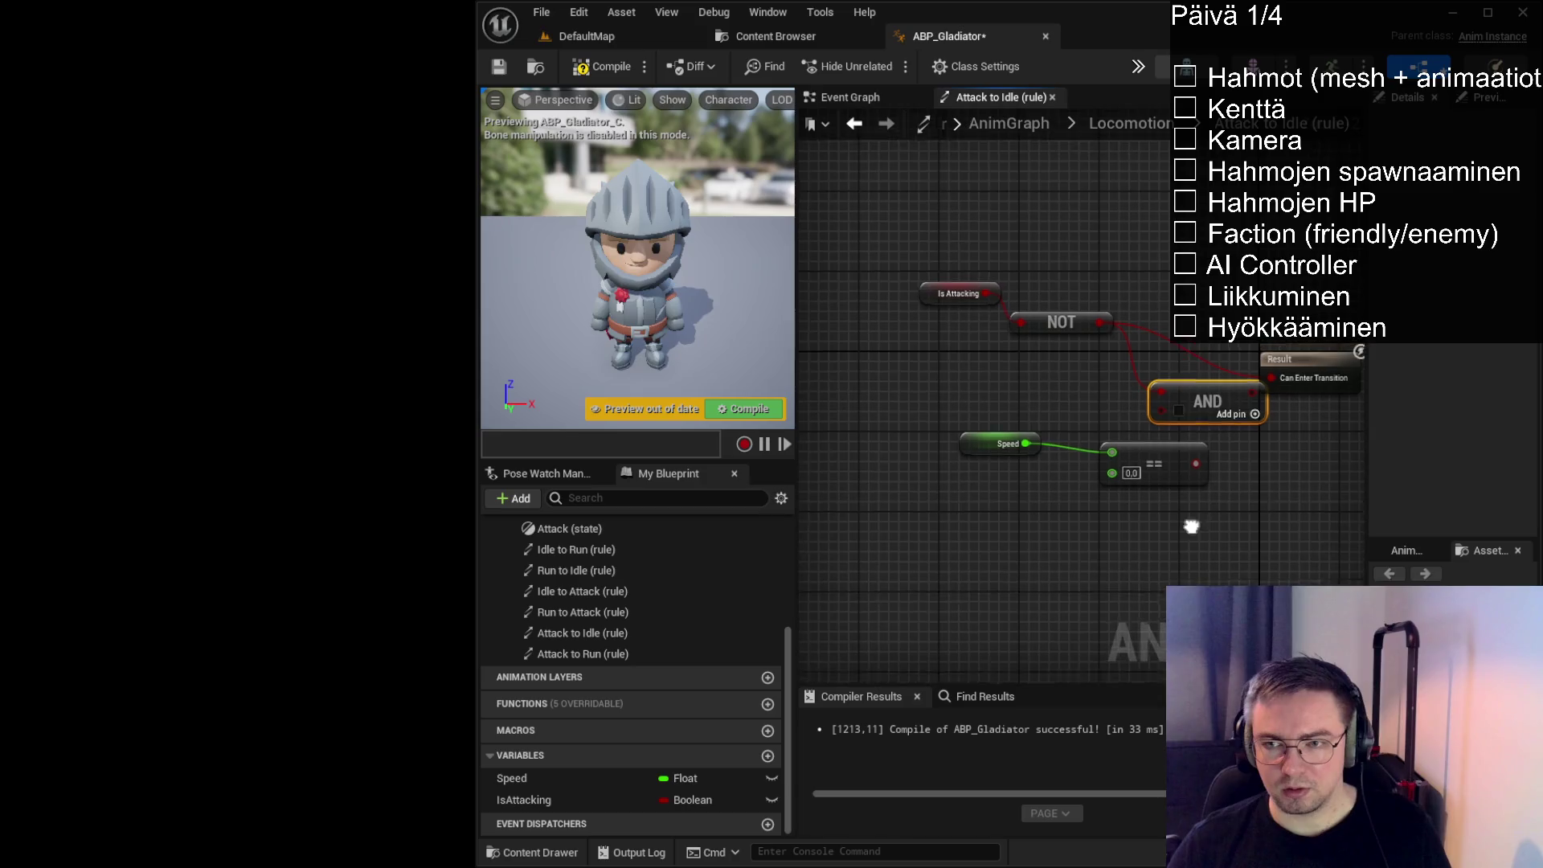
drag(909, 261, 1032, 388)
click(944, 320)
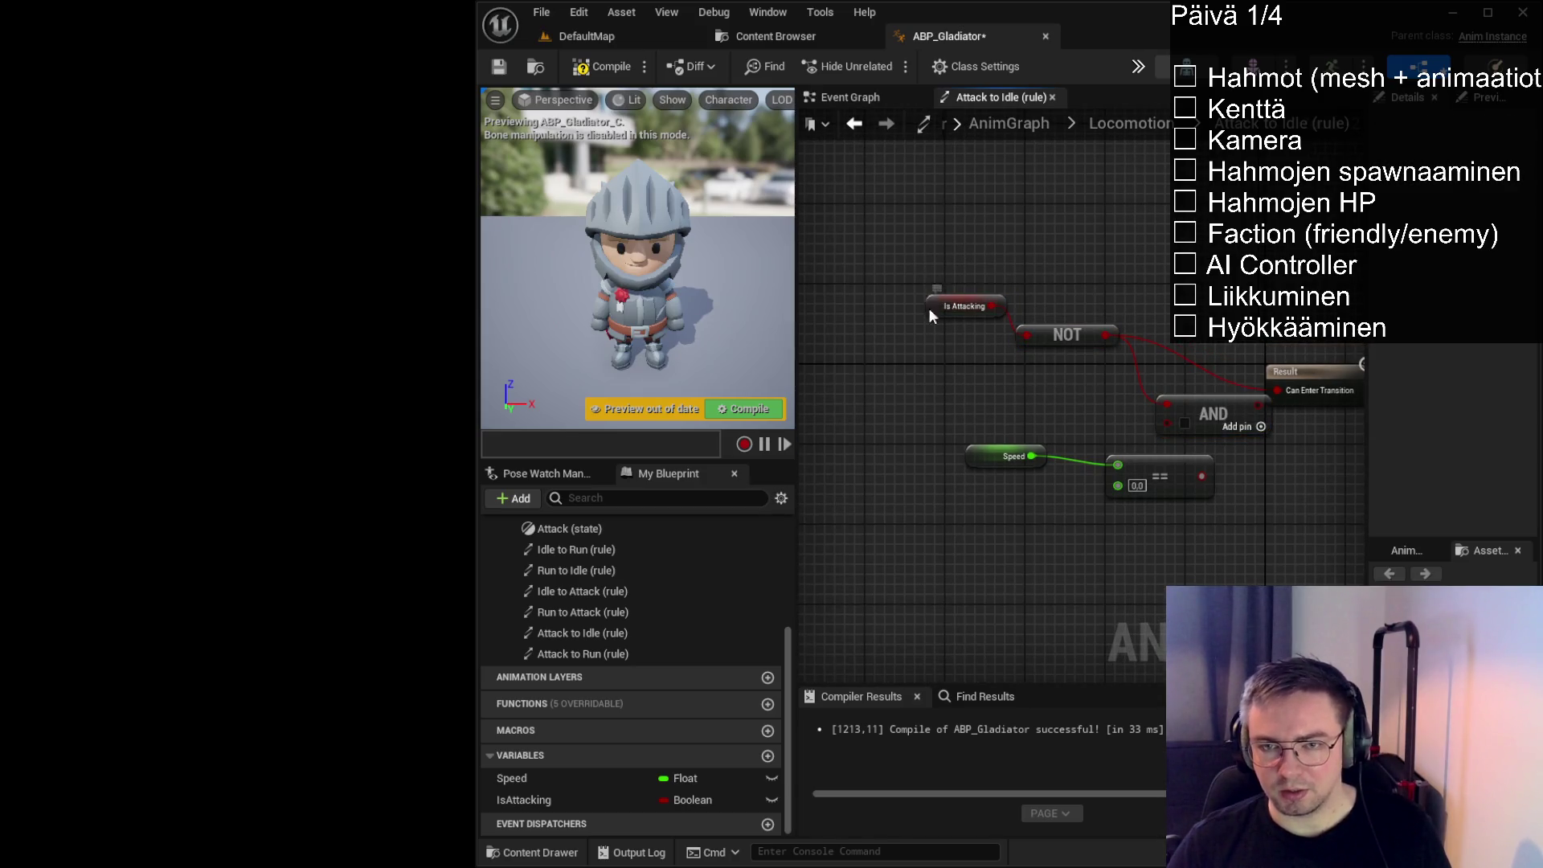
drag(929, 307, 923, 334)
mouse_move(932, 270)
mouse_down()
mouse_move(1081, 354)
mouse_move(1009, 339)
mouse_up()
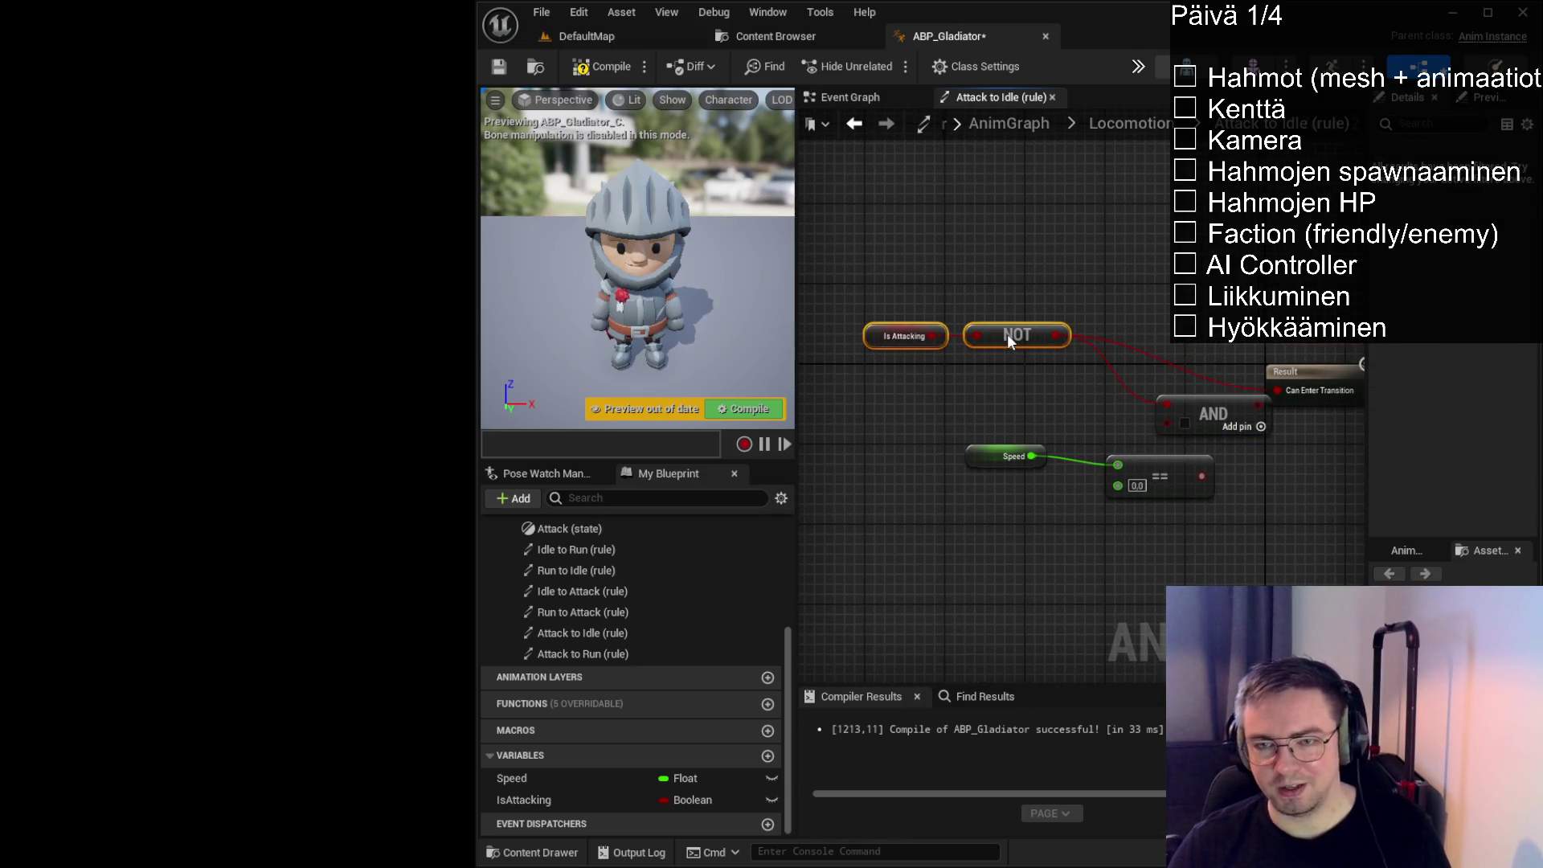
click(957, 397)
Position the Speed, == and AND nodes and wire AND into Can Enter Transition
click(986, 451)
ctrl+click(1141, 482)
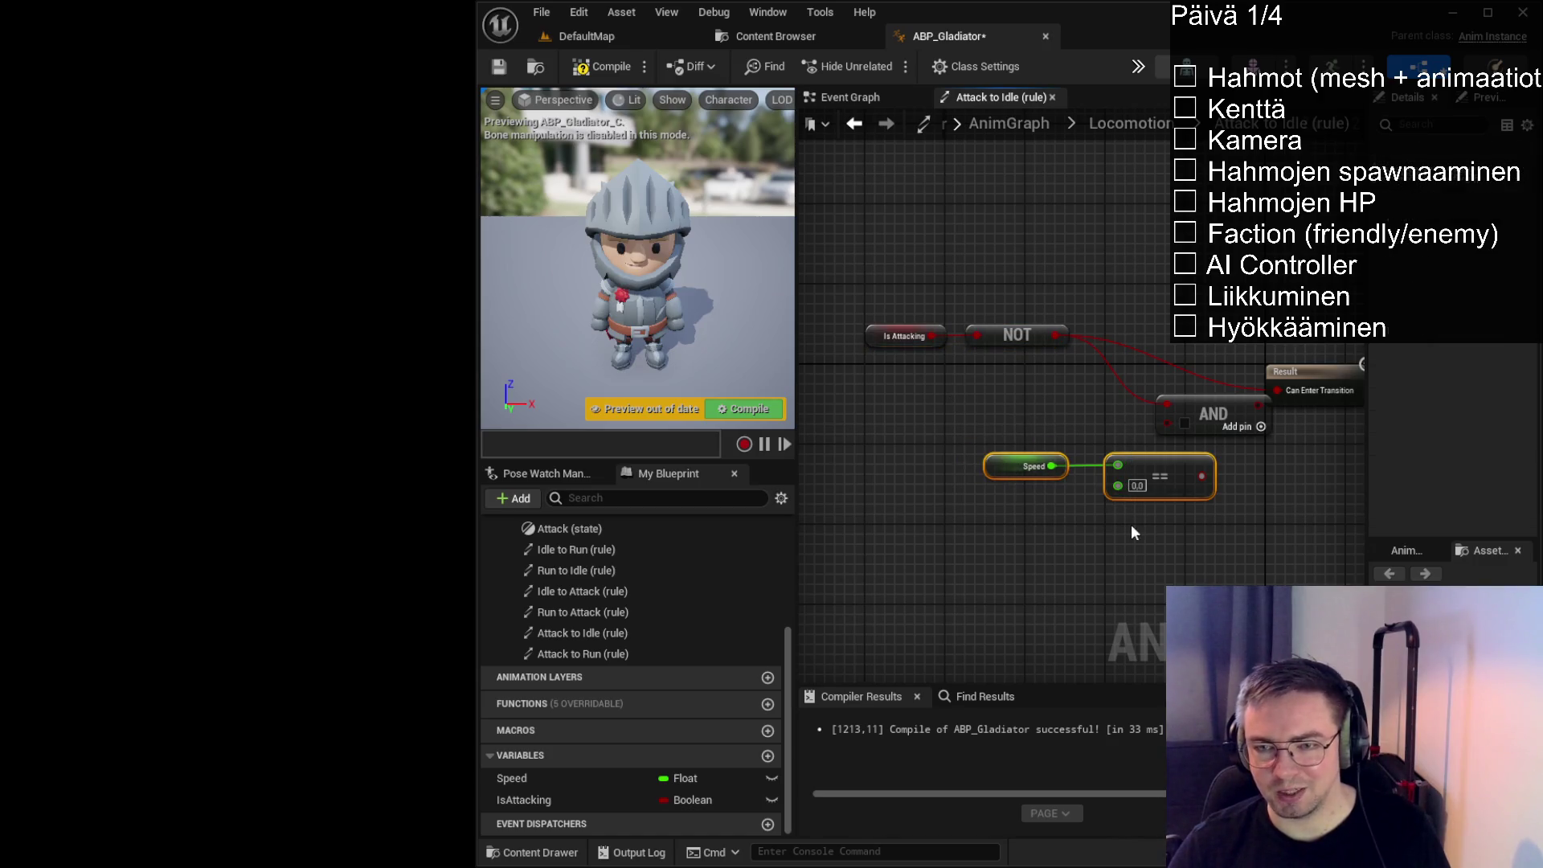
drag(1141, 482, 1016, 447)
click(1077, 464)
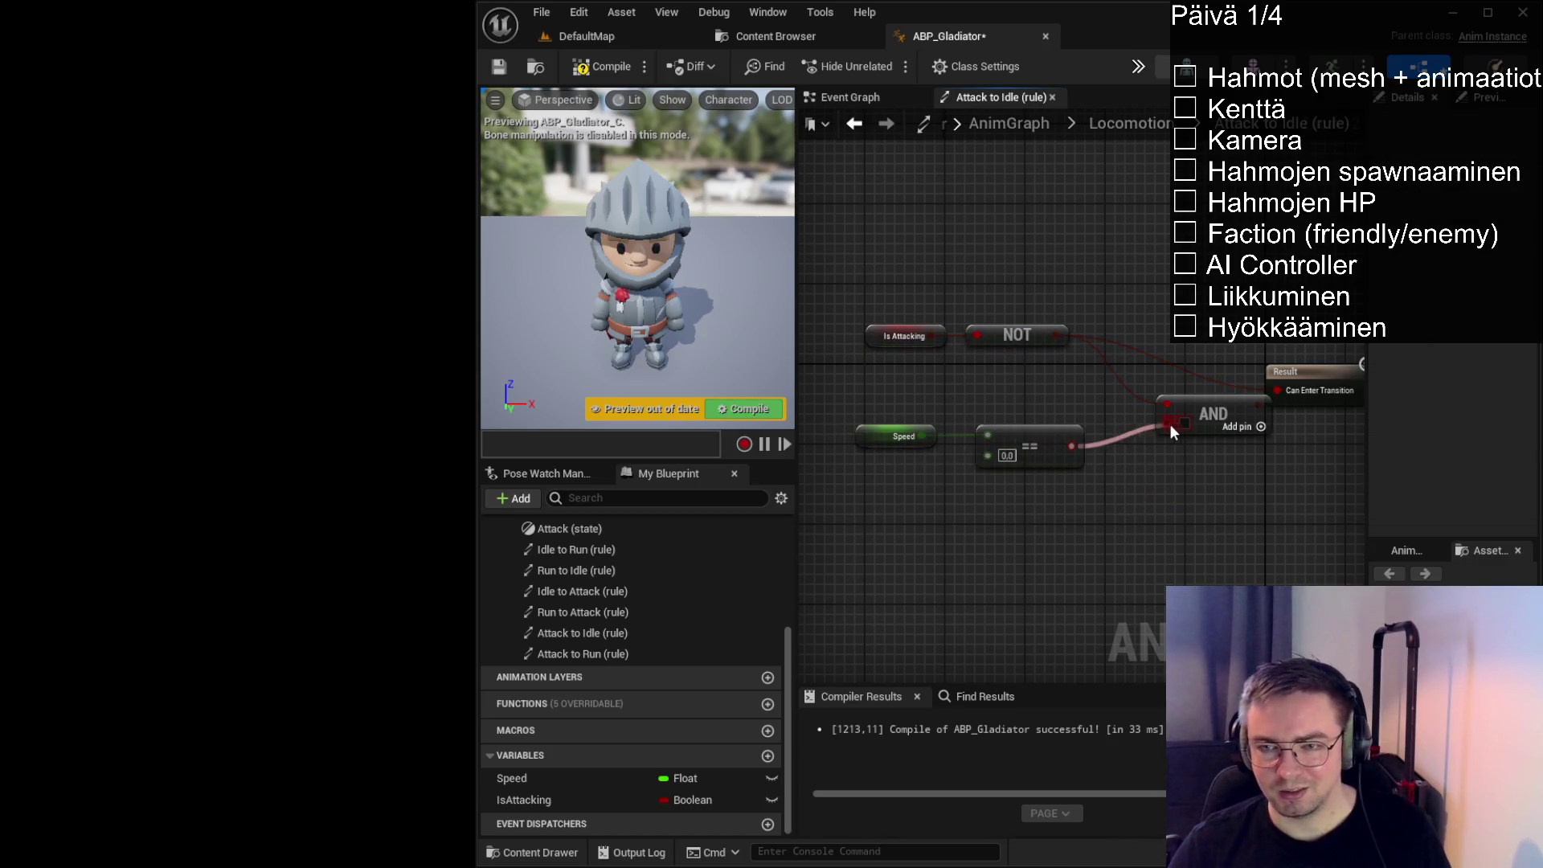
mouse_move(1205, 412)
mouse_down()
mouse_move(1153, 408)
mouse_move(1275, 391)
mouse_up()
drag(1175, 391, 1182, 389)
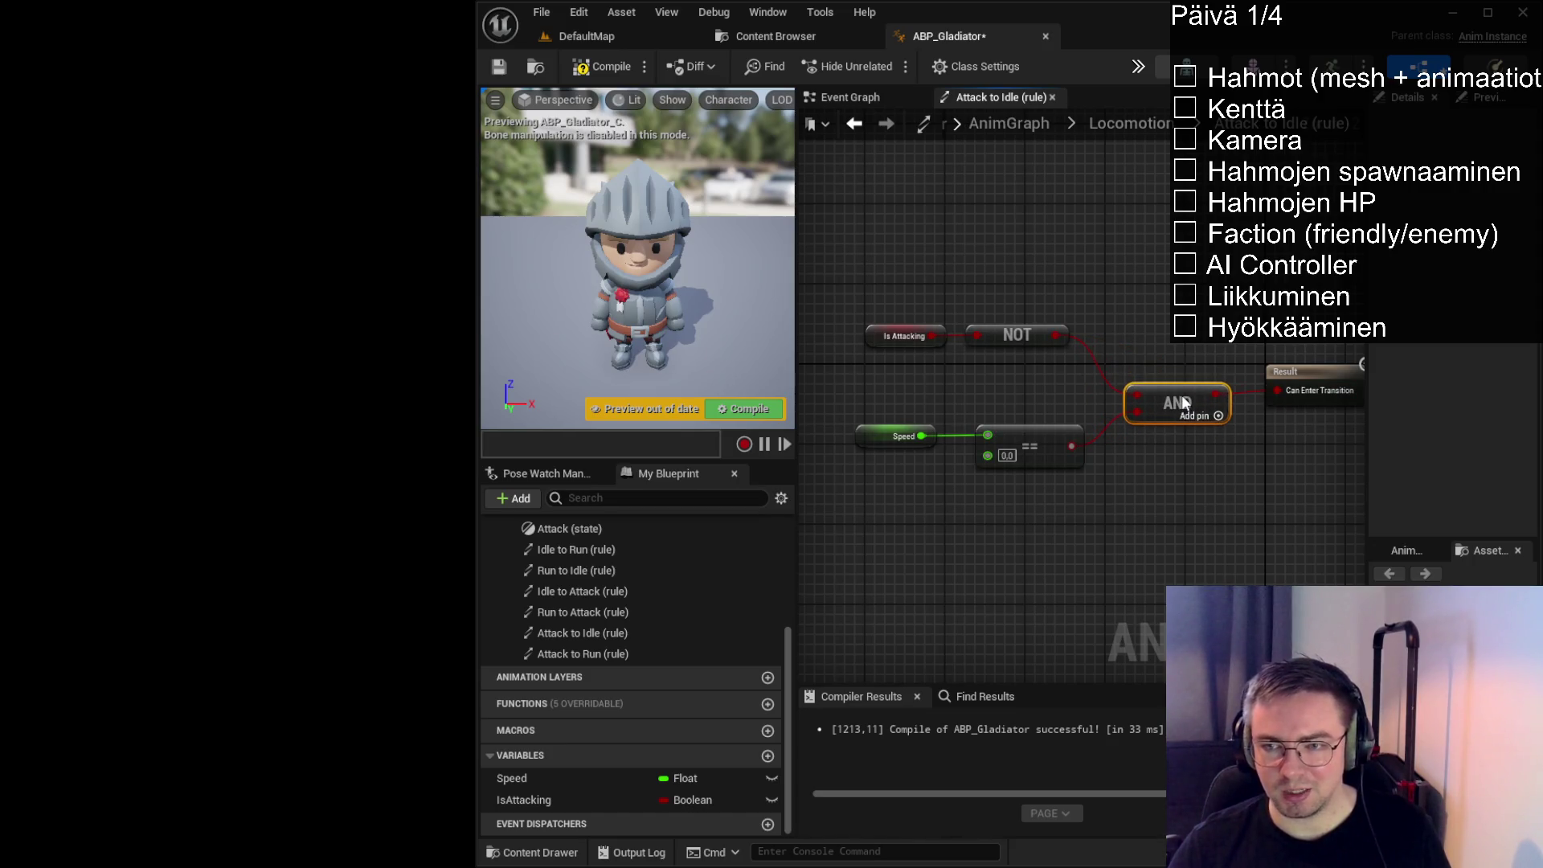
click(1205, 439)
drag(1370, 426, 1422, 424)
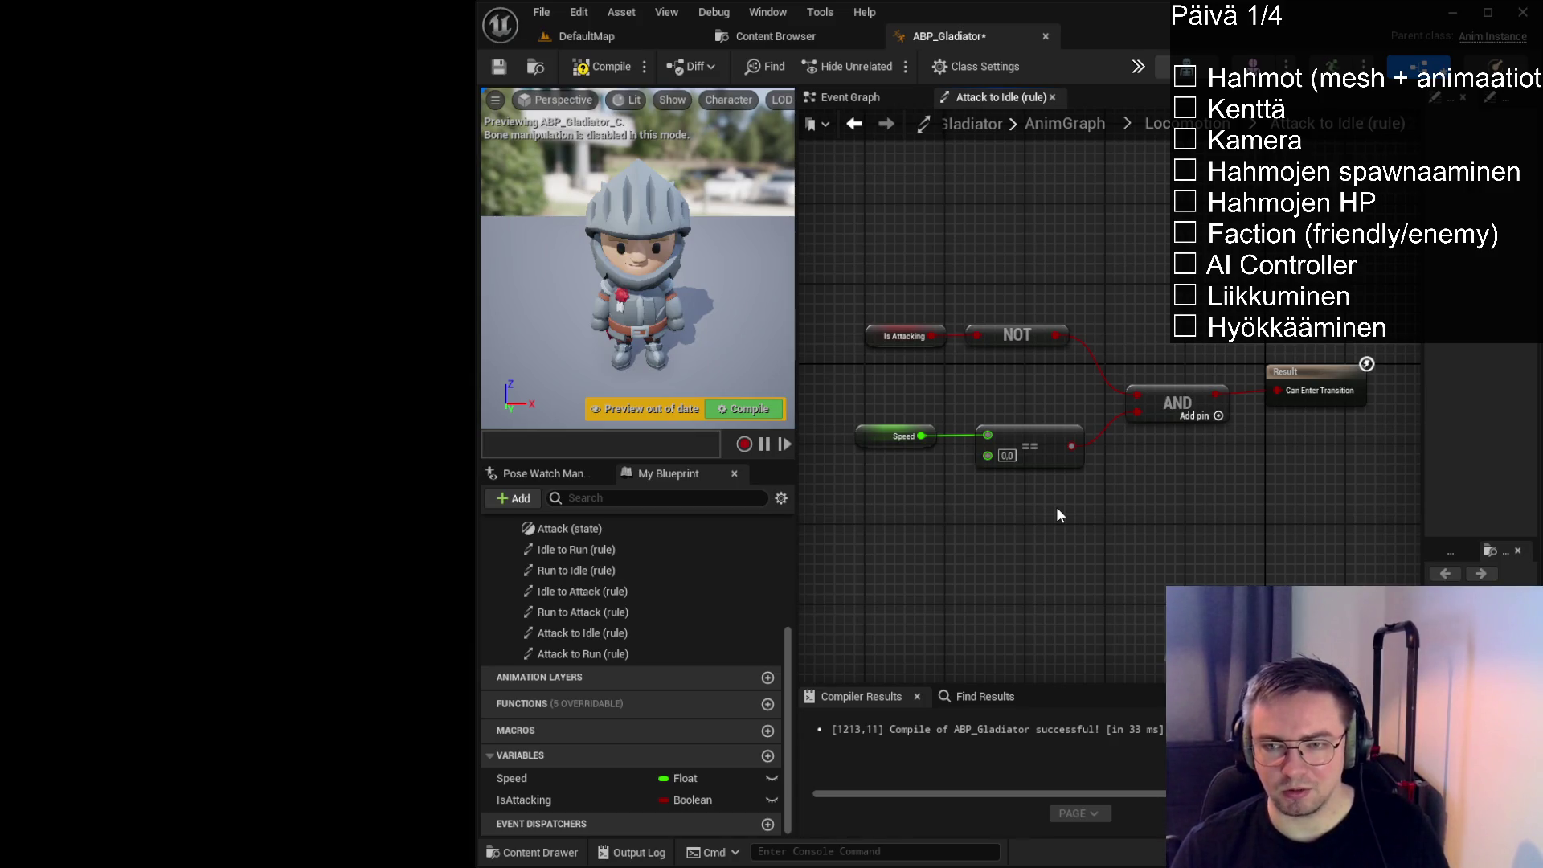
Compile and save ABP_Gladiator
click(601, 67)
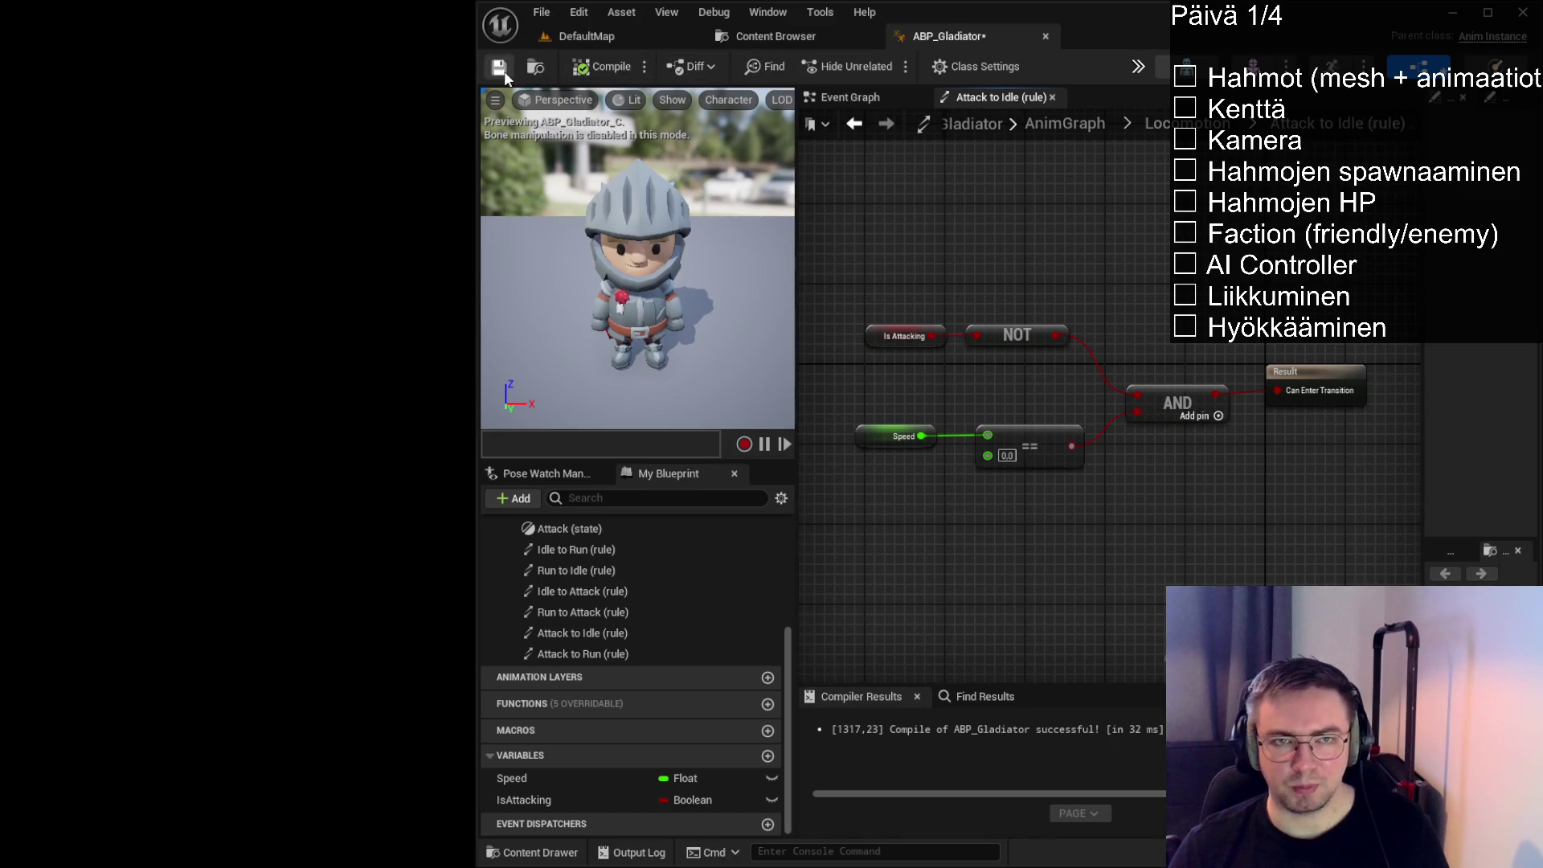
click(504, 70)
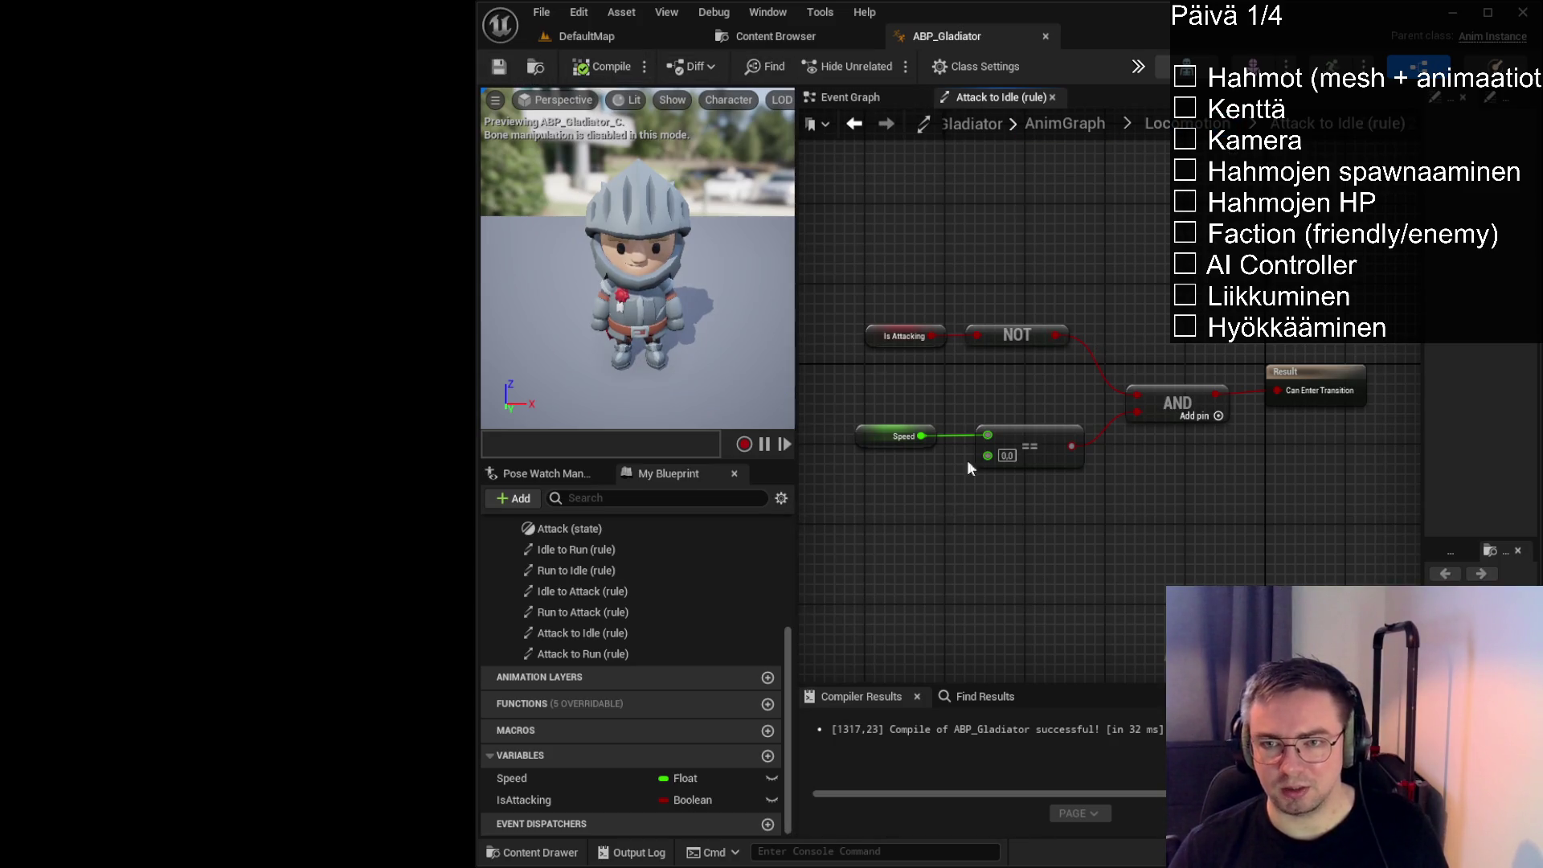
scroll(1132, 434, down, 5)
scroll(1159, 442, up, 3)
scroll(1187, 422, down, 5)
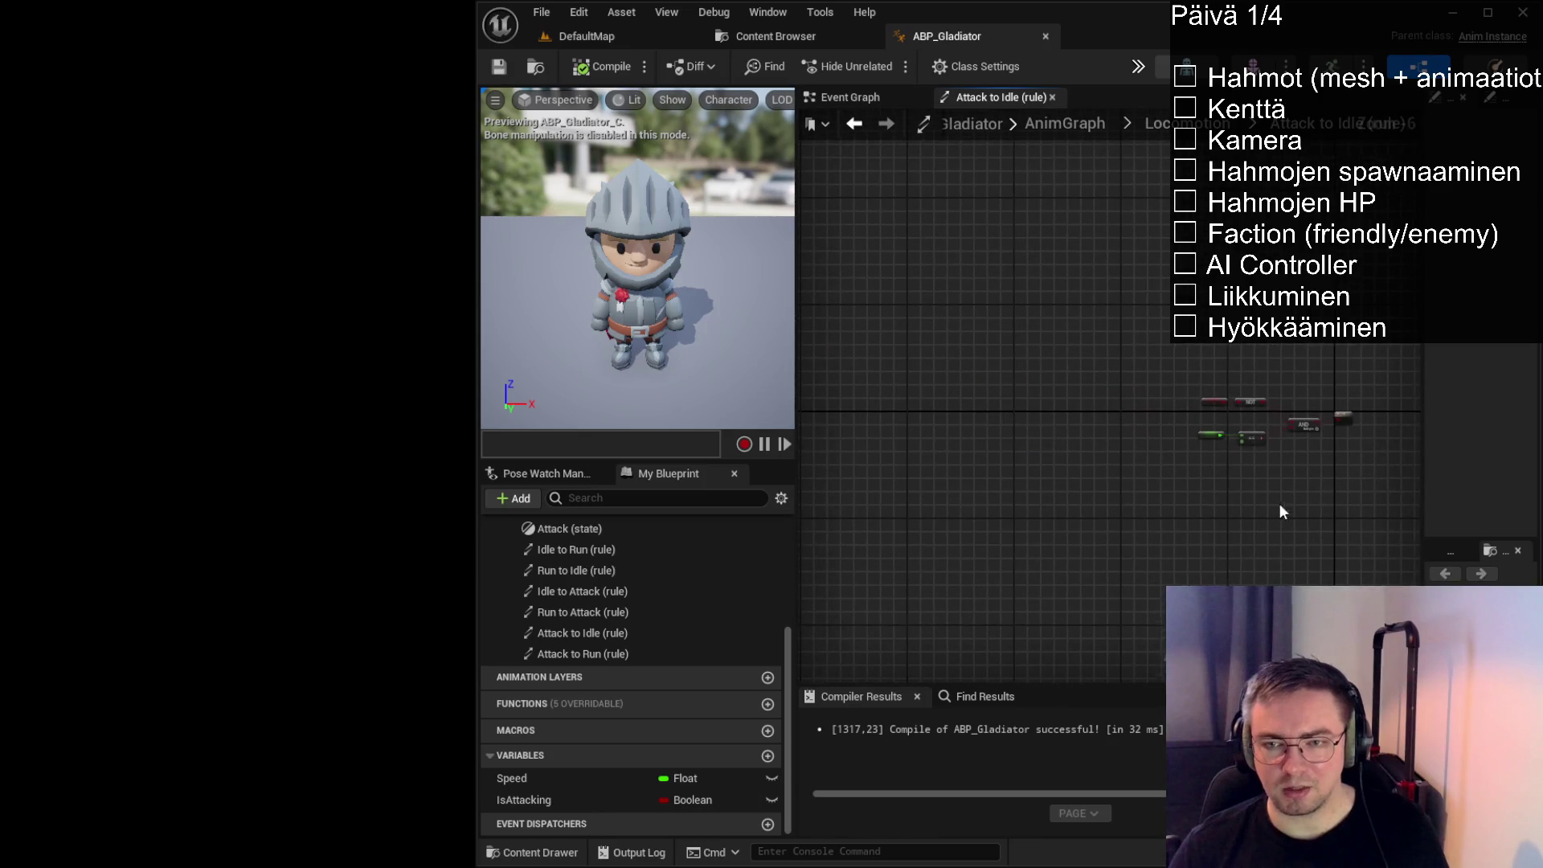
scroll(1310, 543, down, 1)
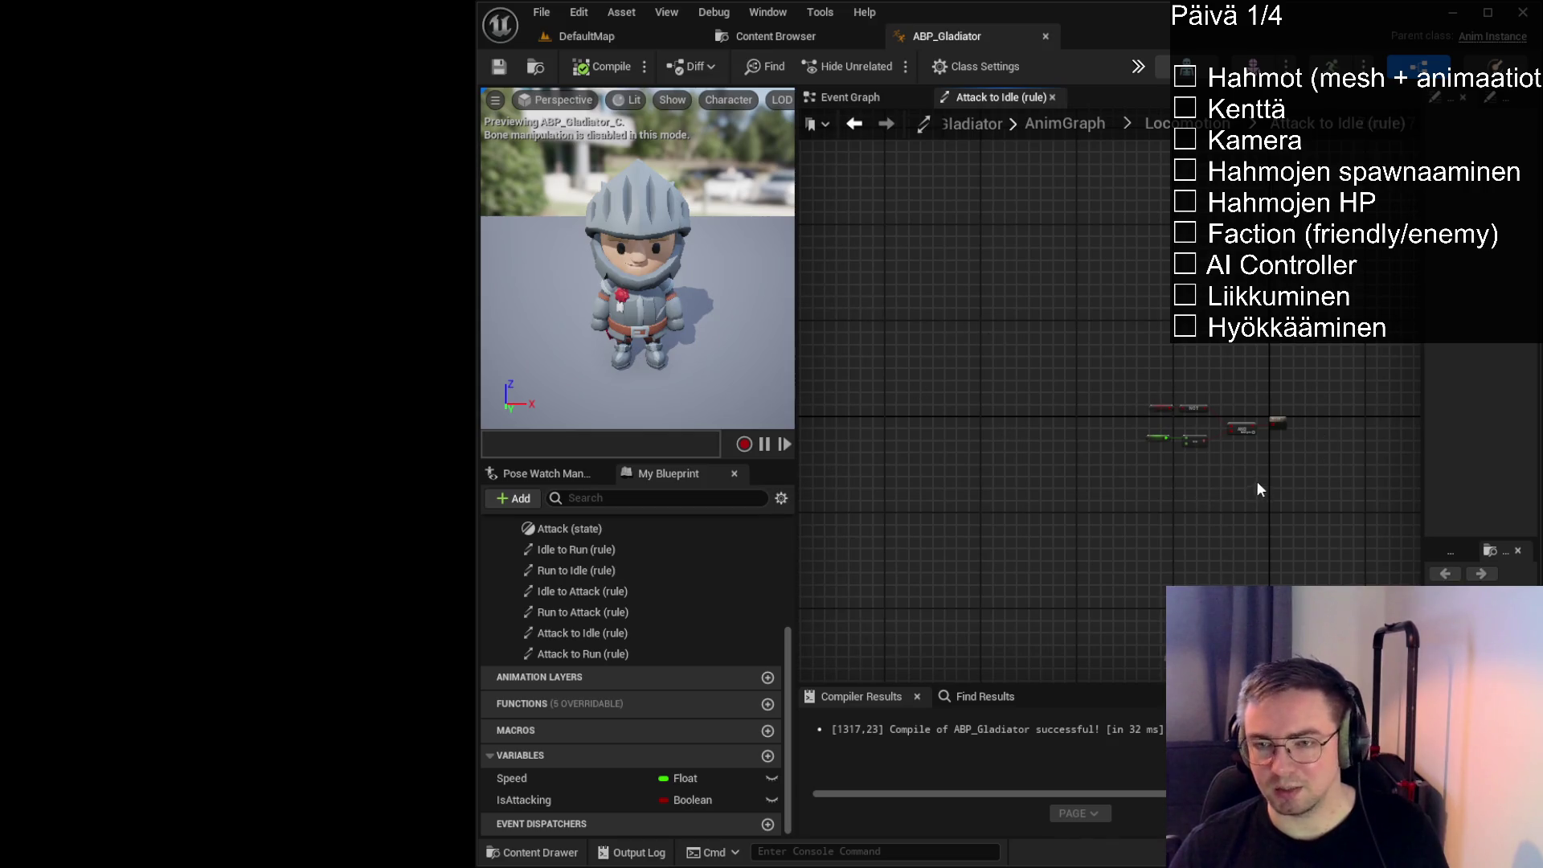
scroll(1281, 393, up, 5)
scroll(1147, 356, up, 1)
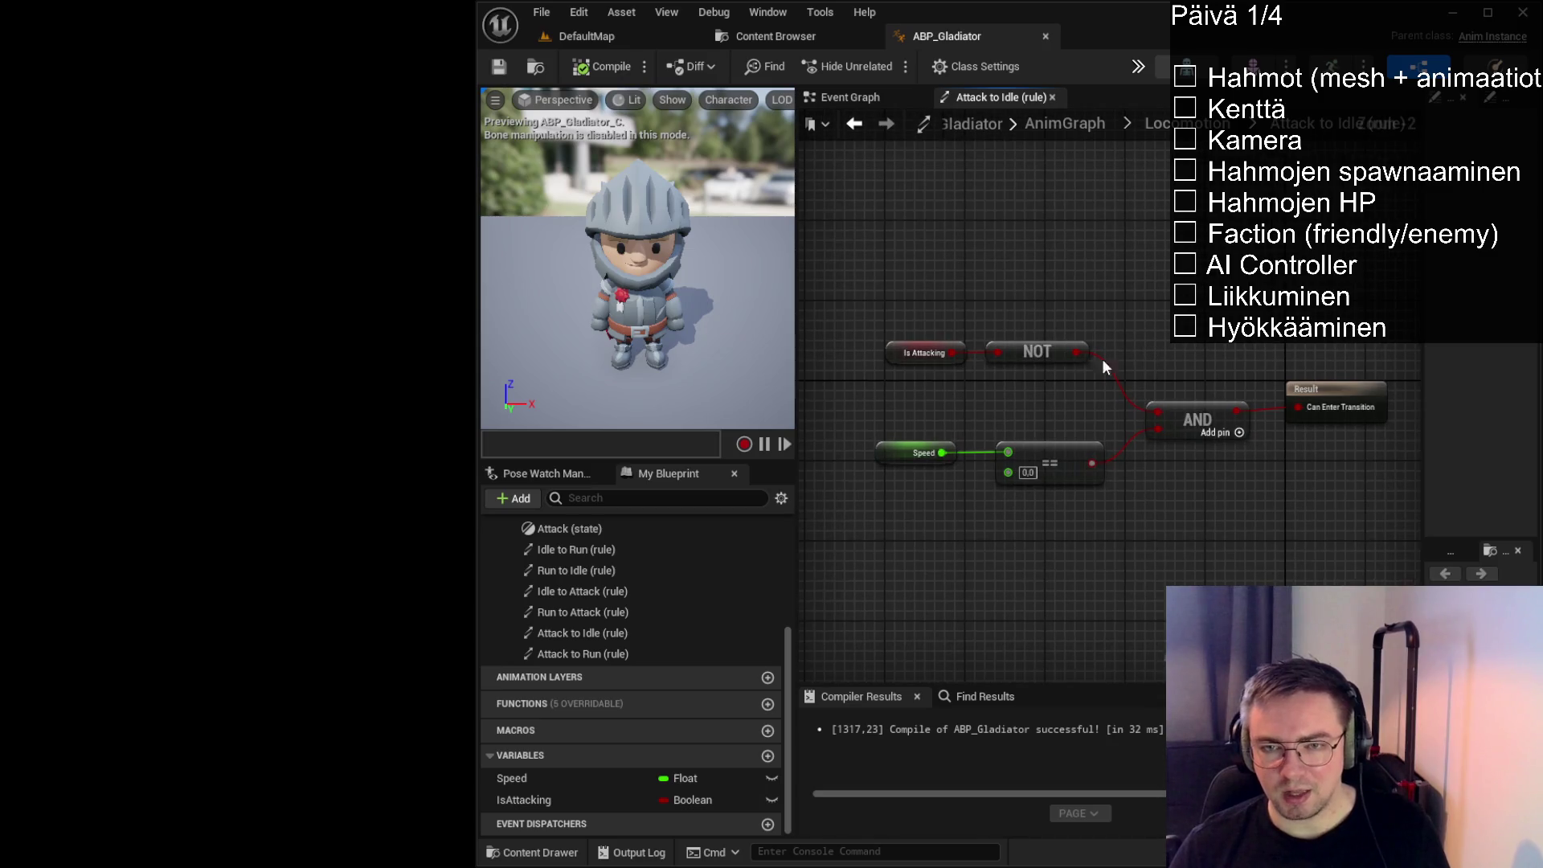
scroll(1230, 391, down, 7)
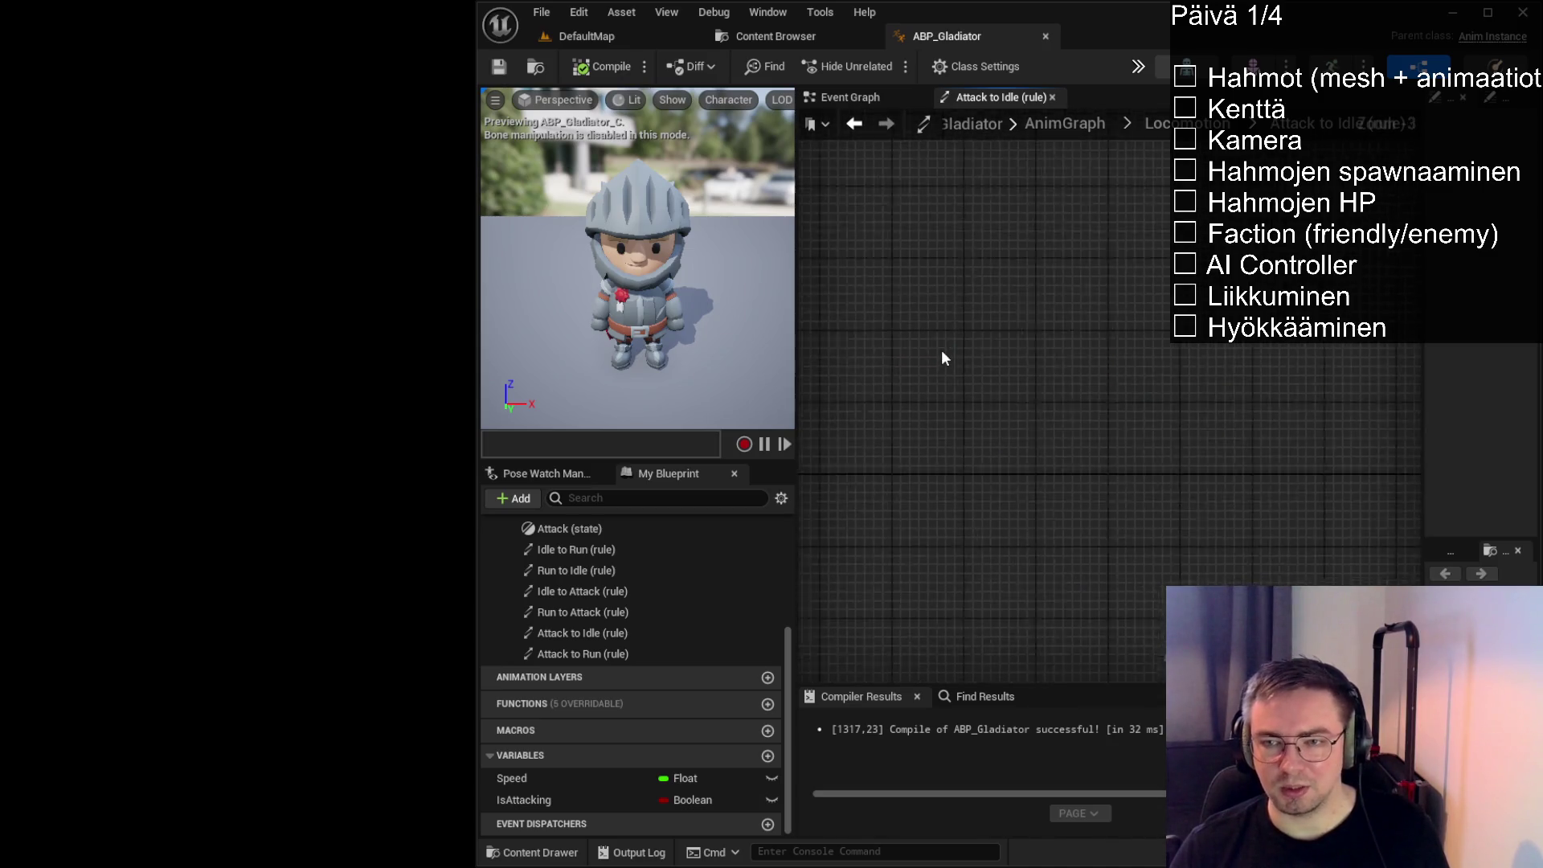
scroll(1270, 396, up, 5)
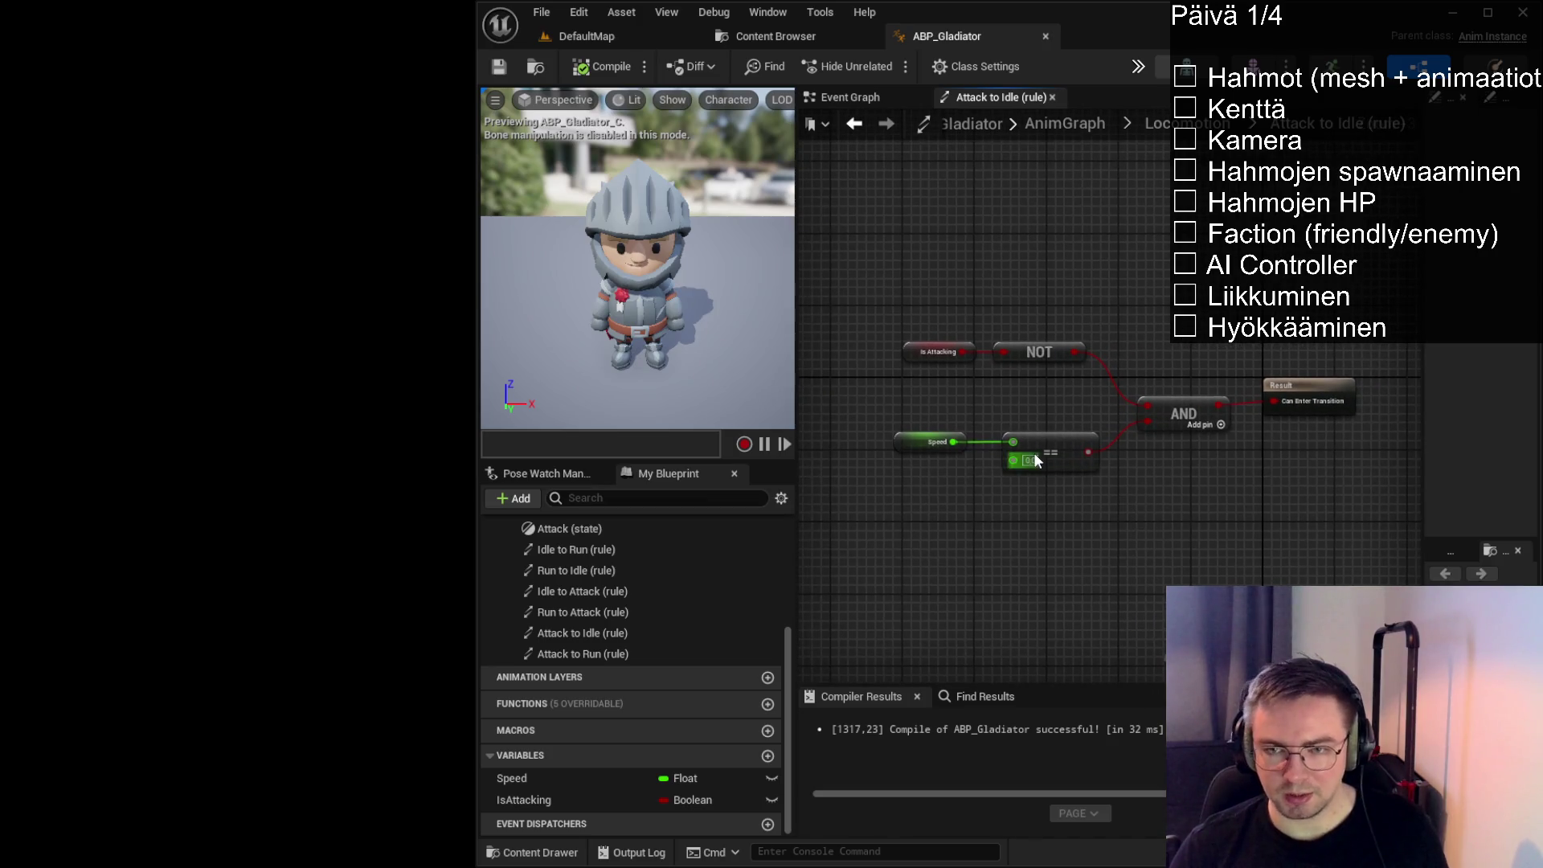
Select the rule's logic nodes and open the Attack to Run transition rule
drag(851, 280, 1220, 527)
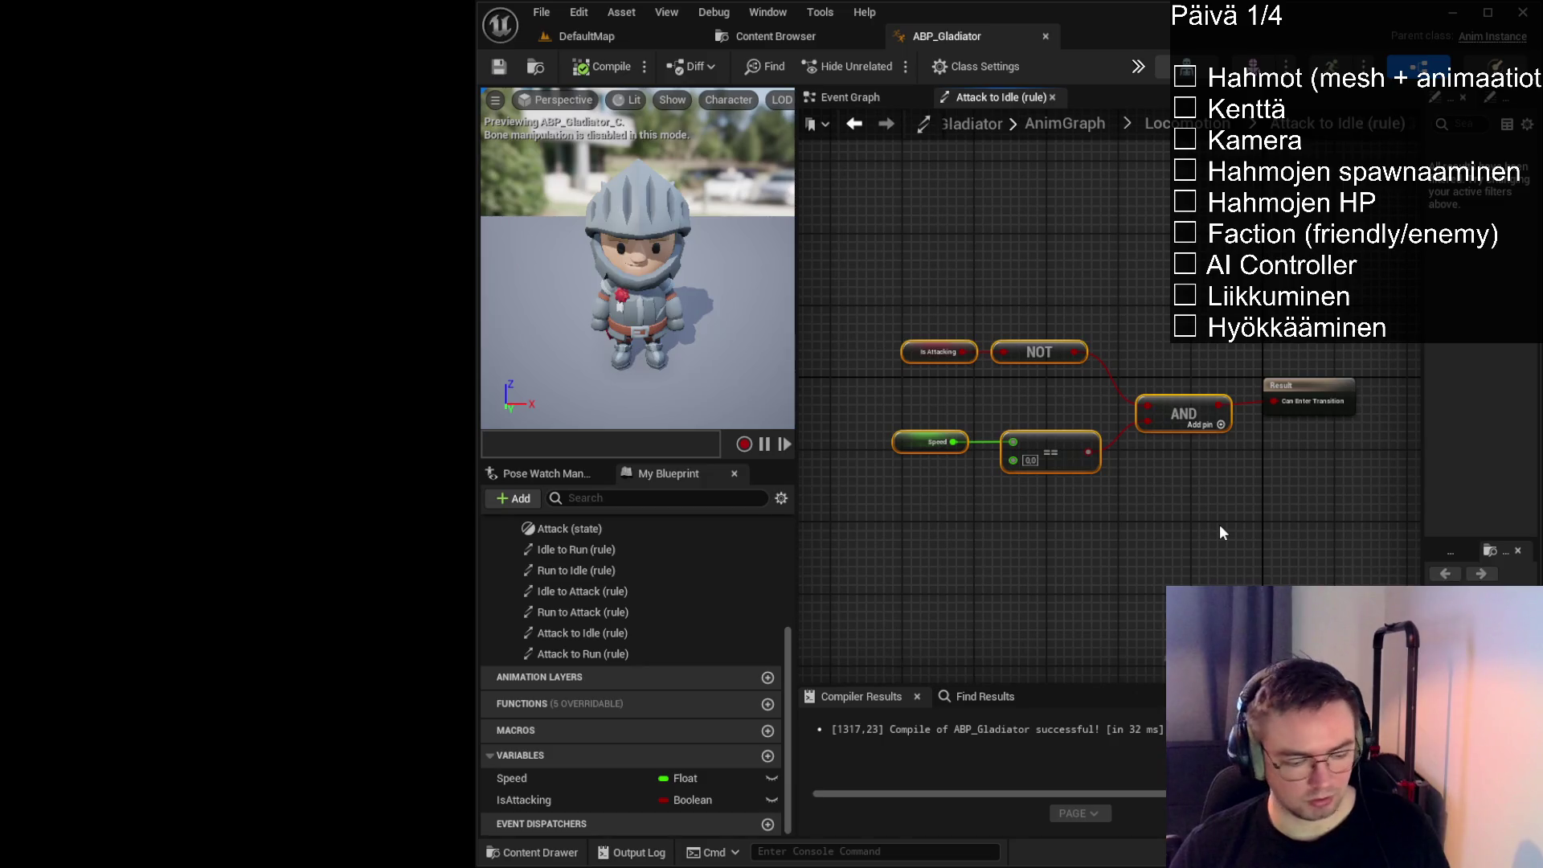
click(1186, 123)
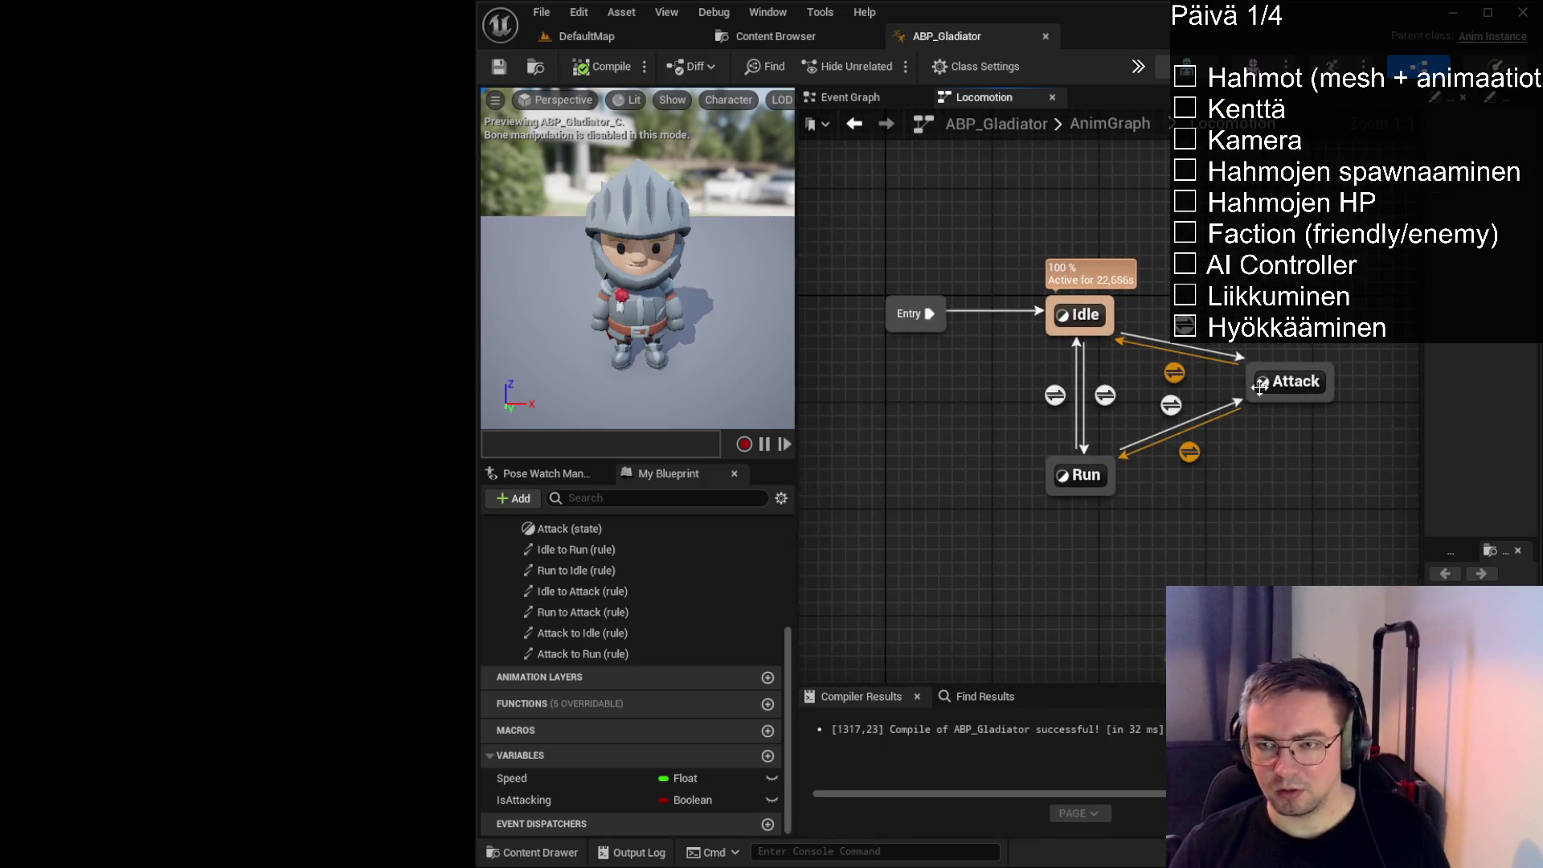
double_click(1190, 454)
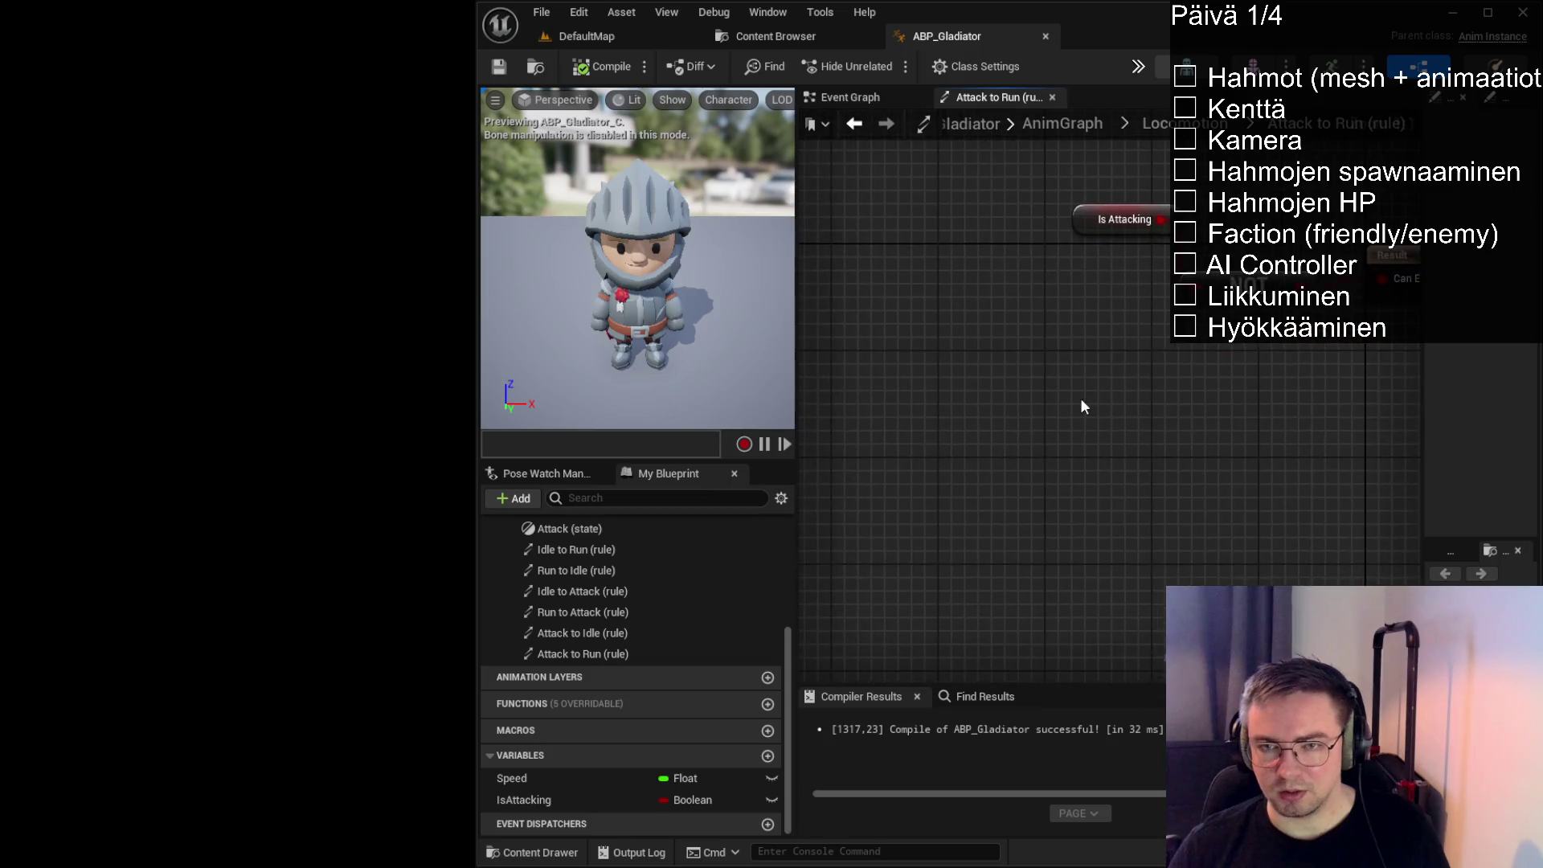
Paste the copied logic, delete the old Is Attacking and NOT nodes, and wire AND to Can Enter Transition
scroll(1069, 398, down, 1)
key(ctrl+v)
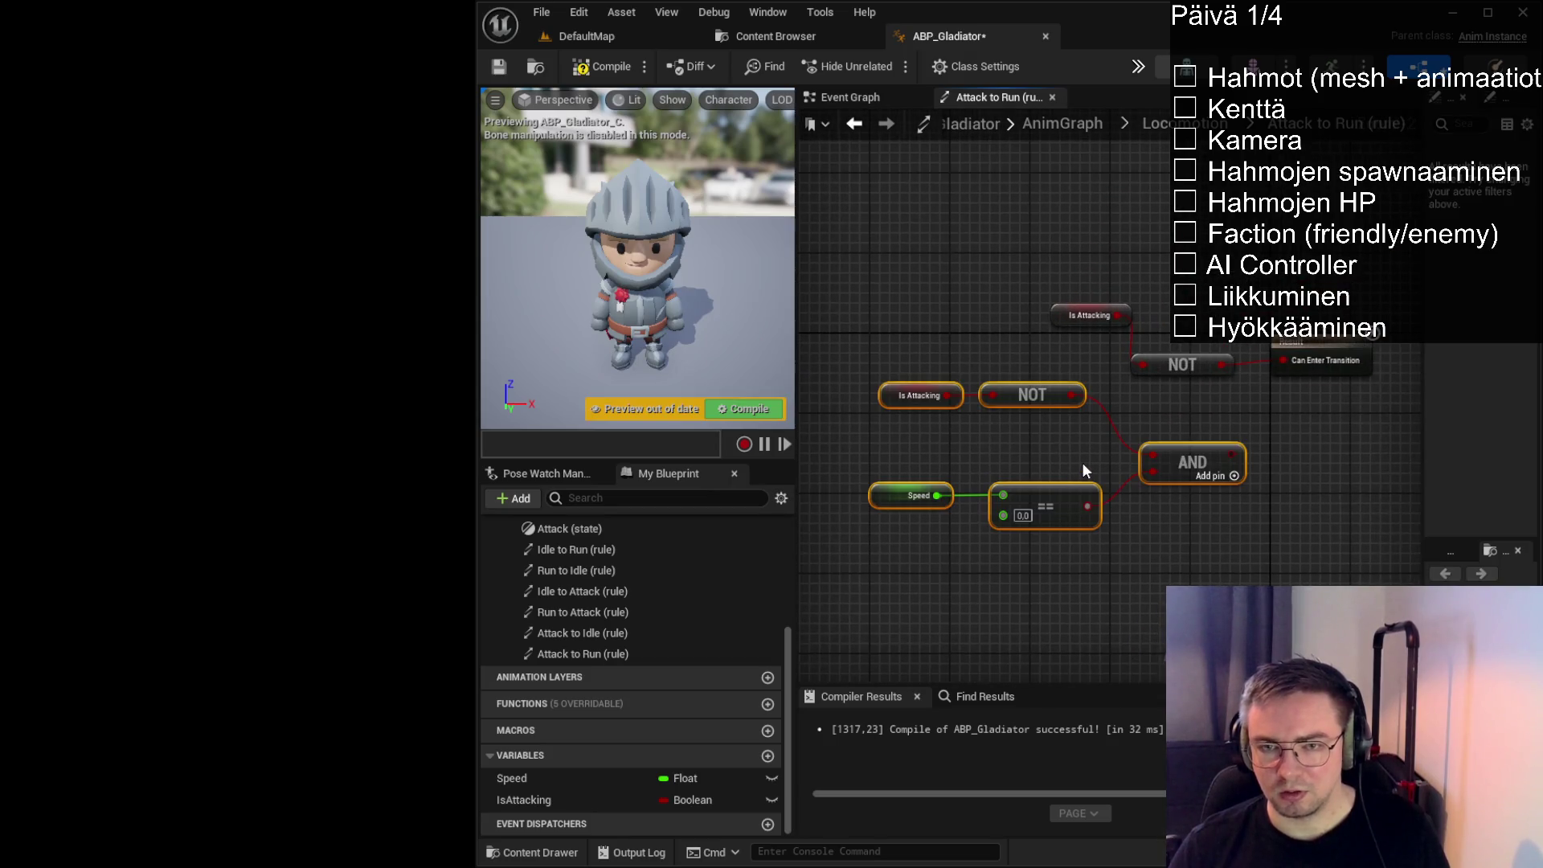
click(1083, 465)
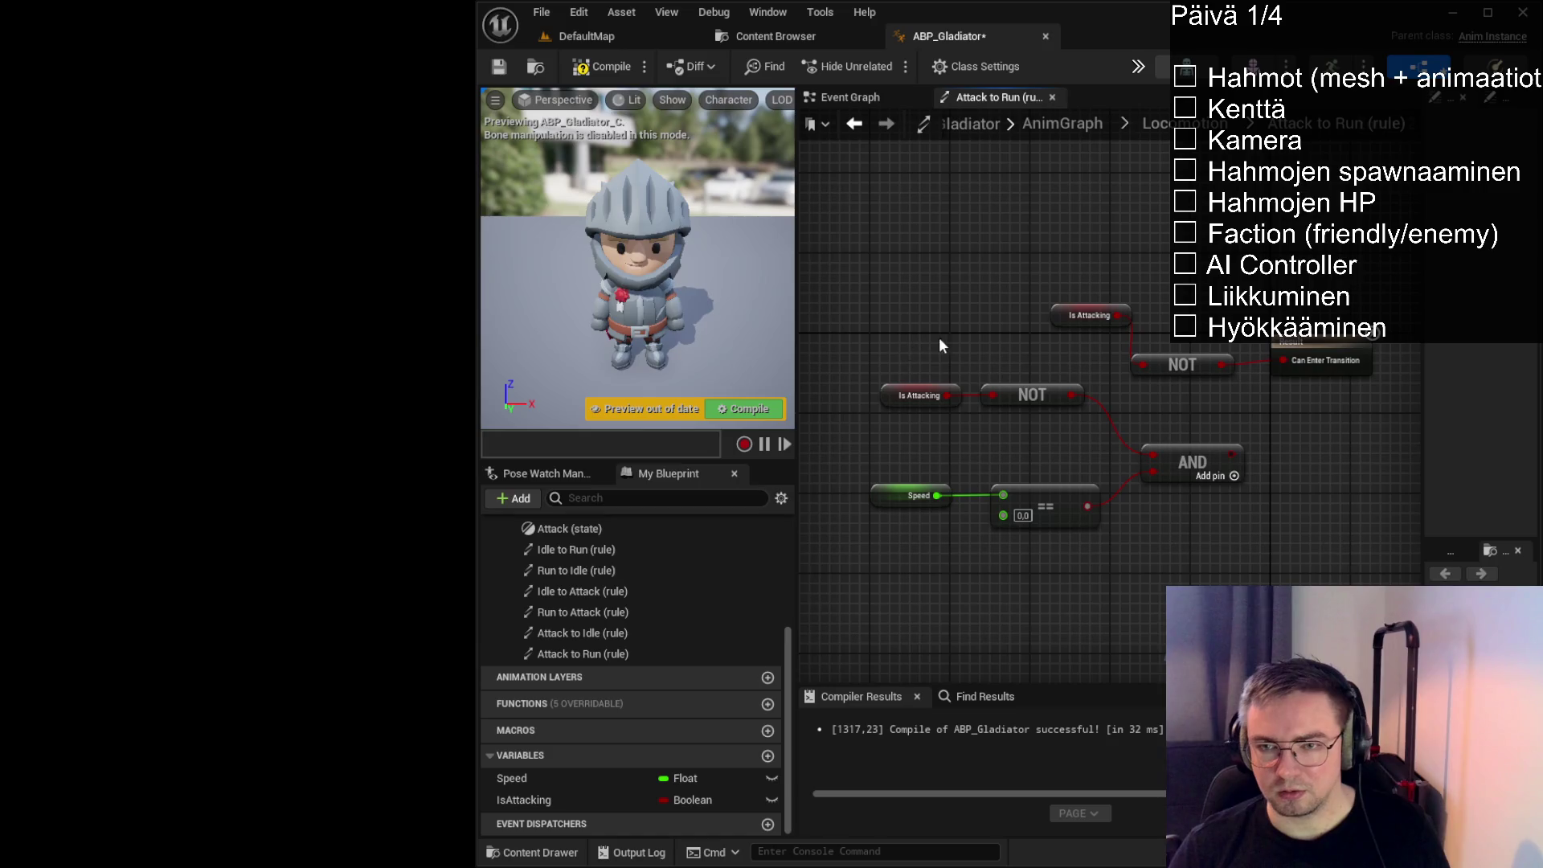
drag(965, 241, 1200, 365)
key(Delete)
drag(1238, 452, 1284, 360)
Replace the == check with a Speed greater-than comparison feeding AND, and tidy the nodes
drag(970, 496, 1015, 590)
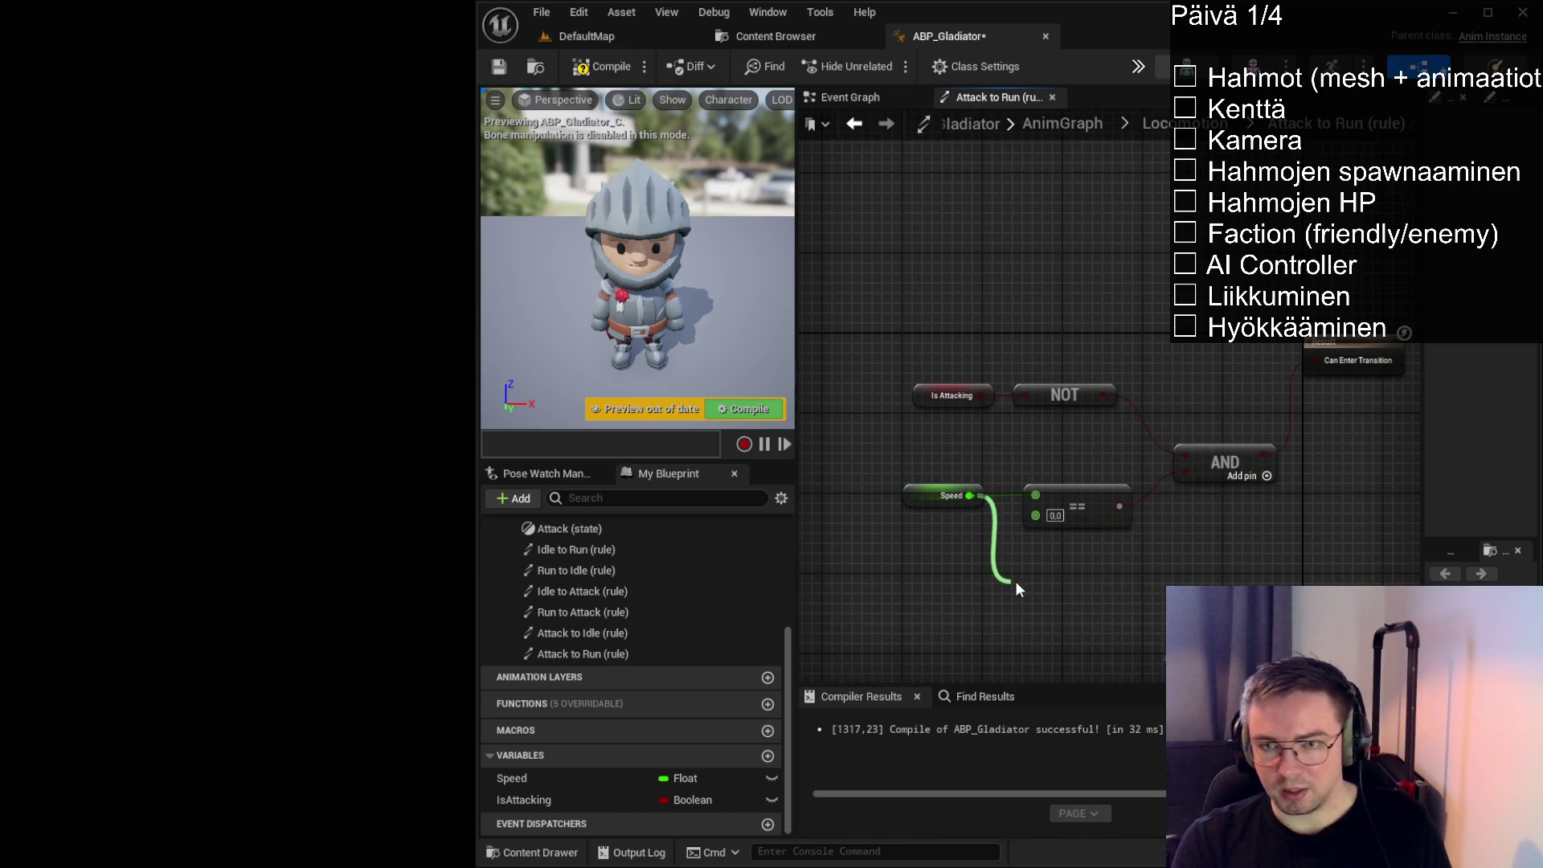
click(1049, 601)
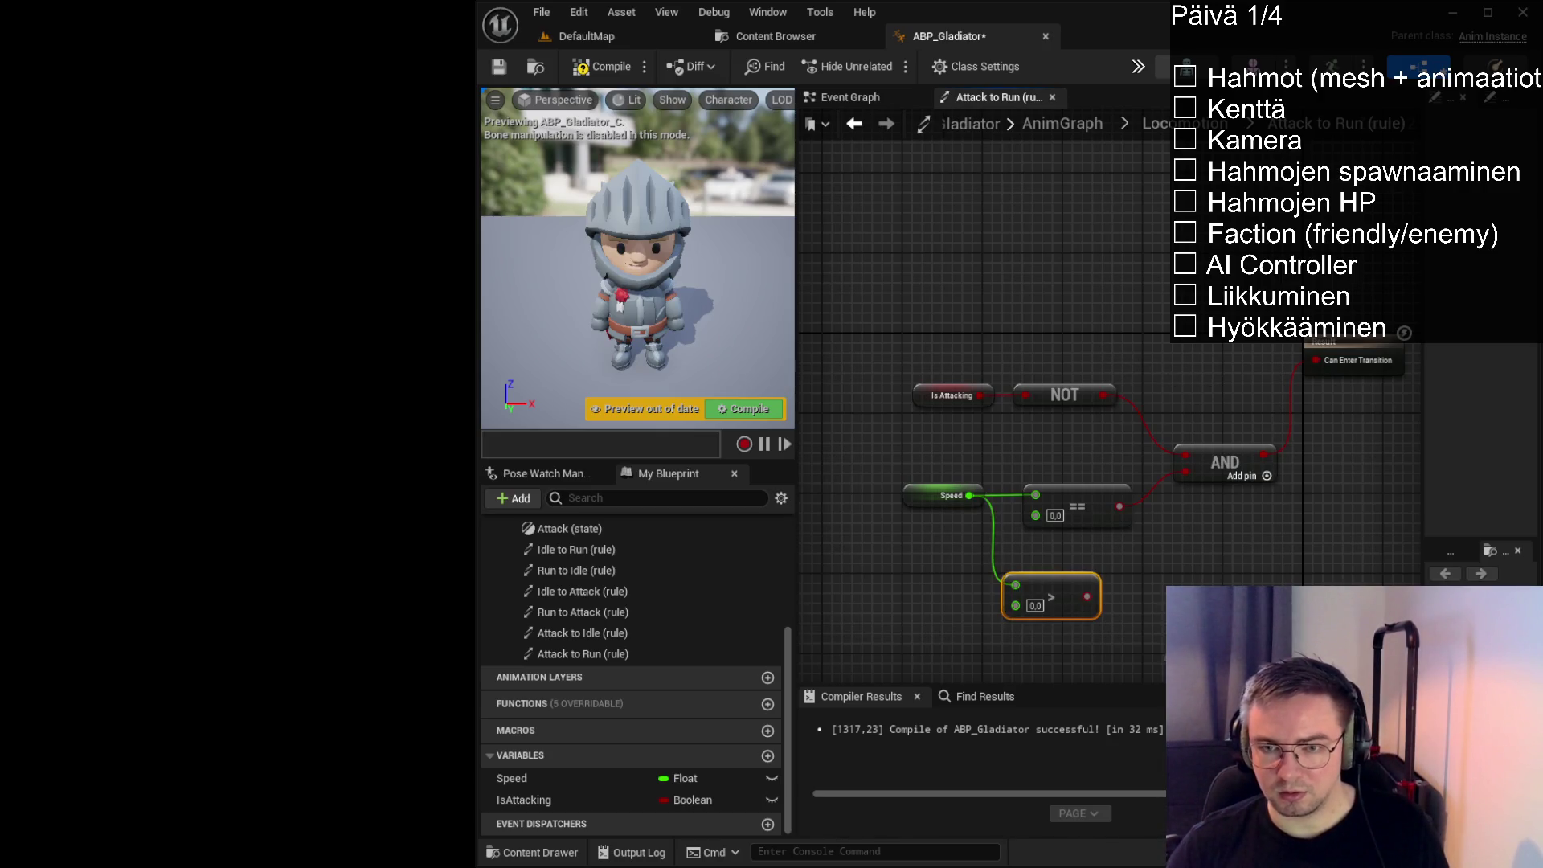
drag(1087, 596, 1186, 473)
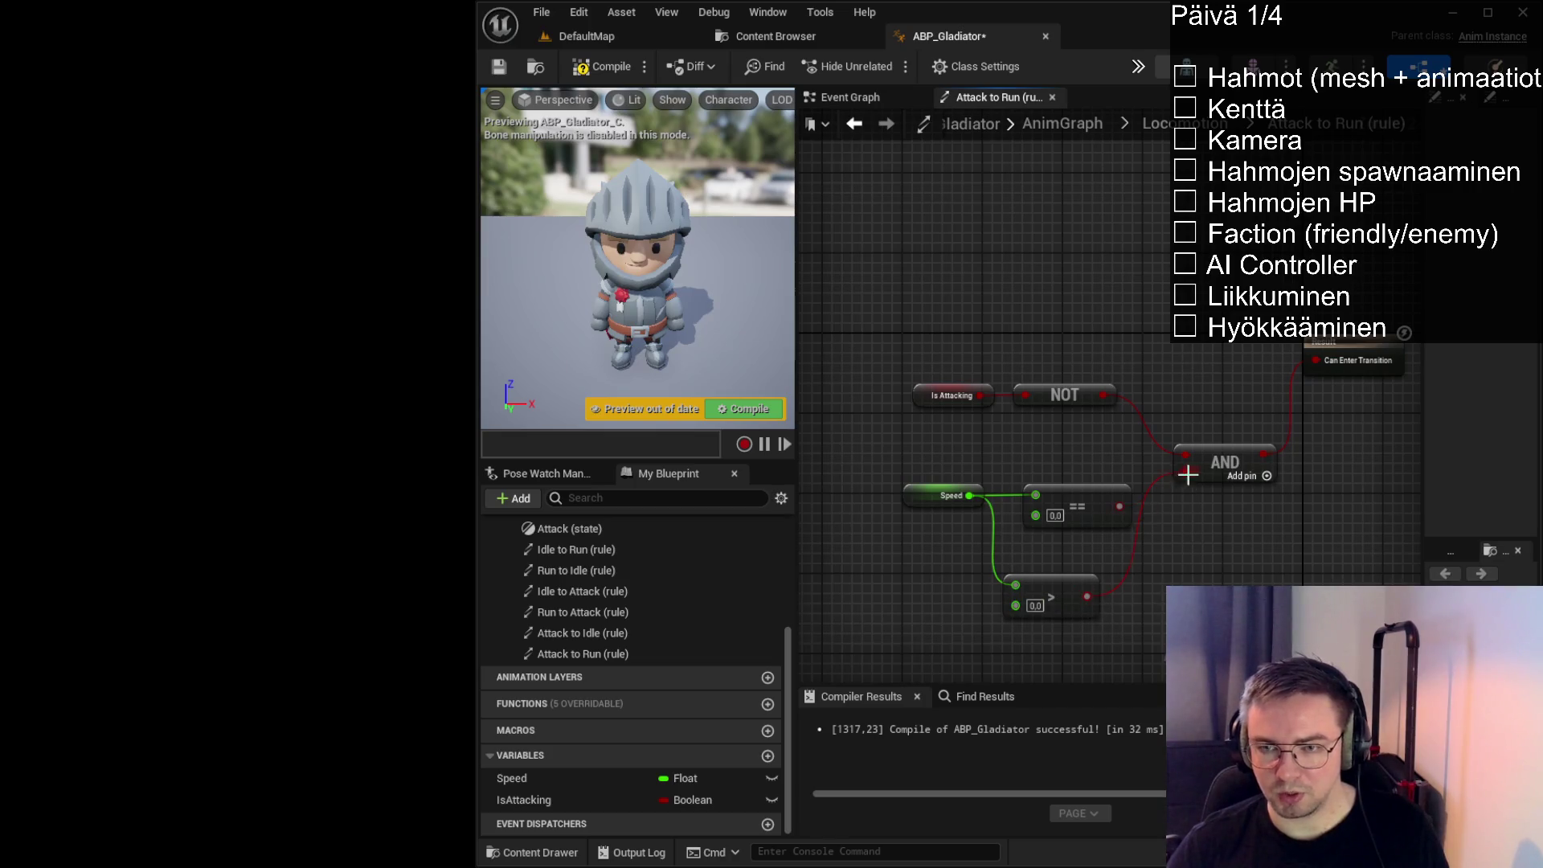
click(1079, 504)
key(Delete)
drag(1062, 577, 1090, 484)
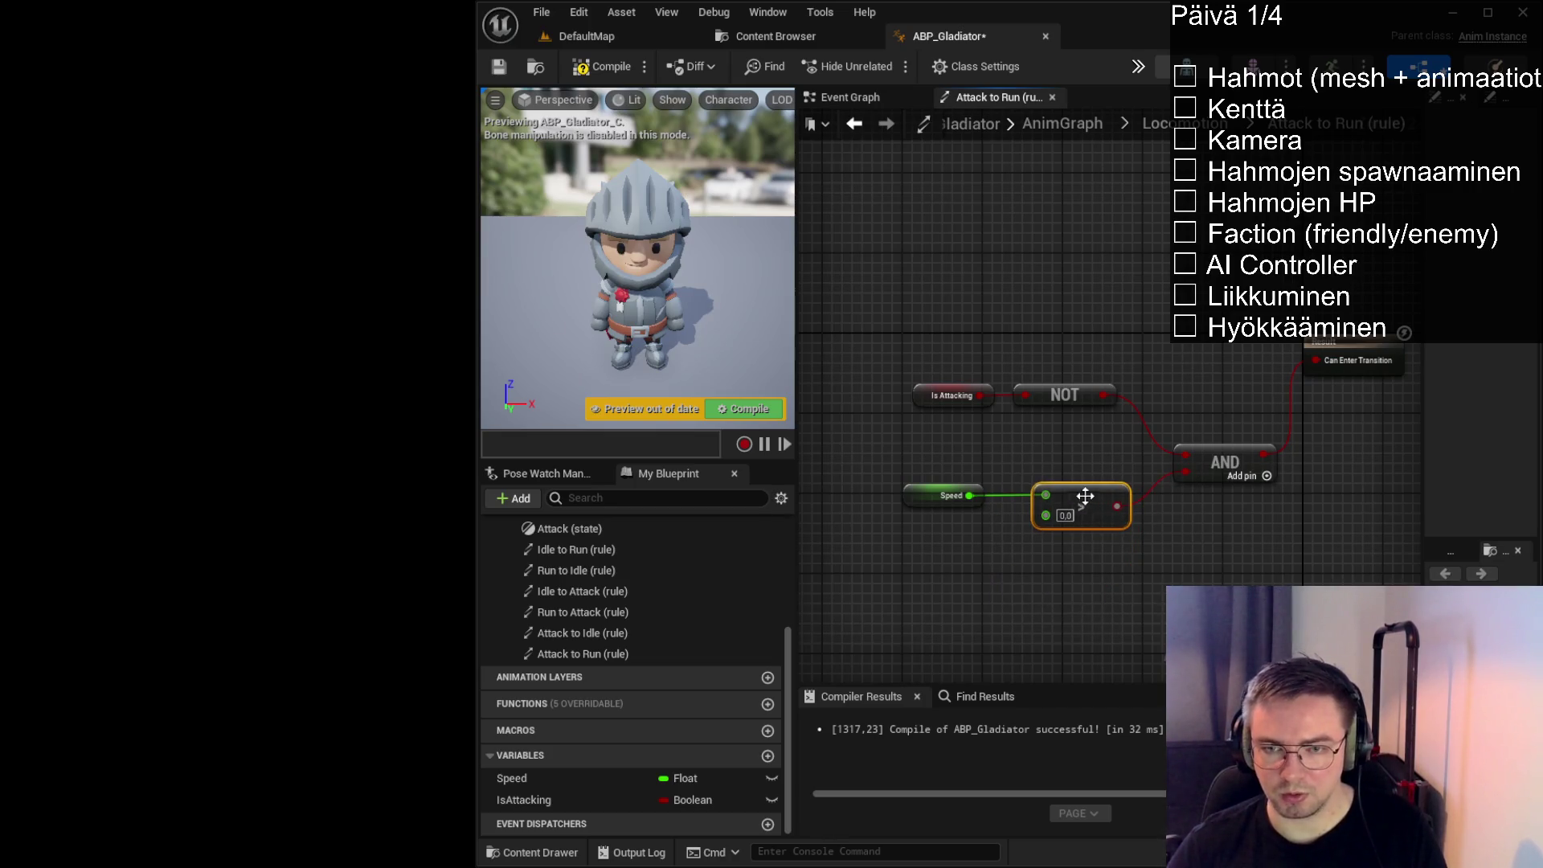
drag(909, 314, 1216, 541)
mouse_move(1217, 467)
mouse_down()
mouse_move(1211, 354)
mouse_move(1207, 377)
mouse_up()
Compile ABP_Gladiator, save it, and compile once more
click(1233, 519)
click(602, 67)
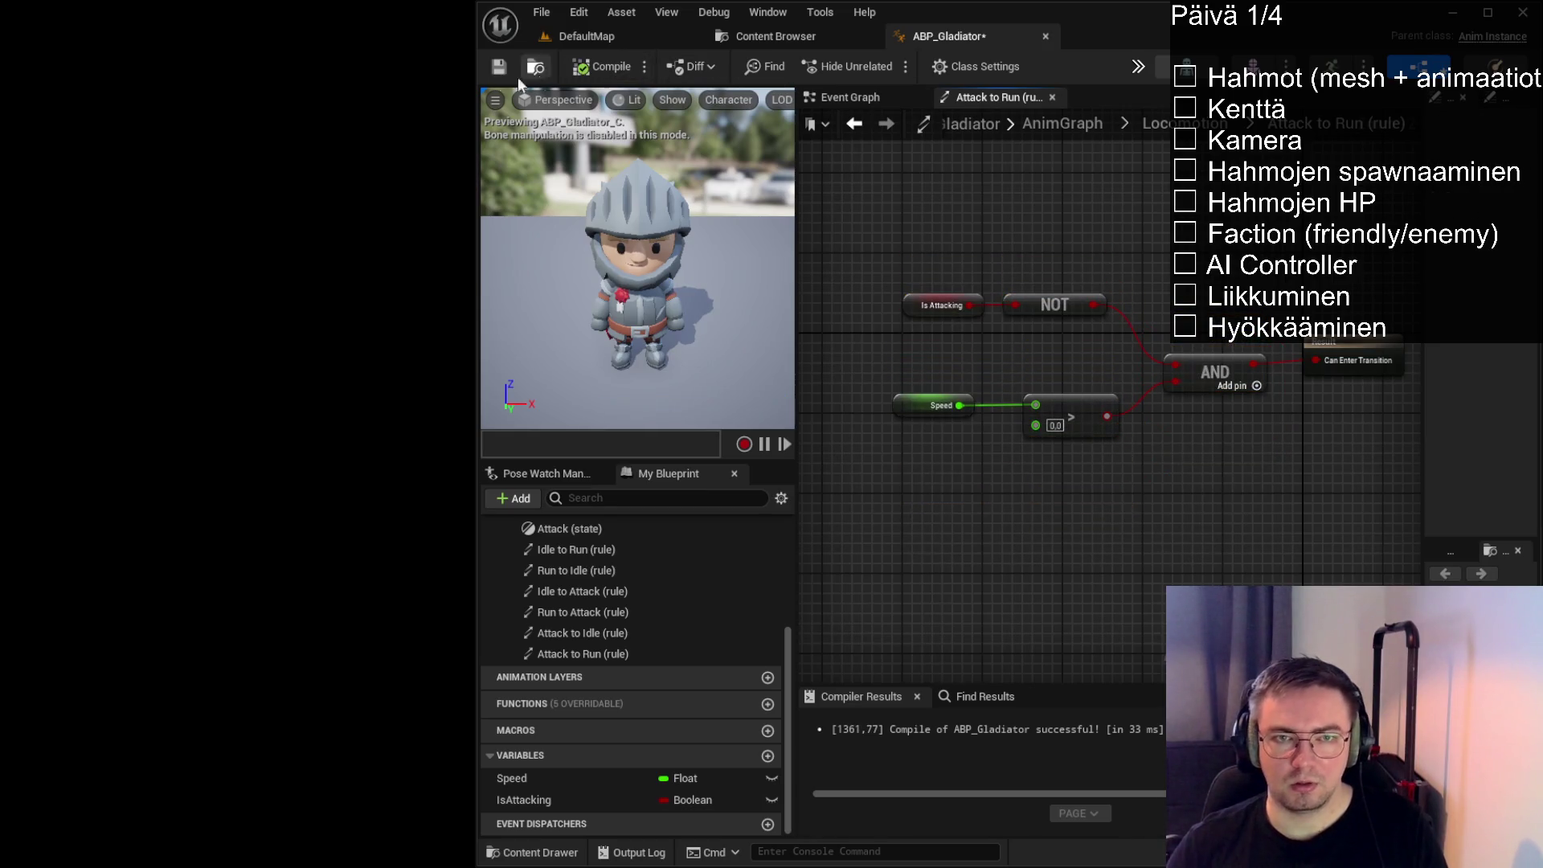
click(498, 67)
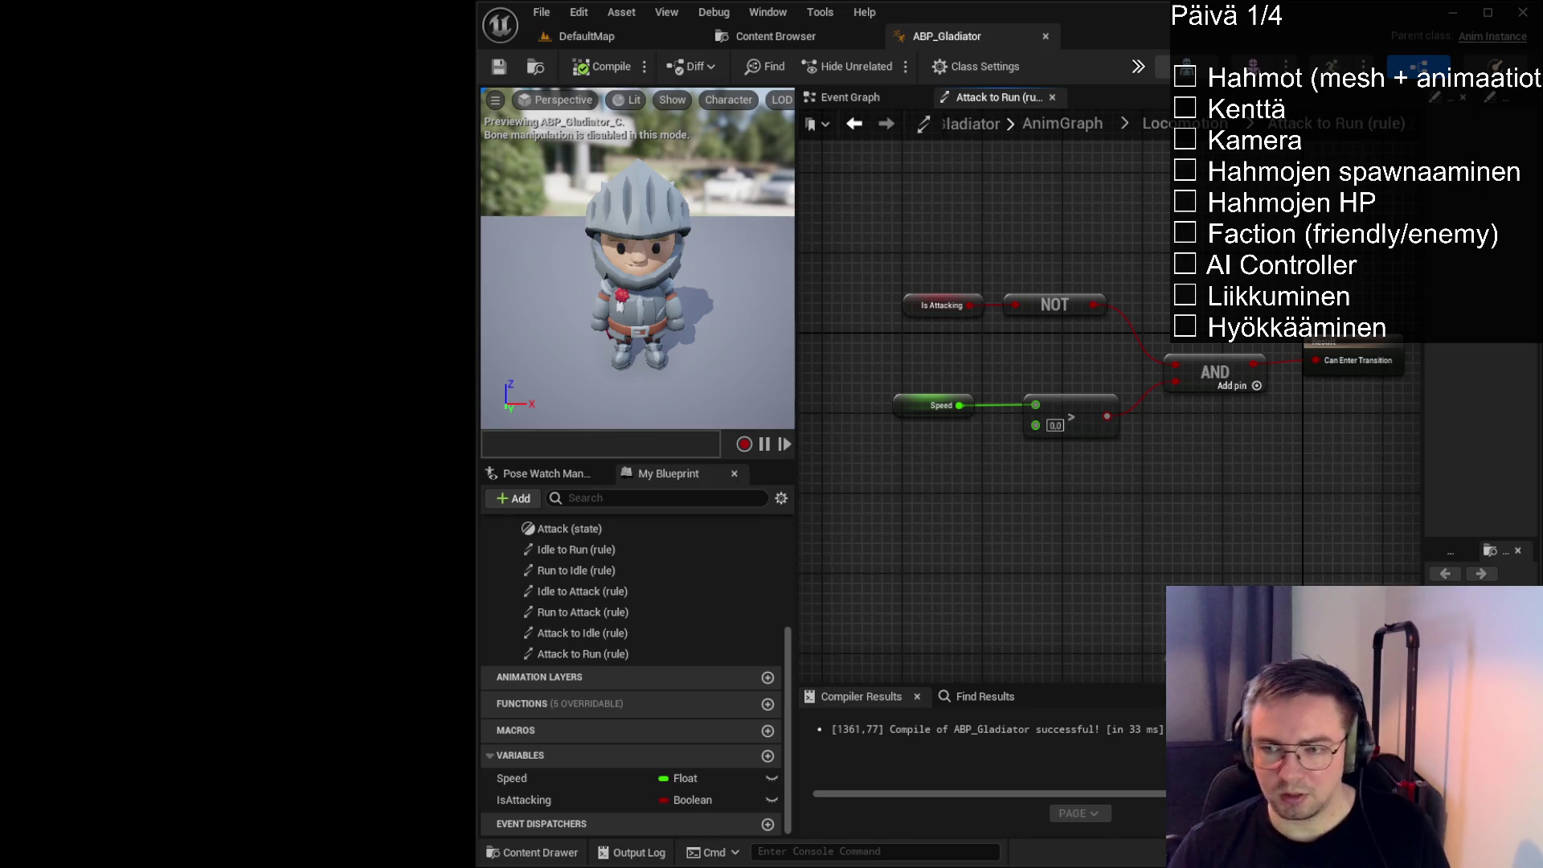
click(601, 66)
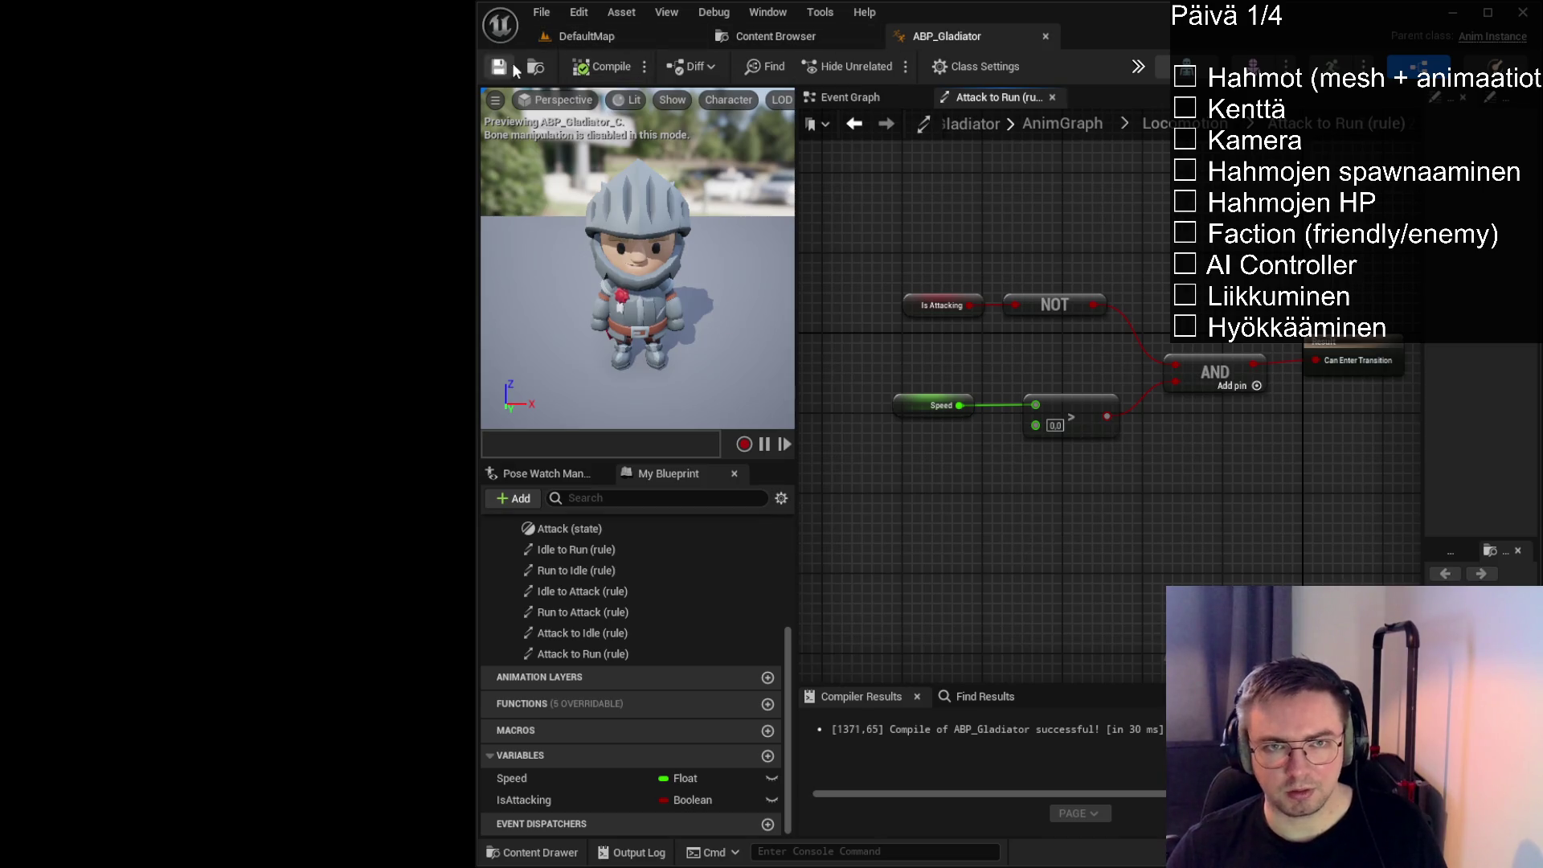
Return to the Locomotion state machine, widen the side panel, and view the animation preview settings
click(1183, 123)
drag(1064, 396, 1119, 503)
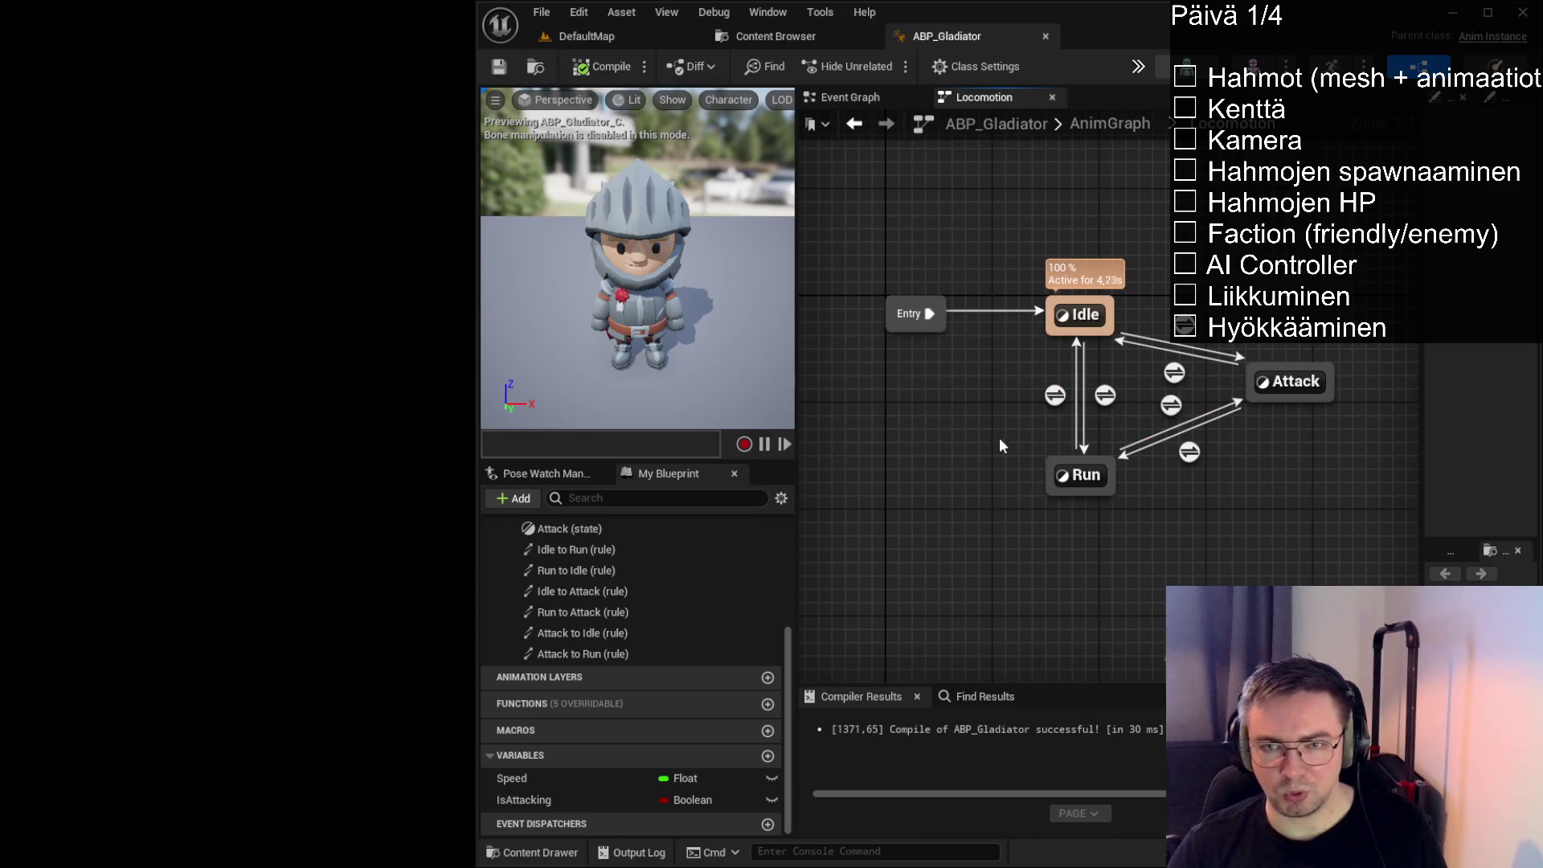
drag(1000, 437, 905, 437)
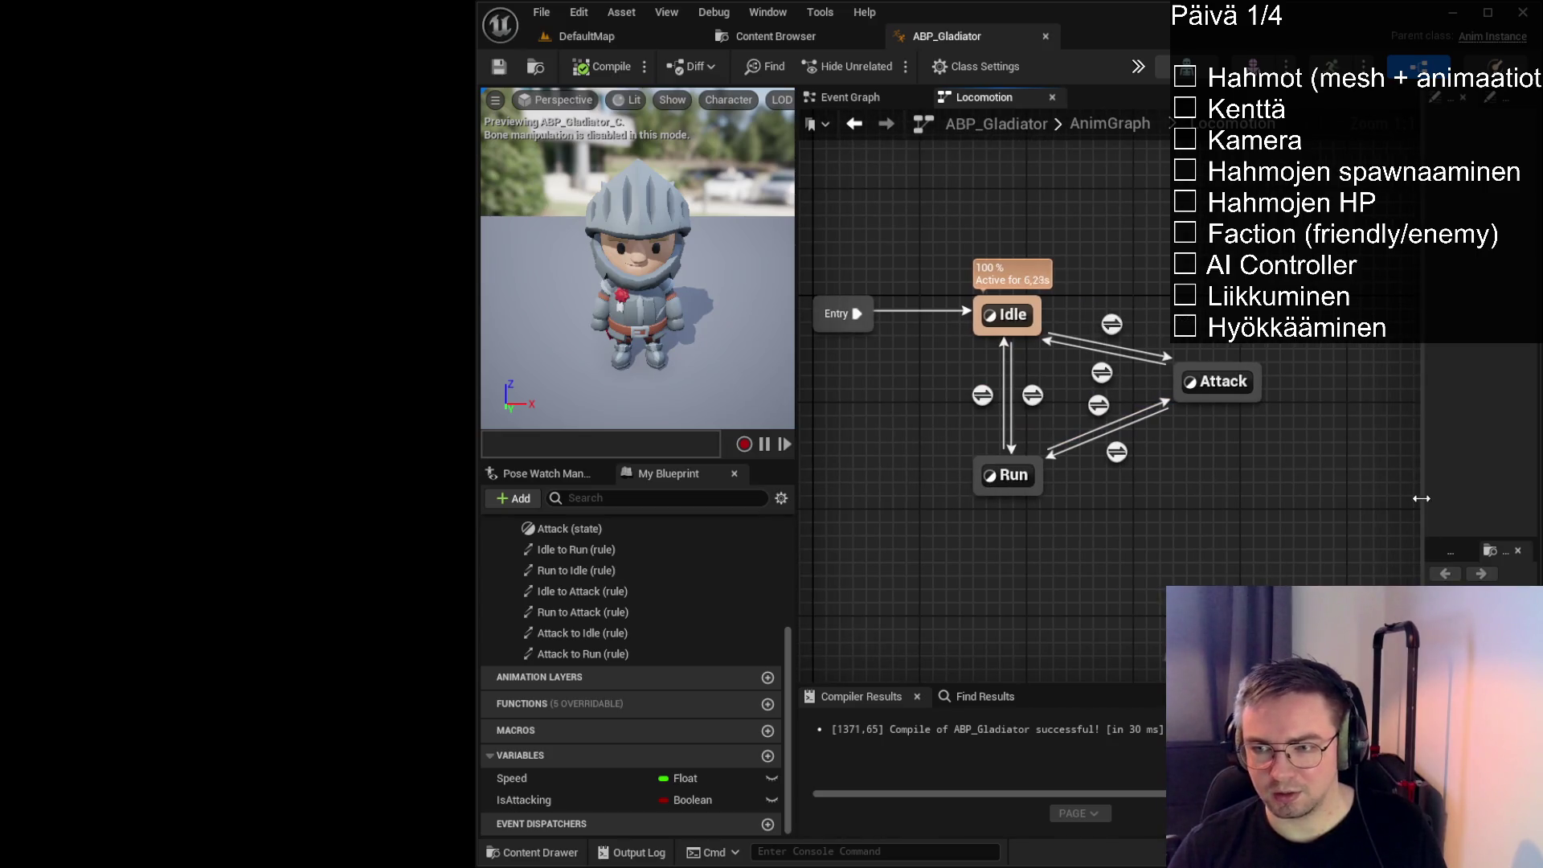
drag(1425, 499, 1251, 497)
click(1305, 552)
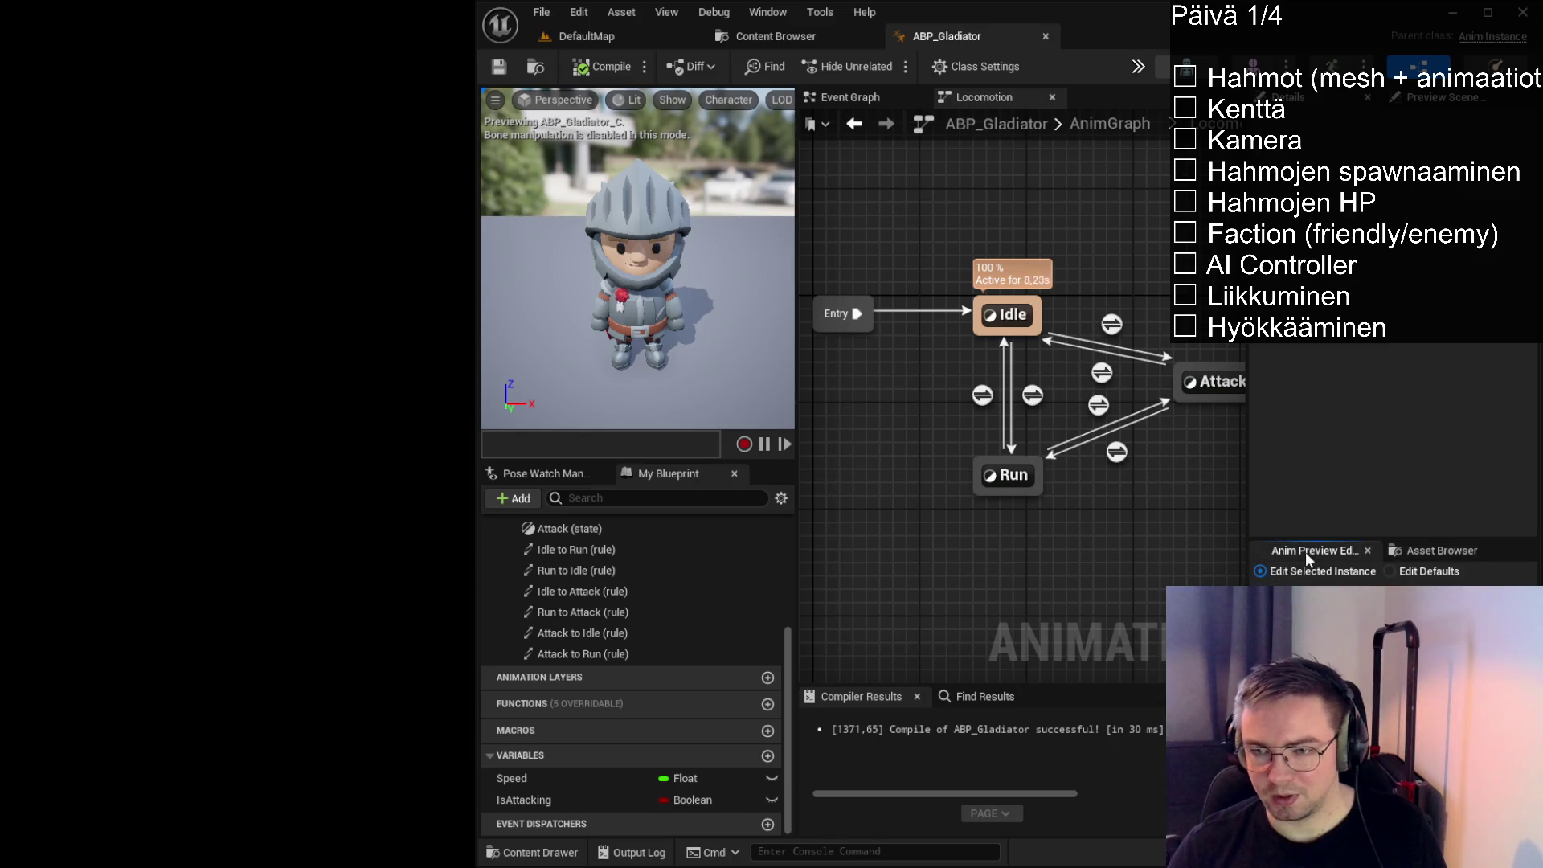
scroll(1061, 578, down, 1)
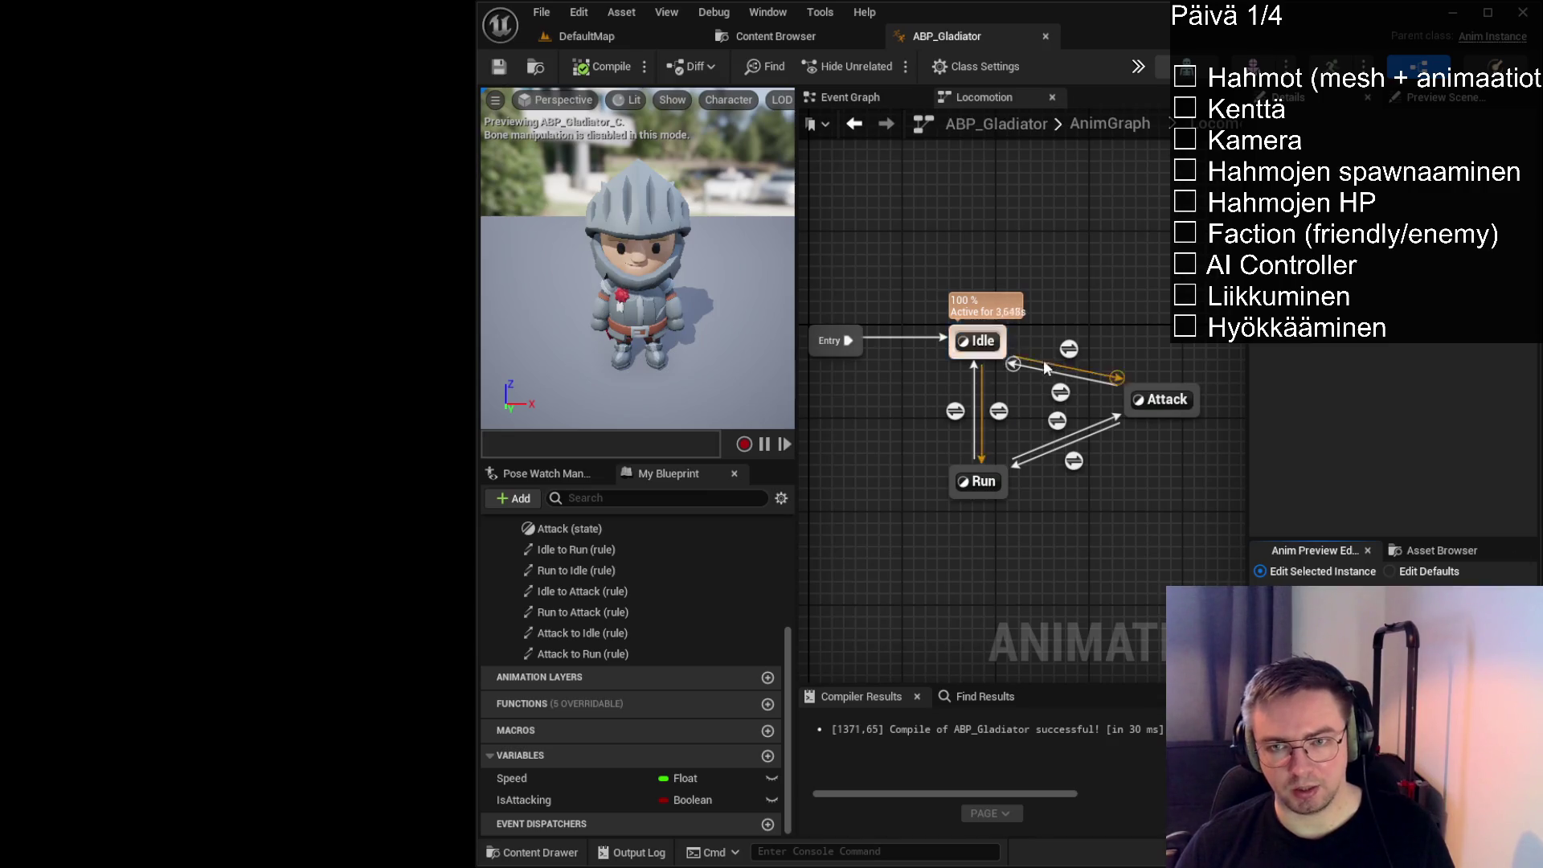
double_click(981, 341)
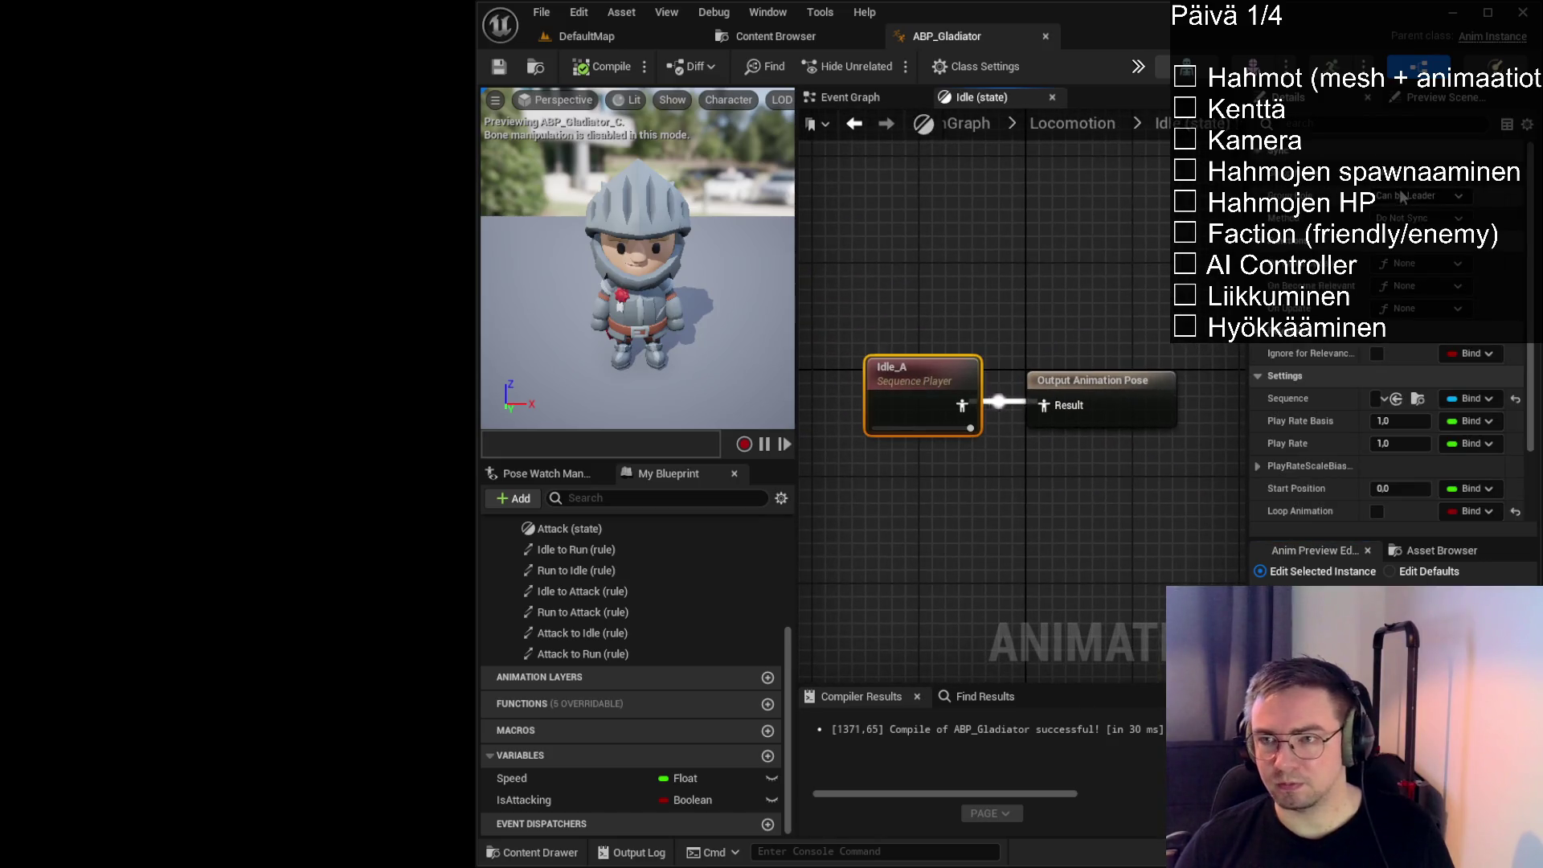
Filter the Idle_A settings by 'loop' and enable Loop Animation
click(1359, 121)
text(loop)
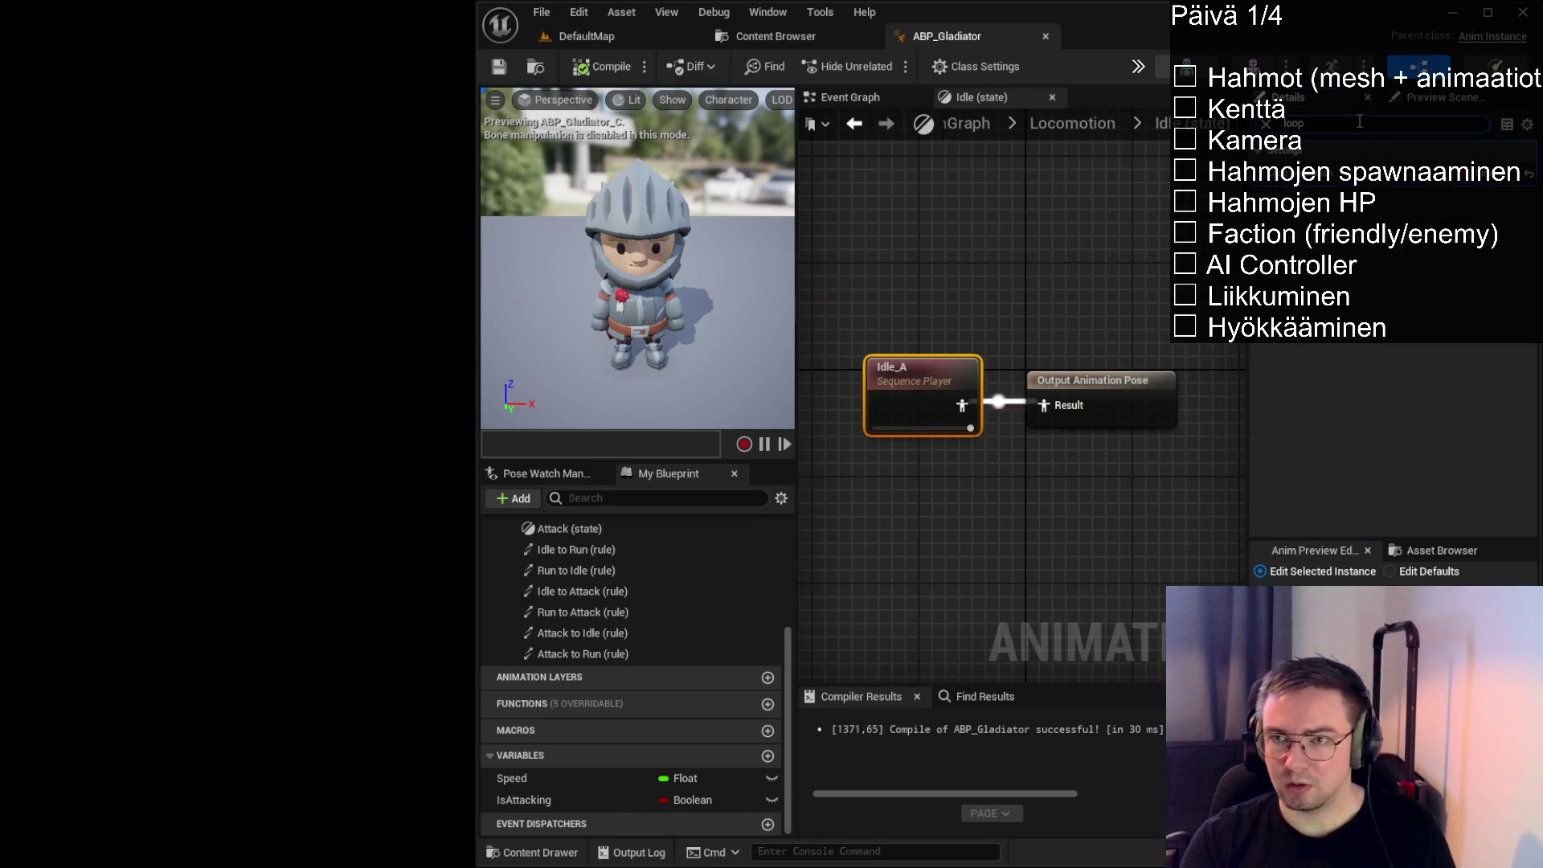
click(1391, 184)
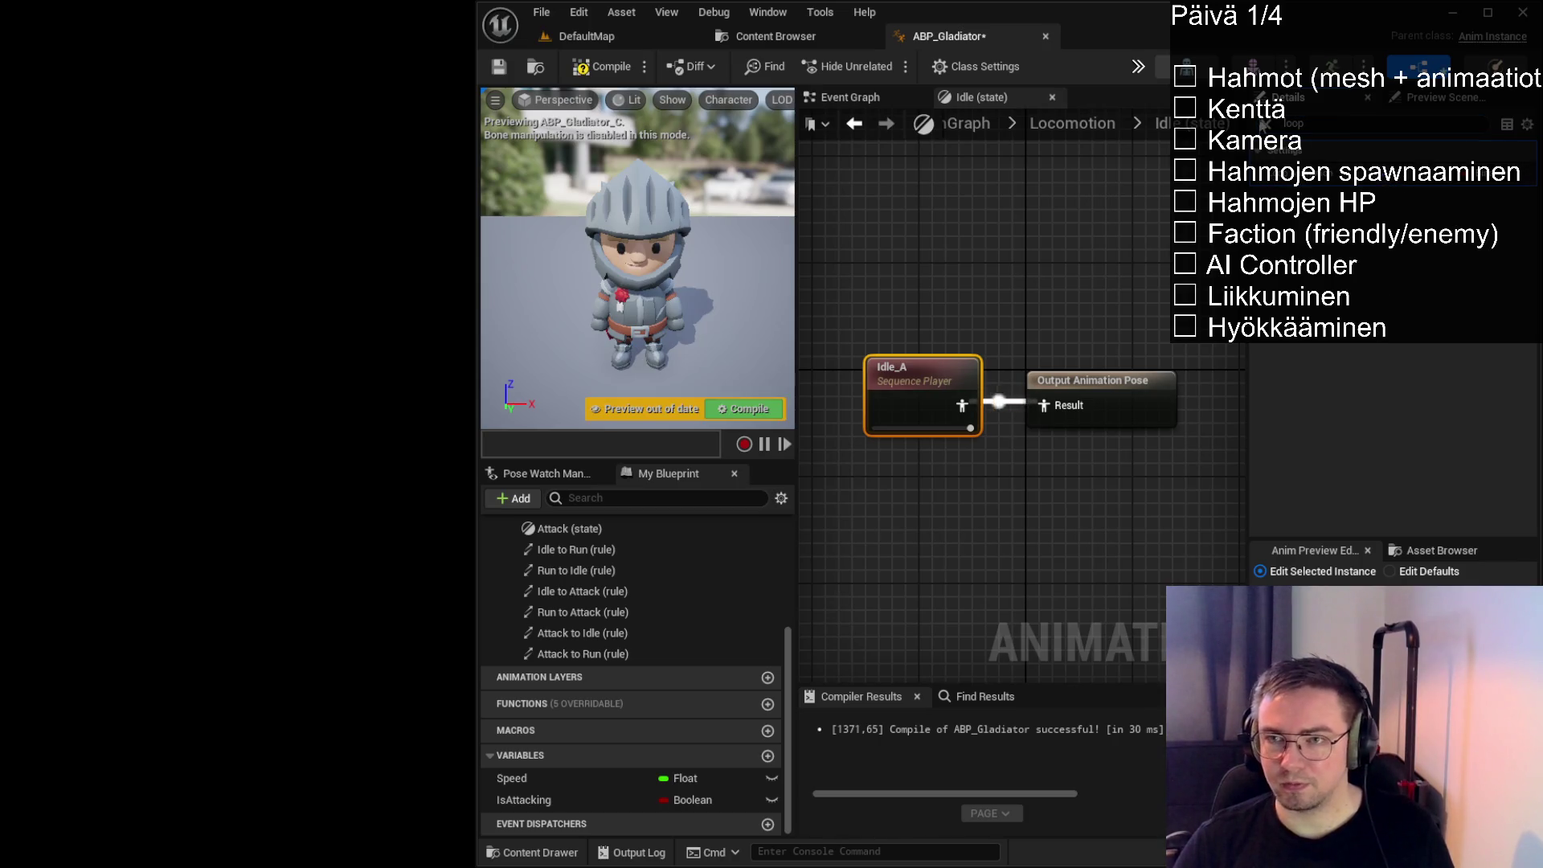
Check the Running_A node in the Run state, then compile, save and return to Locomotion
click(1086, 127)
click(991, 469)
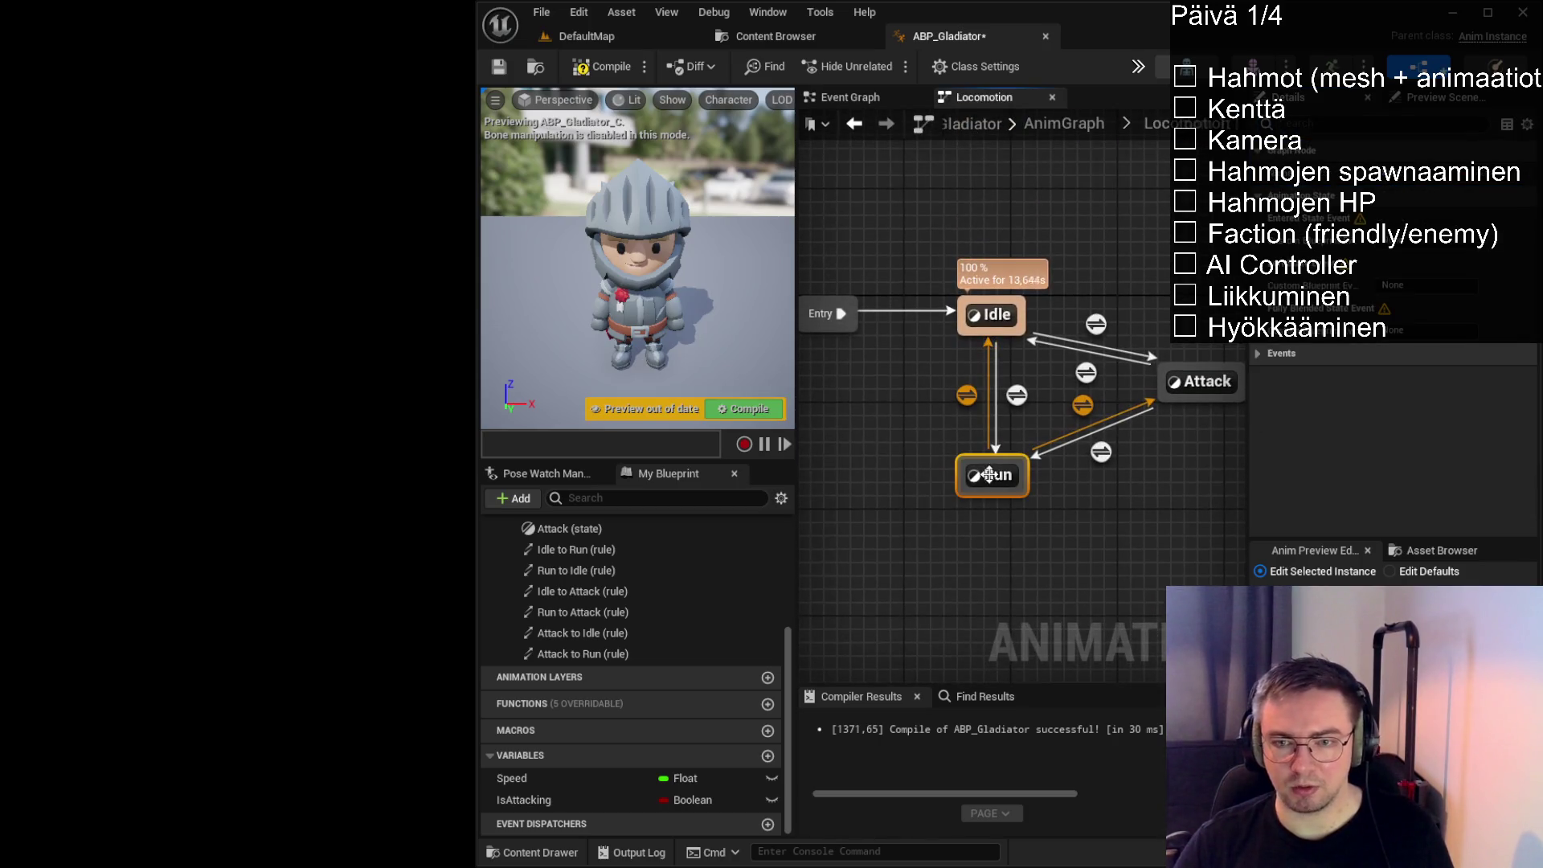
double_click(992, 468)
click(908, 371)
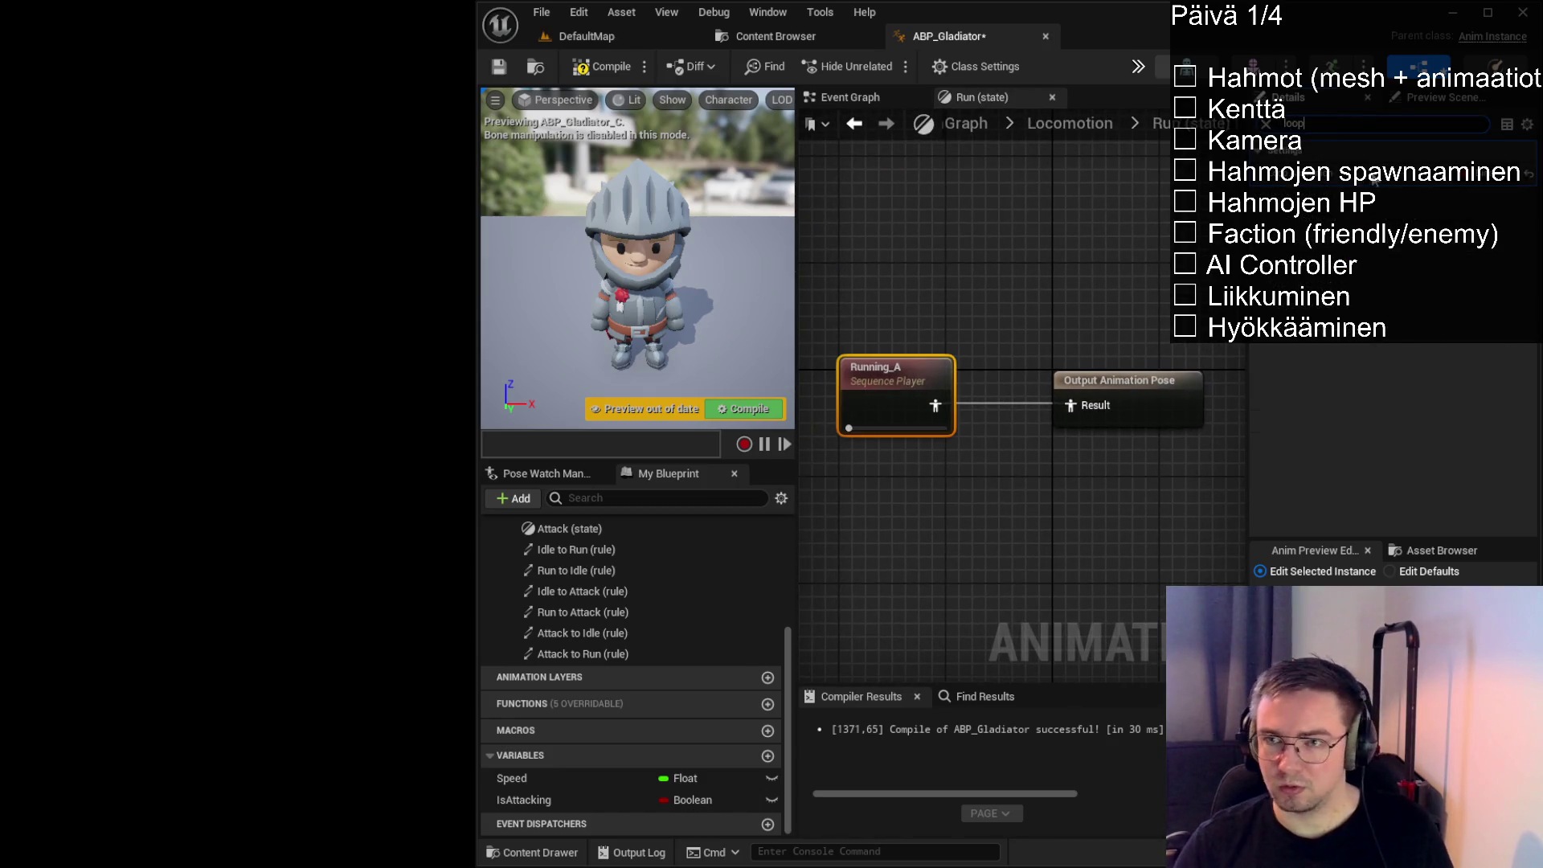
click(1140, 238)
click(603, 66)
click(492, 70)
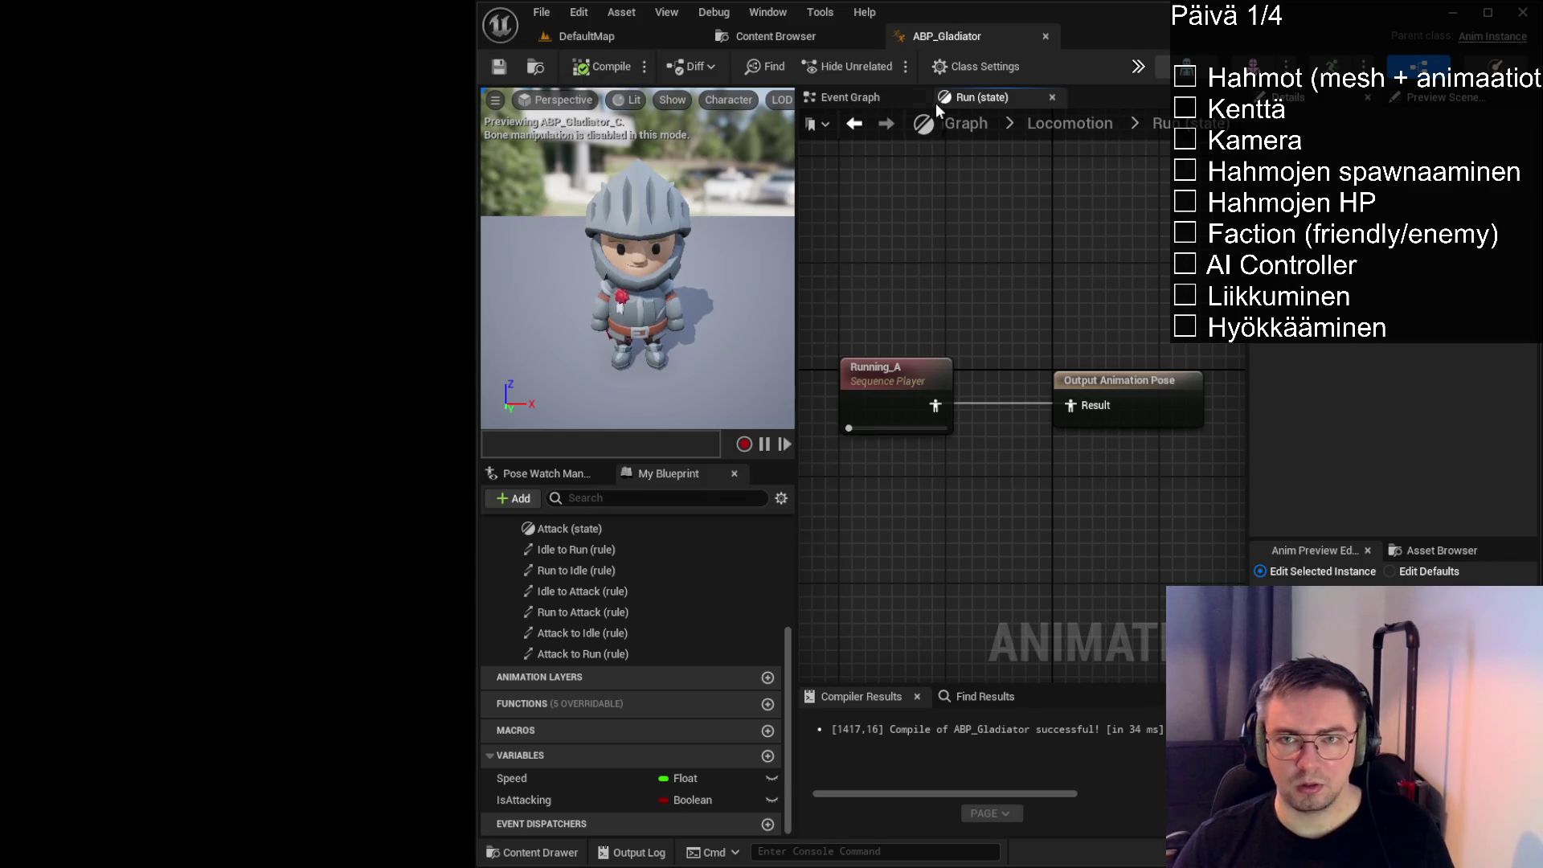
click(1101, 127)
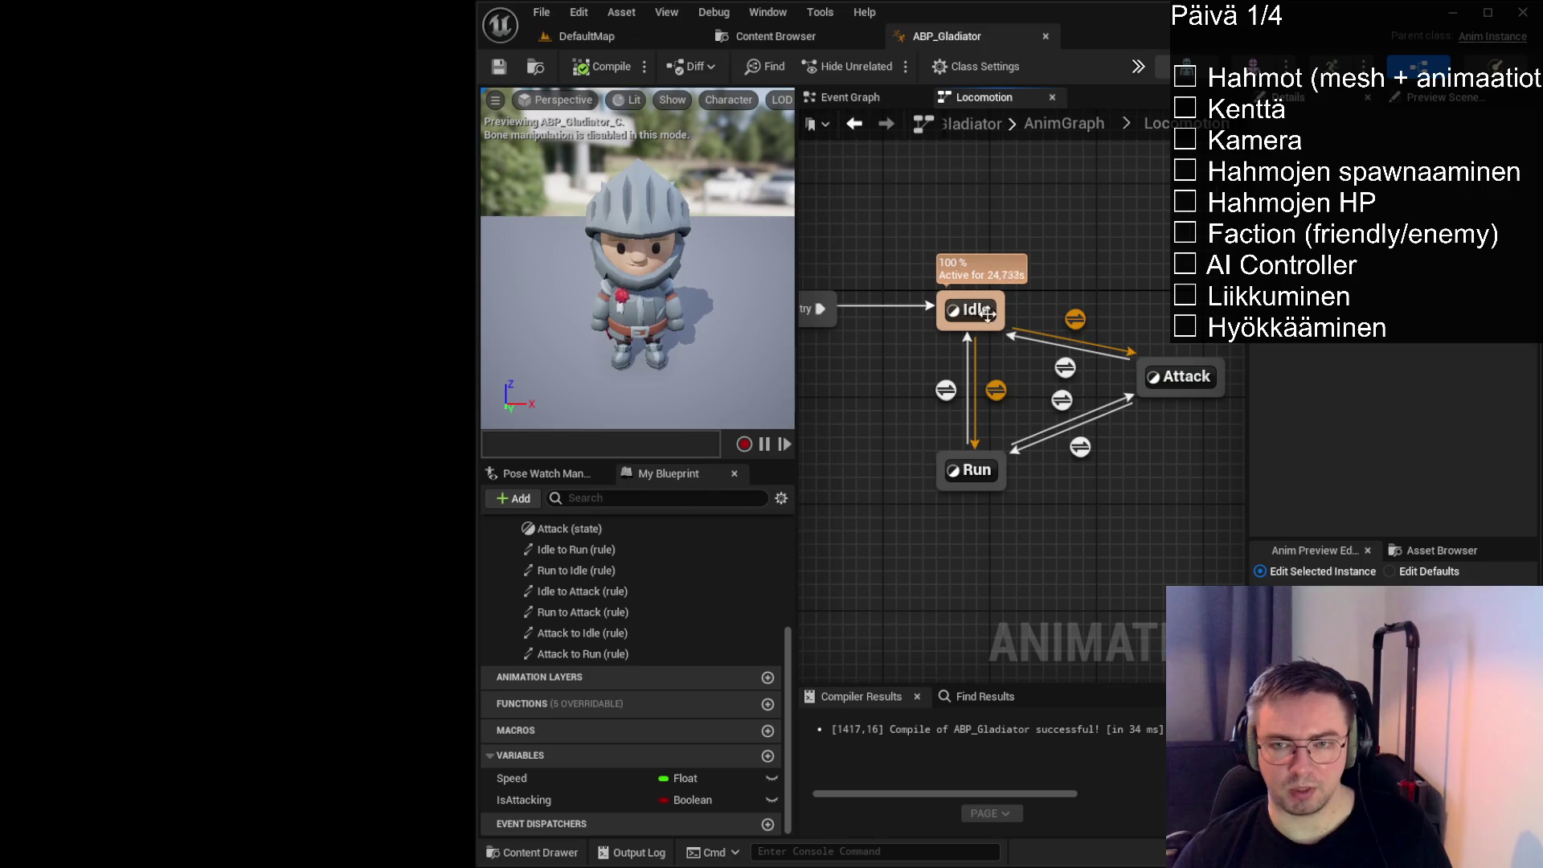
click(1190, 389)
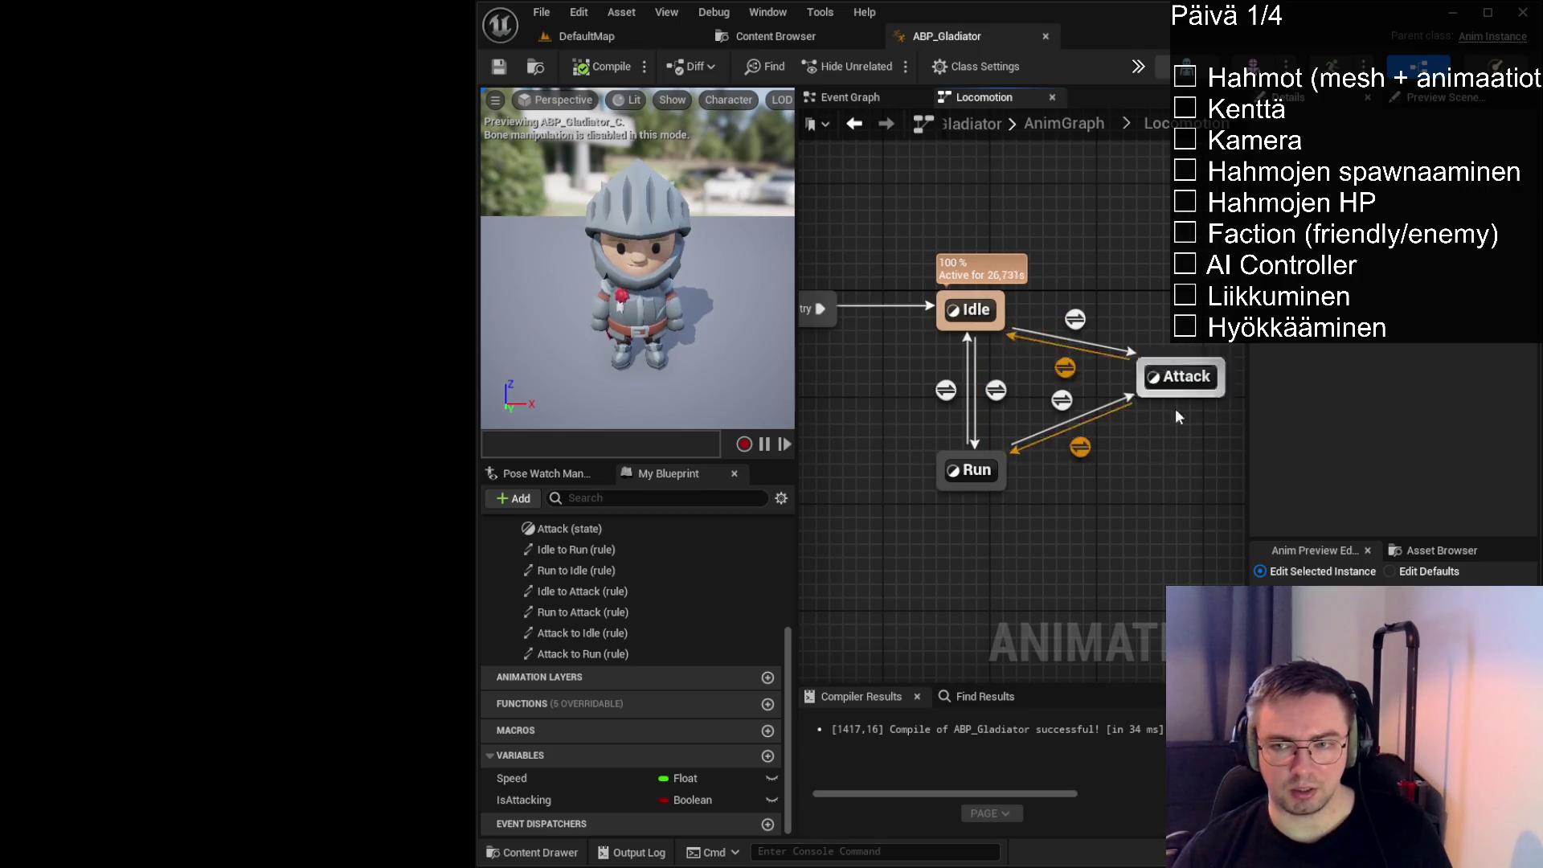
click(1134, 364)
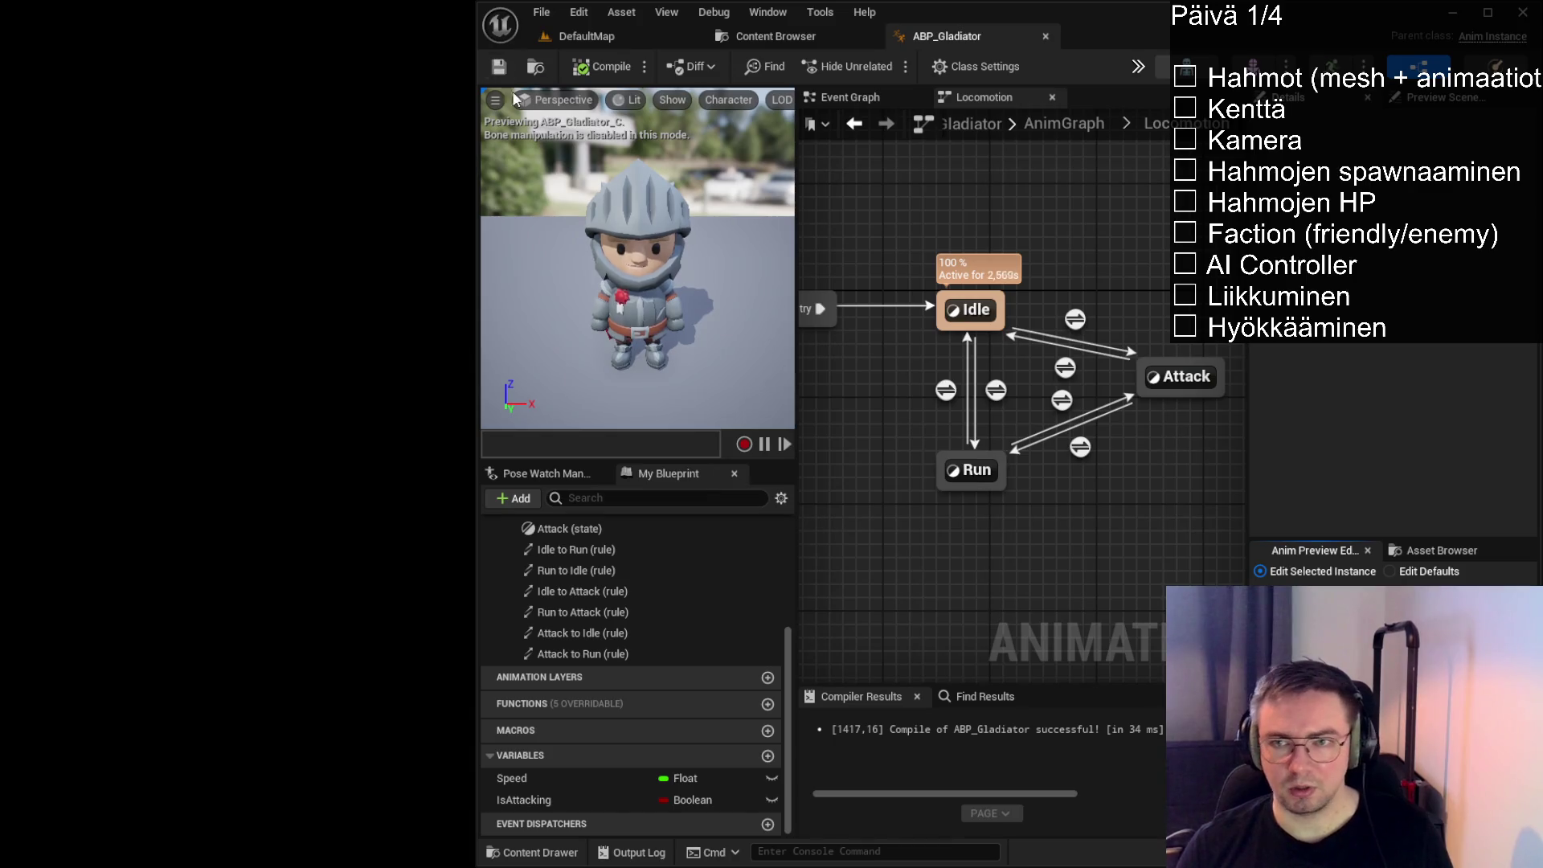
double_click(1183, 377)
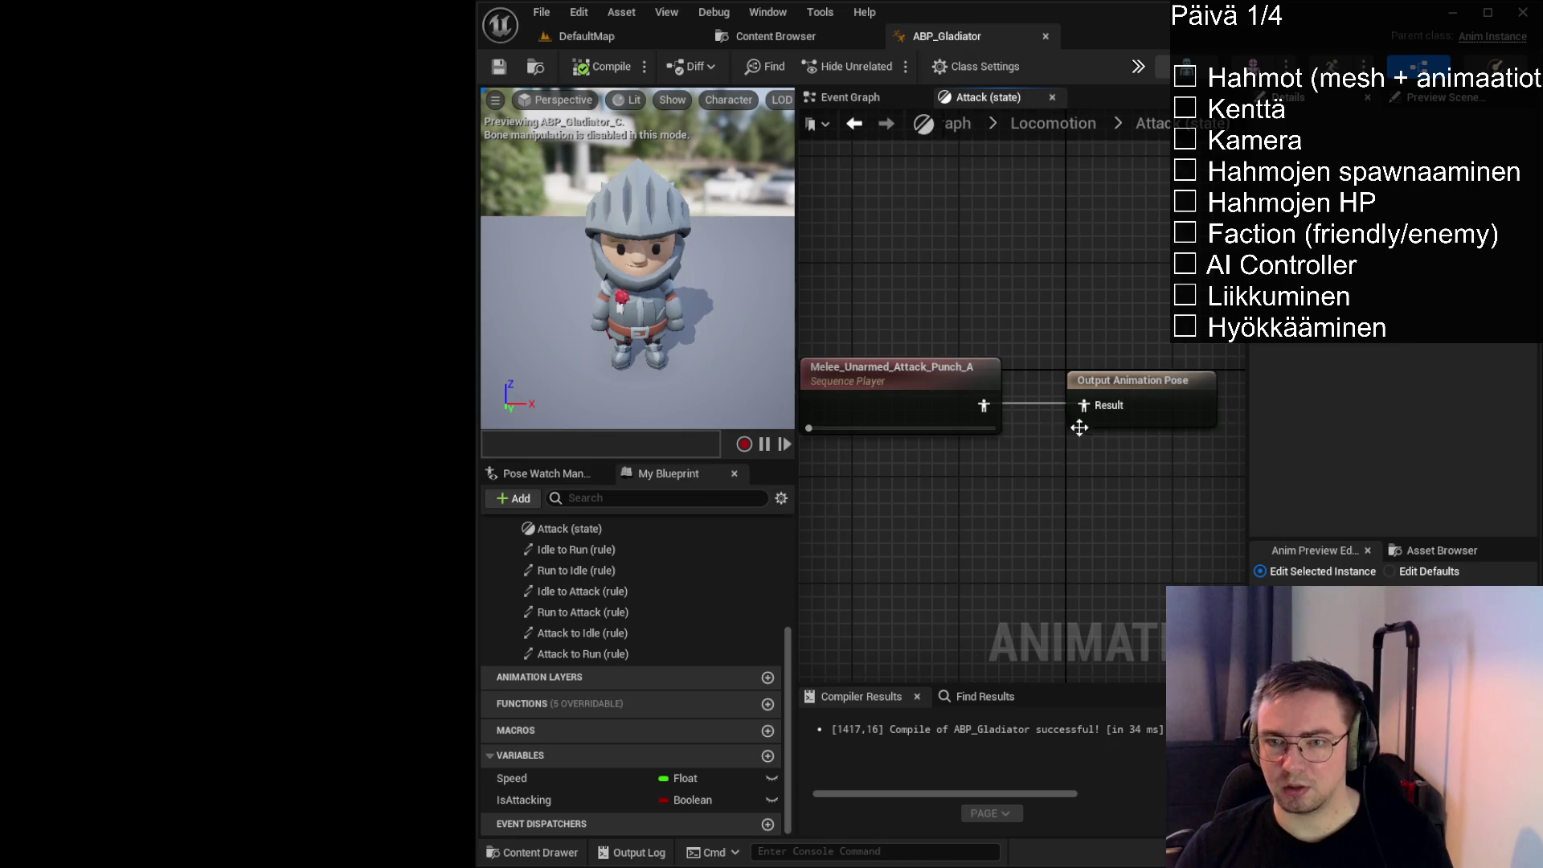
Enable Loop Animation on the punch sequence player, compile, save, and return to Locomotion
click(995, 368)
click(1384, 182)
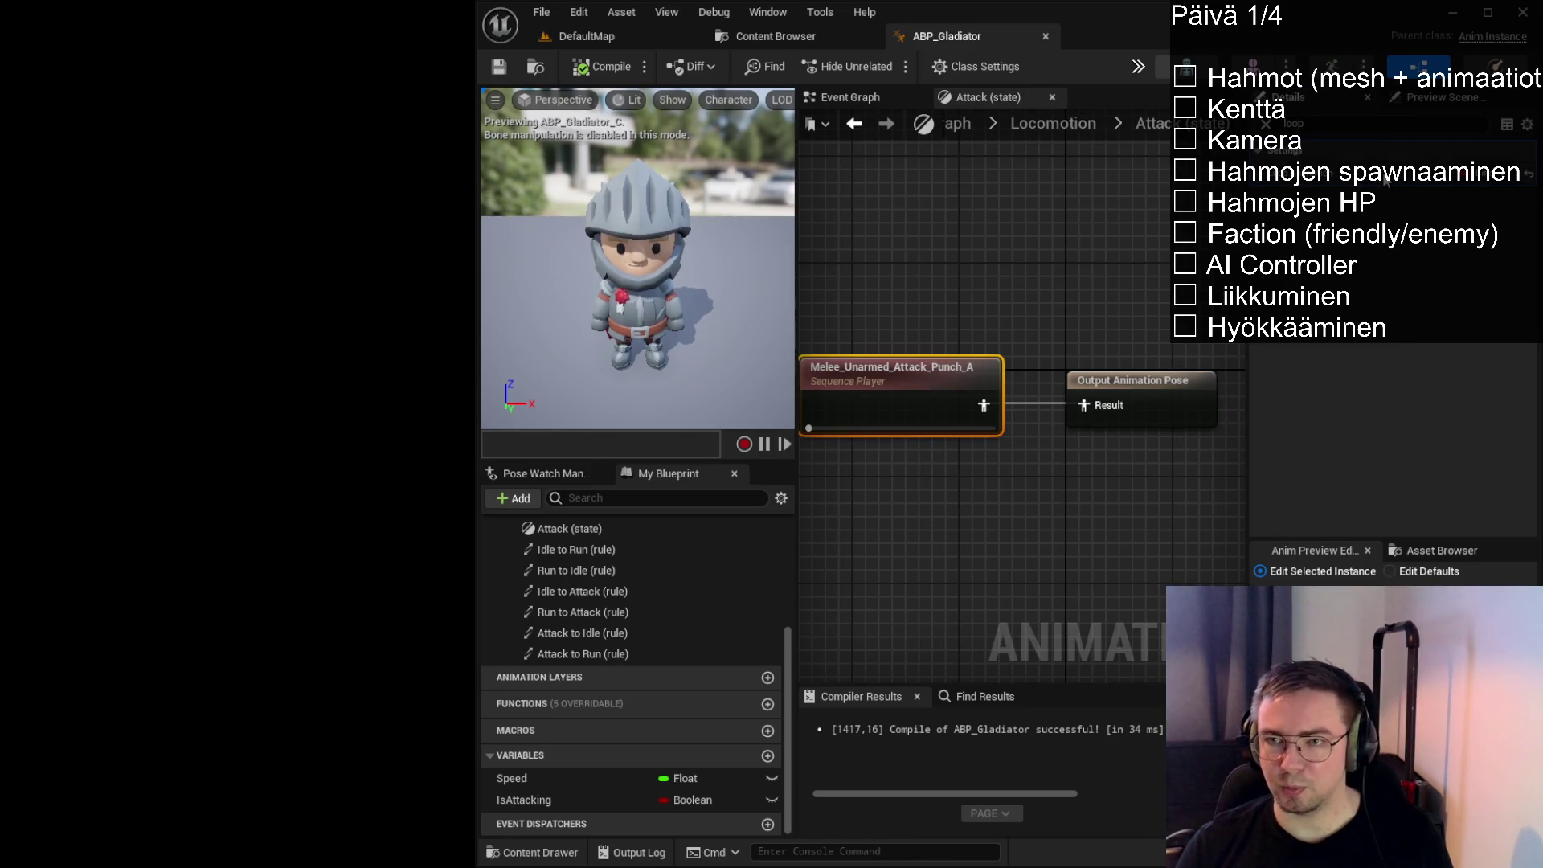
click(598, 67)
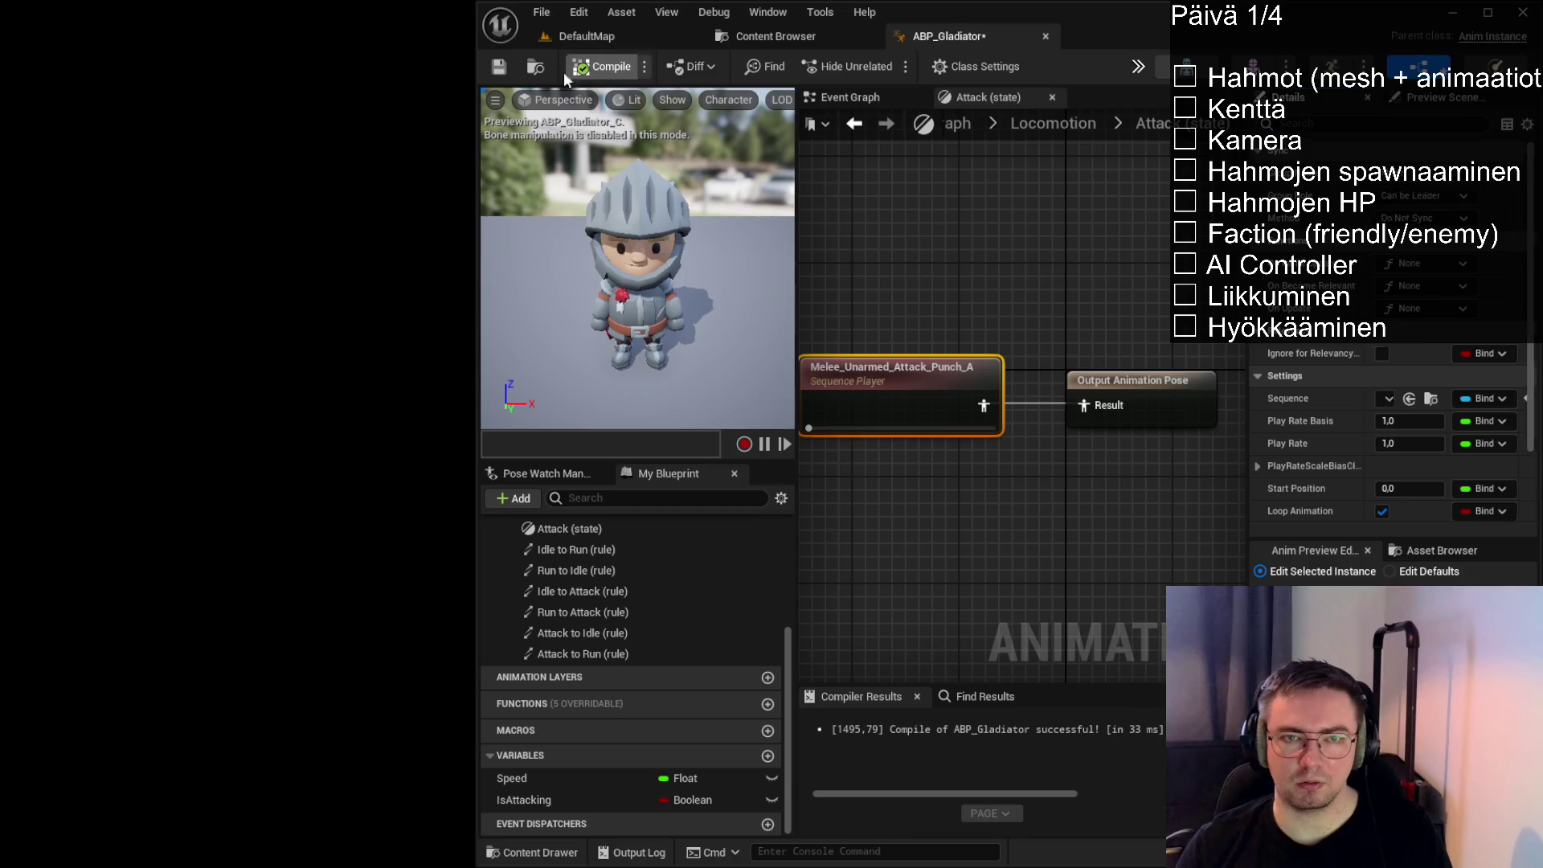
click(1000, 261)
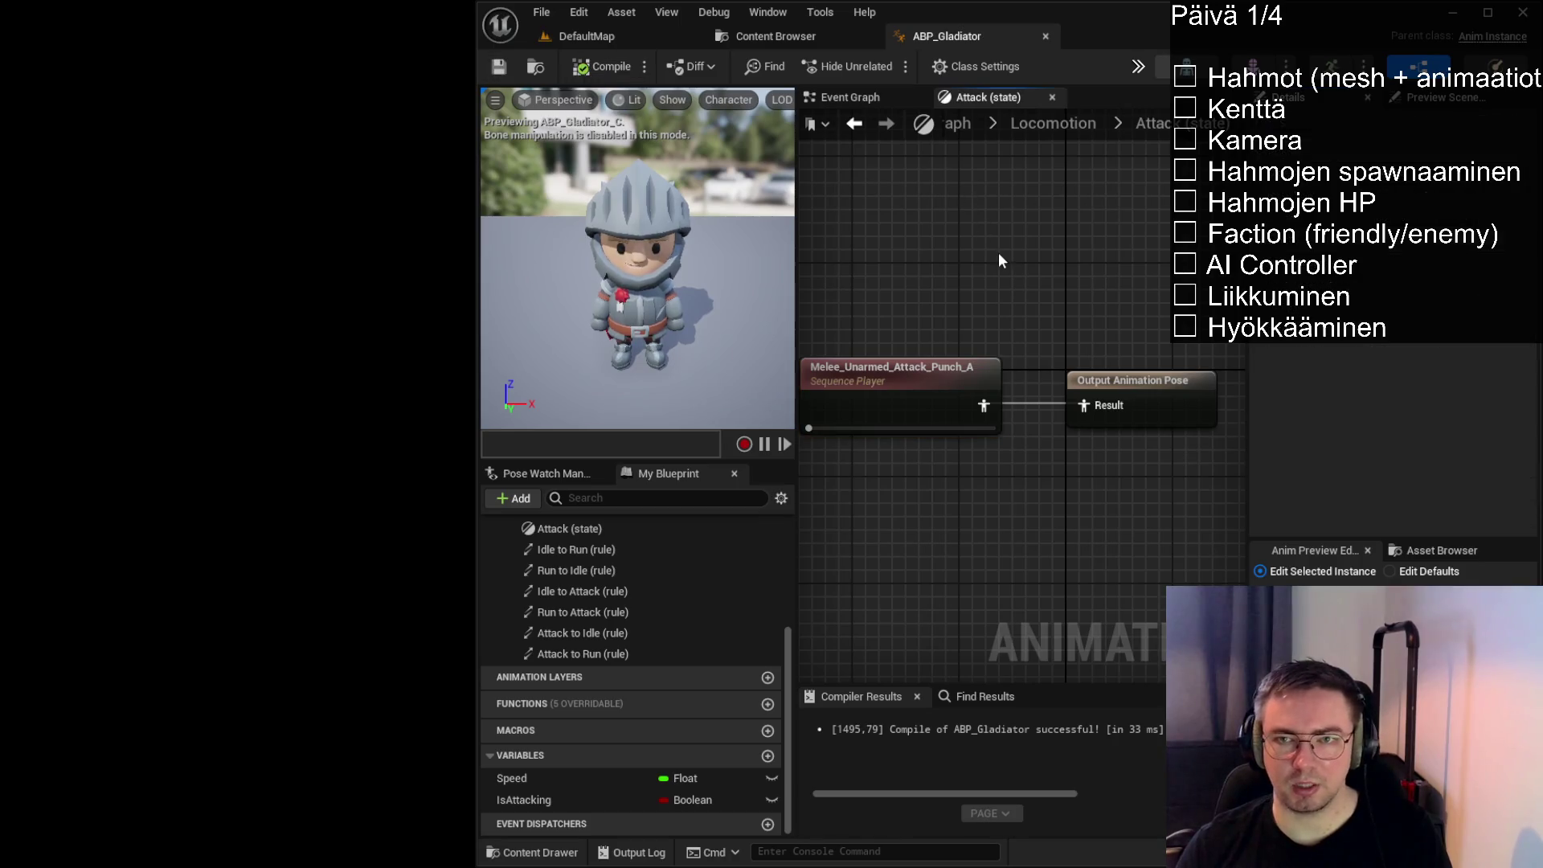
click(1053, 124)
scroll(1014, 538, down, 2)
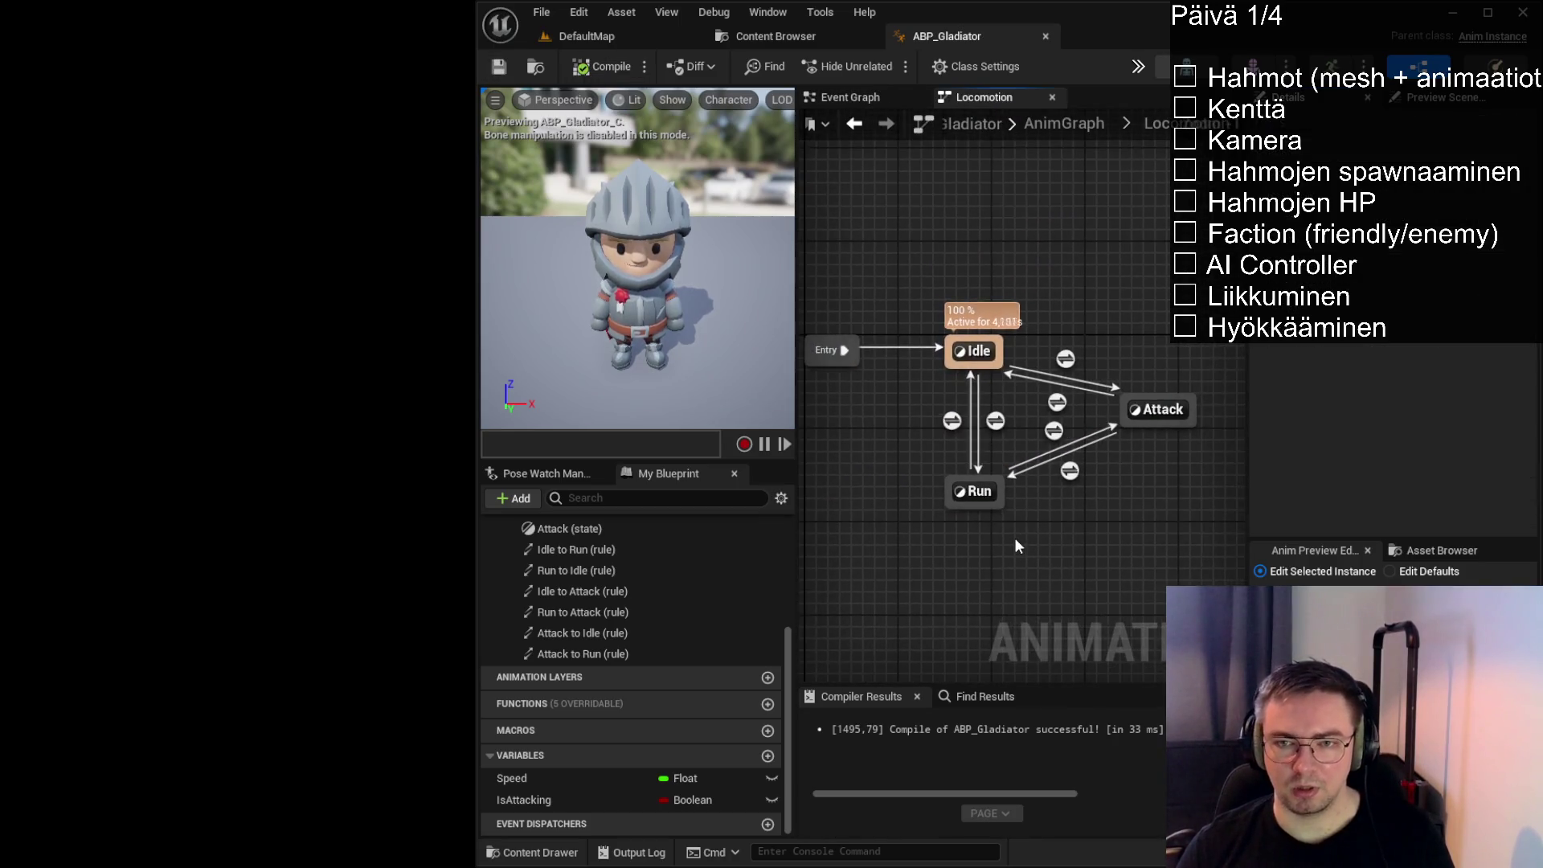
Widen the state graph, recompile ABP_Gladiator, and switch to the Event Graph
drag(1246, 338, 1291, 337)
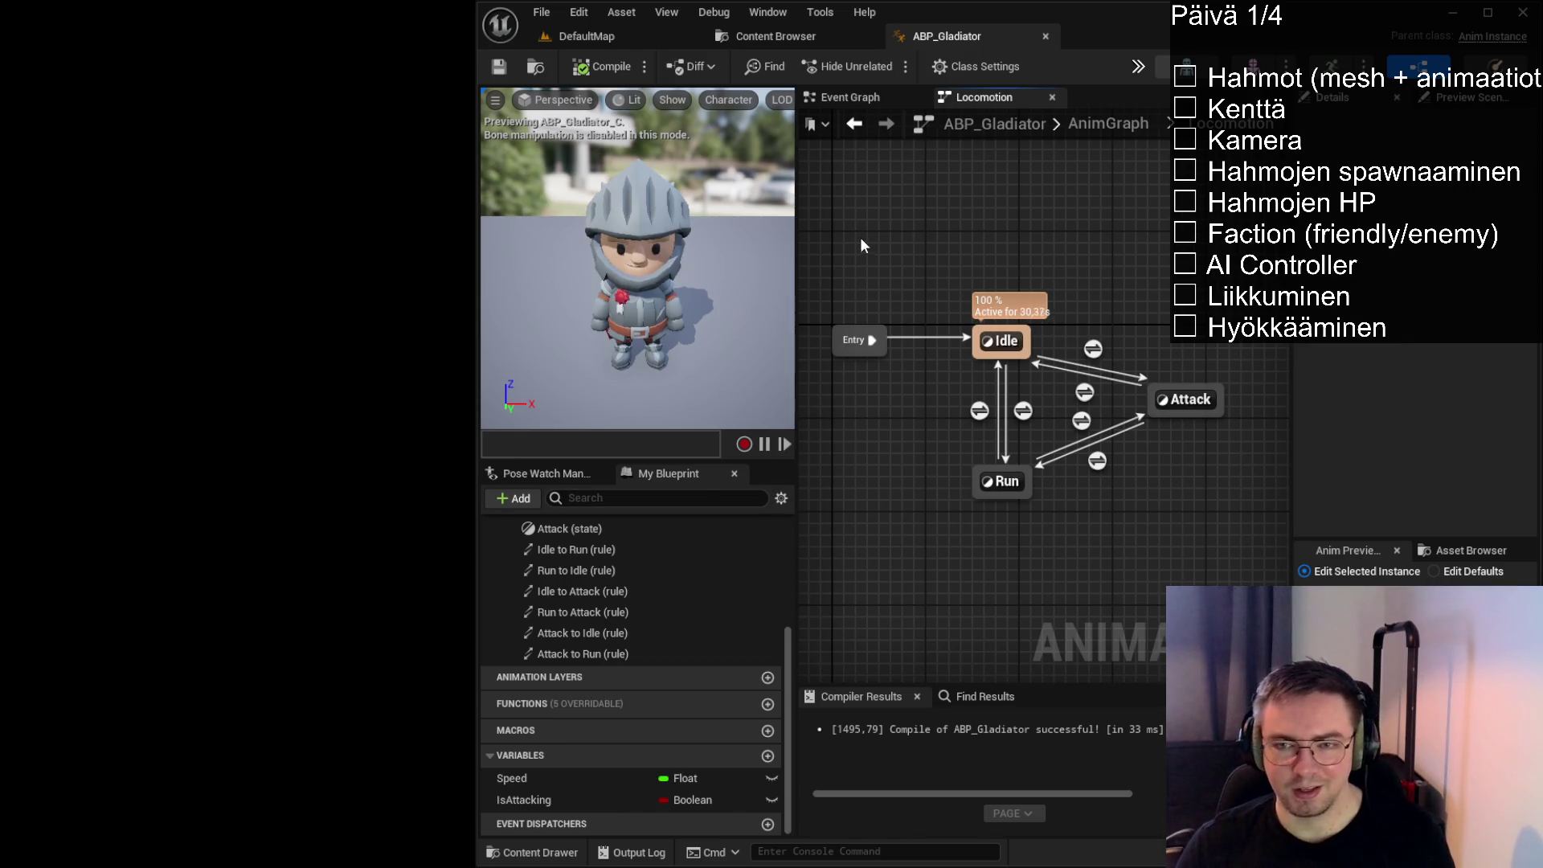
click(601, 66)
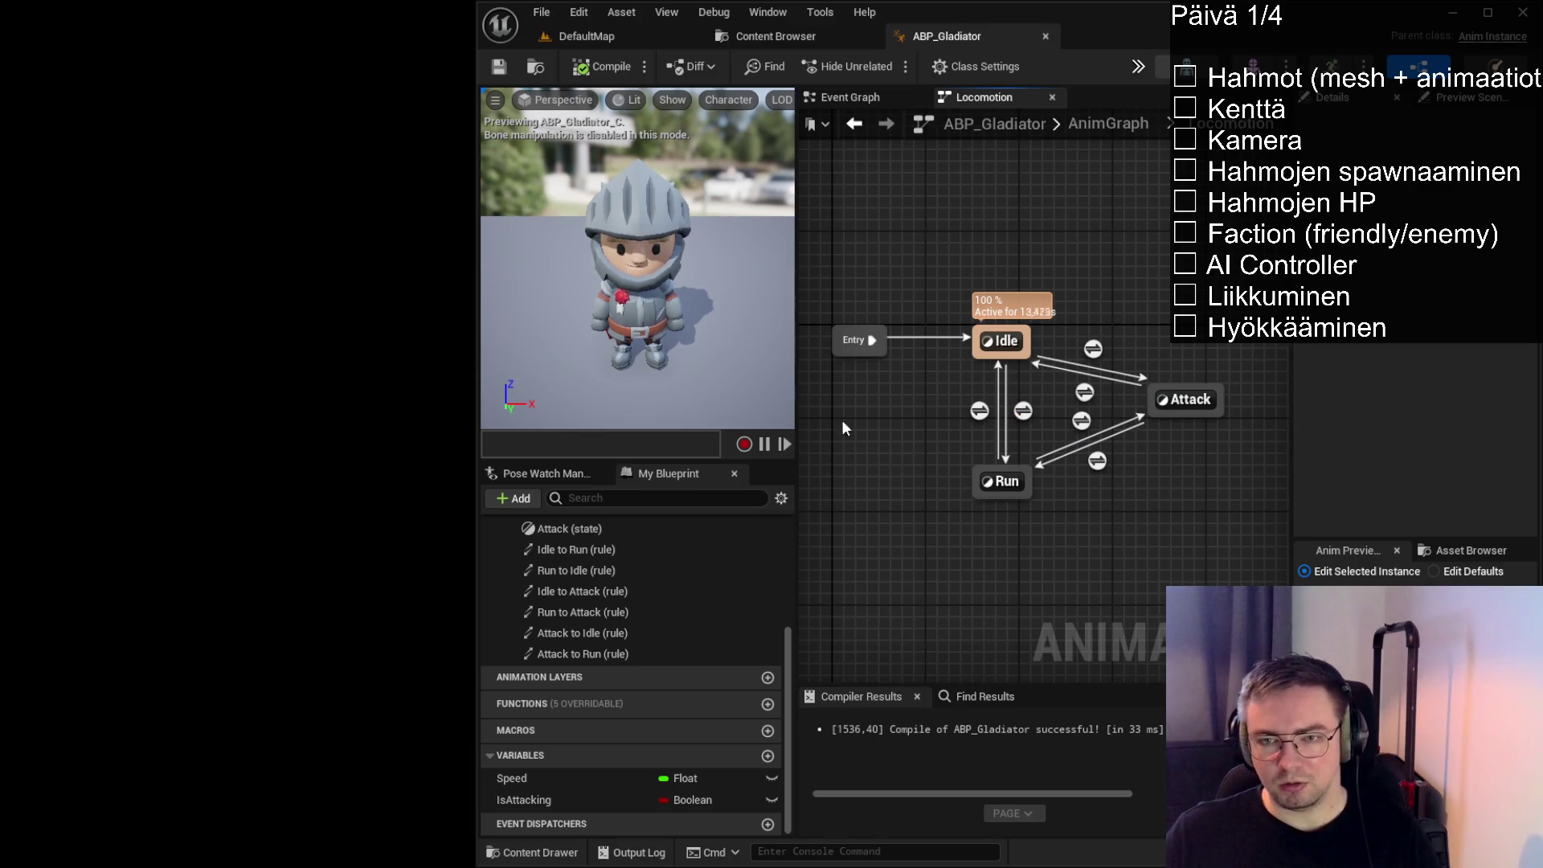
mouse_move(943, 200)
mouse_down()
mouse_move(961, 215)
mouse_move(942, 213)
mouse_up()
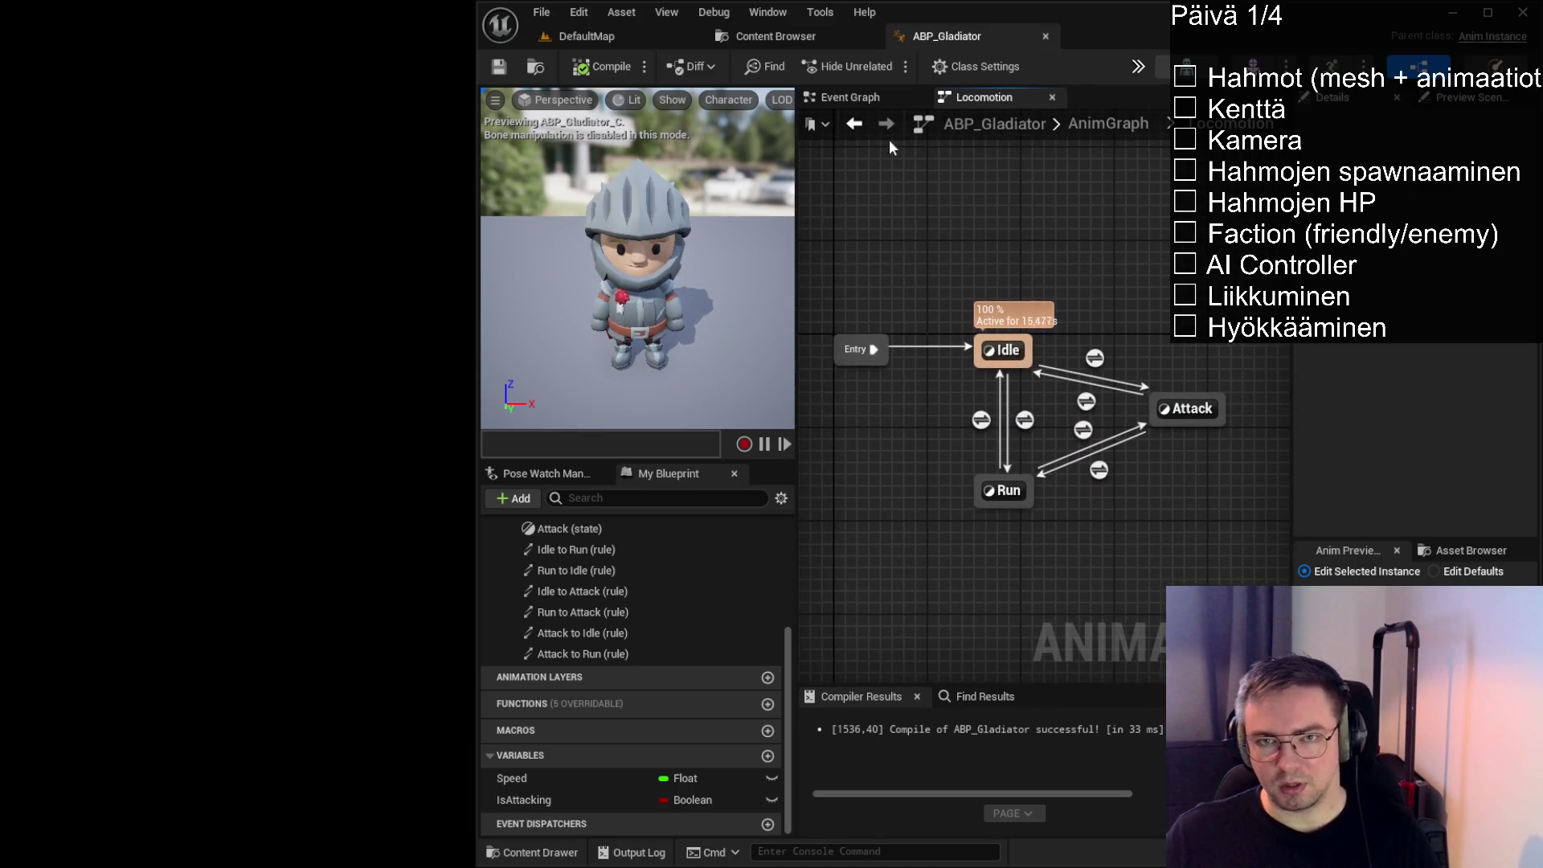
click(868, 95)
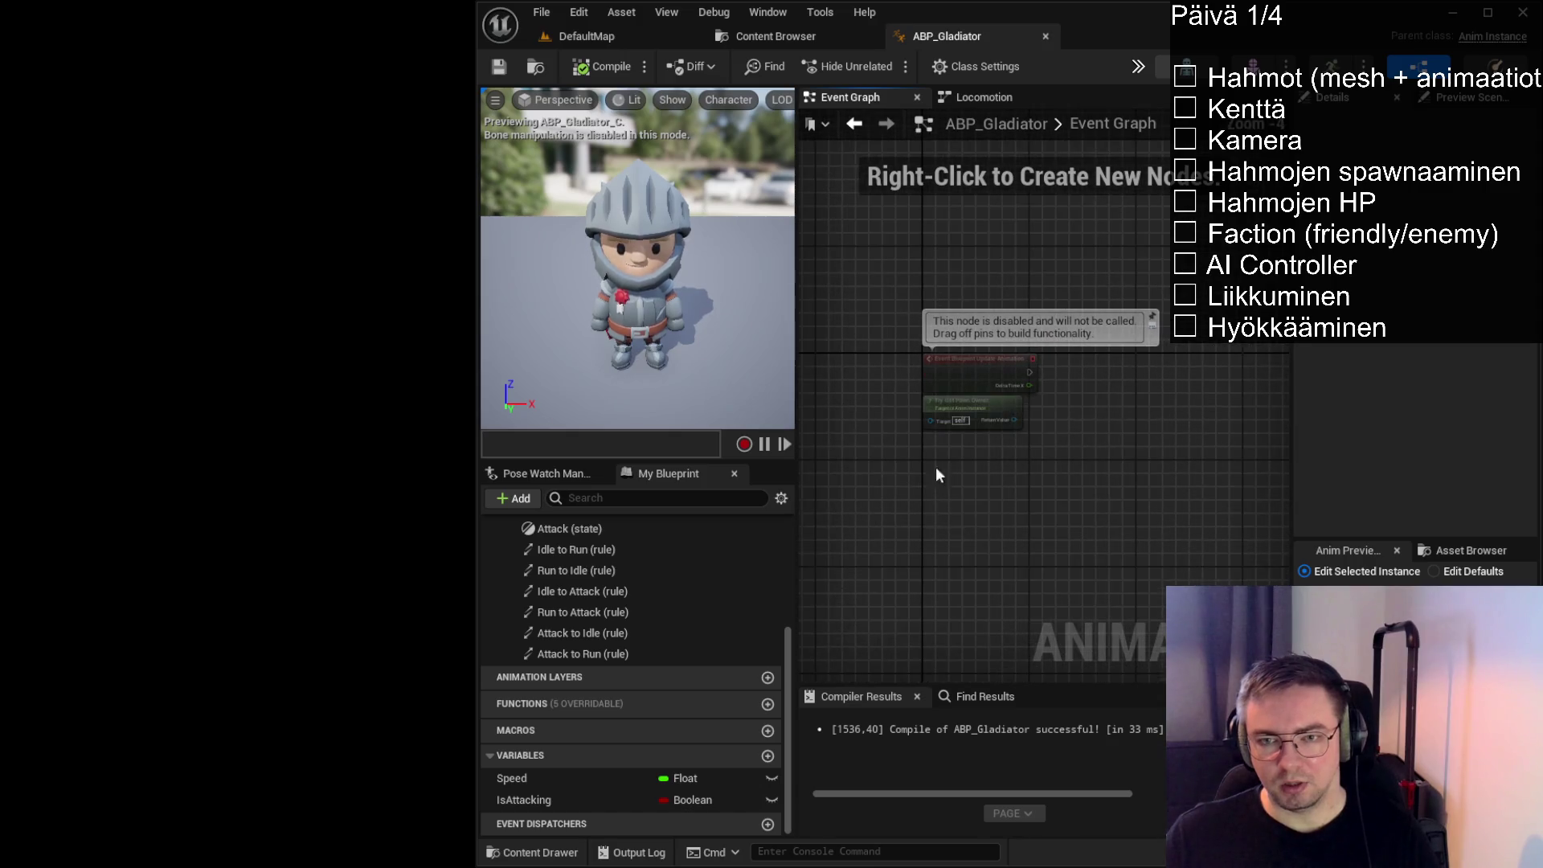
In the Event Graph, review the Blueprint Update Animation and Try Get Pawn Owner nodes
click(982, 95)
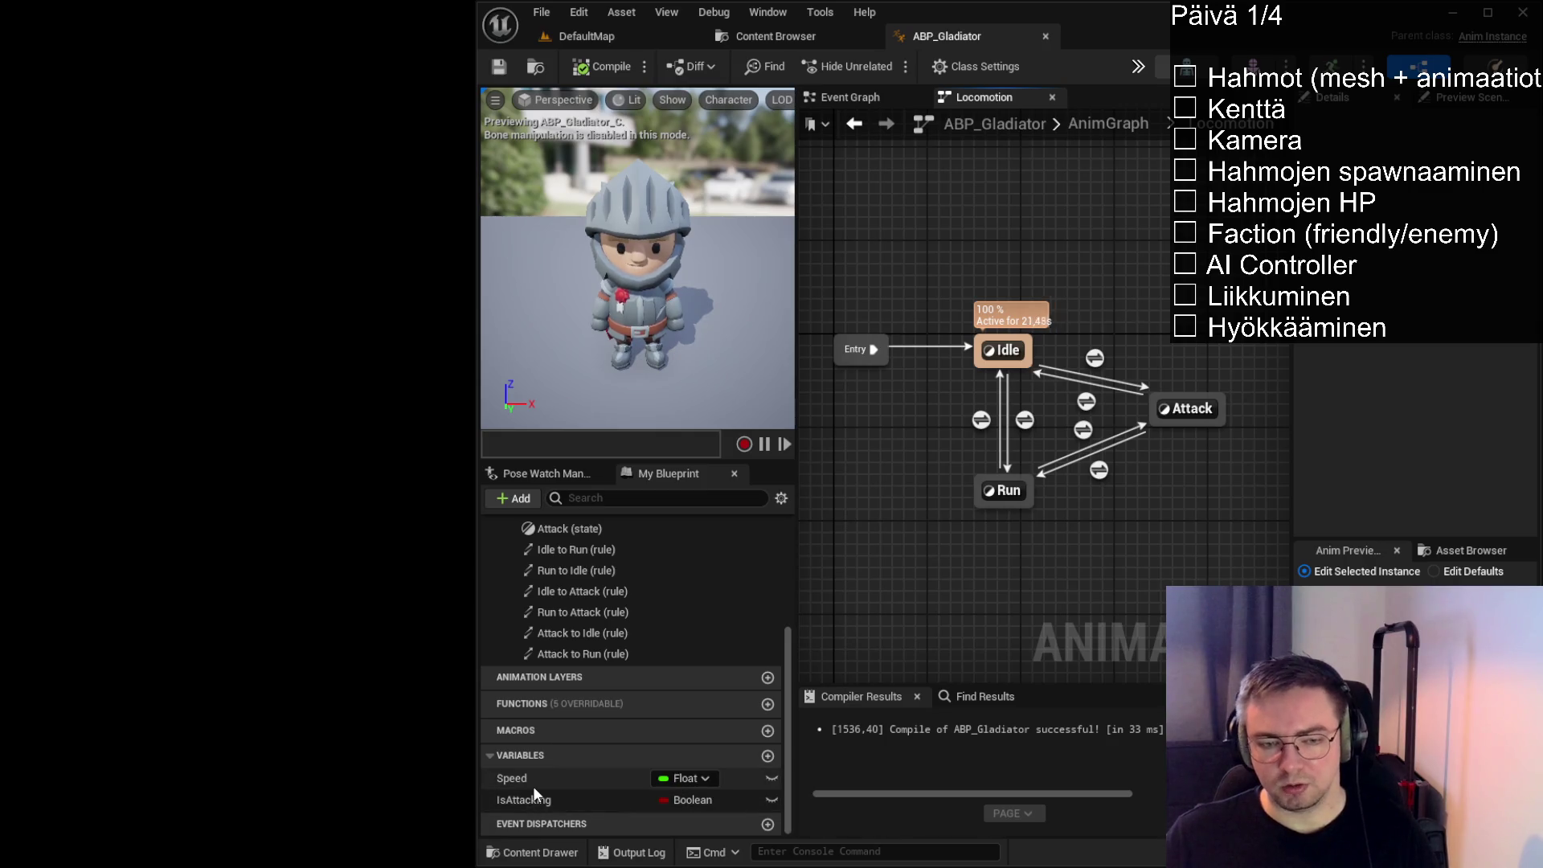
click(872, 104)
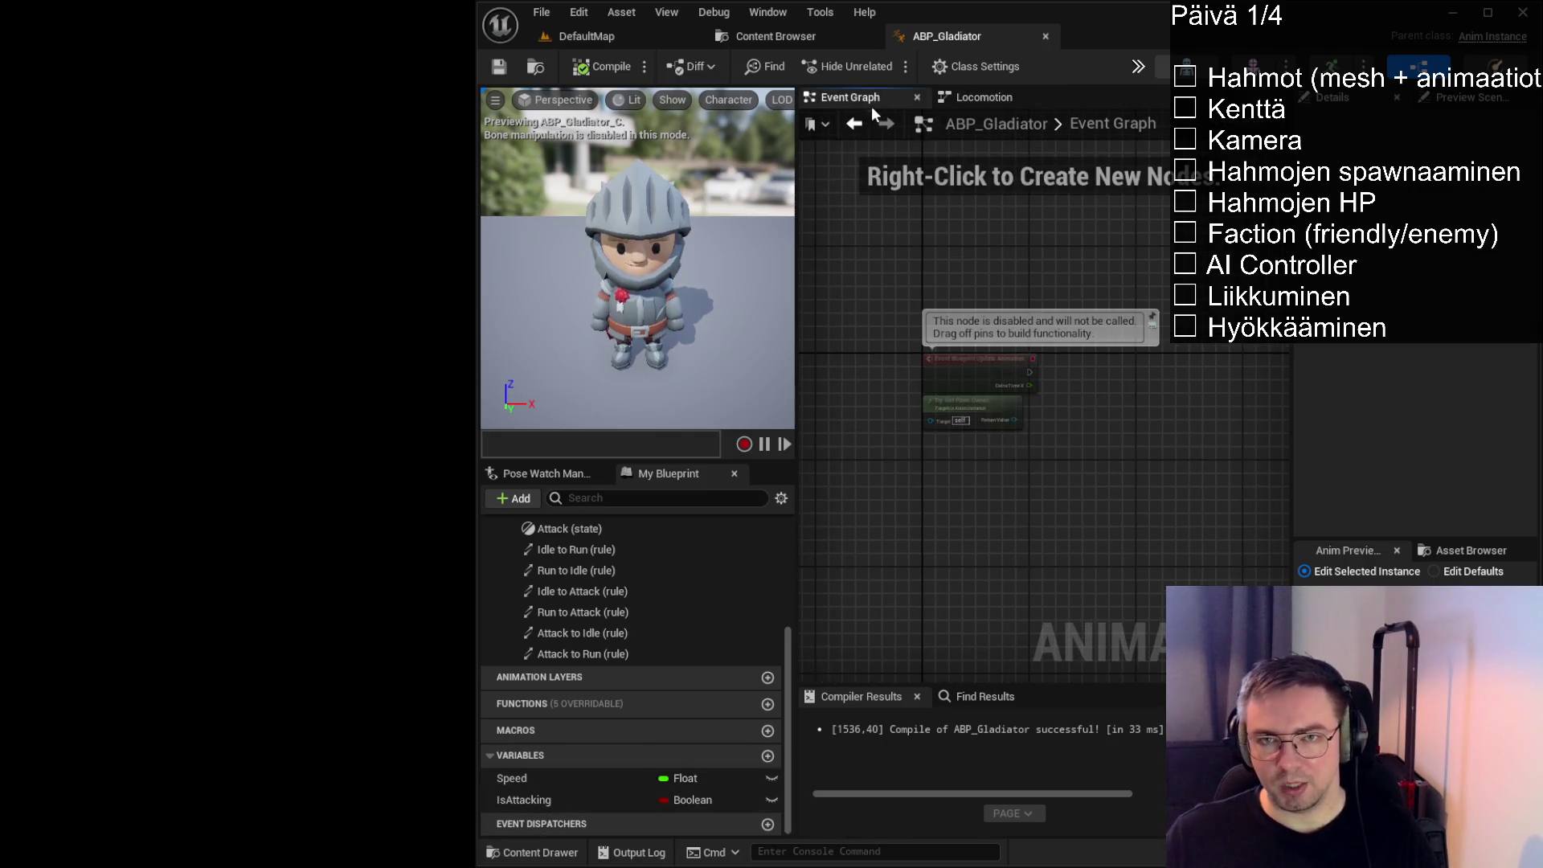
scroll(1028, 451, up, 3)
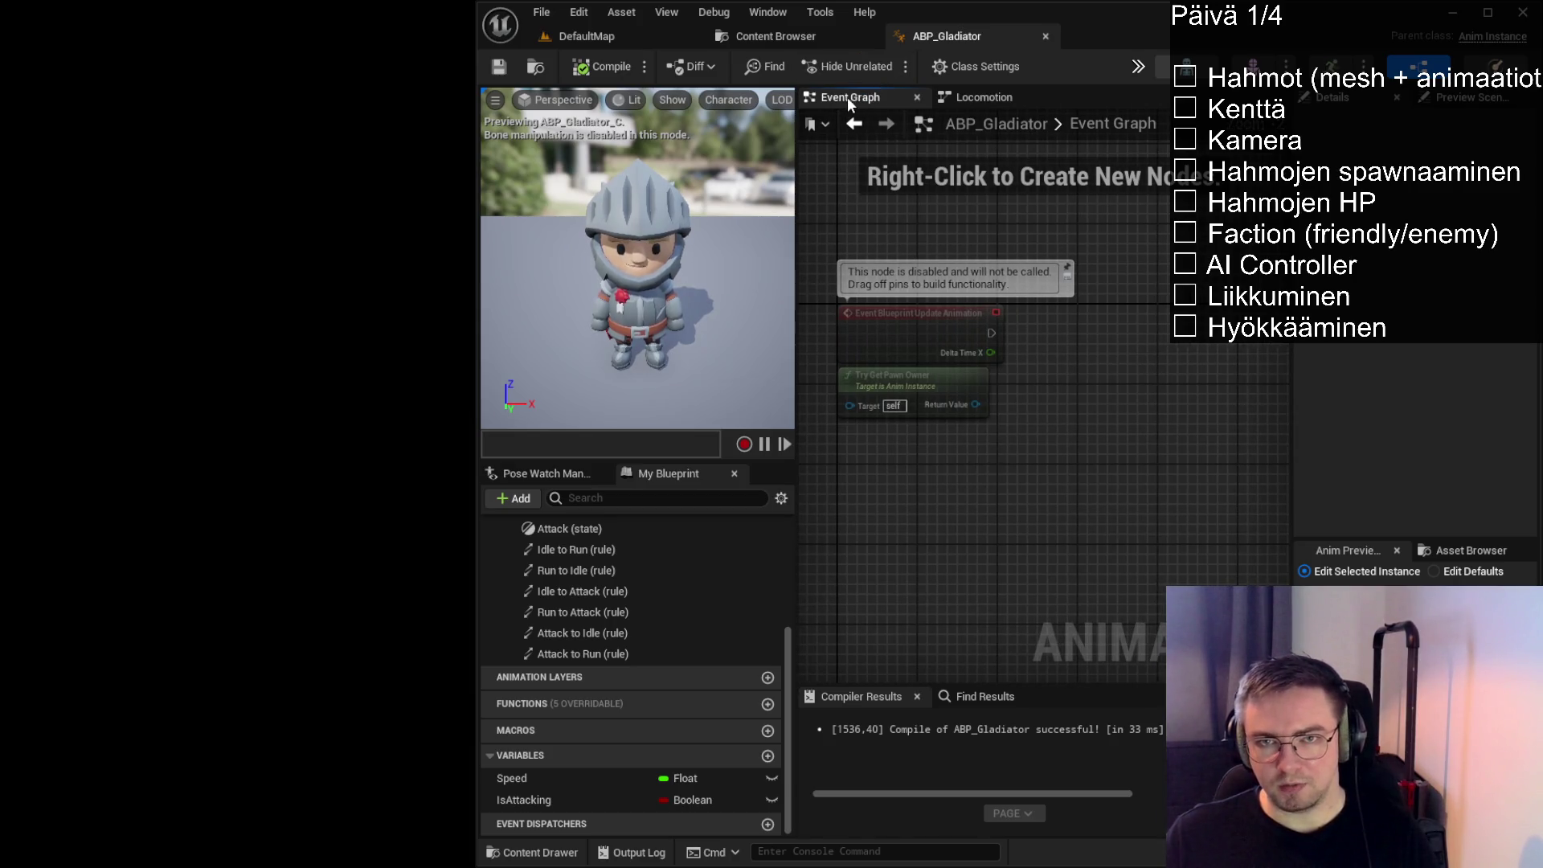
click(859, 318)
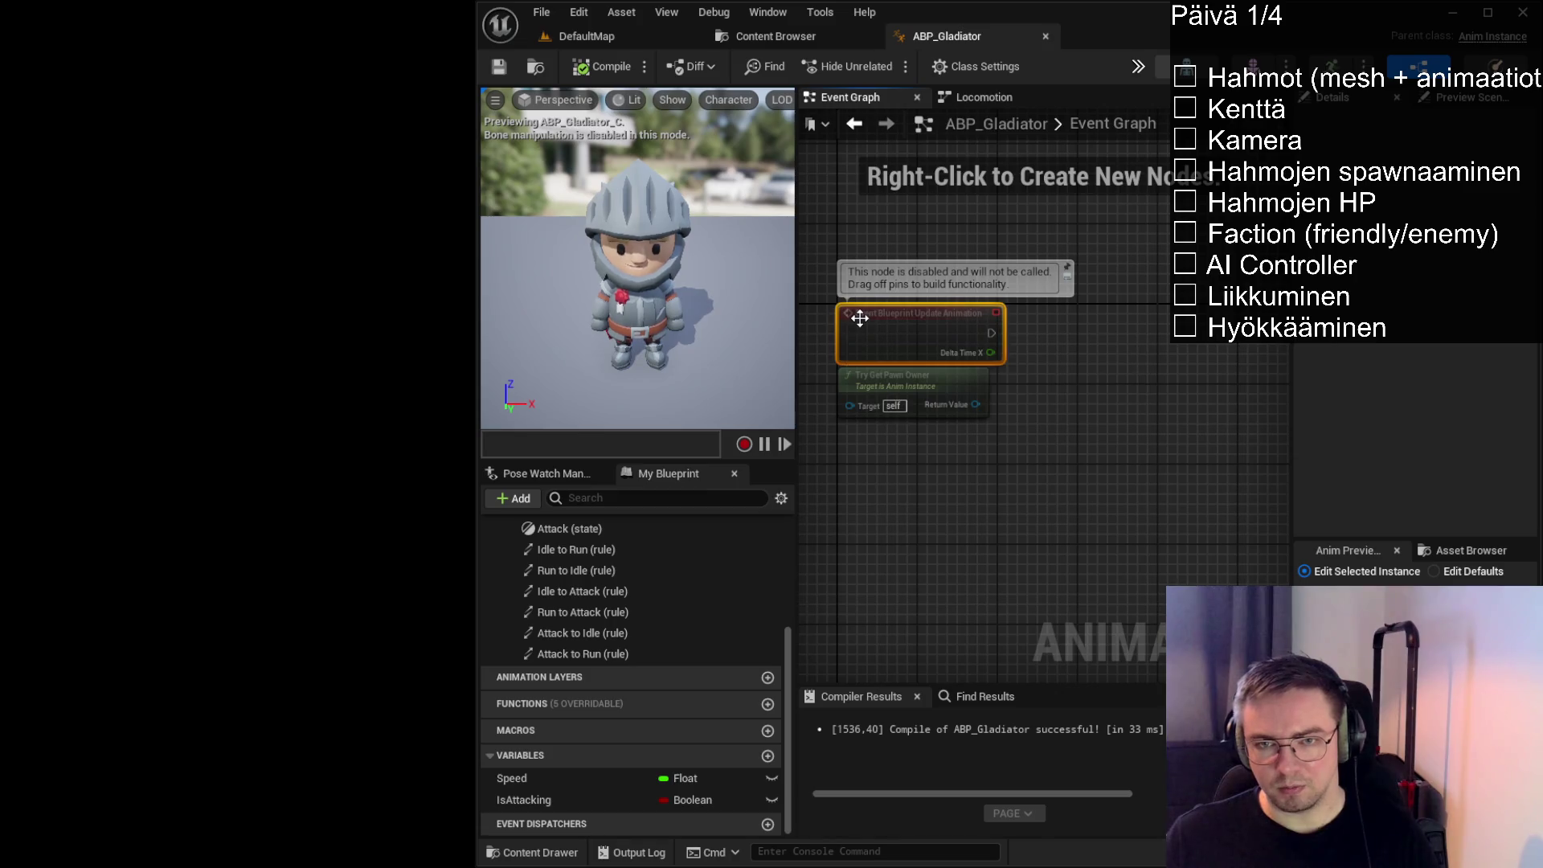
click(1016, 447)
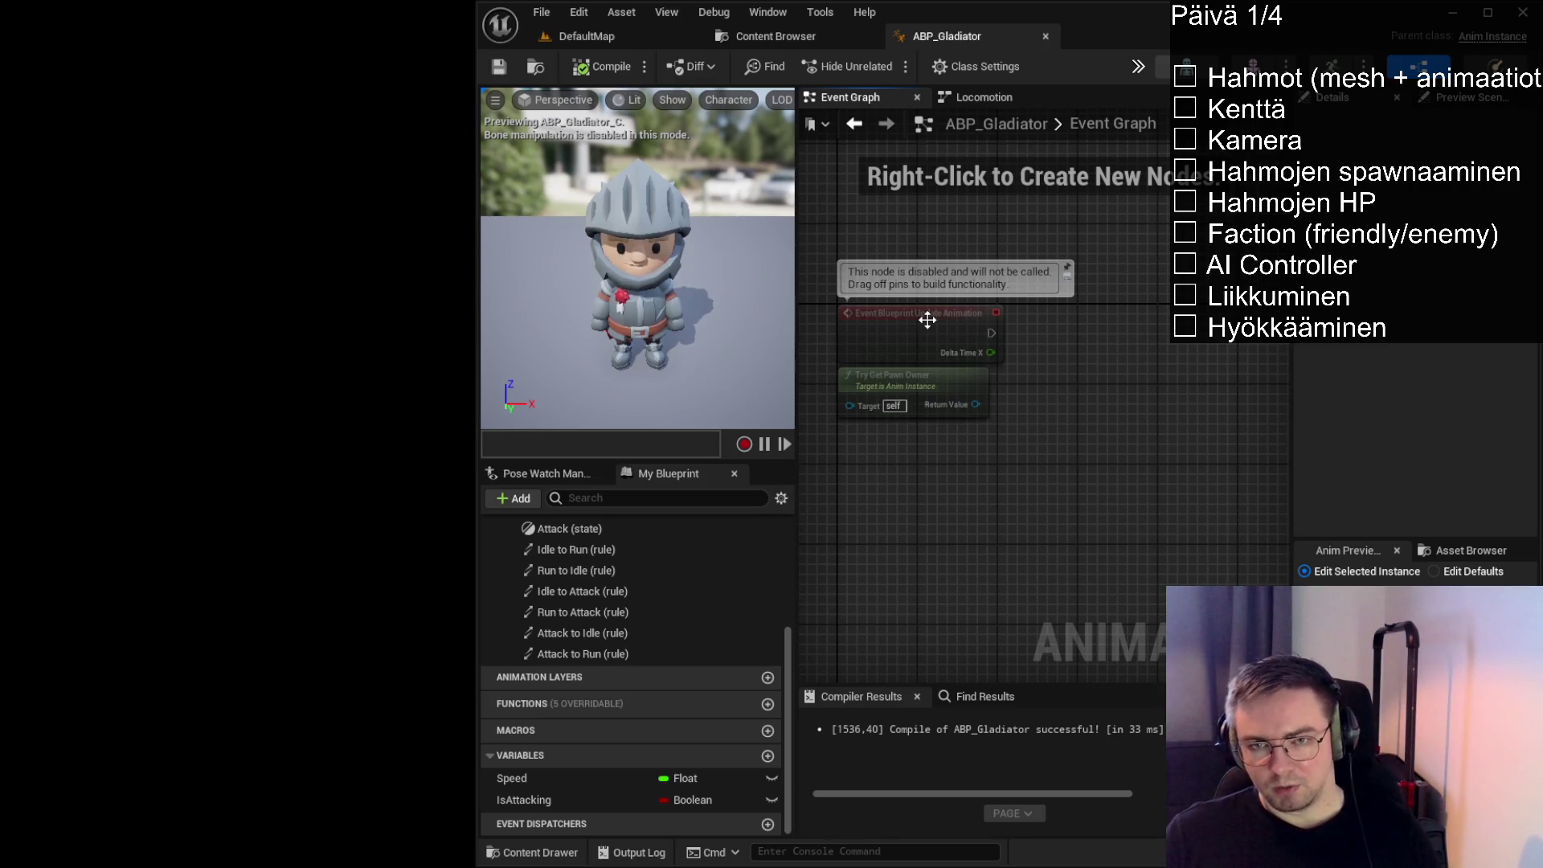
click(930, 379)
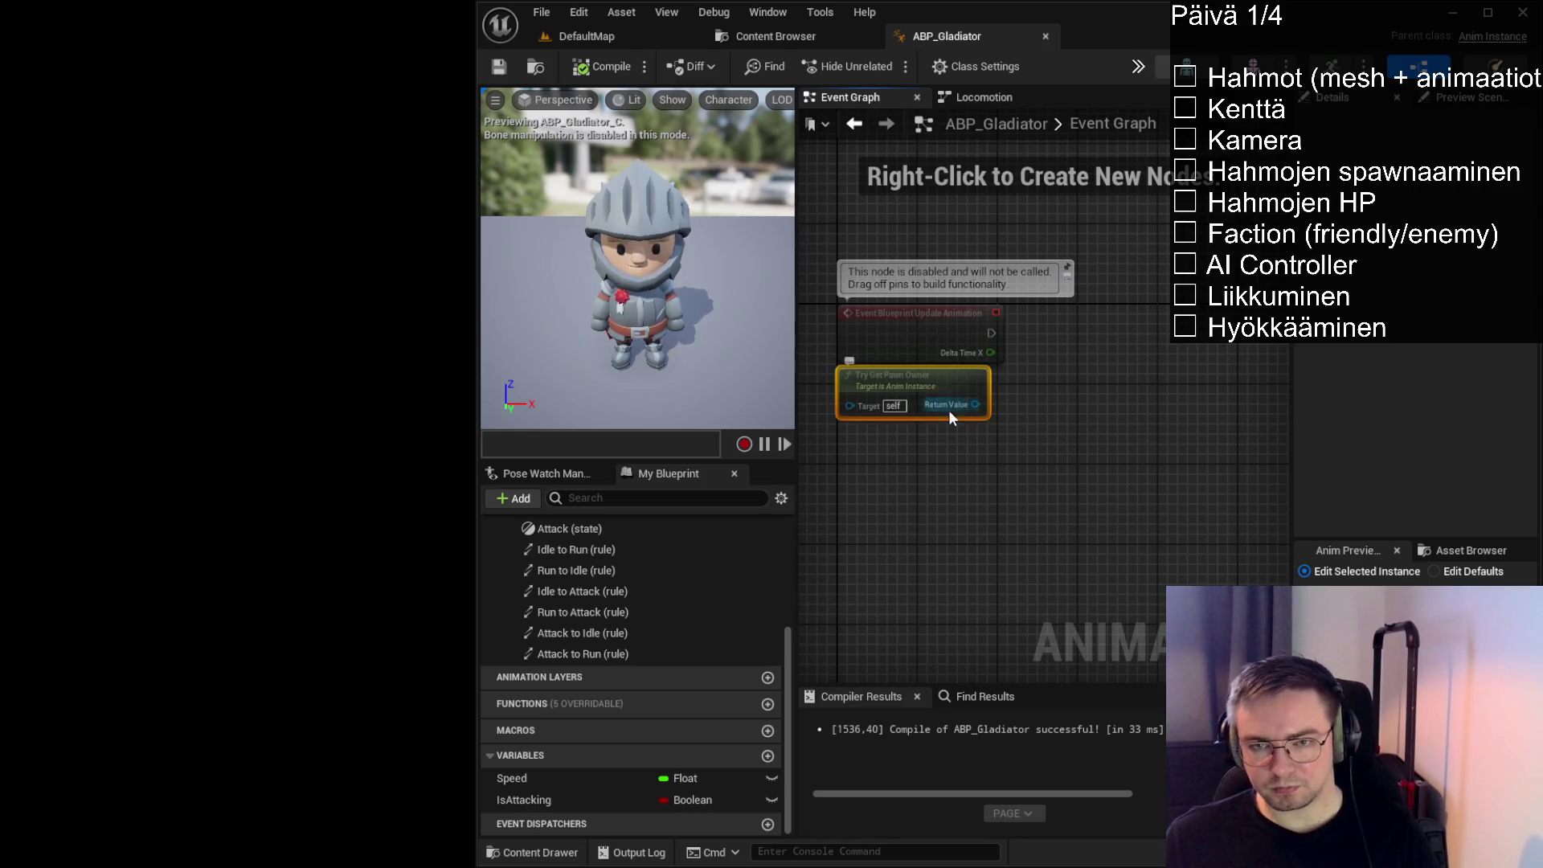
click(971, 469)
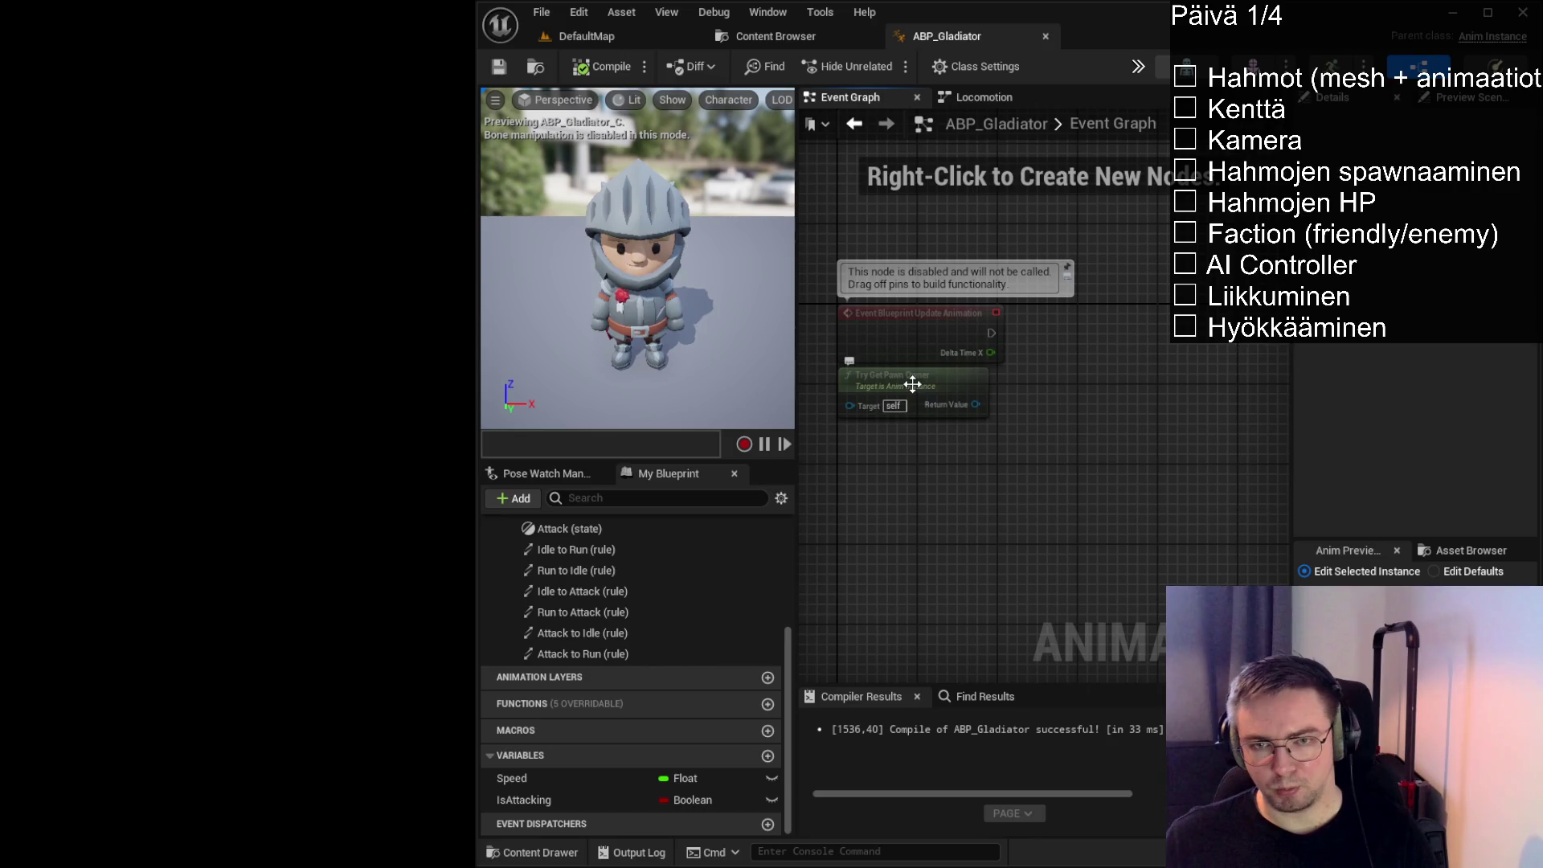
drag(995, 471, 981, 471)
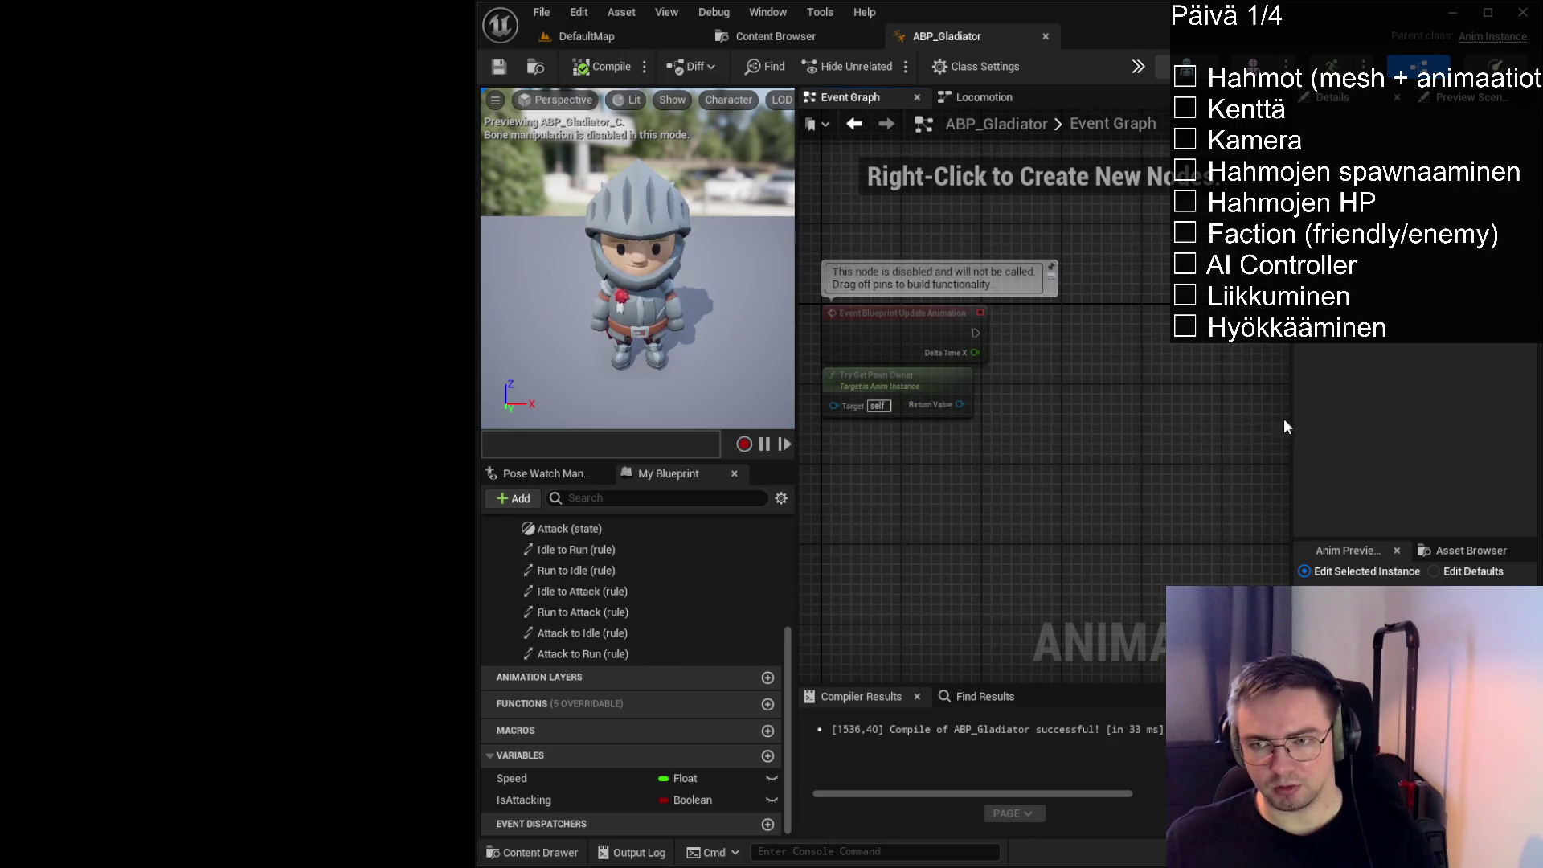
Add a Vector Length node fed by Get Velocity and arrange both nodes
mouse_move(1291, 426)
mouse_down()
mouse_move(1375, 422)
mouse_move(1355, 418)
mouse_up()
drag(958, 414, 1091, 406)
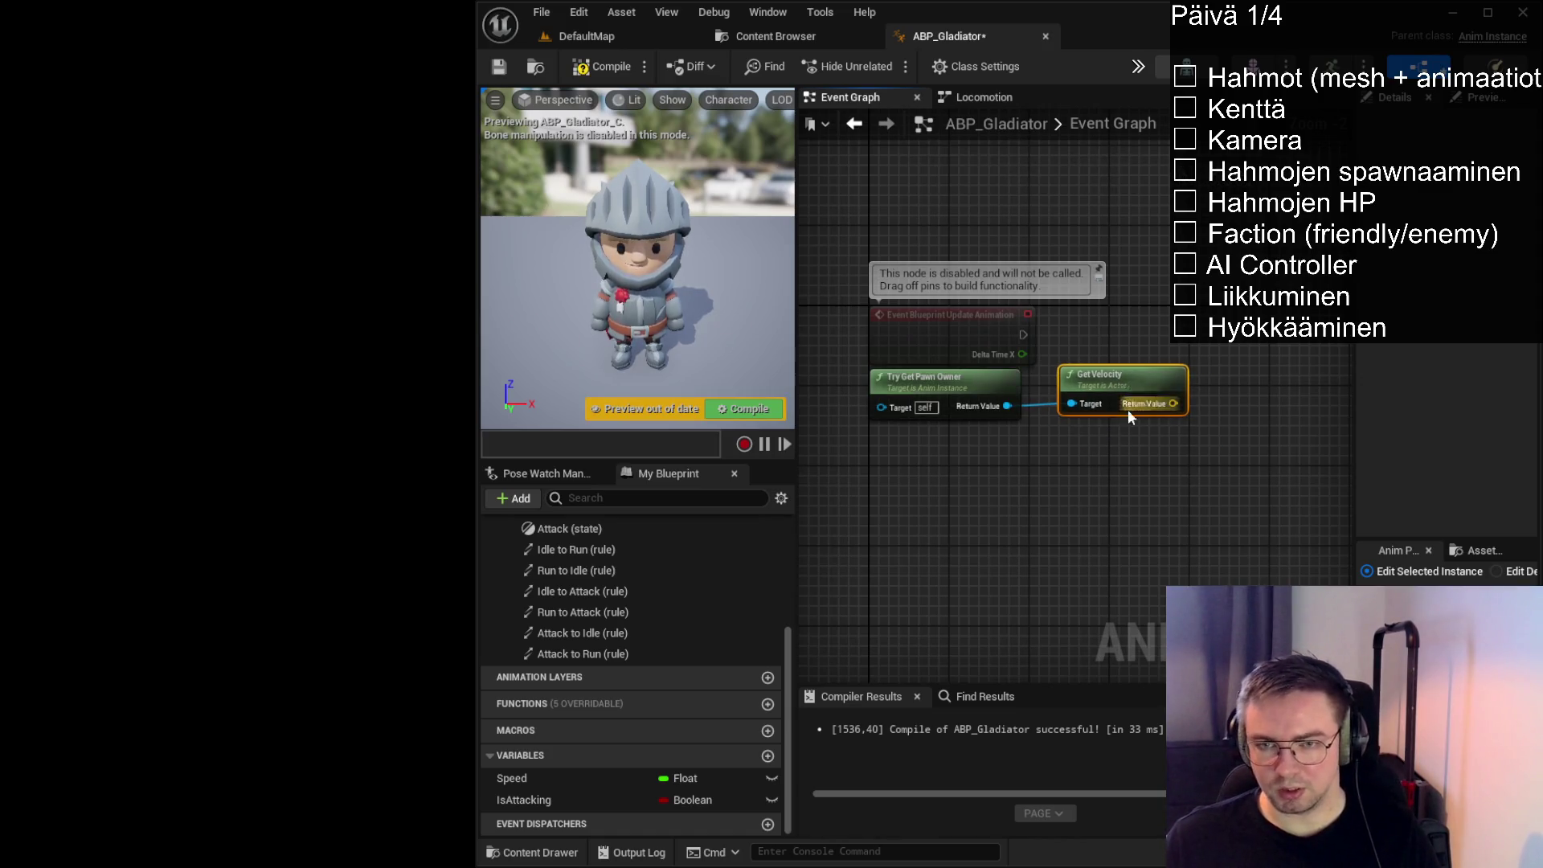
mouse_move(1051, 430)
mouse_down()
mouse_move(1049, 471)
mouse_move(1151, 428)
mouse_up()
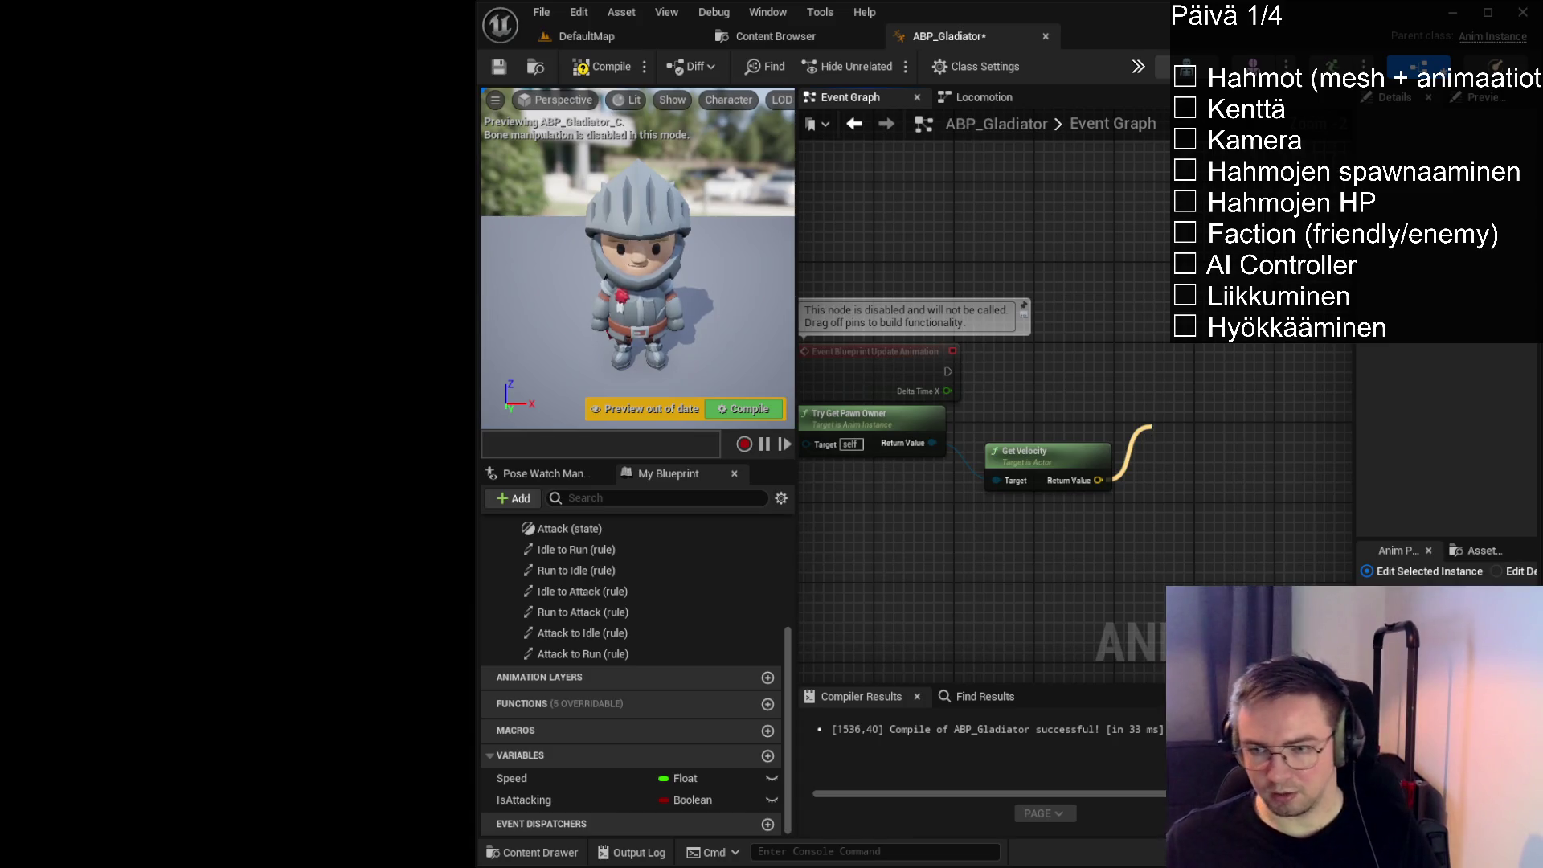
click(1209, 415)
drag(1043, 446, 1032, 497)
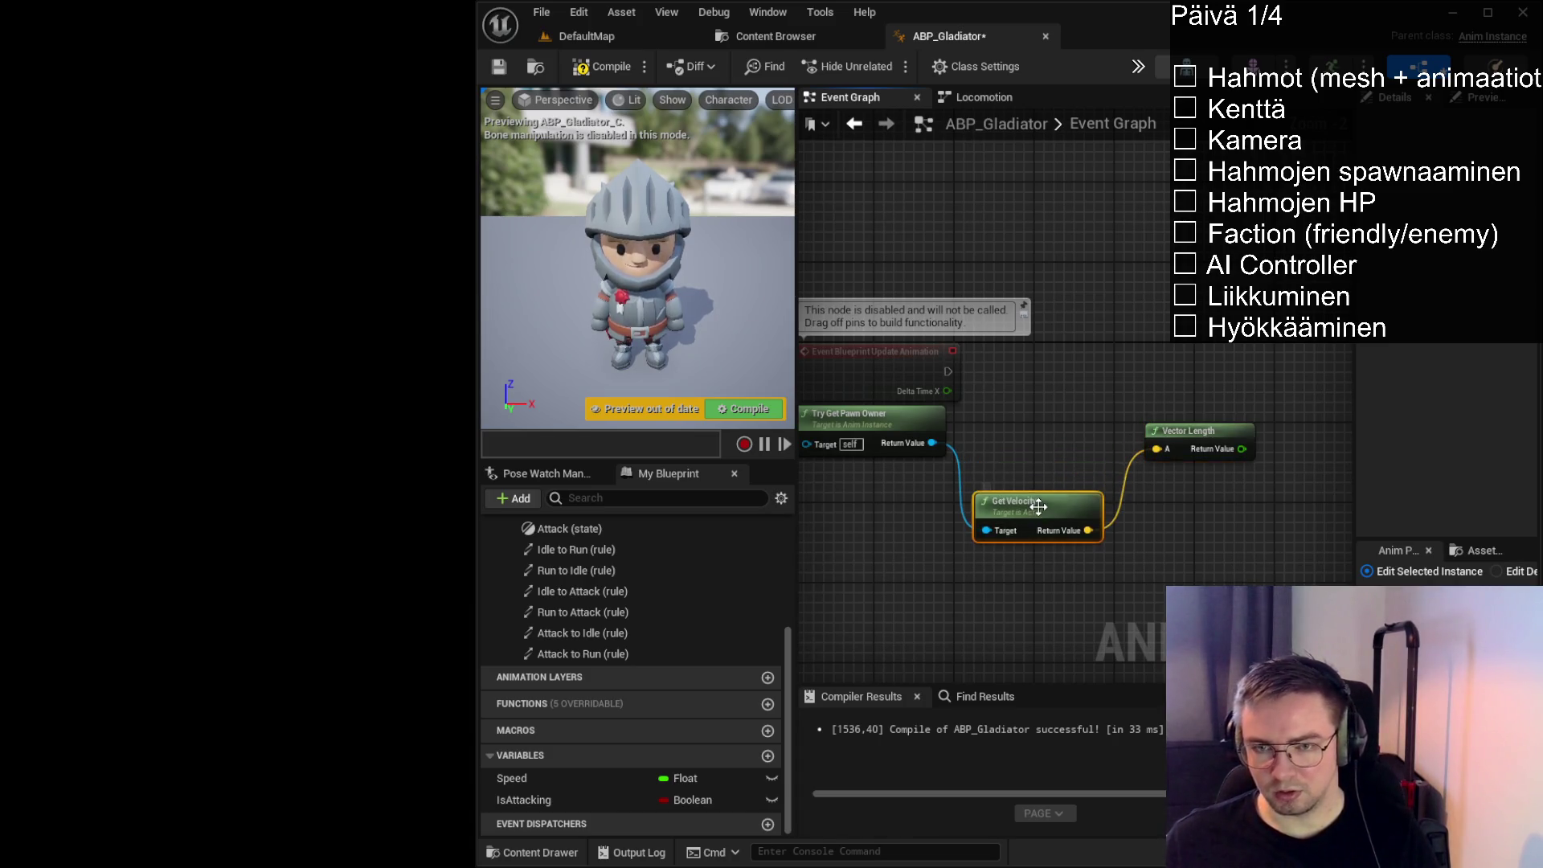
click(1185, 450)
mouse_move(1184, 445)
mouse_down()
mouse_move(1095, 436)
mouse_move(1061, 451)
mouse_up()
click(984, 384)
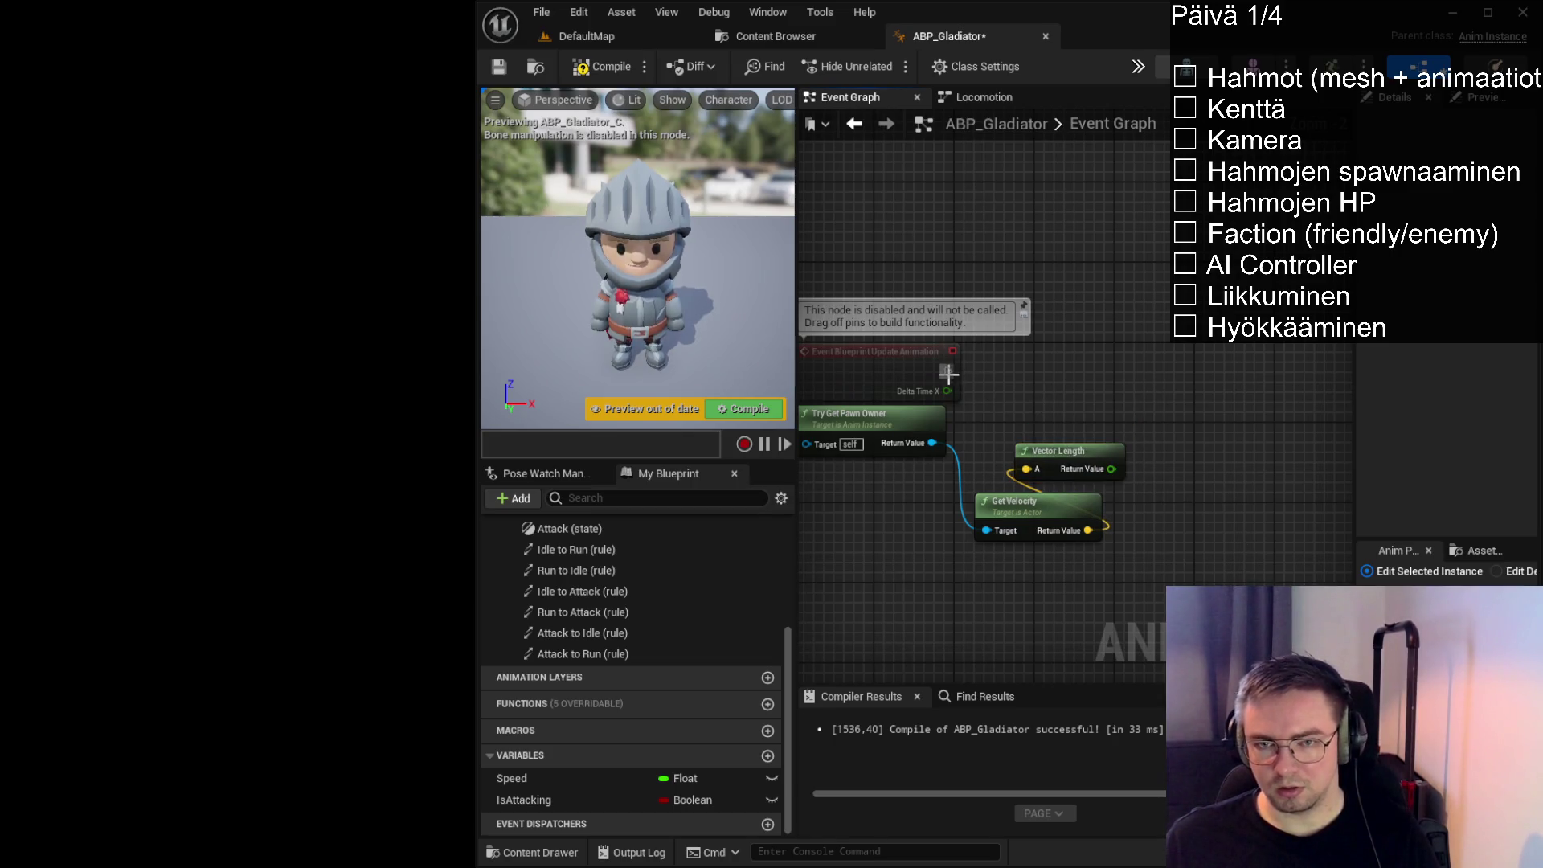
Drag a comparison node off the Vector Length result, then select it for removal
drag(1111, 471, 1112, 408)
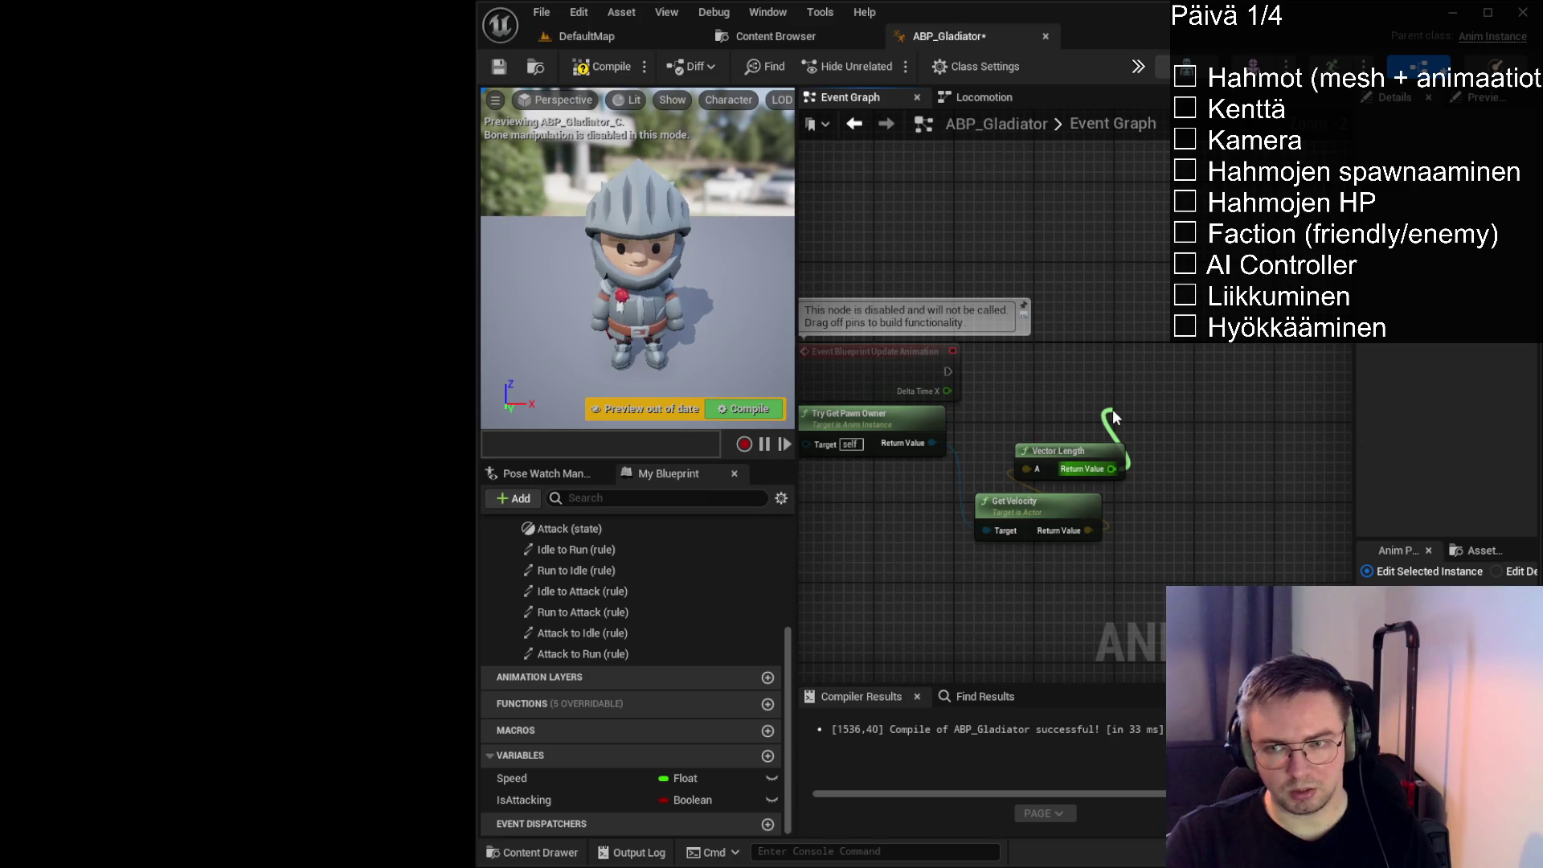
drag(1112, 408, 1113, 408)
click(1213, 490)
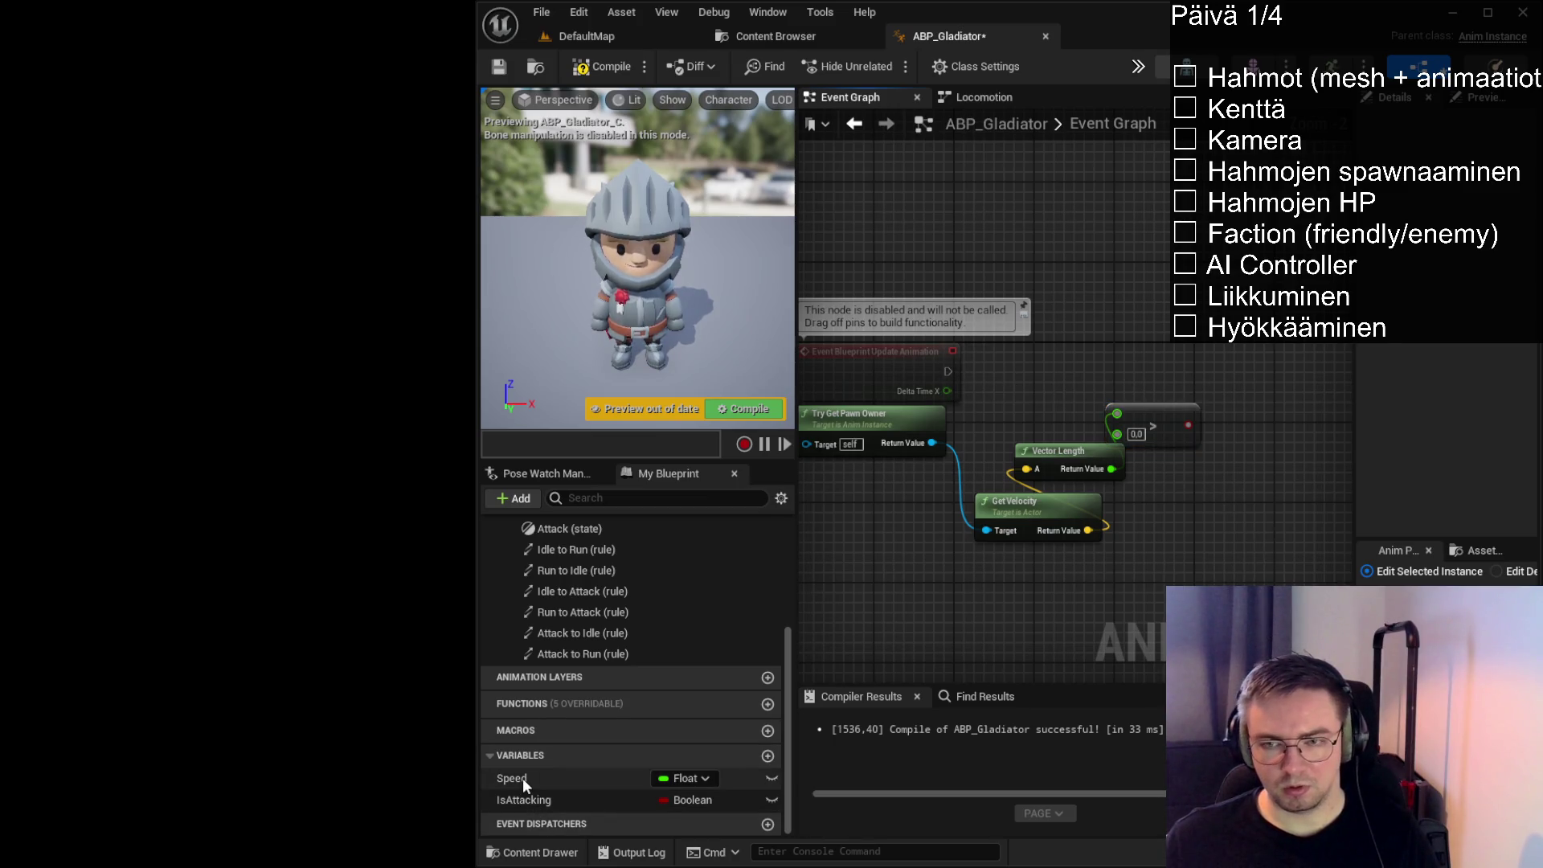
click(1171, 416)
Delete the comparison node and add a Set Speed node from My Blueprint
key(Delete)
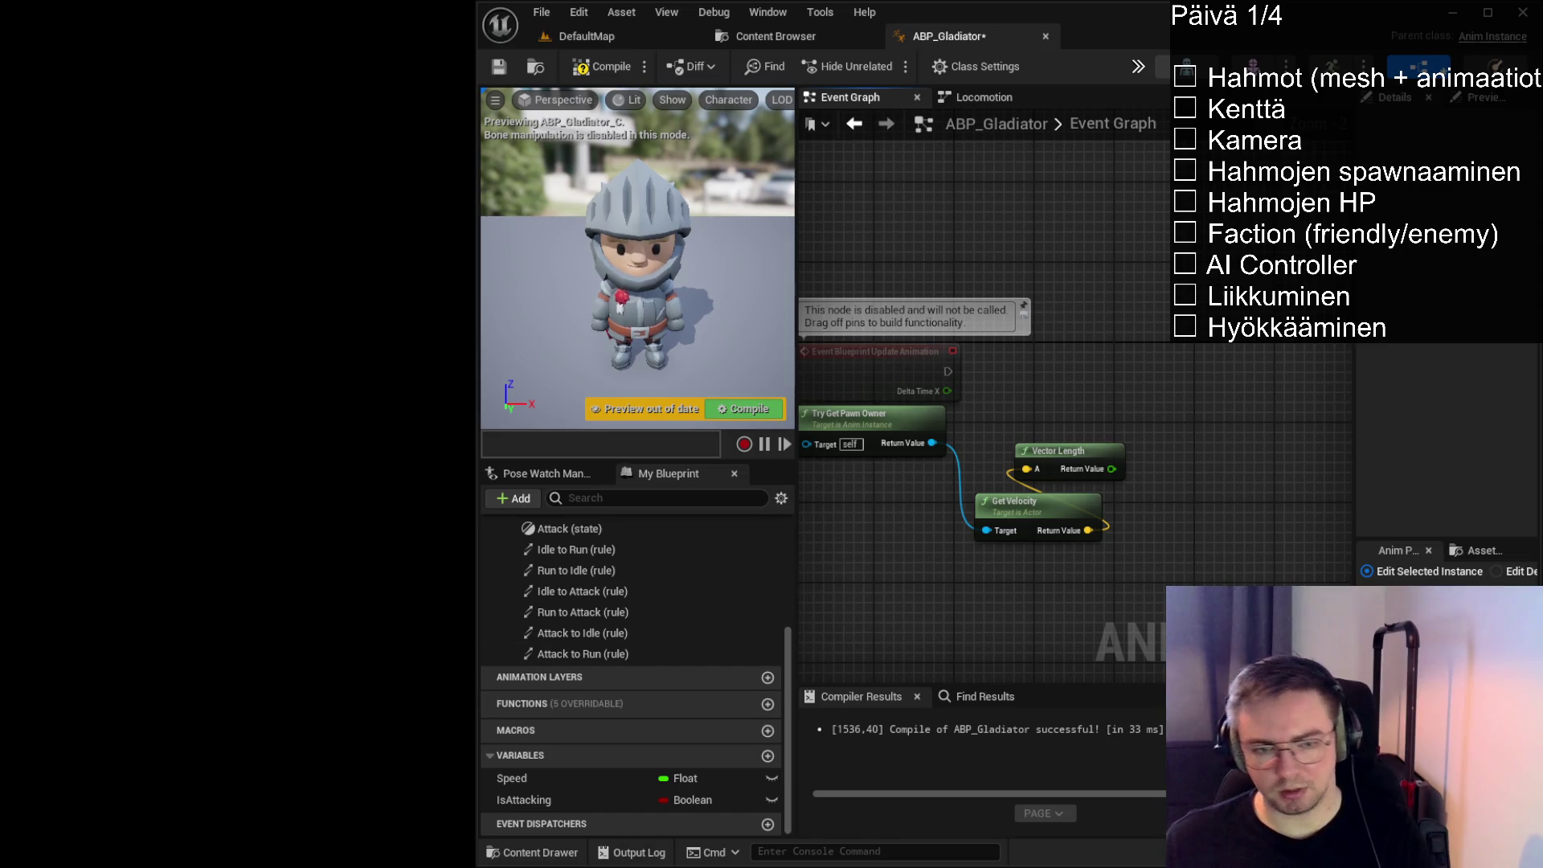
click(531, 778)
drag(1158, 386, 1160, 417)
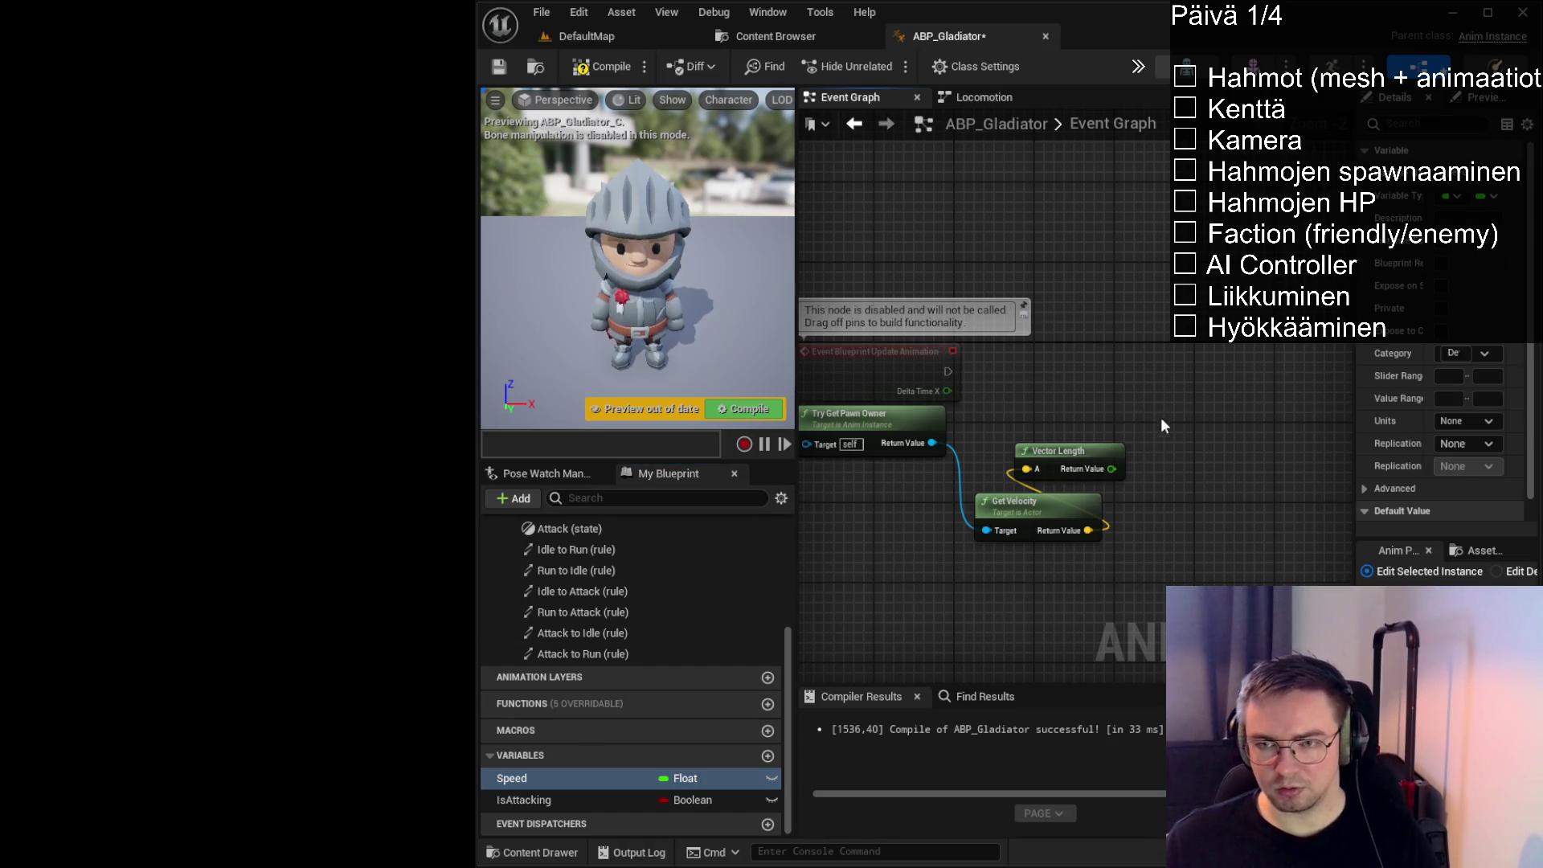
click(1179, 429)
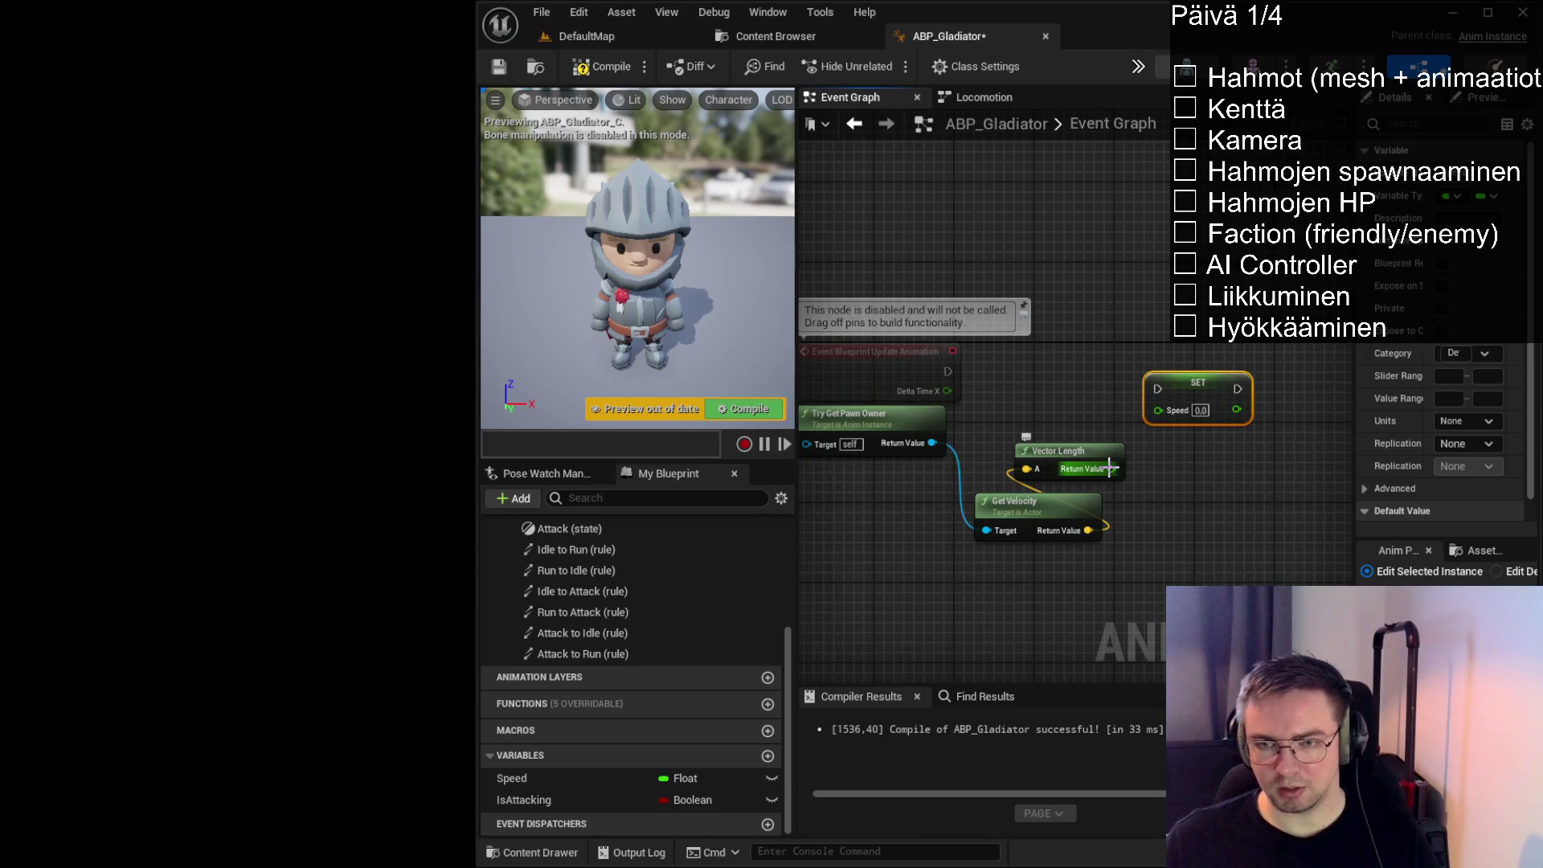
Wire Vector Length into Speed and the Update Animation exec into the SET node
drag(1002, 397, 1017, 393)
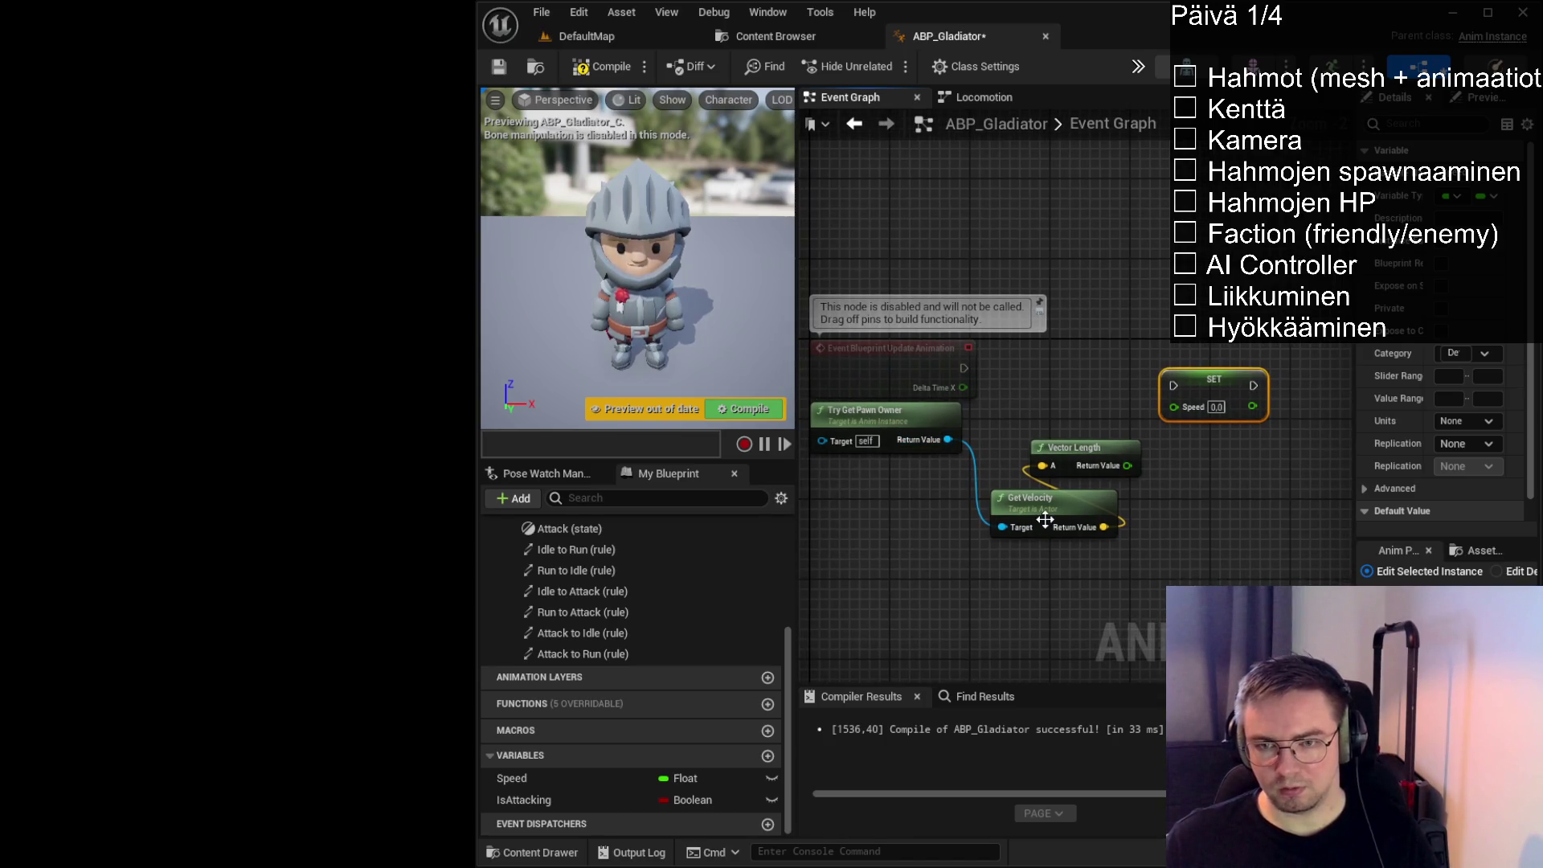
mouse_move(1108, 454)
mouse_down()
mouse_move(1087, 444)
mouse_move(1175, 407)
mouse_up()
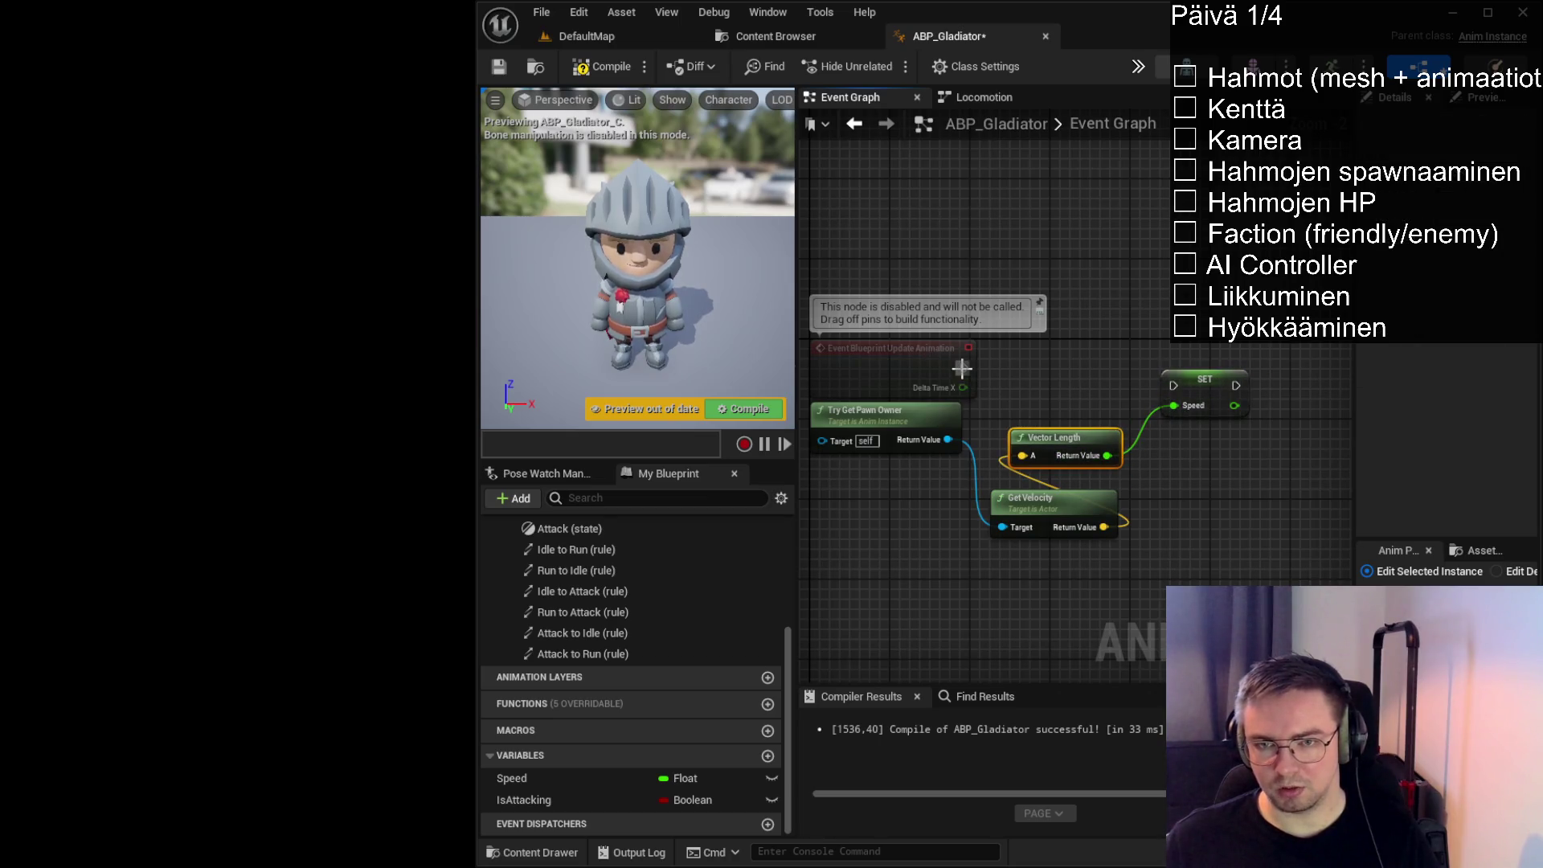
mouse_move(963, 368)
mouse_down()
mouse_move(1188, 400)
mouse_move(1232, 359)
mouse_up()
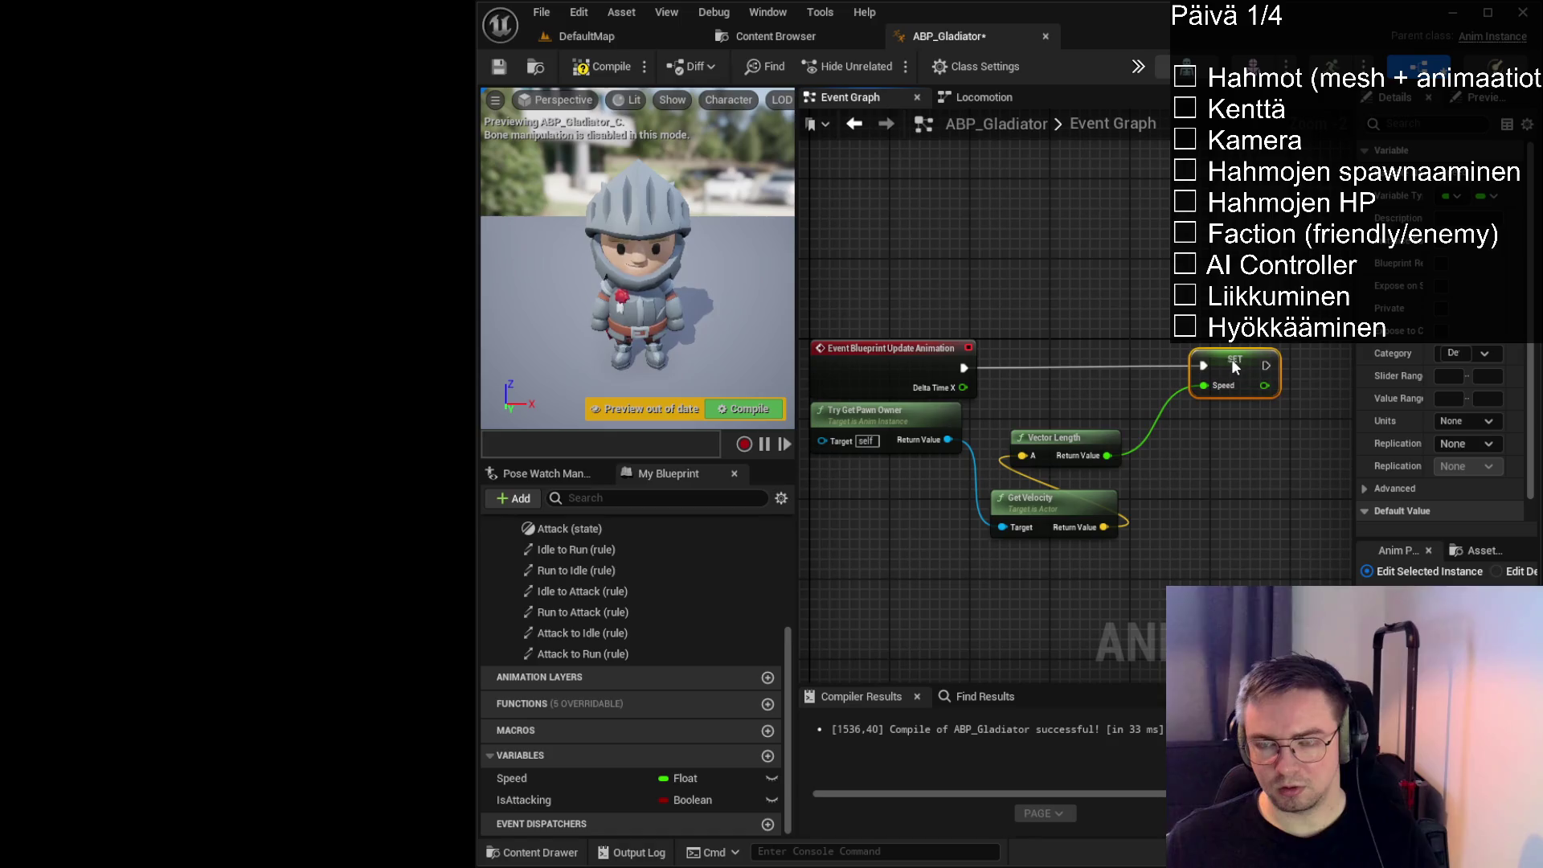
click(1226, 426)
mouse_move(948, 440)
mouse_down()
mouse_move(1025, 384)
mouse_move(1062, 387)
mouse_up()
mouse_move(948, 440)
mouse_down()
mouse_move(1040, 321)
mouse_move(1121, 486)
mouse_up()
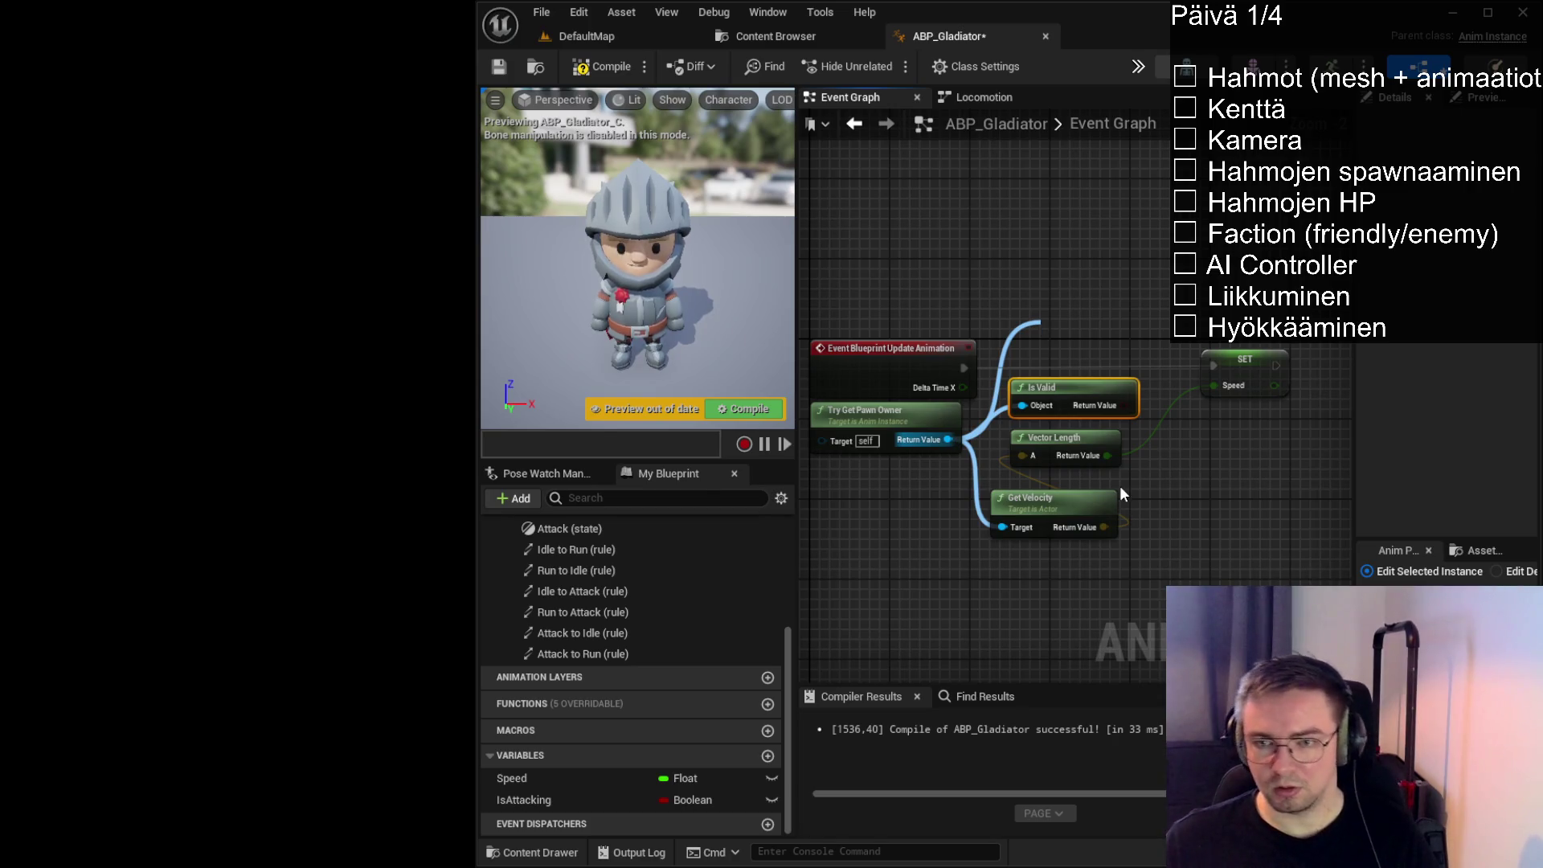
Add an Is Valid check on the pawn owner and route its valid branch to SET Speed
click(1121, 486)
click(1072, 402)
key(Delete)
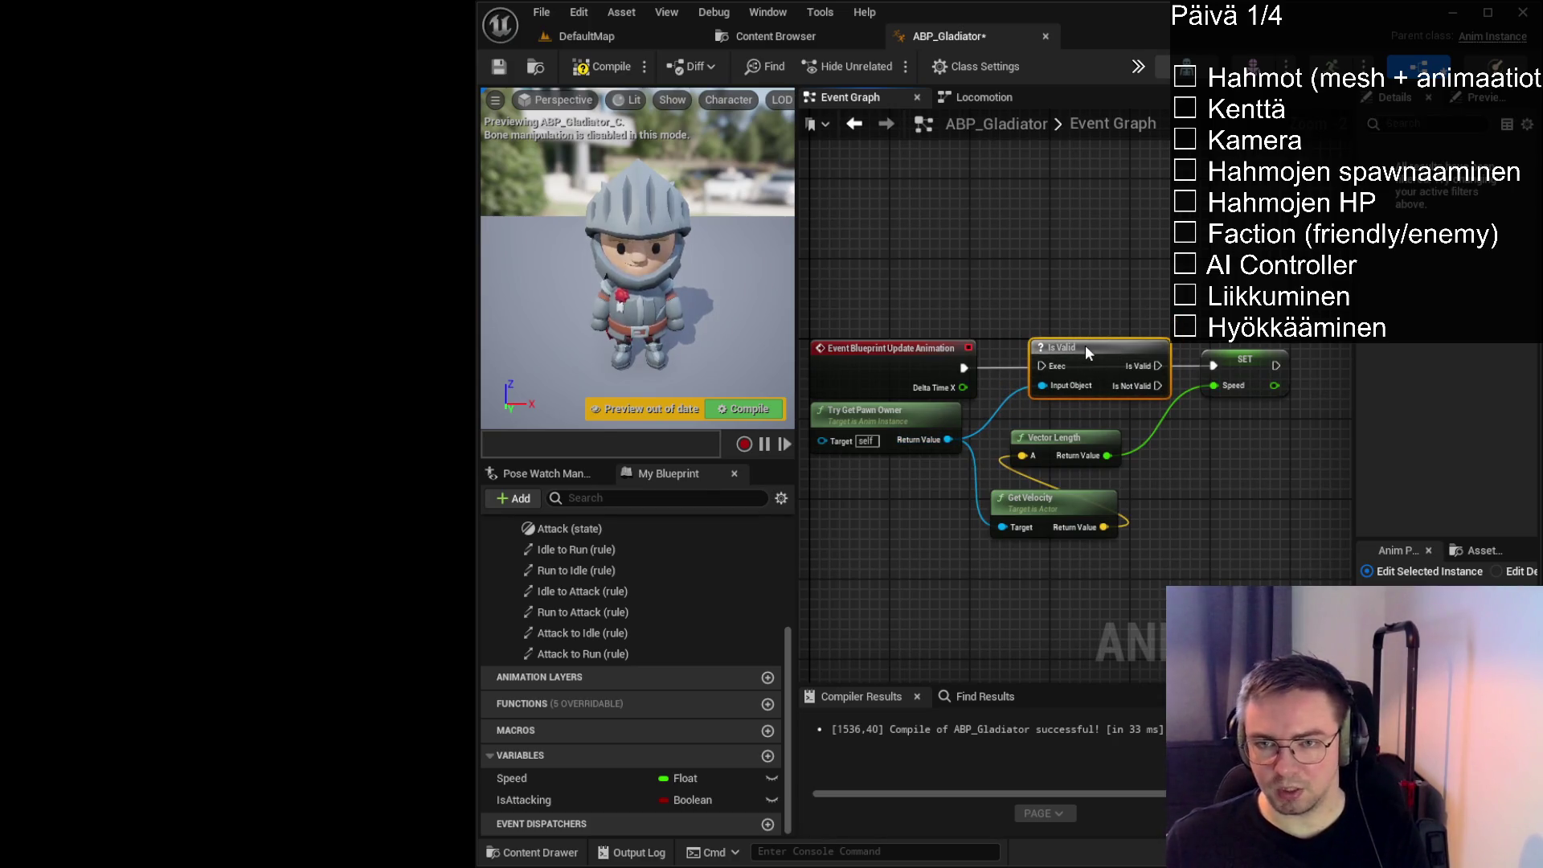
drag(1096, 325, 1086, 345)
mouse_move(964, 368)
mouse_down()
mouse_move(1116, 356)
mouse_move(1113, 342)
mouse_up()
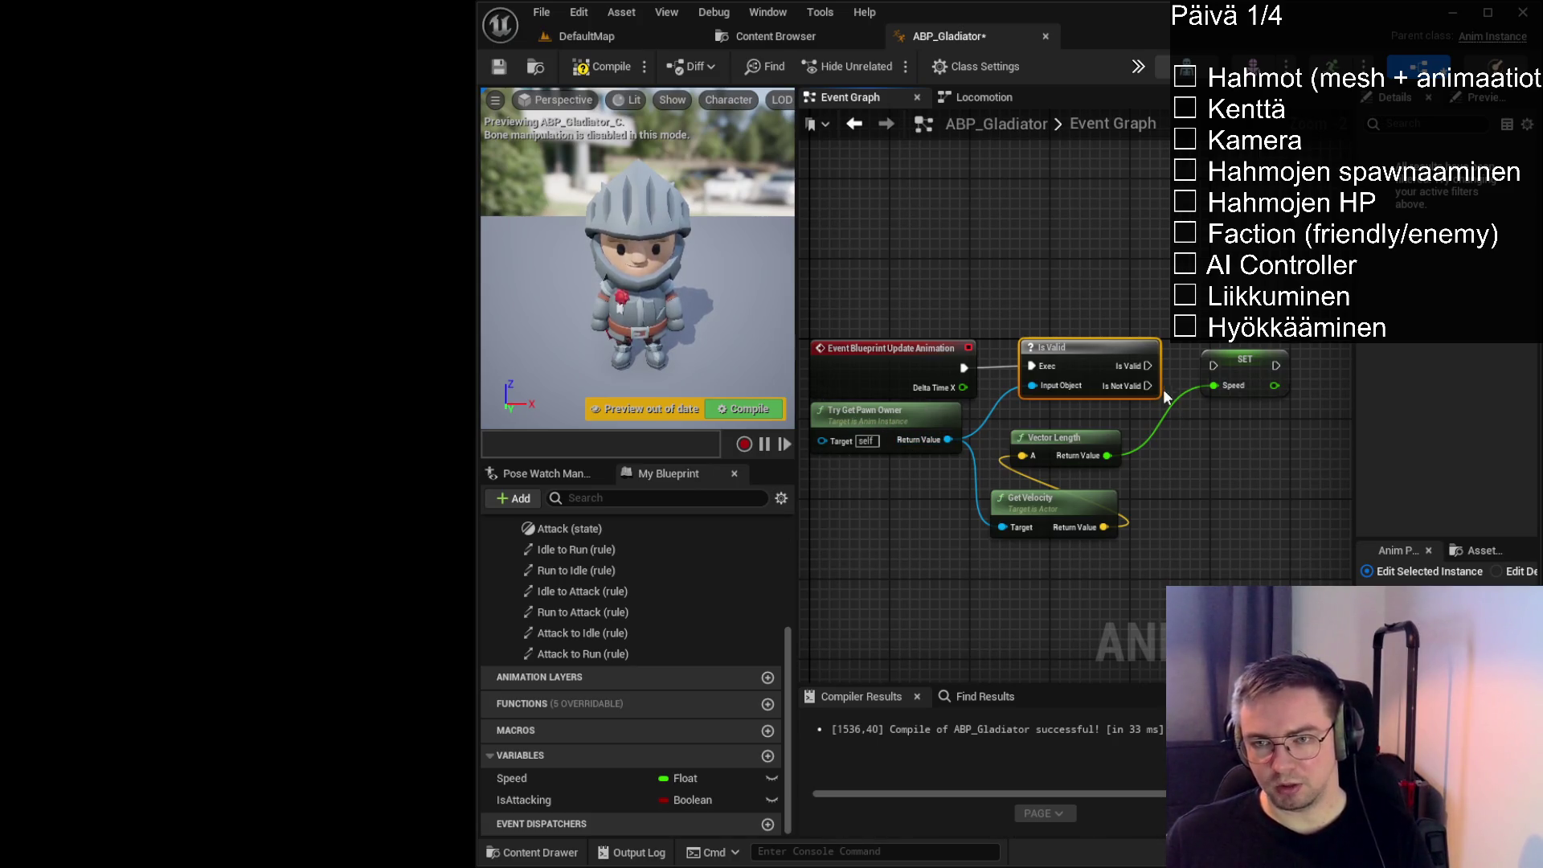
drag(1148, 366, 1213, 366)
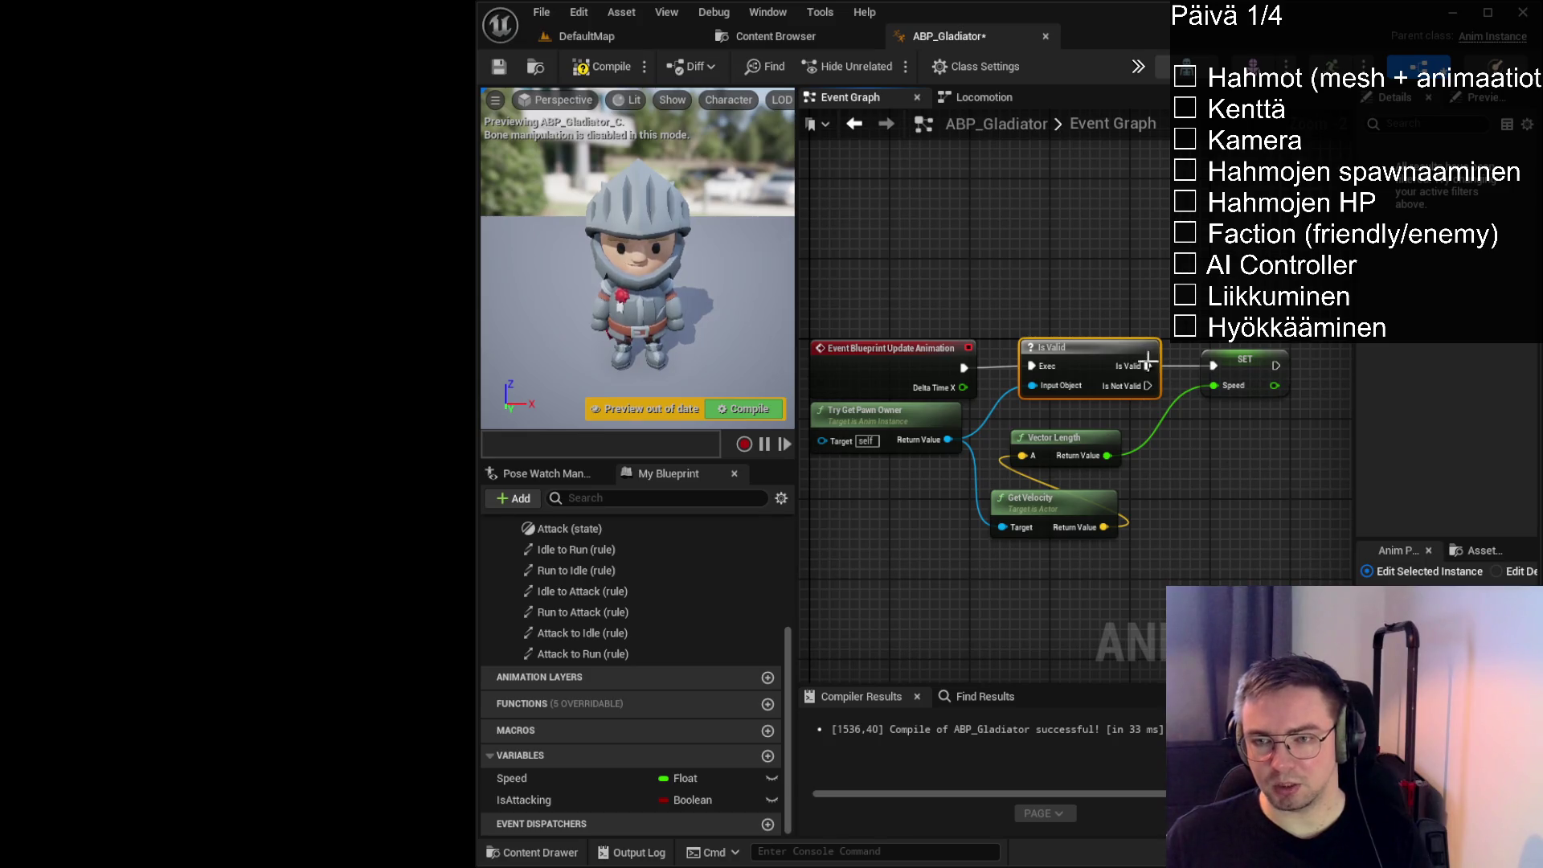
Compile and save ABP_Gladiator
click(606, 65)
click(504, 74)
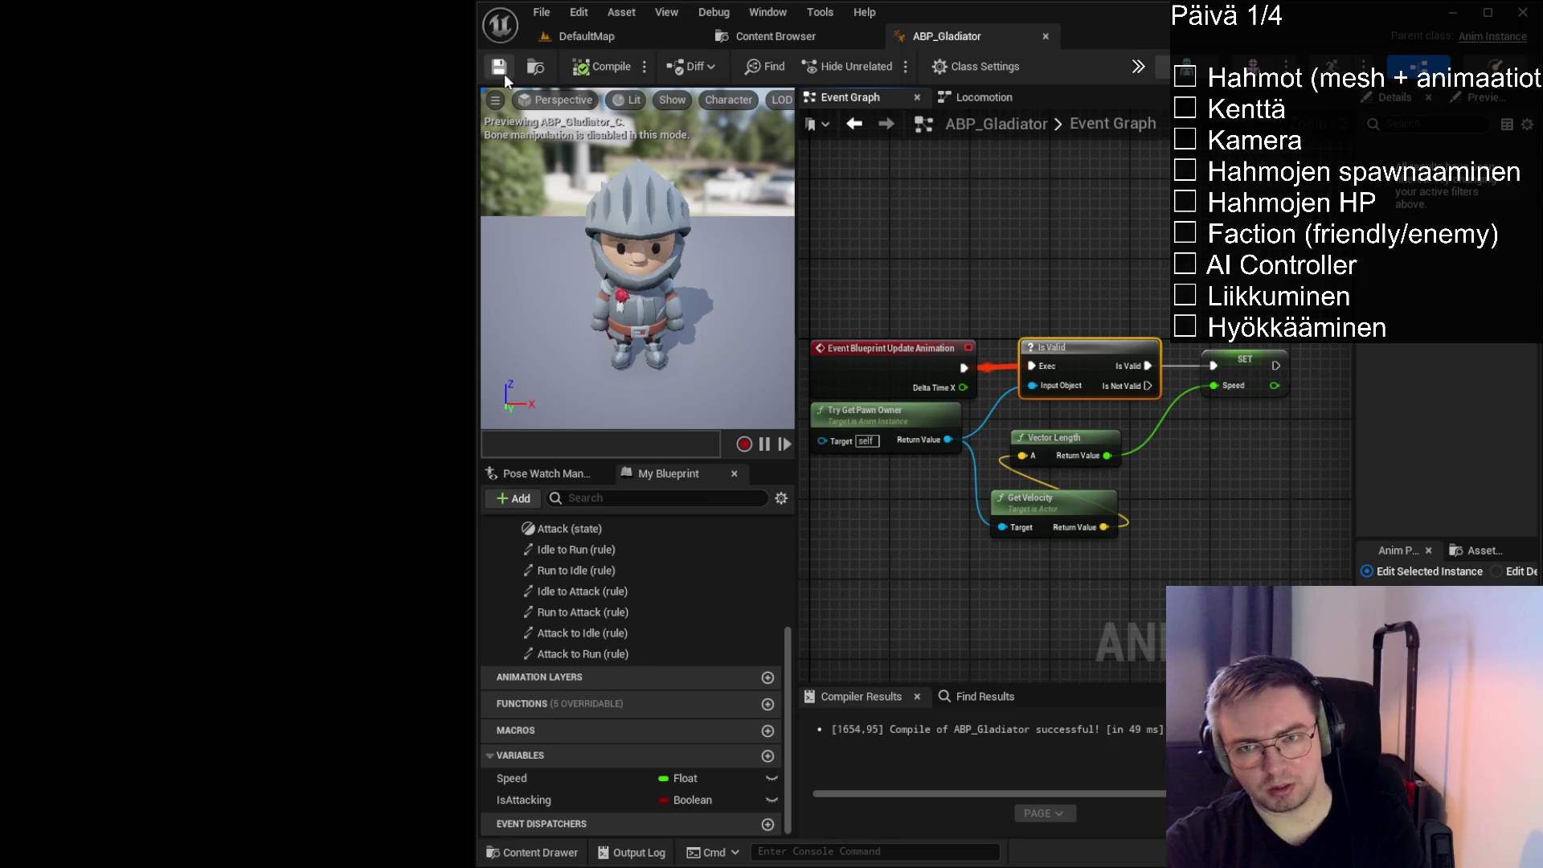
click(1039, 271)
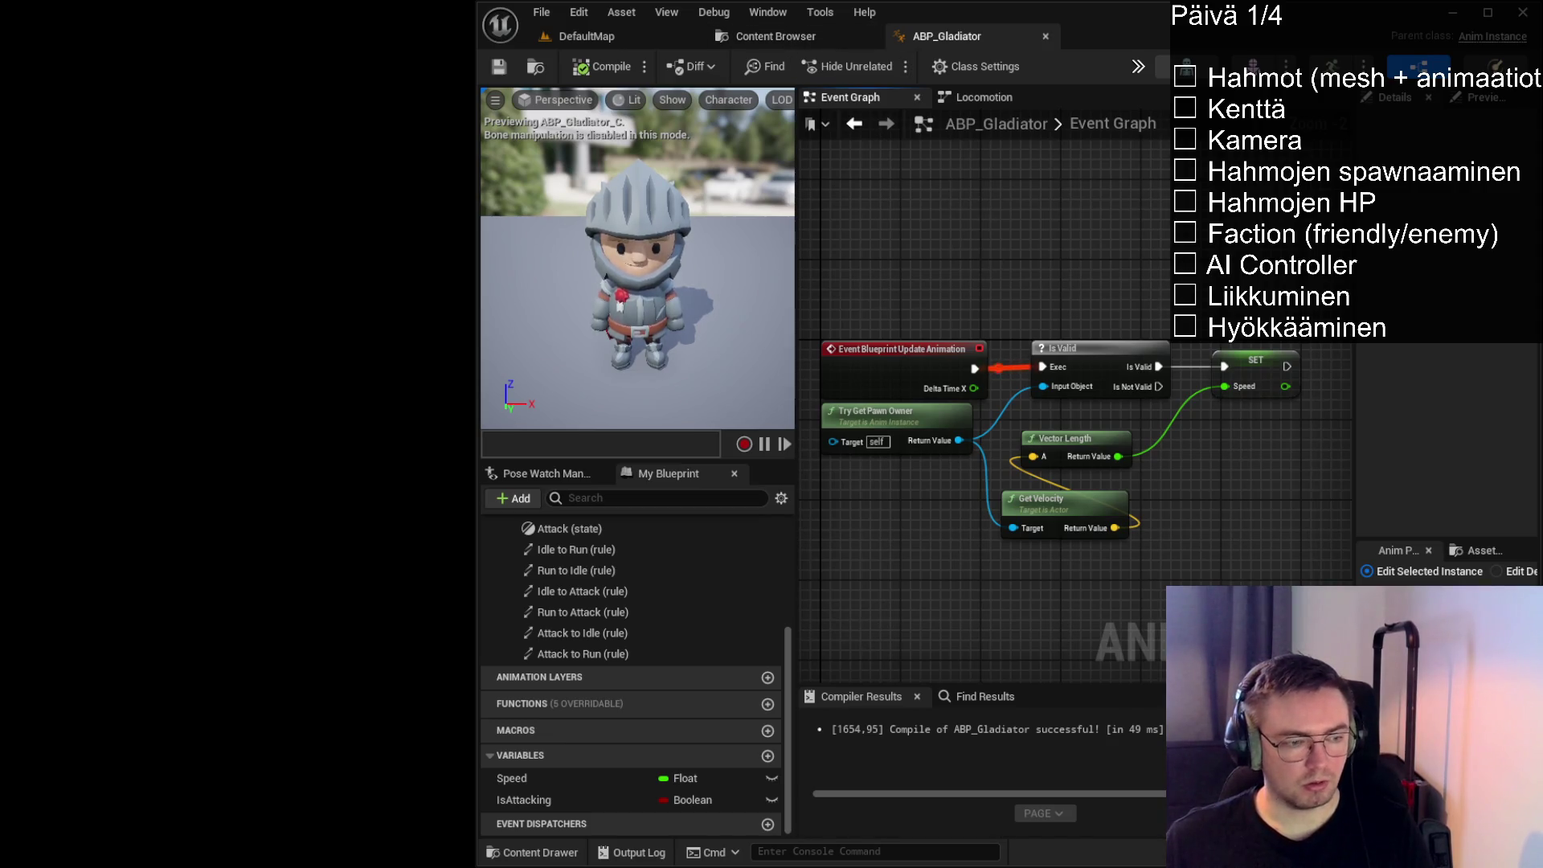
Check the Hahmot task line in VS Code's STREAM.txt, then return to Unreal Engine
key(alt+Tab)
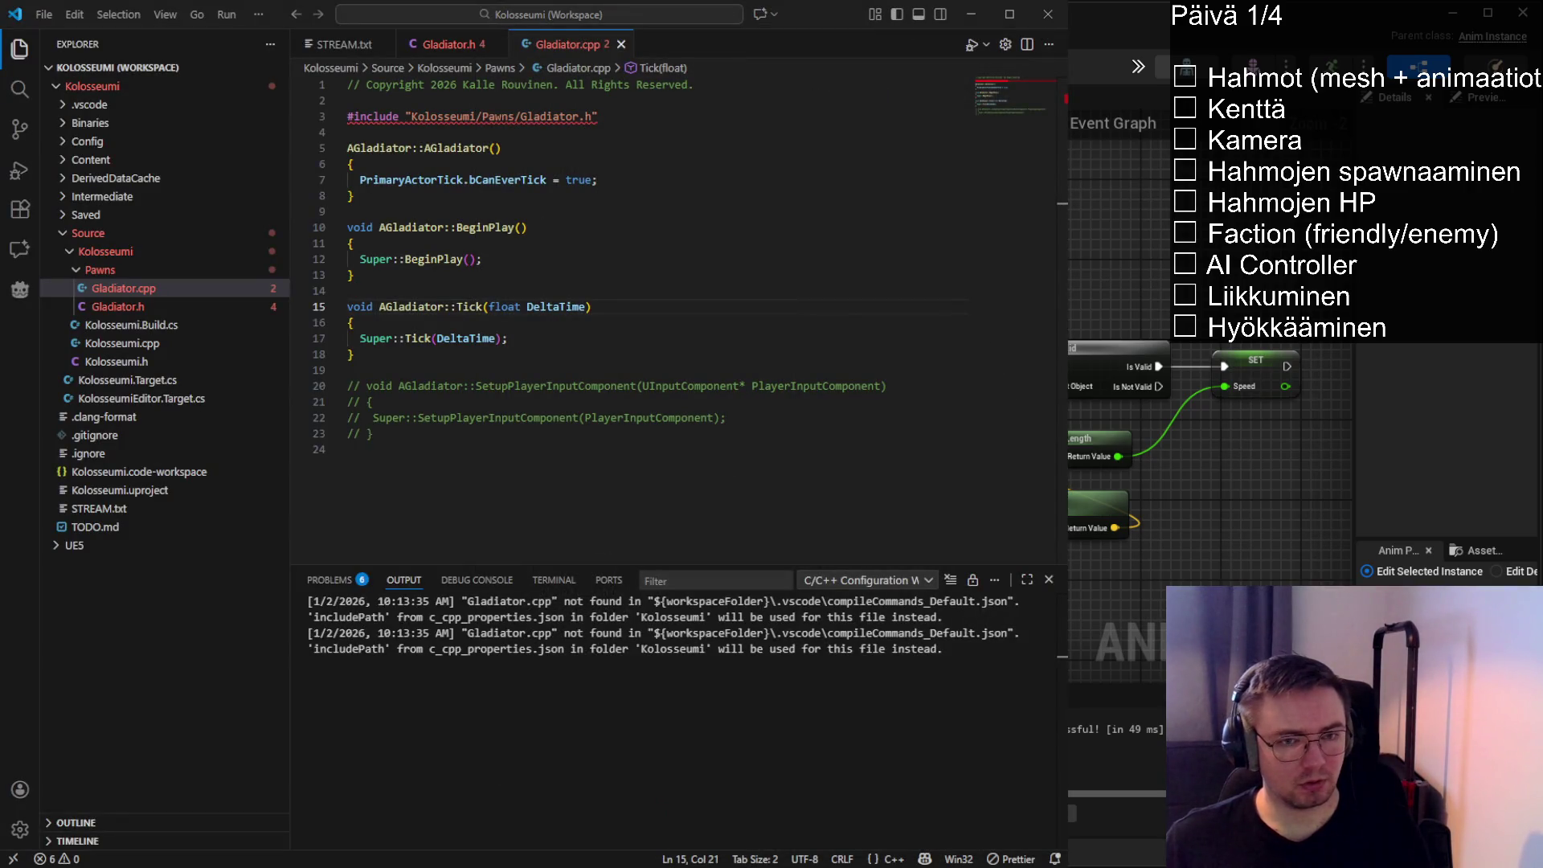
click(338, 44)
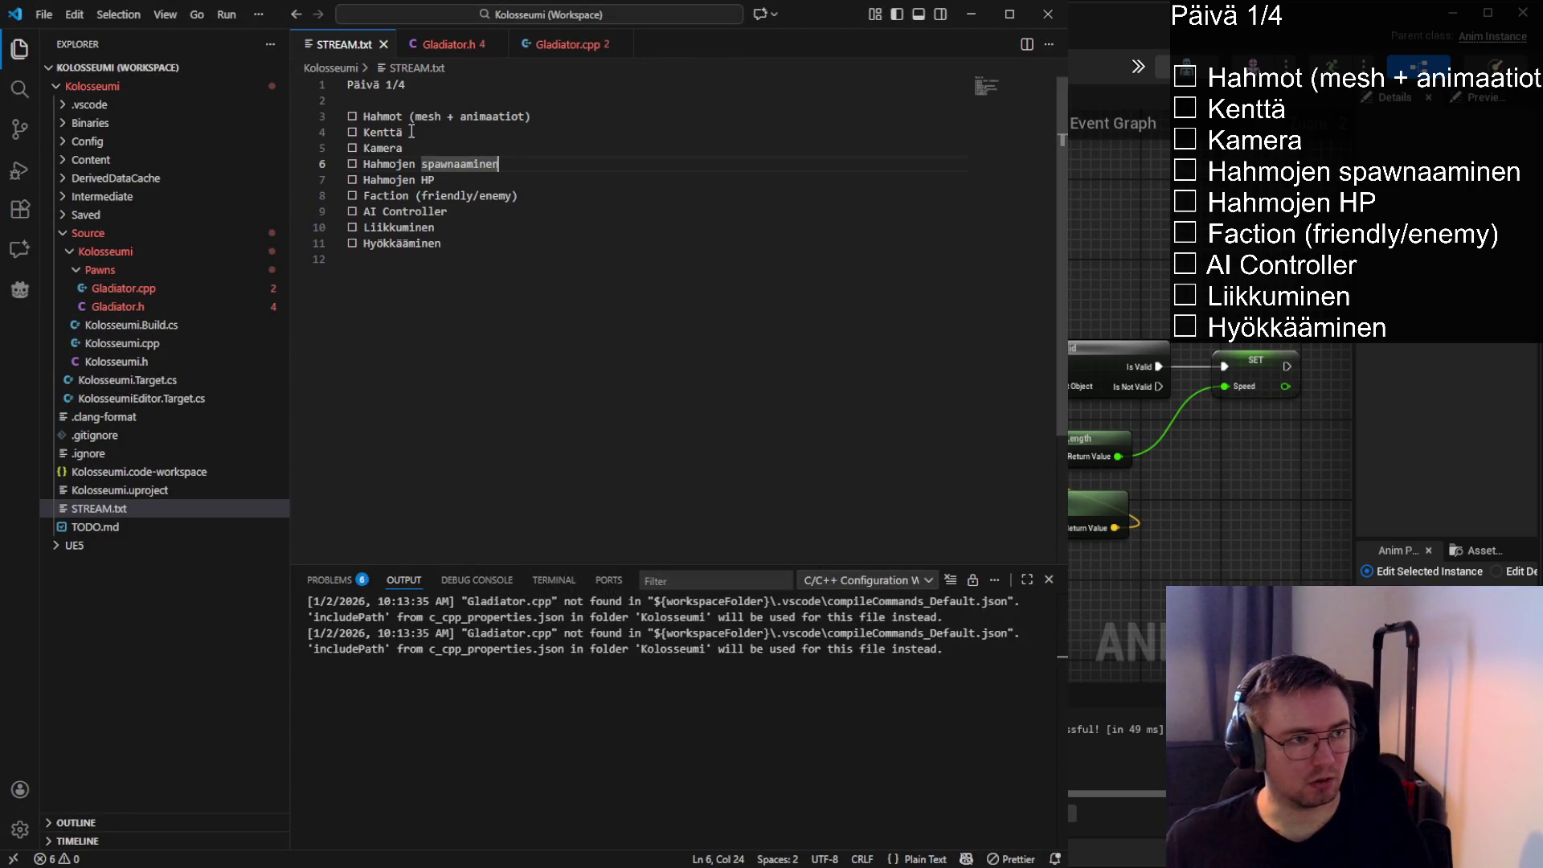
drag(366, 116, 552, 114)
click(566, 116)
key(shift+Home)
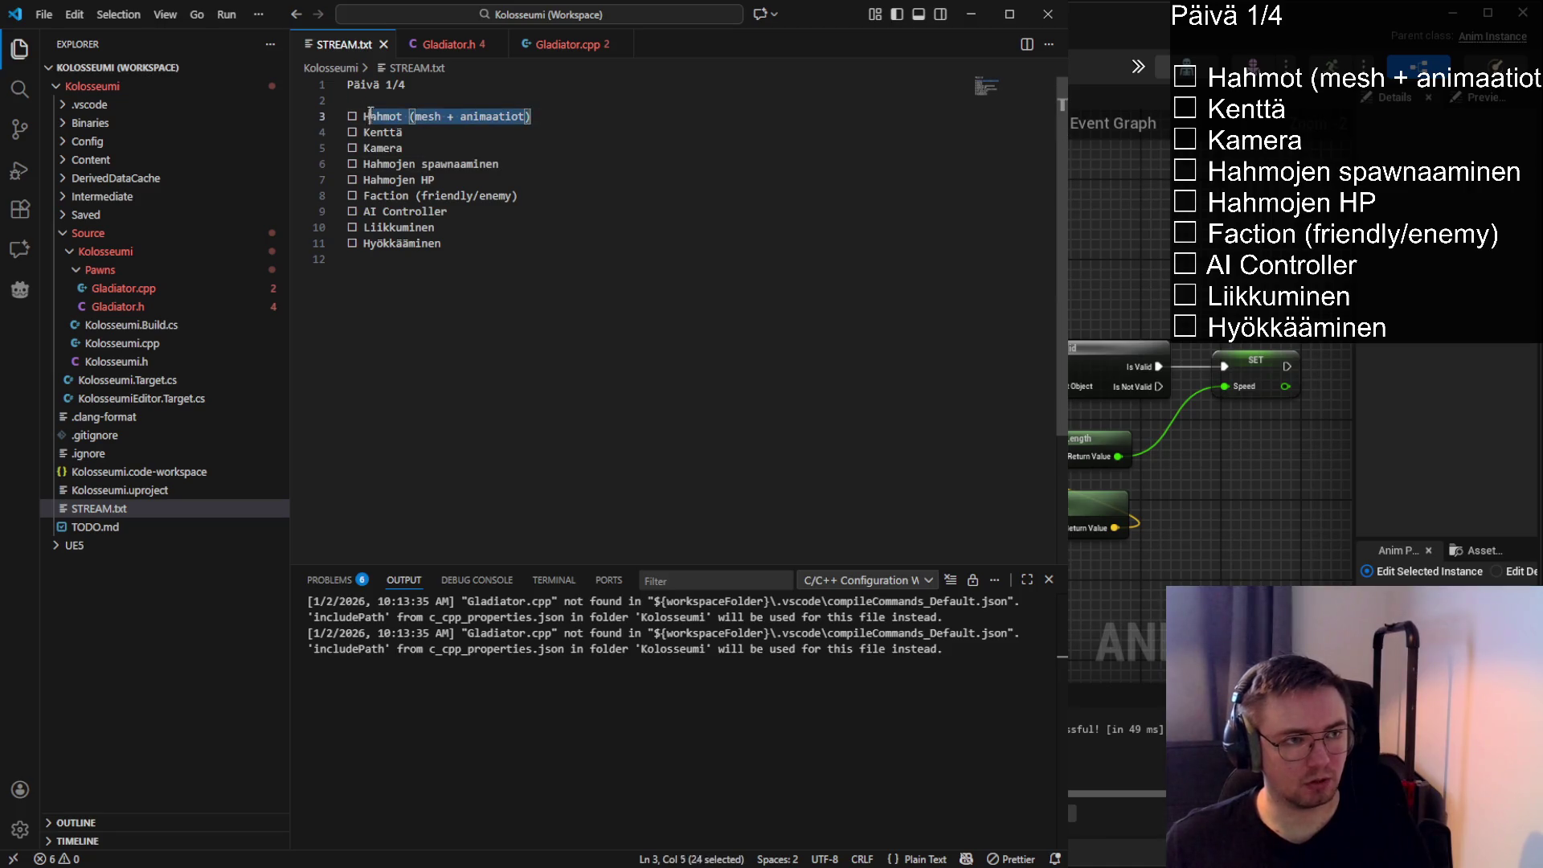
click(579, 116)
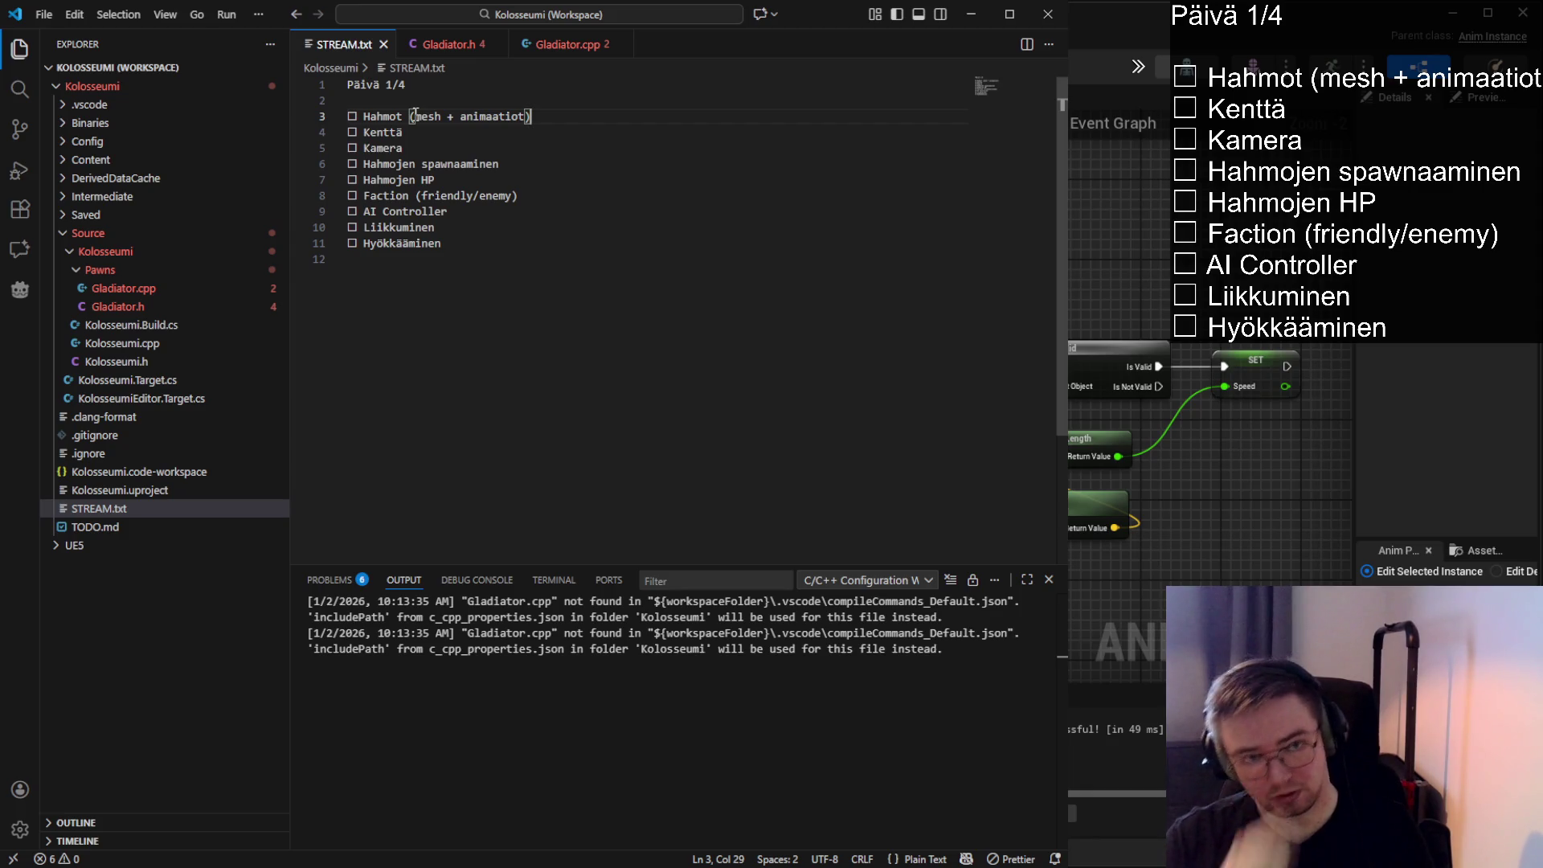
double_click(383, 132)
key(alt+Tab)
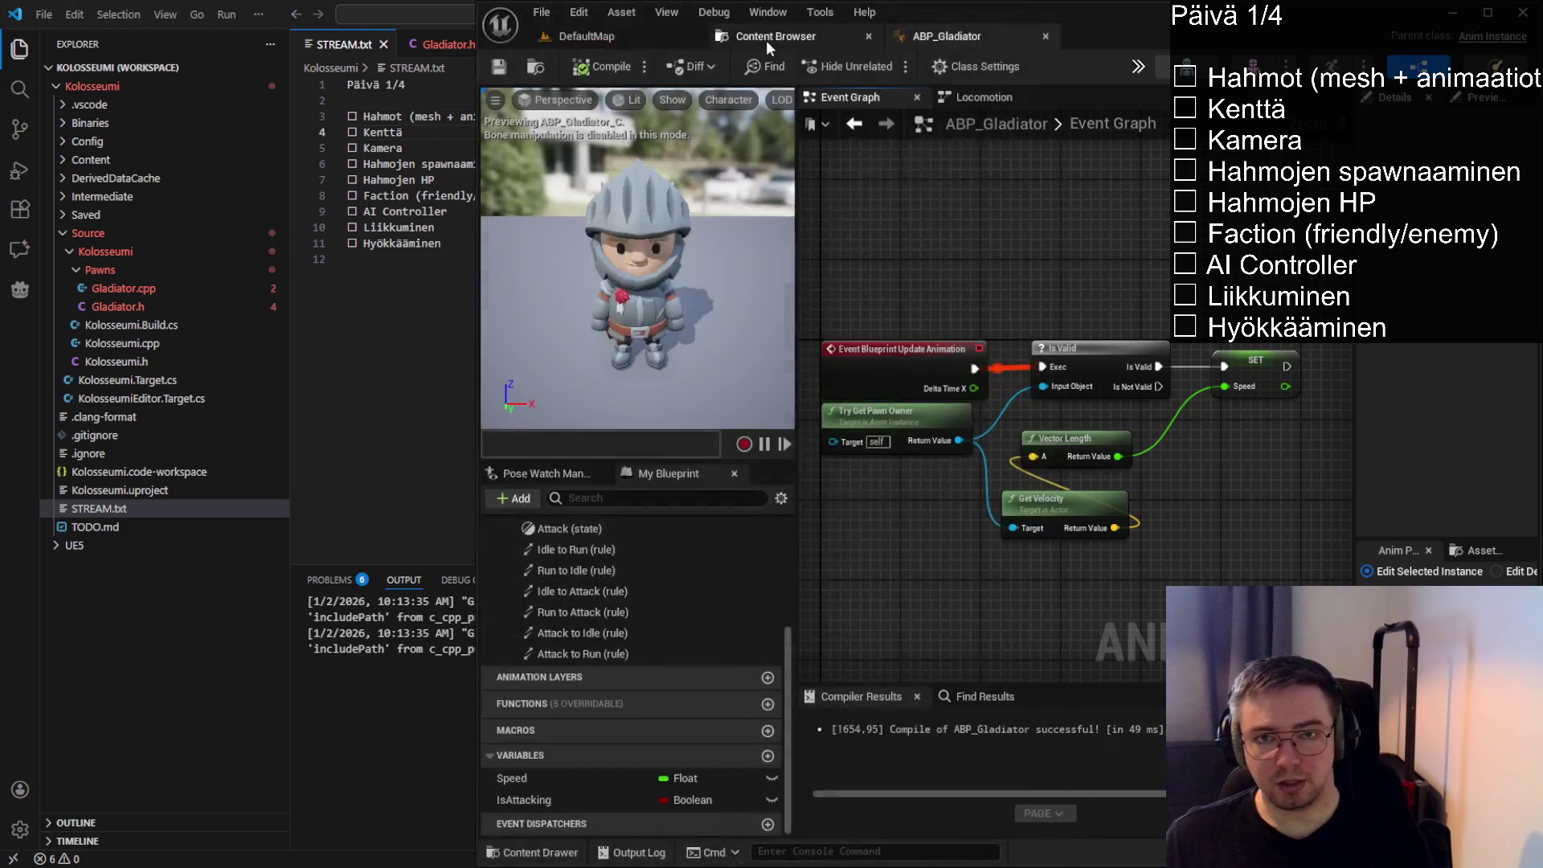
Create a new folder named Meshes inside Content/Characters
click(768, 37)
click(852, 65)
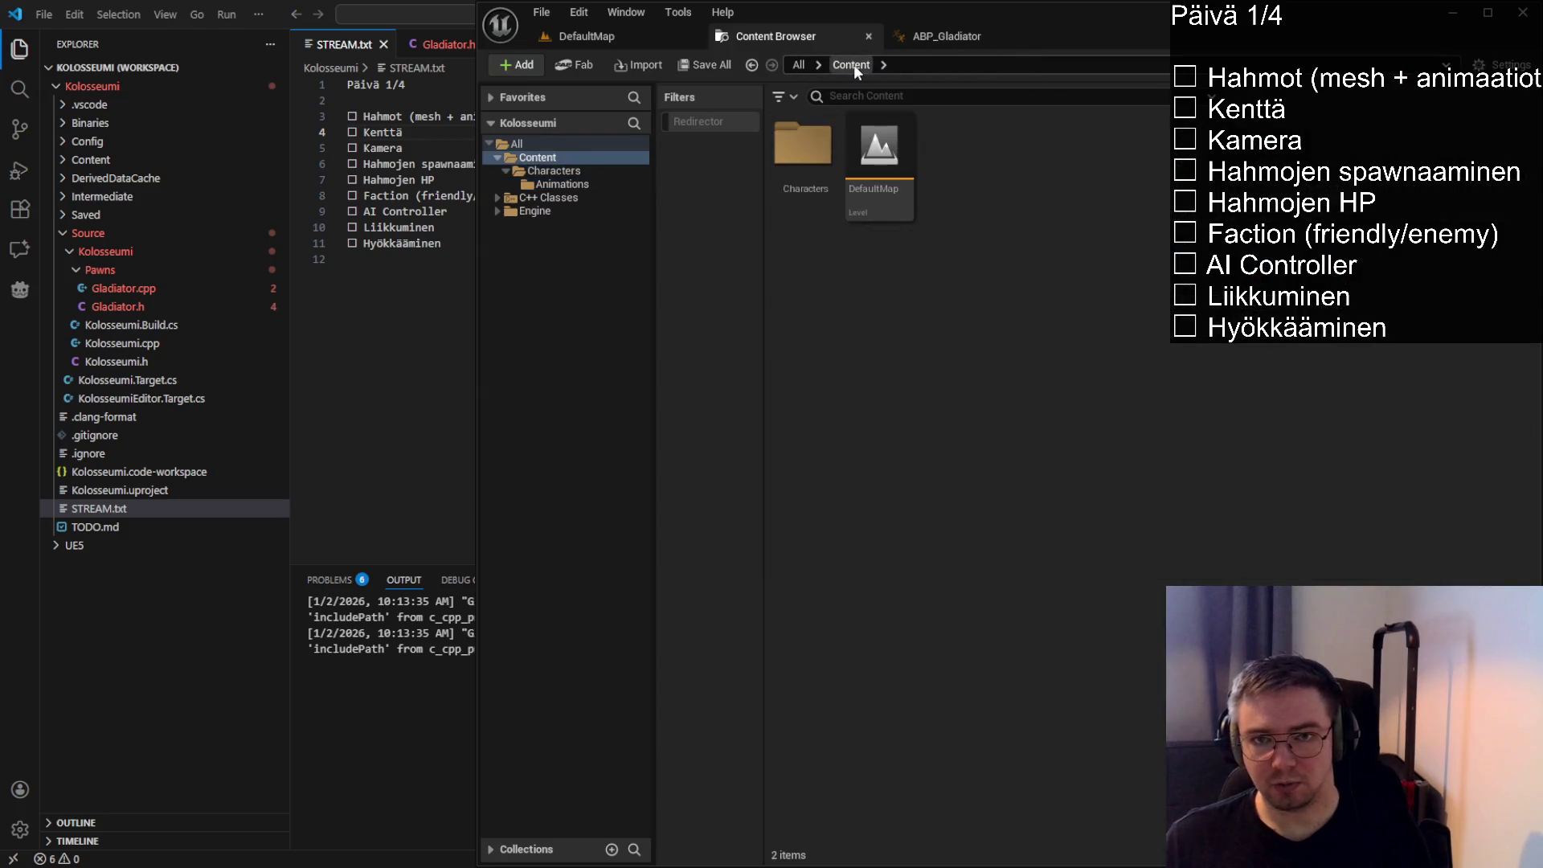
double_click(802, 145)
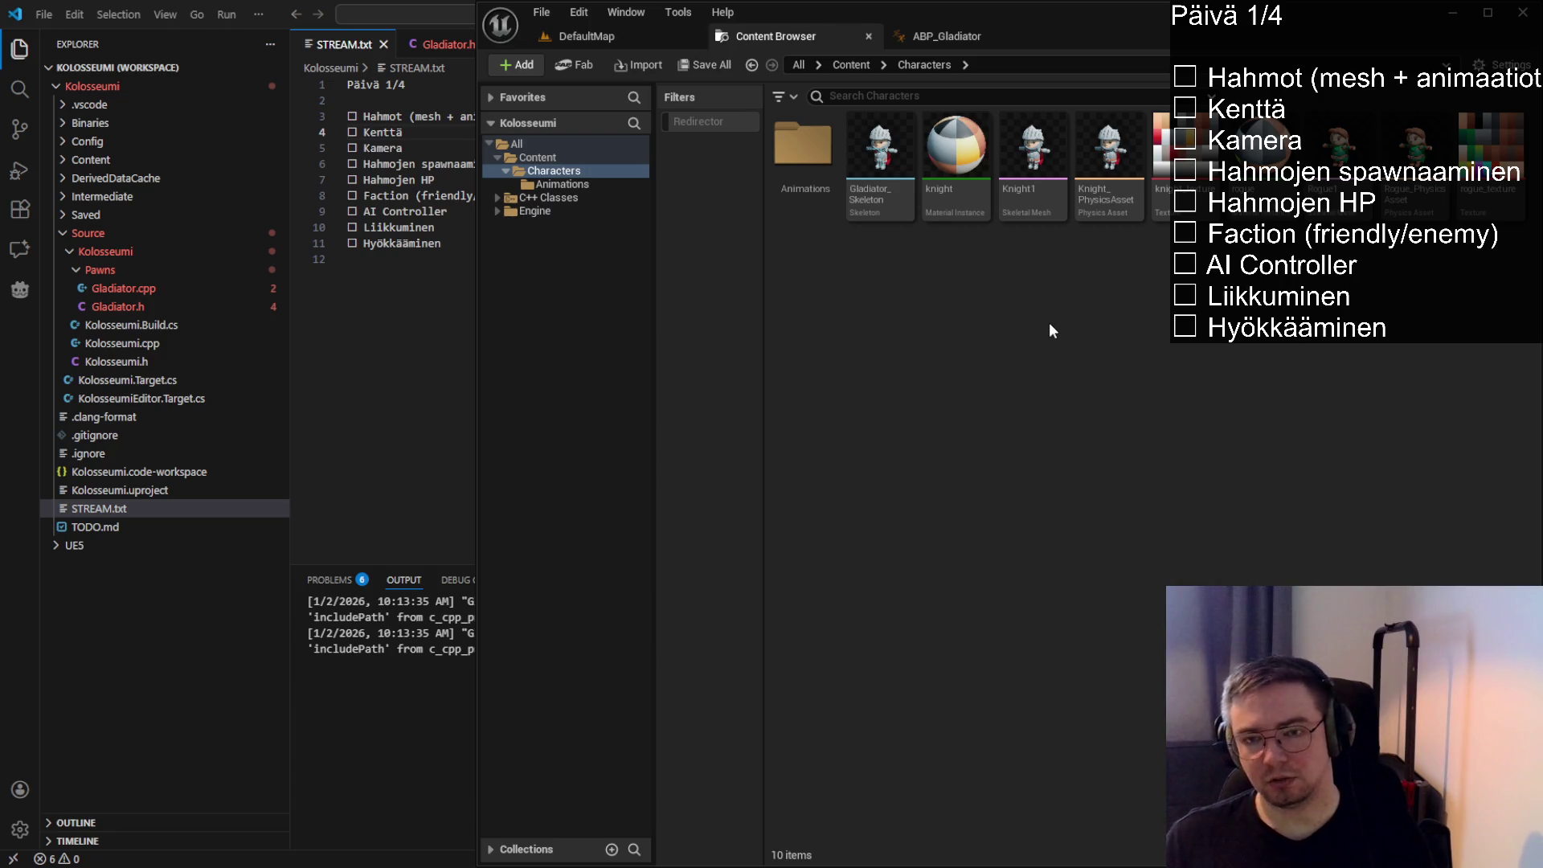
key(ctrl+shift+n)
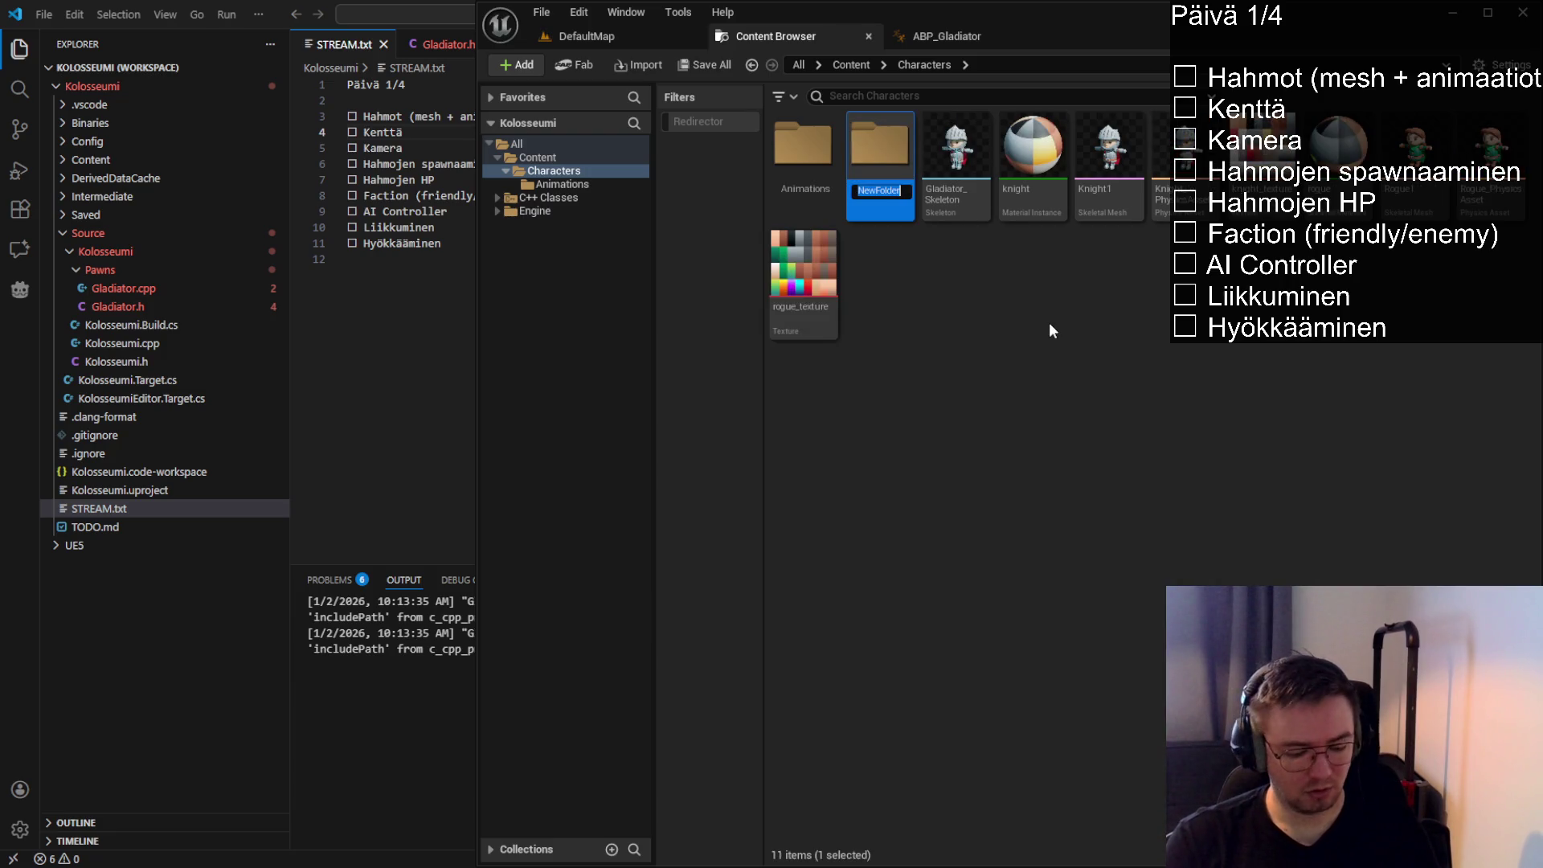
text(Meshes)
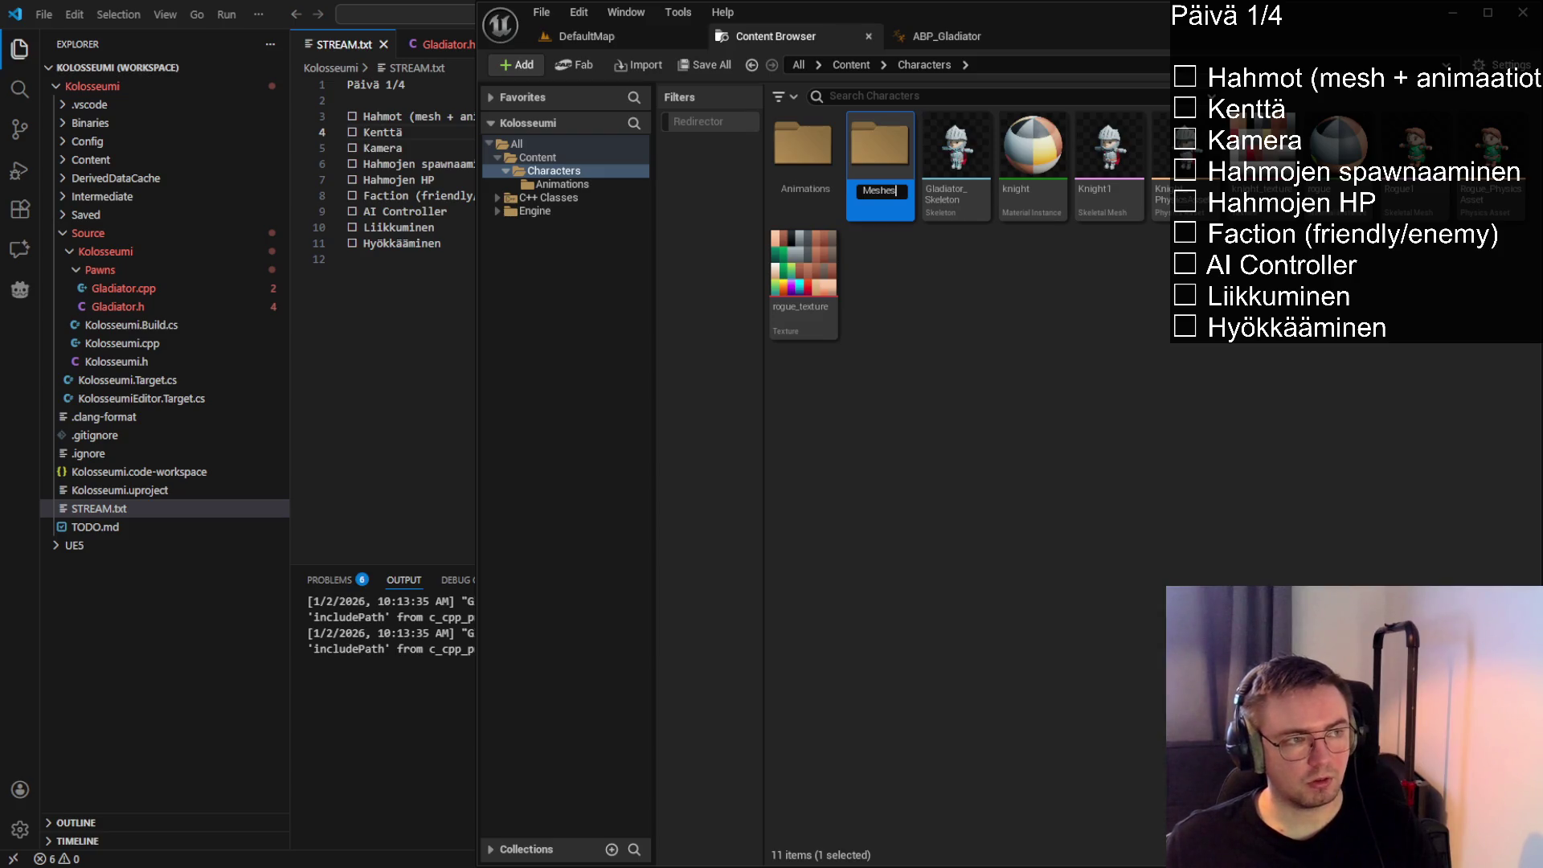
key(Return)
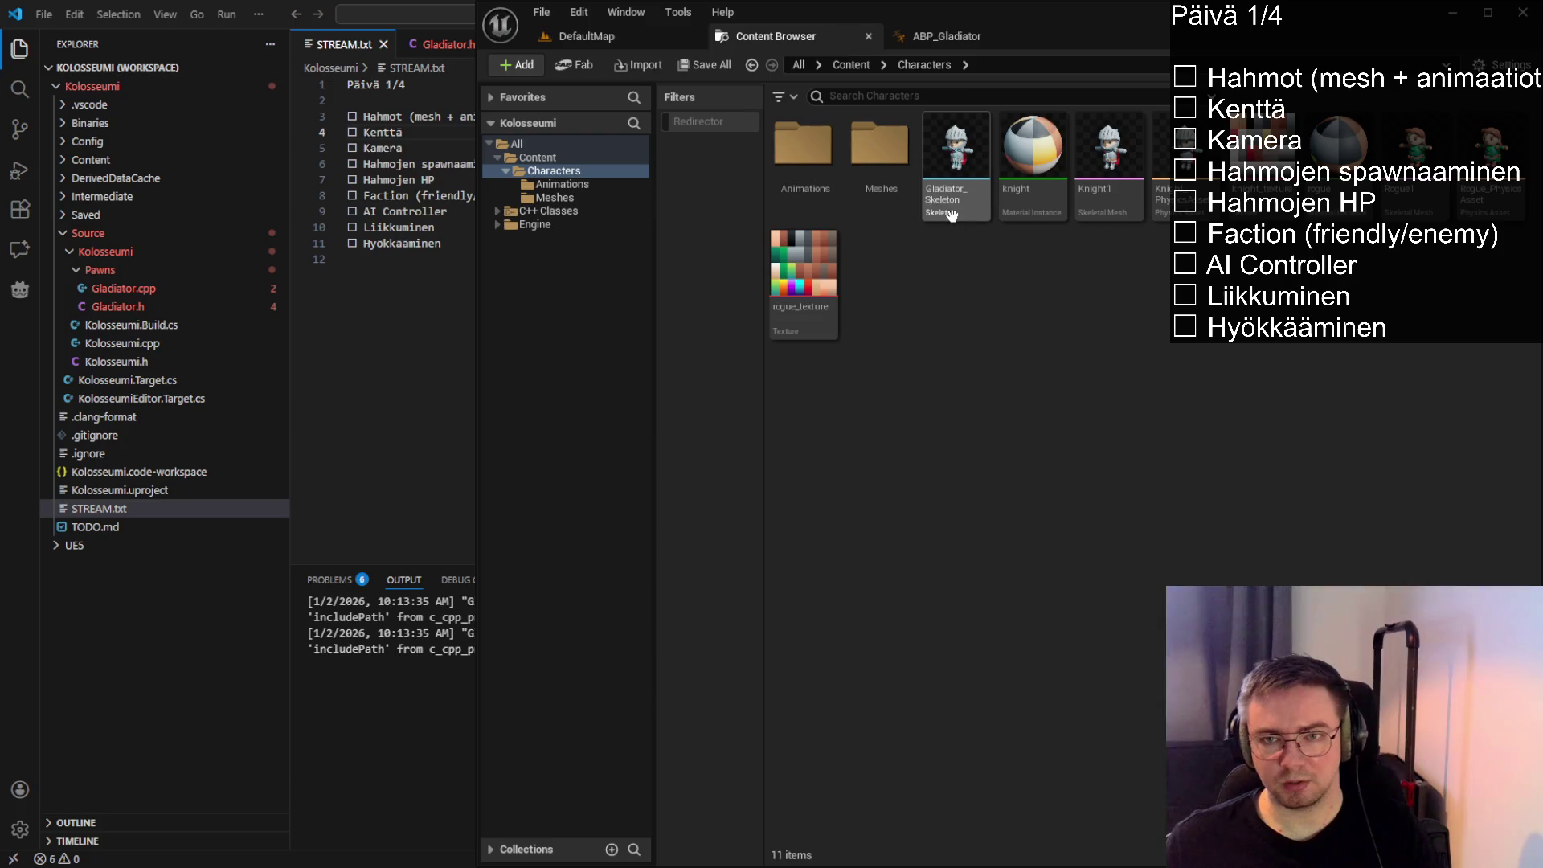
Move the nine loose character assets, including Gladiator_Skeleton, out of Characters
click(951, 201)
mouse_move(1046, 248)
mouse_down()
mouse_move(1081, 216)
mouse_move(1123, 207)
mouse_move(1523, 208)
mouse_up()
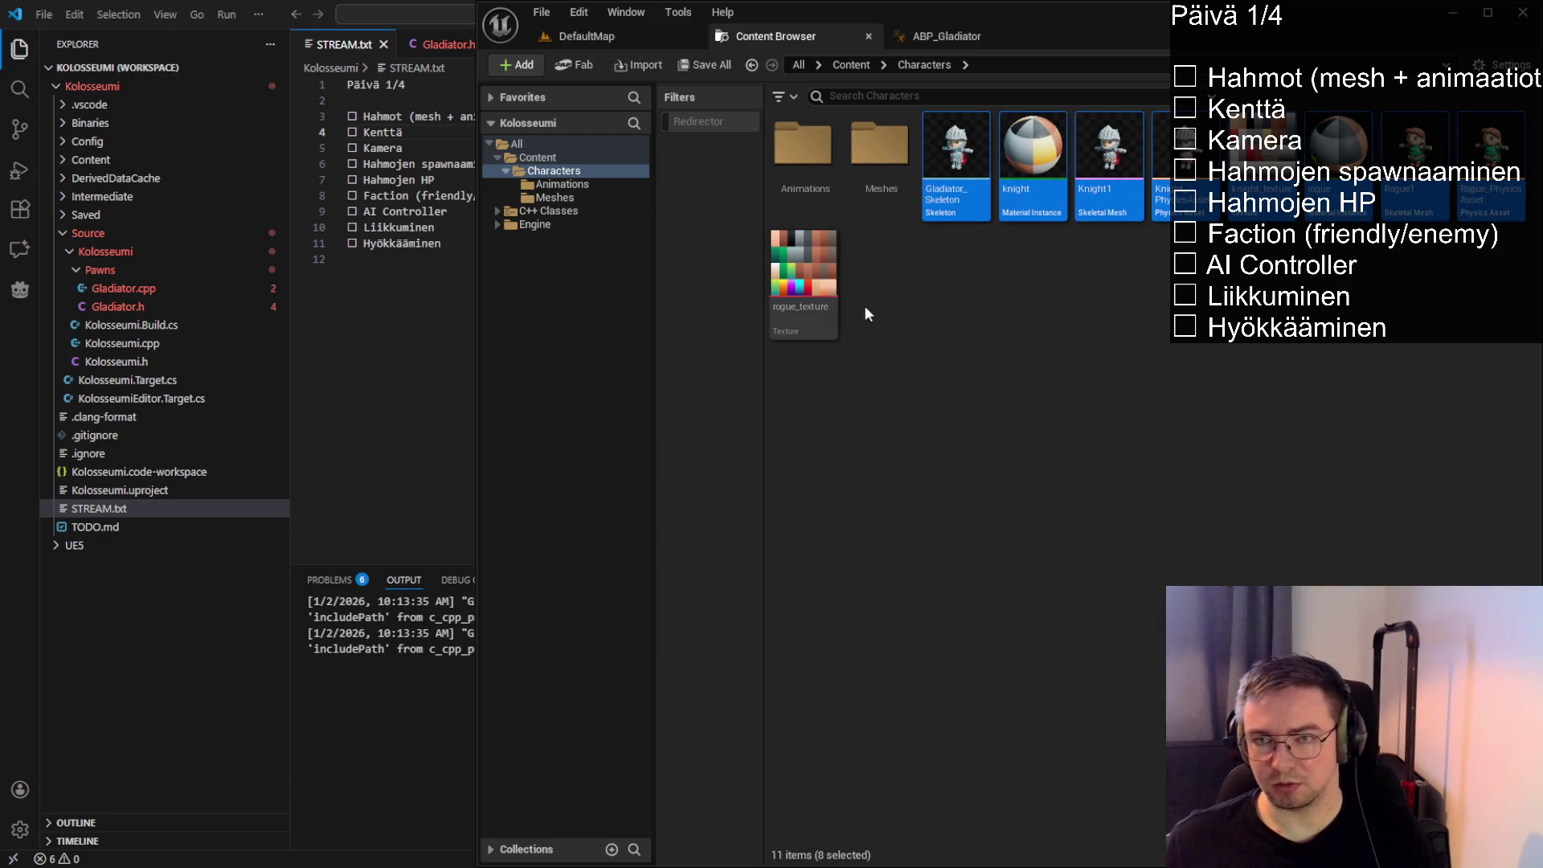
ctrl+click(796, 298)
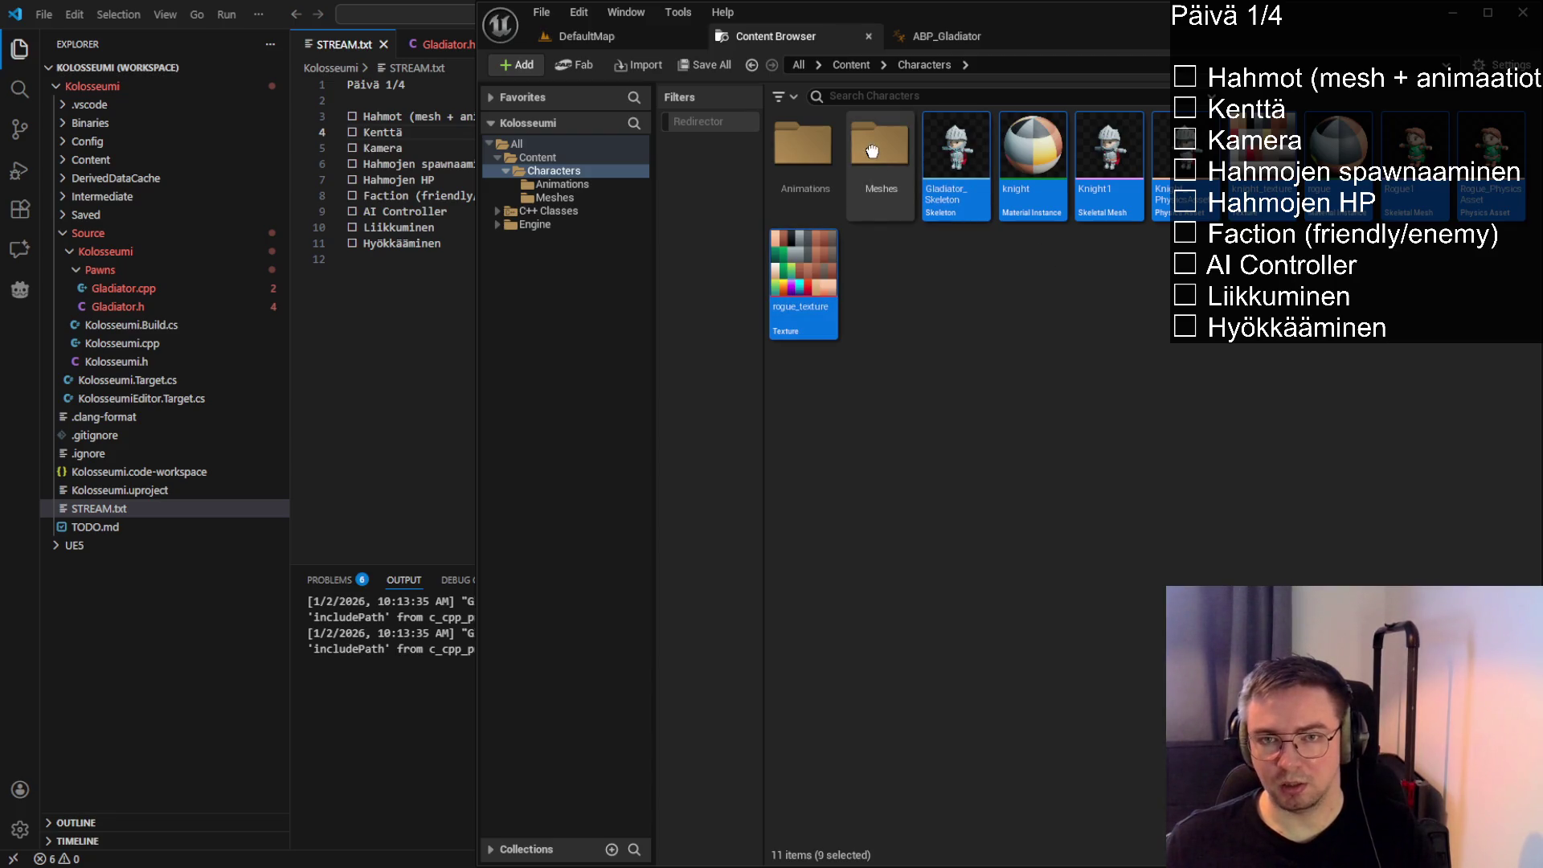
key(Delete)
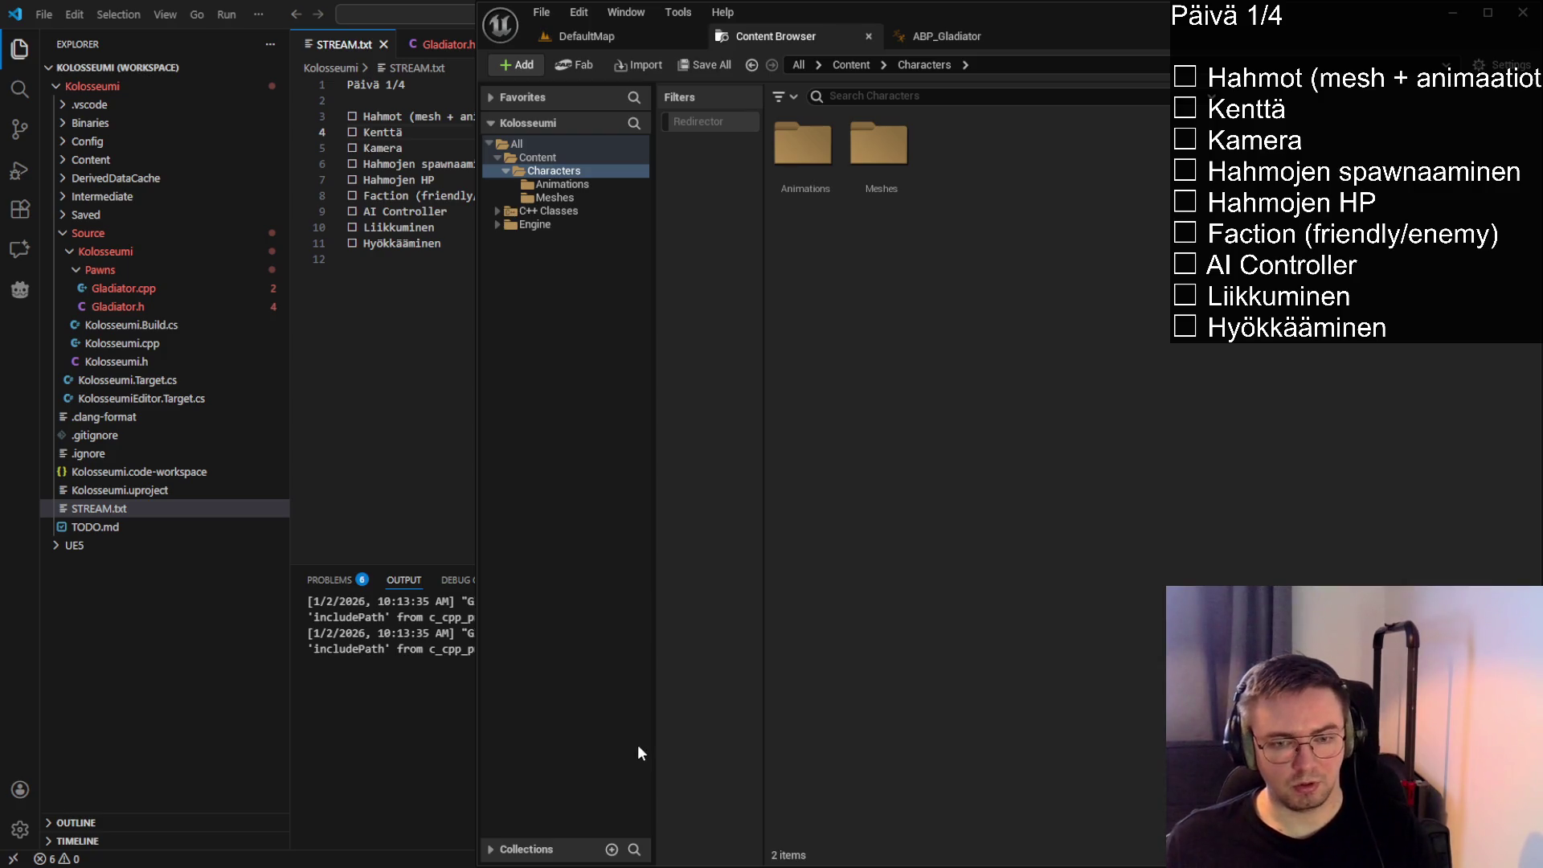
Name the new Blueprint BP_Gladiator, review Gladiator.h and Gladiator.cpp, then open BP_Gladiator
text(BP_)
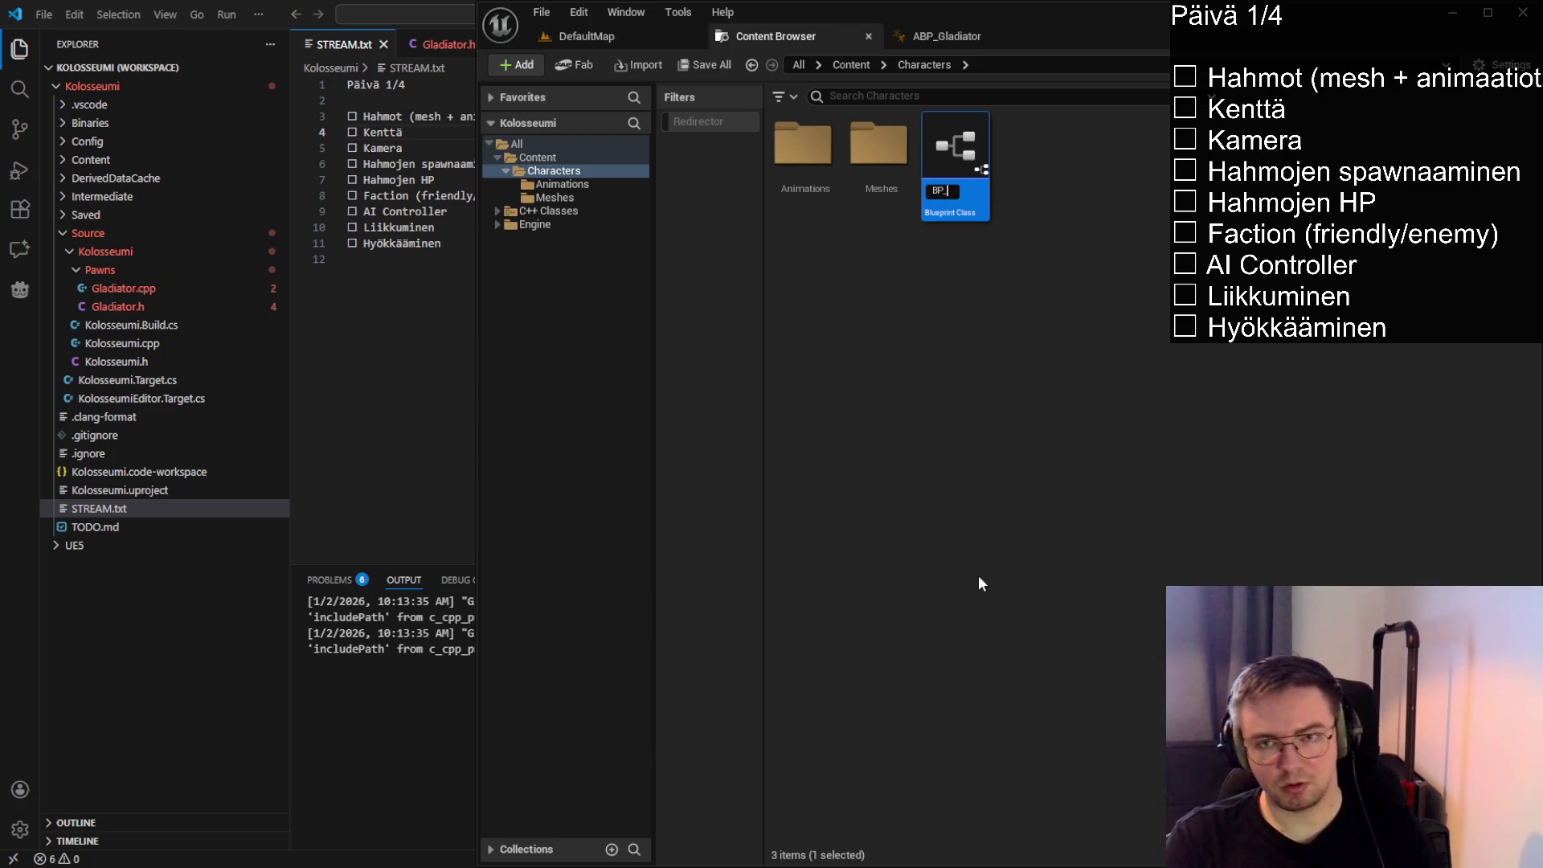
text(Gladiator)
key(Return)
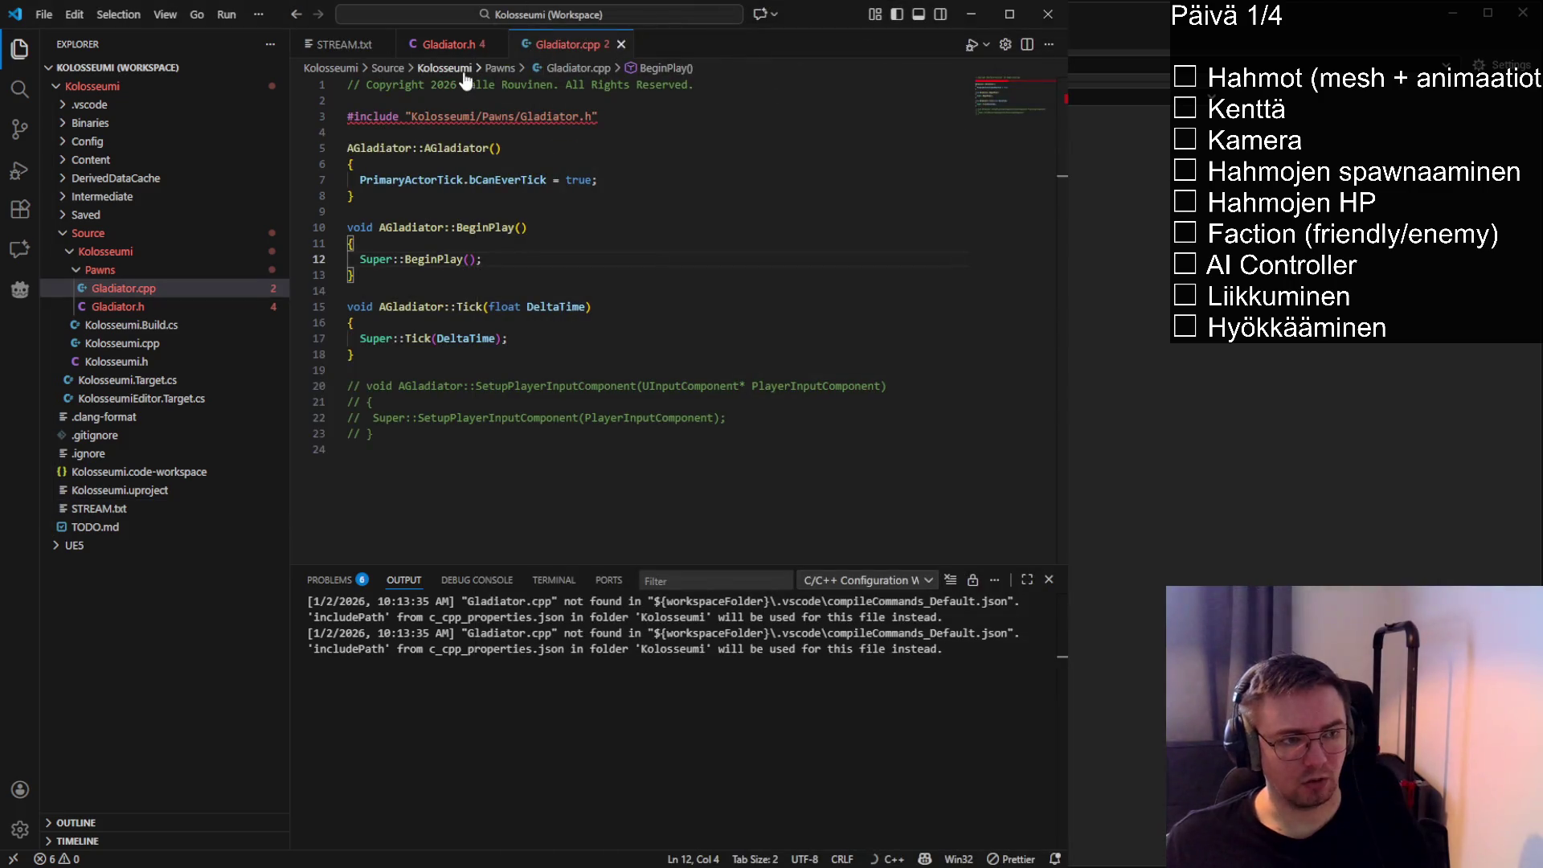
click(447, 46)
click(555, 44)
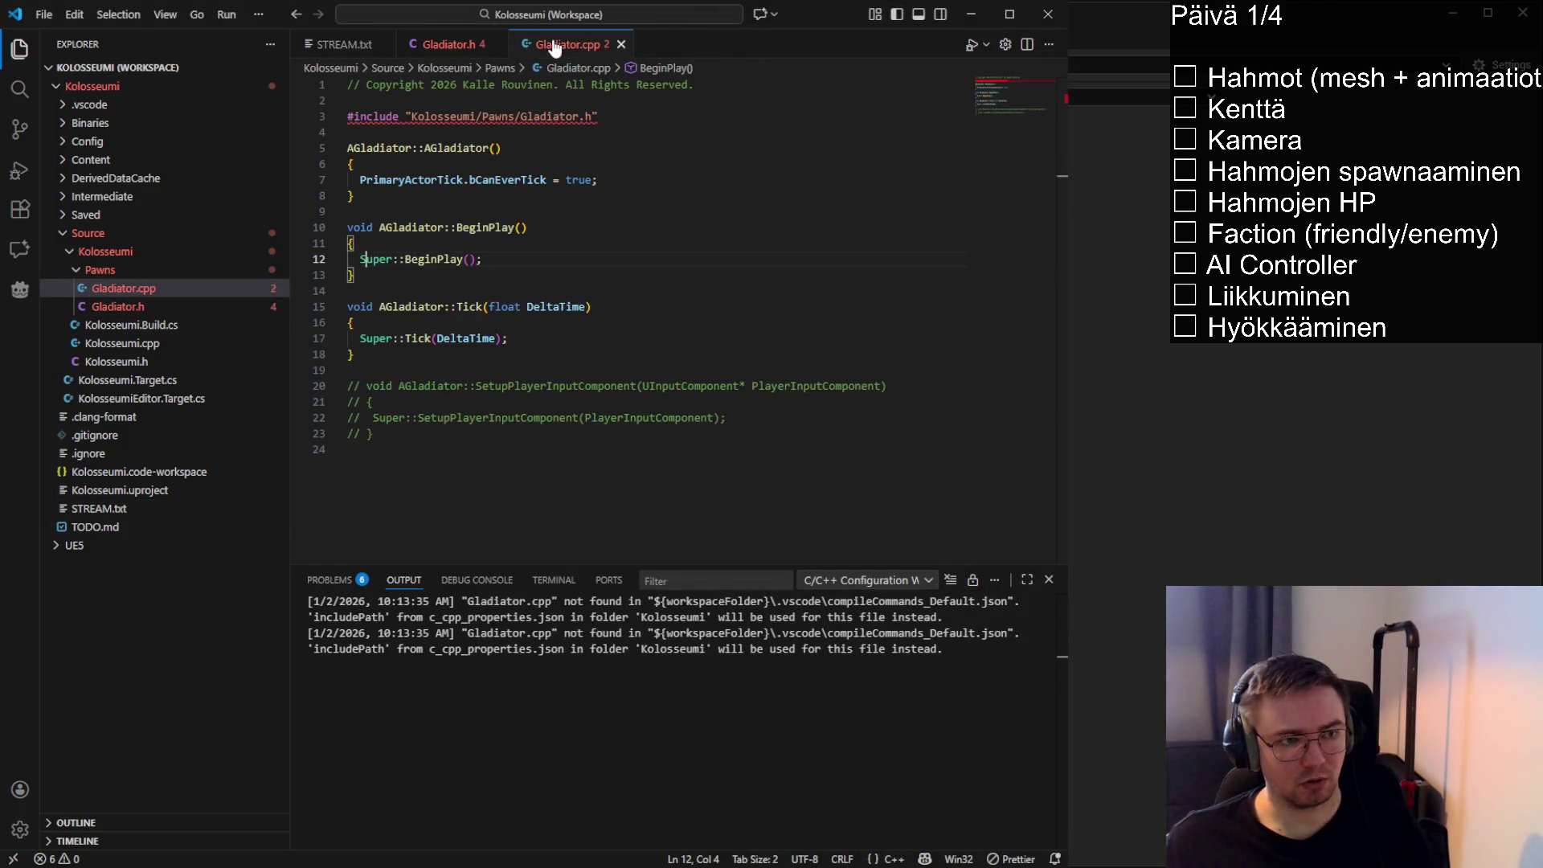
click(459, 48)
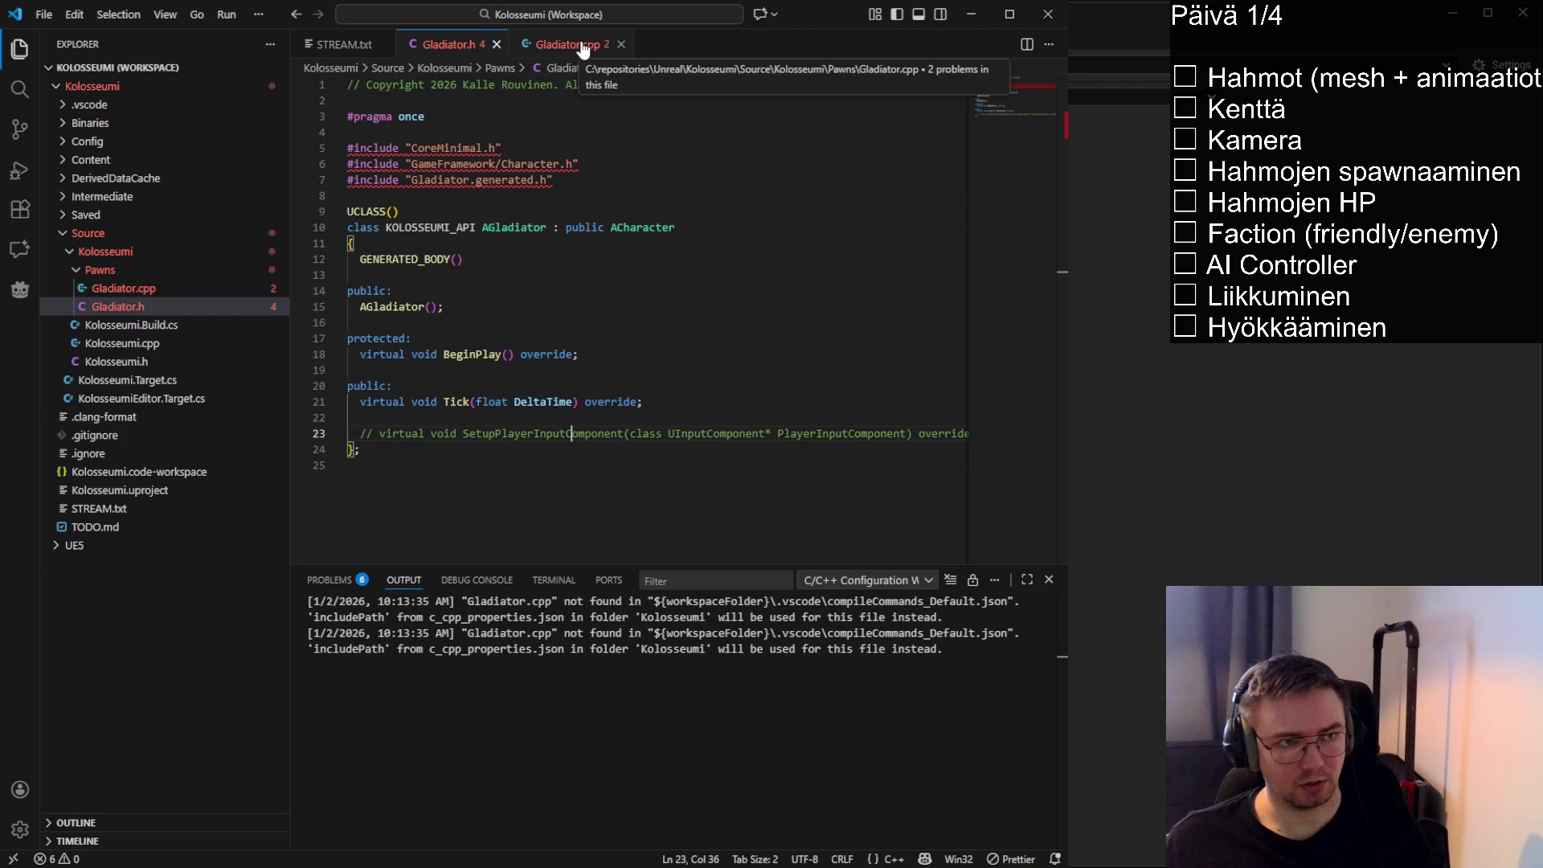
key(alt+Tab)
double_click(960, 209)
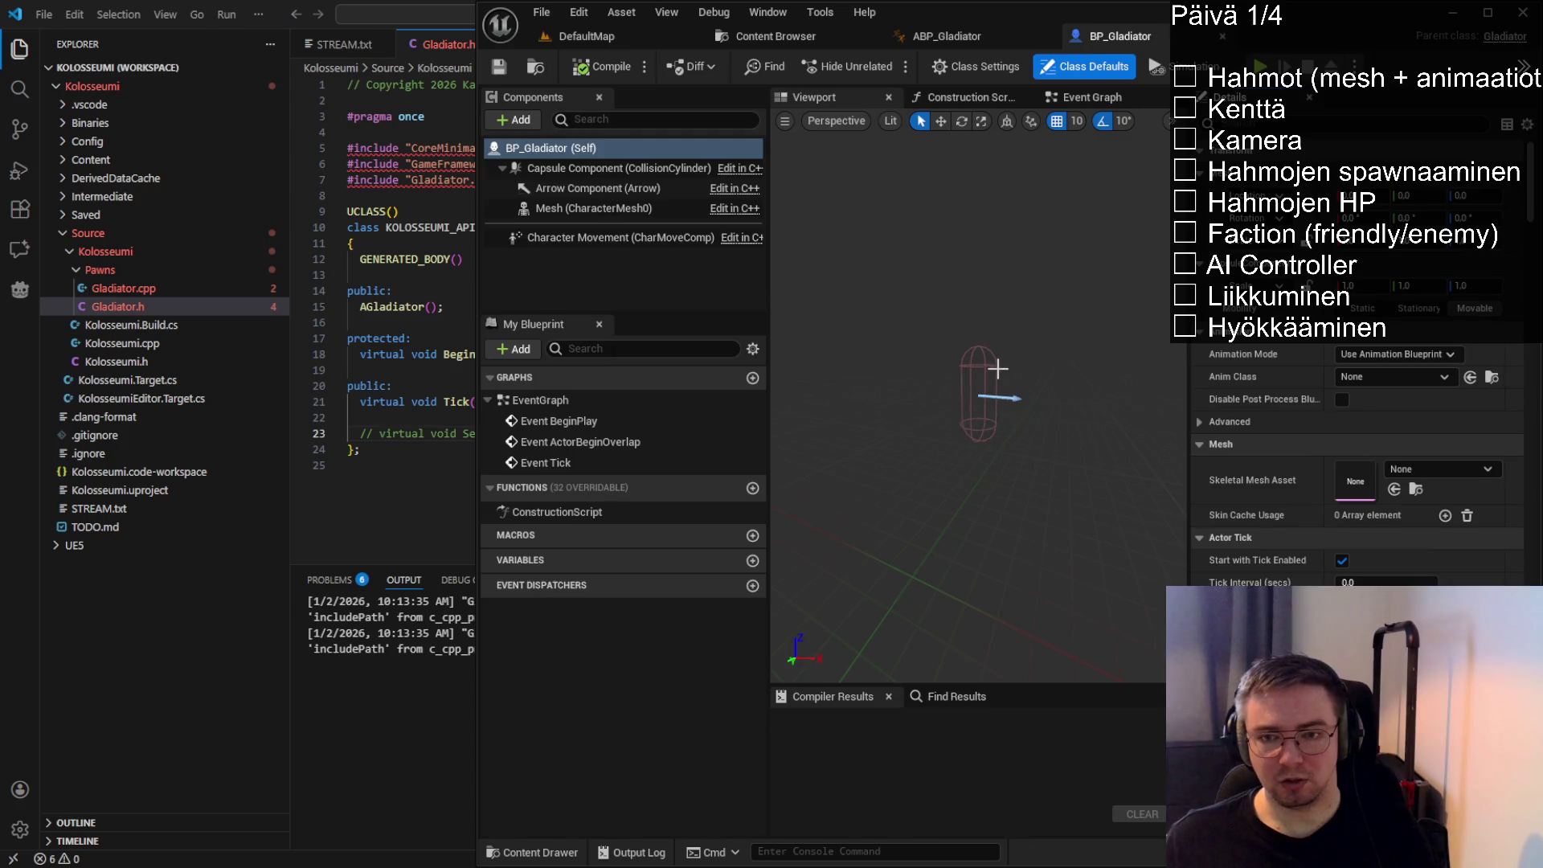
Assign Knight1 as the skeletal mesh of BP_Gladiator's Mesh (CharacterMesh0) component
mouse_move(999, 362)
mouse_down()
mouse_move(1037, 363)
mouse_move(998, 307)
mouse_move(993, 362)
mouse_up()
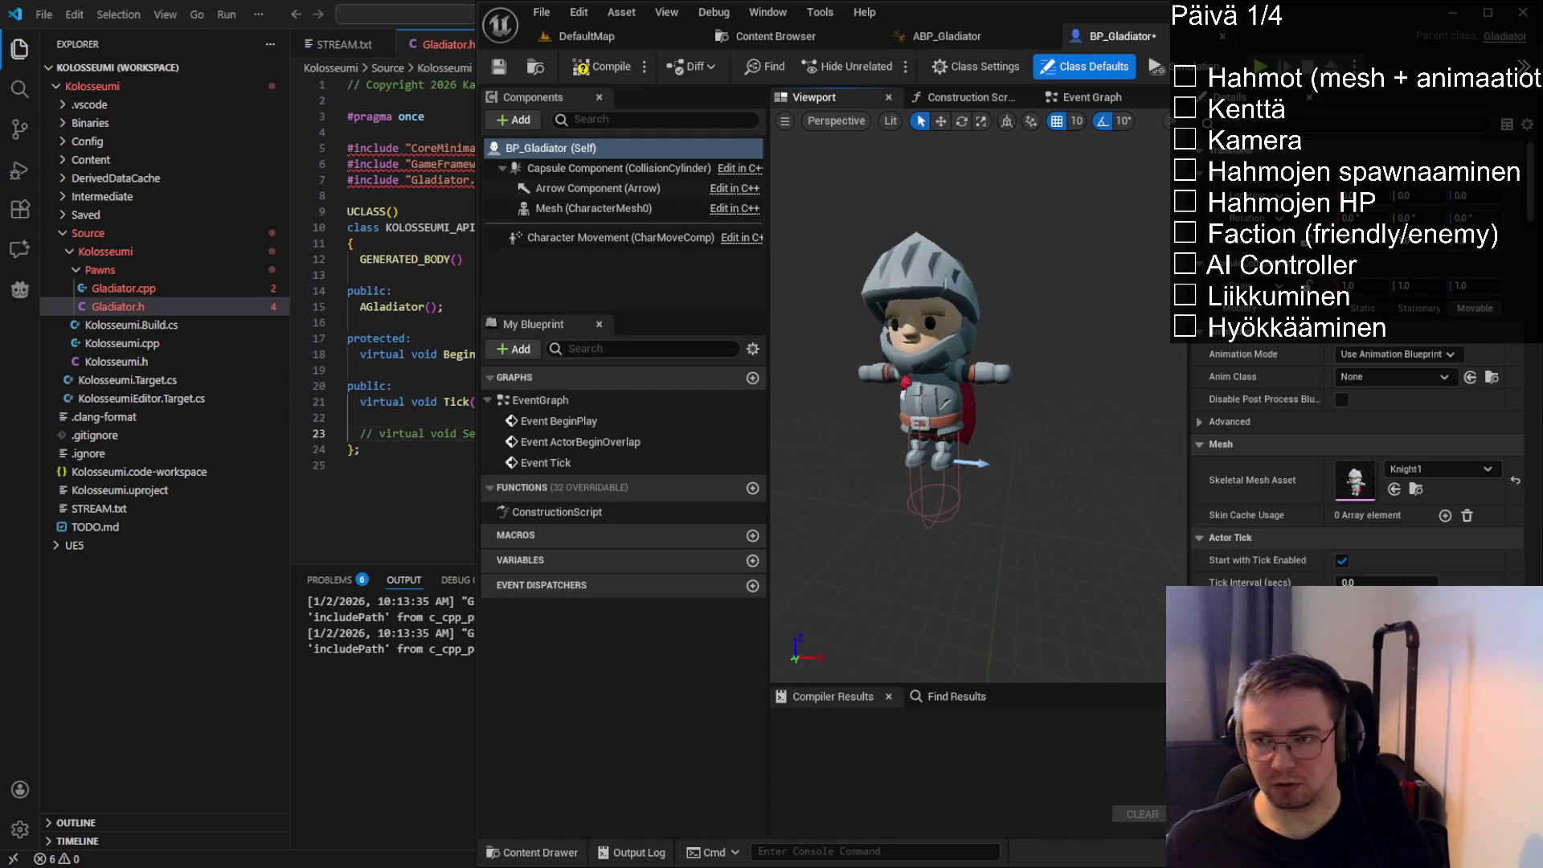
click(587, 213)
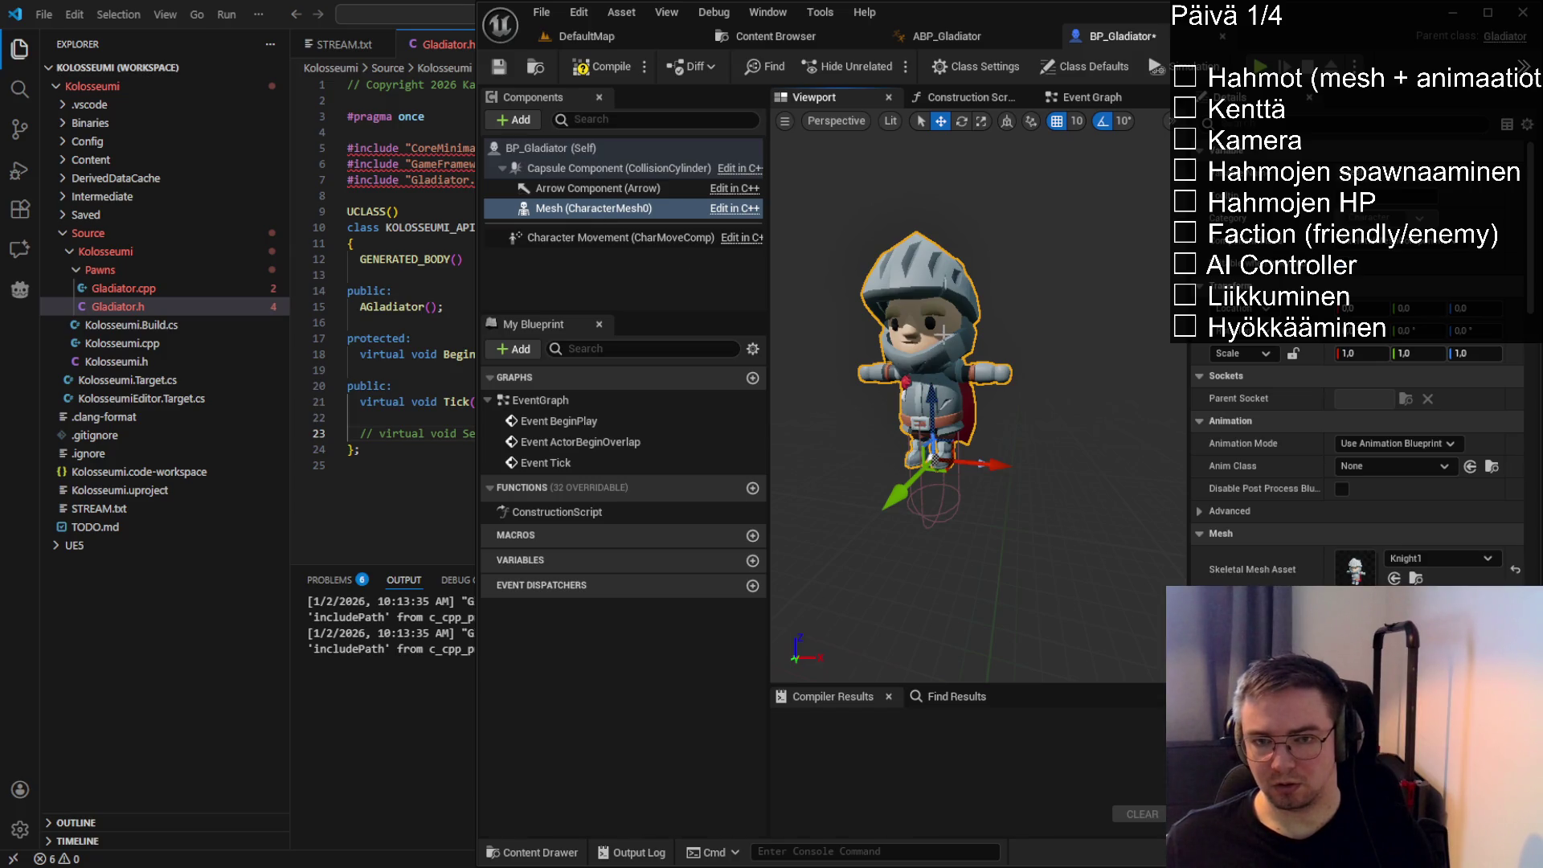
scroll(1055, 512, up, 2)
drag(965, 407, 965, 407)
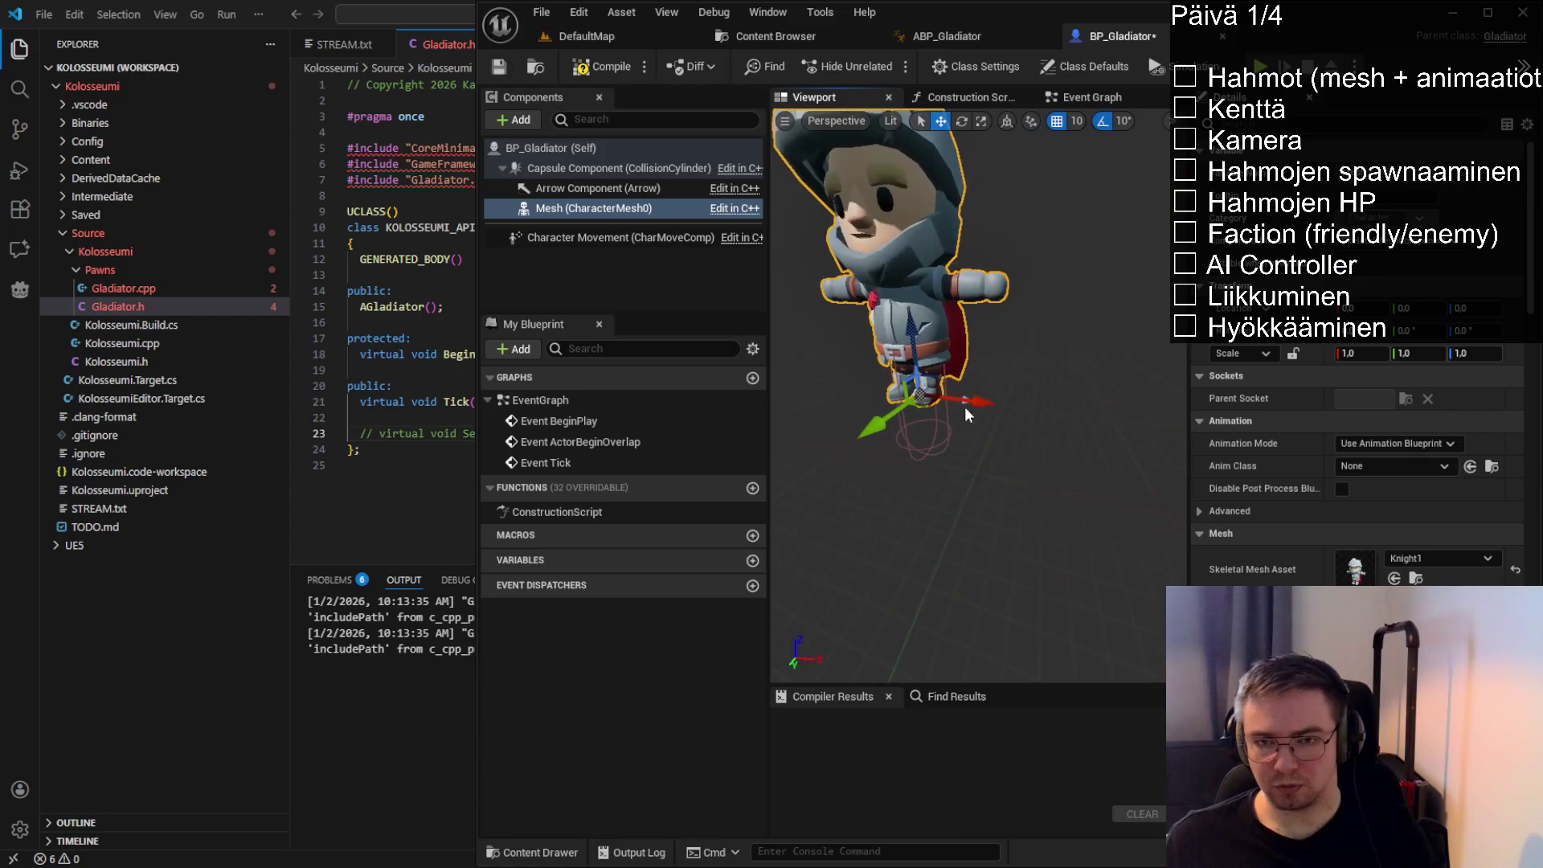
click(576, 149)
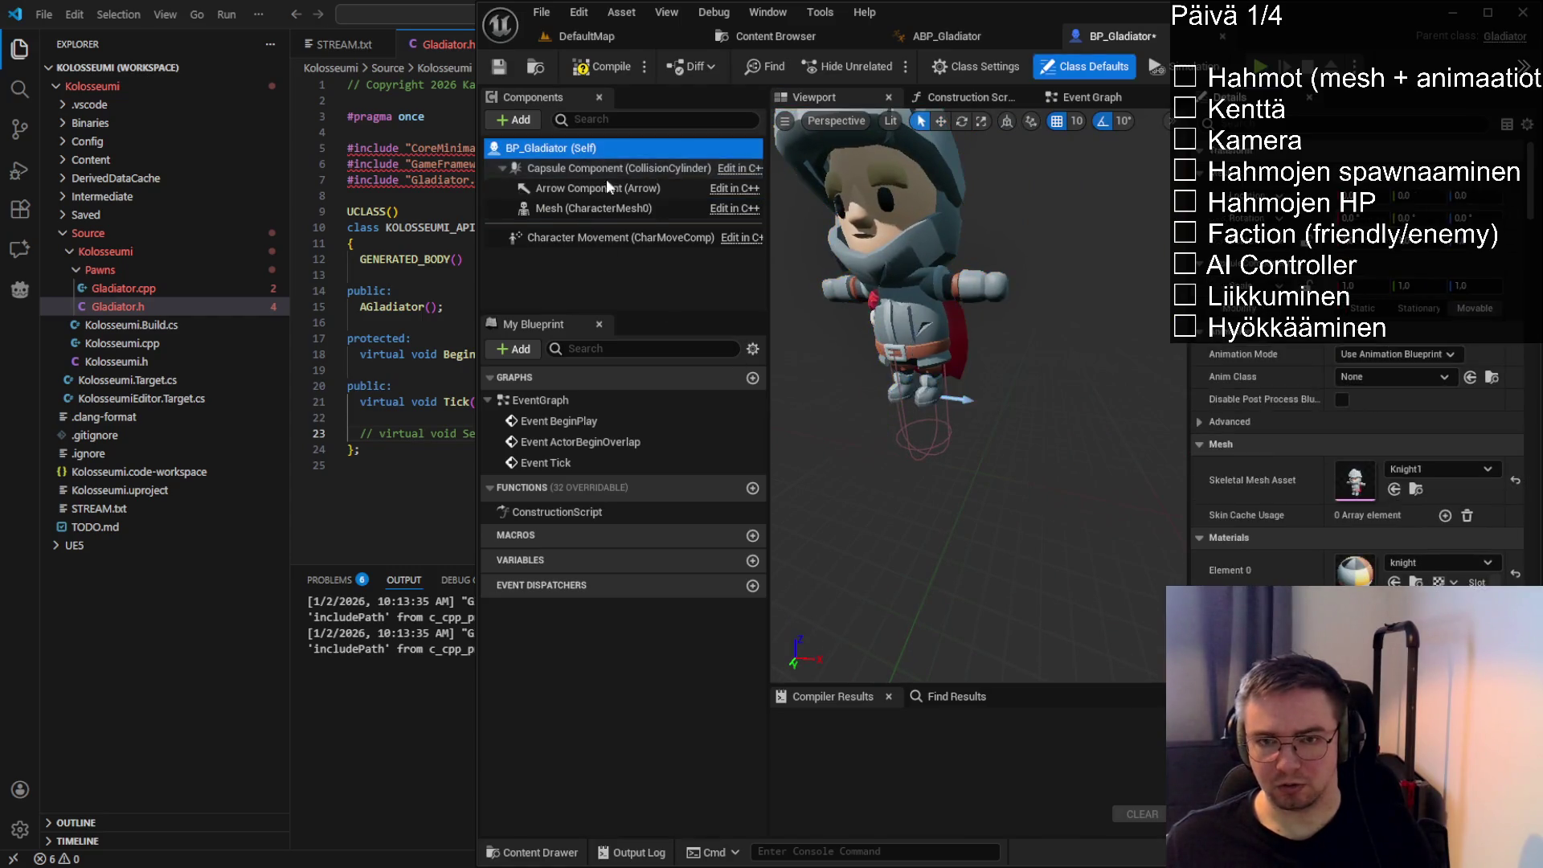
click(905, 286)
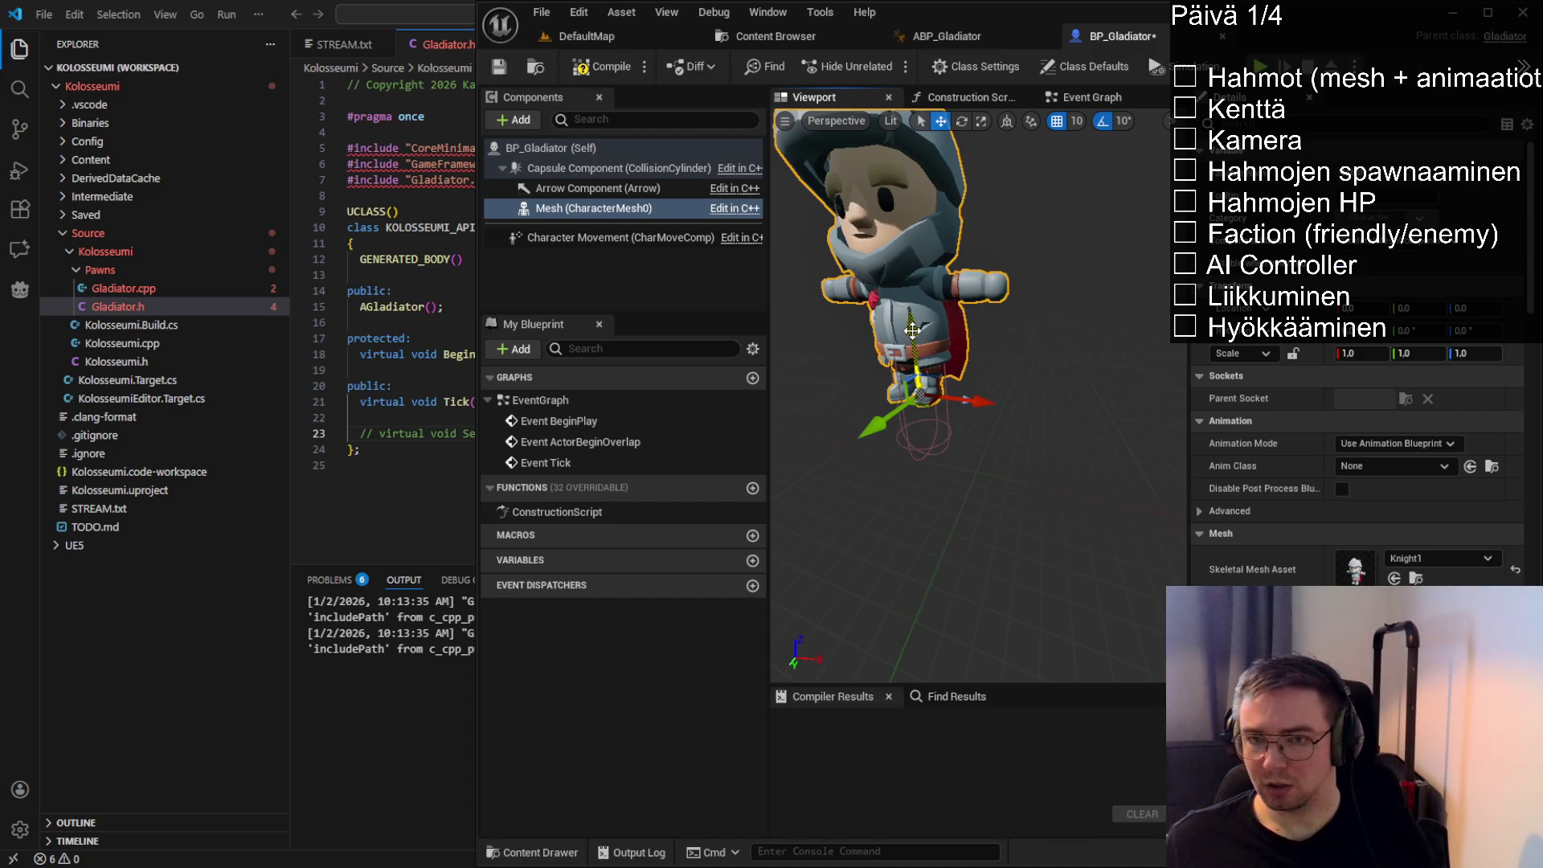
Rotate the knight mesh to a Z rotation of -90
key(e)
drag(909, 434, 1017, 398)
click(1486, 333)
text(-90)
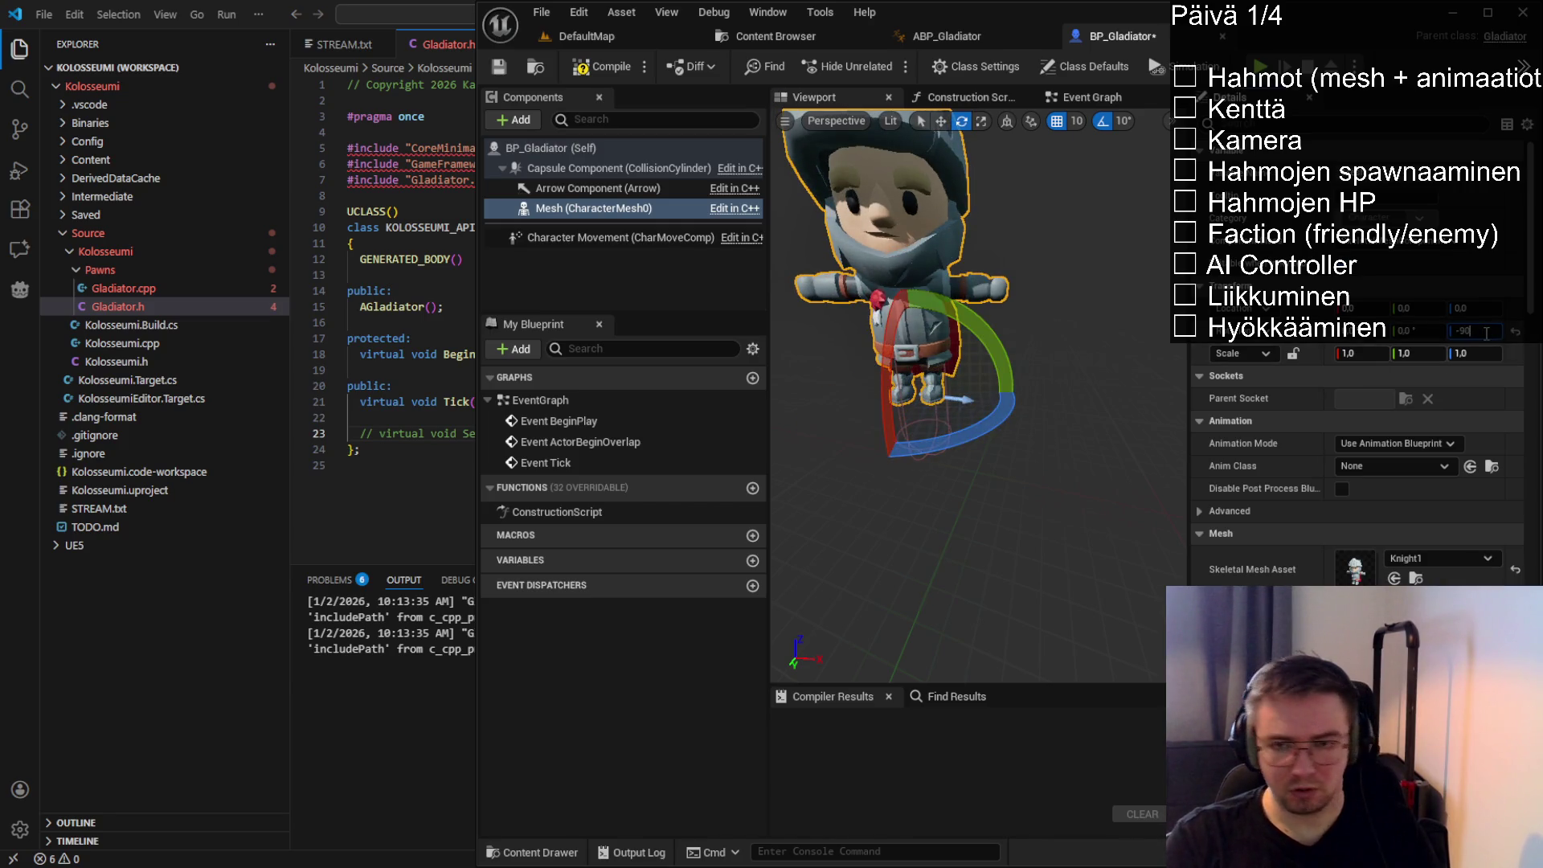
key(Return)
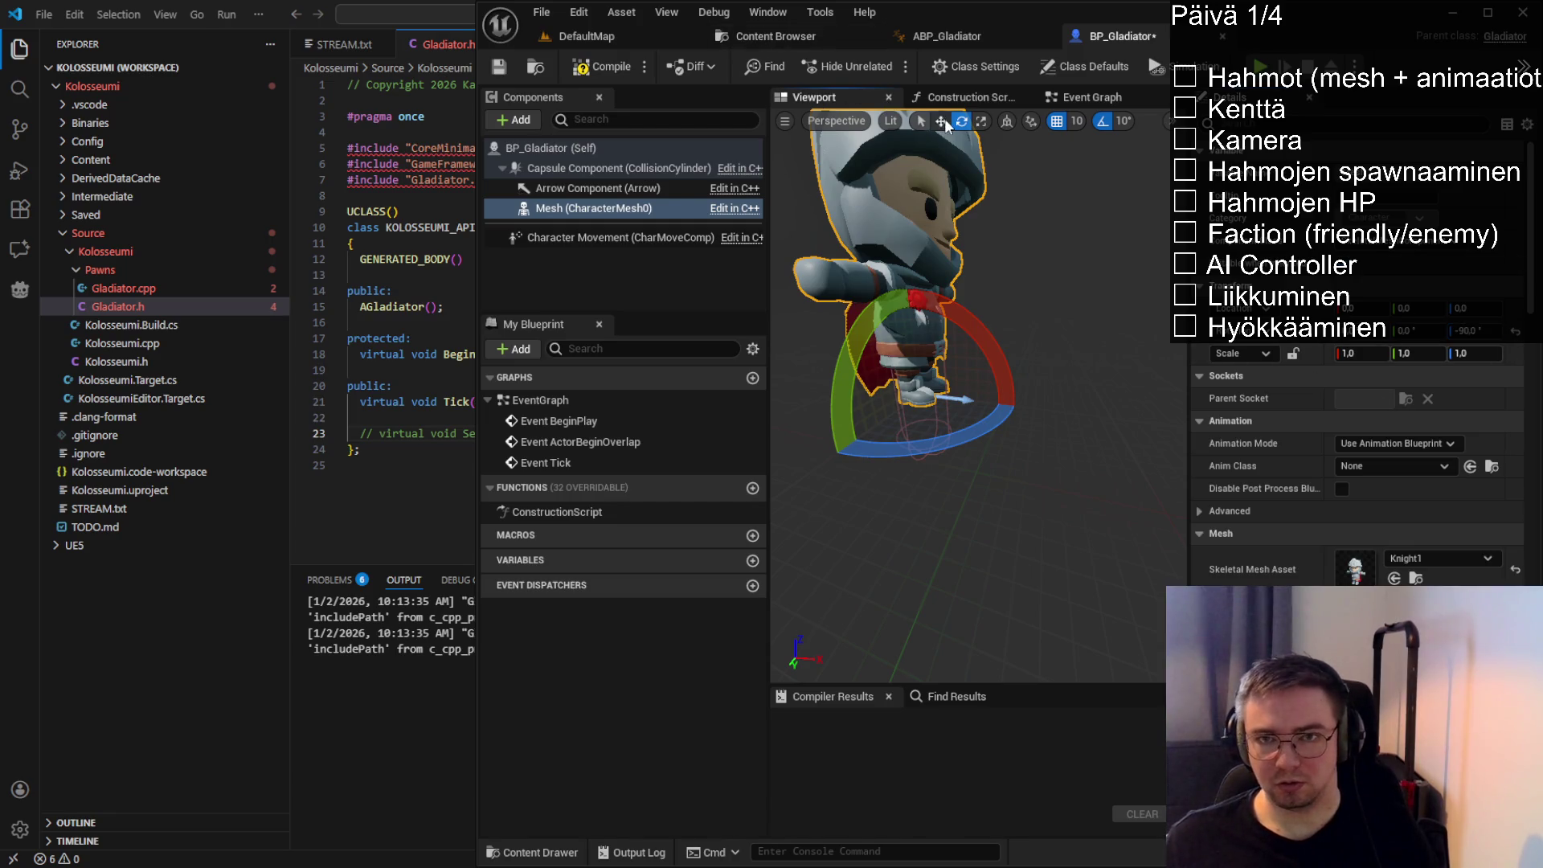
Lower the knight mesh into the capsule with Location Z -70
click(941, 121)
mouse_move(1036, 384)
mouse_down()
mouse_move(1029, 358)
mouse_move(997, 562)
mouse_move(997, 450)
mouse_move(1001, 514)
mouse_move(1001, 496)
mouse_move(1146, 533)
mouse_move(1005, 522)
mouse_up()
scroll(964, 362, up, 5)
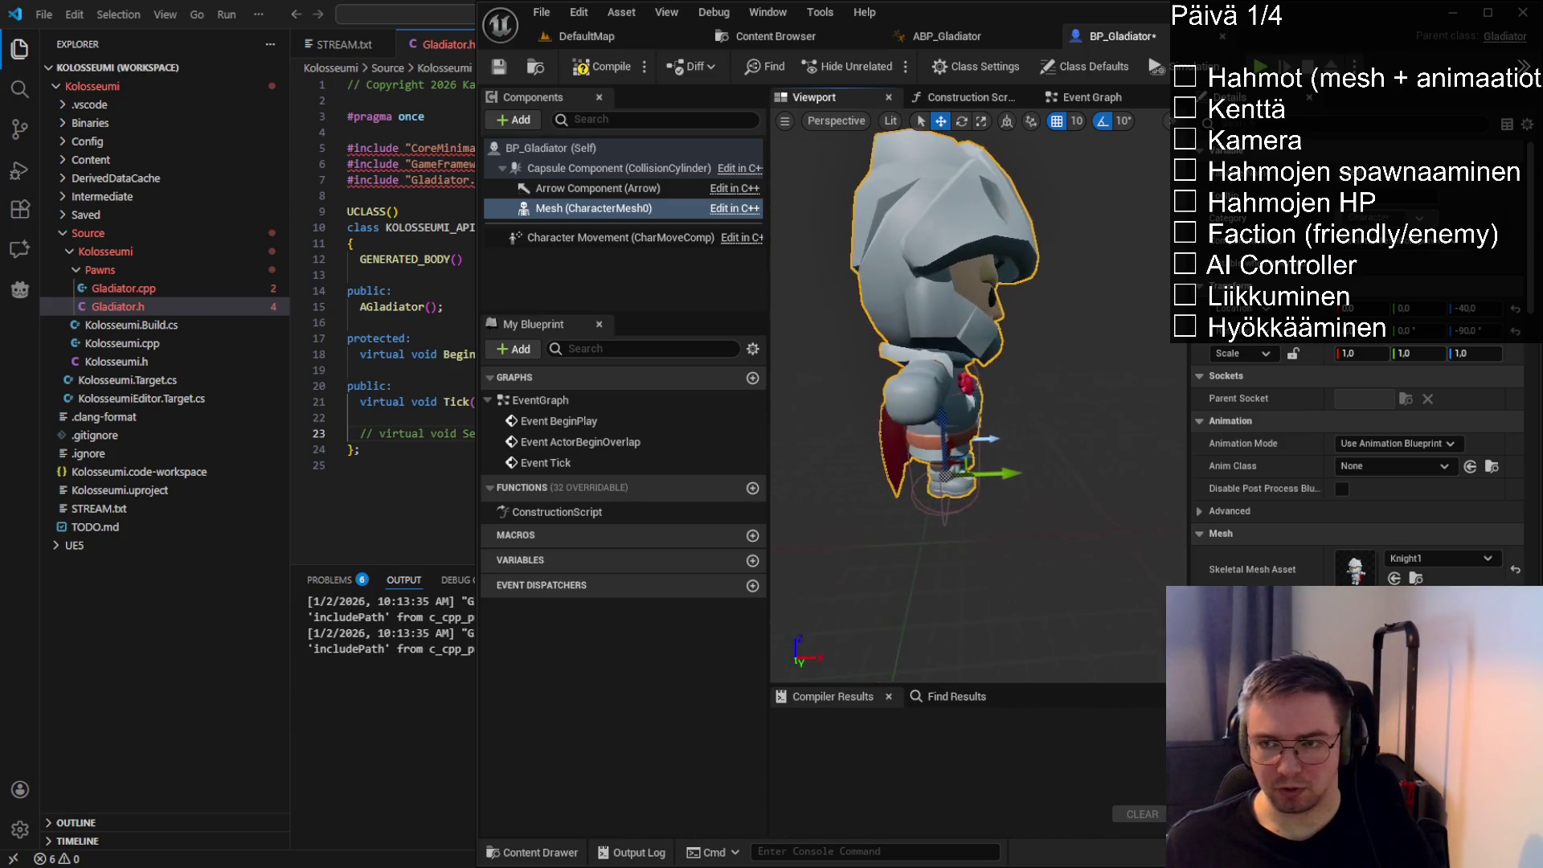
scroll(924, 321, up, 3)
click(1484, 308)
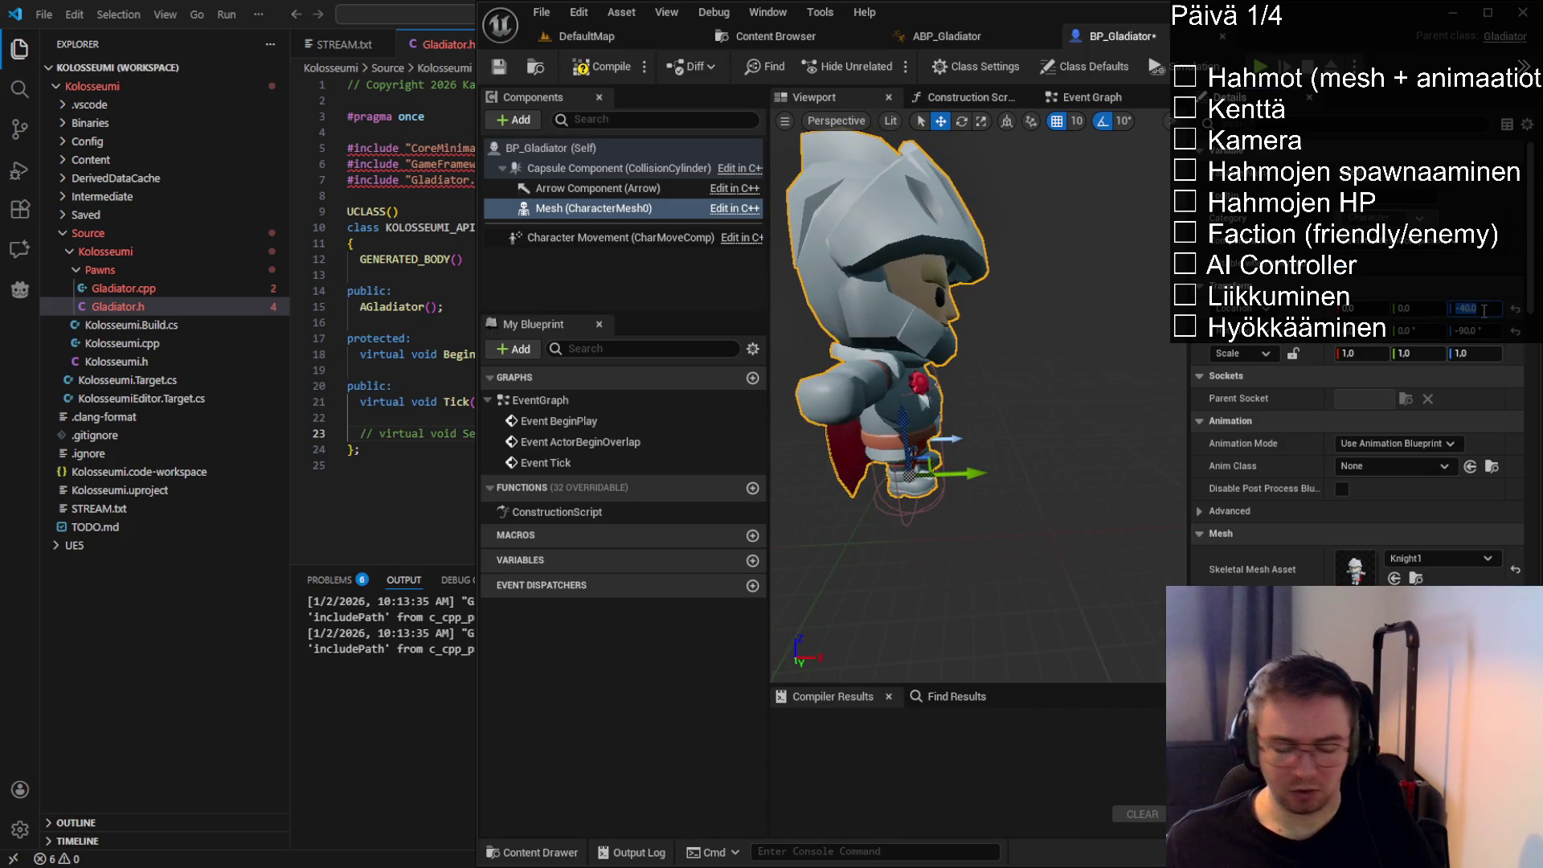
text(-70)
key(Return)
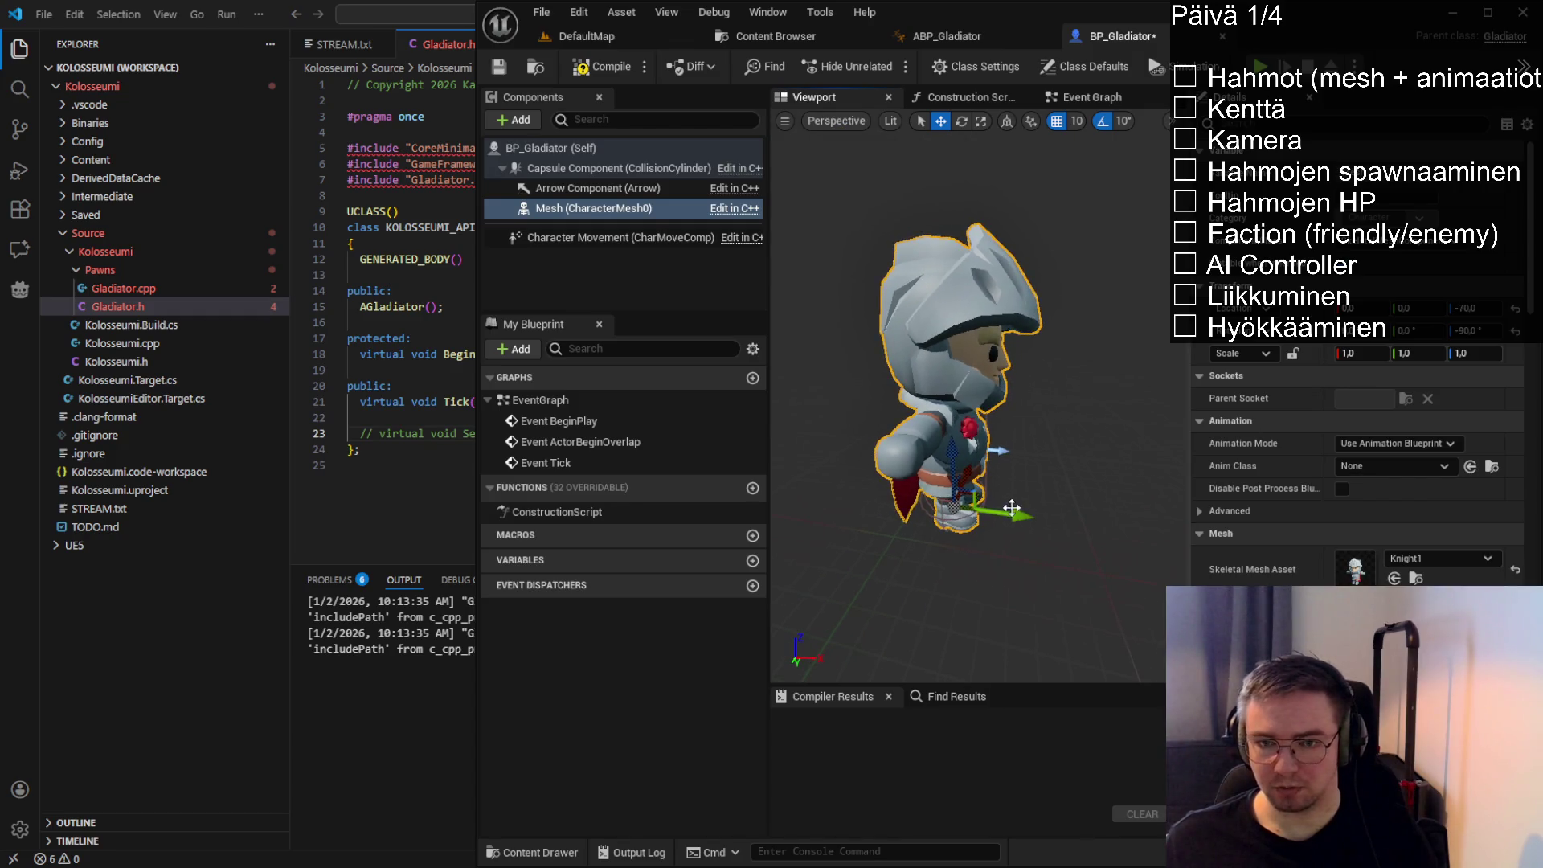
mouse_move(977, 498)
mouse_down()
mouse_move(1121, 527)
mouse_move(1105, 525)
mouse_up()
Scale the knight uniformly, trying 0.6 and 0.7 before settling on 0.65
scroll(1105, 525, down, 3)
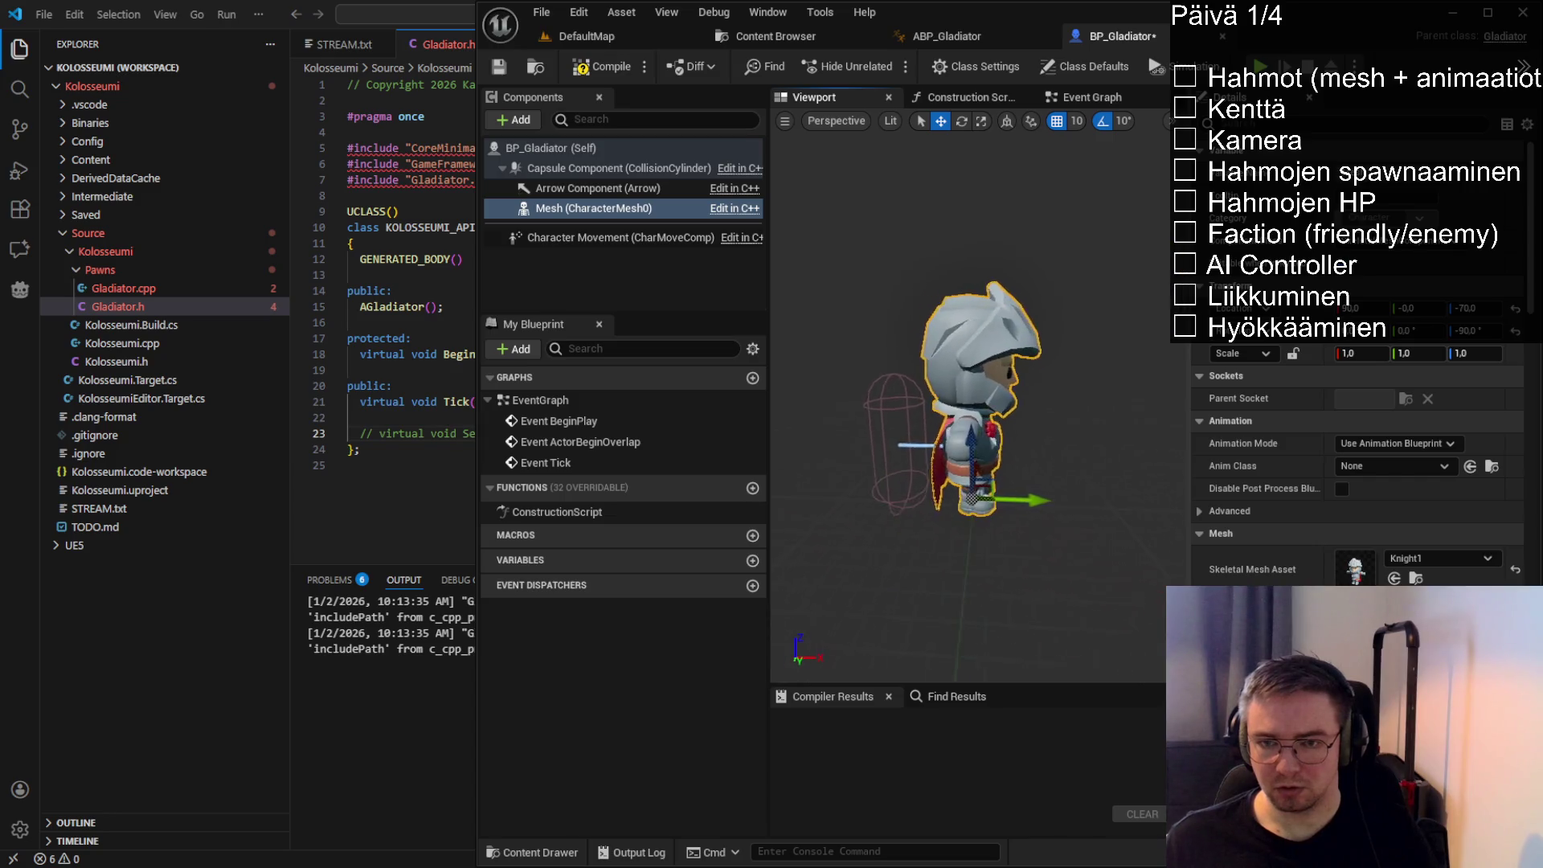
click(1378, 357)
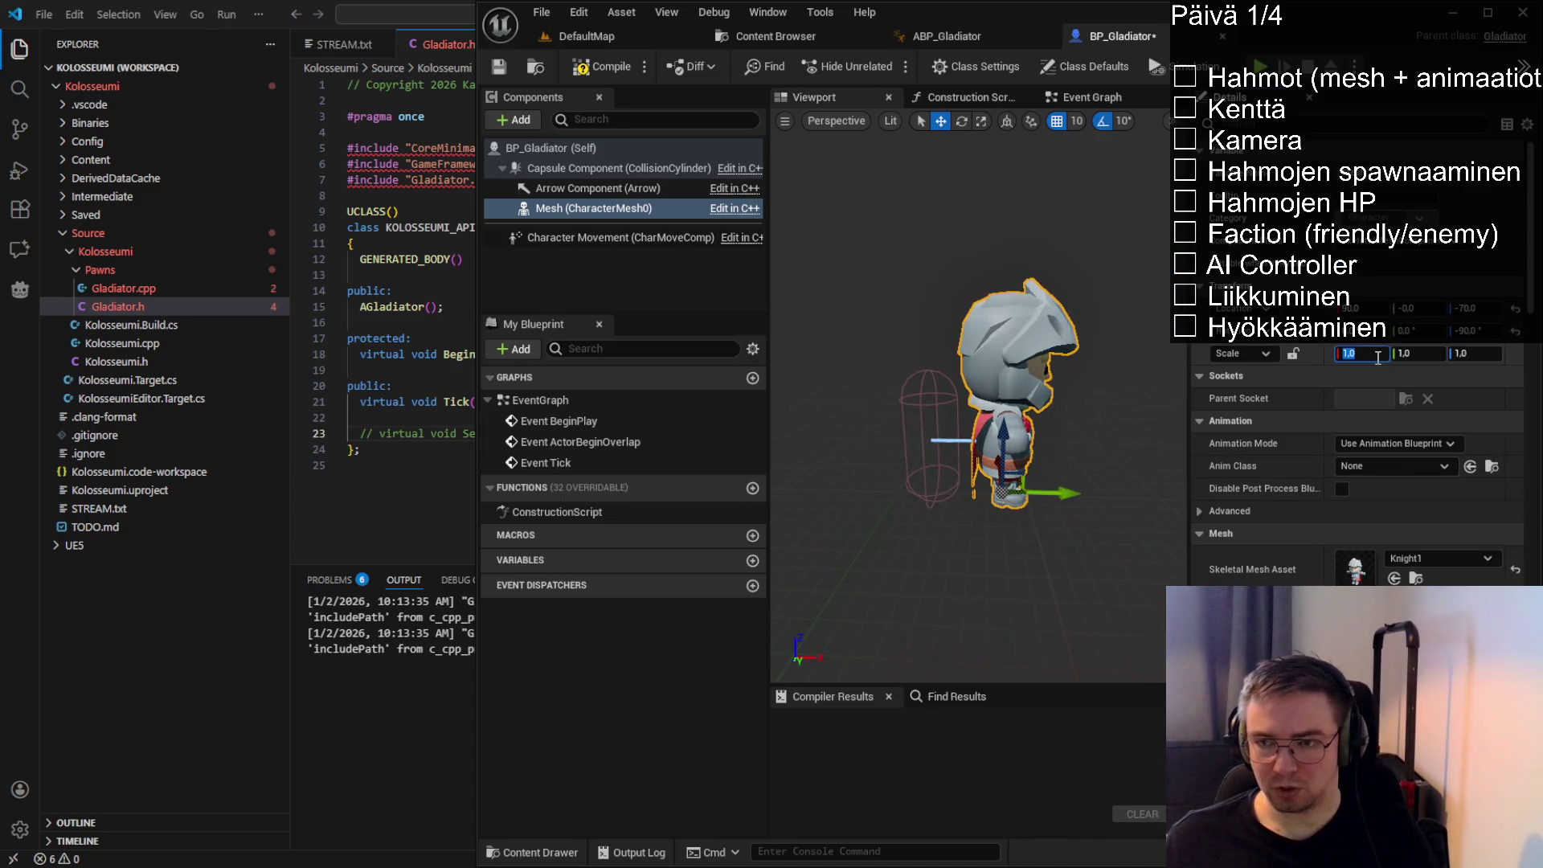
text(0)
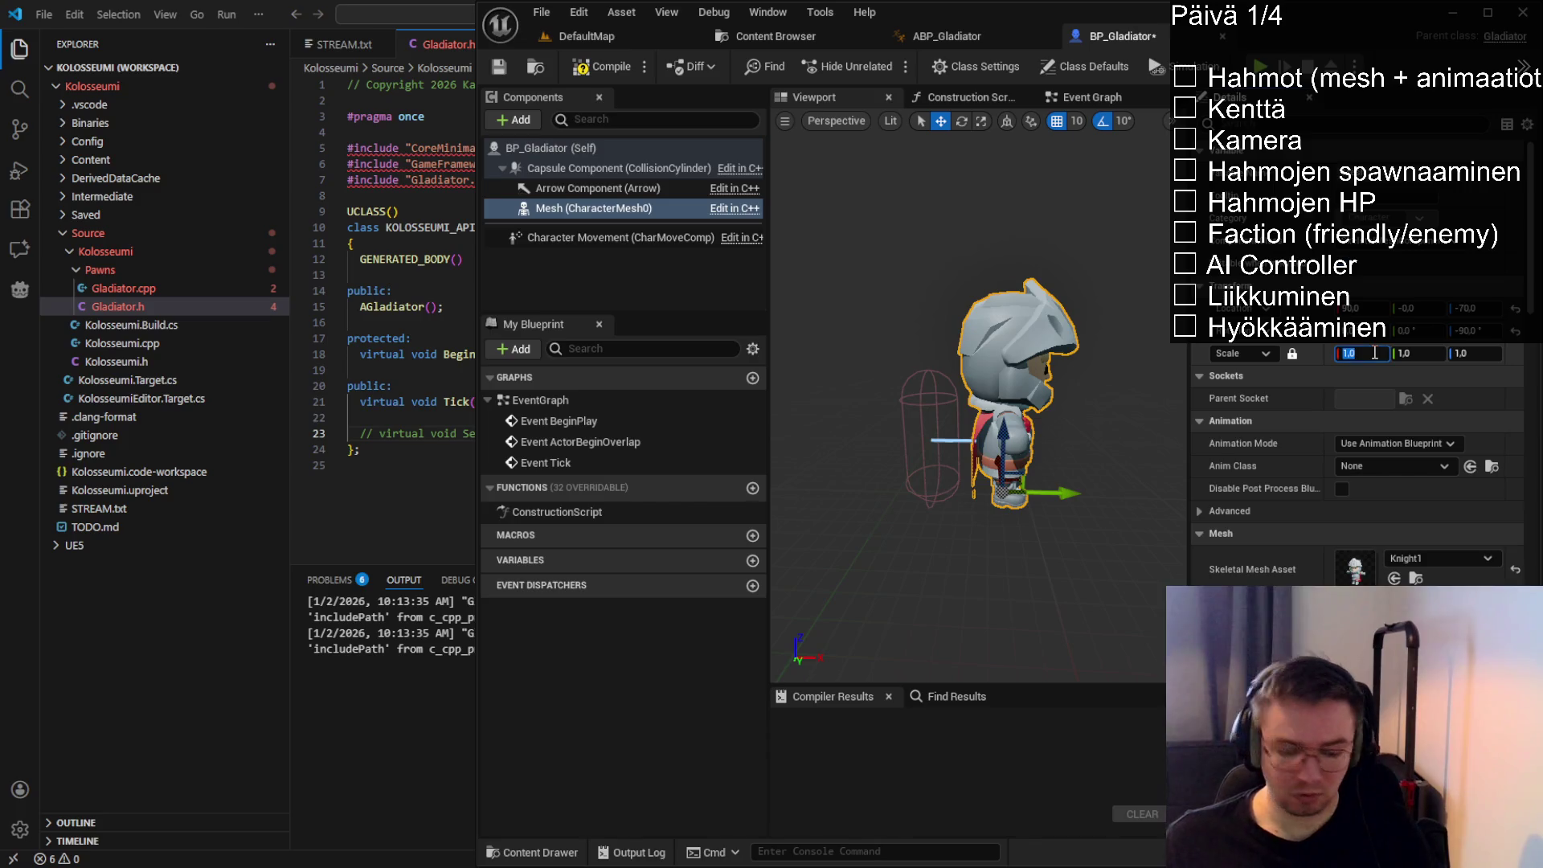
text(.6)
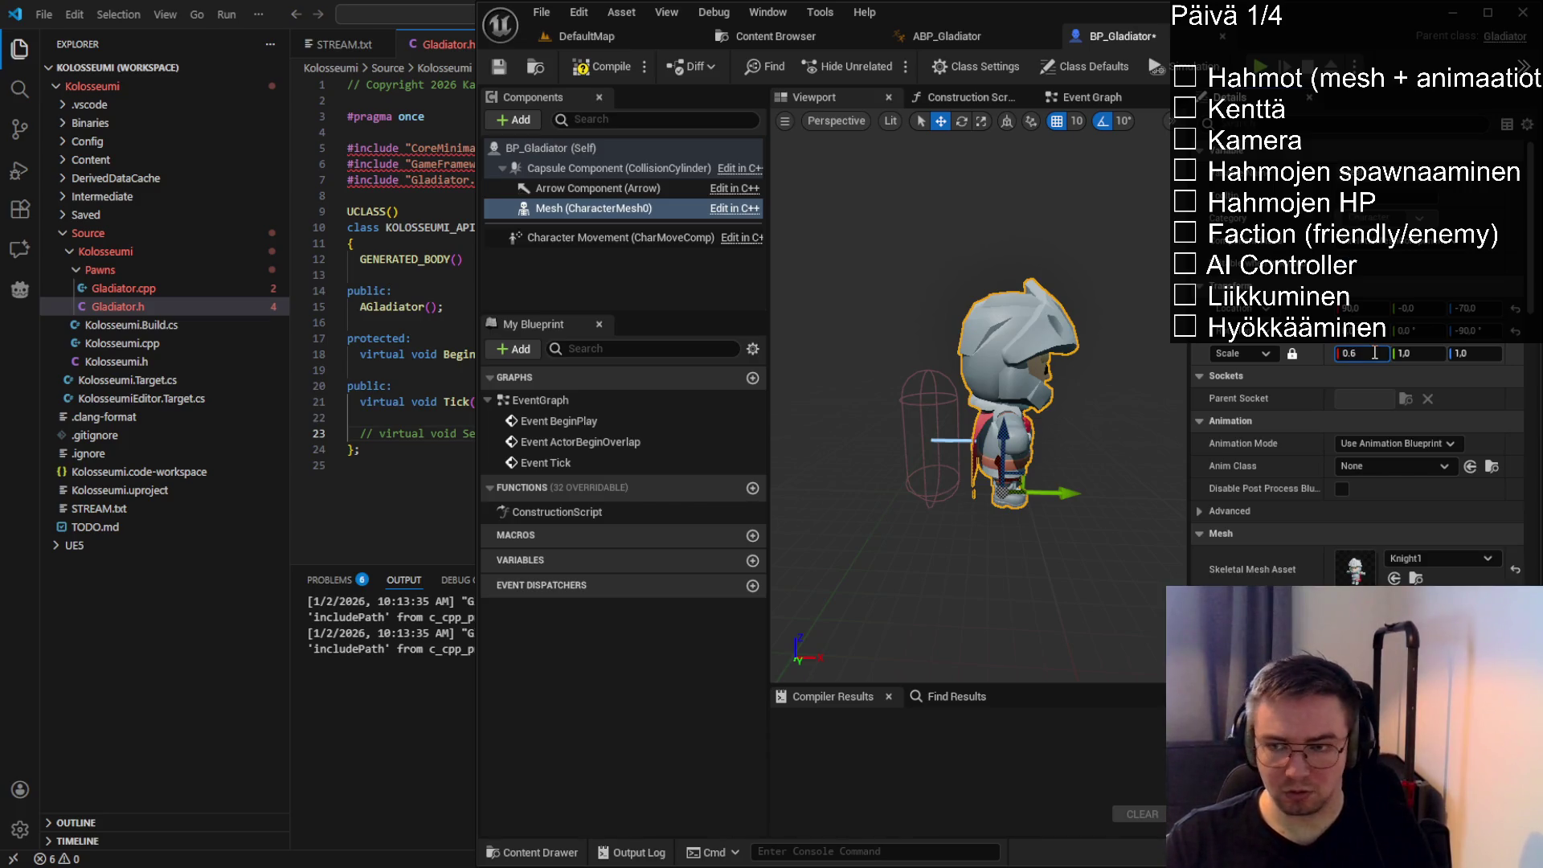
key(Return)
drag(1005, 563, 964, 546)
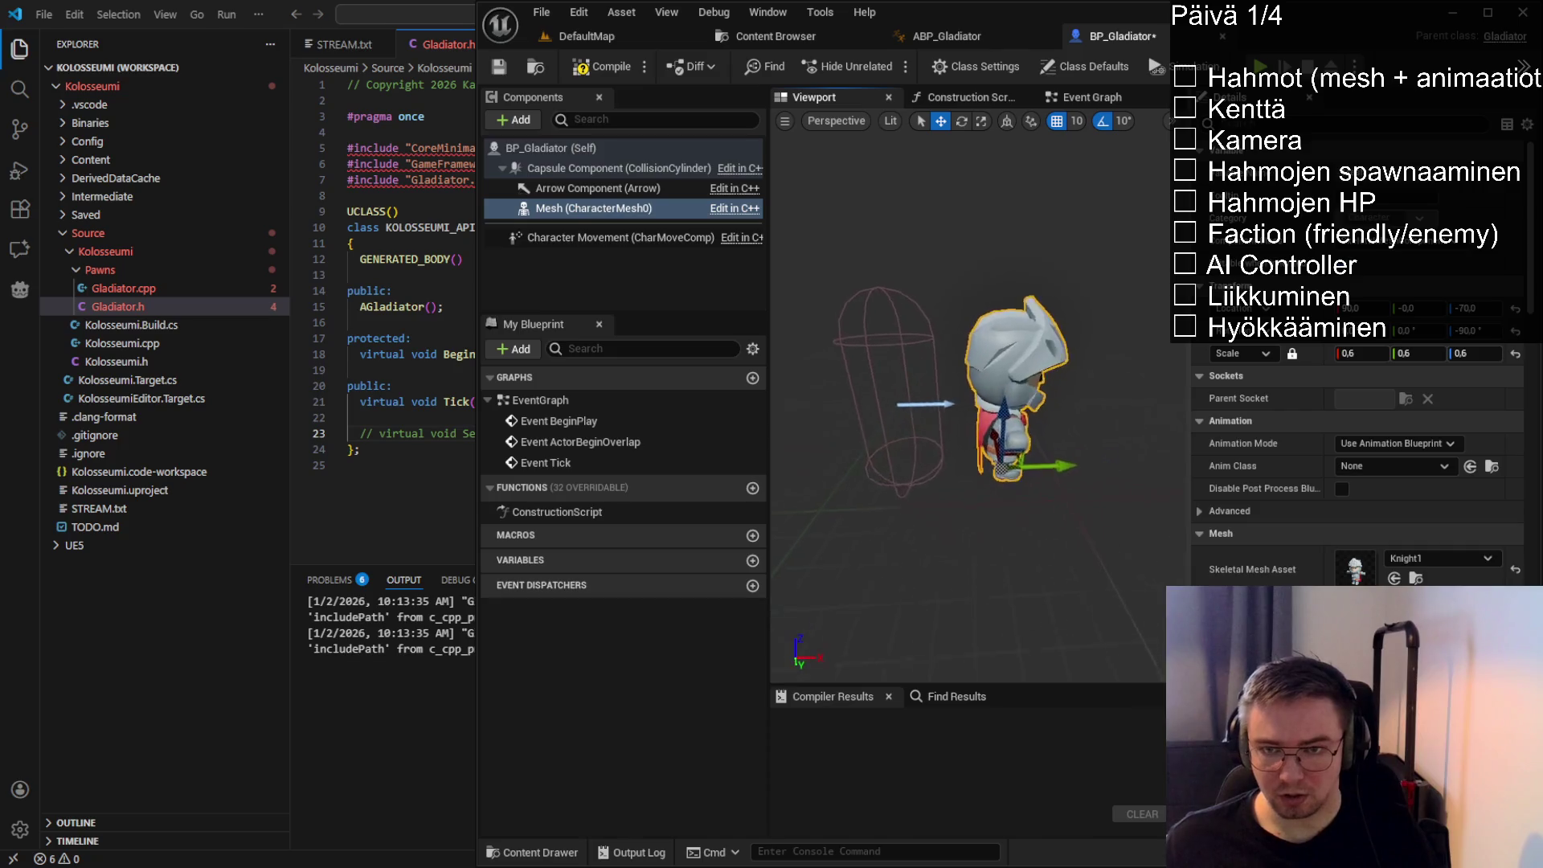
click(1361, 354)
text(0.7)
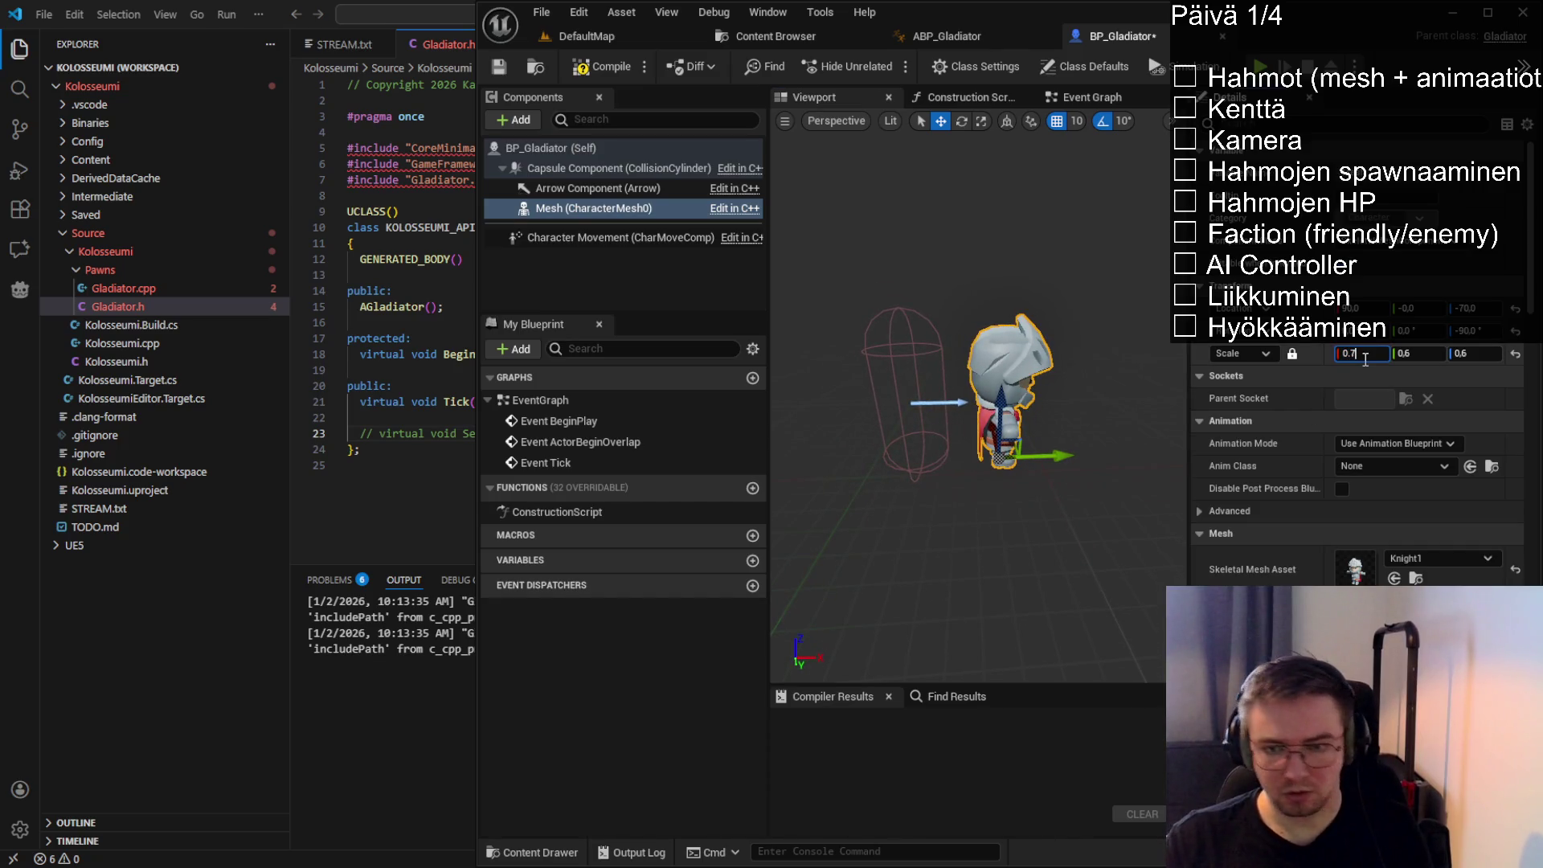
key(Return)
mouse_move(1005, 456)
mouse_down()
mouse_move(989, 456)
mouse_move(1046, 456)
mouse_up()
click(1368, 354)
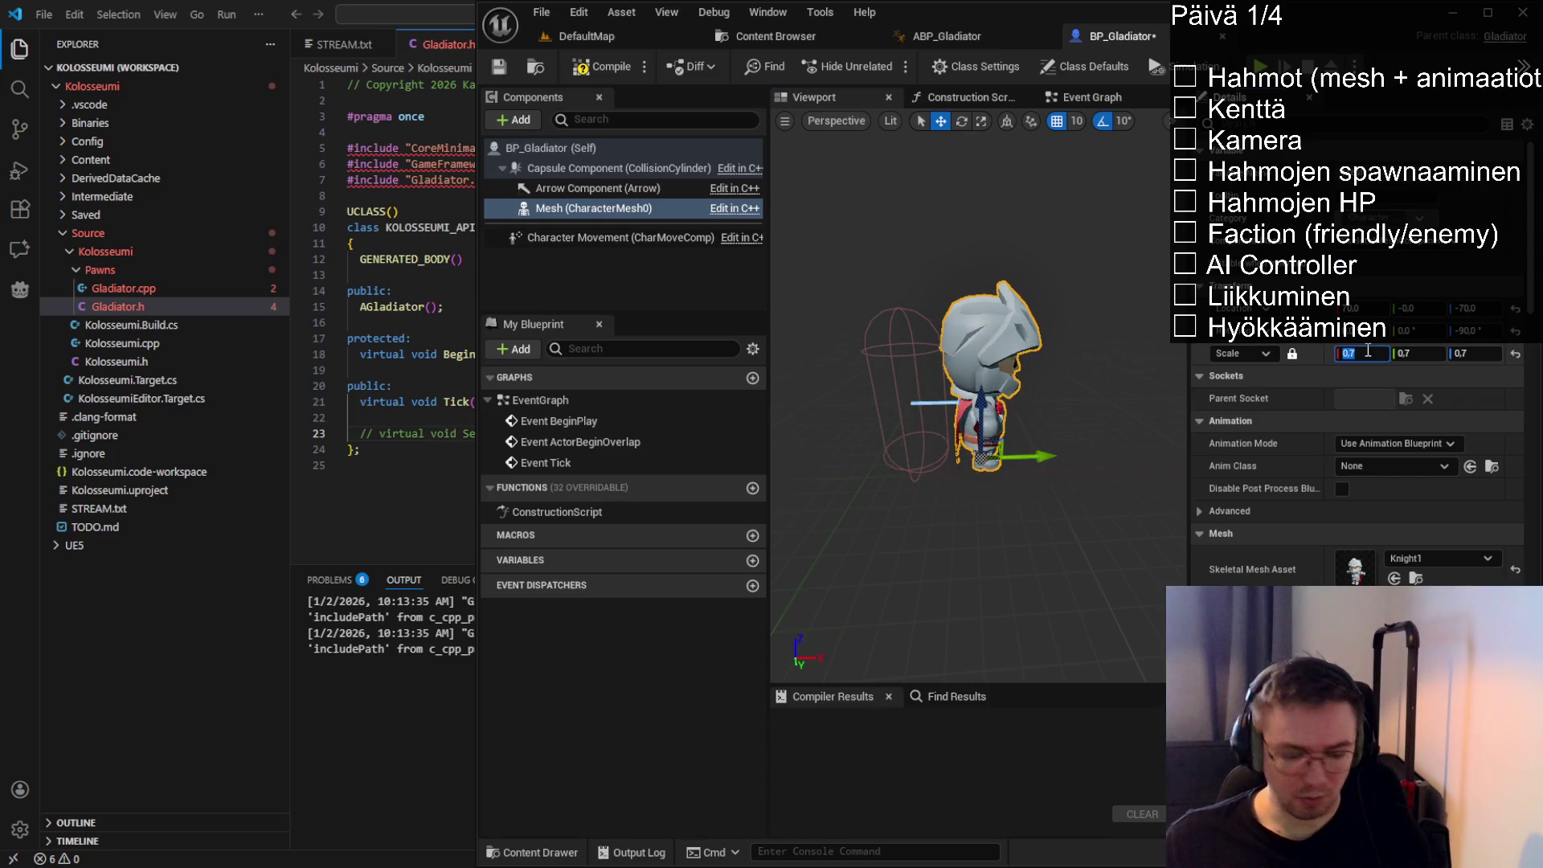
text(0.65)
key(Return)
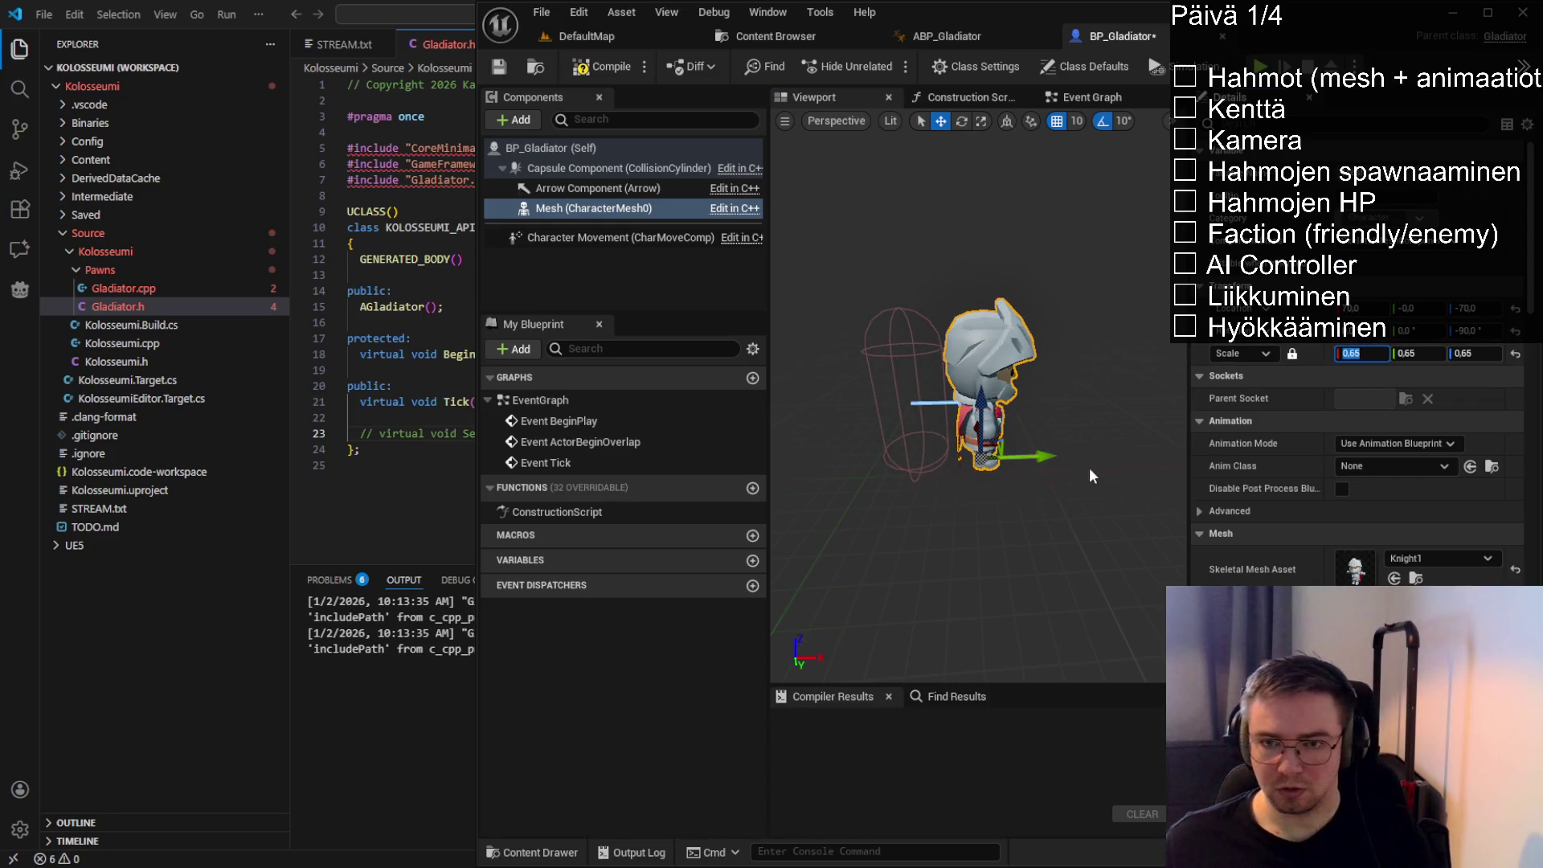
mouse_move(1090, 476)
mouse_down()
mouse_move(1081, 410)
mouse_move(1053, 386)
mouse_move(1025, 368)
mouse_move(1017, 411)
mouse_move(975, 409)
mouse_move(959, 337)
mouse_move(895, 328)
mouse_up()
scroll(1025, 369, up, 2)
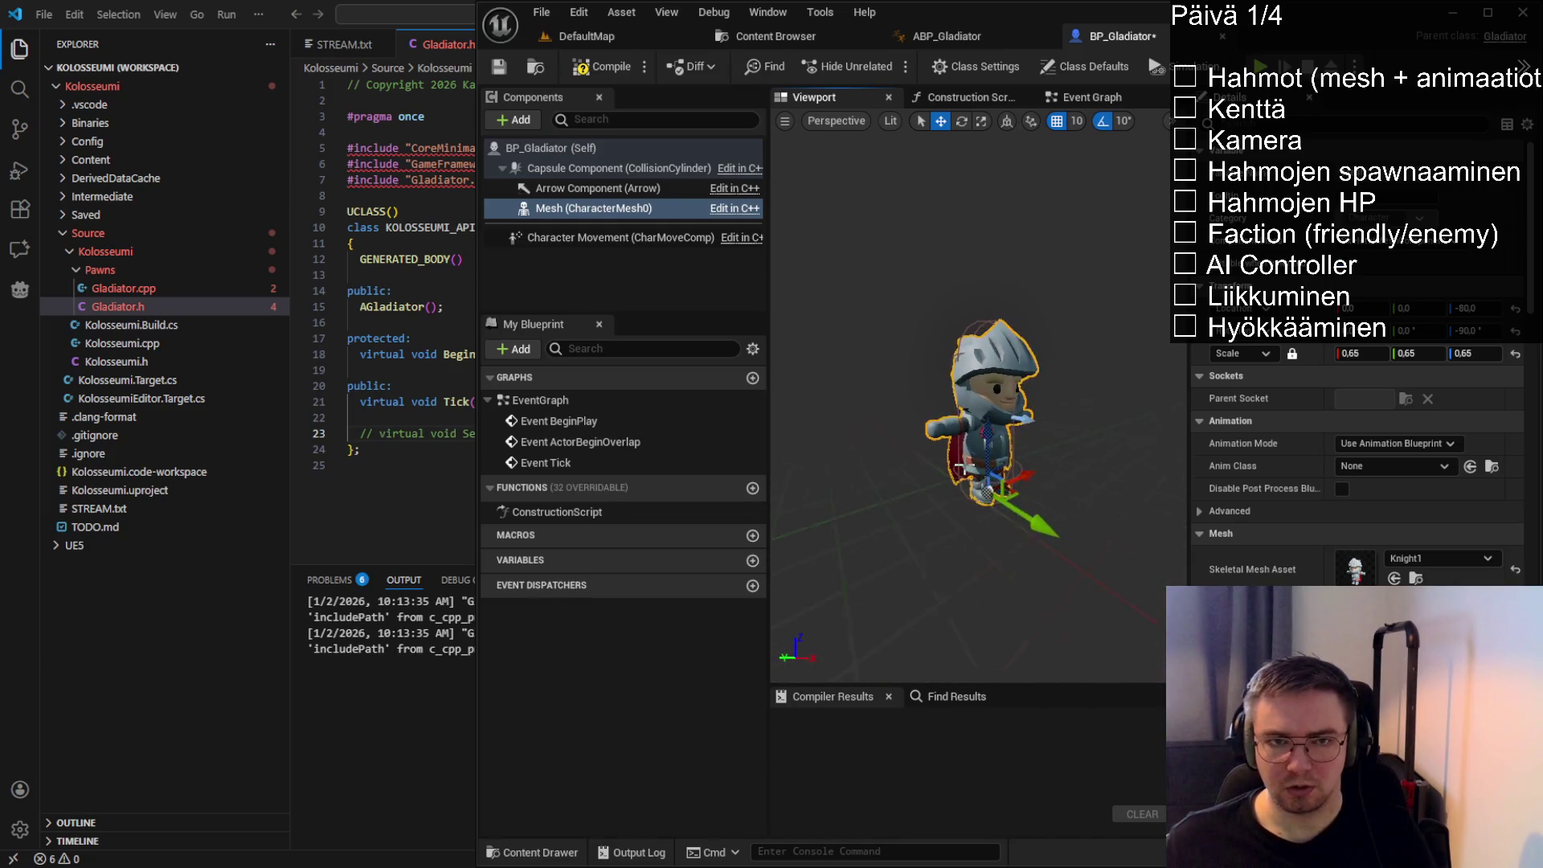
Set the mesh's Anim Class to ABP_Gladiator_C and compile BP_Gladiator
click(601, 66)
click(500, 70)
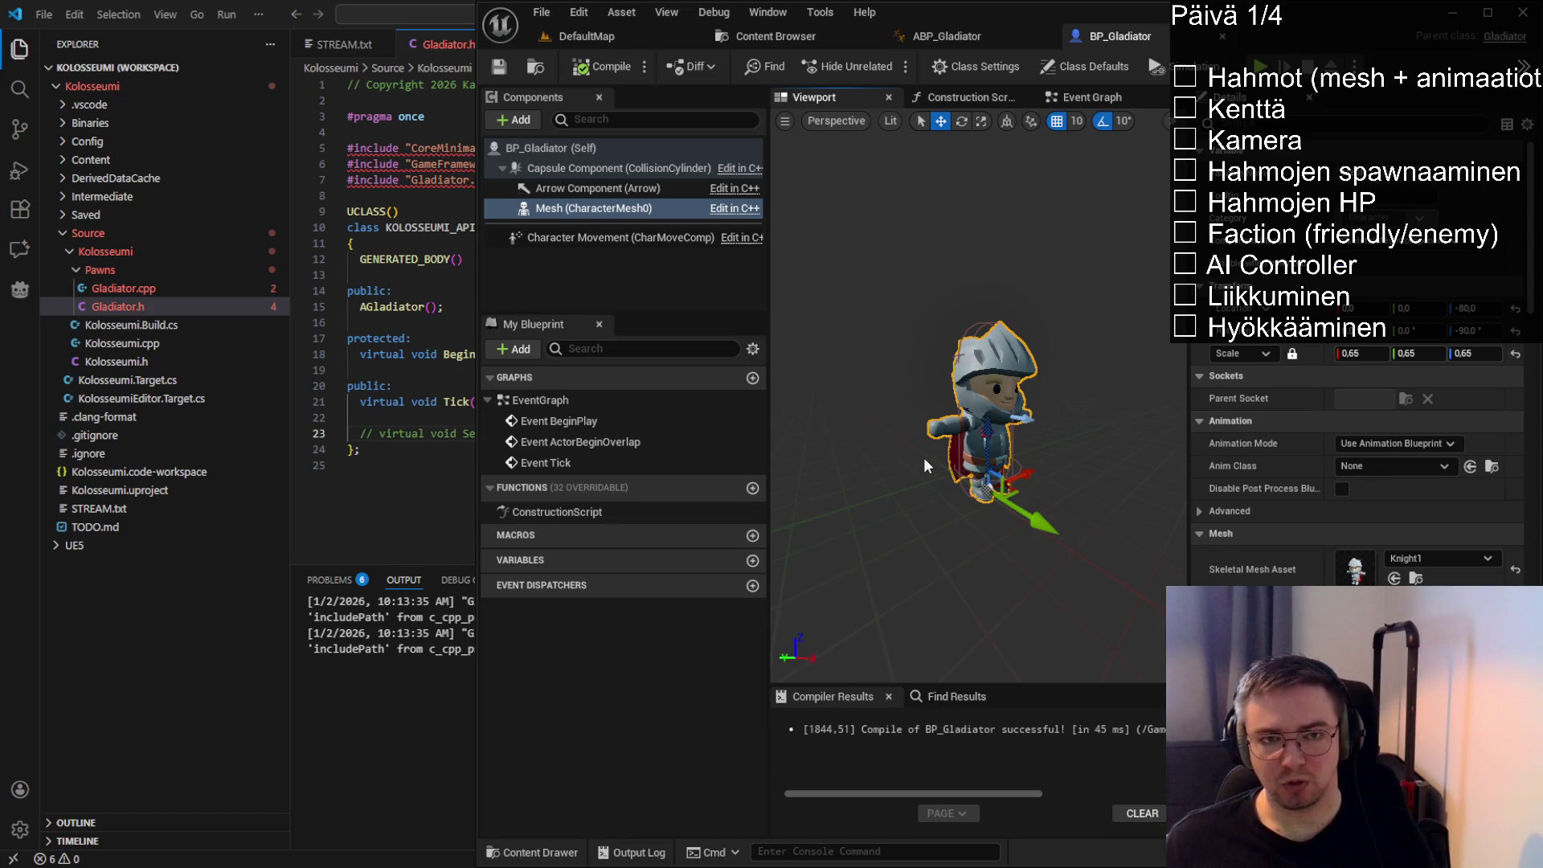
drag(924, 465, 852, 468)
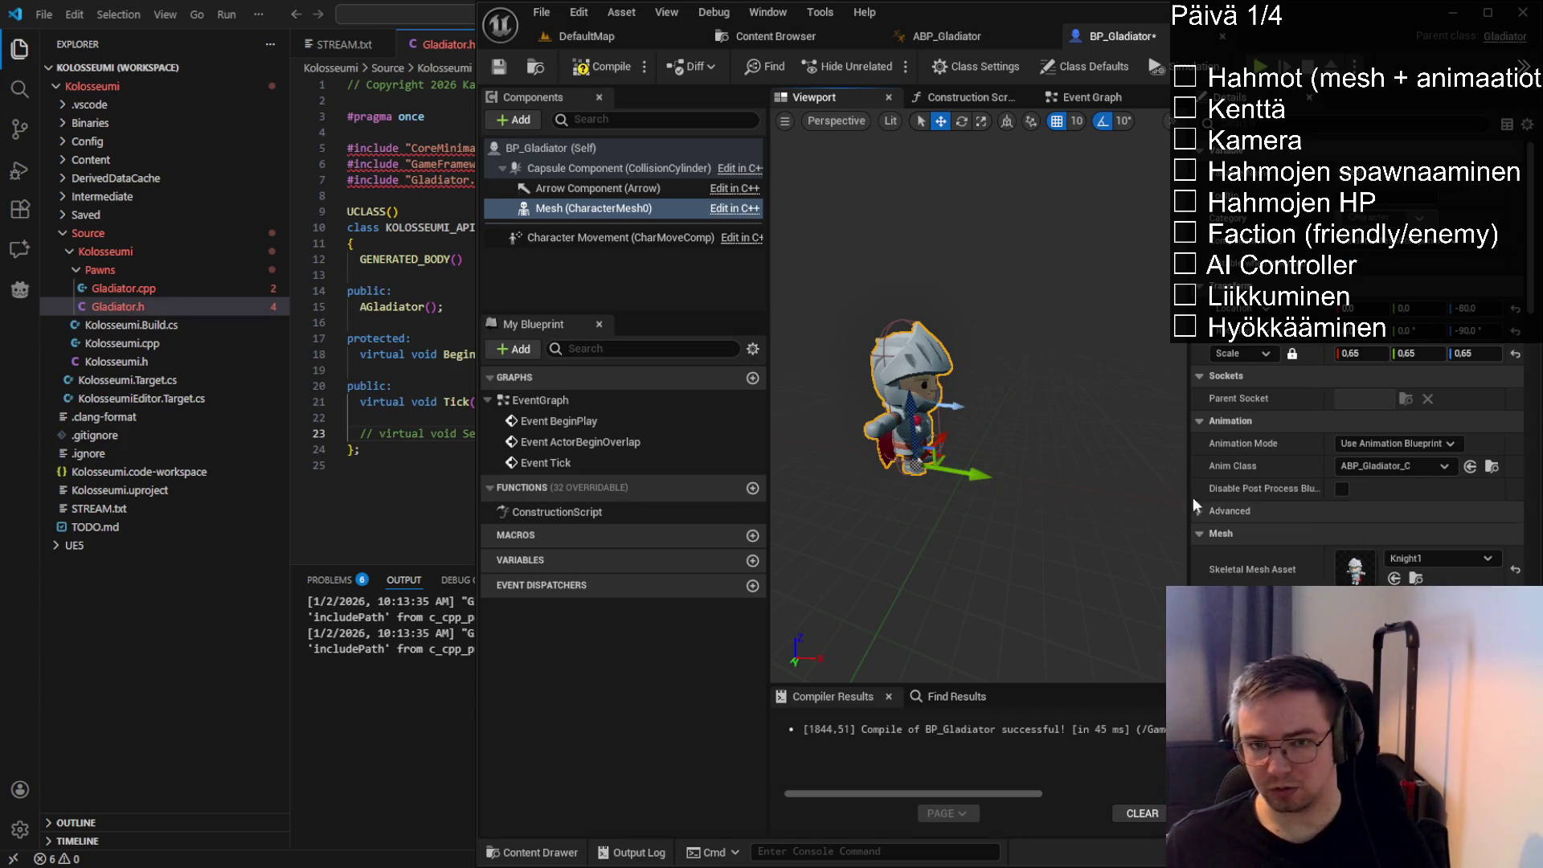
click(1470, 466)
click(602, 67)
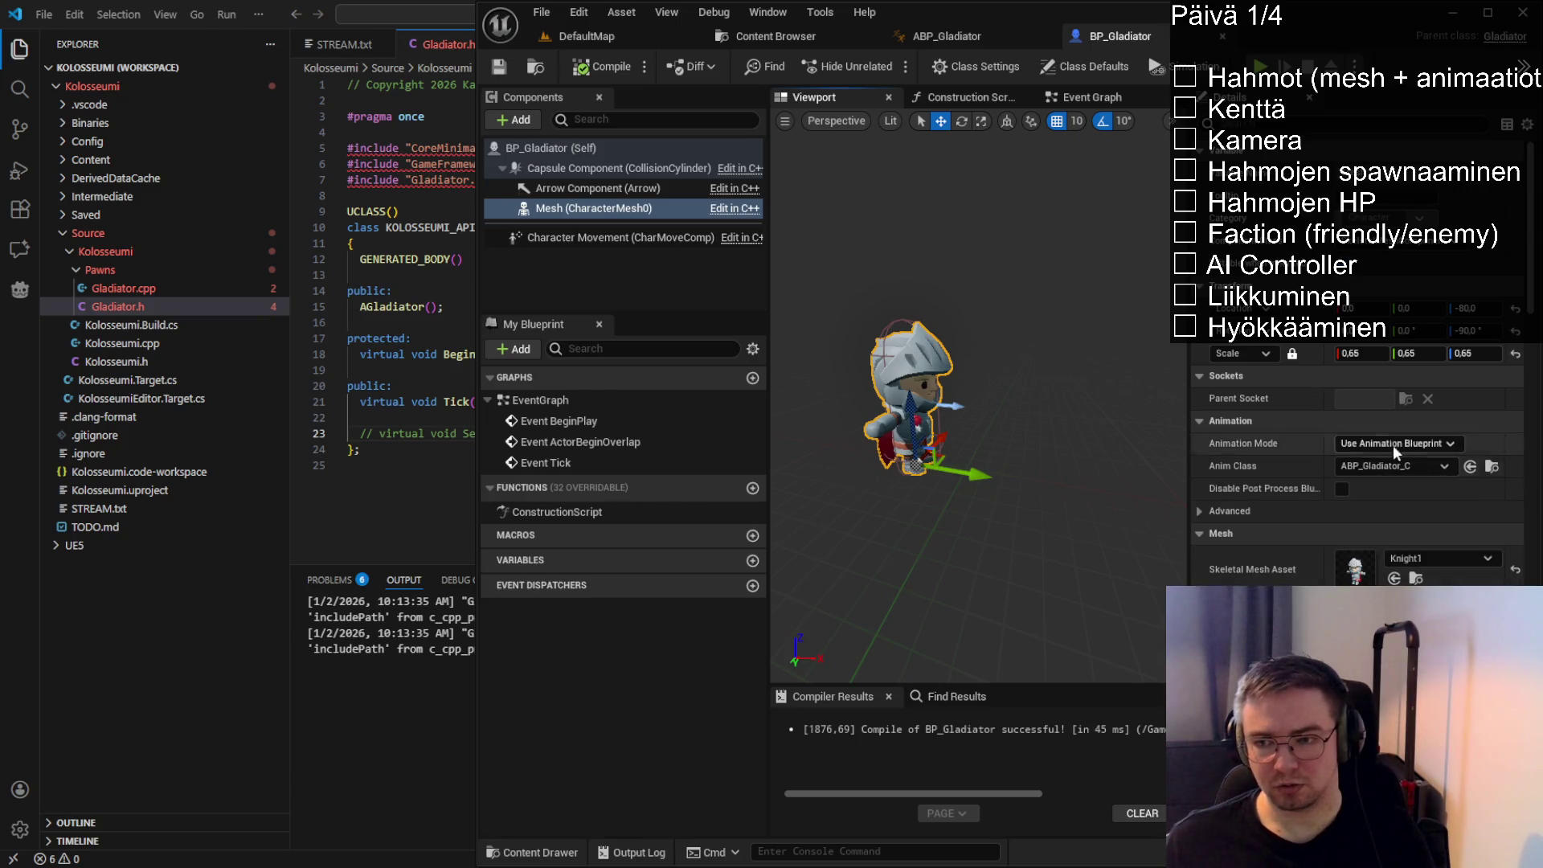
Return to the DefaultMap level and open the Content Drawer
click(613, 37)
mouse_move(820, 322)
mouse_down()
mouse_move(852, 314)
mouse_move(876, 329)
mouse_move(868, 297)
mouse_up()
click(532, 852)
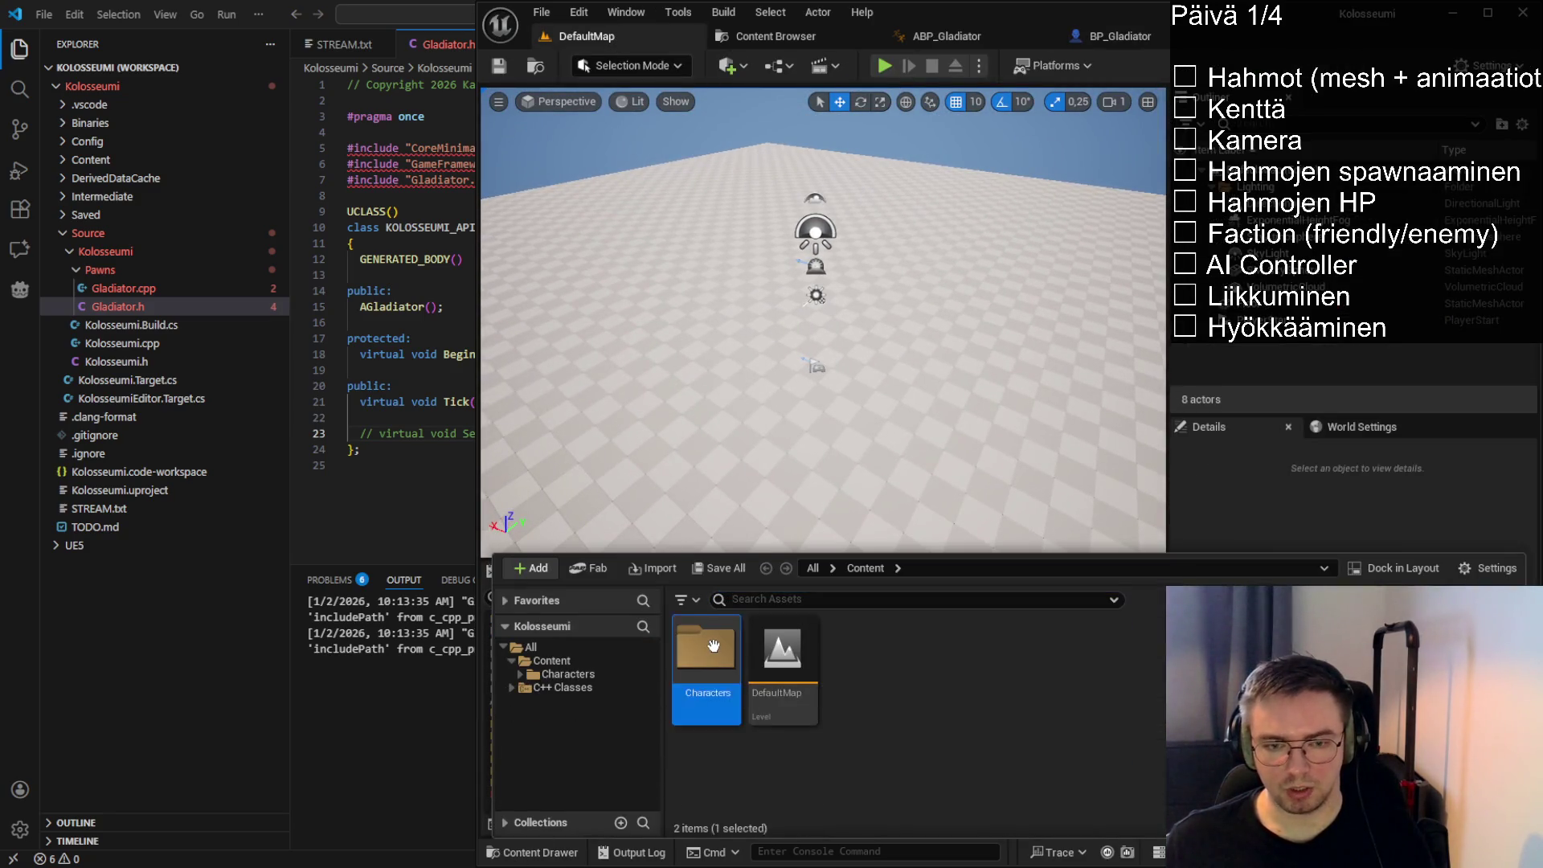
Place a BP_Gladiator into DefaultMap and save the level
mouse_move(858, 656)
mouse_down()
mouse_move(674, 402)
mouse_move(734, 304)
mouse_up()
mouse_move(804, 362)
mouse_down()
mouse_move(812, 266)
mouse_move(852, 250)
mouse_up()
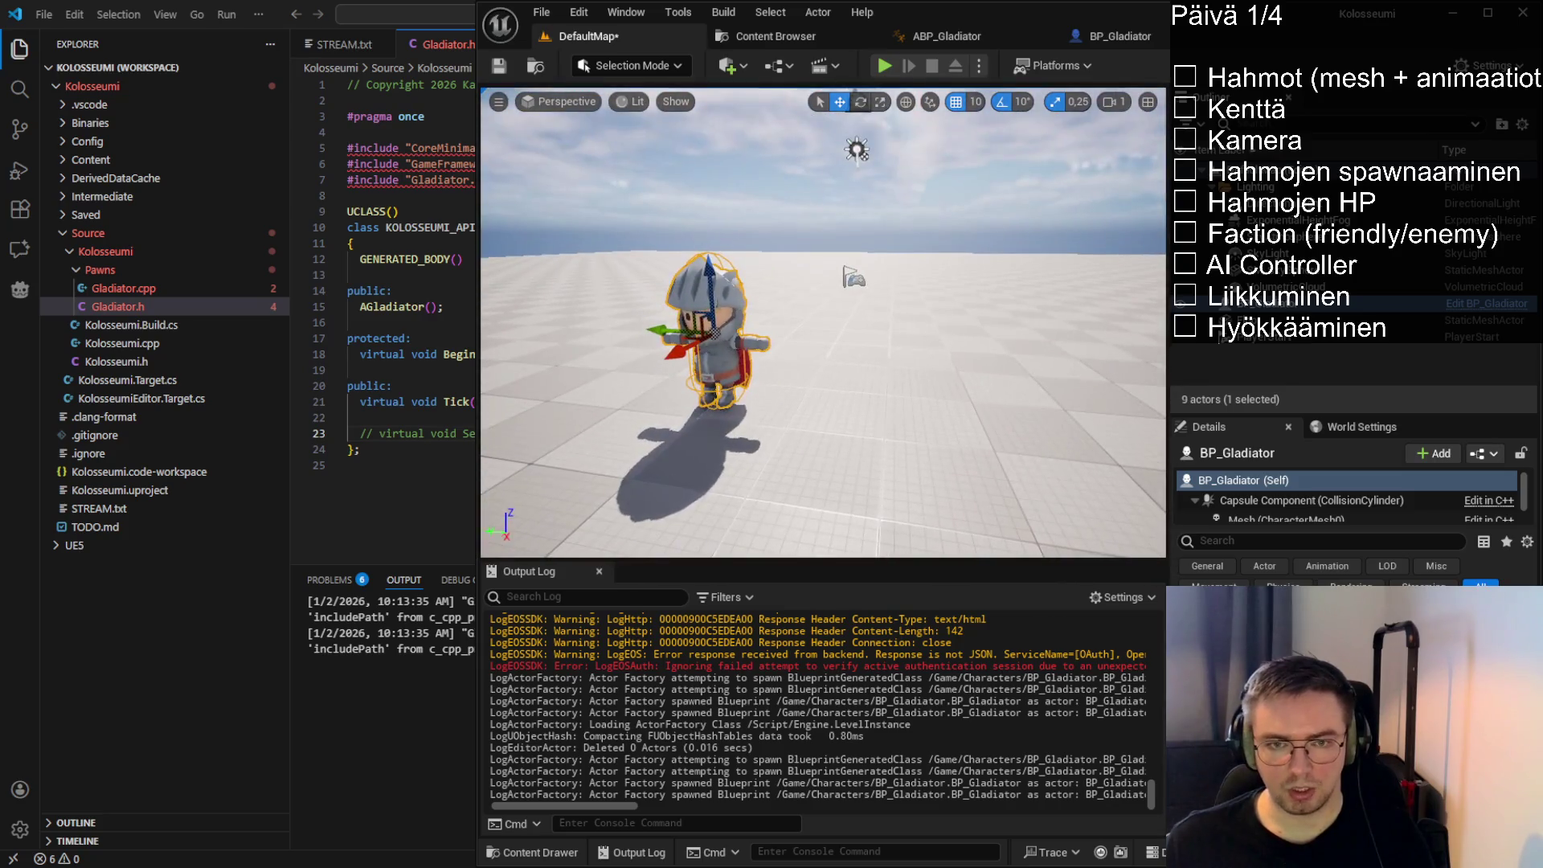
key(ctrl+s)
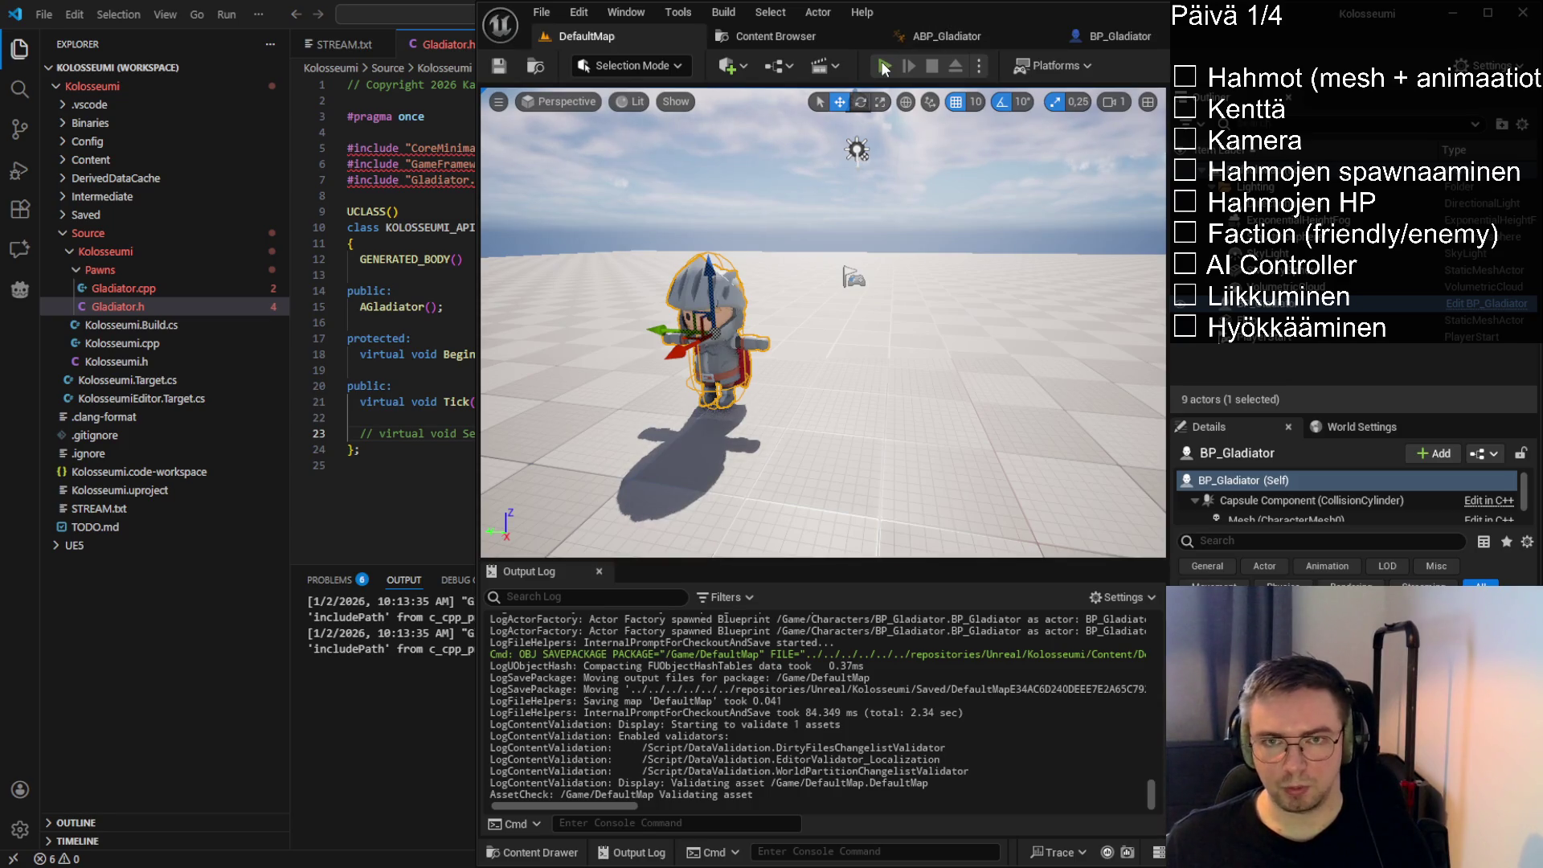
Play the level in the editor, test movement, then stop the session
click(885, 68)
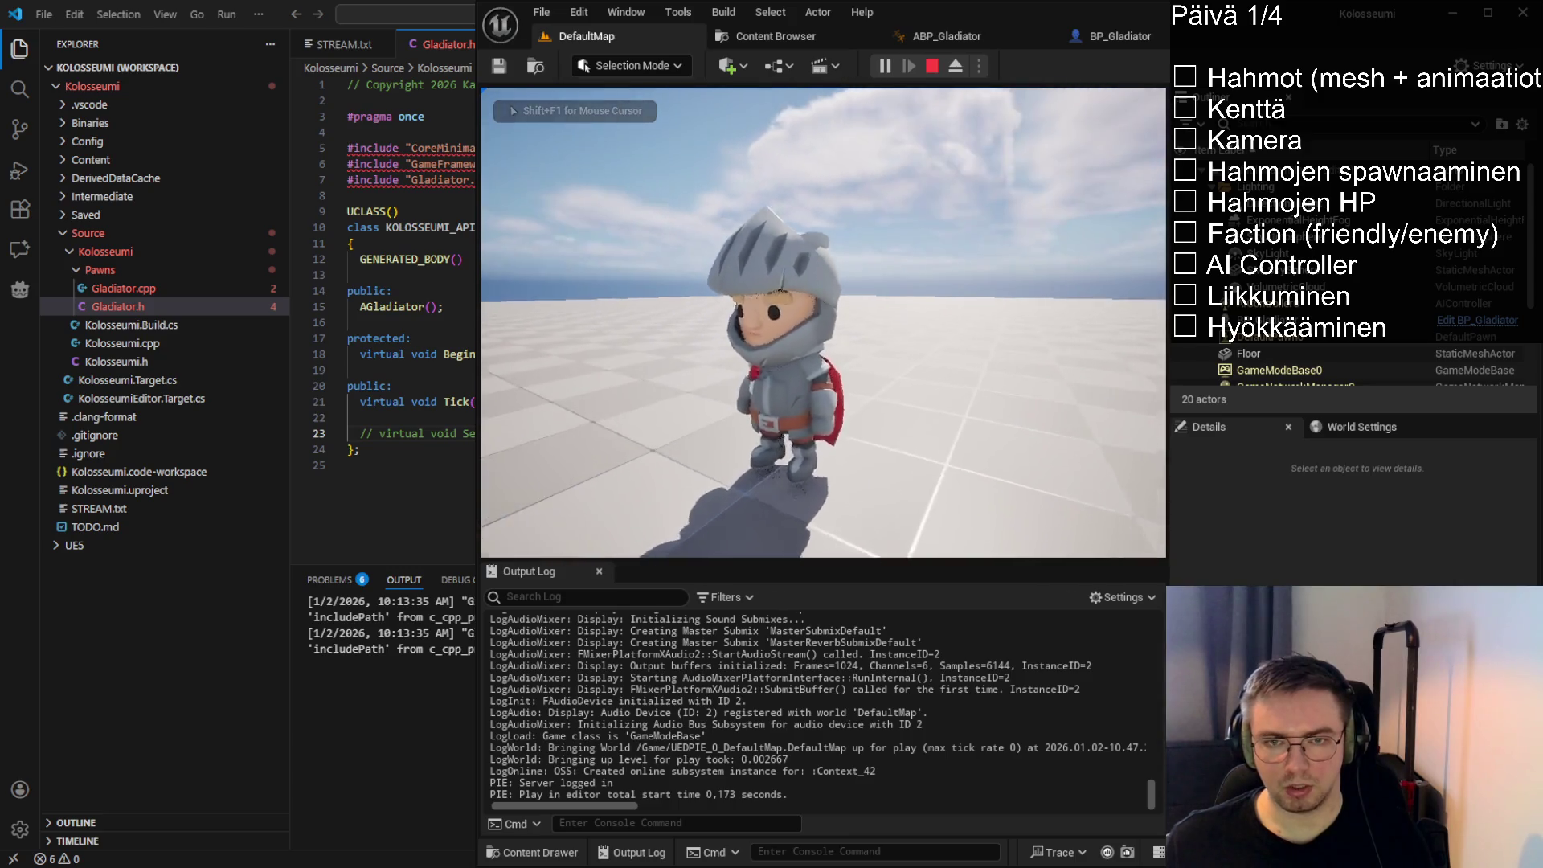
key(s)
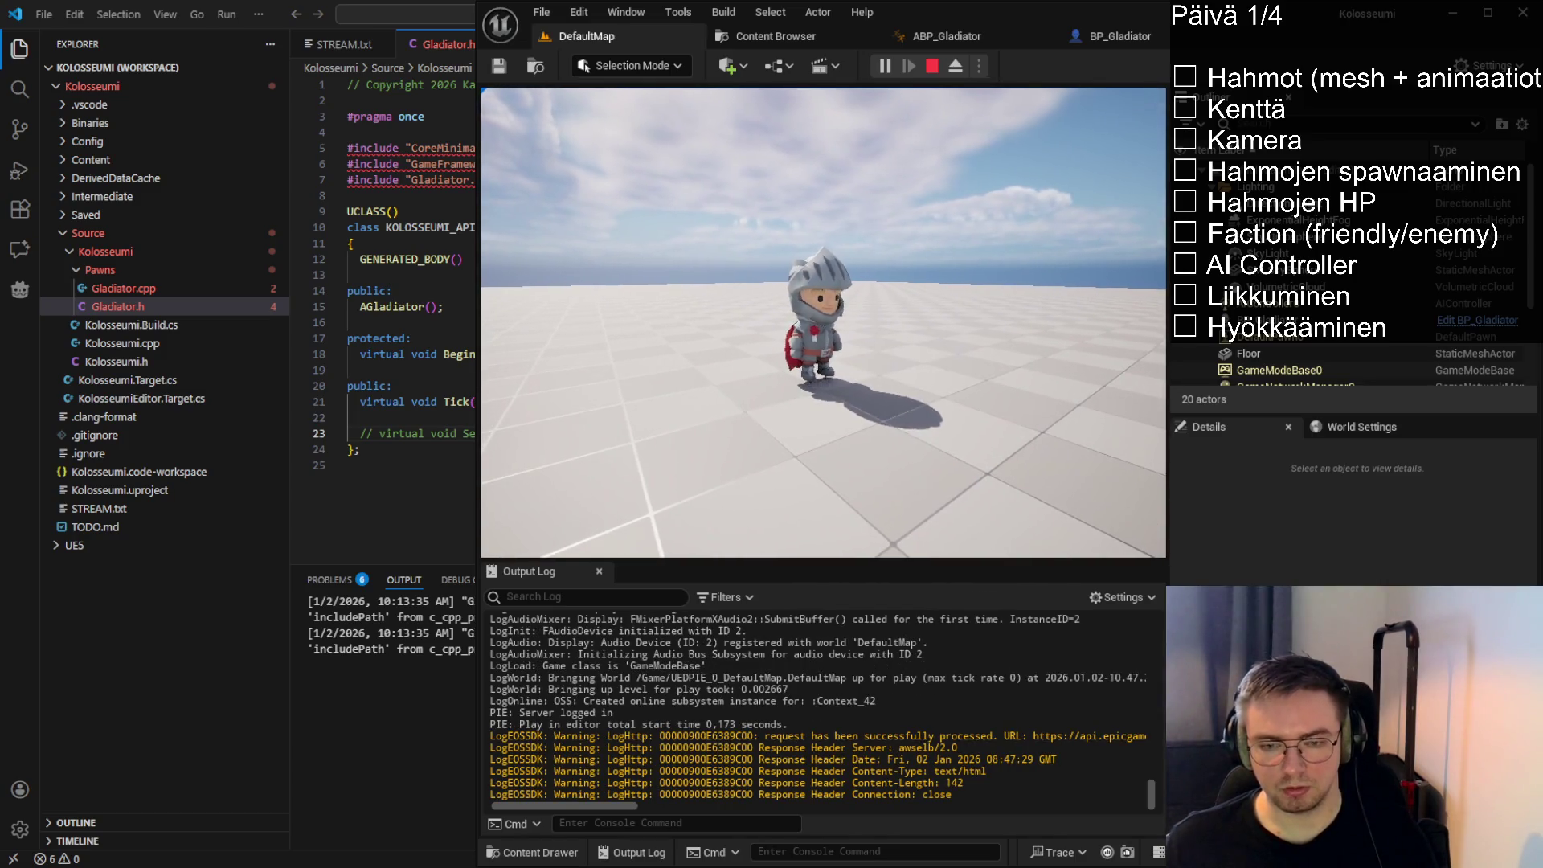
key(Escape)
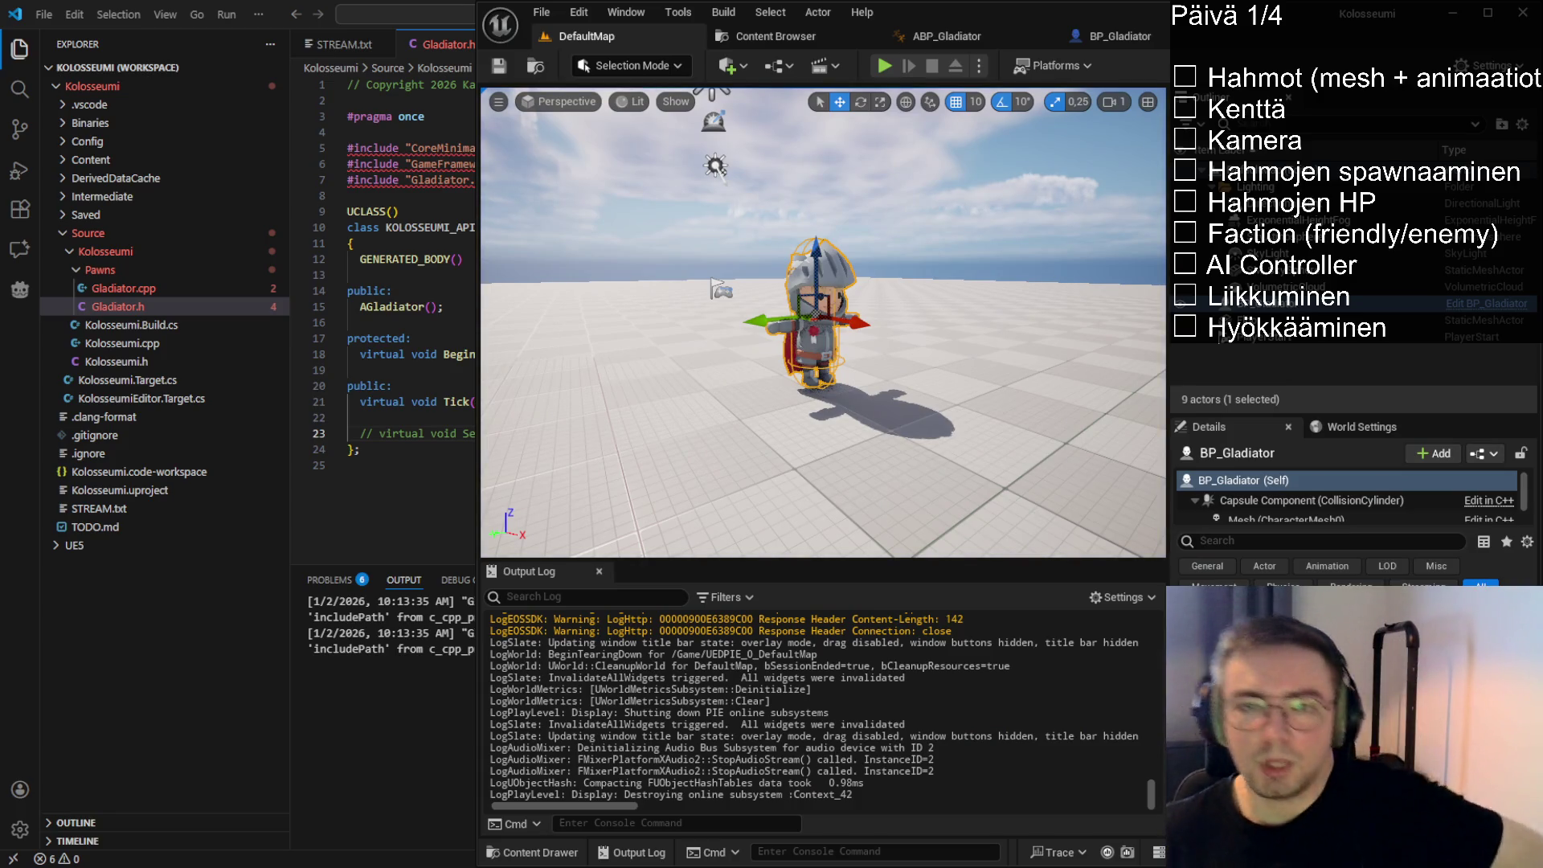
Review ABP_Gladiator and orbit around the knight in the BP_Gladiator preview
click(977, 35)
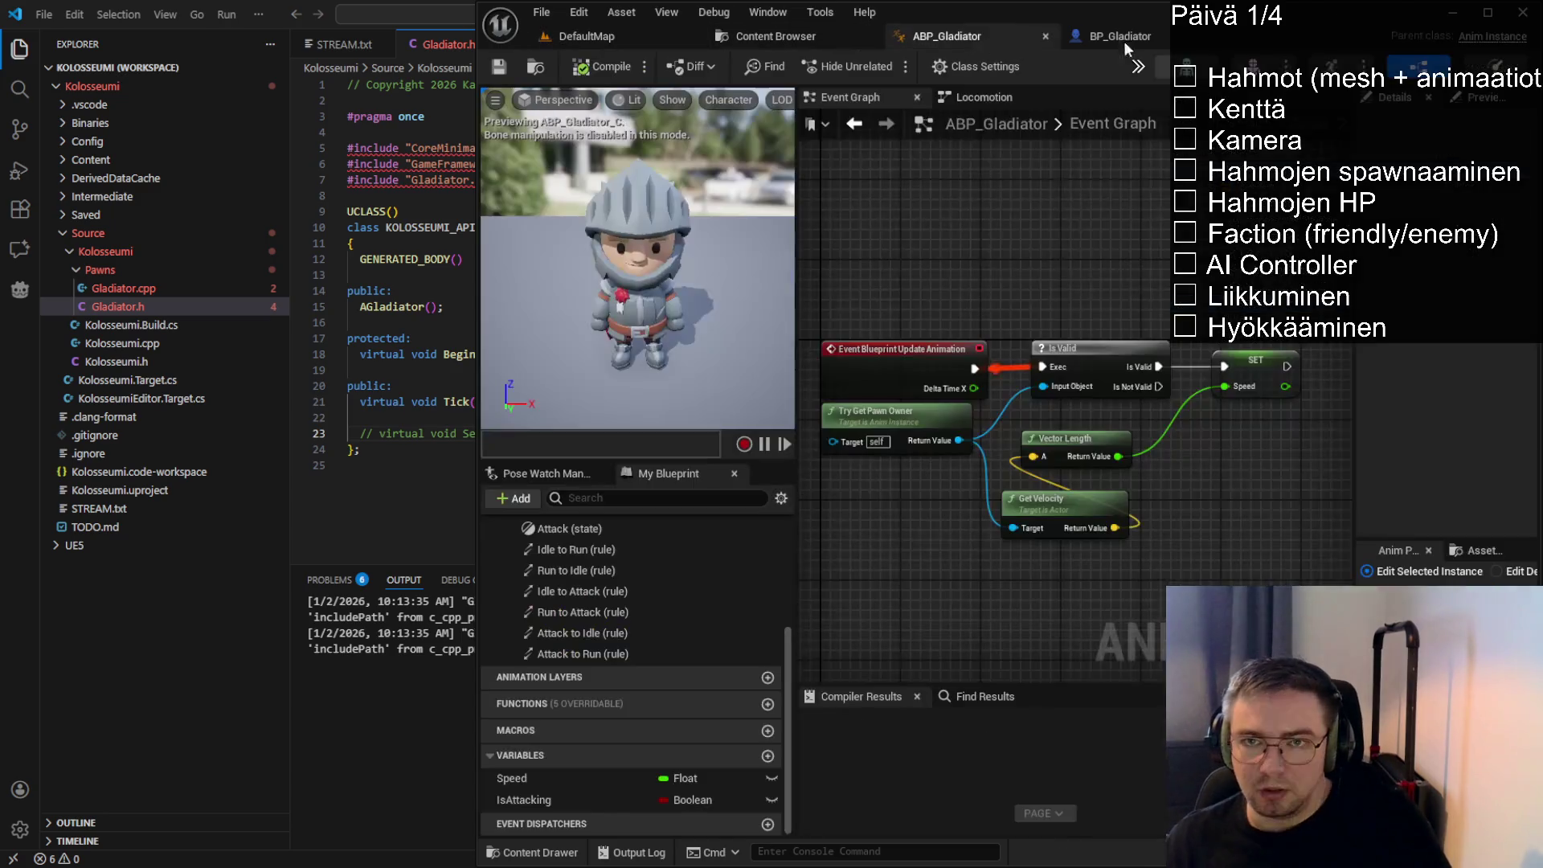
click(1122, 36)
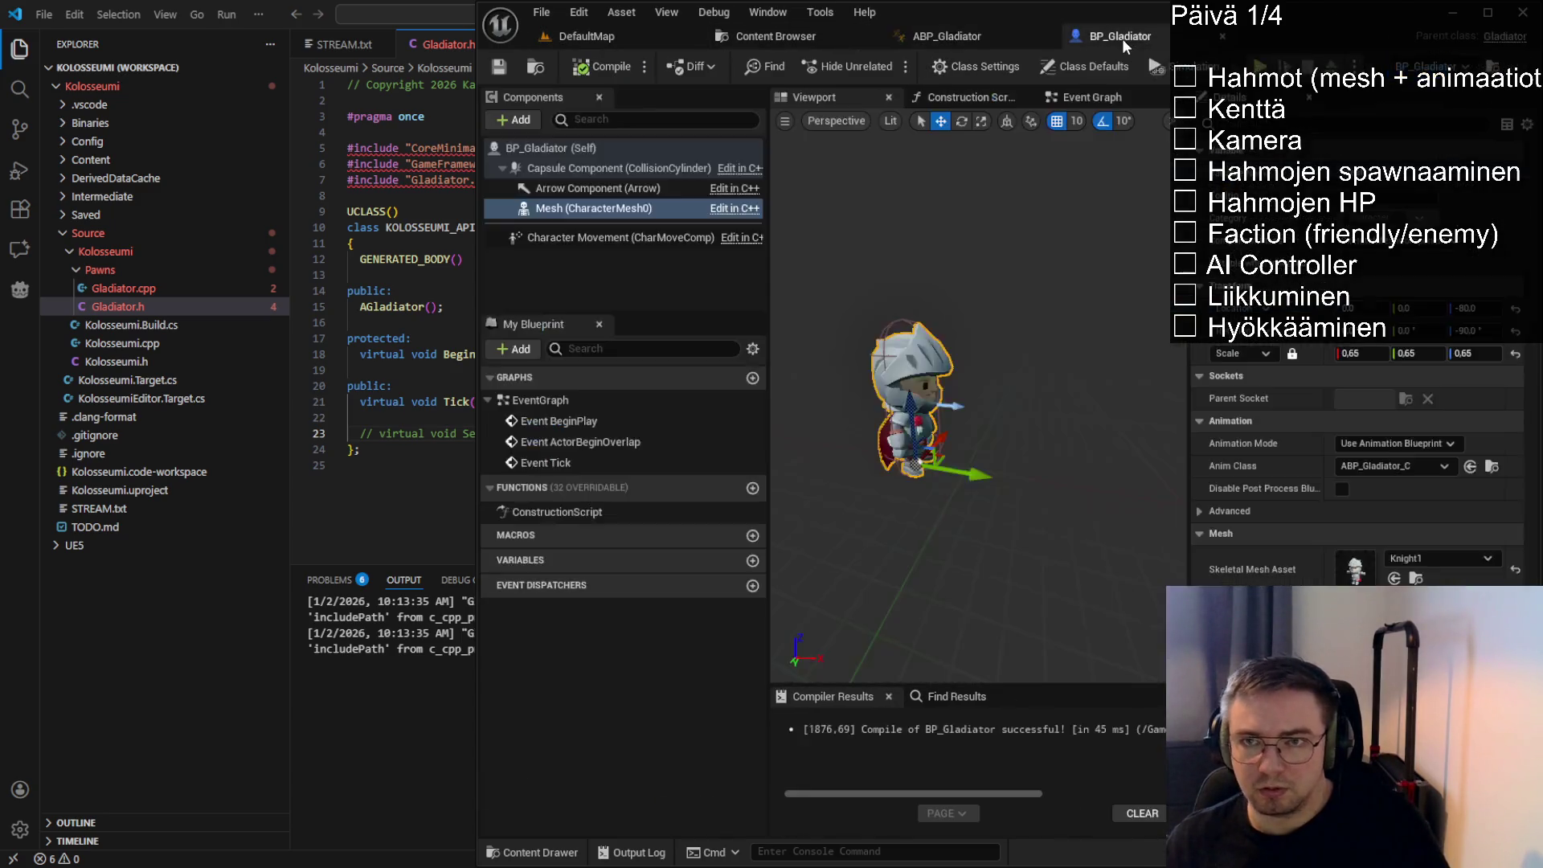
drag(964, 483, 988, 458)
mouse_move(798, 668)
mouse_down()
mouse_move(816, 659)
mouse_move(799, 668)
mouse_up()
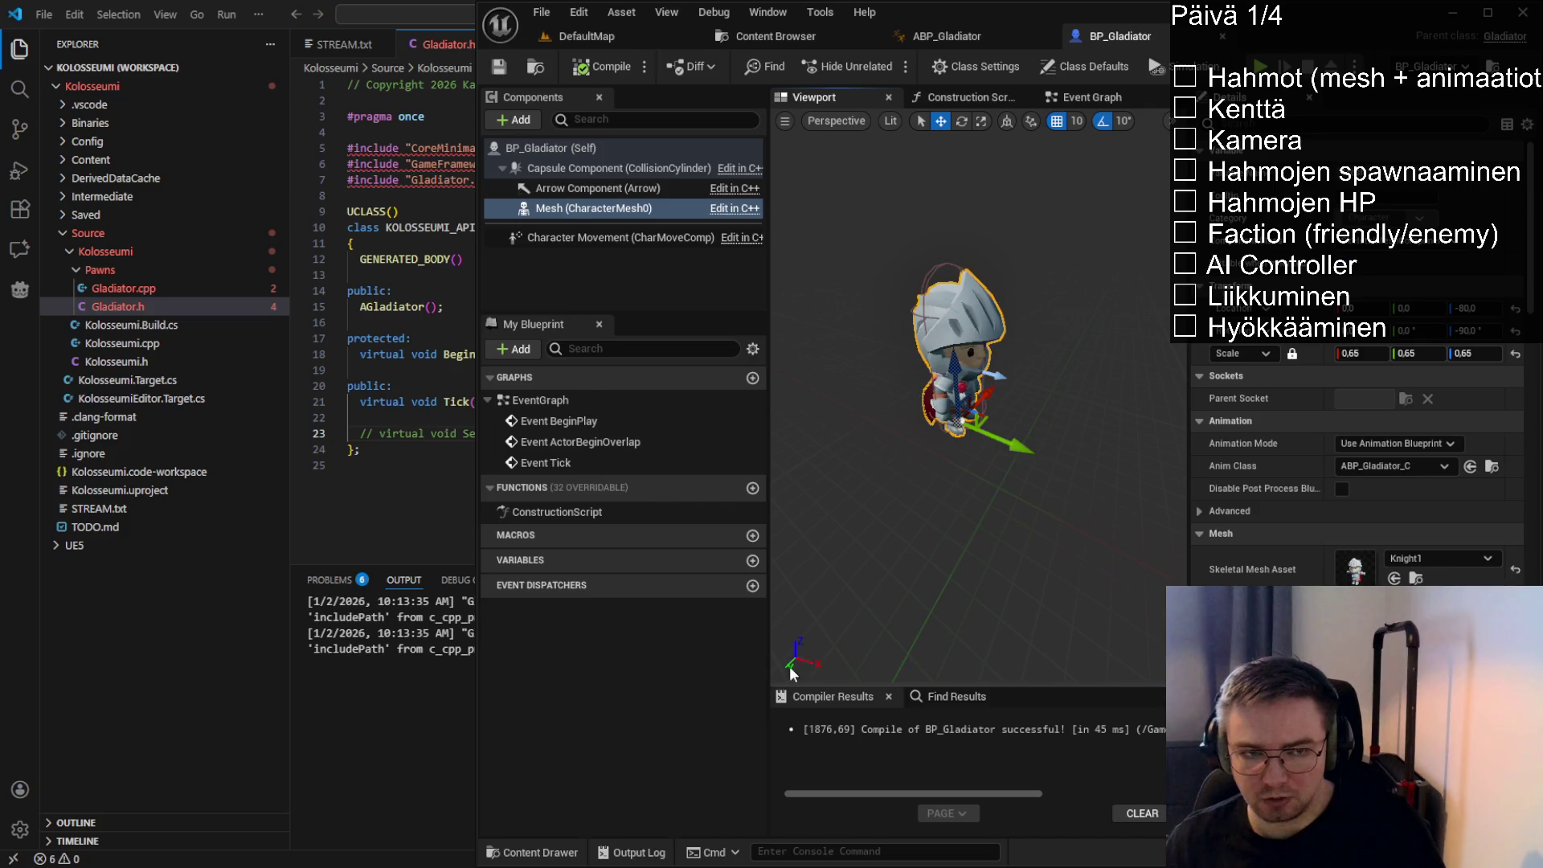
mouse_move(964, 402)
mouse_down()
mouse_move(985, 377)
mouse_move(997, 418)
mouse_move(1029, 402)
mouse_move(981, 572)
mouse_up()
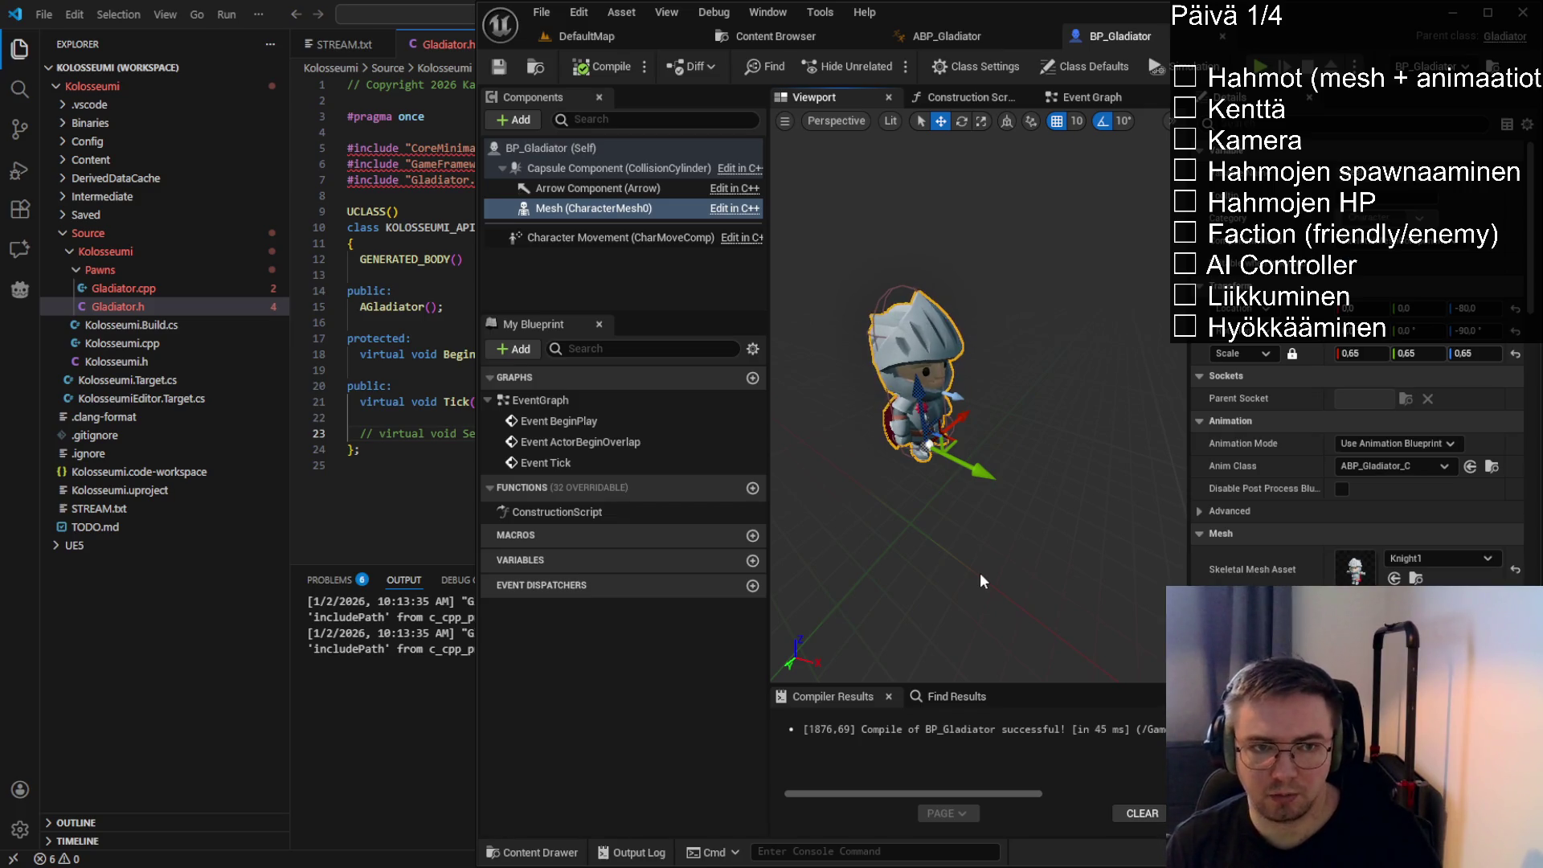
drag(1067, 389, 1037, 442)
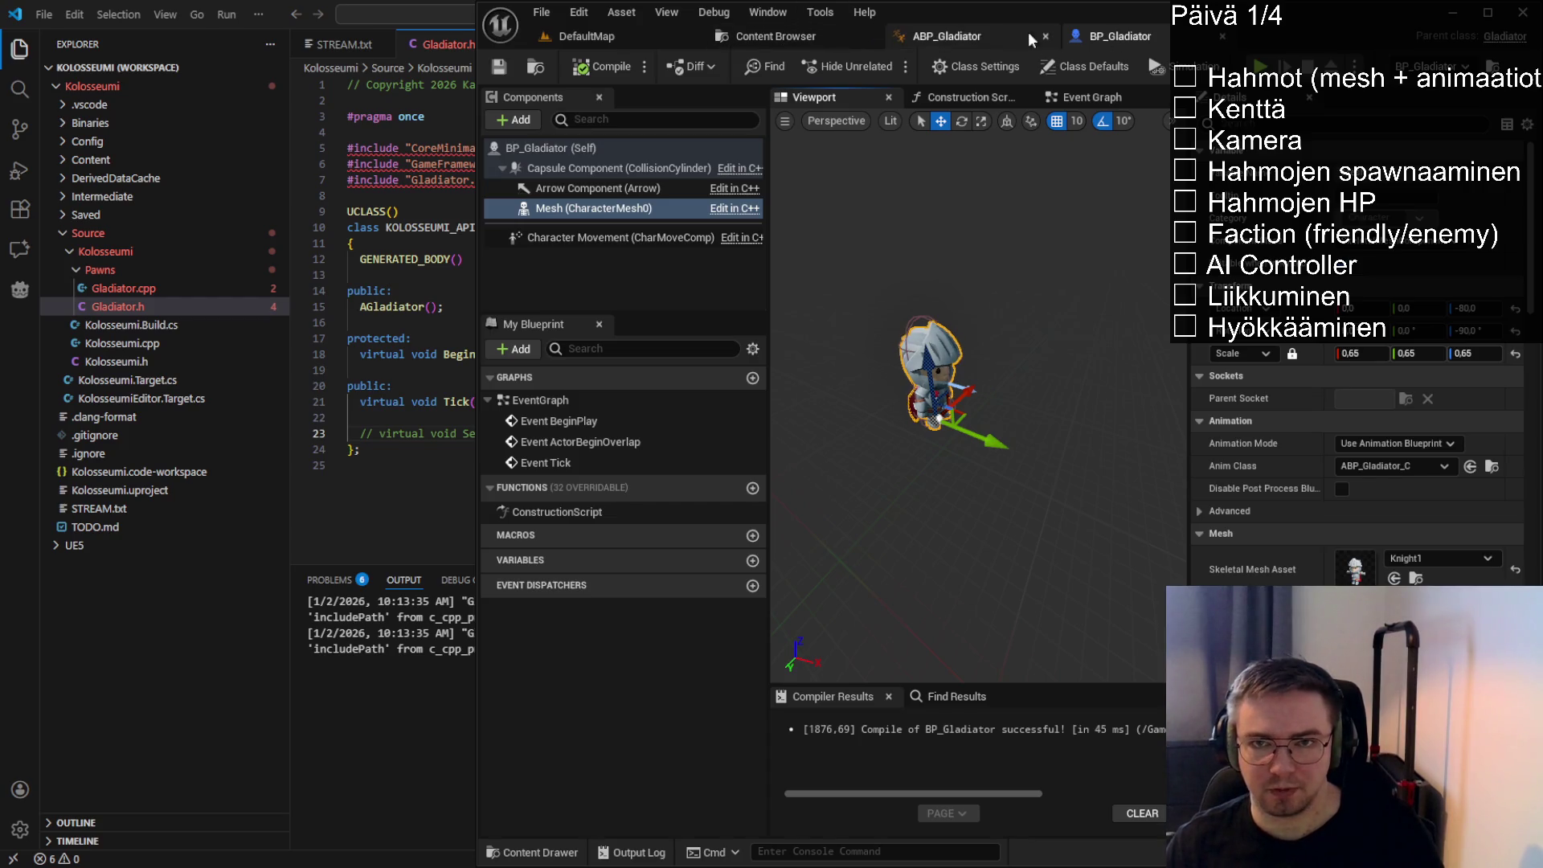
Go back to DefaultMap and start a Play-In-Editor session
click(947, 36)
click(776, 35)
click(605, 34)
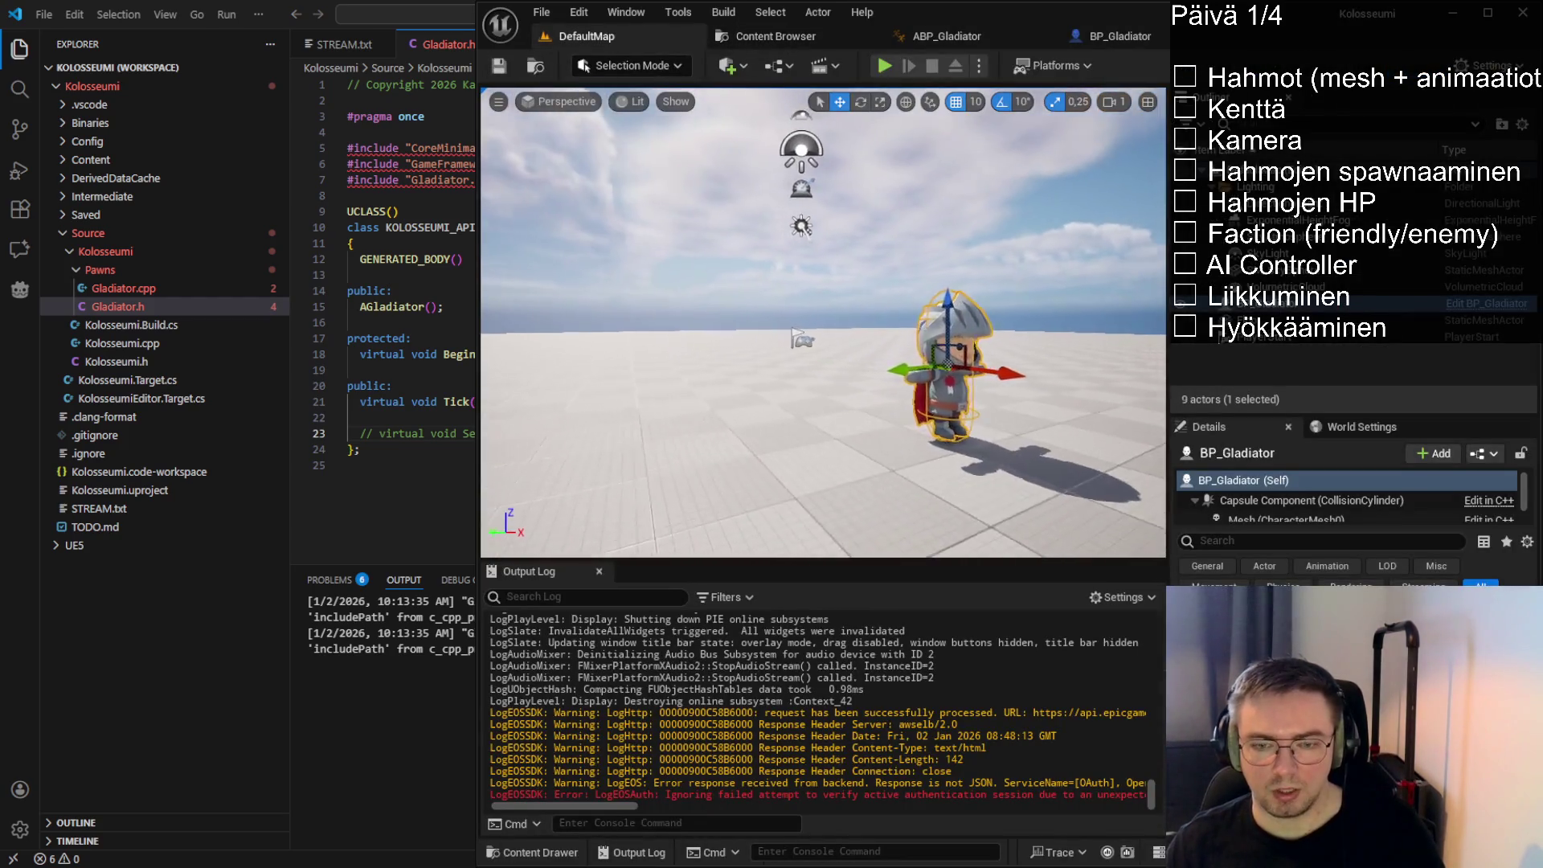
click(884, 66)
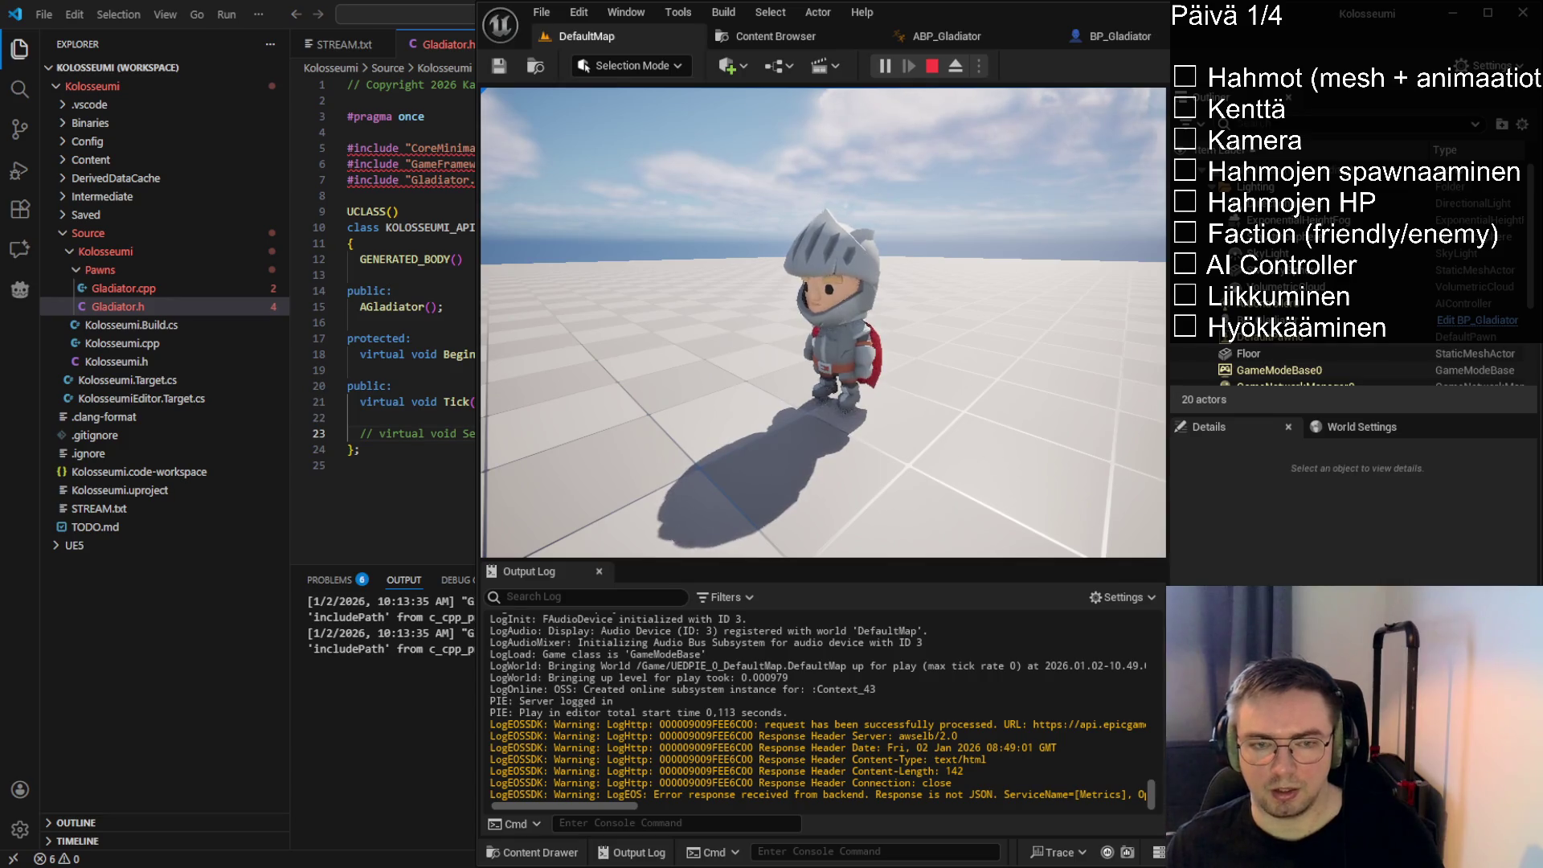
Stop the play session and drag the knight mesh lower in the BP_Gladiator viewport
mouse_move(824, 321)
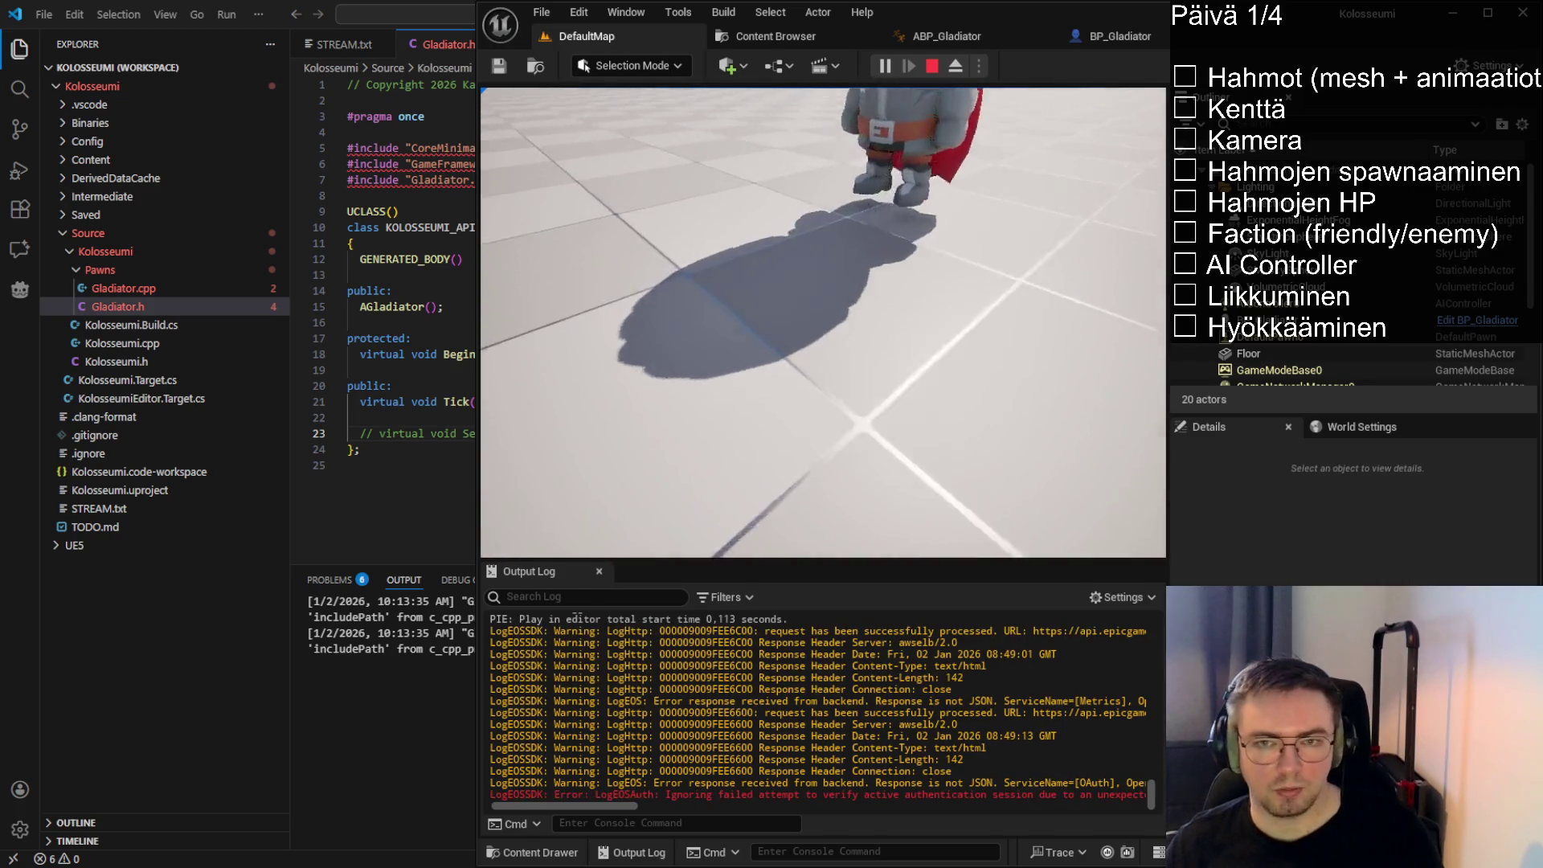
key(Escape)
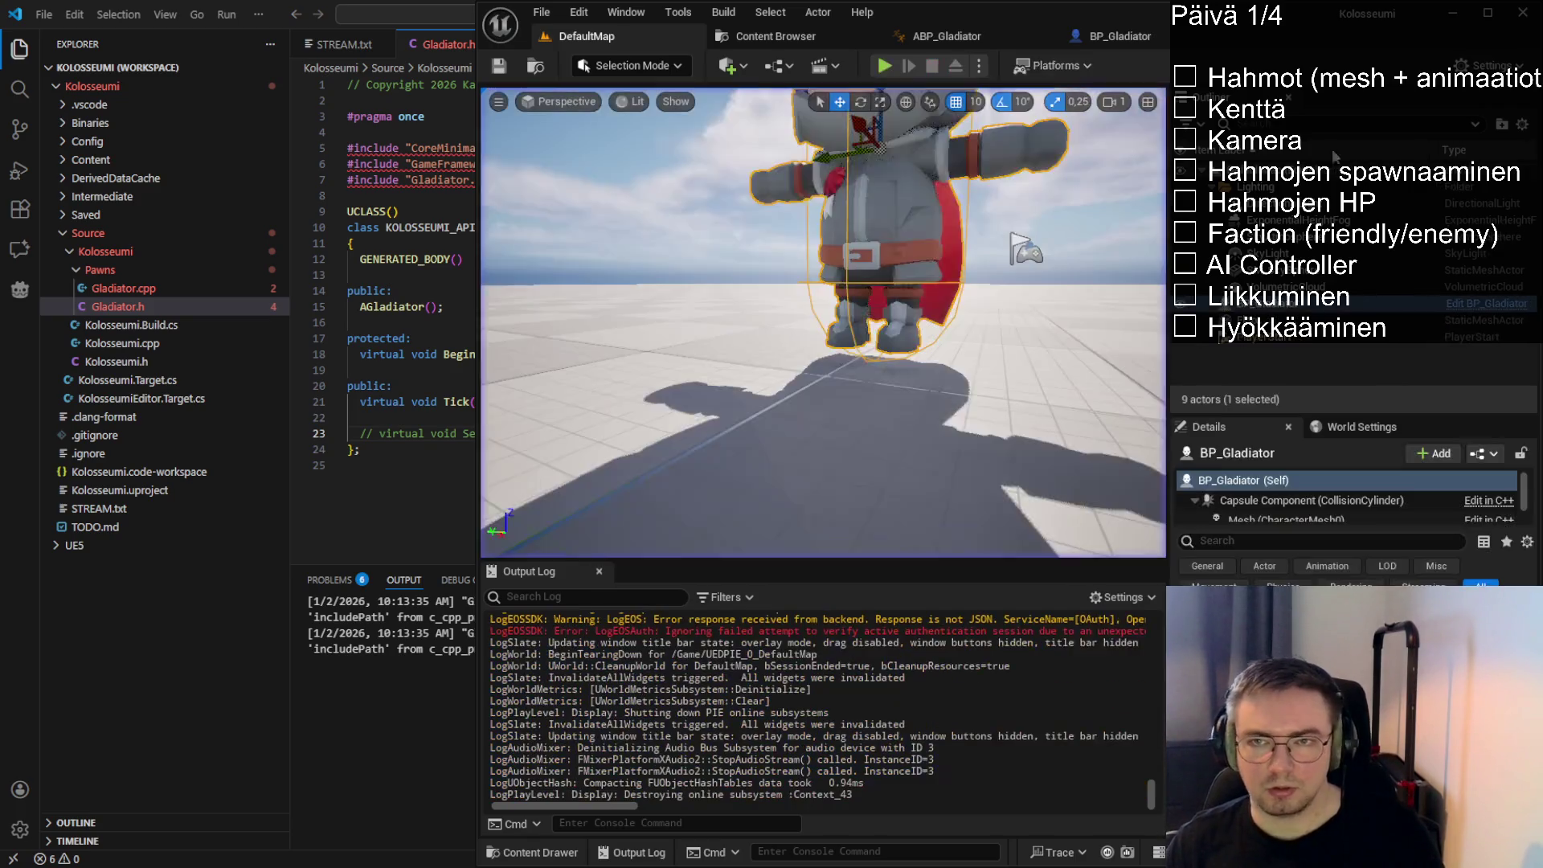
click(1135, 37)
mouse_move(965, 483)
mouse_down()
mouse_move(972, 402)
mouse_move(1070, 359)
mouse_move(1039, 405)
mouse_up()
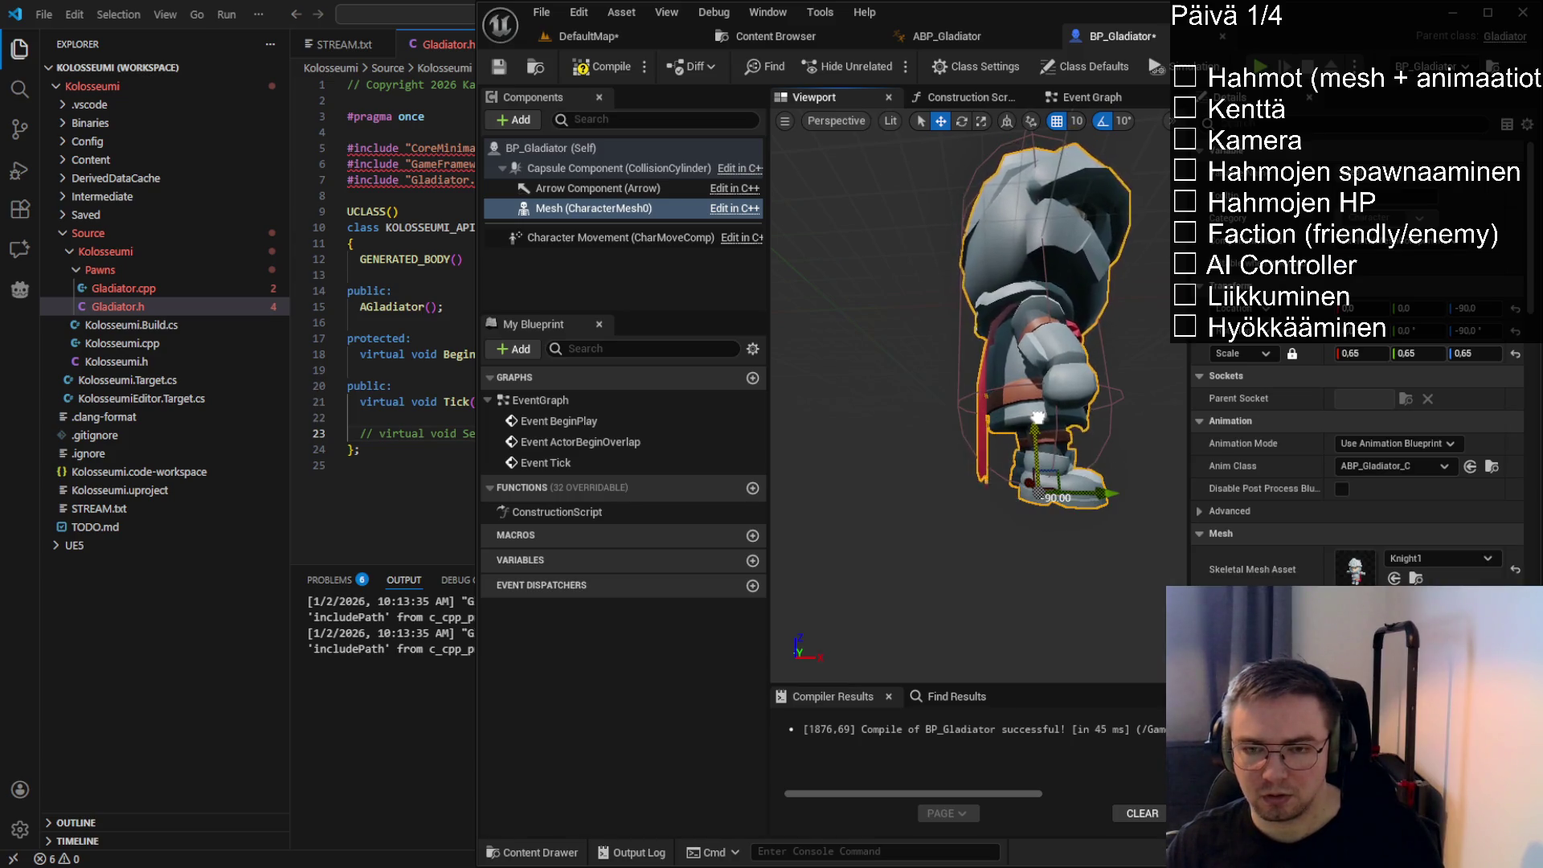
Set the mesh Location Z to -87 after trying -85, compile BP_Gladiator, and return to DefaultMap
click(1485, 308)
text(-)
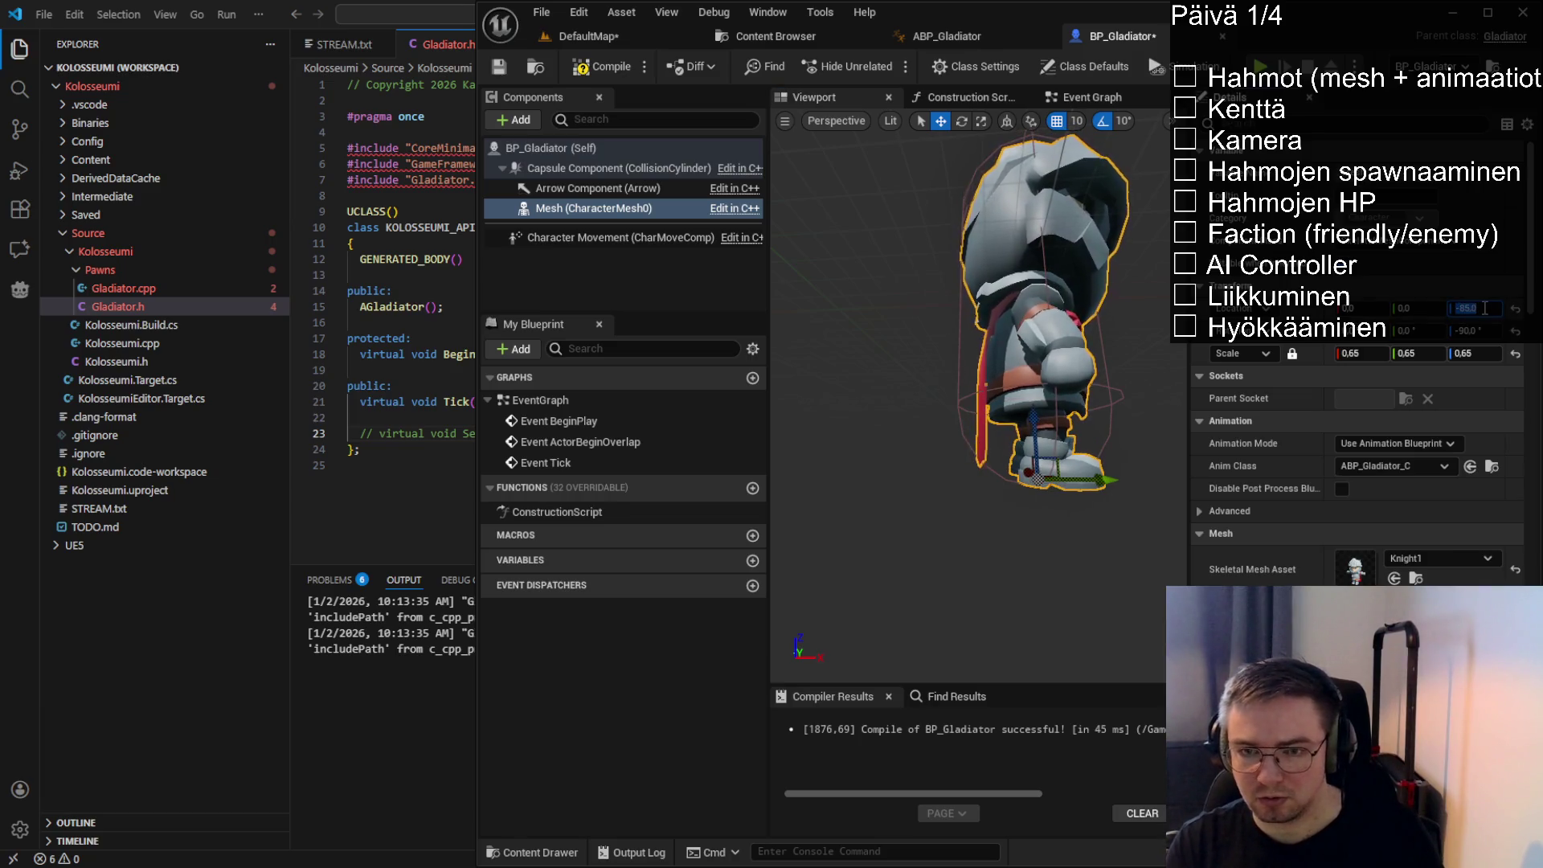
text(85)
key(Return)
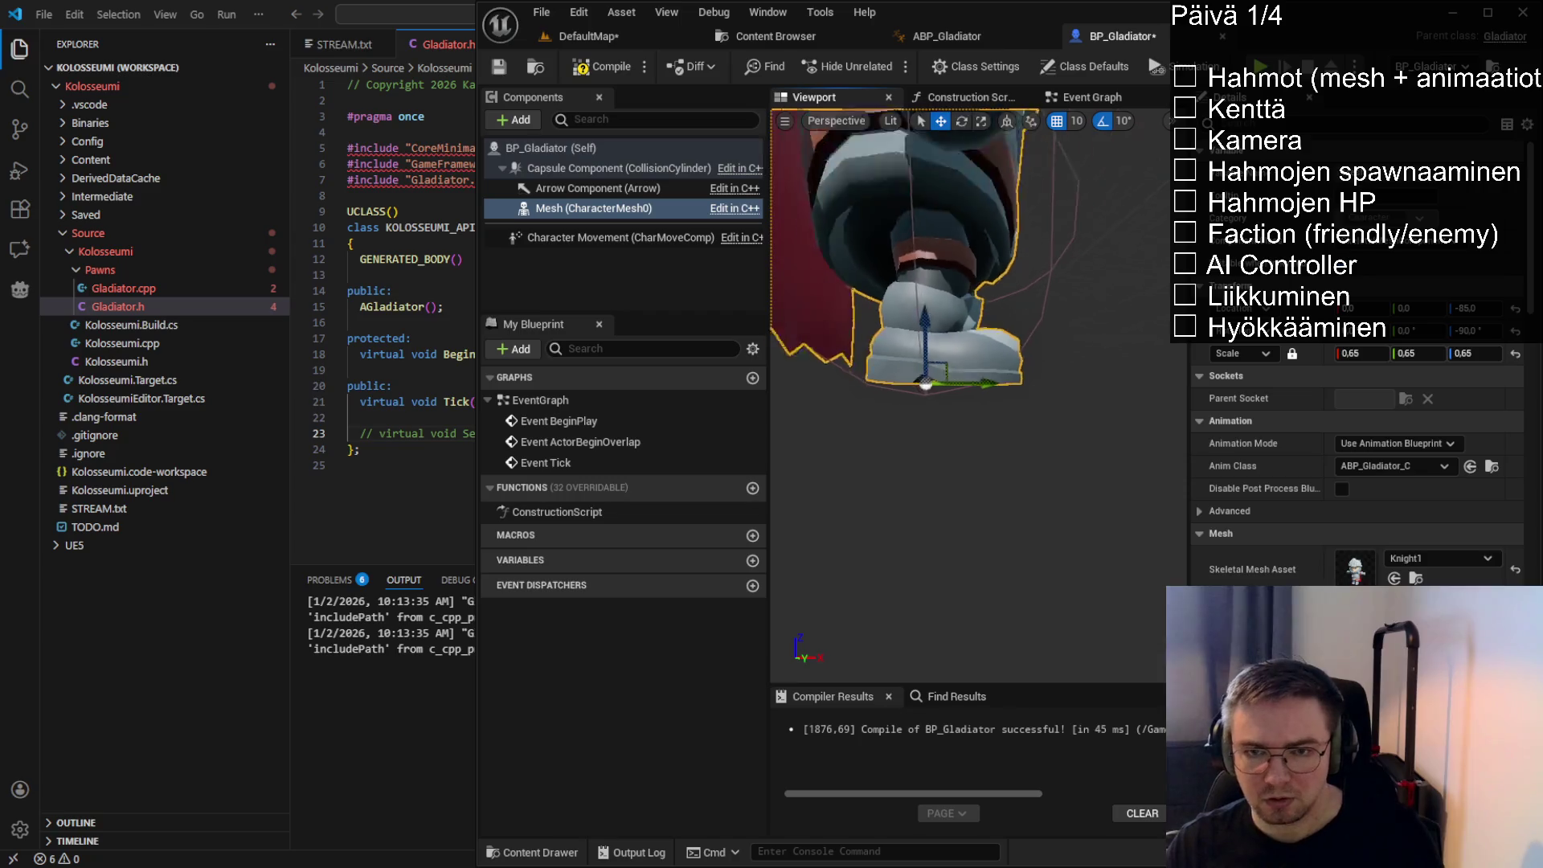
click(1485, 309)
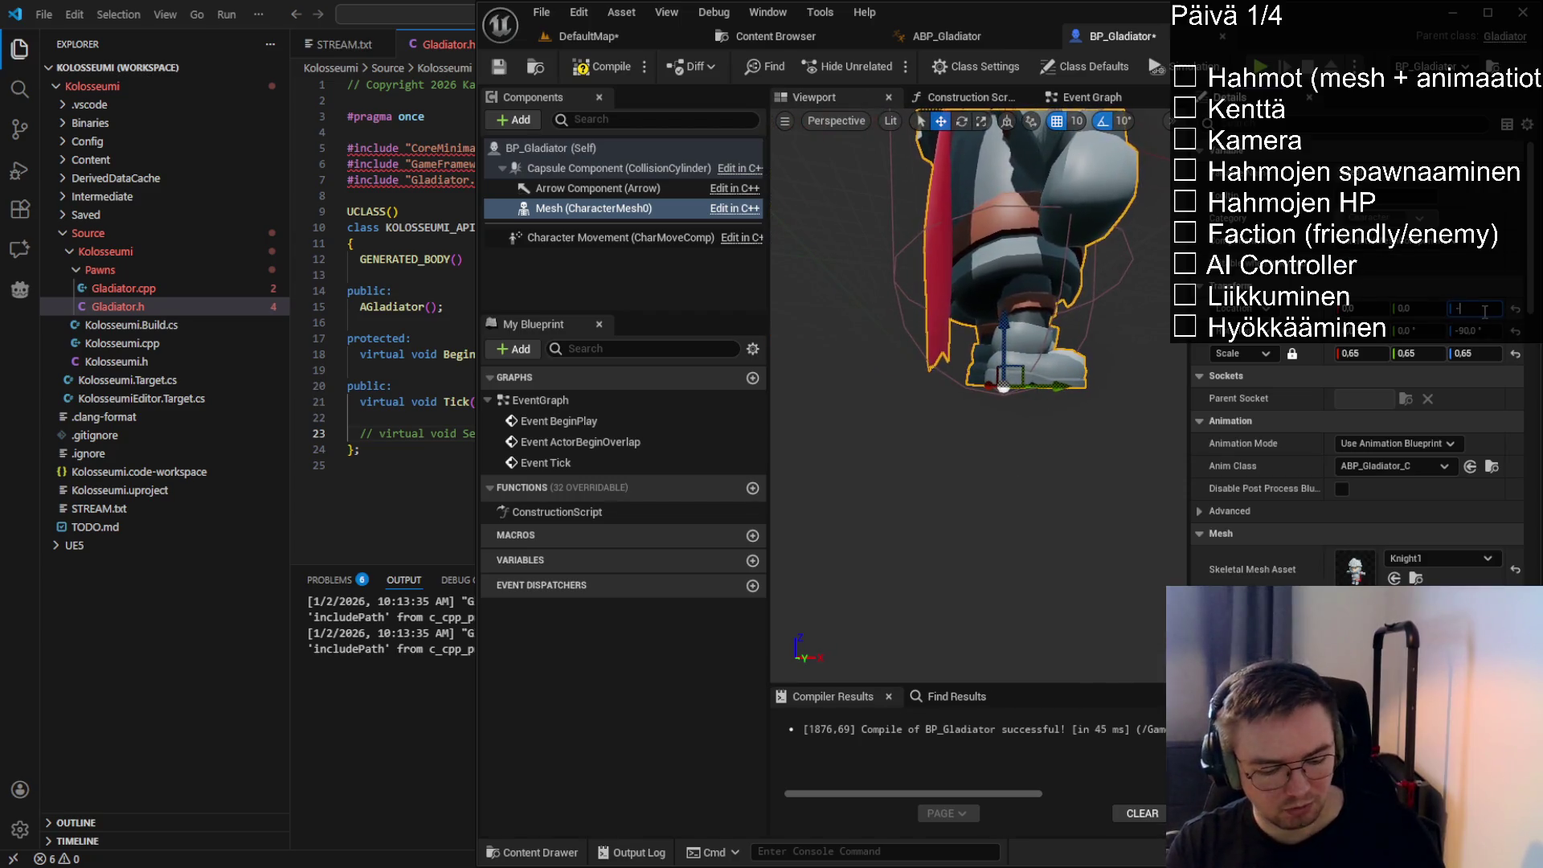
text(-)
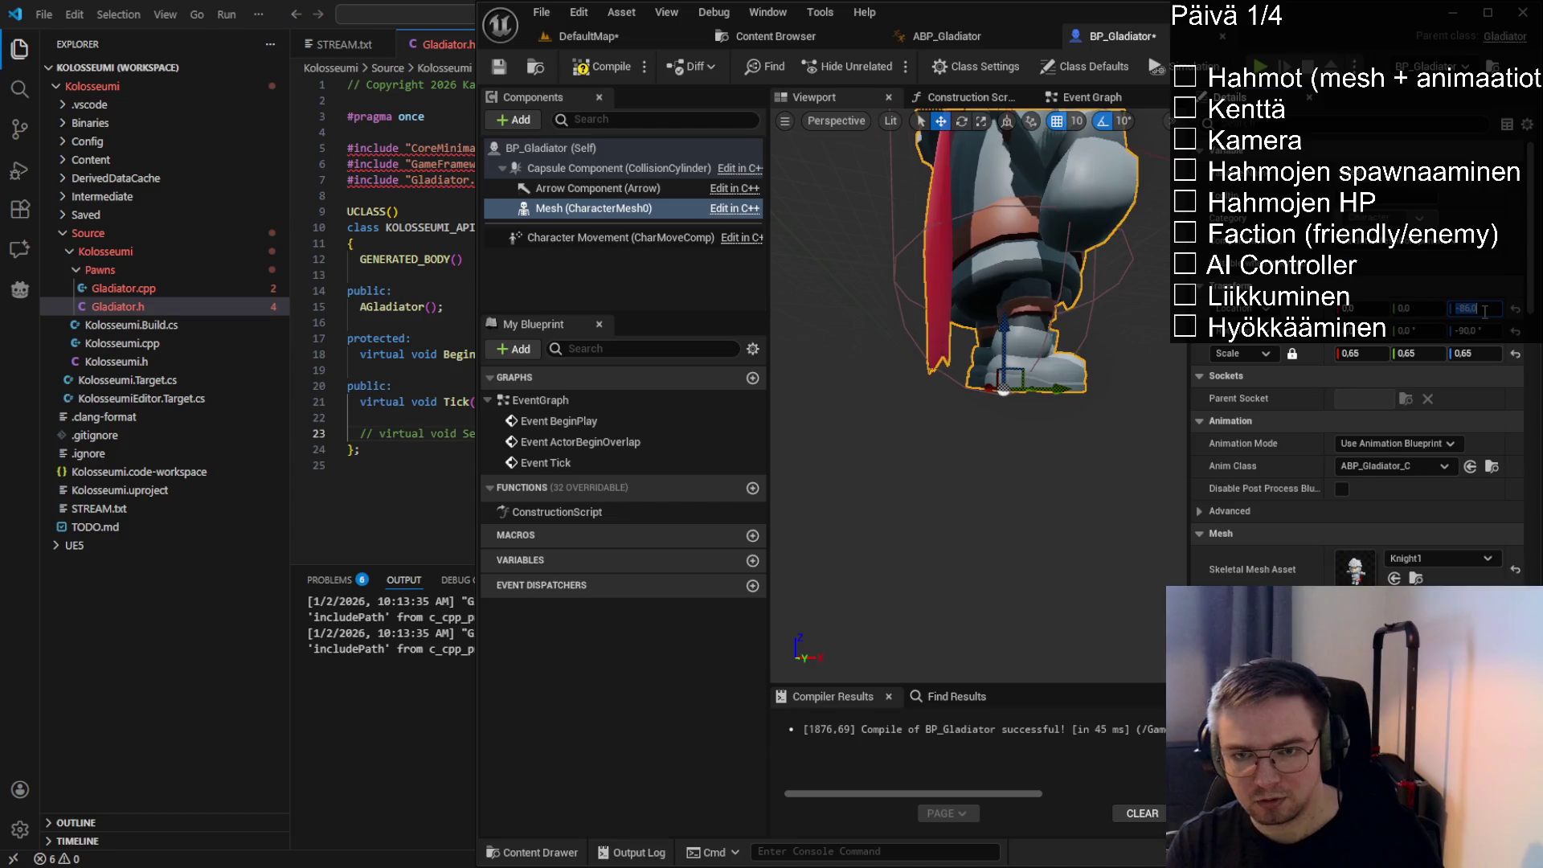
text(87)
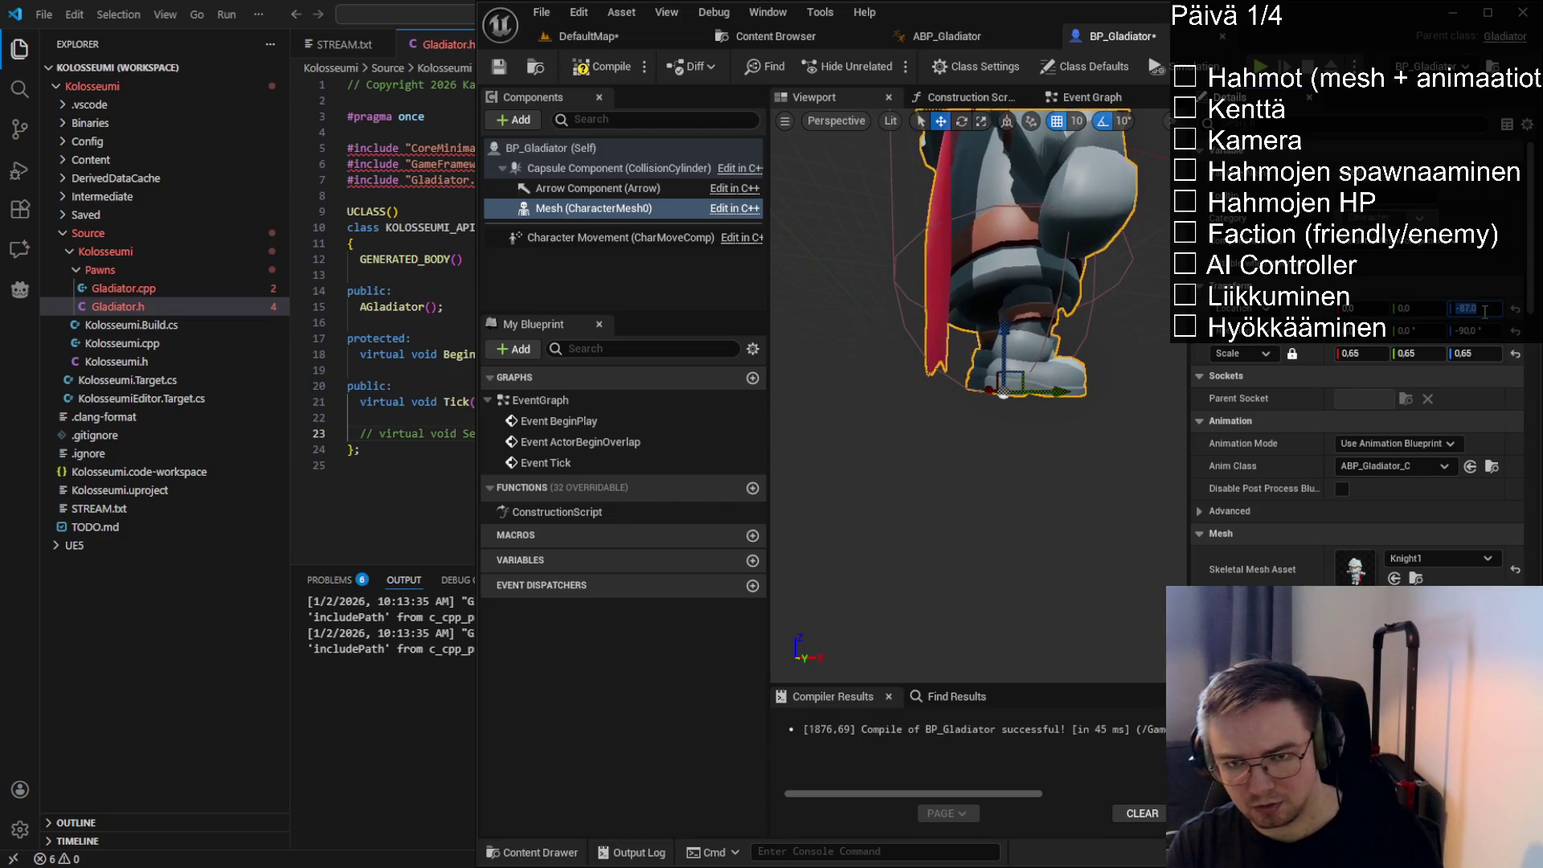
key(Return)
key(f)
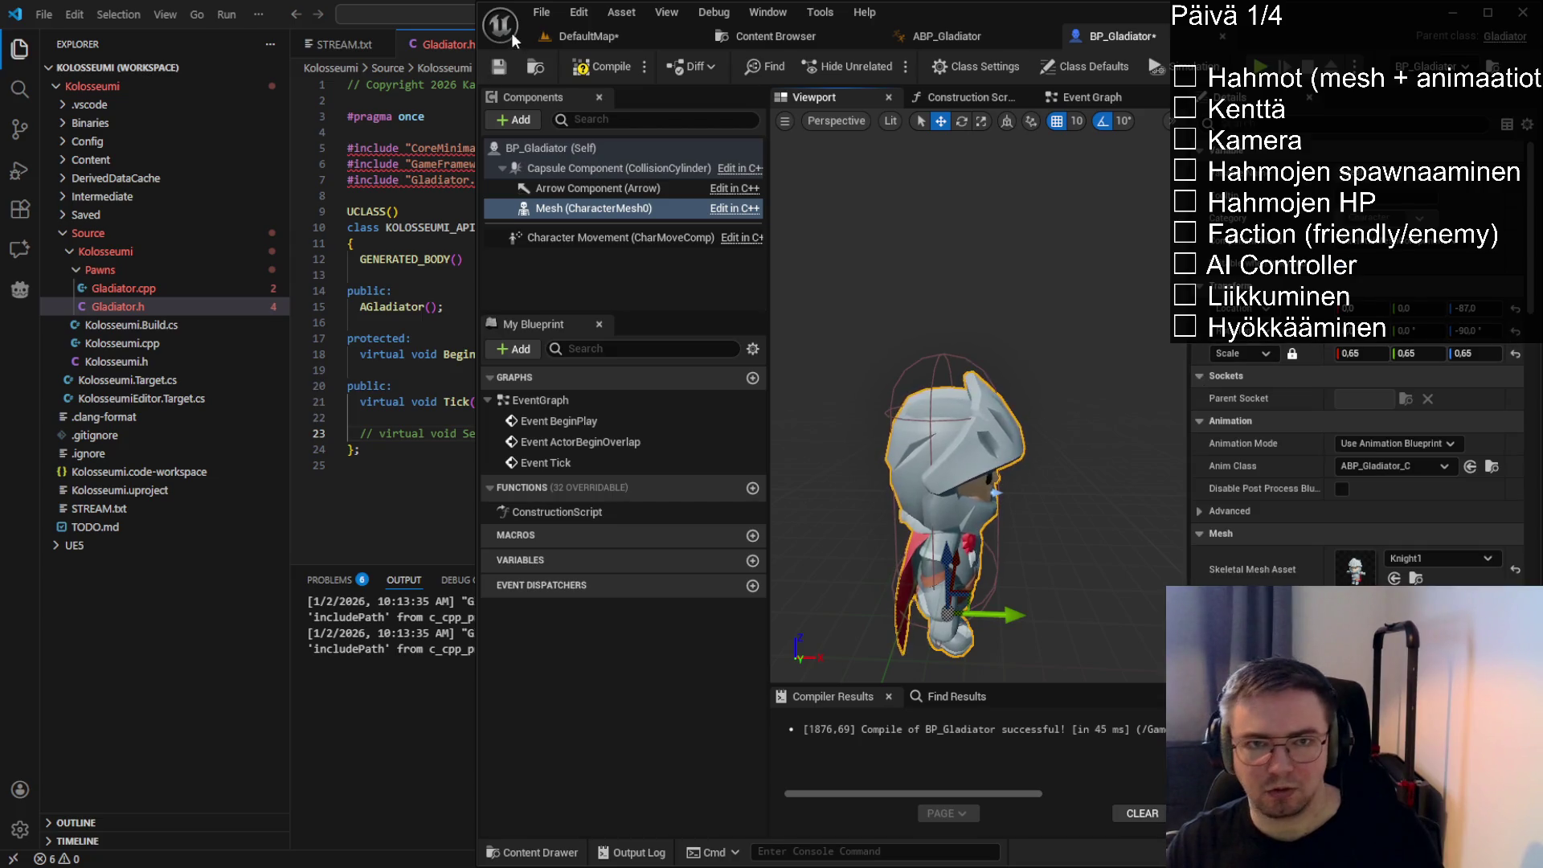
click(603, 67)
click(630, 36)
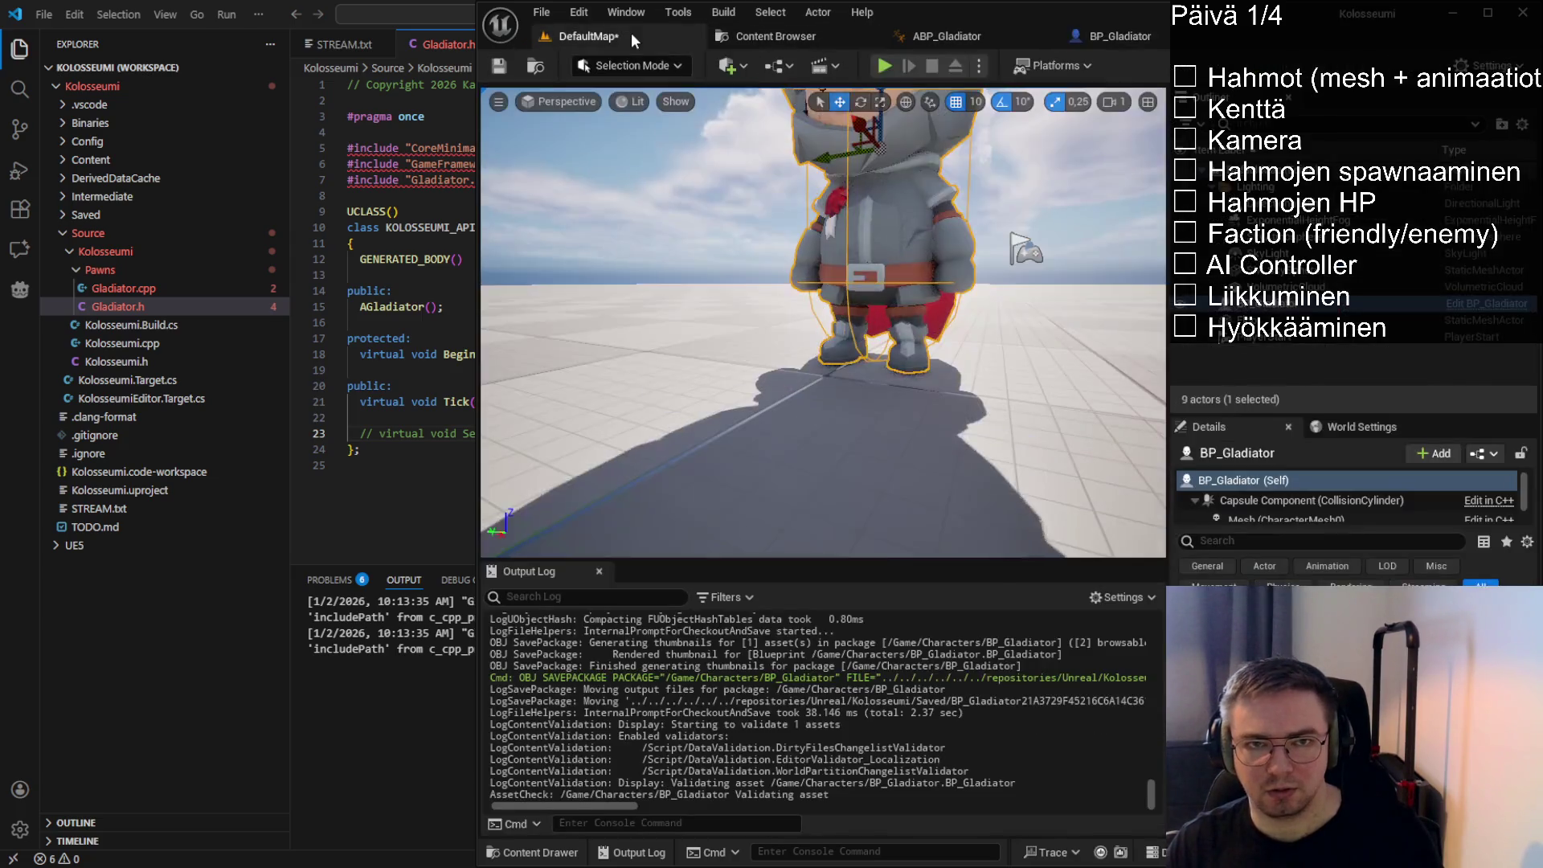
Save DefaultMap and frame the knight gladiator close up in the viewport
click(499, 65)
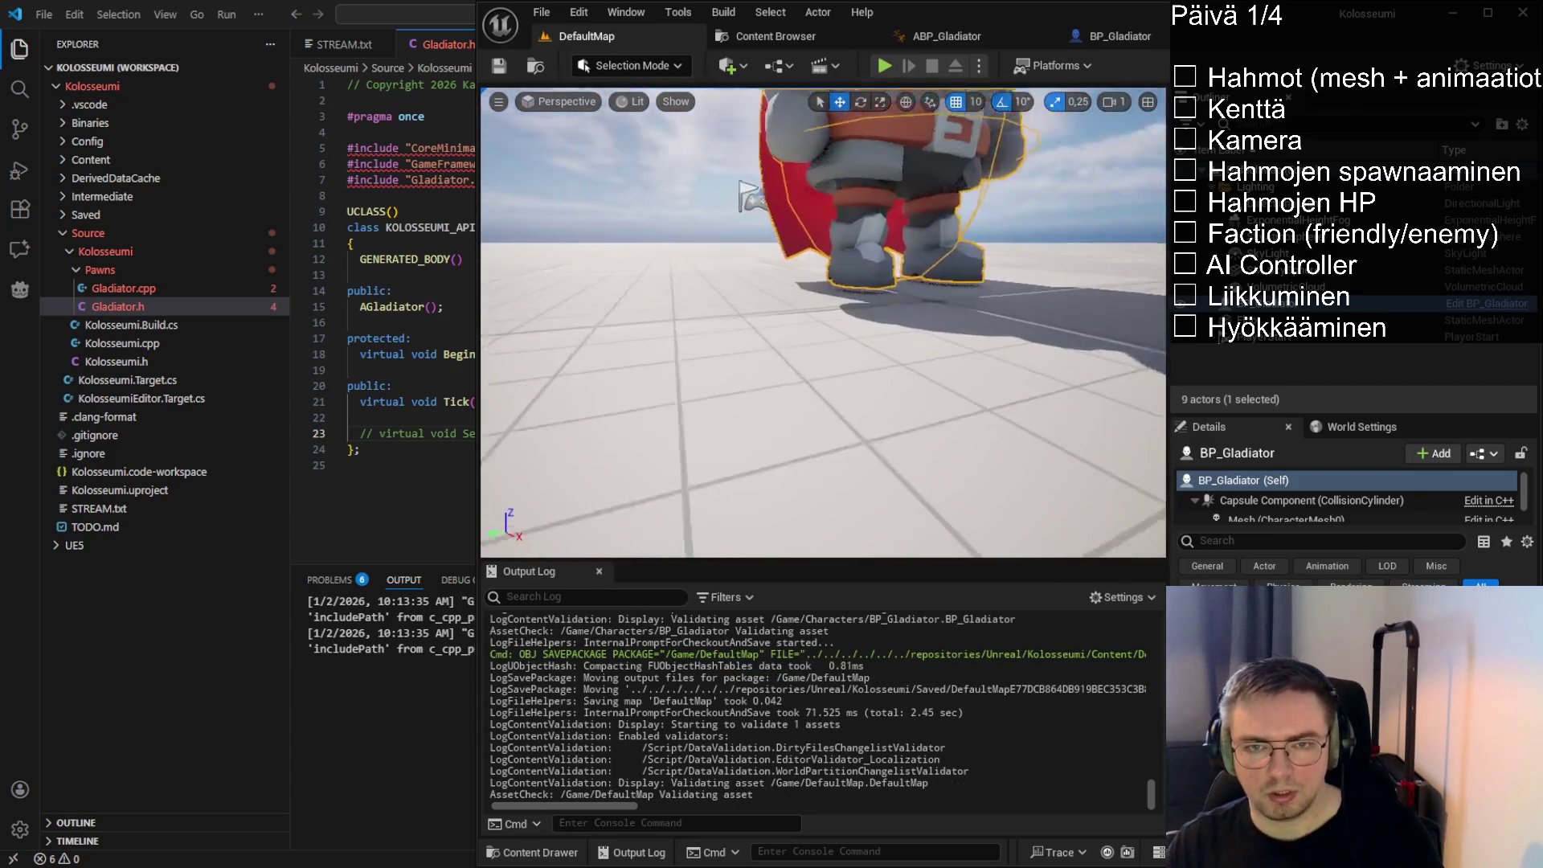
scroll(823, 322, down, 3)
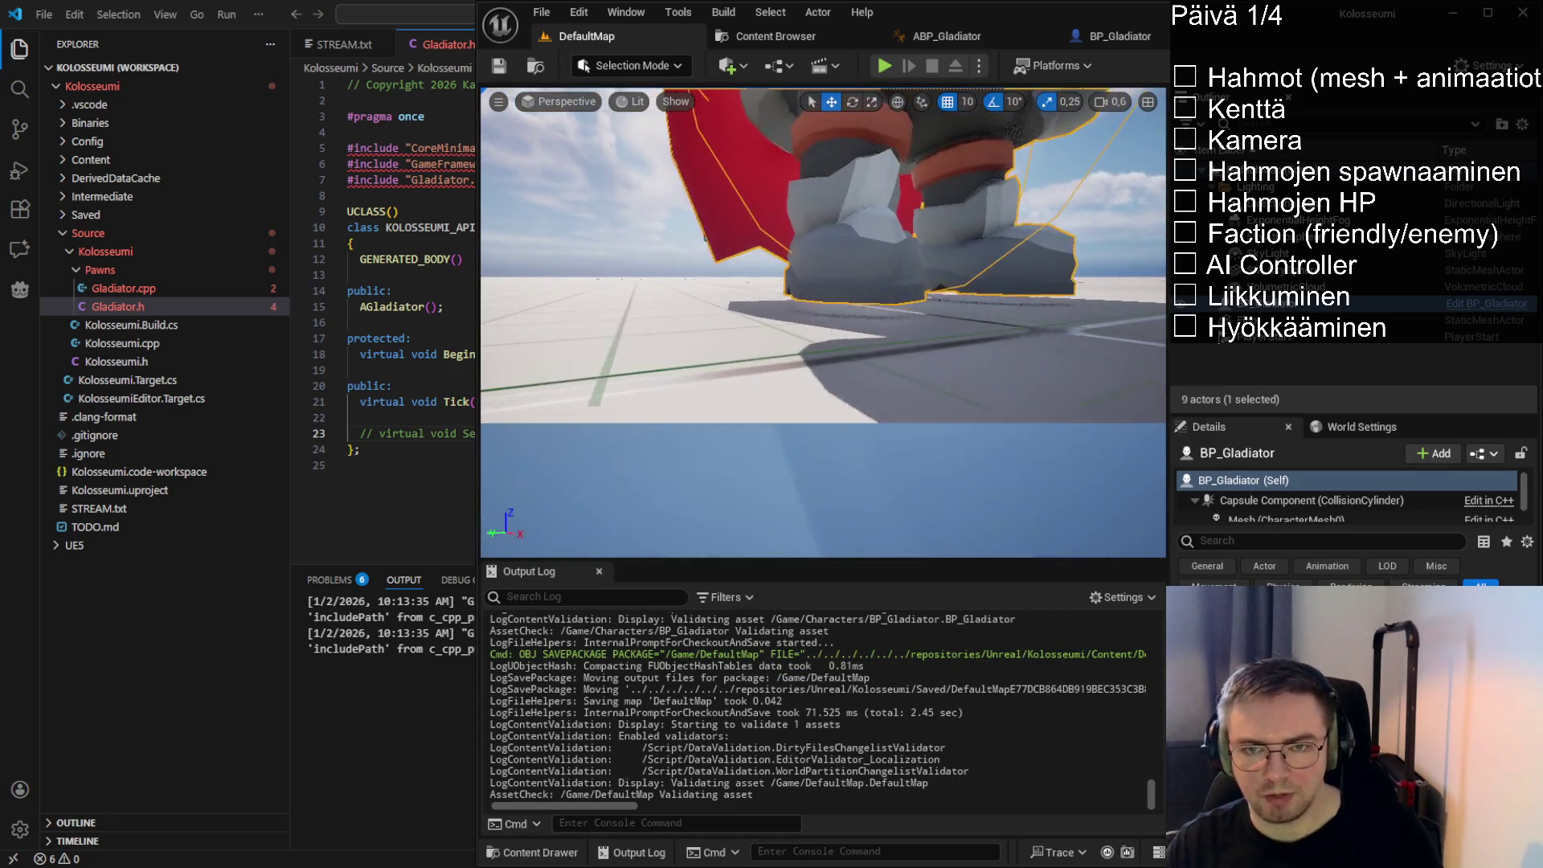
key(f)
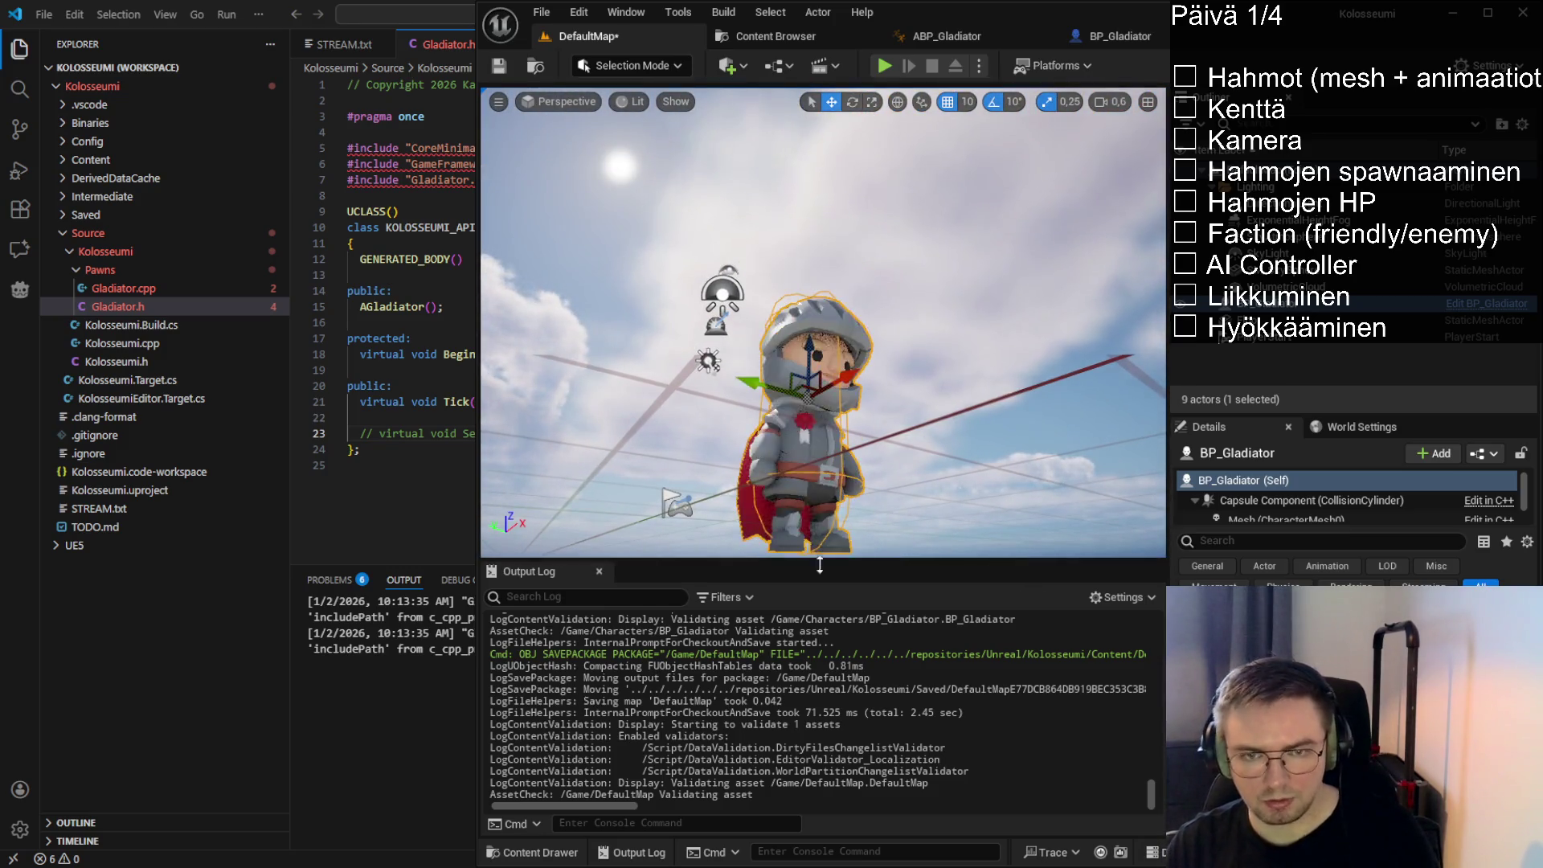
scroll(841, 456, up, 5)
drag(841, 456, 788, 455)
key(f)
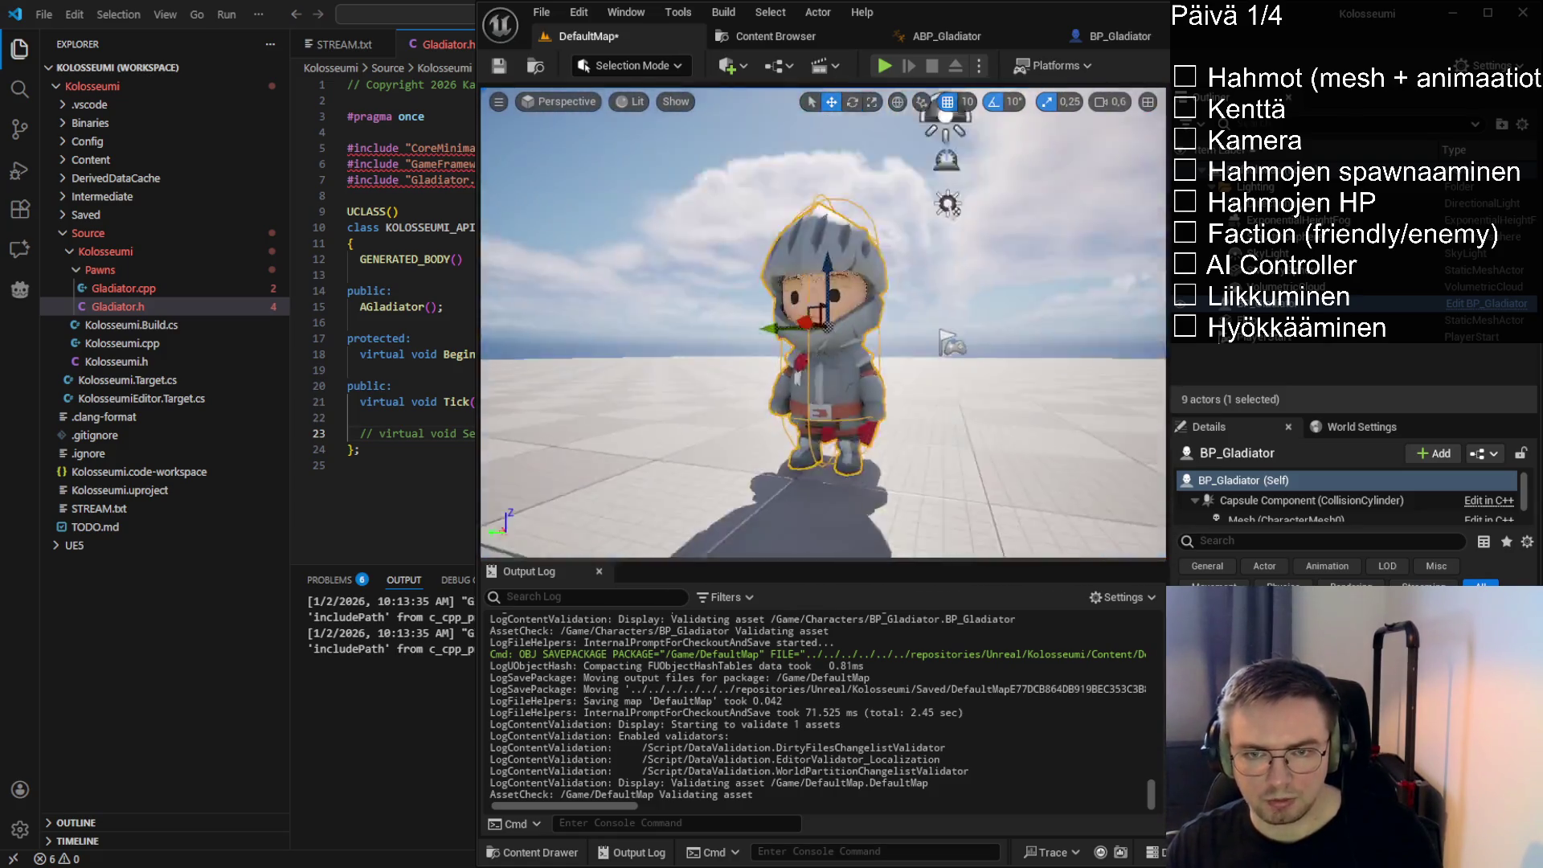
Save the level again and bring up the STREAM.txt task list in VS Code
click(498, 69)
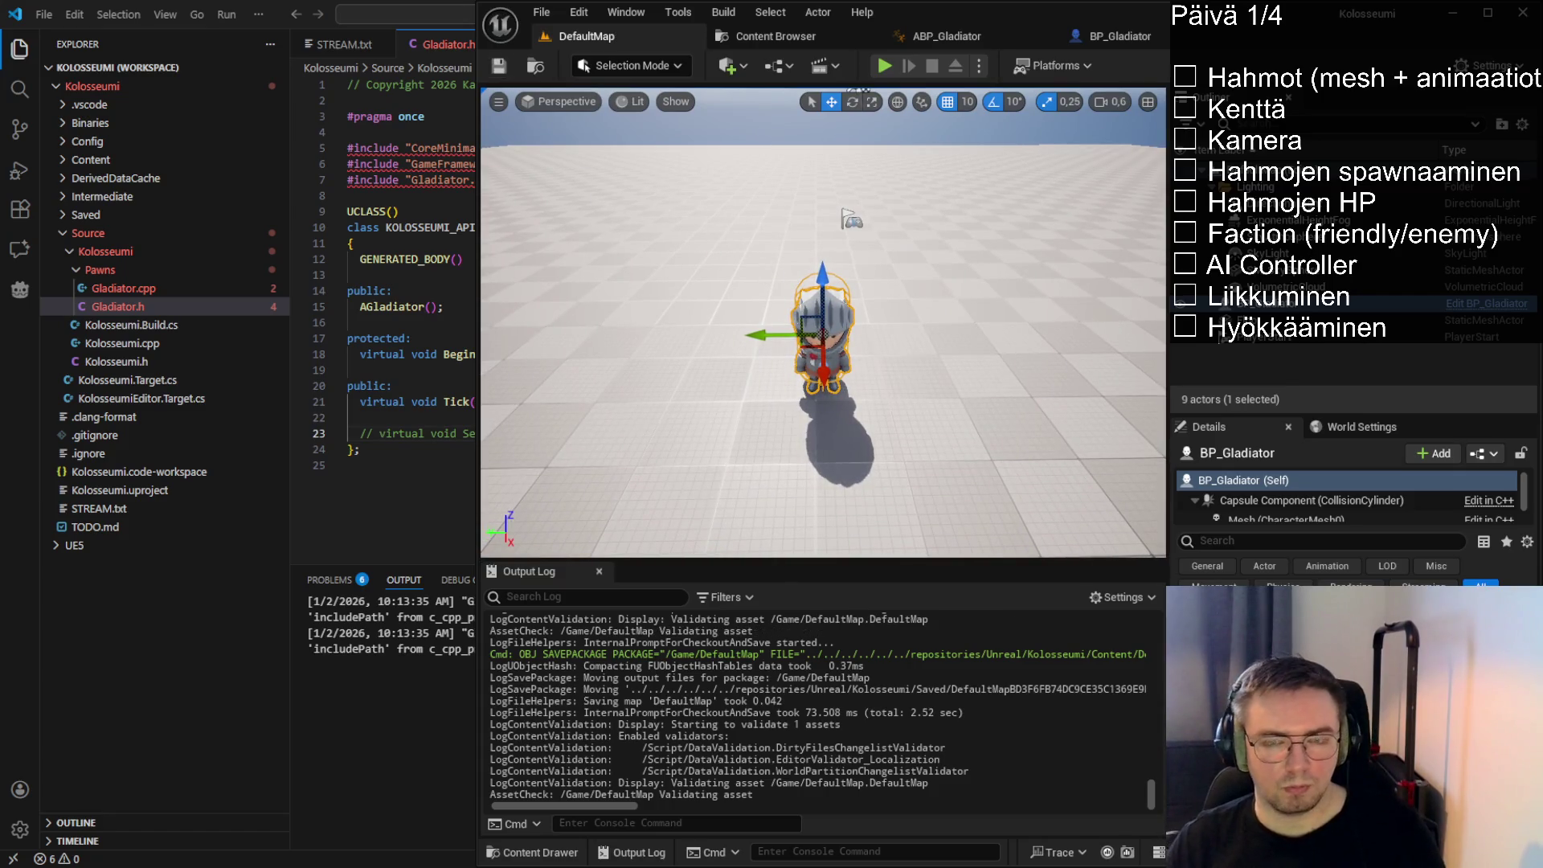
key(alt+Tab)
click(349, 46)
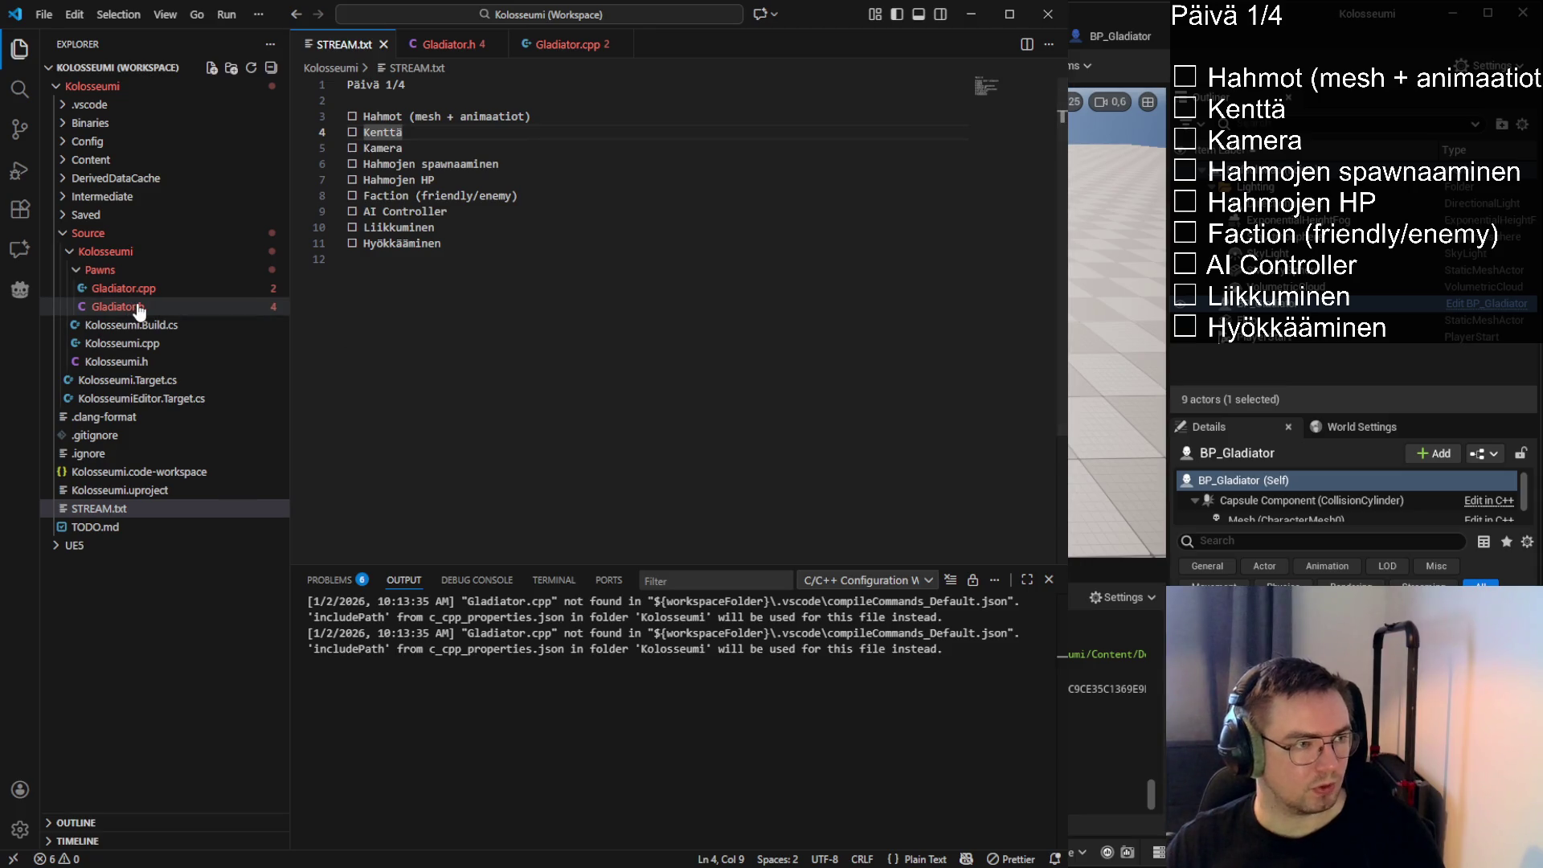
Copy ☑ from TODO.md over the Hahmot checkbox in STREAM.txt, then return to Unreal
click(98, 529)
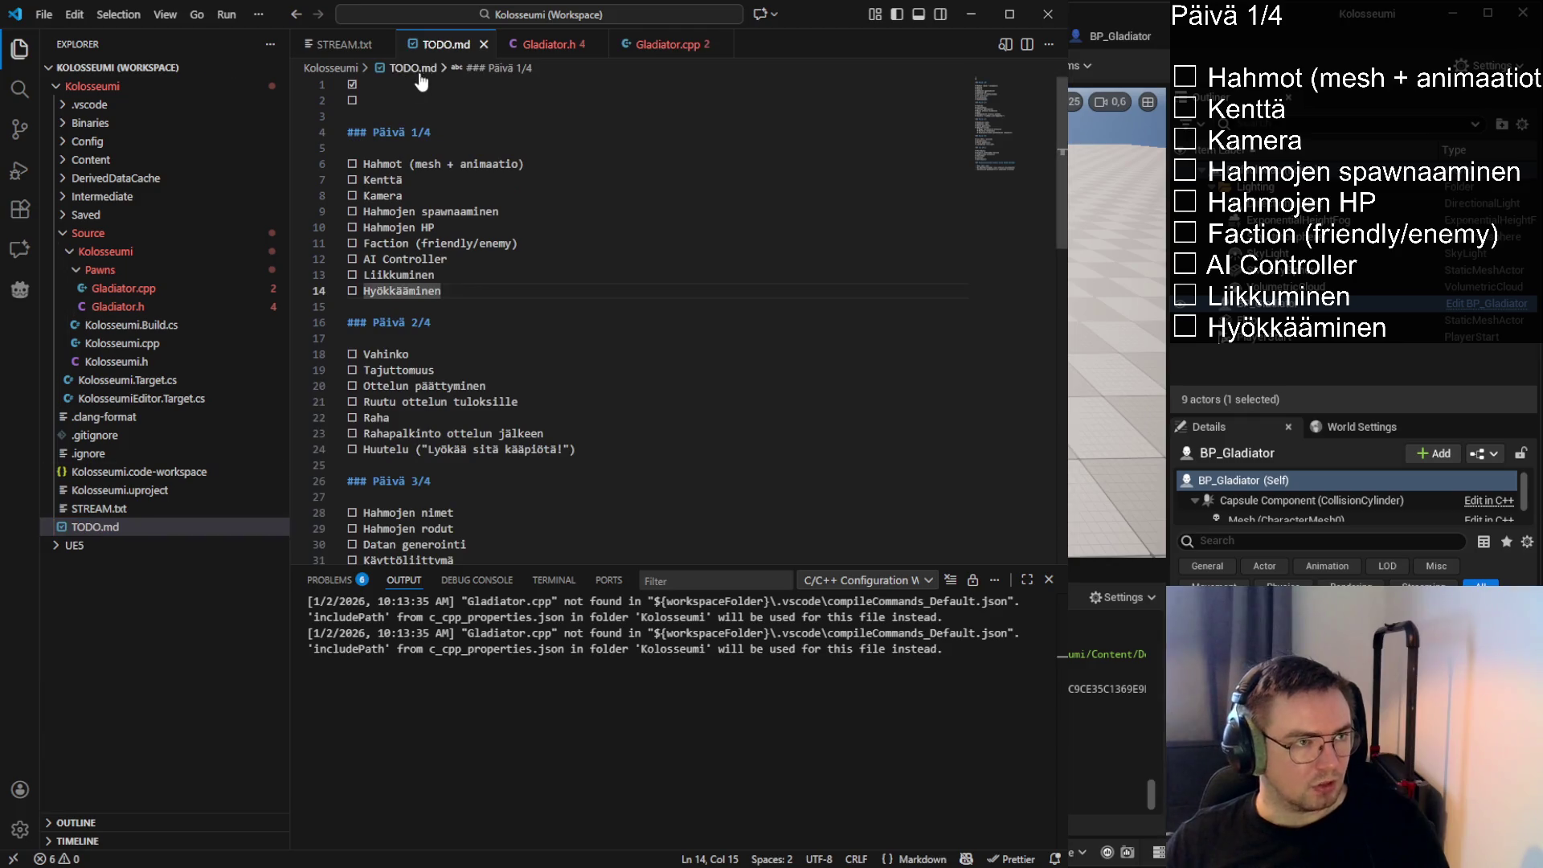
drag(379, 85, 314, 82)
key(ctrl+c)
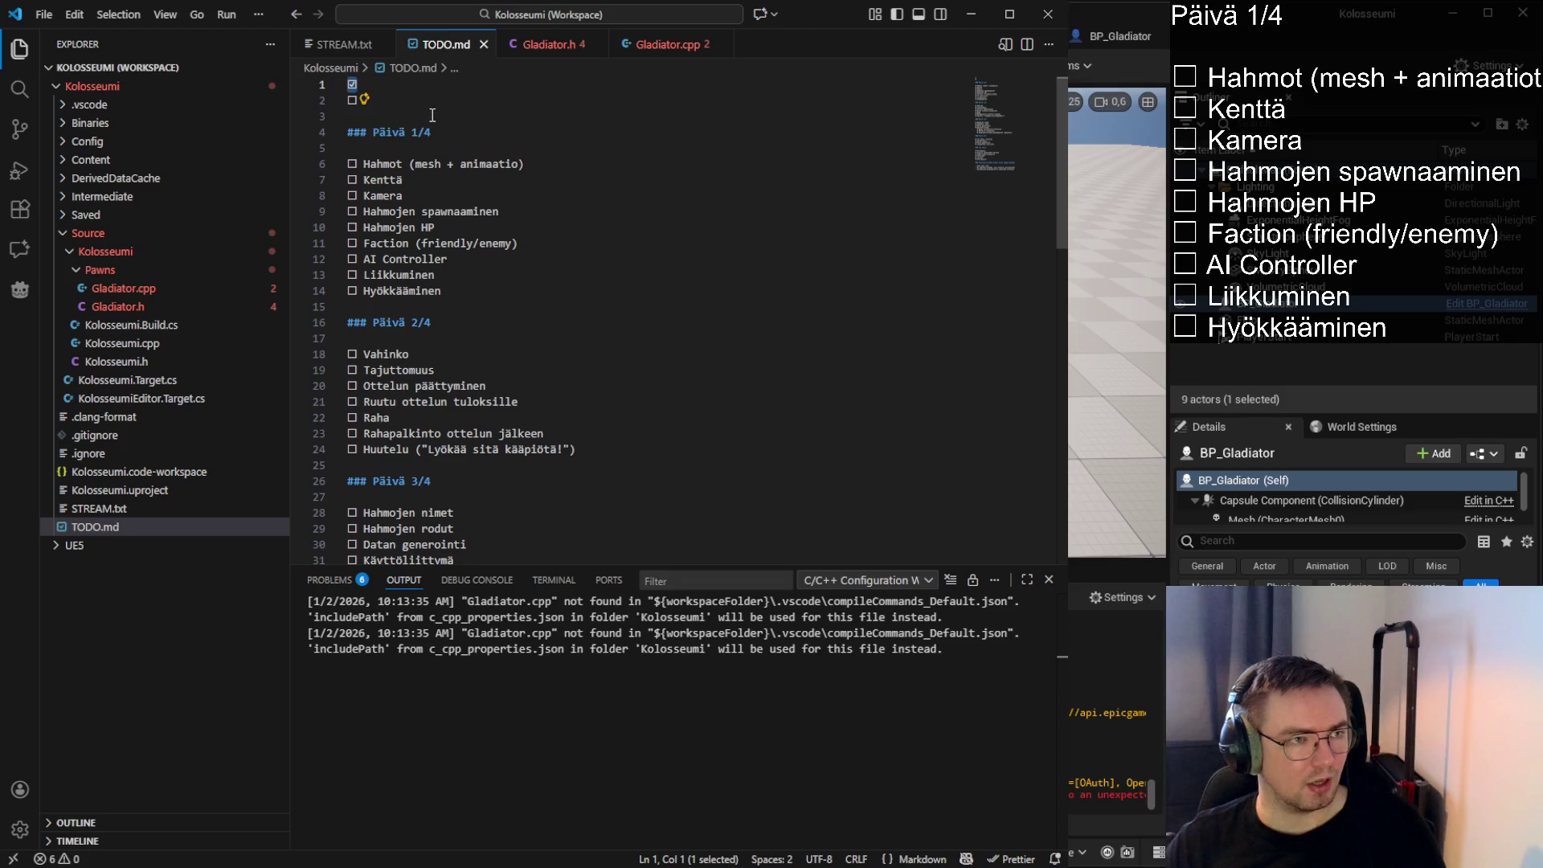
click(336, 44)
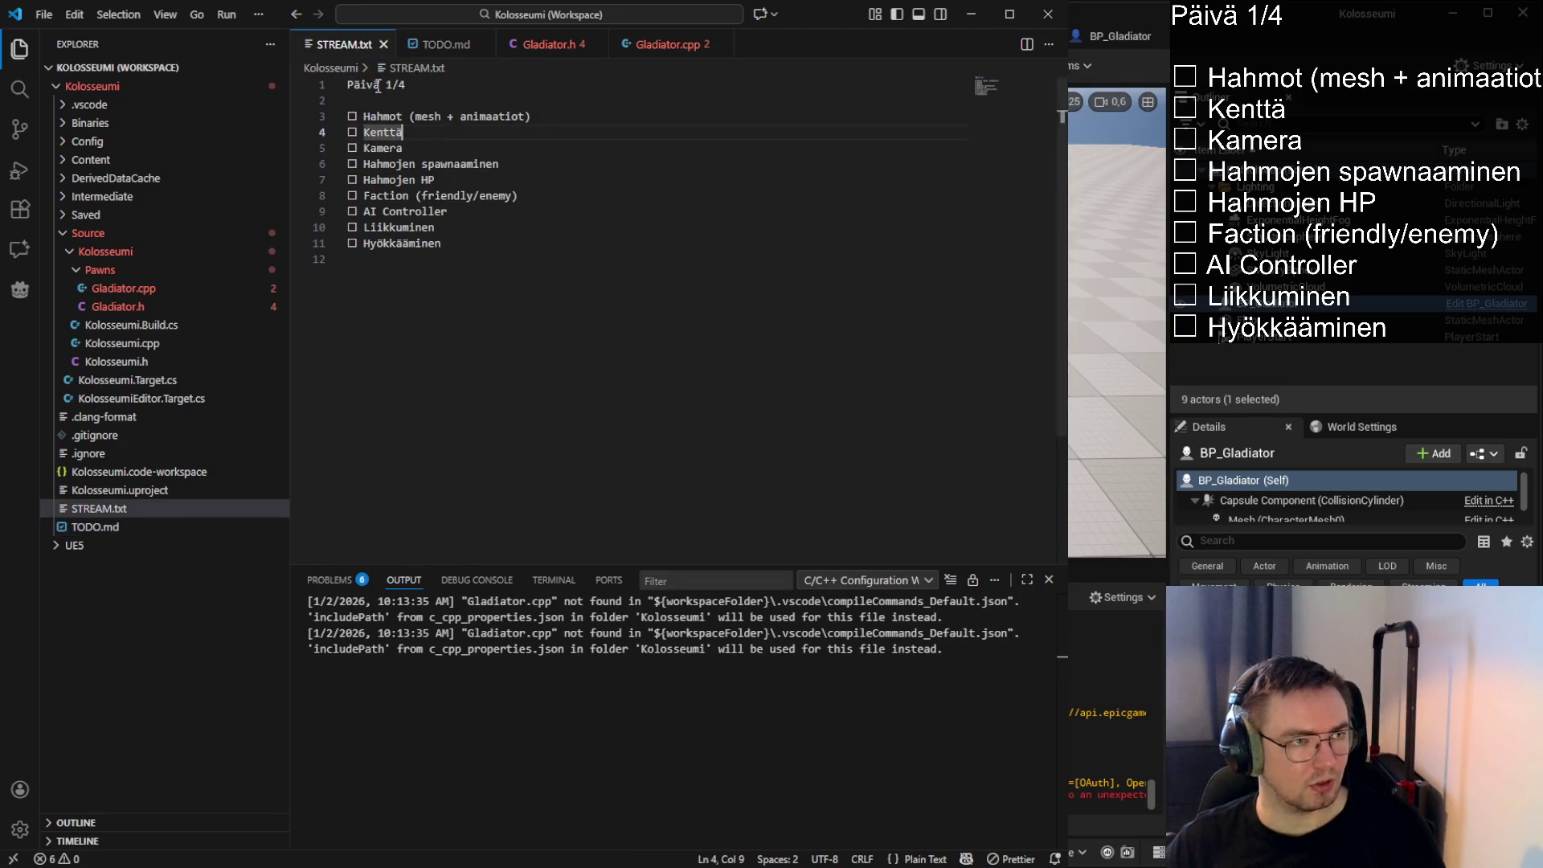
drag(357, 116, 344, 113)
key(ctrl+v)
click(446, 133)
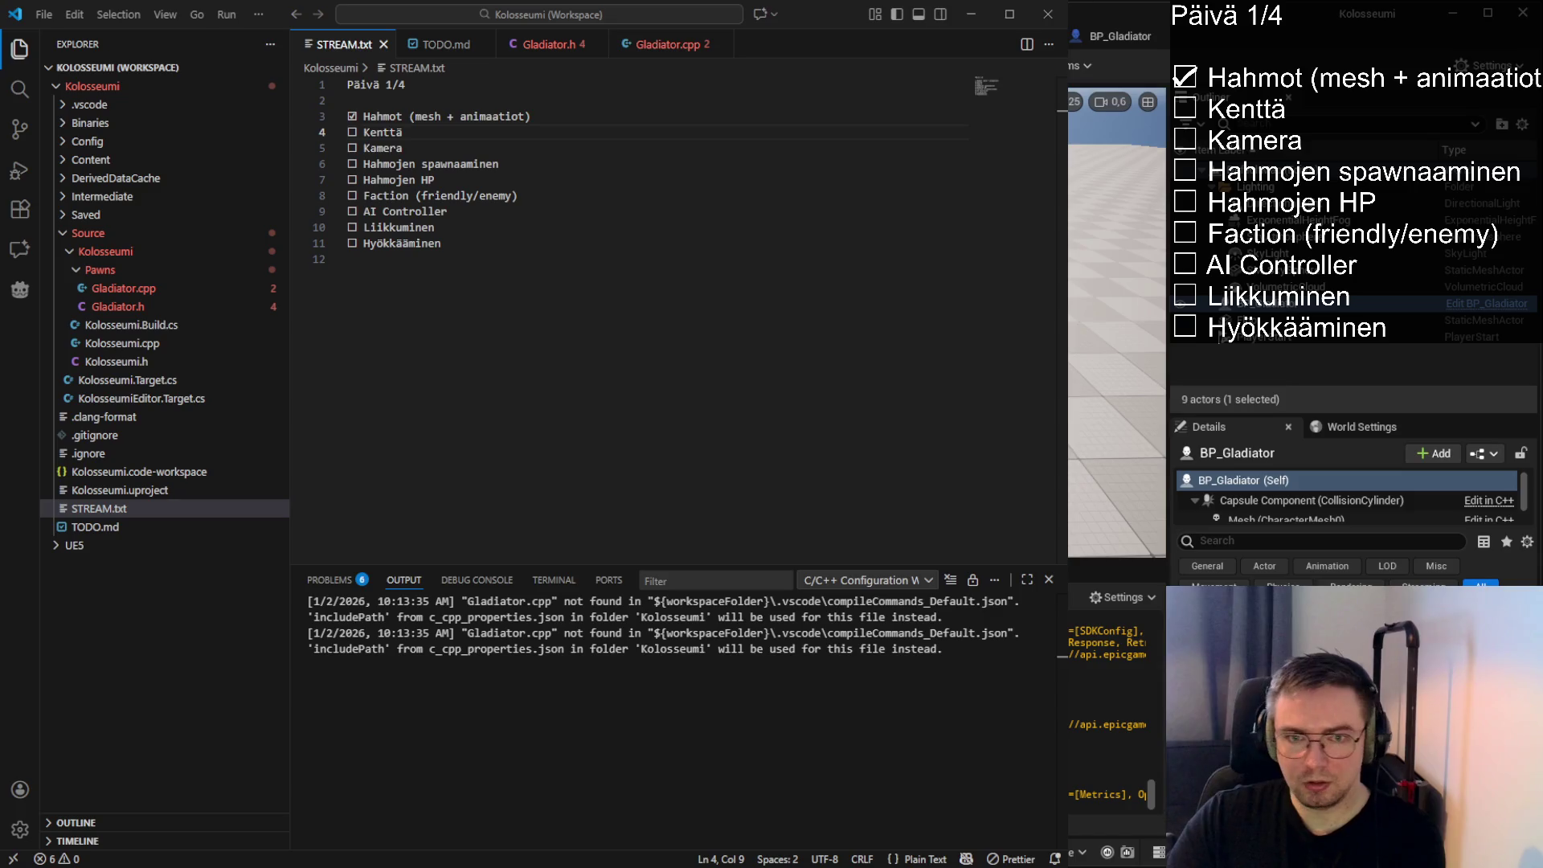
click(1143, 36)
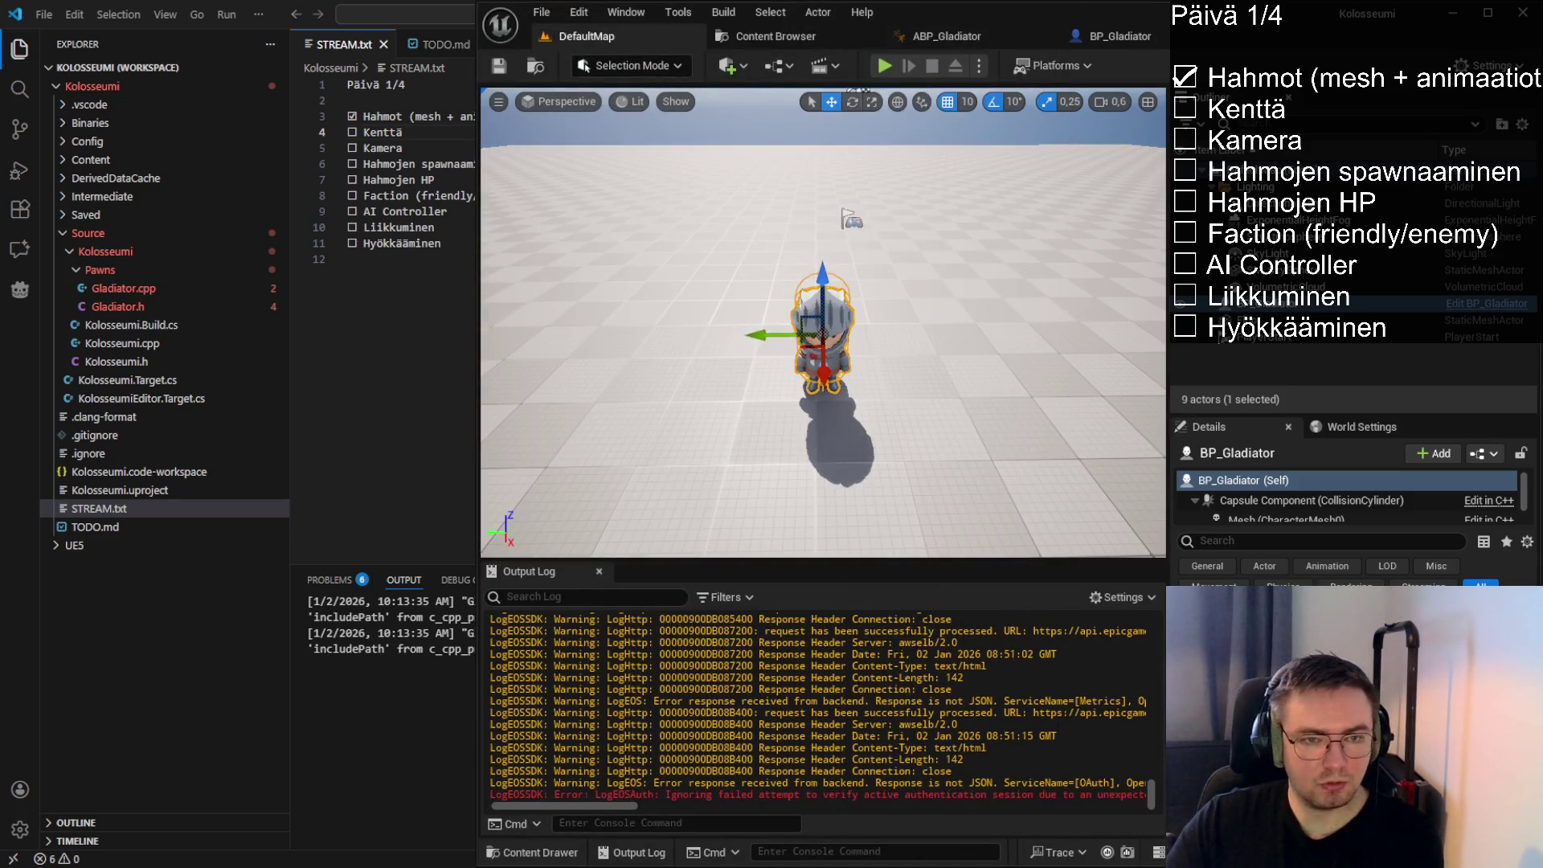
Add the CameraPawn class with a Pawn parent in the Pawns folder, then view its files in VS Code
key(alt+Tab)
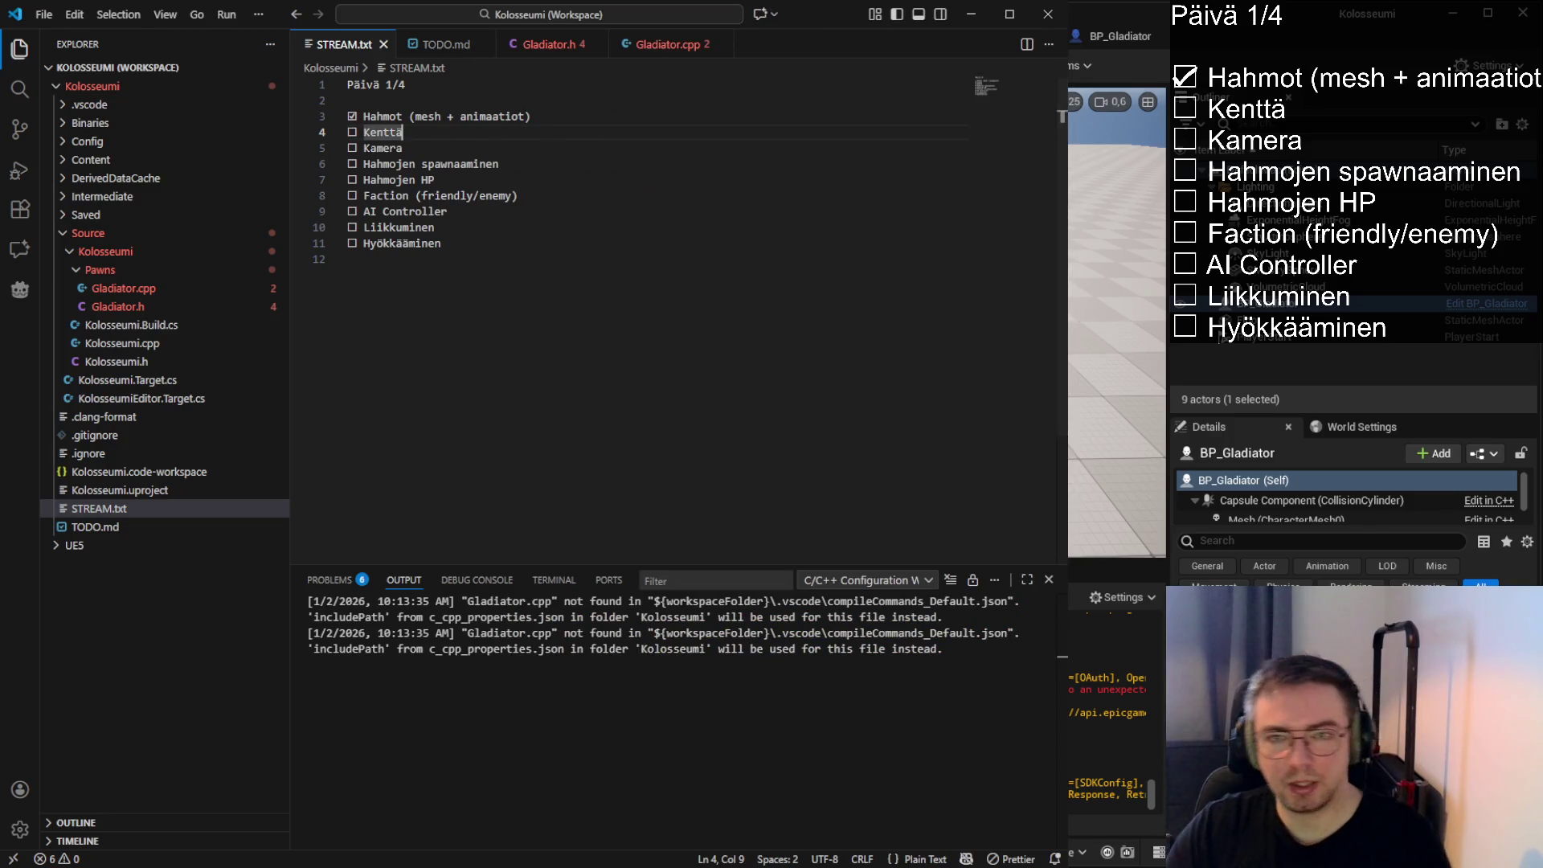
key(alt+Tab)
scroll(823, 322, down, 10)
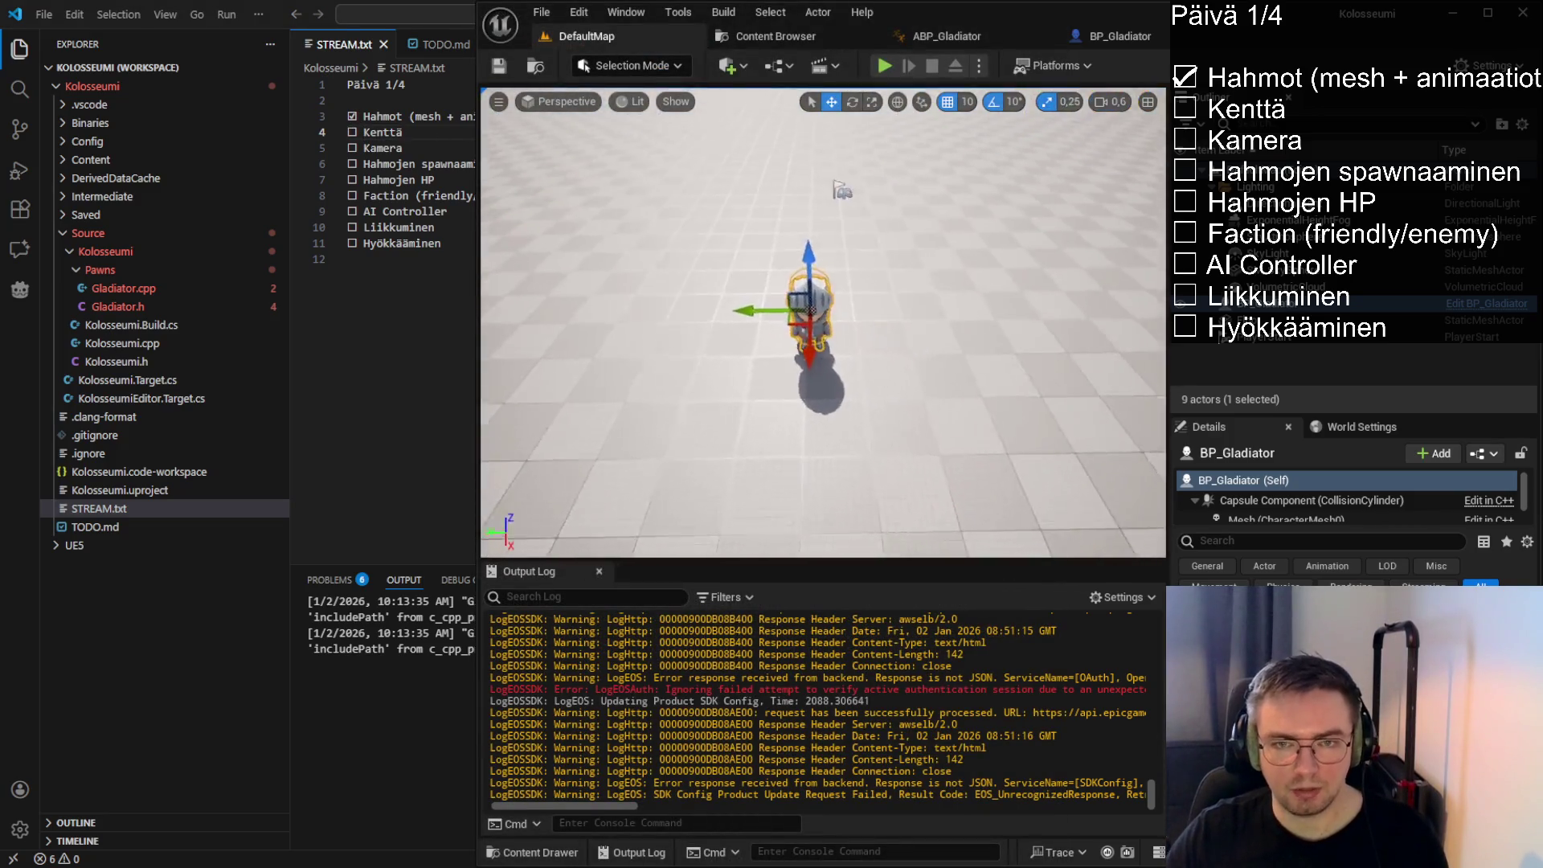
key(f)
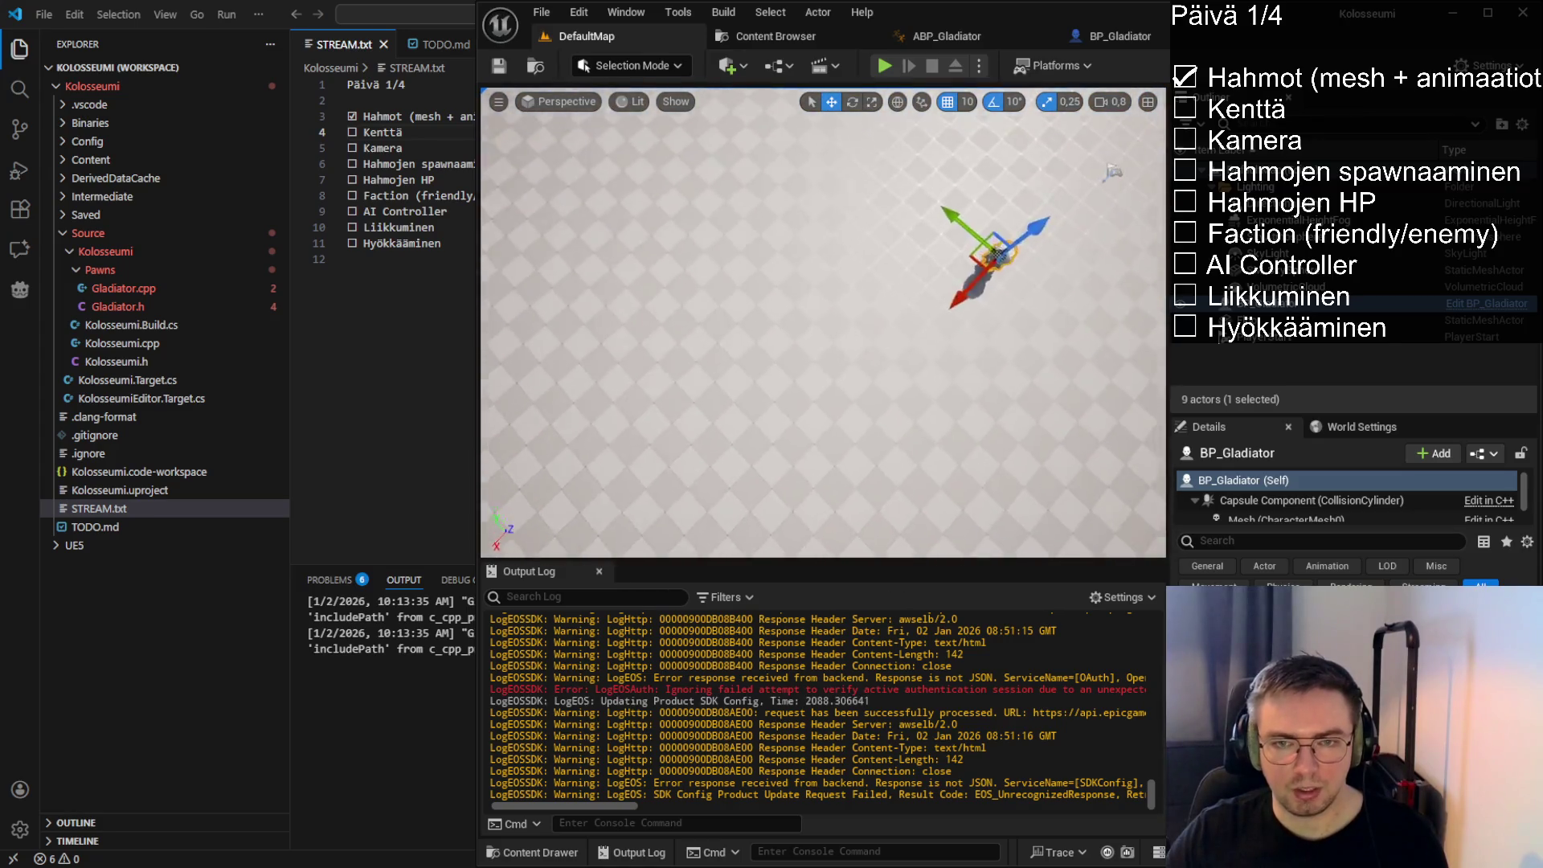
mouse_move(928, 311)
alt+mouse_down()
mouse_move(917, 338)
mouse_move(928, 312)
alt+mouse_up()
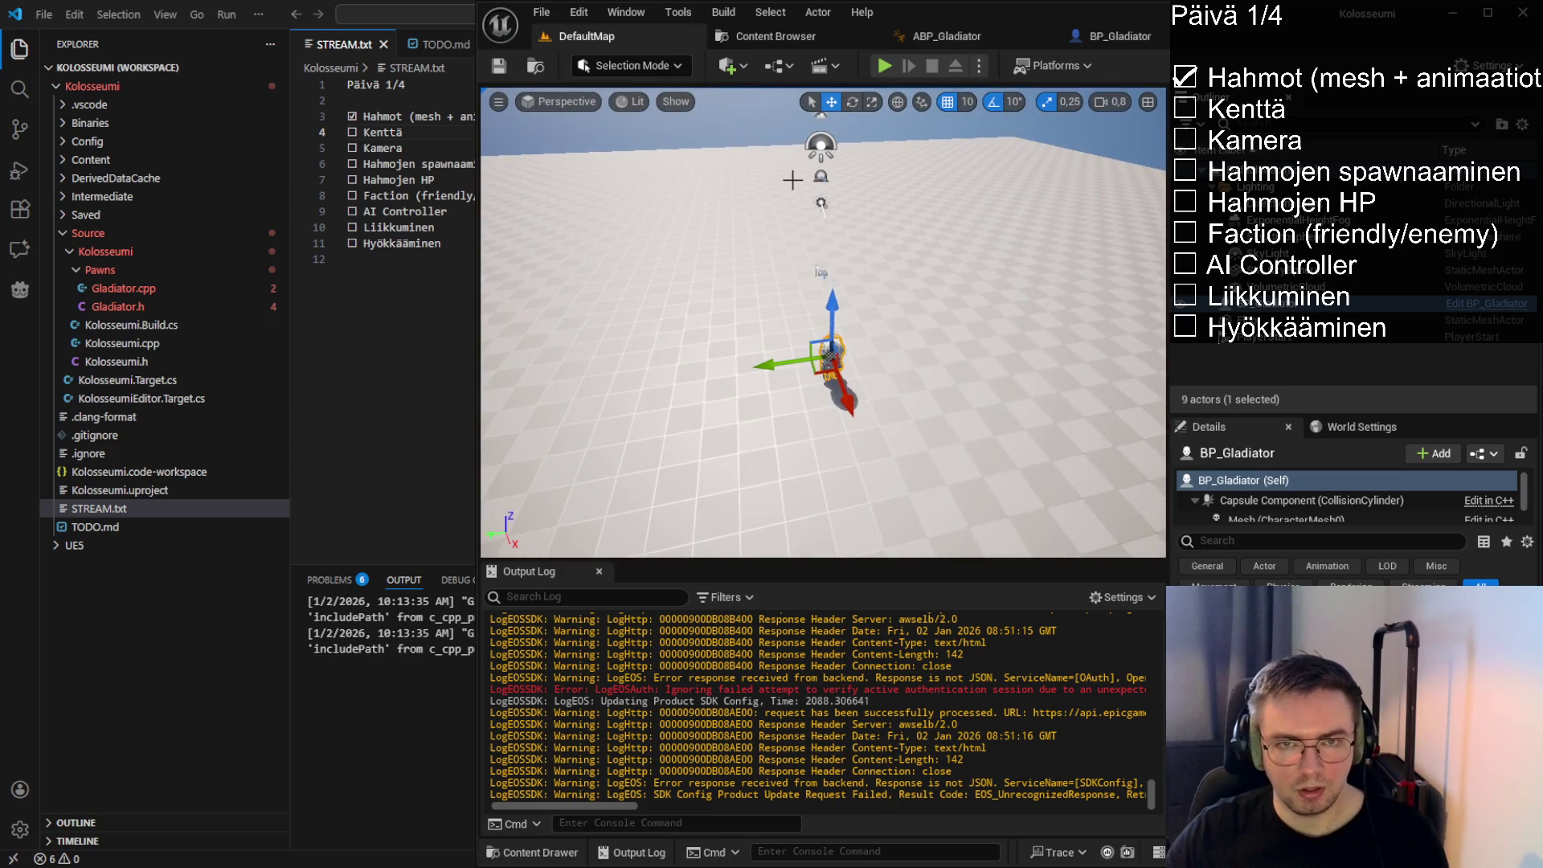
click(118, 306)
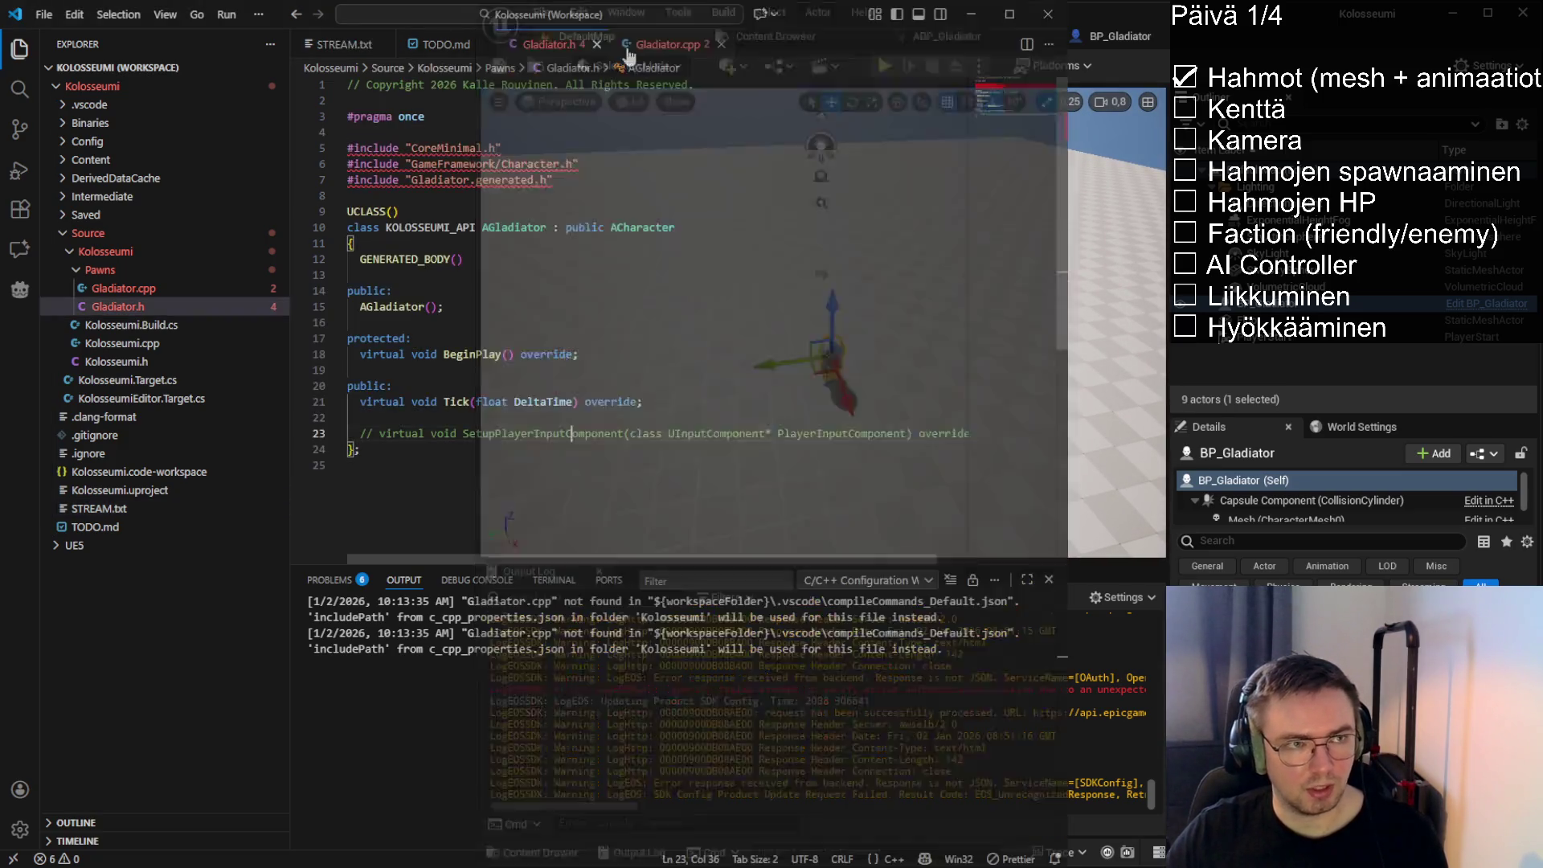
key(alt+Tab)
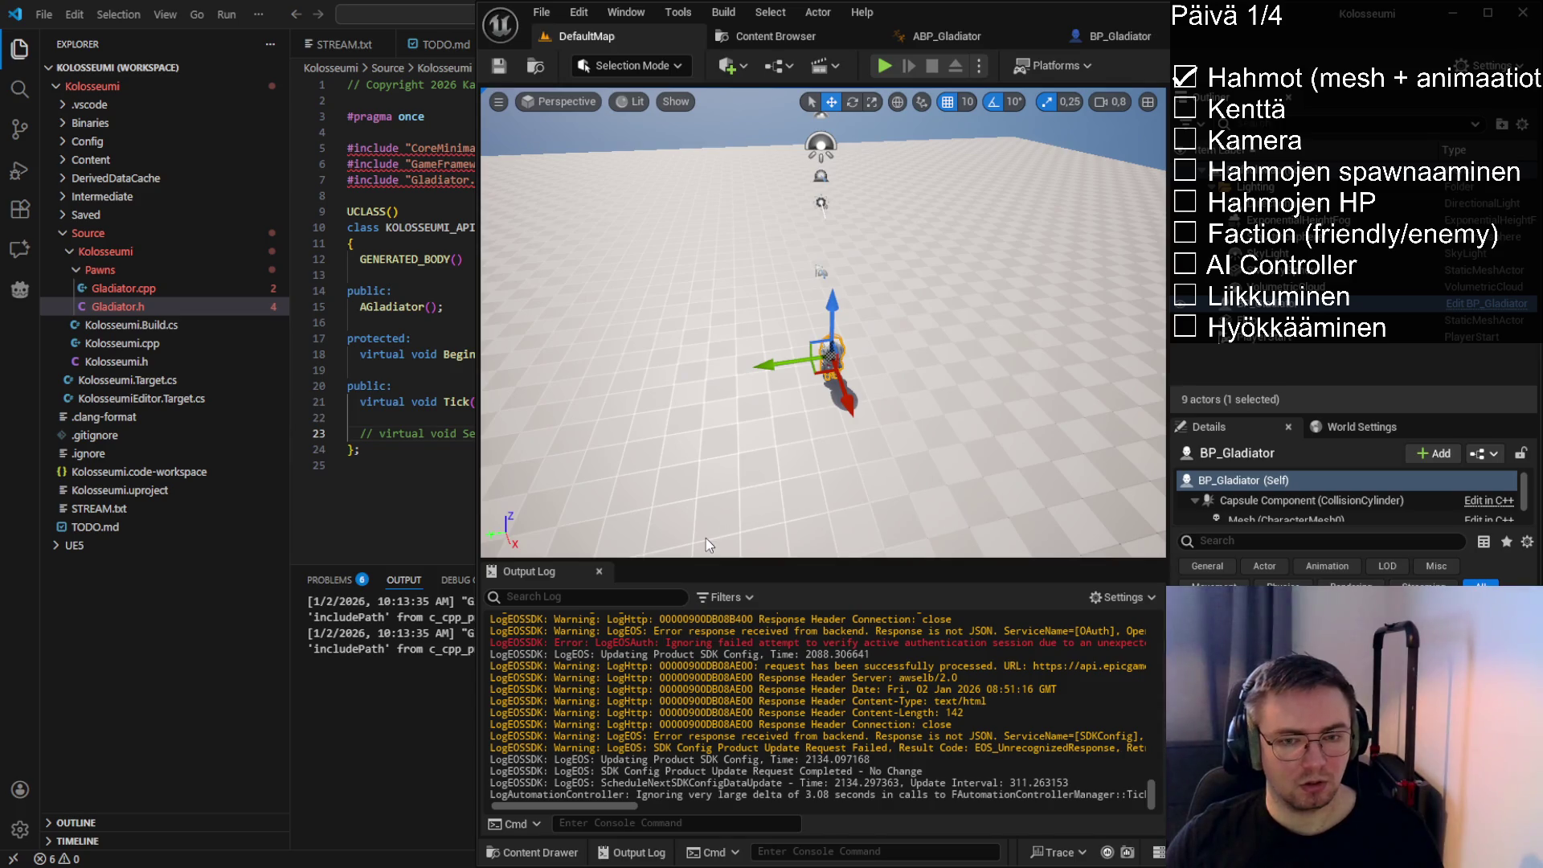
key(alt+Tab)
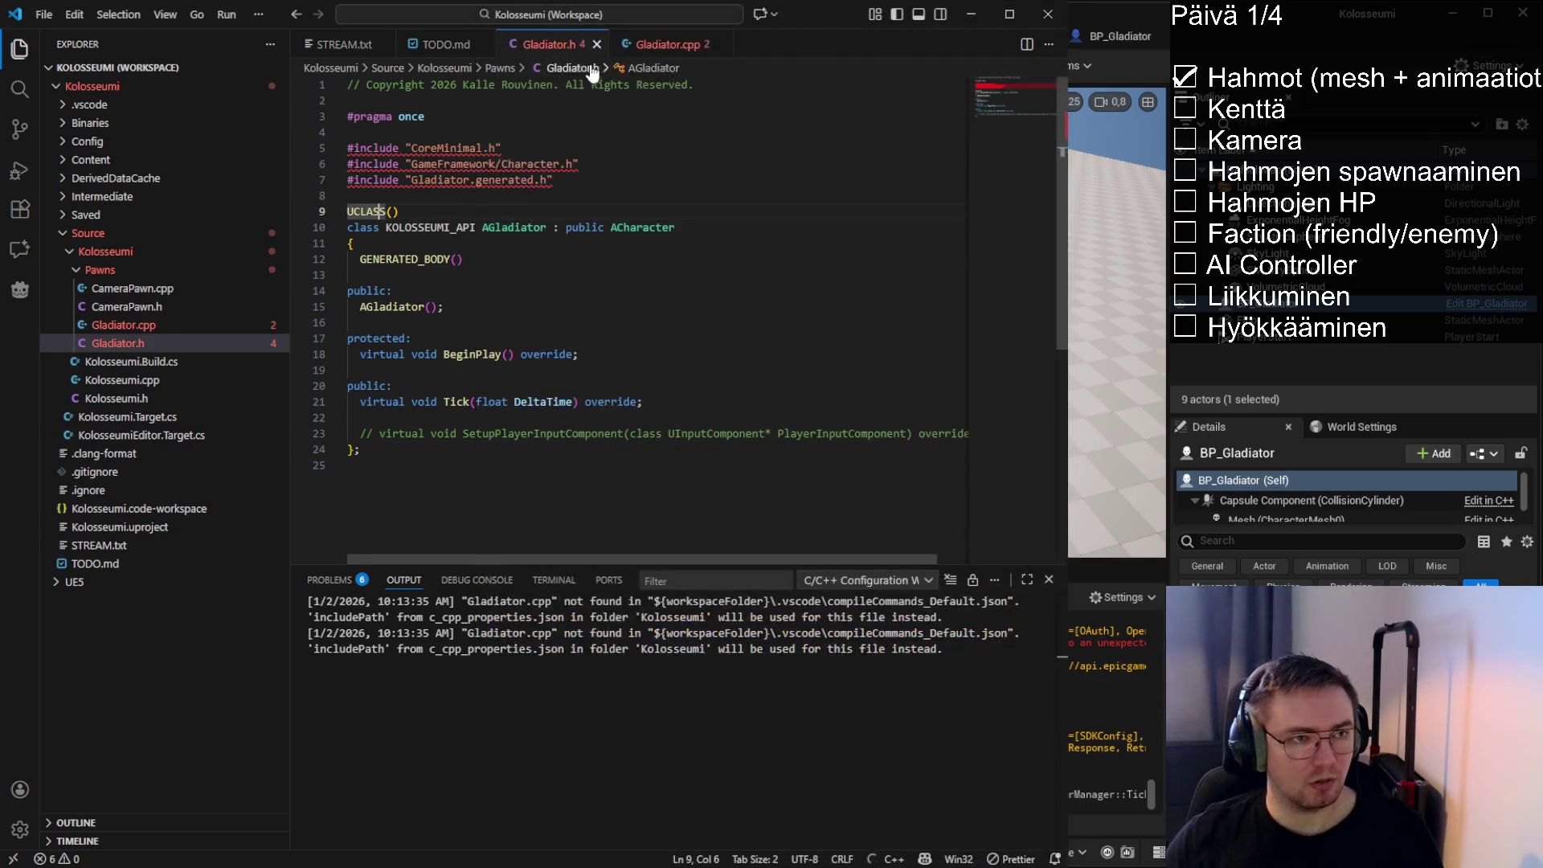
Prefix the CameraPawn.cpp include path with 'Kolosseumi/' and auto-format the file
click(666, 44)
click(127, 306)
click(133, 288)
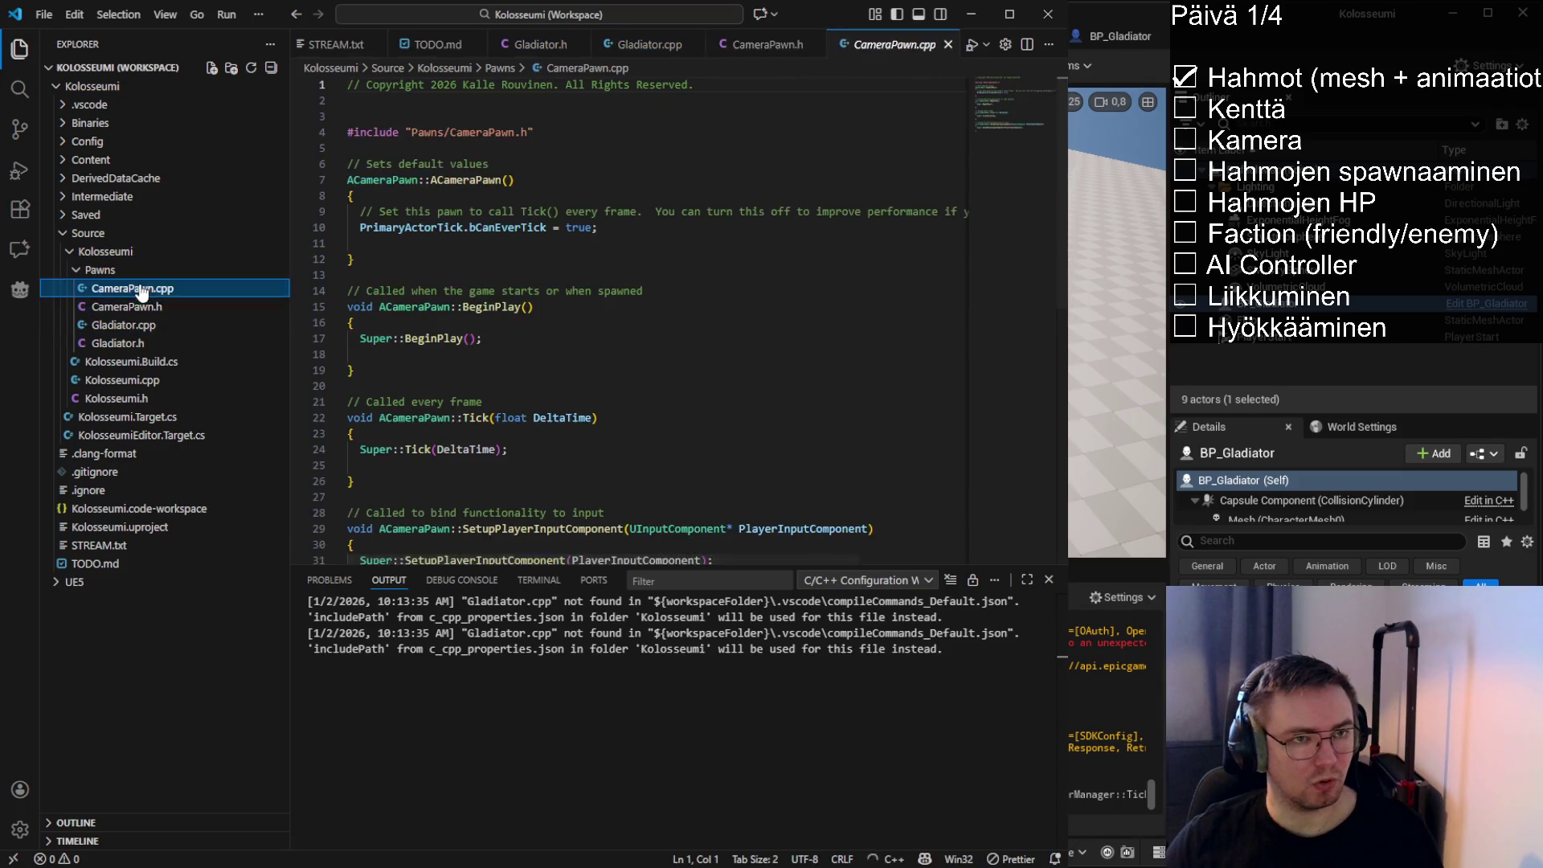
click(410, 132)
key(alt+Tab)
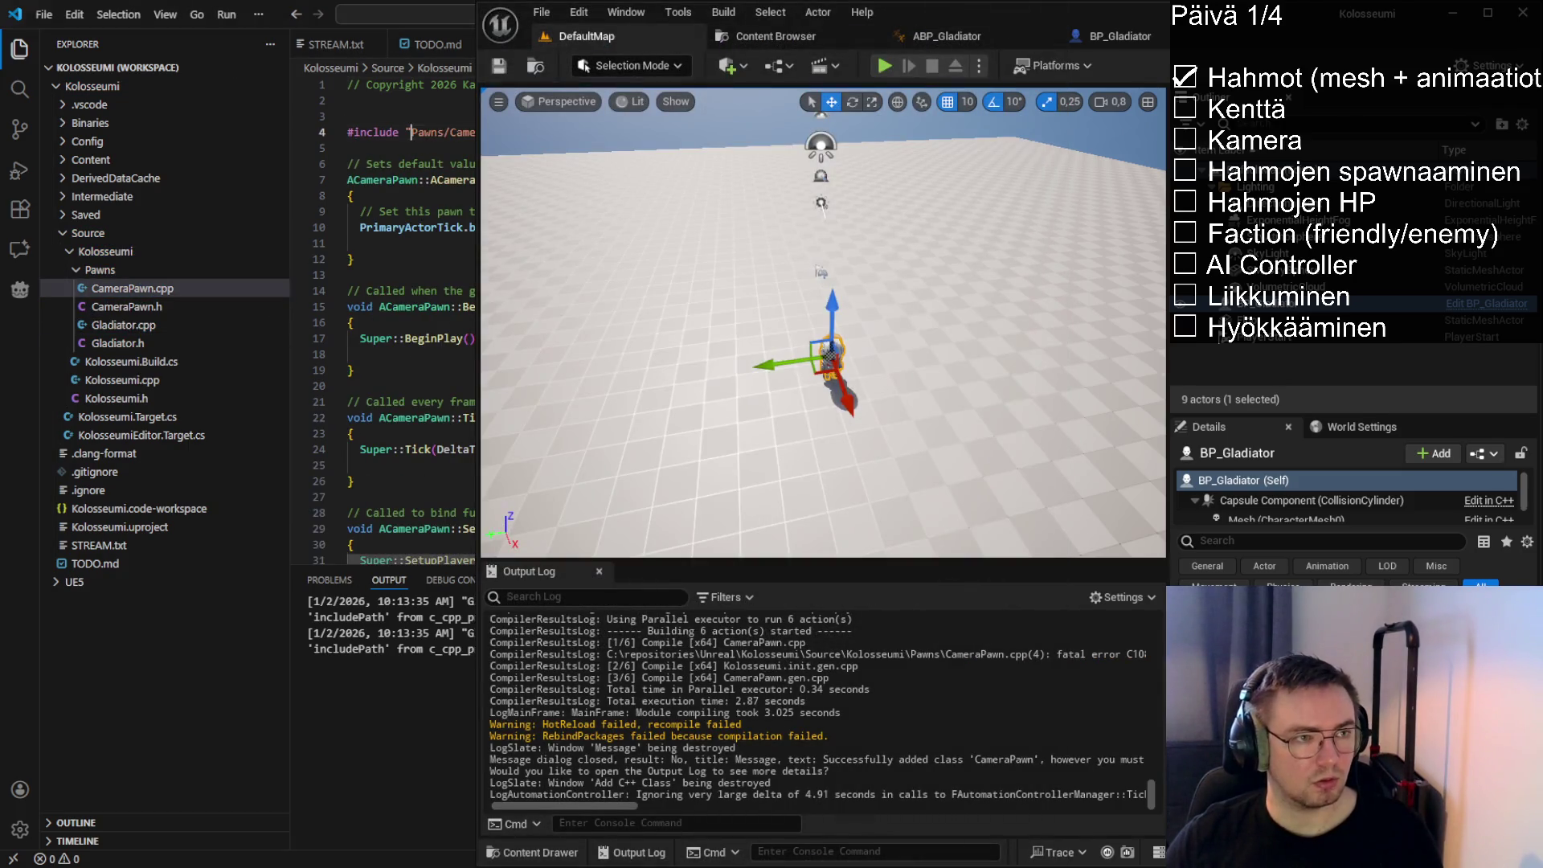
key(alt+Tab)
text(Kolosseumi)
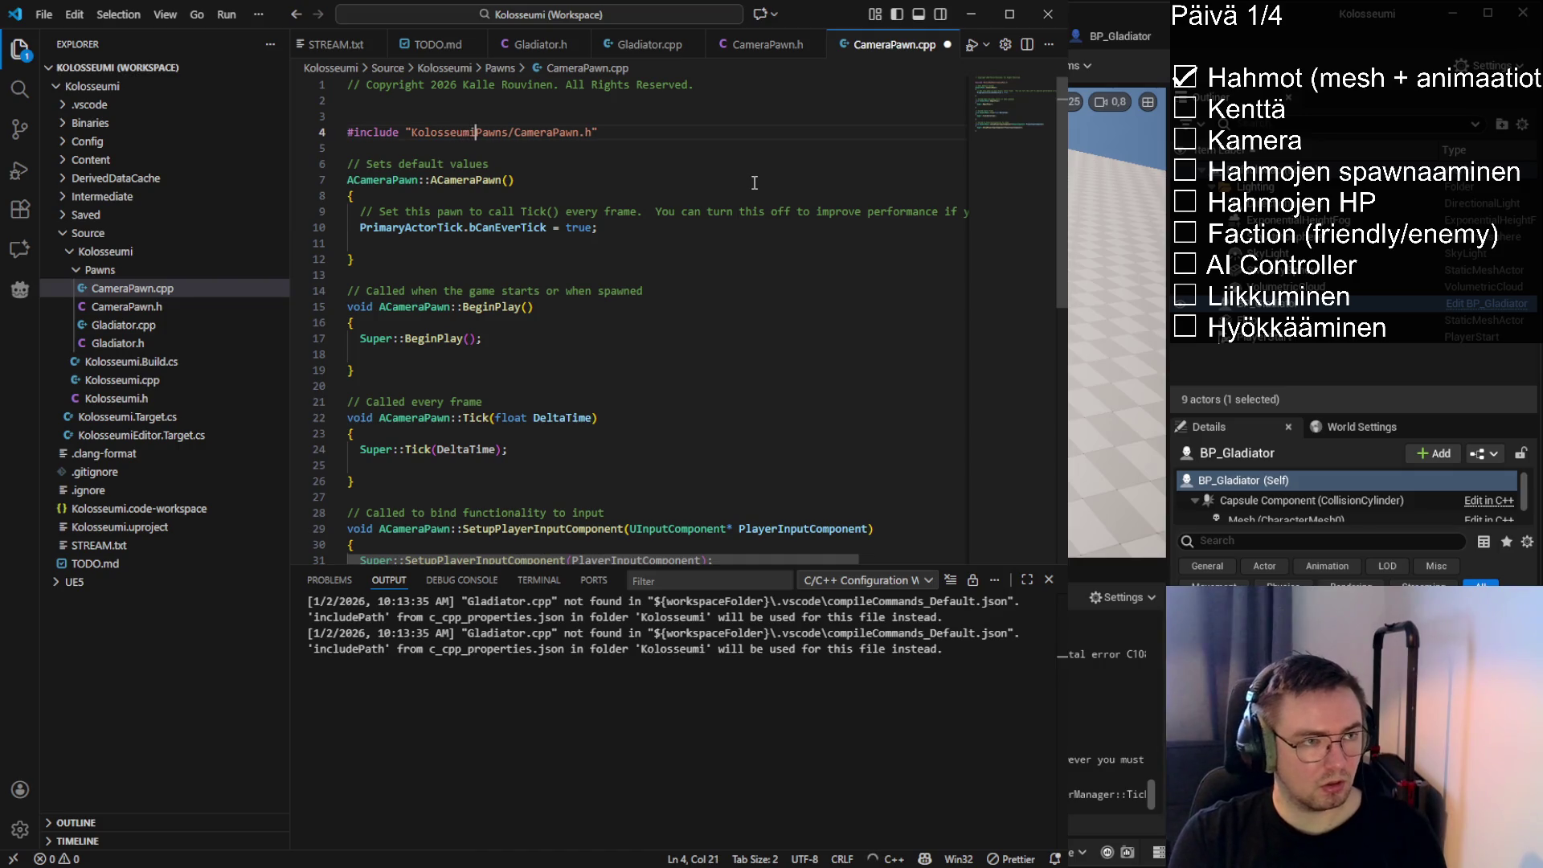
text(/)
key(shift+alt+f)
Delete the Tick and 'Sets default values' comments from the CameraPawn.cpp constructor
drag(820, 196, 512, 193)
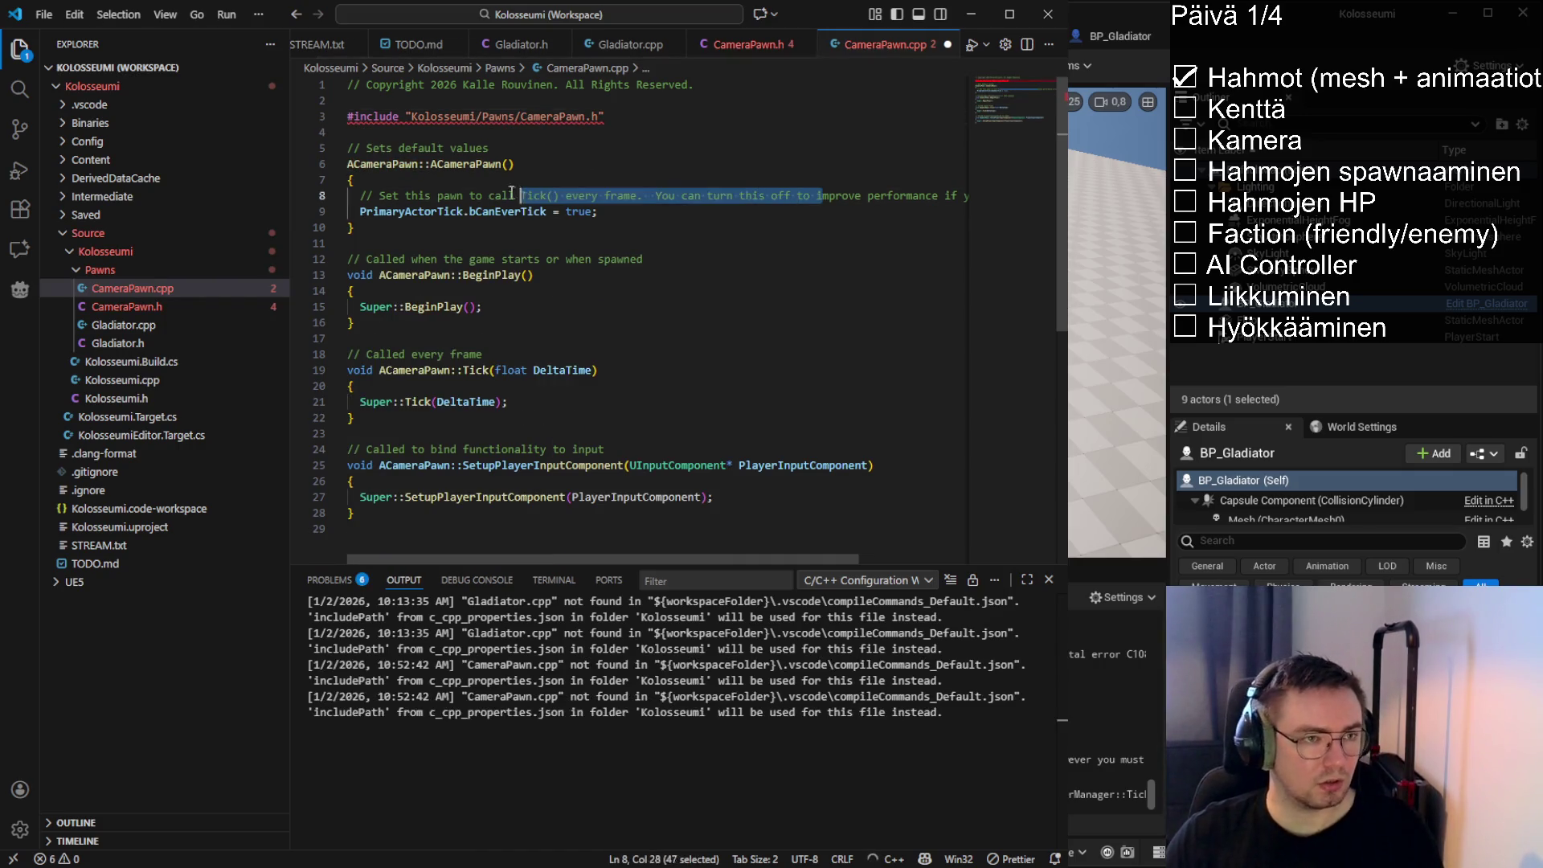
drag(721, 195, 347, 195)
key(ctrl+shift+k)
drag(489, 148, 350, 148)
key(BackSpace)
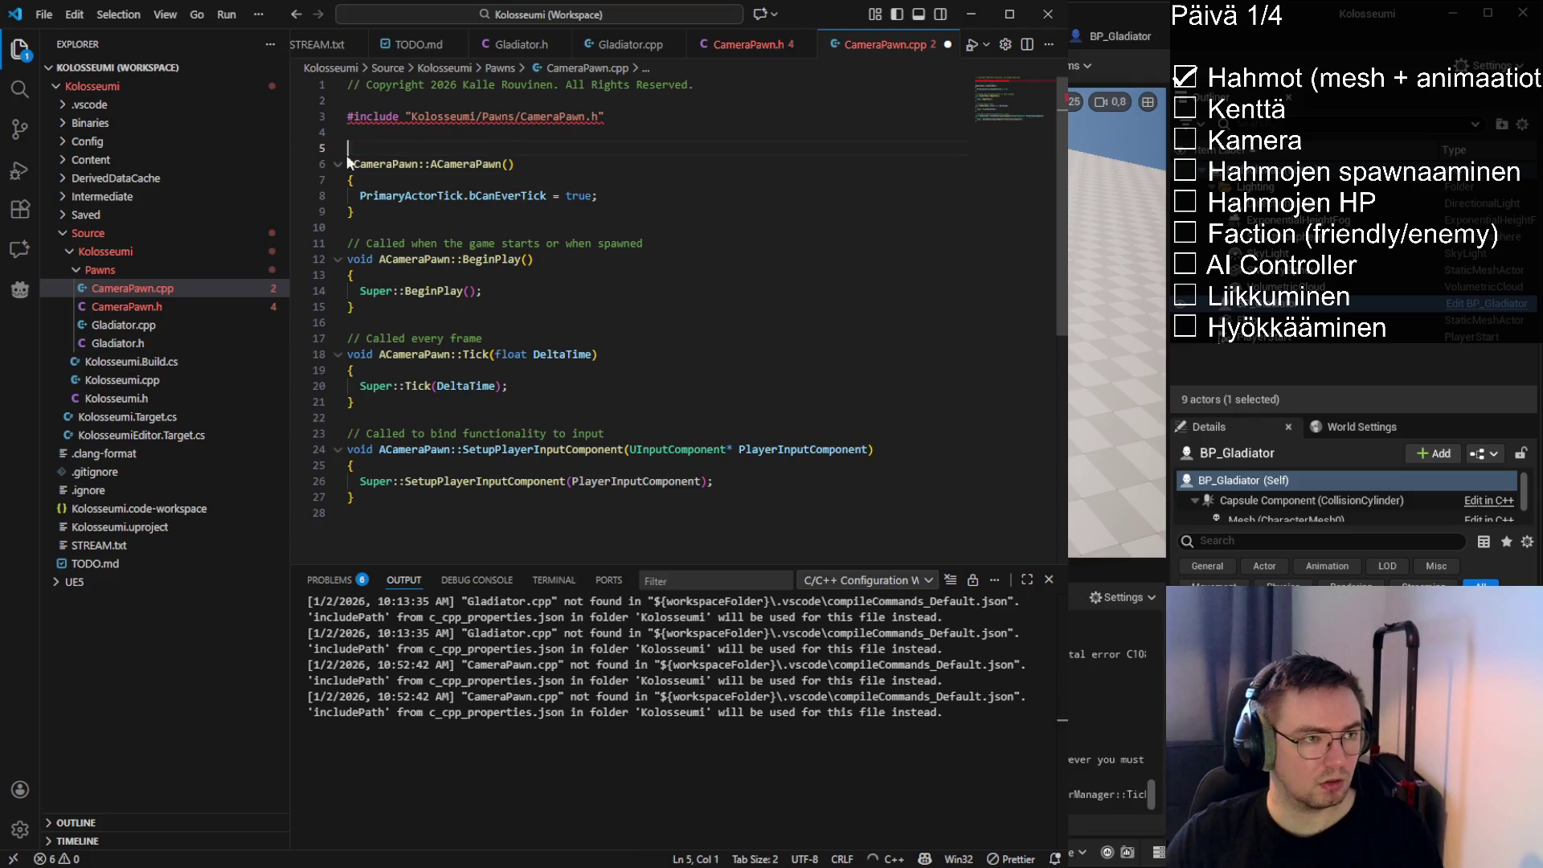
key(BackSpace)
Remove the BeginPlay, Tick and input-binding comments in CameraPawn.cpp and save
drag(645, 227, 347, 227)
key(BackSpace)
key(BackSpace)
mouse_move(486, 306)
mouse_down()
mouse_move(462, 320)
mouse_move(347, 307)
mouse_up()
key(BackSpace)
key(BackSpace)
drag(604, 386, 364, 386)
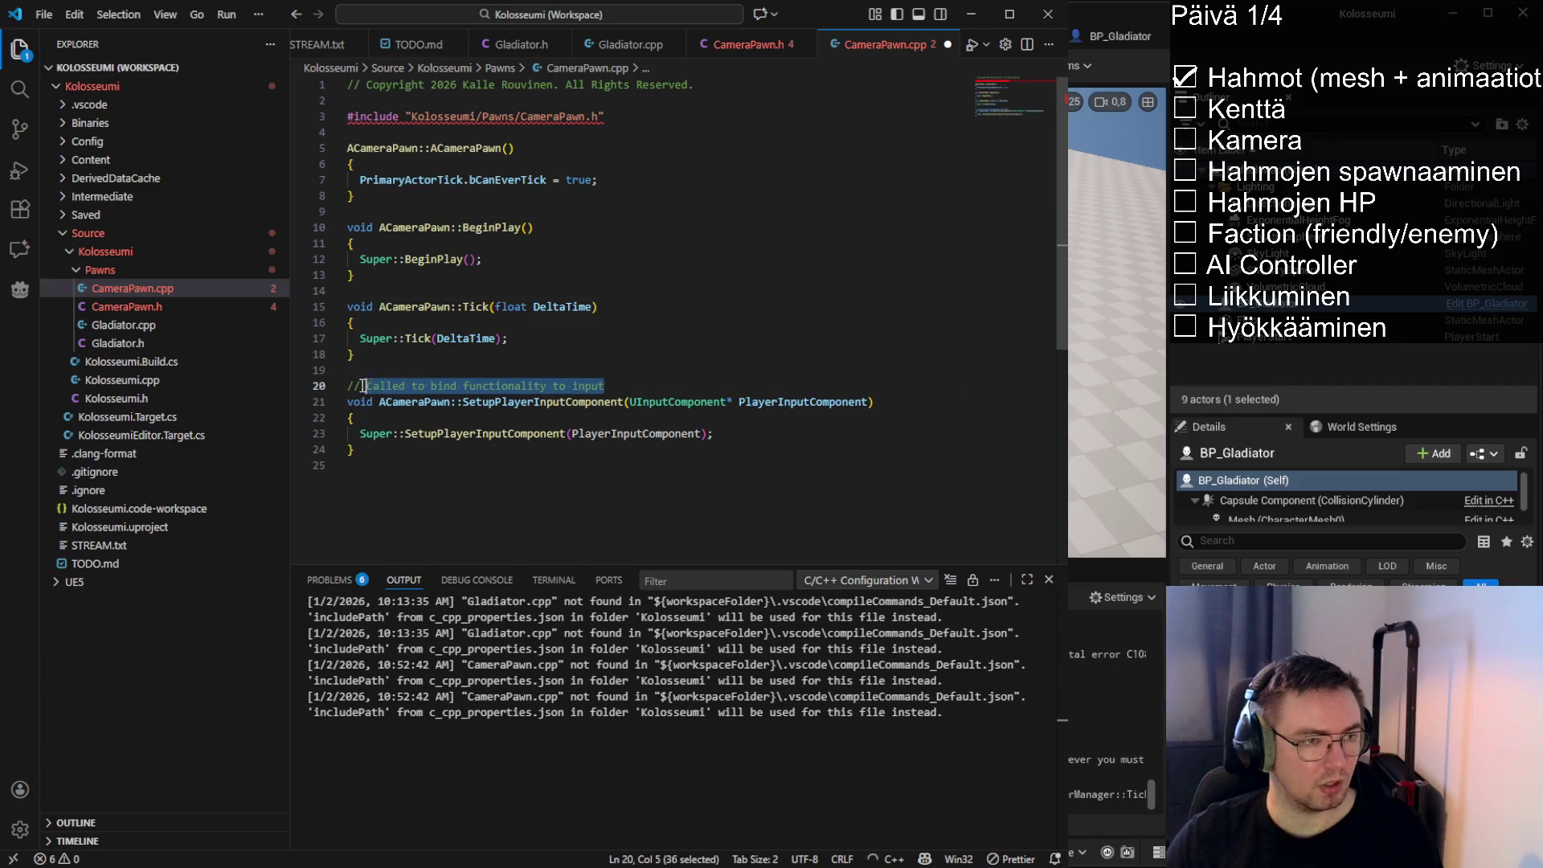
key(ctrl+shift+k)
click(549, 228)
key(ctrl+s)
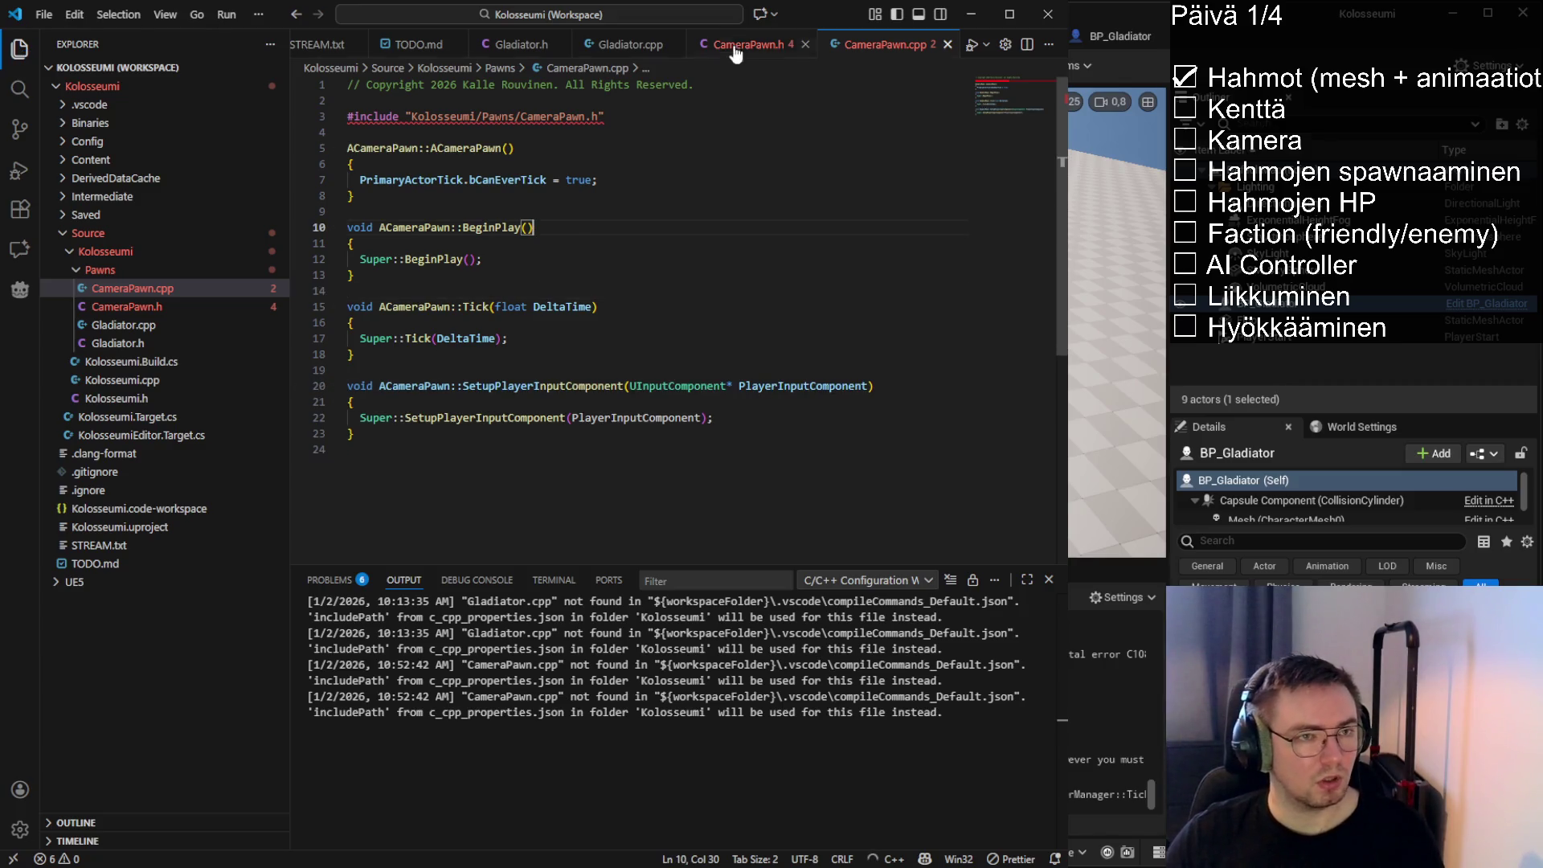
Remove the BeginPlay and constructor default-values comments from CameraPawn.h
click(735, 44)
drag(654, 371, 348, 372)
key(BackSpace)
key(BackSpace)
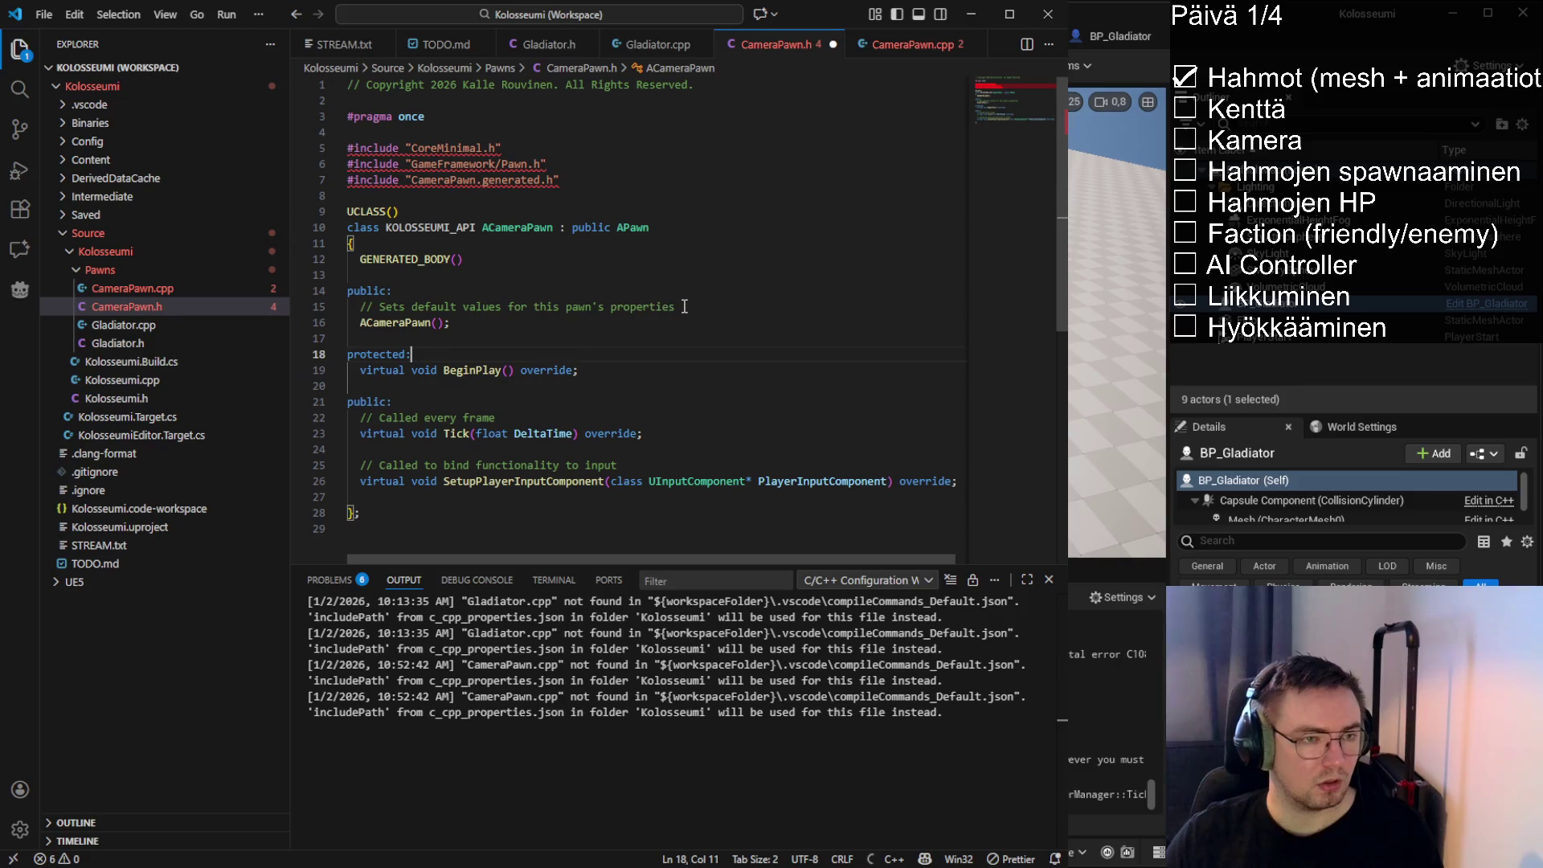
drag(684, 306, 347, 307)
click(684, 306)
drag(684, 306, 336, 320)
key(BackSpace)
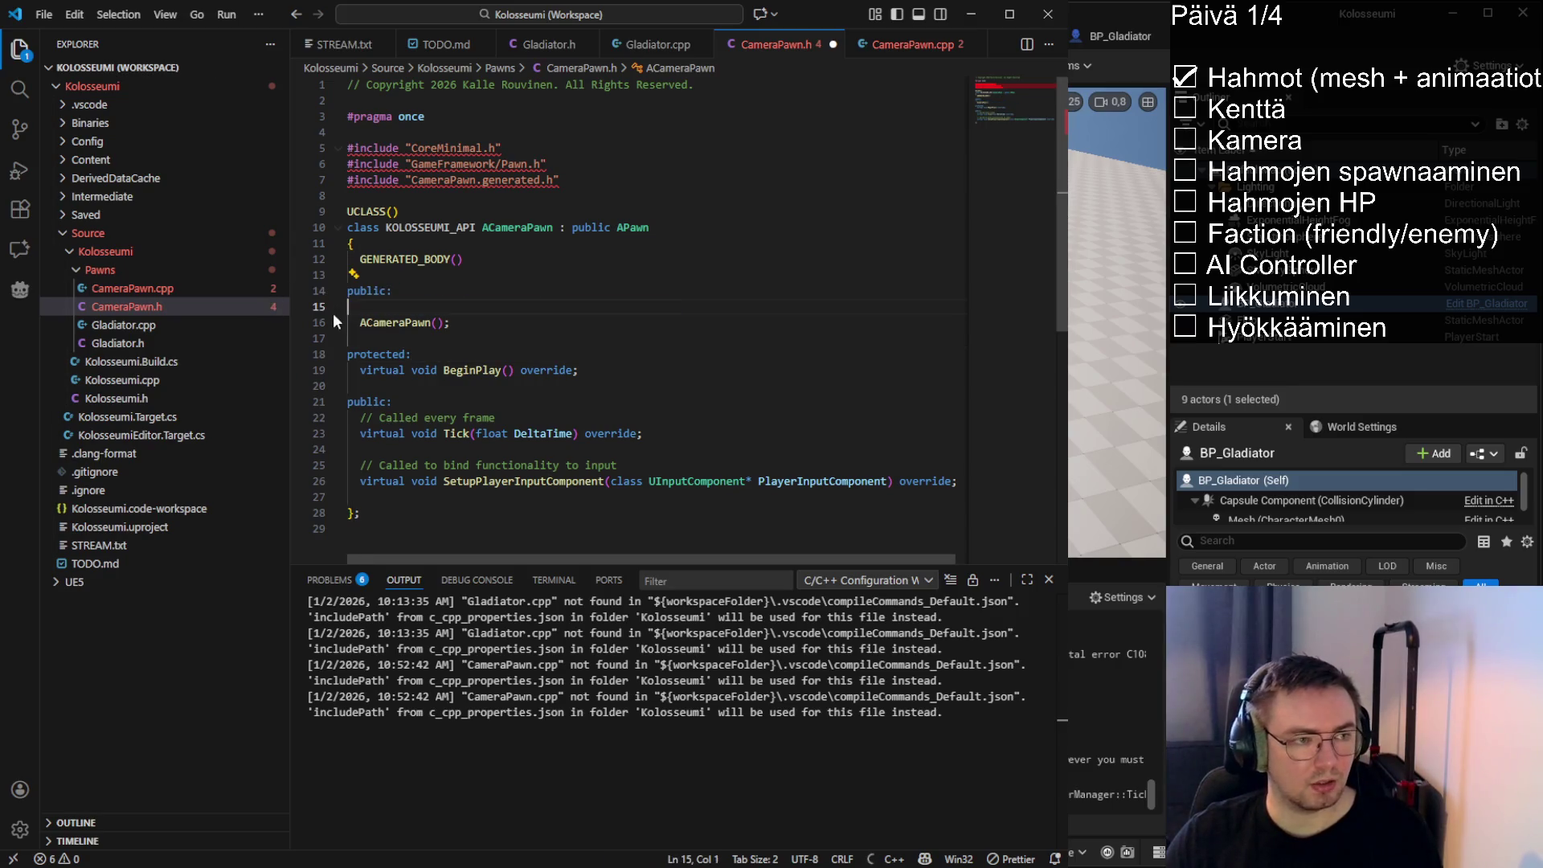
key(BackSpace)
Delete the 'Called every frame' and input-binding comments in CameraPawn.h and save
drag(494, 402, 400, 386)
key(BackSpace)
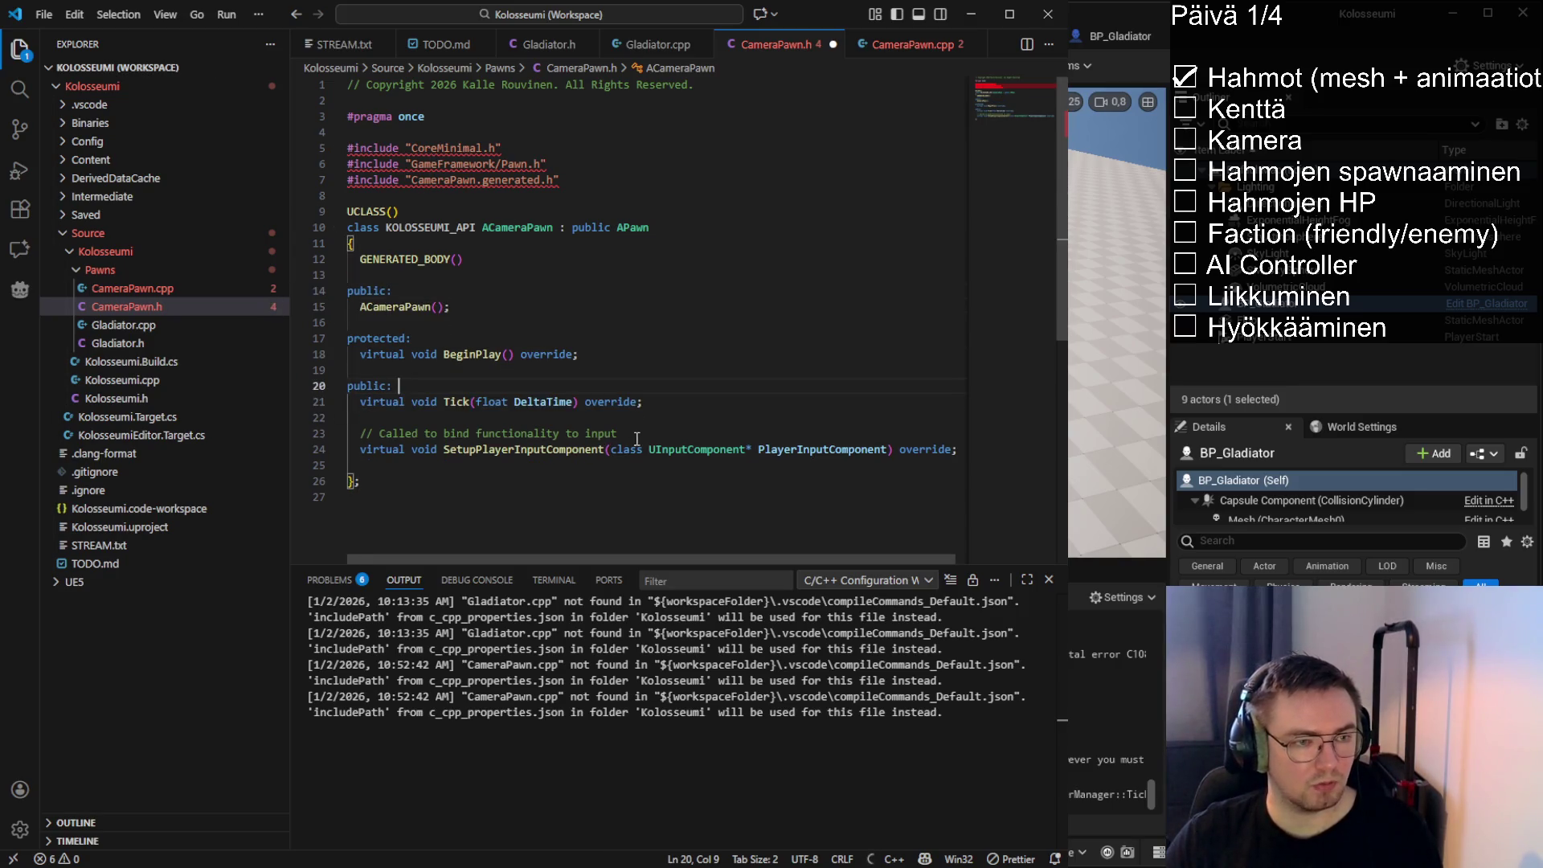
mouse_move(637, 438)
mouse_down()
mouse_move(347, 433)
mouse_move(956, 433)
mouse_up()
key(BackSpace)
key(BackSpace)
click(689, 406)
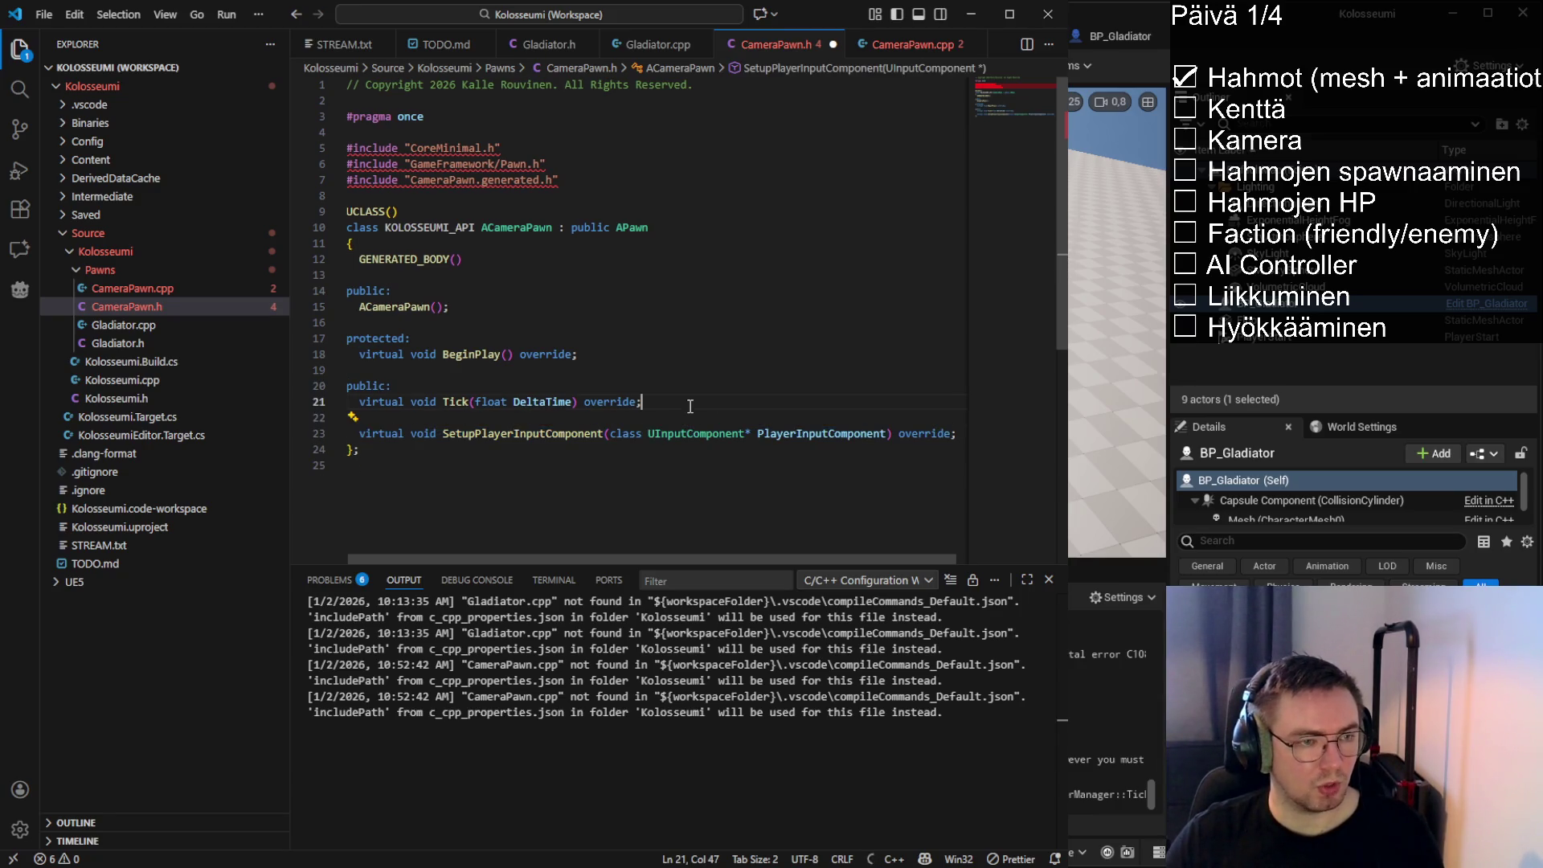
key(ctrl+s)
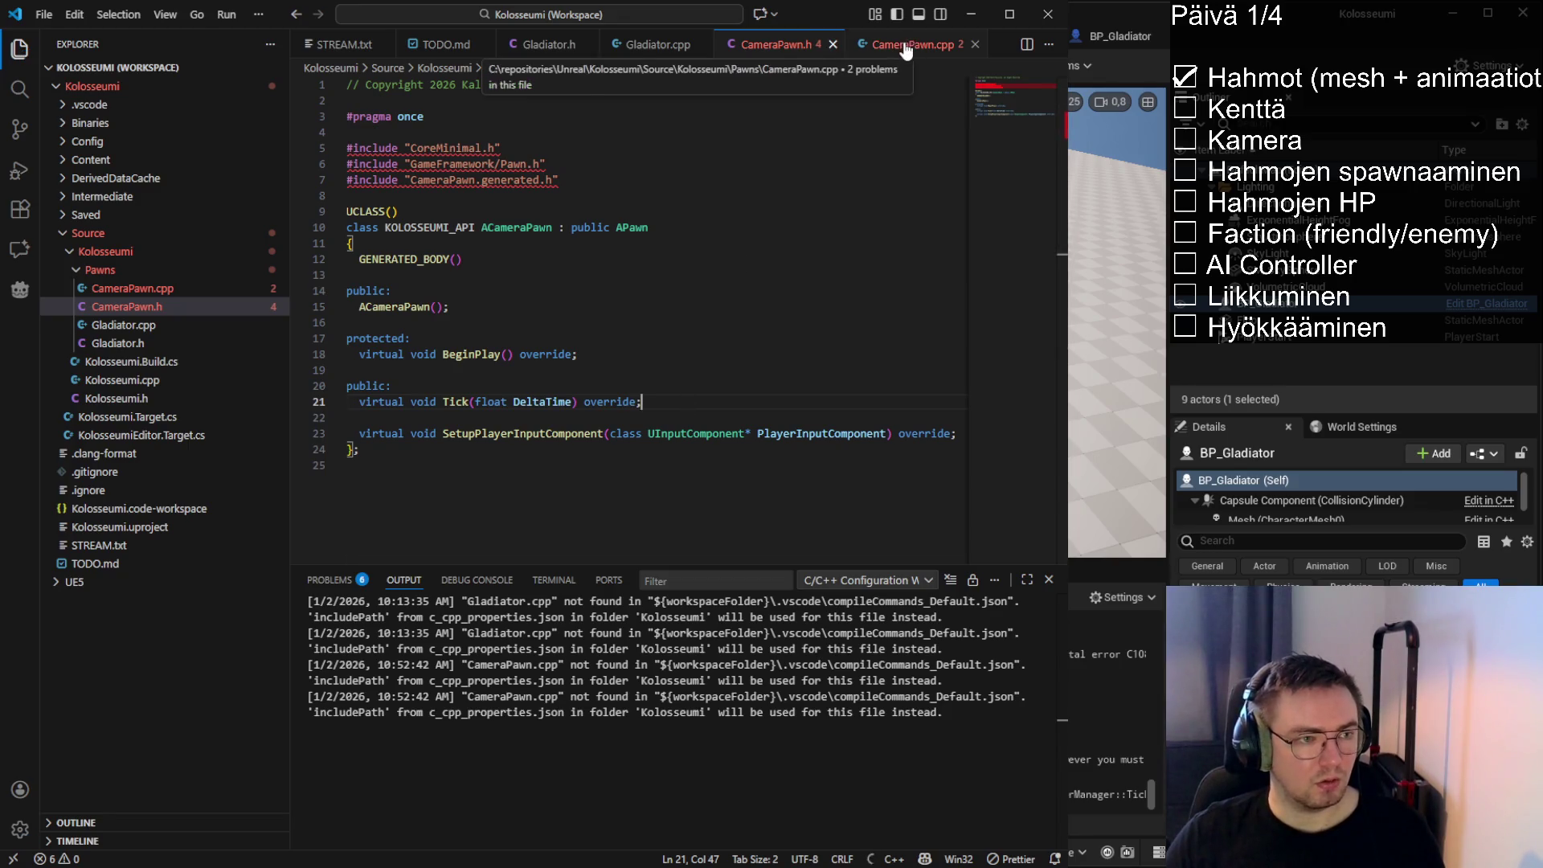
Add a line after SetupPlayerInputComponent and type 'protected'
click(906, 45)
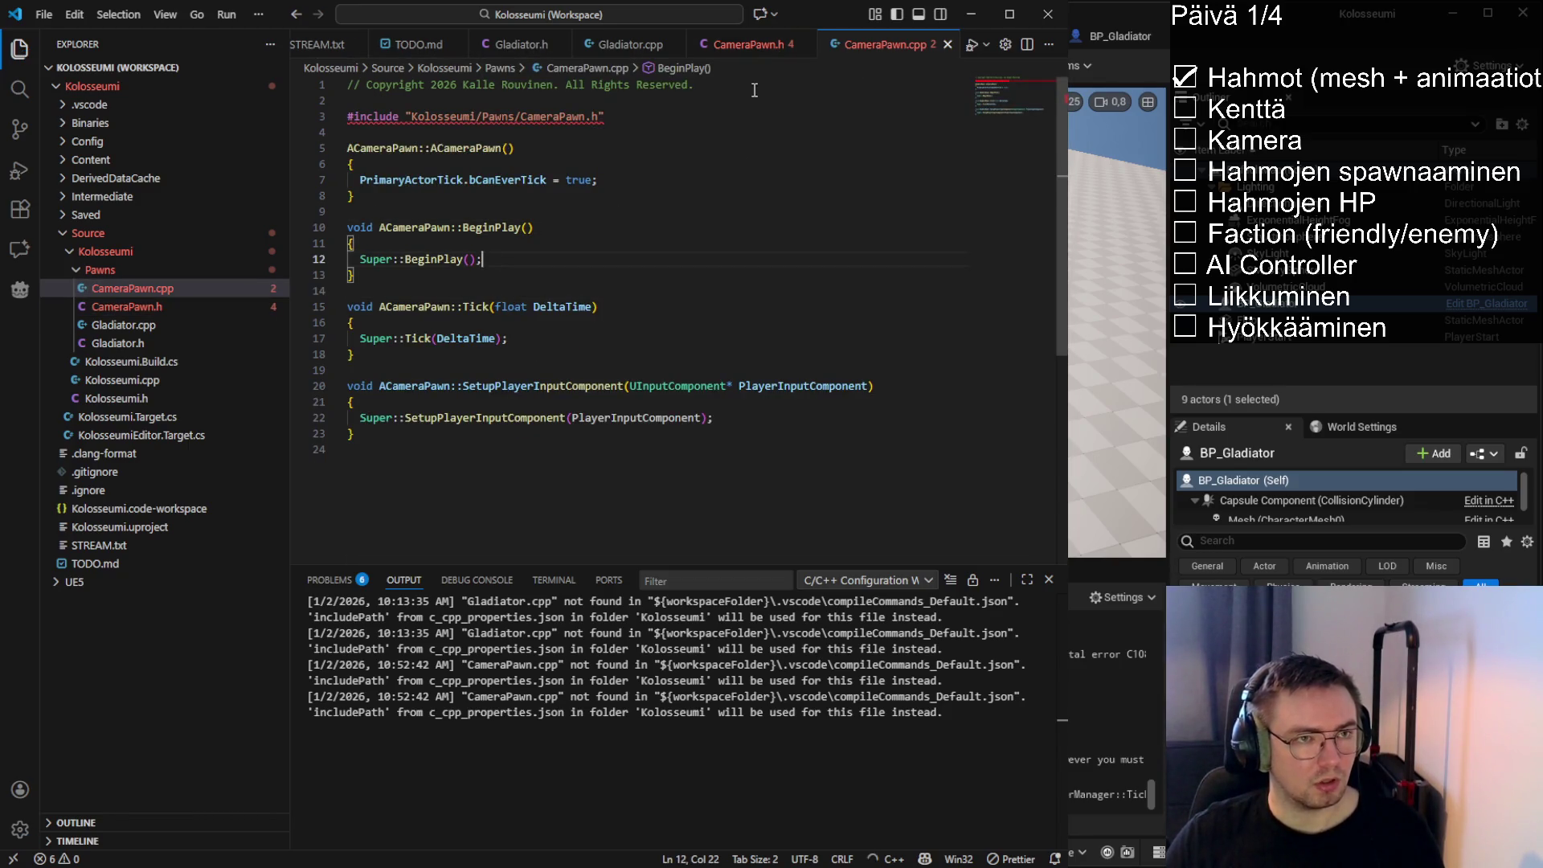
click(751, 47)
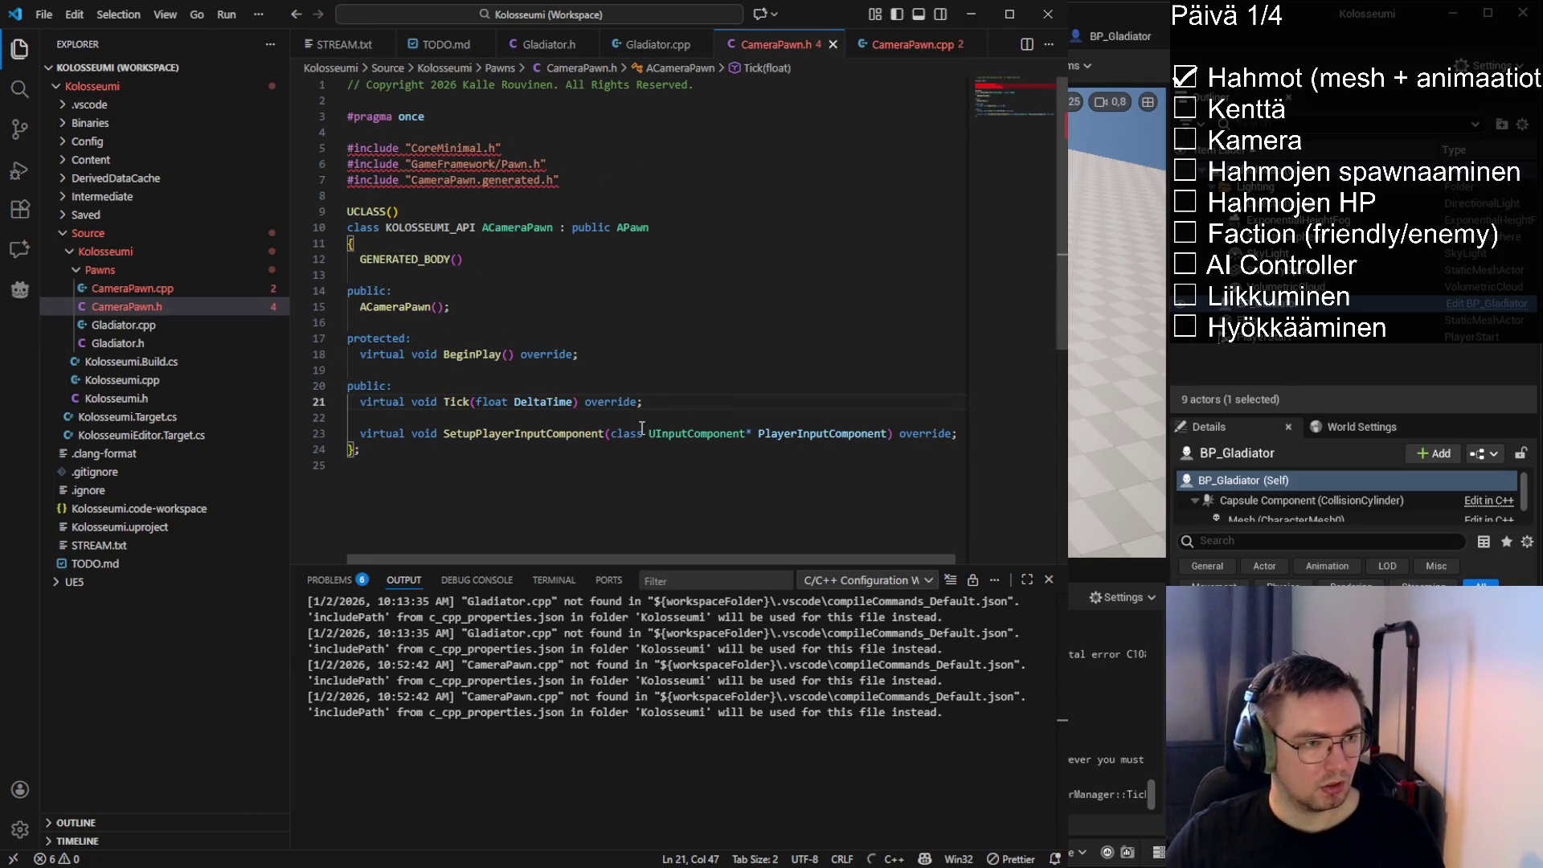
click(961, 434)
key(Return)
key(Return)
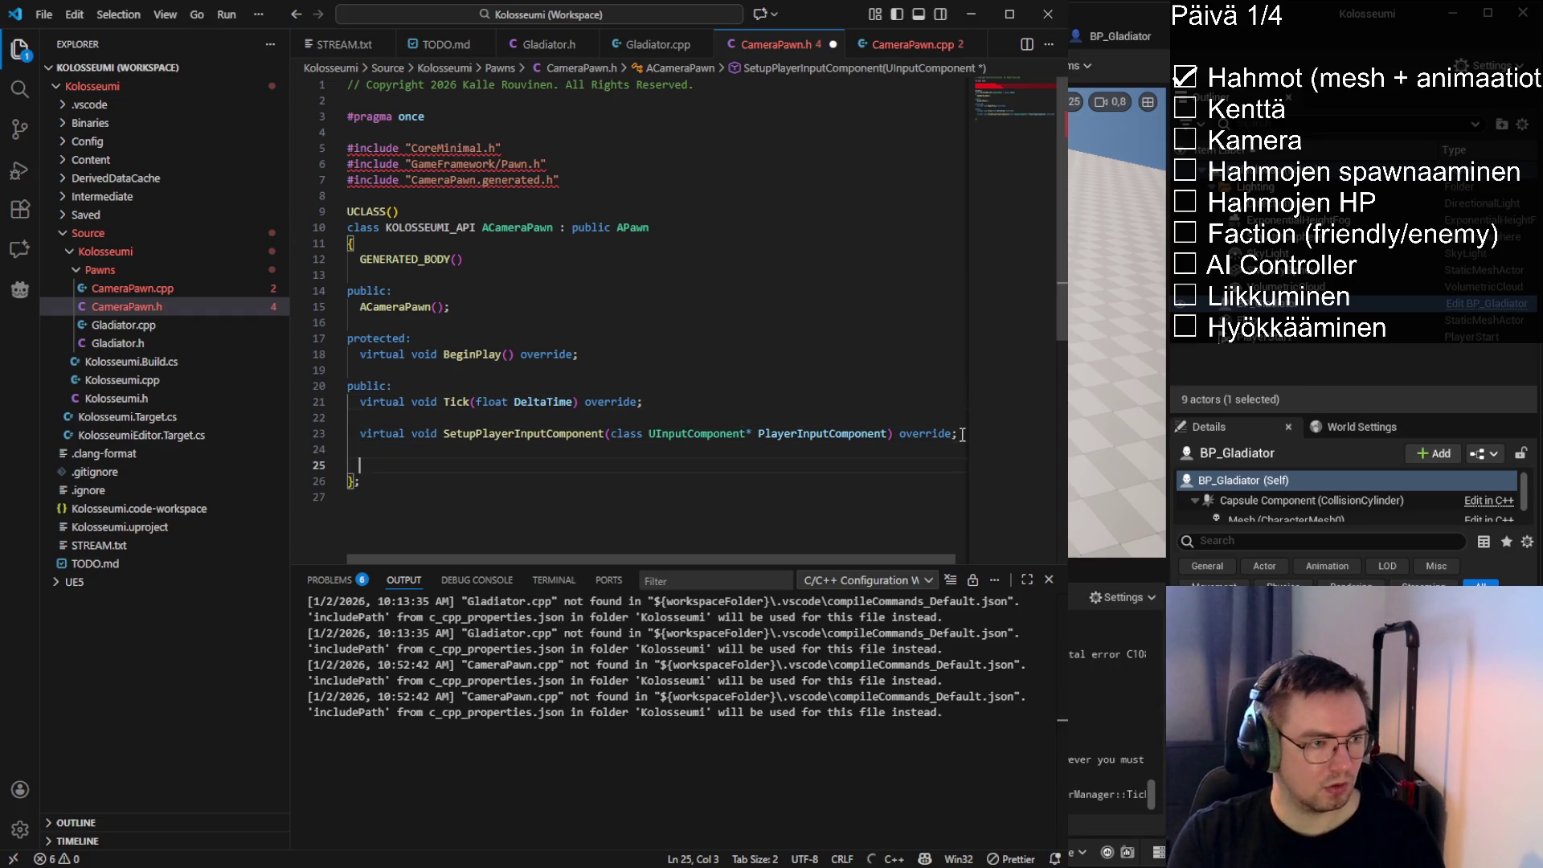
key(BackSpace)
text(protec)
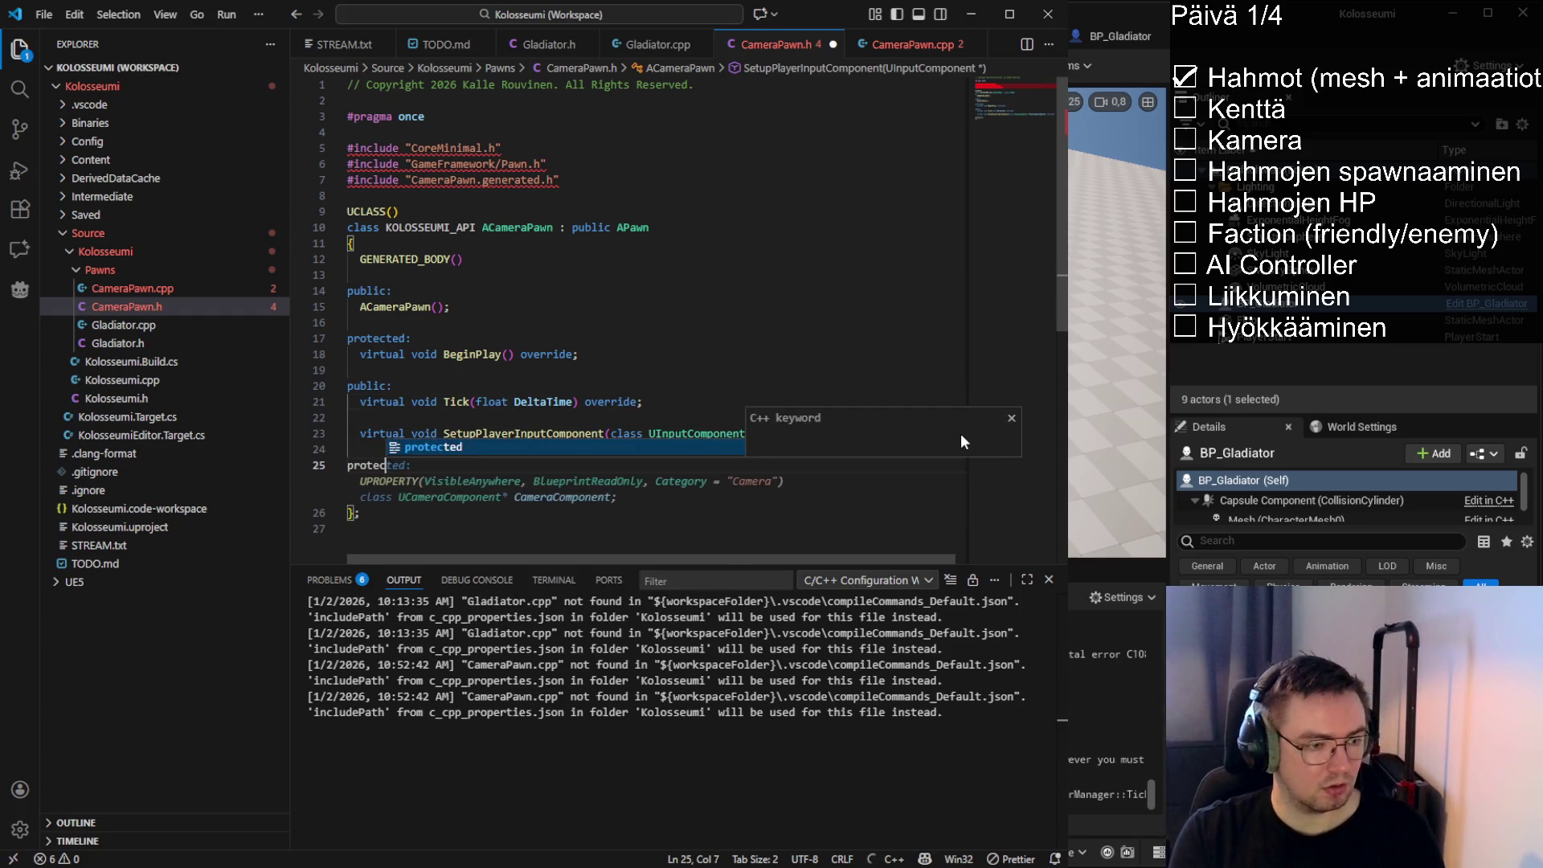
text(ted)
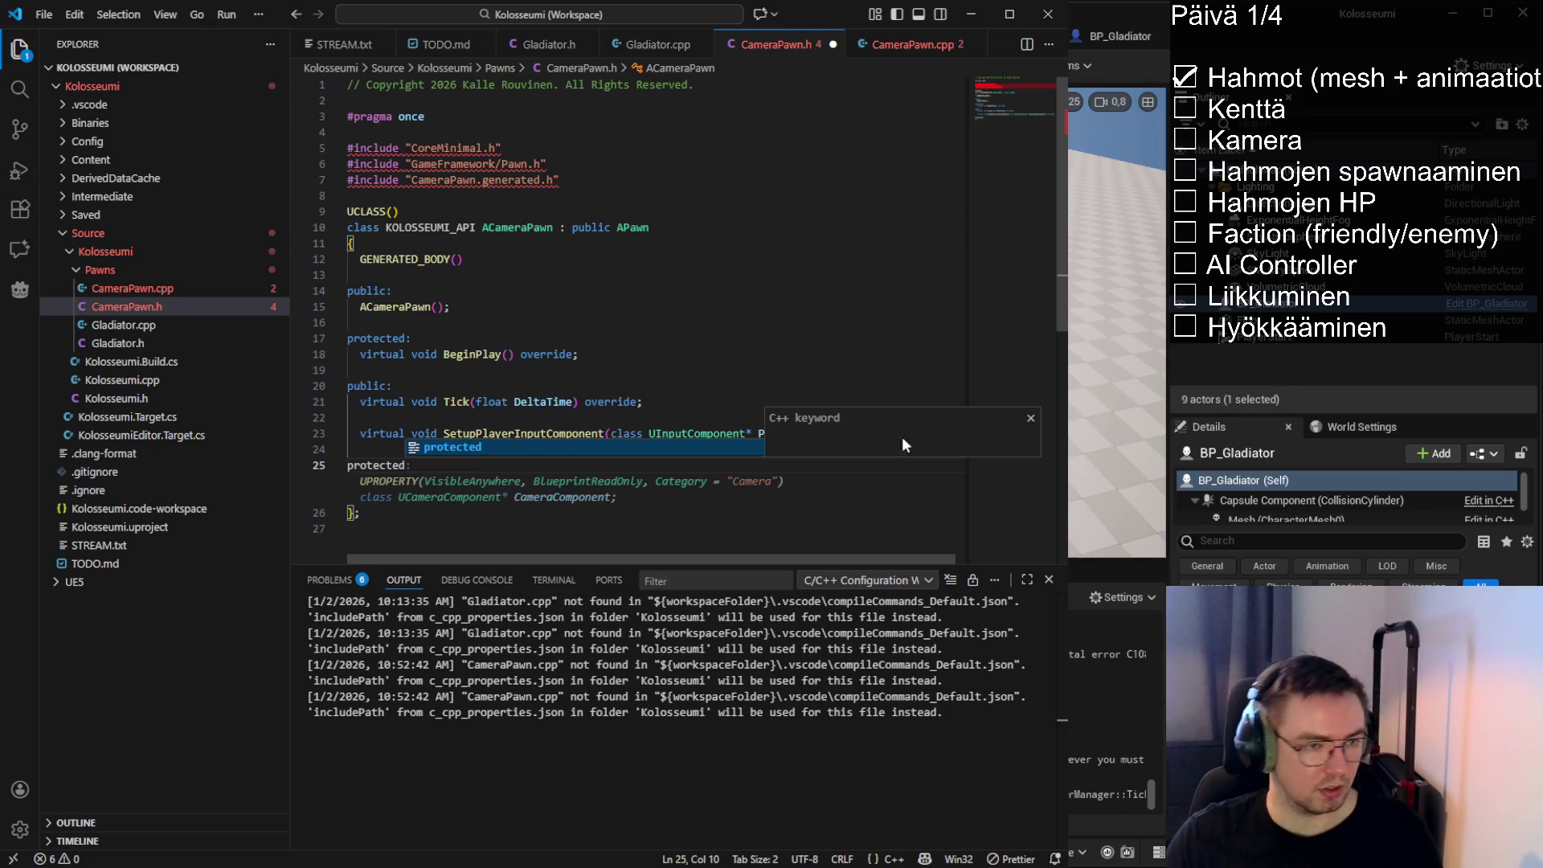
Accept the CameraComponent UPROPERTY suggestion and forward-declare 'class UCameraComponent;' below the includes
key(Tab)
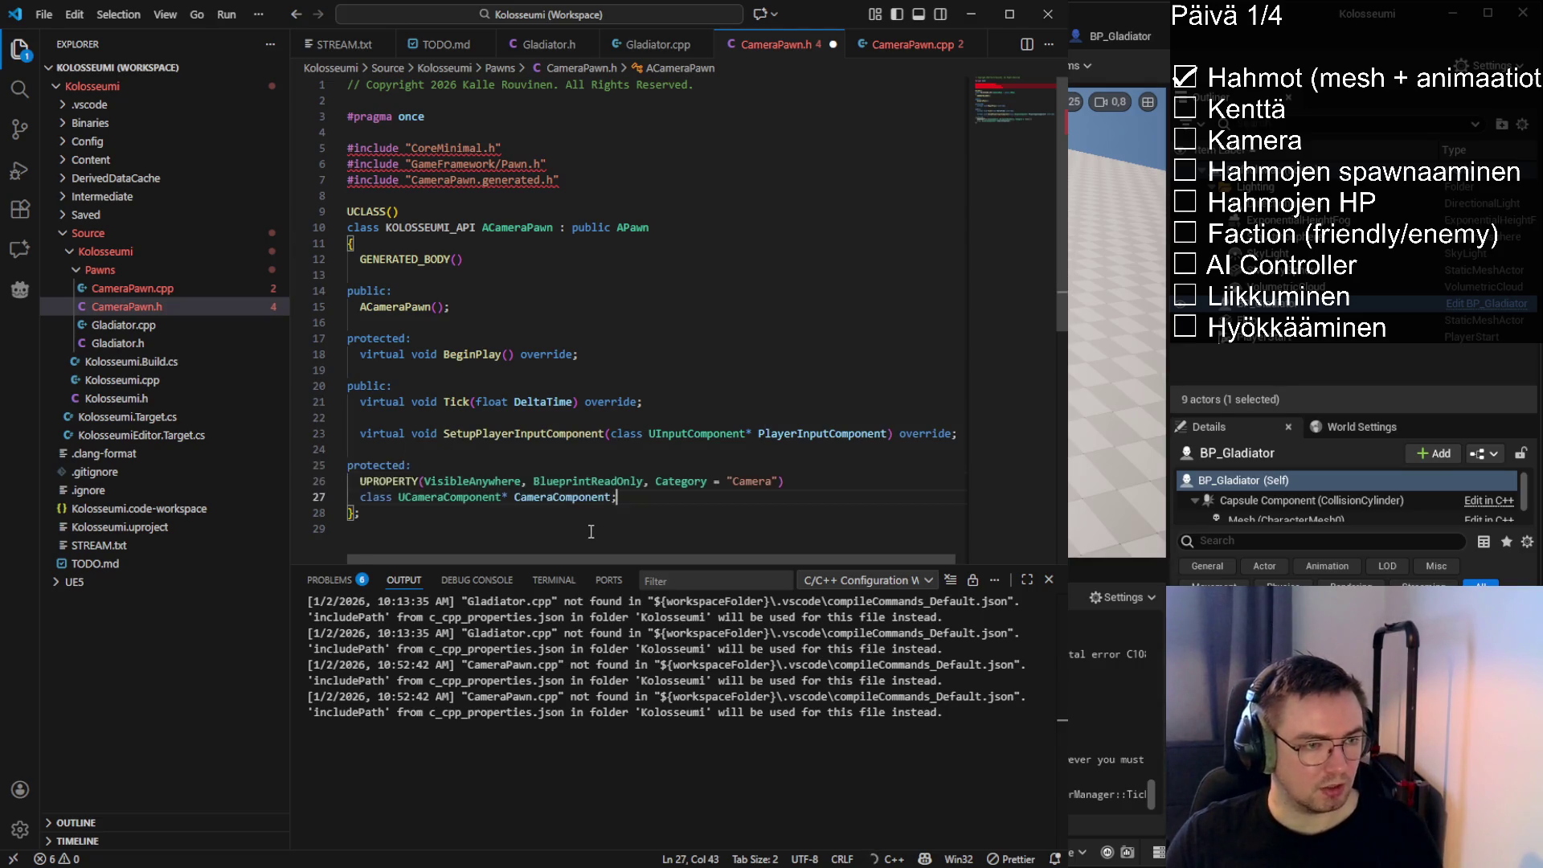
drag(501, 497, 360, 496)
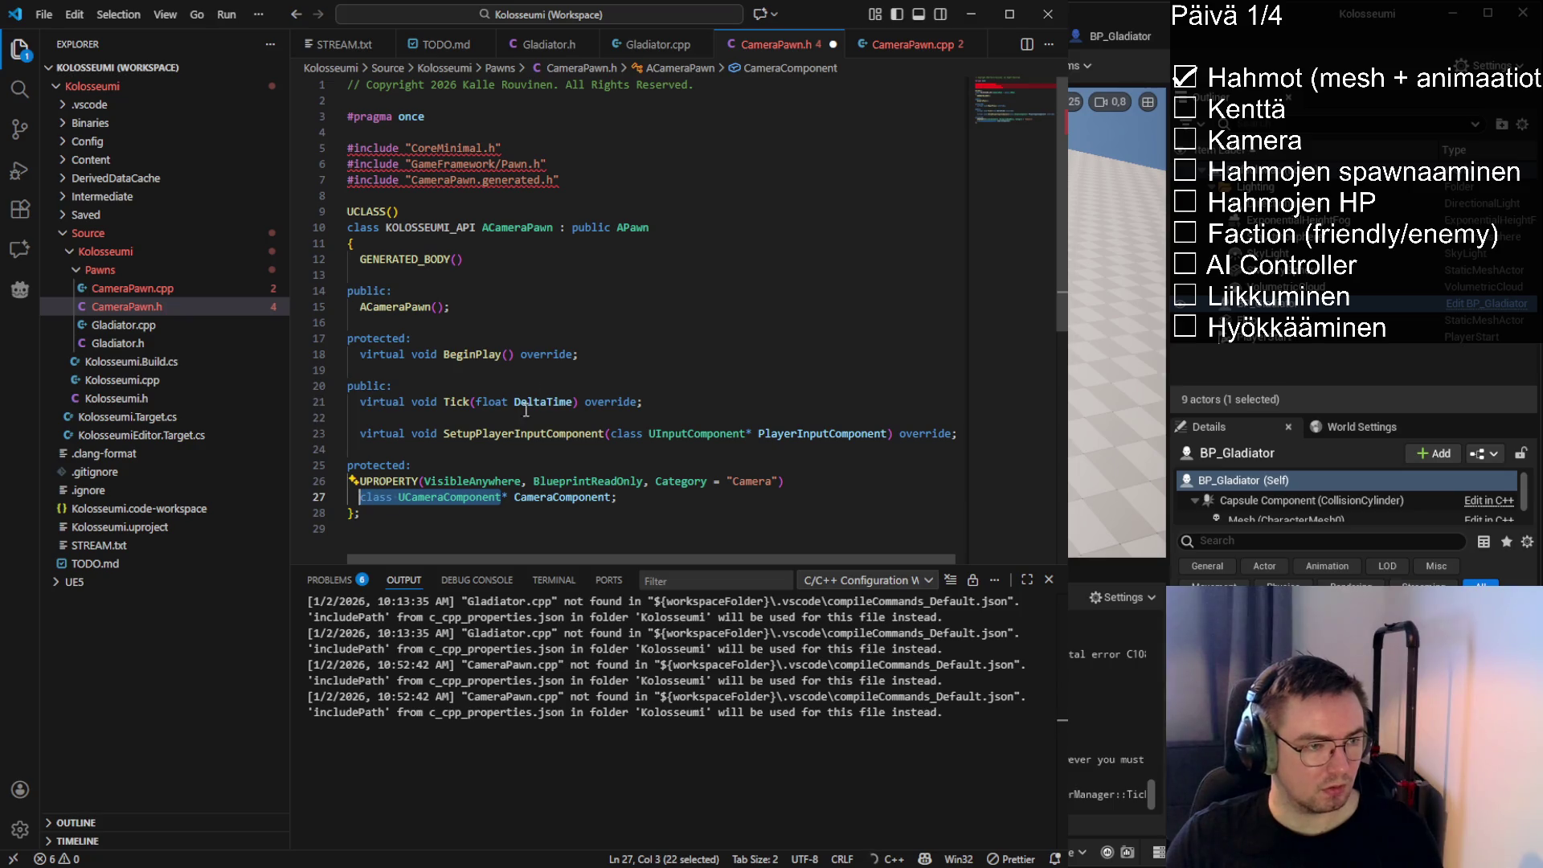
key(ctrl+c)
click(417, 198)
key(Return)
key(Return)
key(Up)
key(ctrl+v)
text(;)
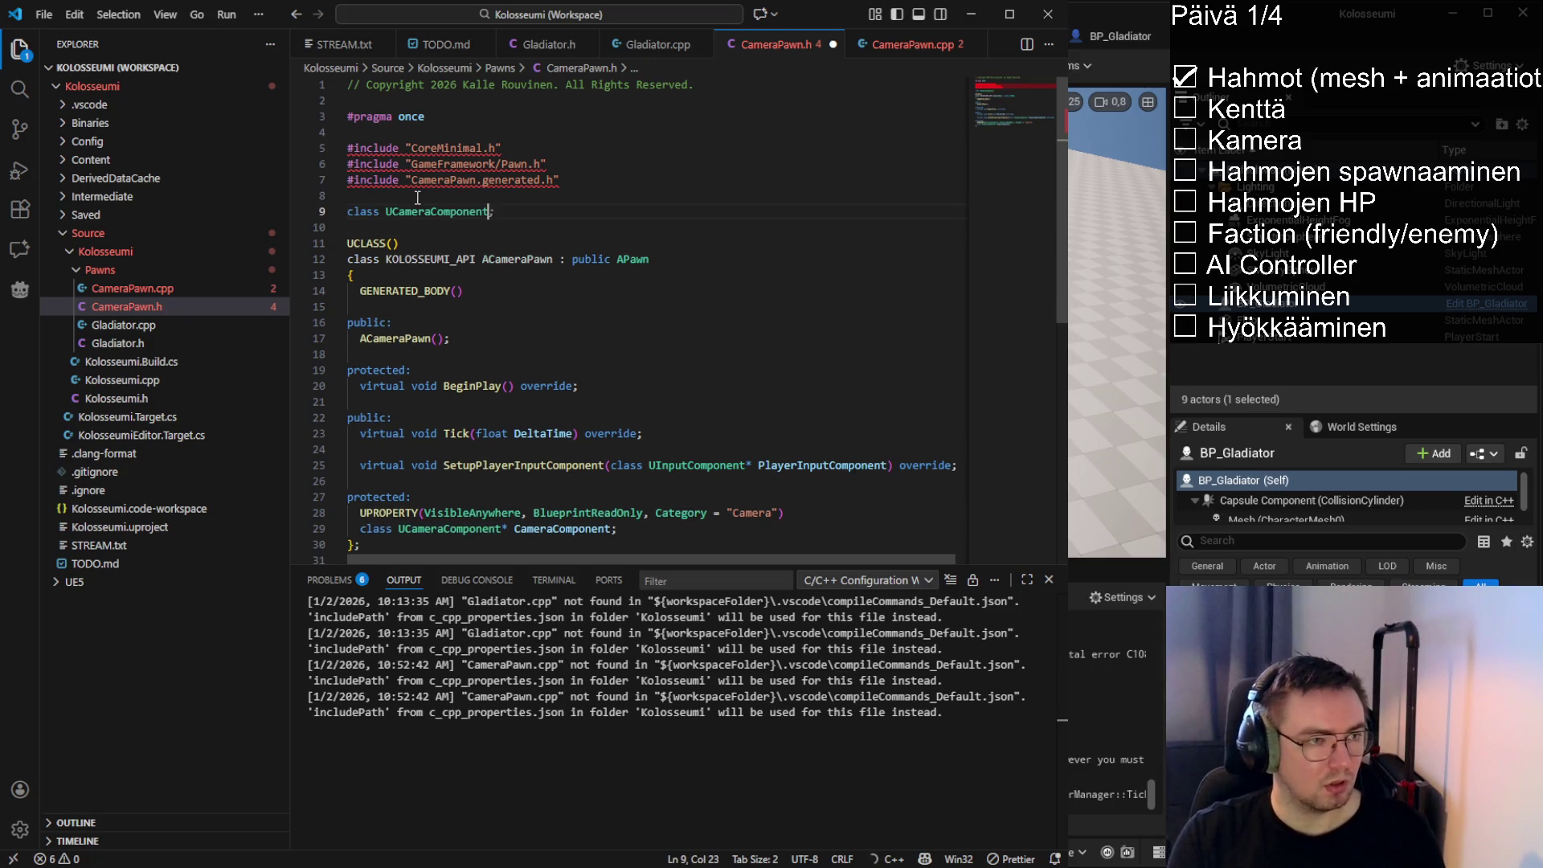
Change the property type to TObjectPtr<UCameraComponent> CameraComponent and save the header
click(398, 529)
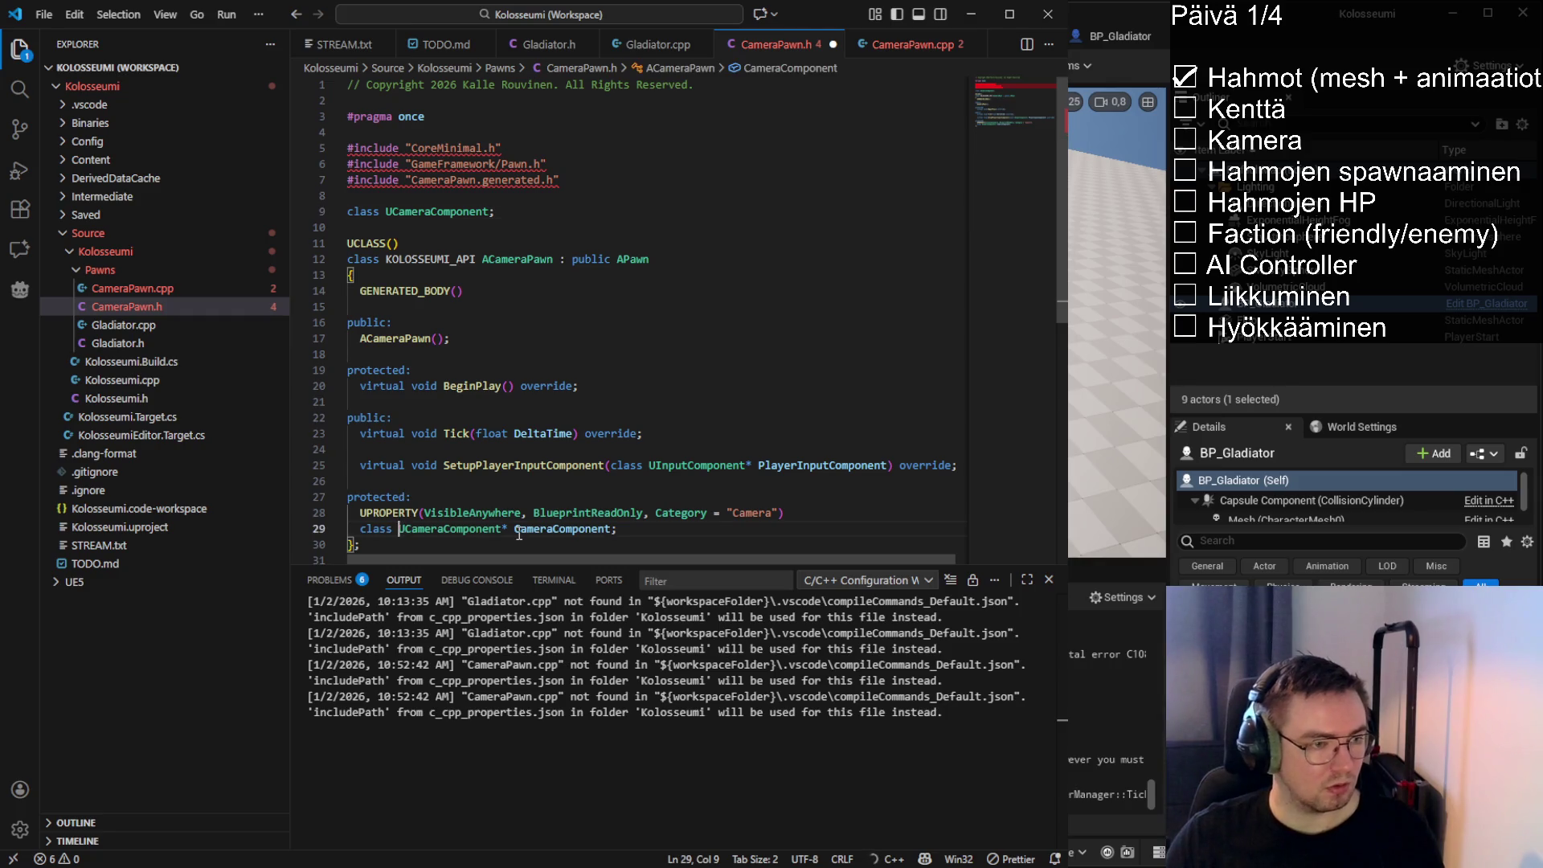
key(BackSpace)
key(BackSpace)
key(BackSpace)
scroll(519, 534, down, 1)
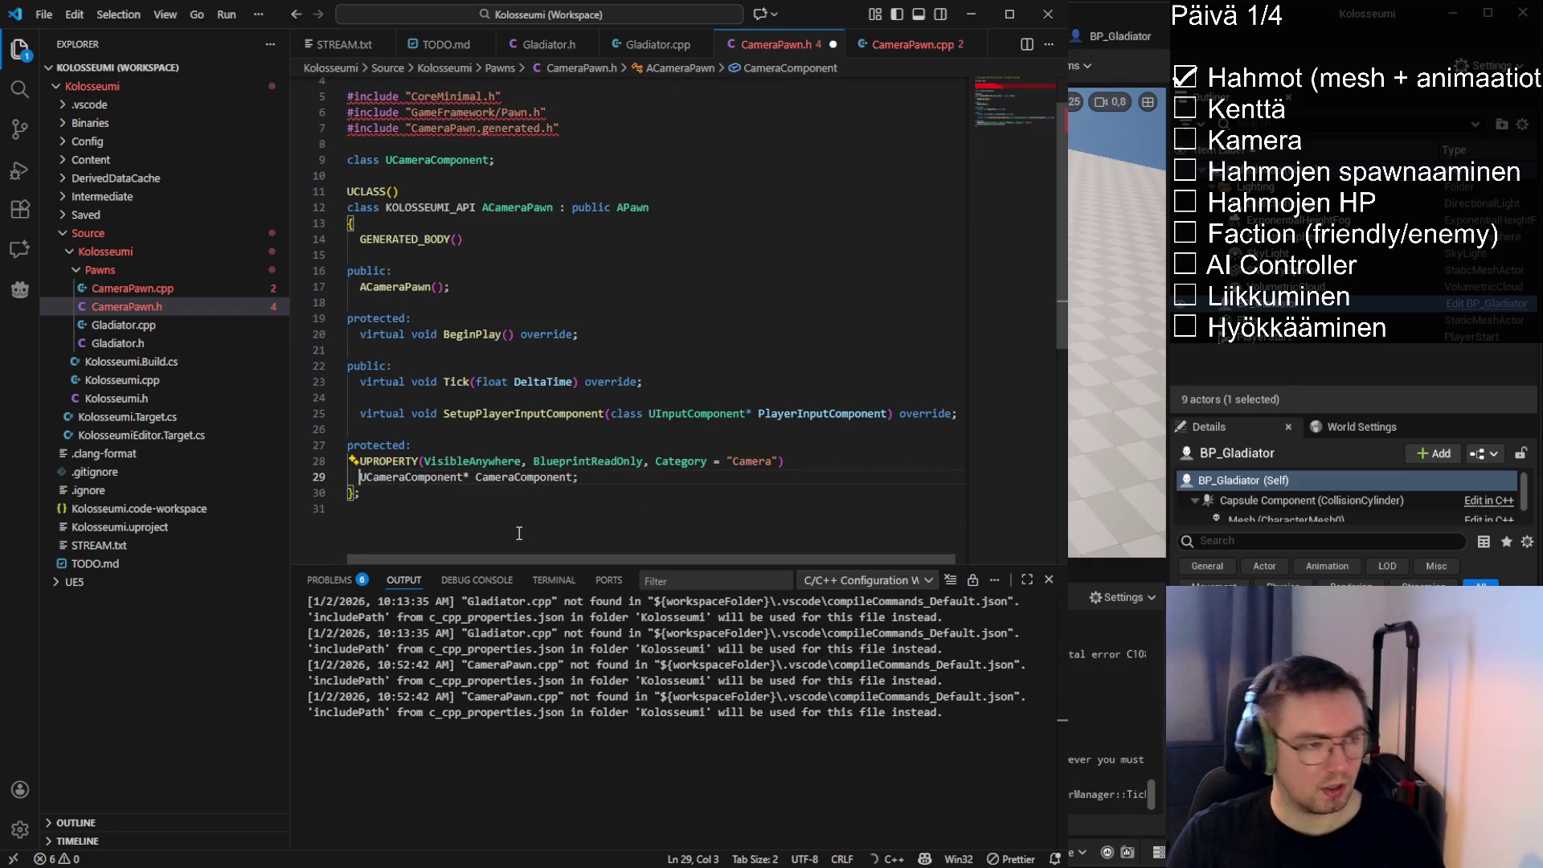
text(TObj)
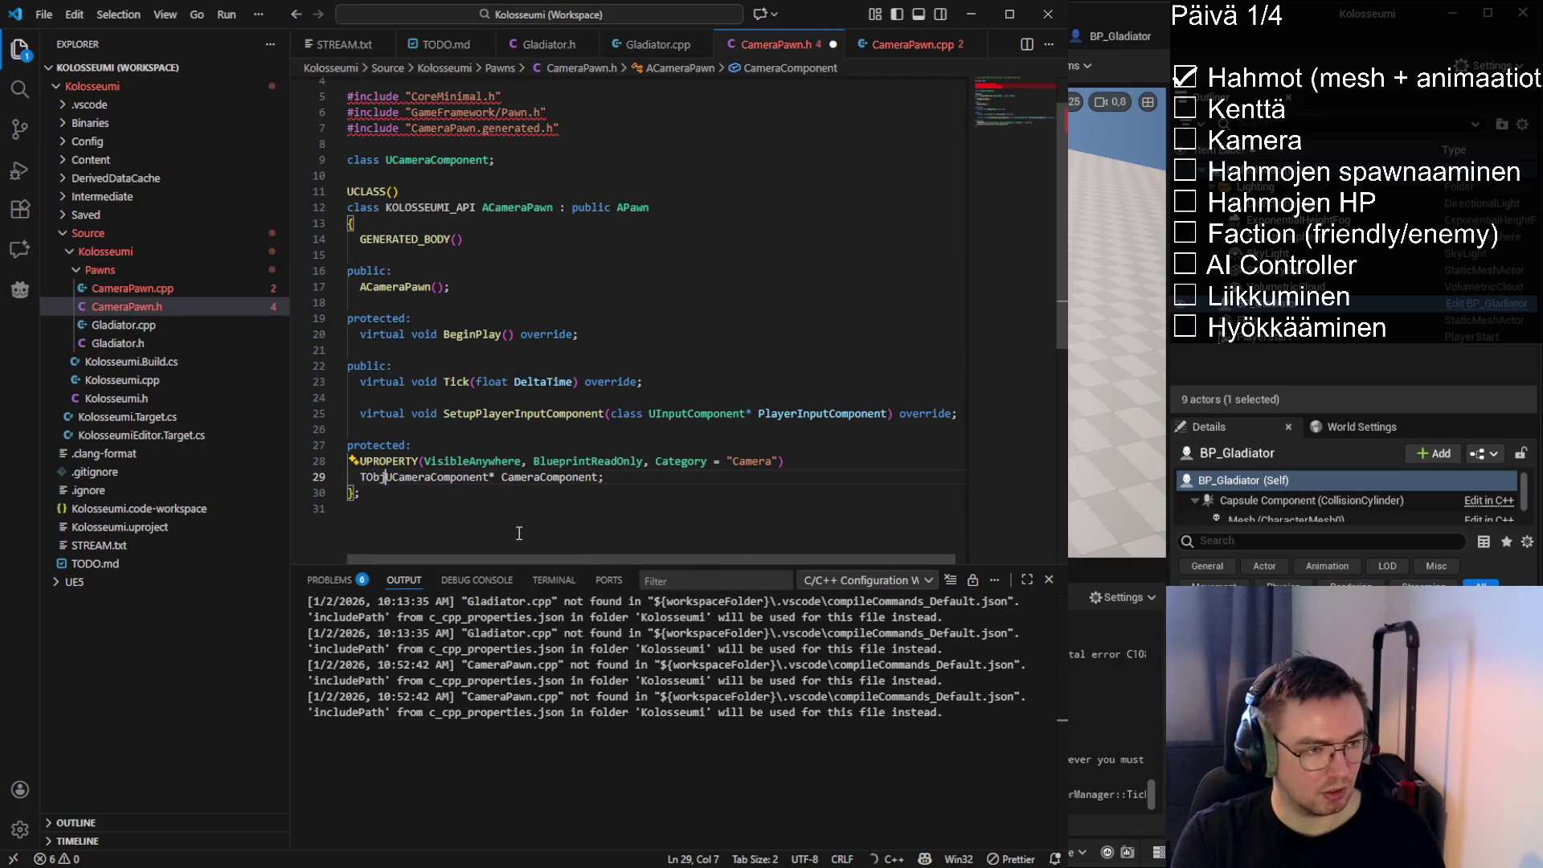
text(ect)
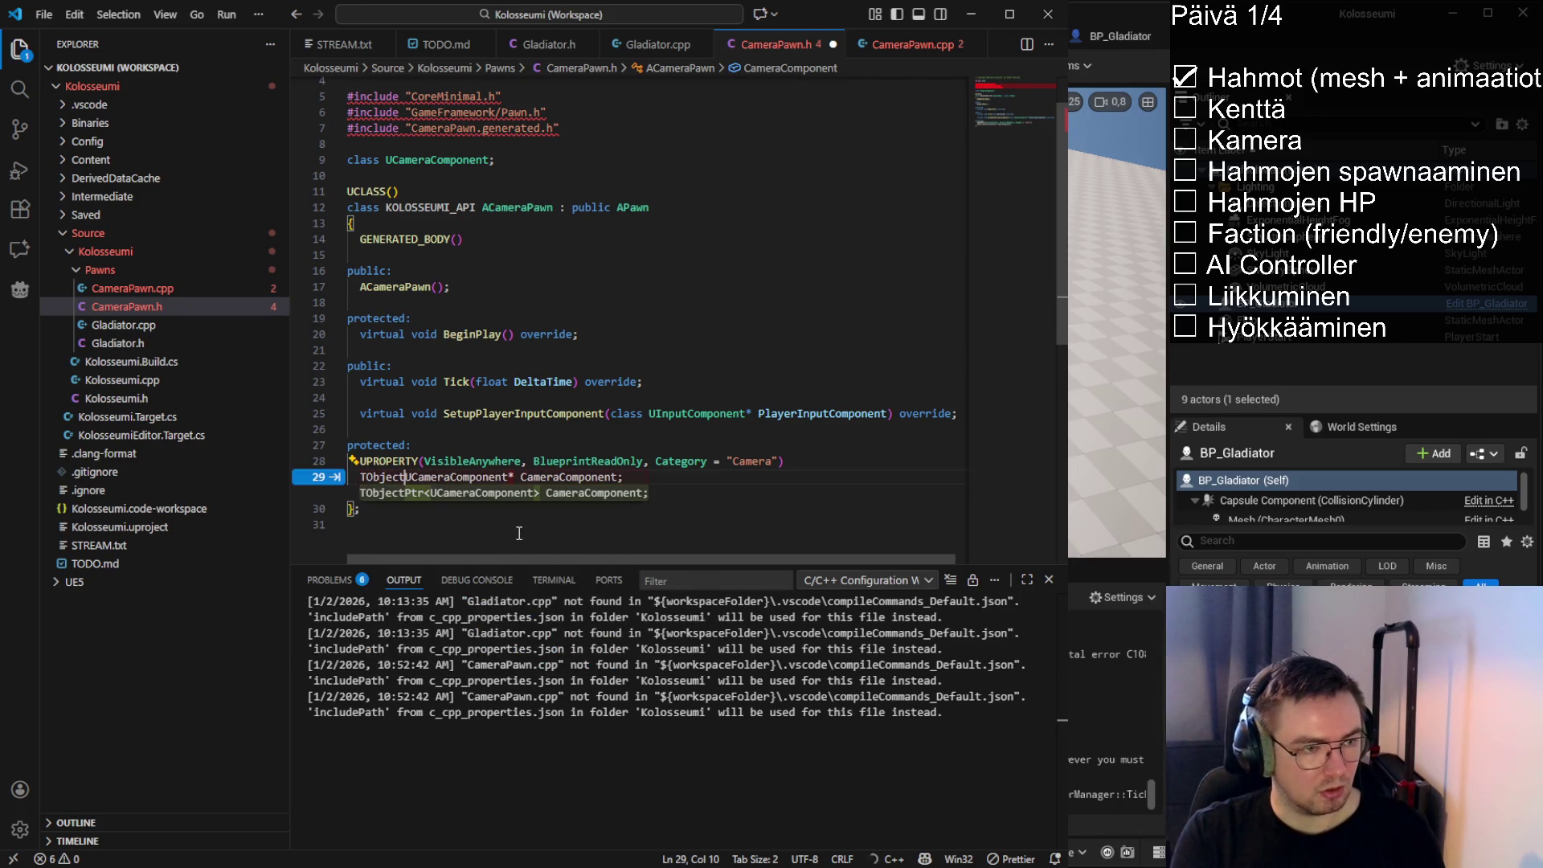
key(Tab)
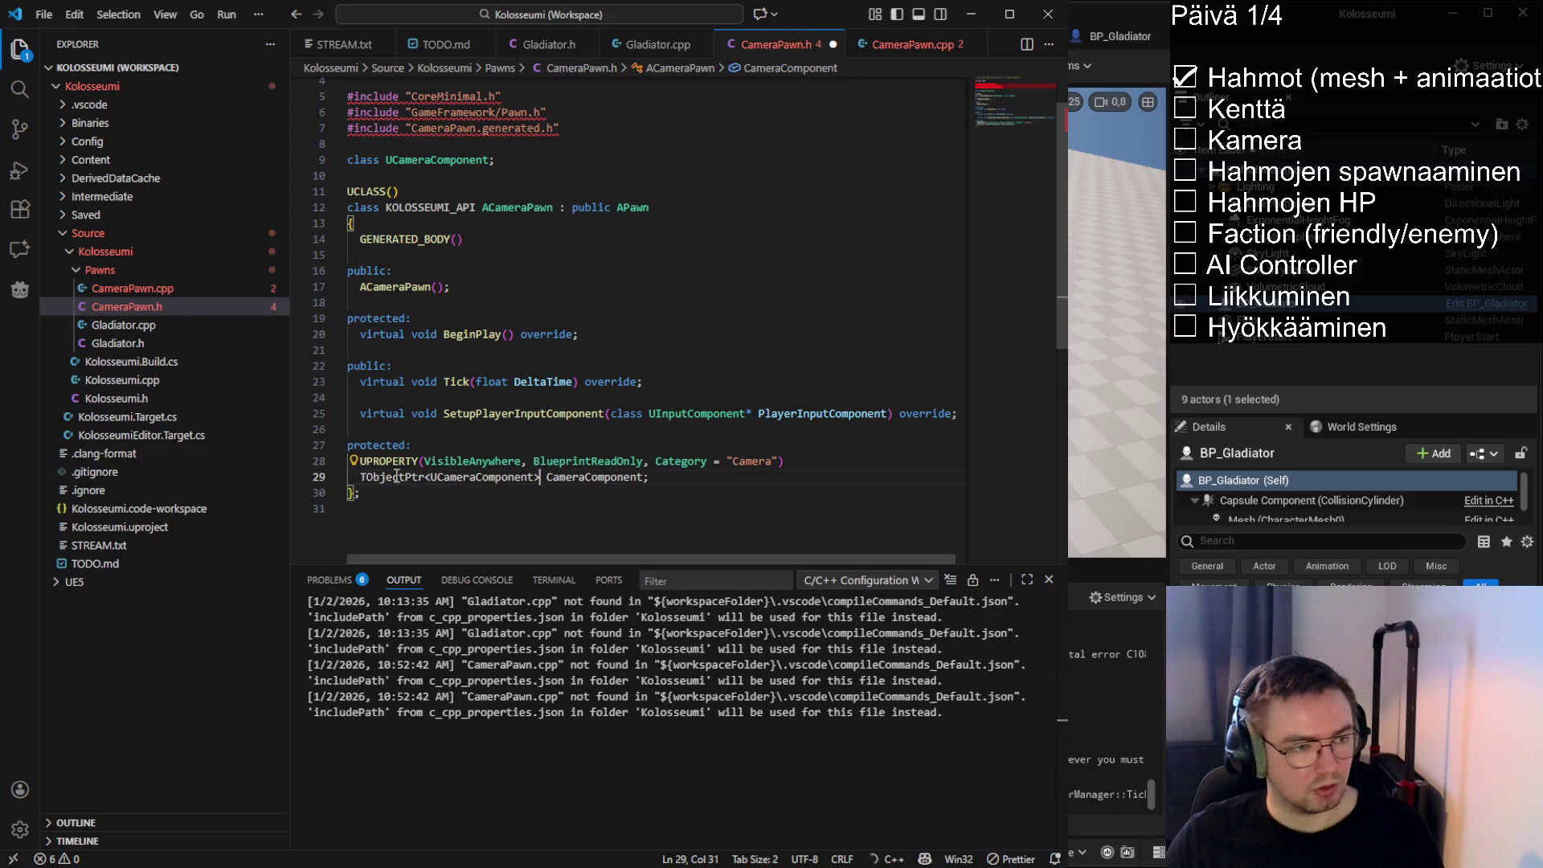
click(661, 477)
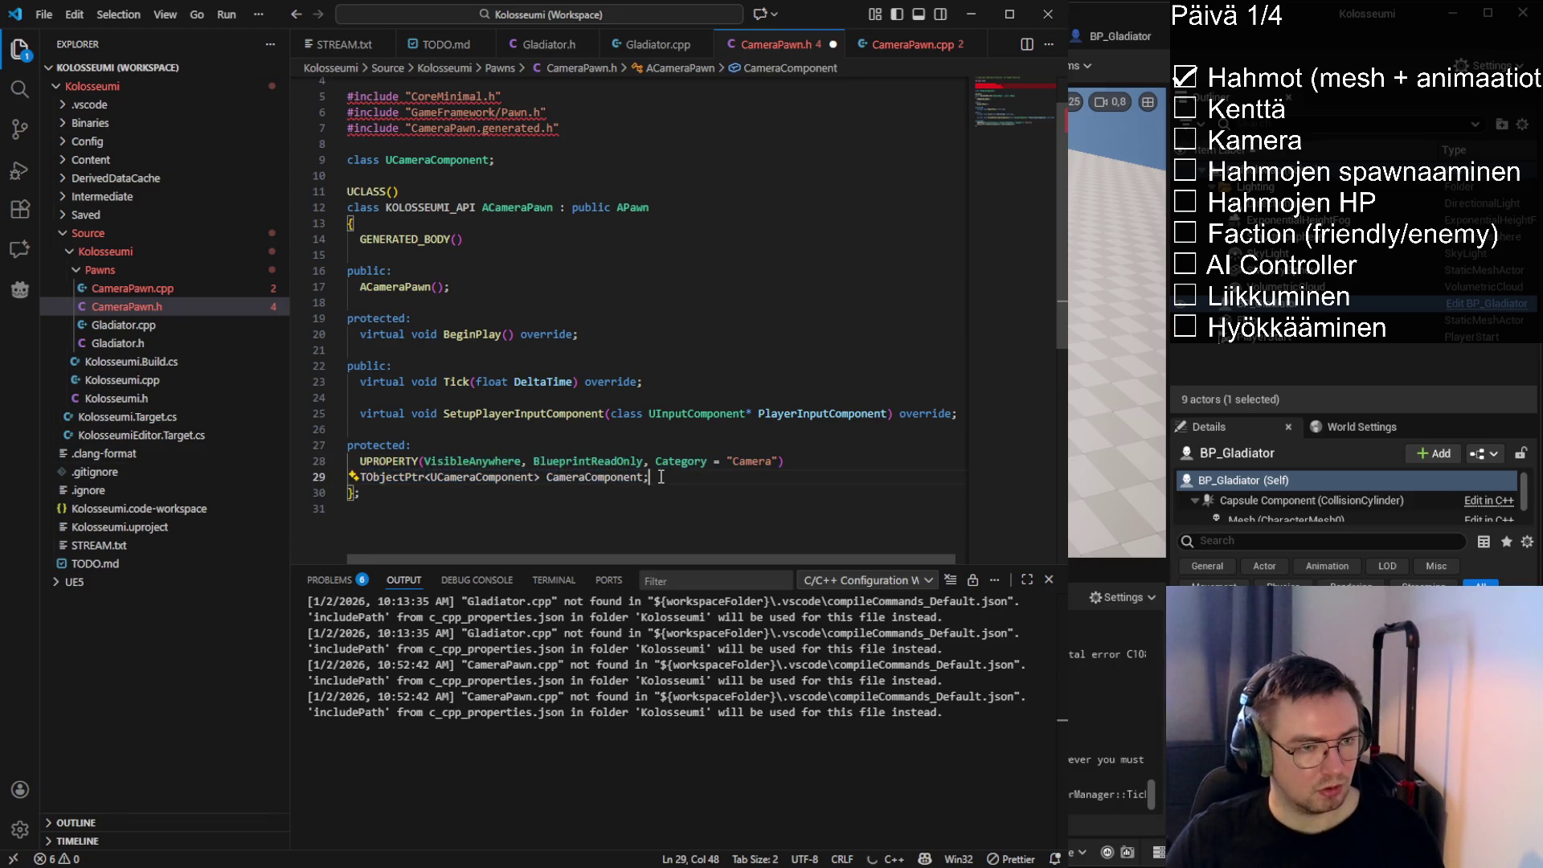
key(ctrl+s)
key(Up)
key(Up)
key(Up)
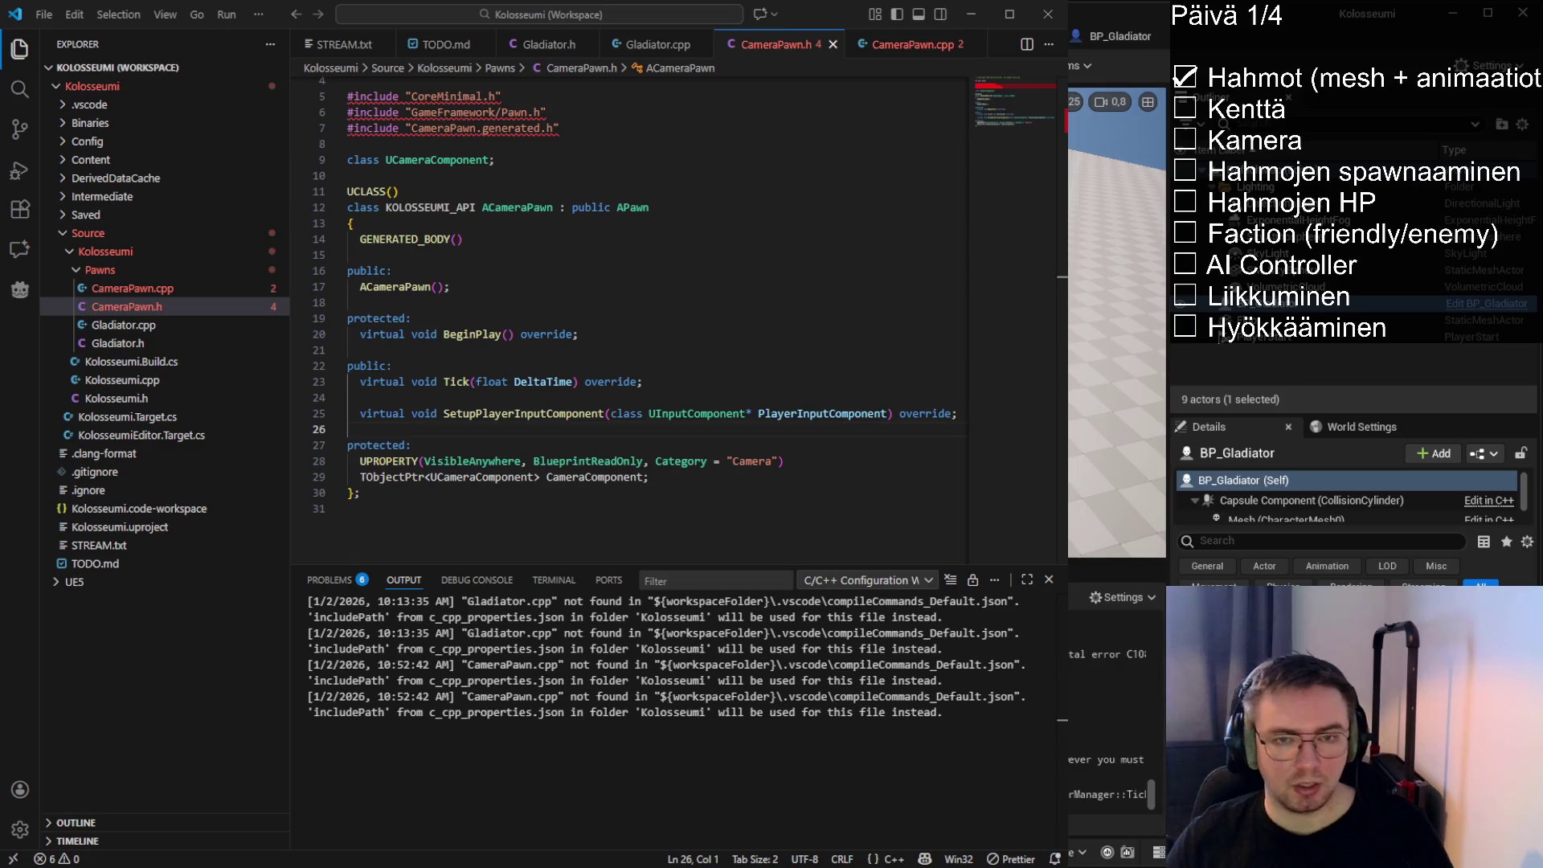
drag(650, 478, 347, 461)
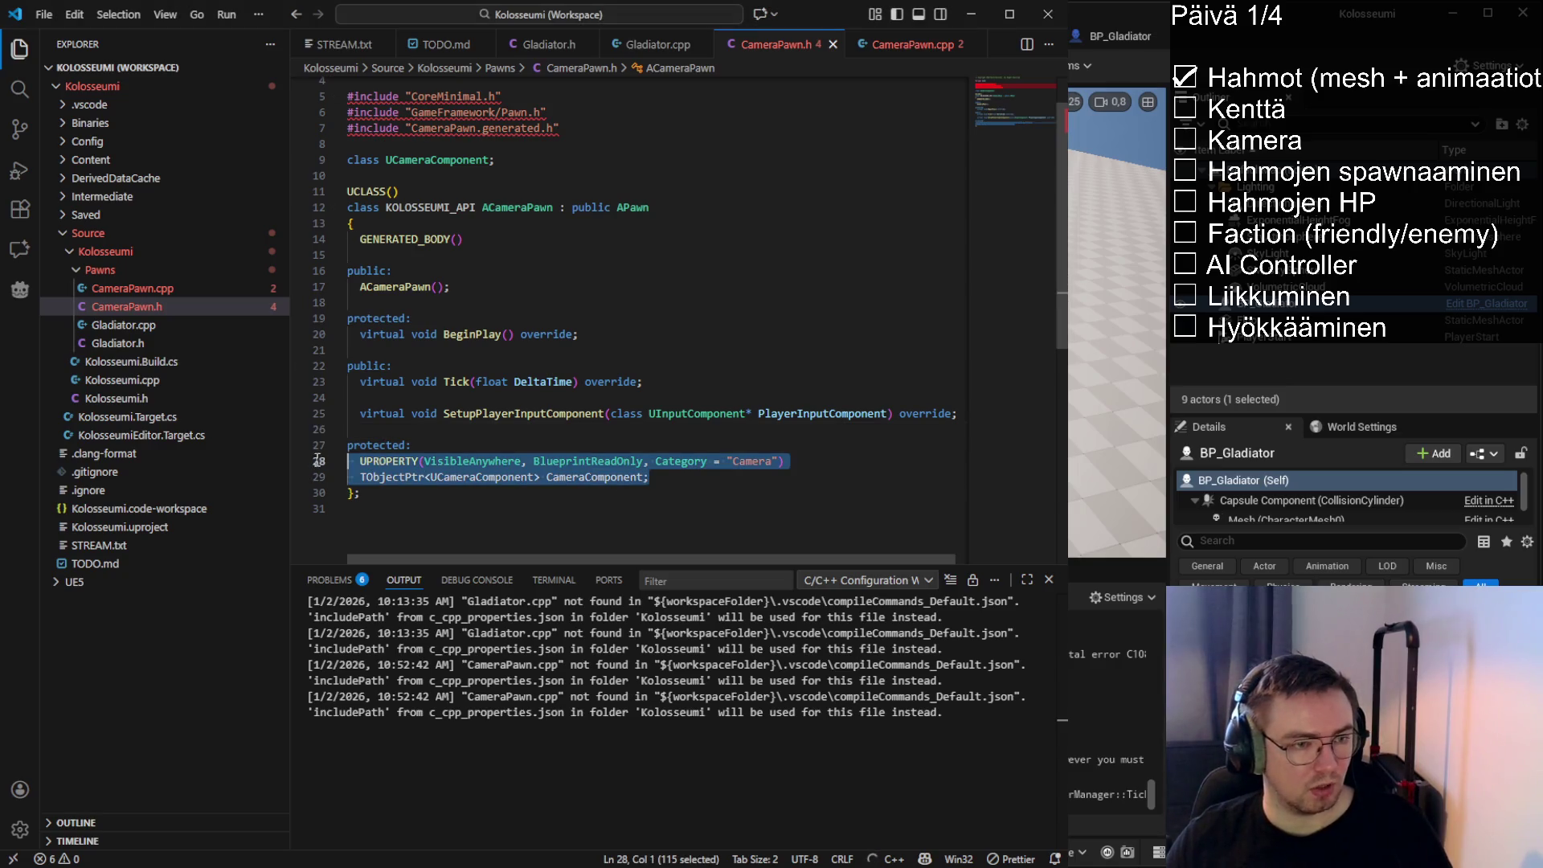
click(735, 481)
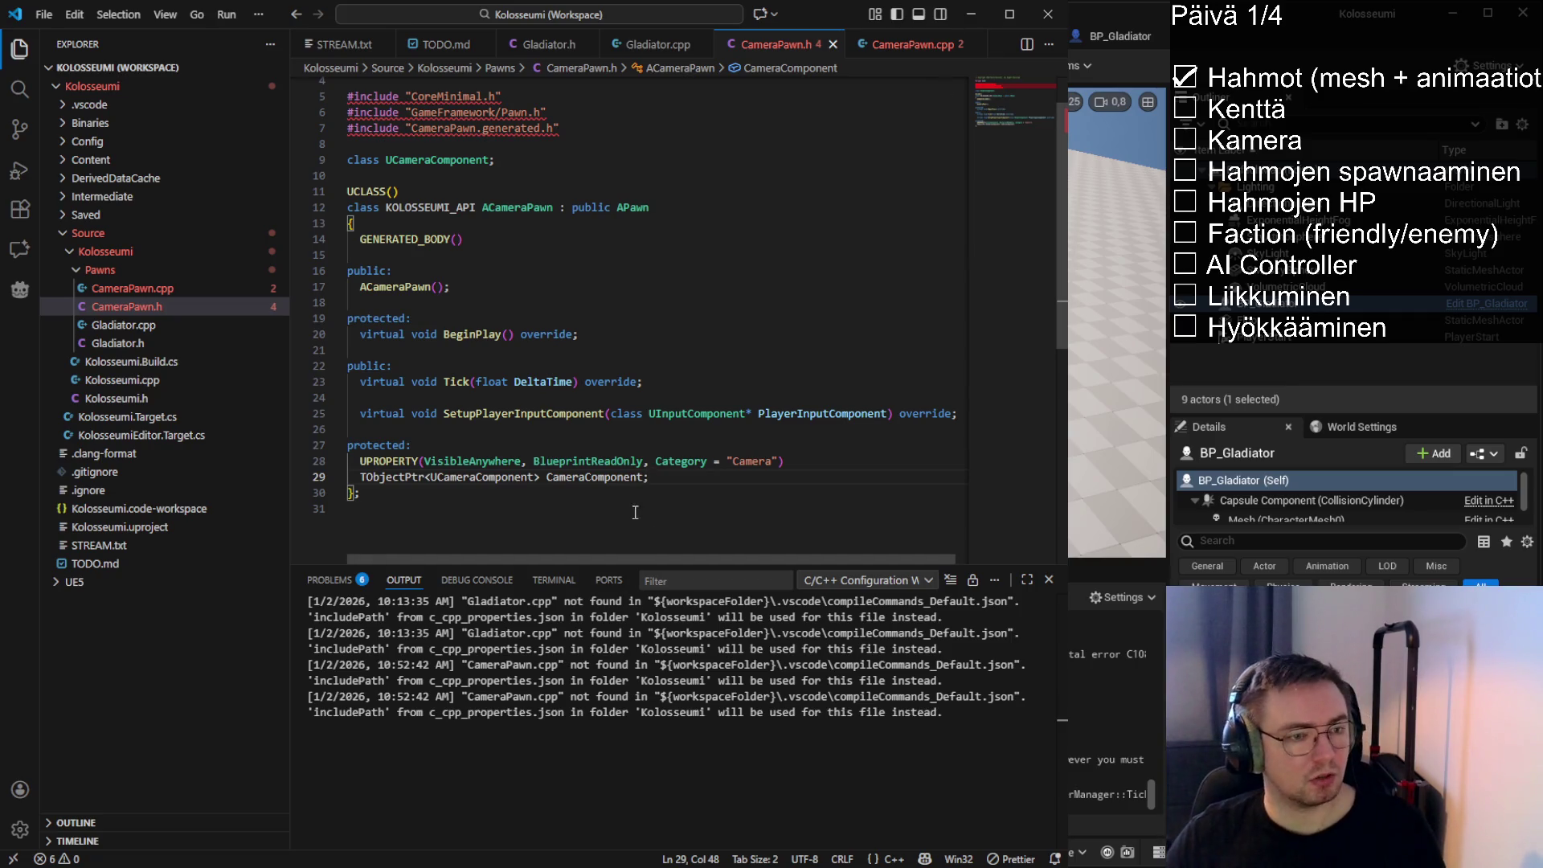
double_click(583, 476)
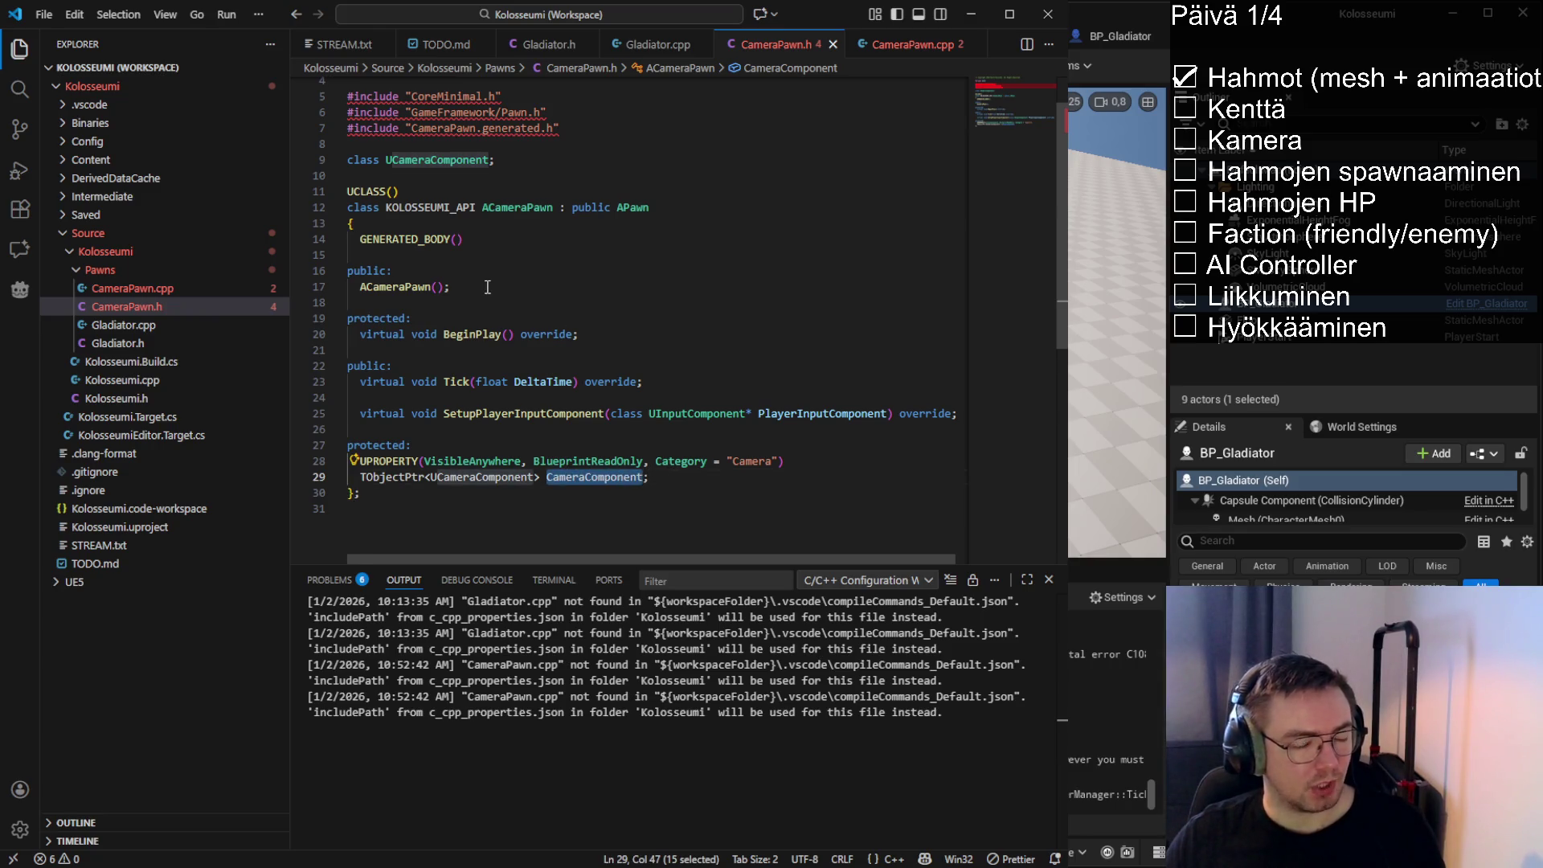
click(904, 44)
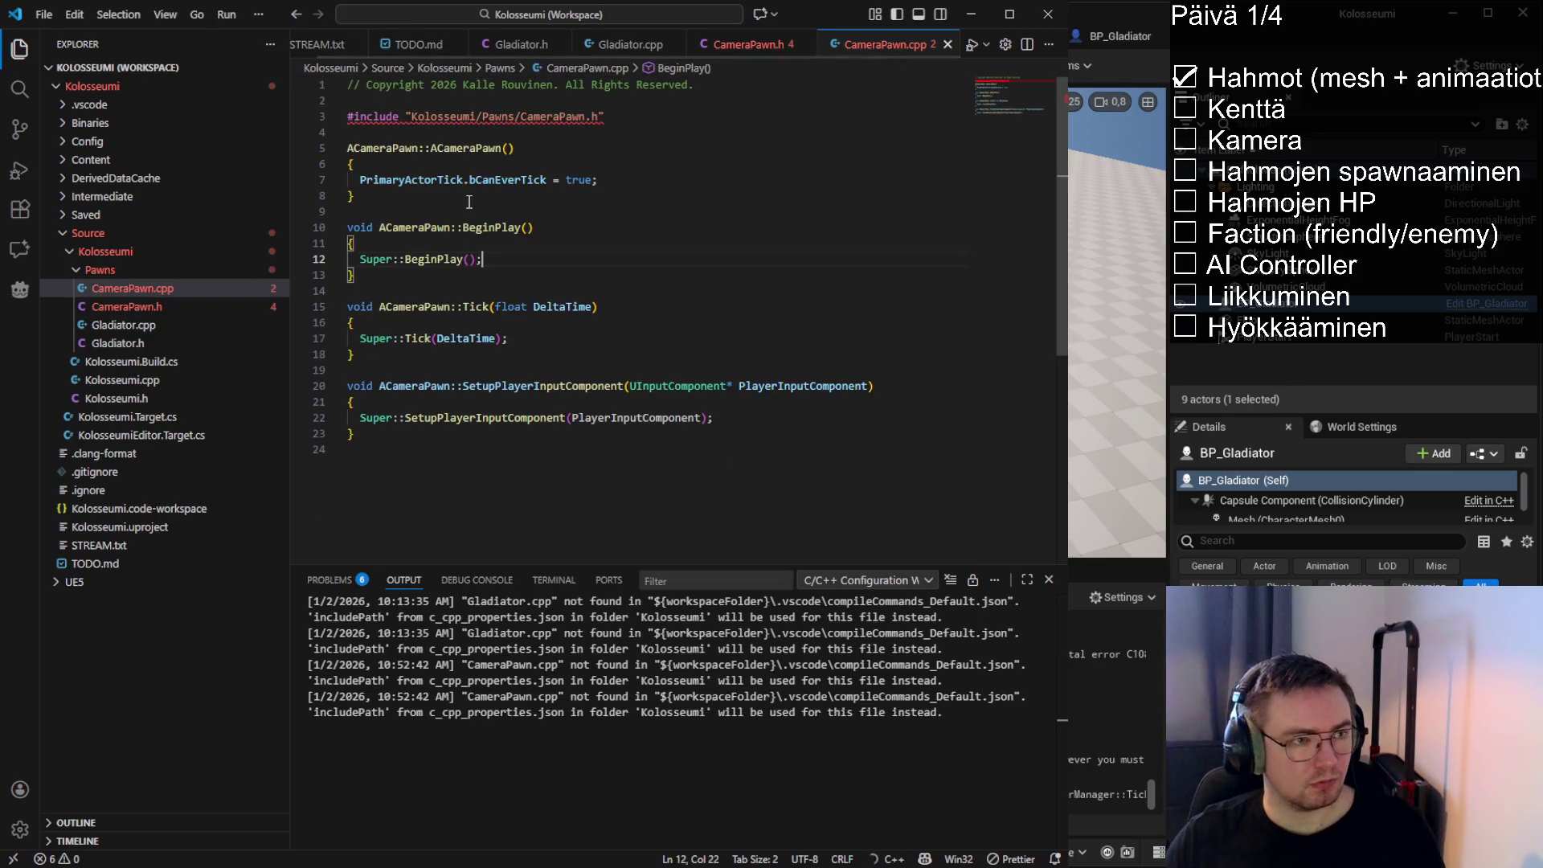
Add CreateDefaultSubobject for CameraComponent and SetupAttachment(RootComponent) to the constructor, and save
click(644, 184)
key(Return)
key(Return)
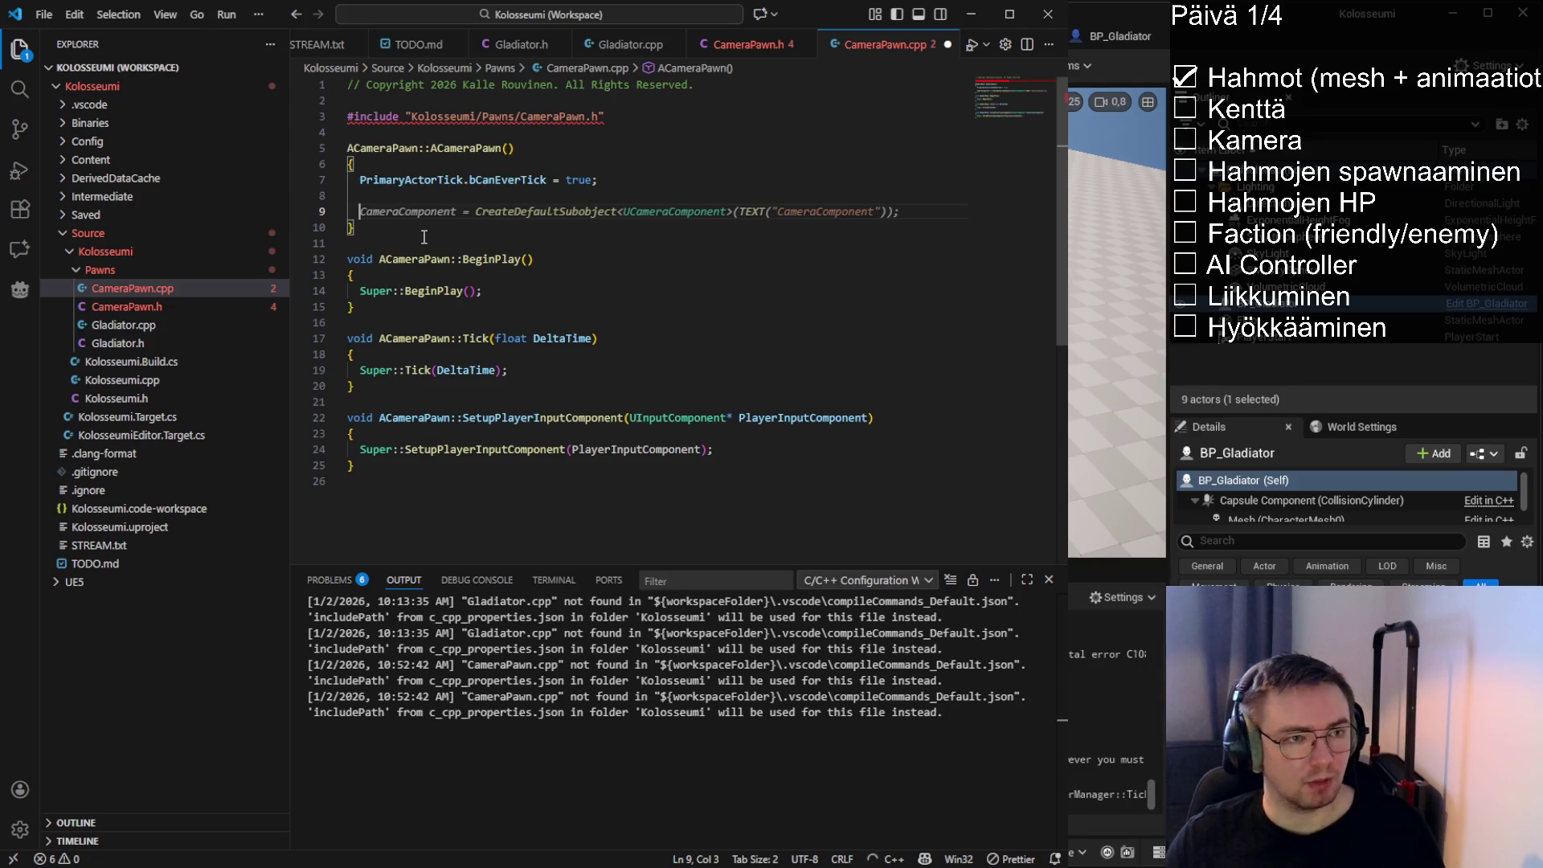
key(Tab)
key(Return)
key(Tab)
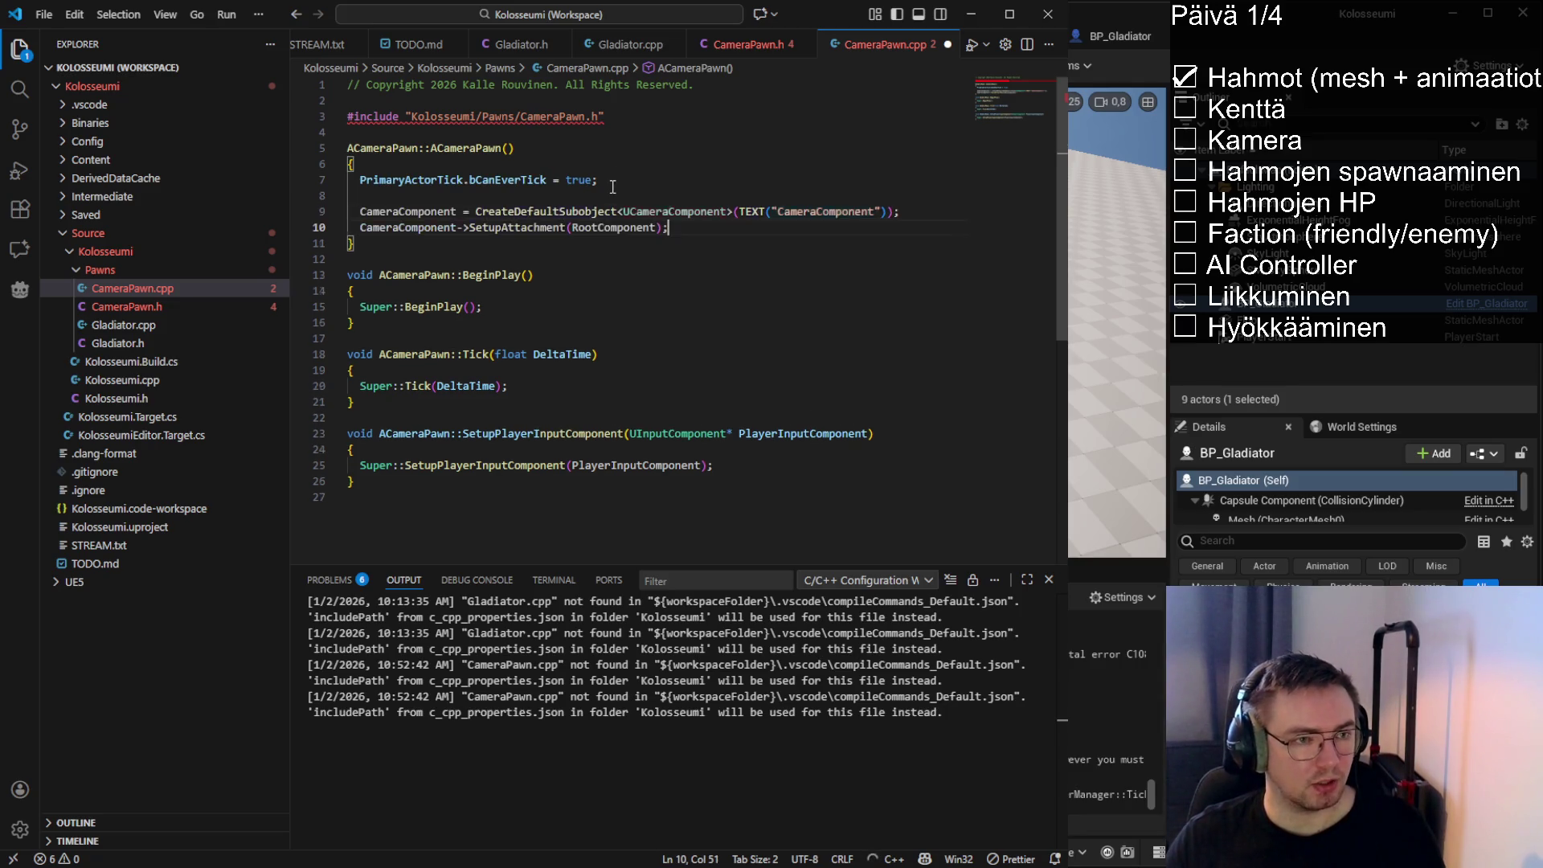
key(ctrl+s)
Review the new SetupAttachment line, then go back to CameraPawn.h
double_click(529, 227)
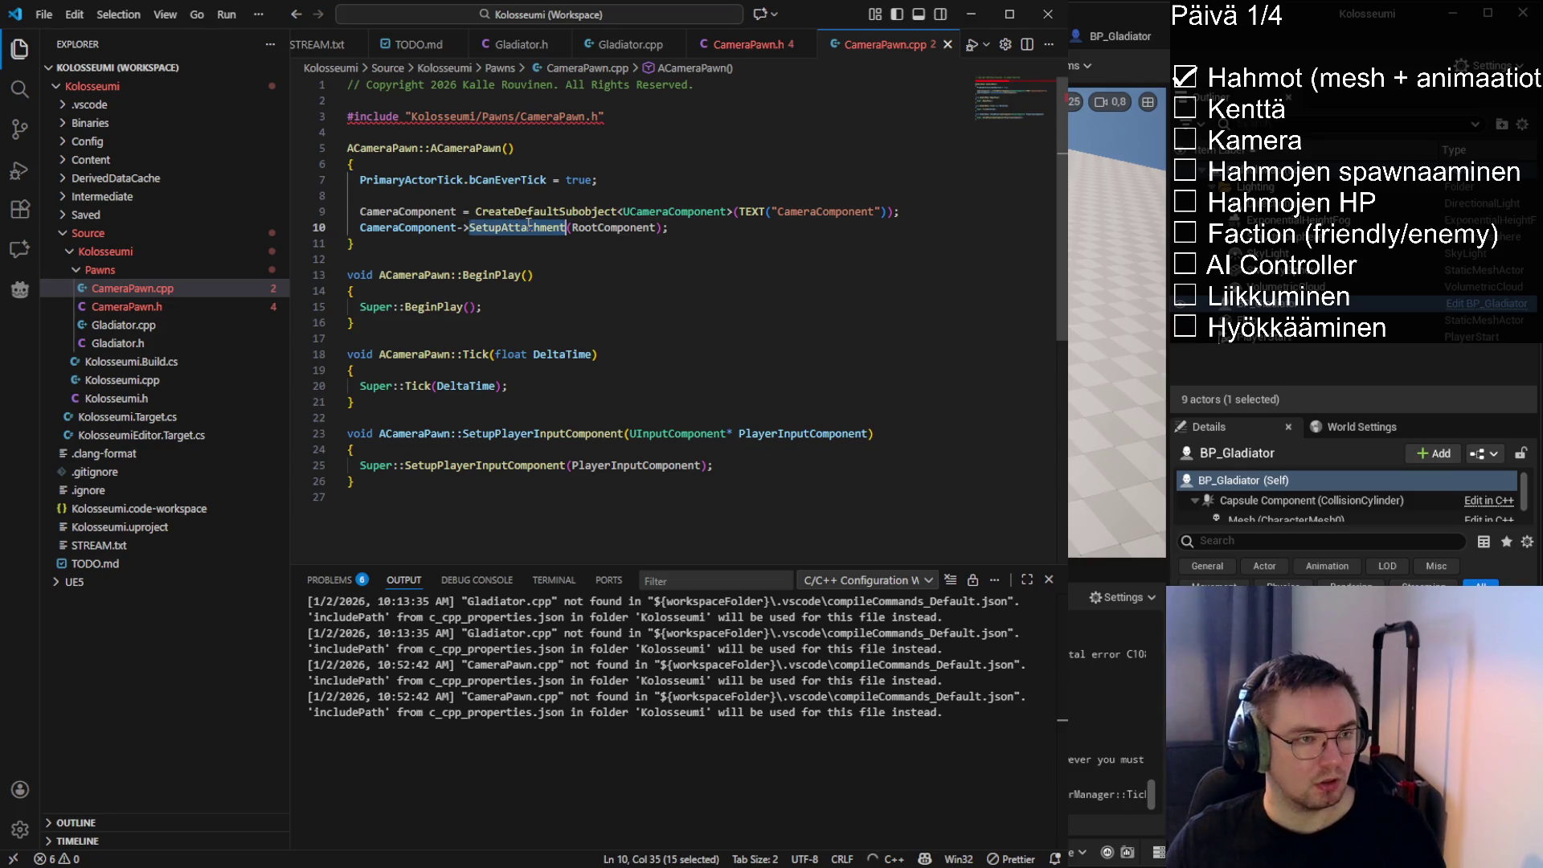
click(680, 231)
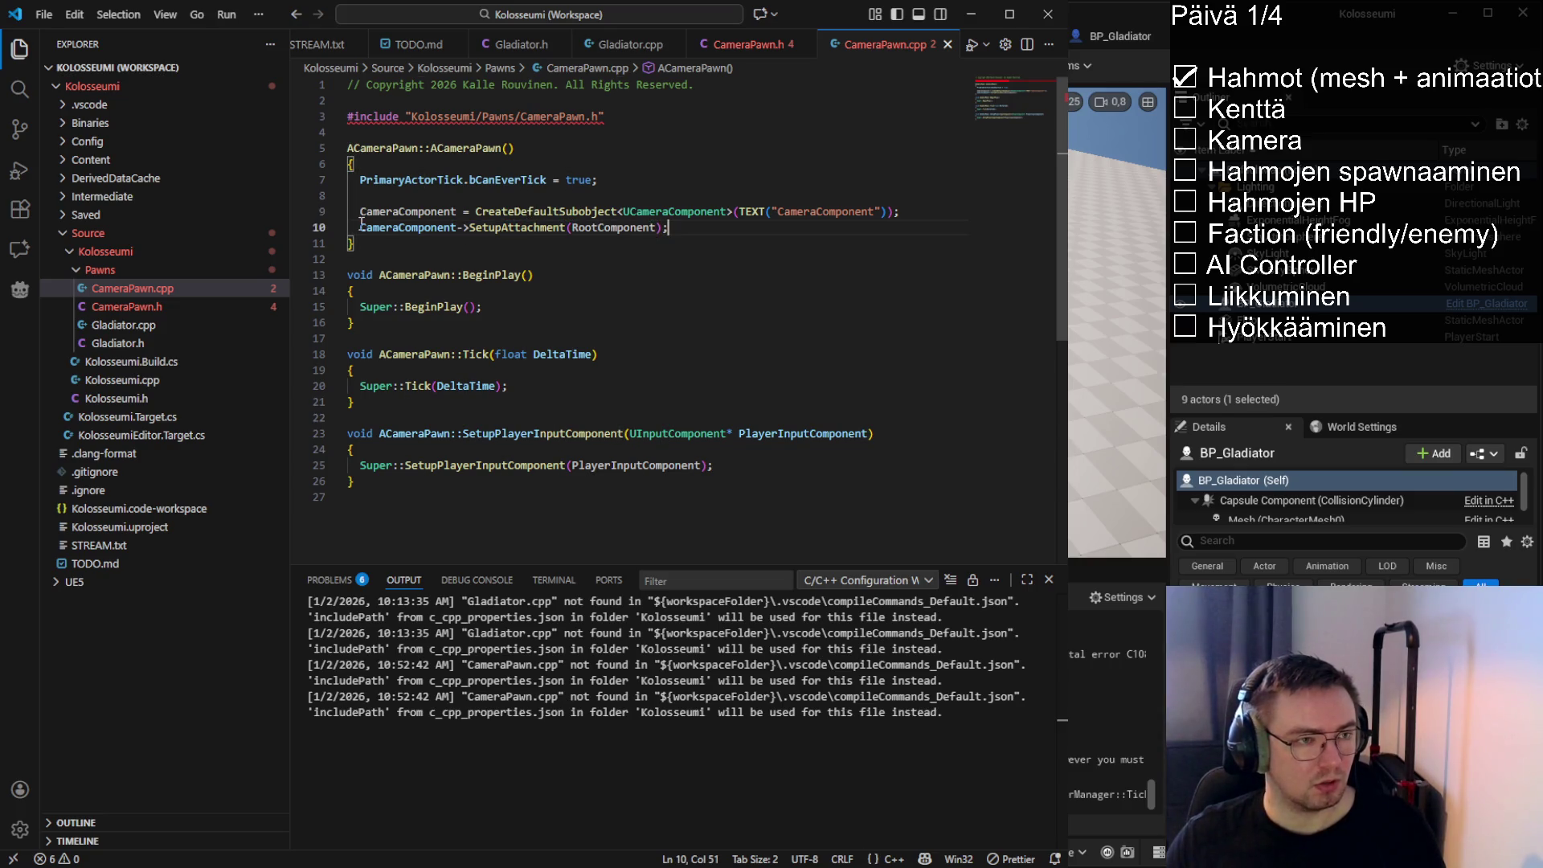
double_click(602, 228)
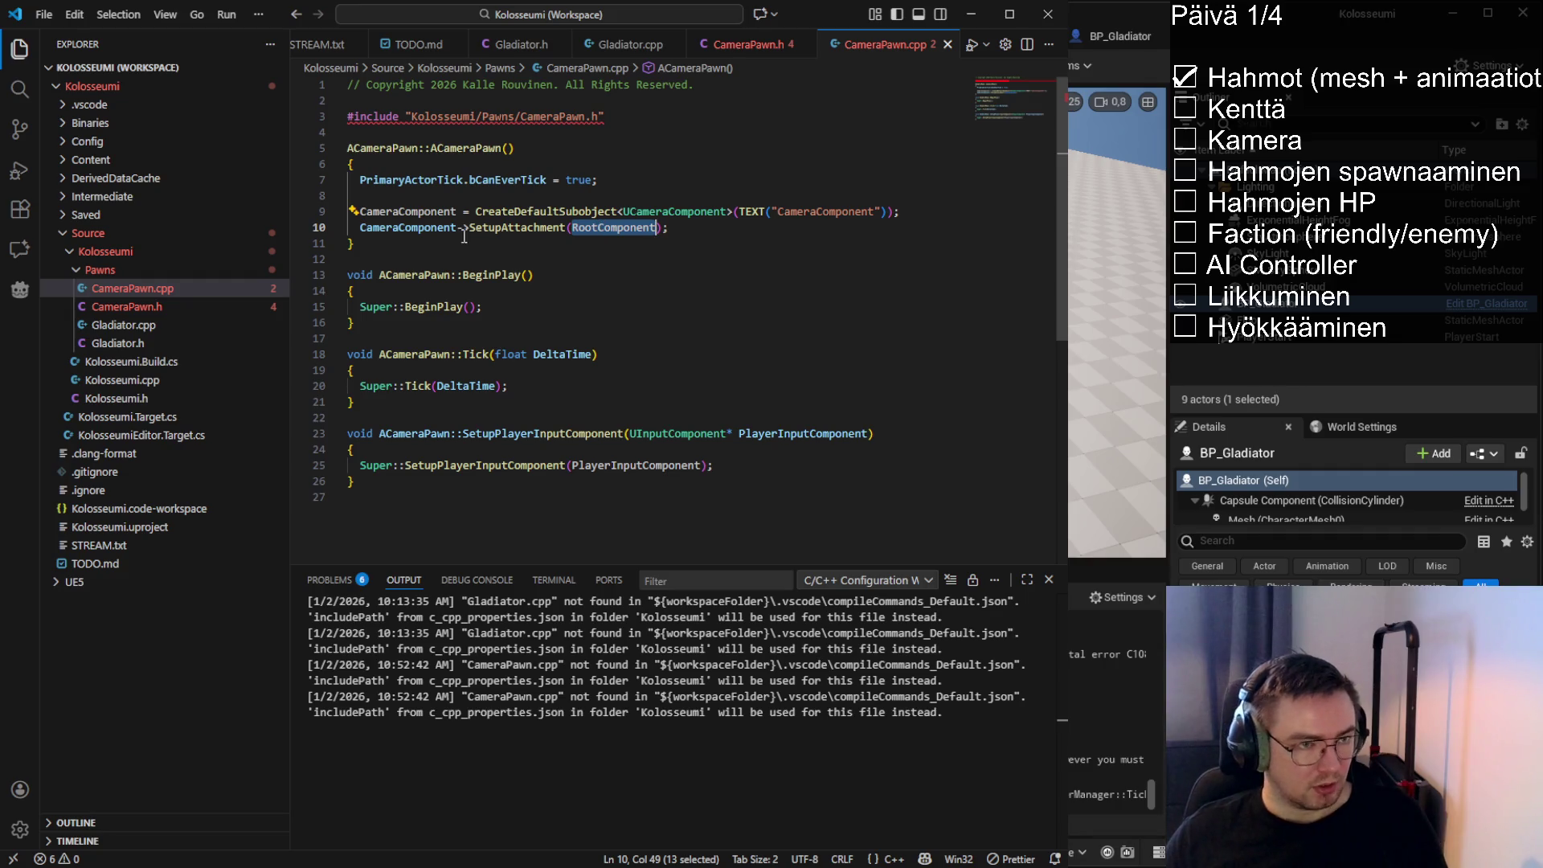
mouse_move(359, 231)
mouse_down()
mouse_move(695, 230)
mouse_move(379, 230)
mouse_up()
double_click(603, 228)
click(666, 227)
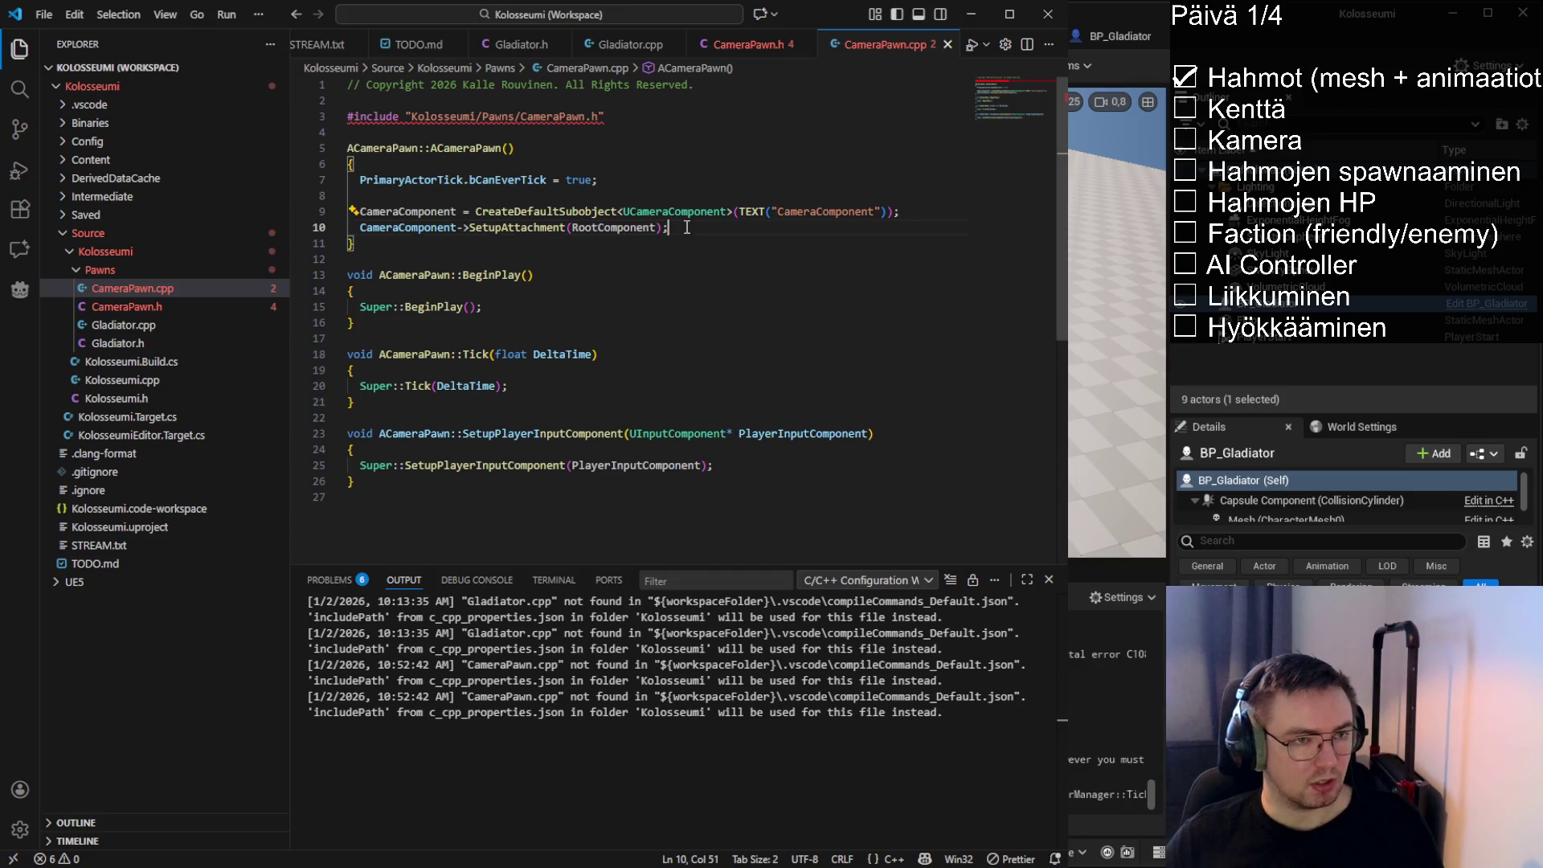
click(768, 46)
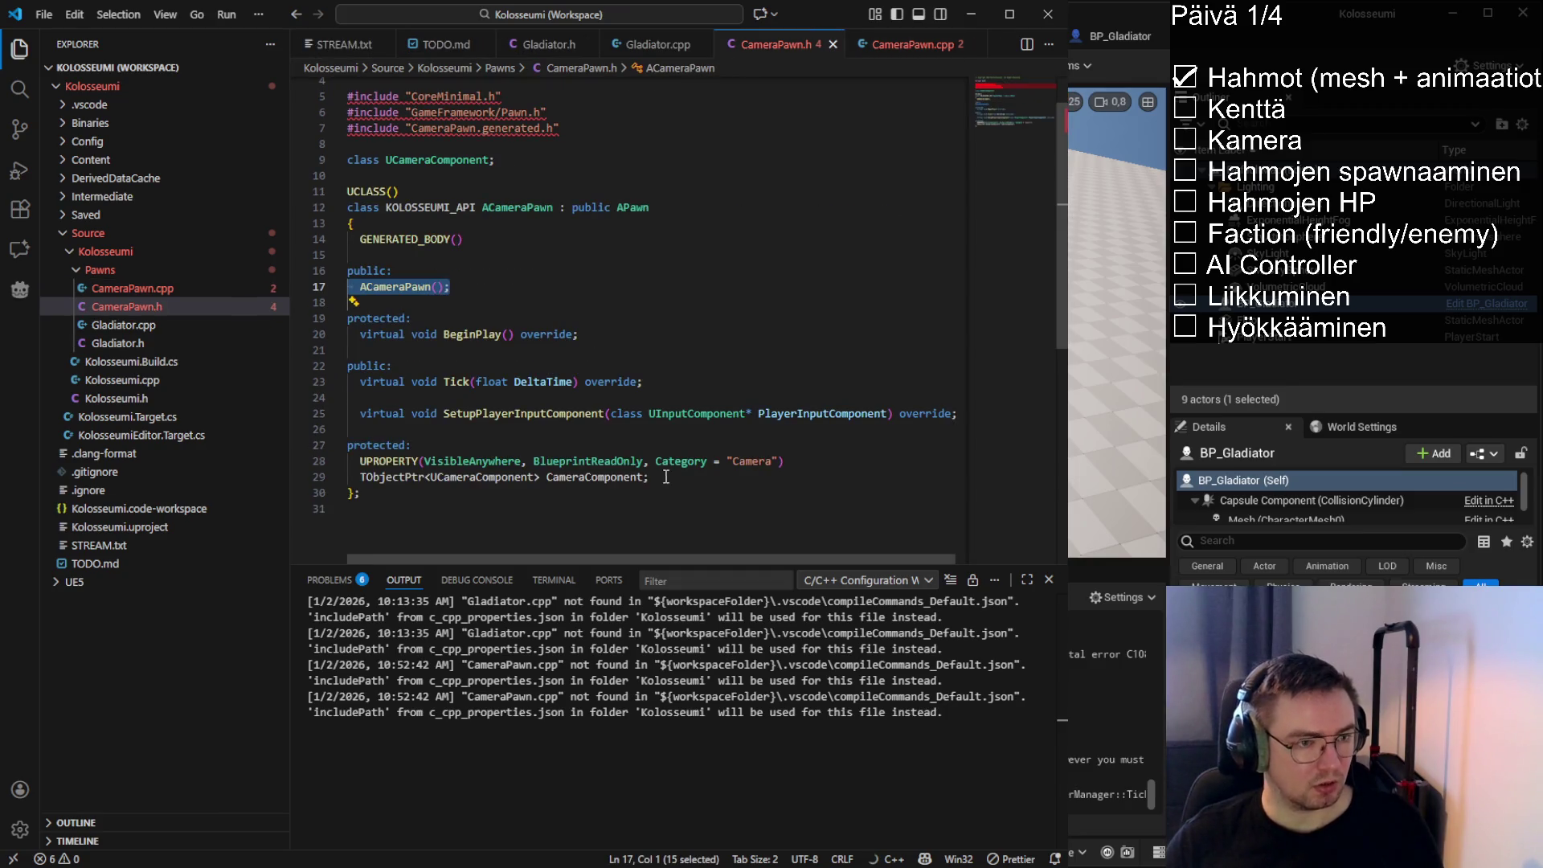
Duplicate the camera property and turn the copy into a USceneComponent named RootScene
mouse_move(651, 478)
mouse_down()
mouse_move(354, 482)
mouse_move(347, 460)
mouse_up()
key(ctrl+c)
key(Right)
key(Return)
key(ctrl+v)
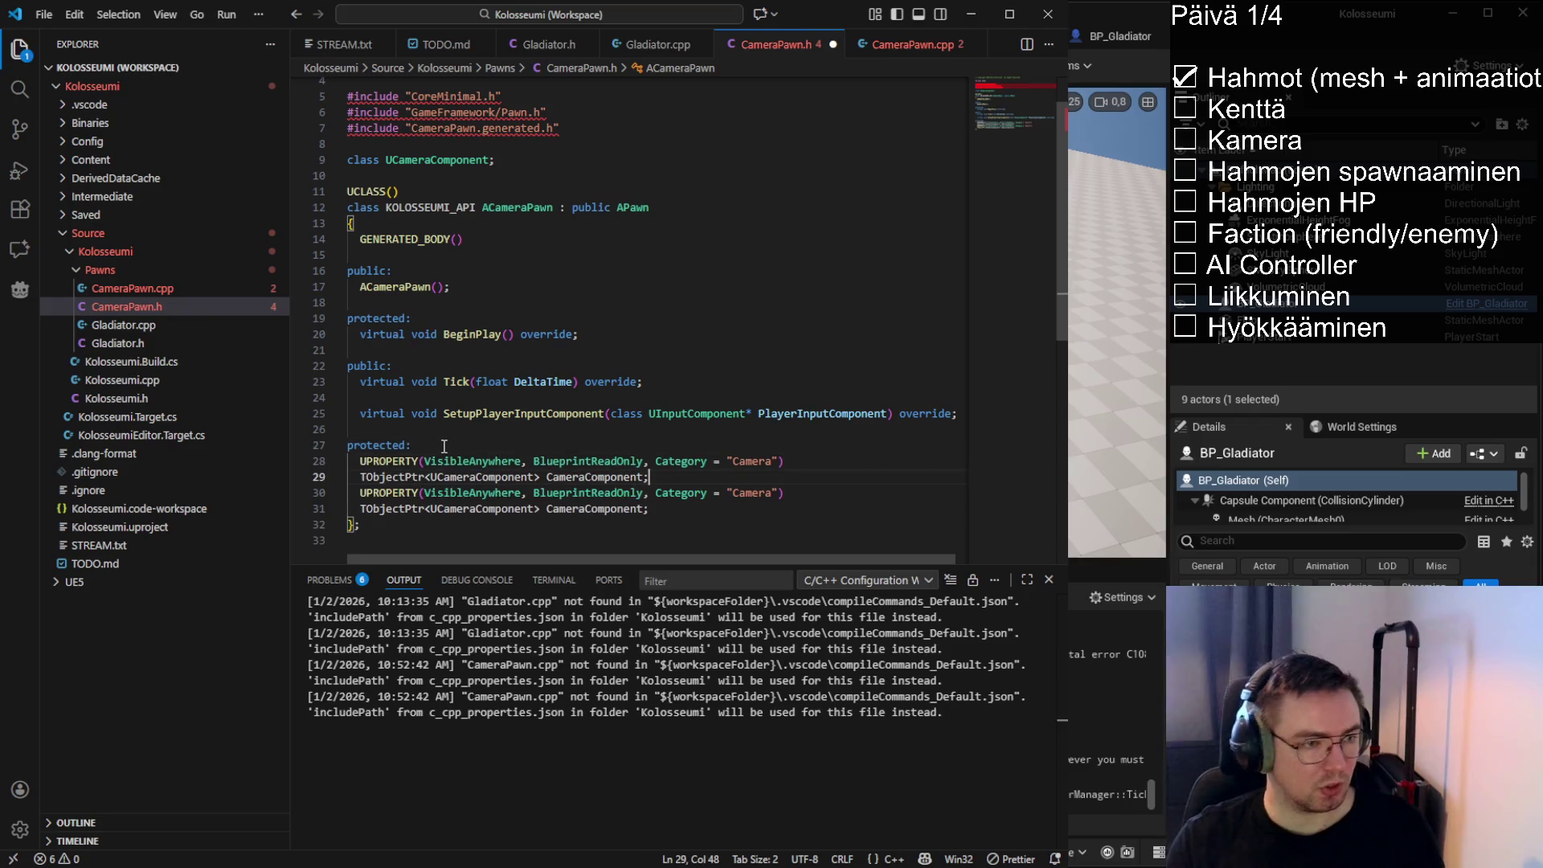
double_click(466, 477)
text(USc)
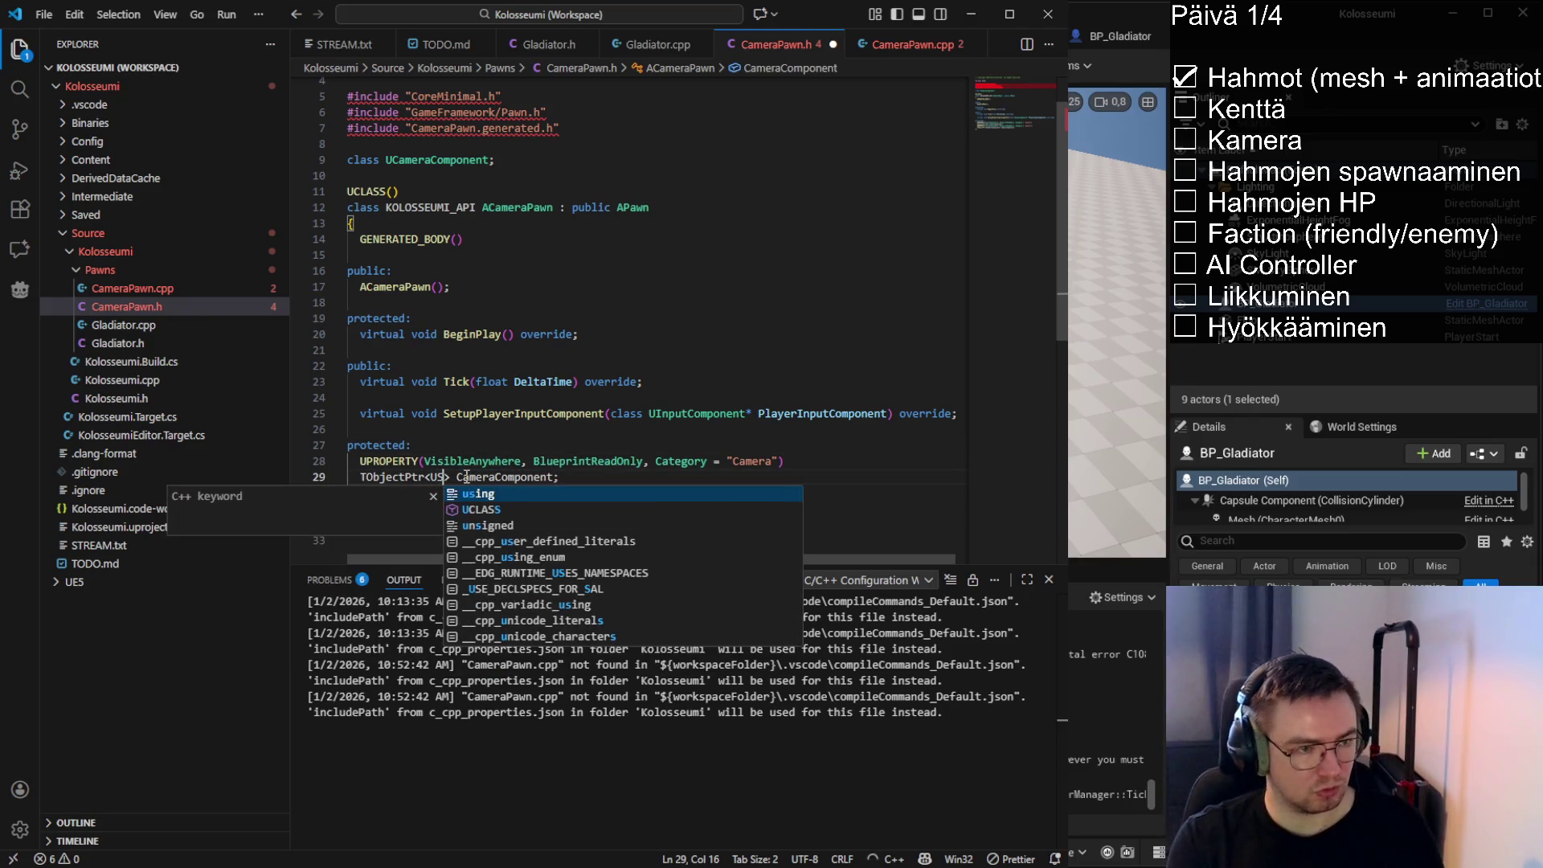
text(ene)
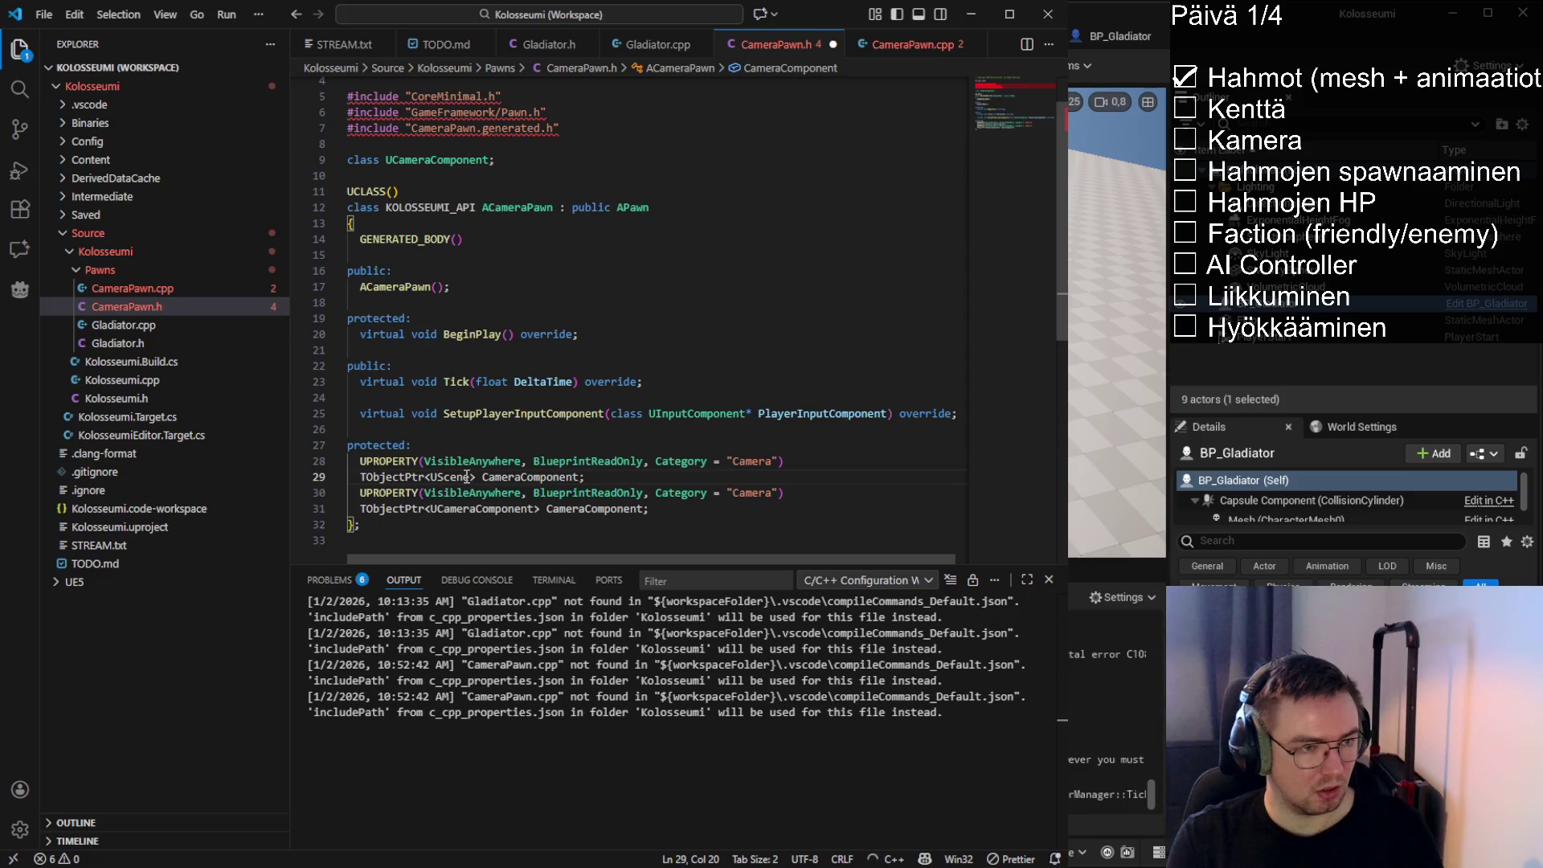
text(Component)
key(Right)
key(Right)
key(ctrl+Delete)
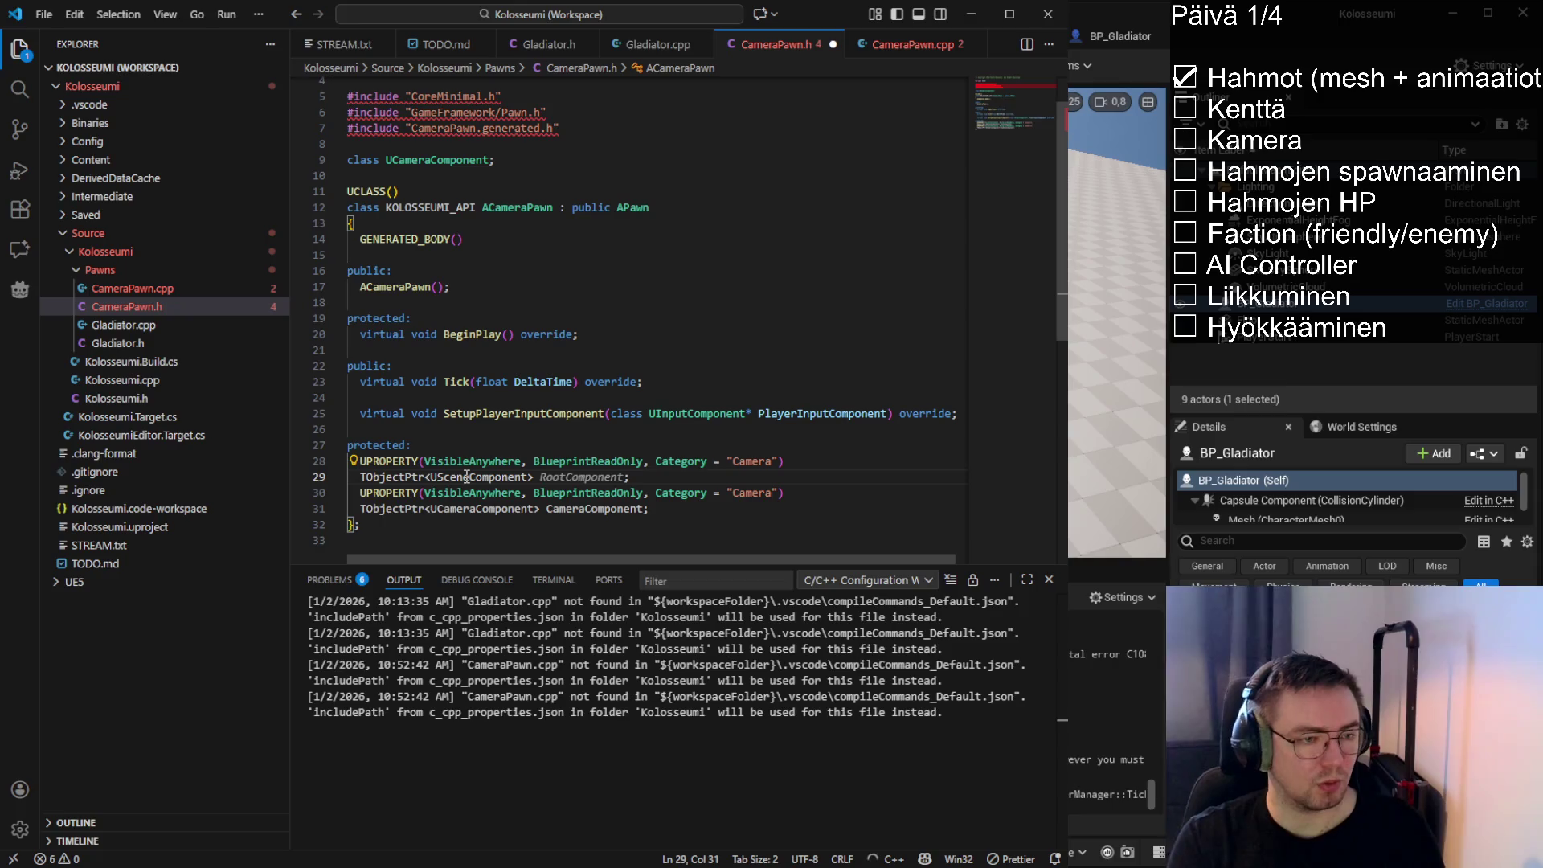
text(RootScene)
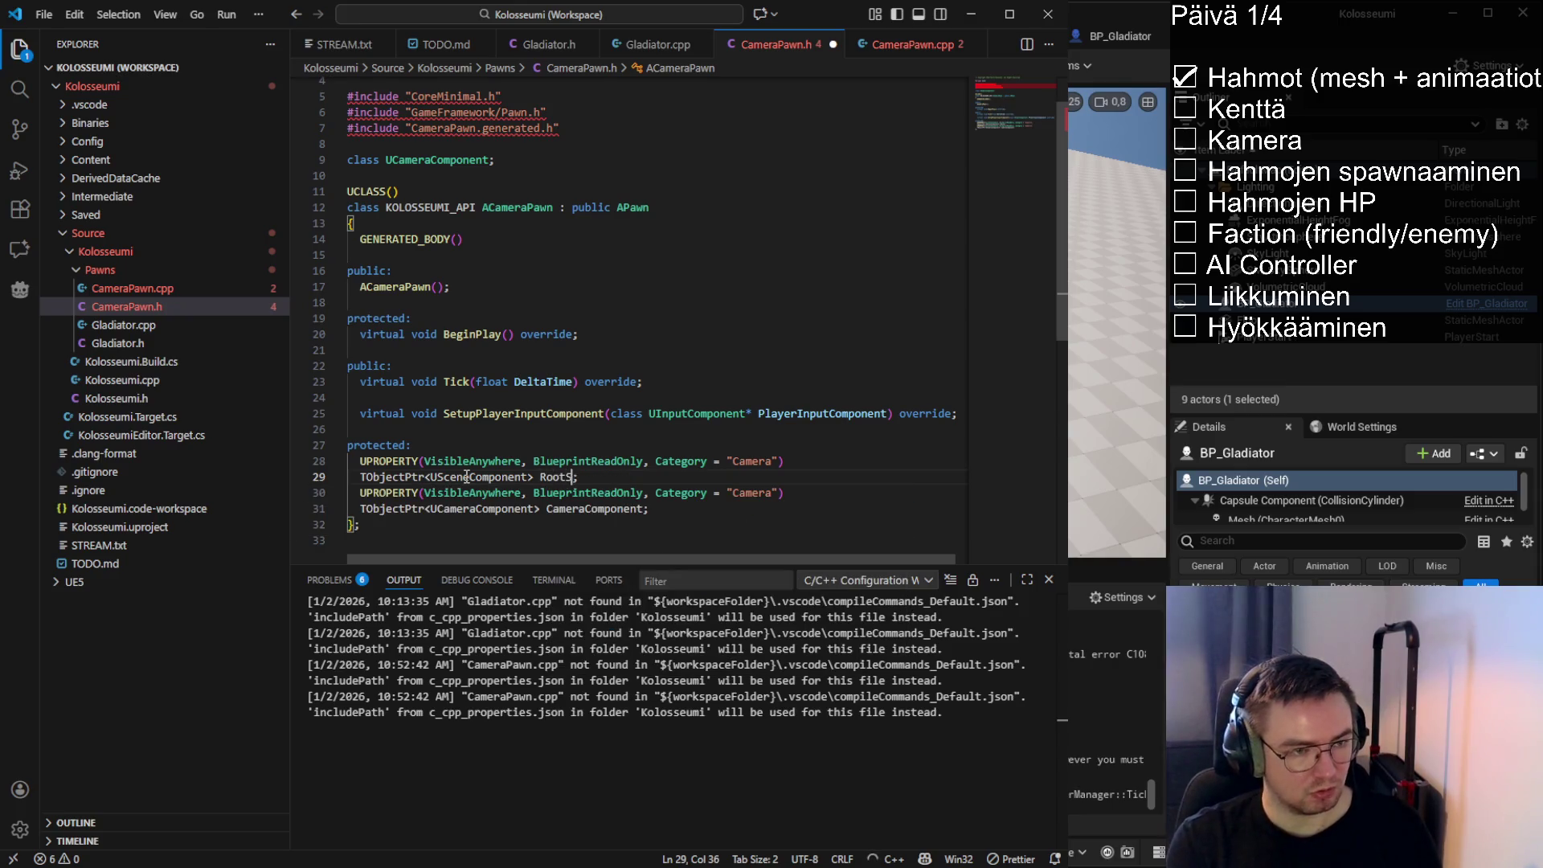
double_click(581, 476)
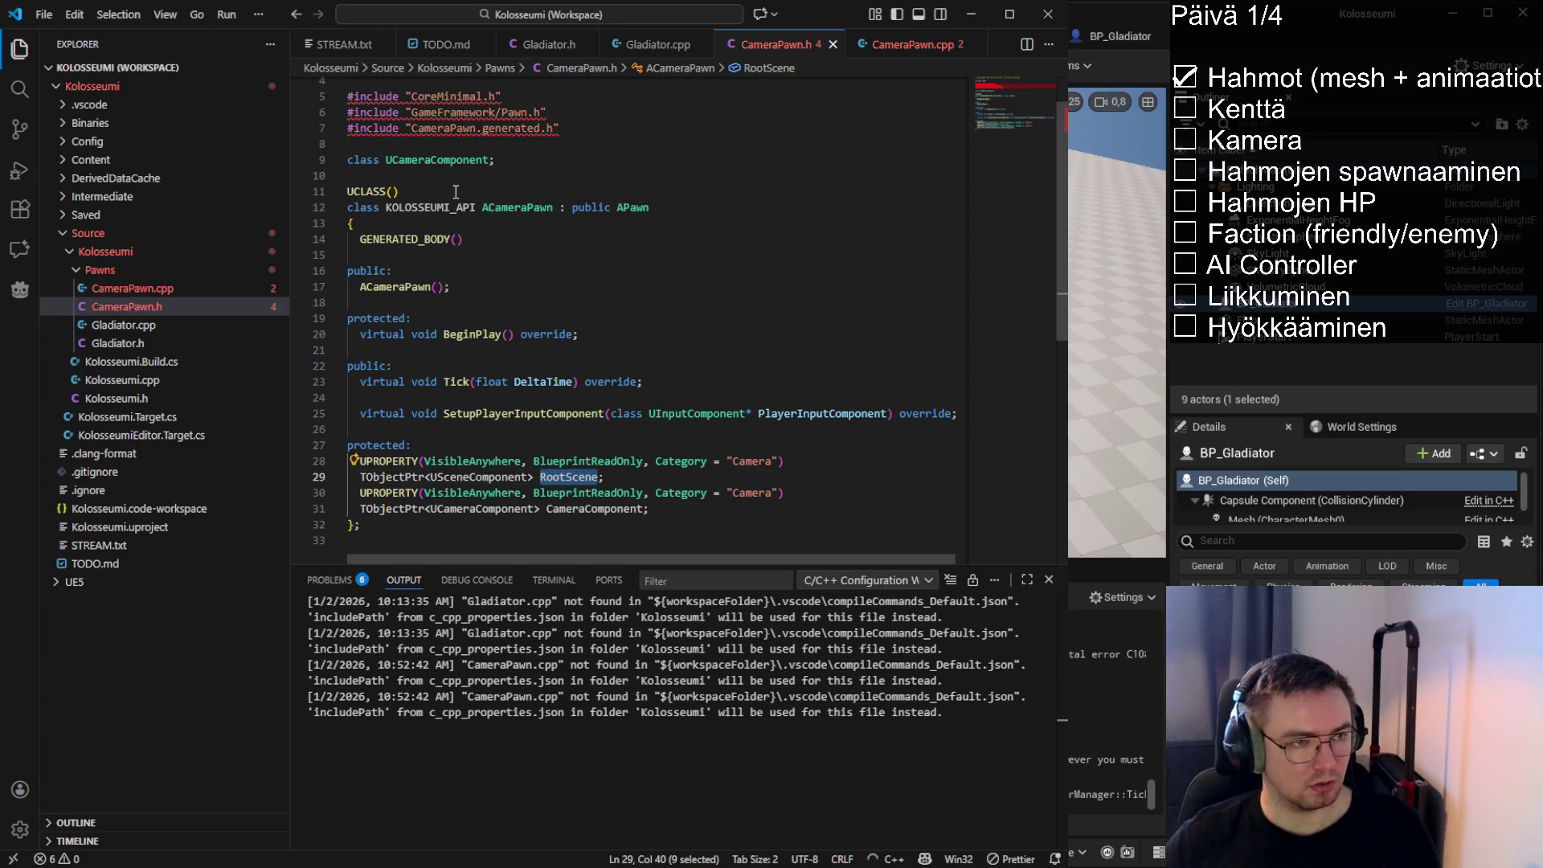
Forward-declare USceneComponent under UCameraComponent, save, and add a constructor line in CameraPawn.cpp
click(500, 164)
key(Return)
text(cla)
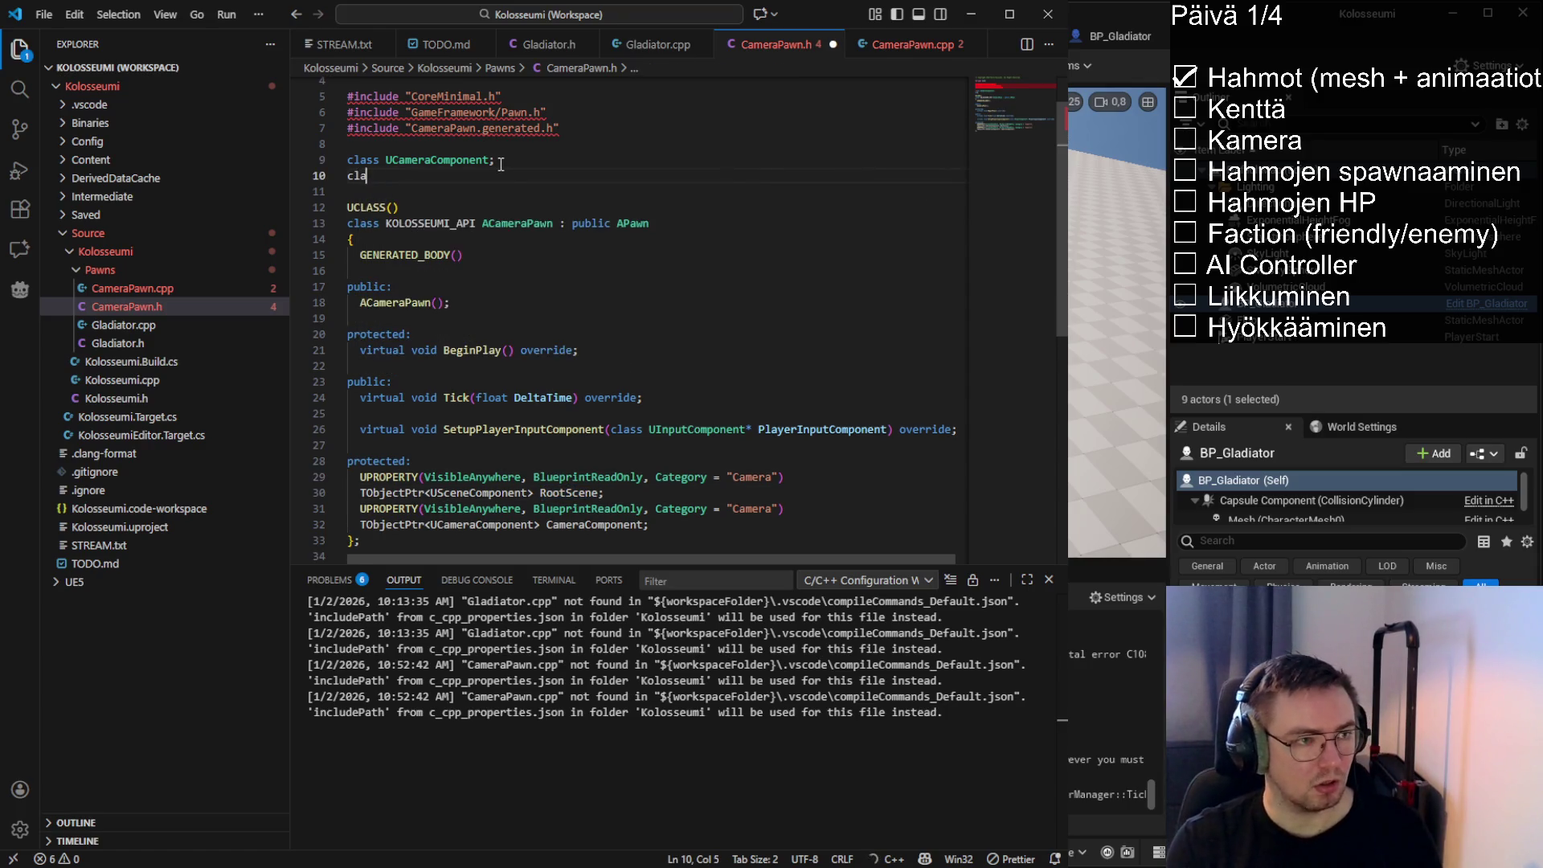
text(ss)
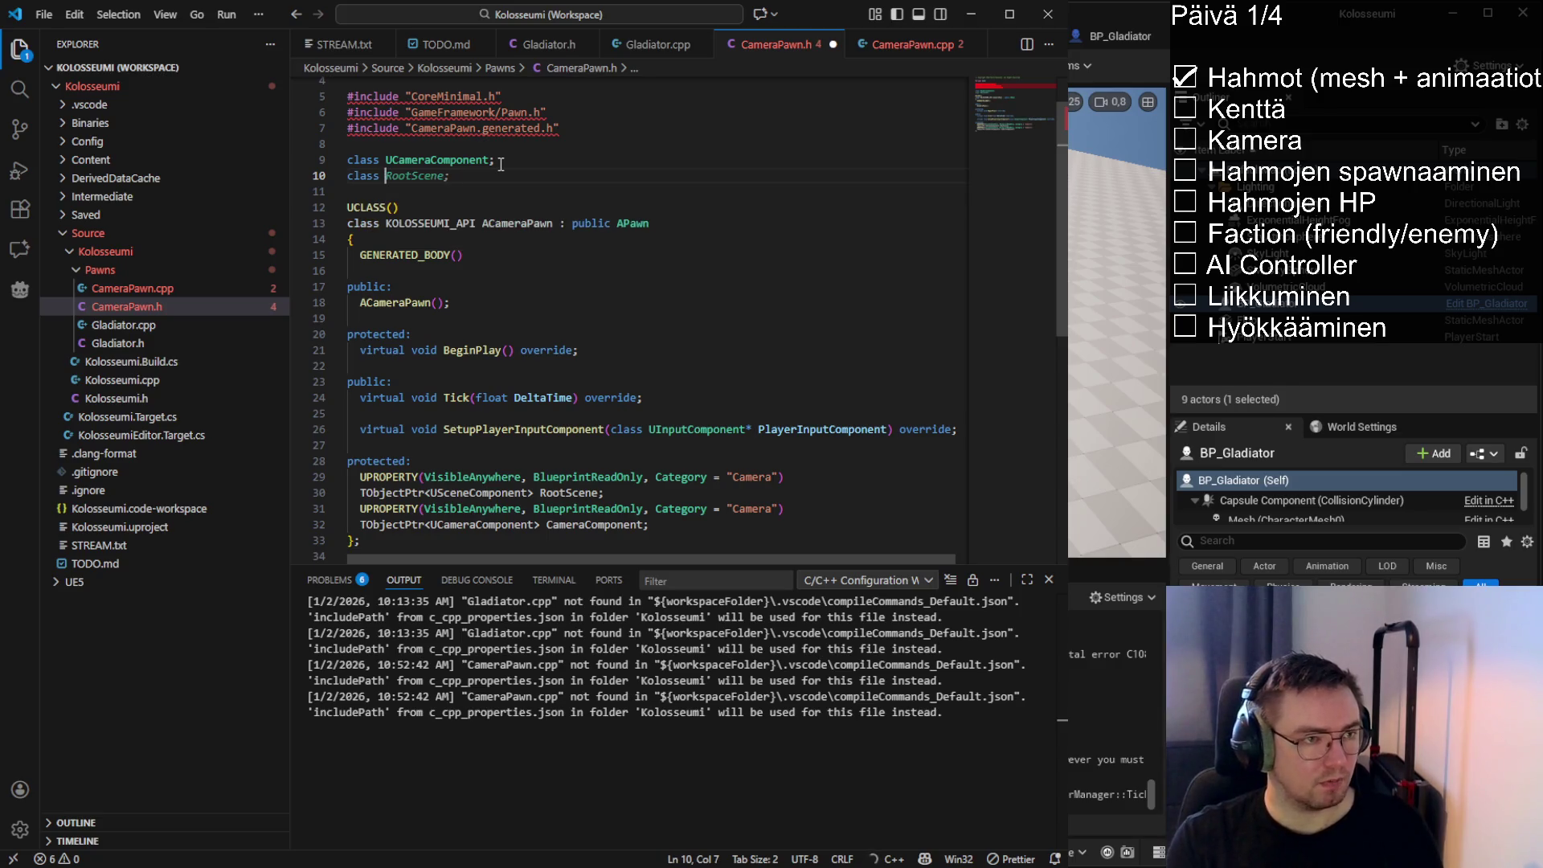
key(Tab)
right_click(452, 450)
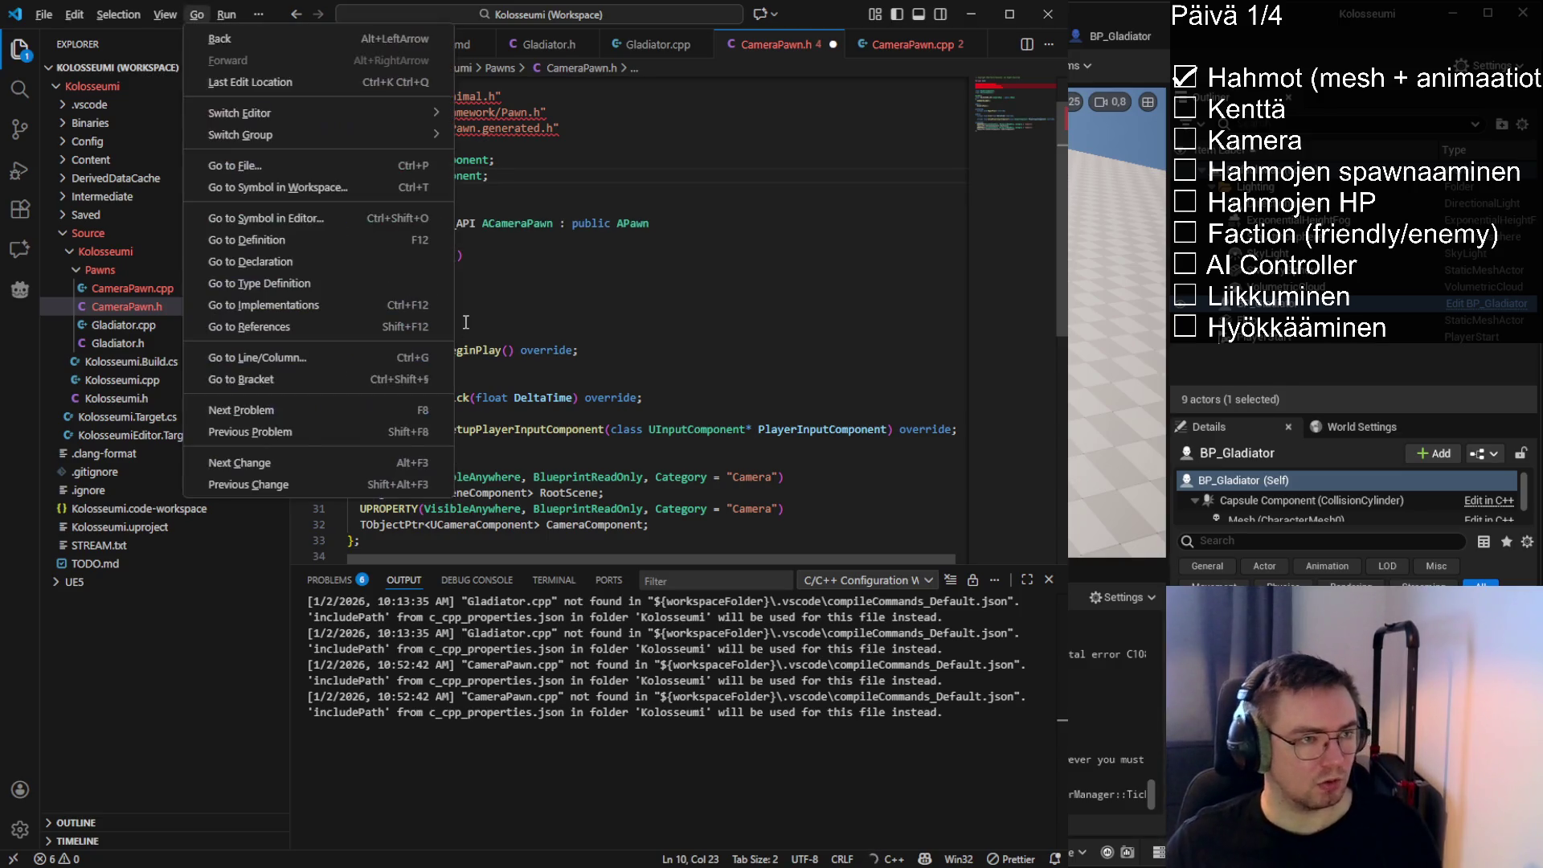
click(528, 370)
key(ctrl+s)
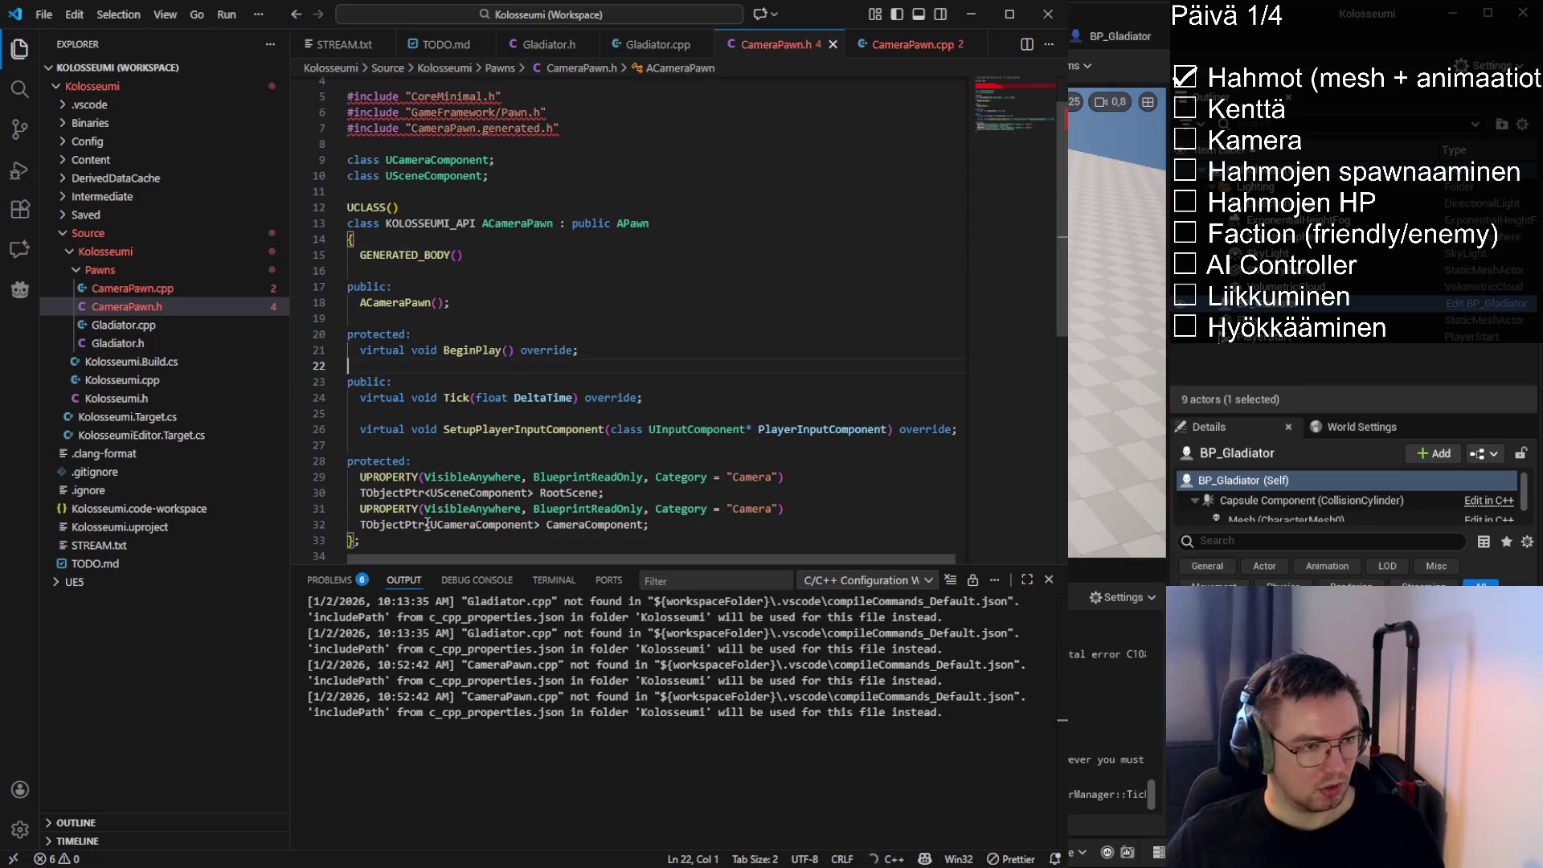
click(480, 493)
double_click(568, 493)
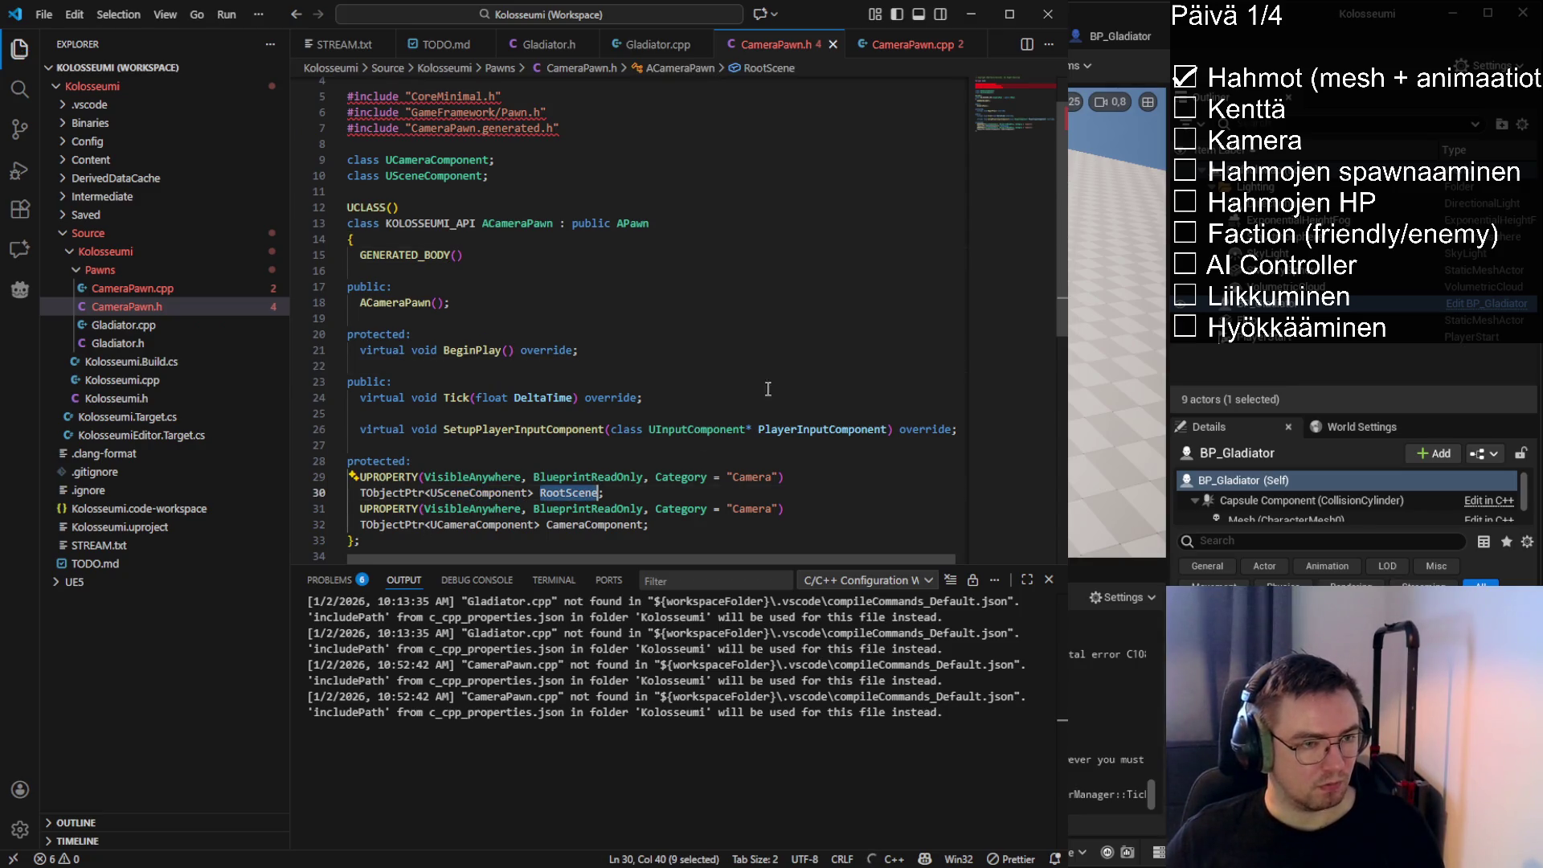
click(885, 49)
click(563, 193)
key(Return)
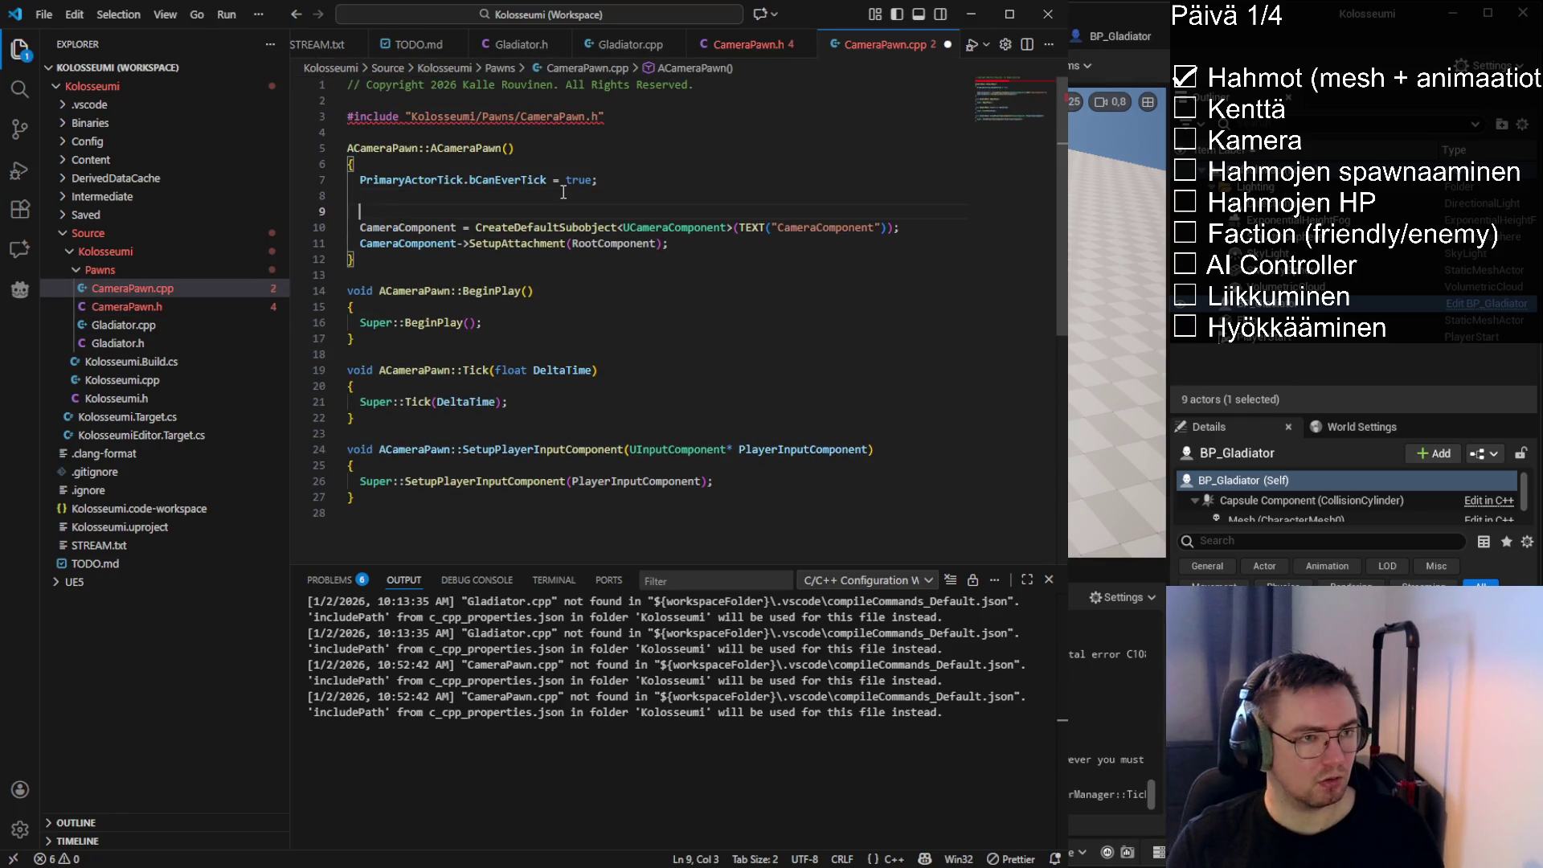
In the CameraPawn constructor, create RootScene with CreateDefaultSubobject and set RootComponent = RootScene
key(Return)
key(Up)
text(RootScene)
key(Tab)
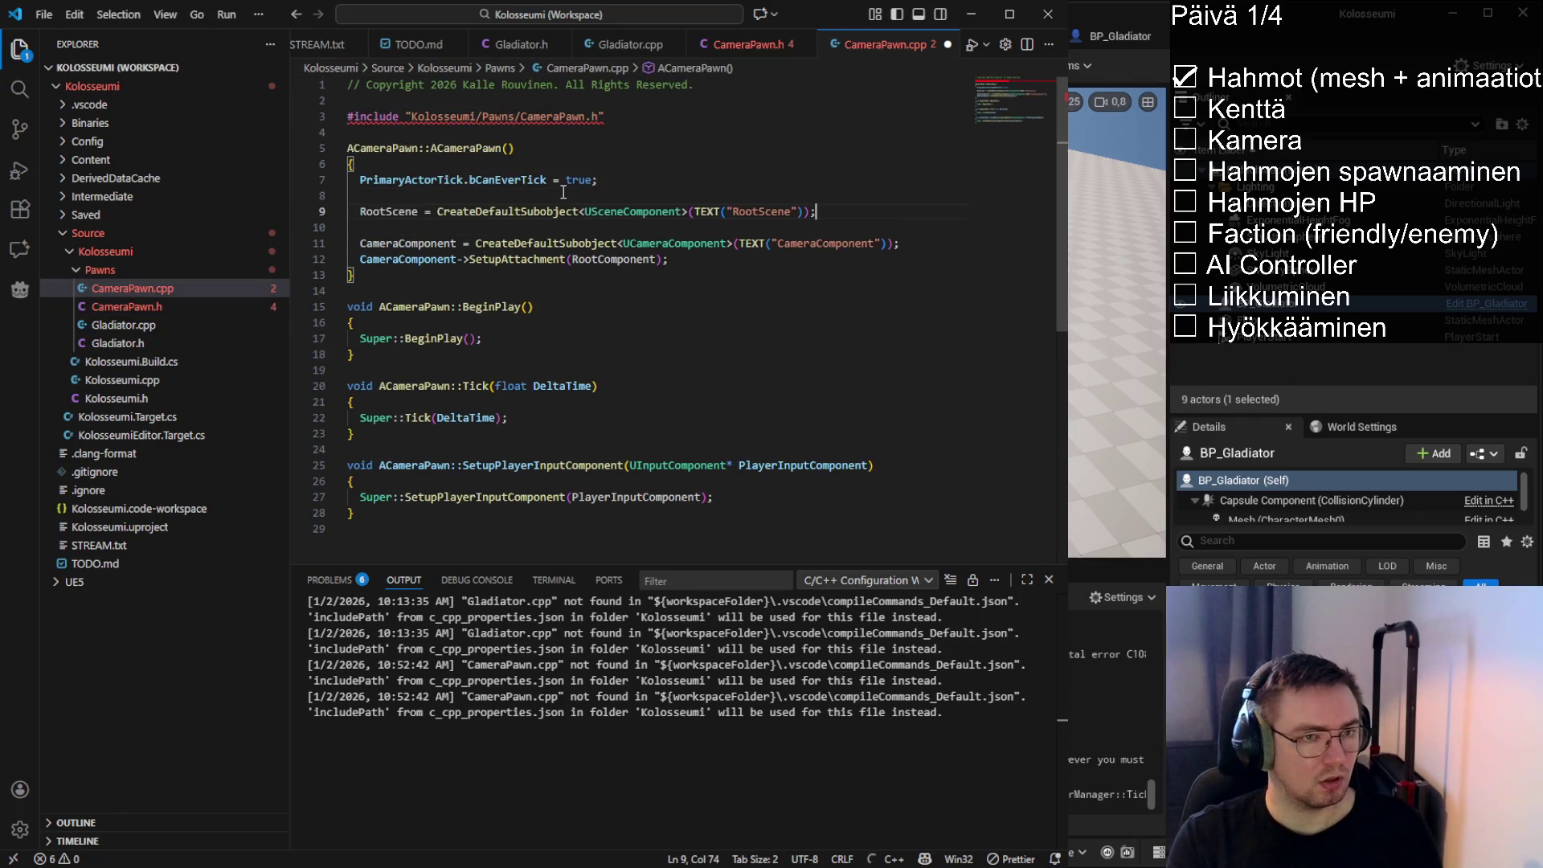
key(Return)
text(RootComponent = RootScene;)
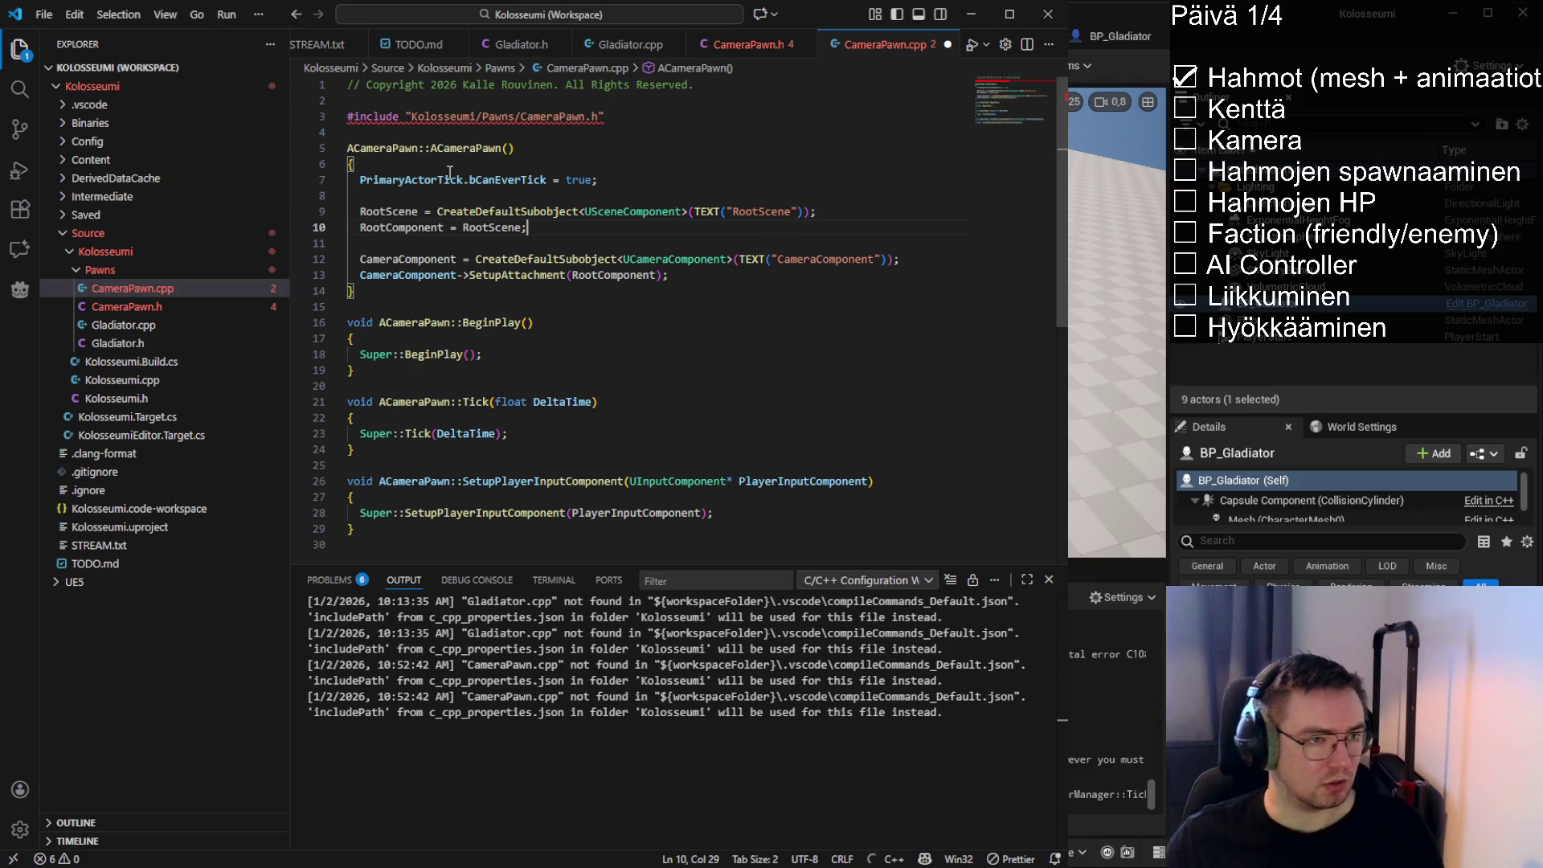
double_click(450, 212)
key(shift+End)
key(End)
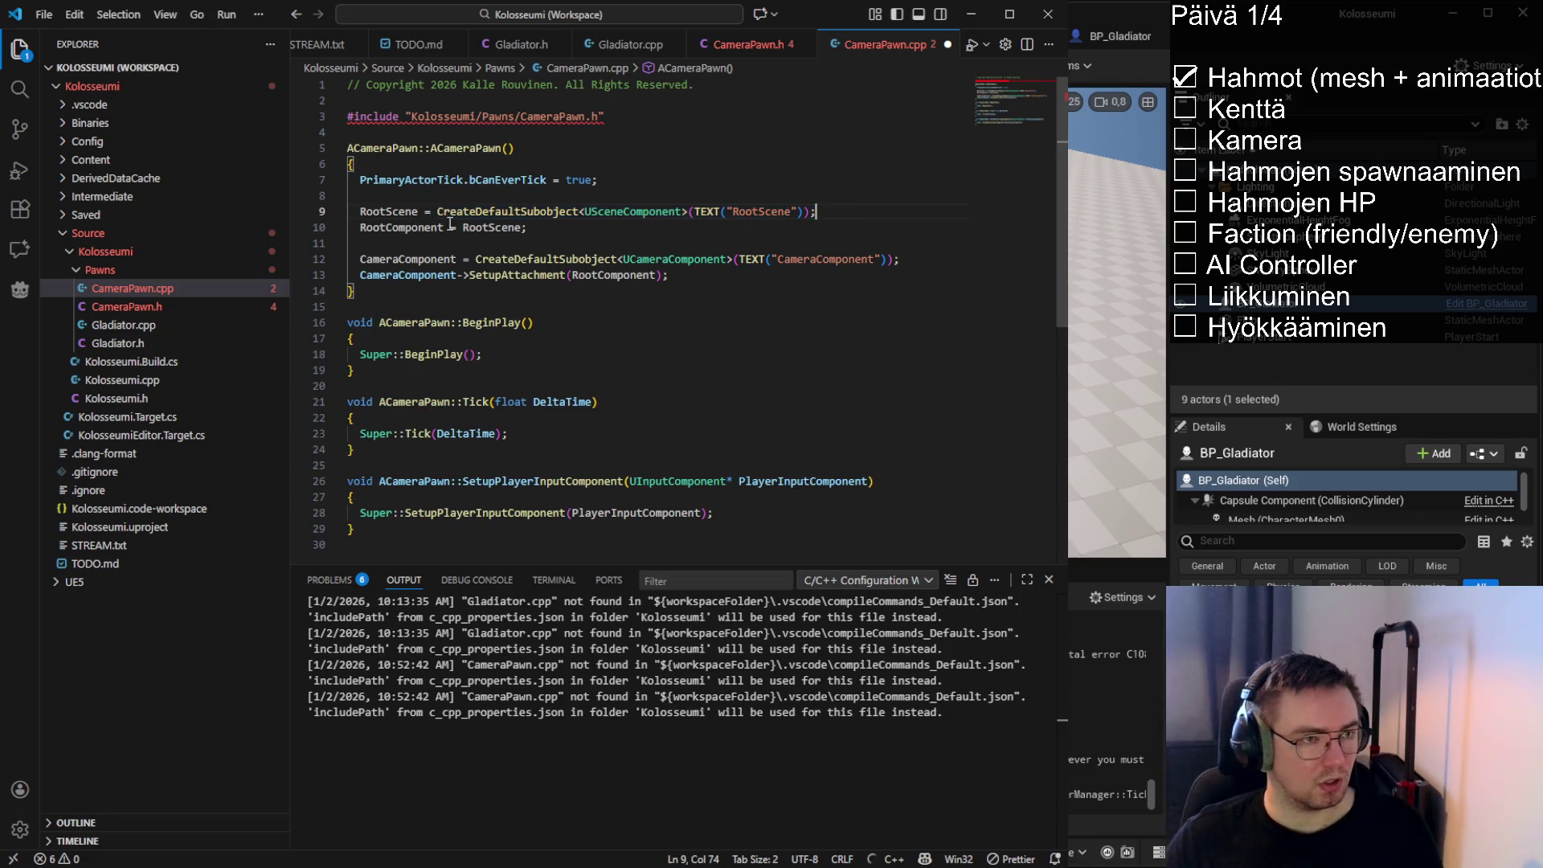
drag(357, 229, 581, 227)
click(581, 228)
double_click(402, 227)
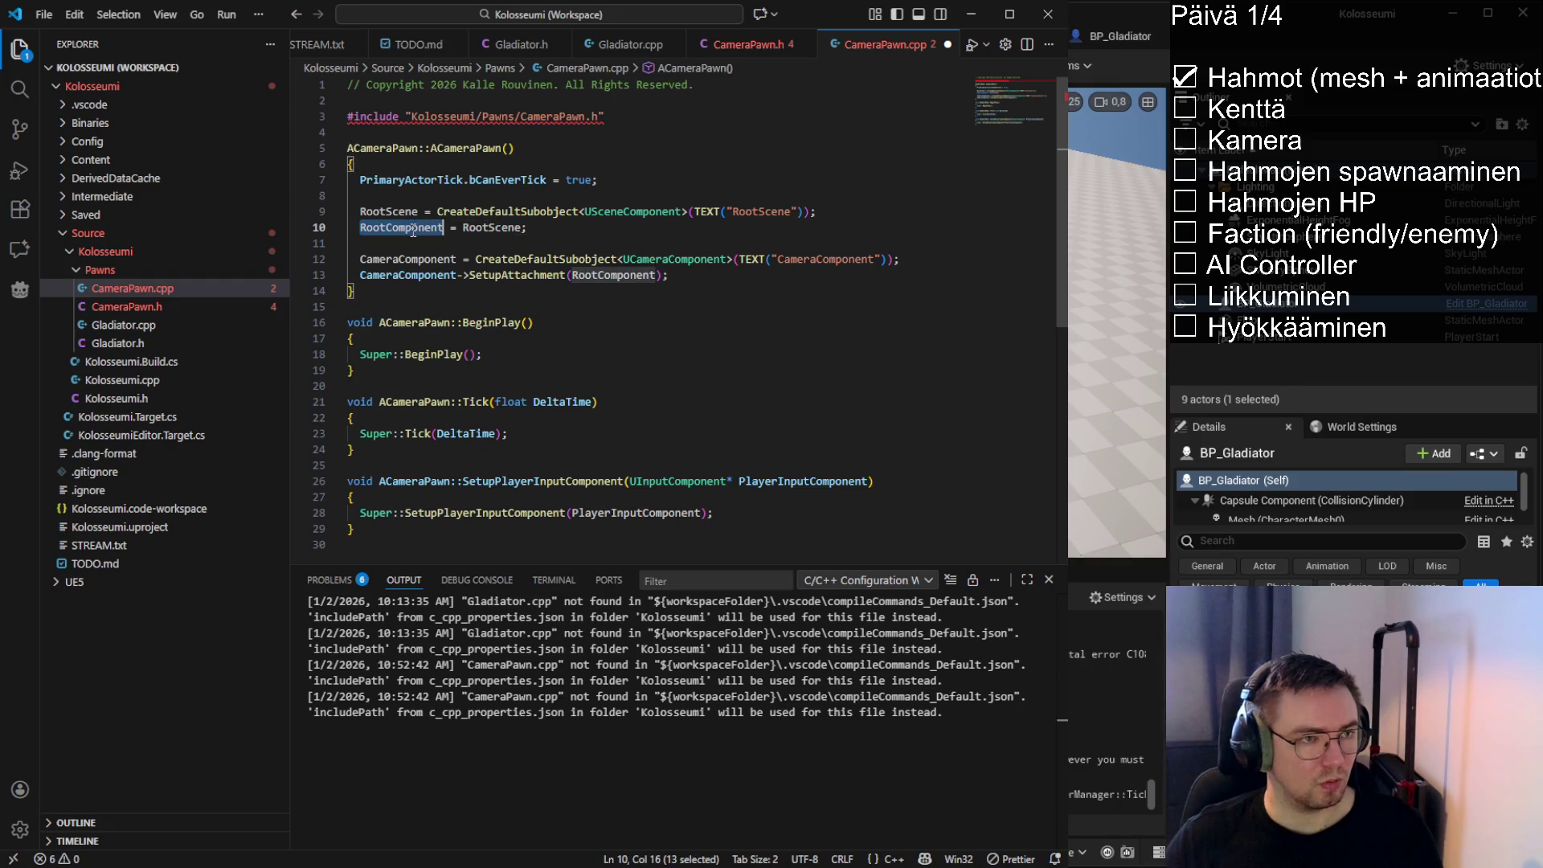
Add the camera component include, comment out the scene component include, and save CameraPawn.cpp
click(623, 115)
key(Return)
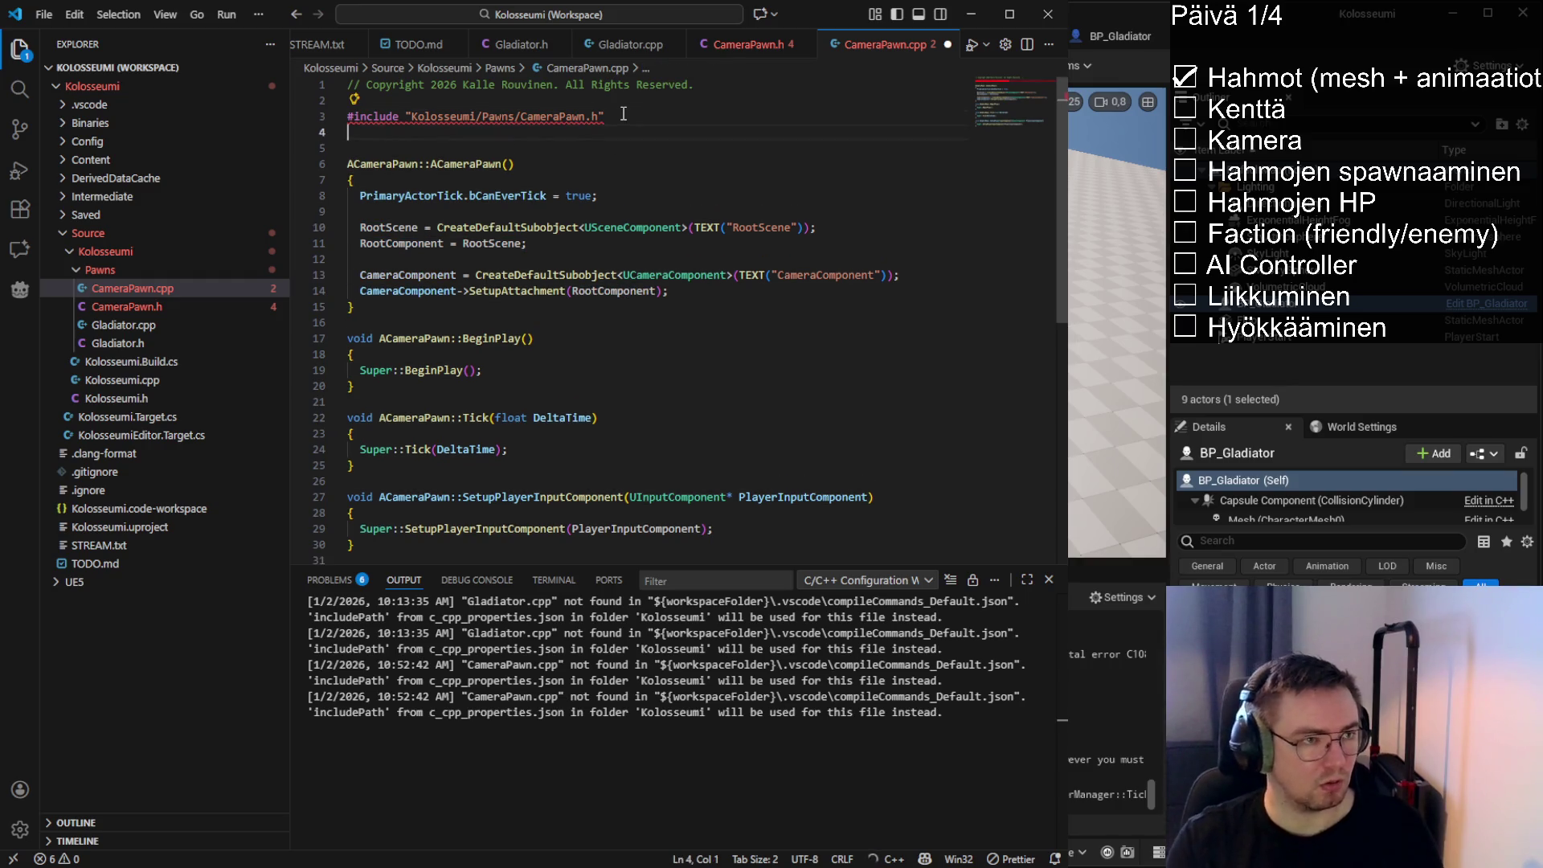
text(#)
key(Tab)
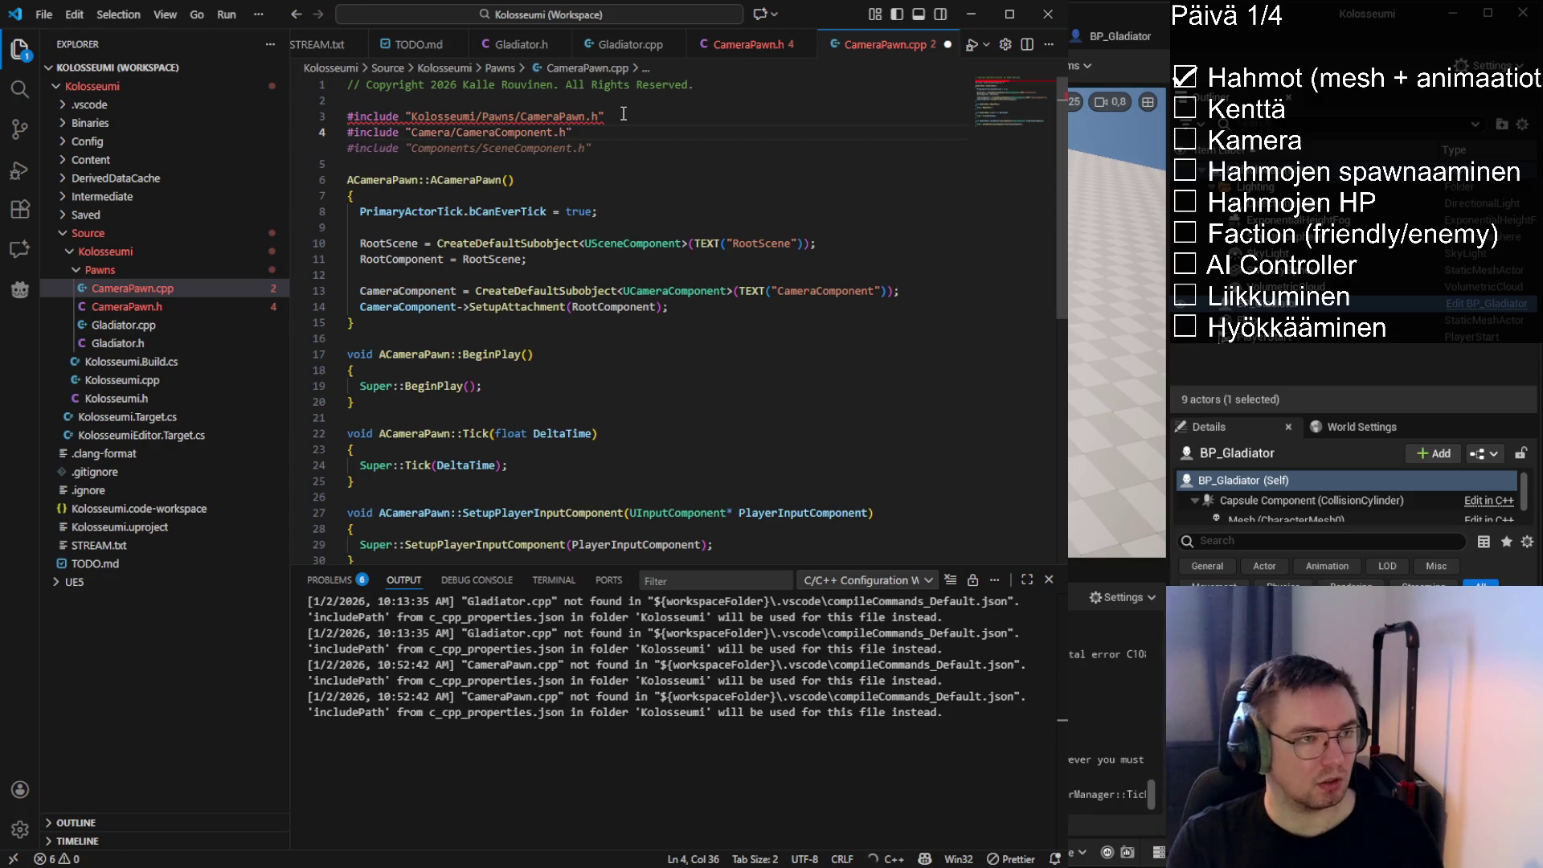
mouse_move(479, 151)
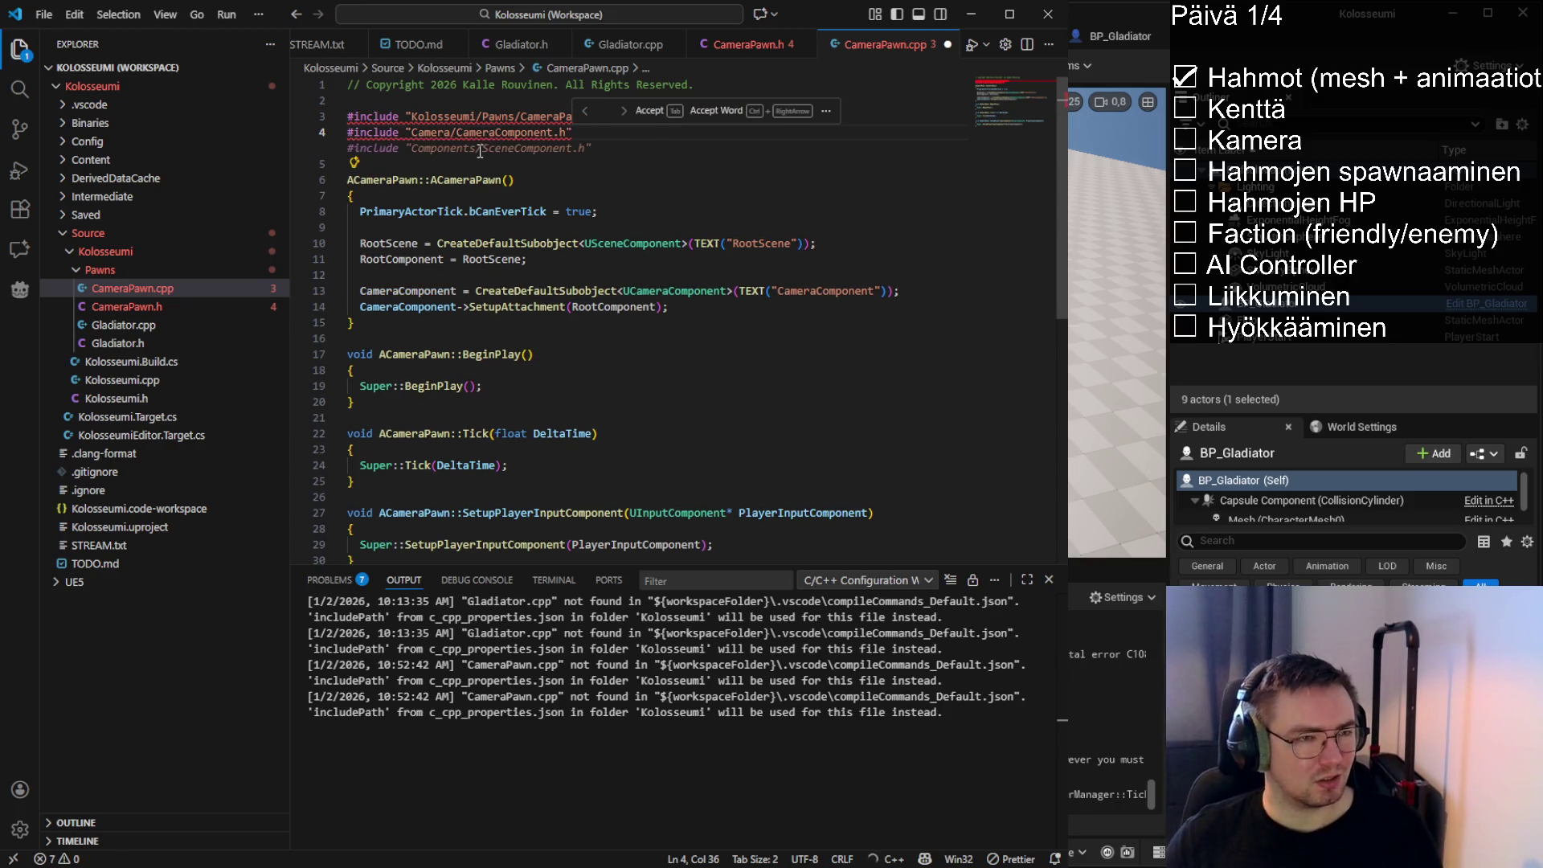
key(Tab)
key(ctrl+slash)
key(ctrl+s)
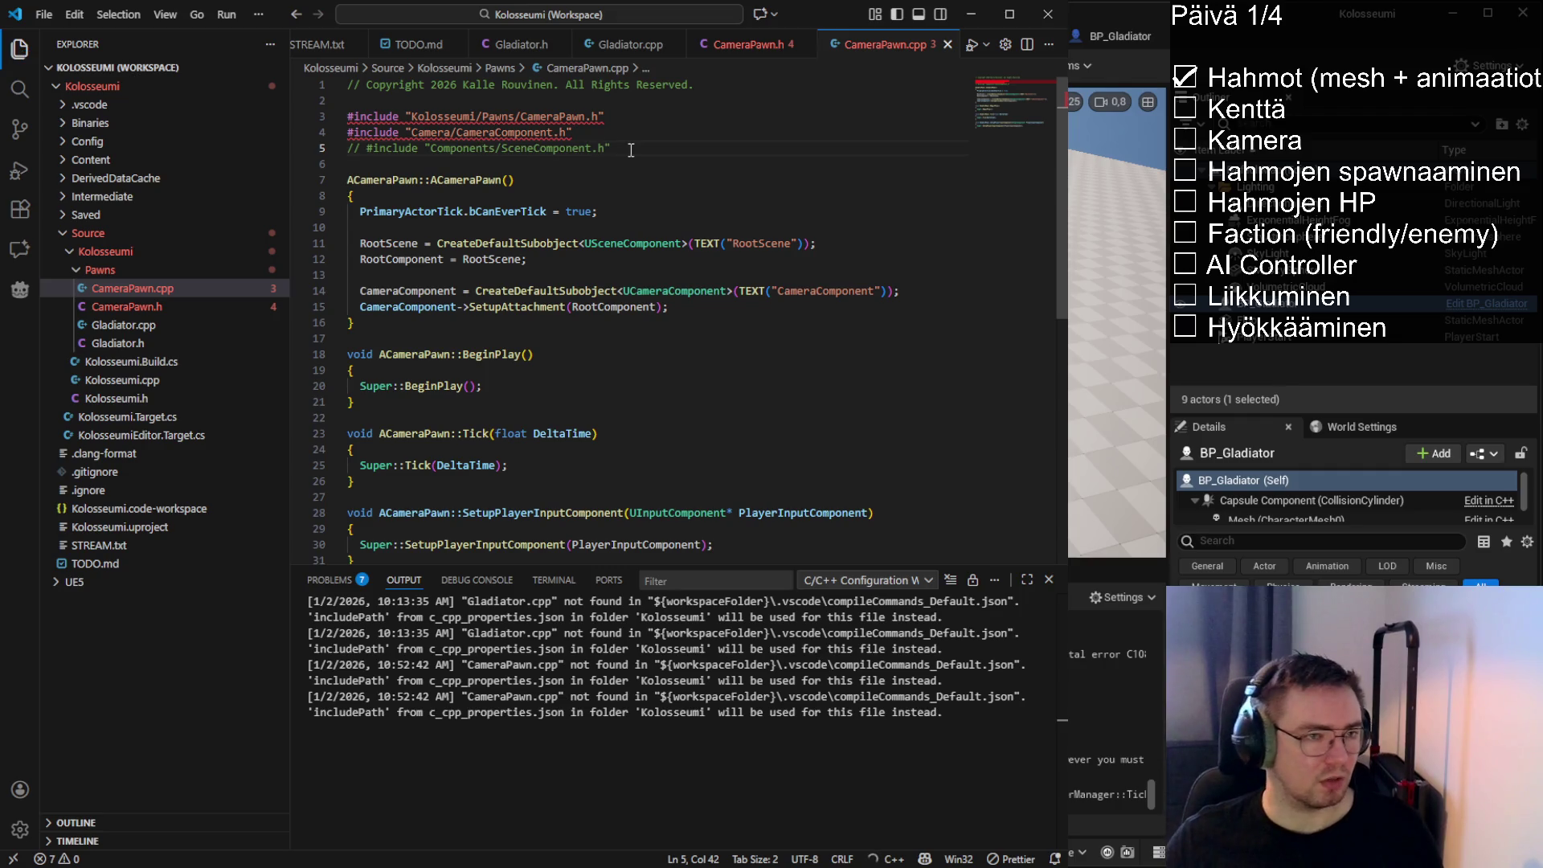
Return to Unreal Engine and hot reload the updated CameraPawn code
key(Down)
key(Down)
key(Down)
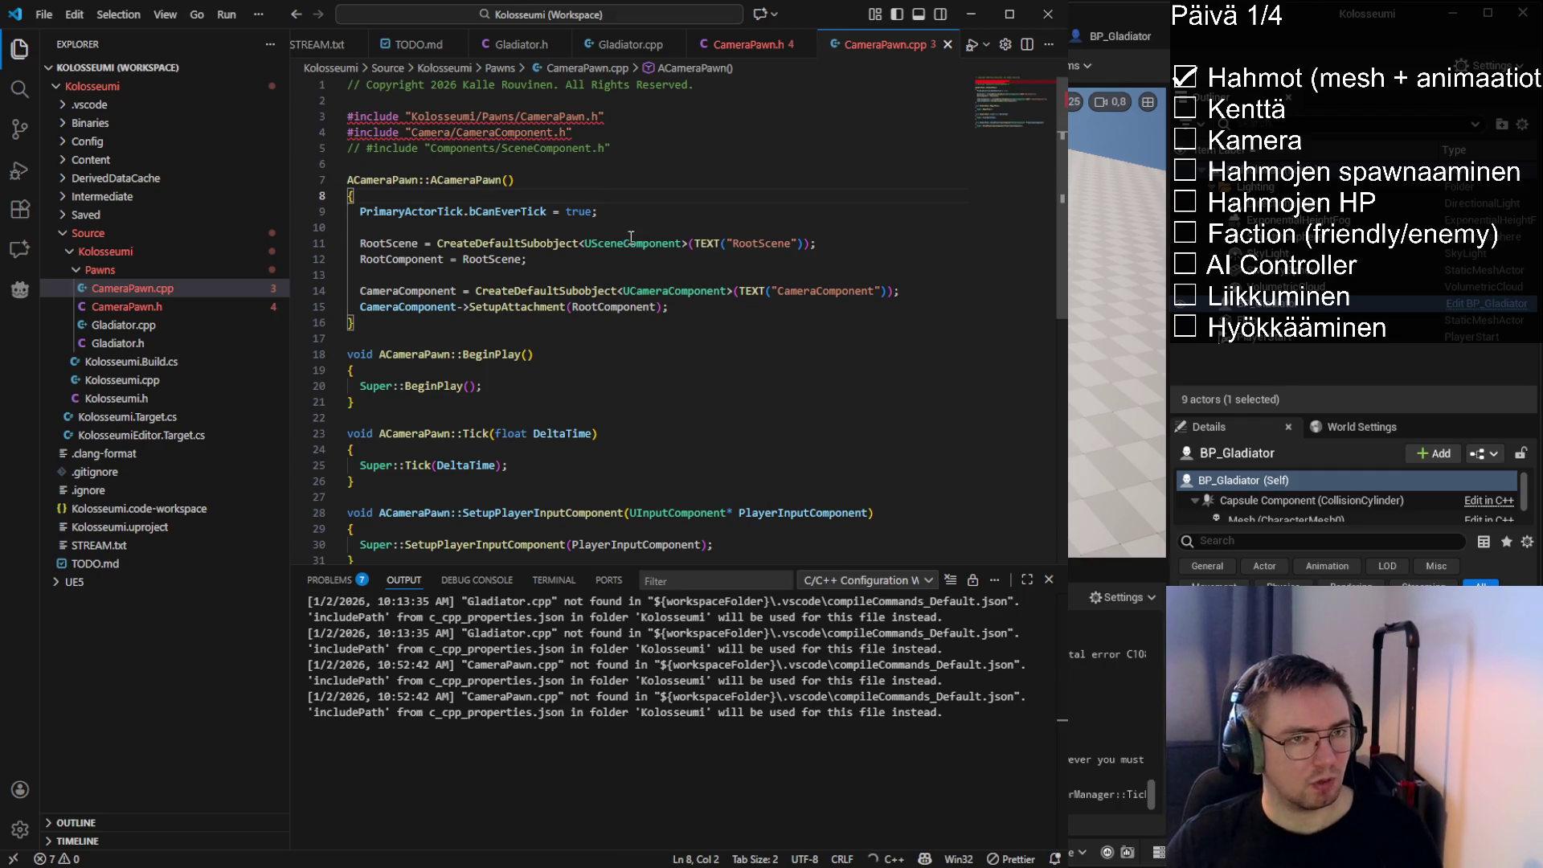
click(710, 307)
key(Left)
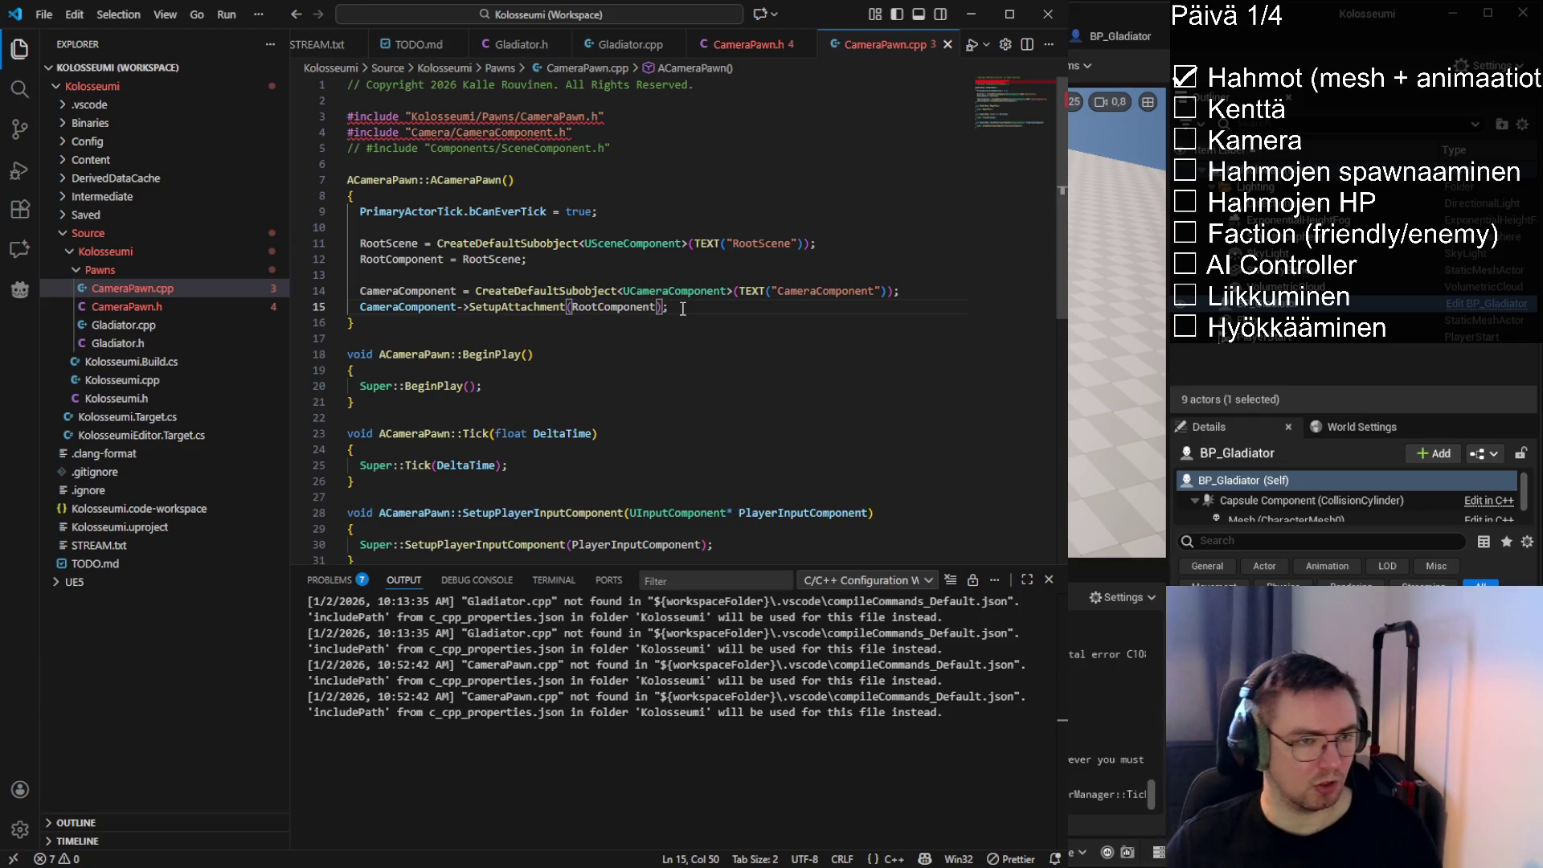
key(Right)
key(alt+Tab)
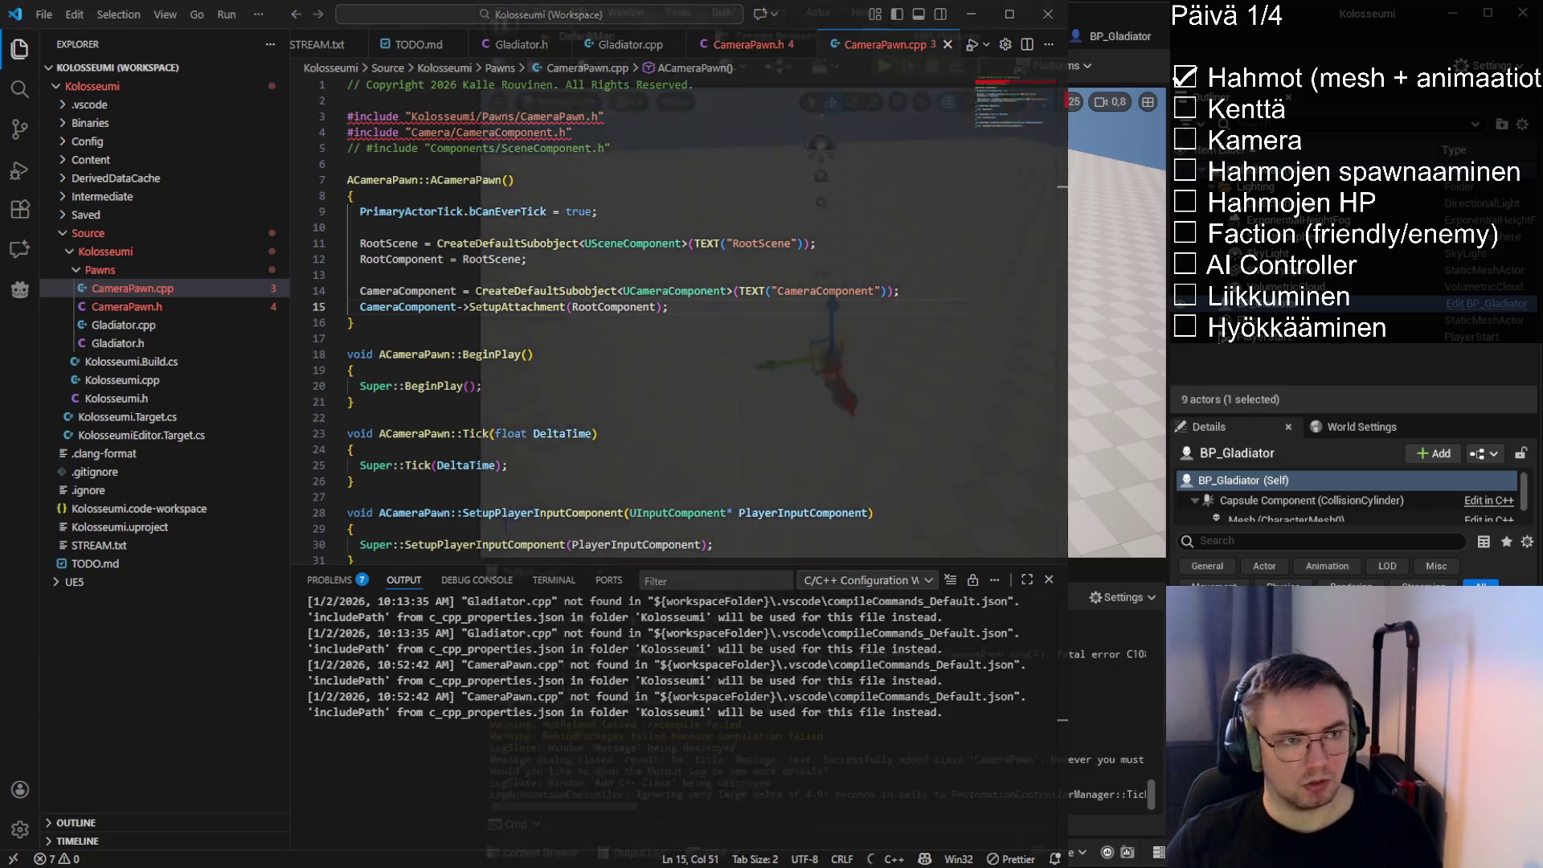
drag(940, 392, 912, 416)
click(908, 411)
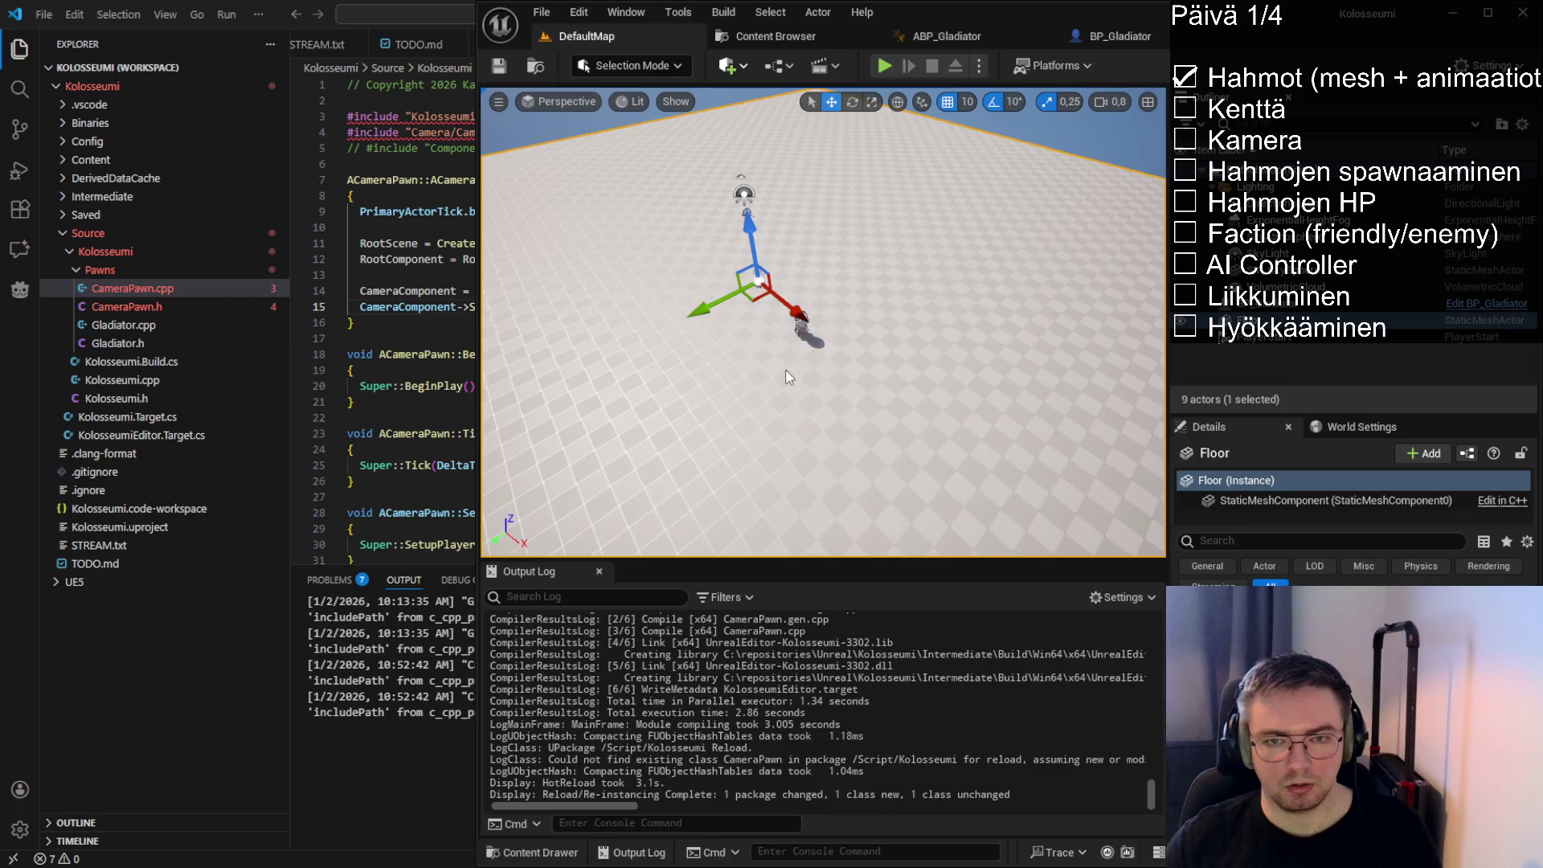
Find Camera Pawn in Place Actors, drop it into the level, and frame it
key(shift+1)
click(578, 125)
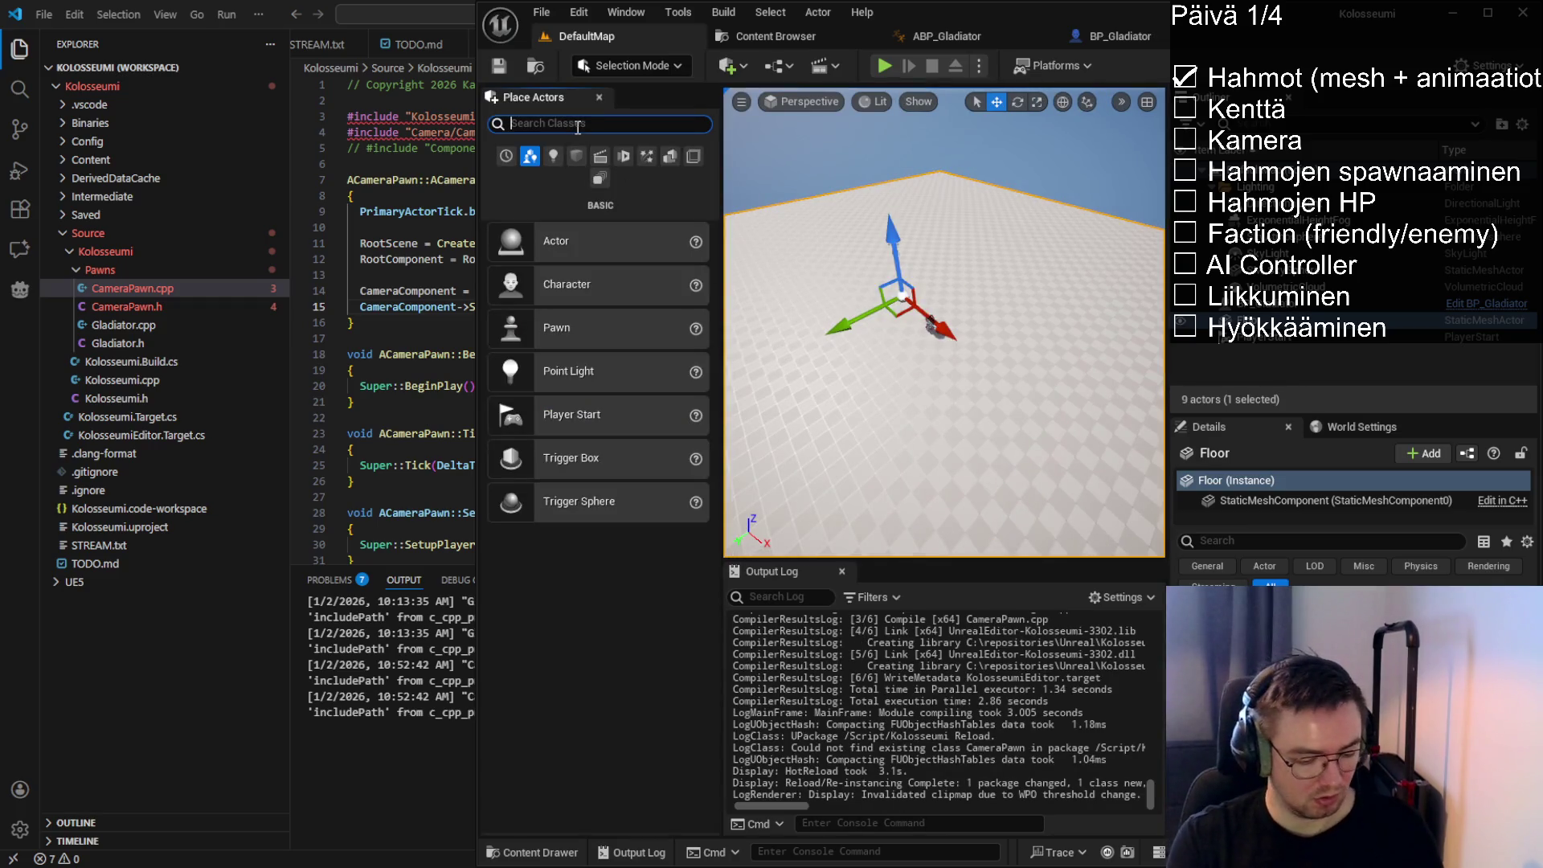
text(camerapa)
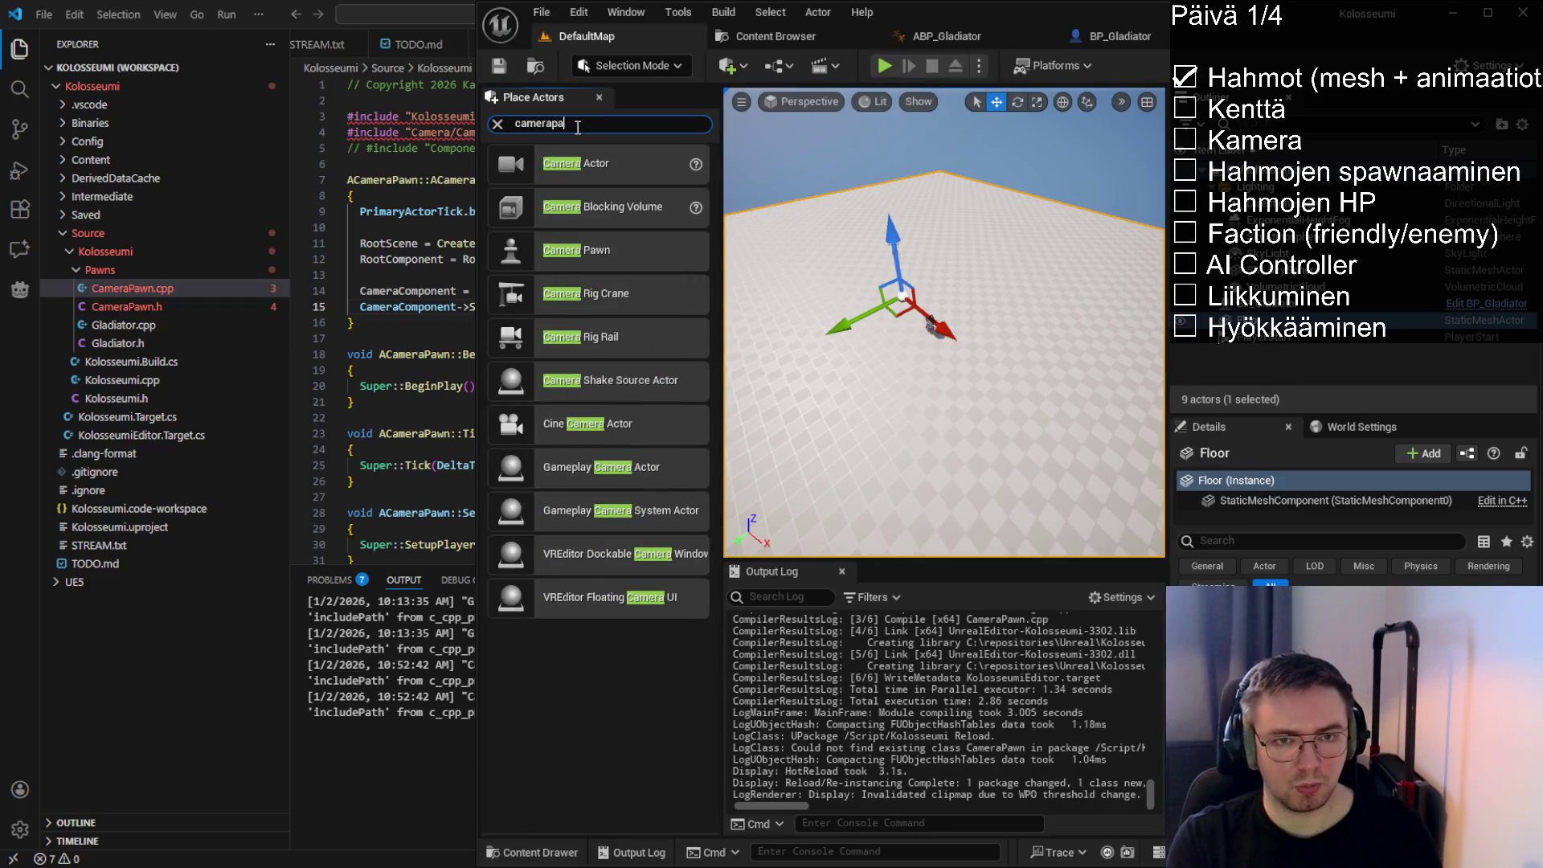
click(612, 159)
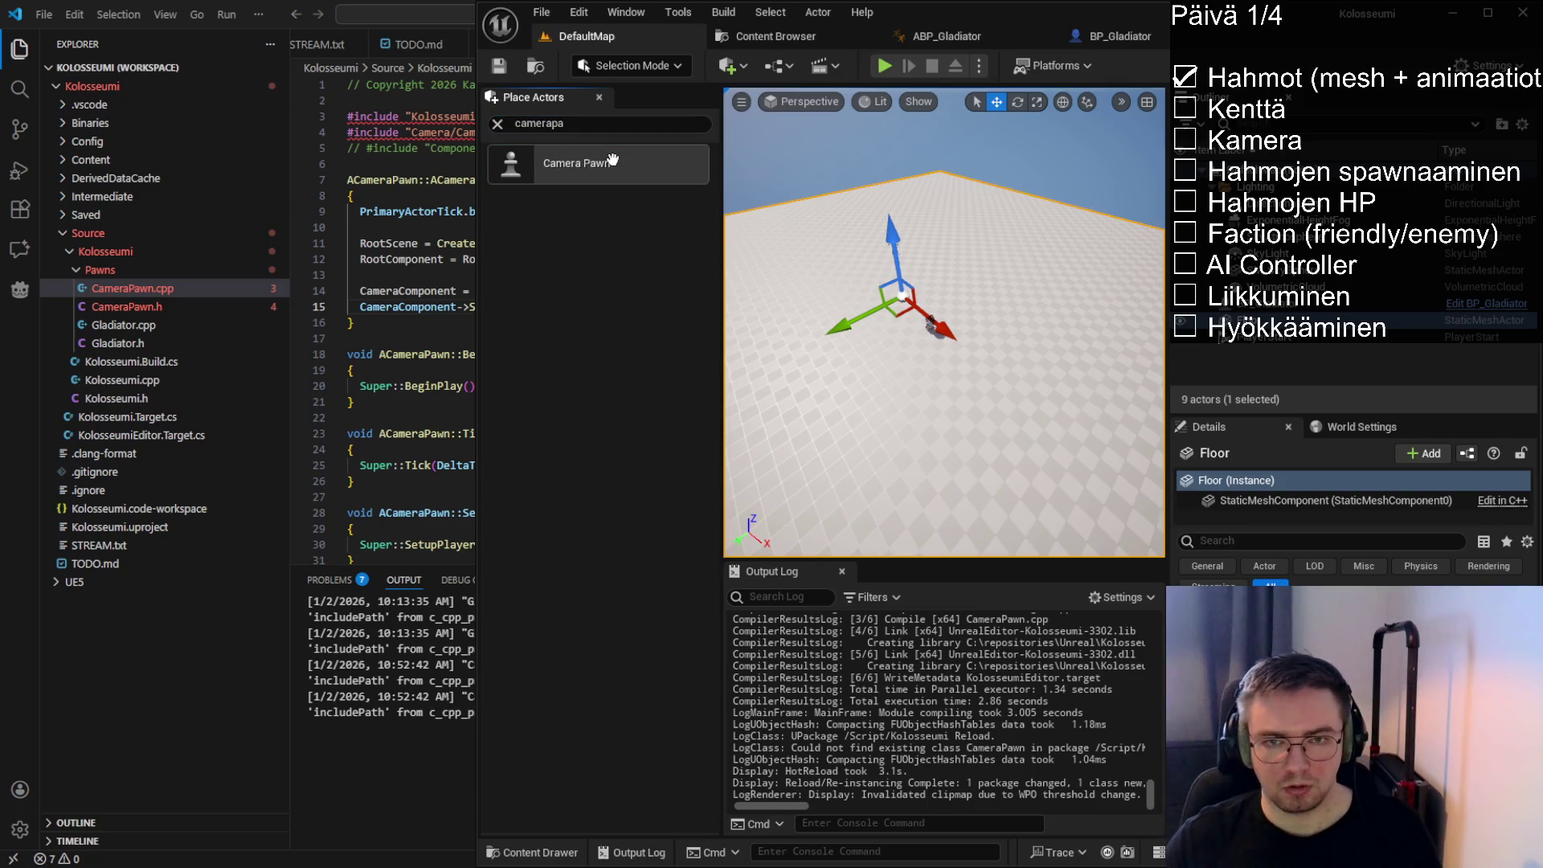
mouse_move(612, 159)
mouse_down()
mouse_move(884, 338)
mouse_move(956, 361)
mouse_up()
click(598, 97)
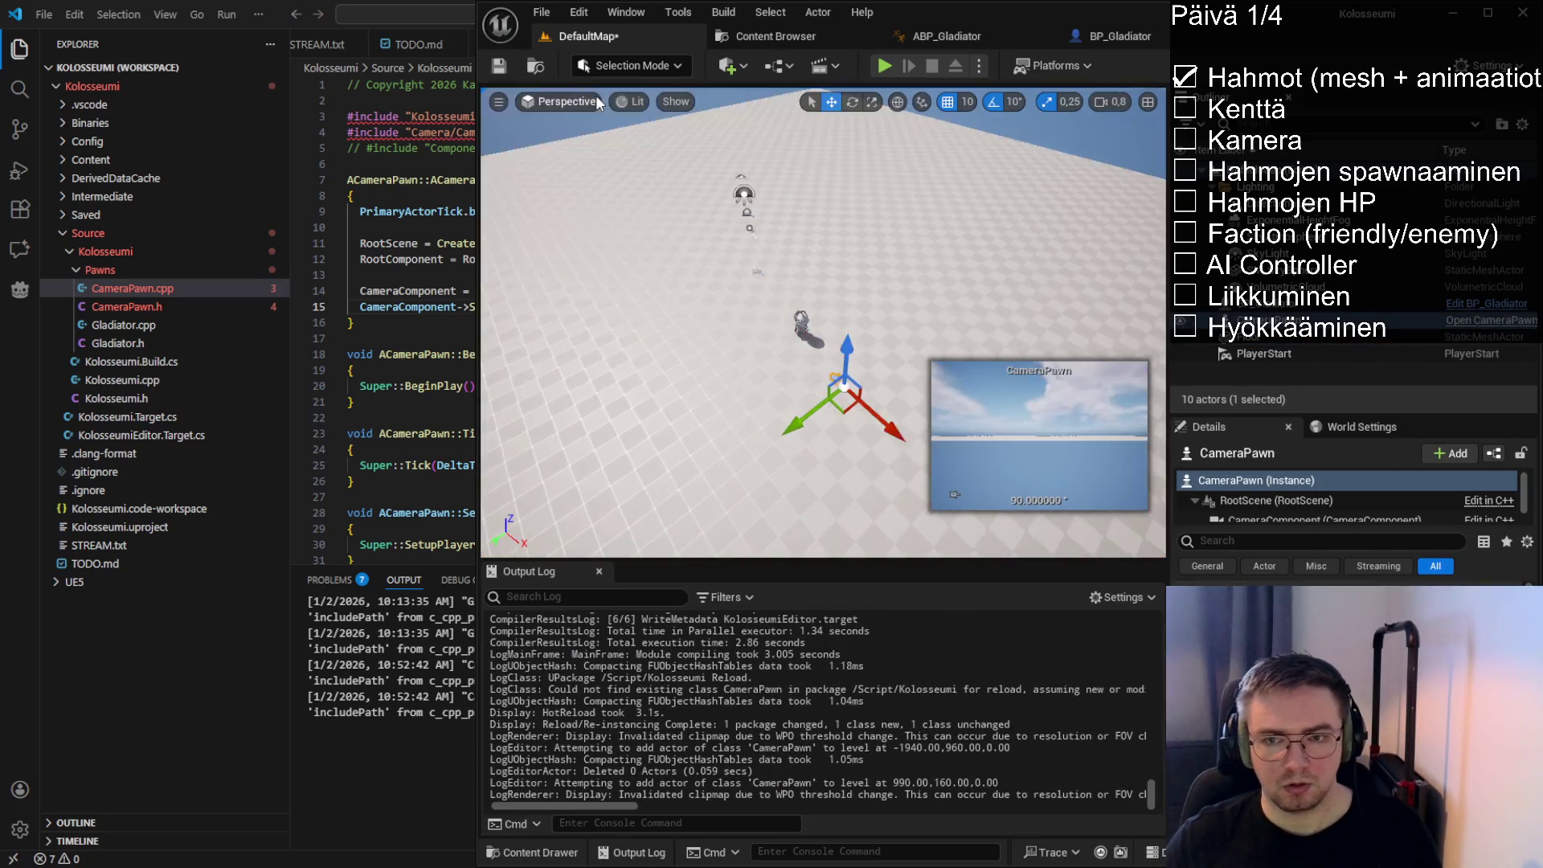
key(f)
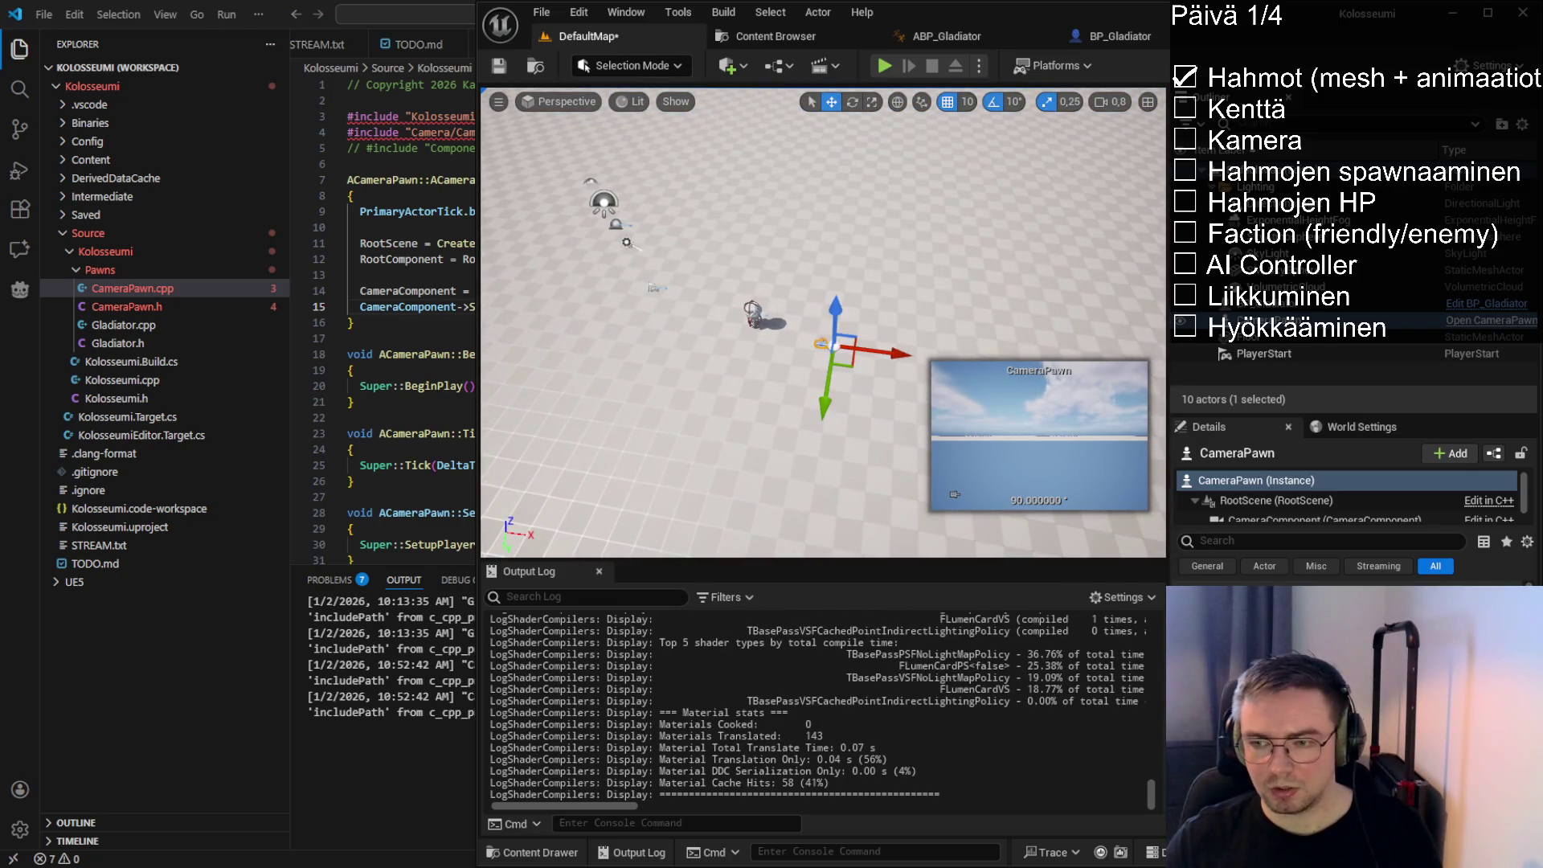
Raise the CameraPawn above the floor, tilt it -50° downward, and save the level
drag(820, 322, 792, 258)
drag(844, 338, 854, 169)
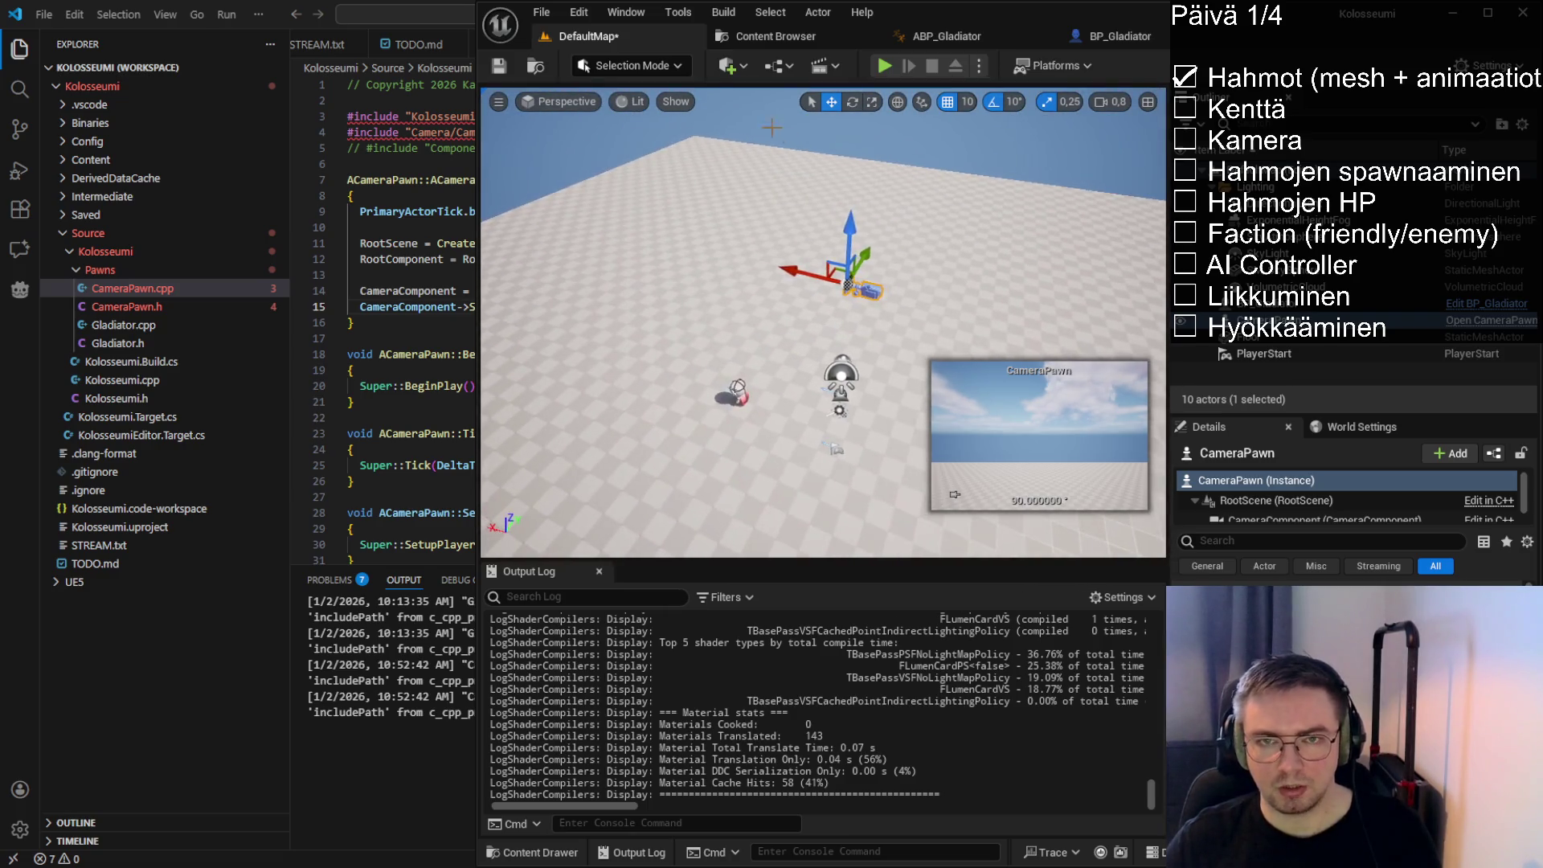
click(852, 101)
drag(924, 227, 841, 448)
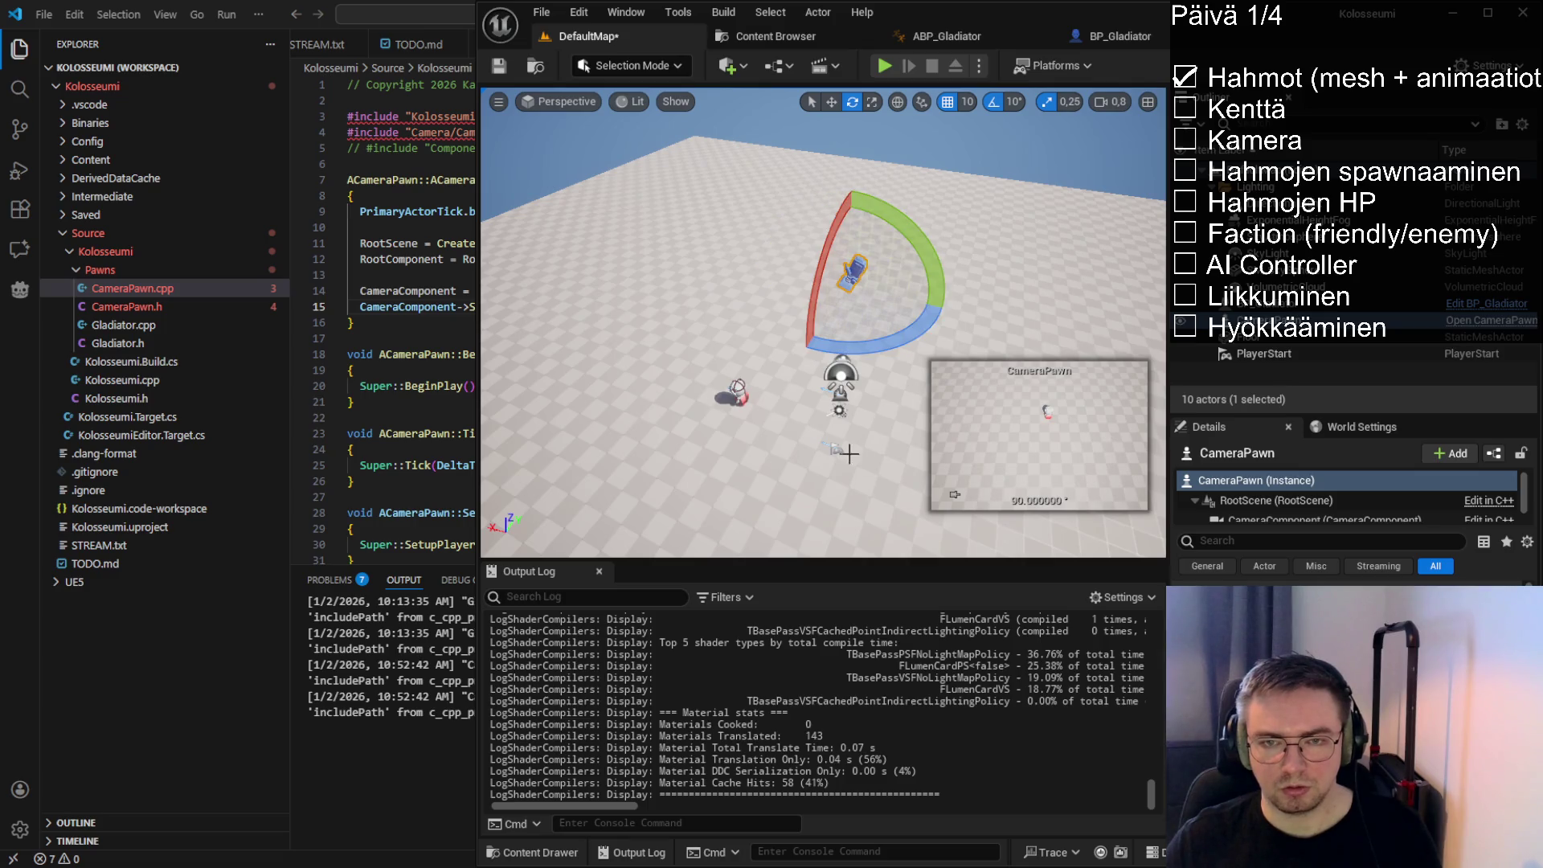
click(499, 67)
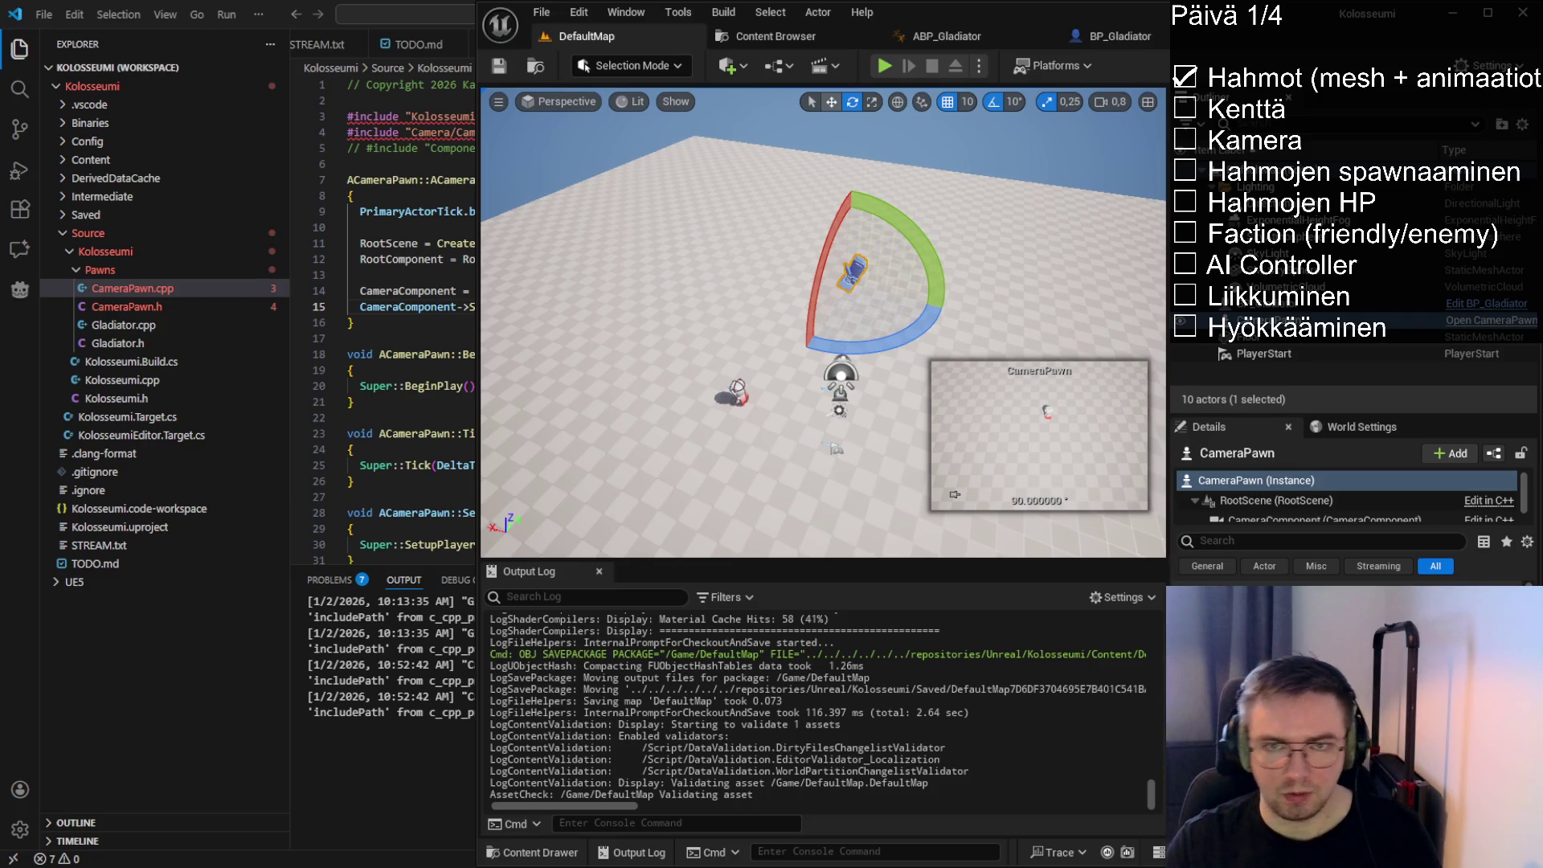
key(w)
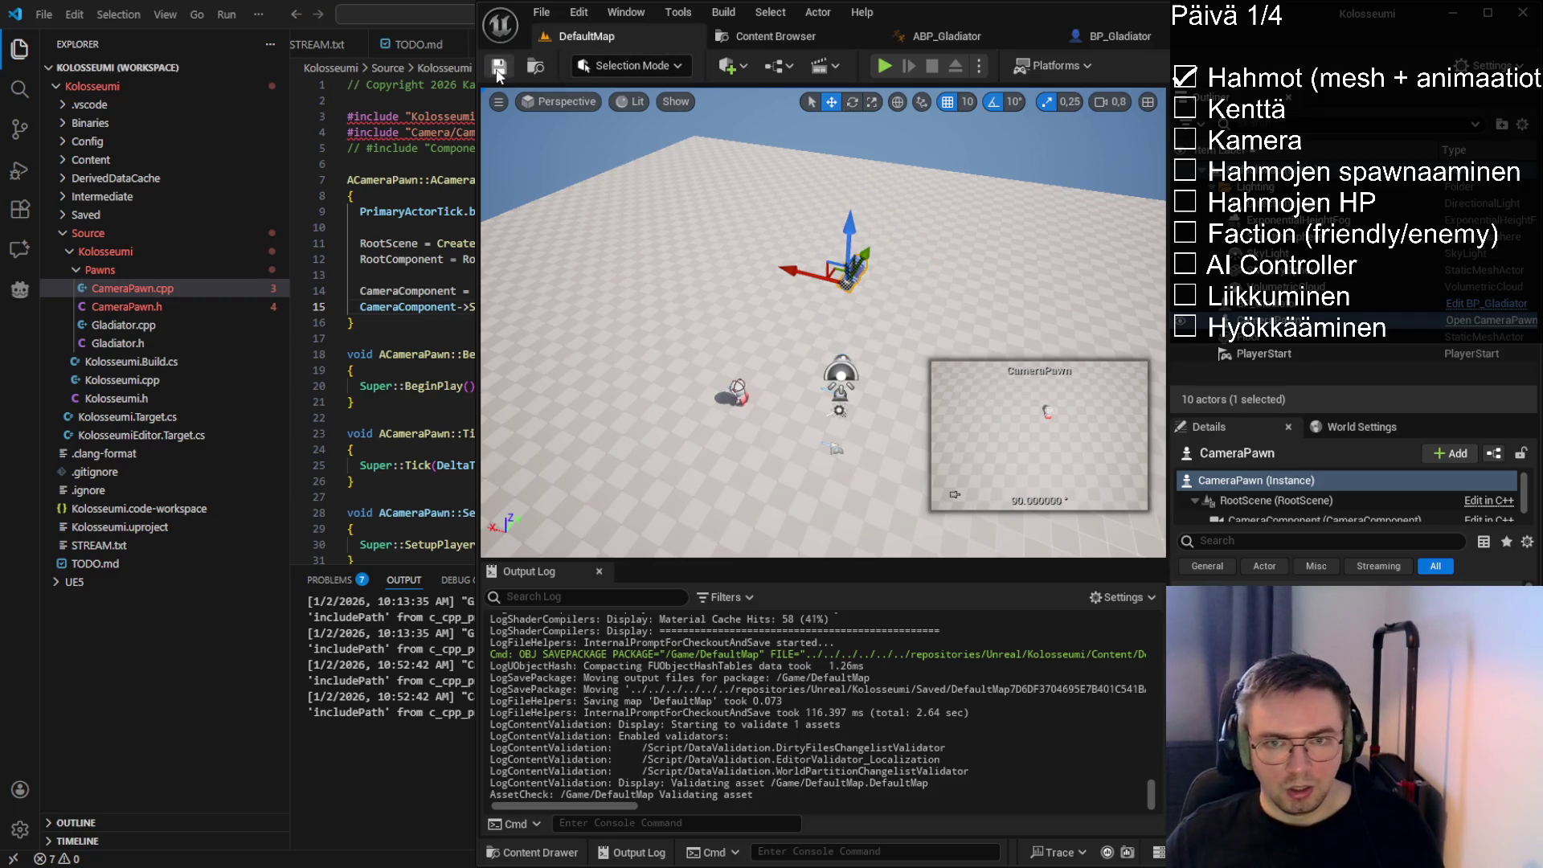
click(497, 70)
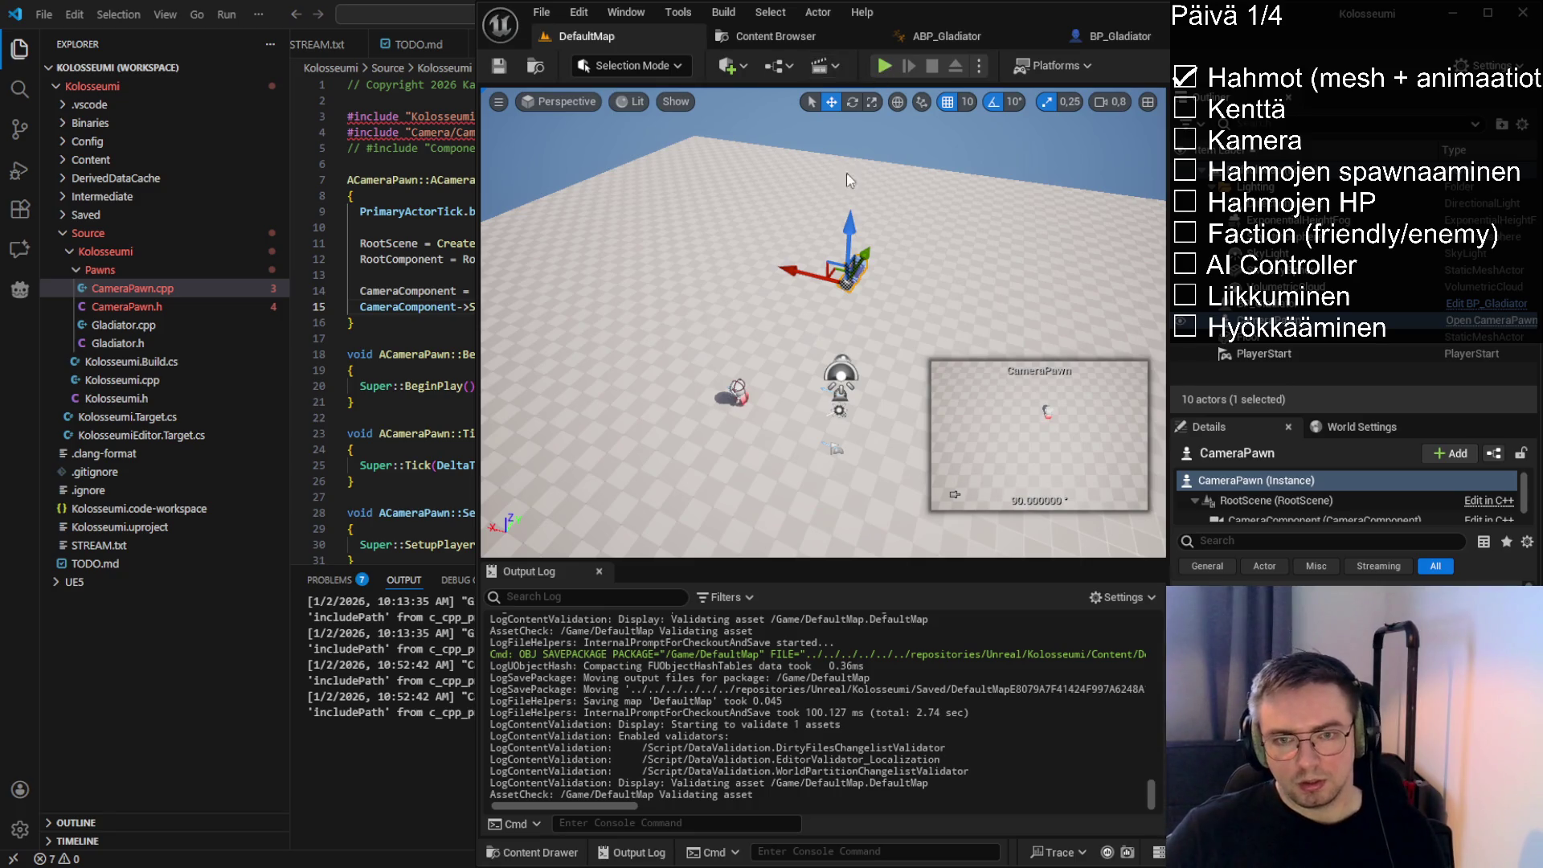
drag(846, 172, 844, 129)
drag(790, 492, 791, 474)
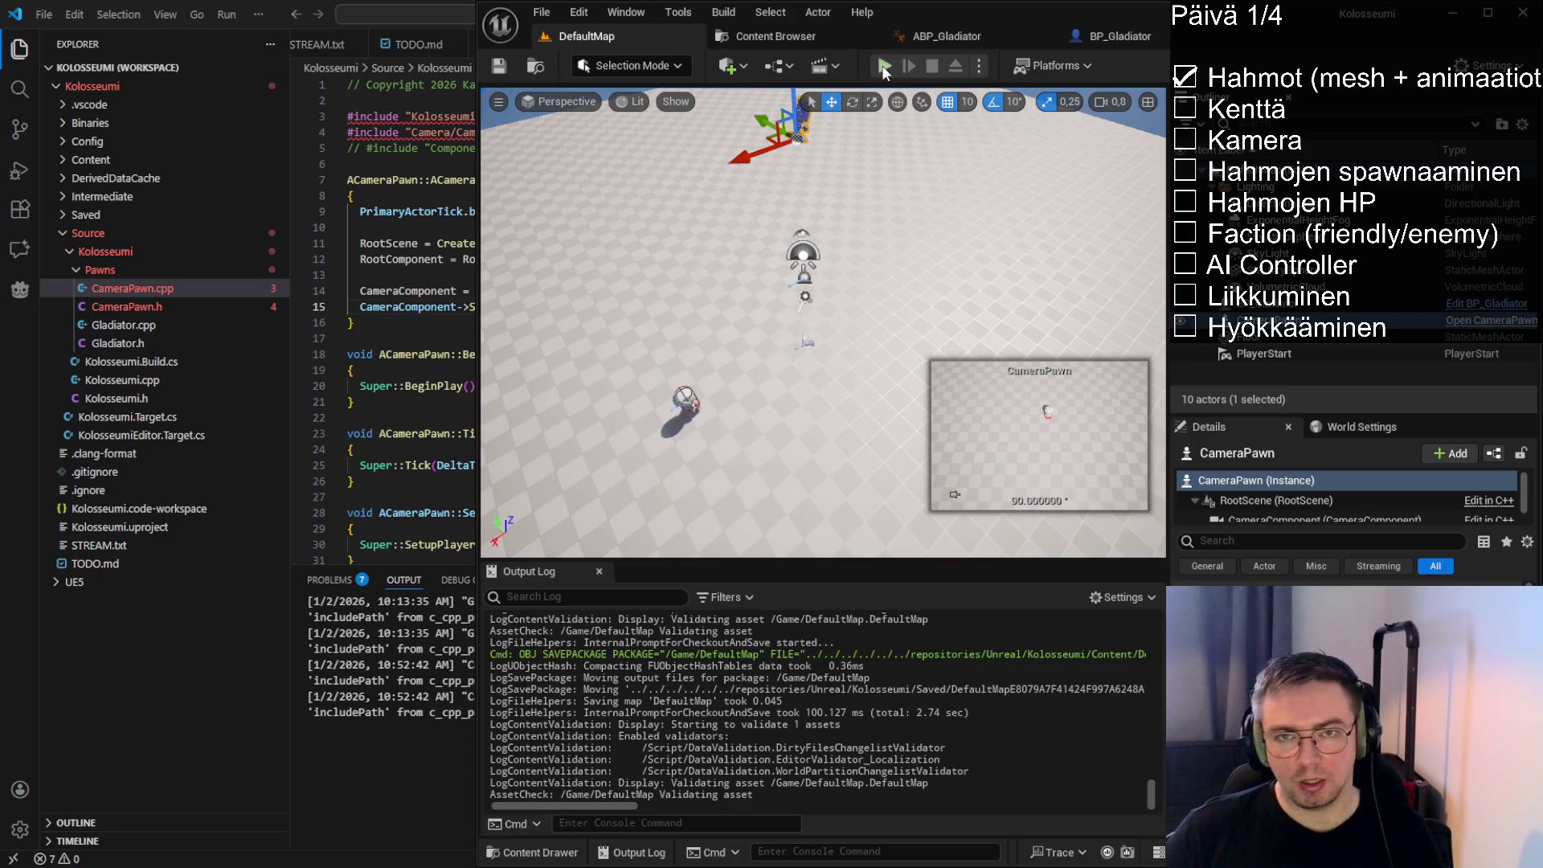
drag(818, 353, 880, 307)
click(904, 287)
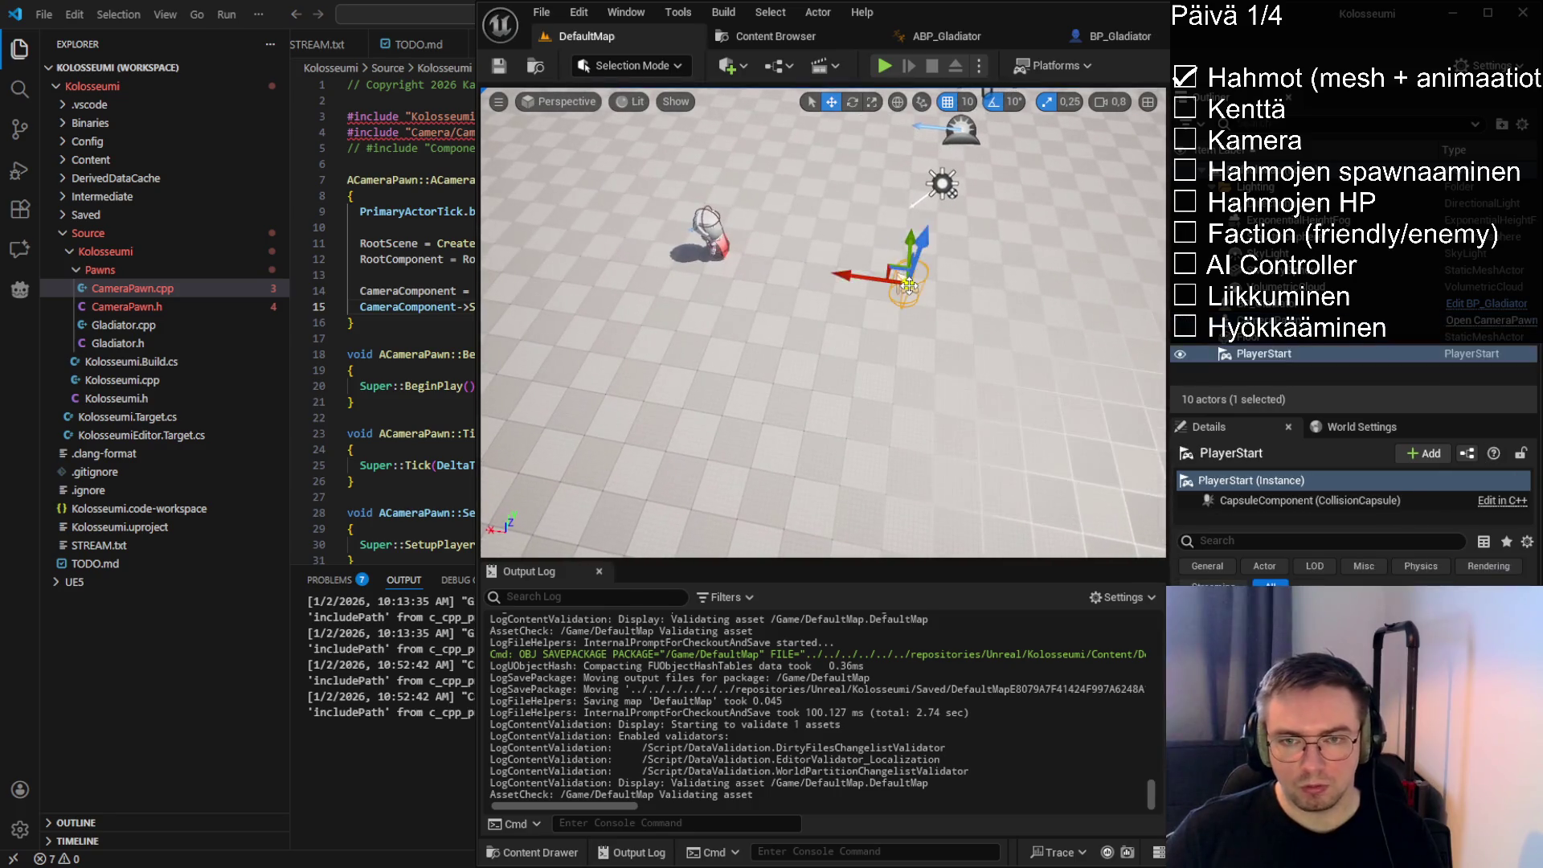
drag(760, 354, 768, 354)
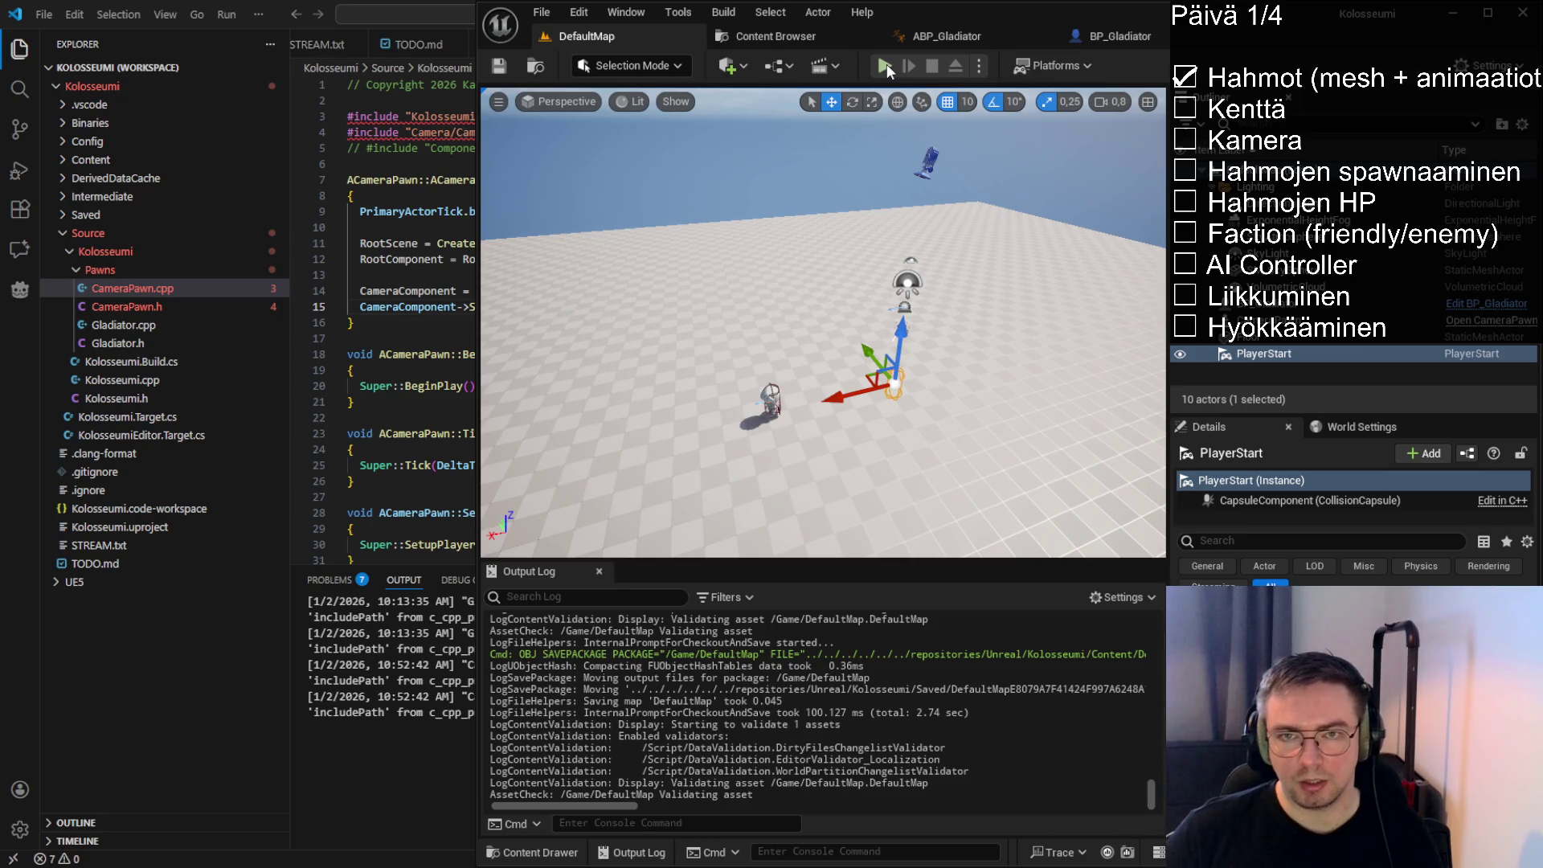
click(883, 68)
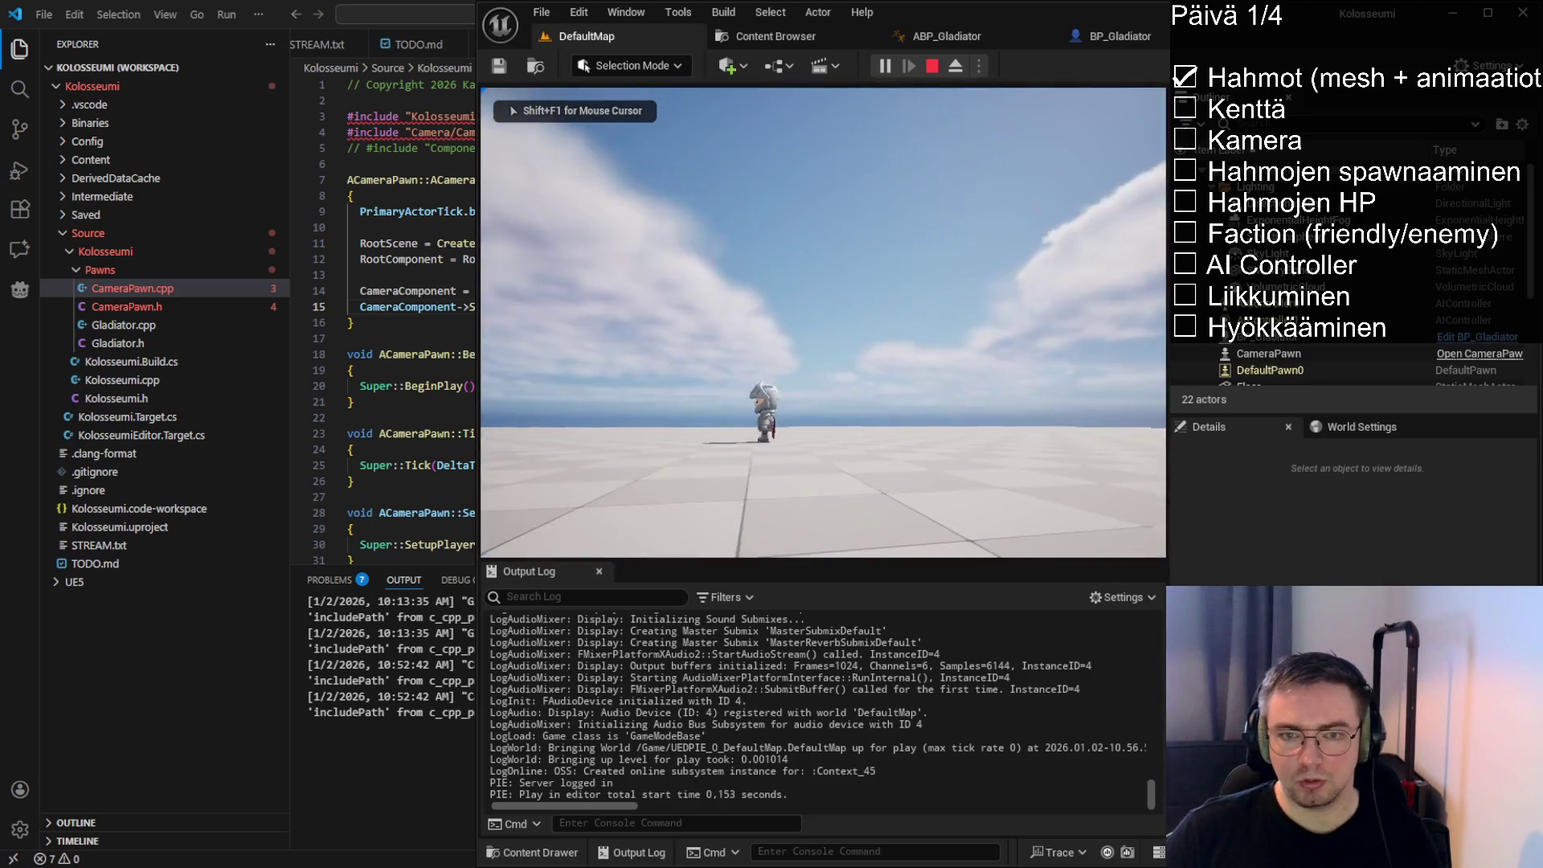
key(Escape)
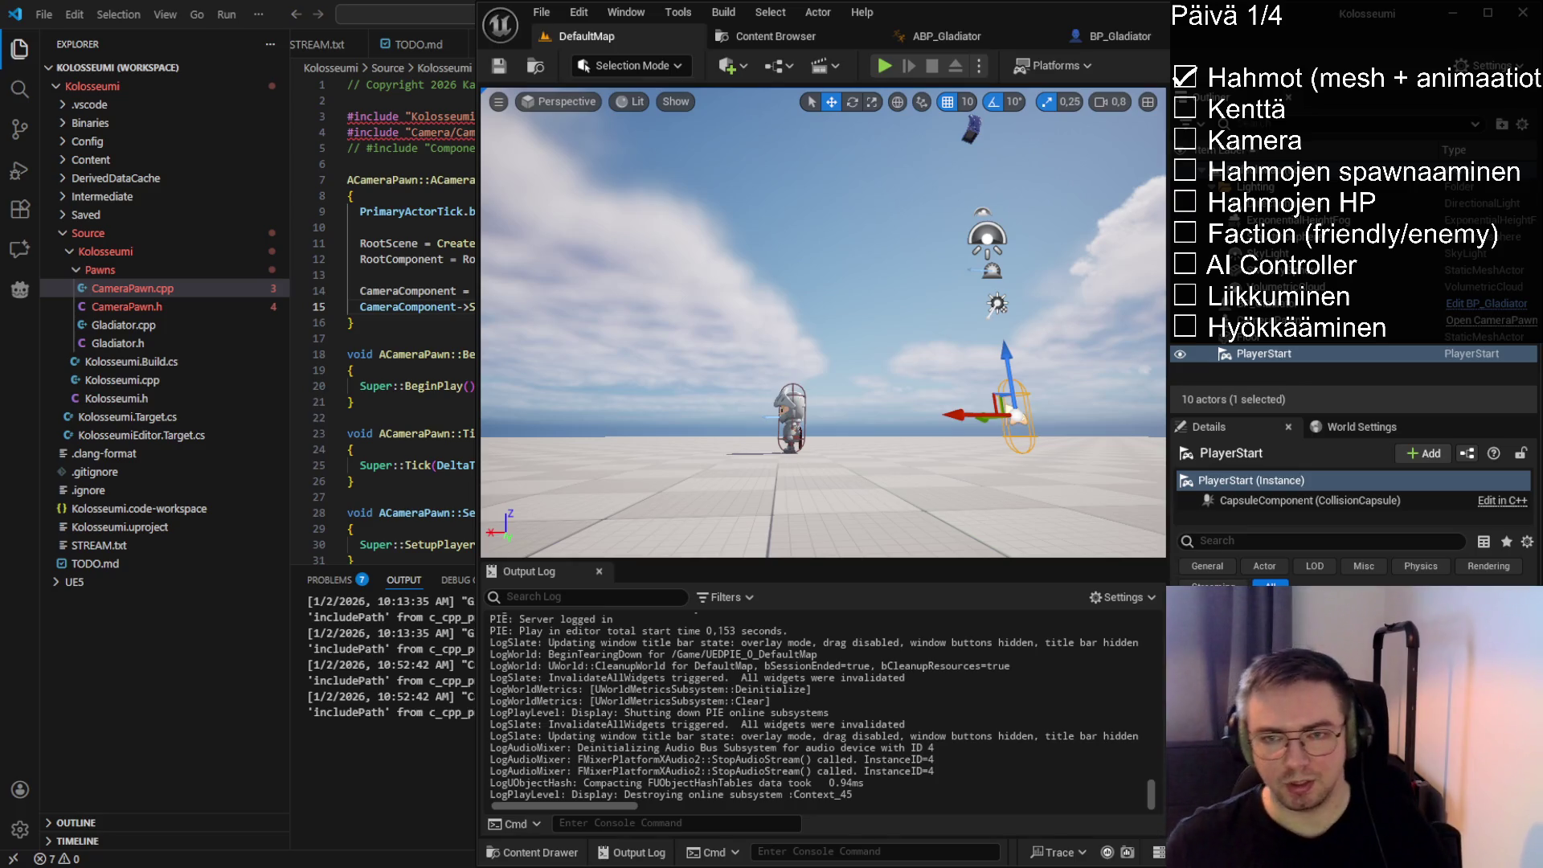
mouse_move(823, 321)
mouse_down()
mouse_move(823, 290)
mouse_move(823, 346)
mouse_move(902, 324)
mouse_up()
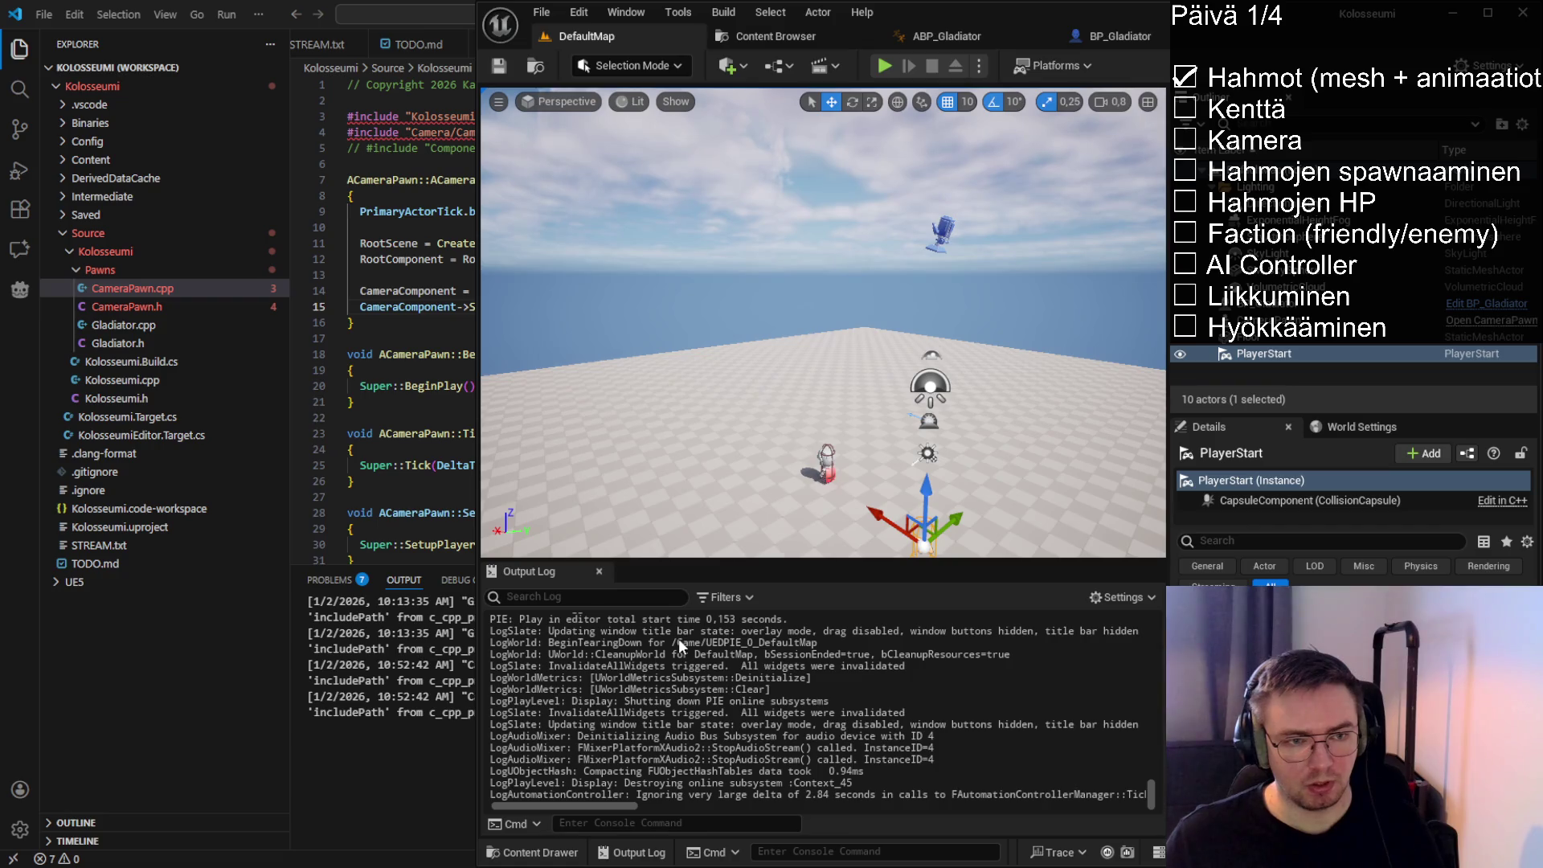
Open KolosseumiGameMode.h and KolosseumiGameMode.cpp in Visual Studio Code
key(alt+Tab)
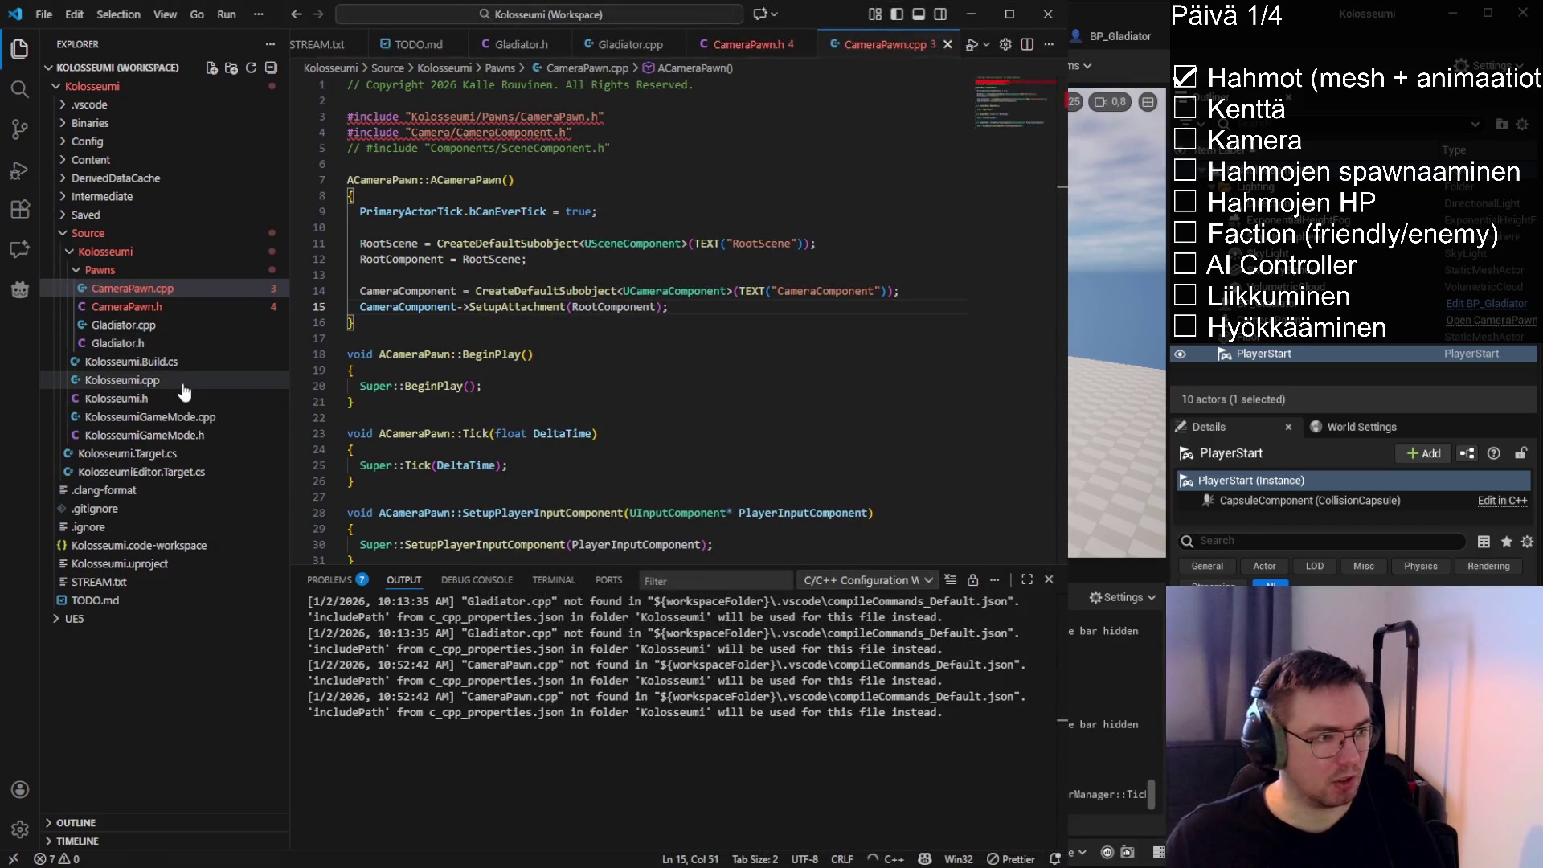
click(192, 435)
click(193, 417)
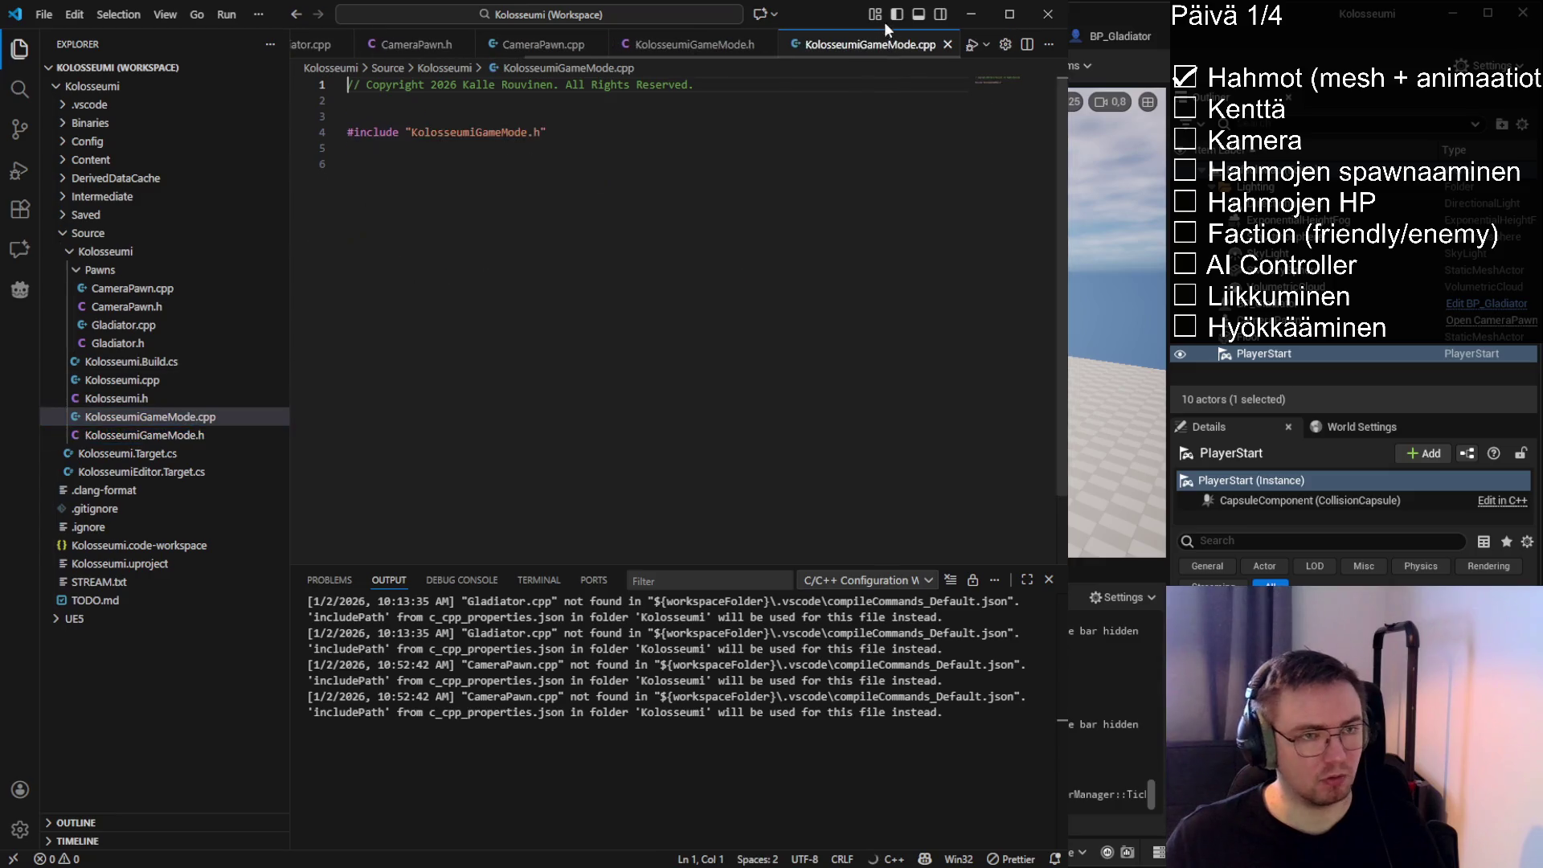
key(alt+o)
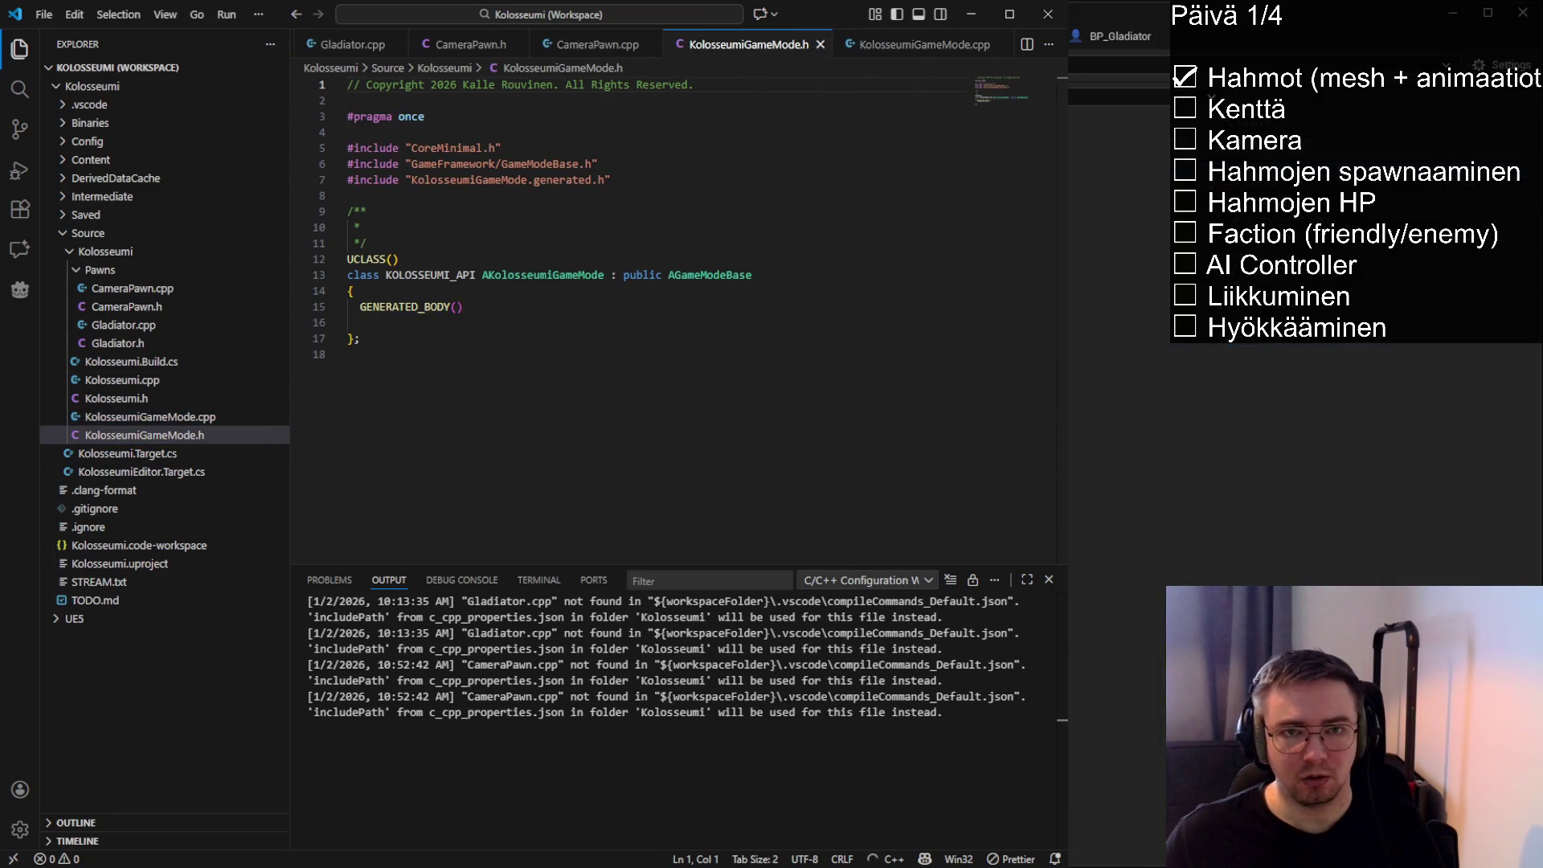
click(879, 45)
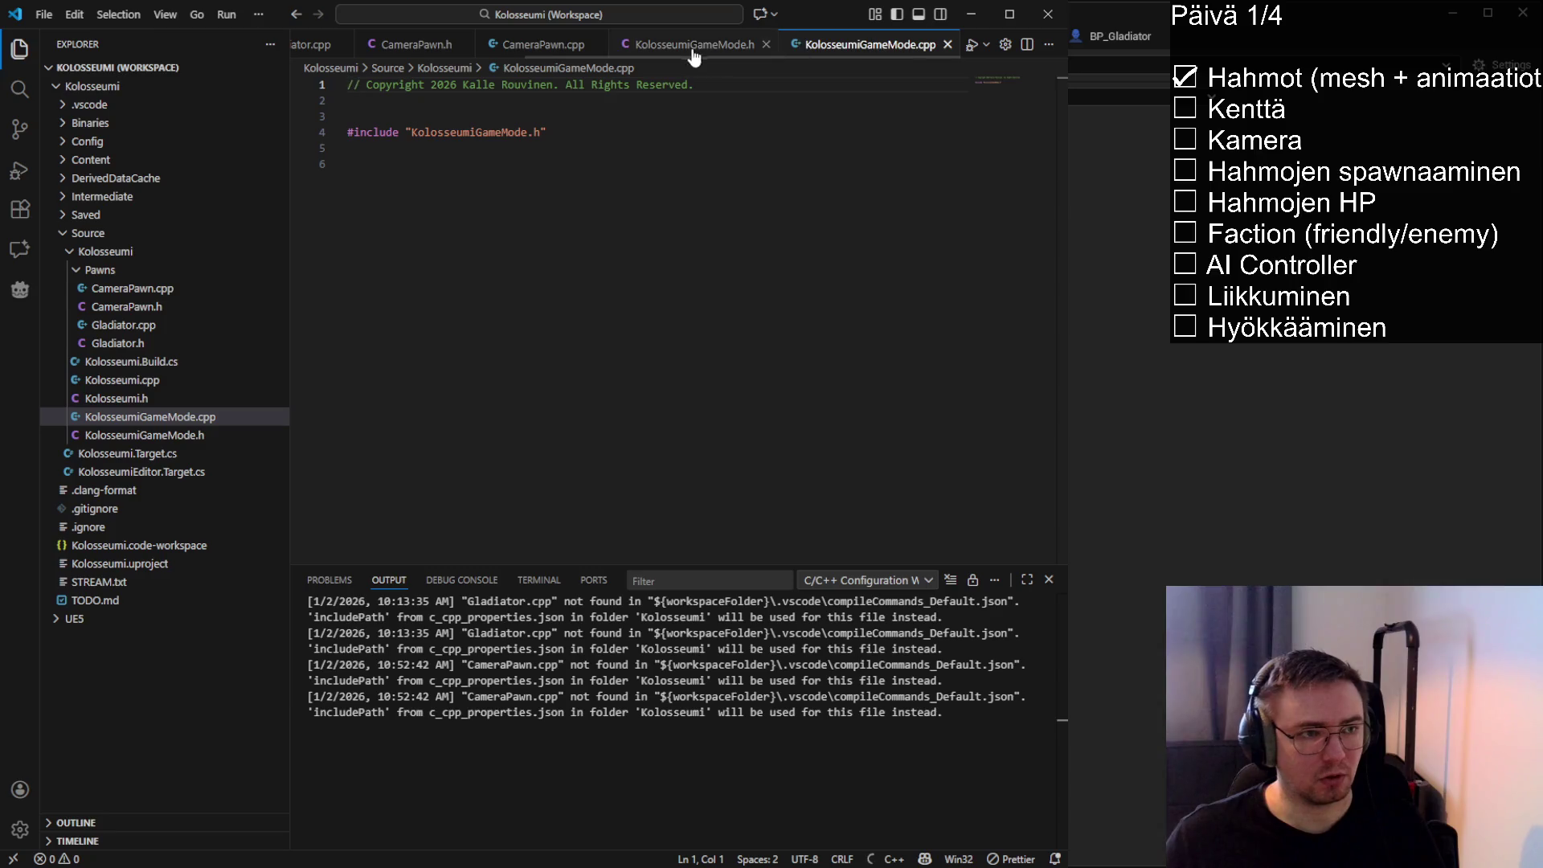
Change the .cpp include to "Kolosseumi/KolosseumiGameMode.h" and save the file
click(661, 166)
key(shift+alt+f)
click(406, 117)
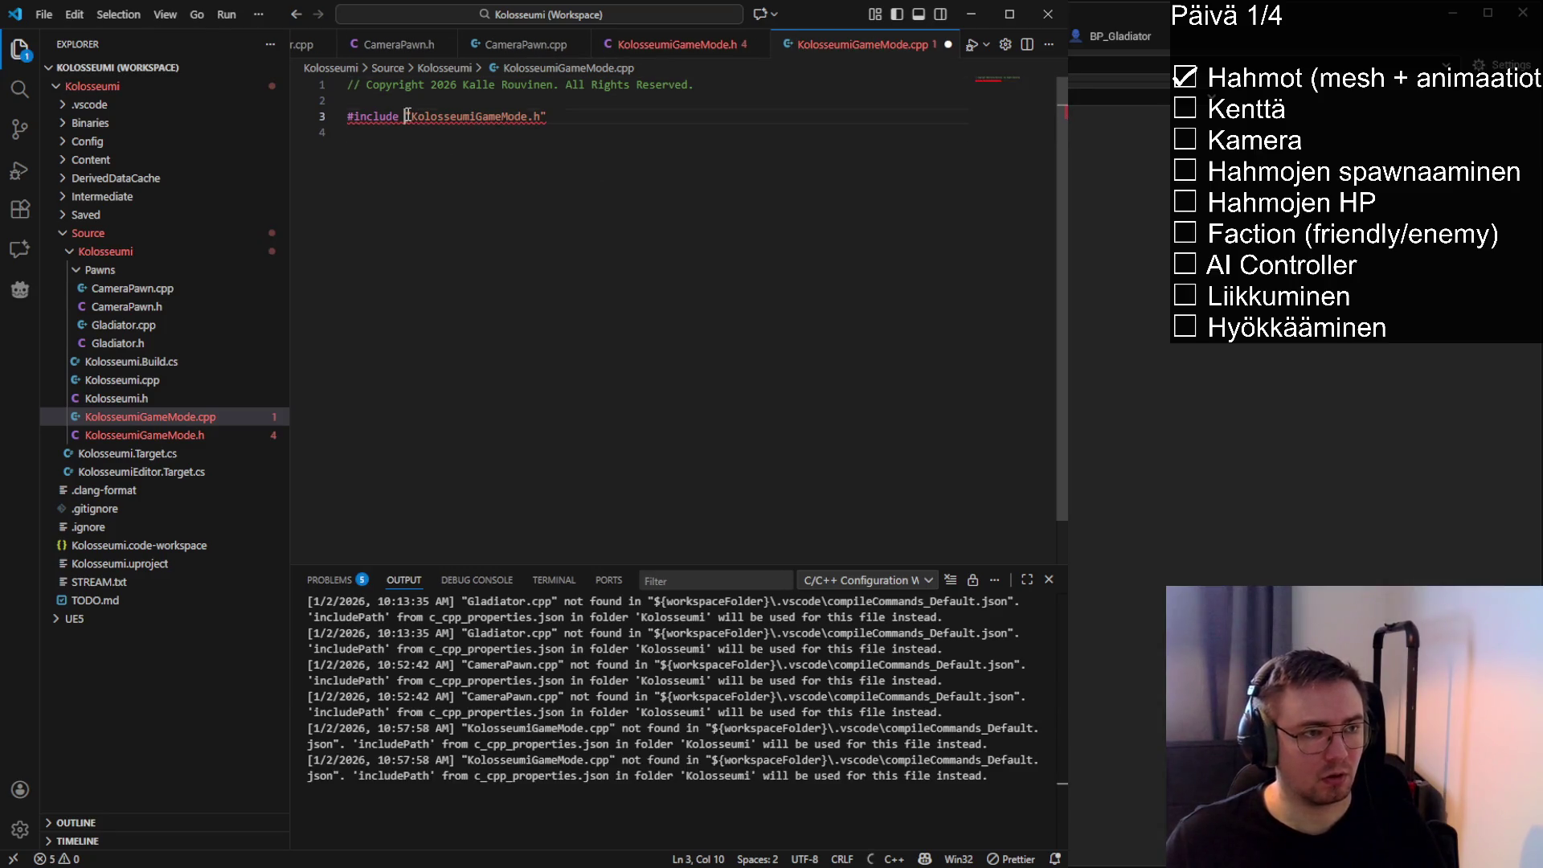
text("Koloss)
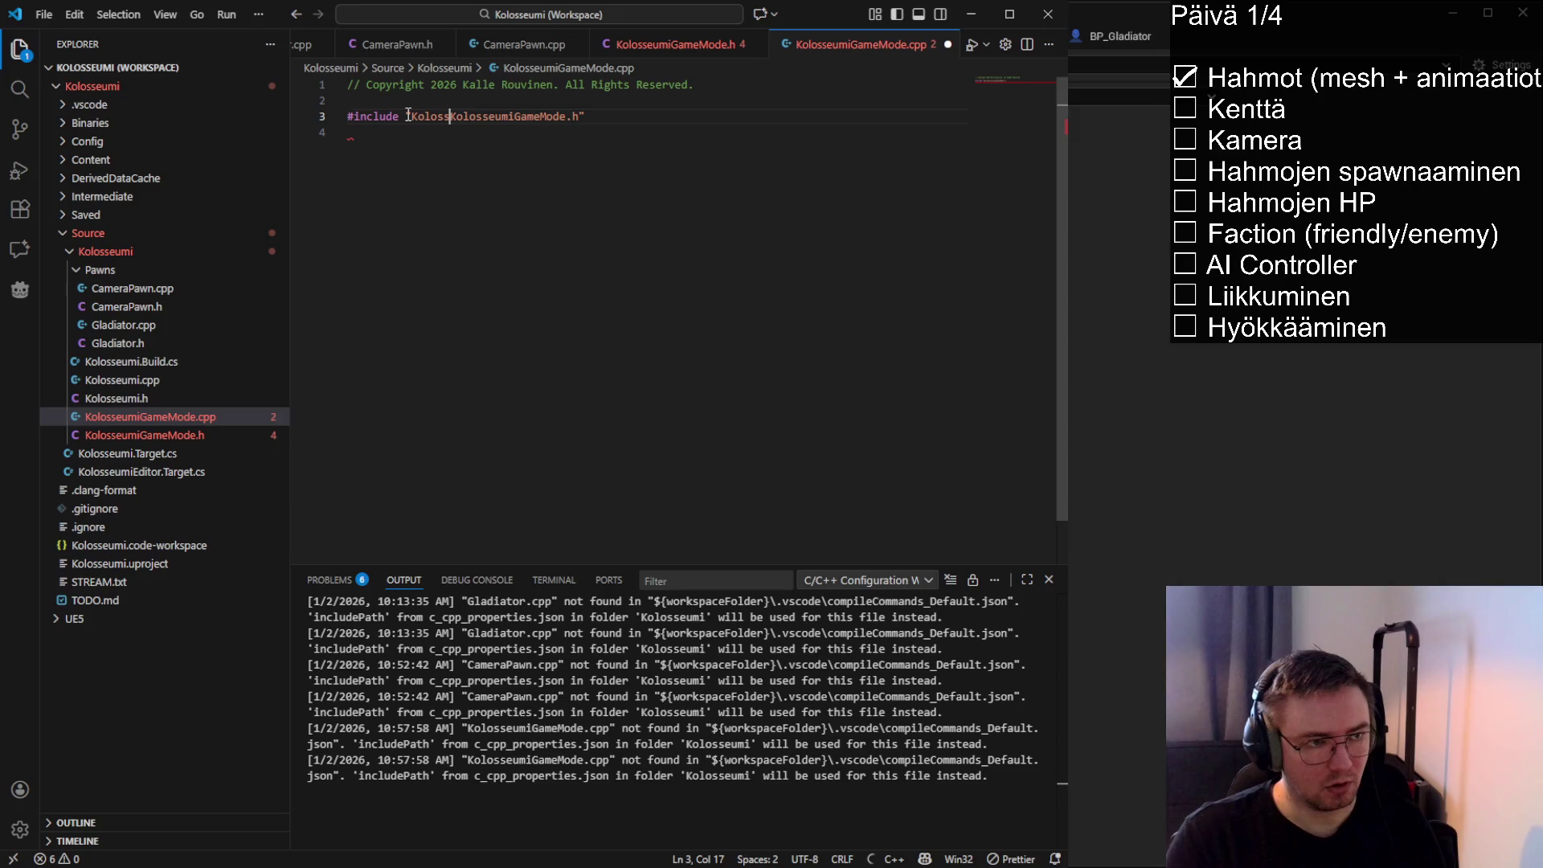
text(eumi/)
click(615, 133)
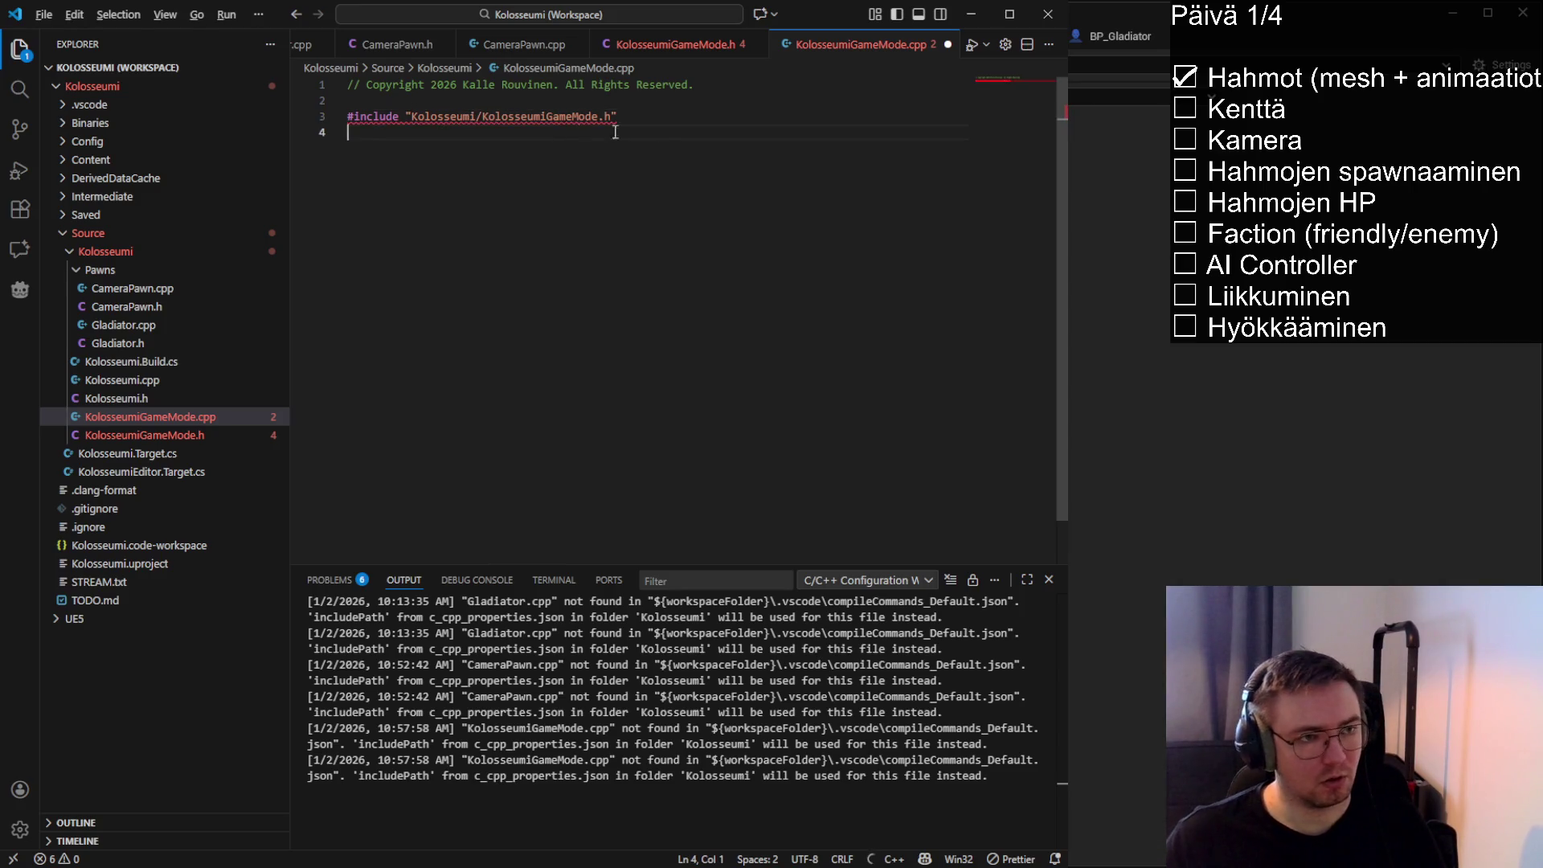
key(ctrl+s)
key(alt+o)
click(615, 229)
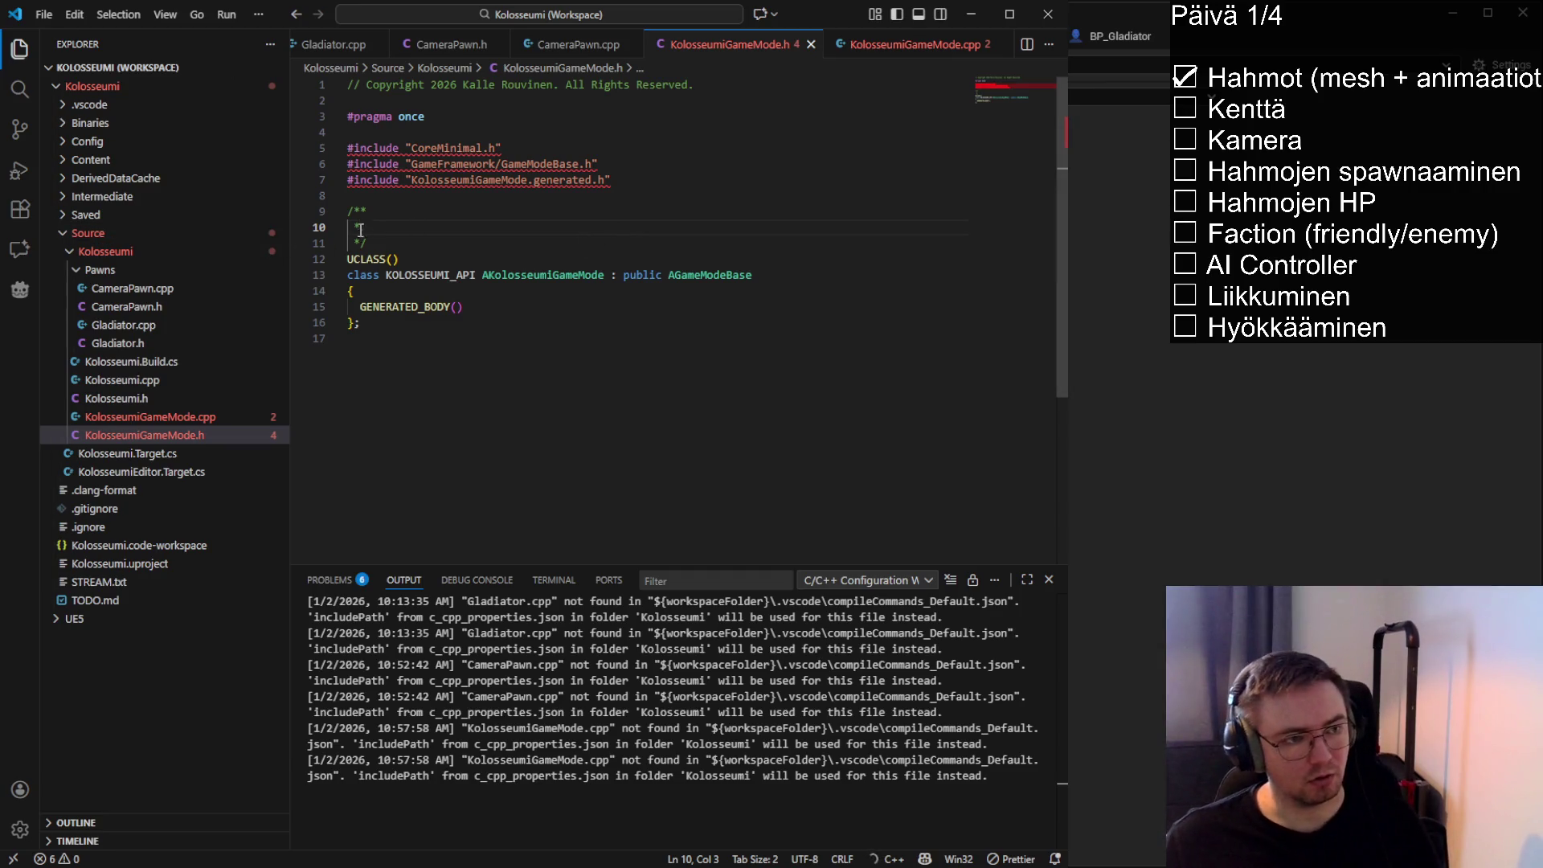
click(362, 200)
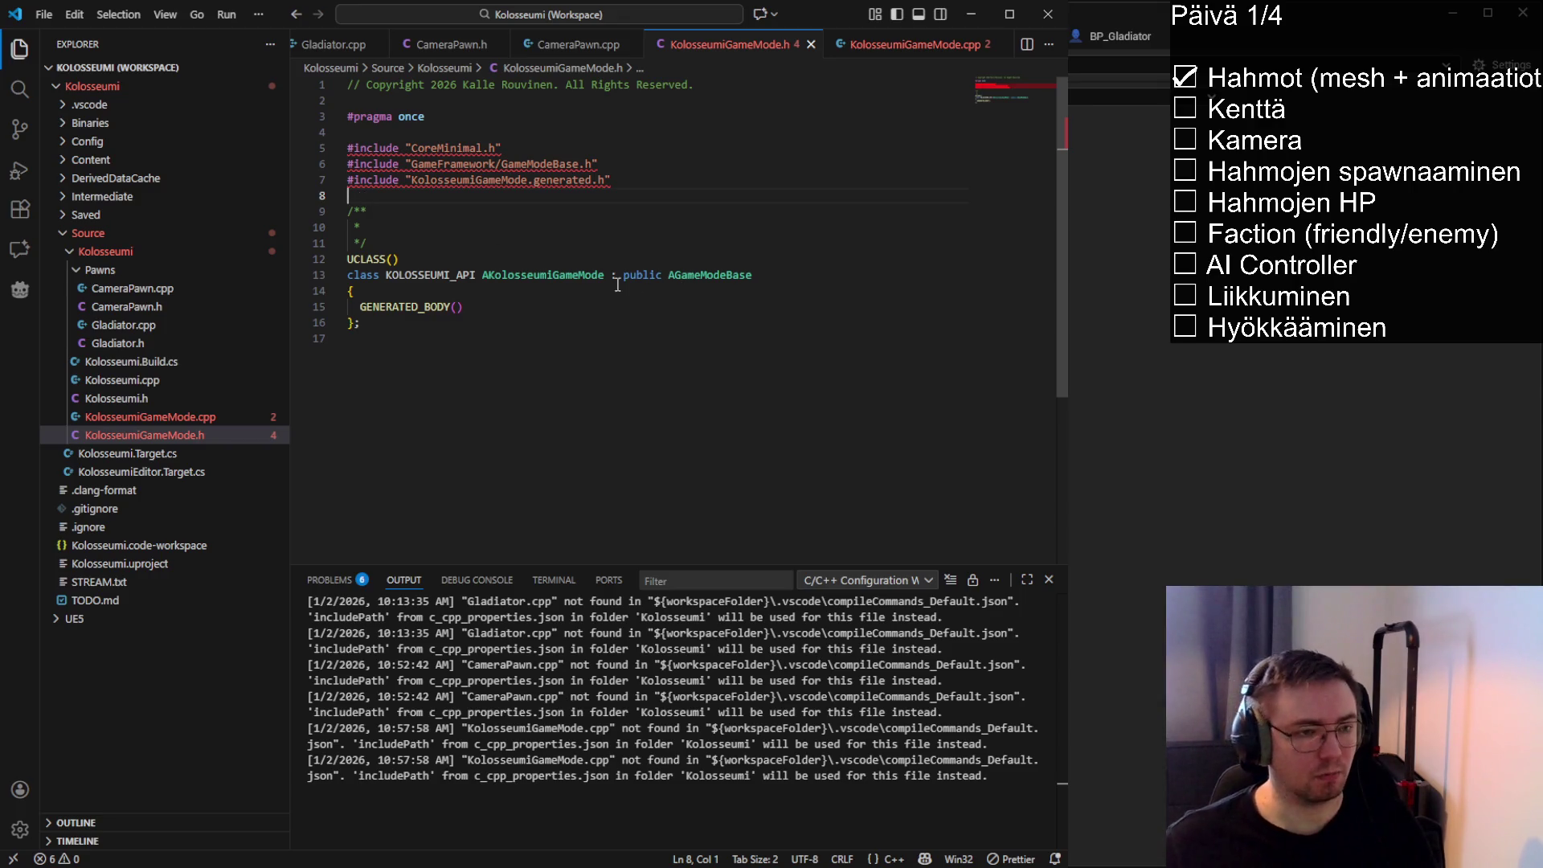
Add a public: section declaring AKolosseumiGameMode(); in the header and save it
click(546, 275)
click(467, 308)
key(Return)
key(Return)
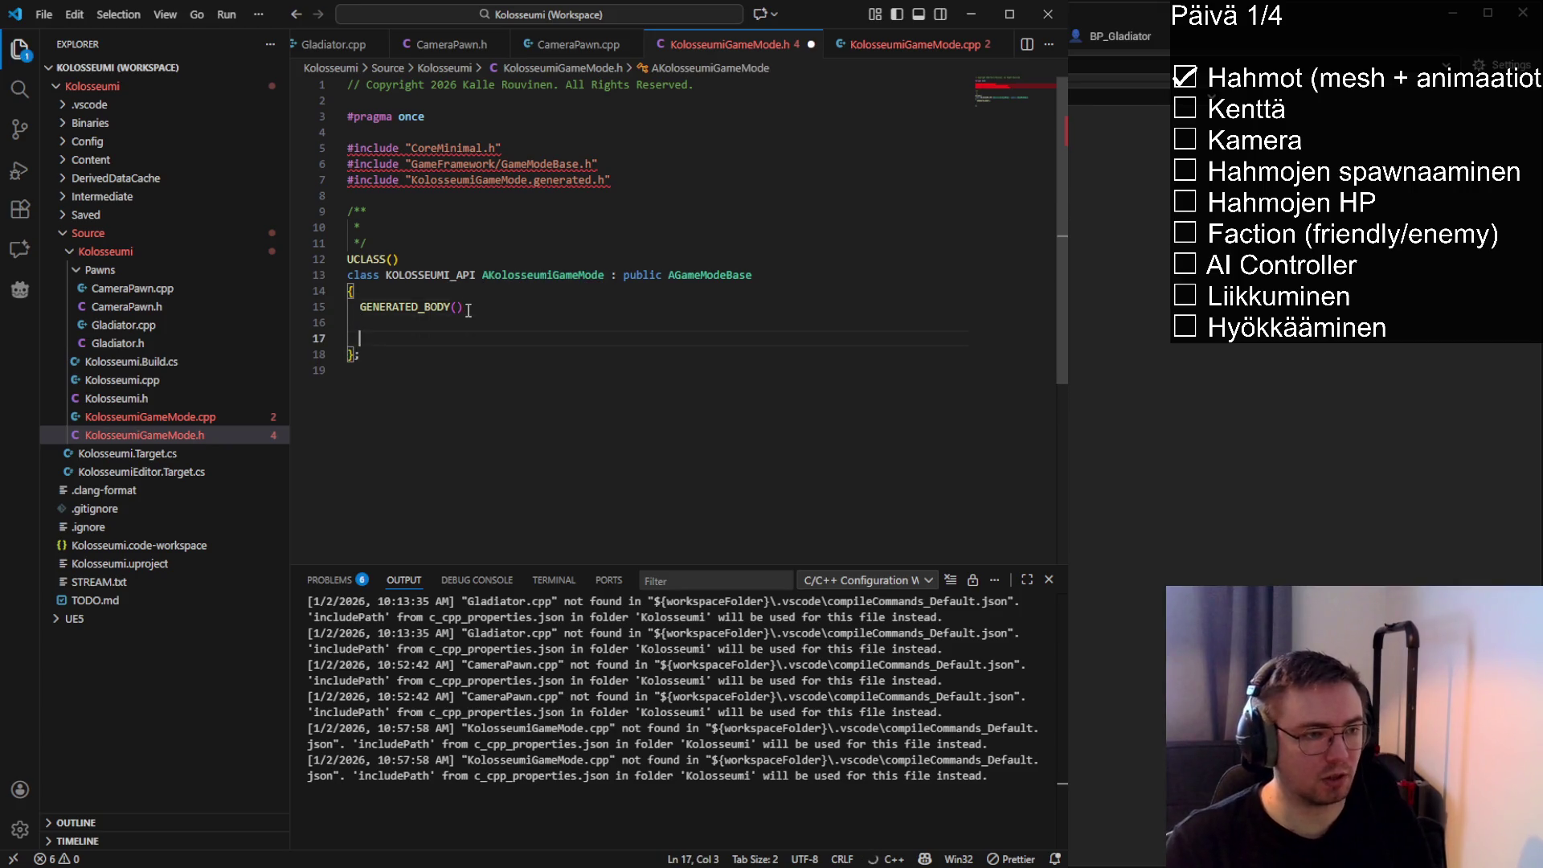
text(public:)
key(Return)
key(Tab)
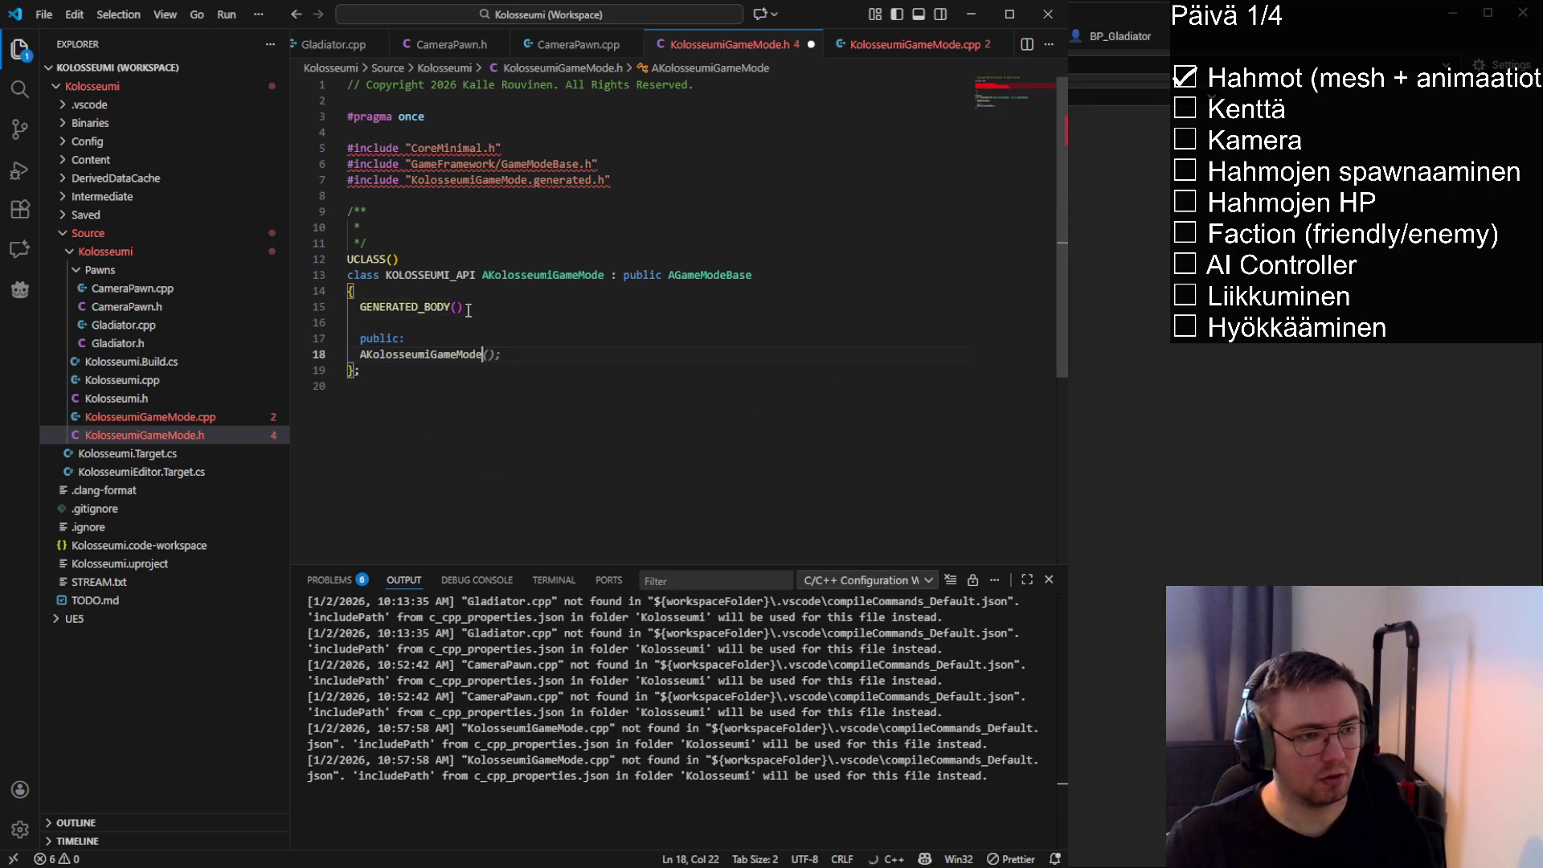
key(ctrl+s)
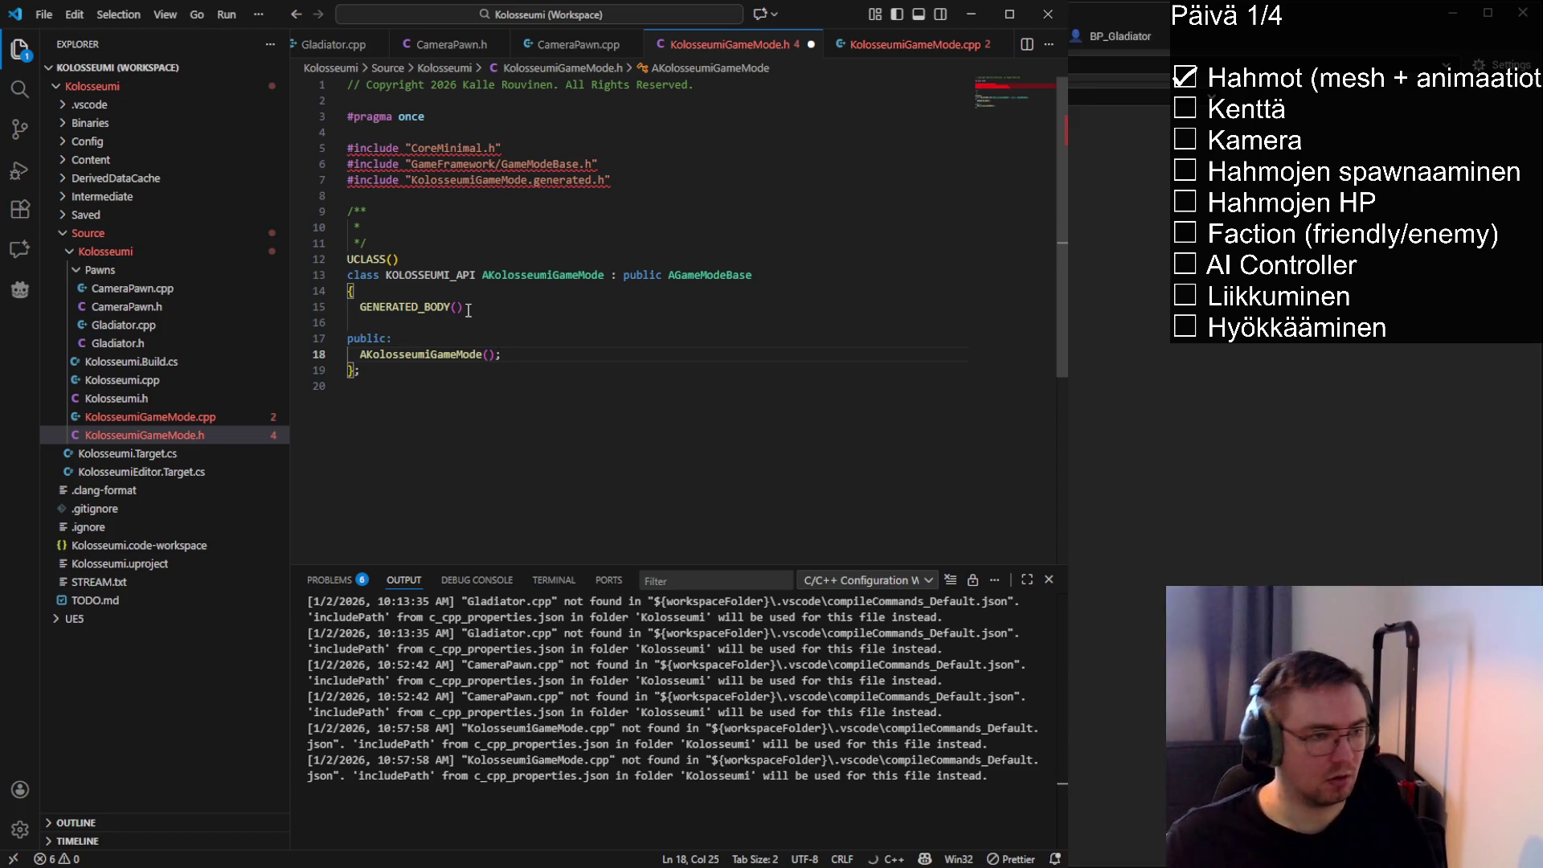
click(407, 343)
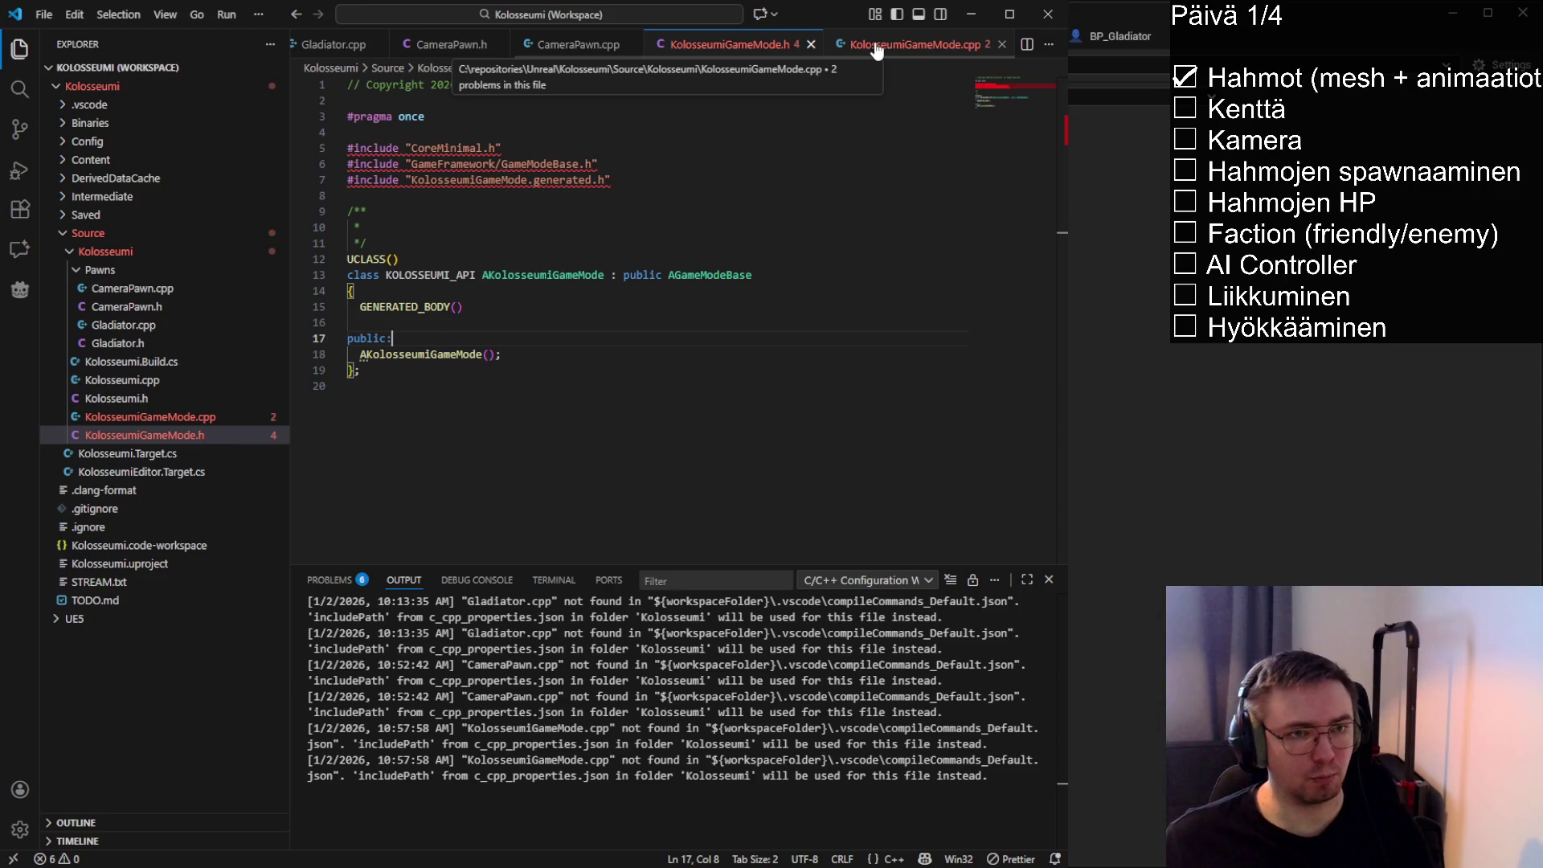
mouse_move(501, 355)
mouse_down()
mouse_move(398, 265)
mouse_move(348, 259)
mouse_up()
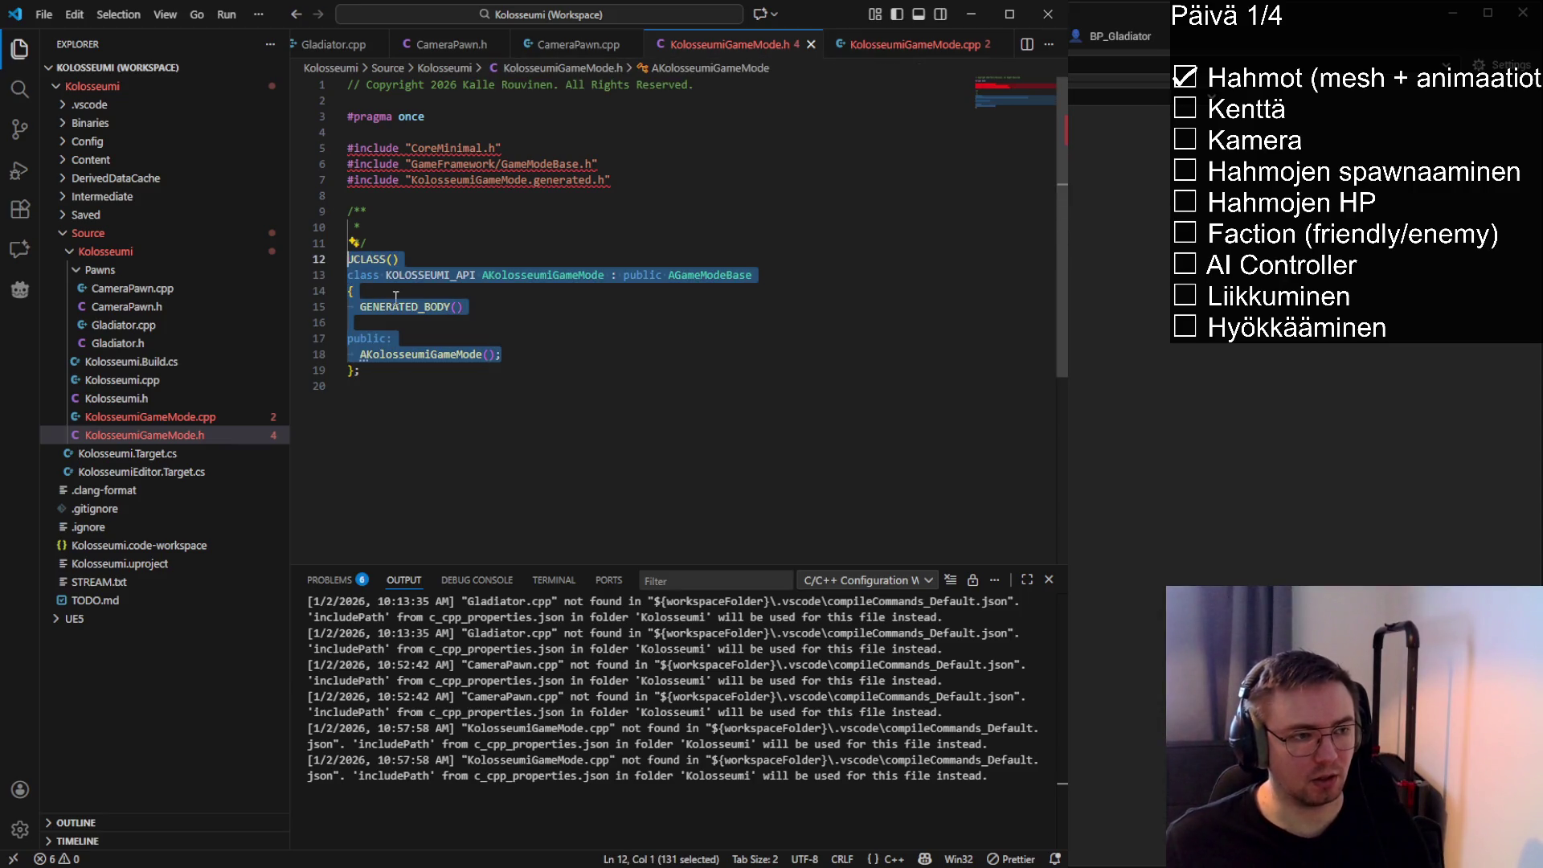
Define the AKolosseumiGameMode constructor with an empty body in the .cpp and save
click(884, 44)
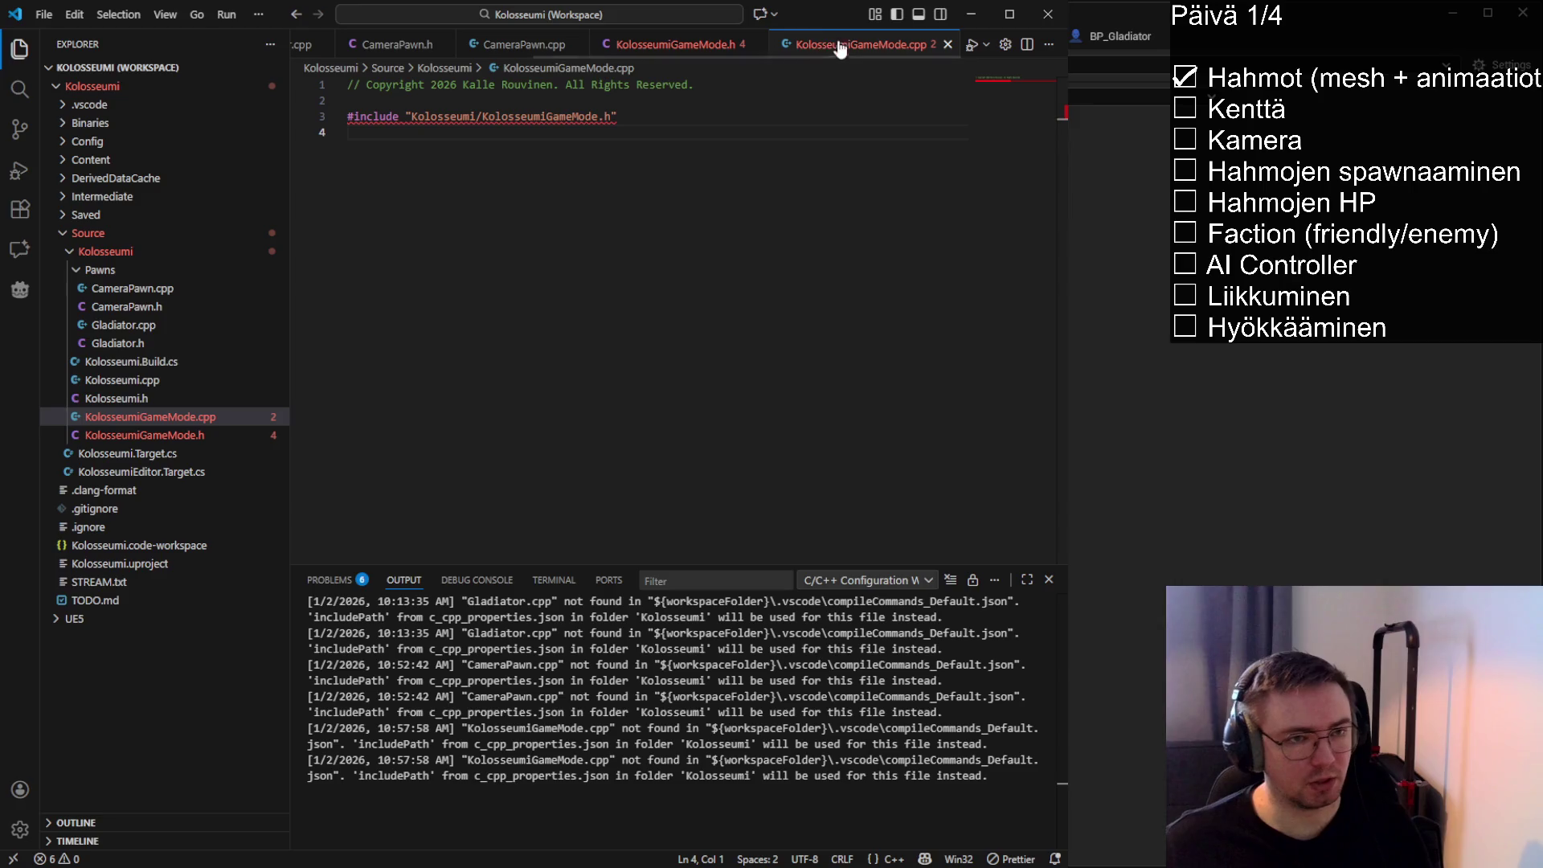
click(686, 44)
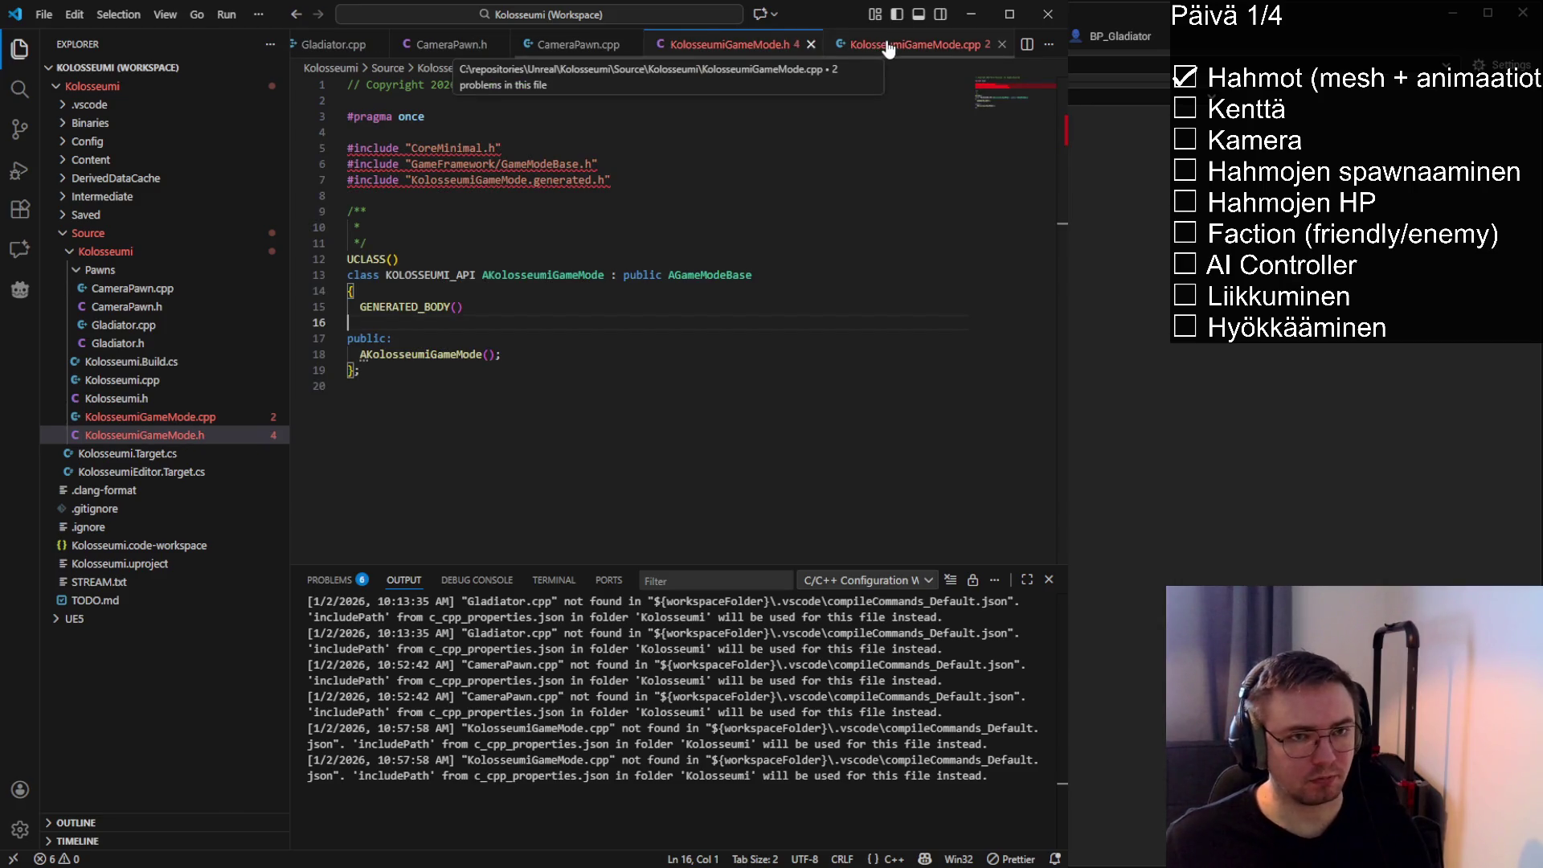
click(885, 45)
click(676, 49)
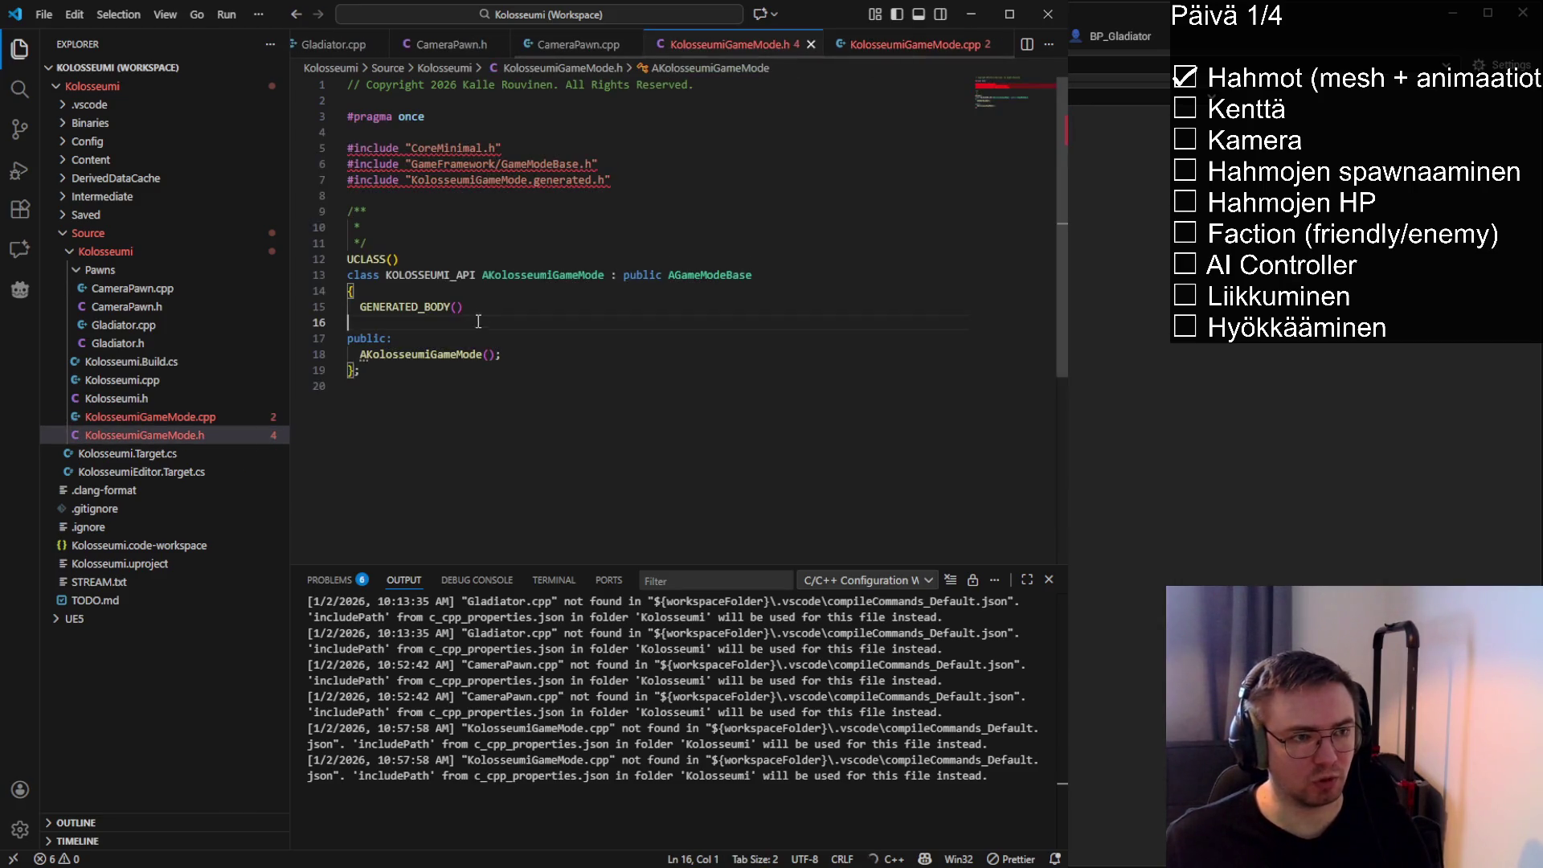
click(832, 48)
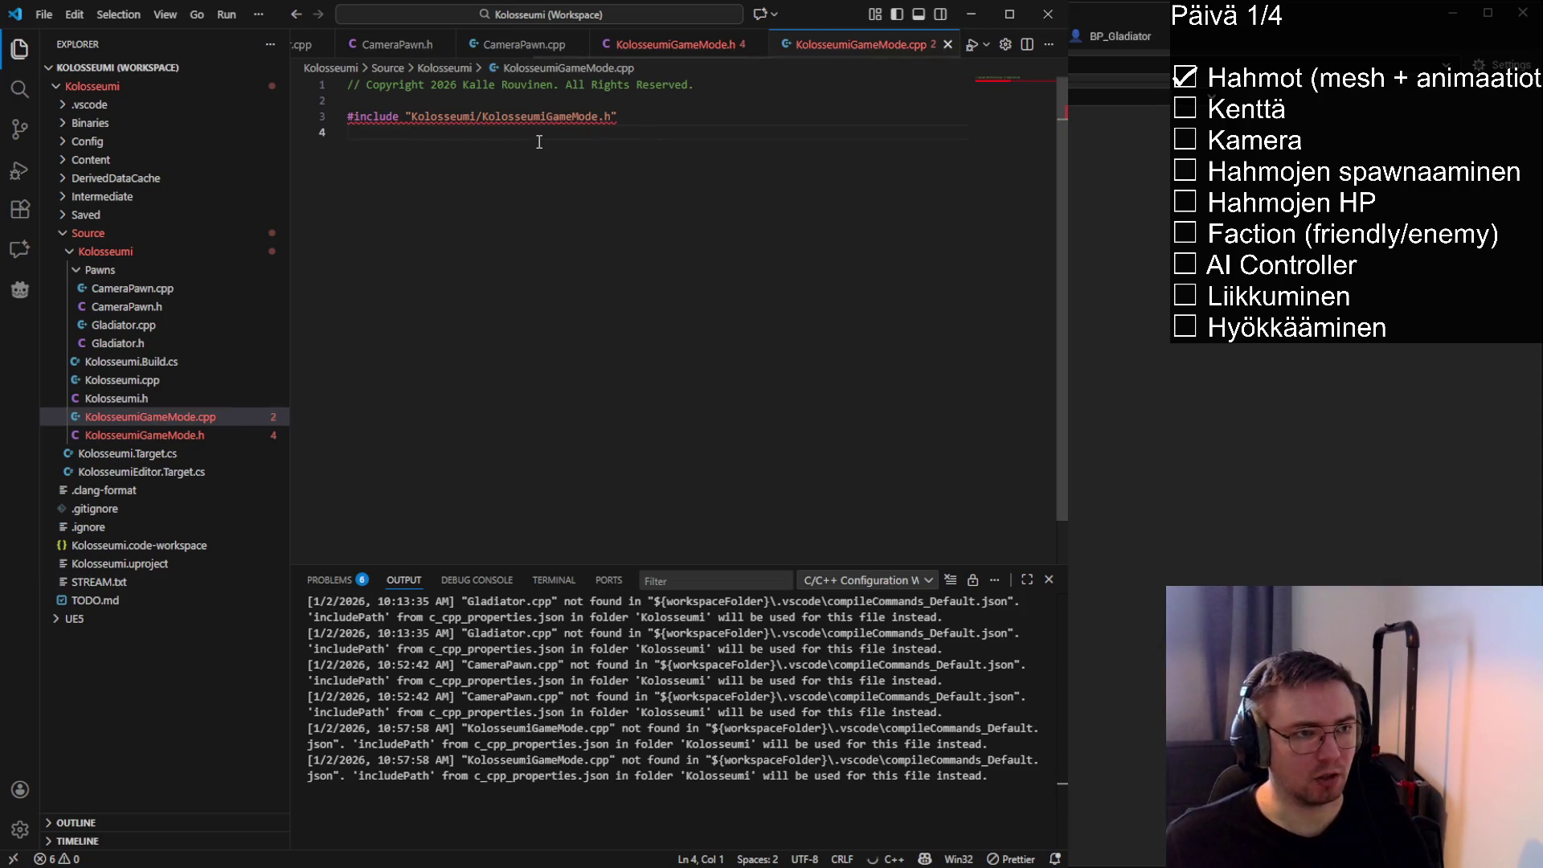
key(Return)
text(AKolosseumiGameMode)
key(Tab)
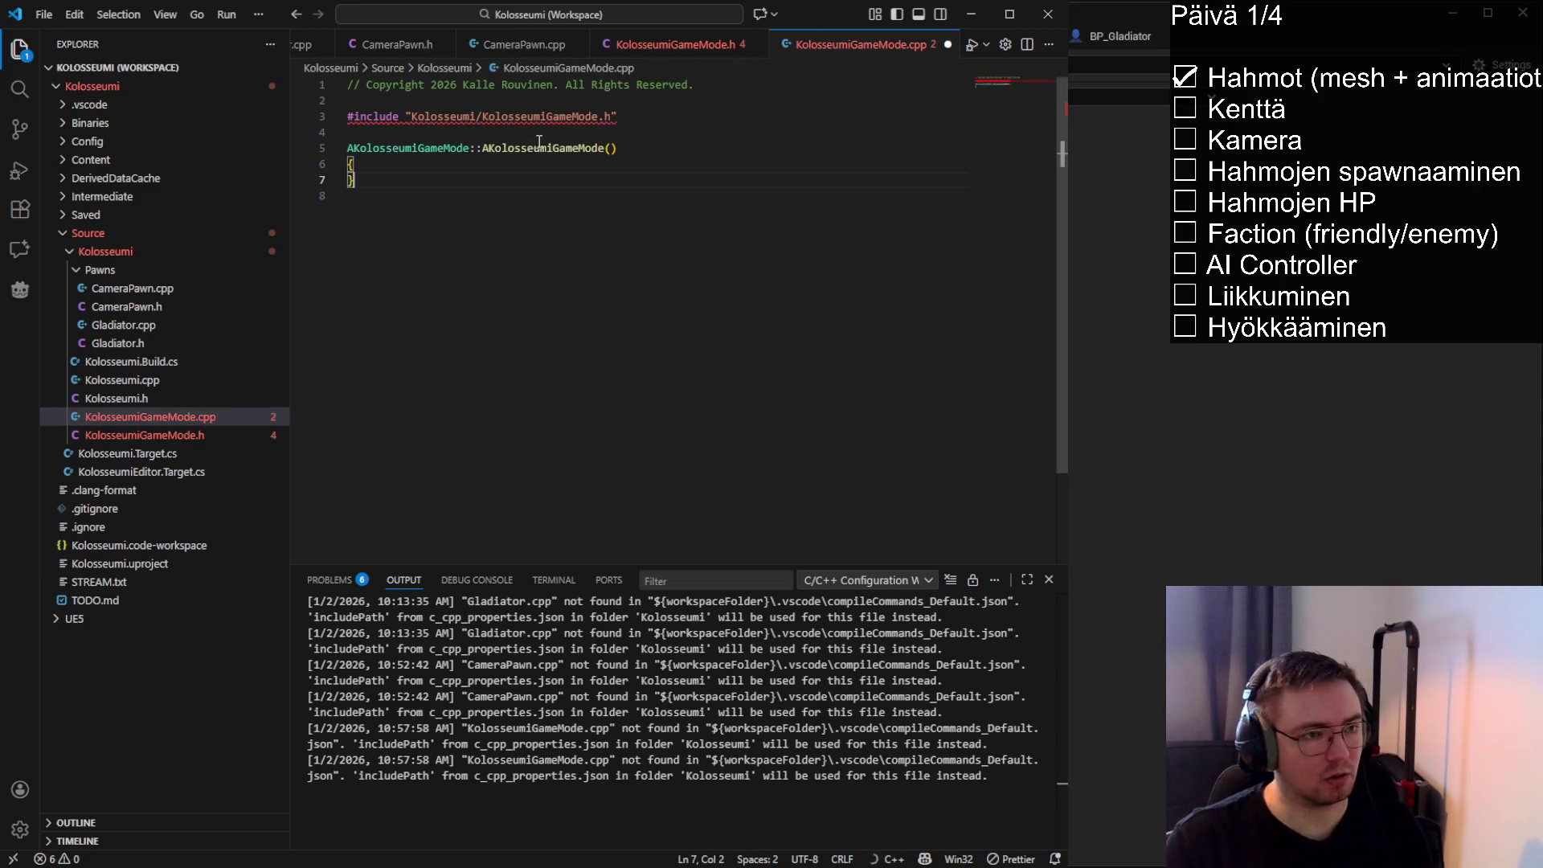
key(Up)
key(Return)
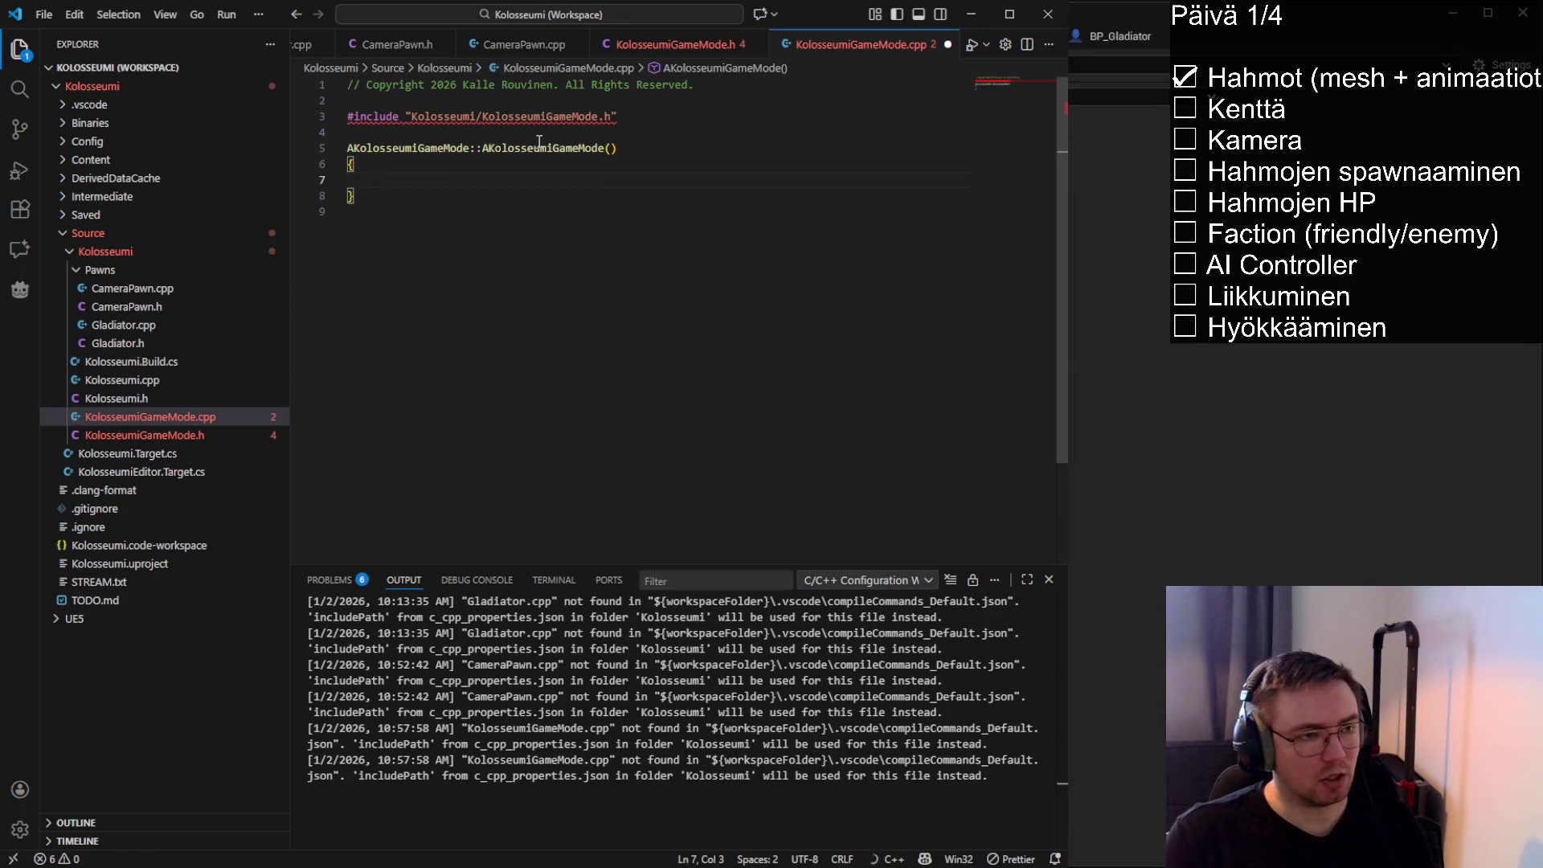
key(ctrl+s)
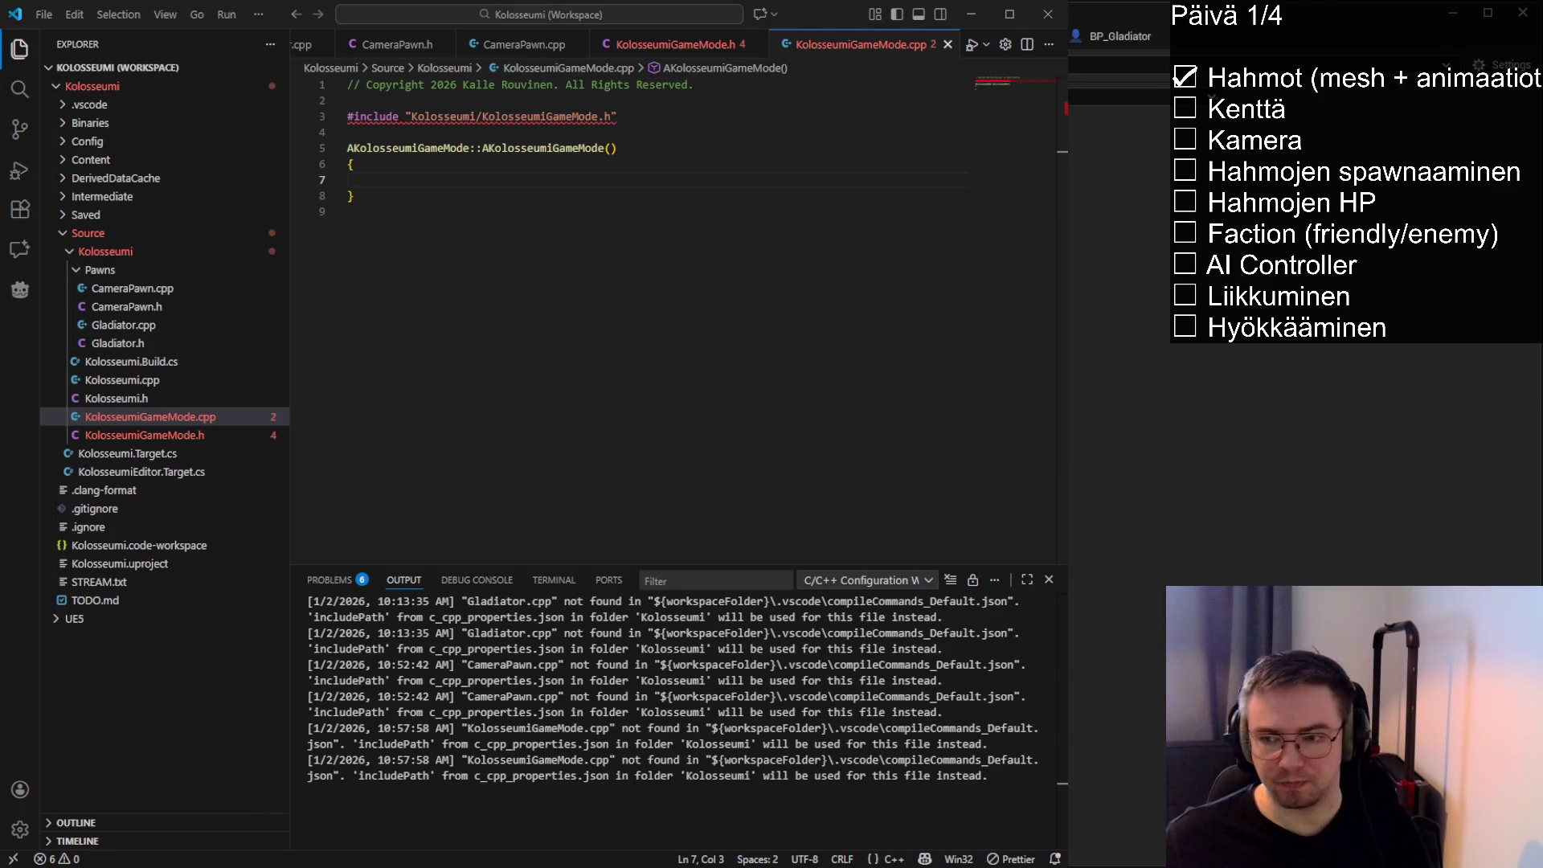
click(406, 185)
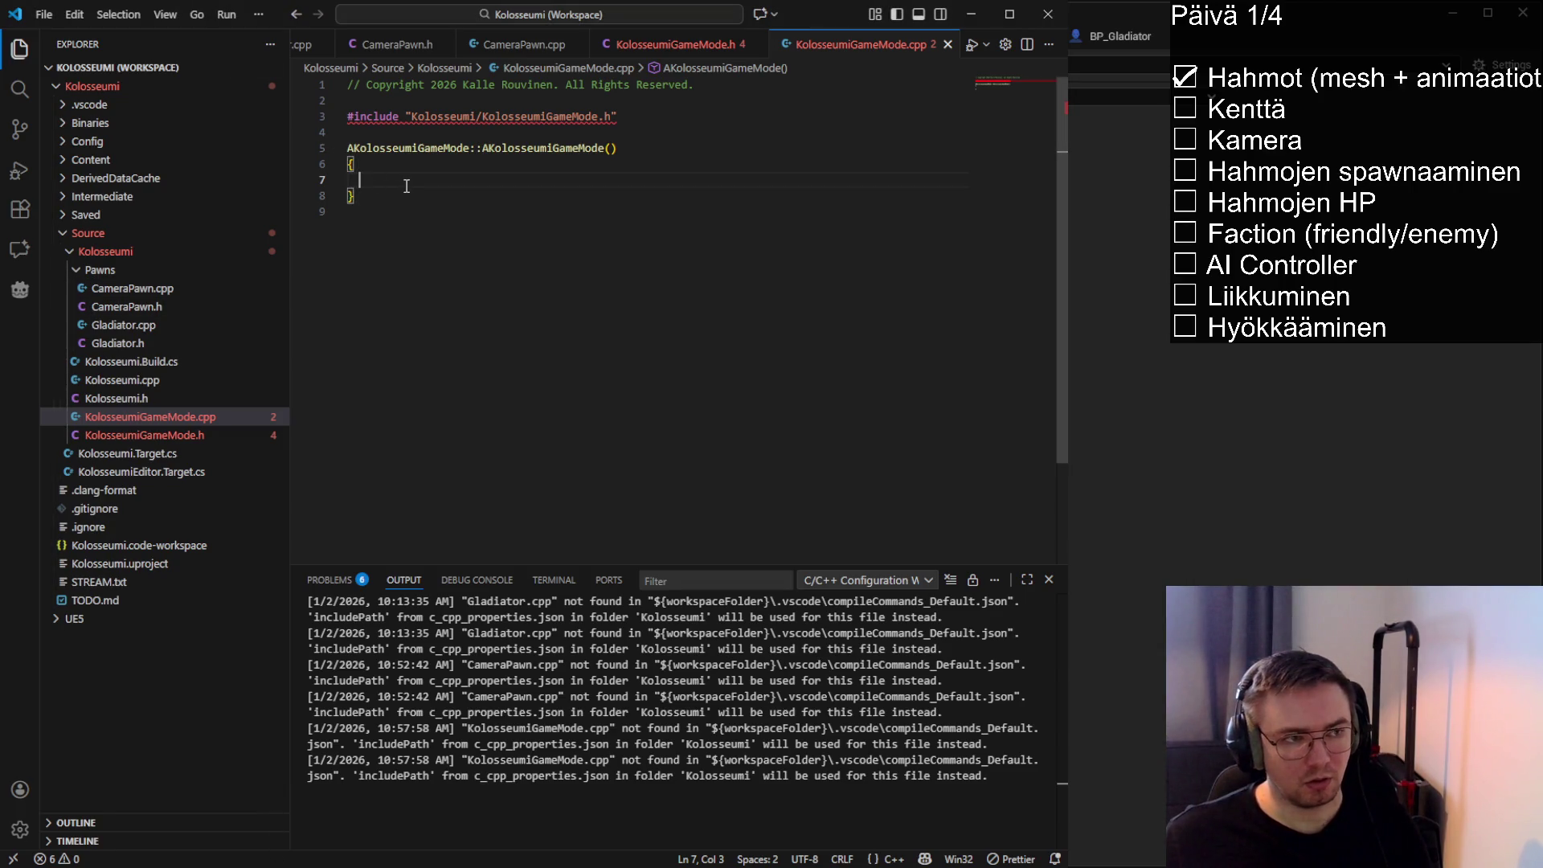
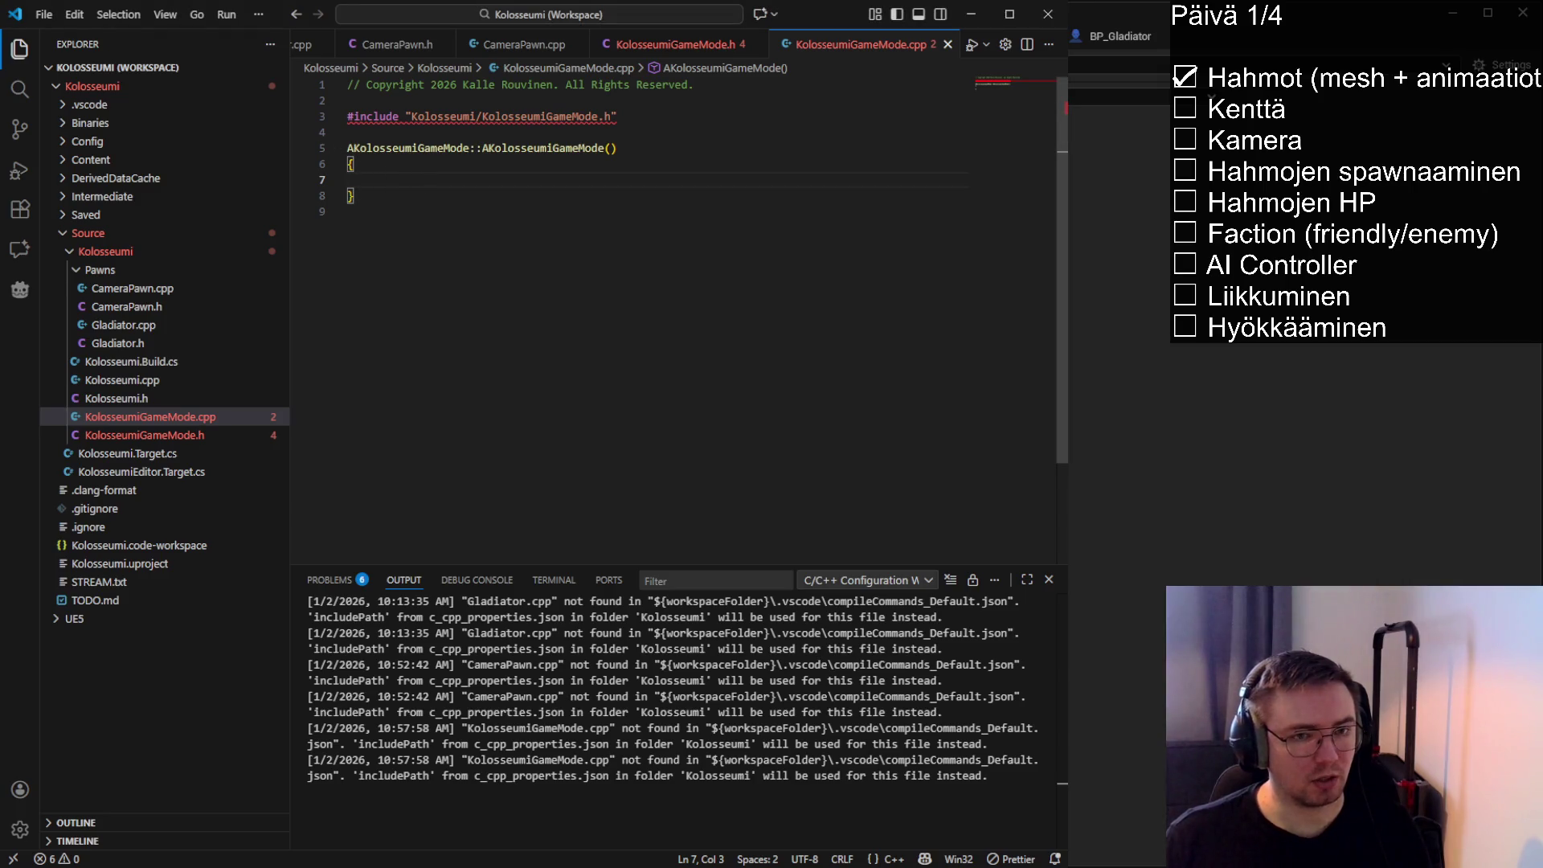
Set DefaultPawnClass to ACameraPawn::StaticClass() in the game mode constructor and save
text(DefaultPawnClass )
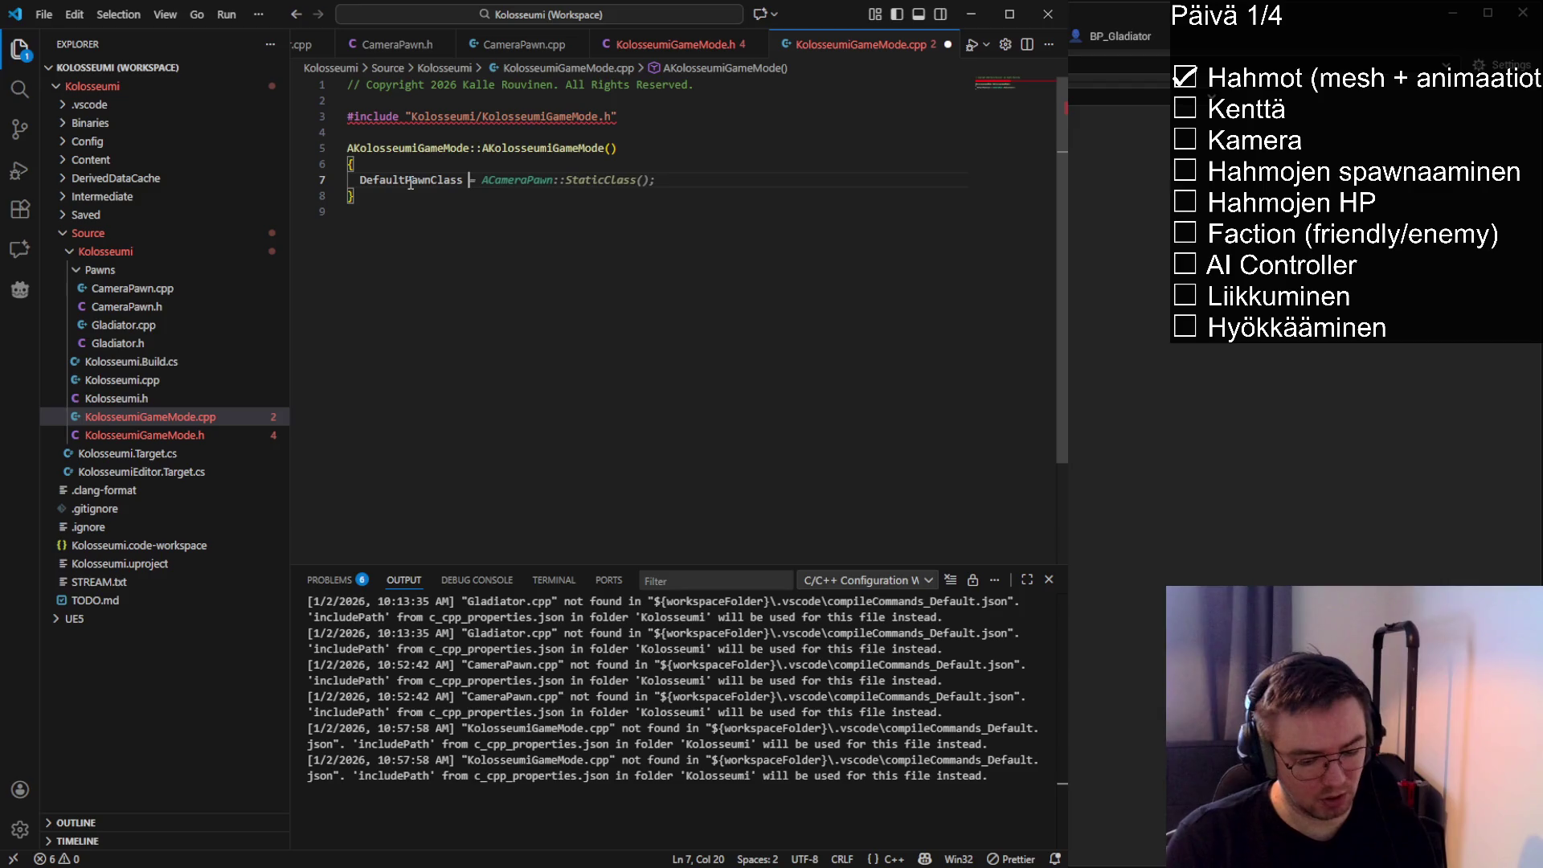
text(= nullptr;)
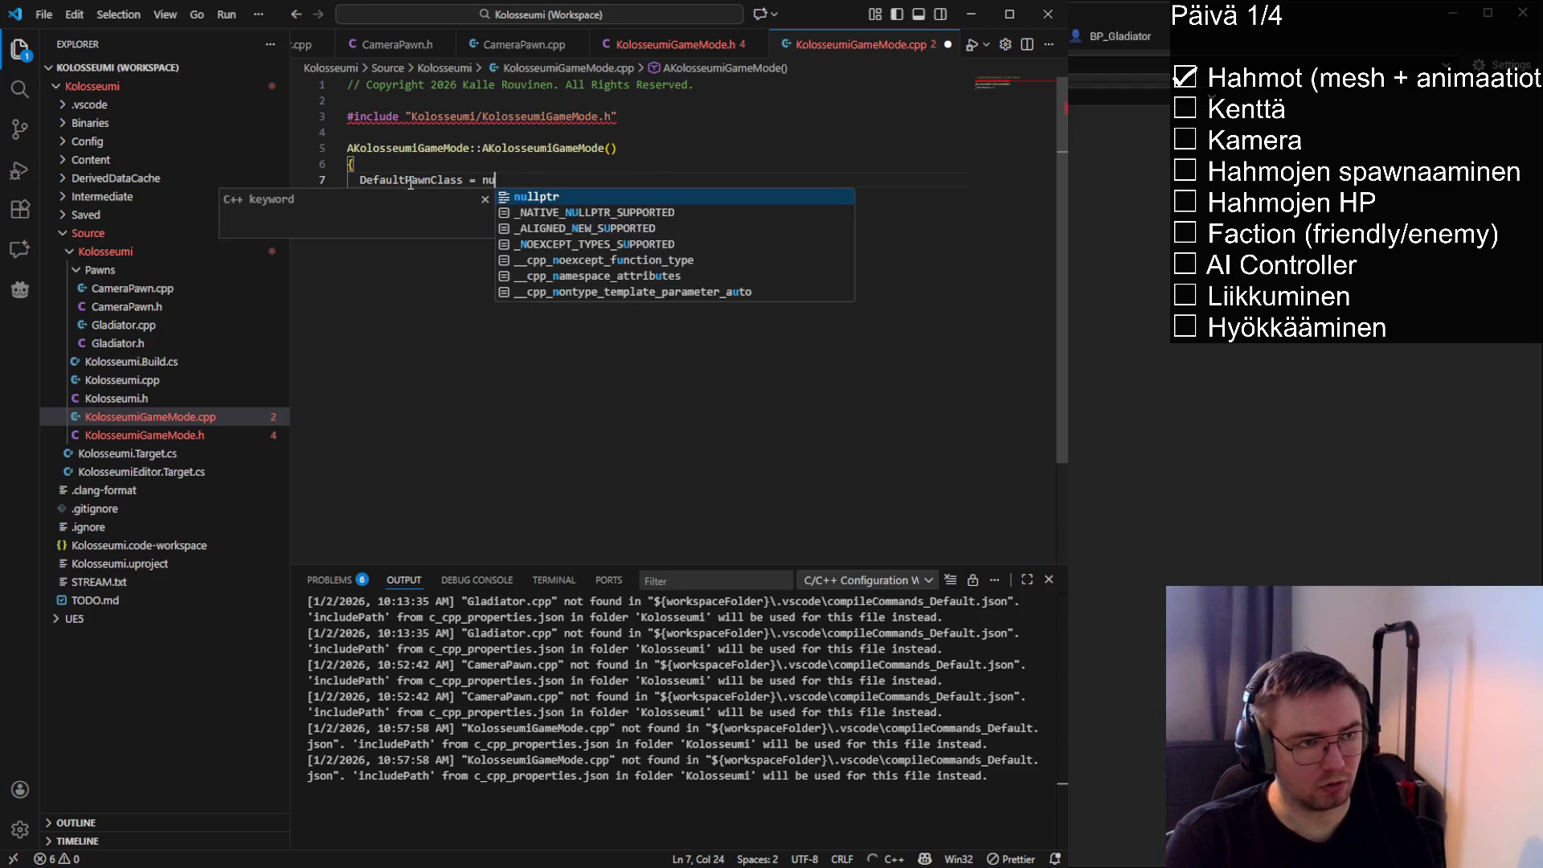
key(ctrl+s)
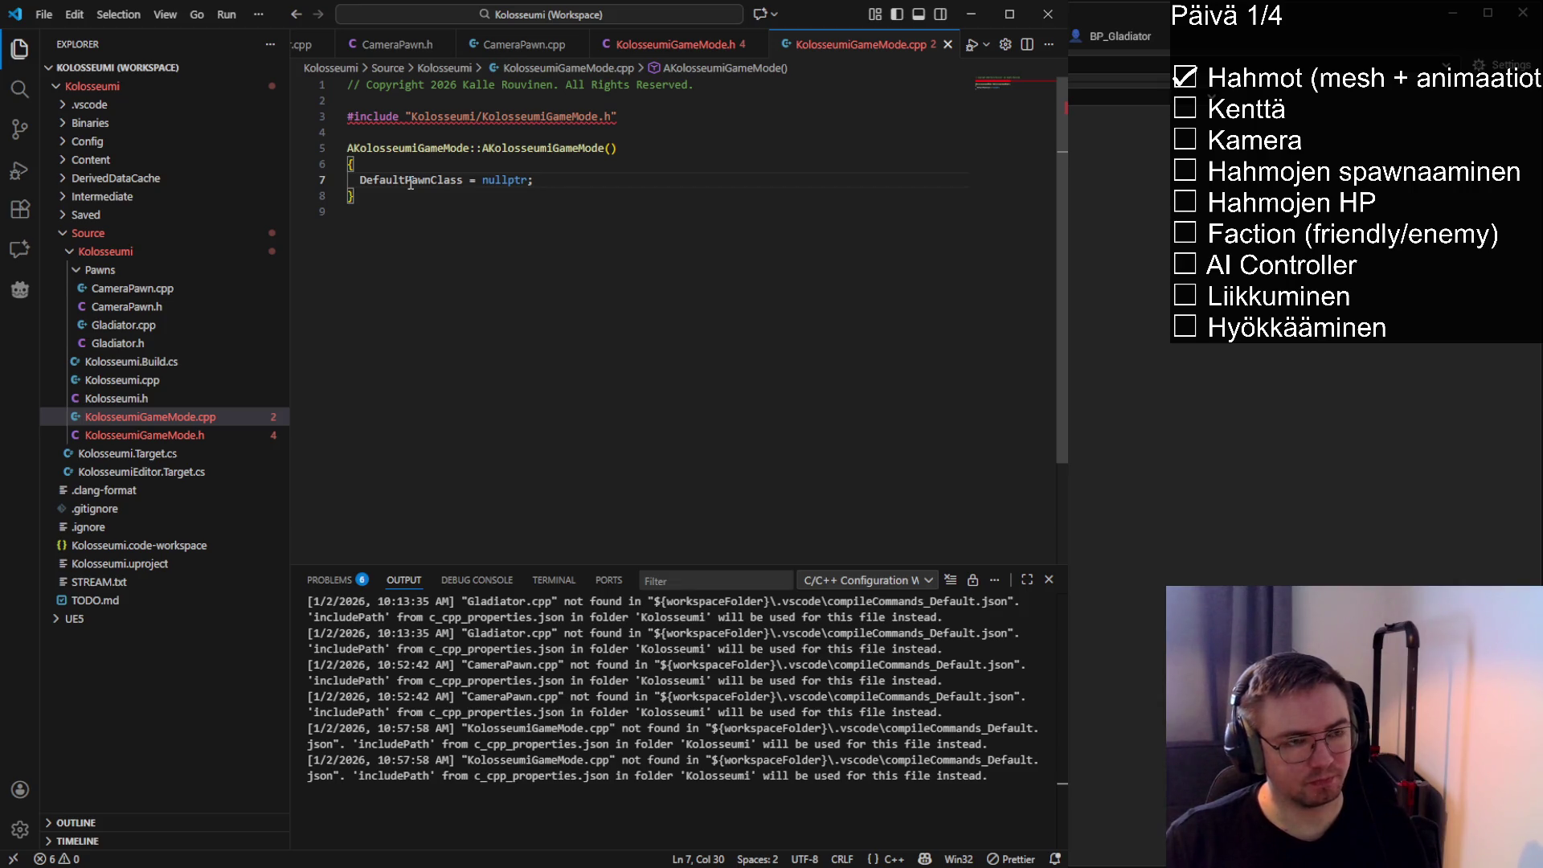
key(Left)
key(ctrl+BackSpace)
text(ACameraPawn::StaticClass()
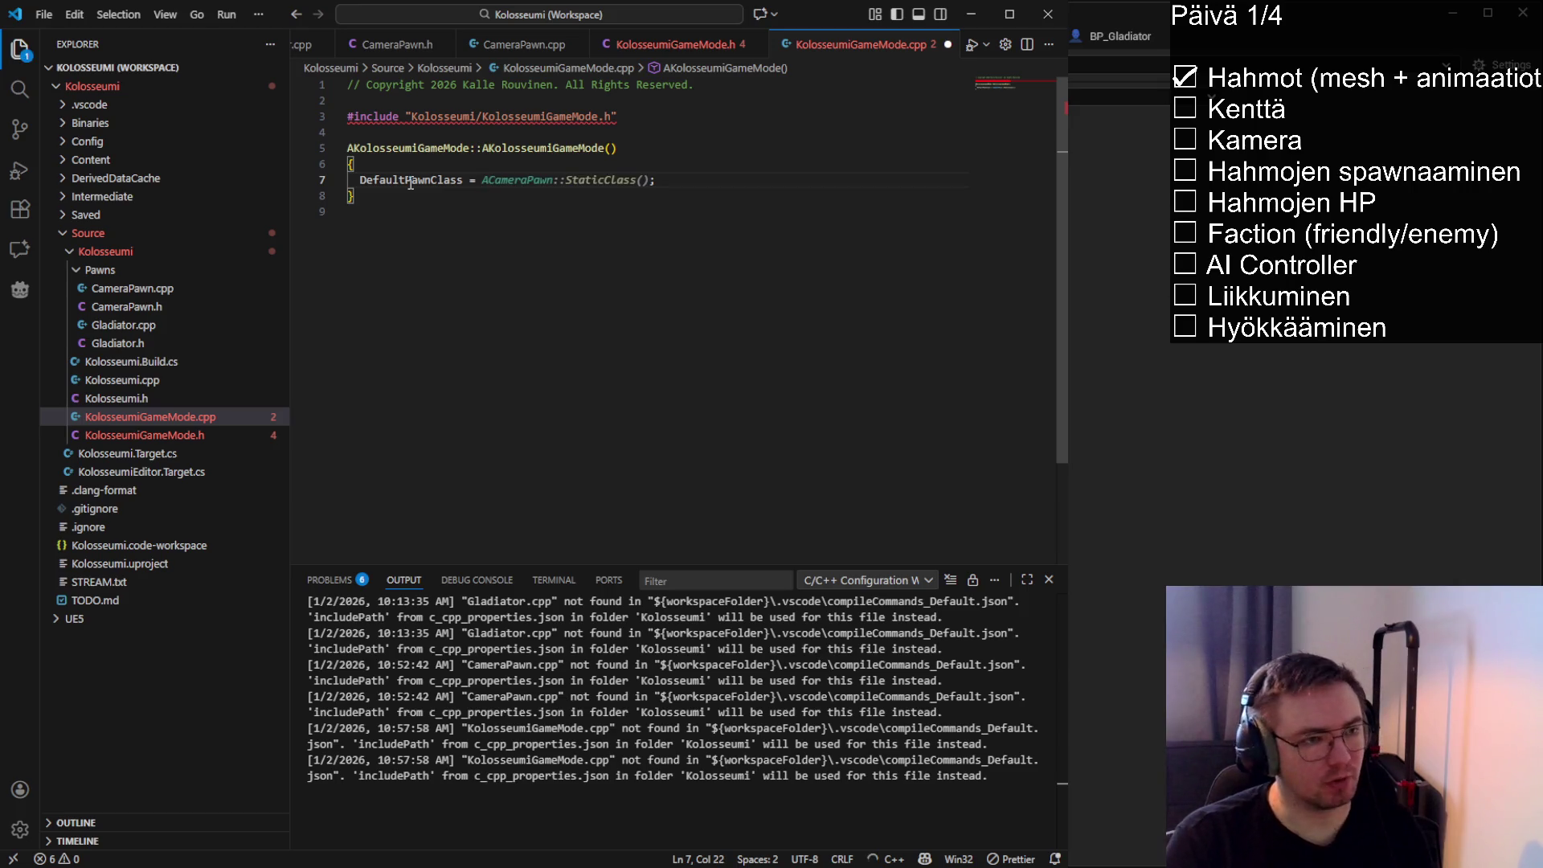
key(ctrl+s)
Add #include "Kolosseumi/Pawns/CameraPawn.h" below the game mode include
click(673, 115)
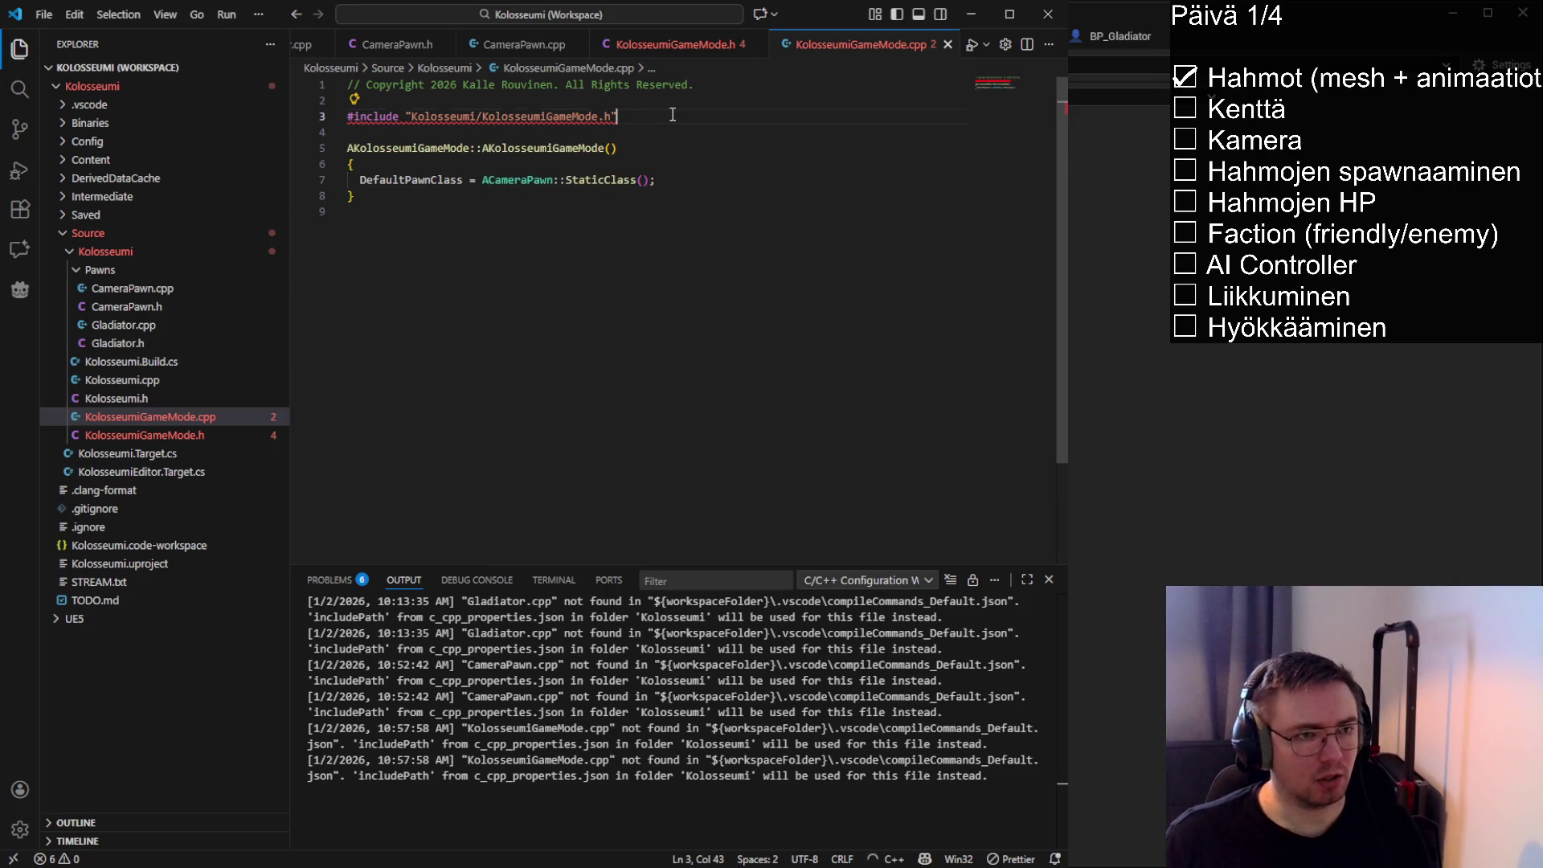
key(Return)
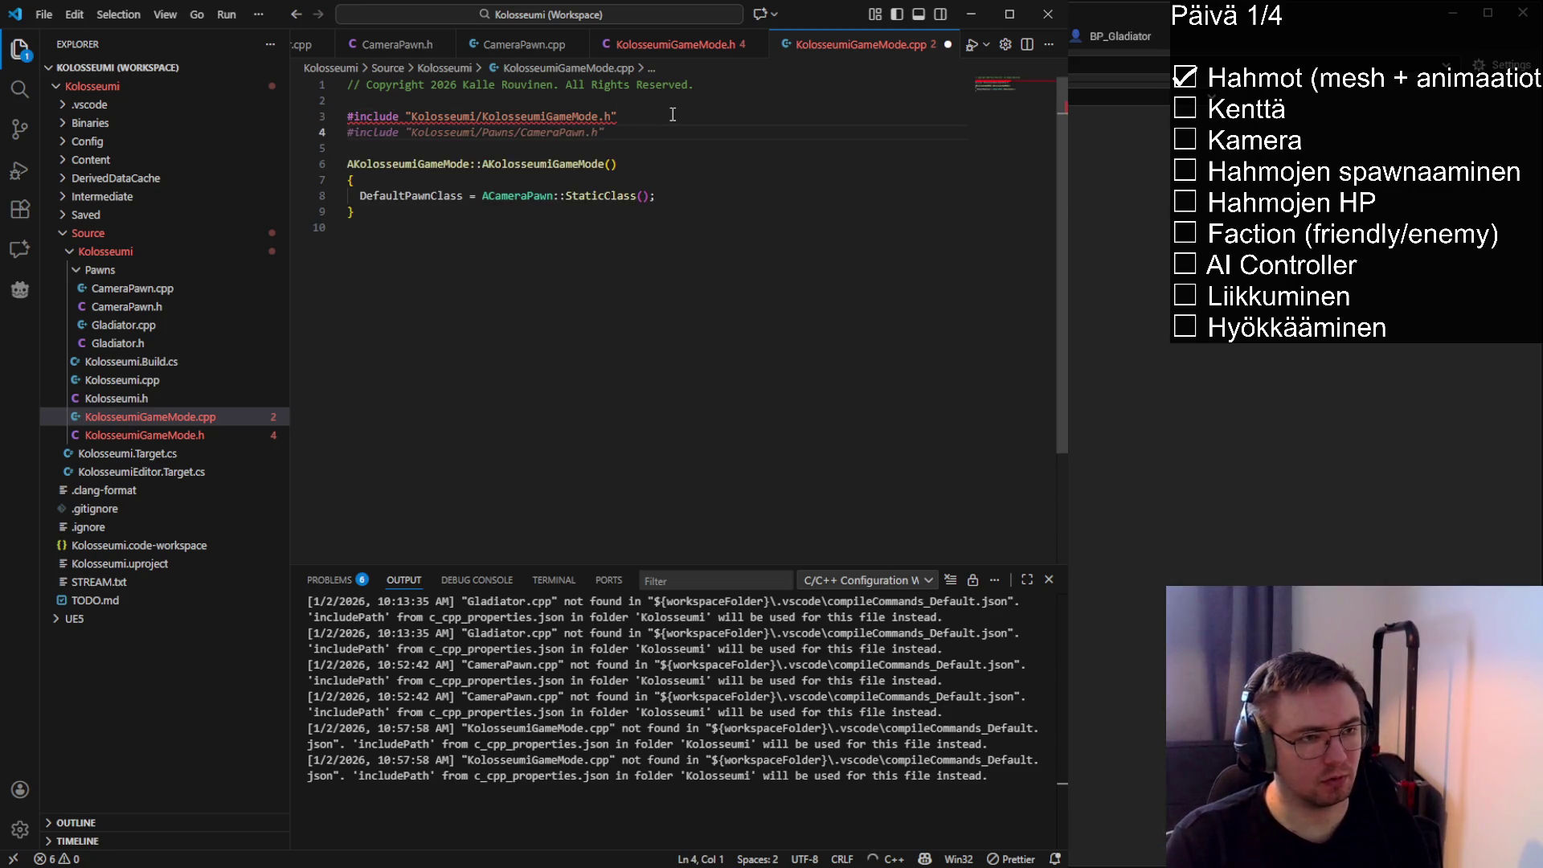
key(Tab)
drag(604, 132, 417, 132)
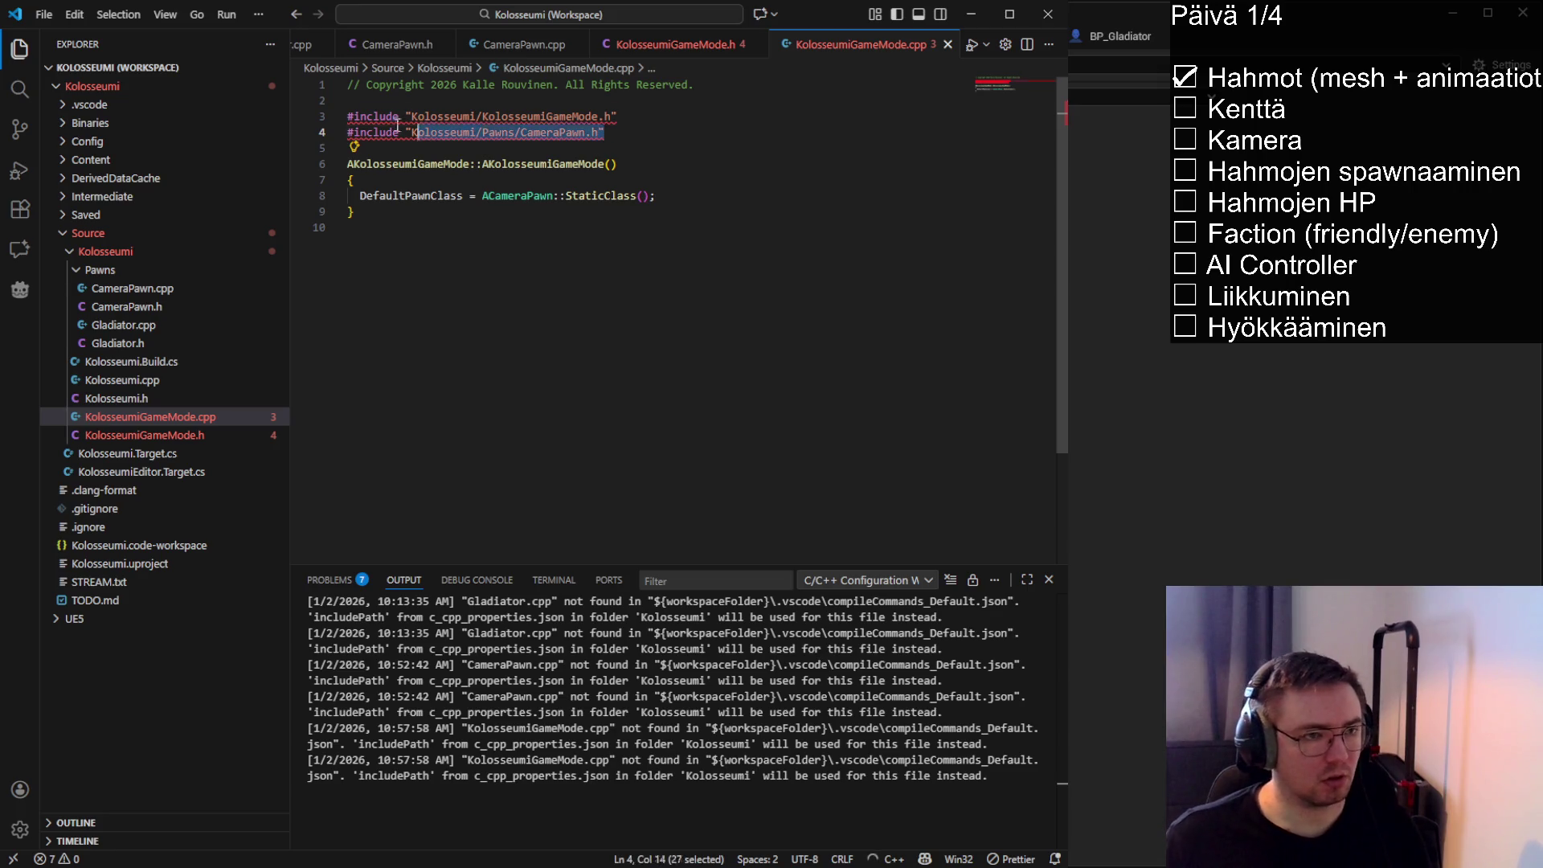
click(637, 163)
click(671, 195)
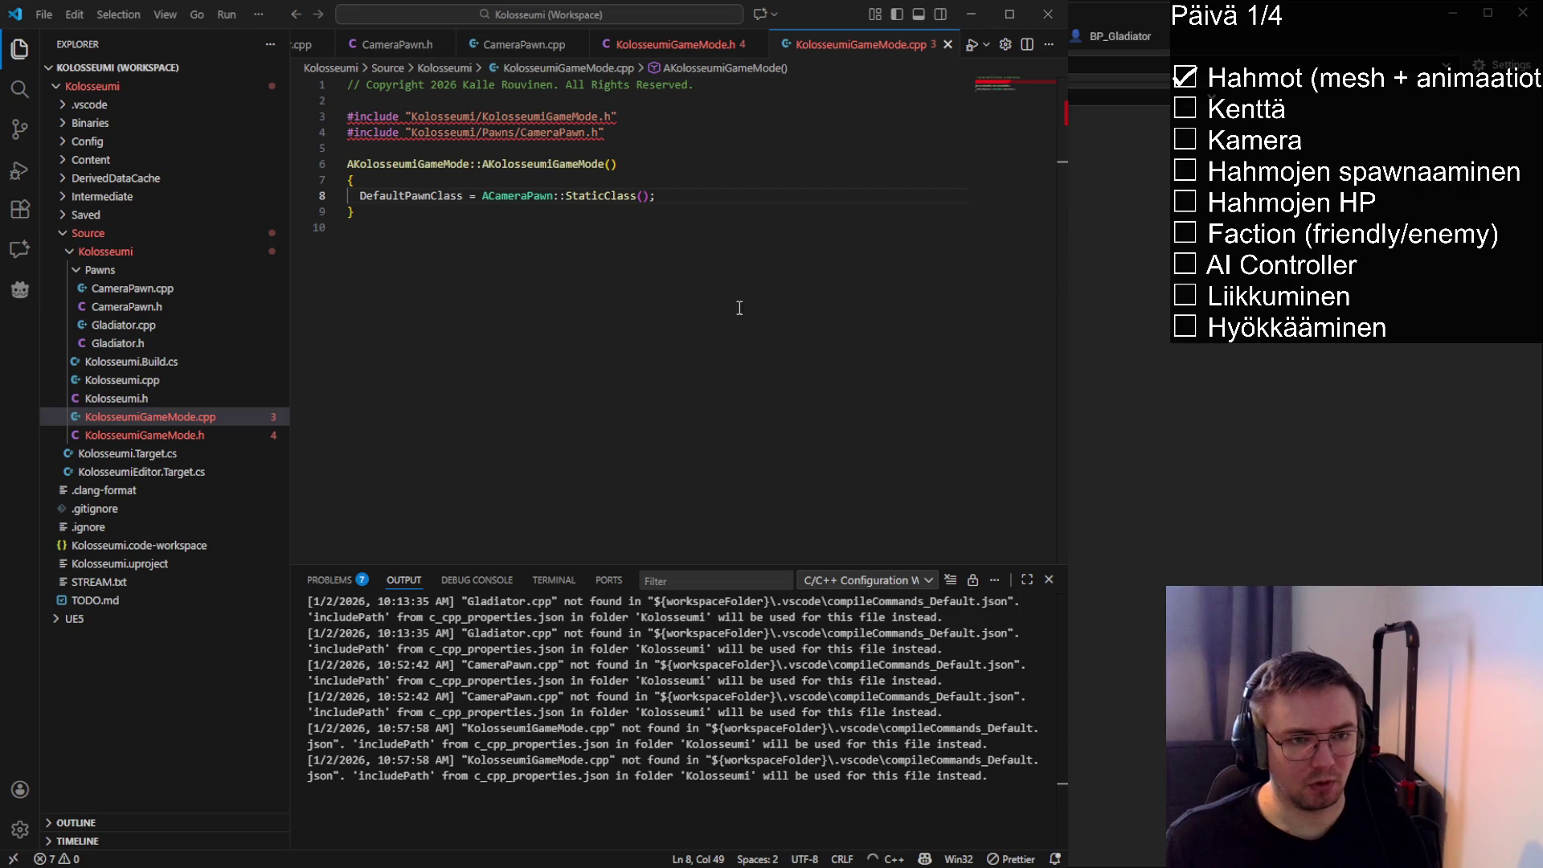
click(425, 195)
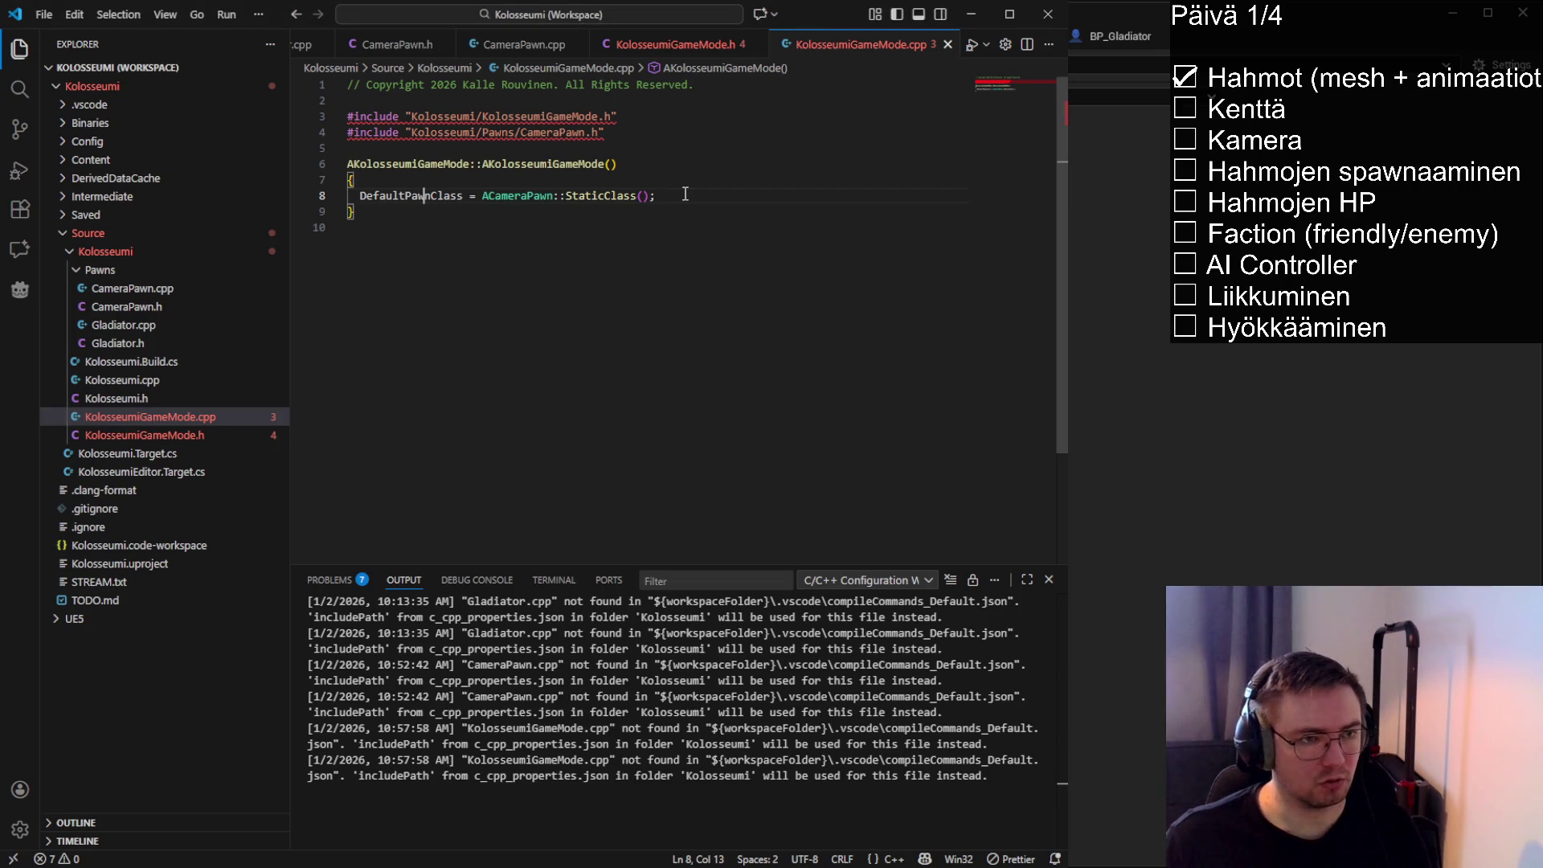
Add a commented-out 'HUDClass = nullptr;' line below DefaultPawnClass and save
key(End)
key(Return)
text(HUDClass =)
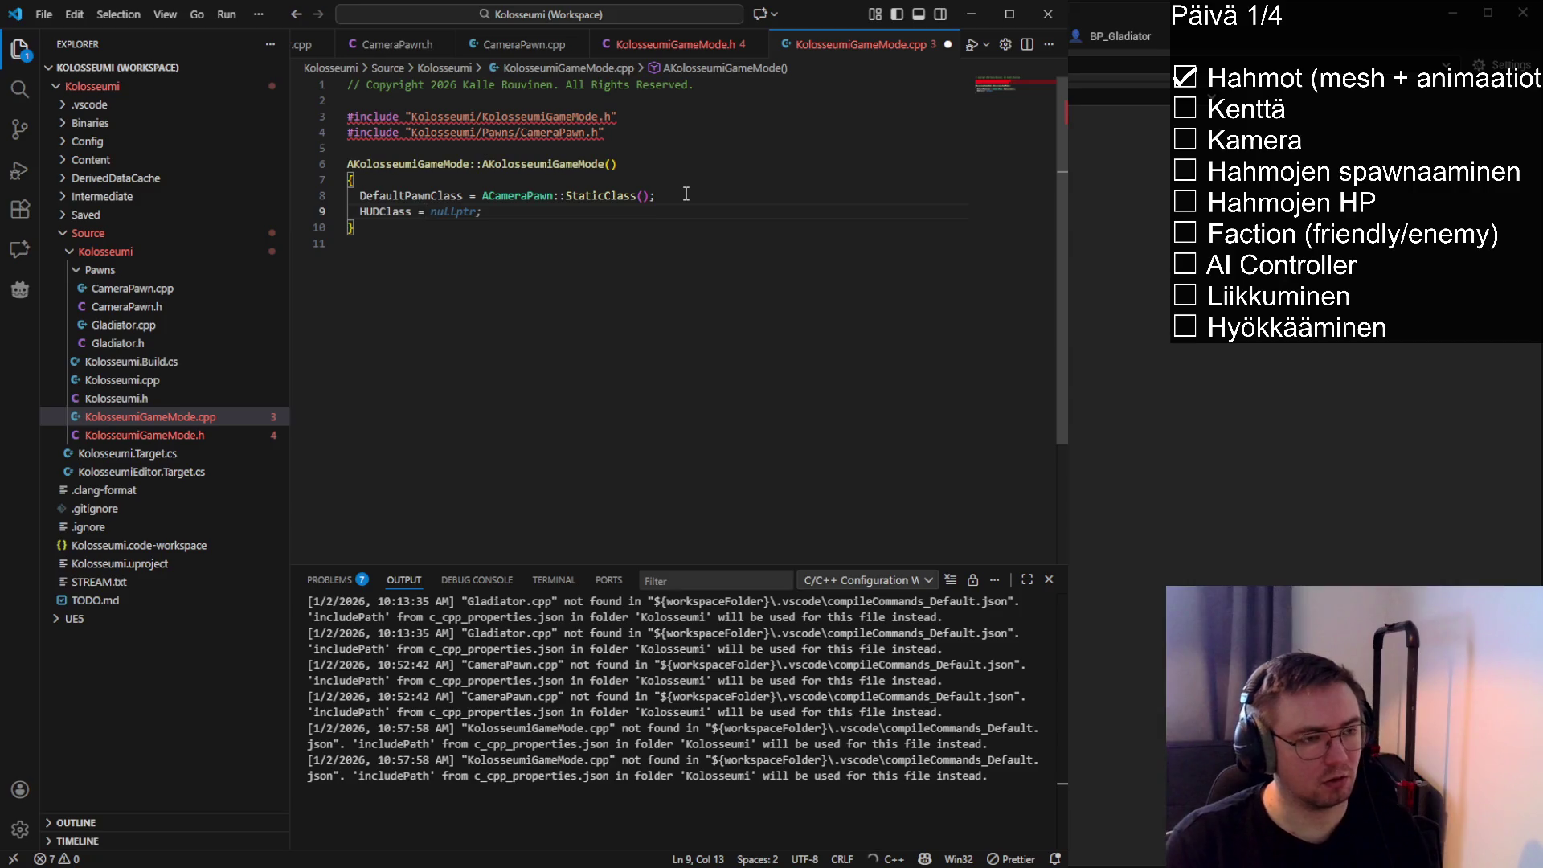
key(Tab)
key(ctrl+slash)
key(ctrl+s)
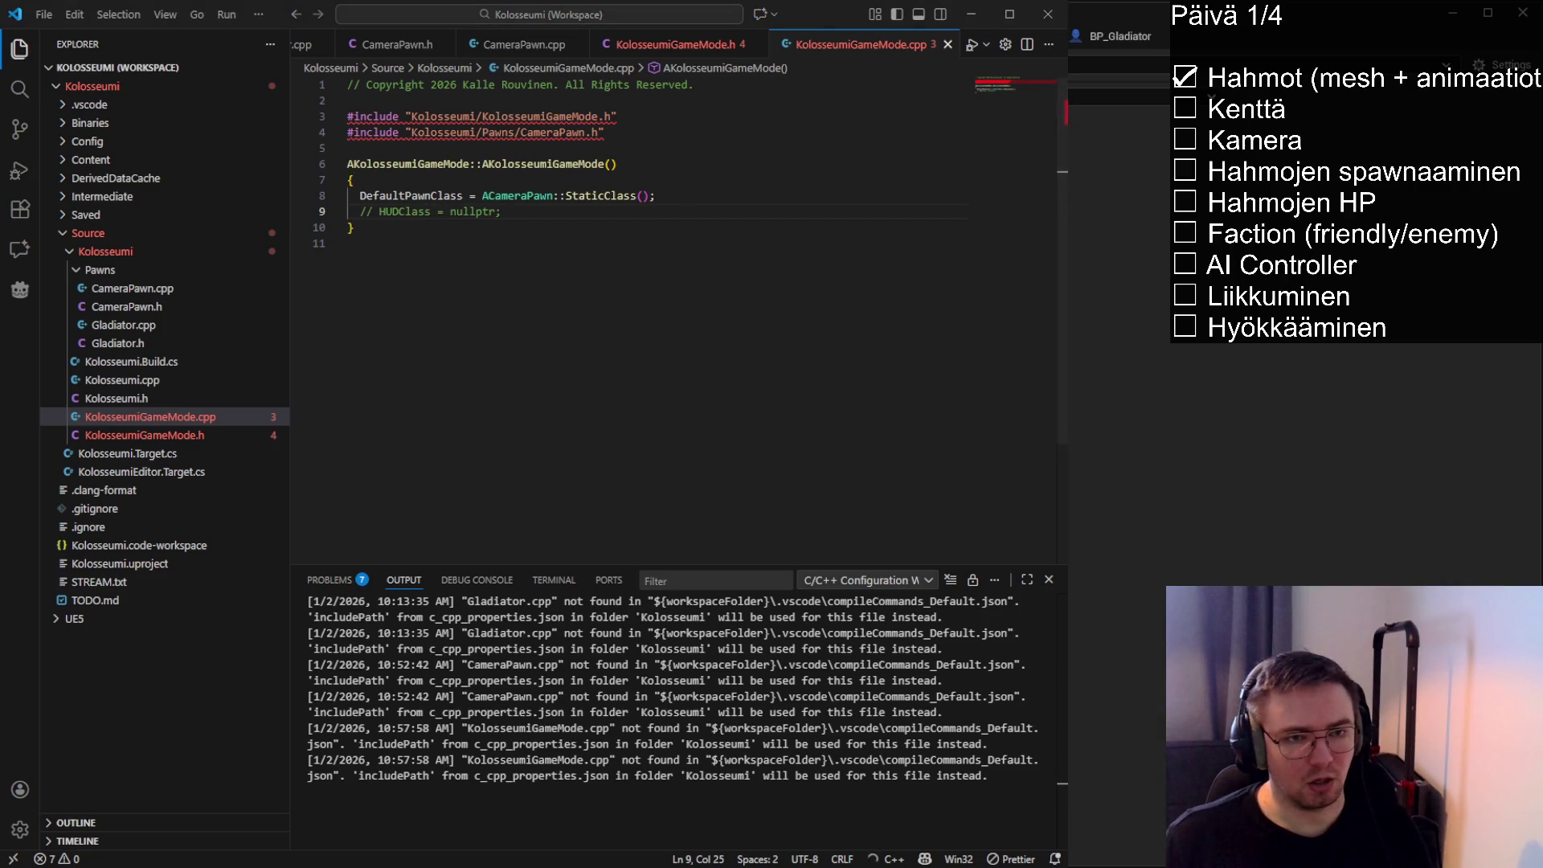
Add a commented-out PlayerControllerClass = AKolosseumiPlayerController::StaticClass() line and save
click(588, 217)
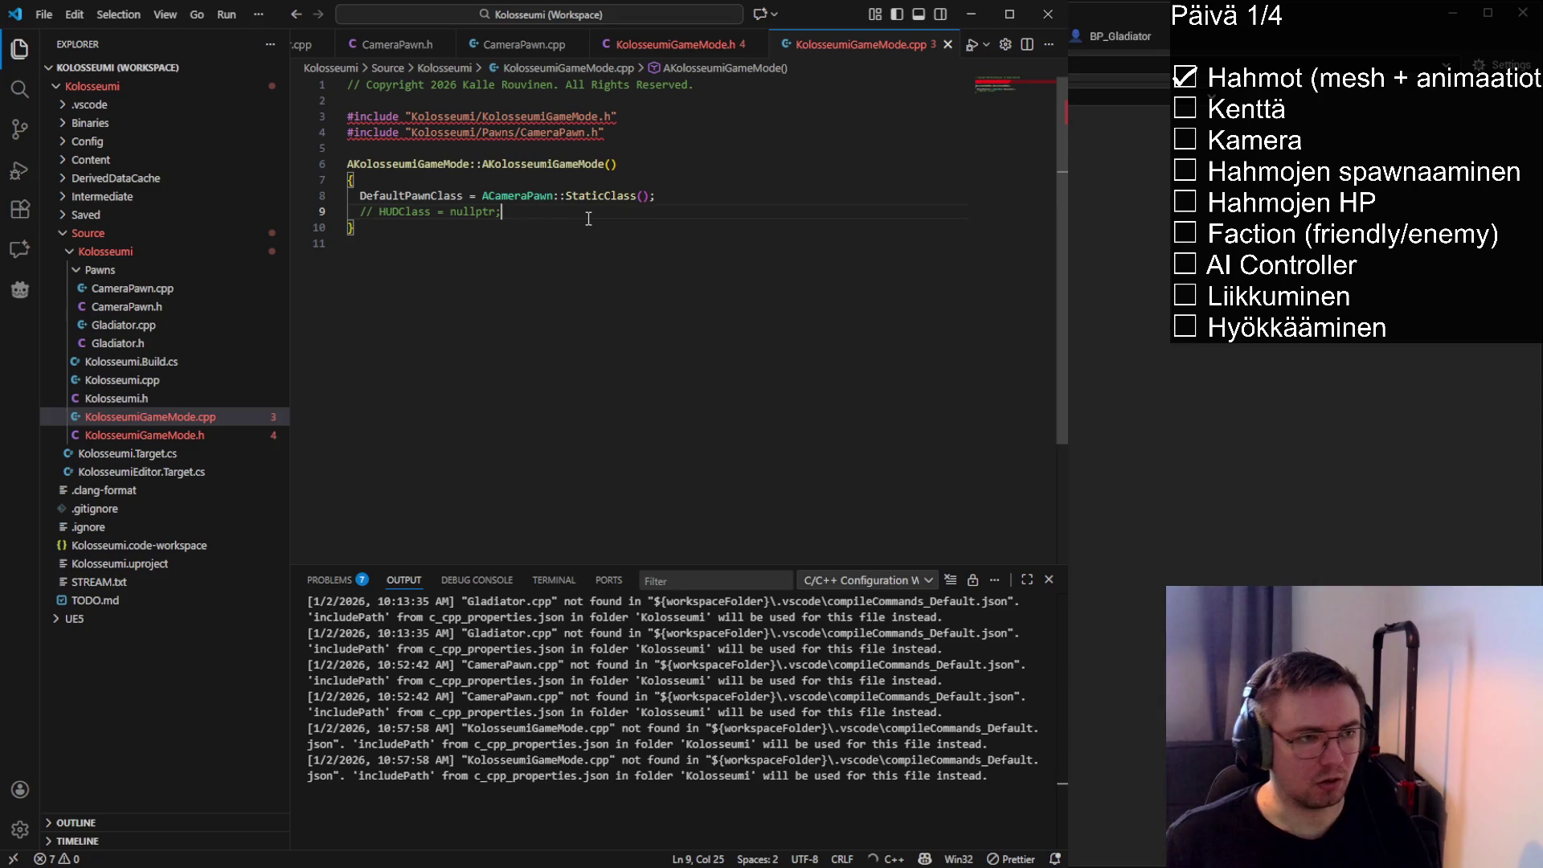
key(Return)
text(PlayerControllerClass = APlayerController::StaticClass()
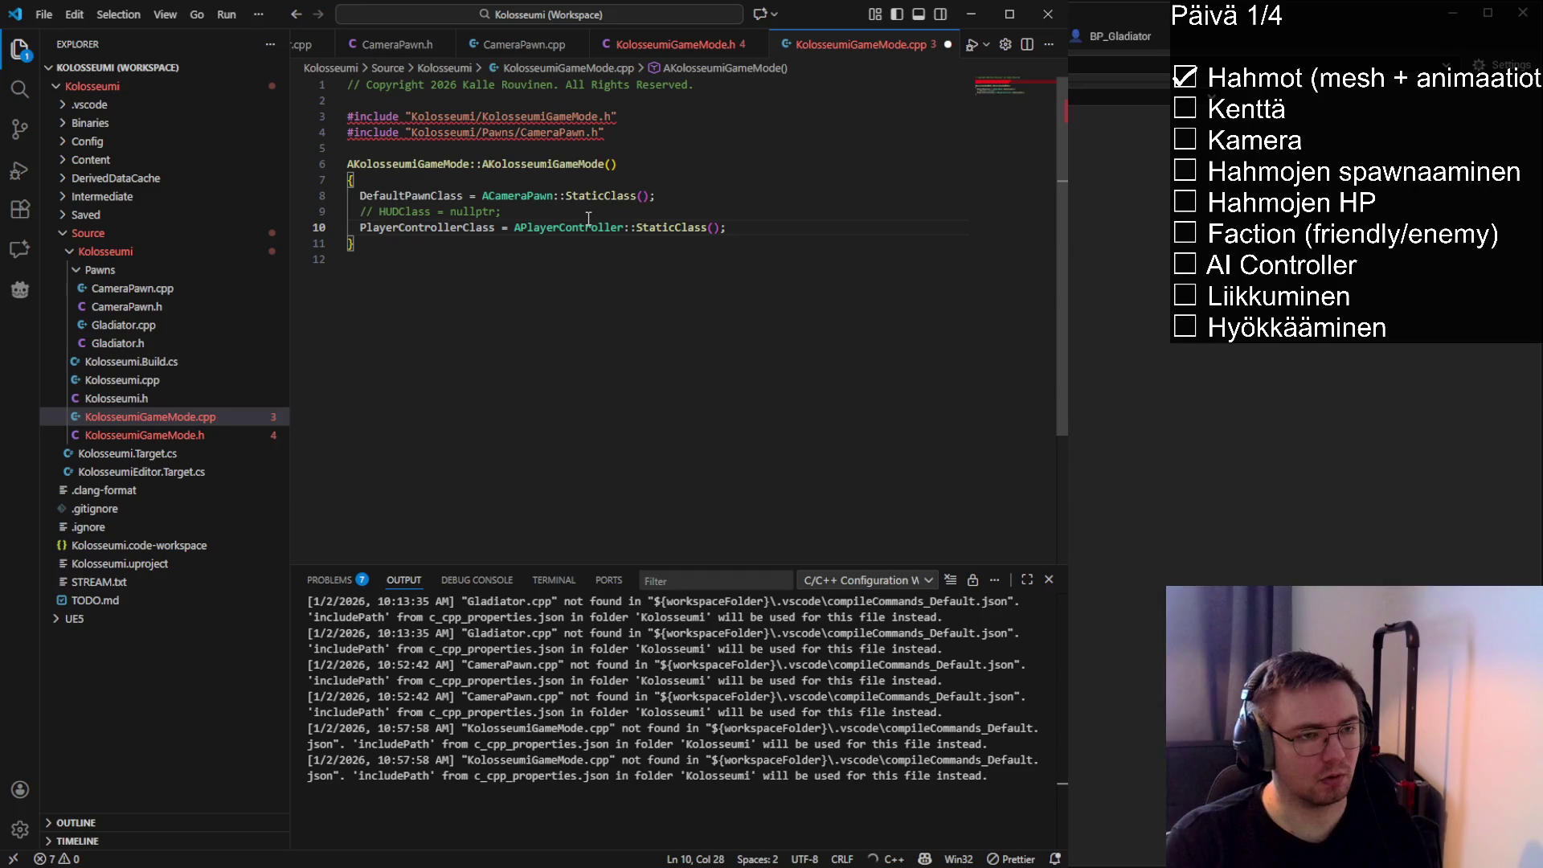
text( Kolosseumi)
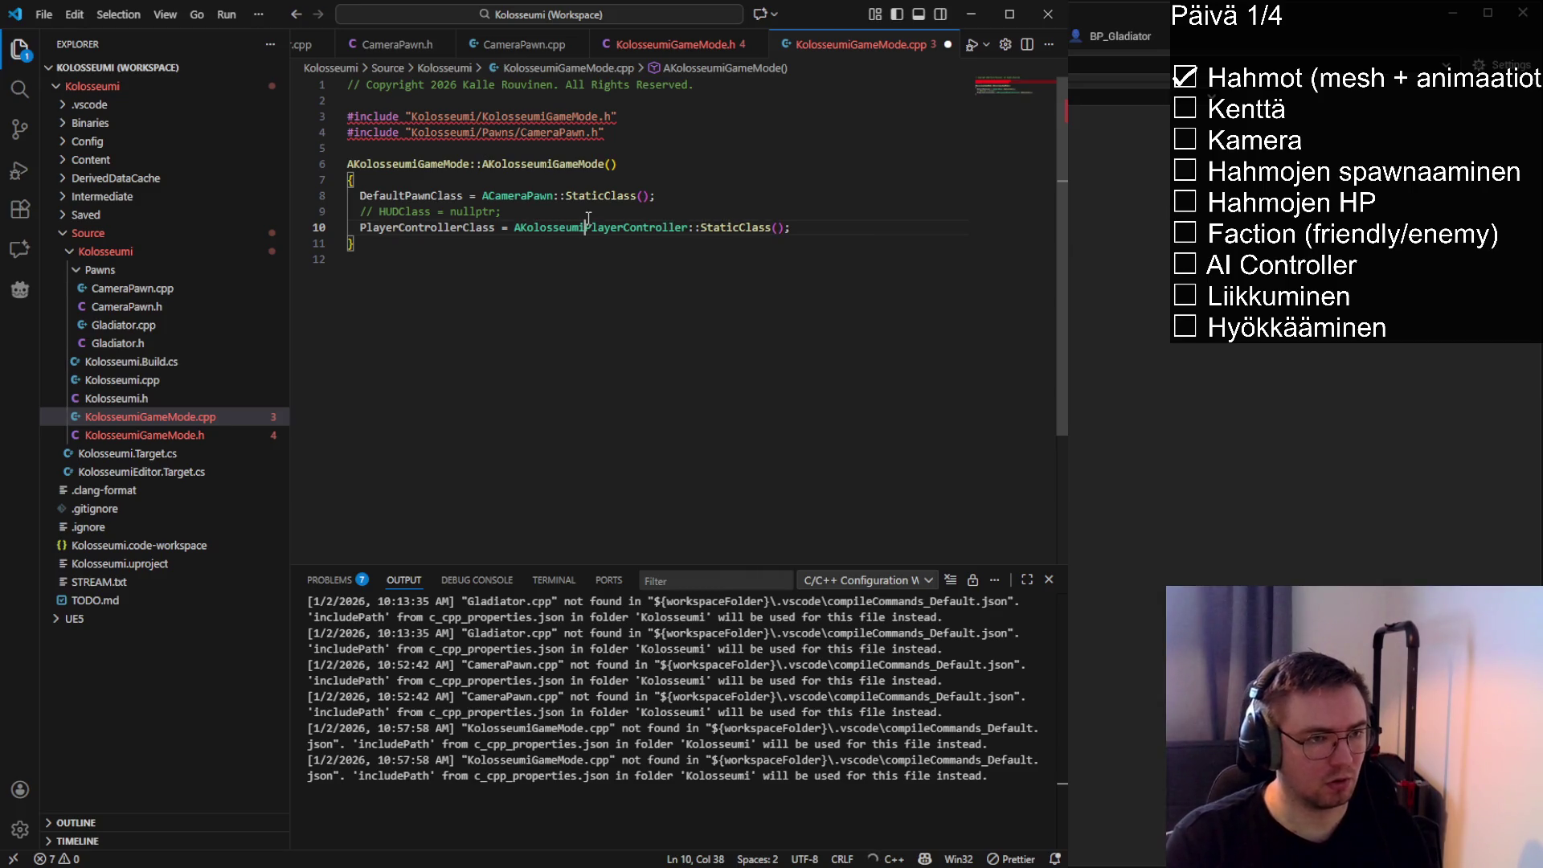
key(ctrl+slash)
key(ctrl+s)
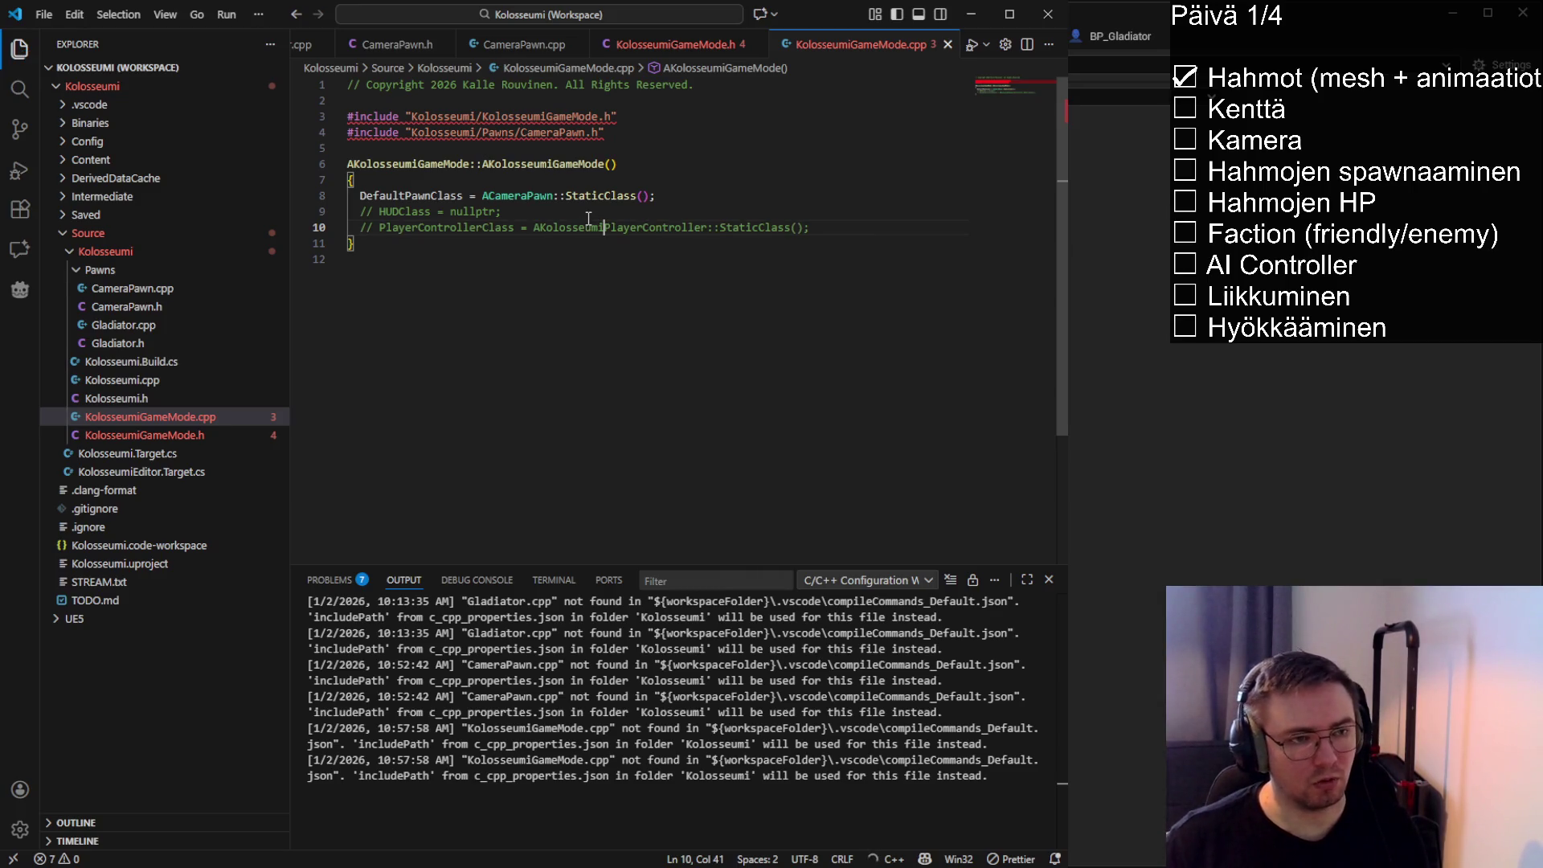
click(653, 227)
click(842, 231)
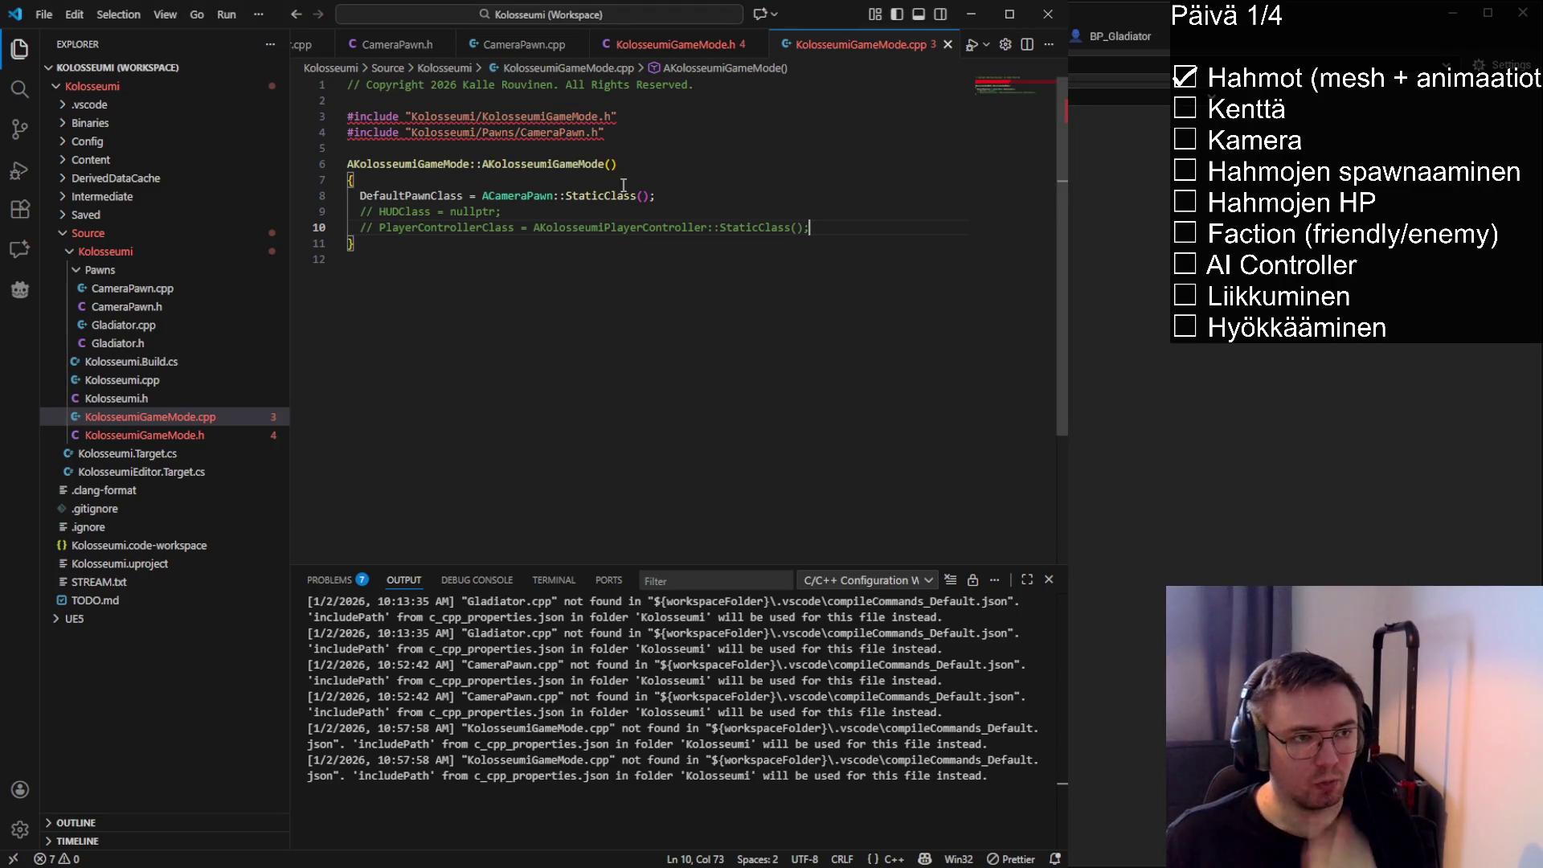
Review the DefaultPawnClass and HUDClass lines, then return to Unreal Editor
click(443, 196)
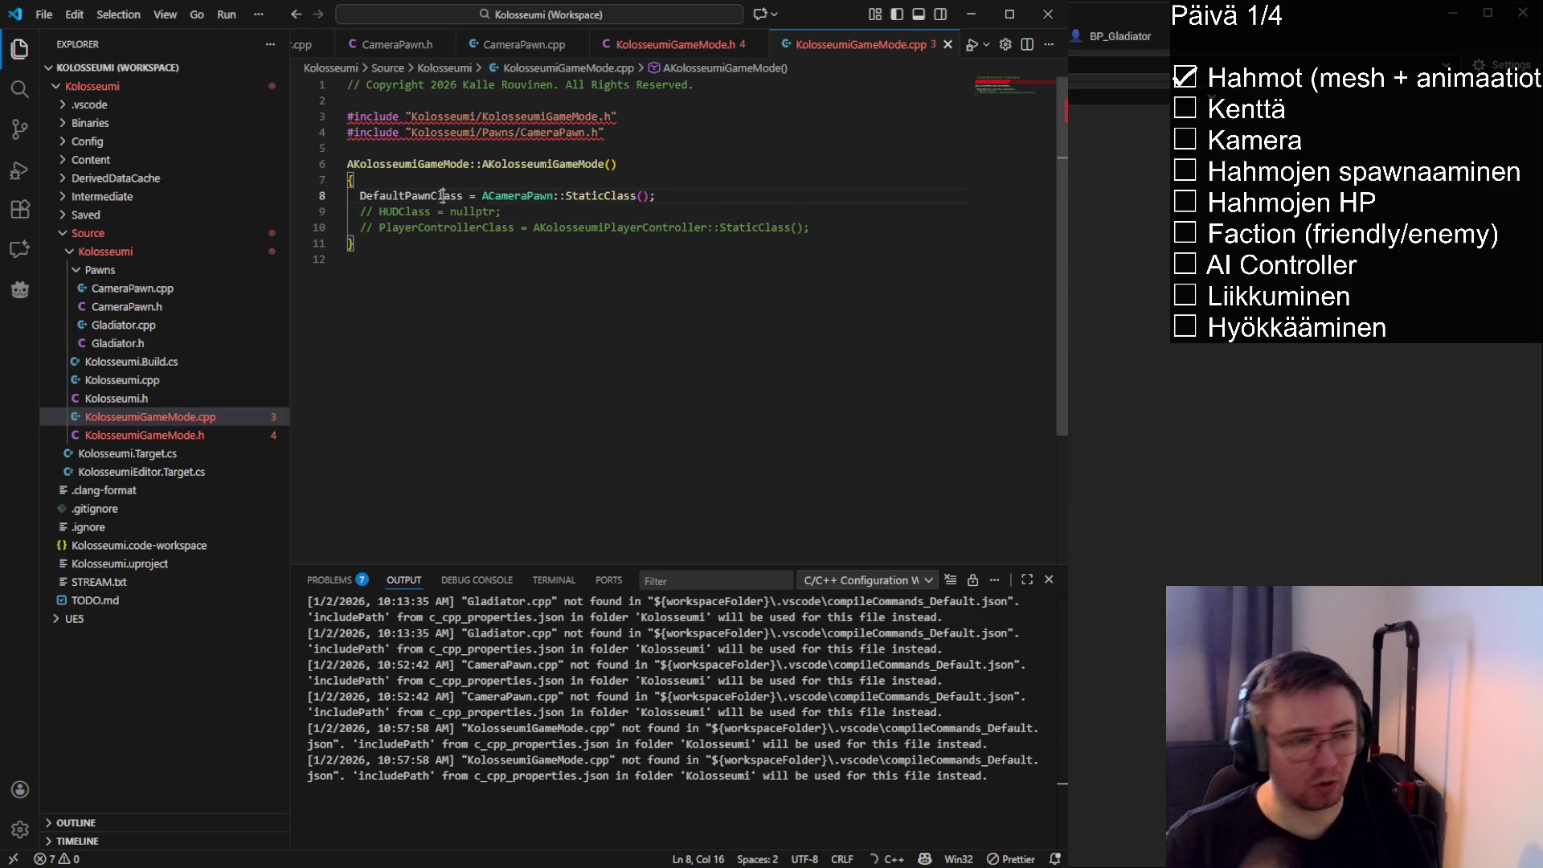
double_click(595, 195)
double_click(518, 196)
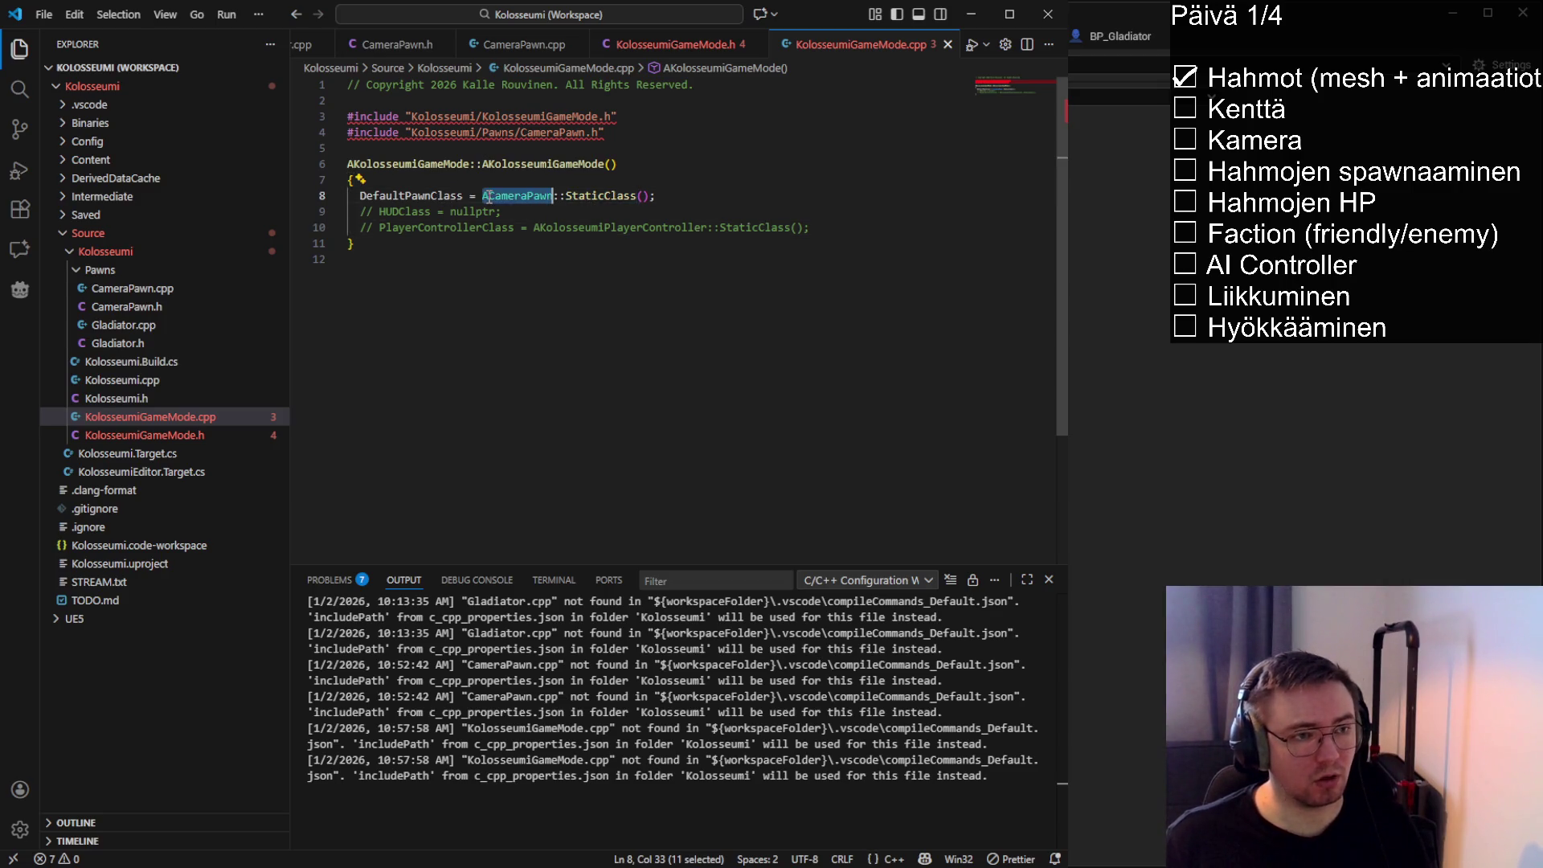
click(673, 196)
click(528, 210)
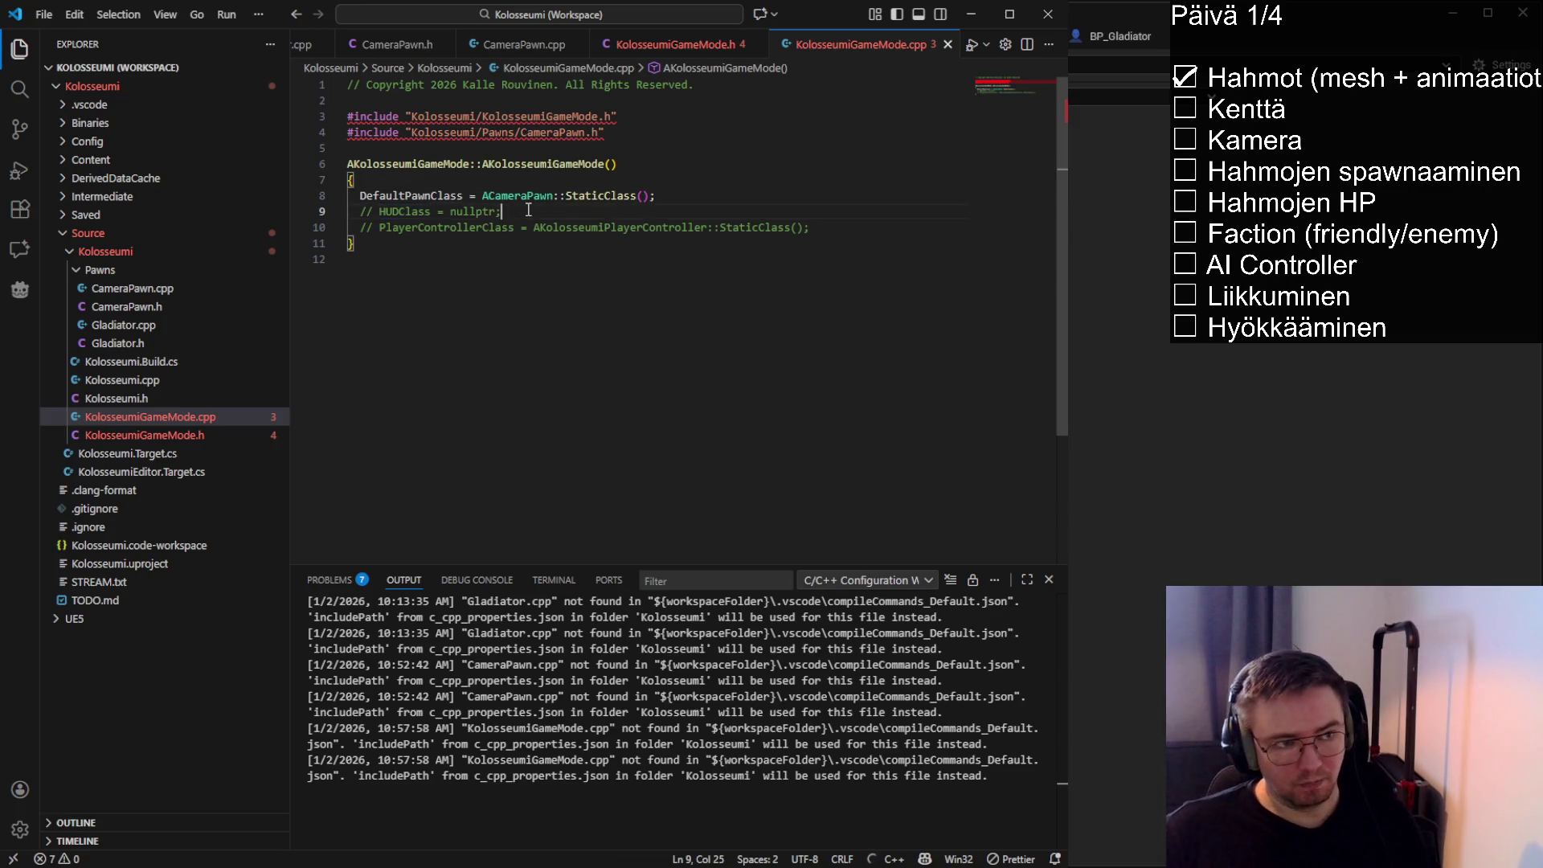
key(alt+Tab)
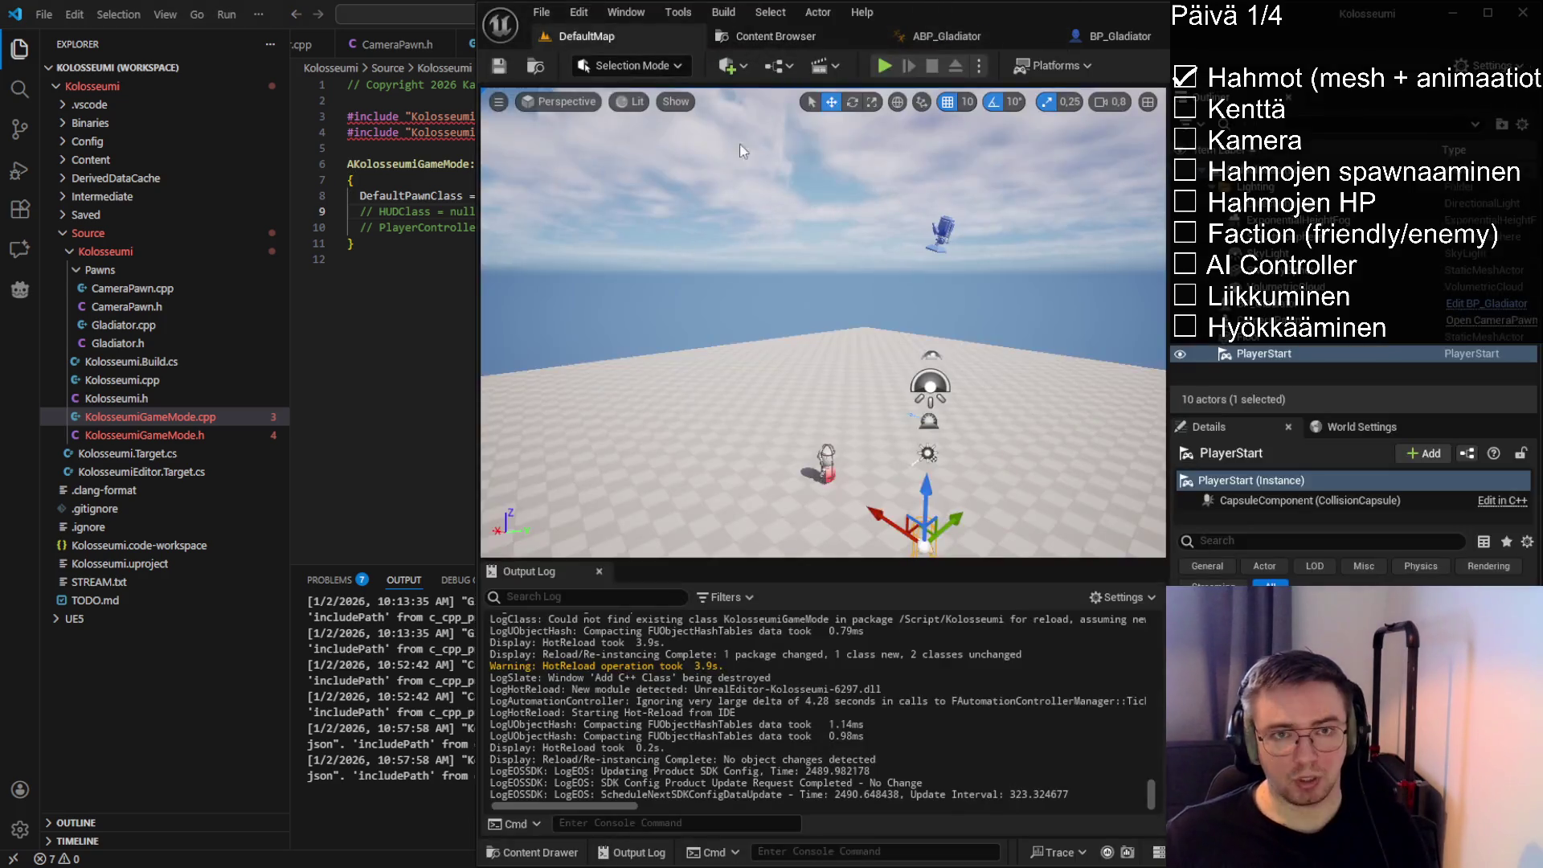
Hot-reload the C++ code and set Maps & Modes Default GameMode to KolosseumiGameMode
key(ctrl+alt+F11)
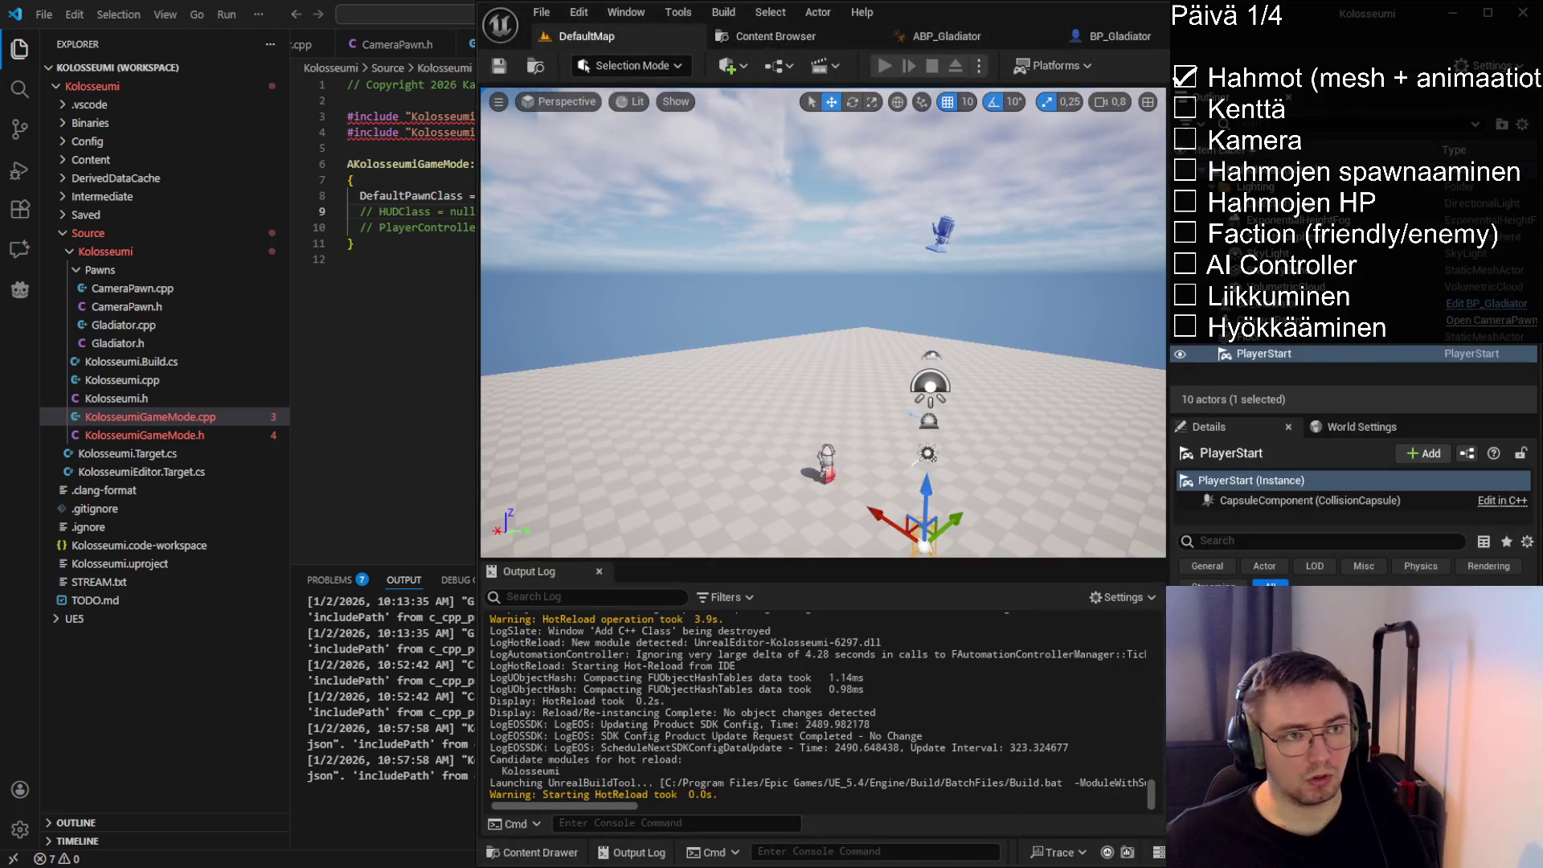
click(580, 14)
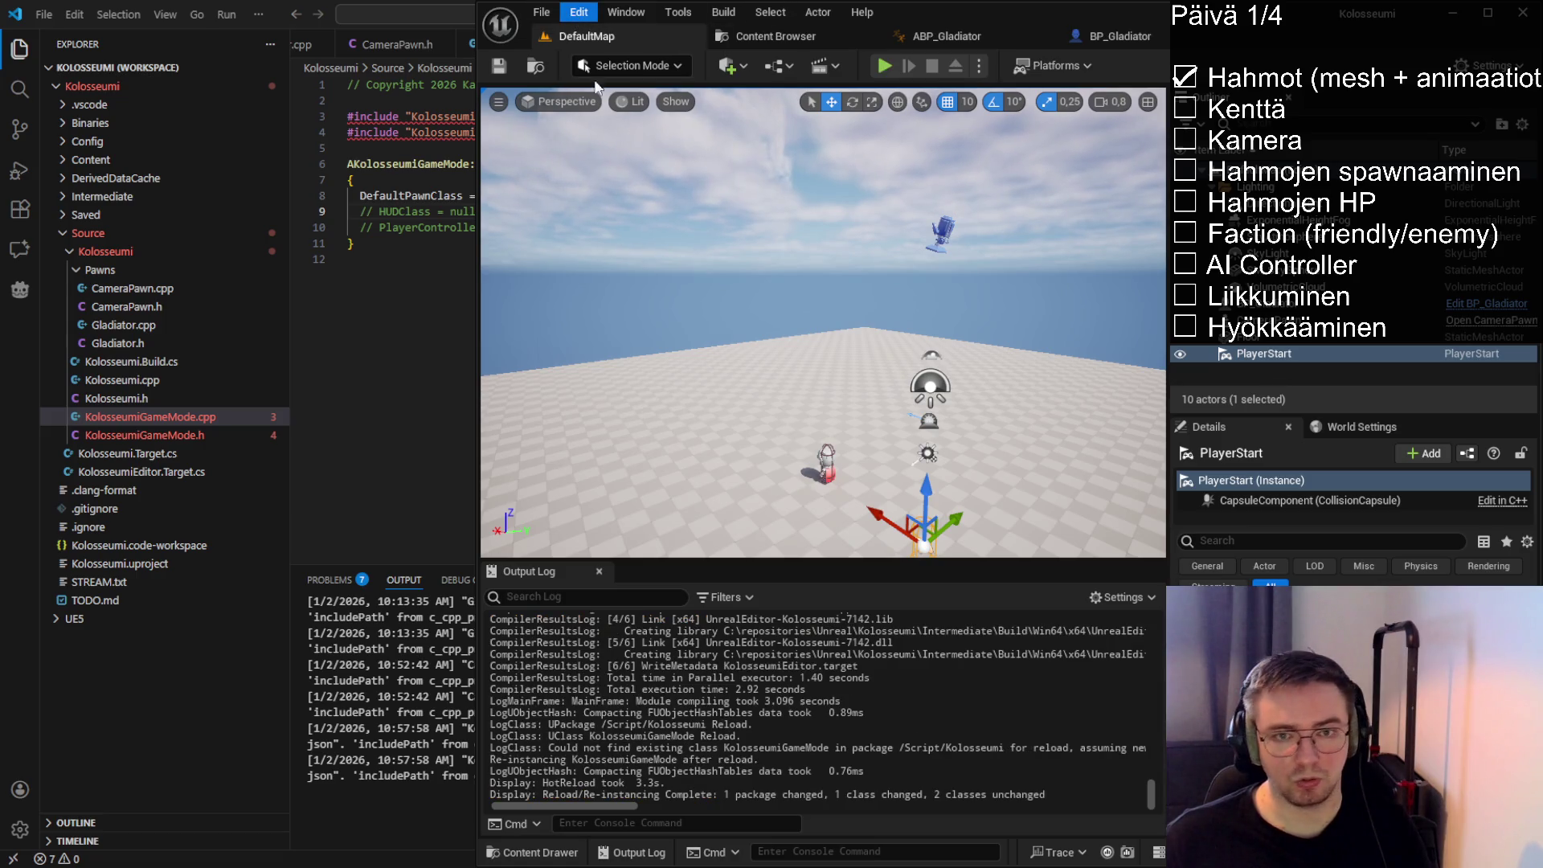
click(643, 271)
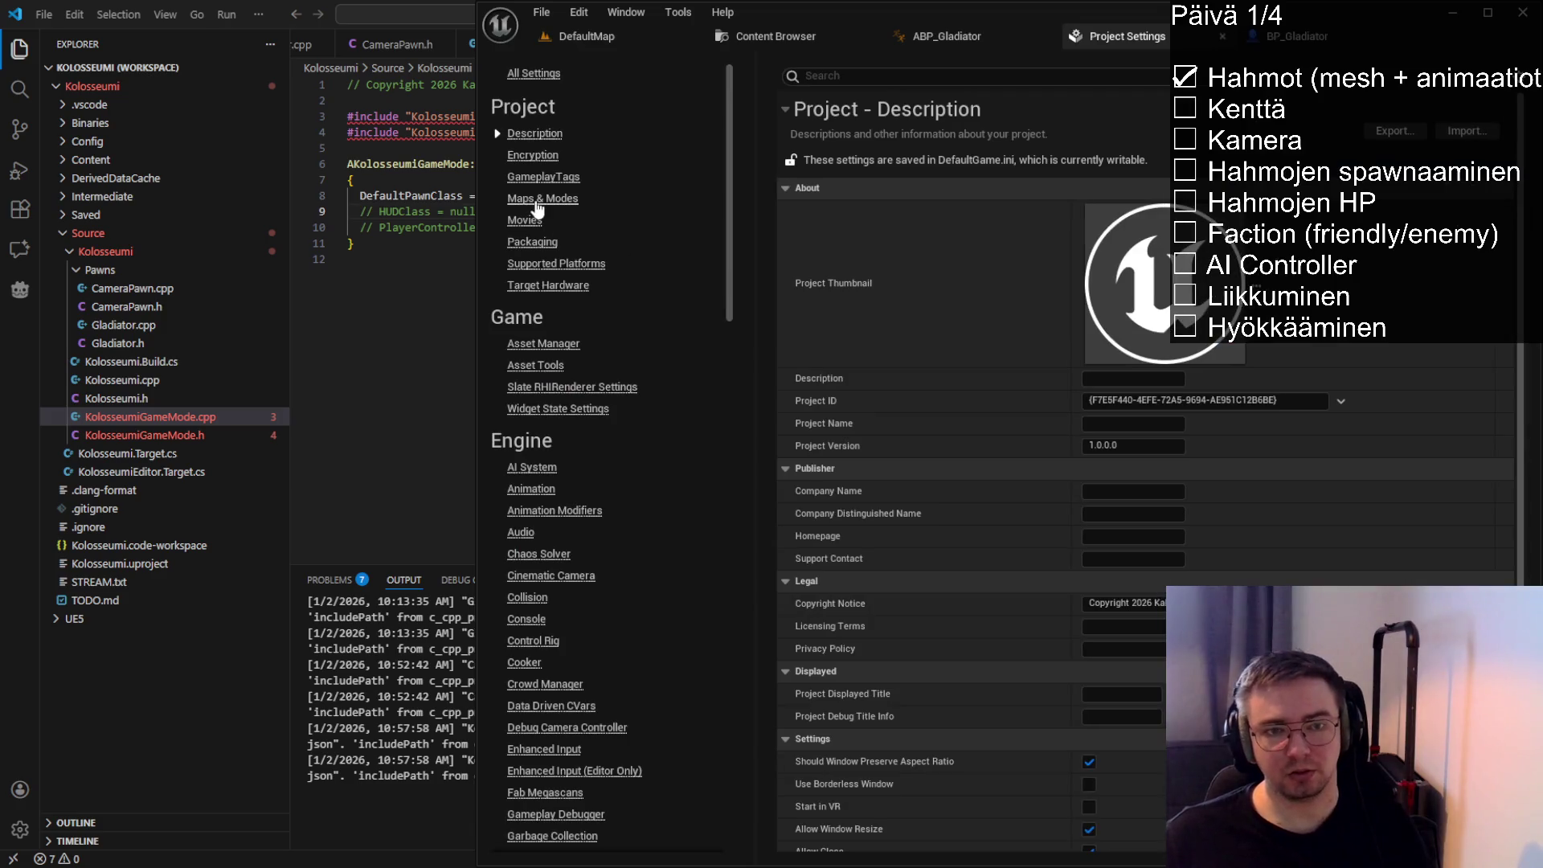
click(536, 200)
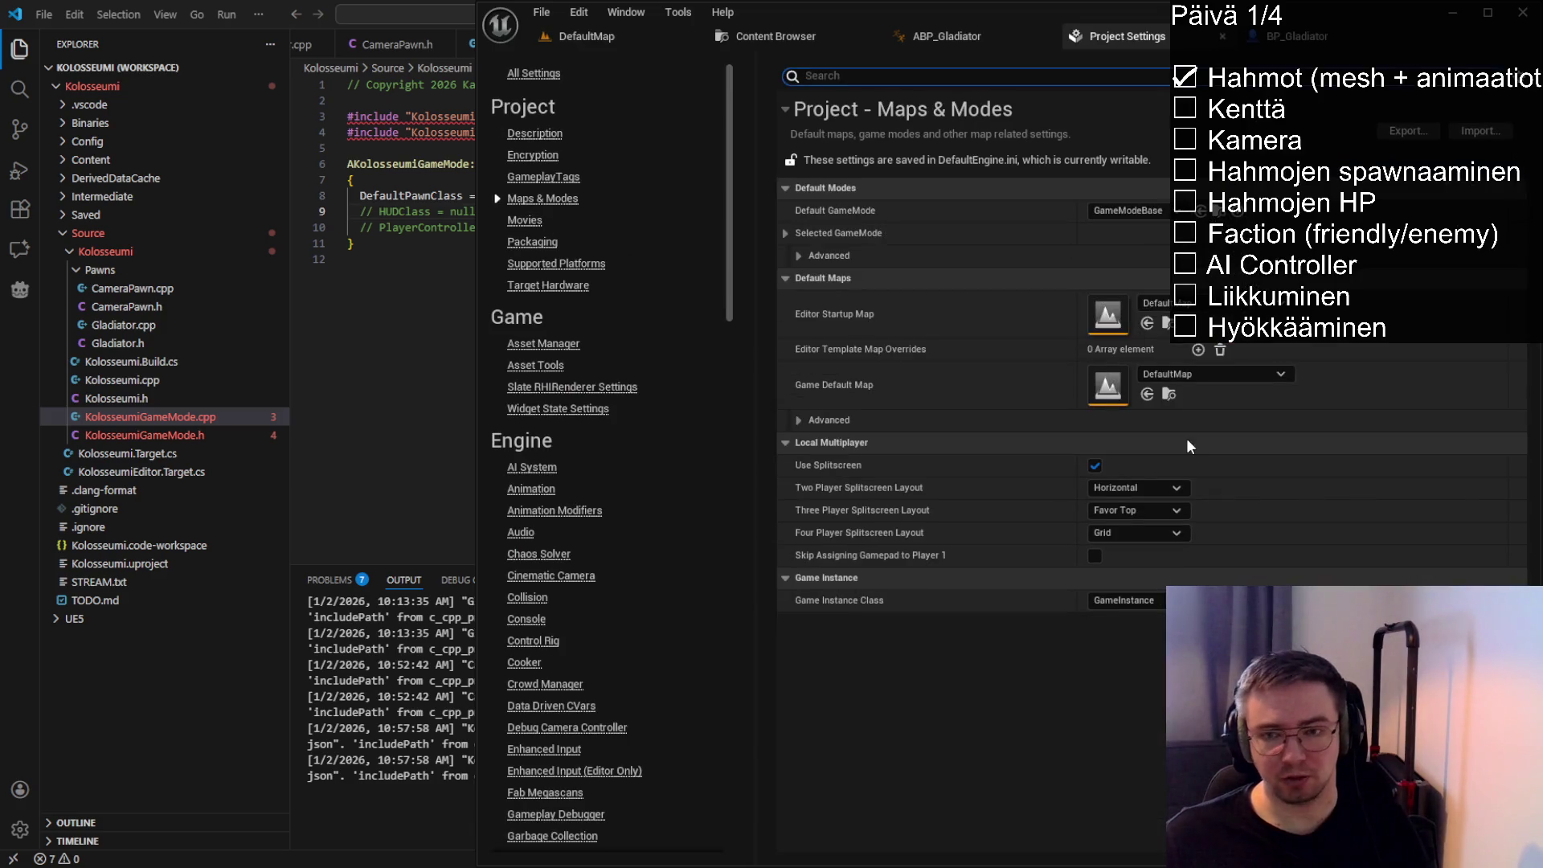
click(1137, 210)
click(1158, 309)
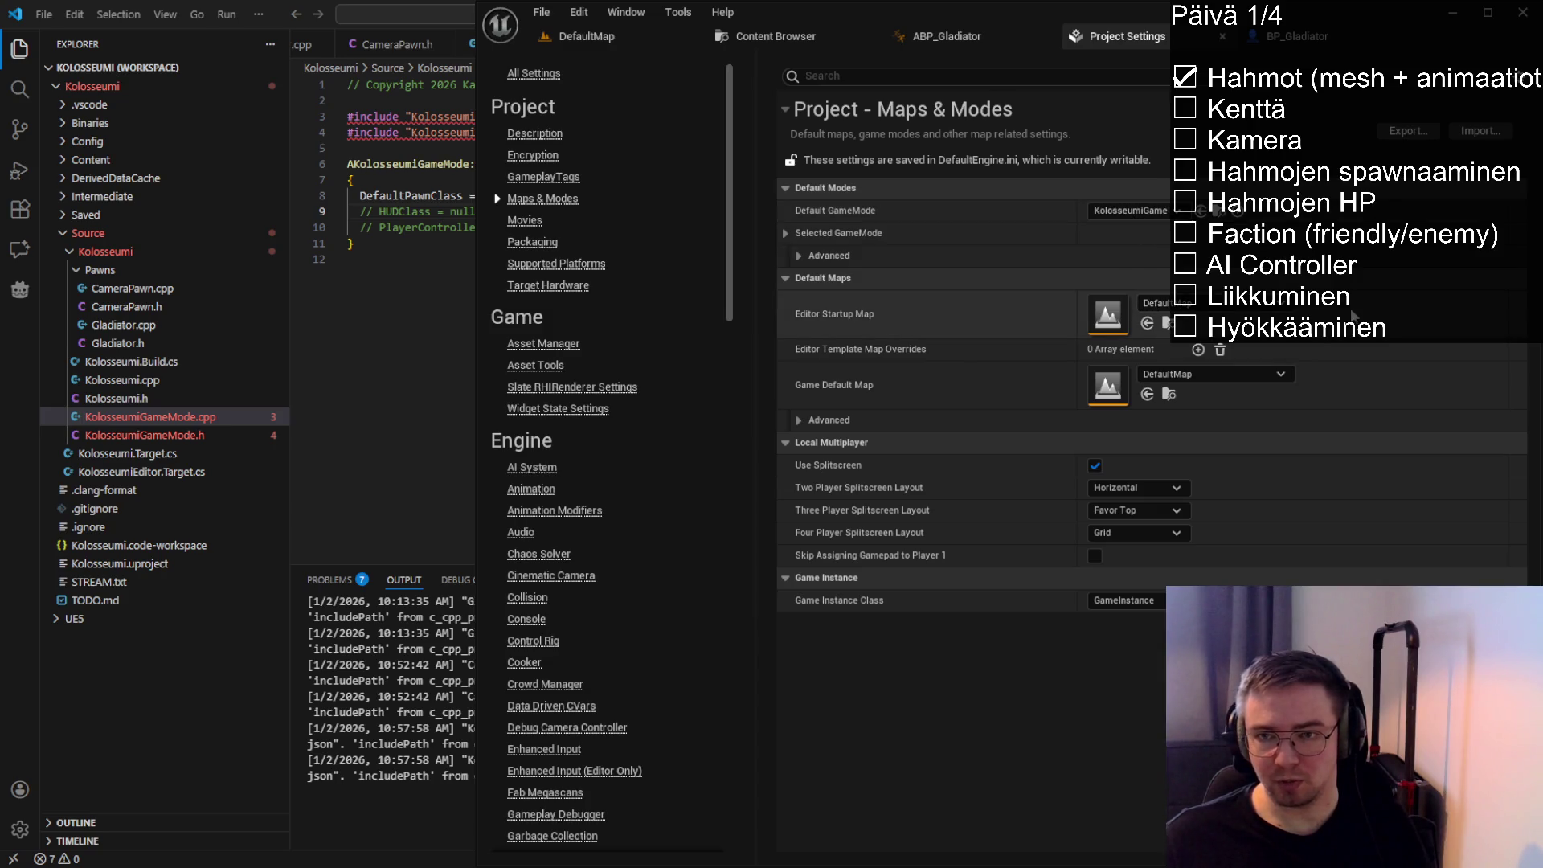
click(582, 37)
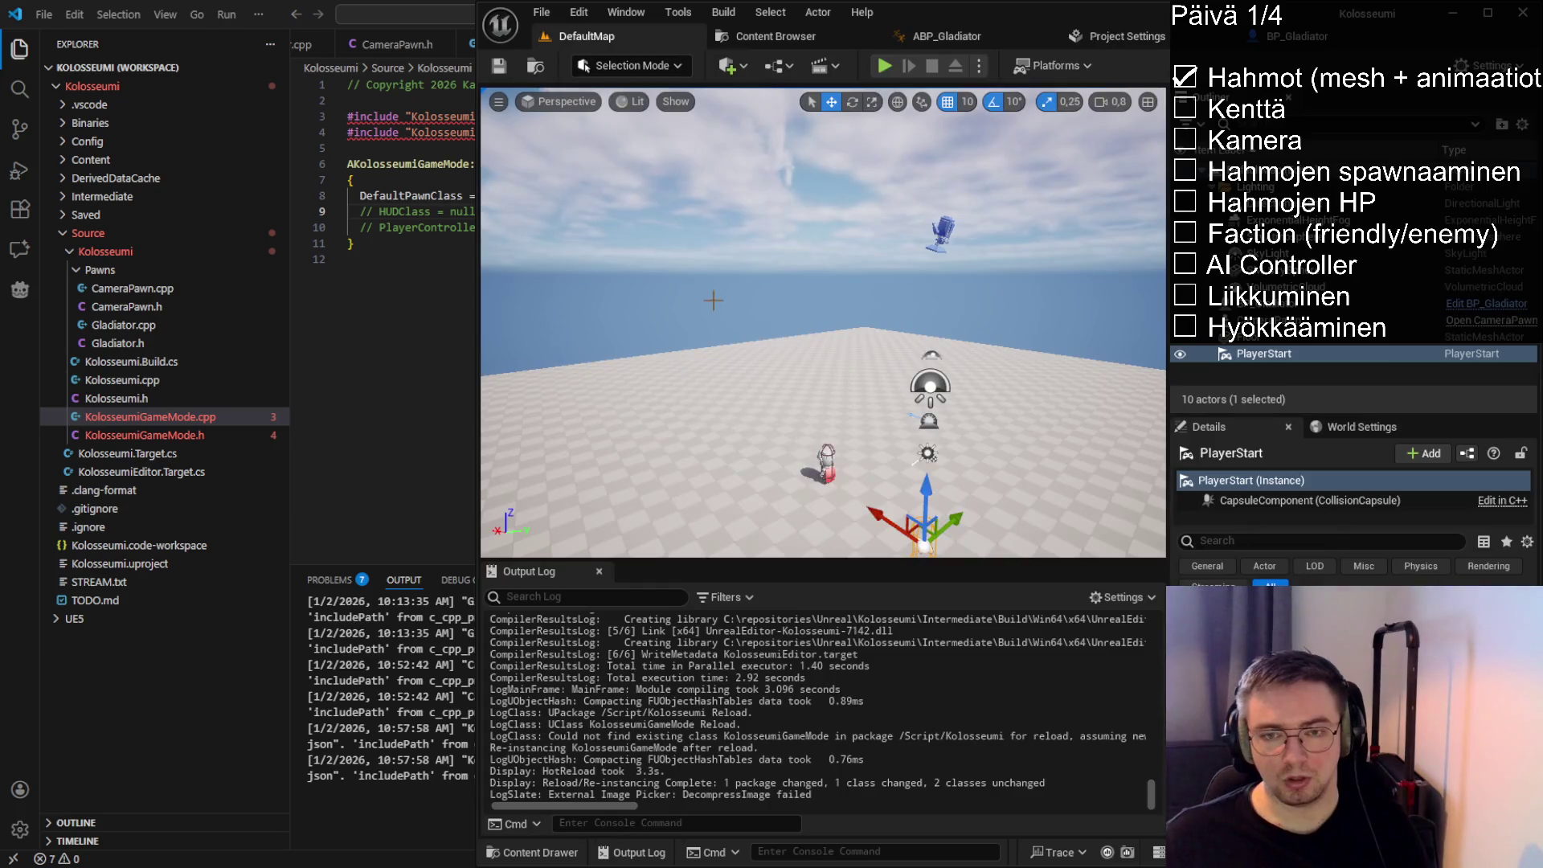
click(499, 72)
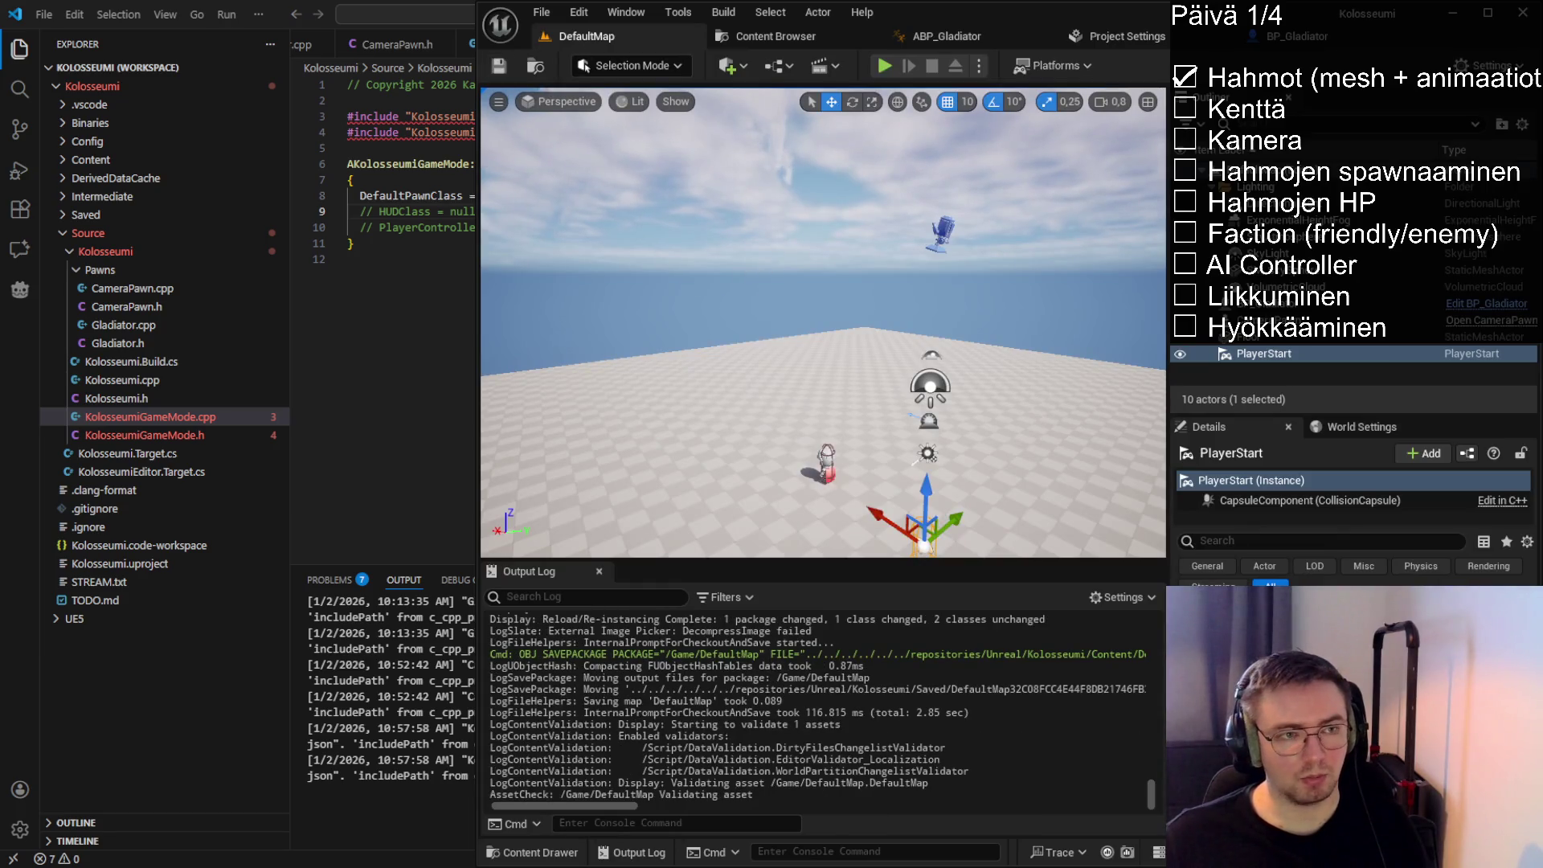
key(alt+Tab)
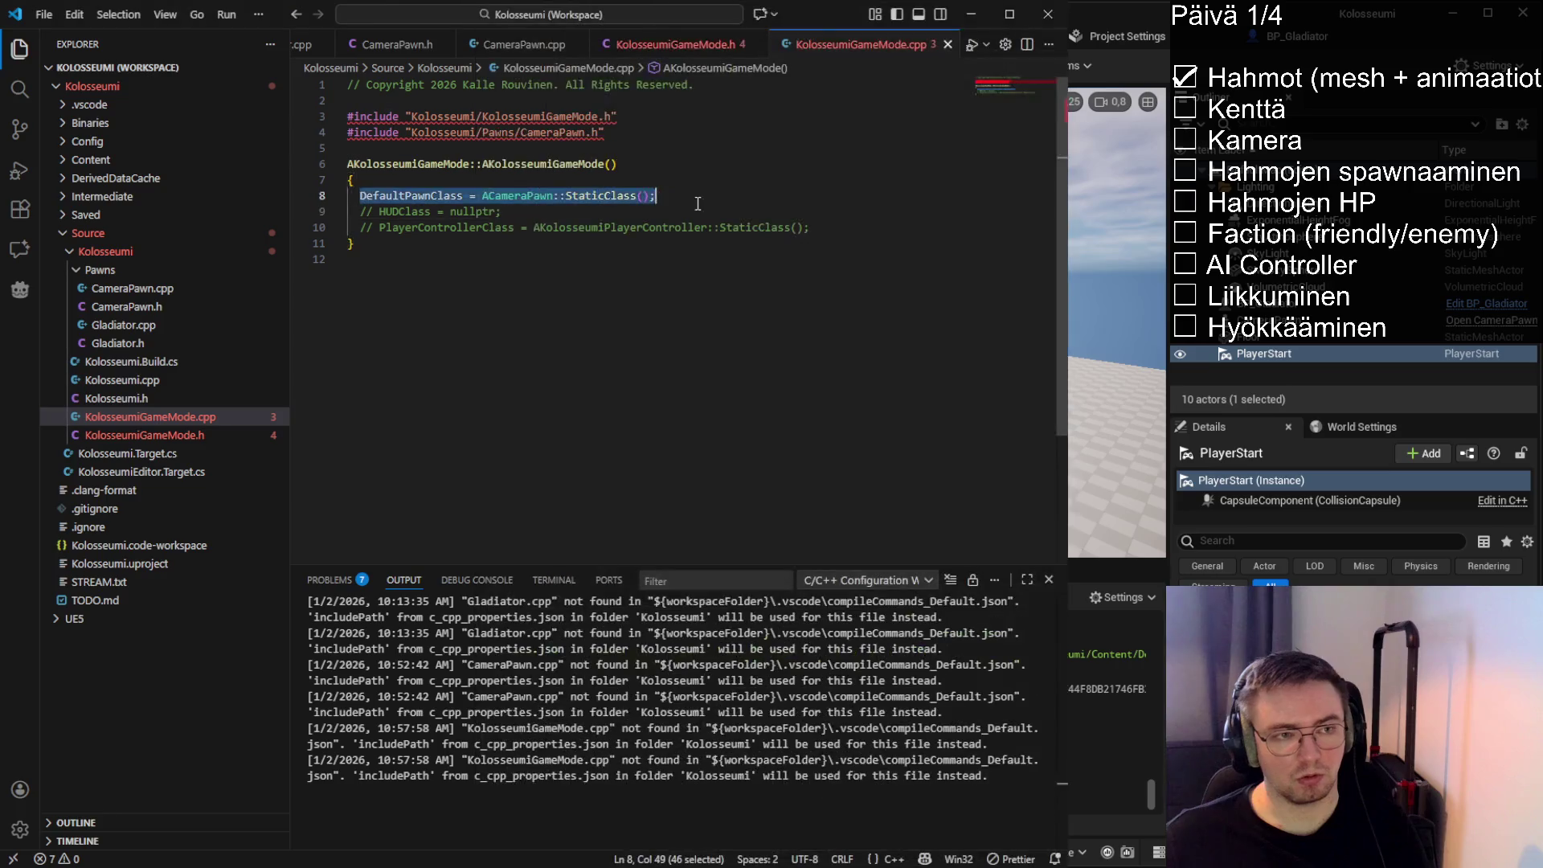
click(656, 195)
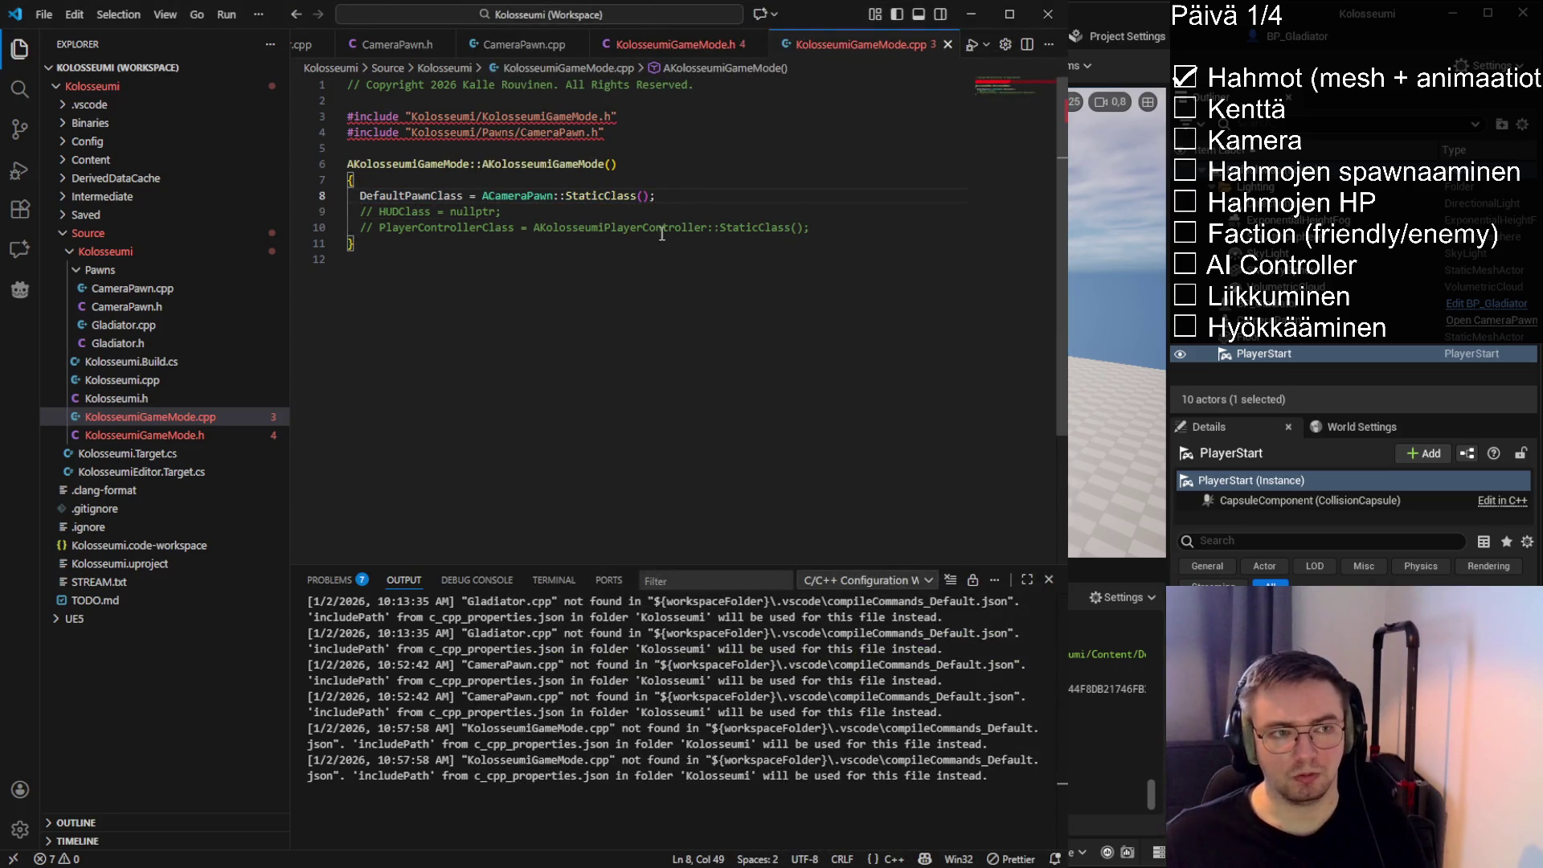
key(alt+Tab)
key(f)
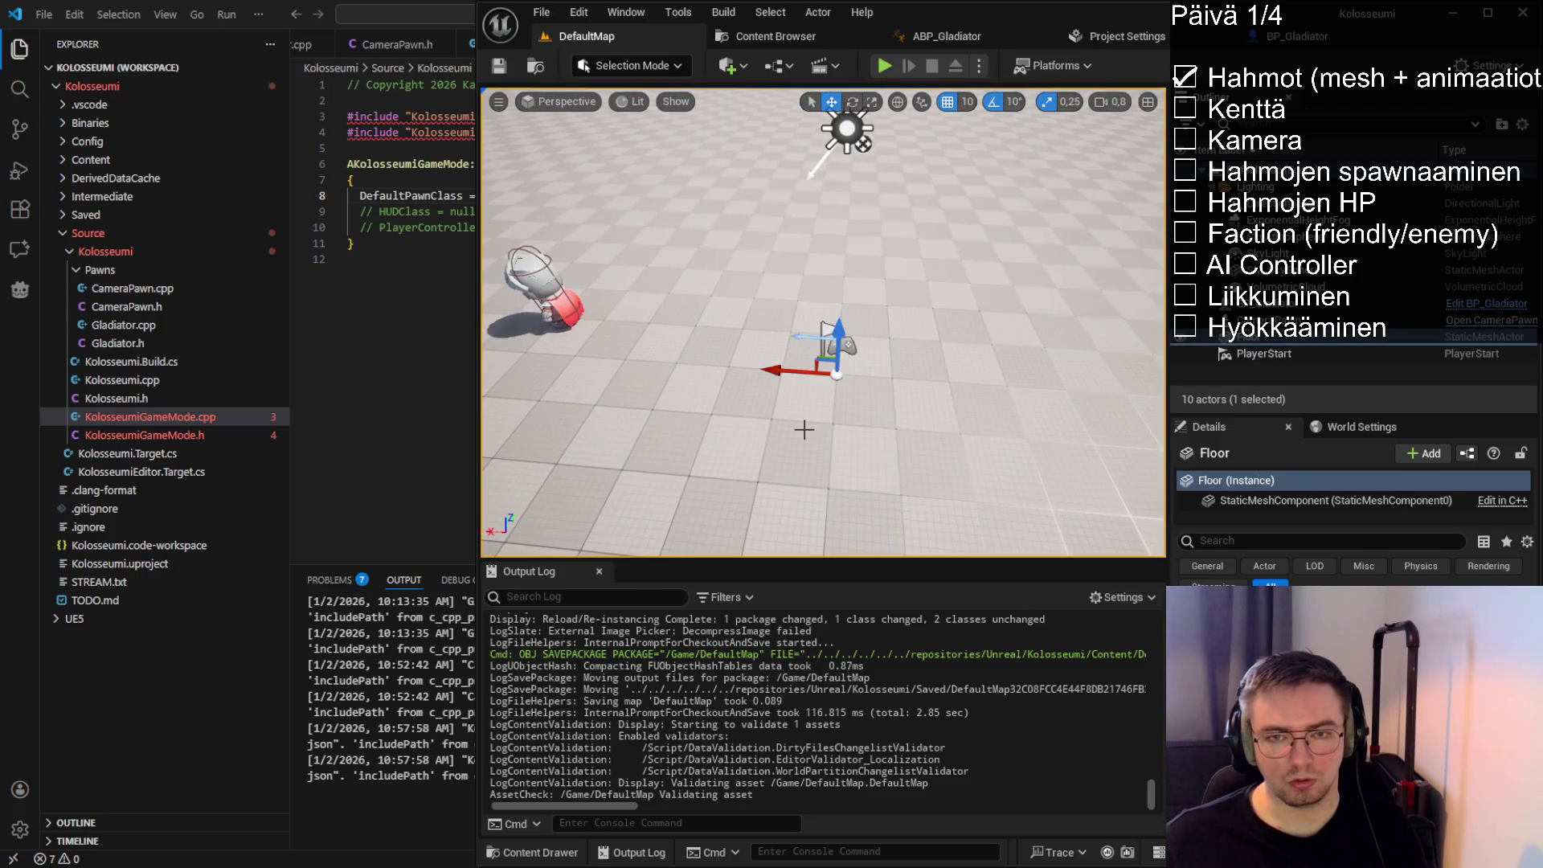
drag(804, 427, 804, 458)
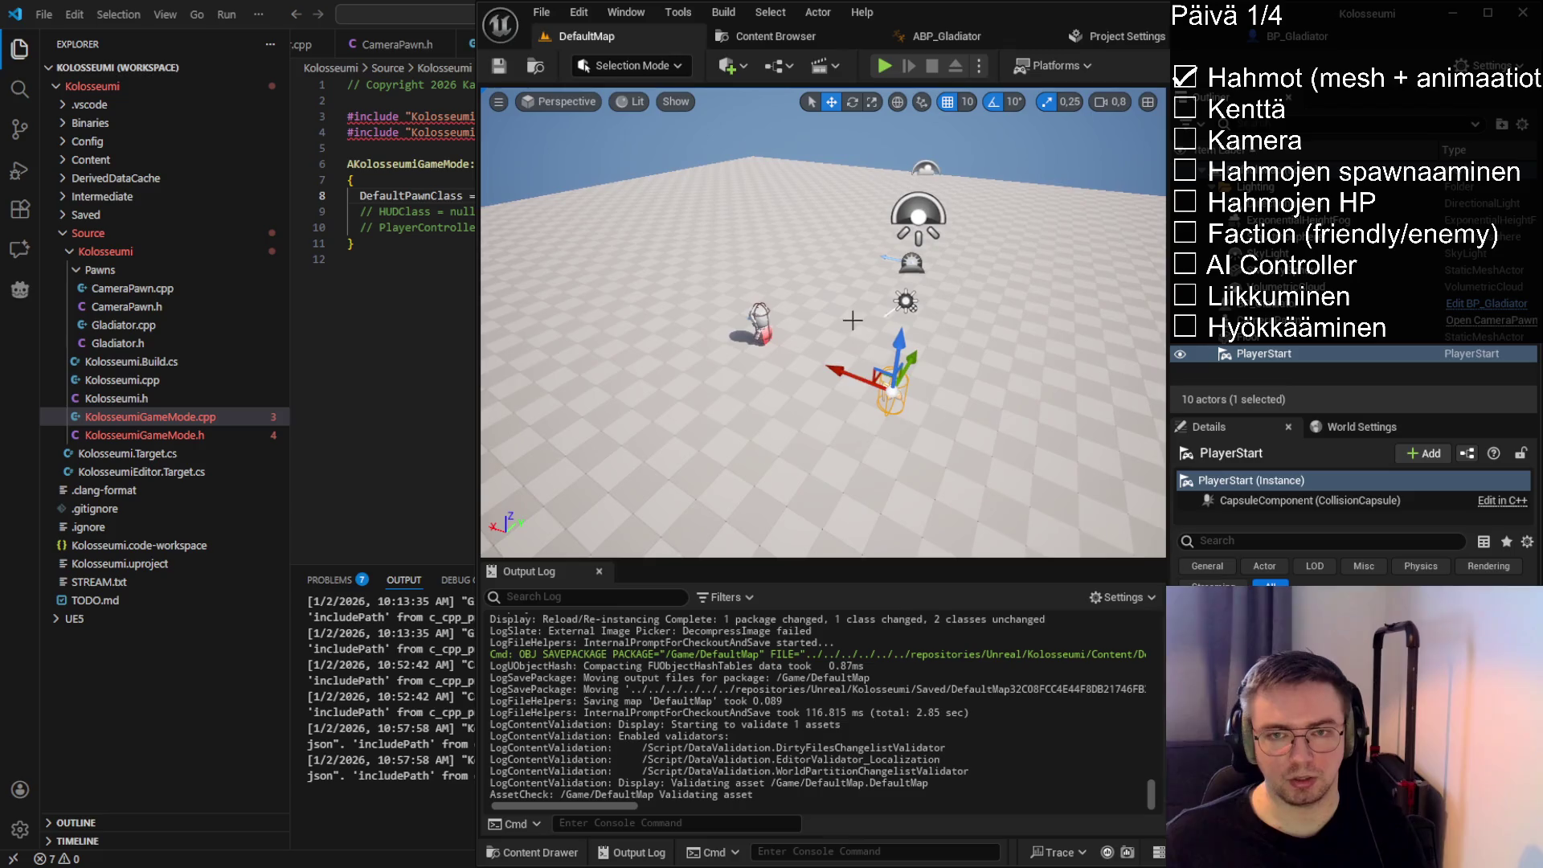
click(881, 66)
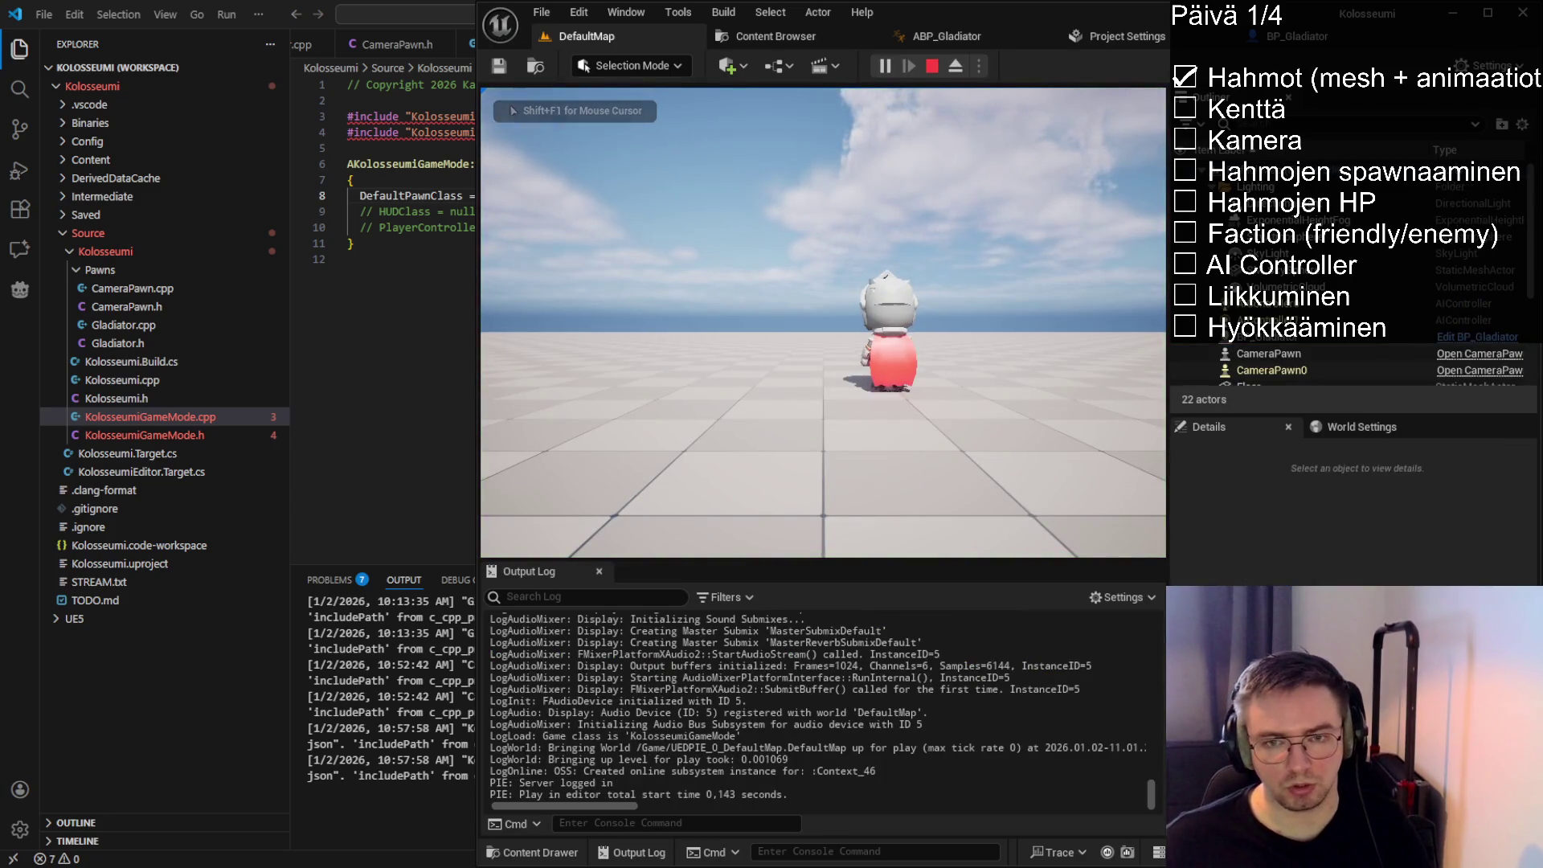
key(Escape)
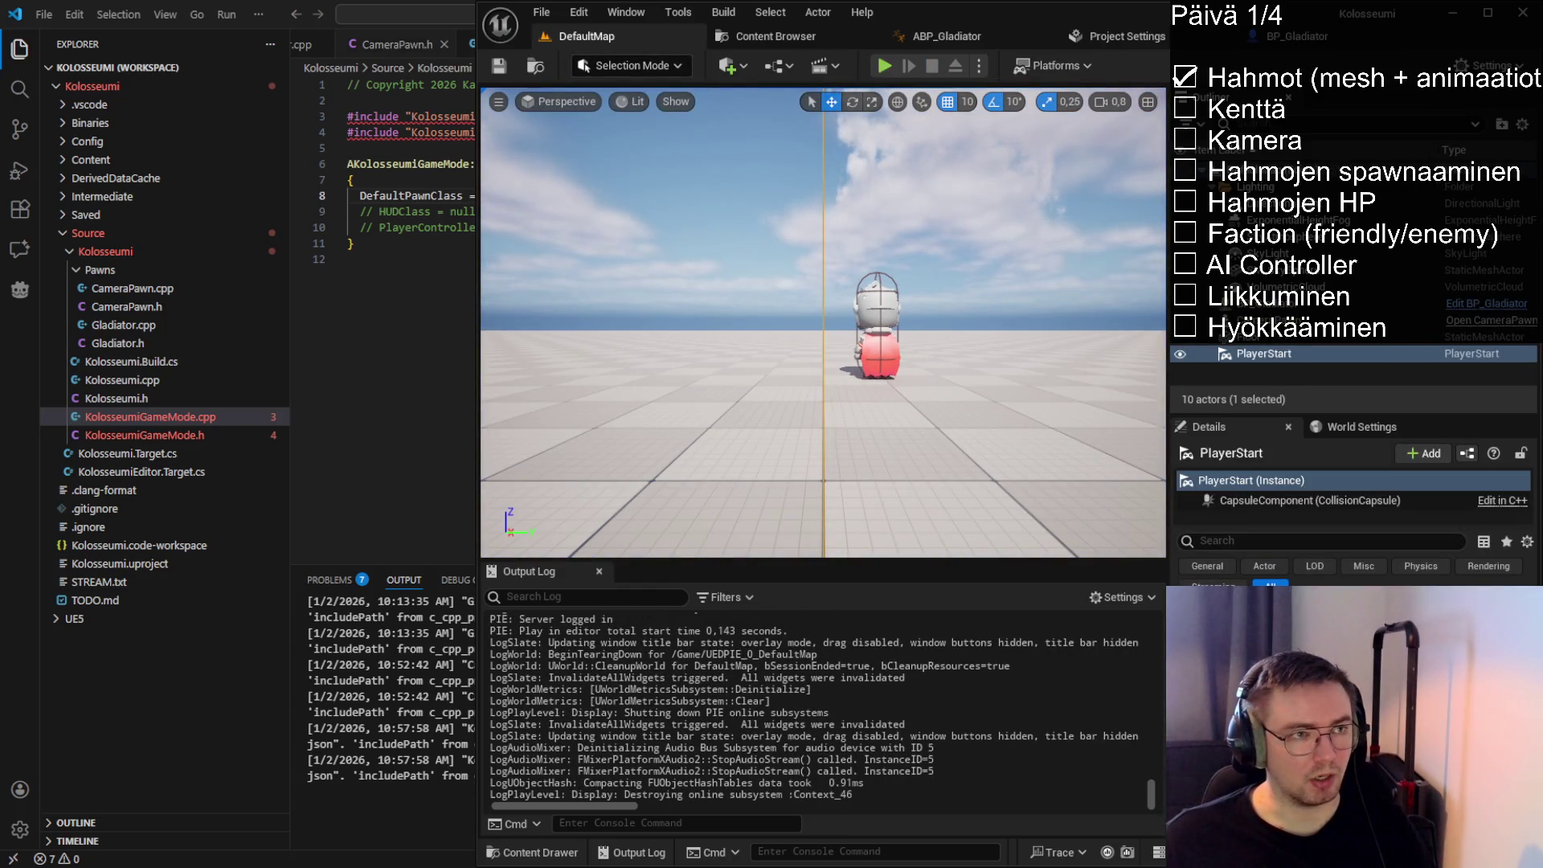
click(126, 306)
Duplicate the RootScene UPROPERTY as a TObjectPtr<USpringArmComponent> SpringArmComponent property
drag(605, 493, 348, 477)
key(ctrl+c)
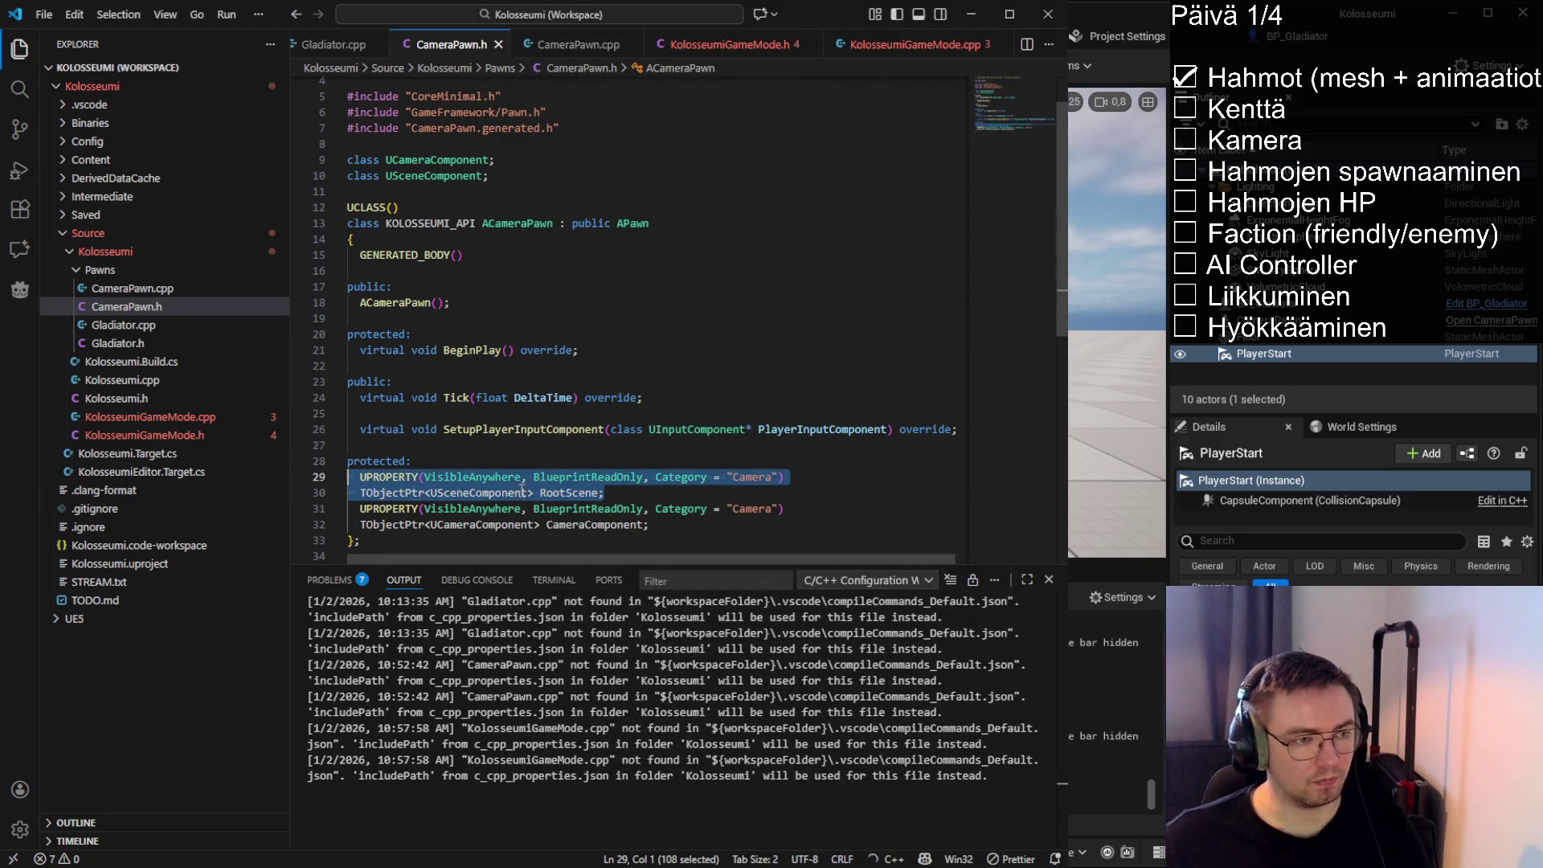
click(627, 493)
key(Return)
key(ctrl+v)
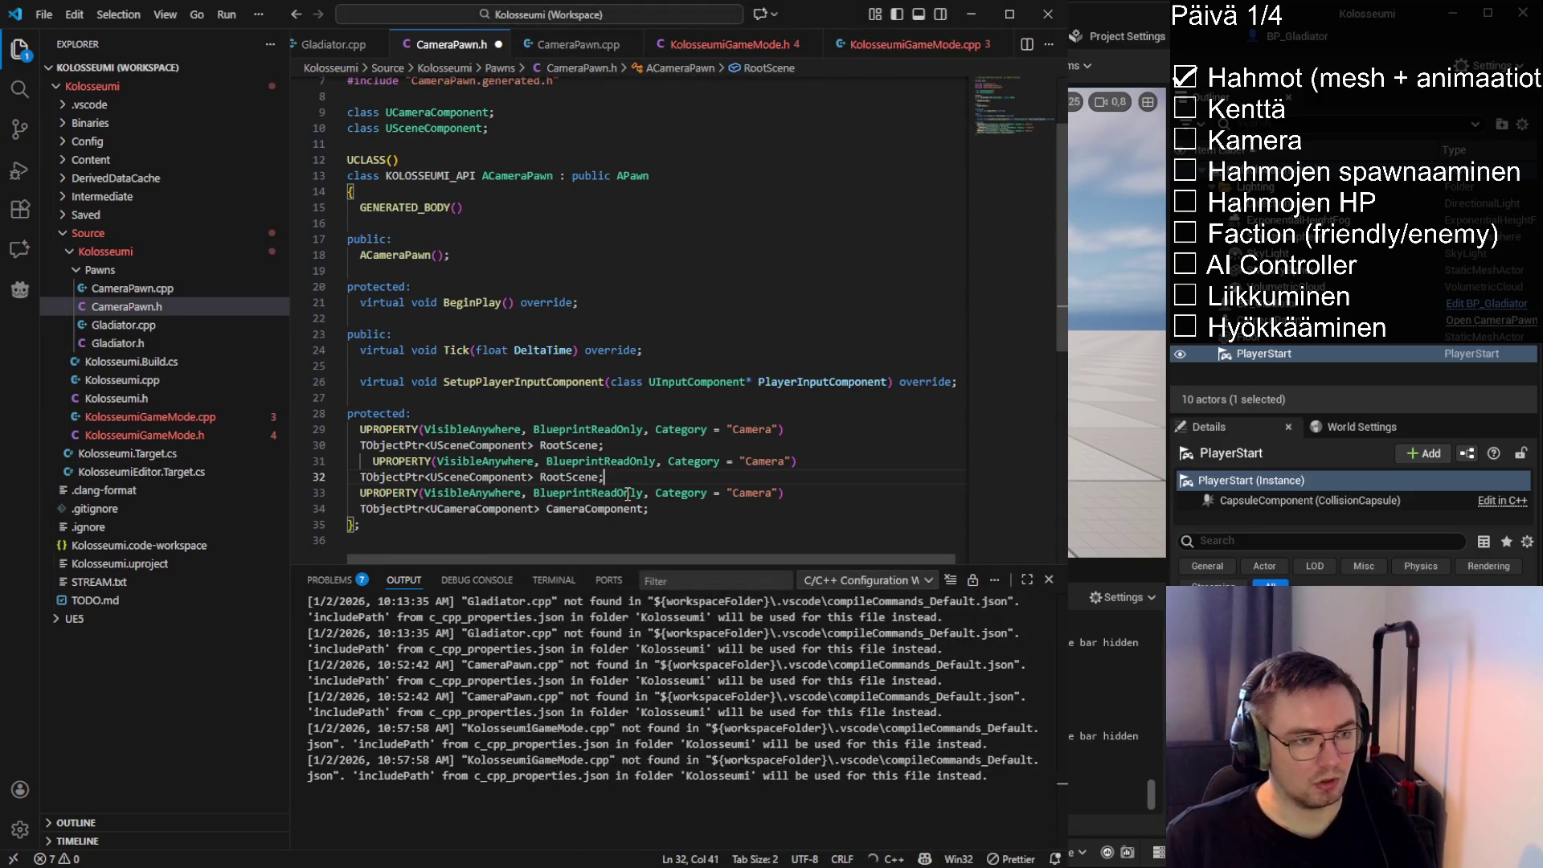
key(Left)
key(ctrl+BackSpace)
key(ctrl+BackSpace)
key(ctrl+BackSpace)
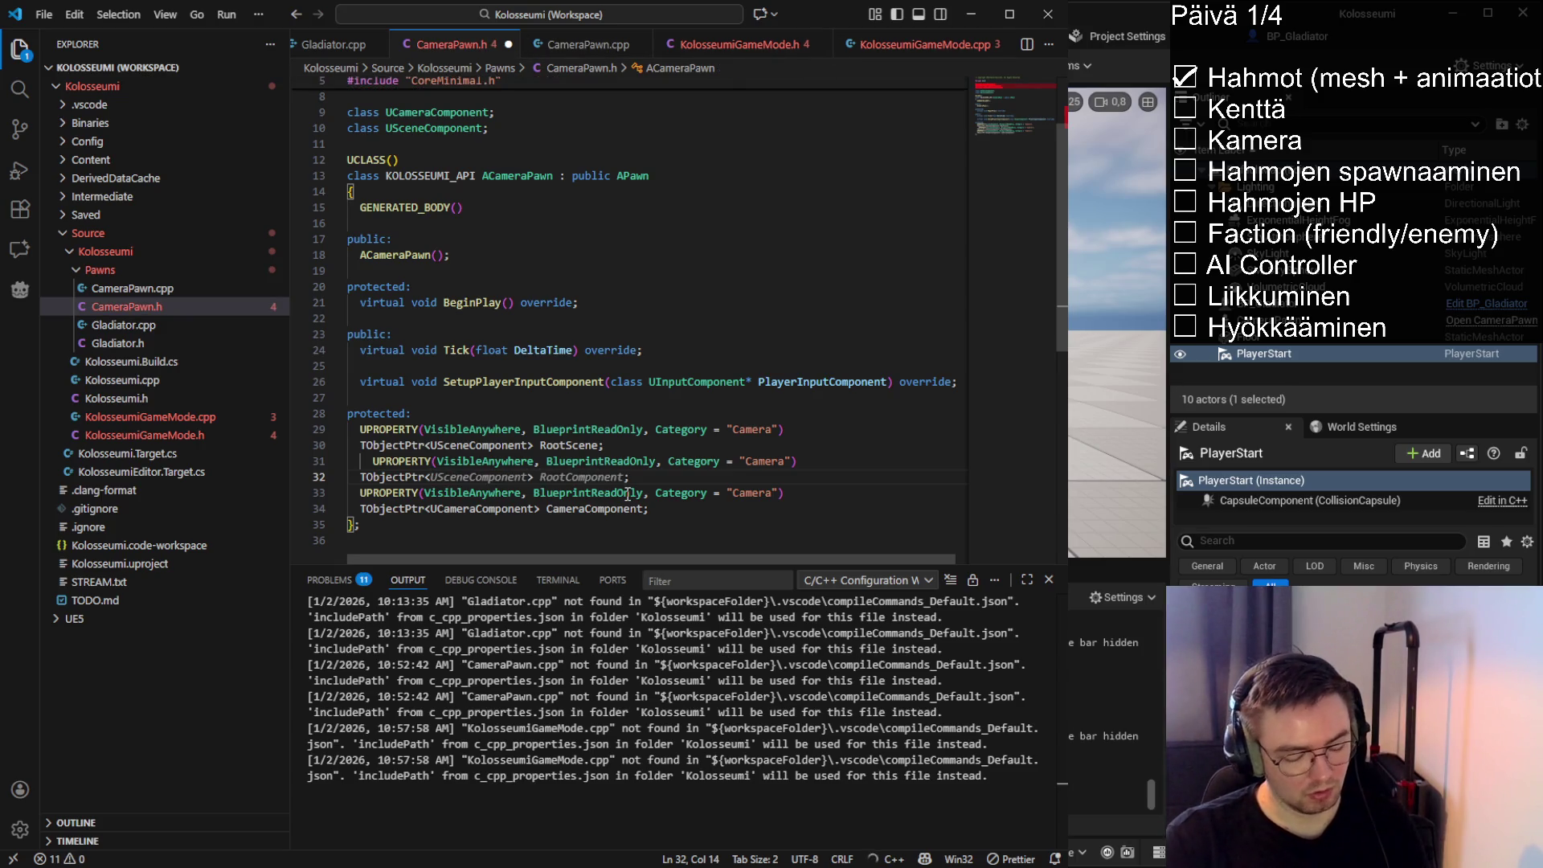
text(USpr> ;)
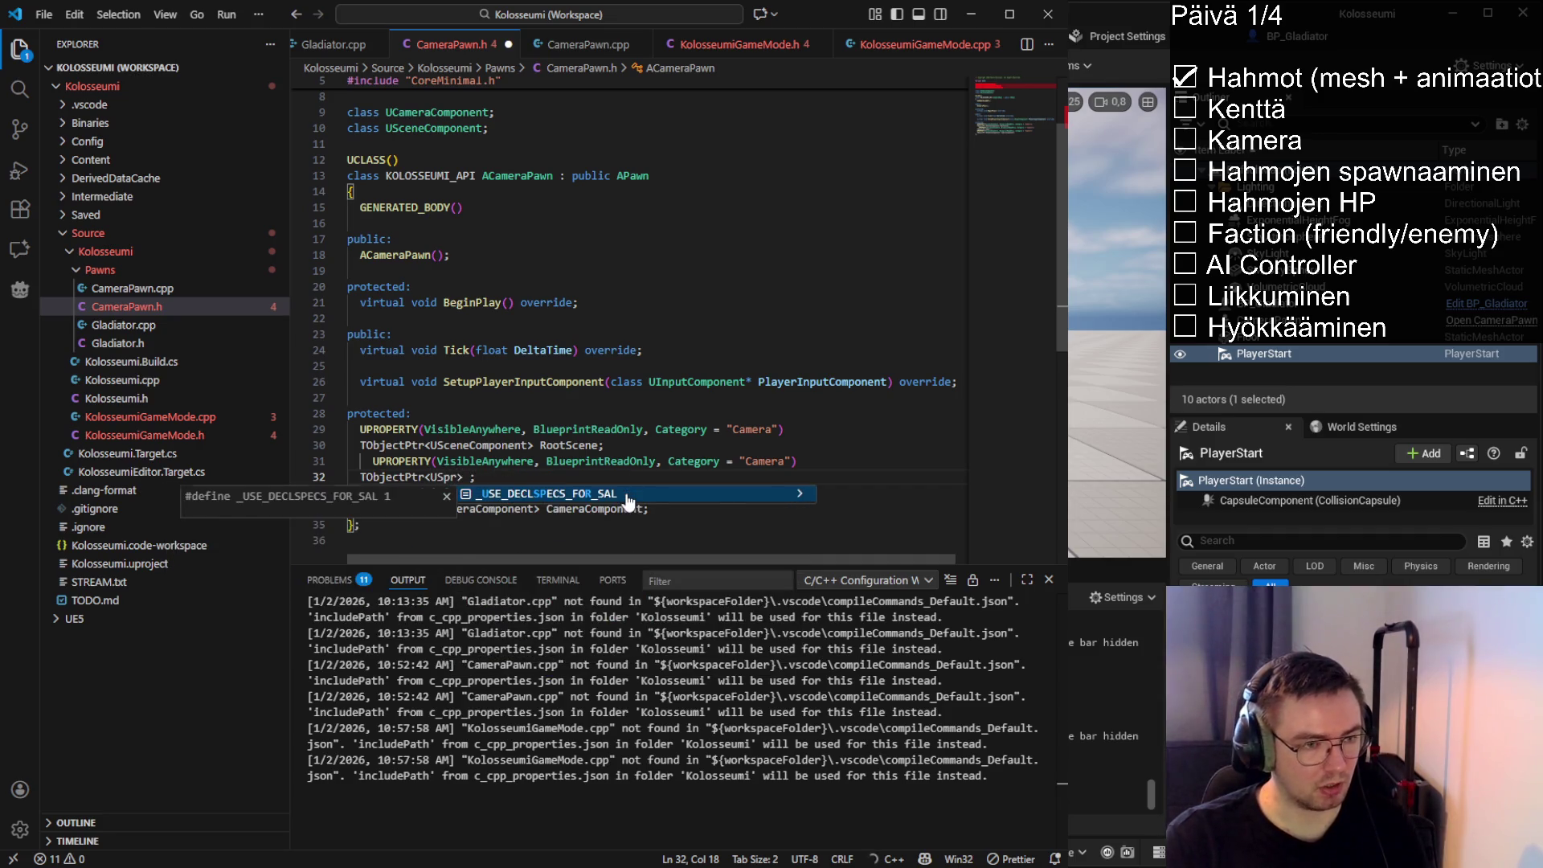
key(Escape)
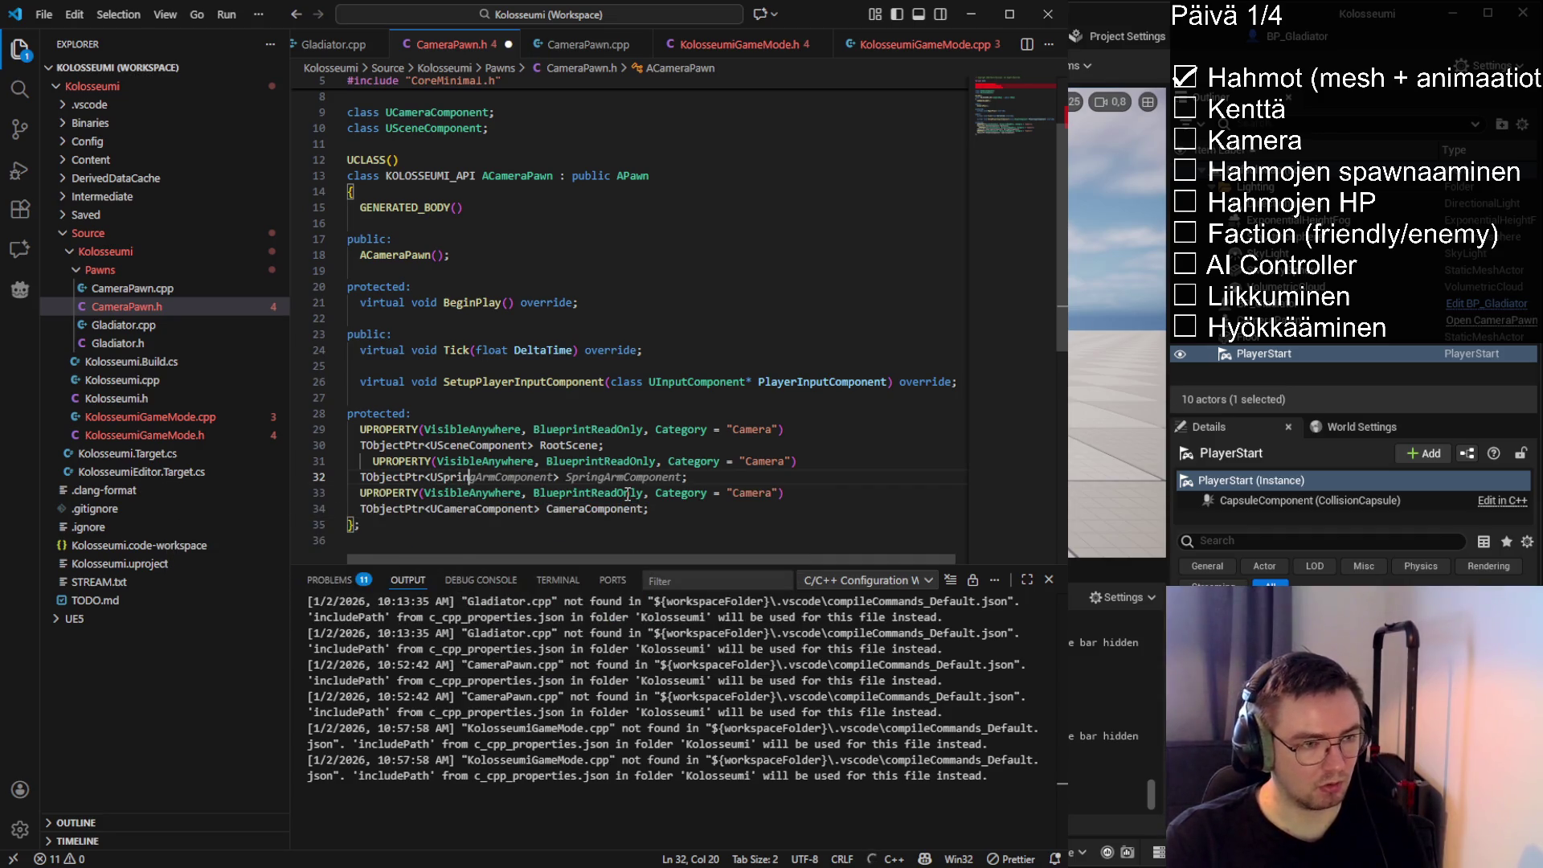
key(Tab)
click(373, 462)
key(BackSpace)
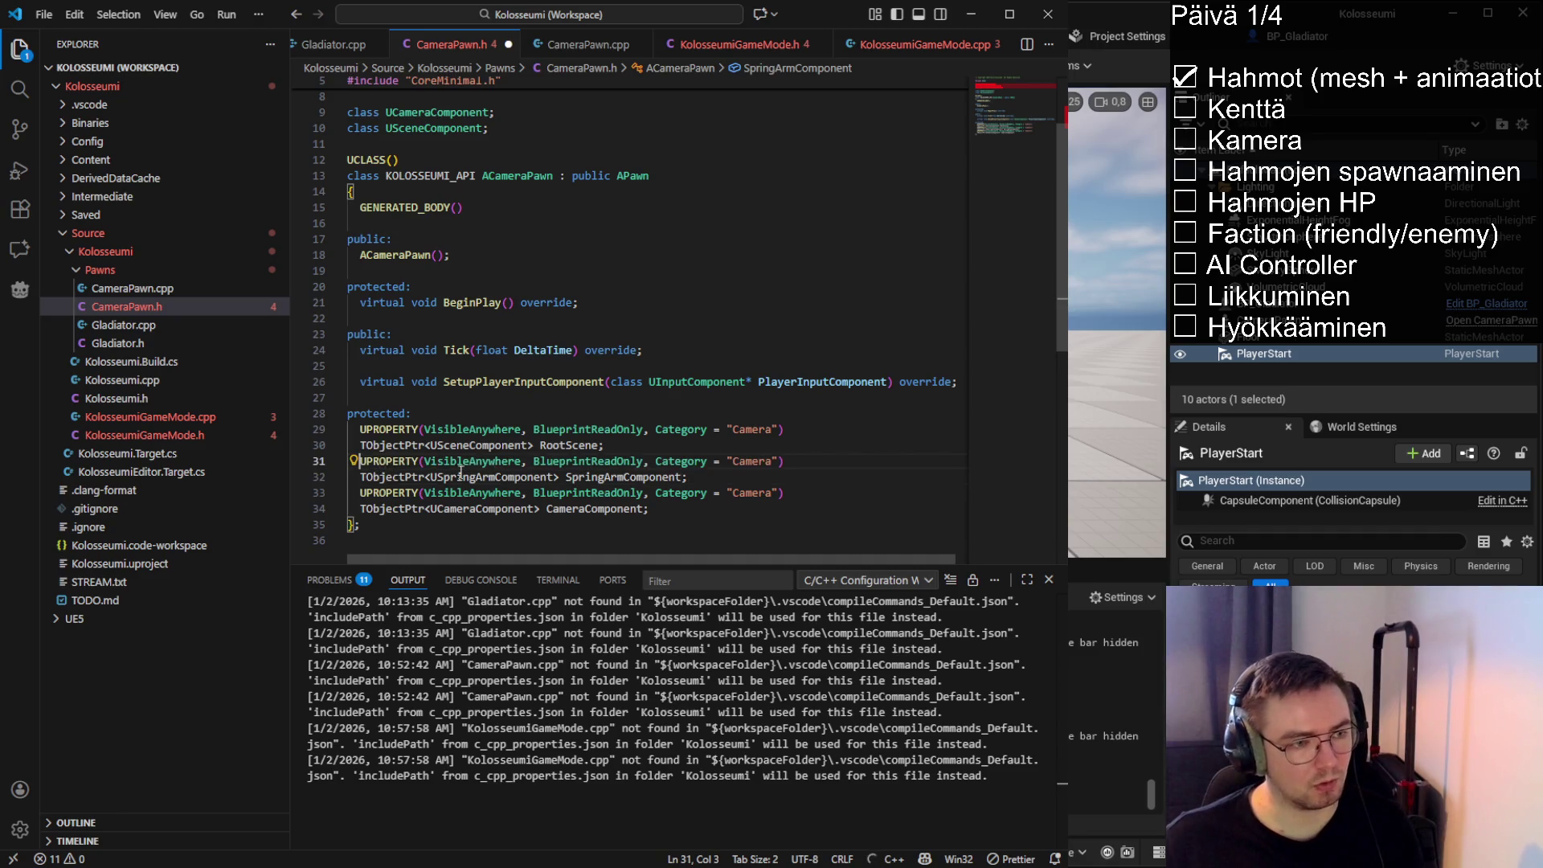
Add a 'class USpringArmComponent;' forward declaration and save CameraPawn.h
double_click(502, 476)
key(ctrl+c)
click(516, 127)
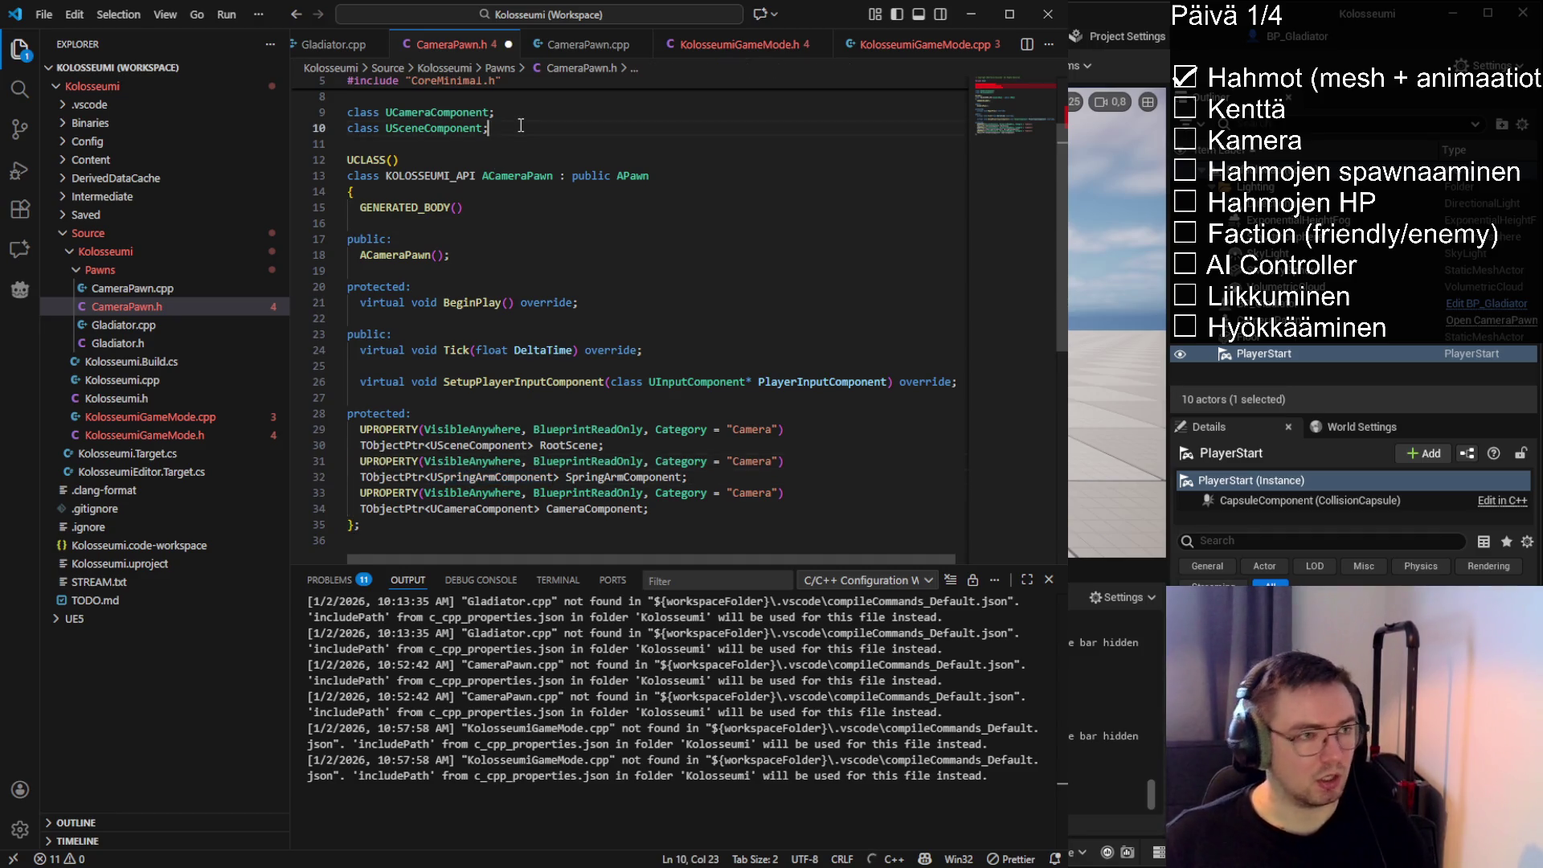
scroll(518, 126, up, 1)
key(Return)
text(class ;)
key(Left)
key(ctrl+v)
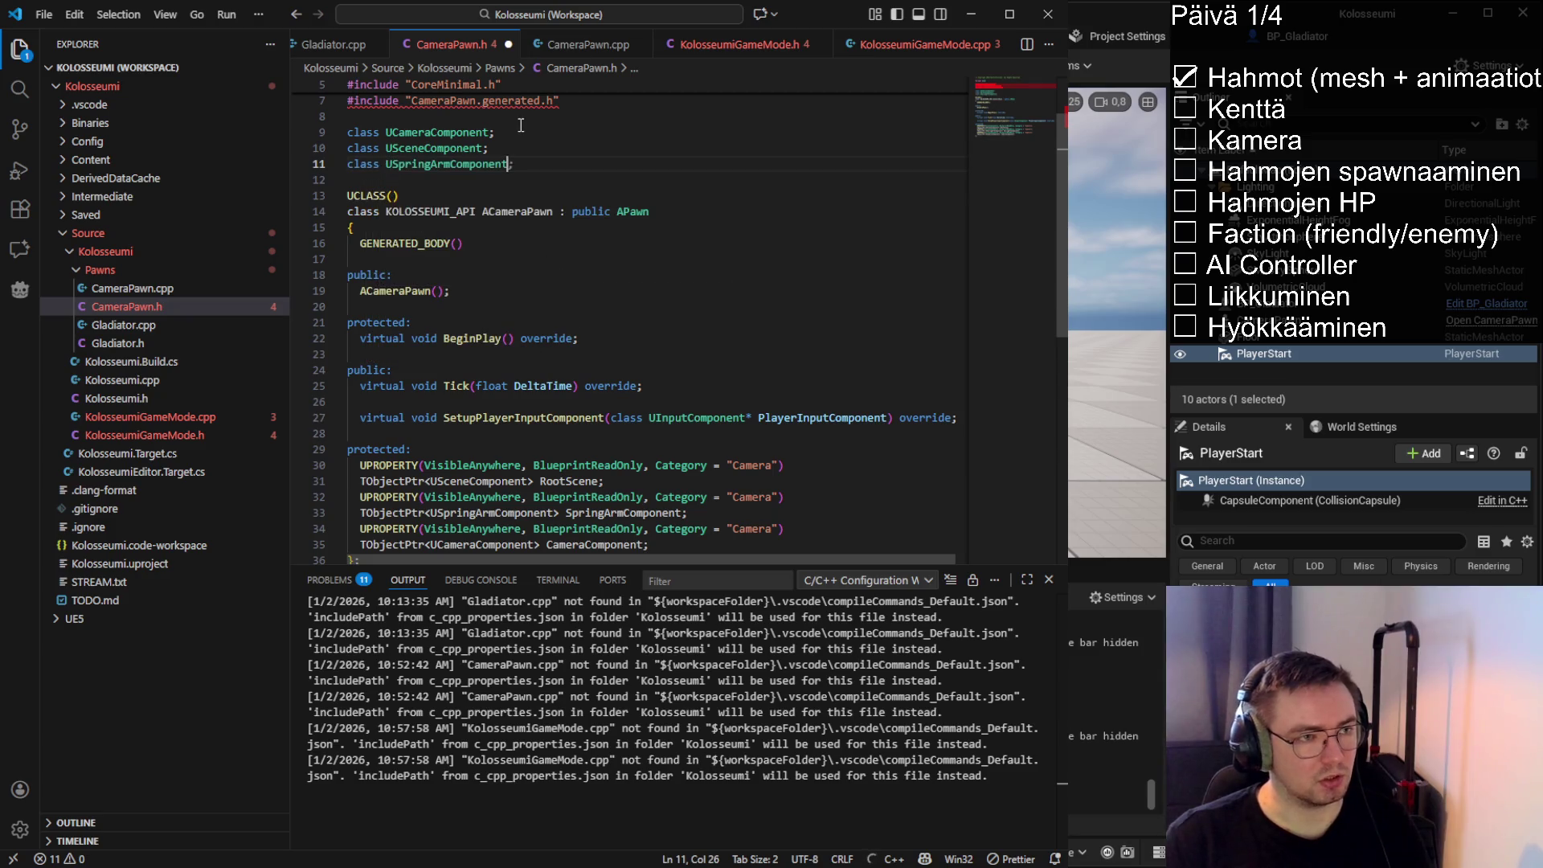
key(End)
key(alt+Up)
scroll(521, 126, up, 1)
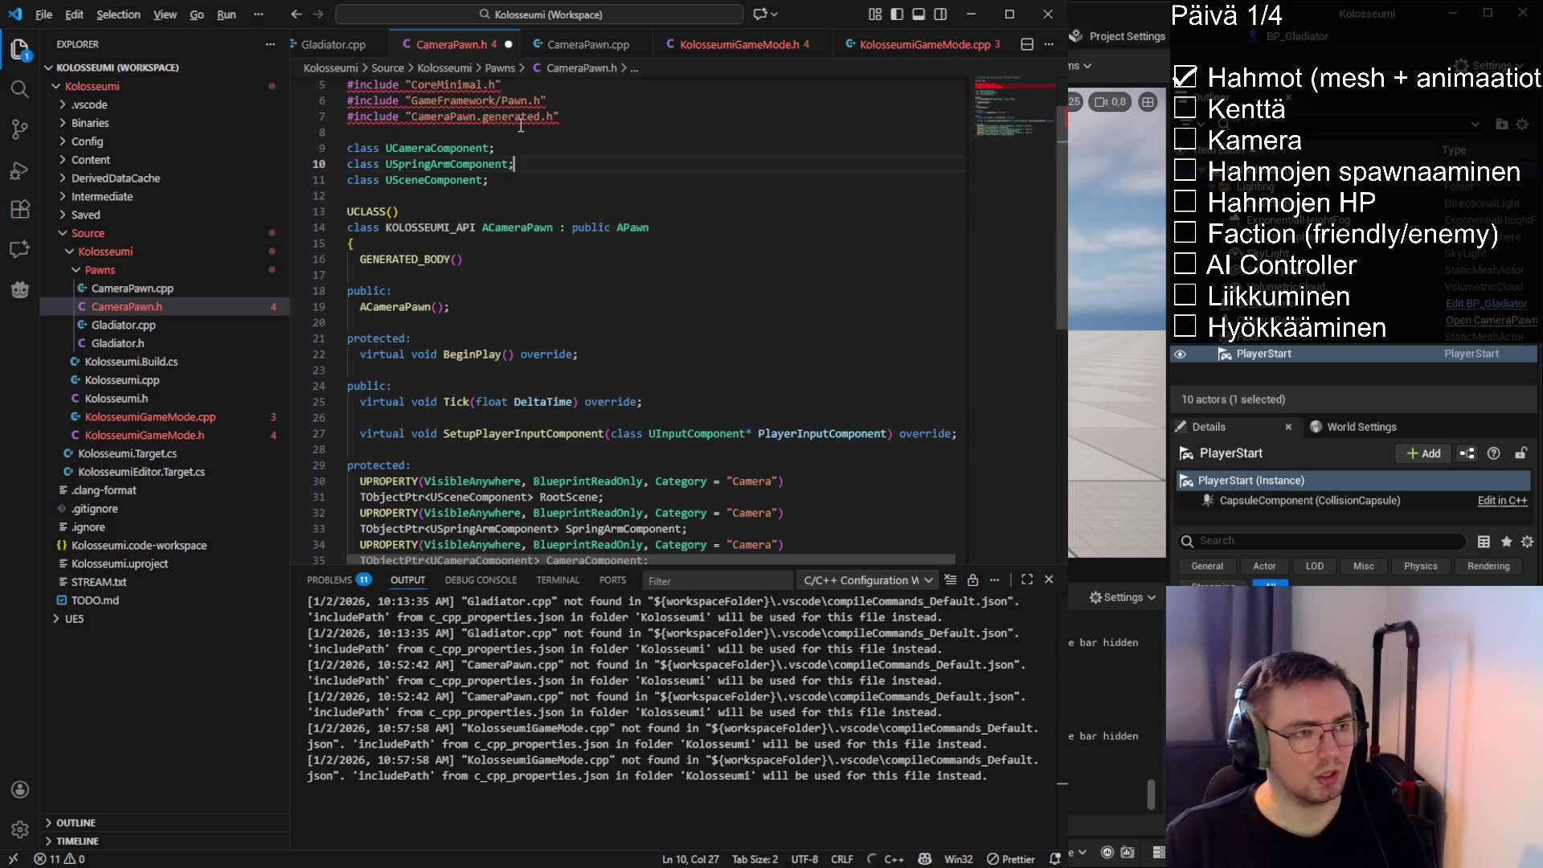
key(alt+Down)
key(ctrl+s)
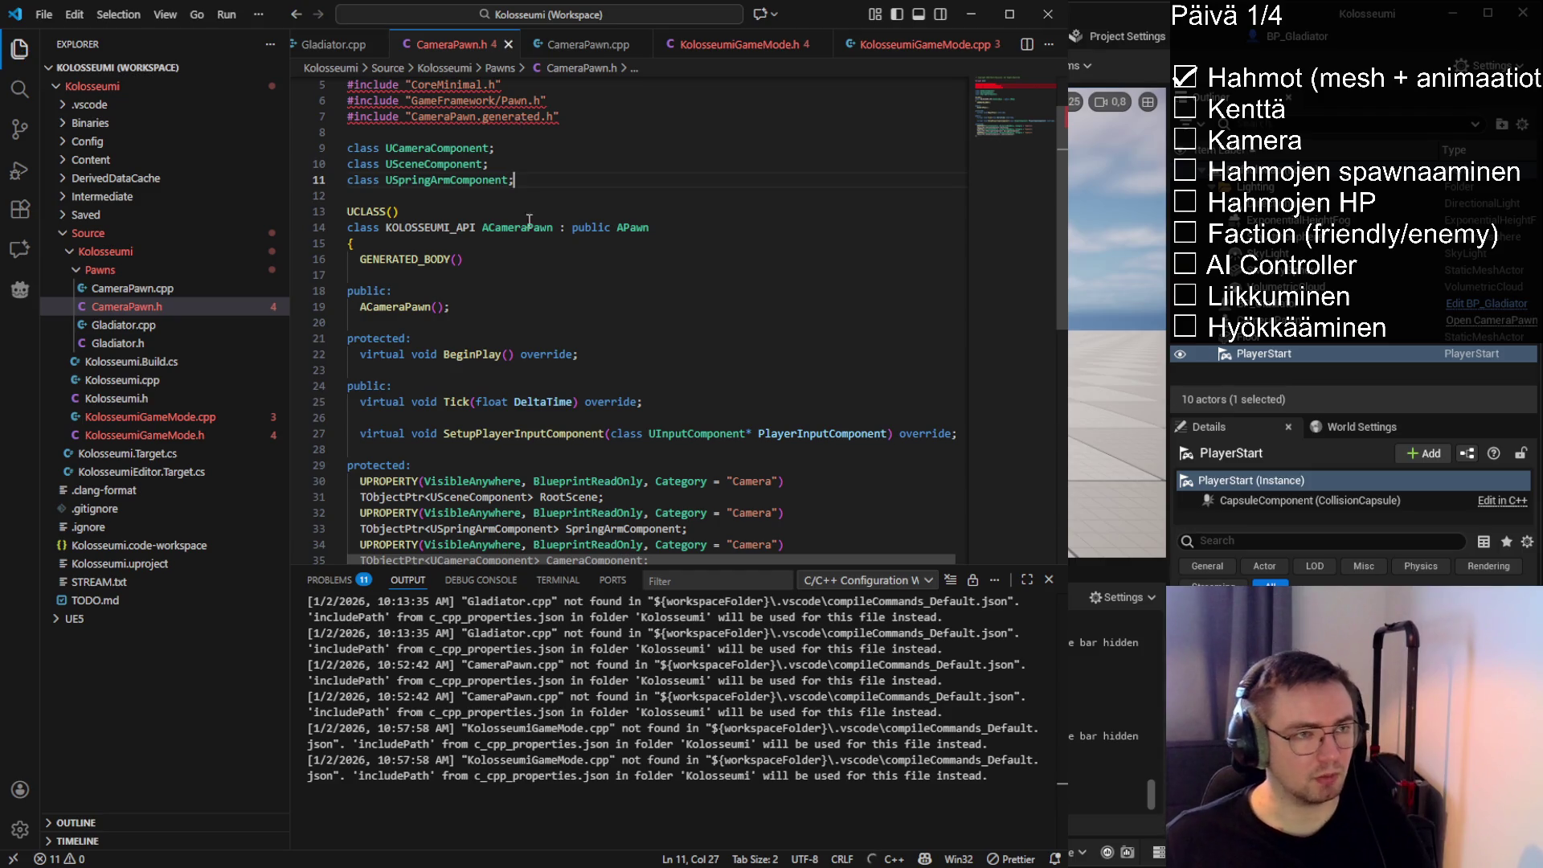
Comment out the SpringArmComponent property lines after checking Unreal Editor
scroll(527, 177, down, 2)
scroll(533, 237, up, 1)
double_click(574, 454)
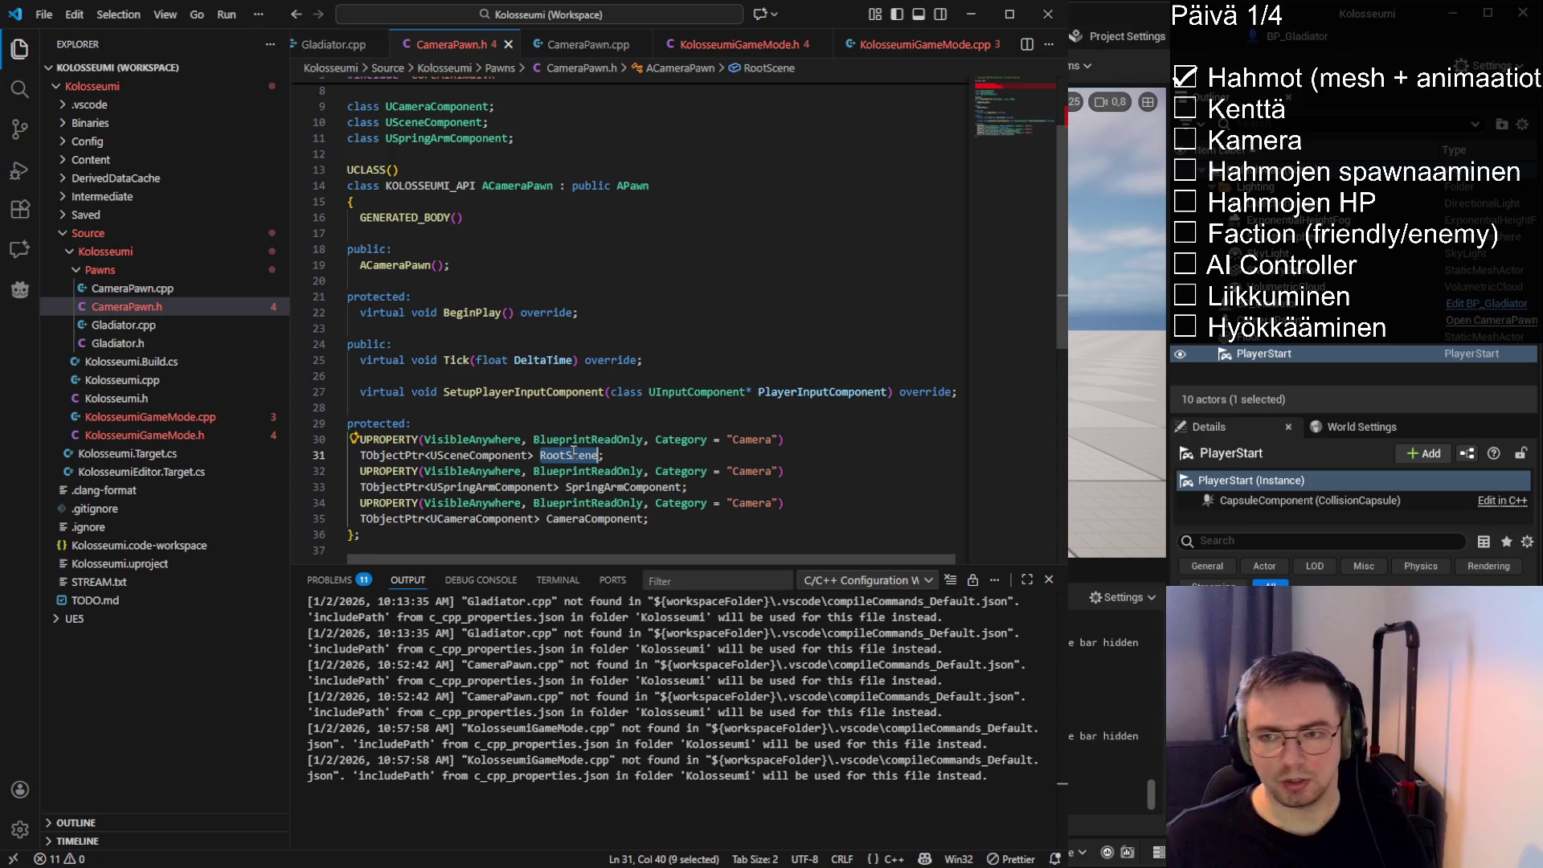
key(alt+Tab)
scroll(823, 338, down, 5)
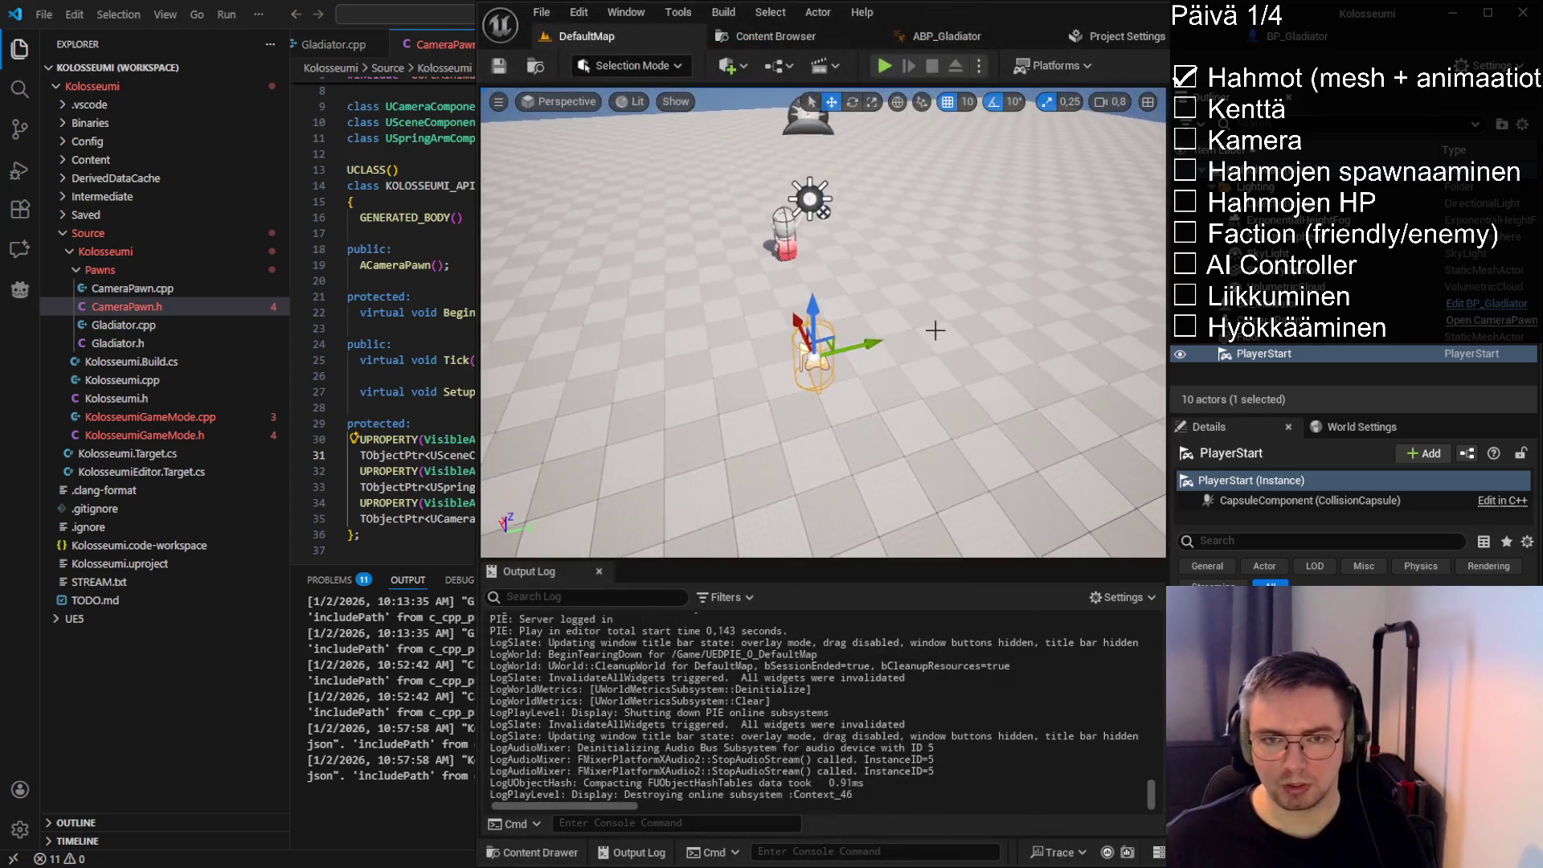
key(alt+Tab)
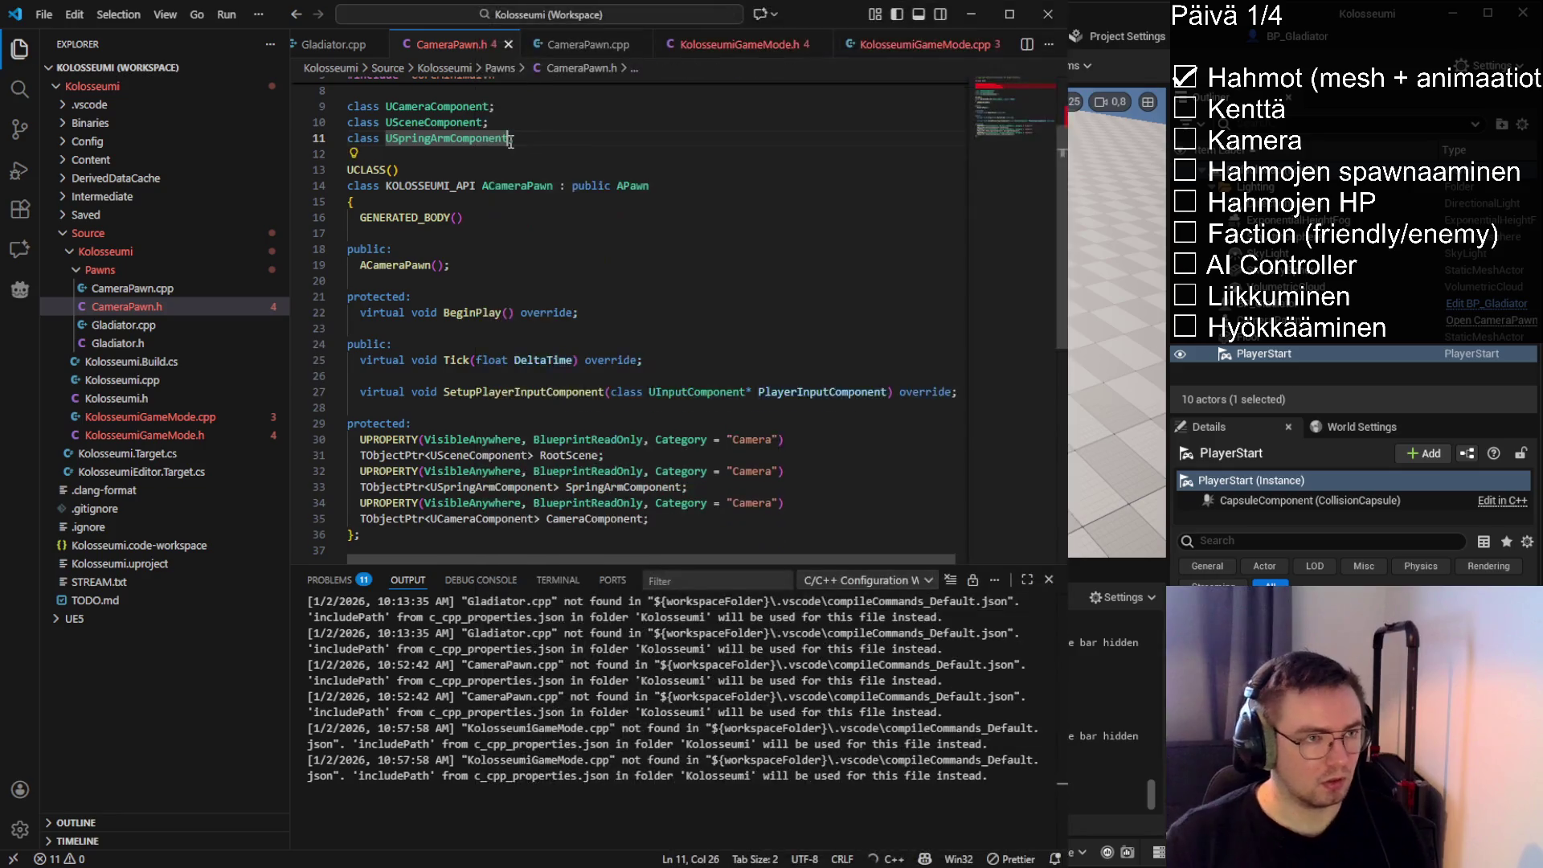
scroll(562, 322, up, 1)
drag(689, 513, 265, 504)
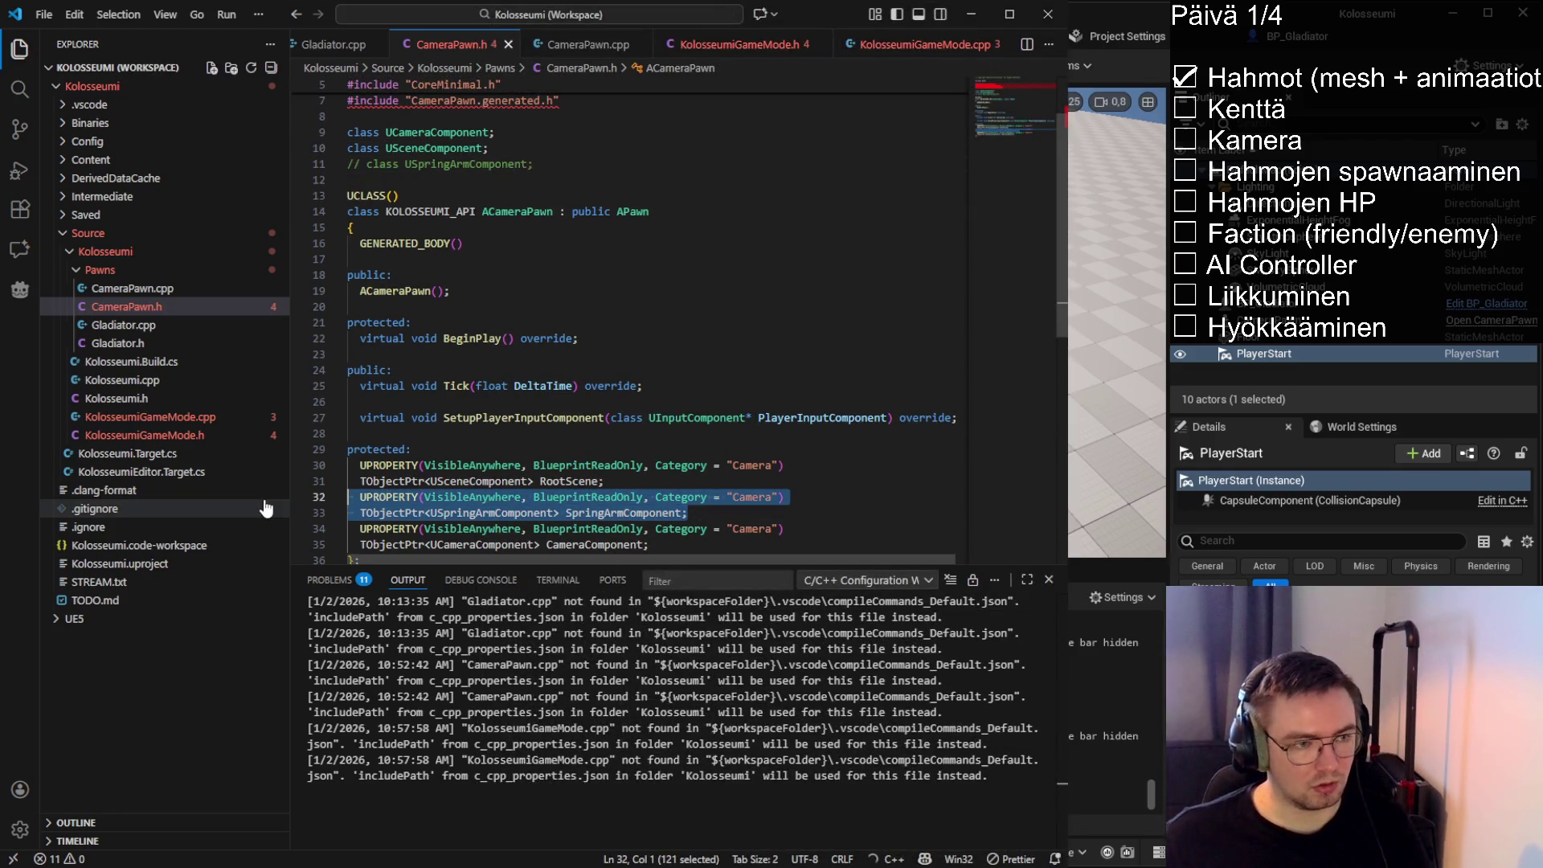
key(ctrl+slash)
Copy the CameraPawn's location and paste it as a comment in CameraPawn.cpp
key(alt+Tab)
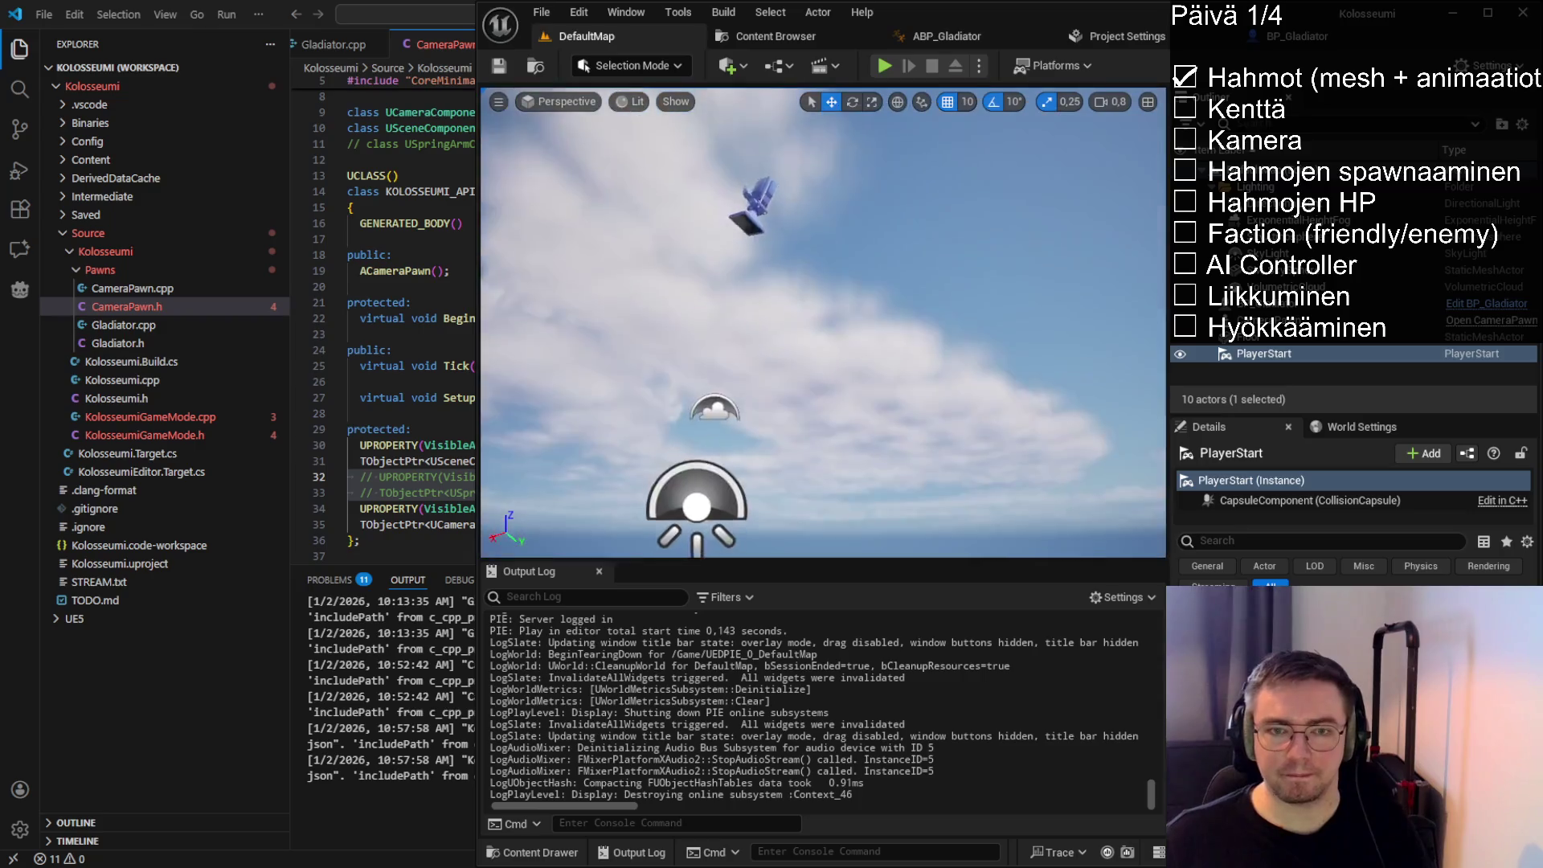
click(770, 261)
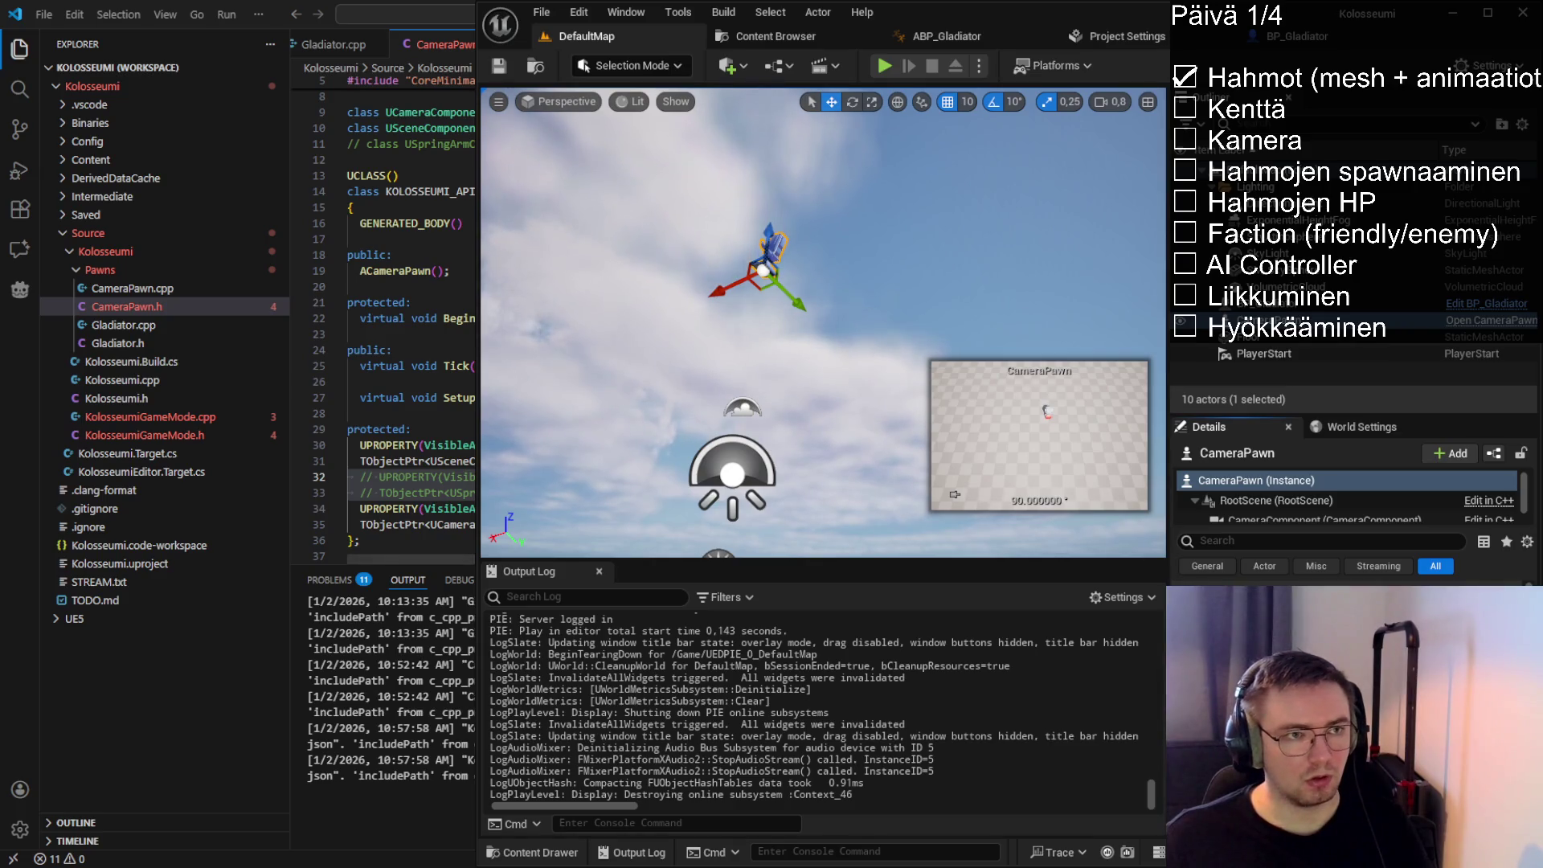
key(alt+Tab)
scroll(890, 262, down, 1)
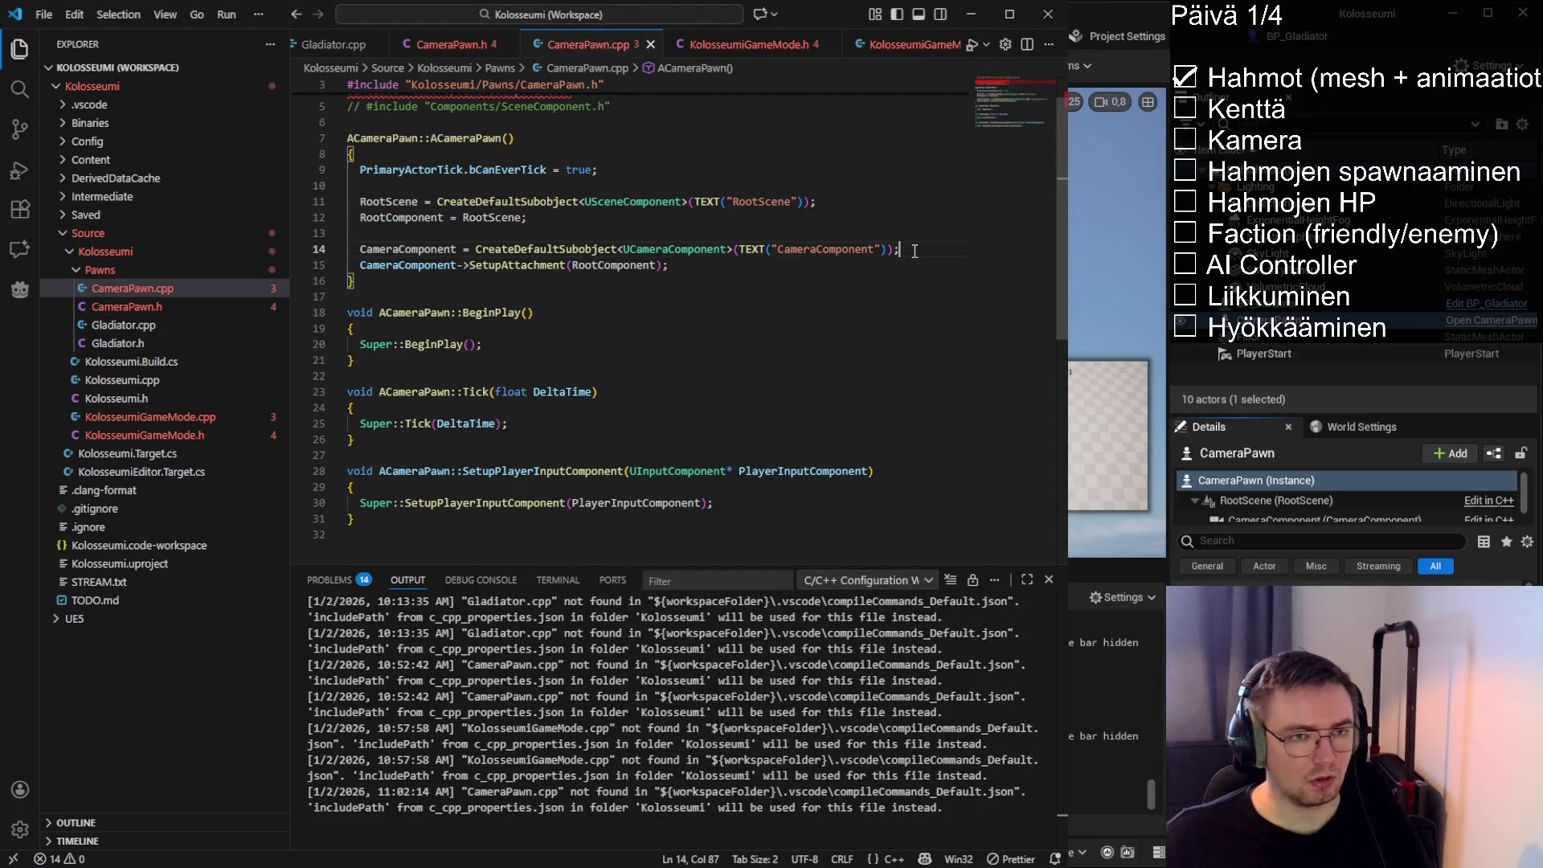
key(ctrl+shift+Return)
text((X=0.000000,Y=0.000000,Z=1000.000000))
key(ctrl+slash)
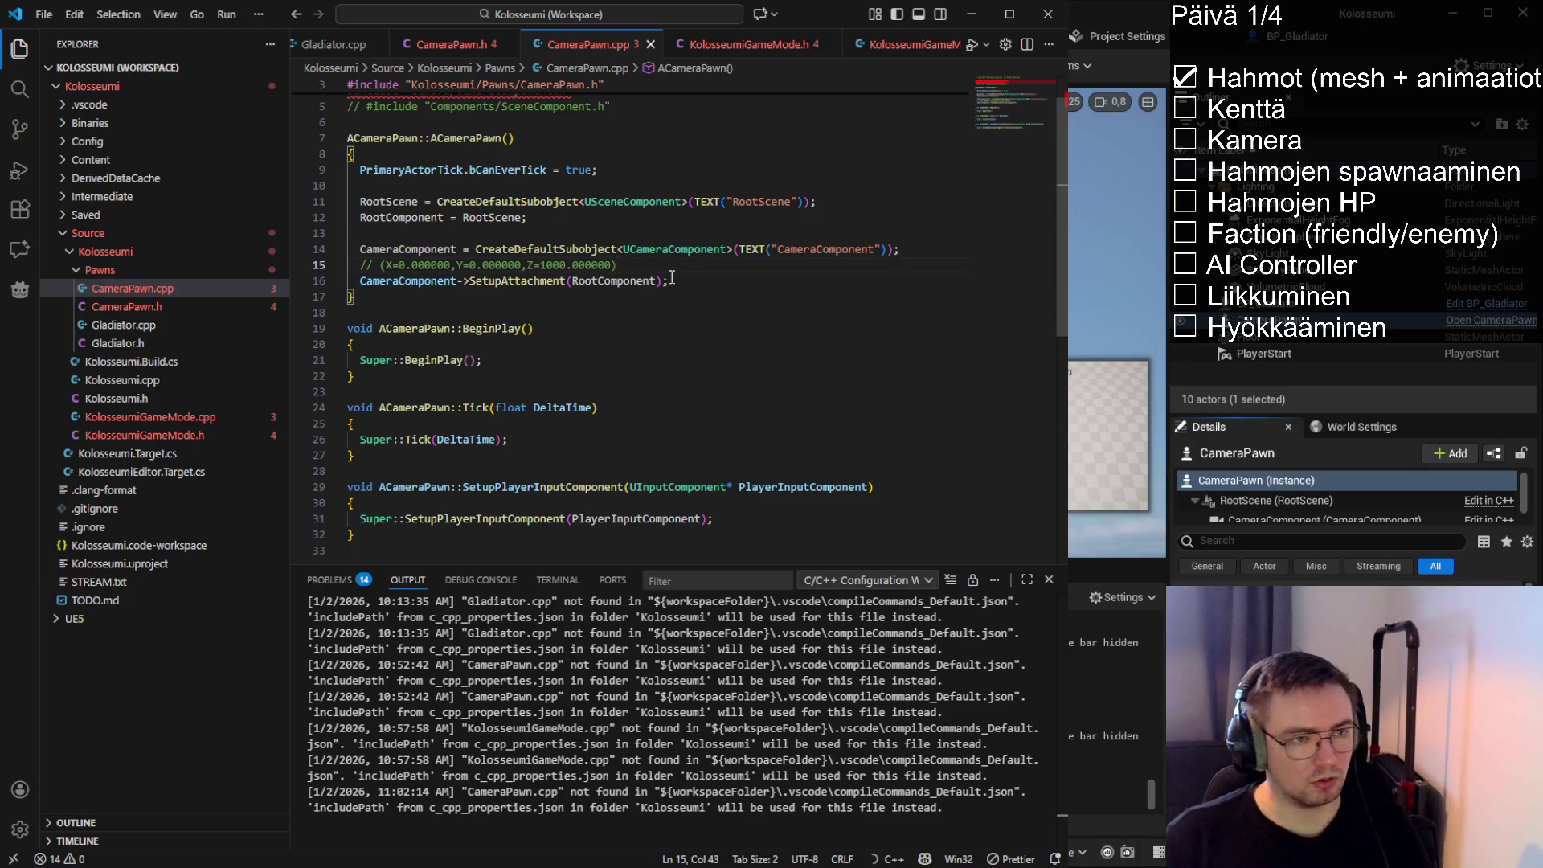
Add a CameraComponent->SetRelativeLocation call below the coordinates comment
key(Return)
text(CameraComponent->SetRelativeLocation(FVector(0.0f, 0.0f, 1000.0f));)
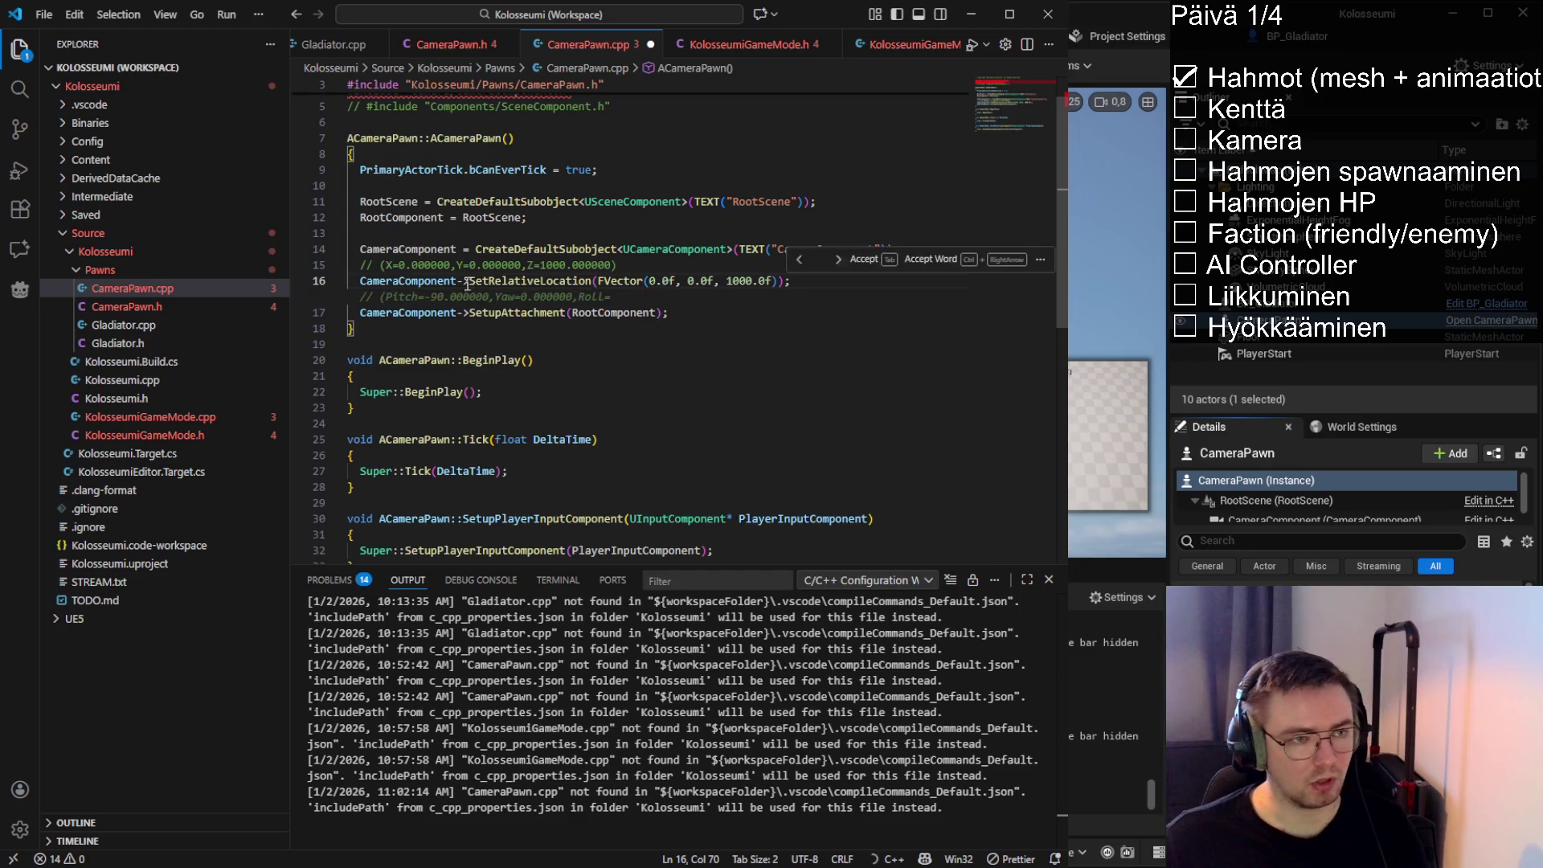
key(Tab)
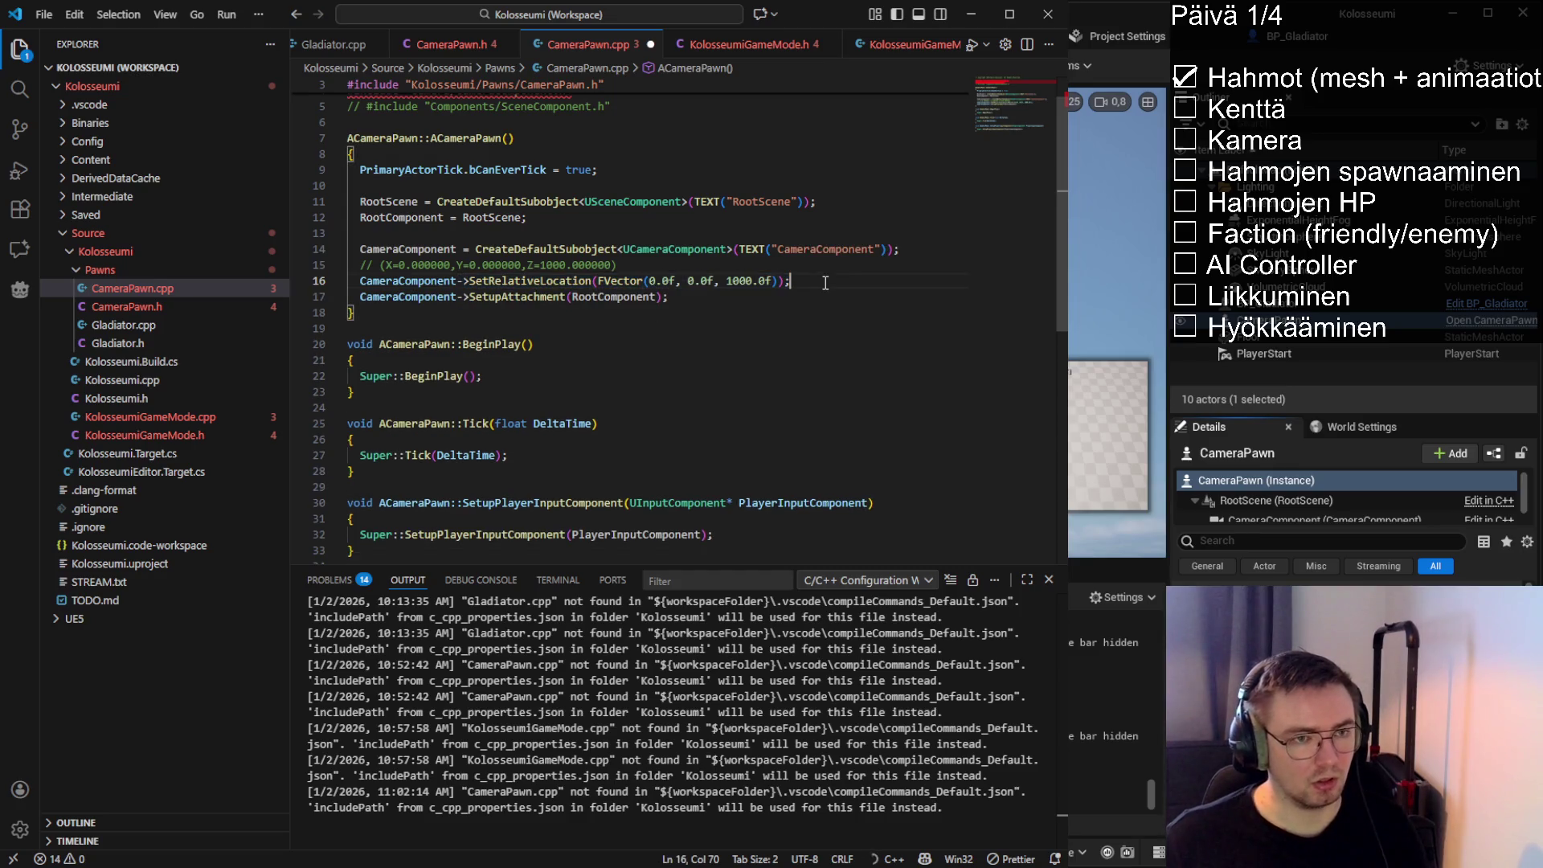
drag(812, 283, 360, 281)
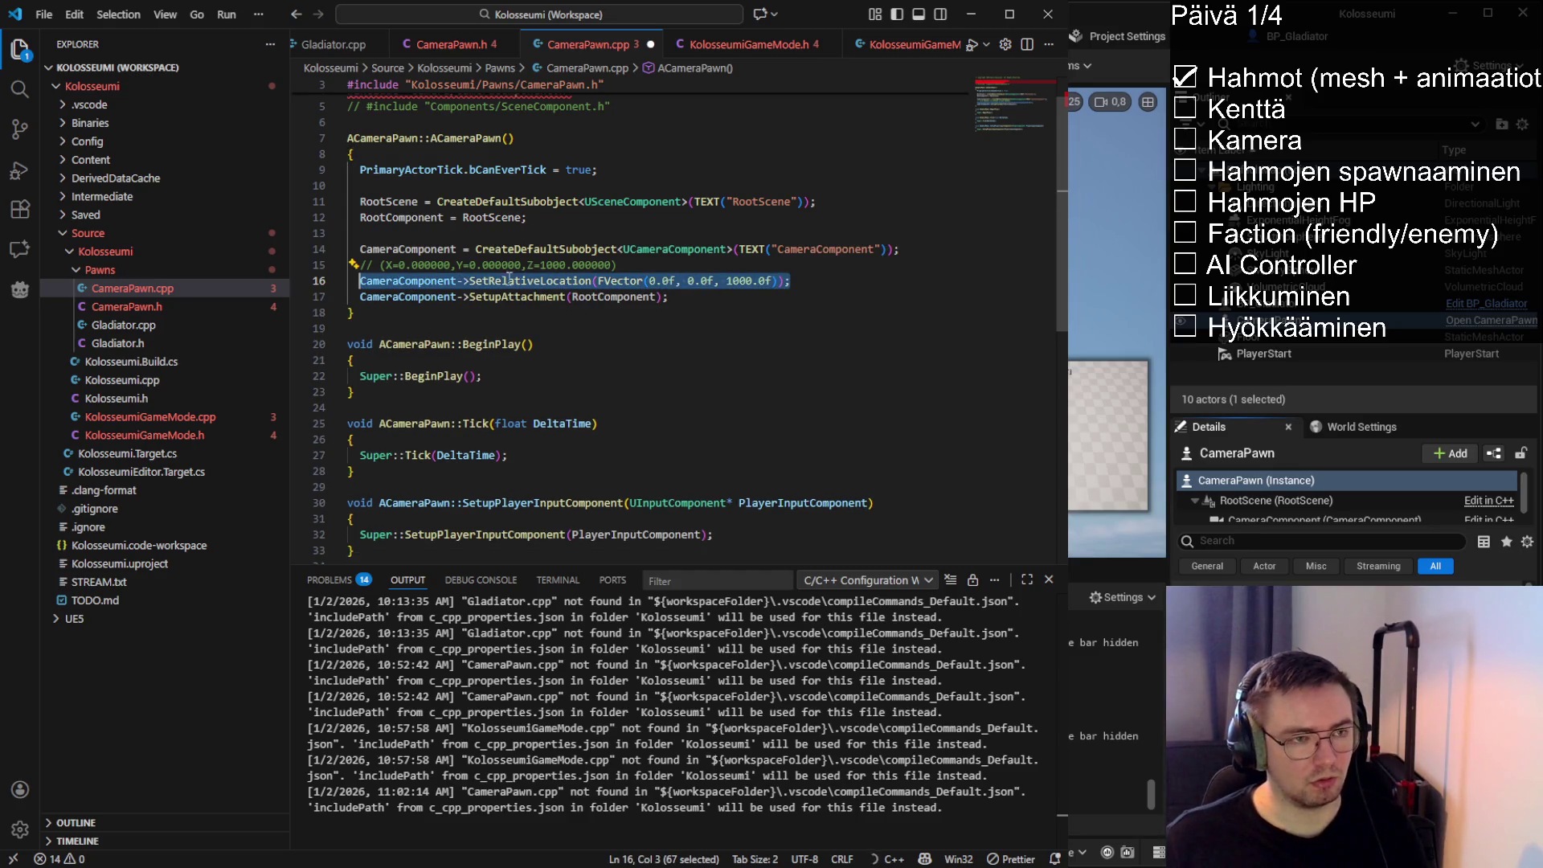
double_click(555, 281)
double_click(417, 281)
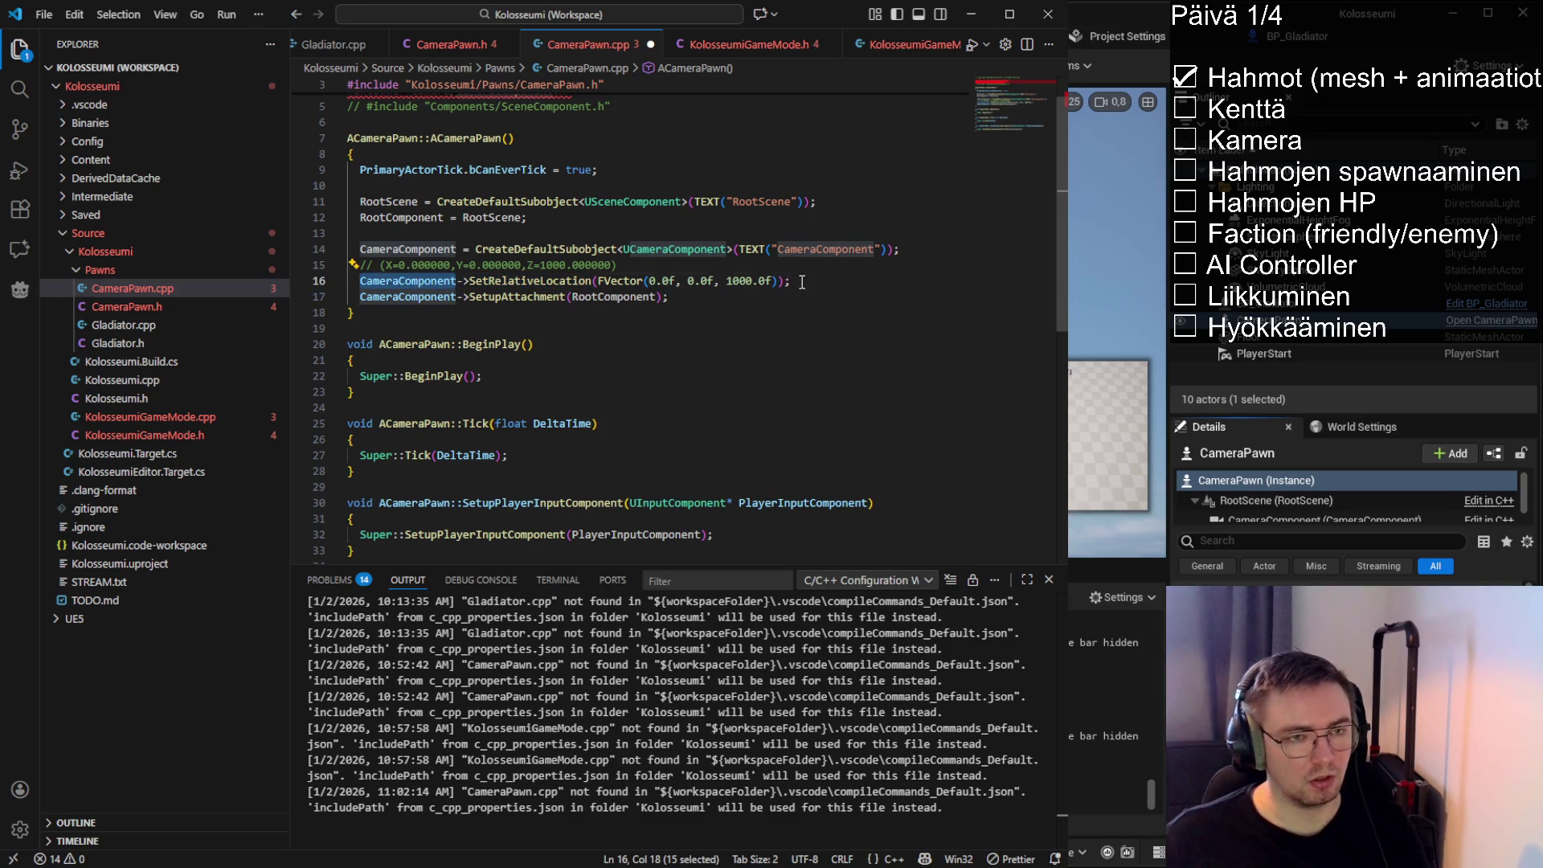
drag(801, 282, 360, 281)
drag(359, 202, 576, 224)
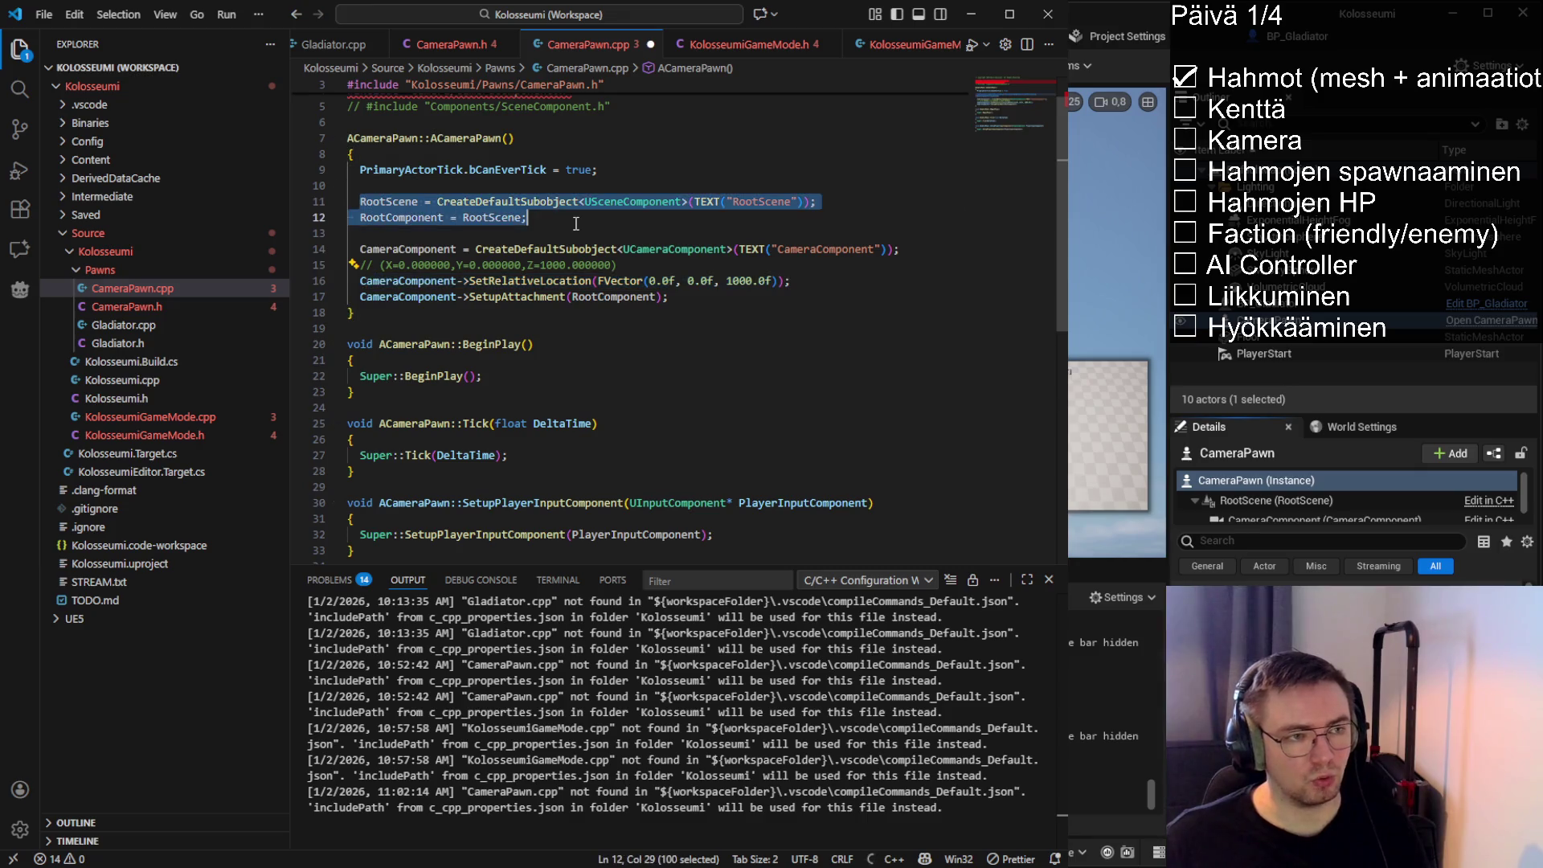
drag(793, 282, 430, 278)
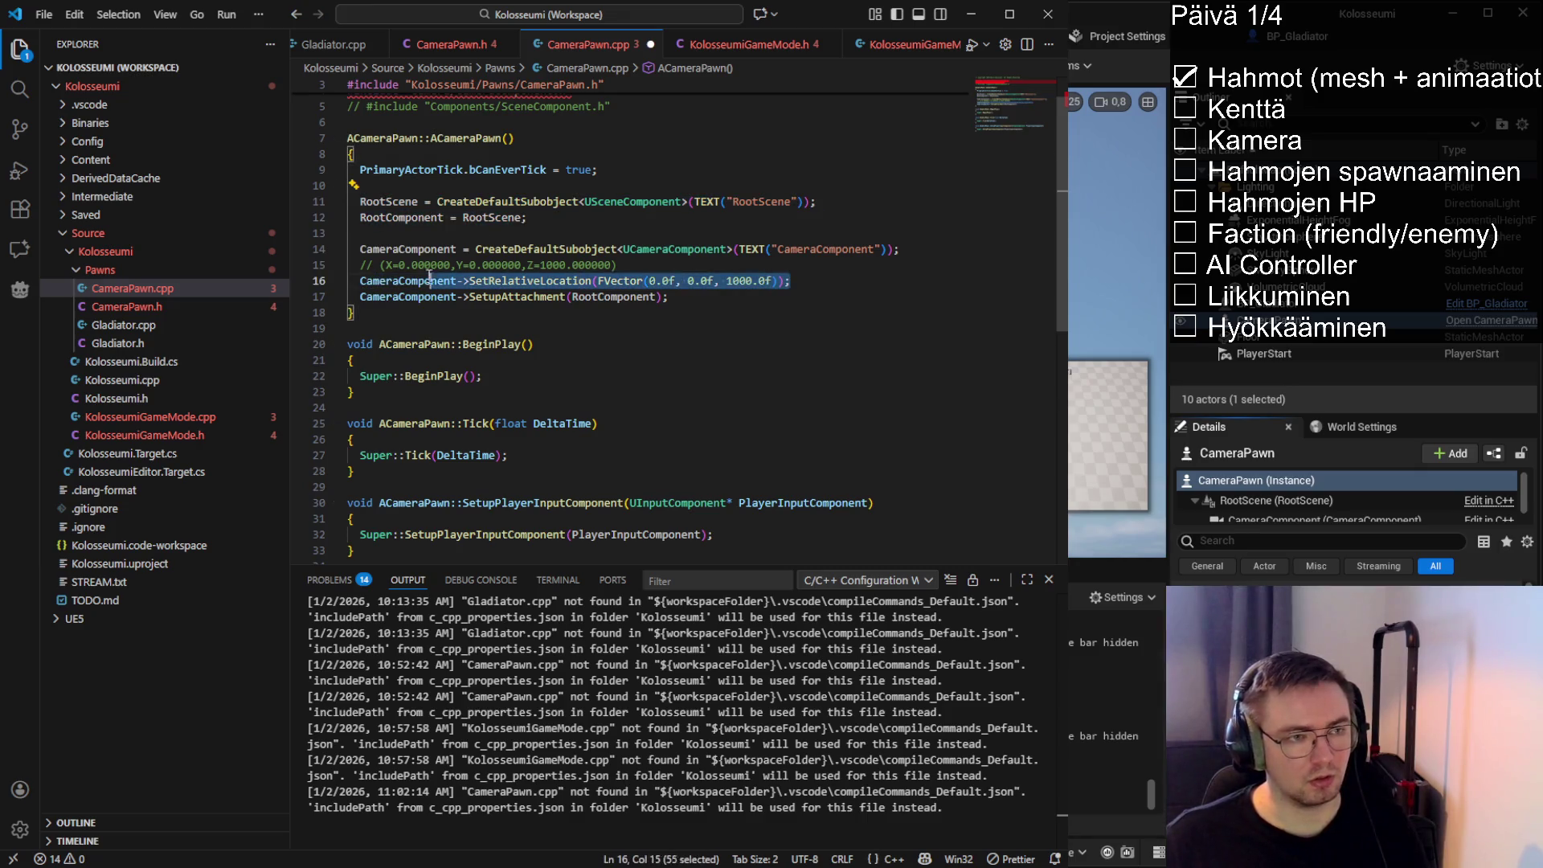
Copy the CameraPawn's rotation (Pitch -69.999999, Yaw 0, Roll 0) and paste it below the location code
key(alt+Tab)
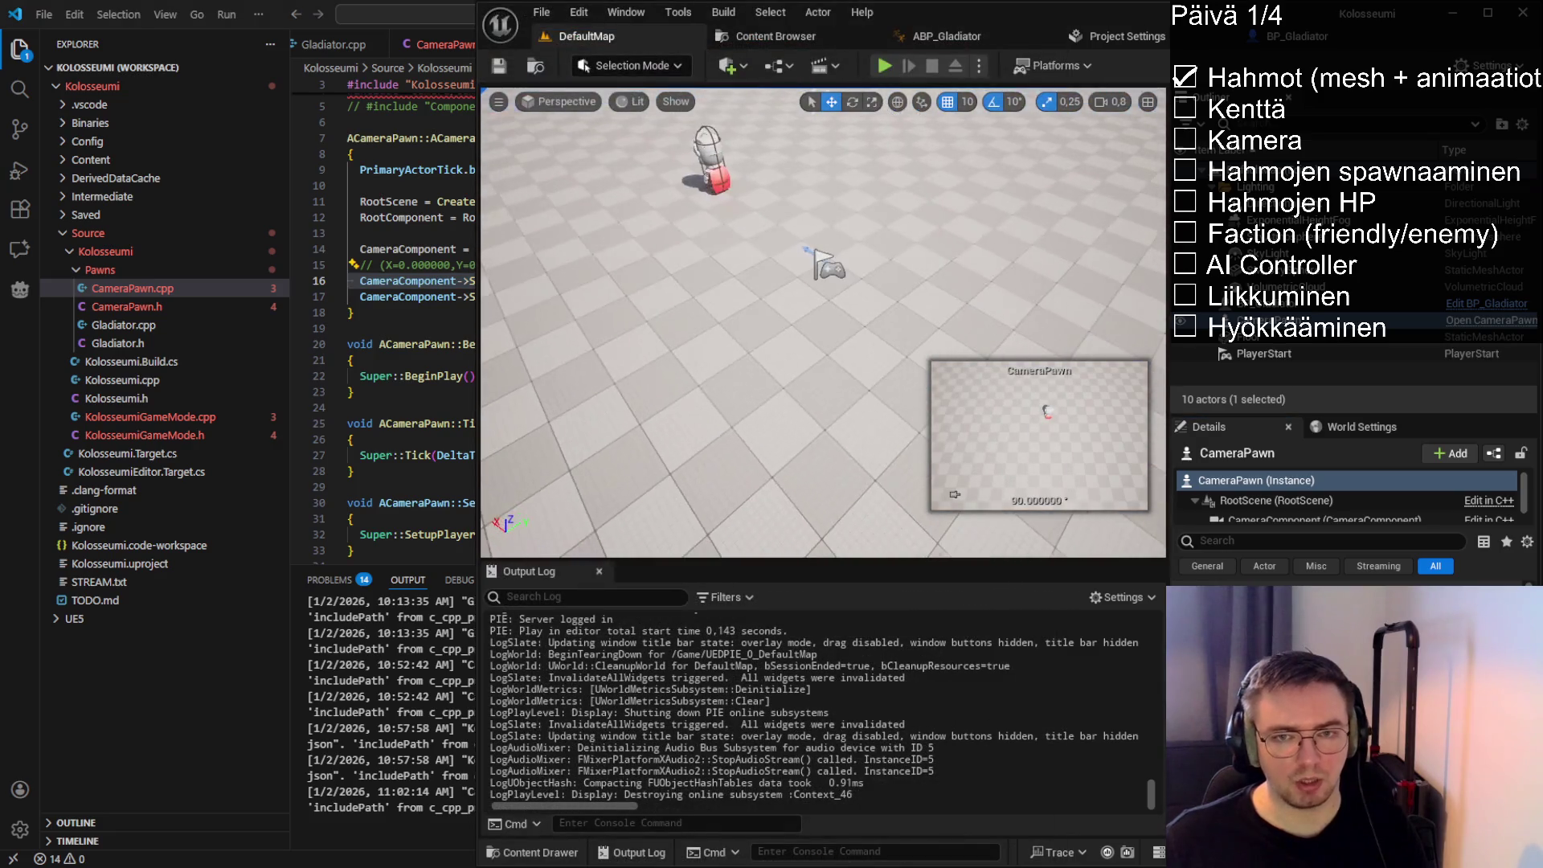
click(832, 265)
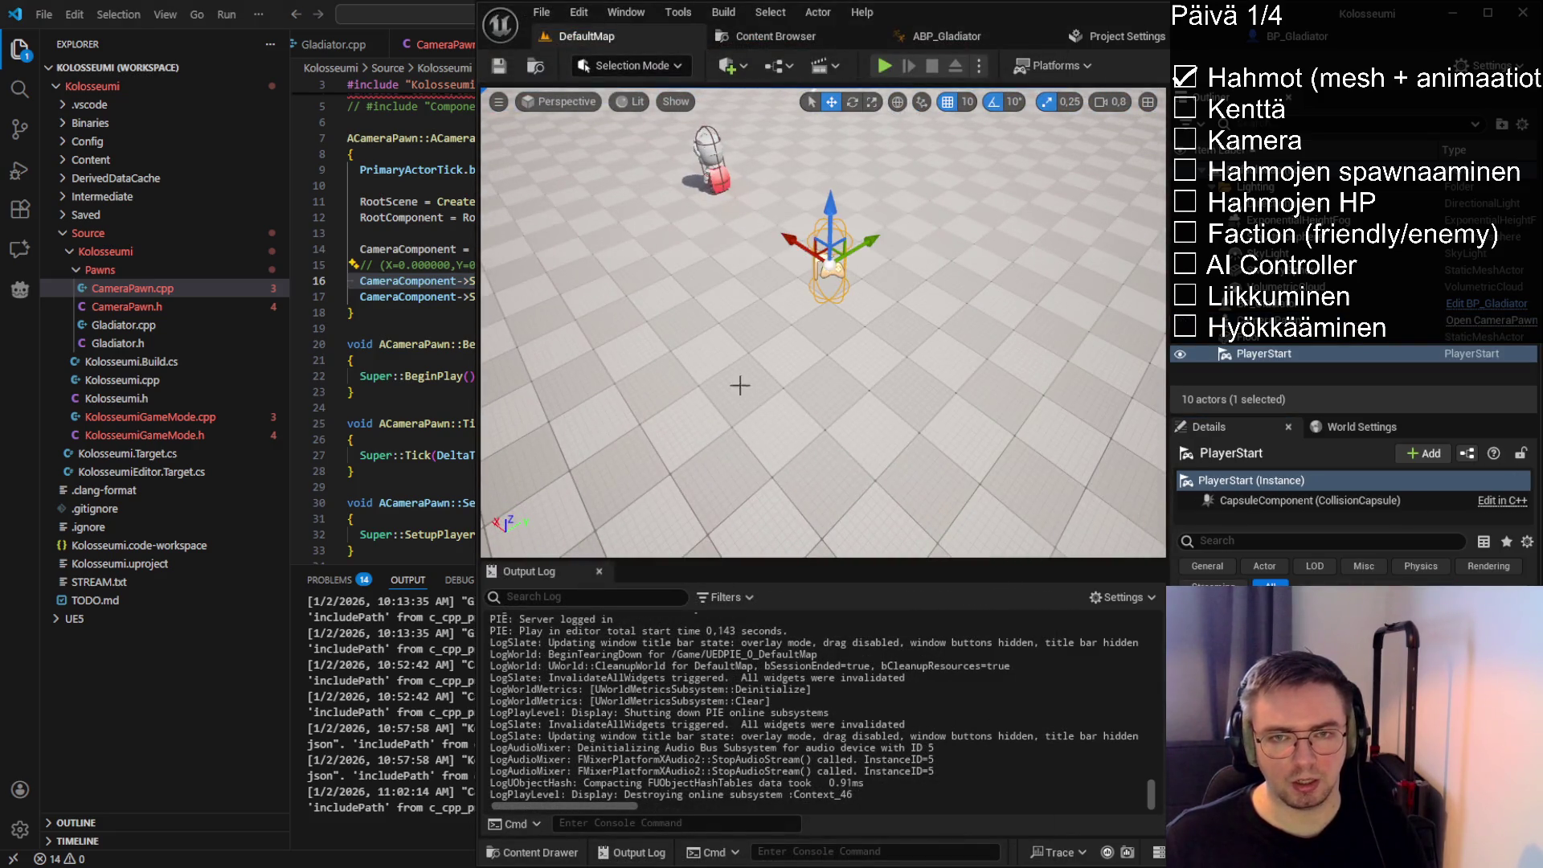
drag(740, 386, 808, 374)
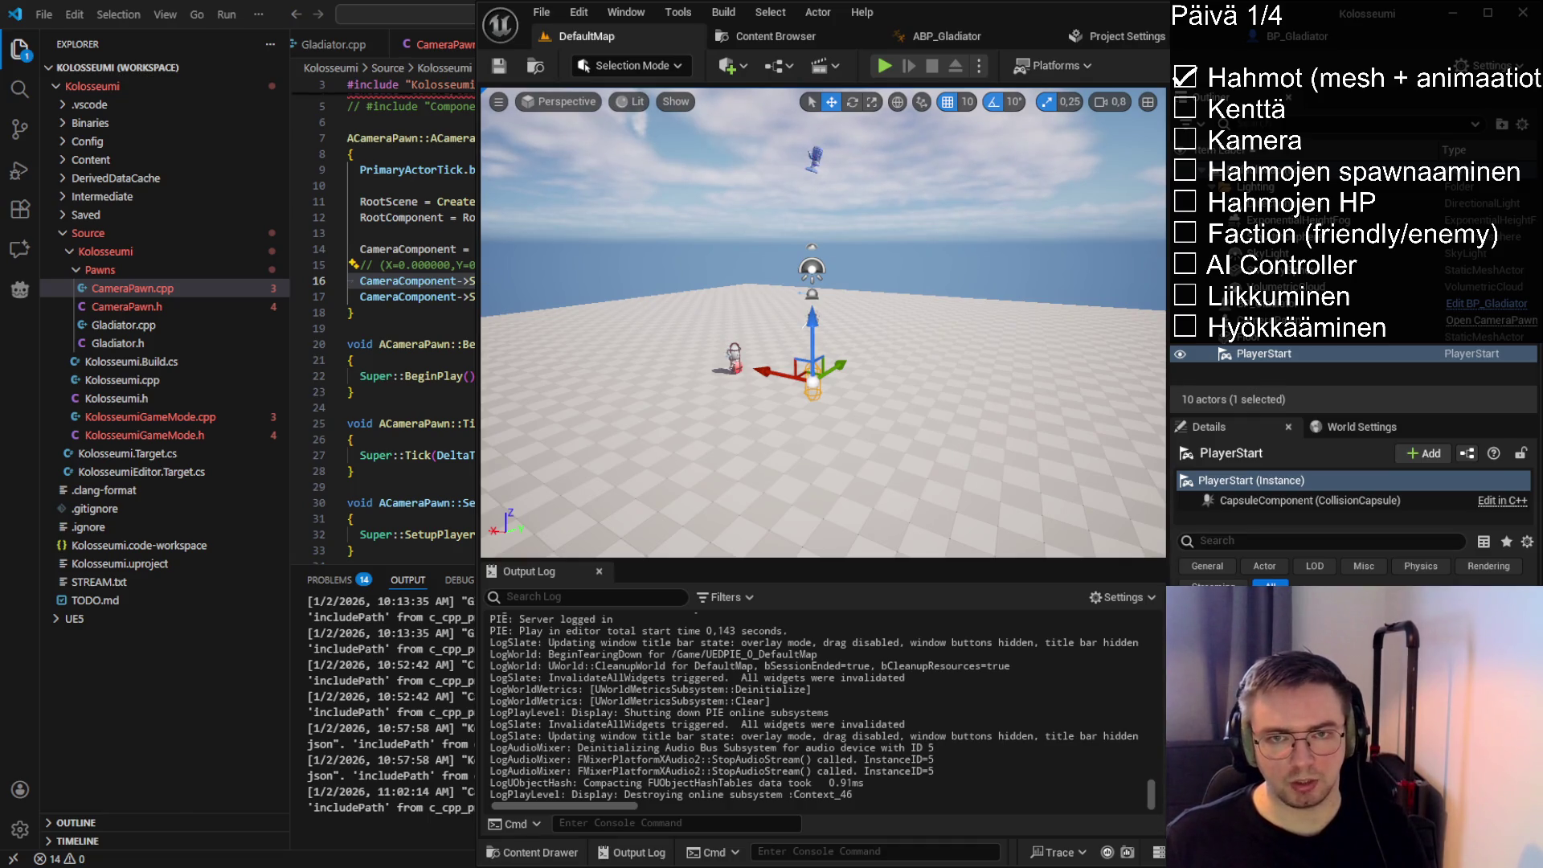
click(815, 157)
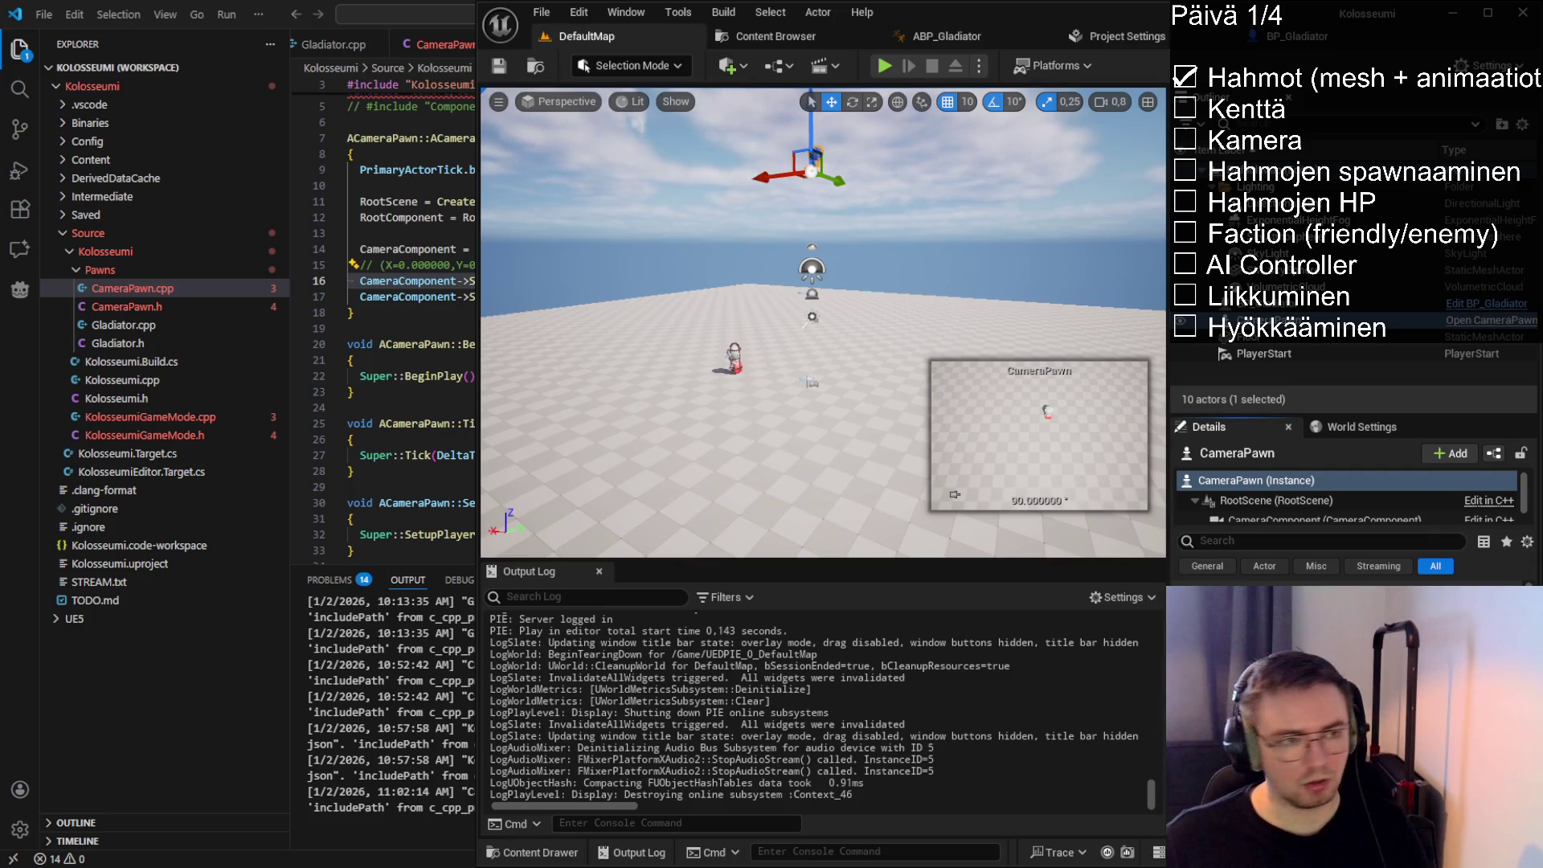
click(450, 281)
key(End)
key(Return)
text((Pitch=-69.999999,Yaw=0.000000,Roll=0.000000))
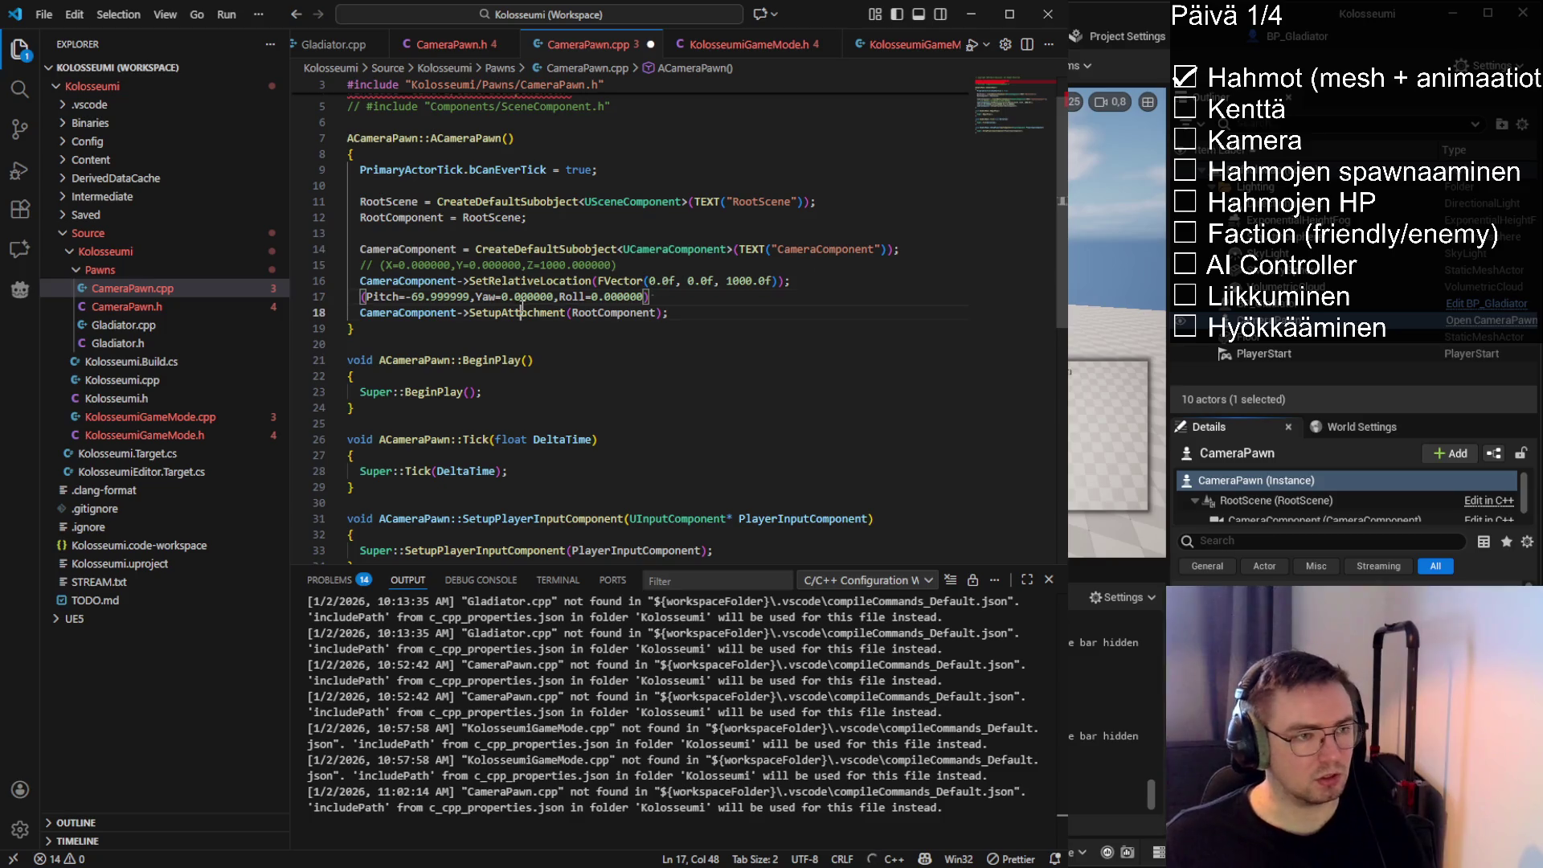
Comment the pasted rotation and add CameraComponent->SetRelativeRotation(FRotator(-70.0f, 0.0f, 0.0f))
click(559, 296)
key(ctrl+slash)
key(ctrl+s)
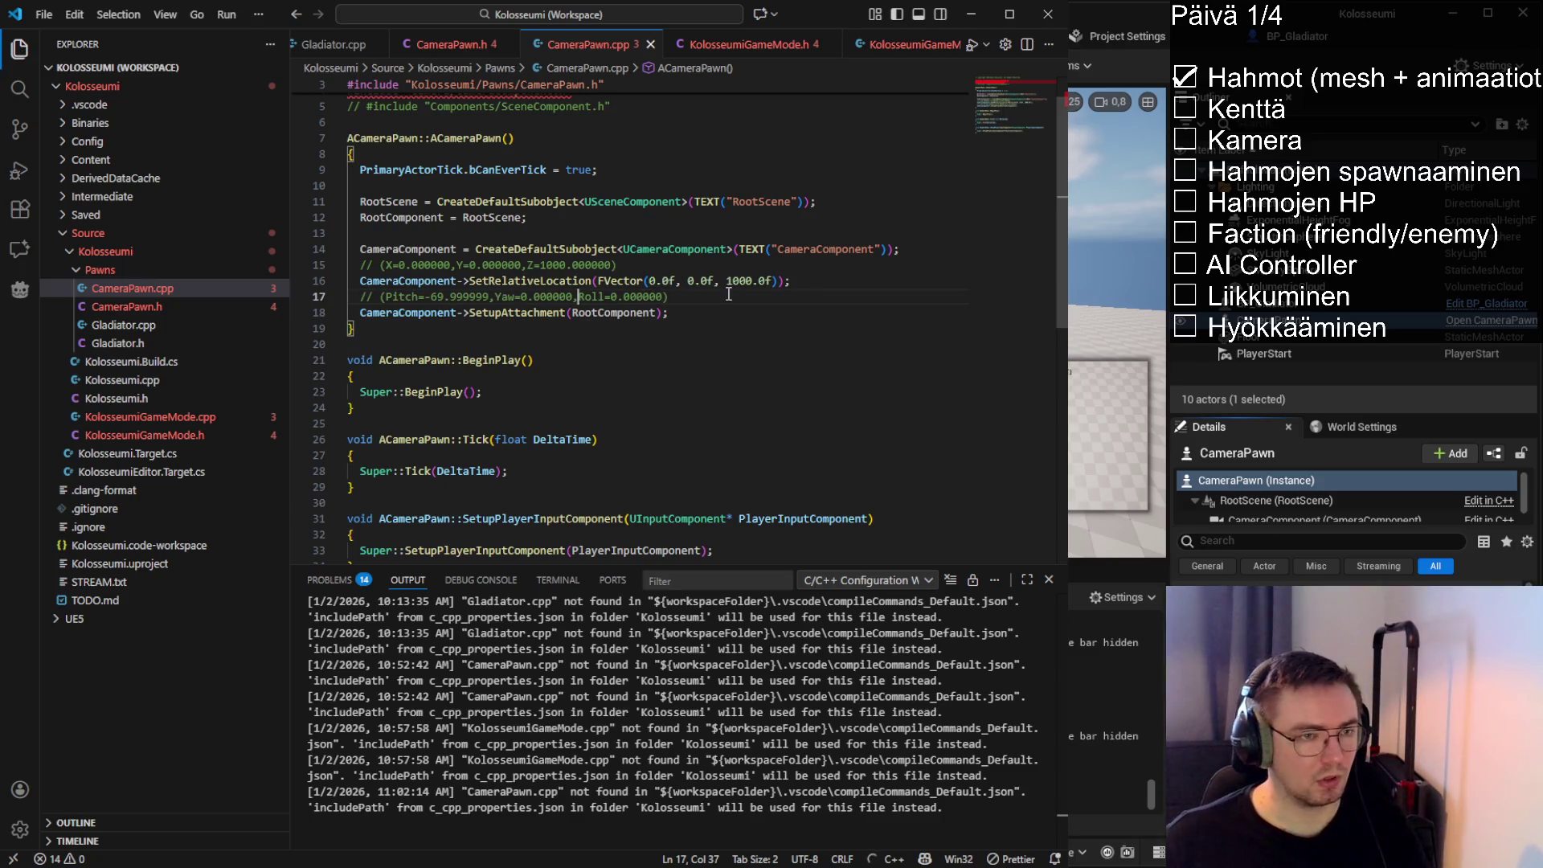
key(End)
key(Return)
key(Tab)
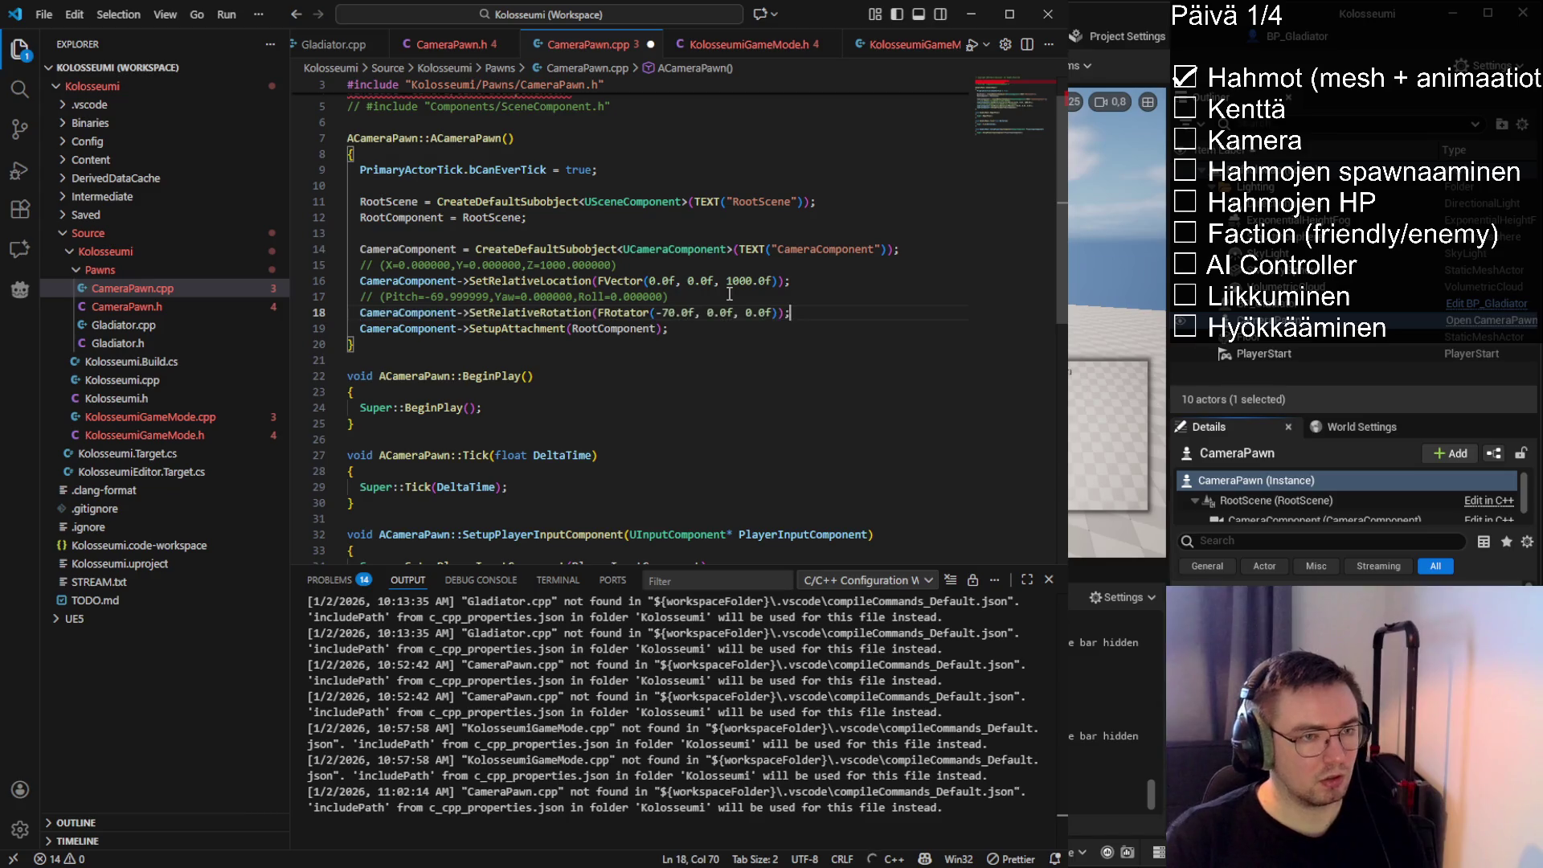
drag(657, 313, 817, 314)
Delete the Pitch and X/Y/Z helper comments and save CameraPawn.cpp
drag(671, 296, 351, 296)
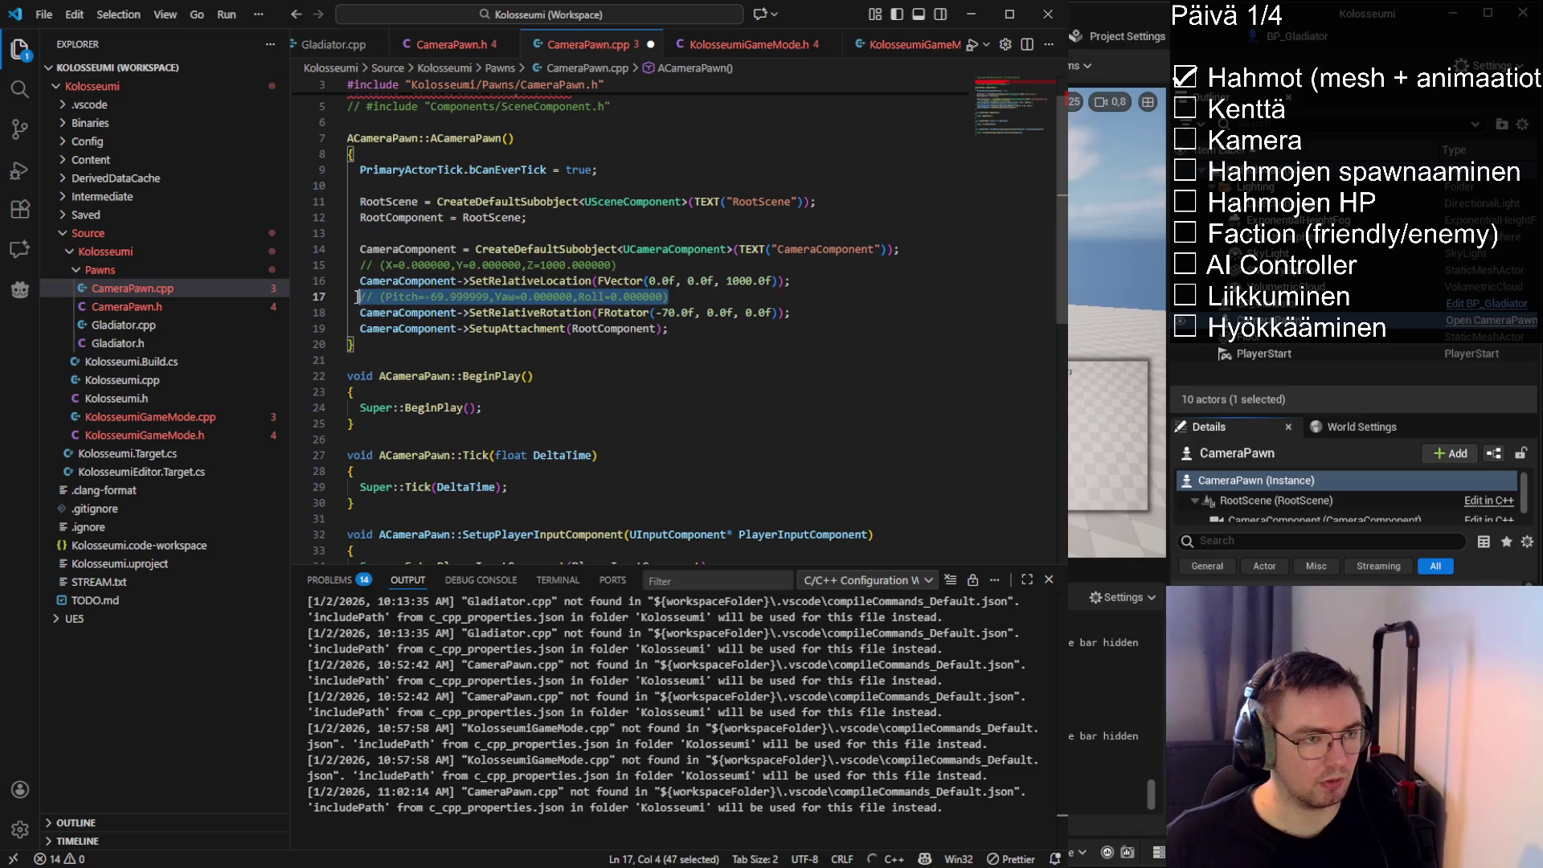
key(BackSpace)
key(BackSpace)
drag(617, 265, 310, 267)
key(BackSpace)
key(BackSpace)
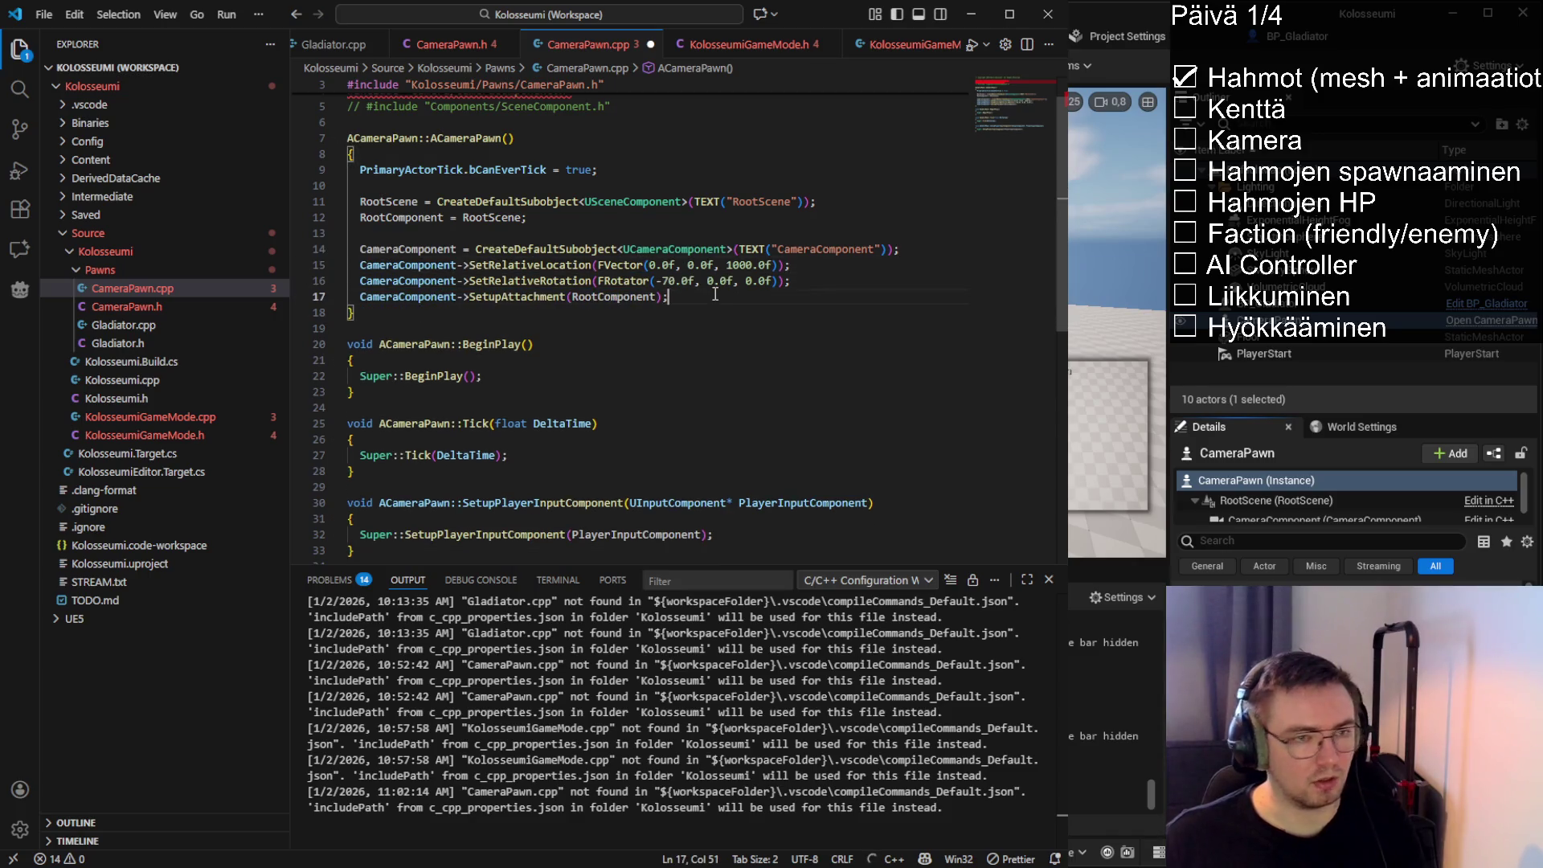
click(712, 296)
key(ctrl+s)
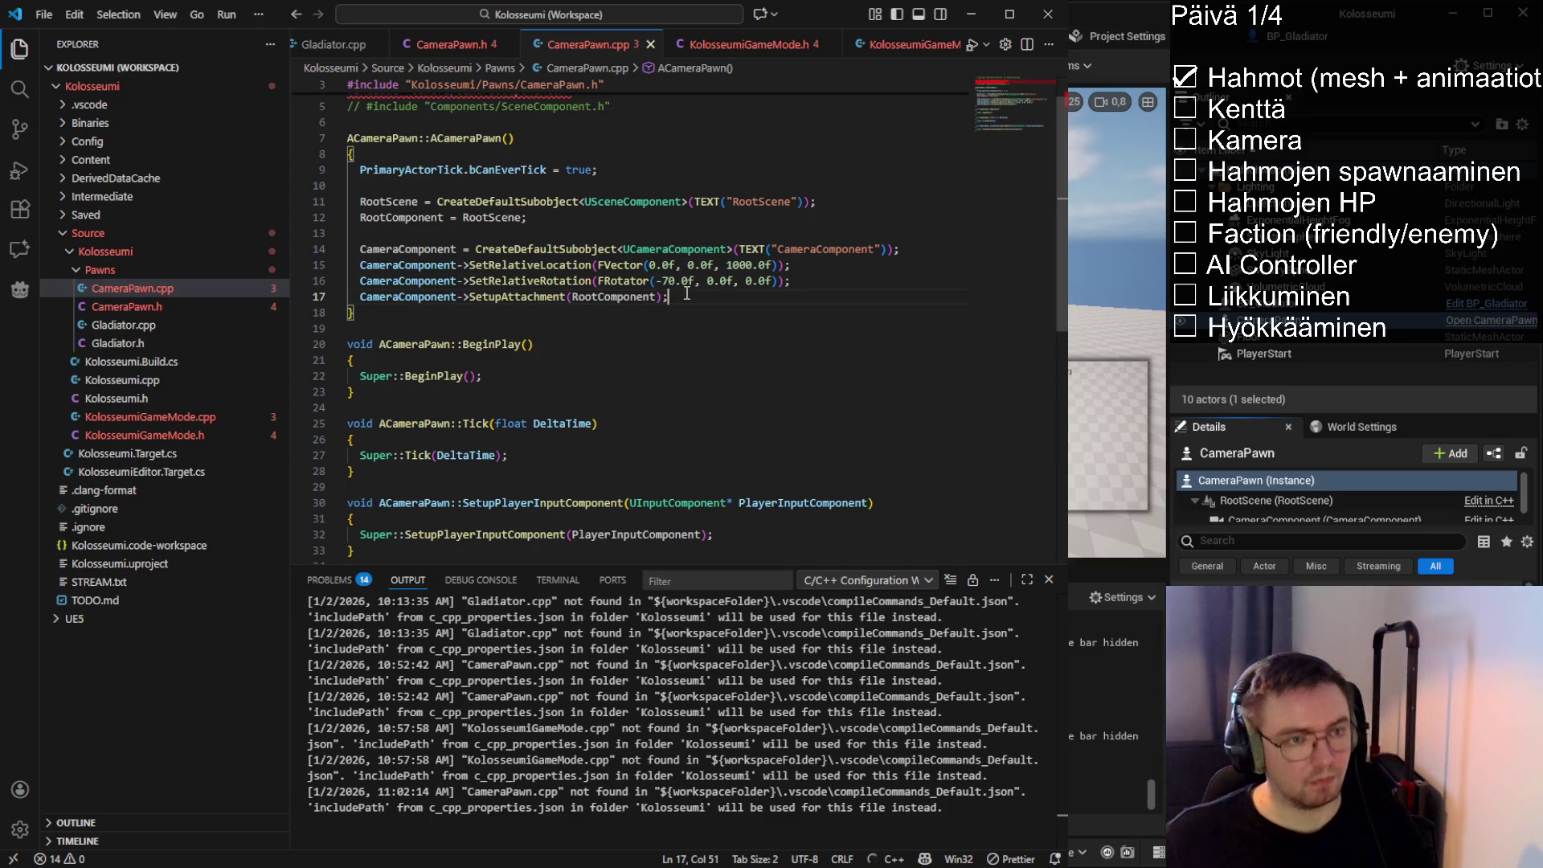
drag(694, 299, 350, 249)
click(469, 282)
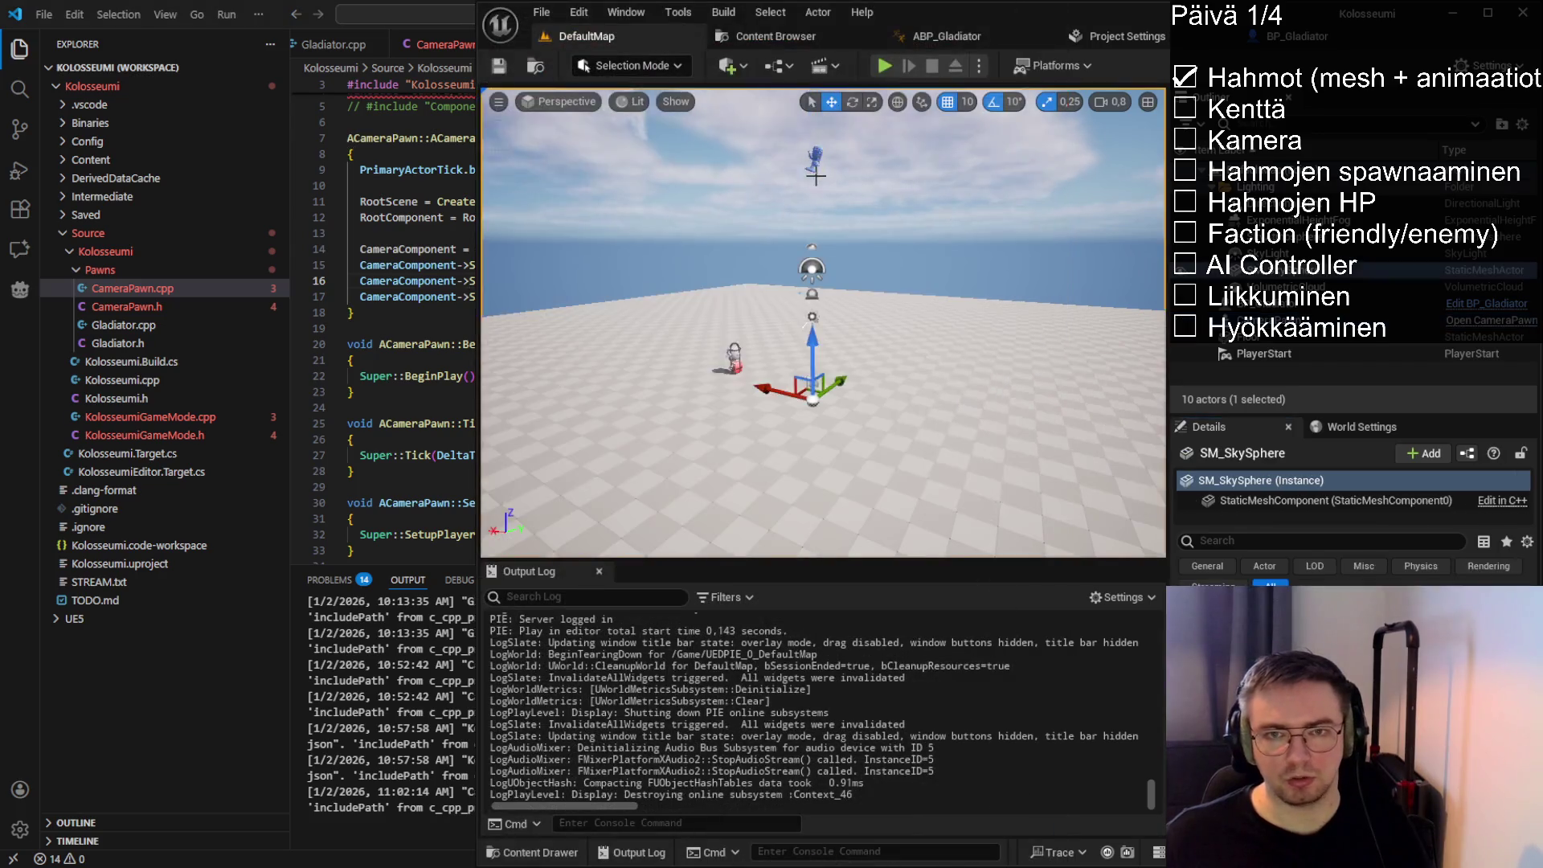
key(alt+Tab)
click(1286, 320)
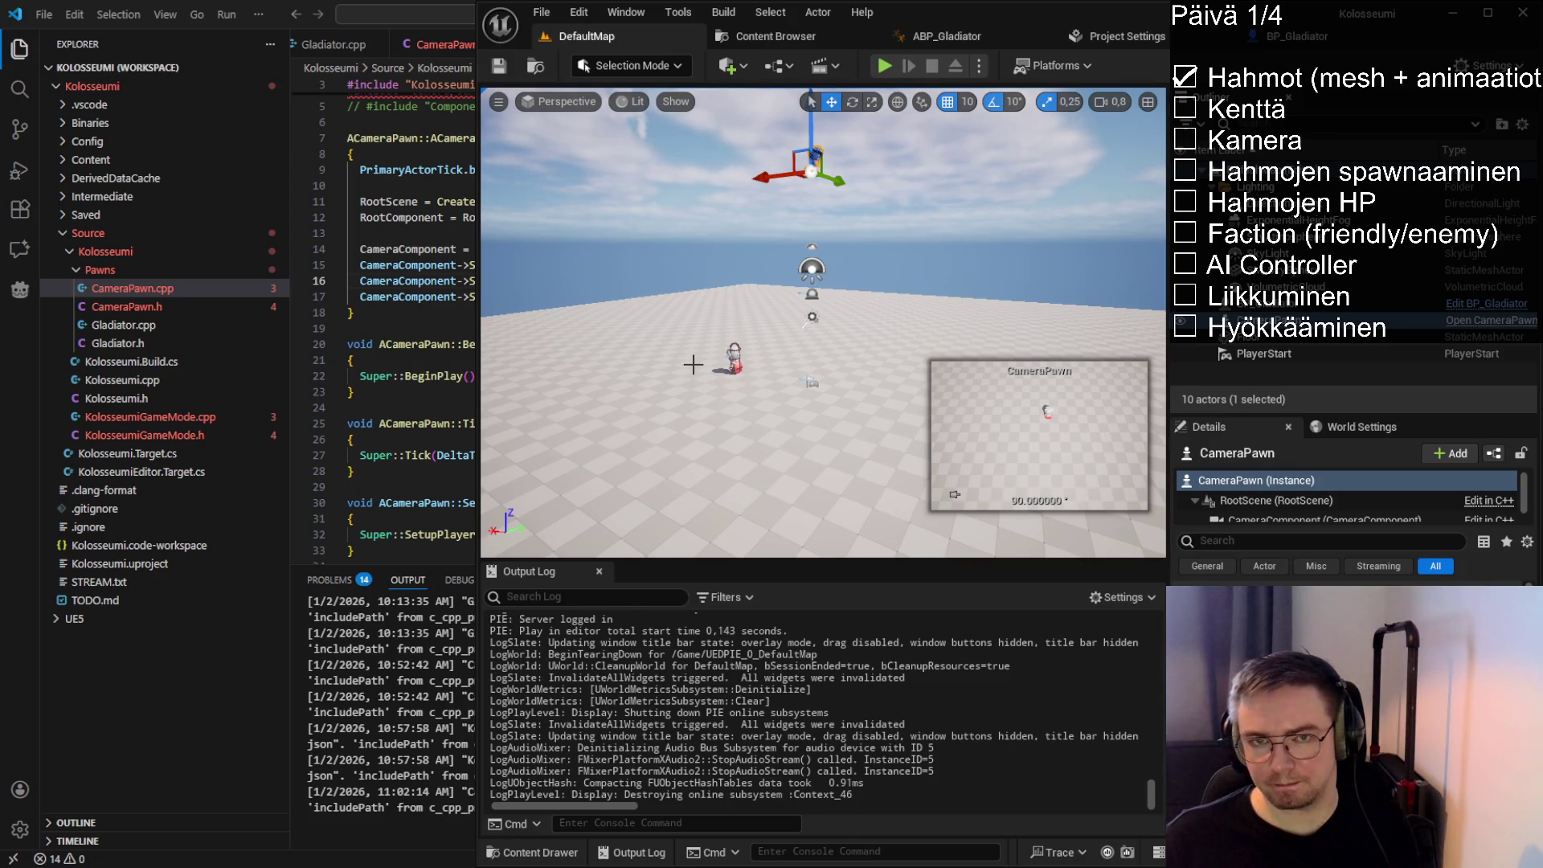
Delete the placed CameraPawn from the level and hot-reload the updated camera code
key(Delete)
key(alt+Tab)
click(628, 249)
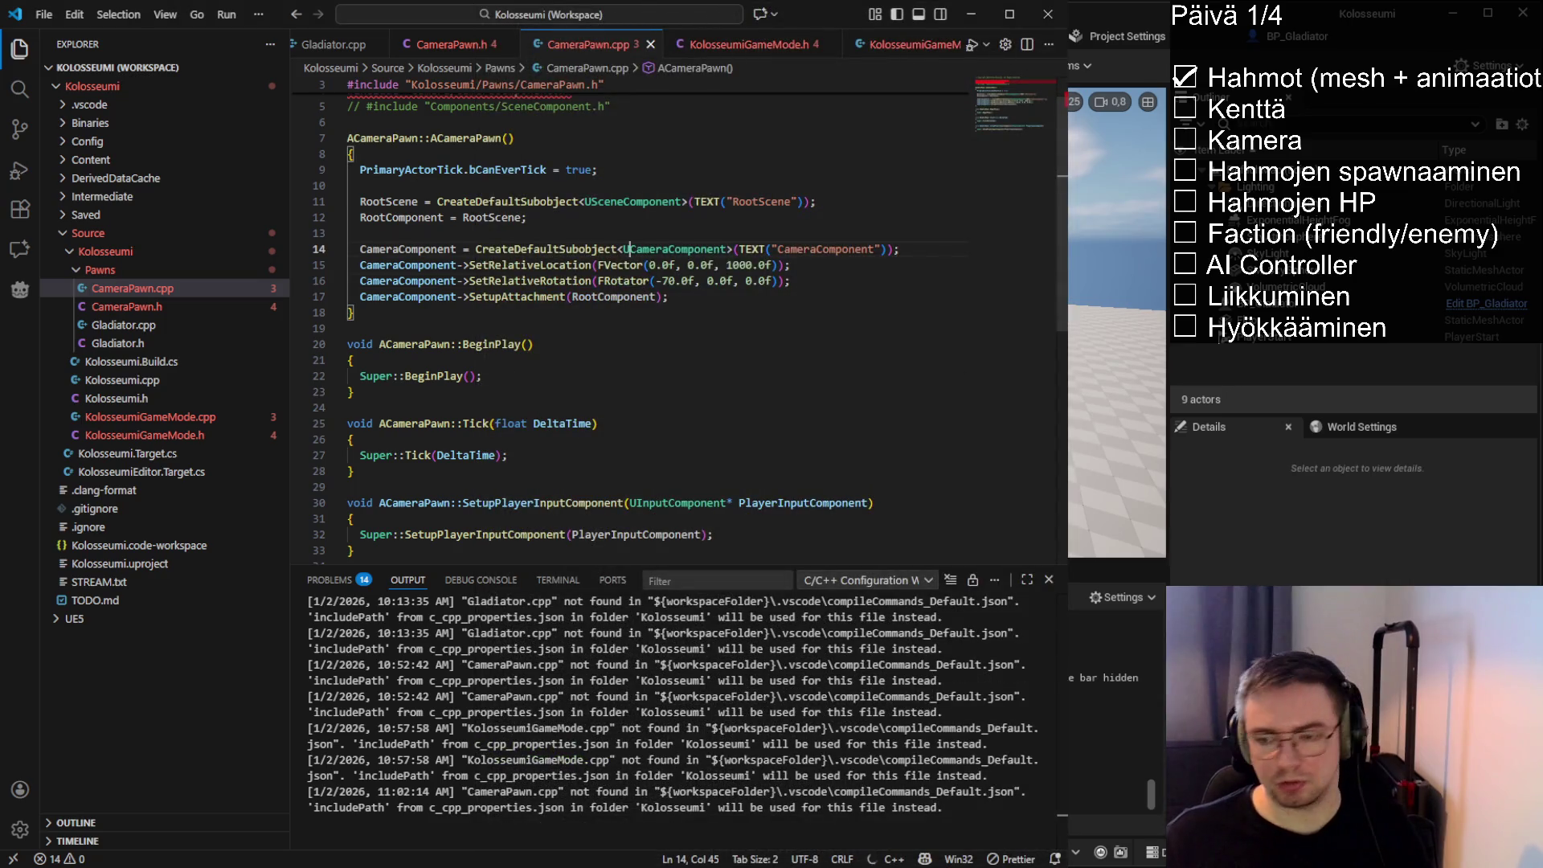
key(alt+Tab)
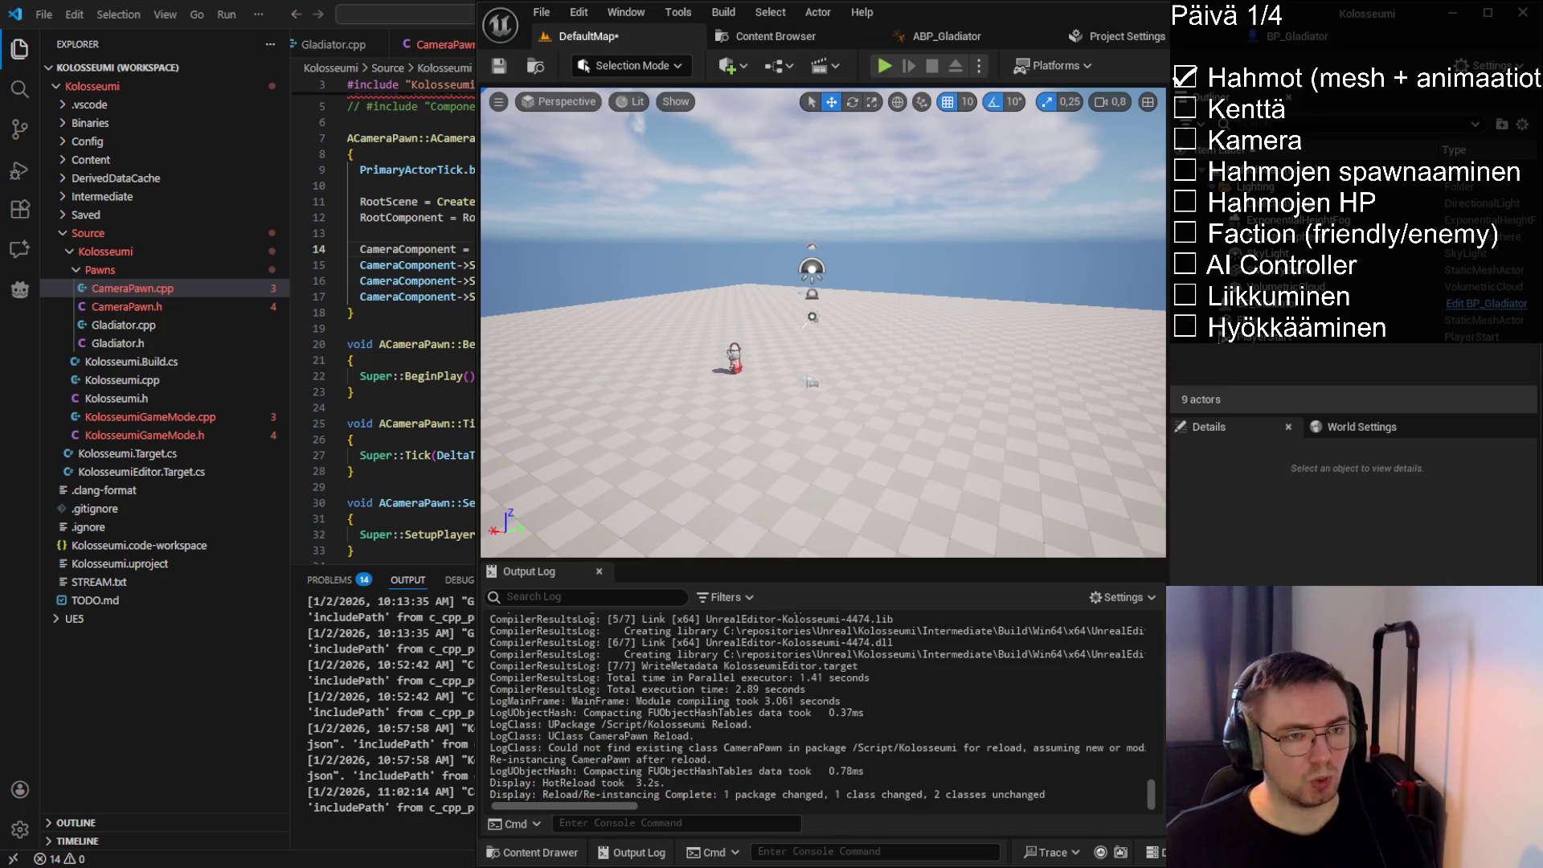
key(alt+Tab)
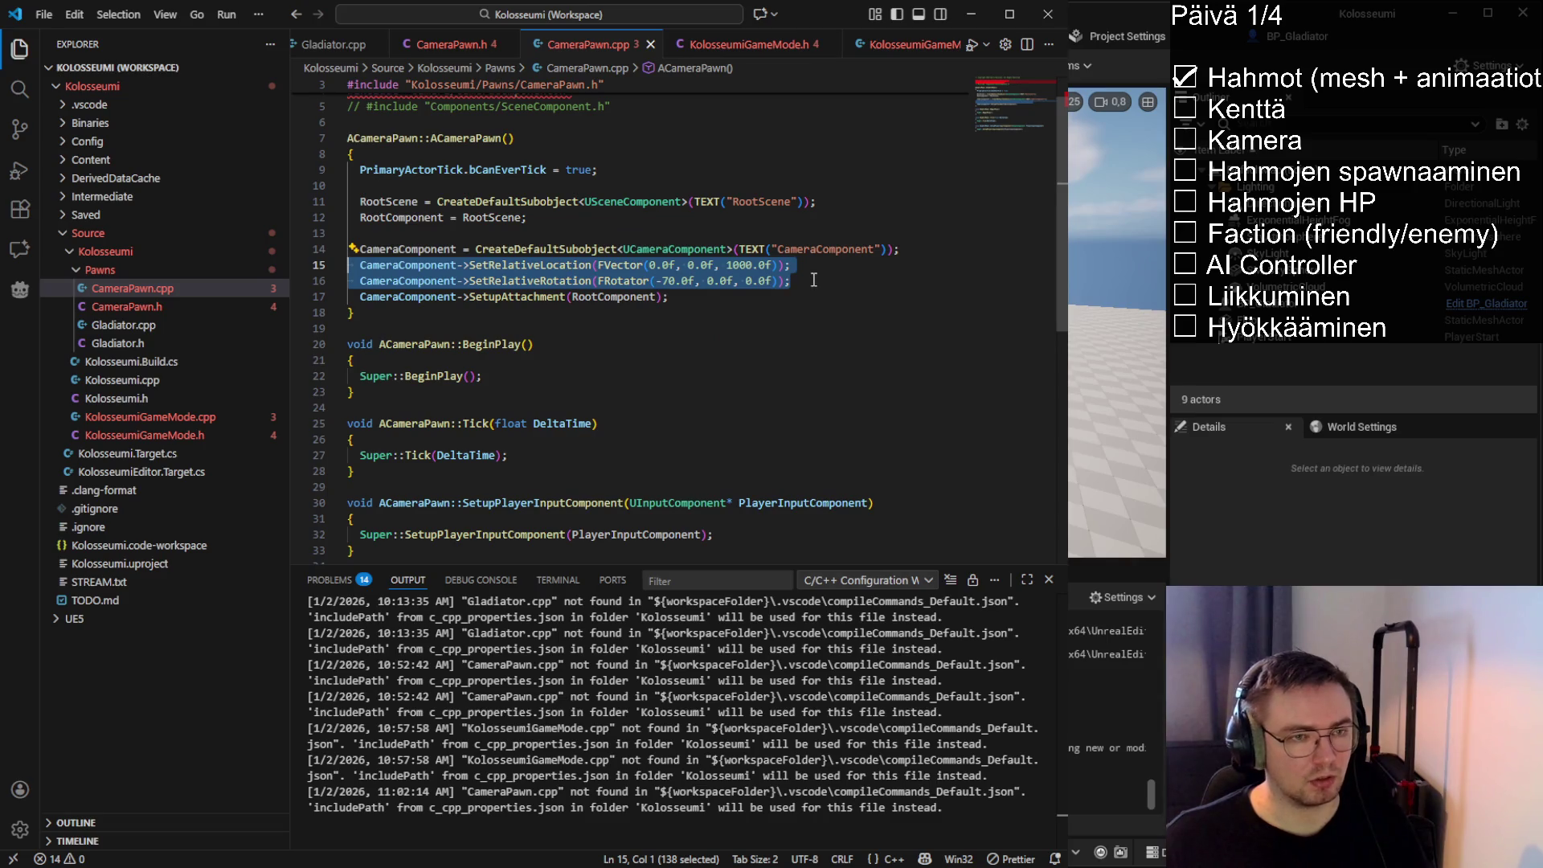
click(814, 279)
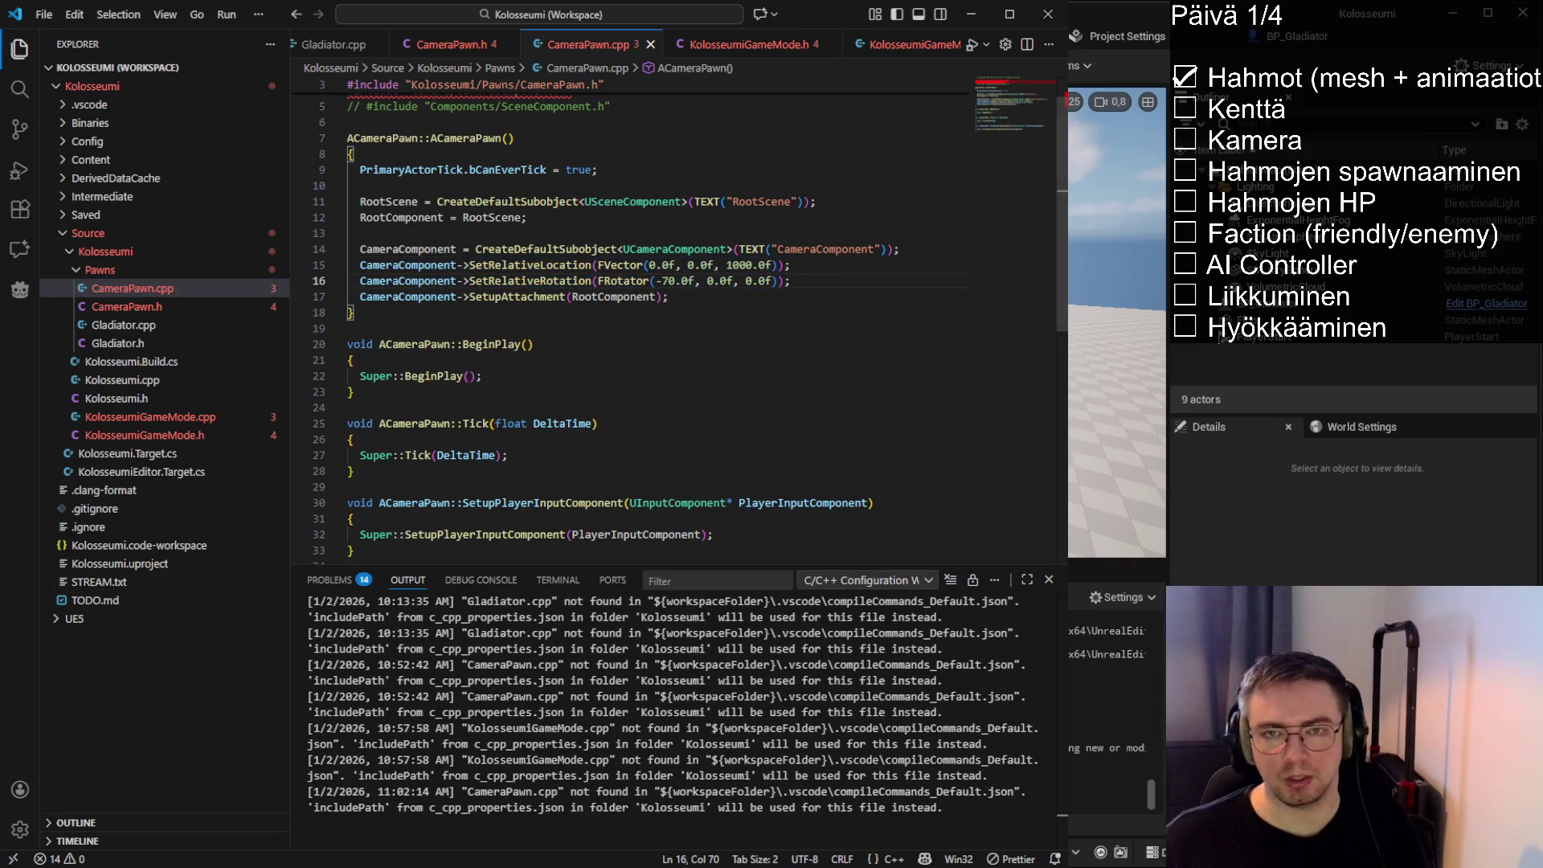
key(alt+Tab)
Play-test DefaultMap to check the downward-angled camera view, then stop
click(886, 66)
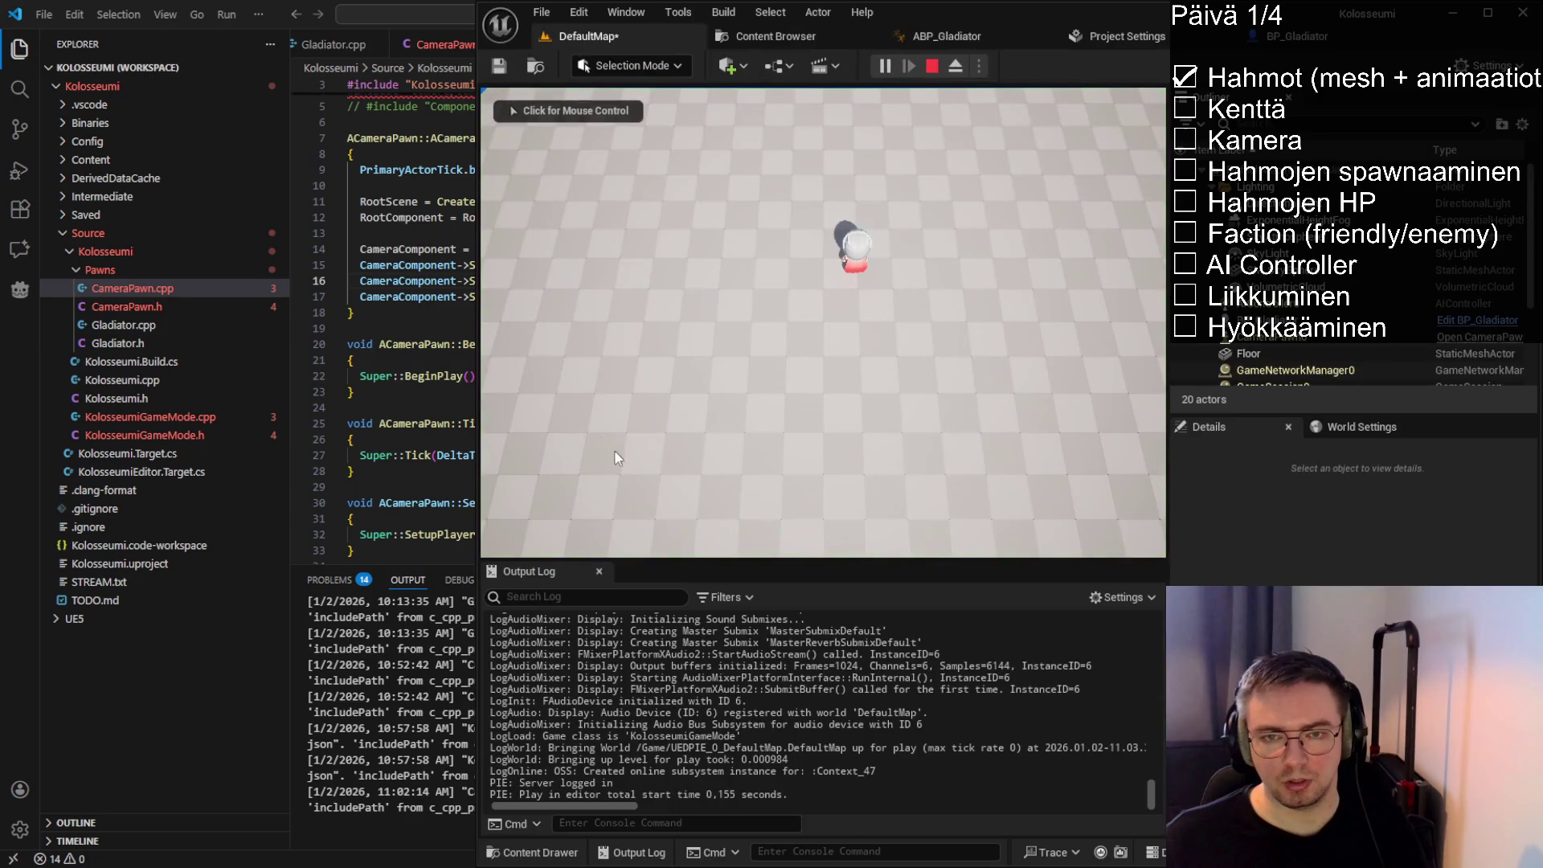
click(667, 383)
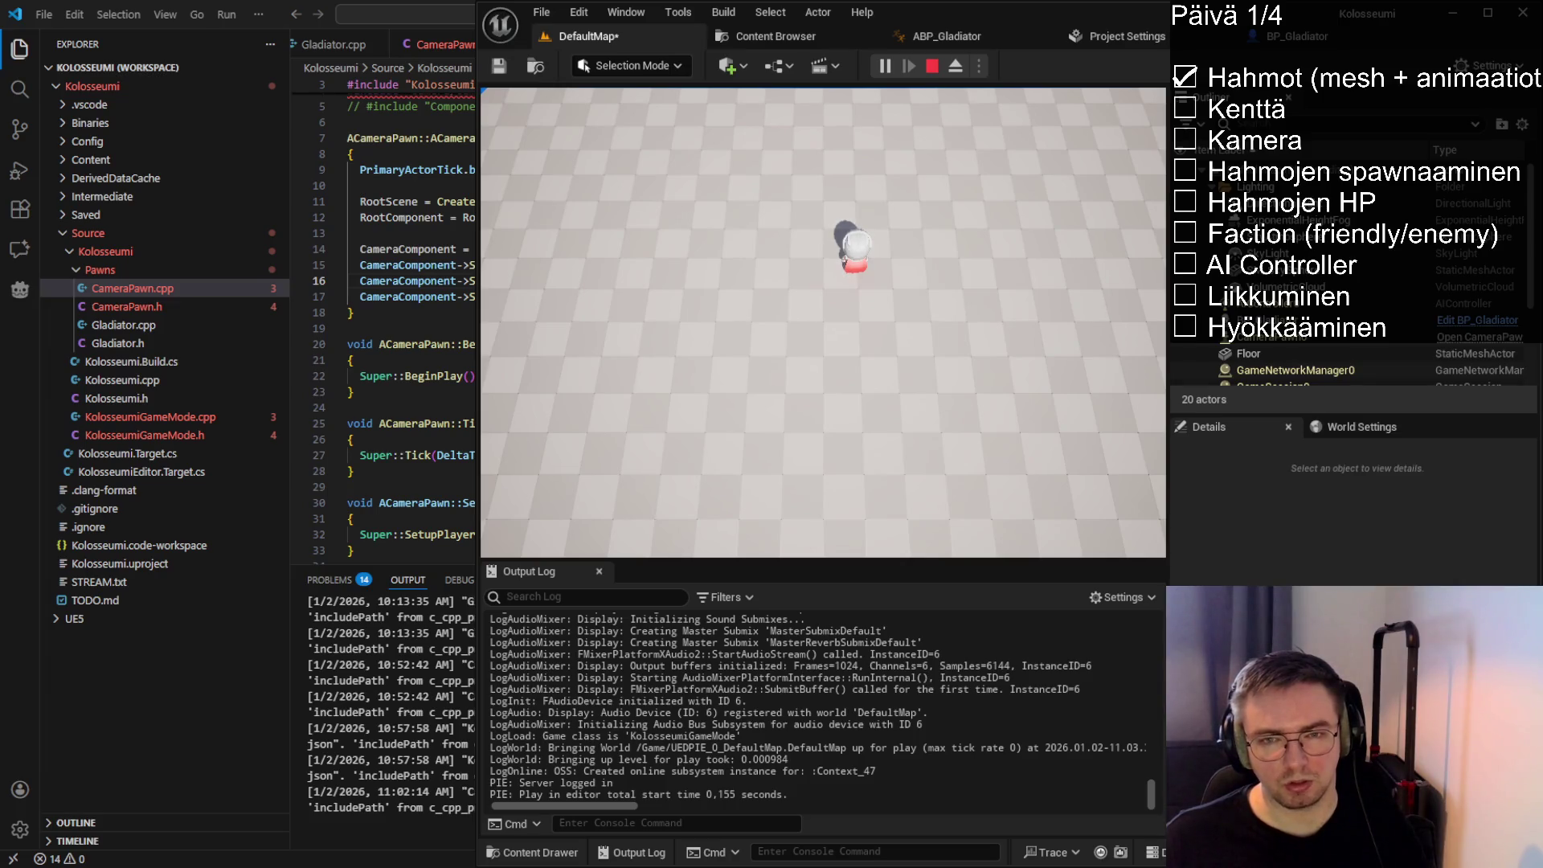
key(Escape)
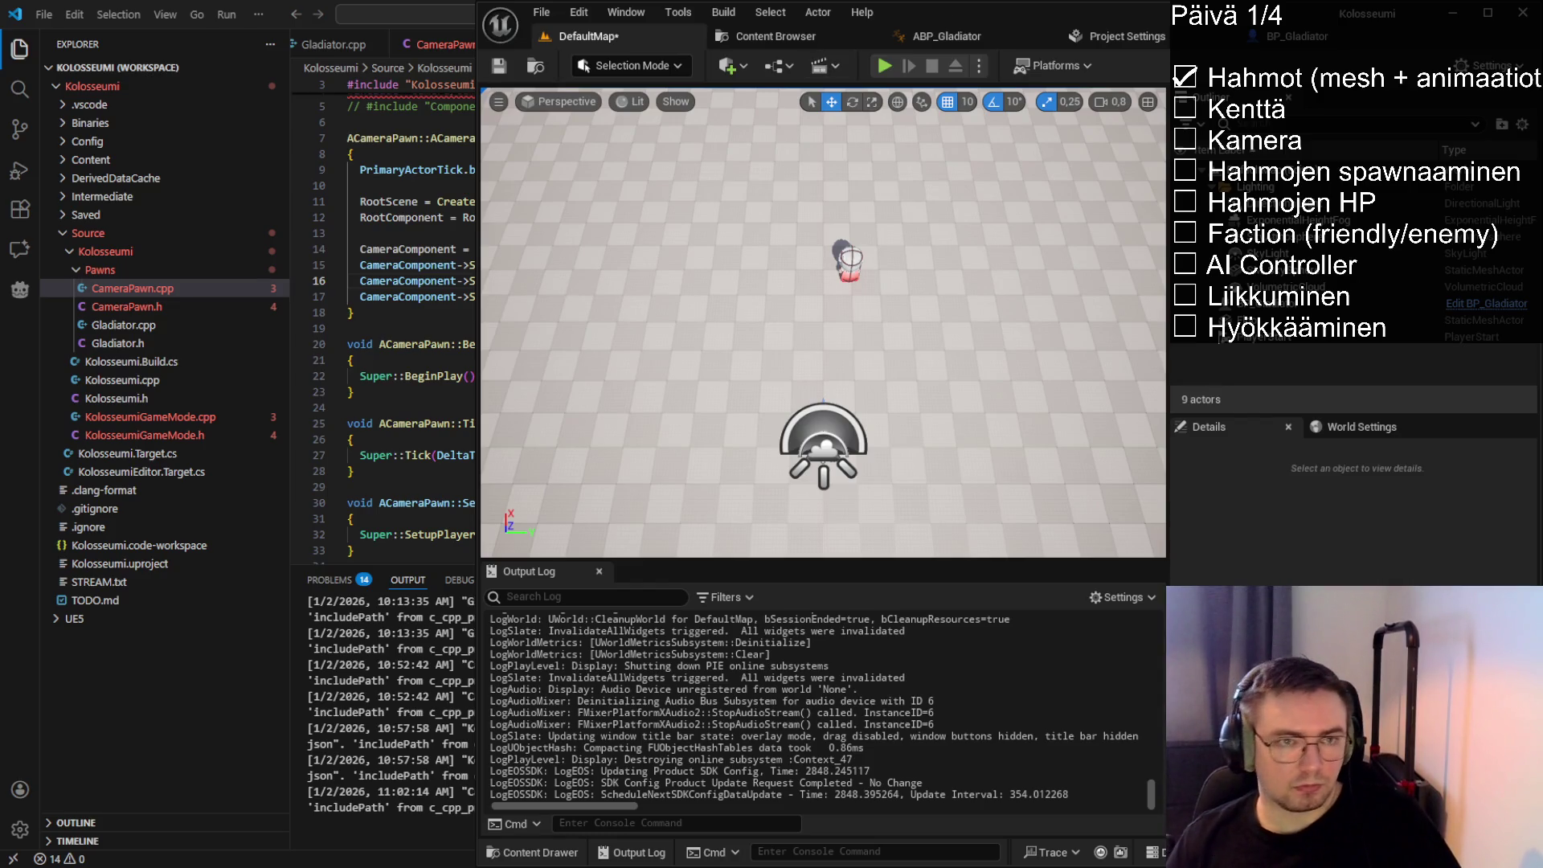
key(alt+Tab)
Delete the commented-out SceneComponent include from CameraPawn.cpp and save
scroll(525, 143, up, 1)
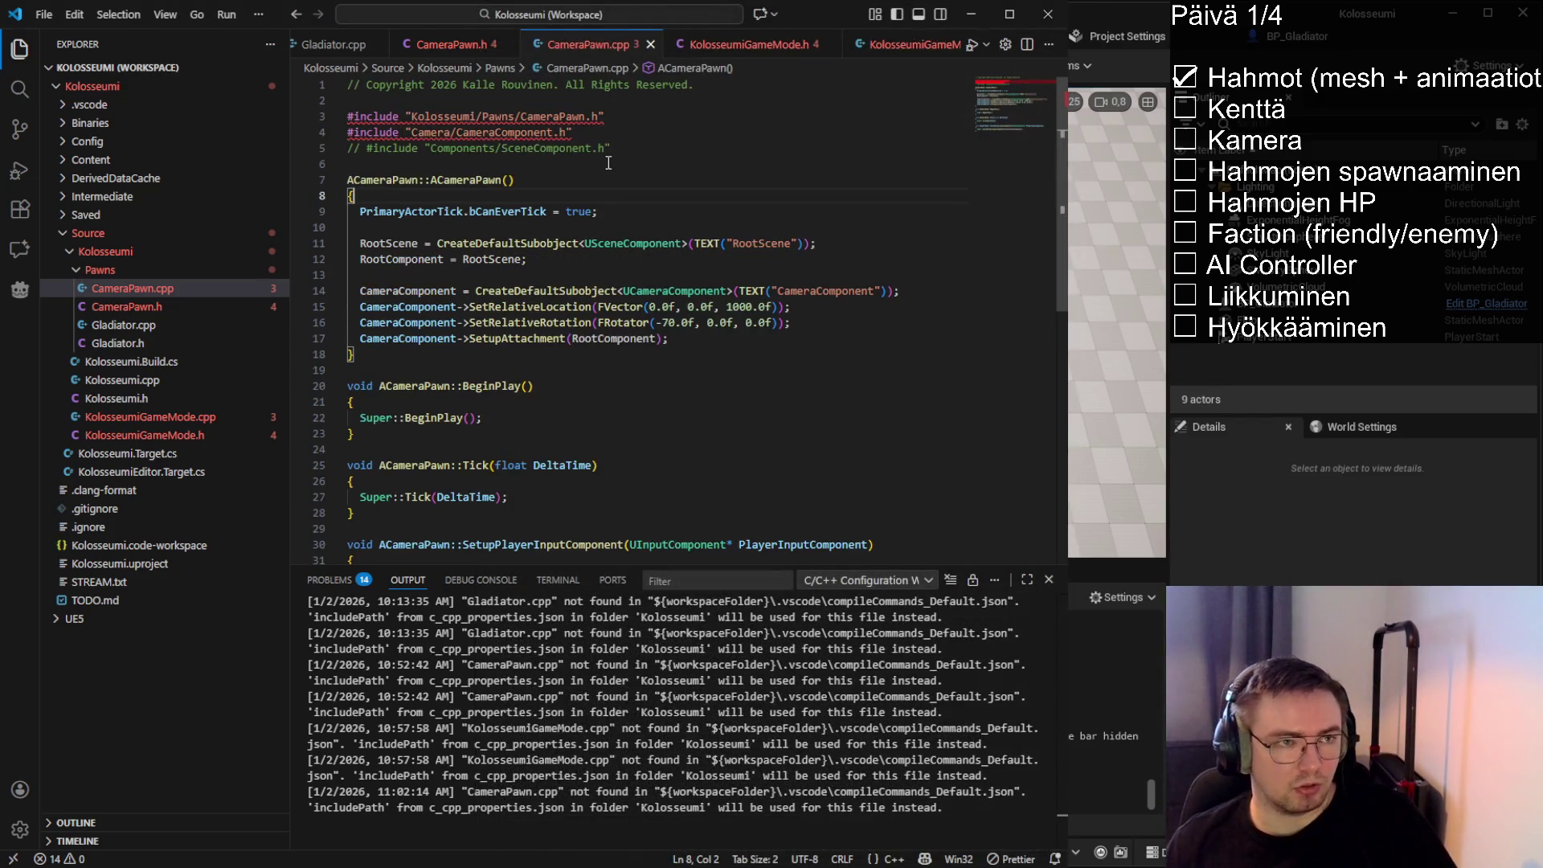
drag(634, 151, 317, 151)
key(BackSpace)
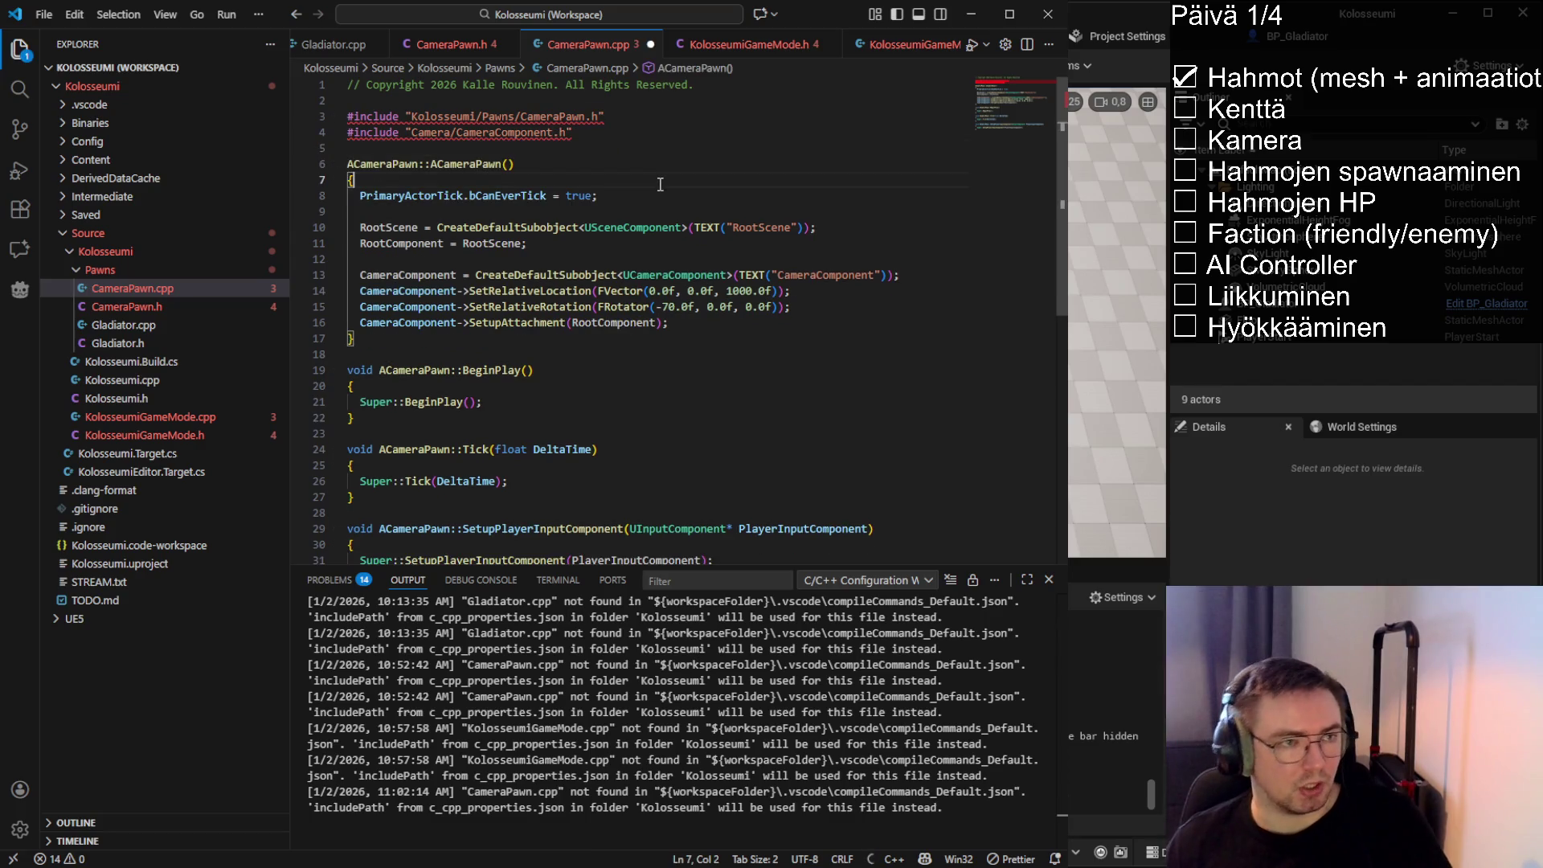
key(ctrl+s)
Remove the bCanEverTick line from the CameraPawn constructor and save
click(660, 184)
scroll(495, 176, down, 2)
scroll(494, 176, up, 2)
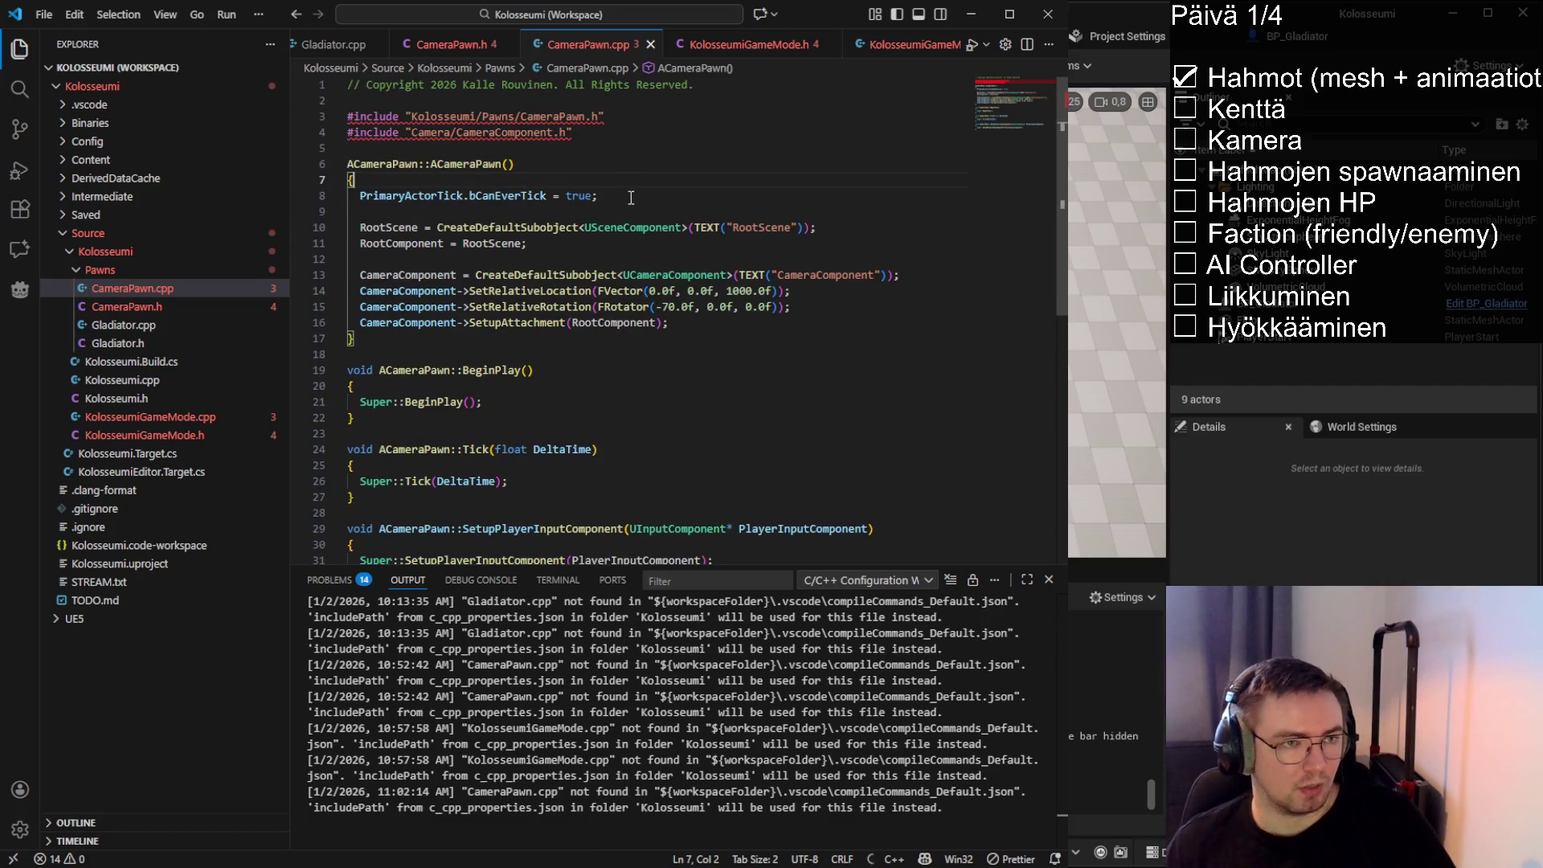
drag(598, 195, 325, 201)
key(Delete)
key(Delete)
key(Delete)
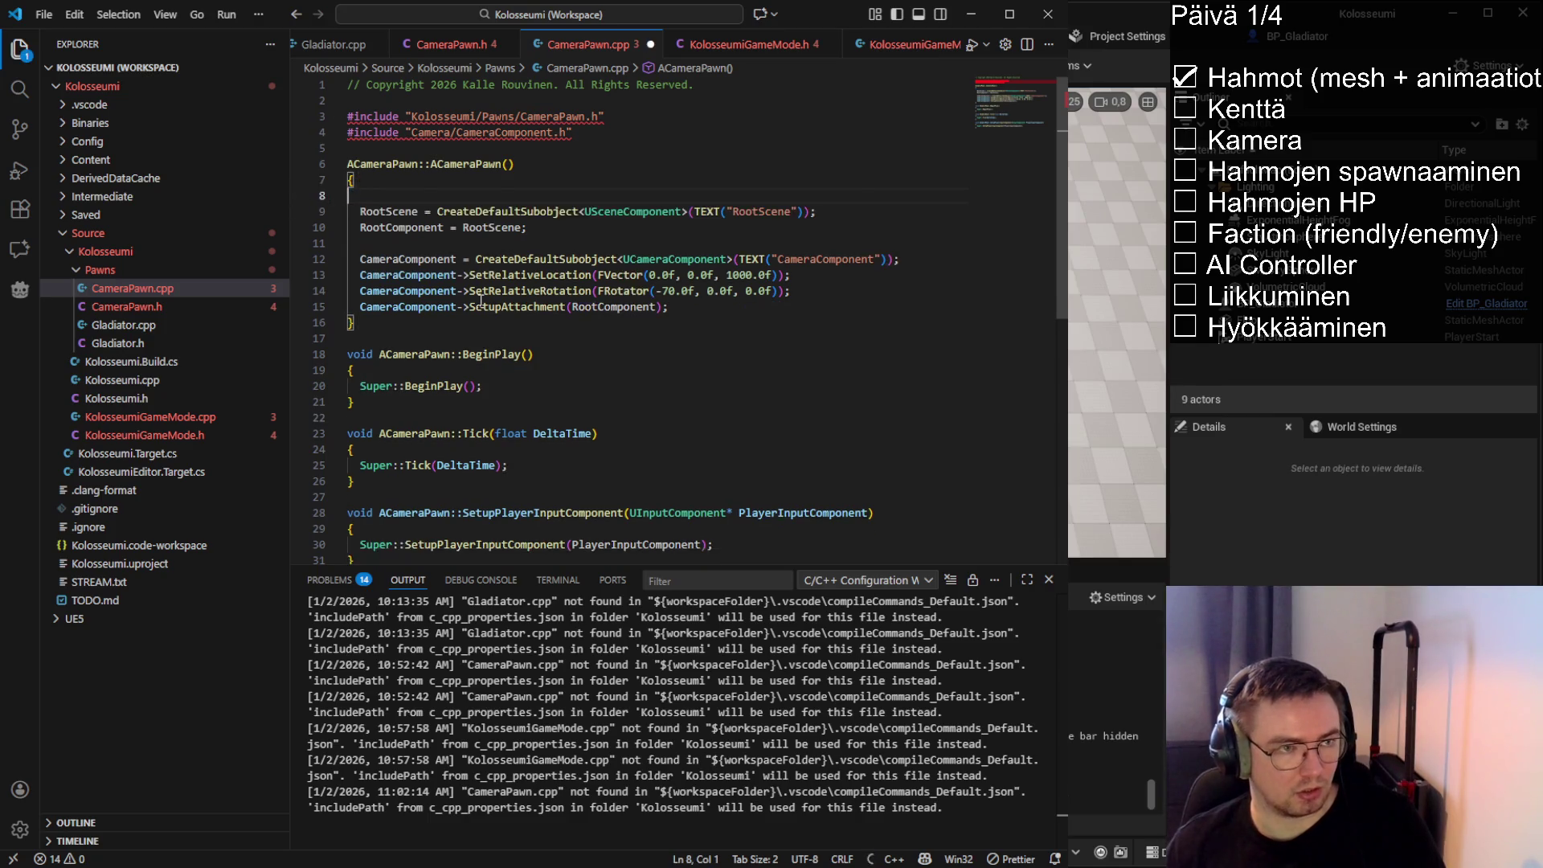
key(Down)
key(Down)
key(ctrl+s)
Delete the whole Tick function from CameraPawn.cpp
scroll(570, 353, down, 2)
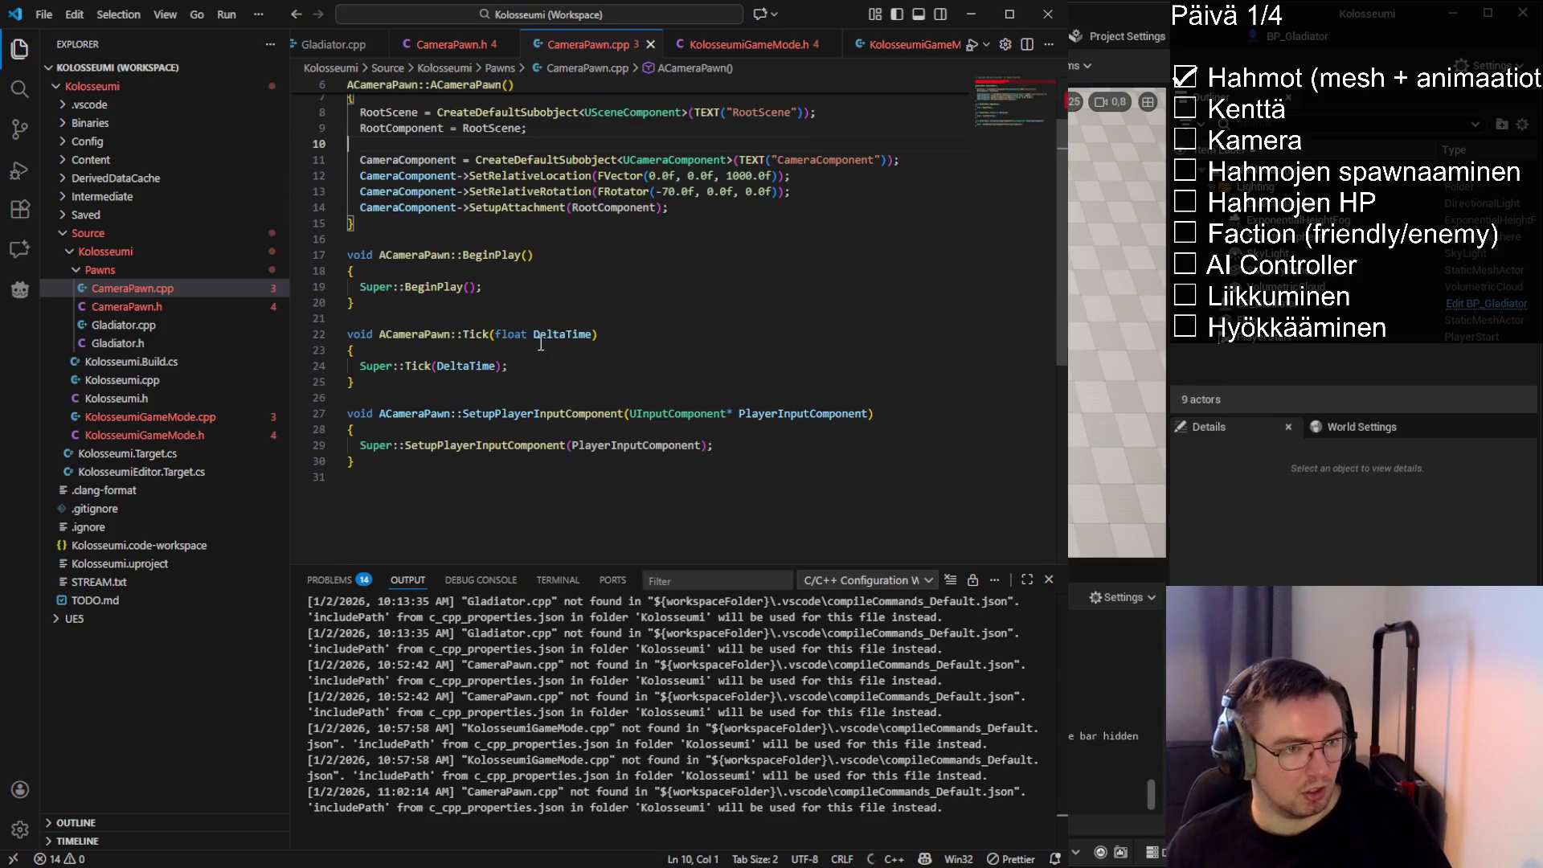
drag(354, 382, 347, 318)
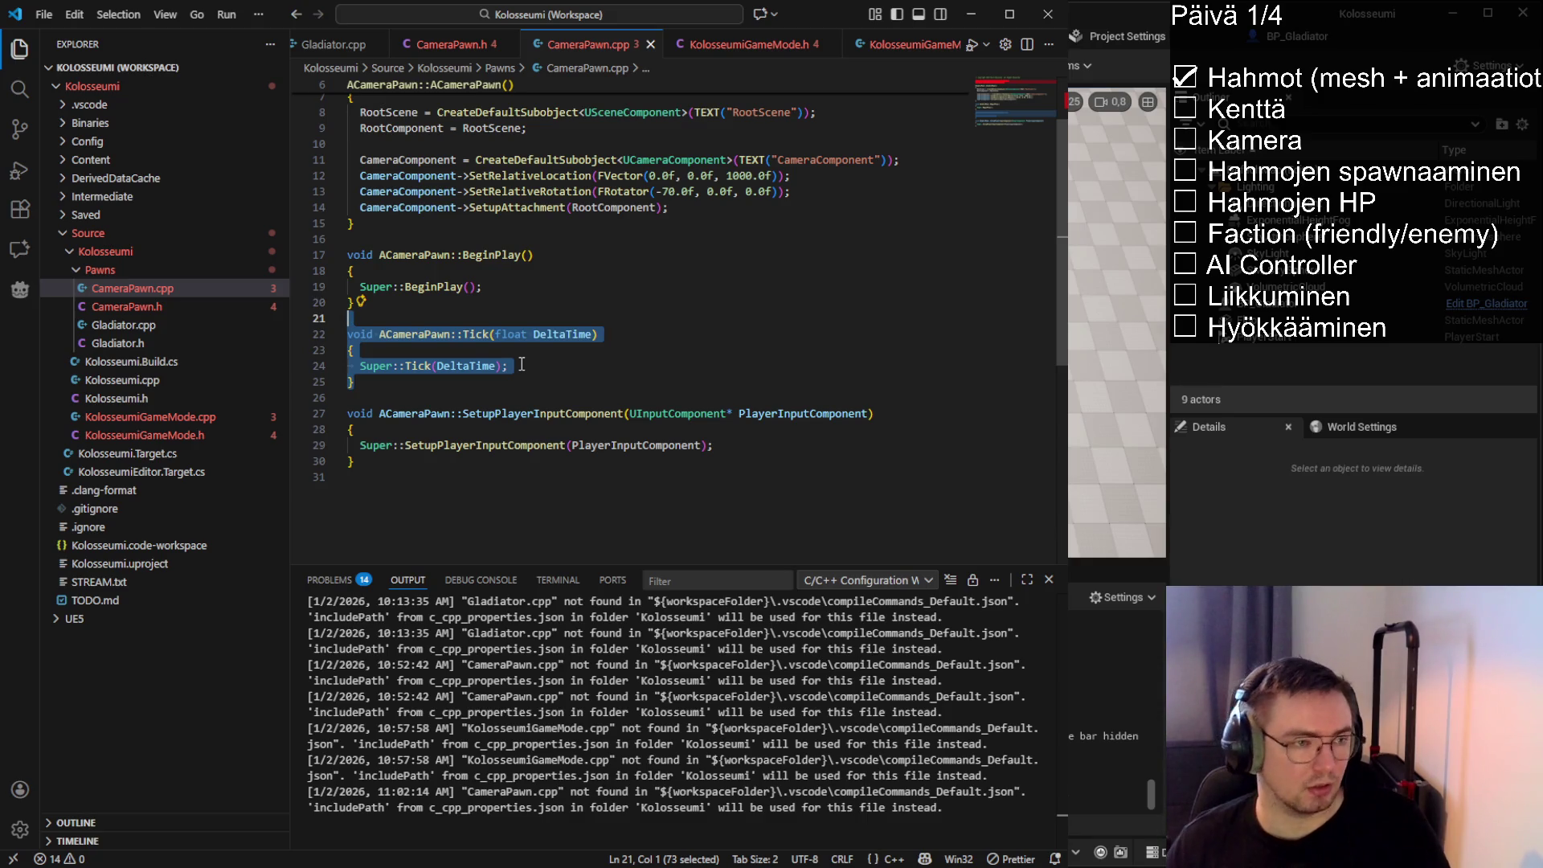
drag(424, 384, 318, 352)
key(Delete)
key(Delete)
key(Delete)
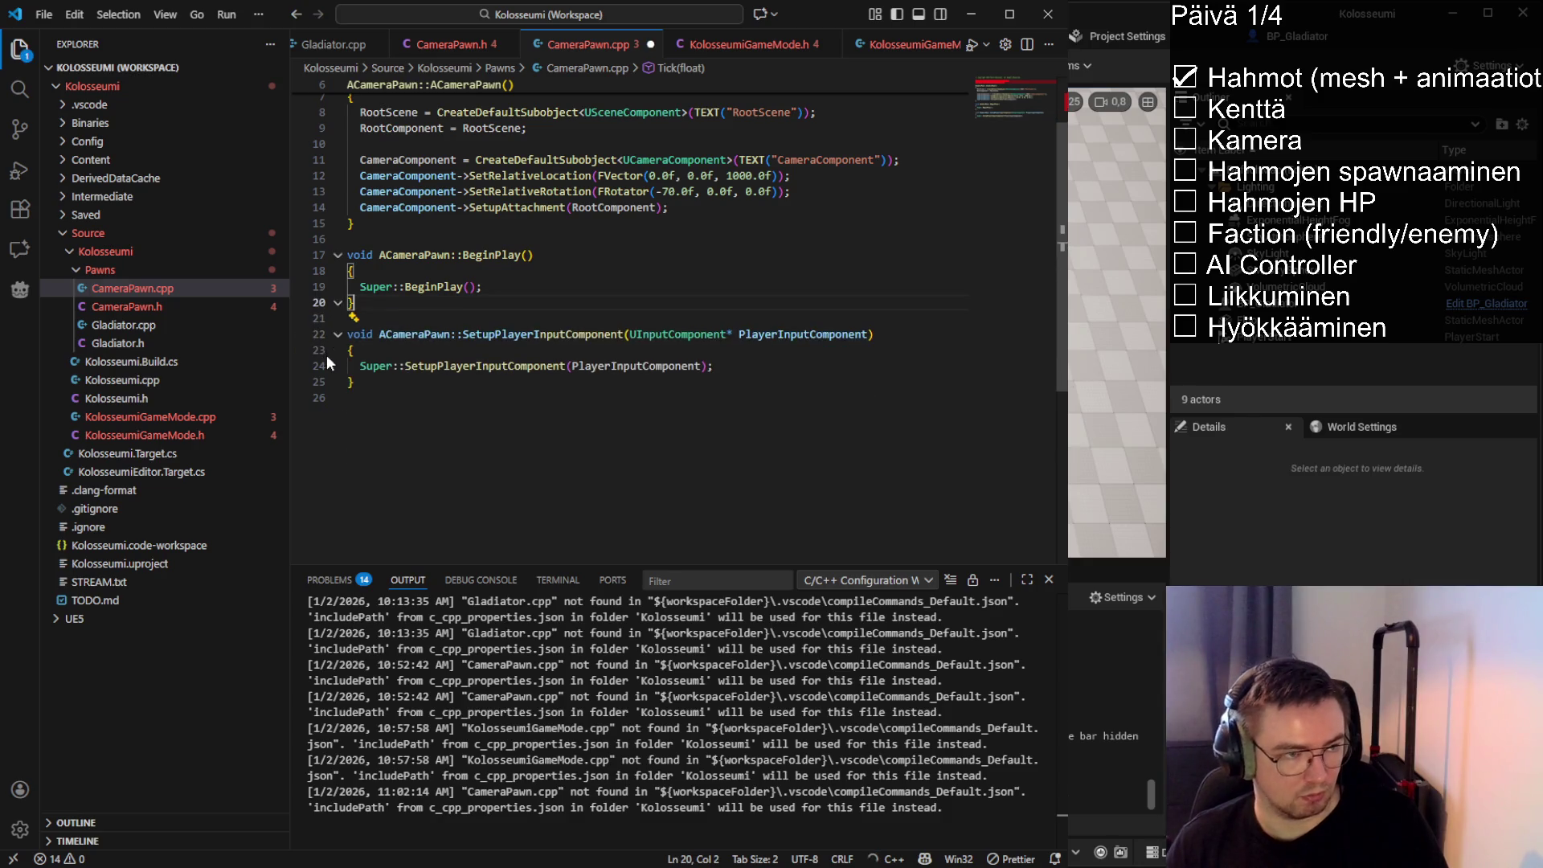
click(463, 299)
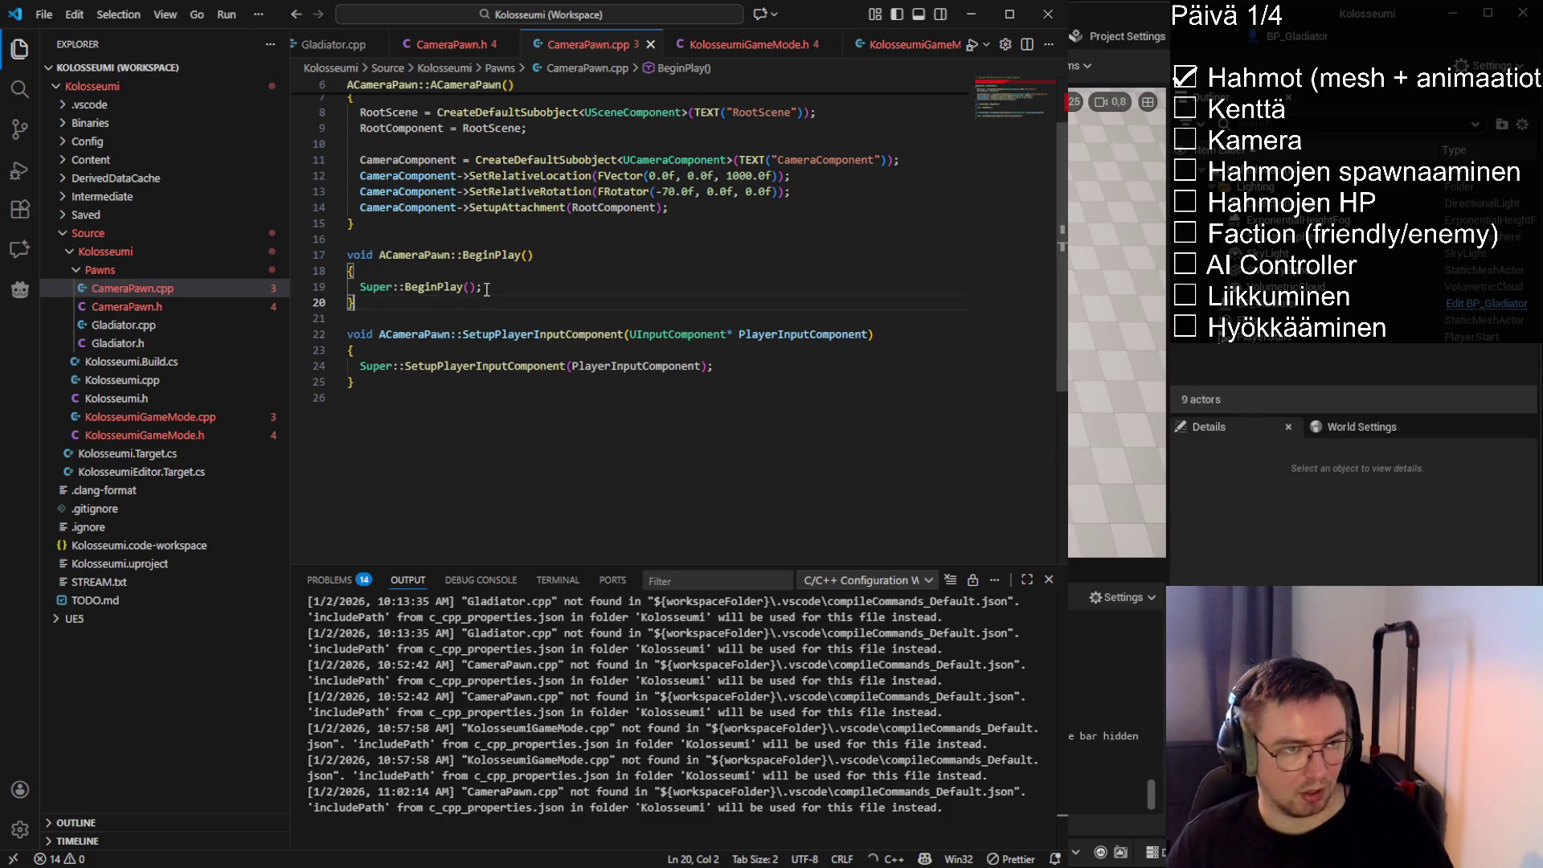
Delete the Tick declaration from CameraPawn.h and save the header
click(452, 44)
drag(586, 375, 312, 369)
key(Delete)
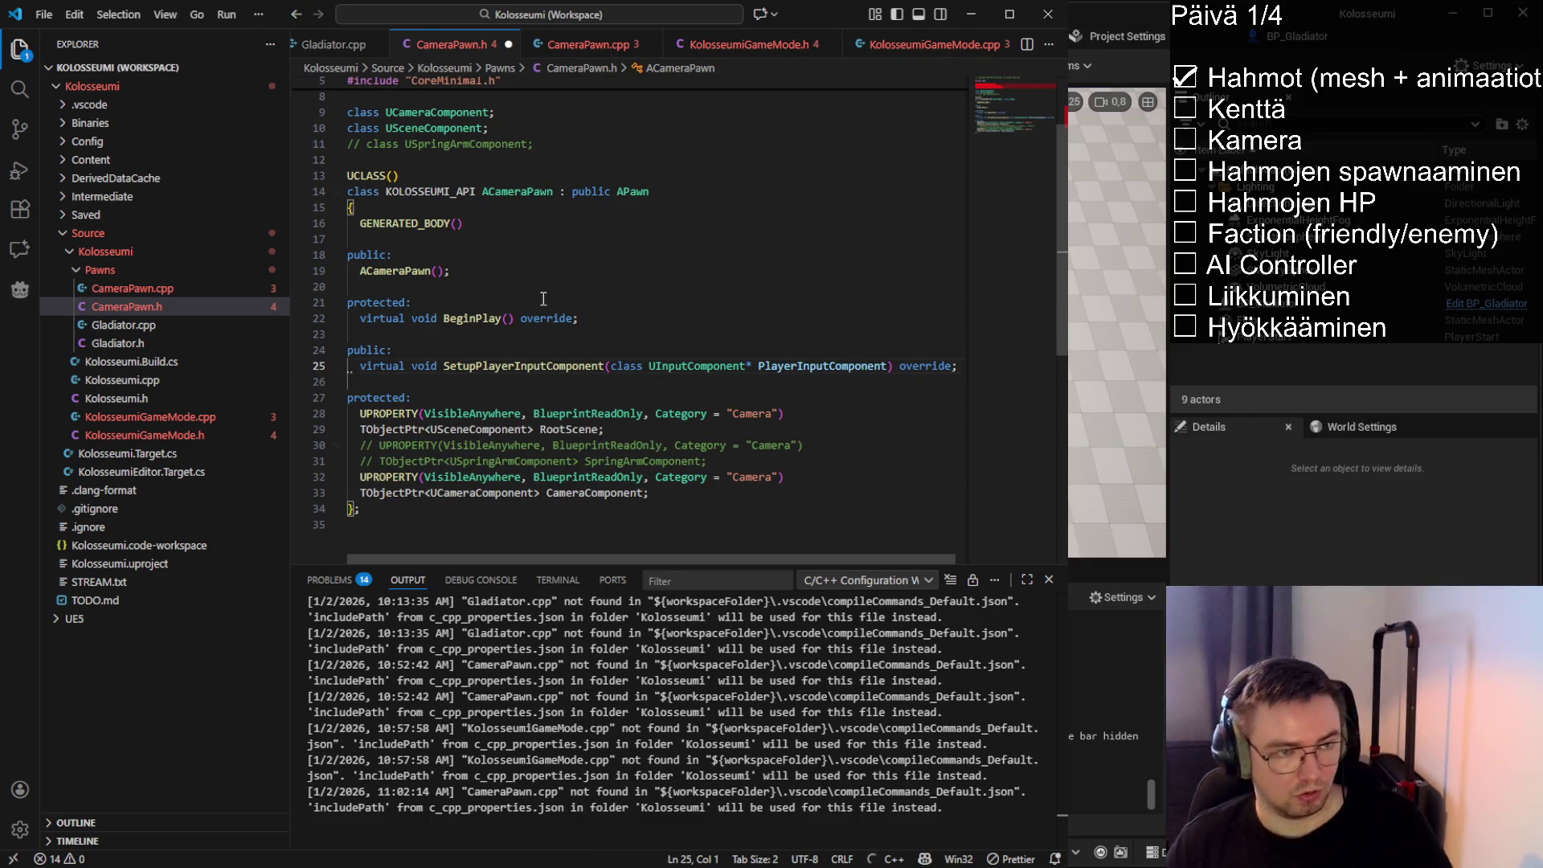
click(543, 286)
key(ctrl+s)
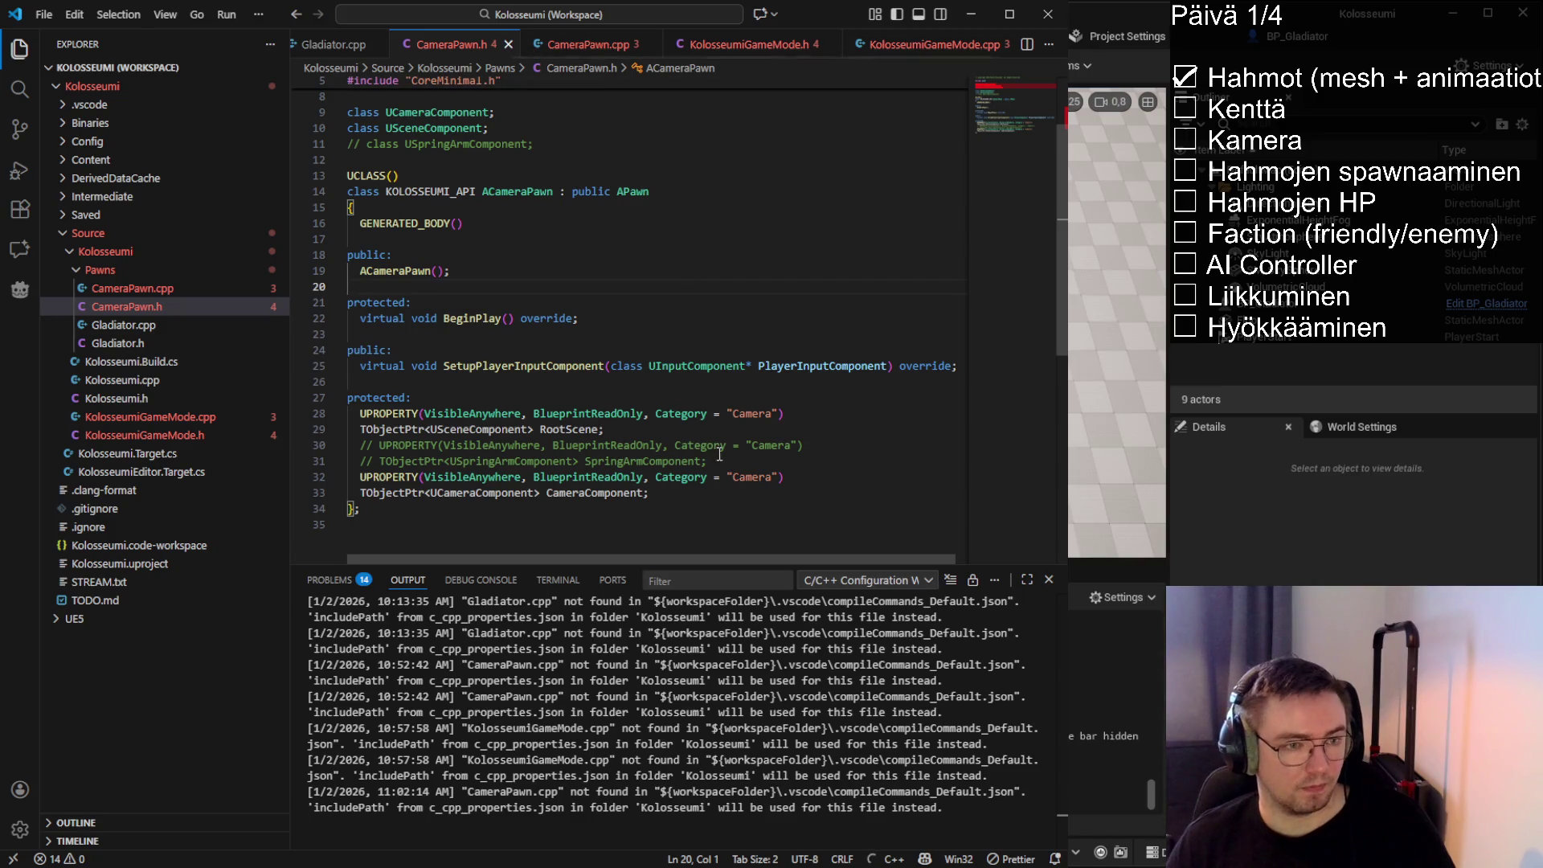
Remove the commented-out SpringArm property and its forward declaration from CameraPawn.h
drag(709, 461, 309, 447)
key(BackSpace)
key(BackSpace)
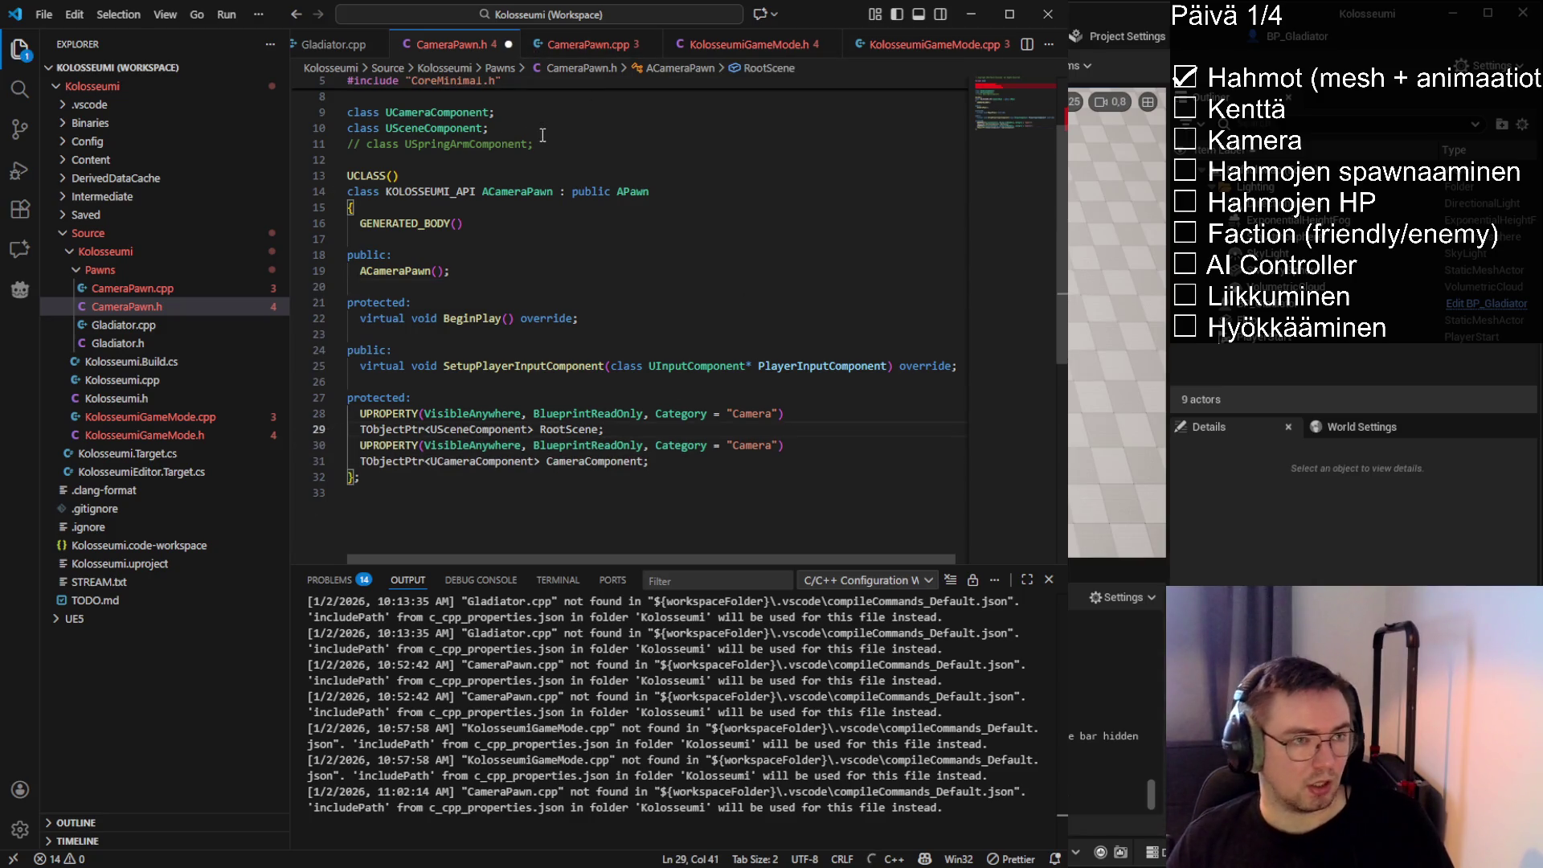
drag(534, 144, 347, 144)
key(BackSpace)
key(BackSpace)
click(555, 212)
click(450, 291)
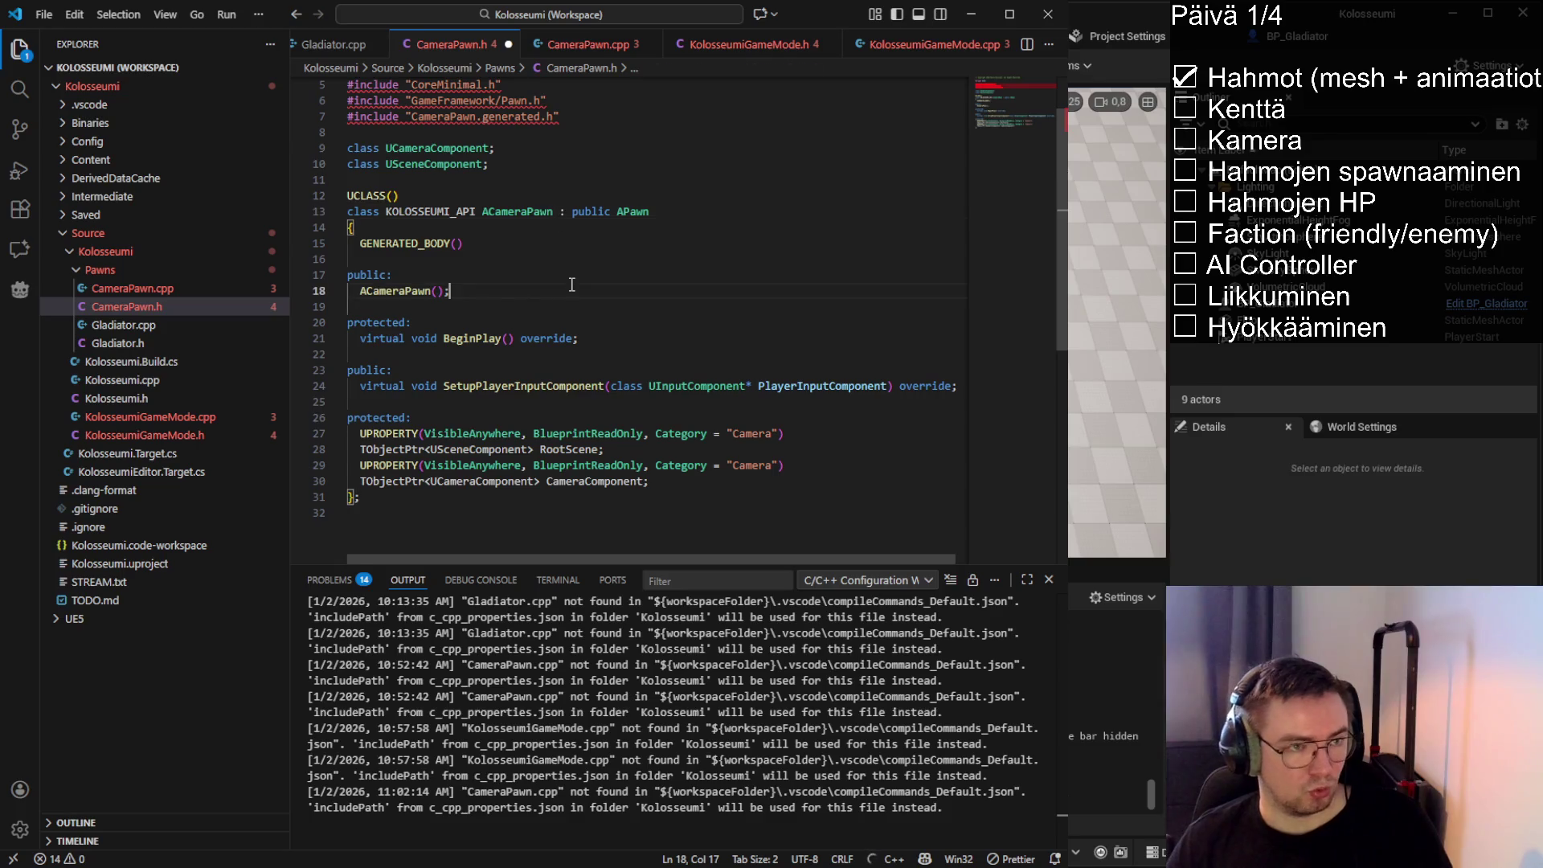
Hot-reload the changes in Unreal, then return to the code and bring up STREAM.txt
key(alt+Tab)
key(alt+Tab)
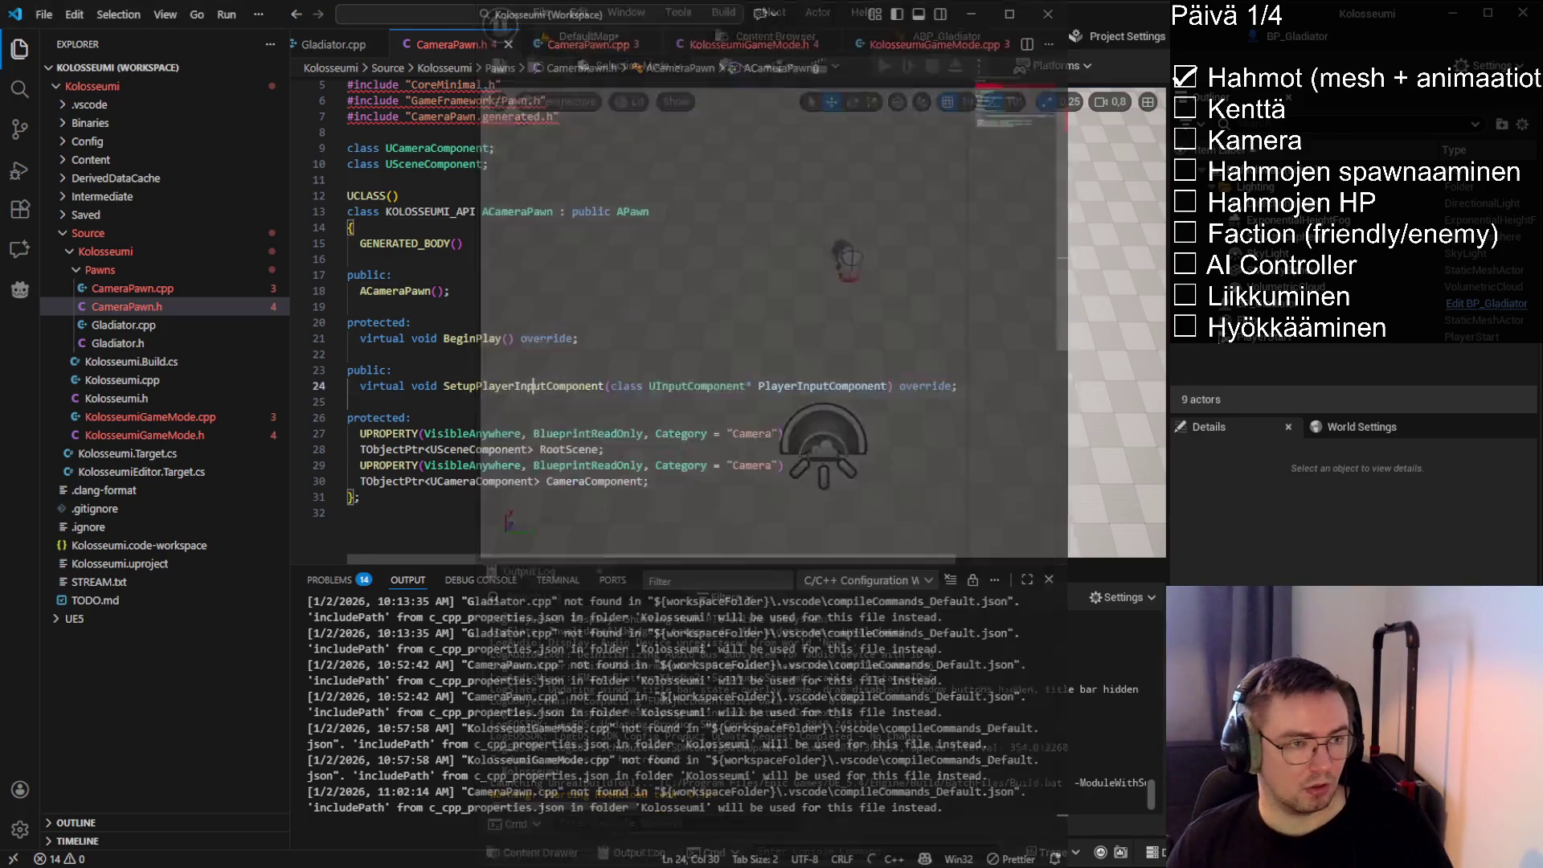
click(588, 45)
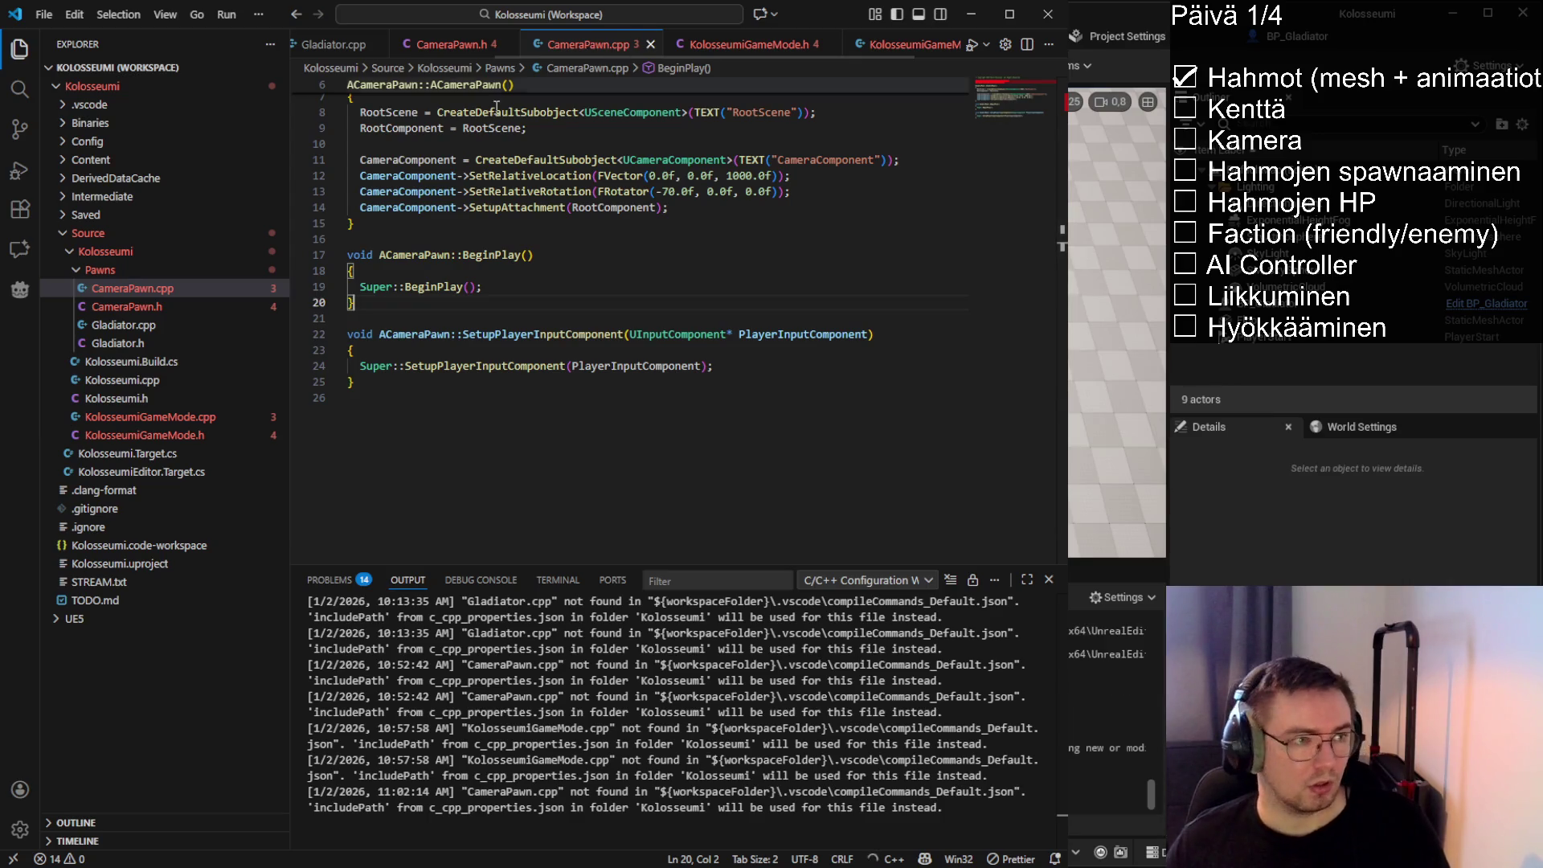
scroll(448, 47, up, 3)
click(354, 46)
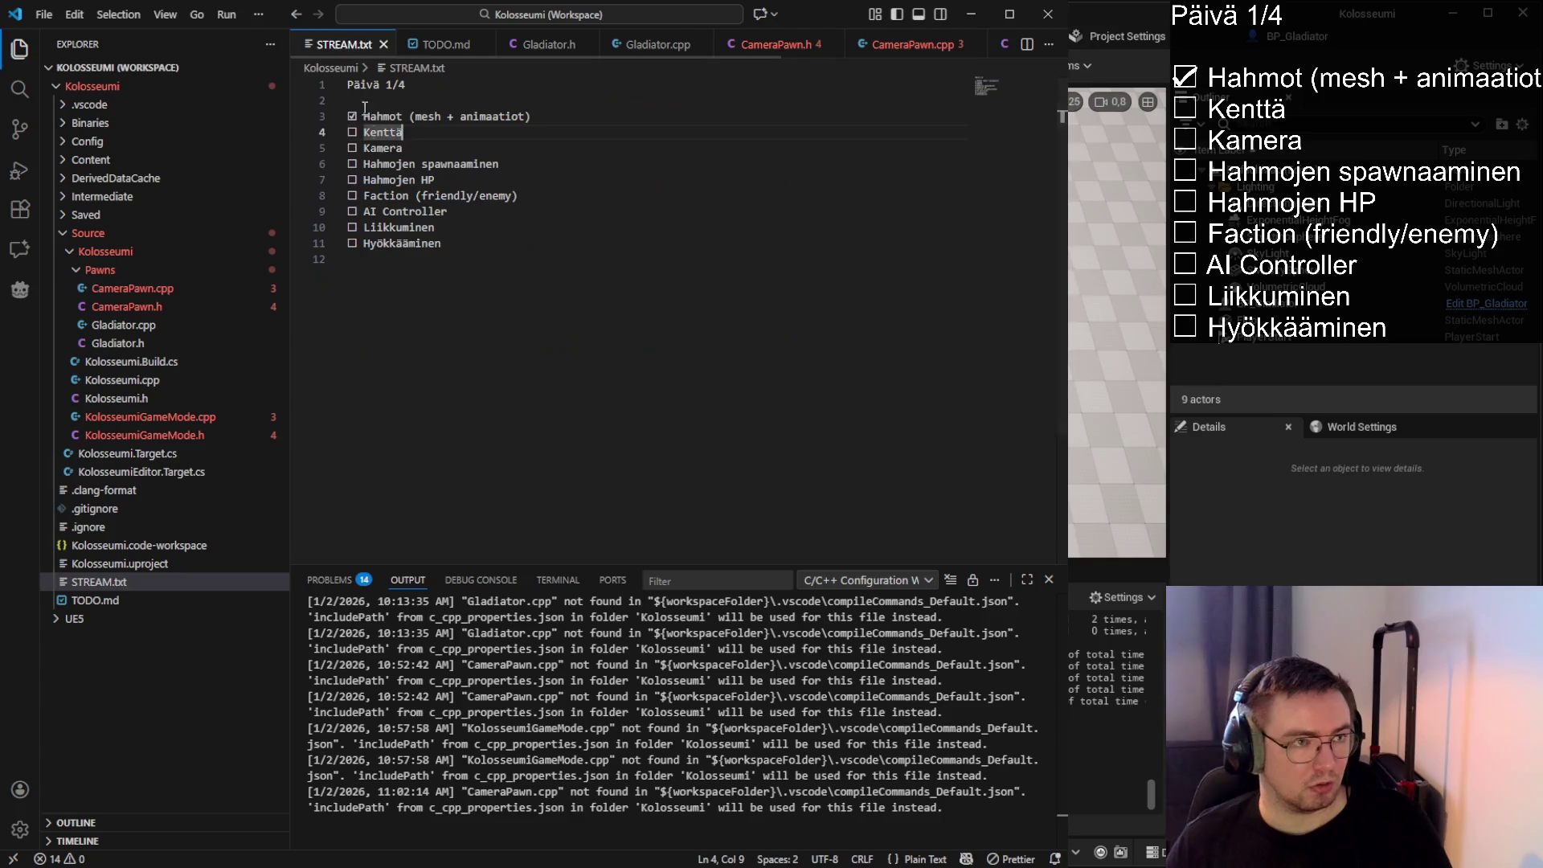
Tick the Kamera checkbox in STREAM.txt with a pasted ☑ and save
click(442, 45)
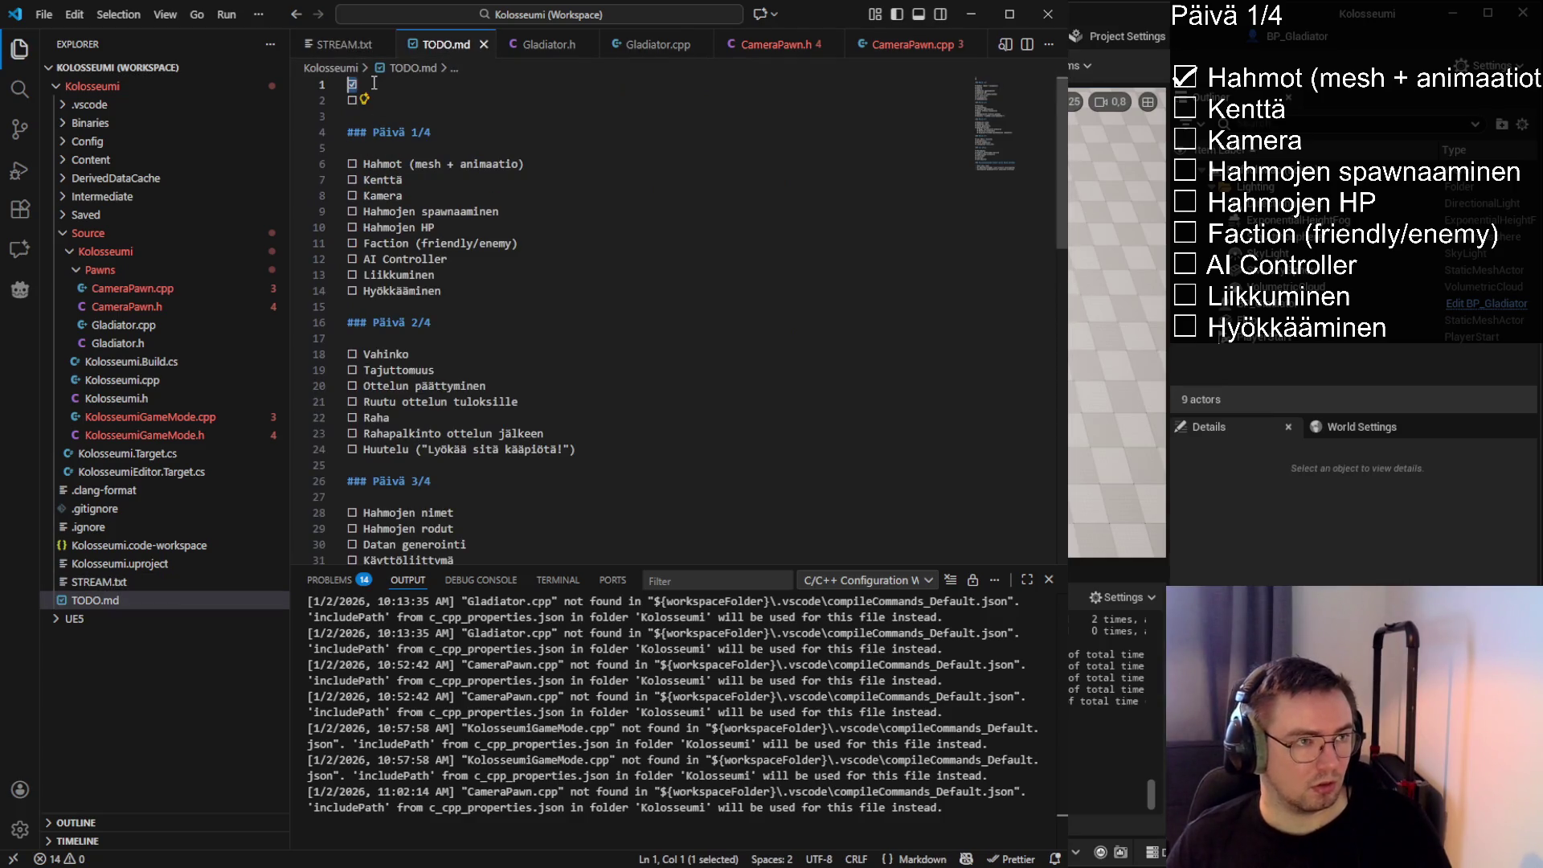
key(ctrl+Tab)
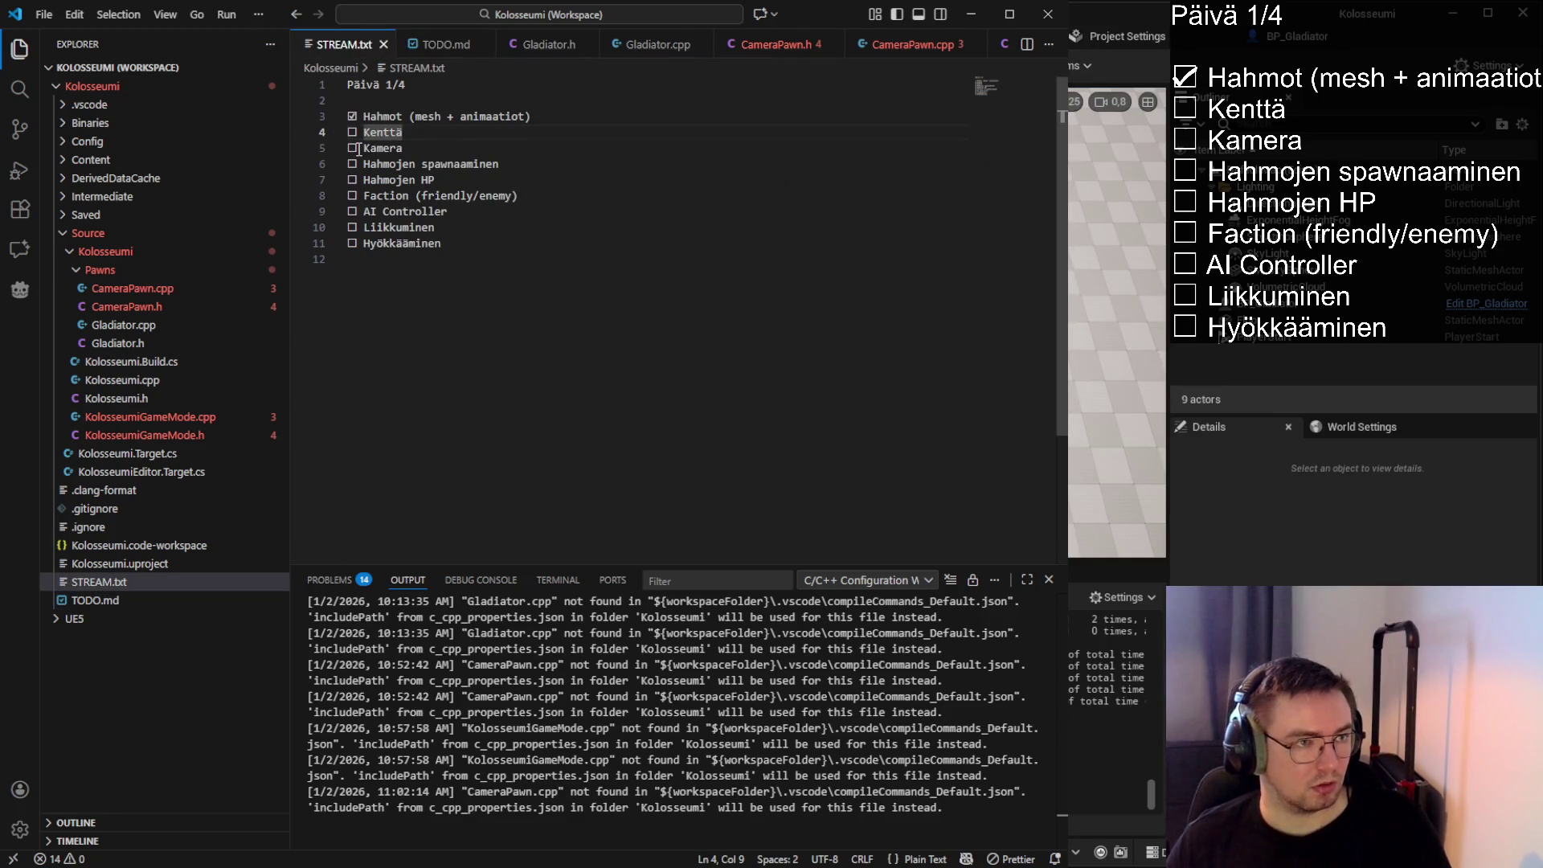
key(Down)
key(Home)
key(shift+Right)
text(☑)
key(End)
key(ctrl+s)
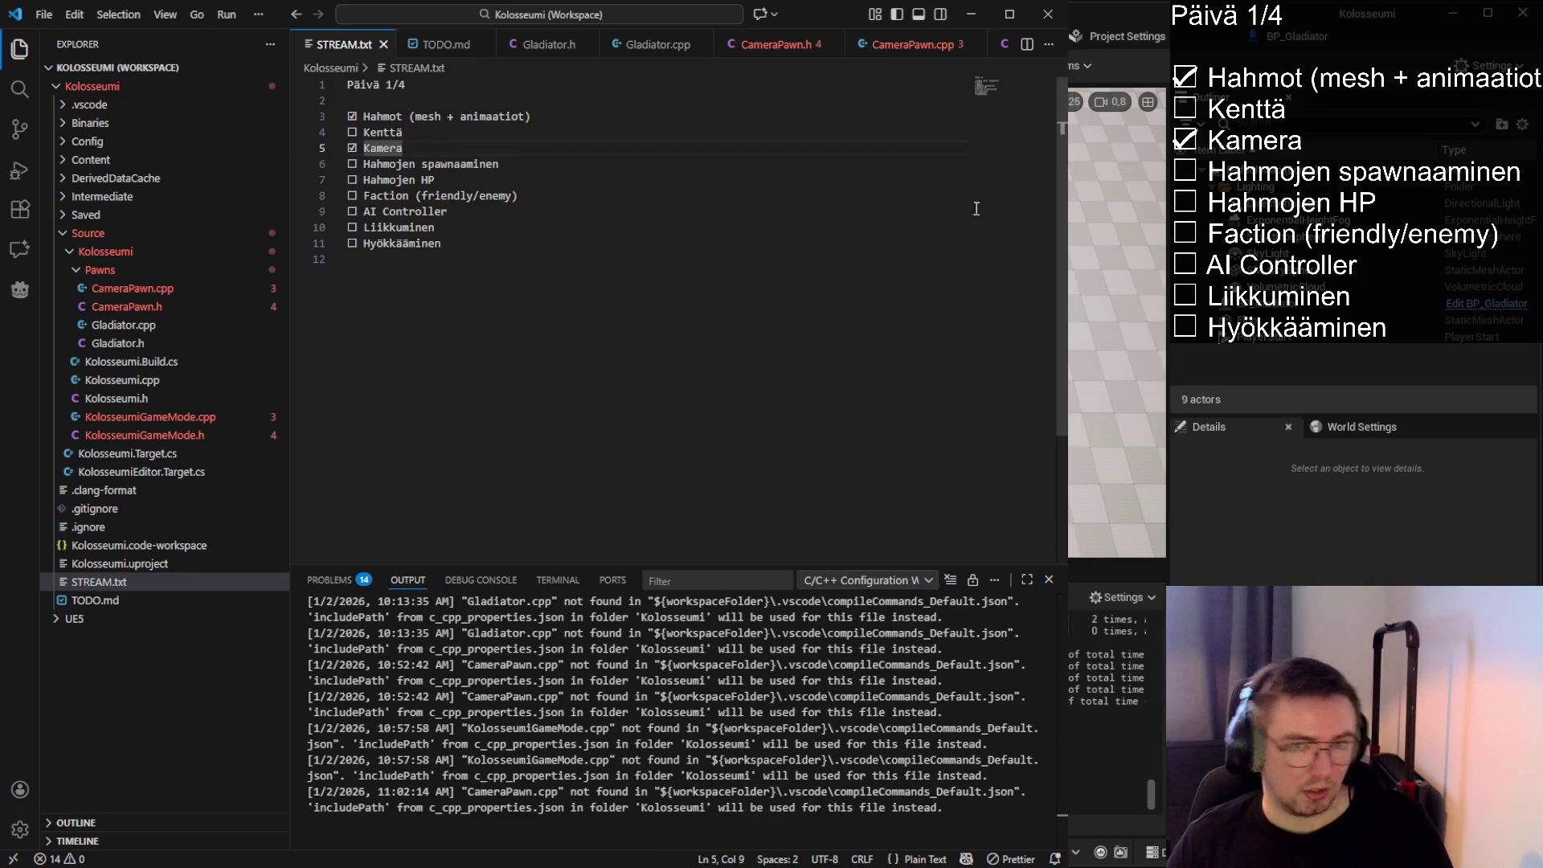
Review the remaining TODO.md tasks, such as Viimeistely and Ympäristöjä areenalle
click(415, 135)
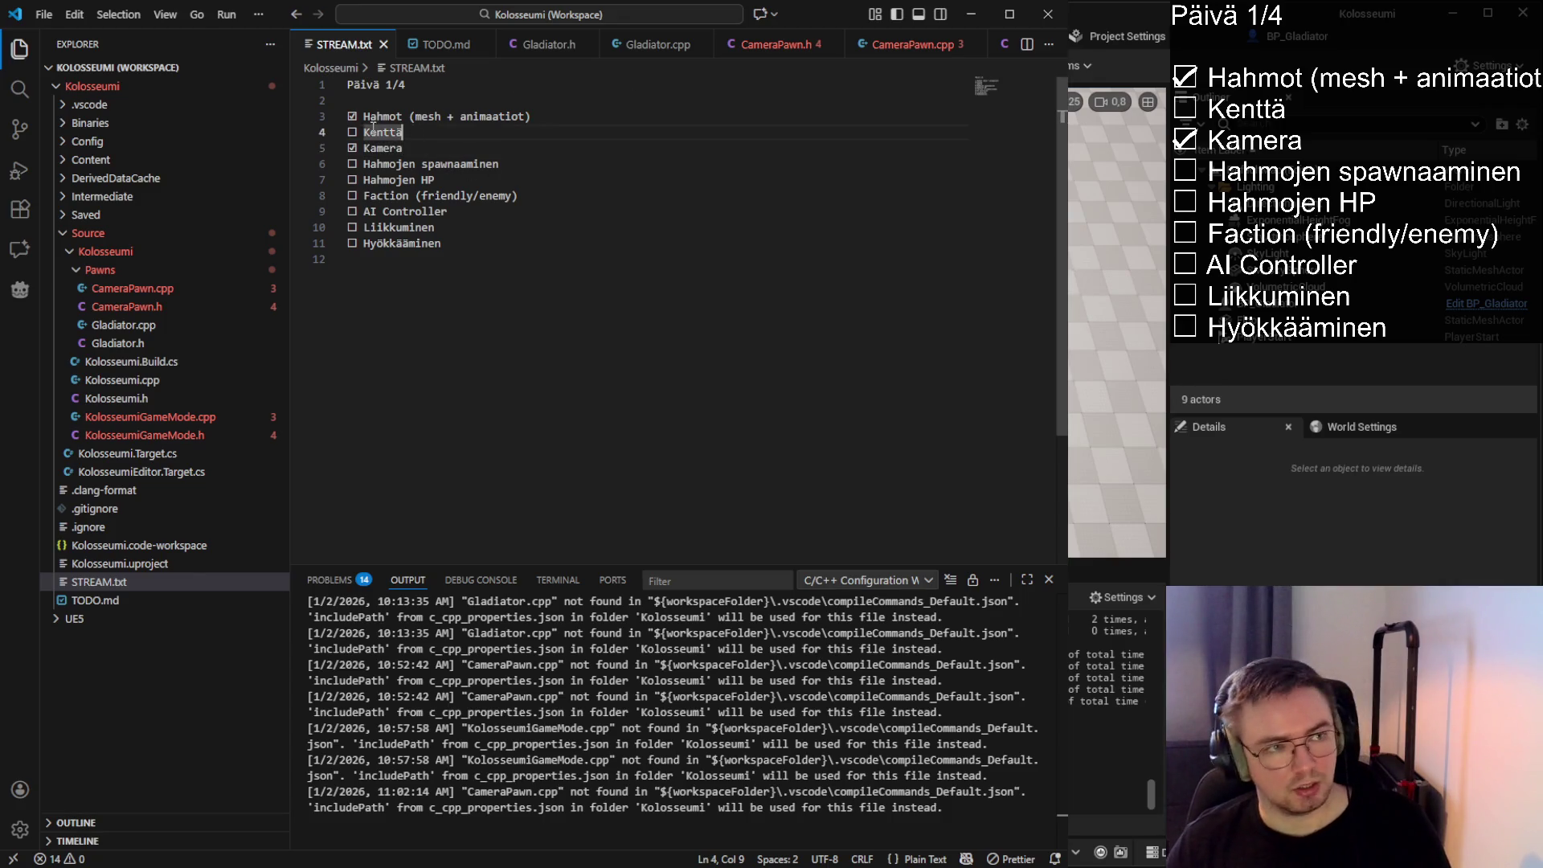
click(446, 44)
scroll(515, 305, down, 8)
click(519, 312)
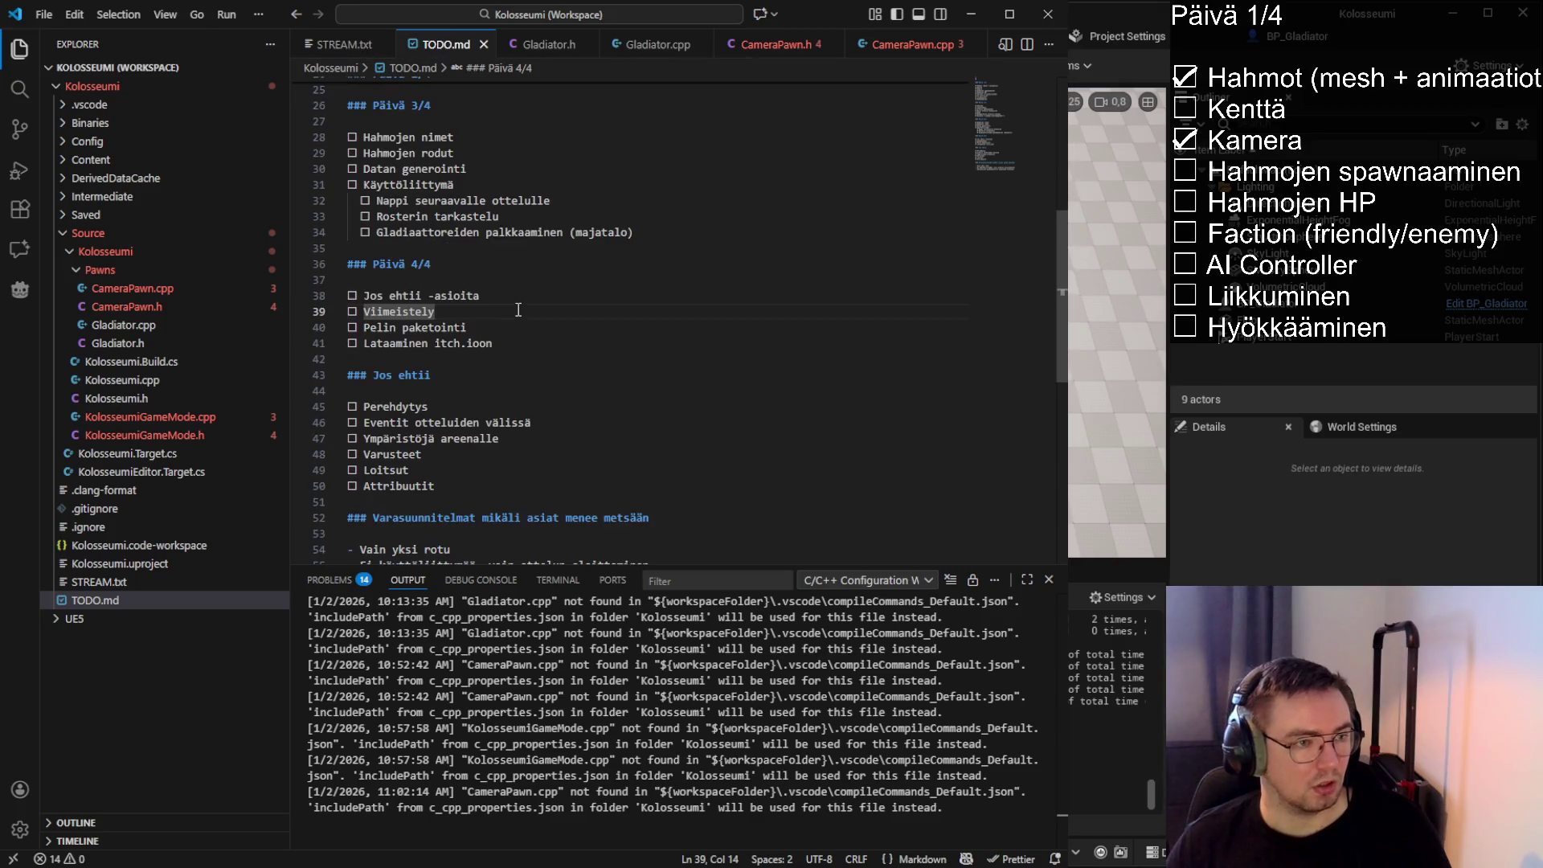
scroll(482, 397, down, 1)
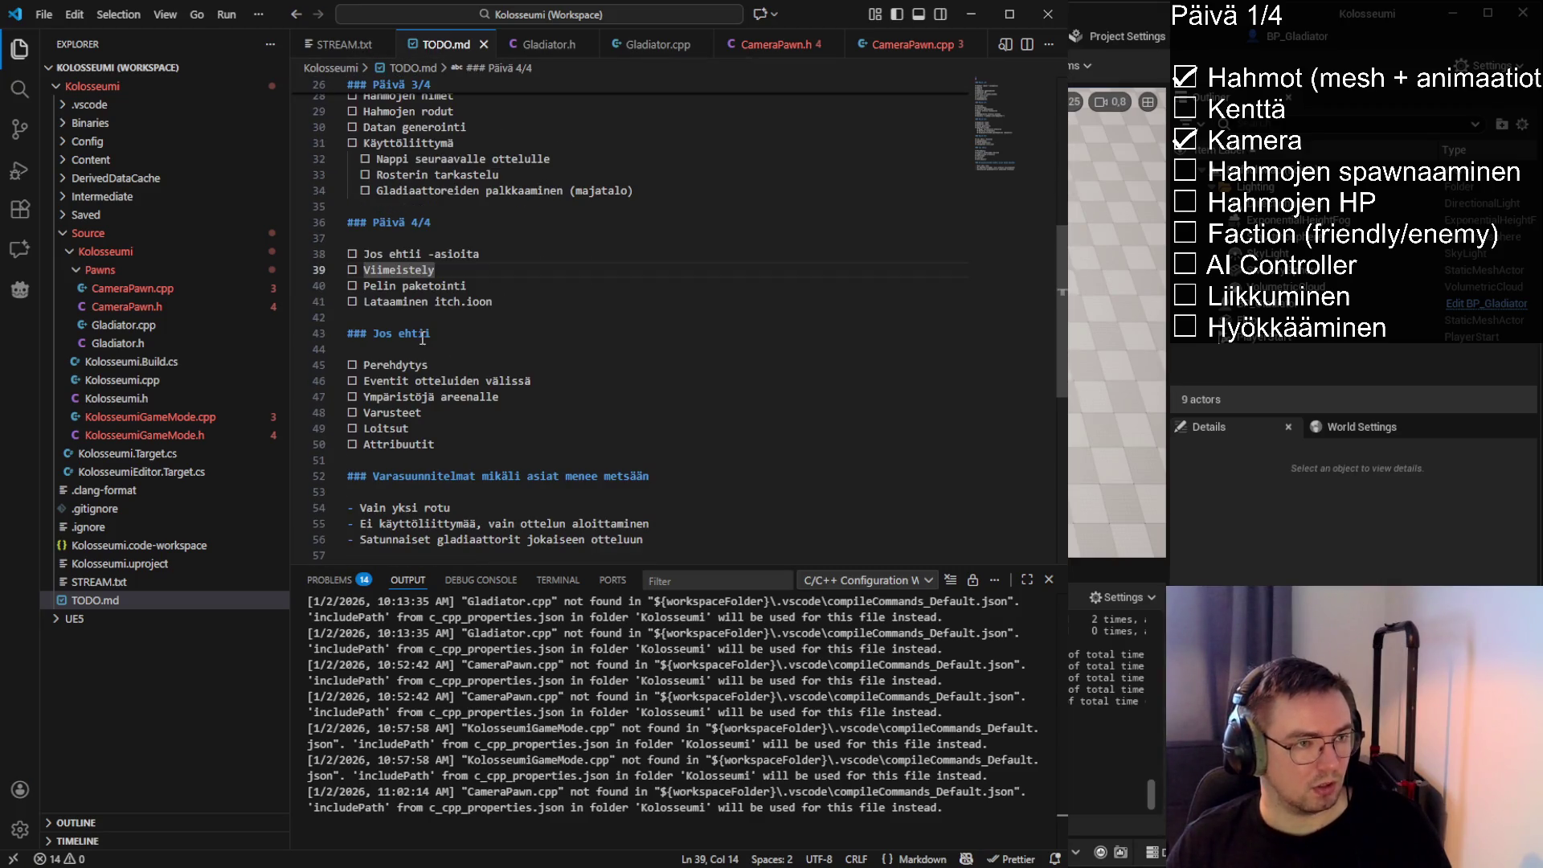
mouse_move(500, 398)
mouse_down()
mouse_move(362, 398)
mouse_move(499, 397)
mouse_up()
click(499, 397)
scroll(537, 322, up, 5)
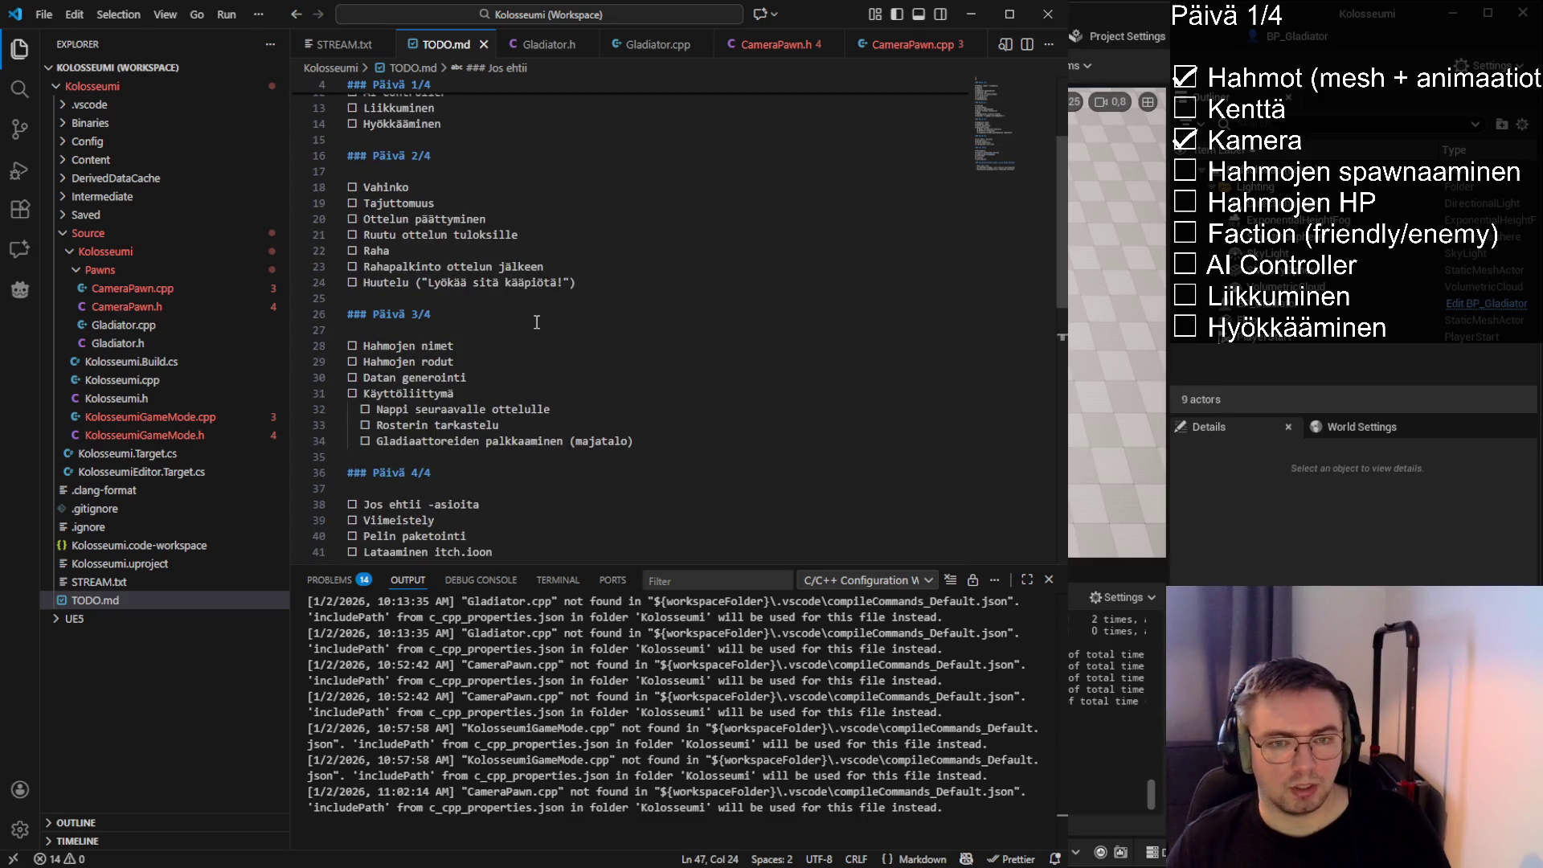
scroll(537, 322, up, 4)
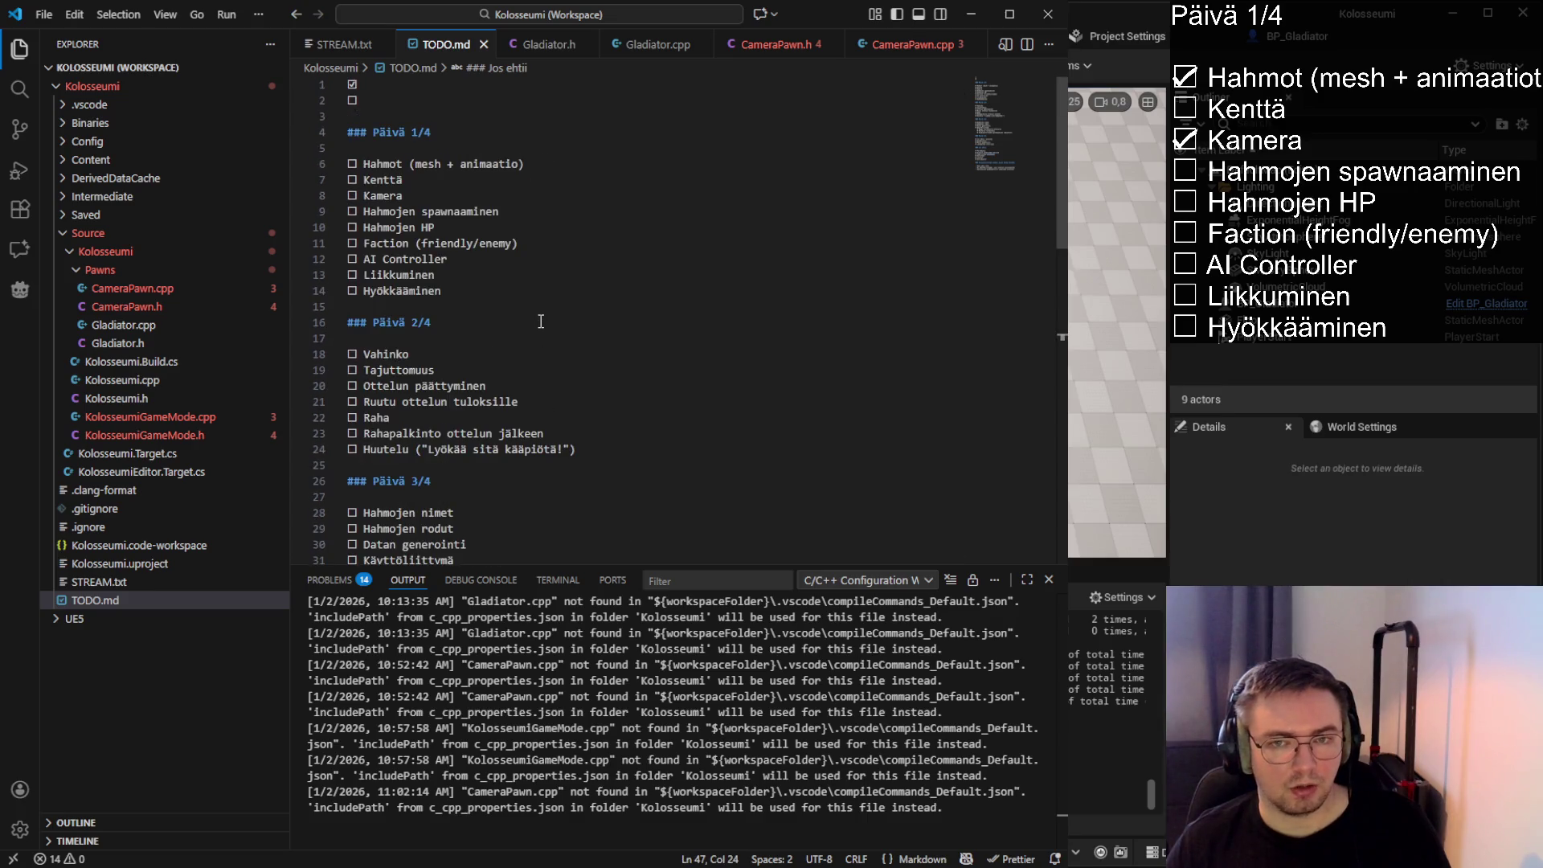
Replace the Kenttä checkbox with ☑, save STREAM.txt, and switch to Unreal Editor
click(384, 49)
double_click(352, 132)
text(☑)
click(436, 138)
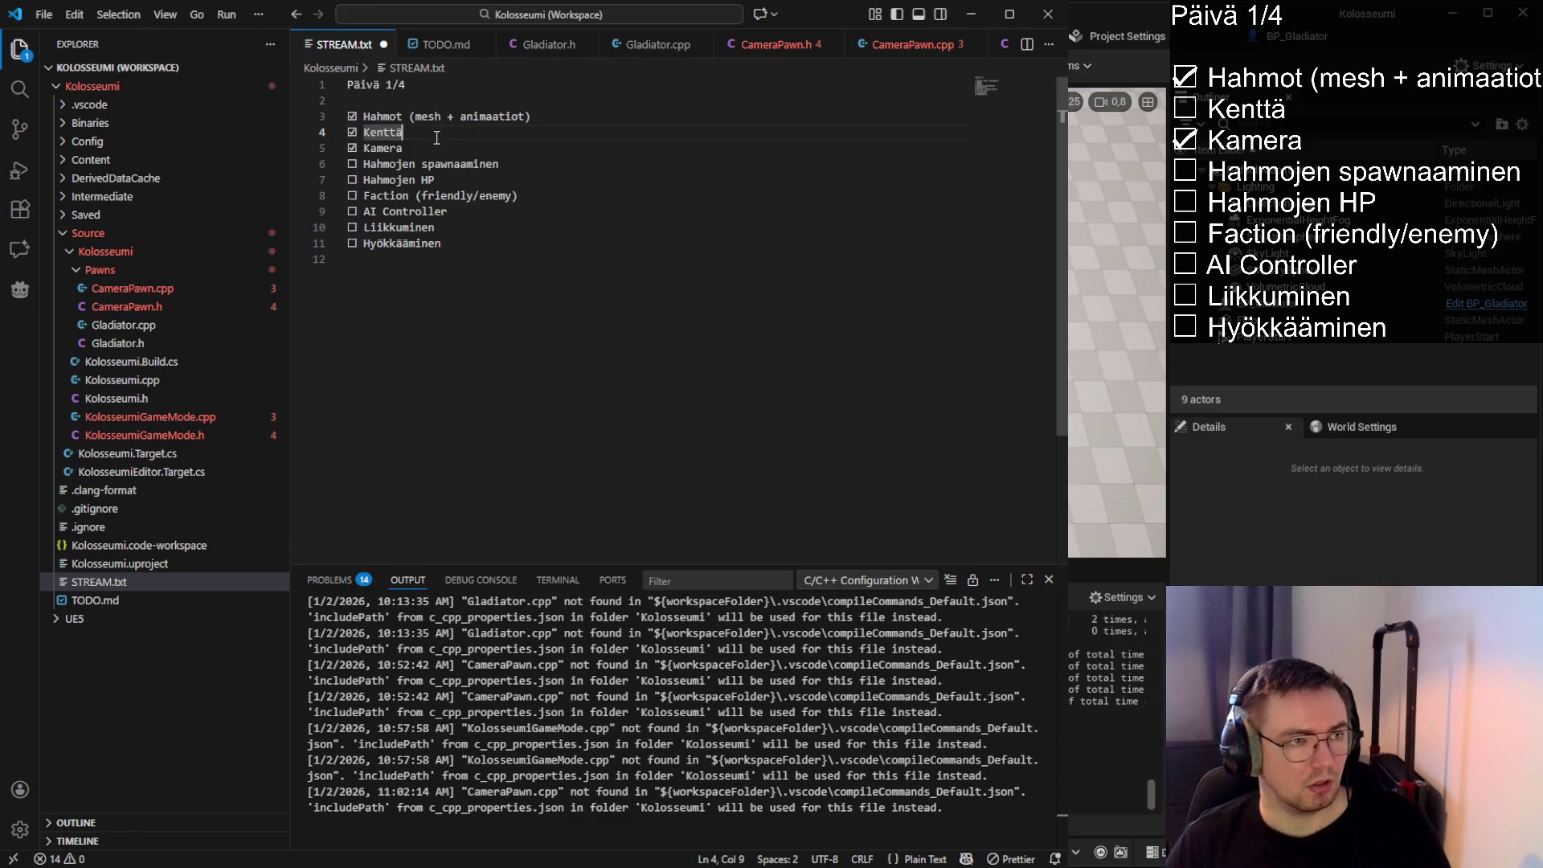
key(ctrl+s)
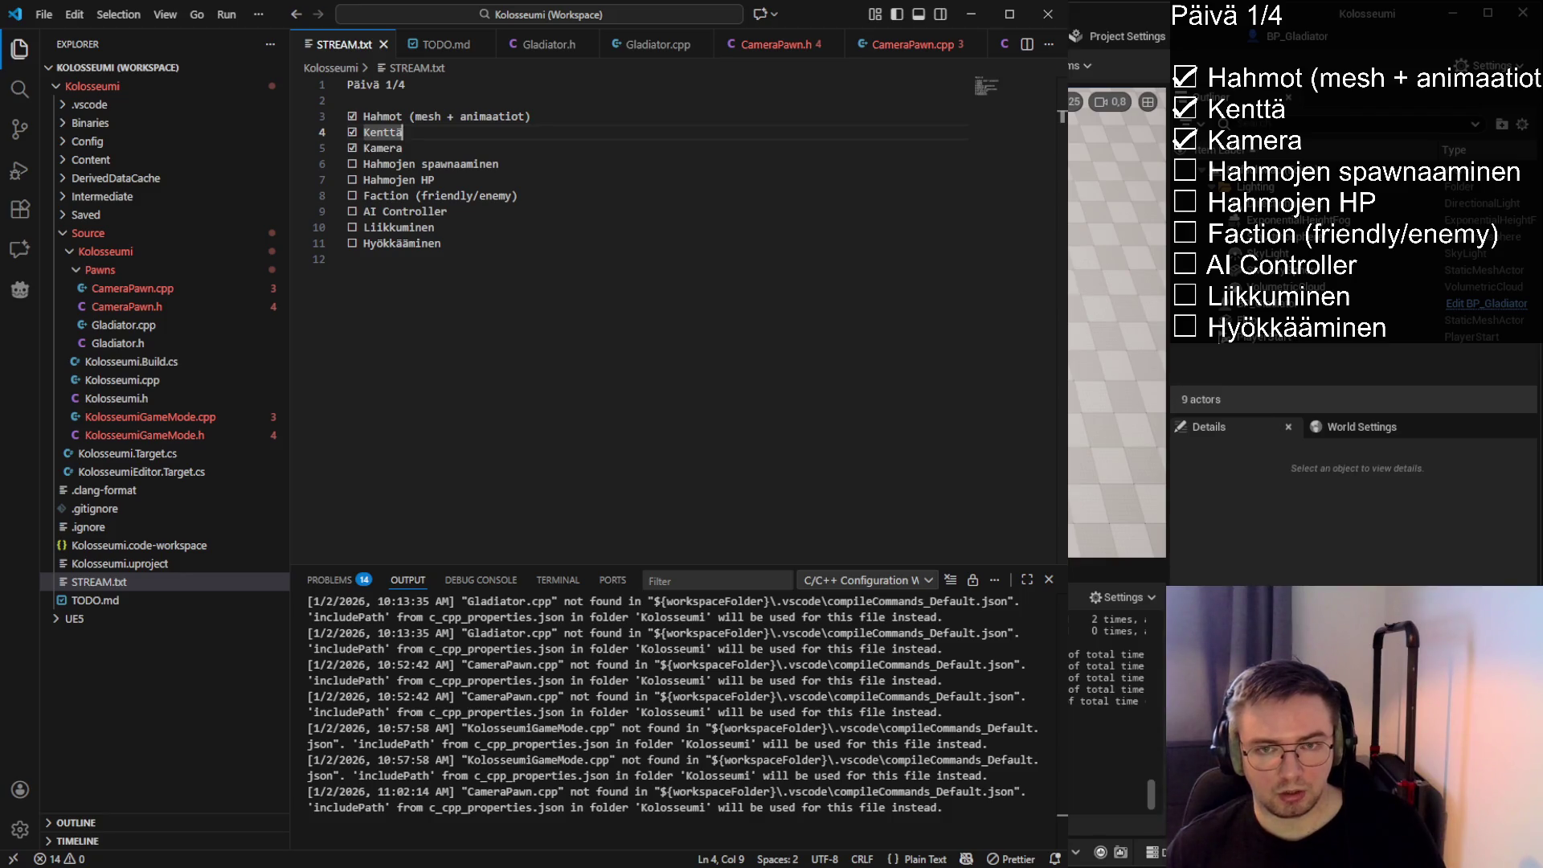
key(alt+Tab)
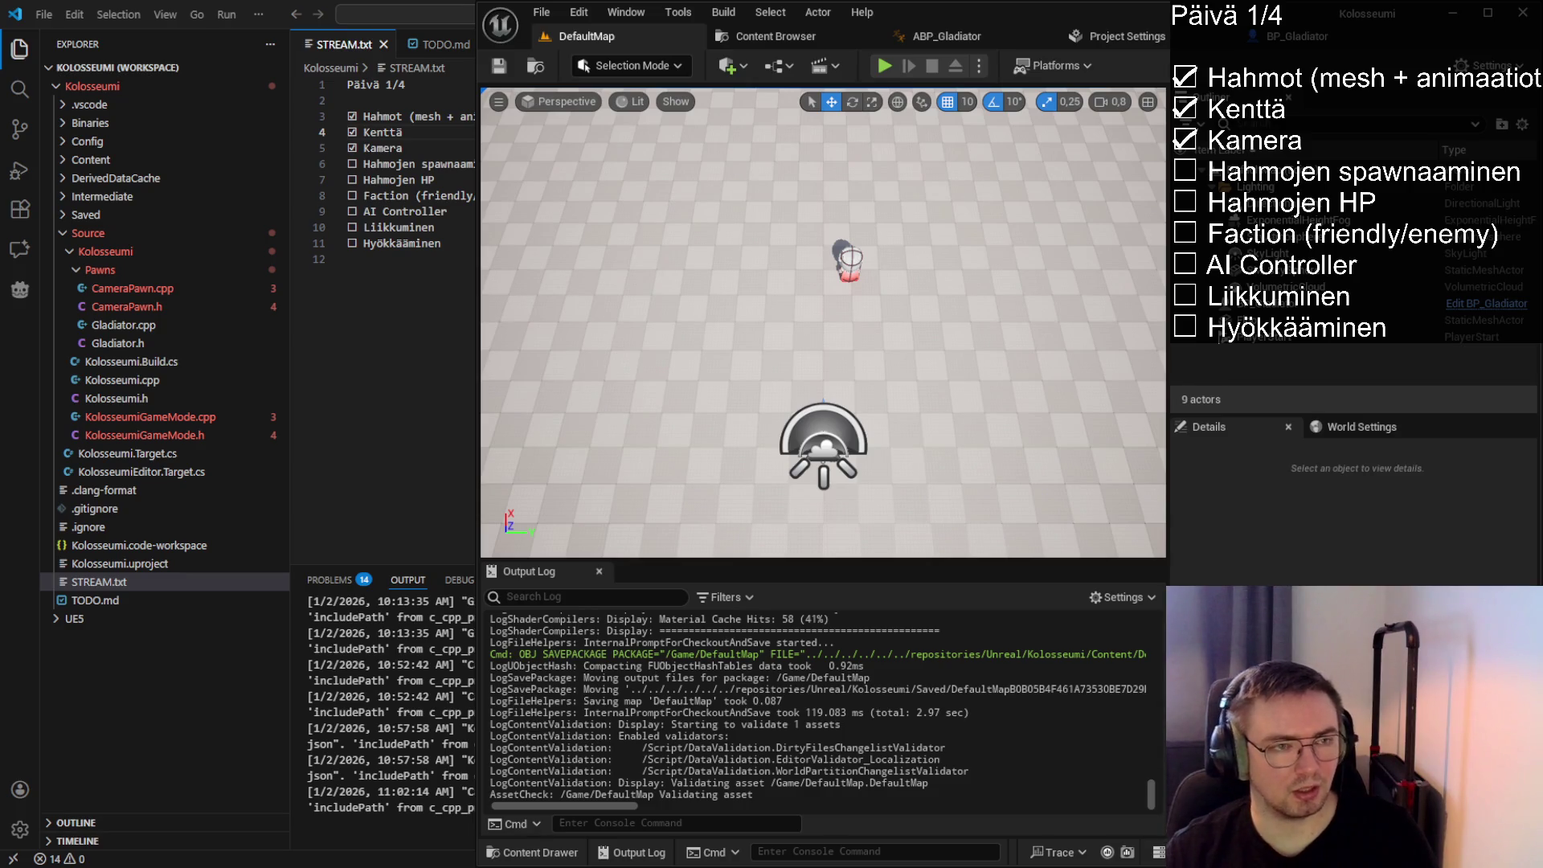
Trigger a Live Coding hot reload in Unreal Editor with Ctrl+Alt+F11
click(403, 164)
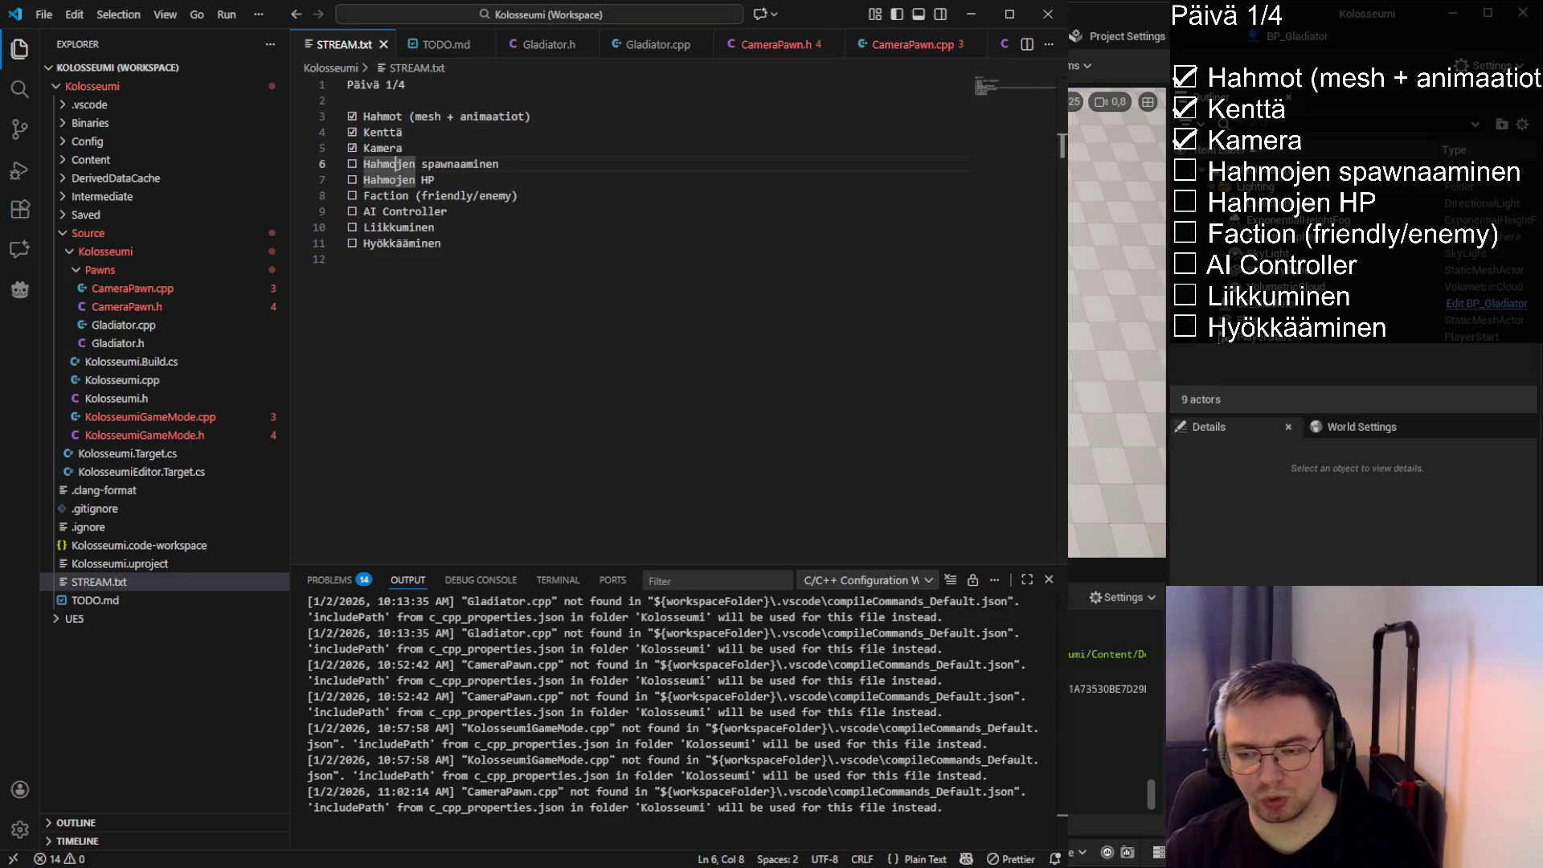
key(alt+Tab)
key(ctrl+alt+F11)
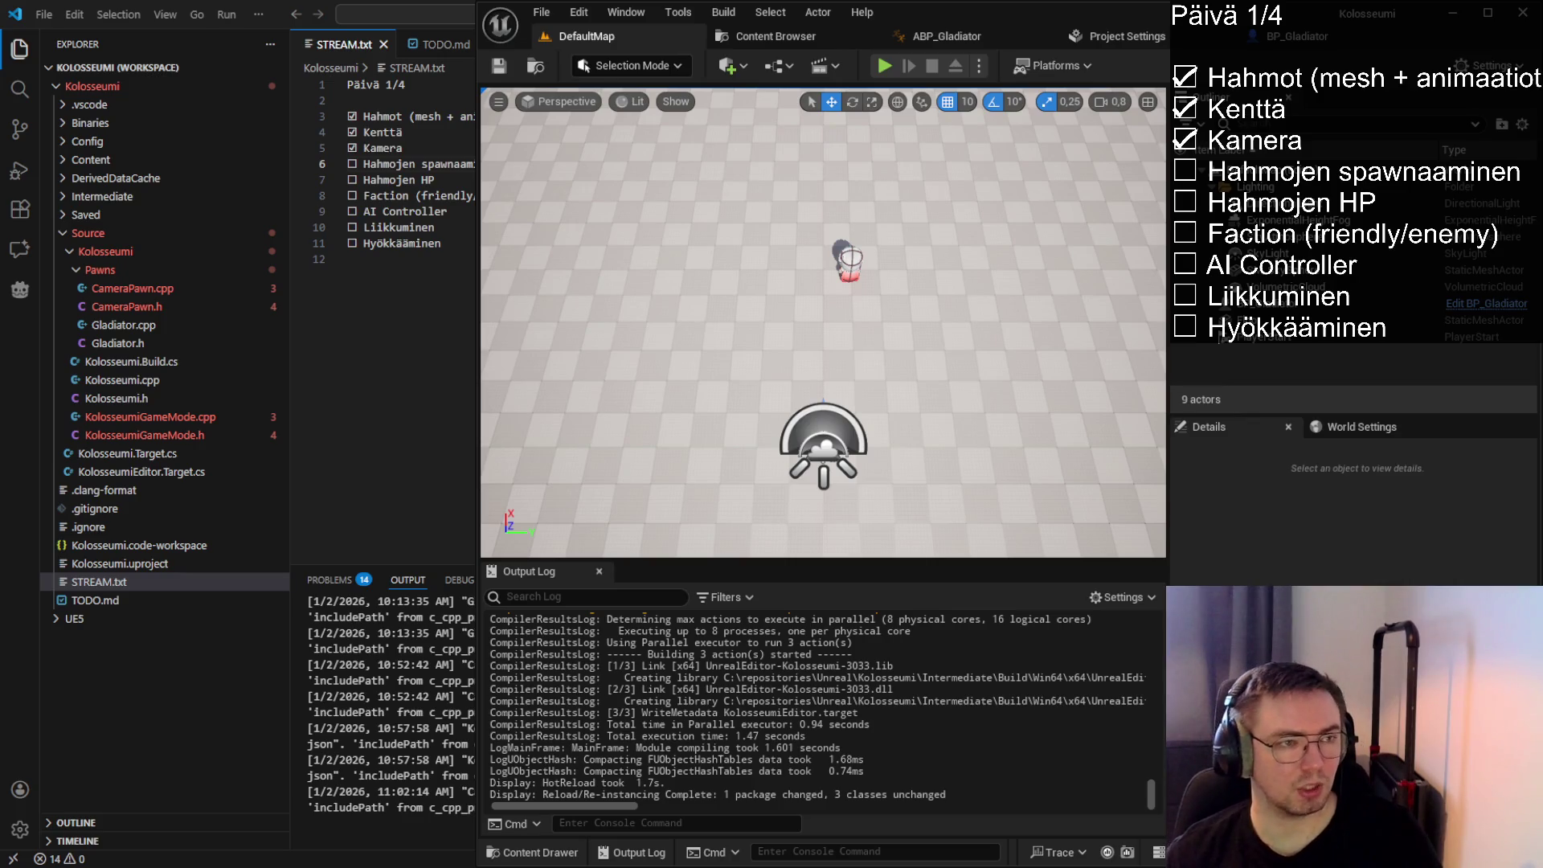
Back in VS Code, look over the task list, then open CameraPawn.cpp
click(390, 163)
click(434, 180)
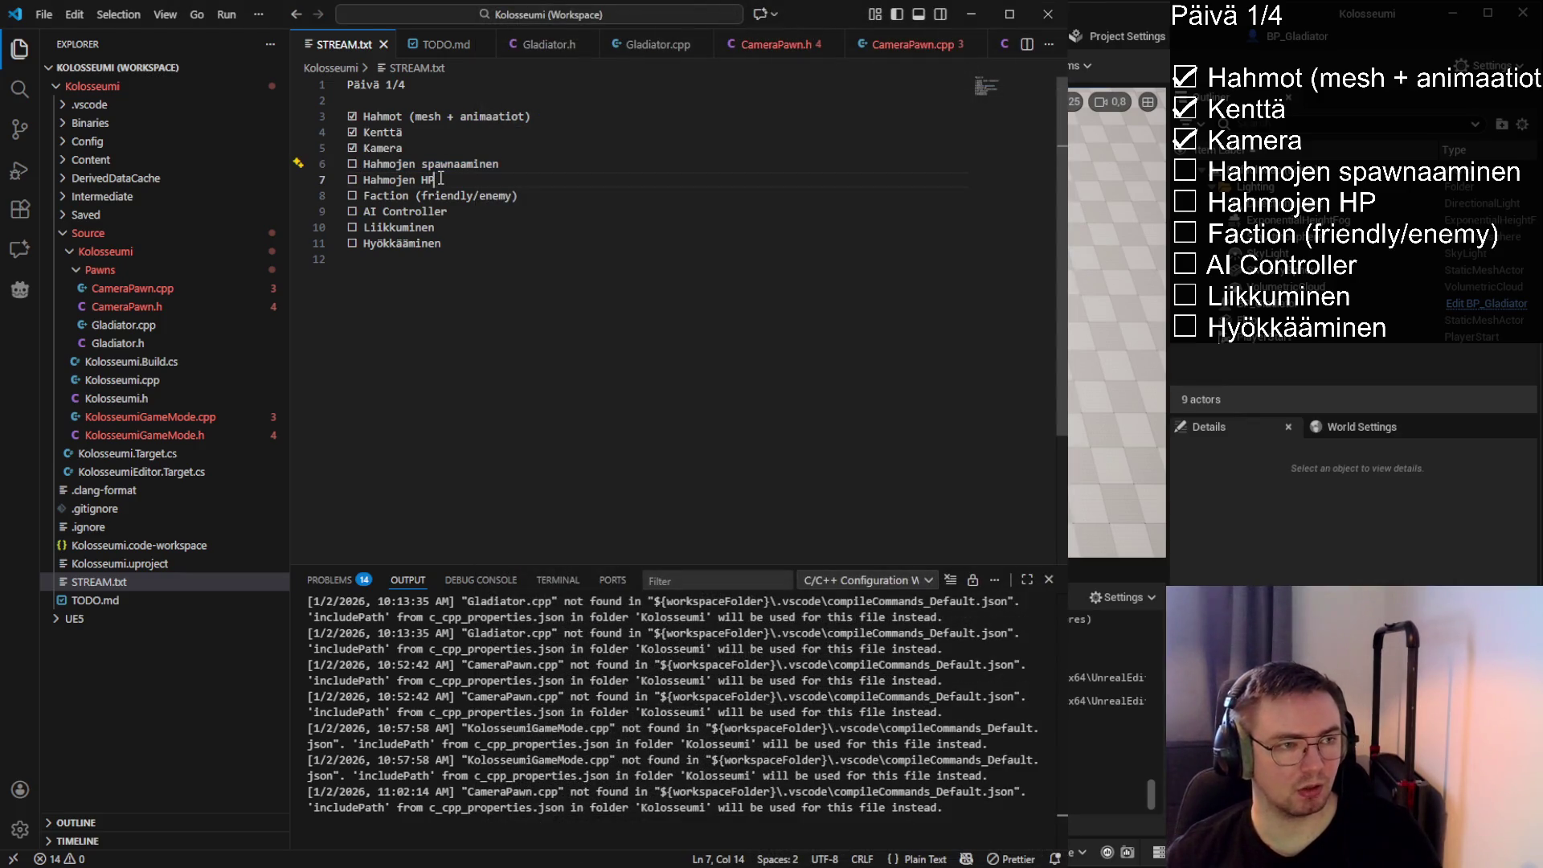
mouse_move(351, 116)
mouse_down()
mouse_move(438, 229)
mouse_move(490, 246)
mouse_move(379, 107)
mouse_up()
click(493, 244)
click(404, 107)
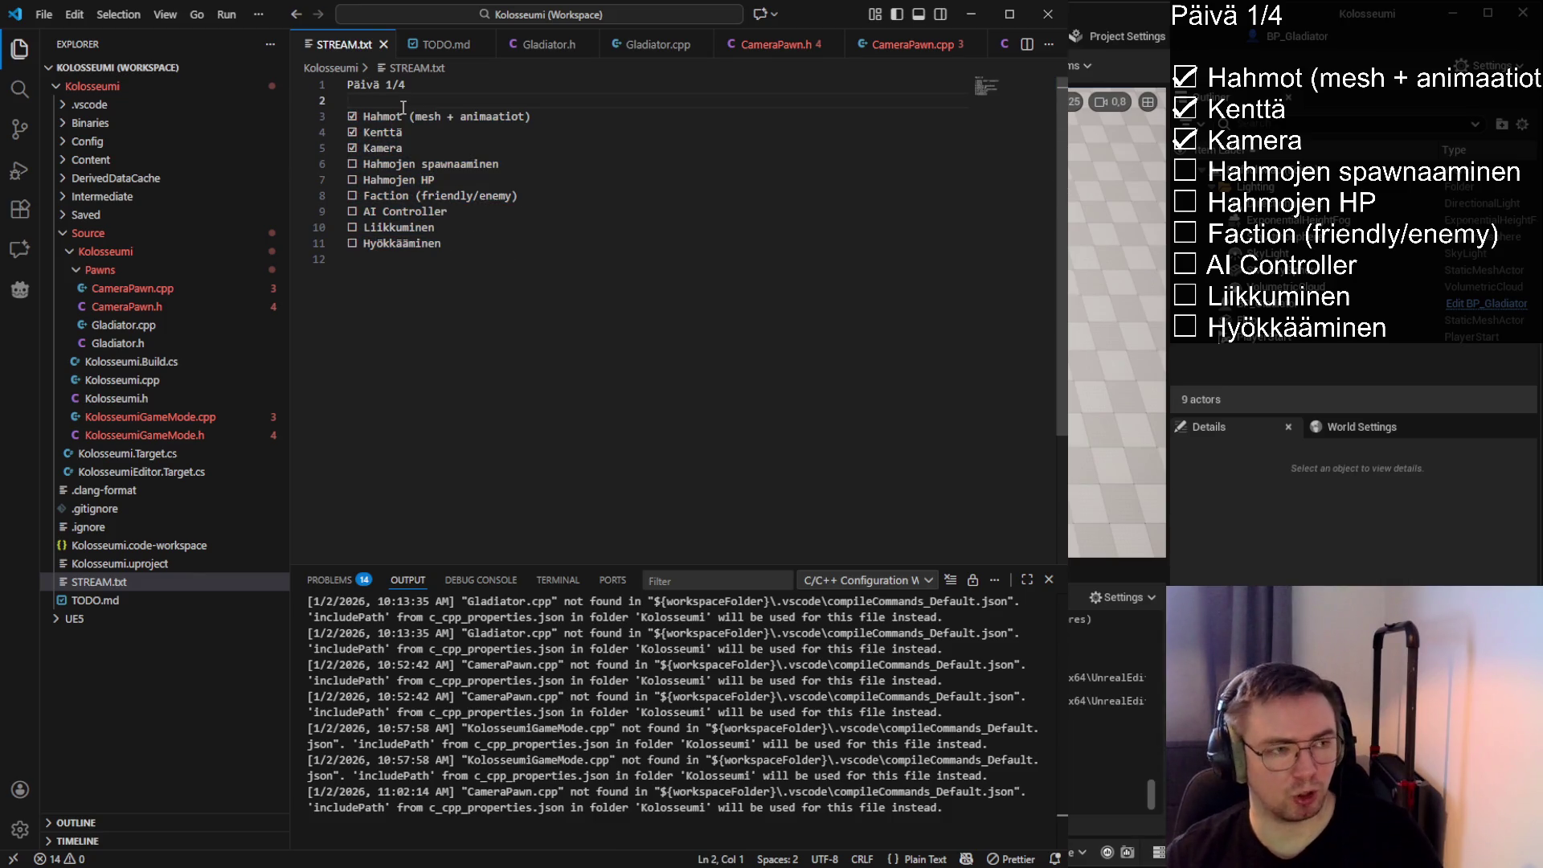
click(901, 46)
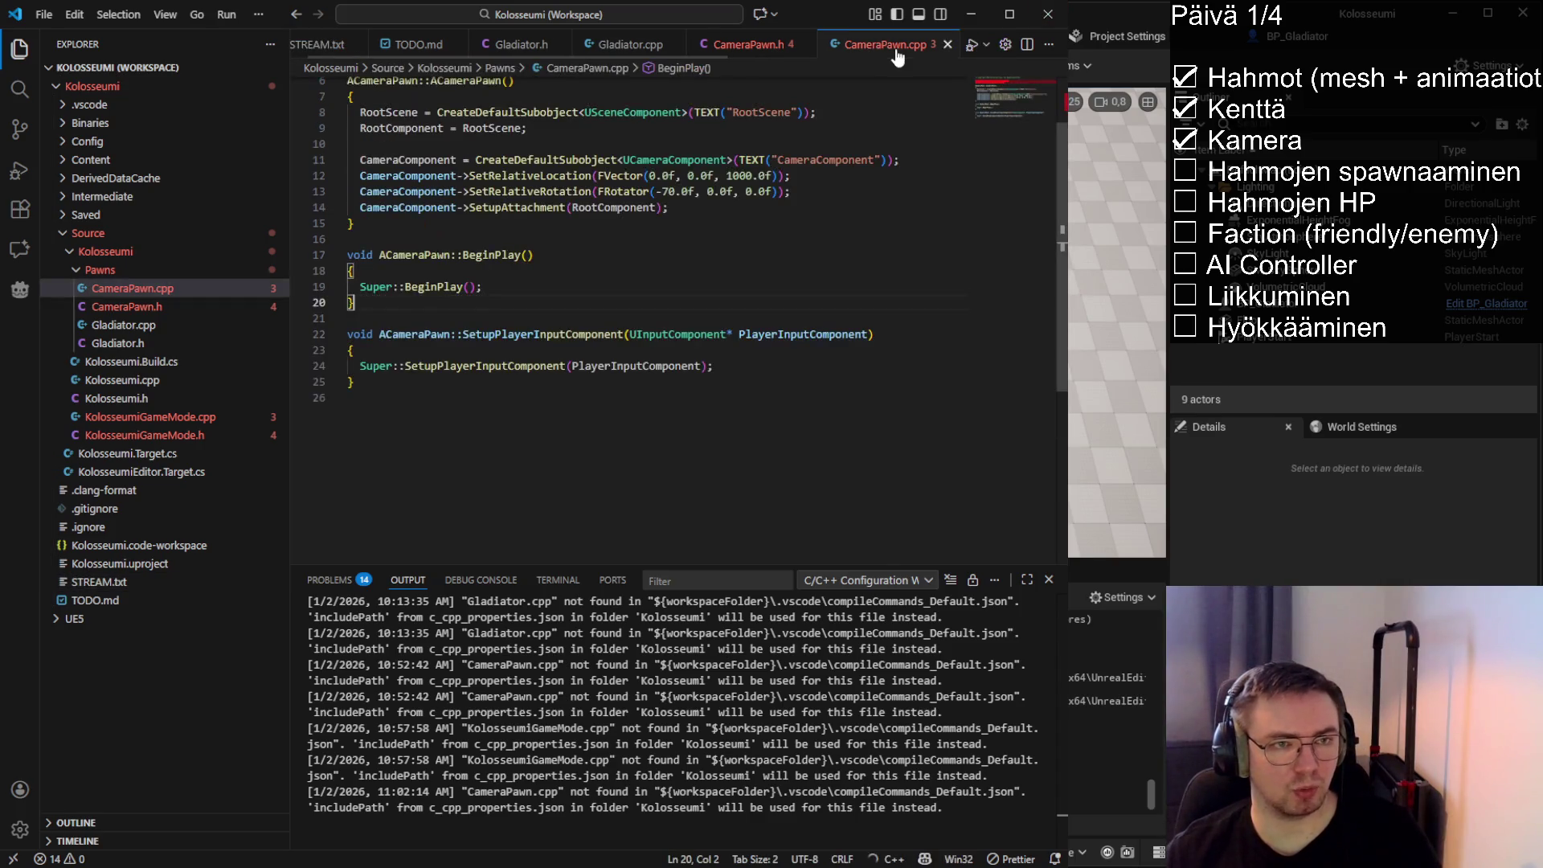
scroll(614, 205, up, 2)
mouse_move(815, 277)
mouse_down()
mouse_move(354, 276)
mouse_move(273, 259)
mouse_up()
click(394, 266)
mouse_move(351, 291)
mouse_down()
mouse_move(350, 243)
mouse_move(378, 269)
mouse_move(859, 275)
mouse_up()
click(859, 276)
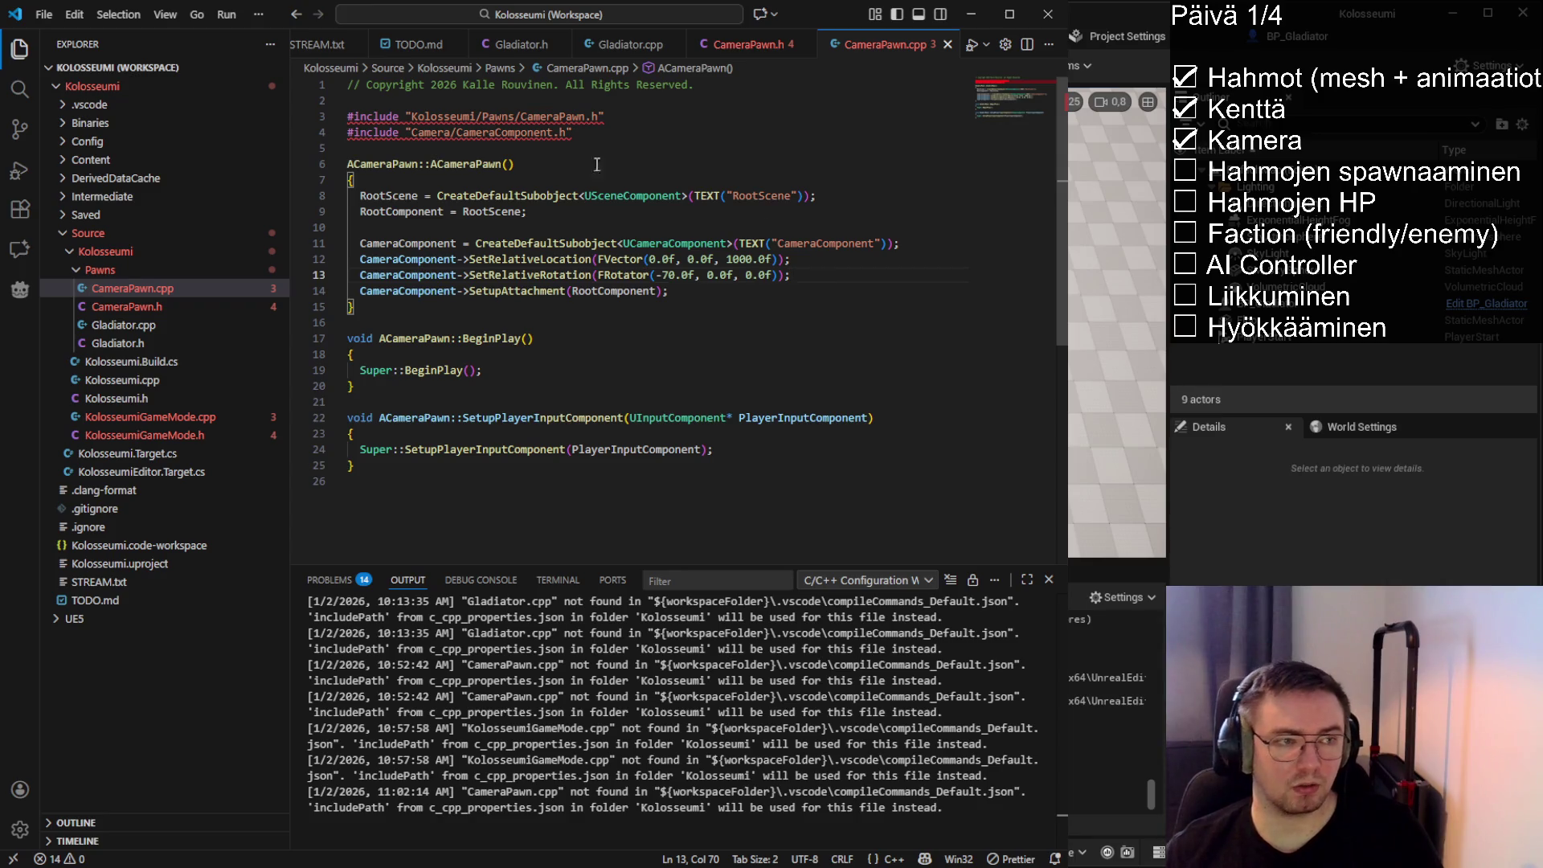
drag(424, 164, 571, 165)
click(571, 165)
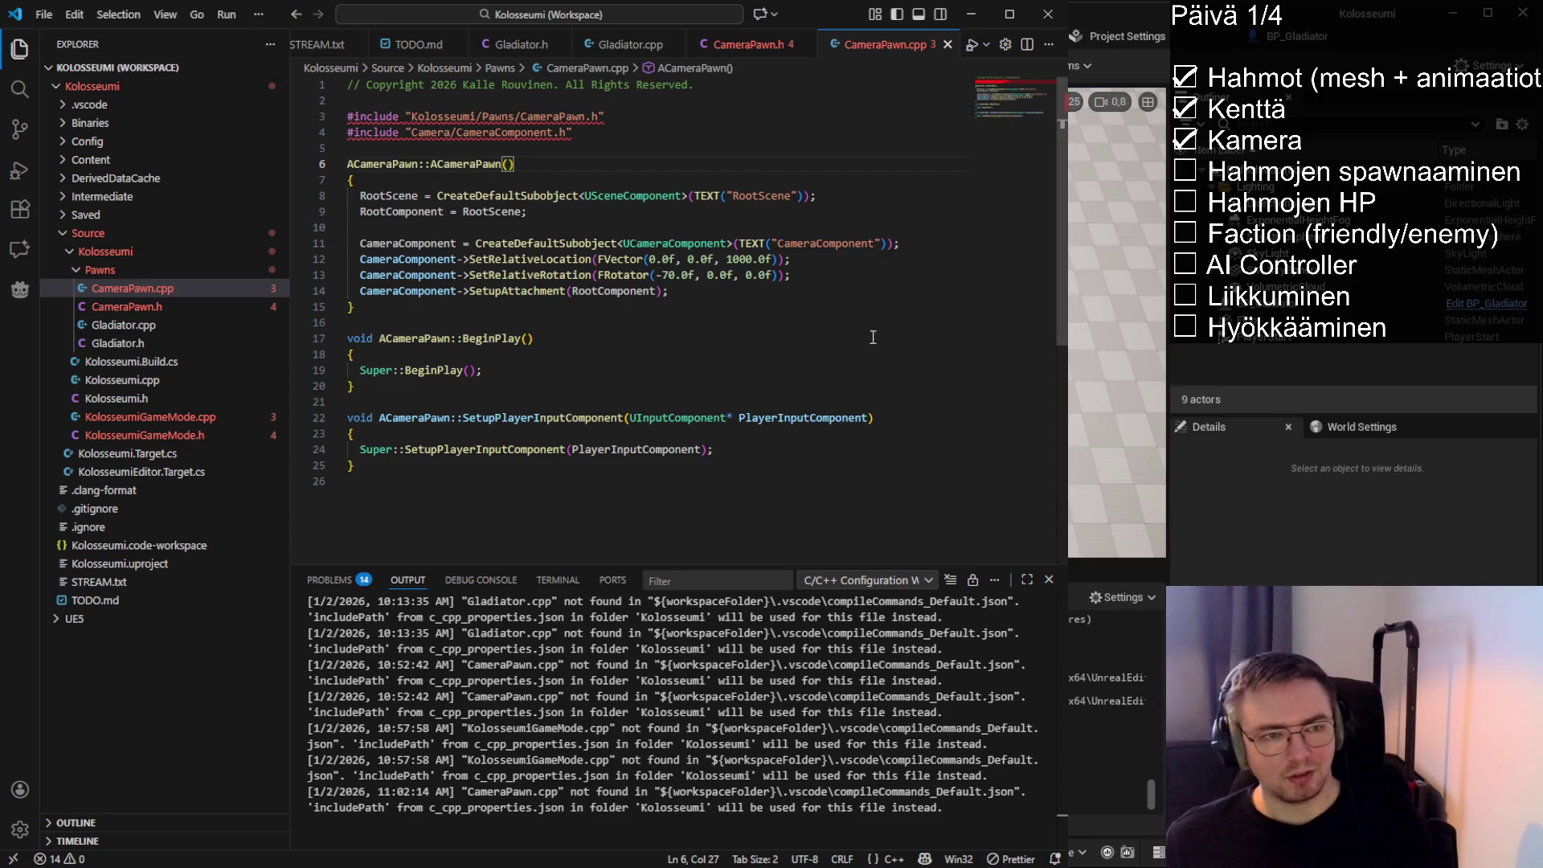
Review the CameraComponent setup block and its rotation line in CameraPawn.cpp
click(812, 275)
click(349, 245)
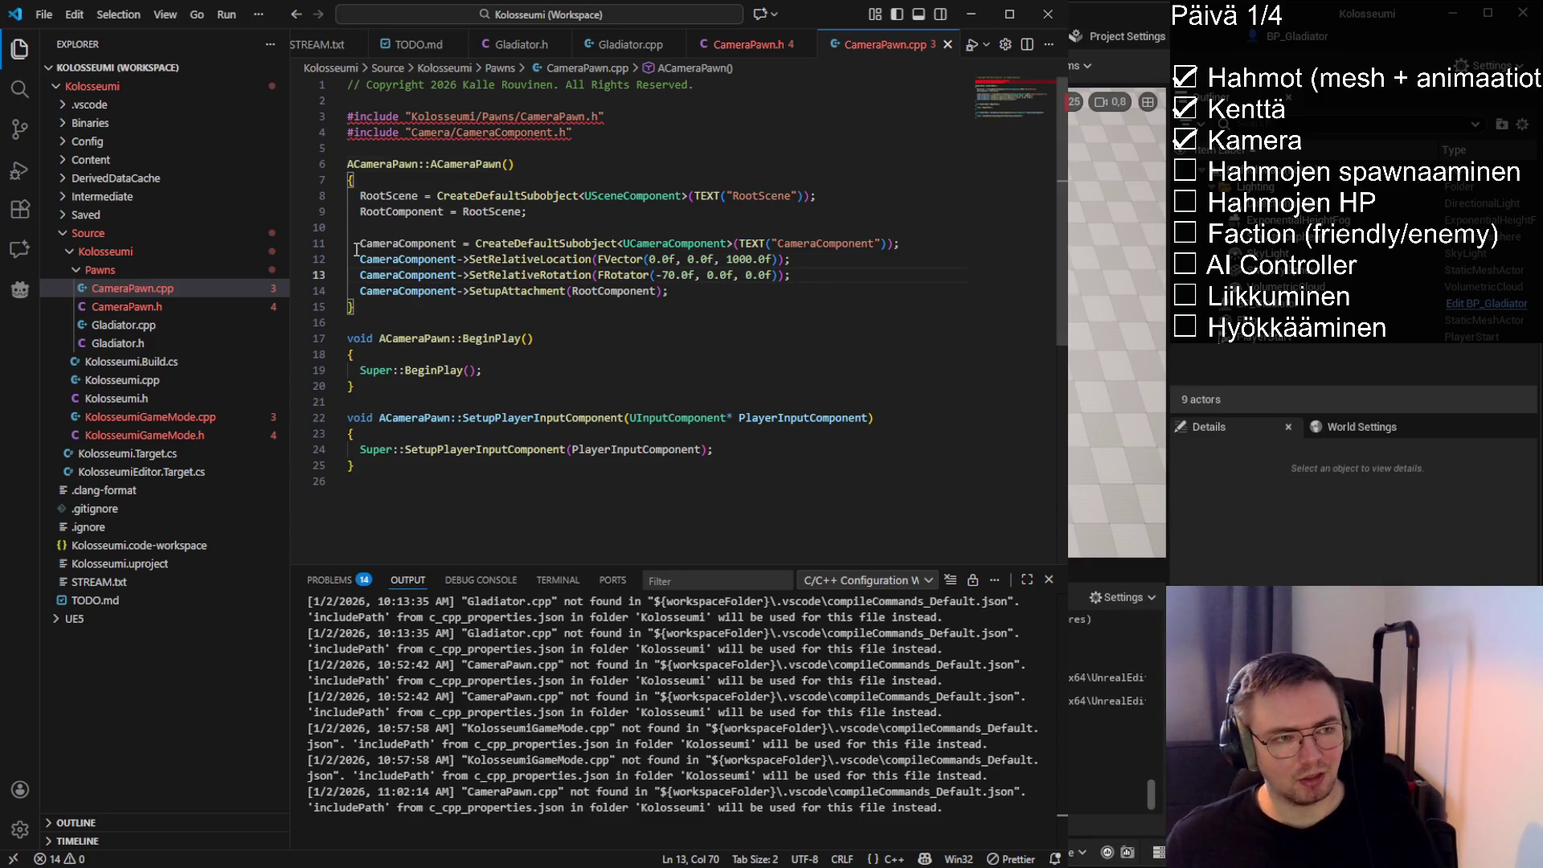
mouse_move(350, 245)
mouse_down()
mouse_move(714, 291)
mouse_move(354, 275)
mouse_move(346, 245)
mouse_up()
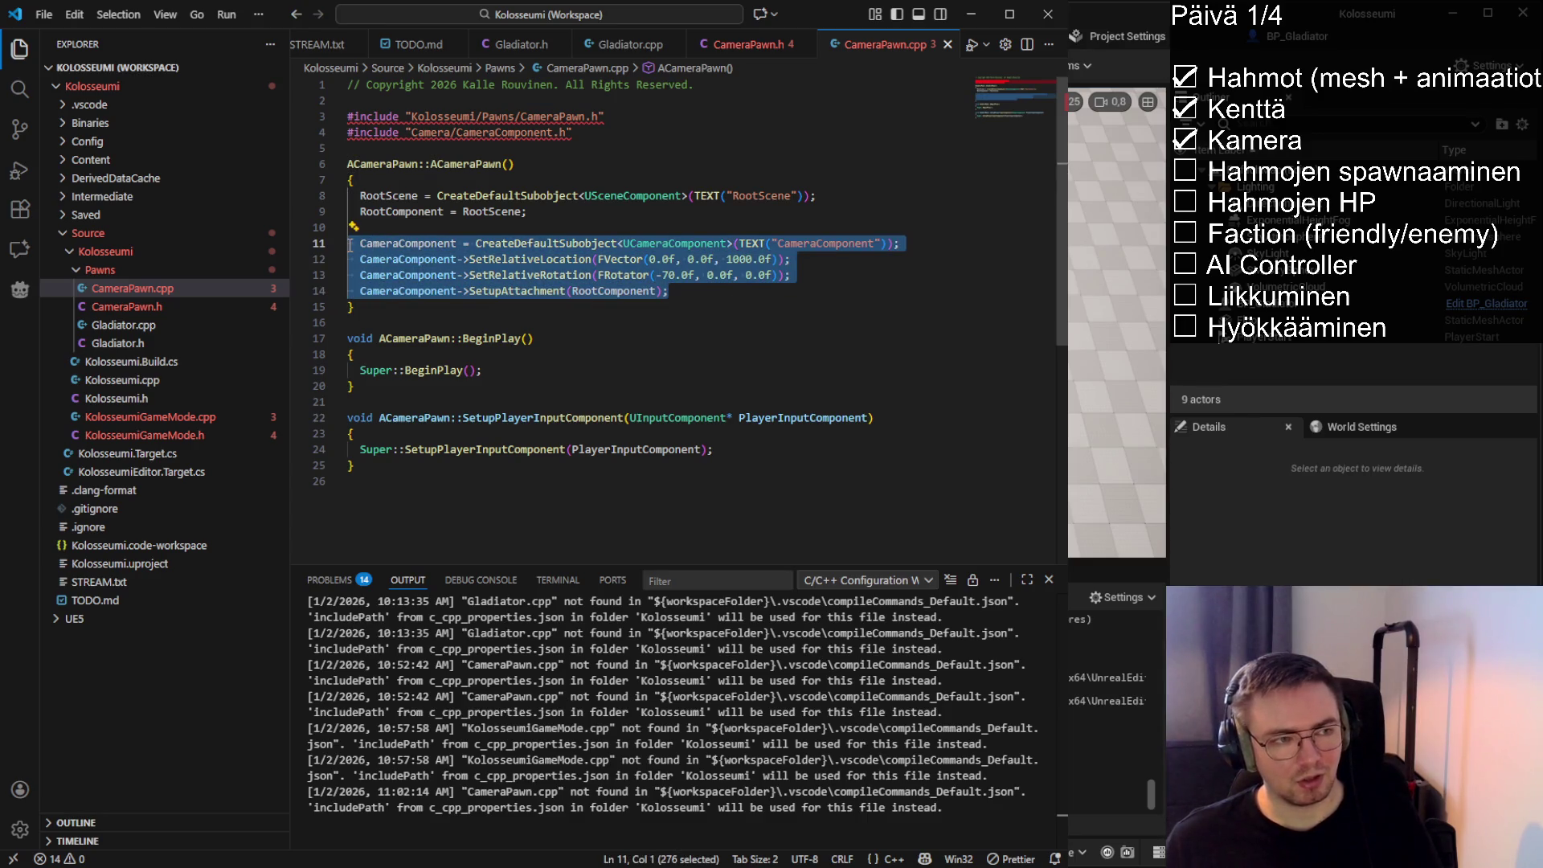
click(749, 291)
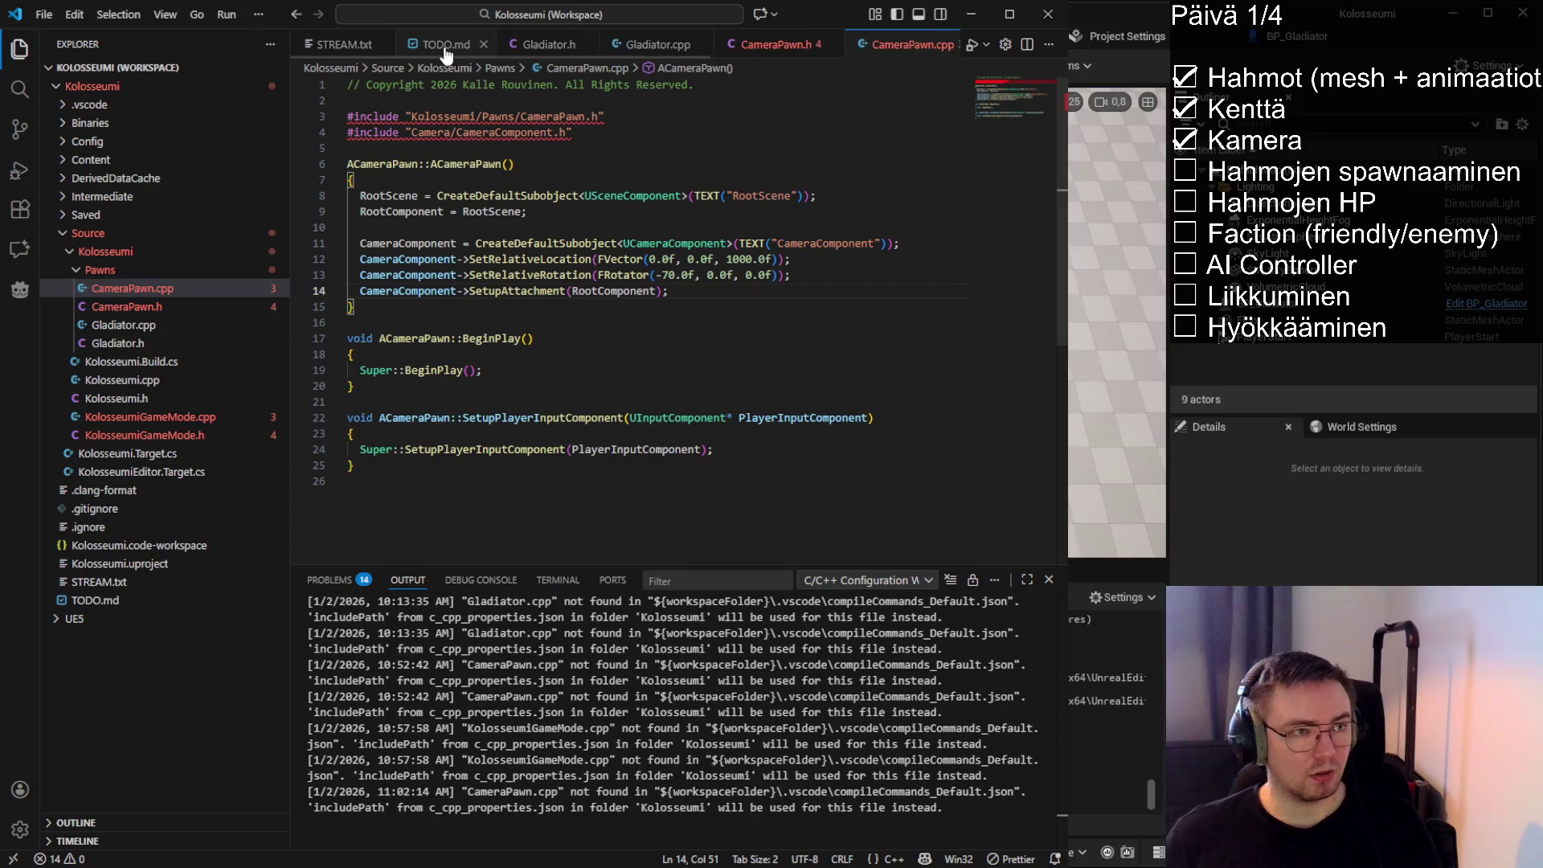
Return to Unreal Editor, reframe the level view, and start a DefaultMap play test
click(344, 45)
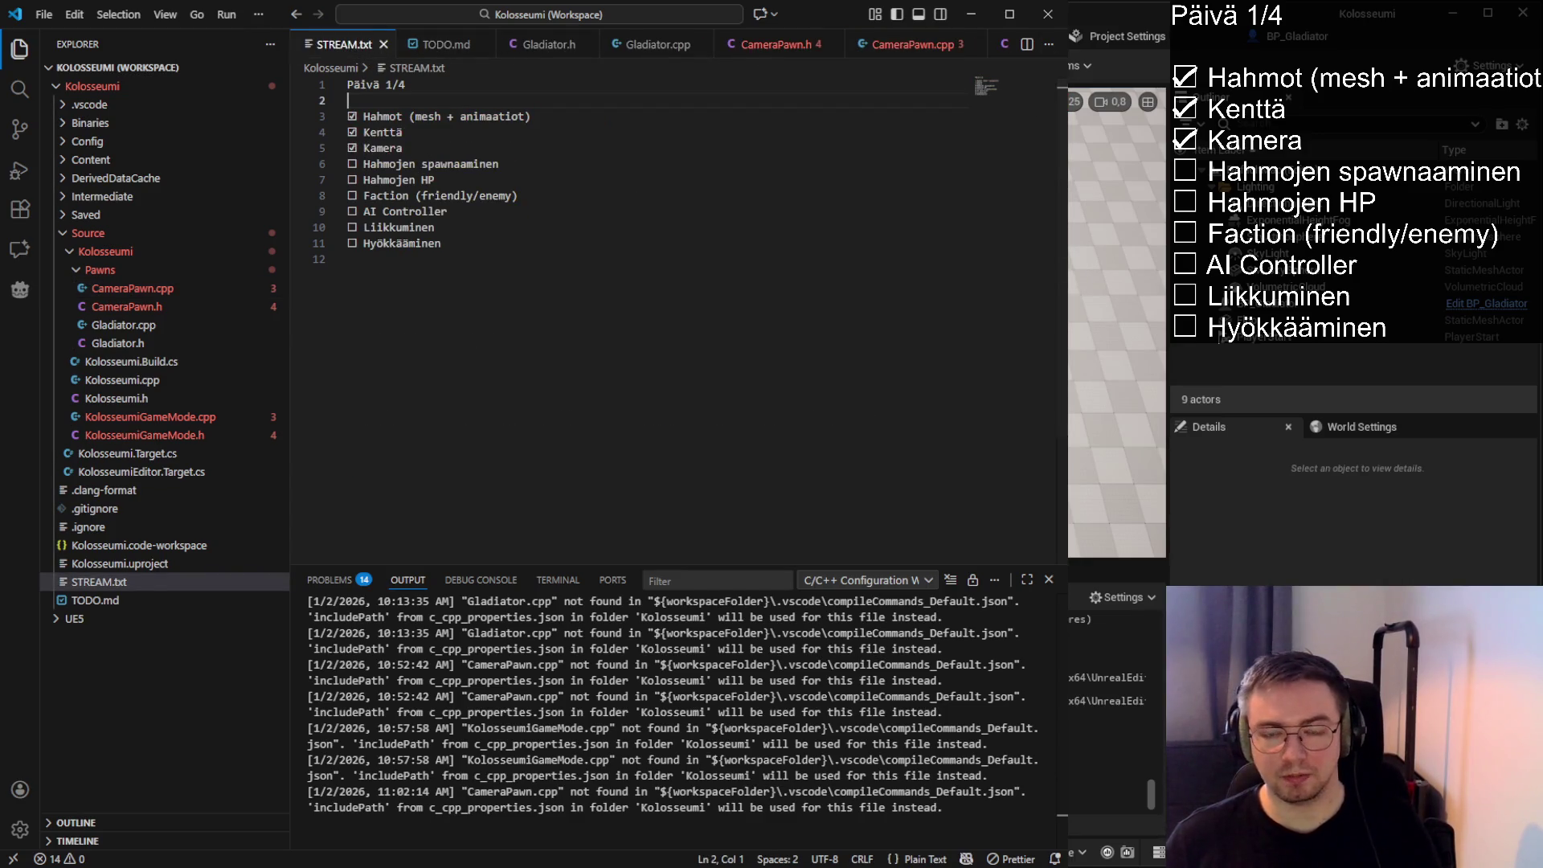
key(alt+Tab)
drag(752, 367, 808, 386)
drag(823, 321, 893, 374)
click(884, 66)
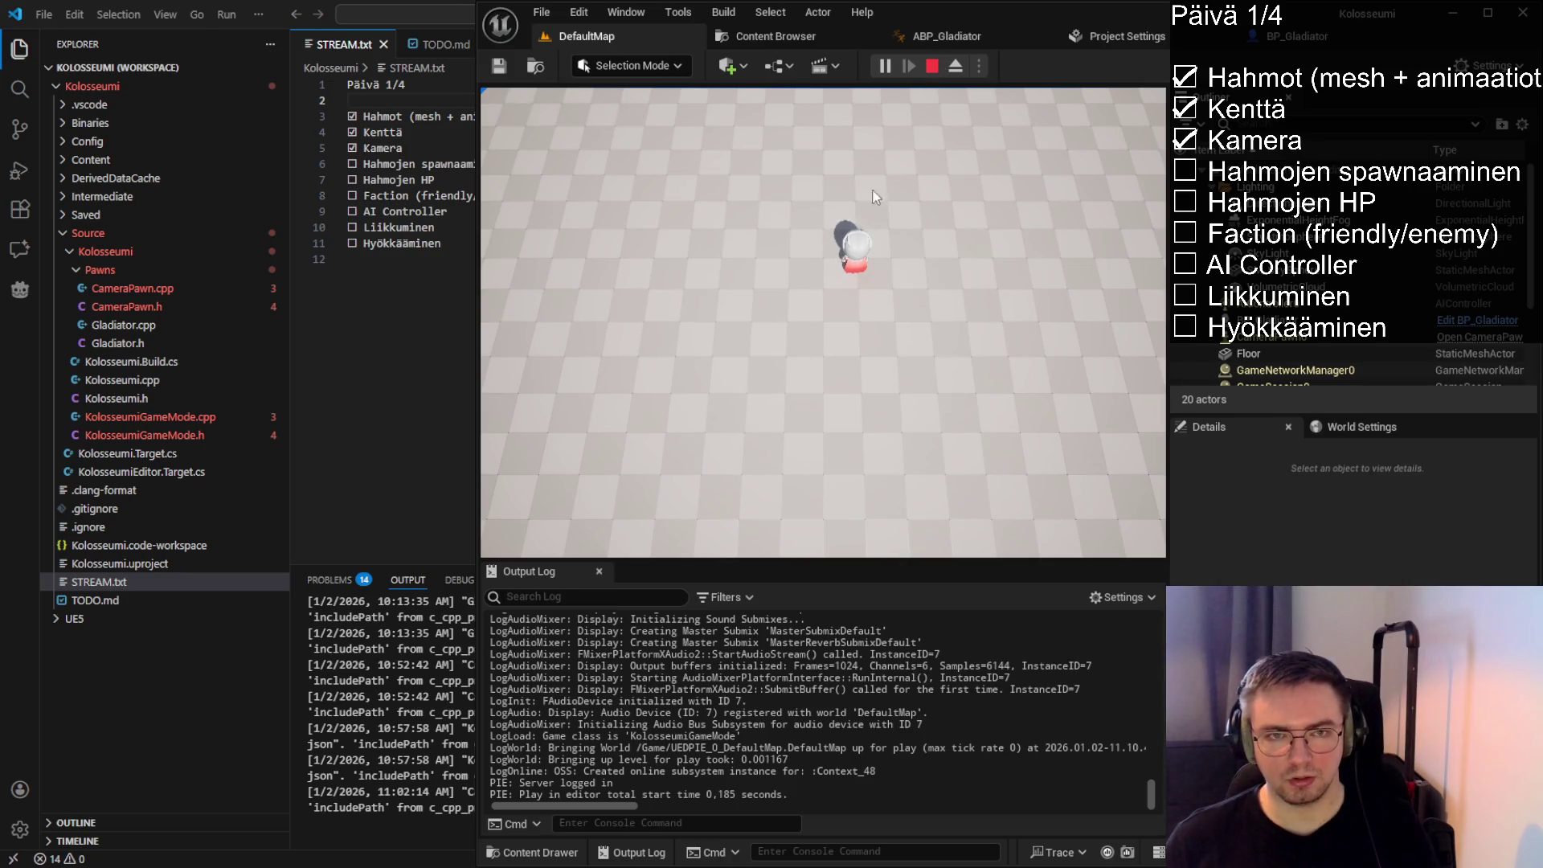
click(932, 66)
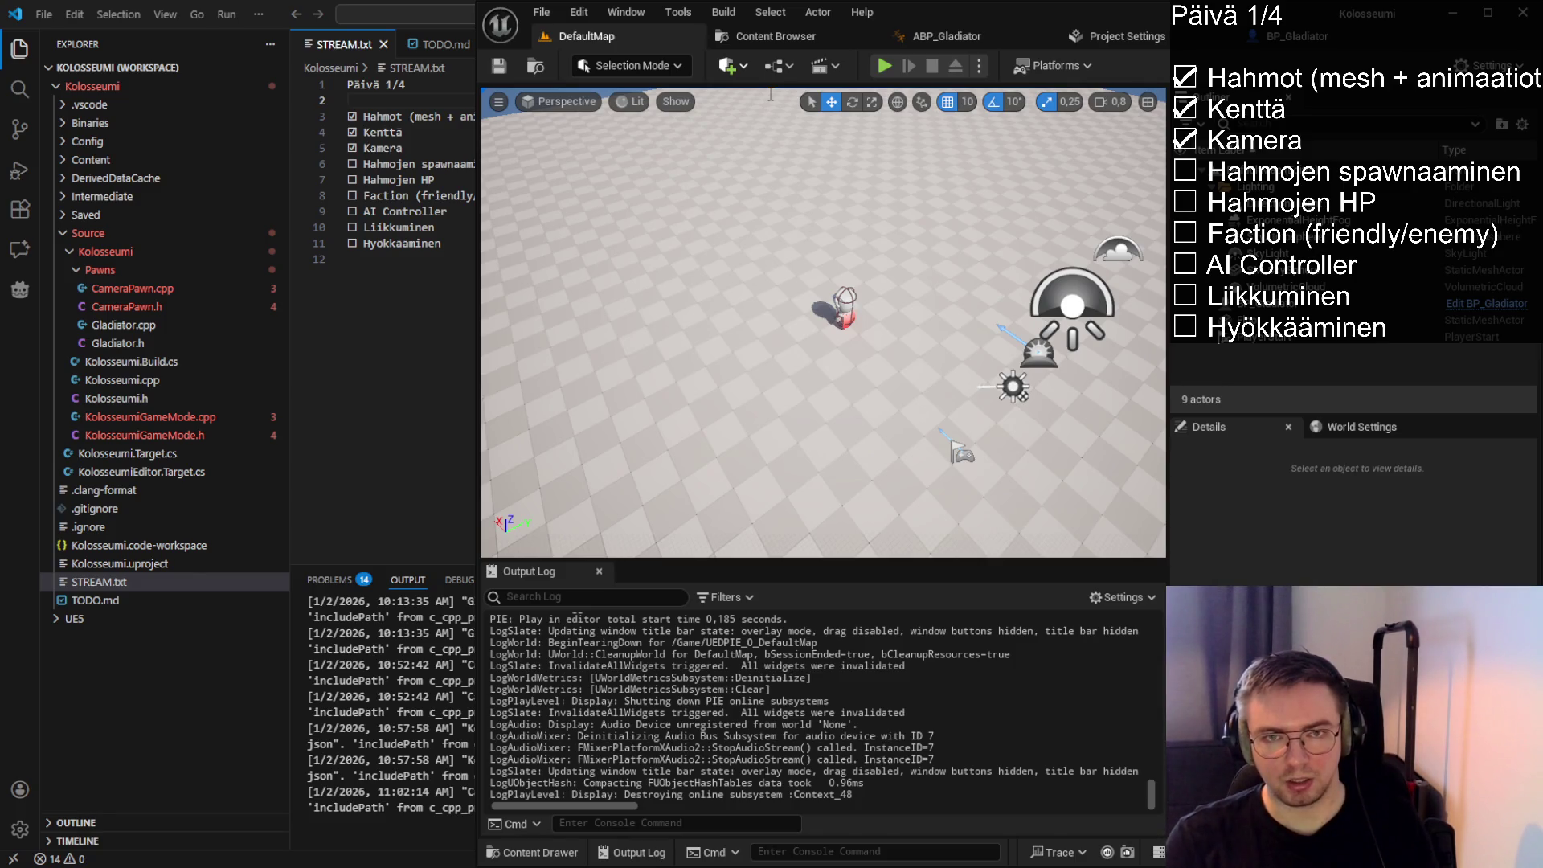
click(867, 431)
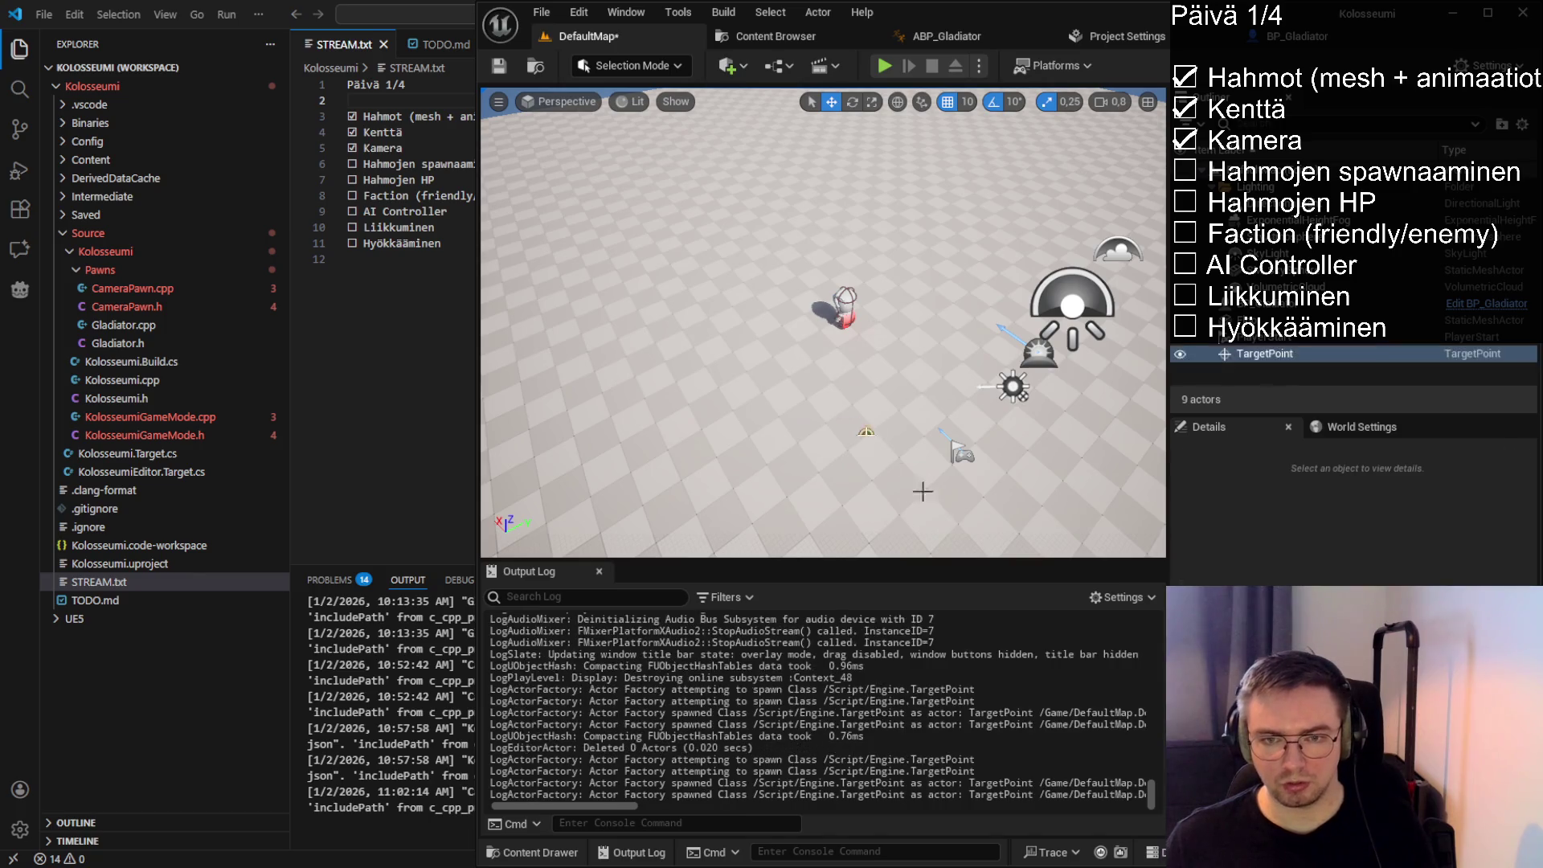
click(923, 491)
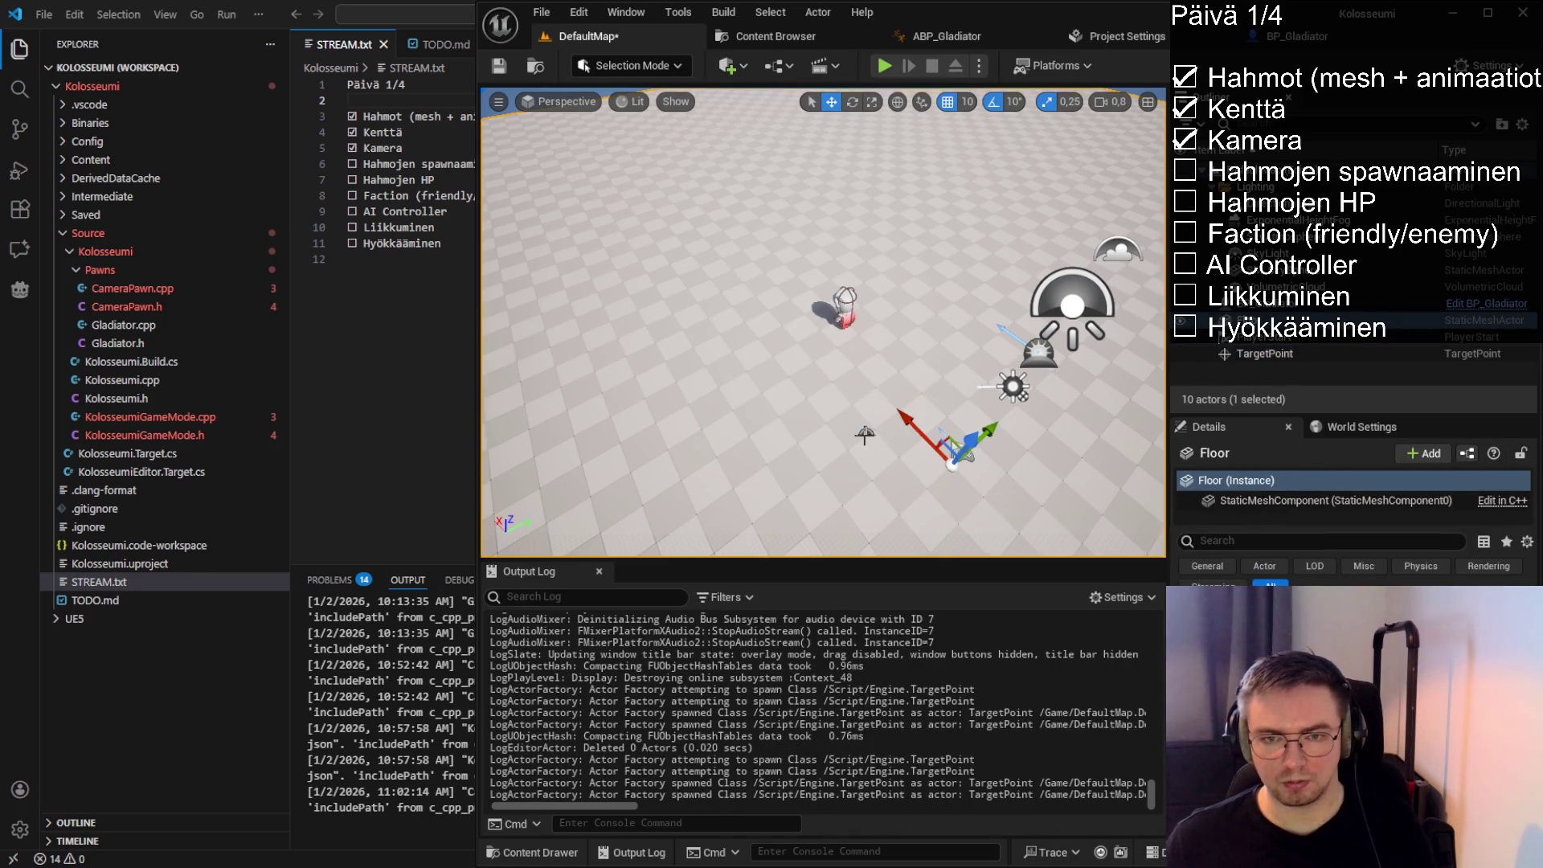
key(ctrl+z)
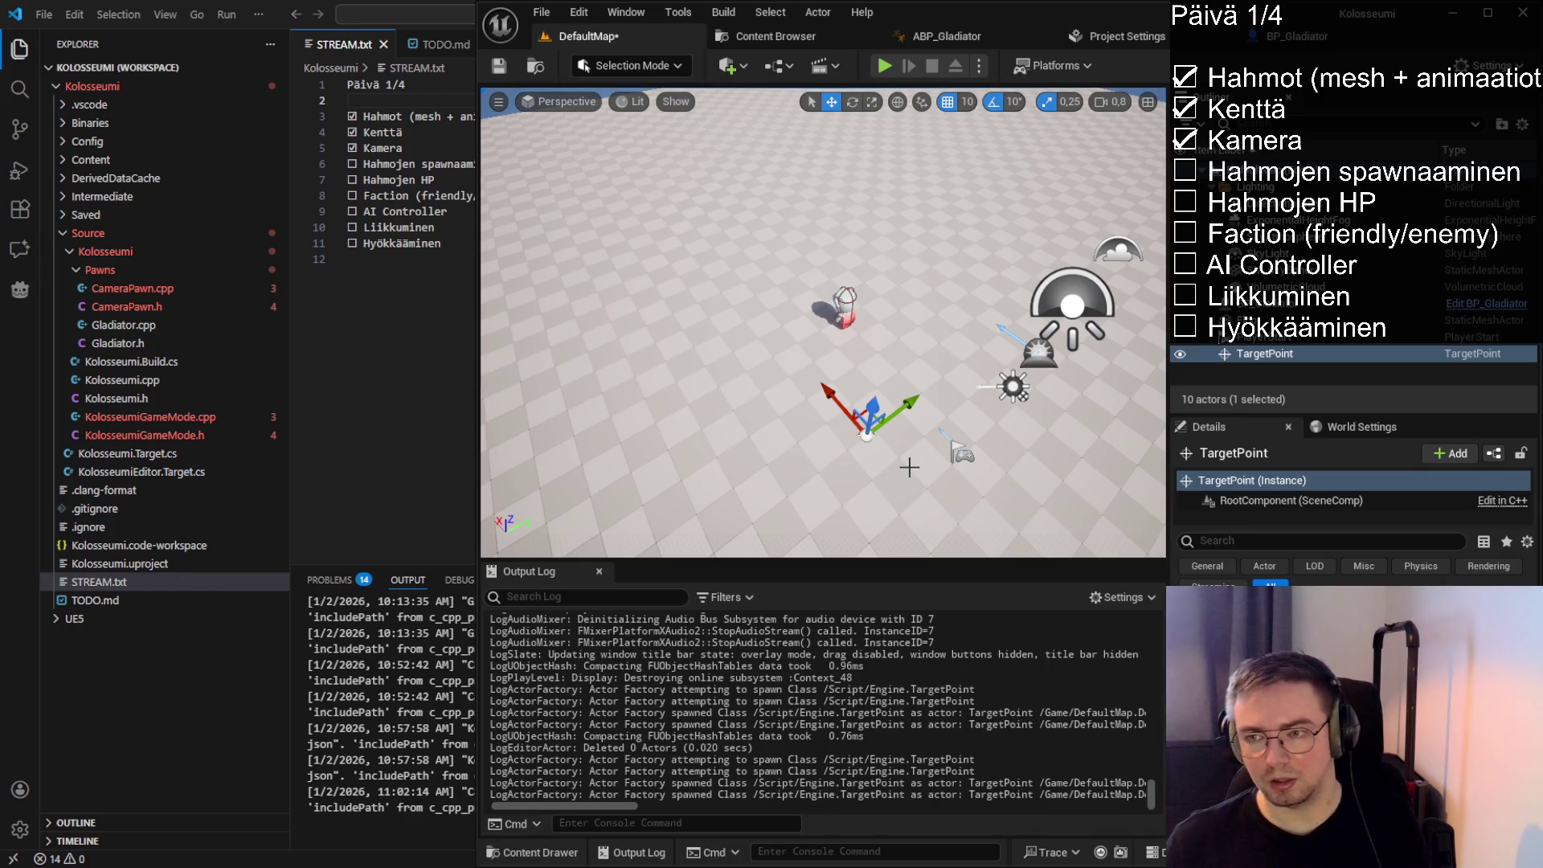
key(Delete)
key(ctrl+s)
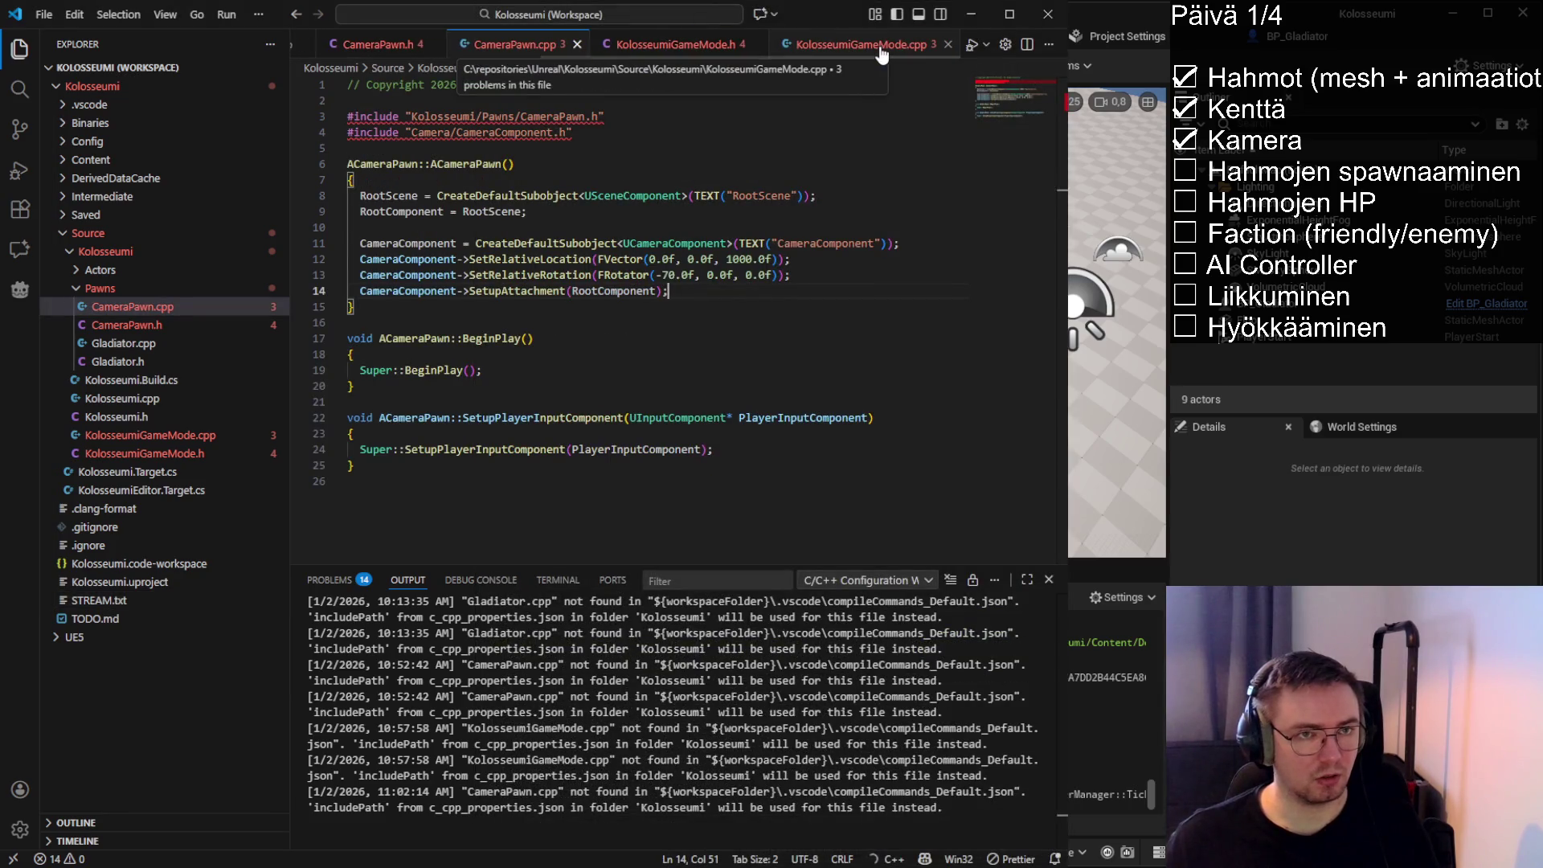
Look over the KolosseumiGameMode source and header, then close both
click(880, 48)
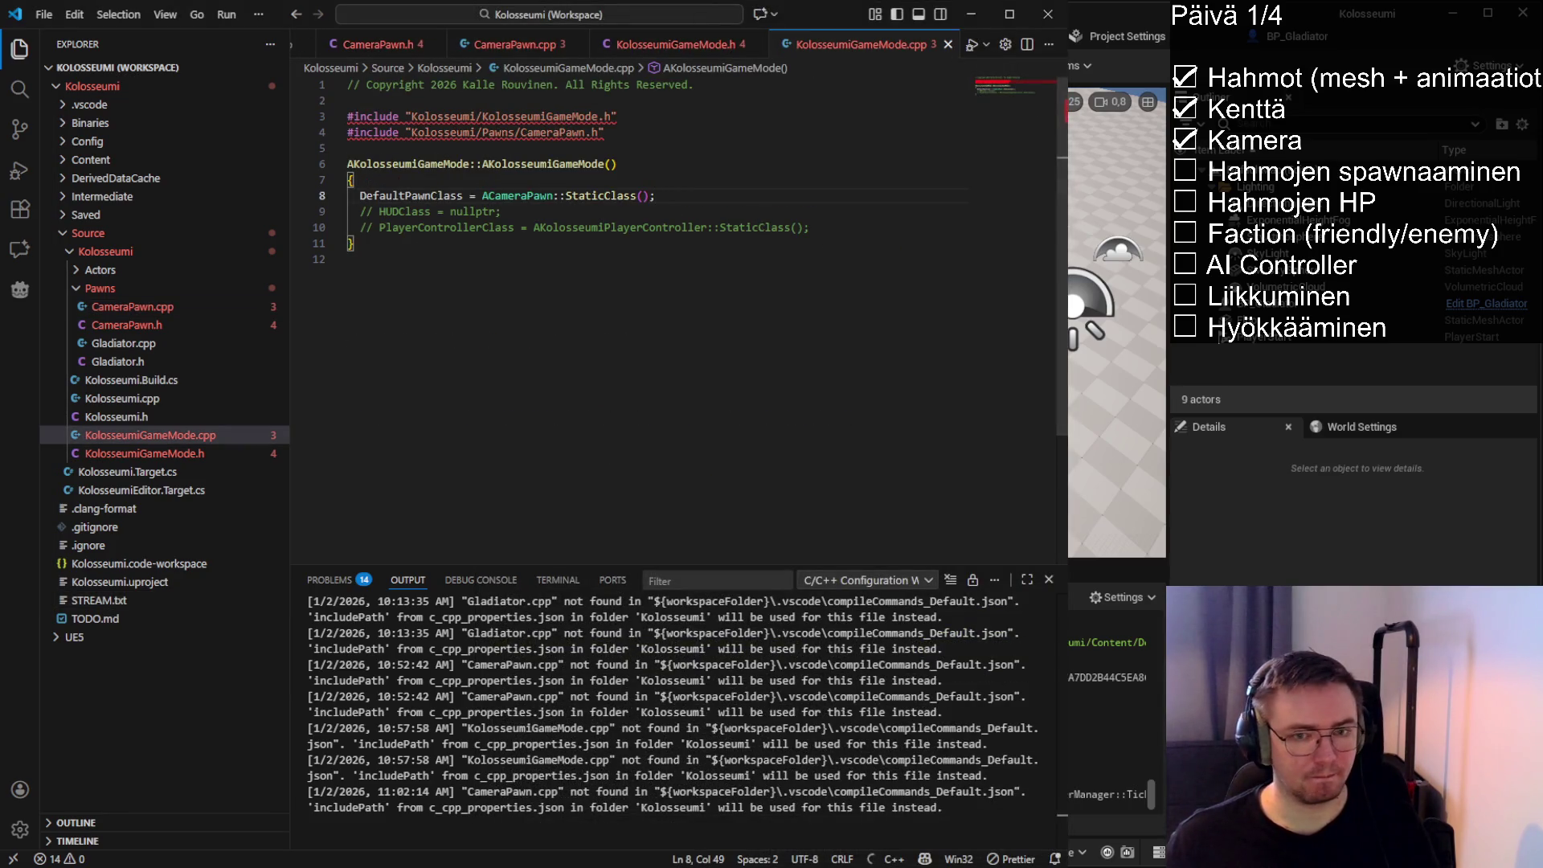
key(alt+Tab)
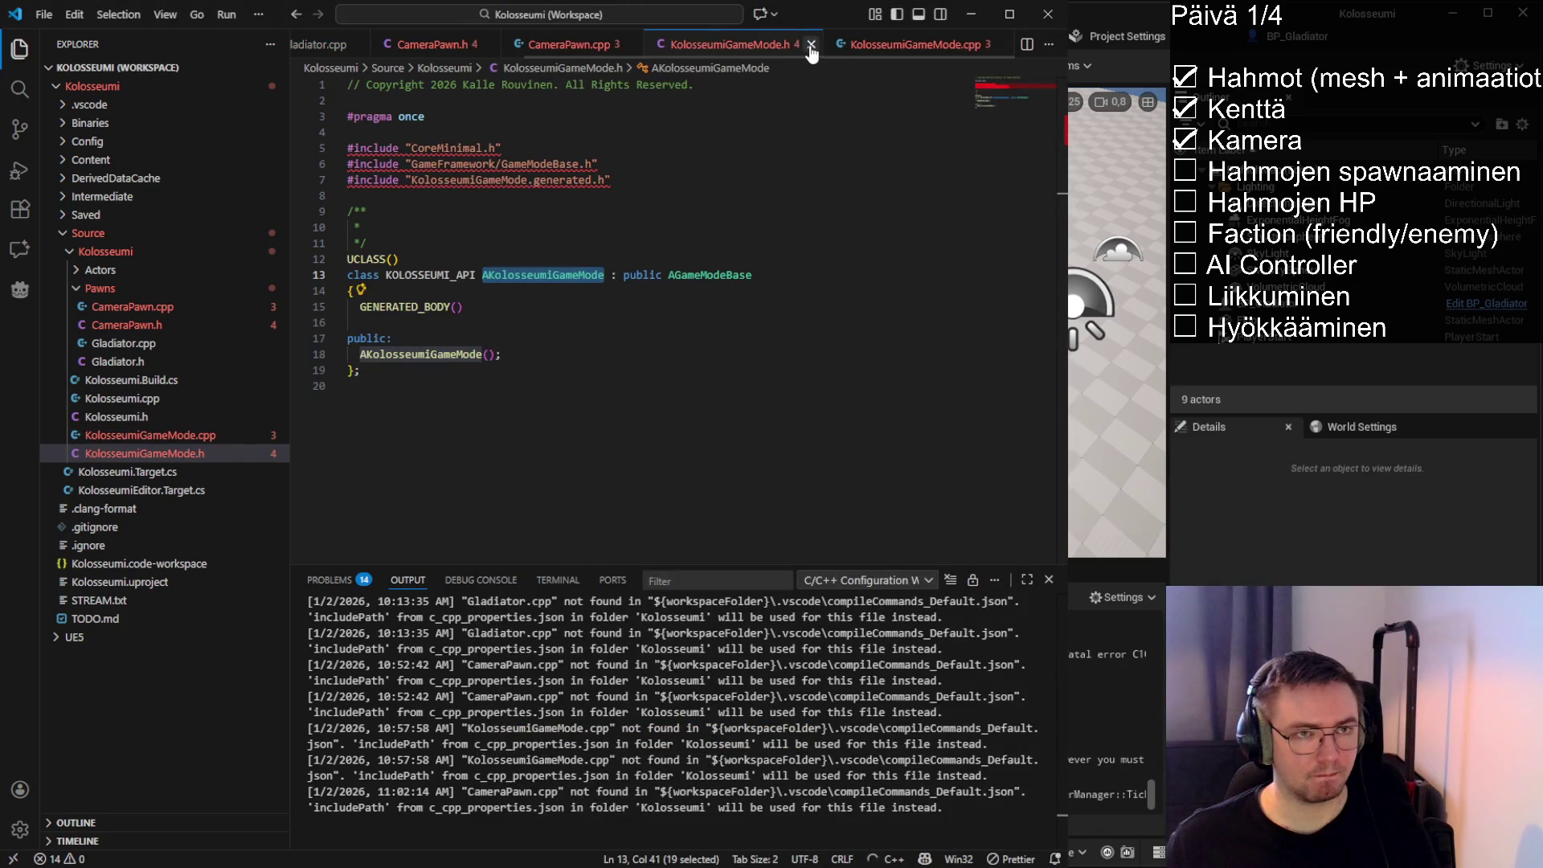
click(852, 49)
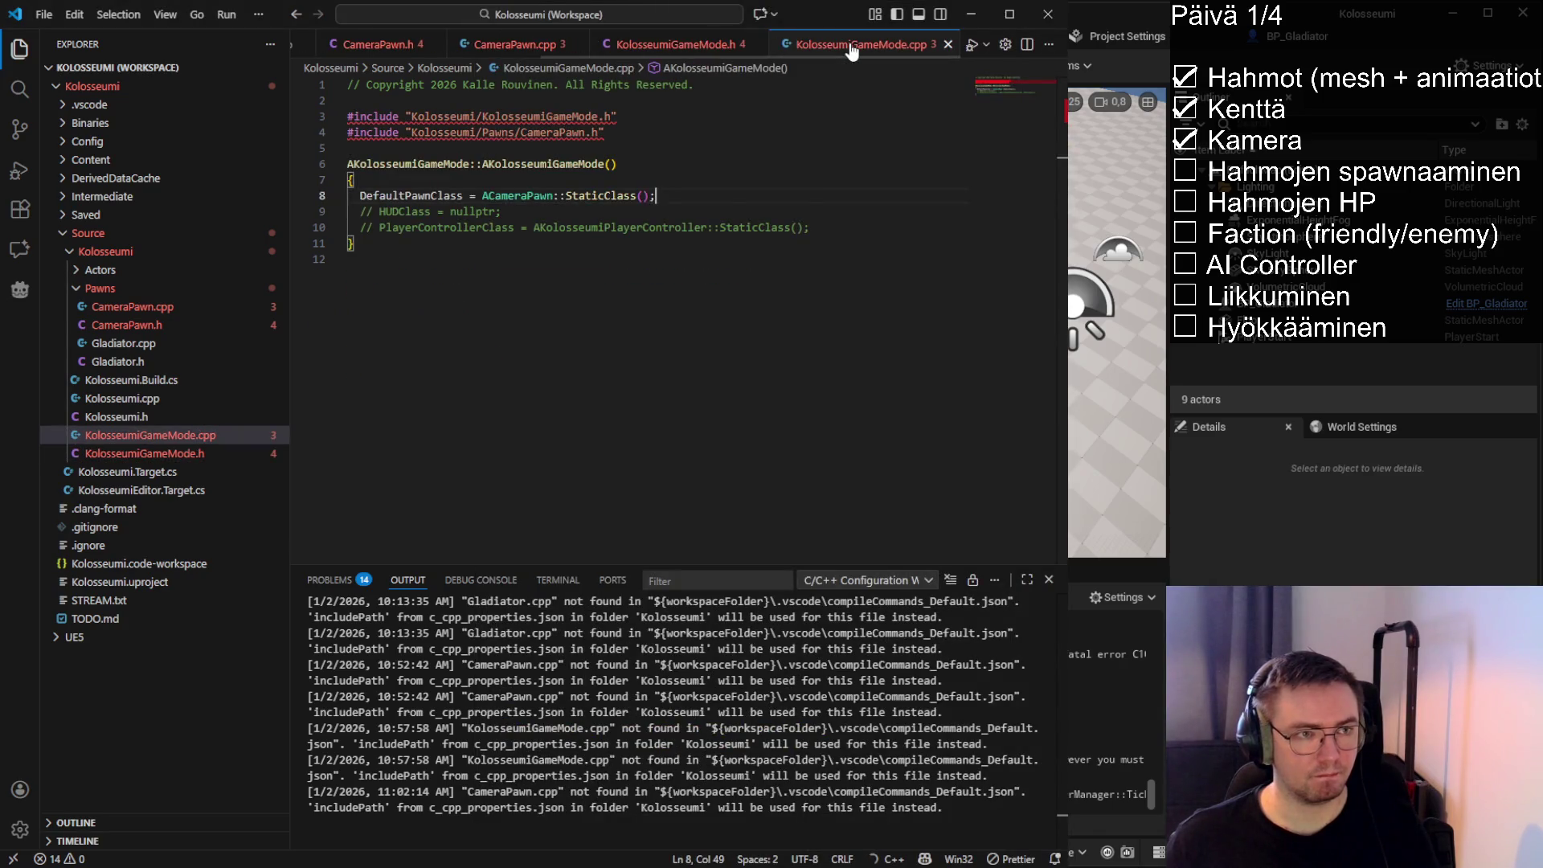
click(707, 44)
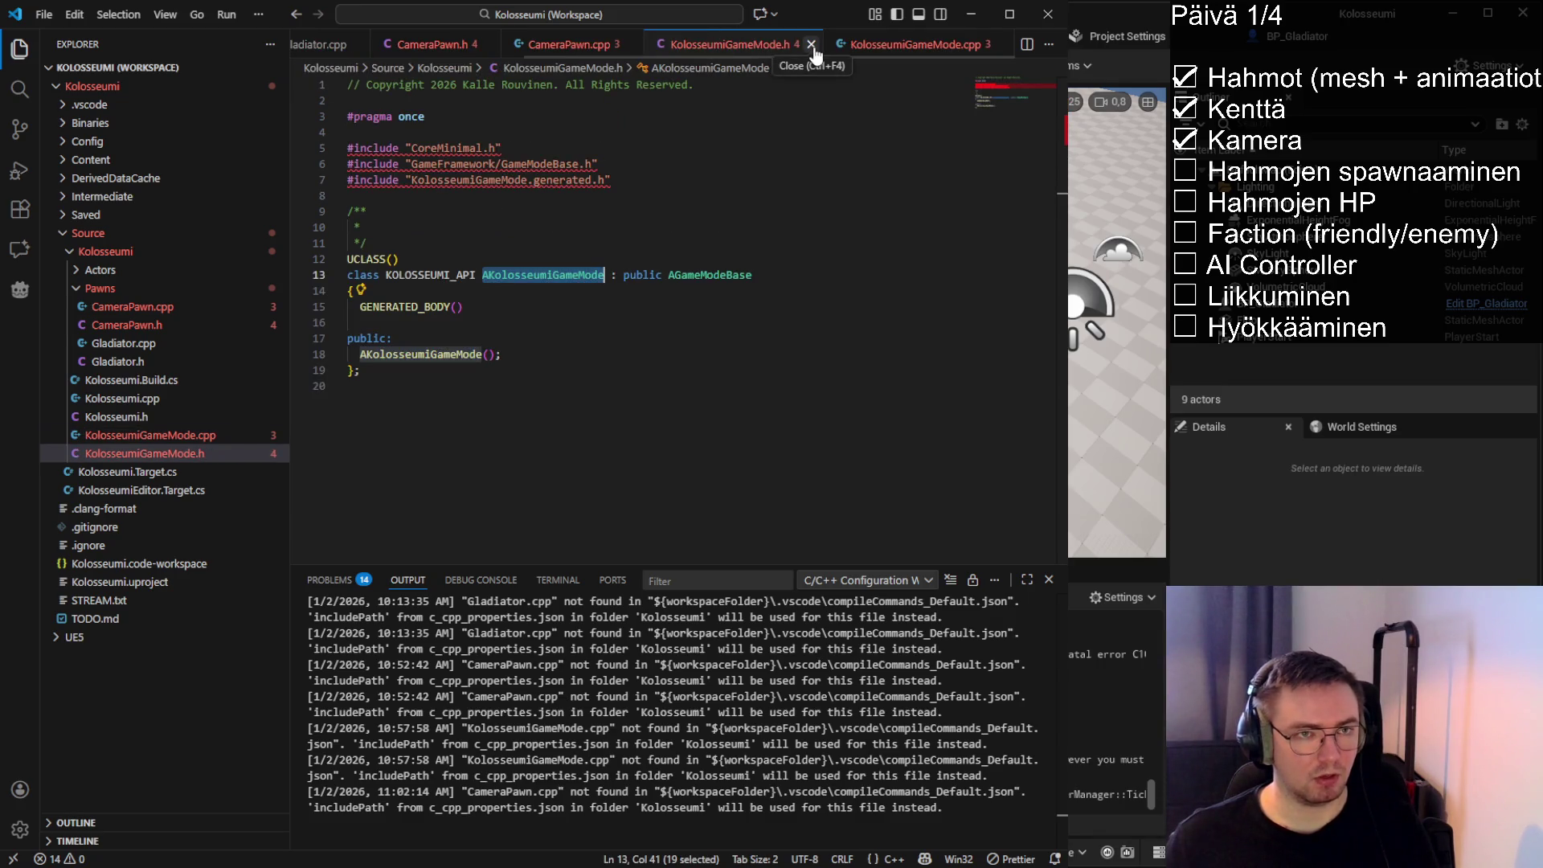
click(812, 45)
click(948, 45)
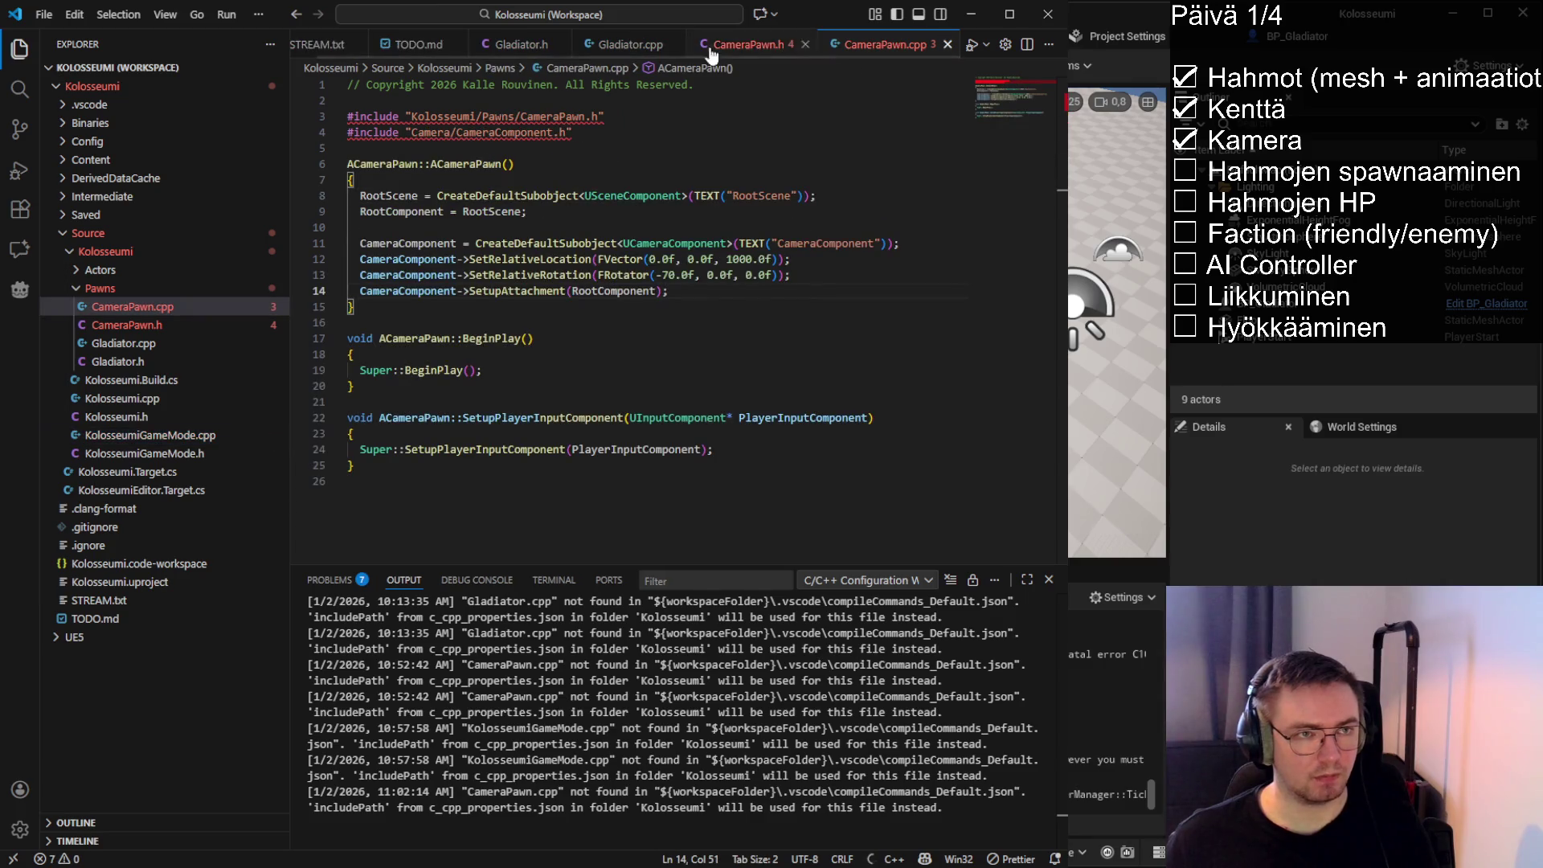
Close Gladiator.h and Gladiator.cpp, then open SpawnPoint.h and SpawnPoint.cpp from Actors
scroll(611, 45, up, 1)
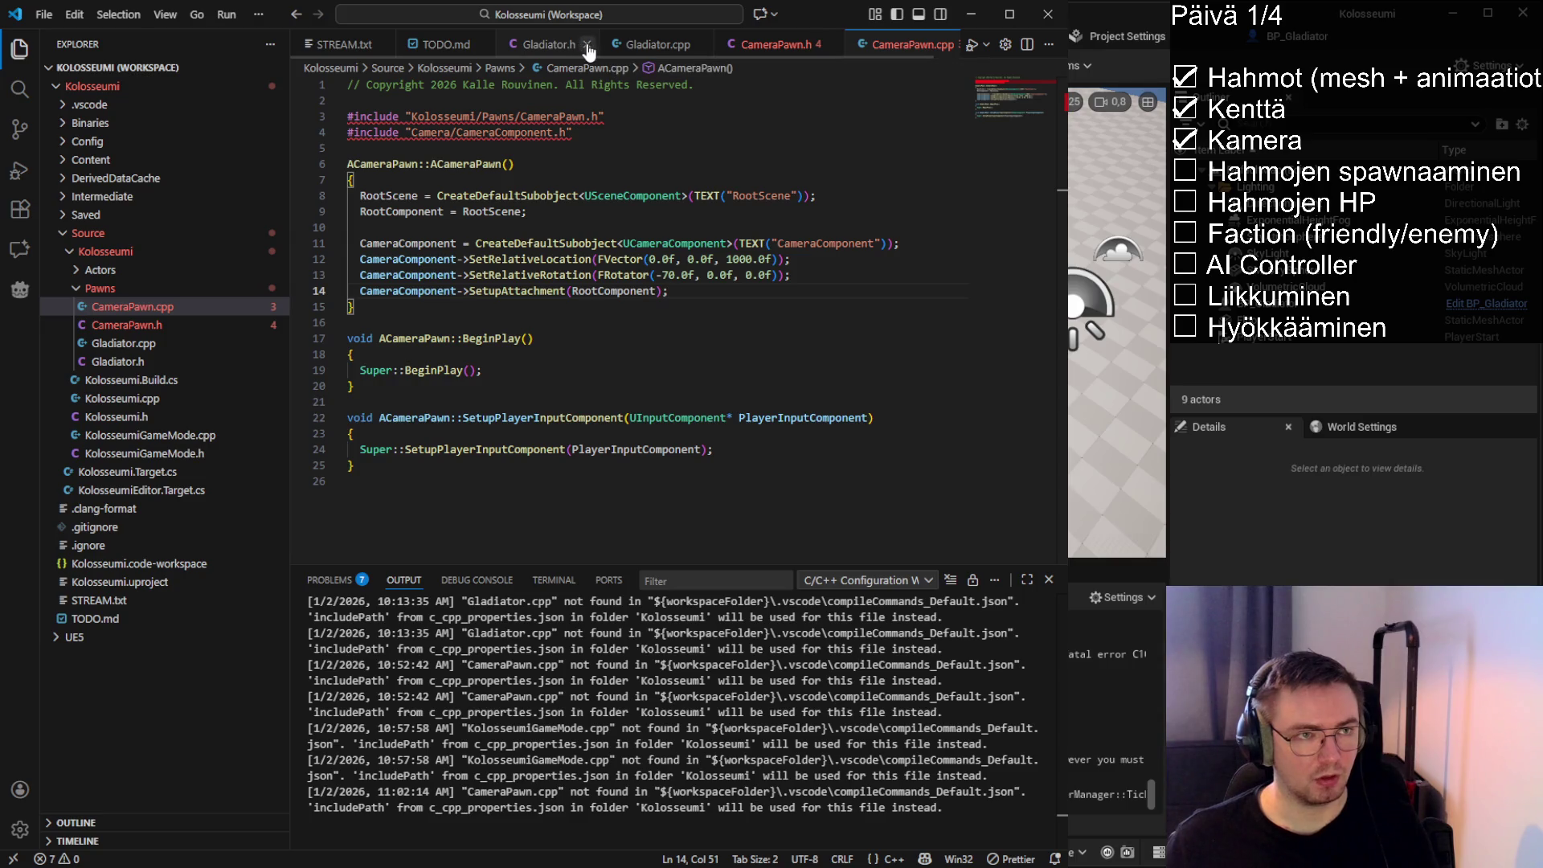
click(587, 45)
click(587, 45)
click(143, 273)
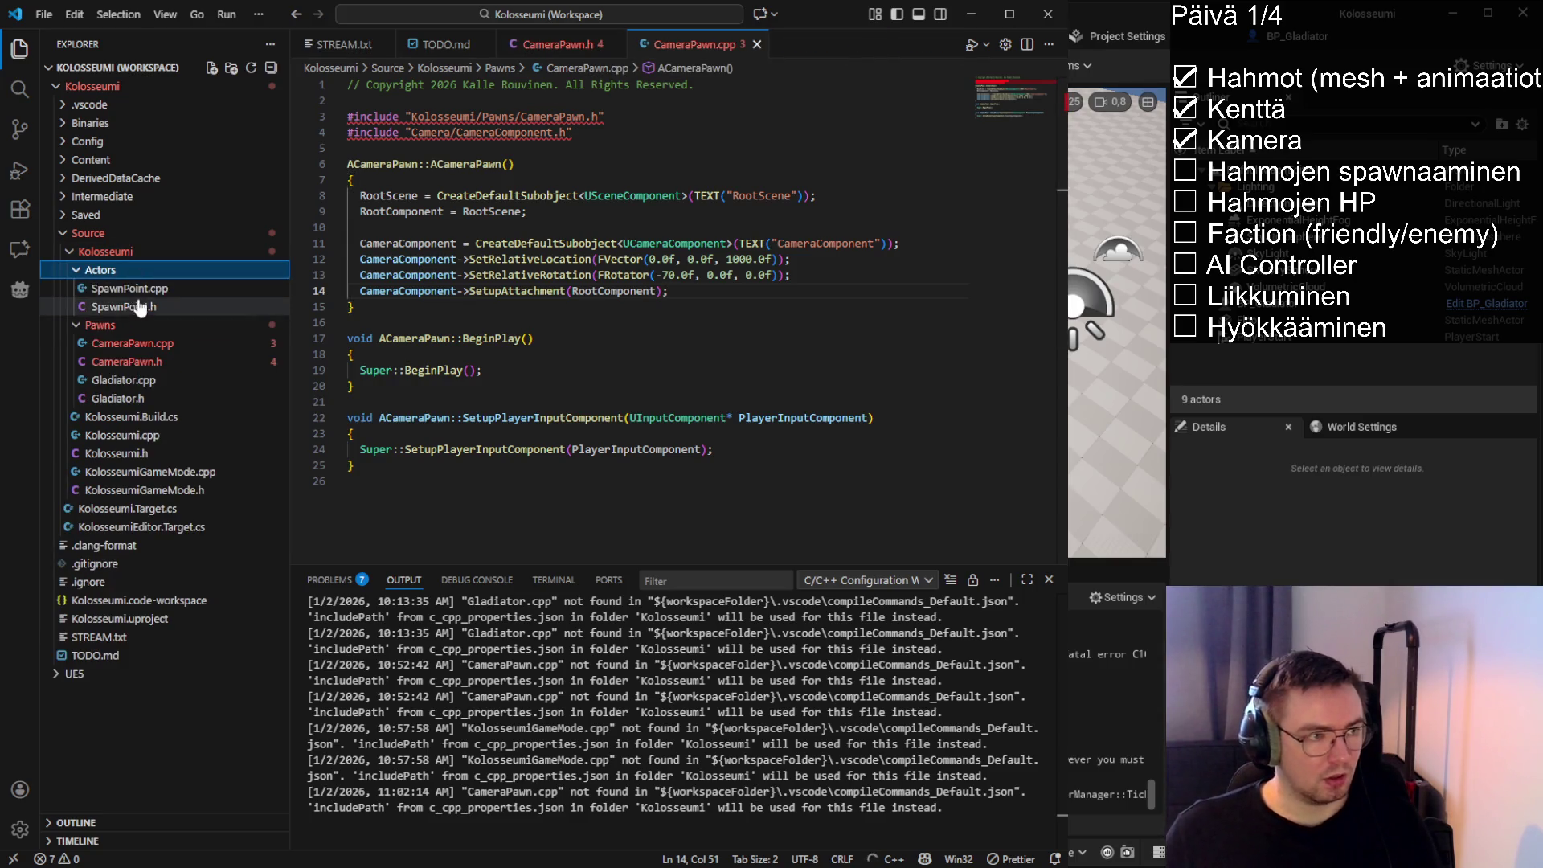
double_click(137, 306)
click(109, 289)
double_click(109, 290)
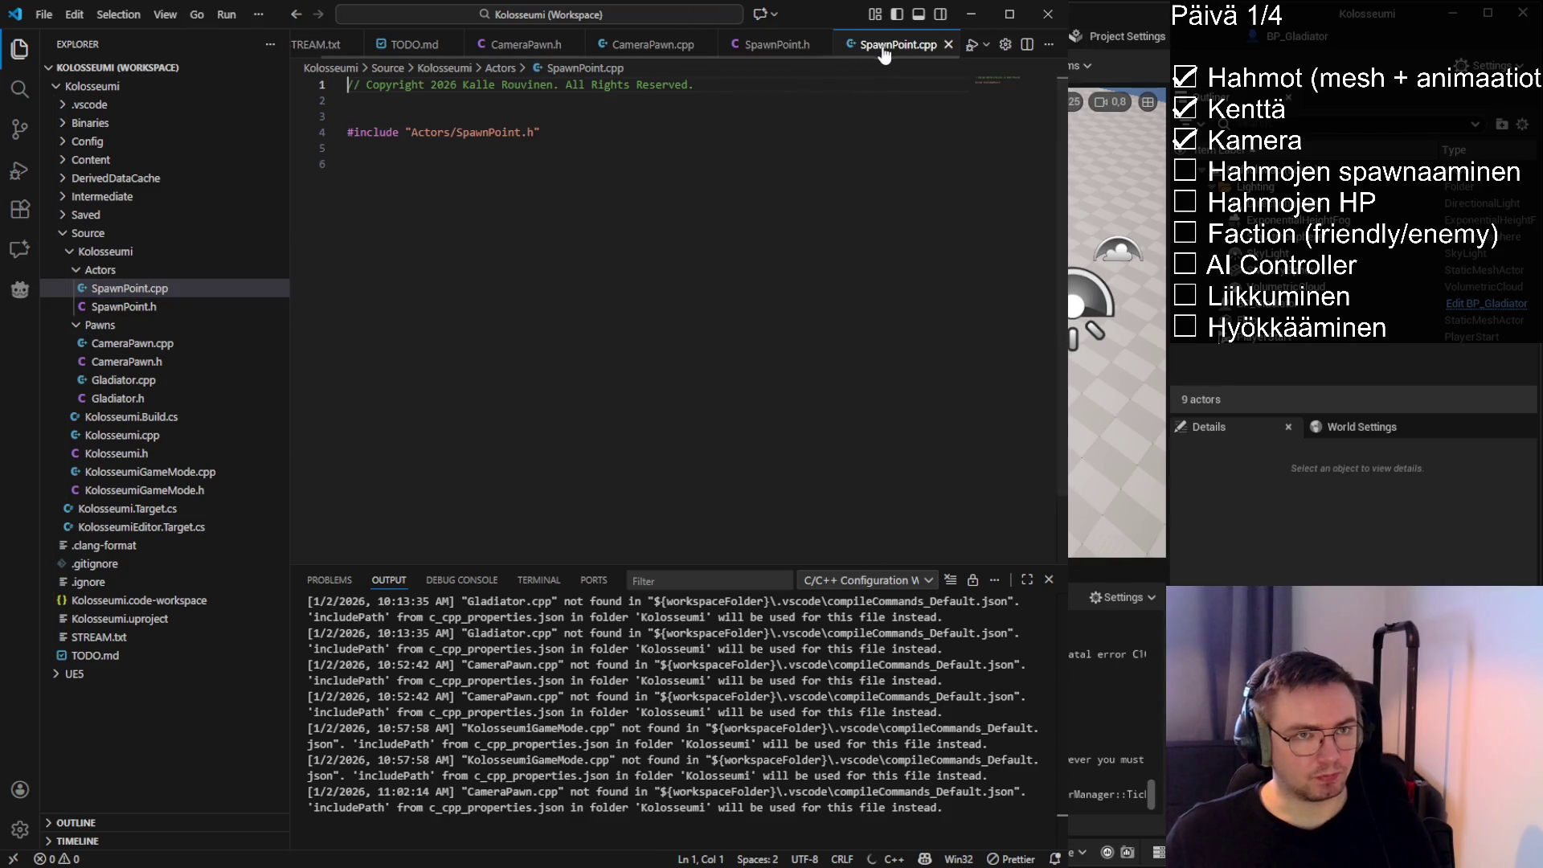
Remove the extra blank lines below the include in SpawnPoint.cpp
click(620, 136)
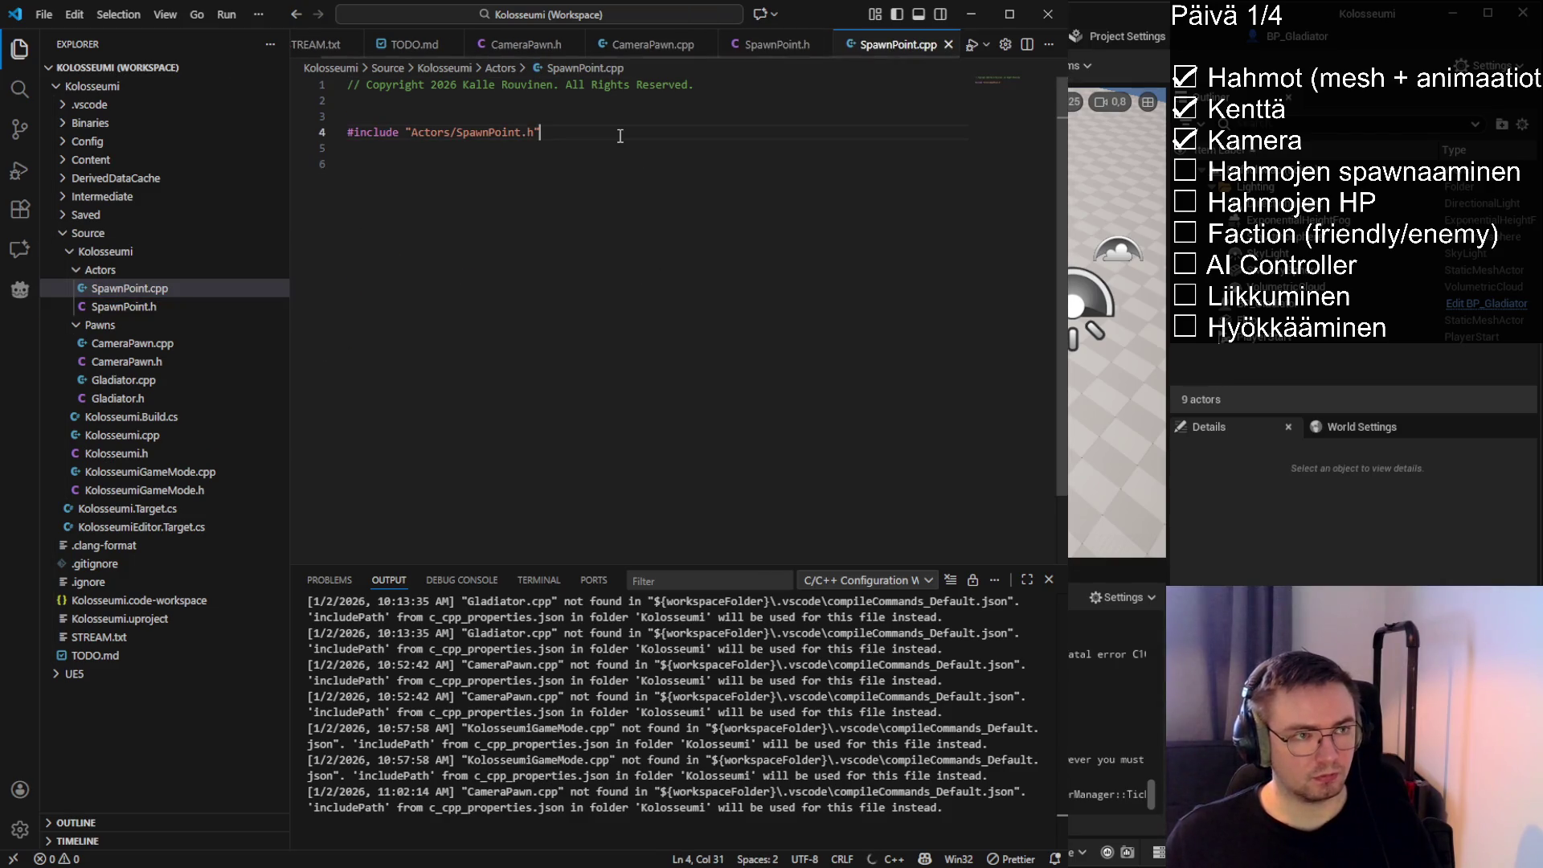
click(532, 161)
key(shift+alt+f)
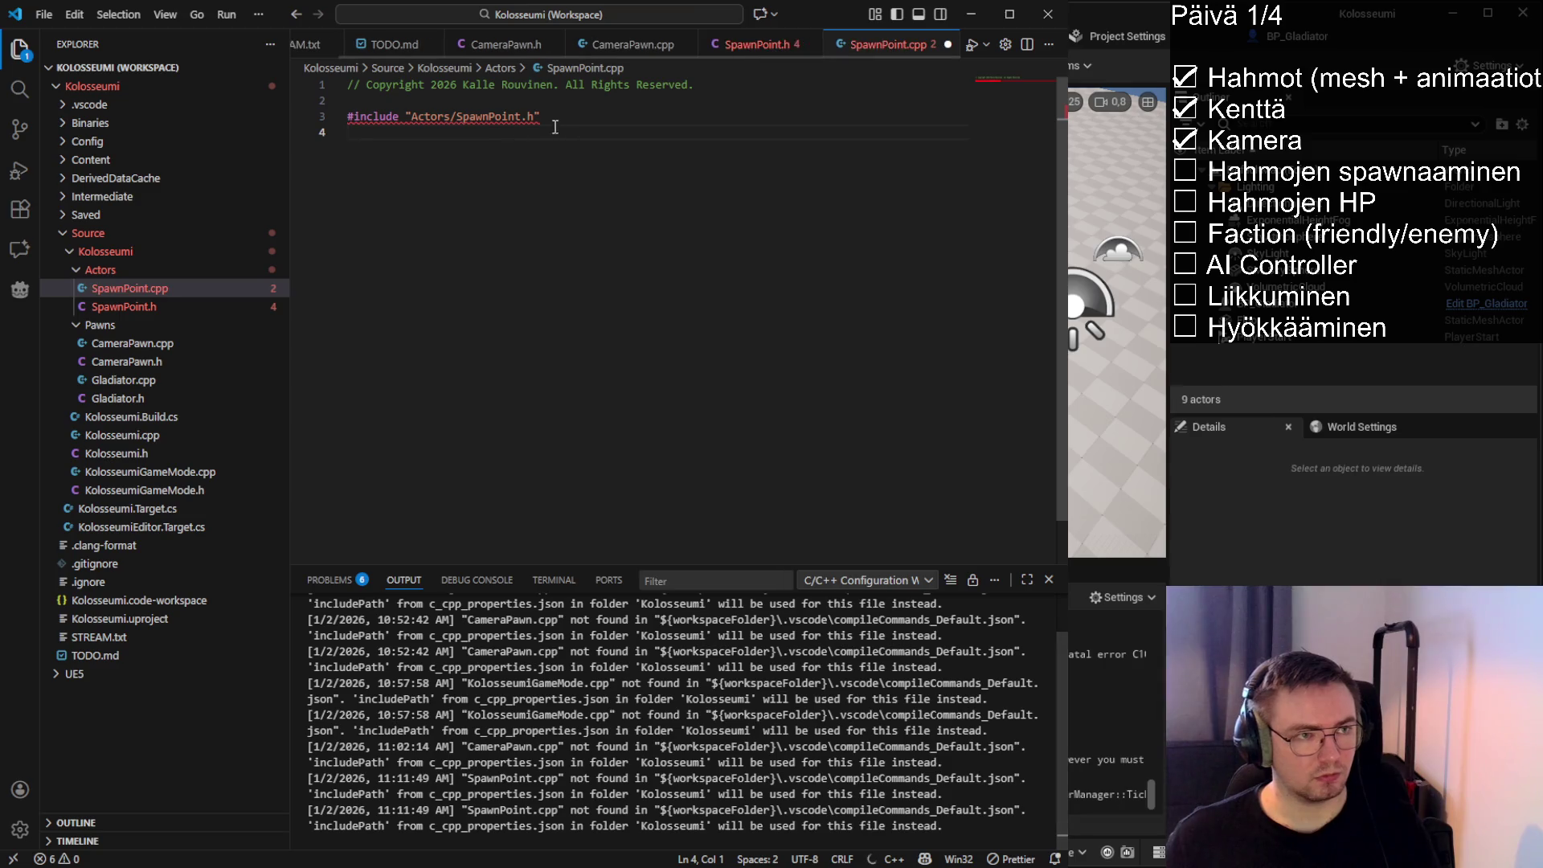
Change the include path to "Kolosseumi/Actors/SpawnPoint.h" and save SpawnPoint.cpp
click(411, 118)
text(Kolosseumi//)
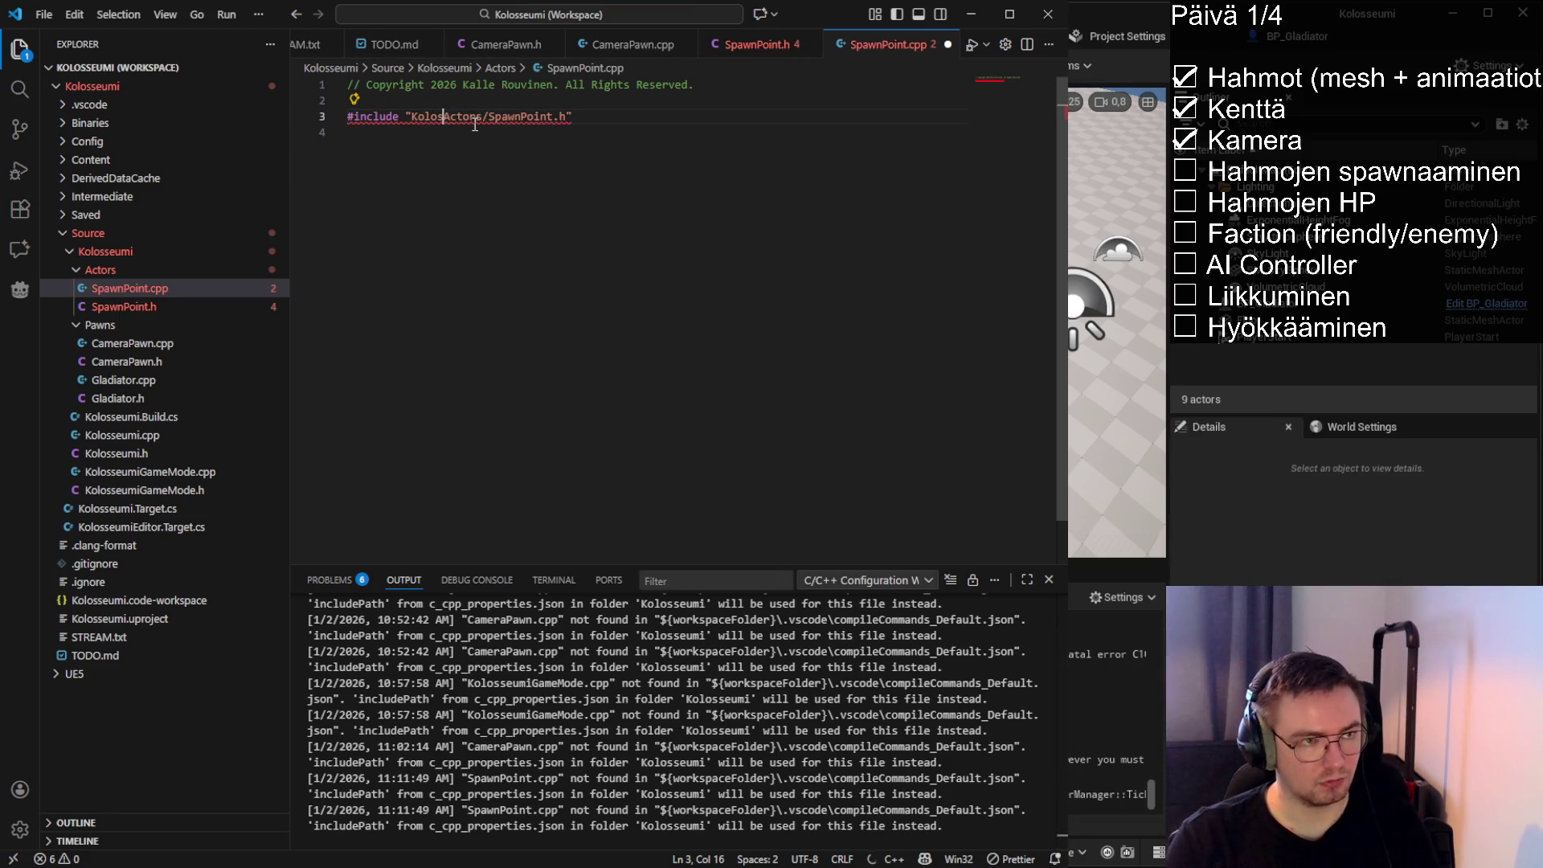
key(BackSpace)
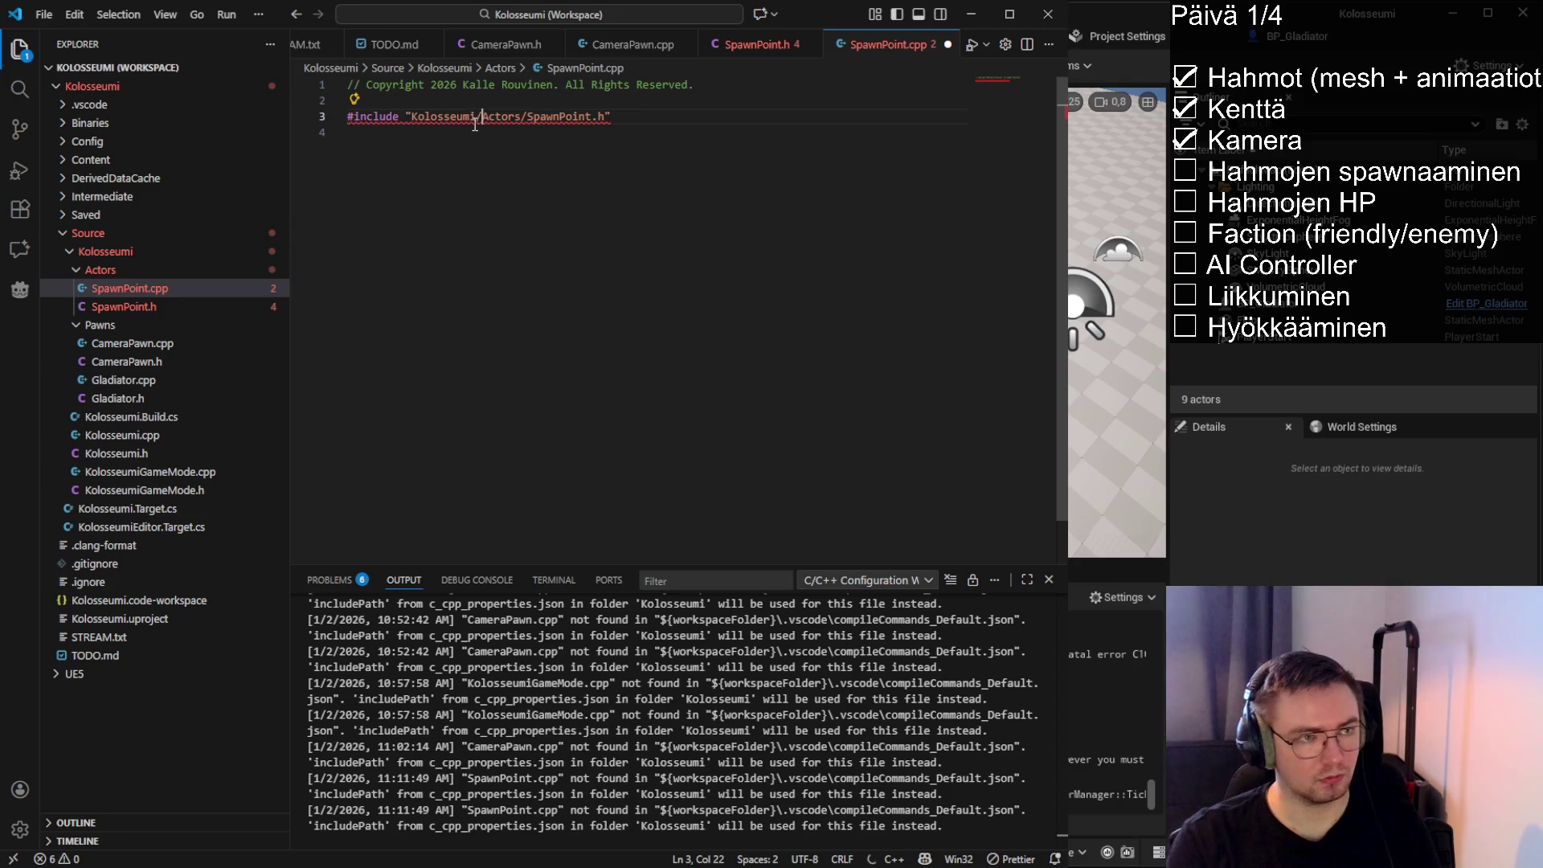
key(ctrl+s)
Check SpawnPoint.h, then confirm Unreal's hot reload compiled the SpawnPoint class
click(747, 48)
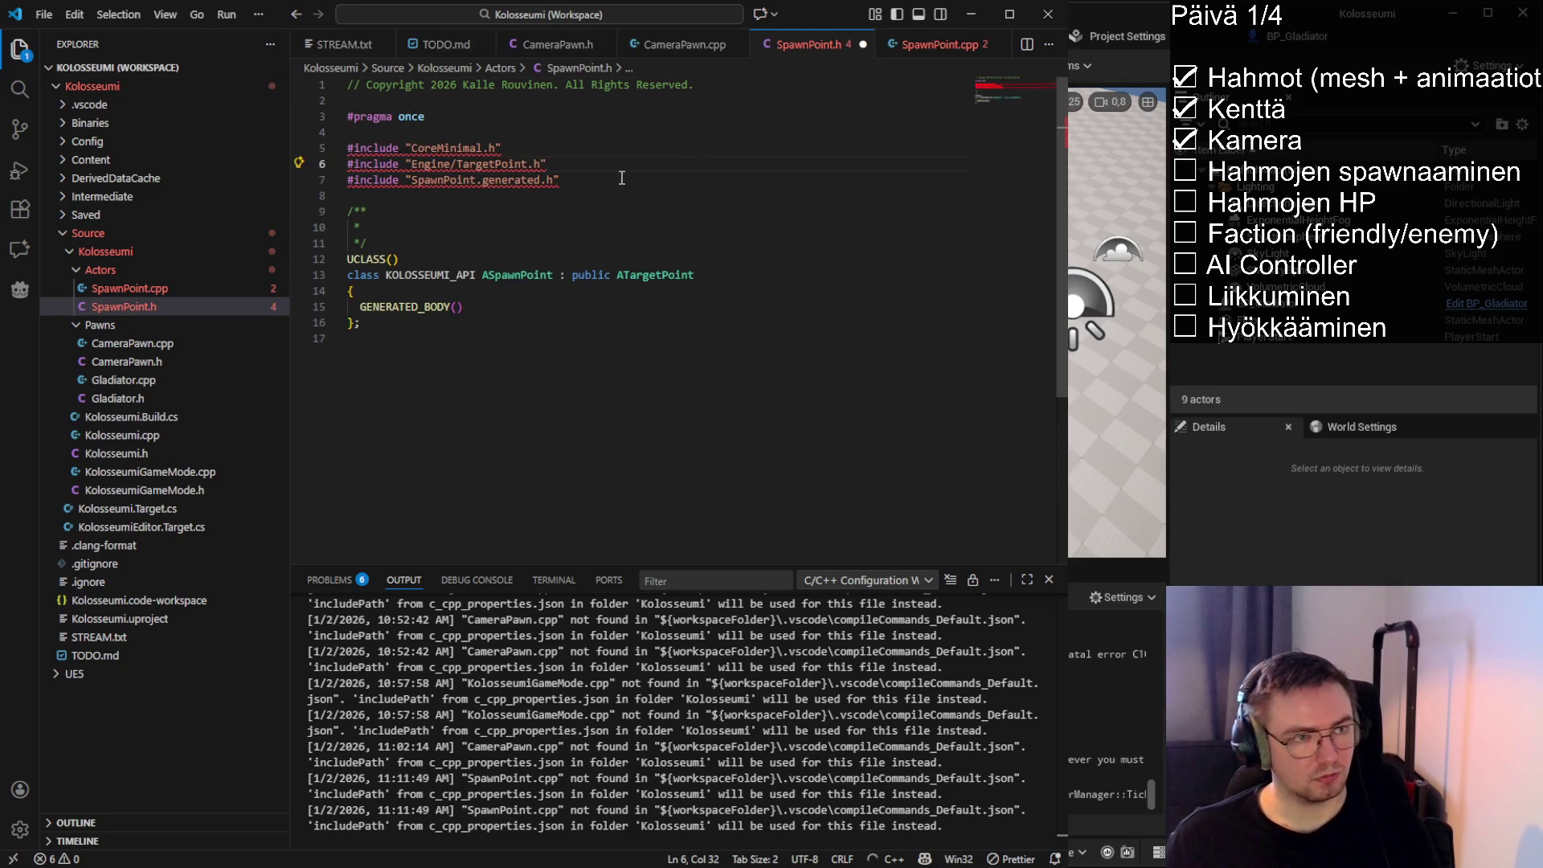
key(alt+Tab)
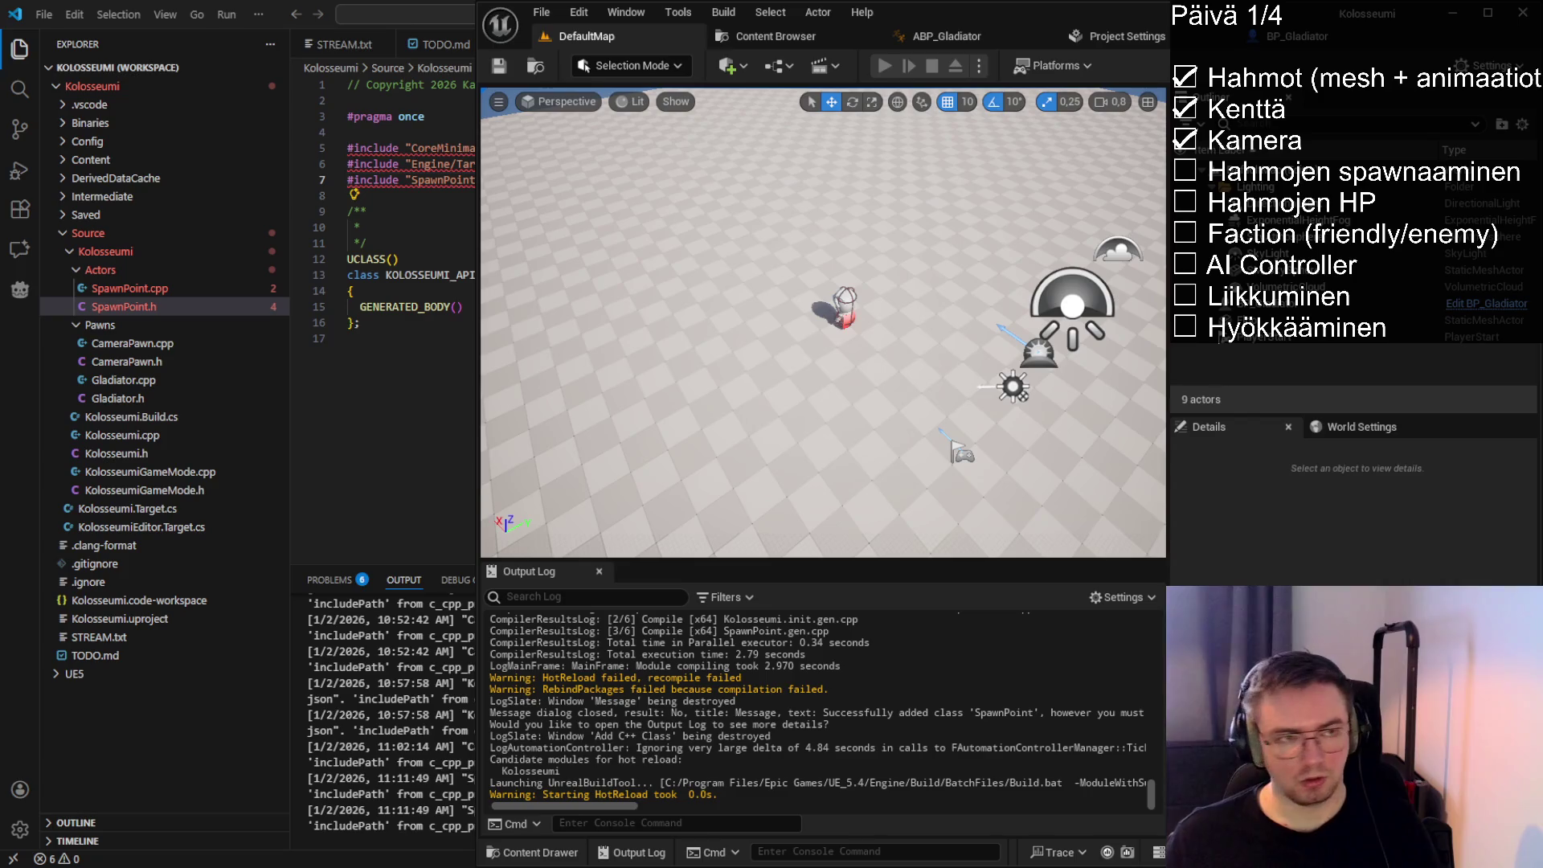
key(alt+Tab)
key(ctrl+Tab)
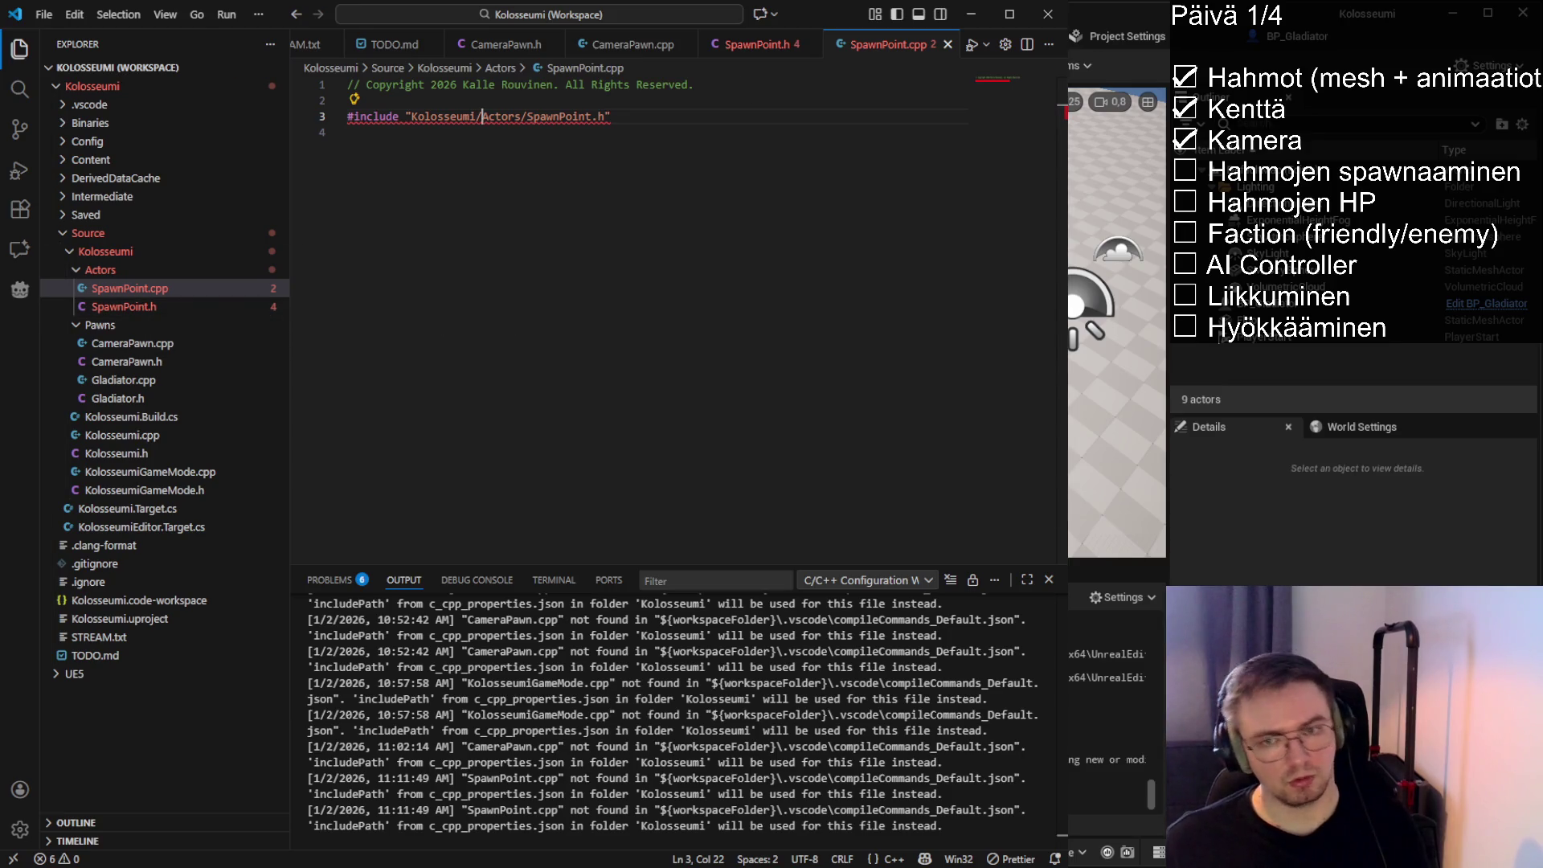
key(alt+Tab)
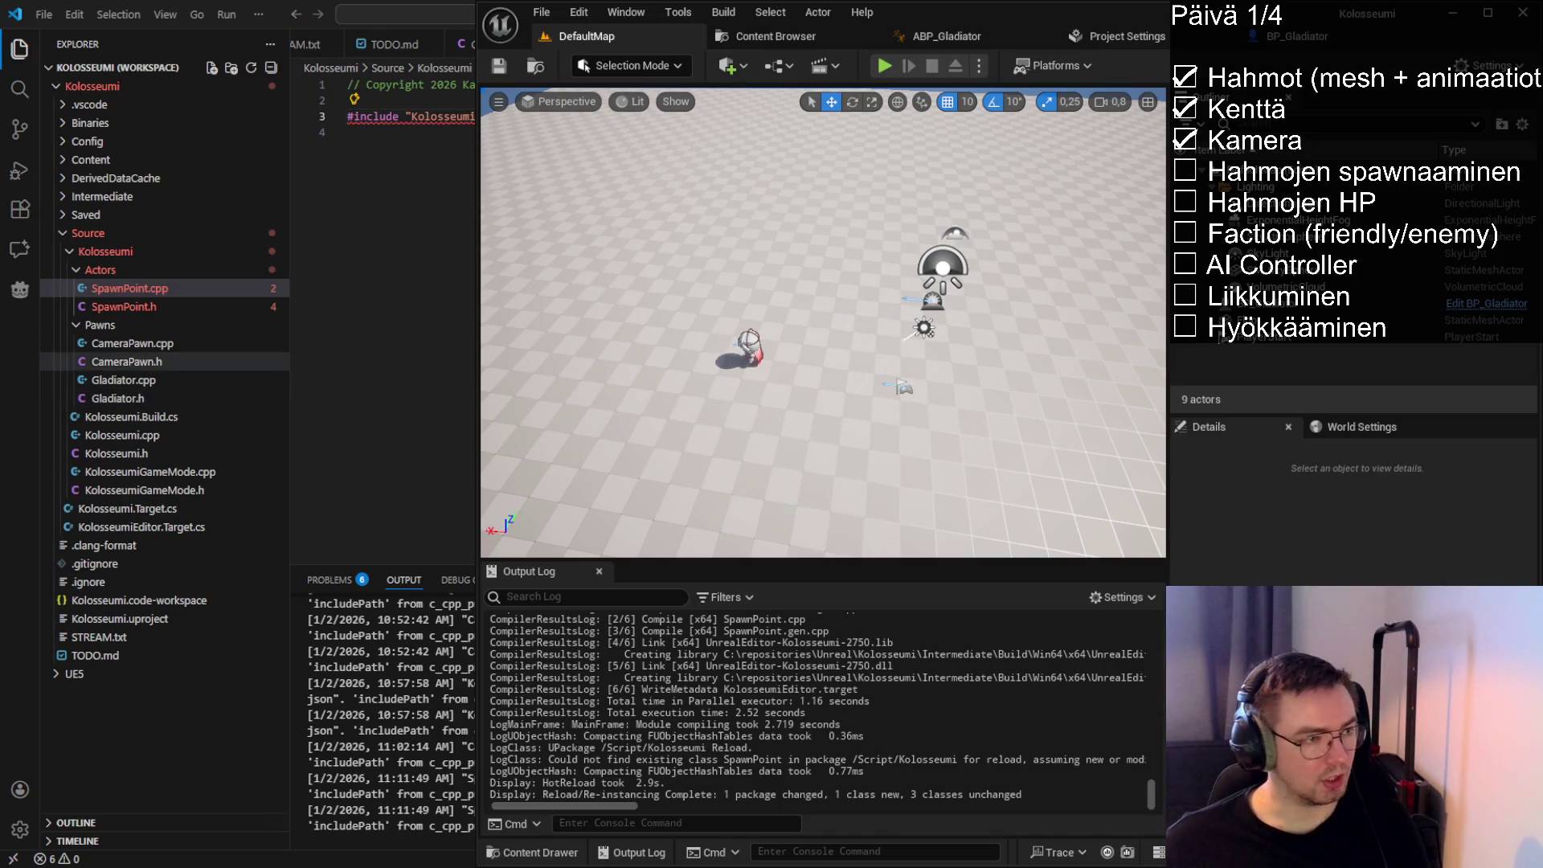
click(101, 325)
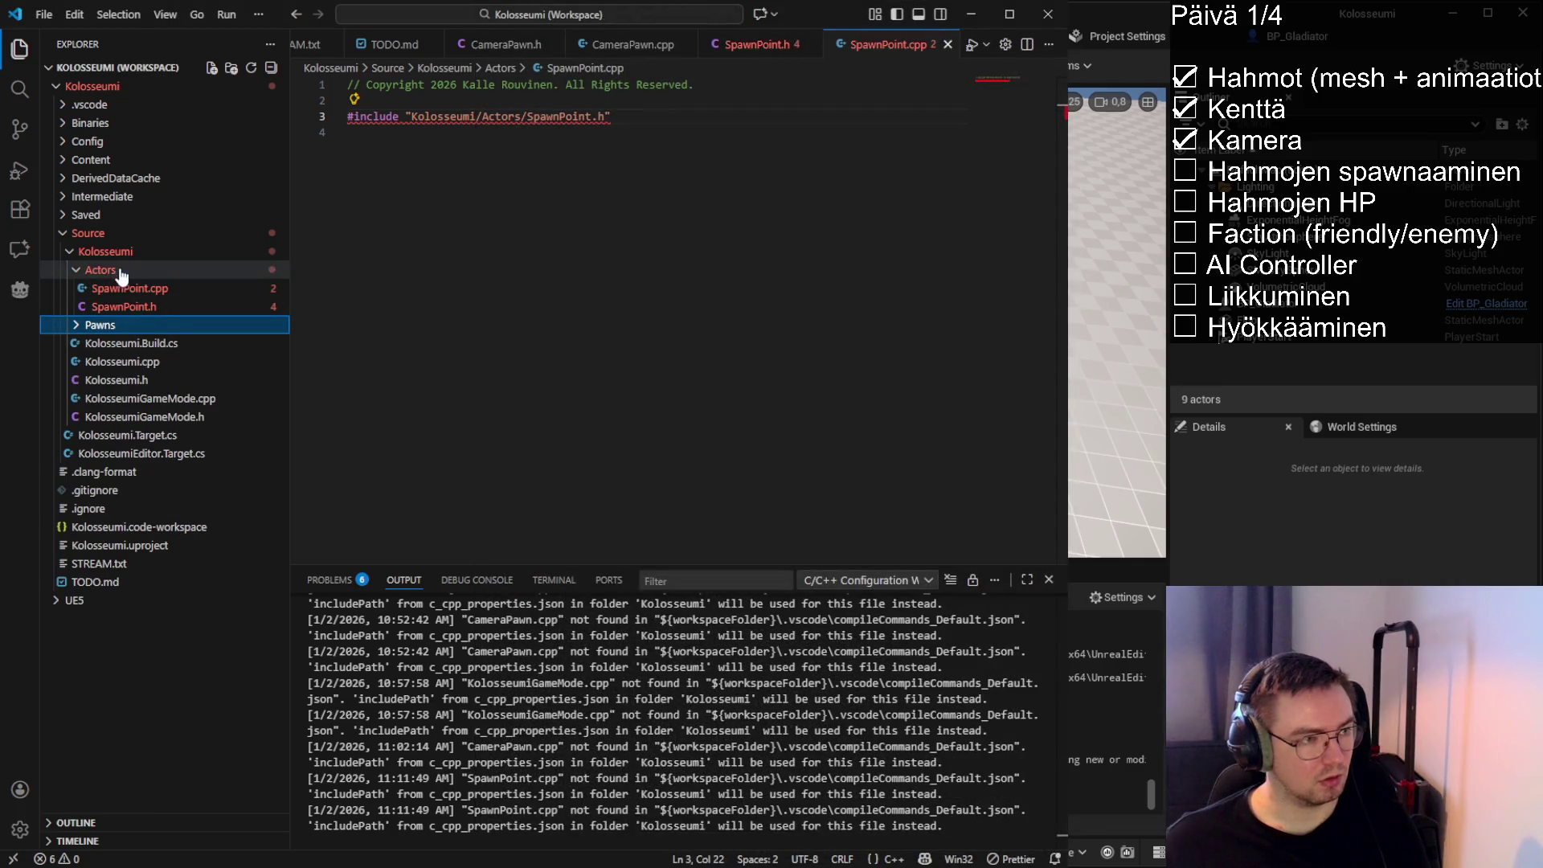
Create a new folder named Libraries under the Kolosseumi source folder
click(121, 271)
right_click(109, 252)
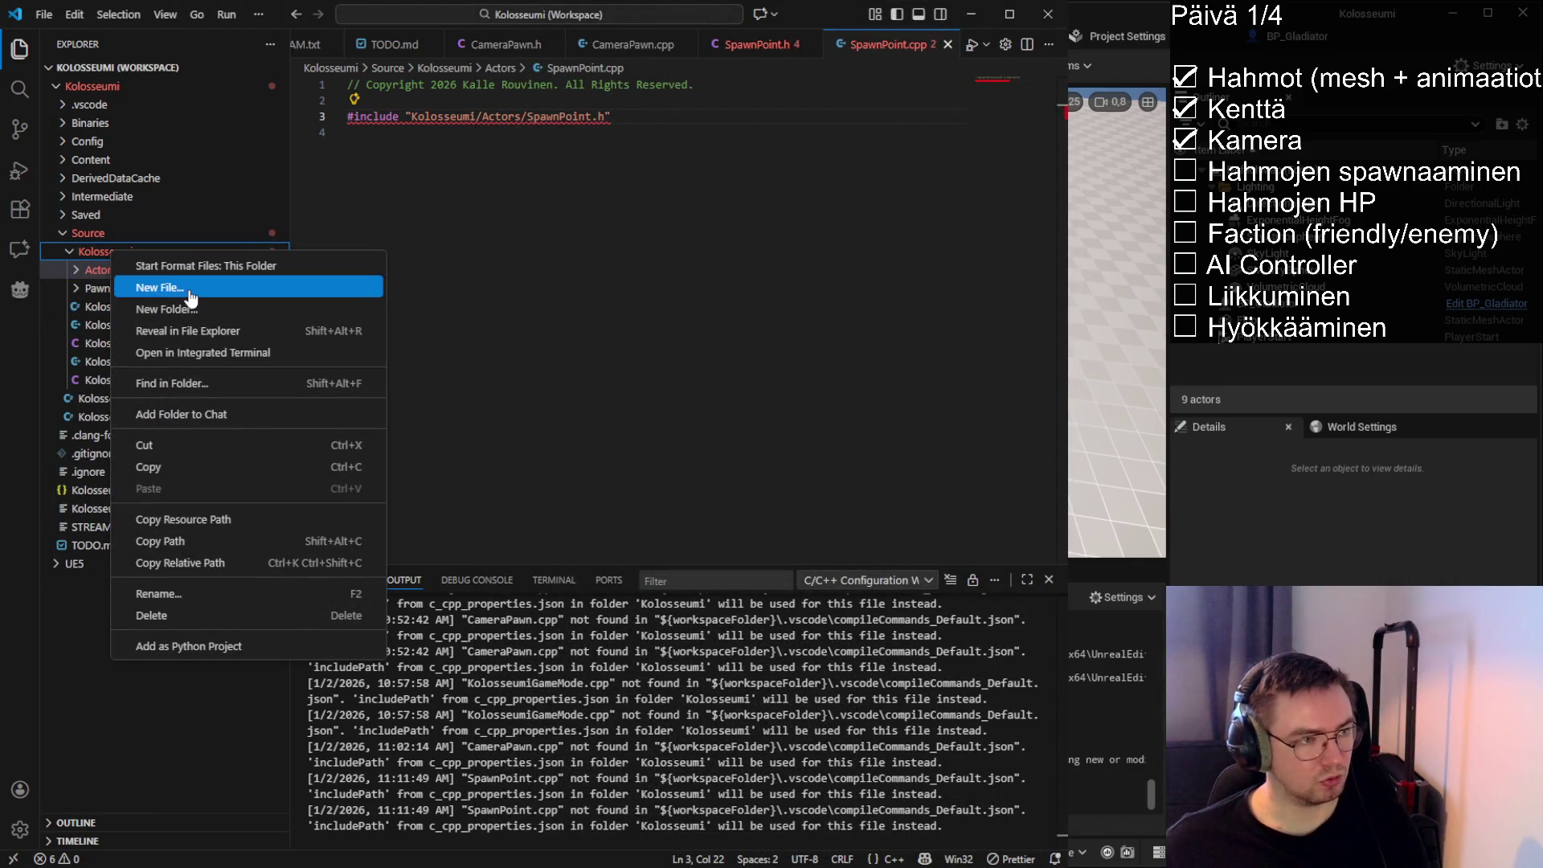
click(191, 299)
text(L)
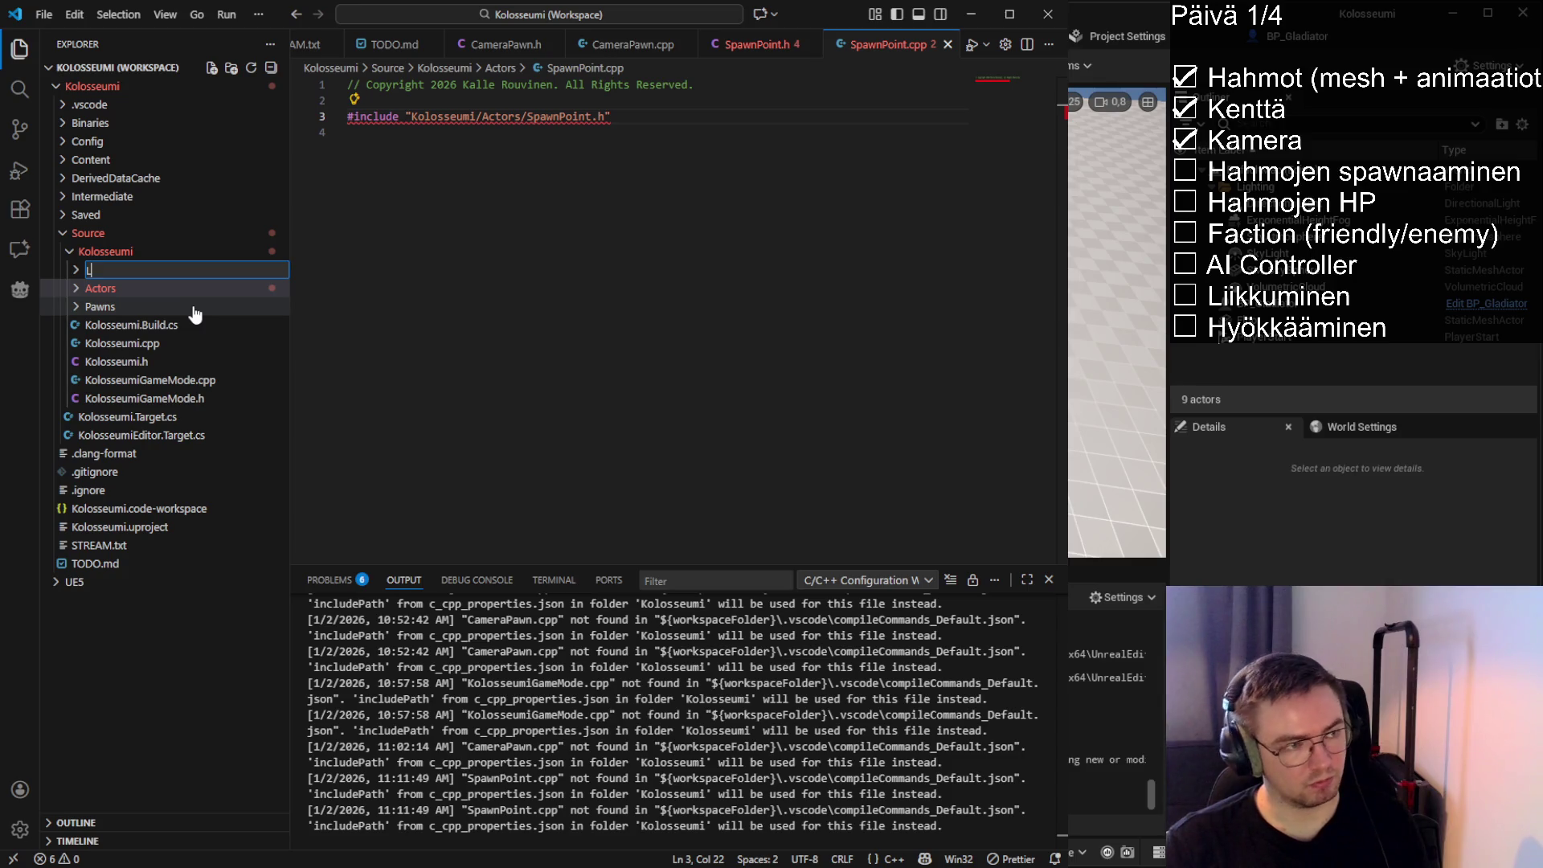
text(ibraries)
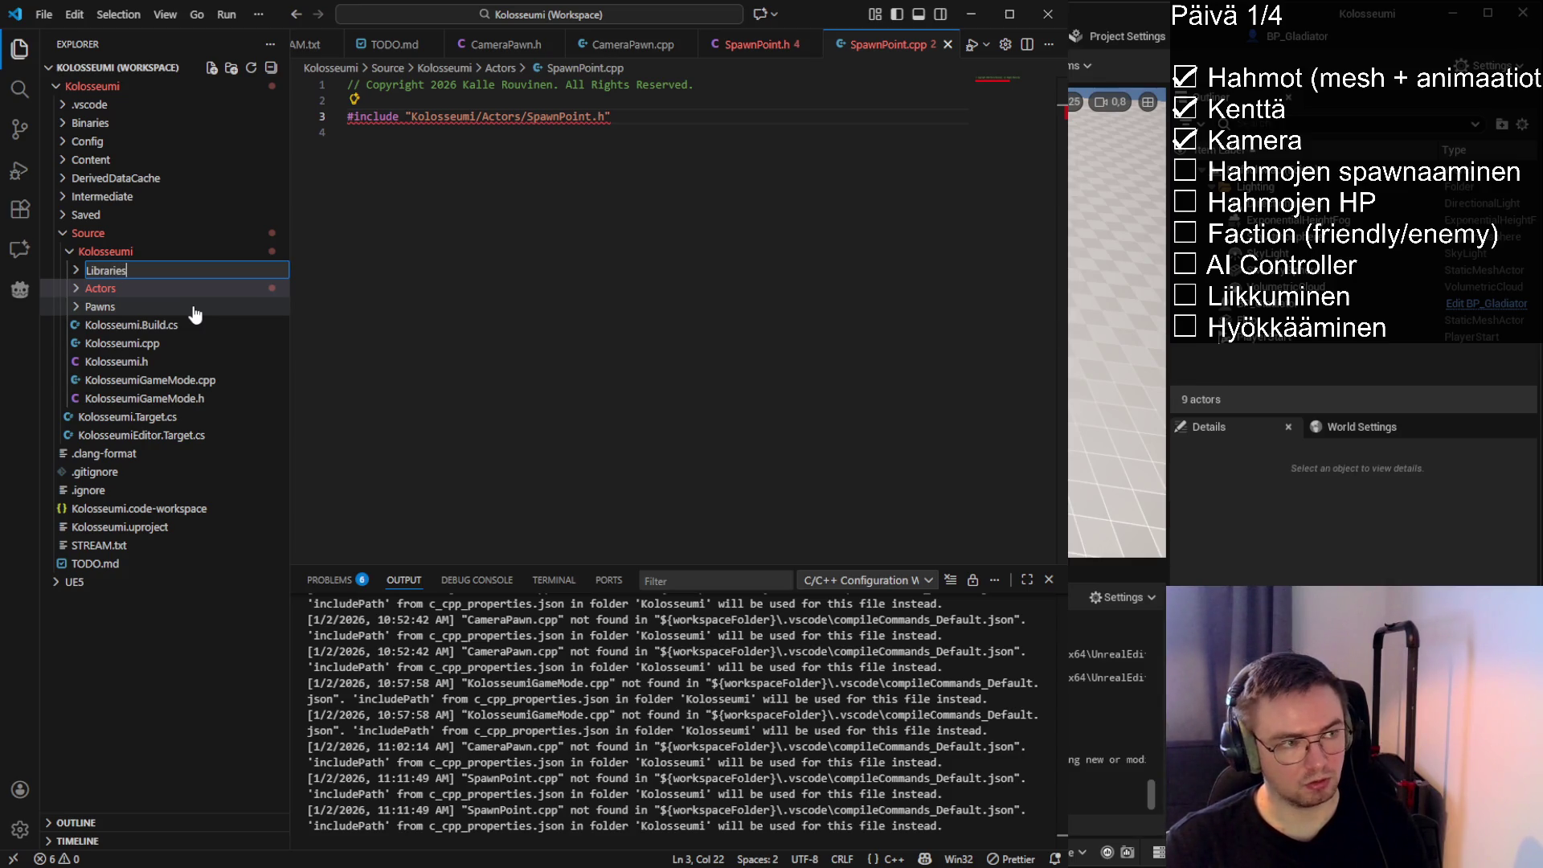
key(Return)
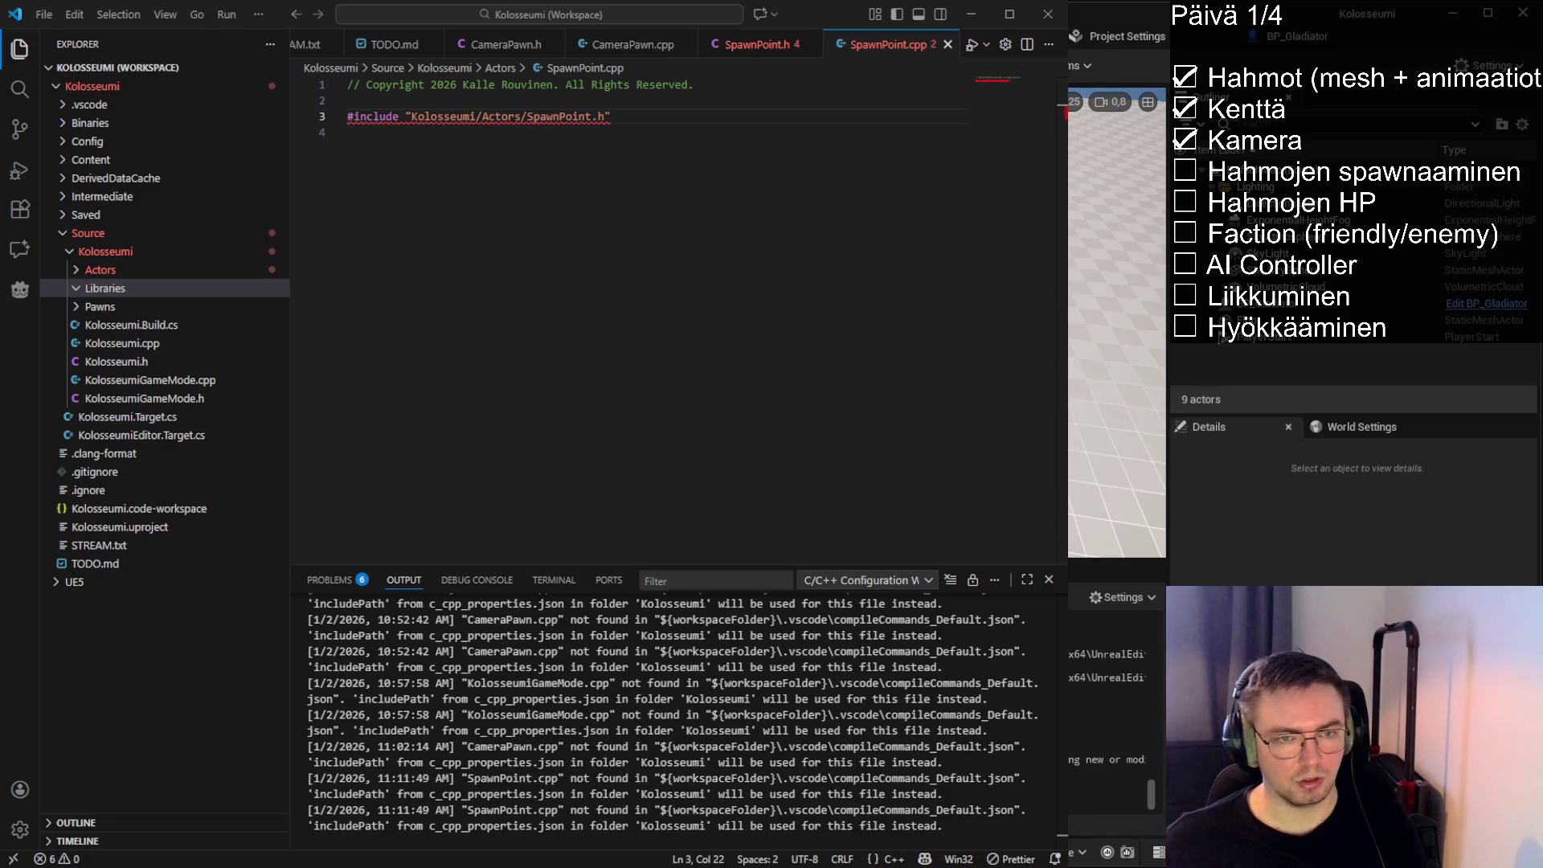
Reopen the Cryo EnumLibrary.h and inspect its enums and UMETA display names
key(ctrl+shift+t)
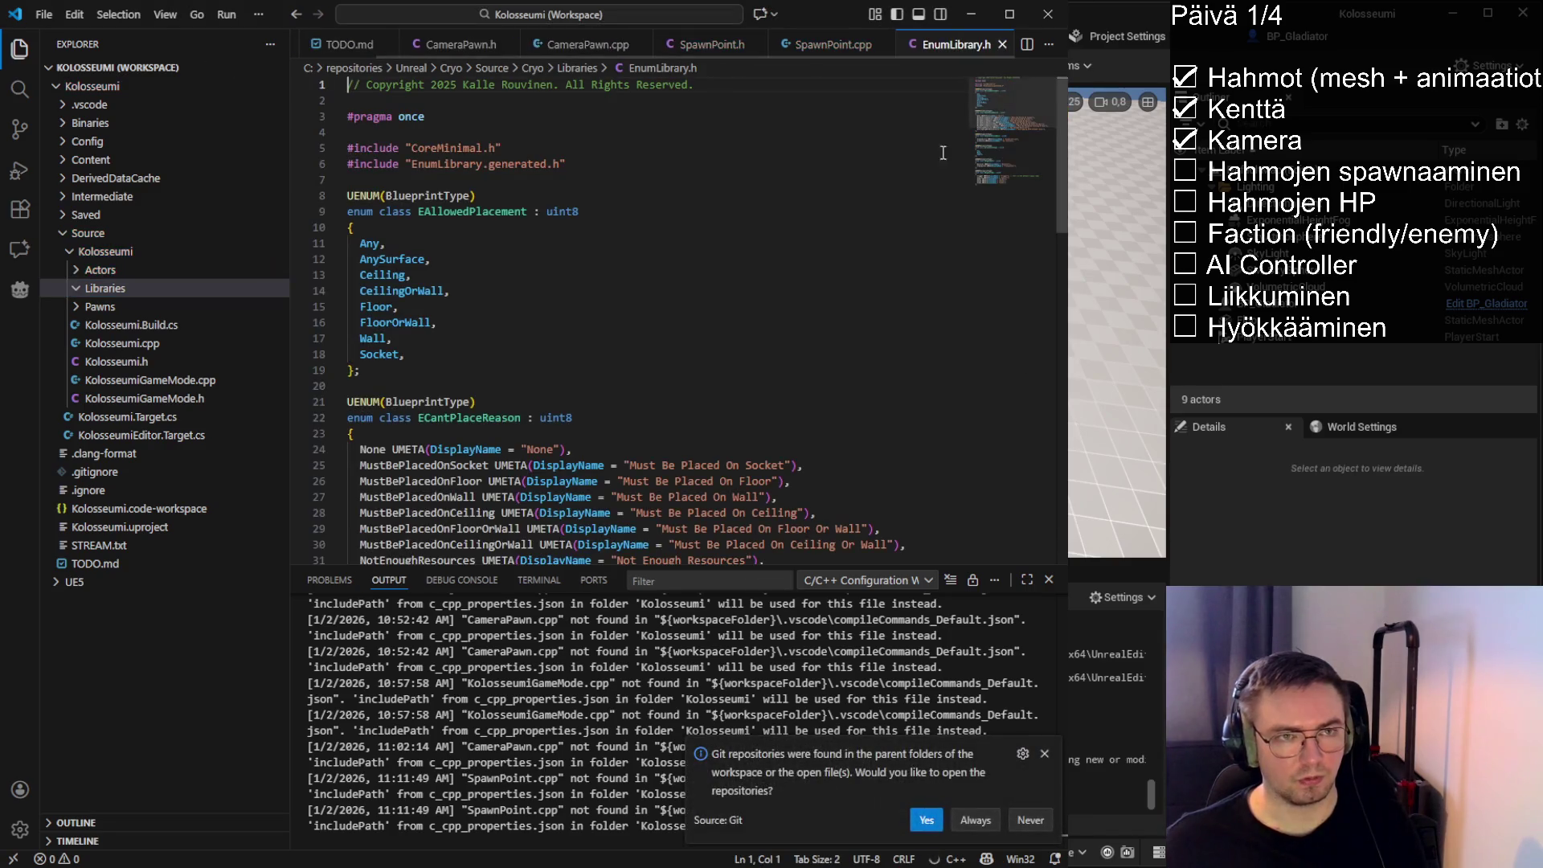
scroll(402, 385, down, 4)
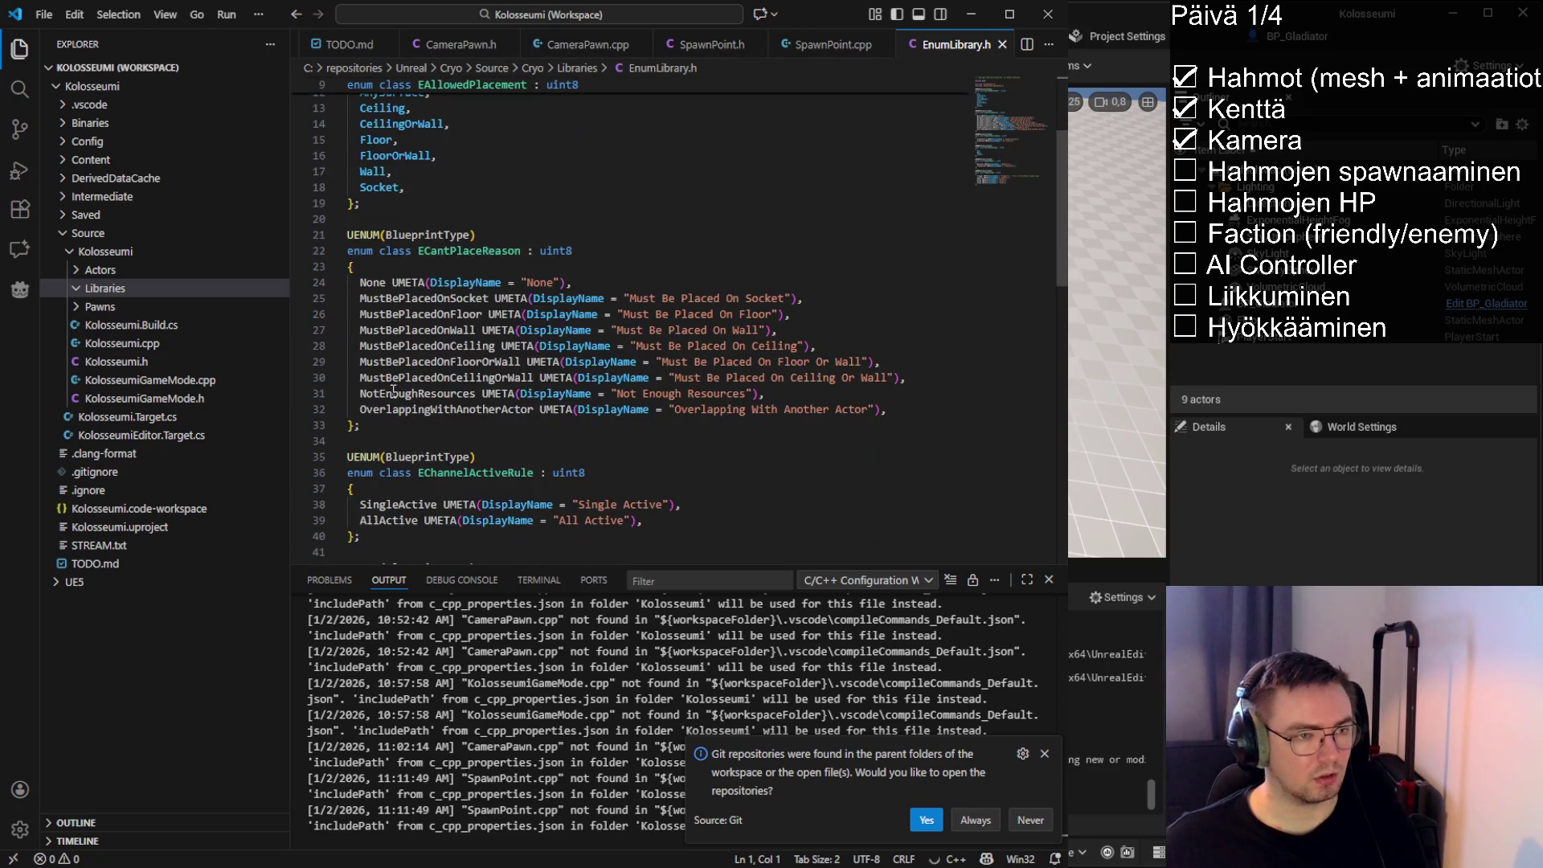
scroll(482, 362, up, 4)
scroll(513, 356, down, 2)
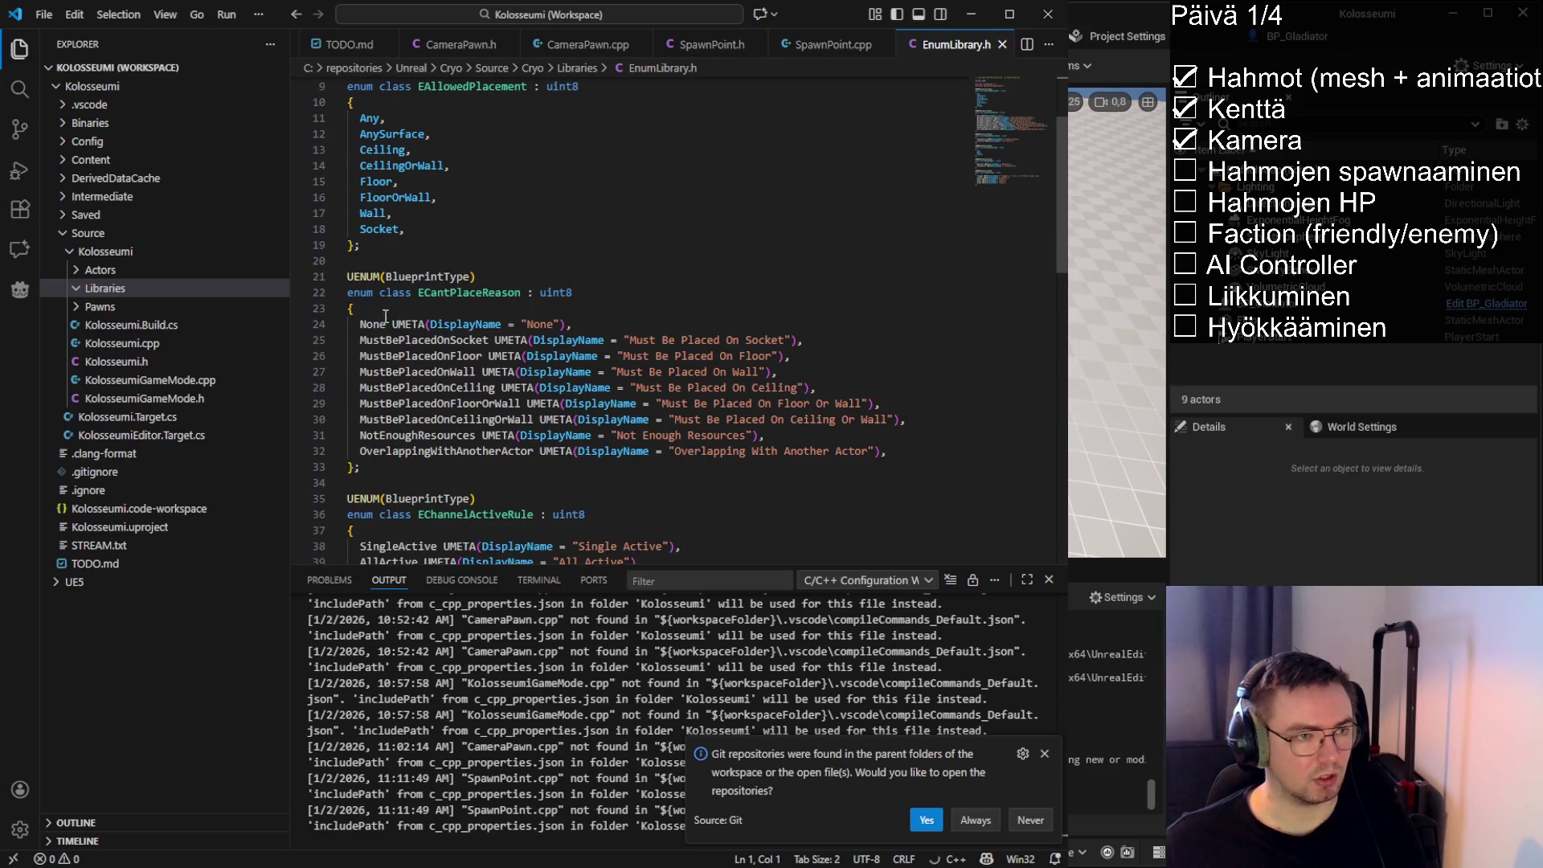
mouse_move(493, 337)
mouse_down()
mouse_move(819, 336)
mouse_move(624, 340)
mouse_up()
shift+click(495, 340)
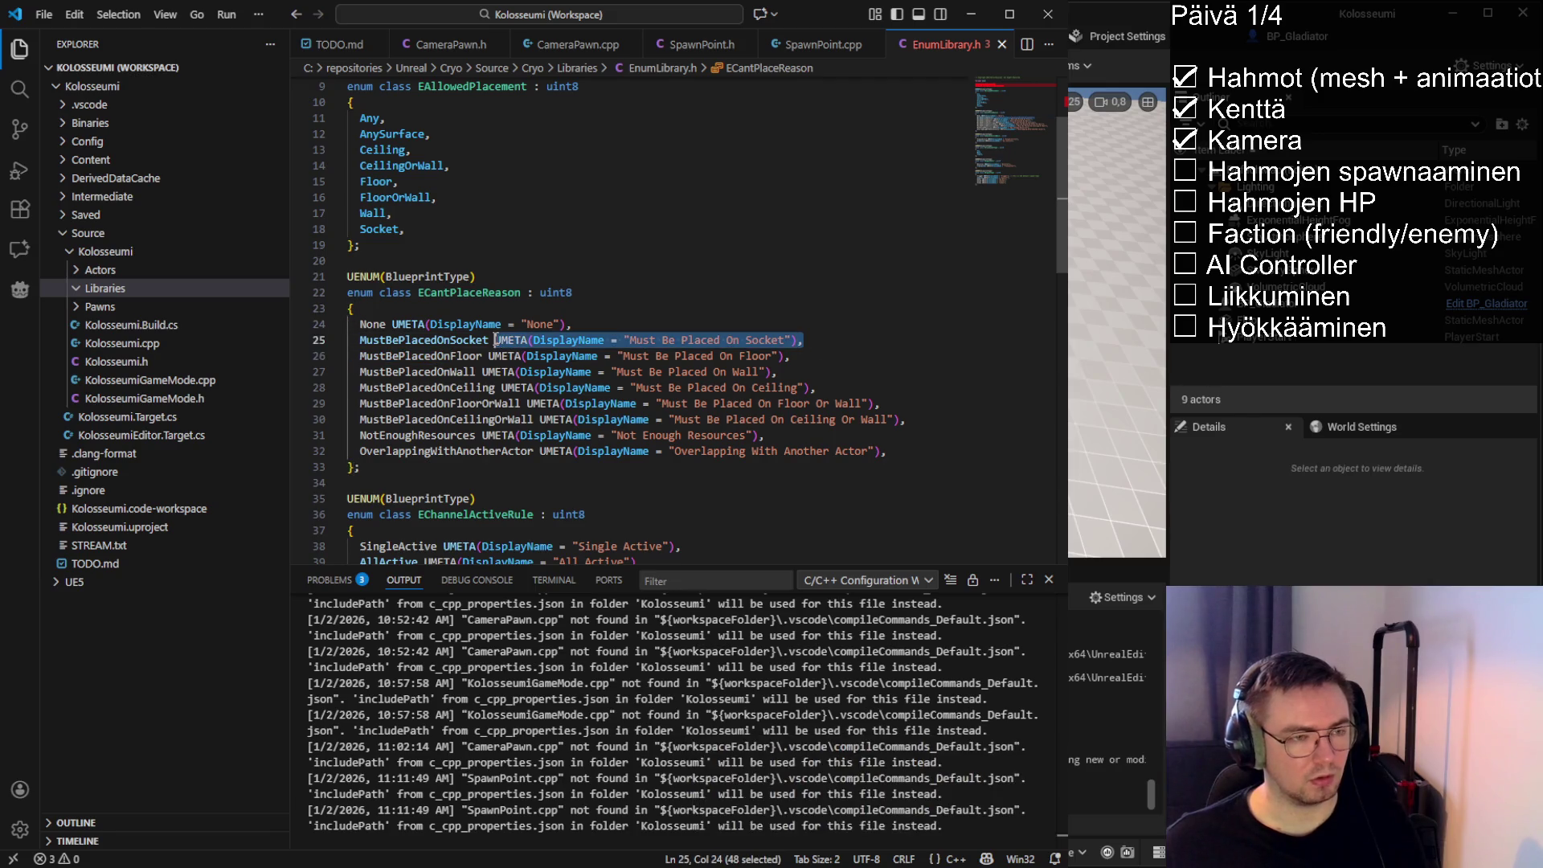
click(496, 340)
scroll(499, 386, up, 2)
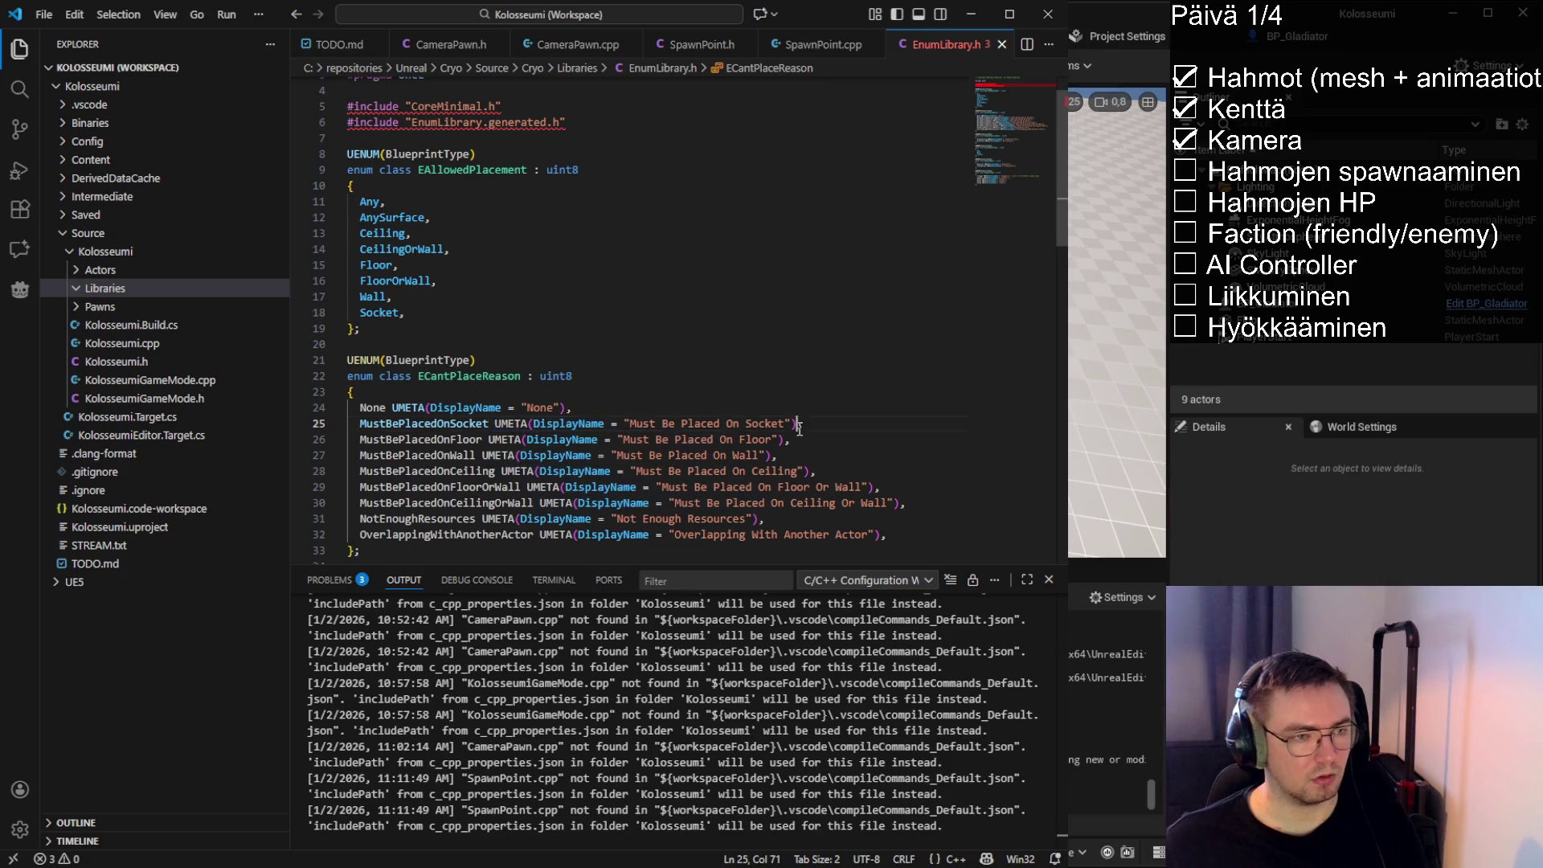
key(End)
key(Left)
scroll(474, 414, down, 1)
scroll(448, 402, up, 2)
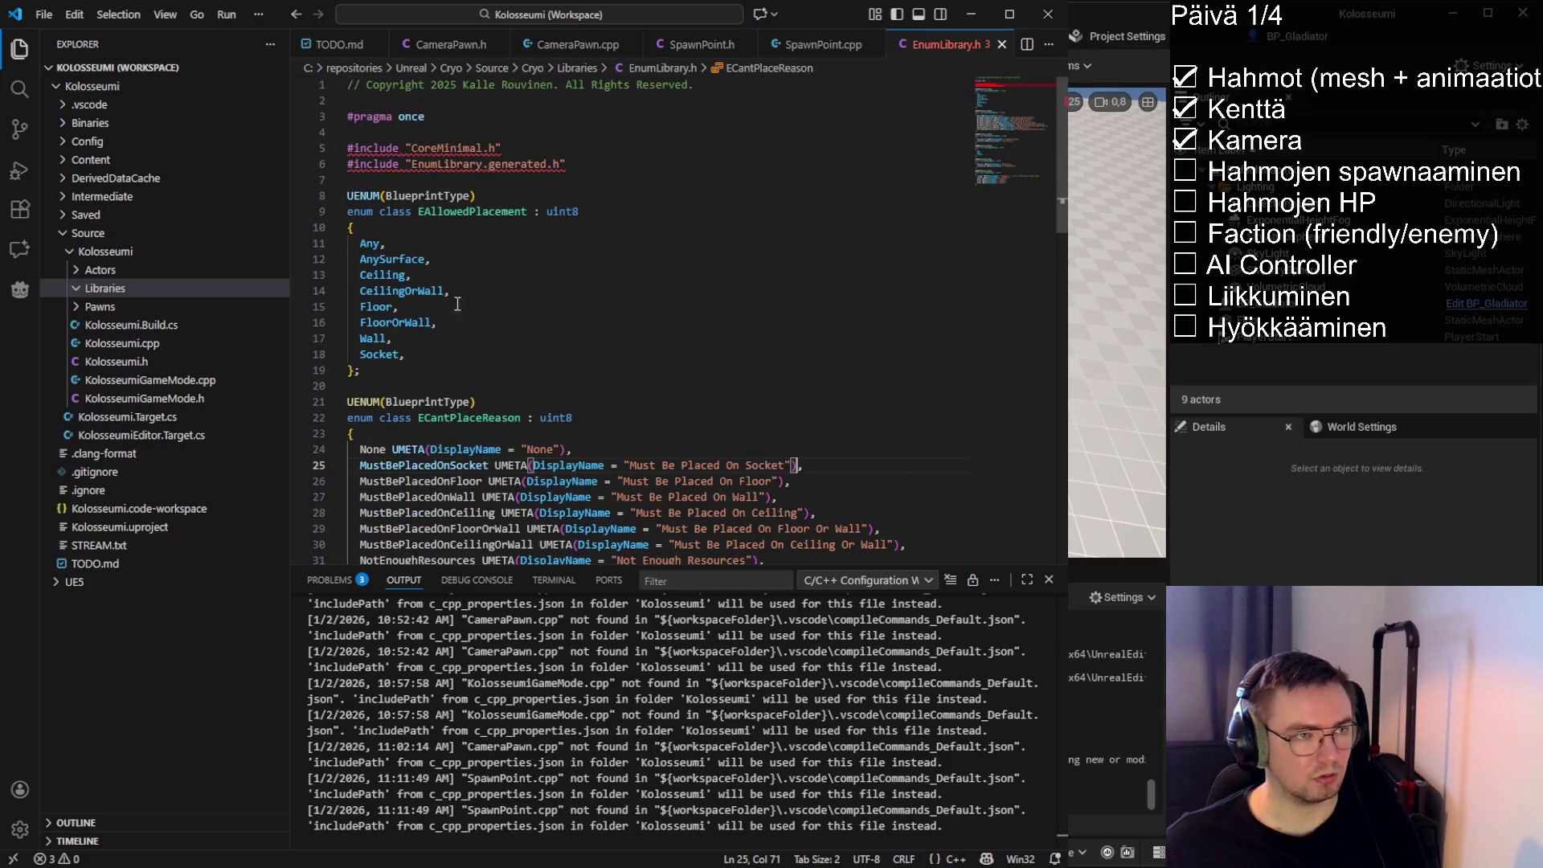
Select the Cryo header's #pragma once and #include lines as a template
drag(605, 173, 286, 121)
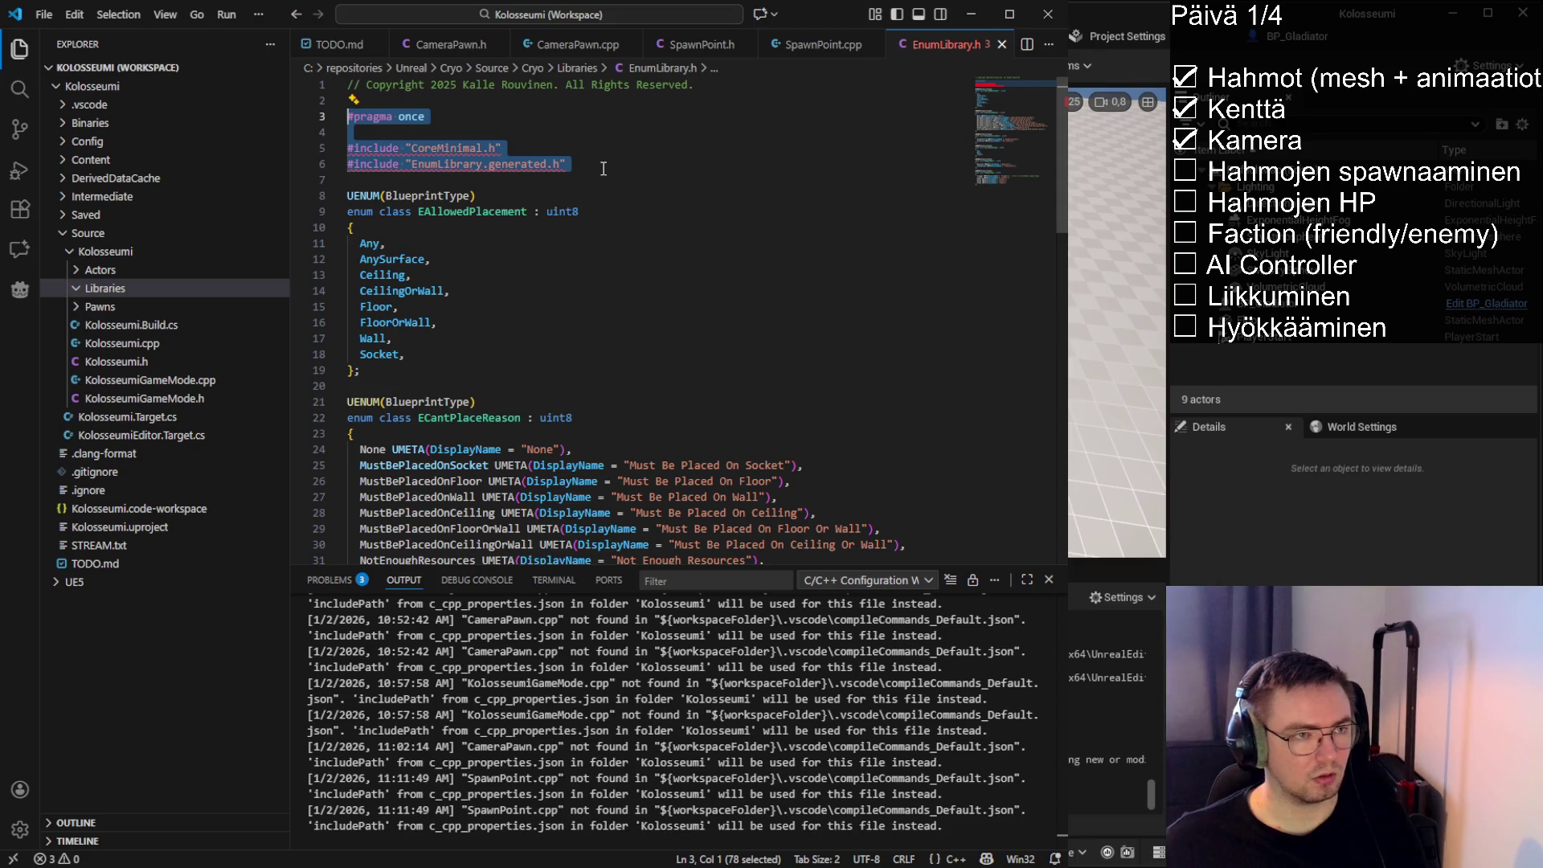
click(603, 168)
click(123, 291)
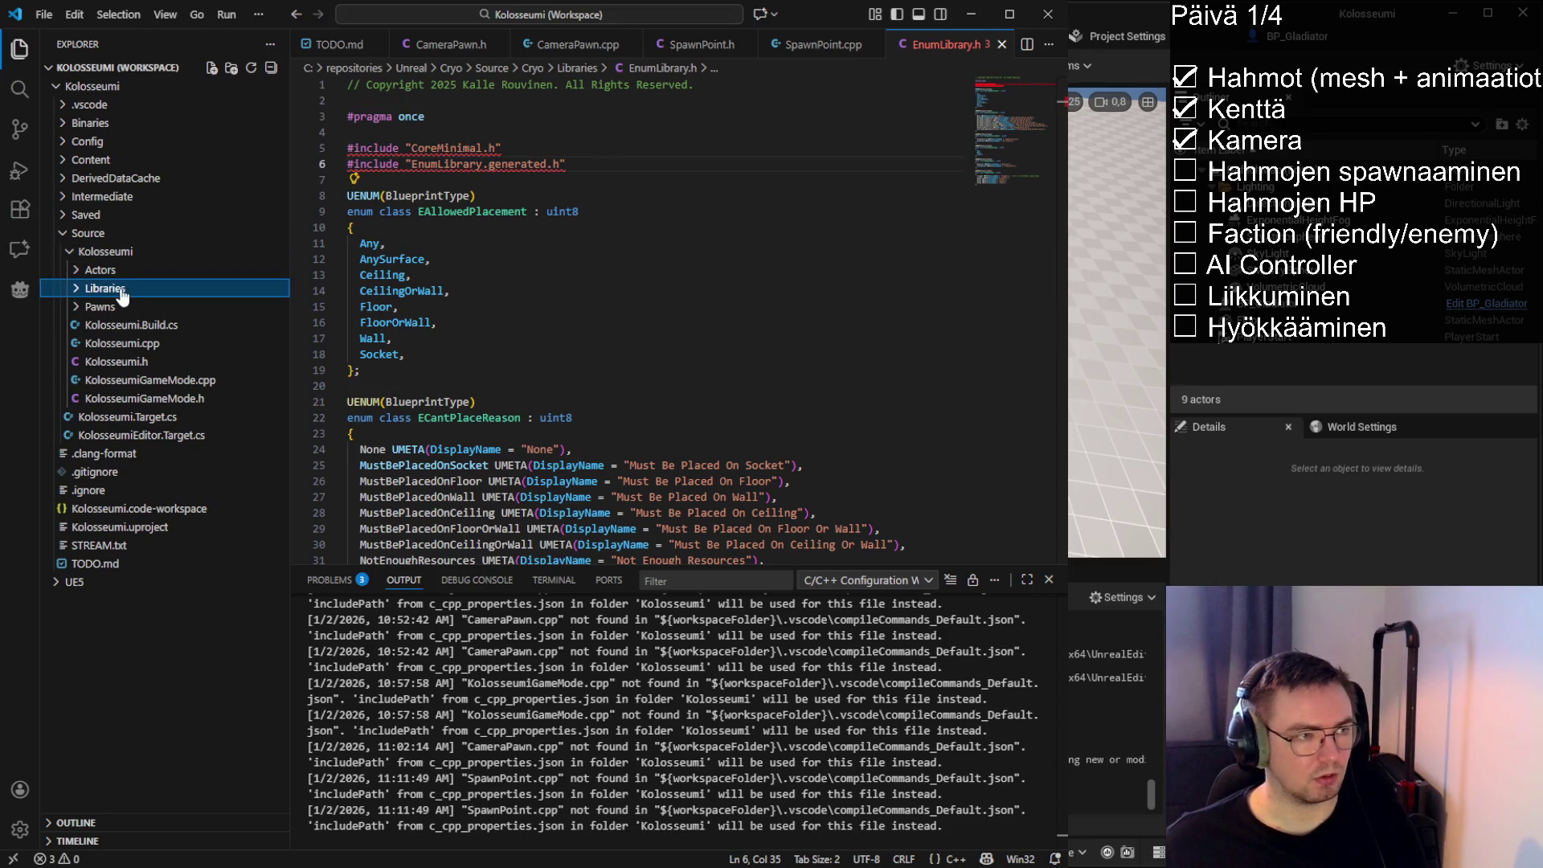
click(122, 296)
mouse_move(567, 164)
mouse_down()
mouse_move(309, 82)
mouse_move(308, 120)
mouse_up()
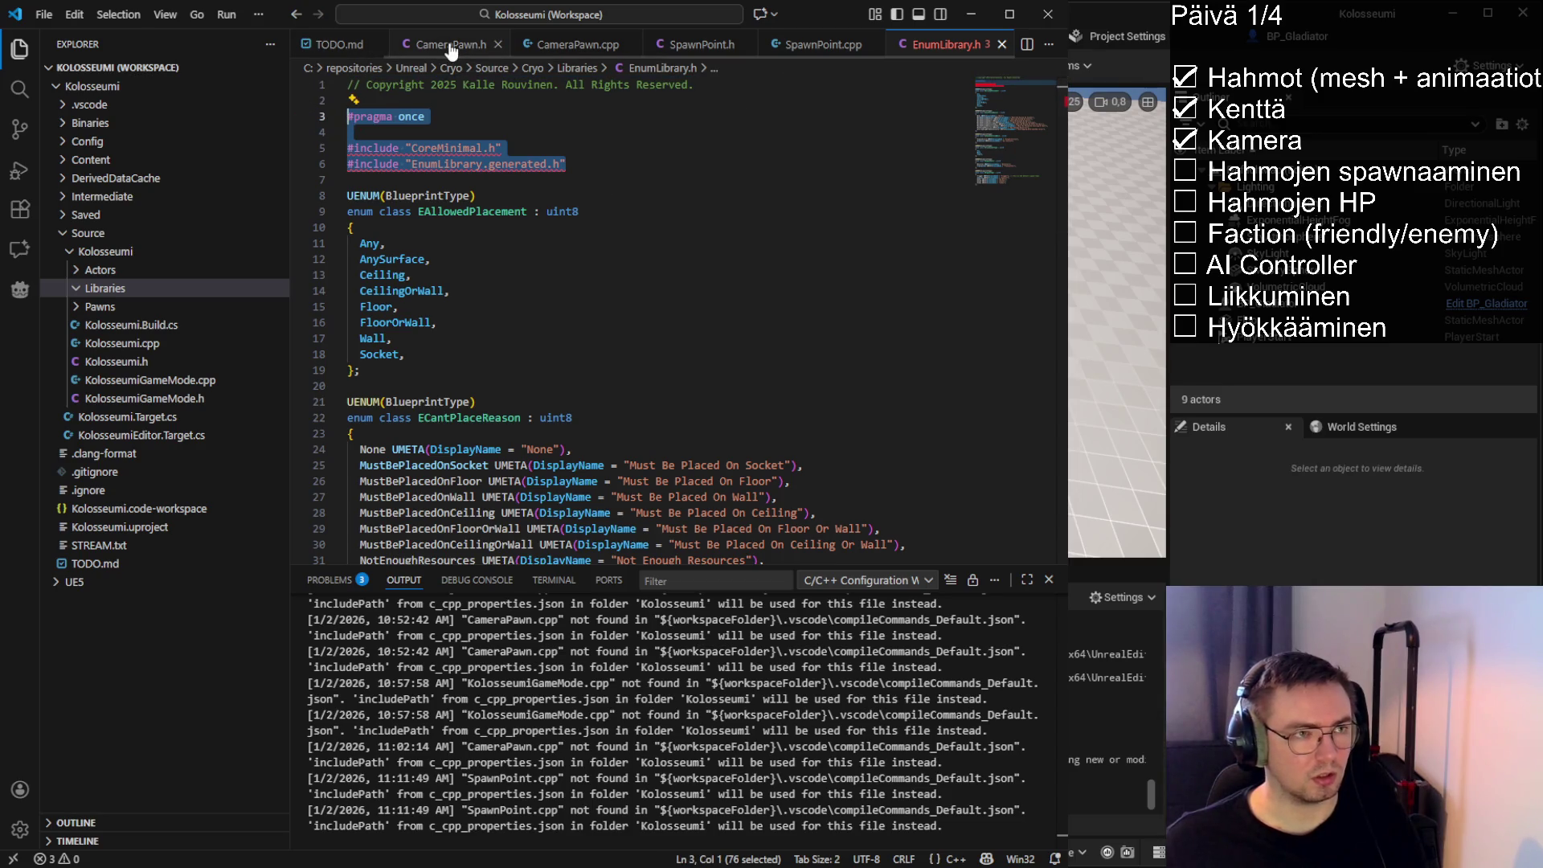
right_click(110, 292)
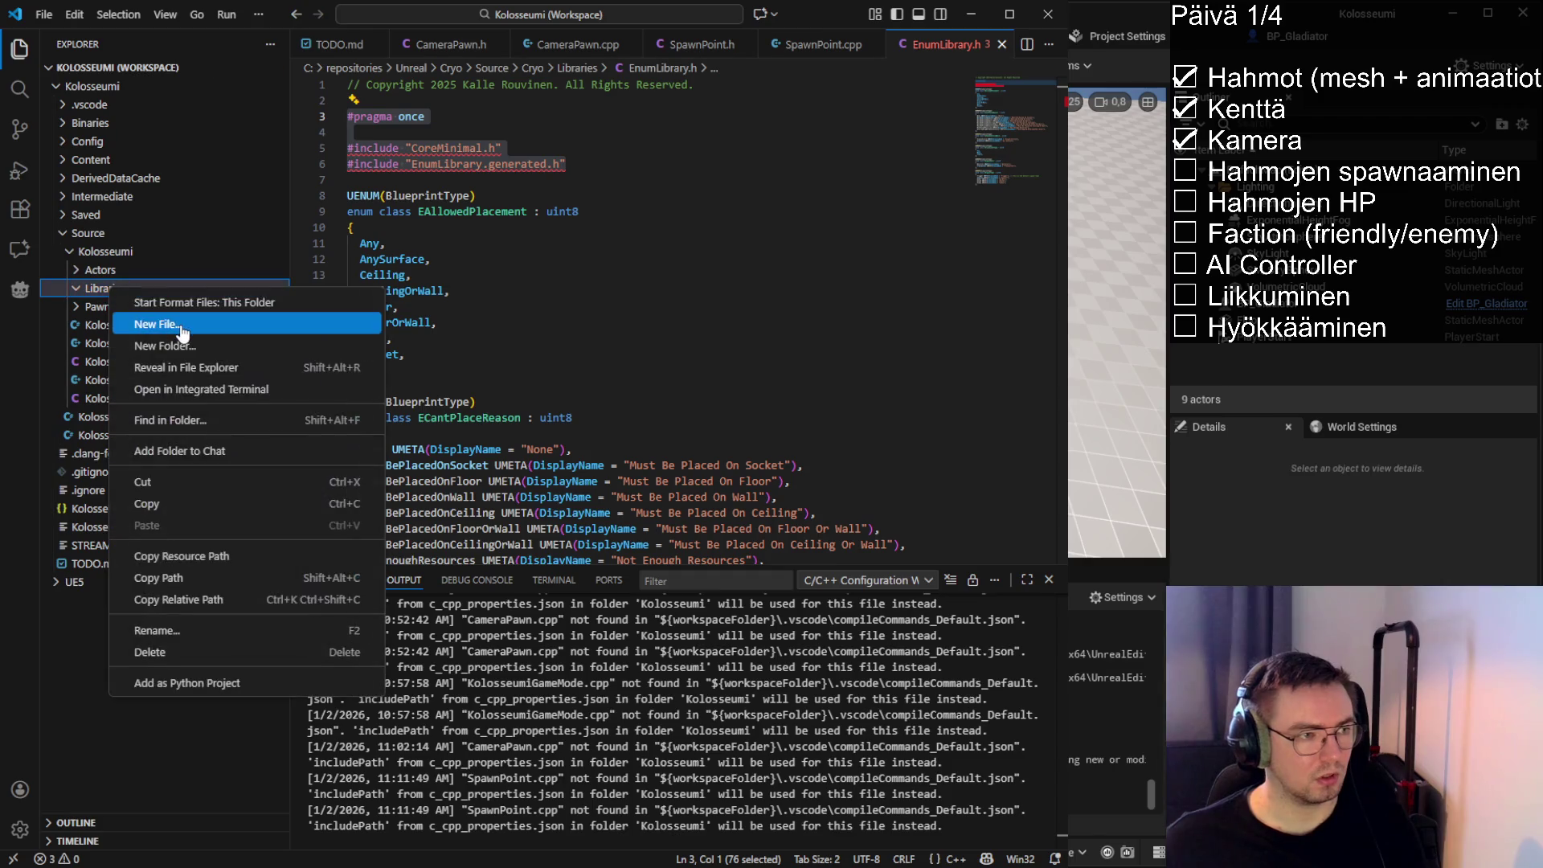
Create a new file EnumLibrary.h inside the Libraries folder
click(181, 332)
text(EnumL)
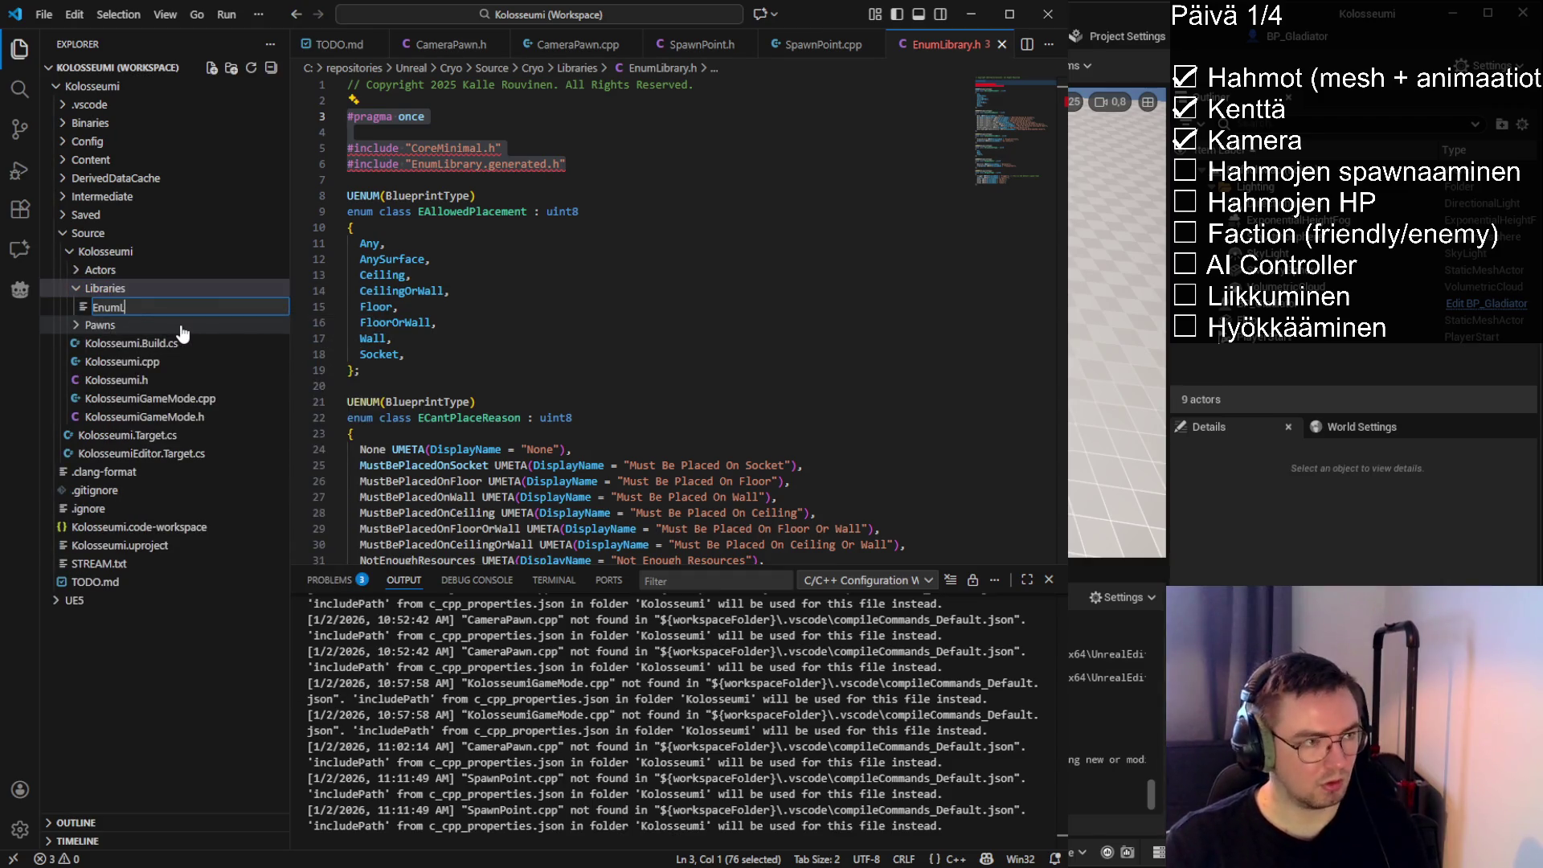
text(ibrary.h)
key(Return)
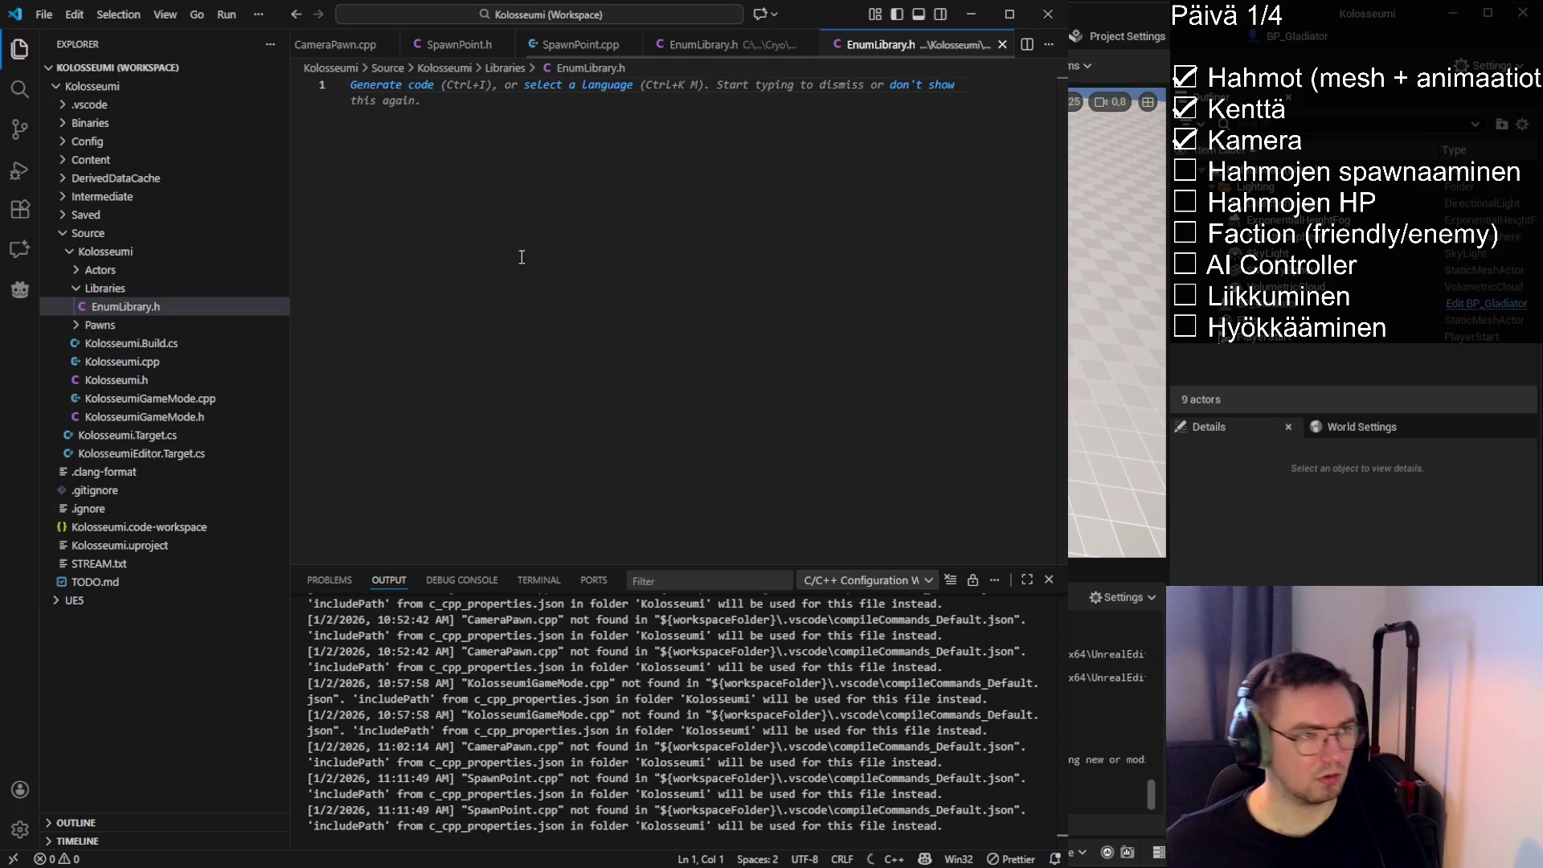
Copy SpawnPoint.cpp's copyright comment to the top of EnumLibrary.h and save
click(581, 44)
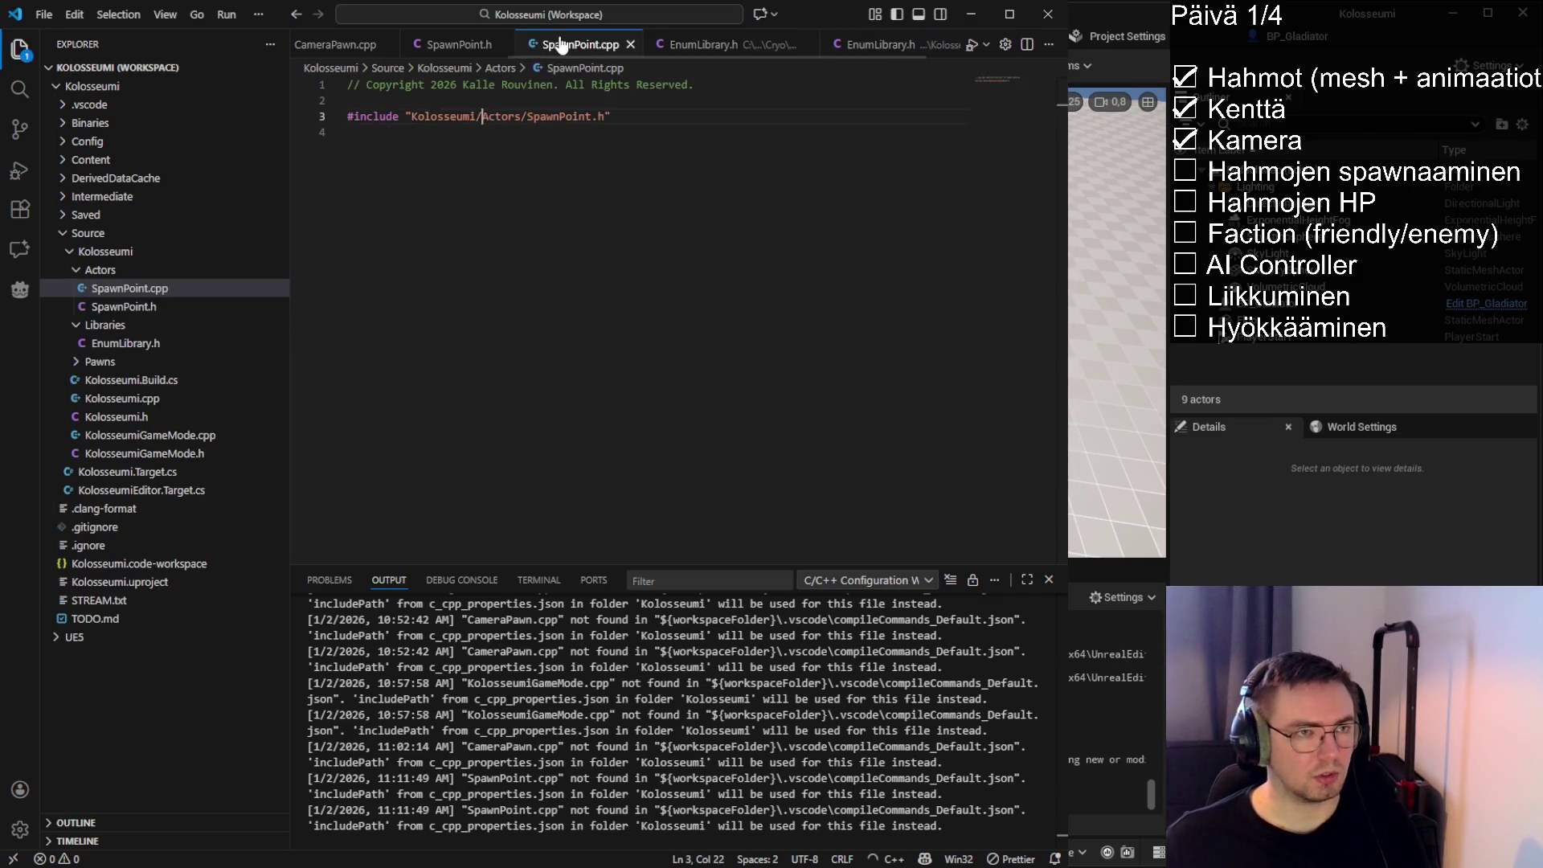
triple_click(697, 81)
key(ctrl+c)
click(885, 44)
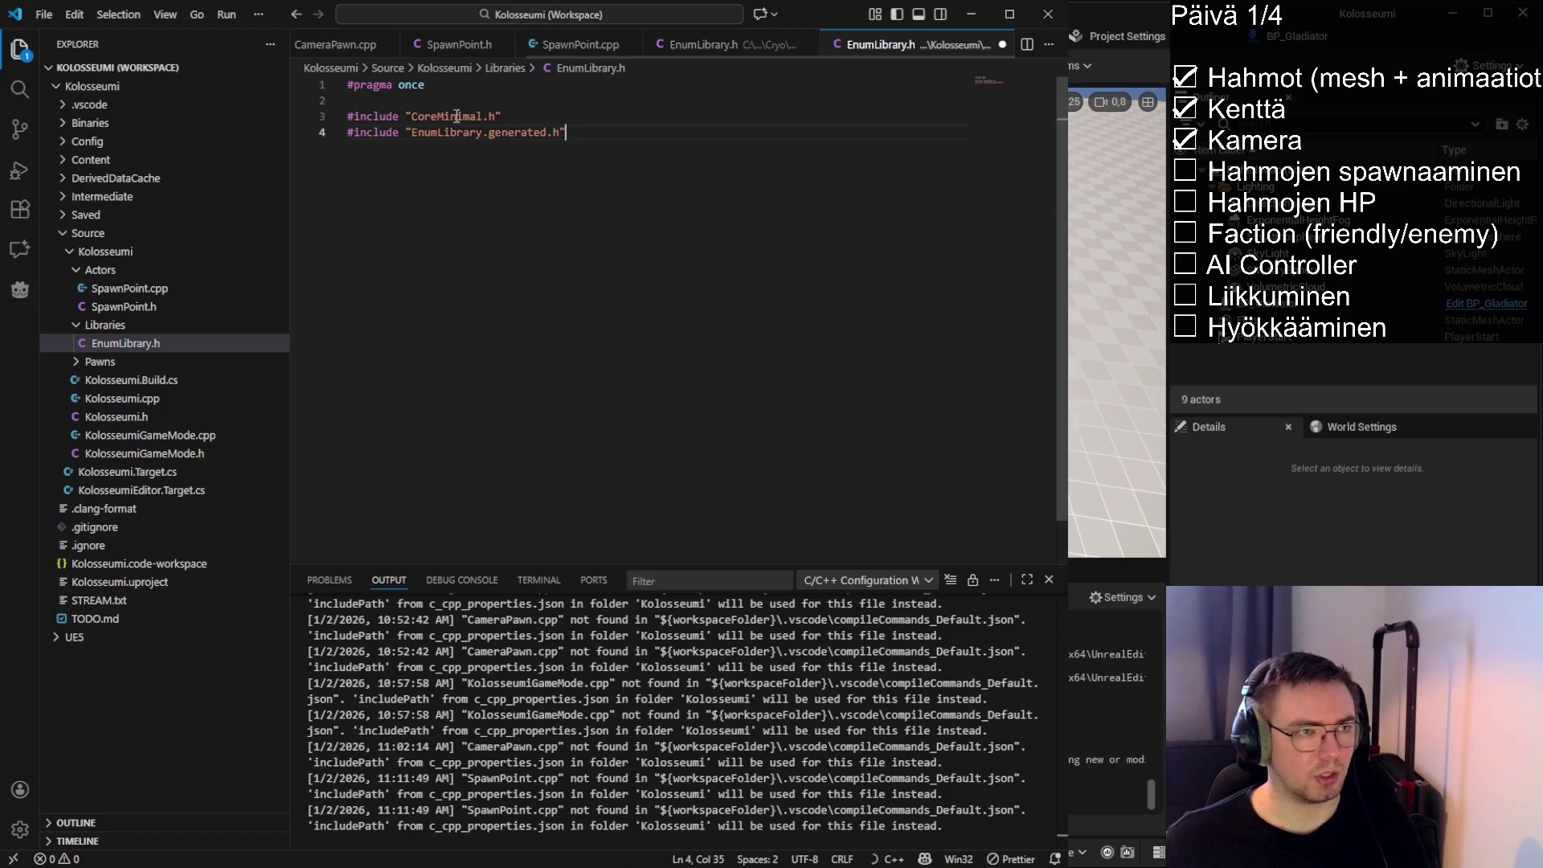
click(350, 85)
key(Return)
key(Return)
key(Up)
key(Up)
key(ctrl+v)
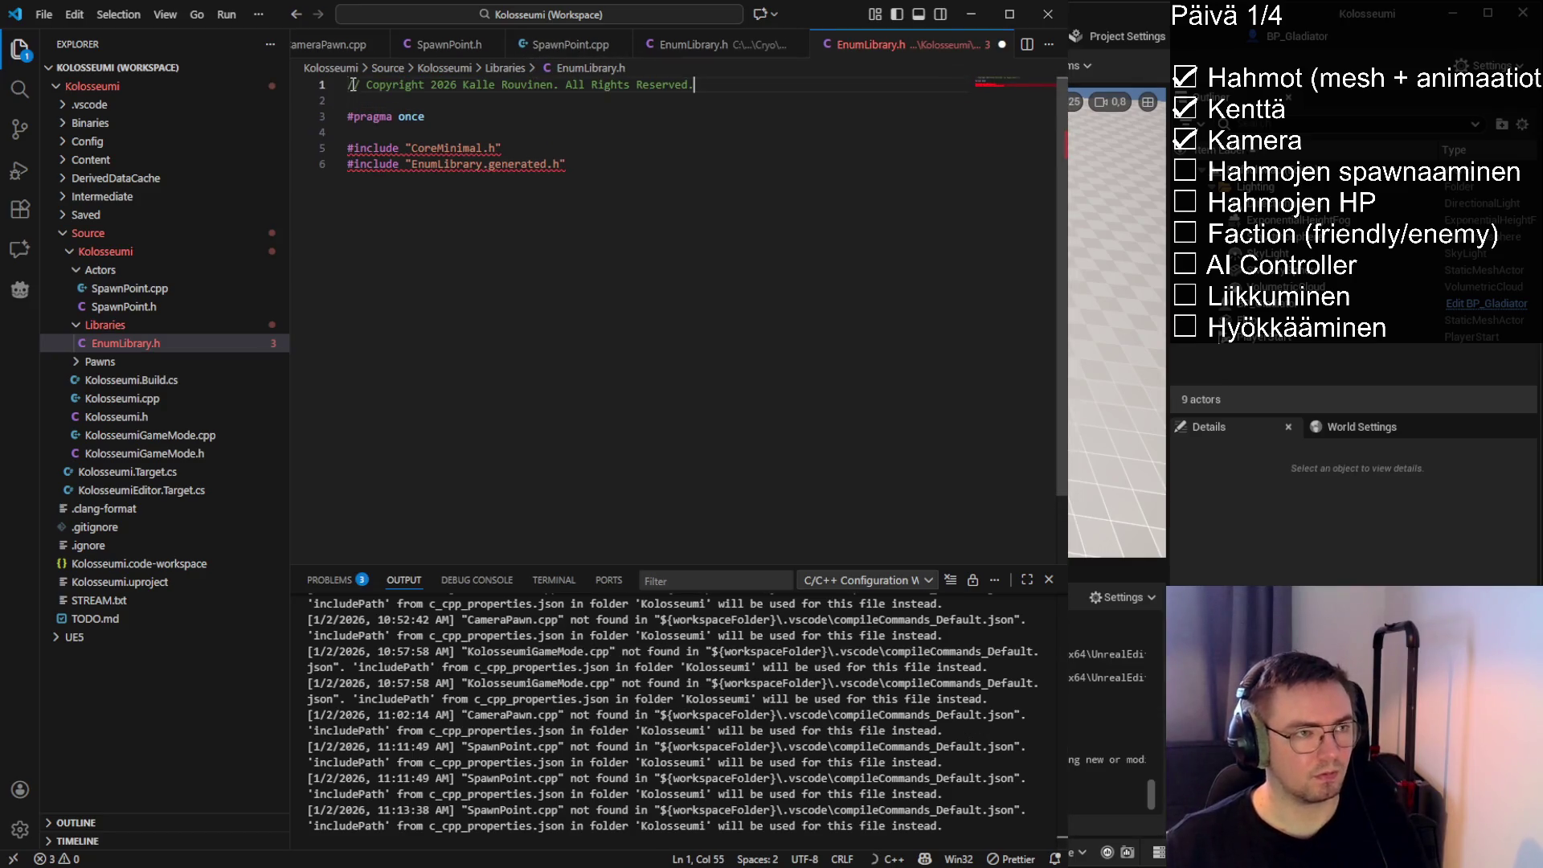
key(ctrl+s)
Add blank lines after the includes, then bring up the Cryo EnumLibrary.h for reference
click(648, 163)
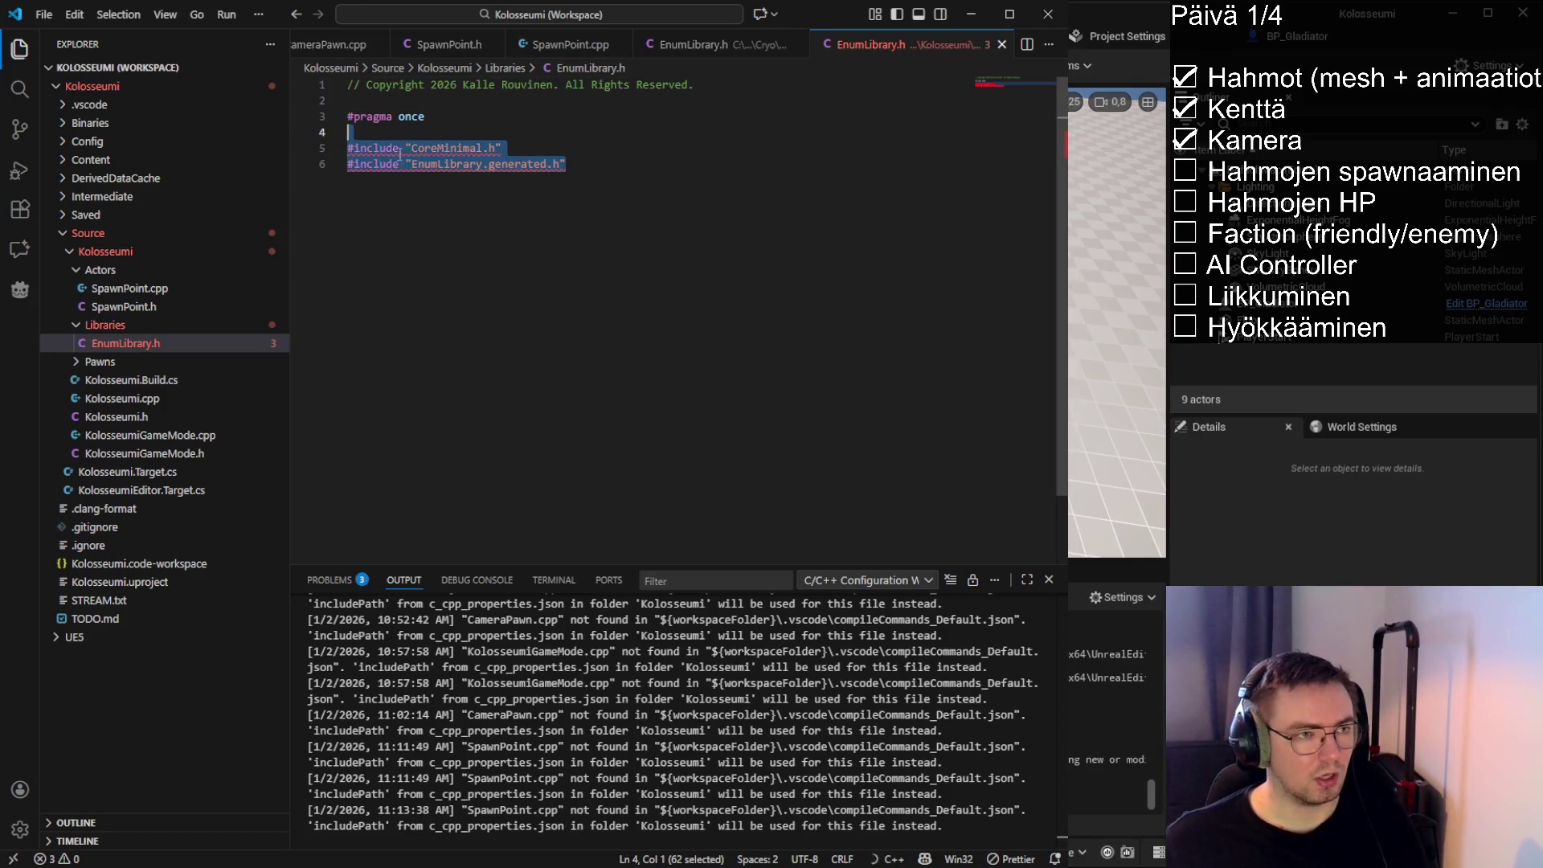
key(Return)
key(Return)
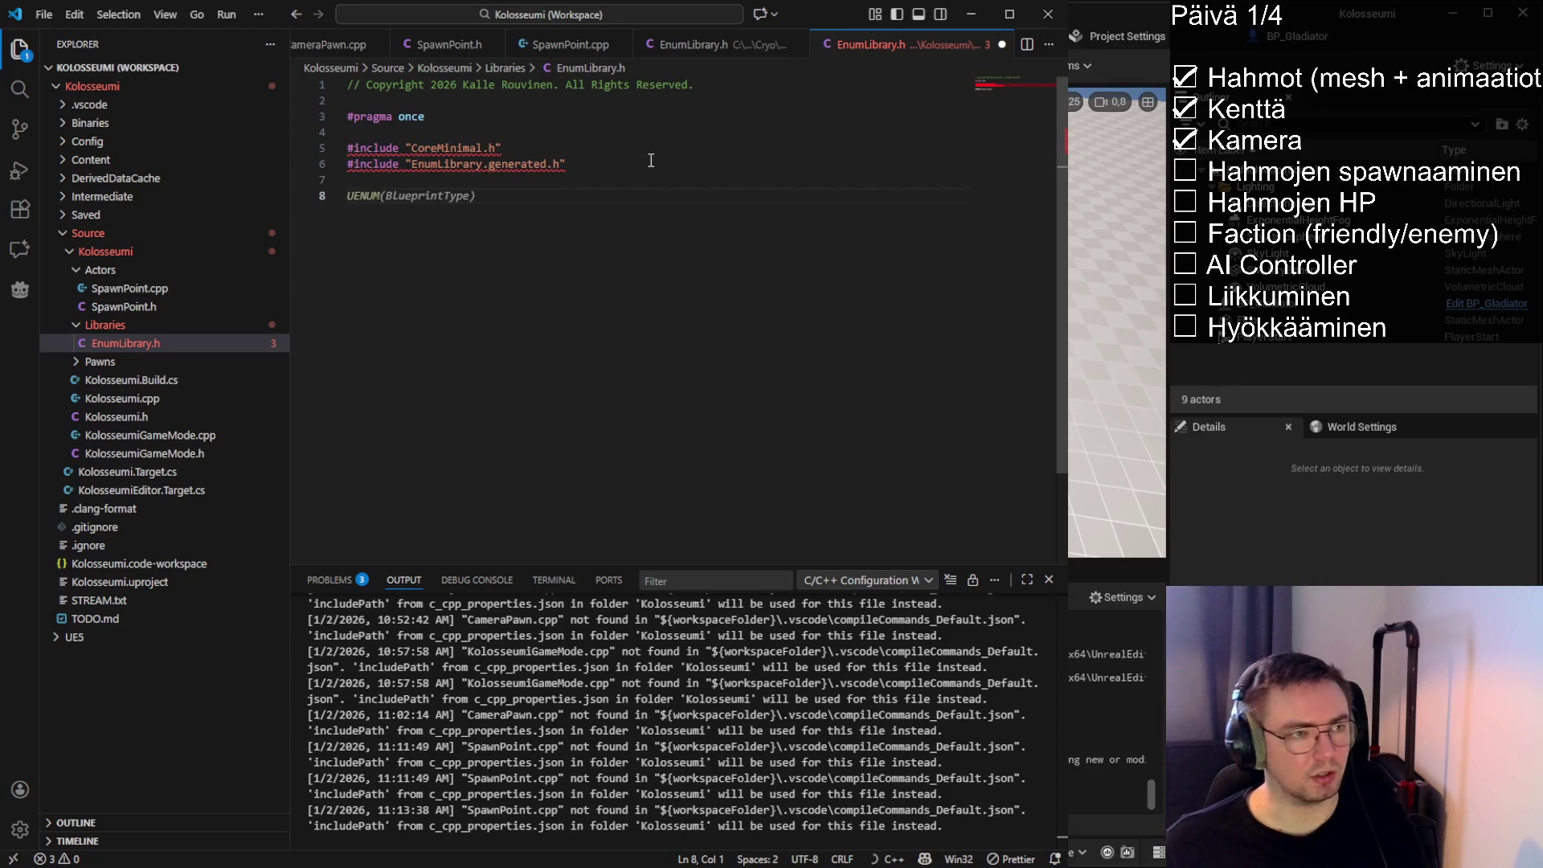
click(623, 153)
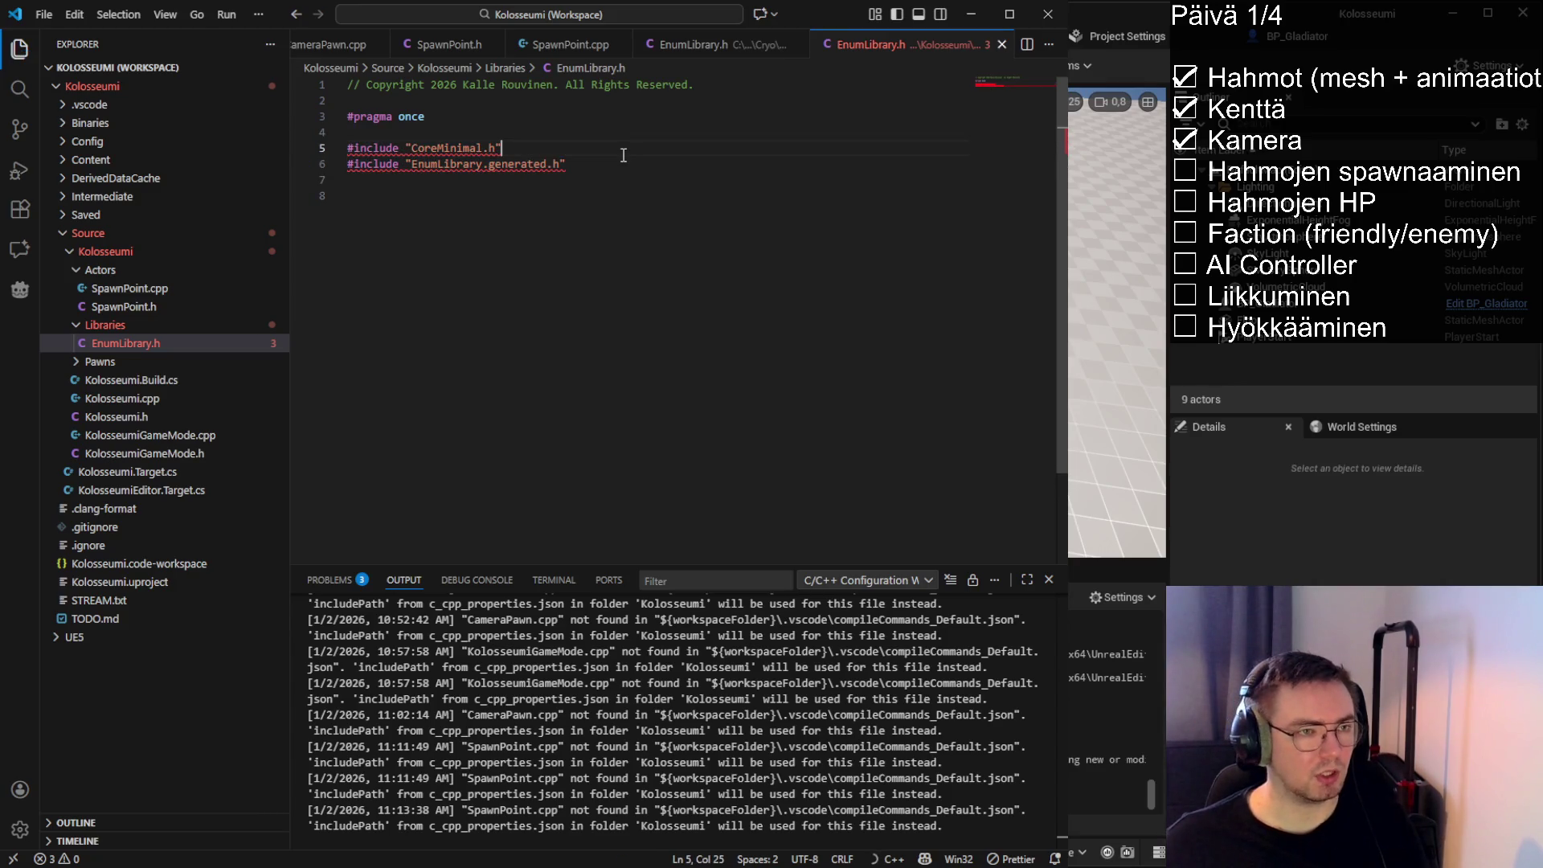
click(696, 45)
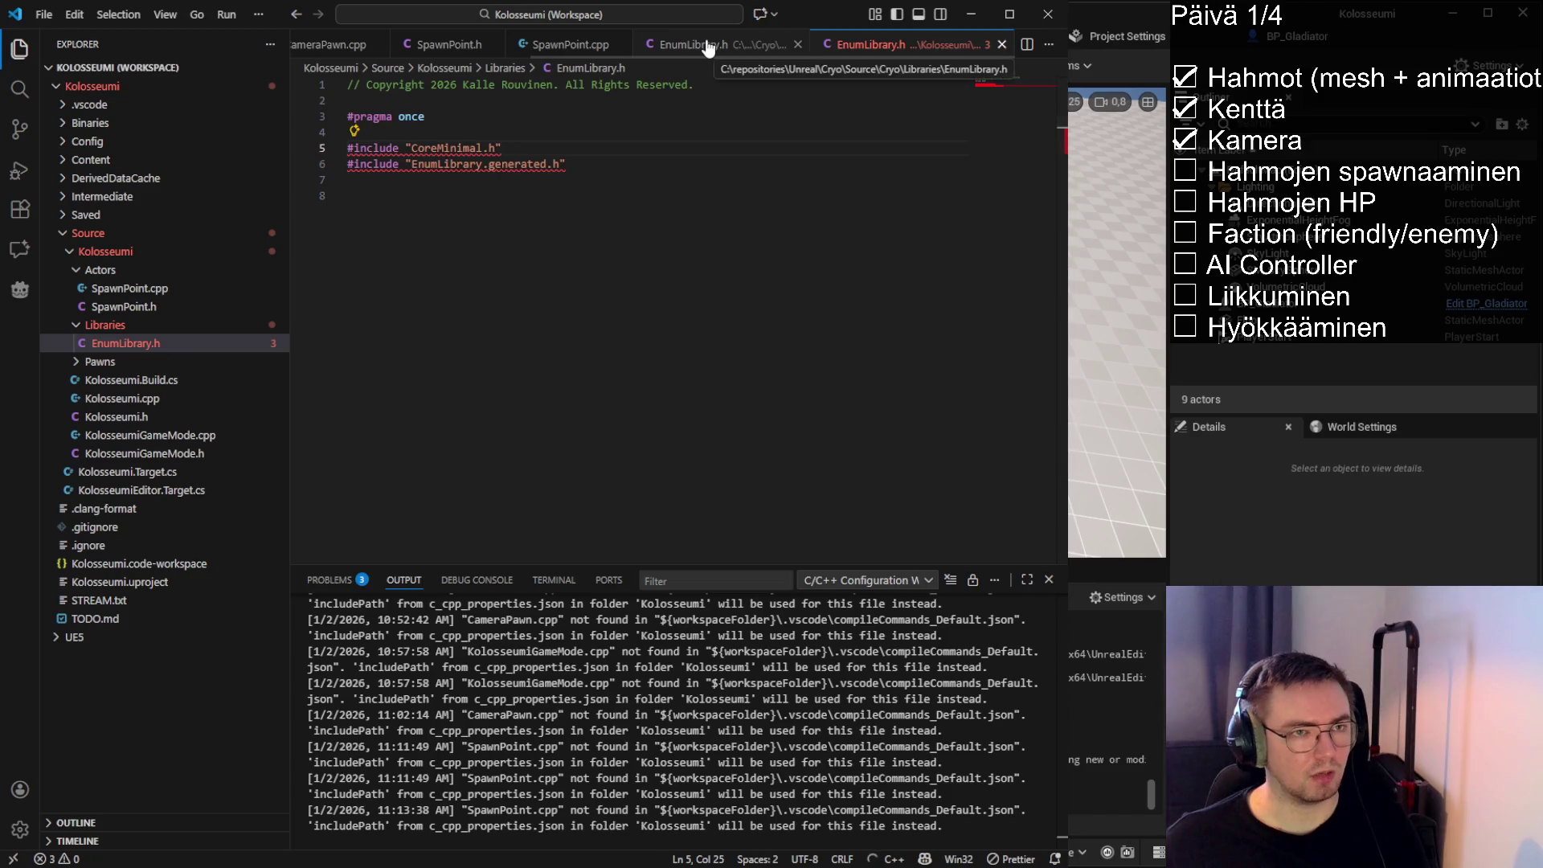
Select and copy the whole ECantPlaceReason UENUM block in the Cryo EnumLibrary.h
click(480, 250)
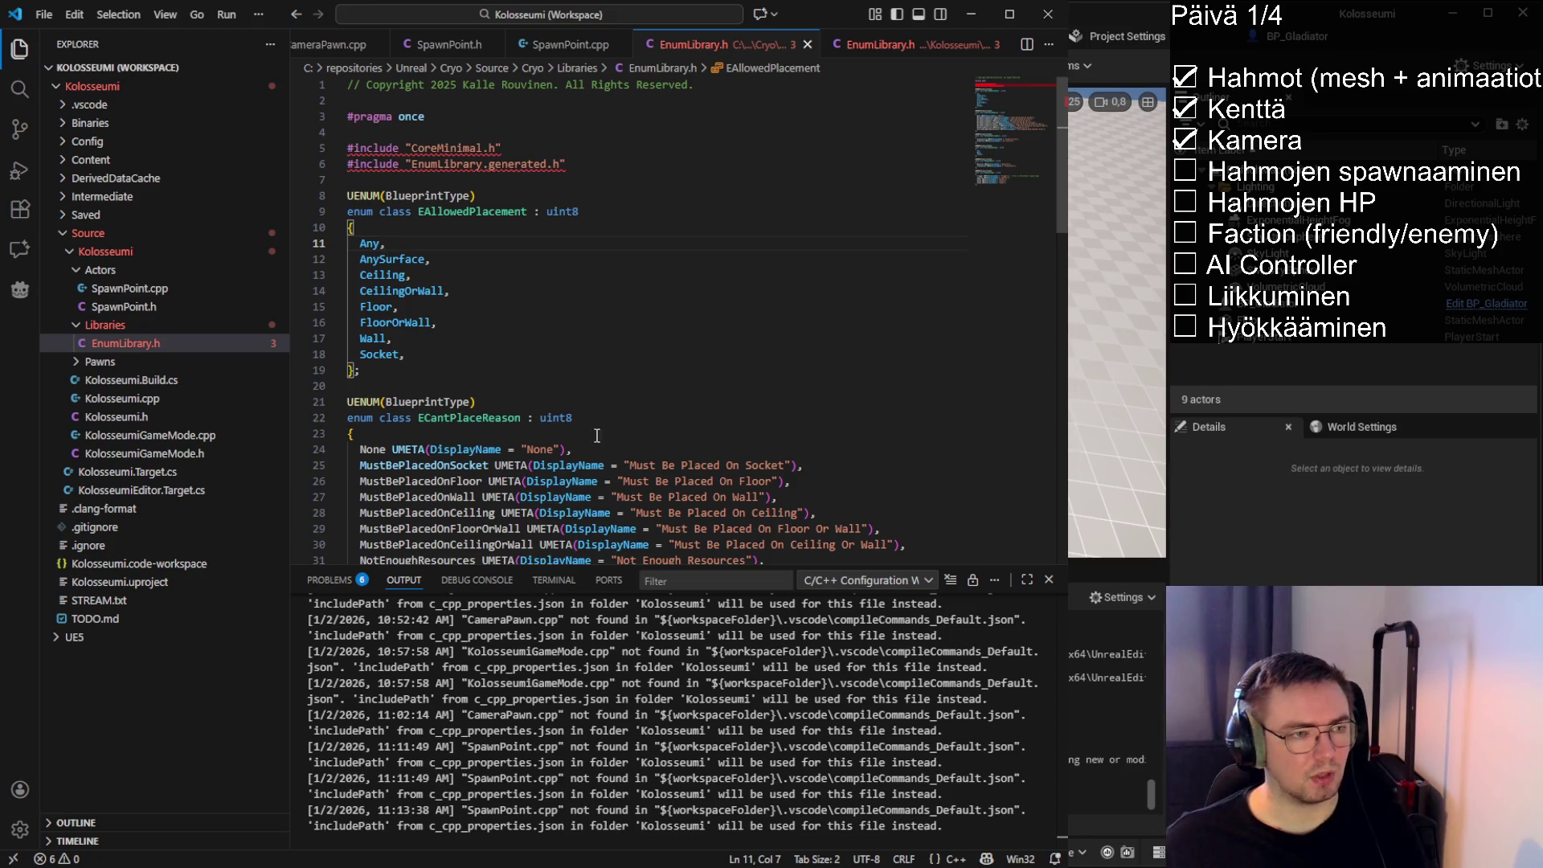
scroll(560, 402, down, 2)
drag(373, 511, 325, 320)
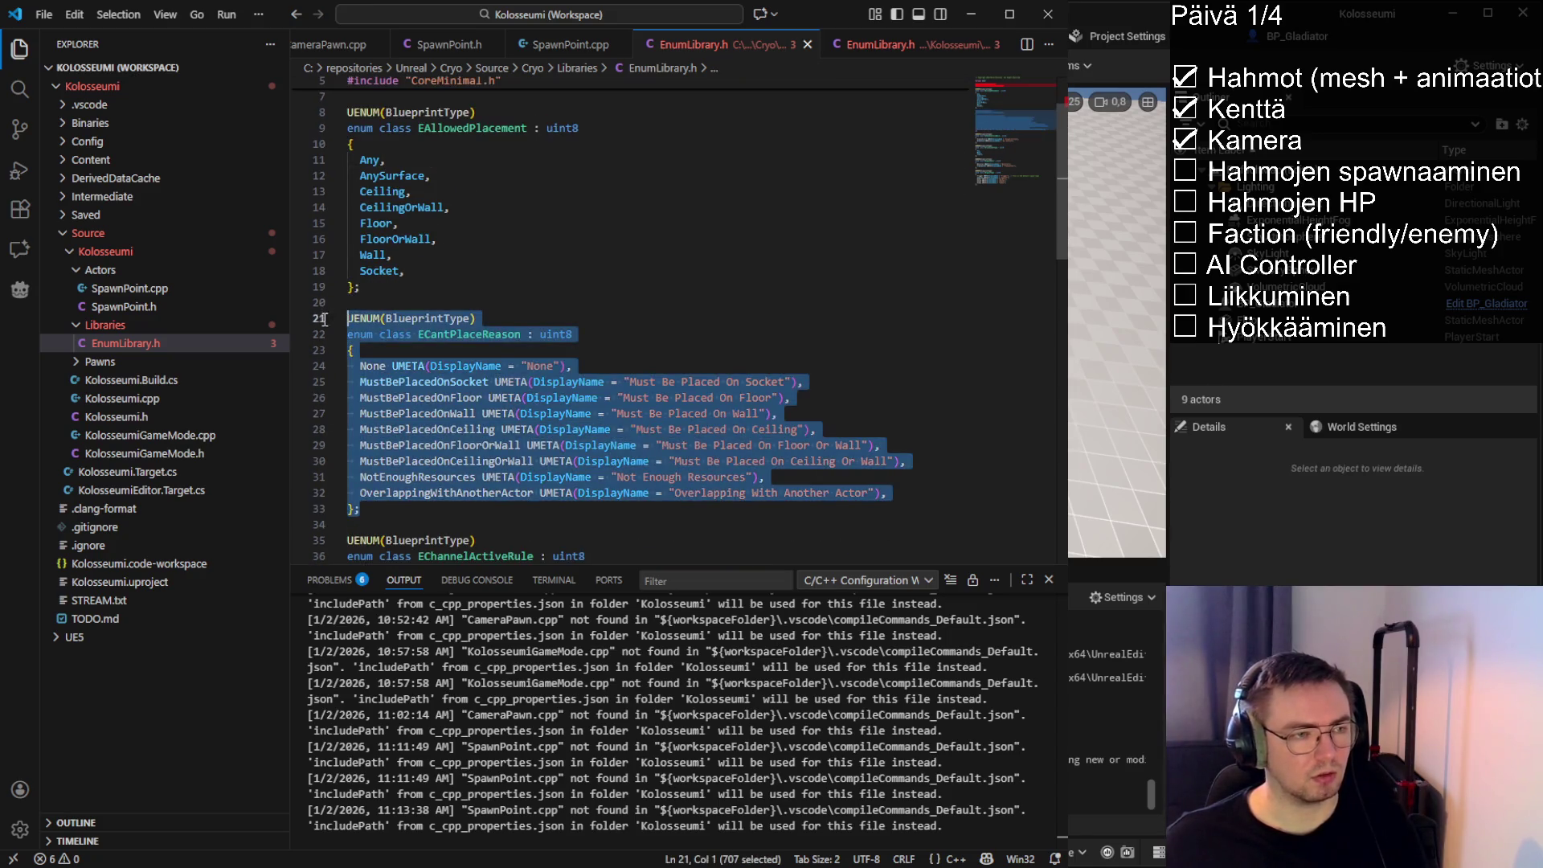
click(478, 286)
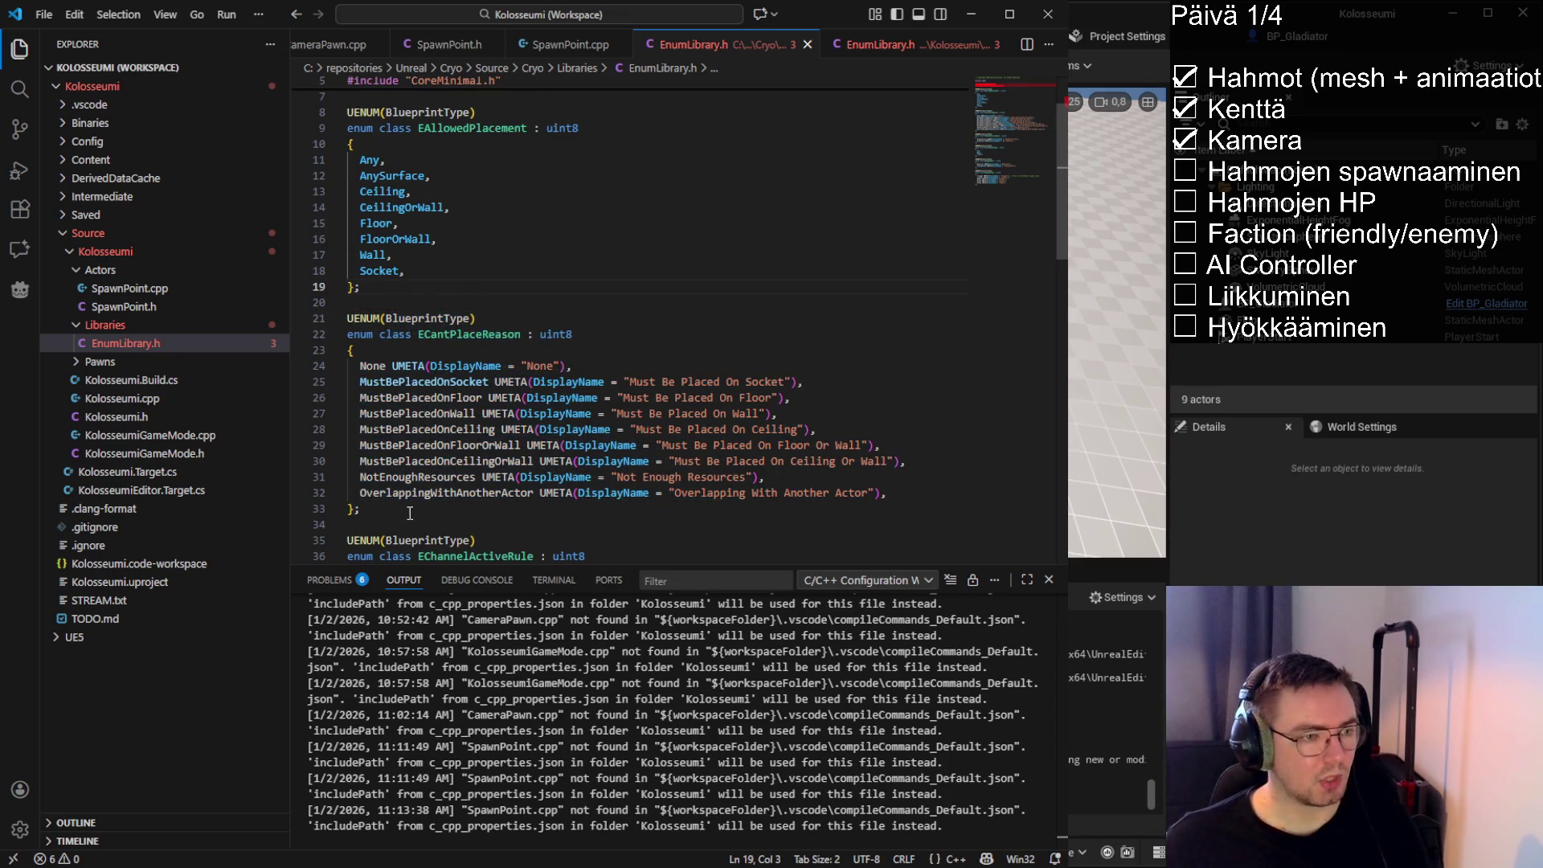
drag(410, 513, 319, 319)
click(542, 297)
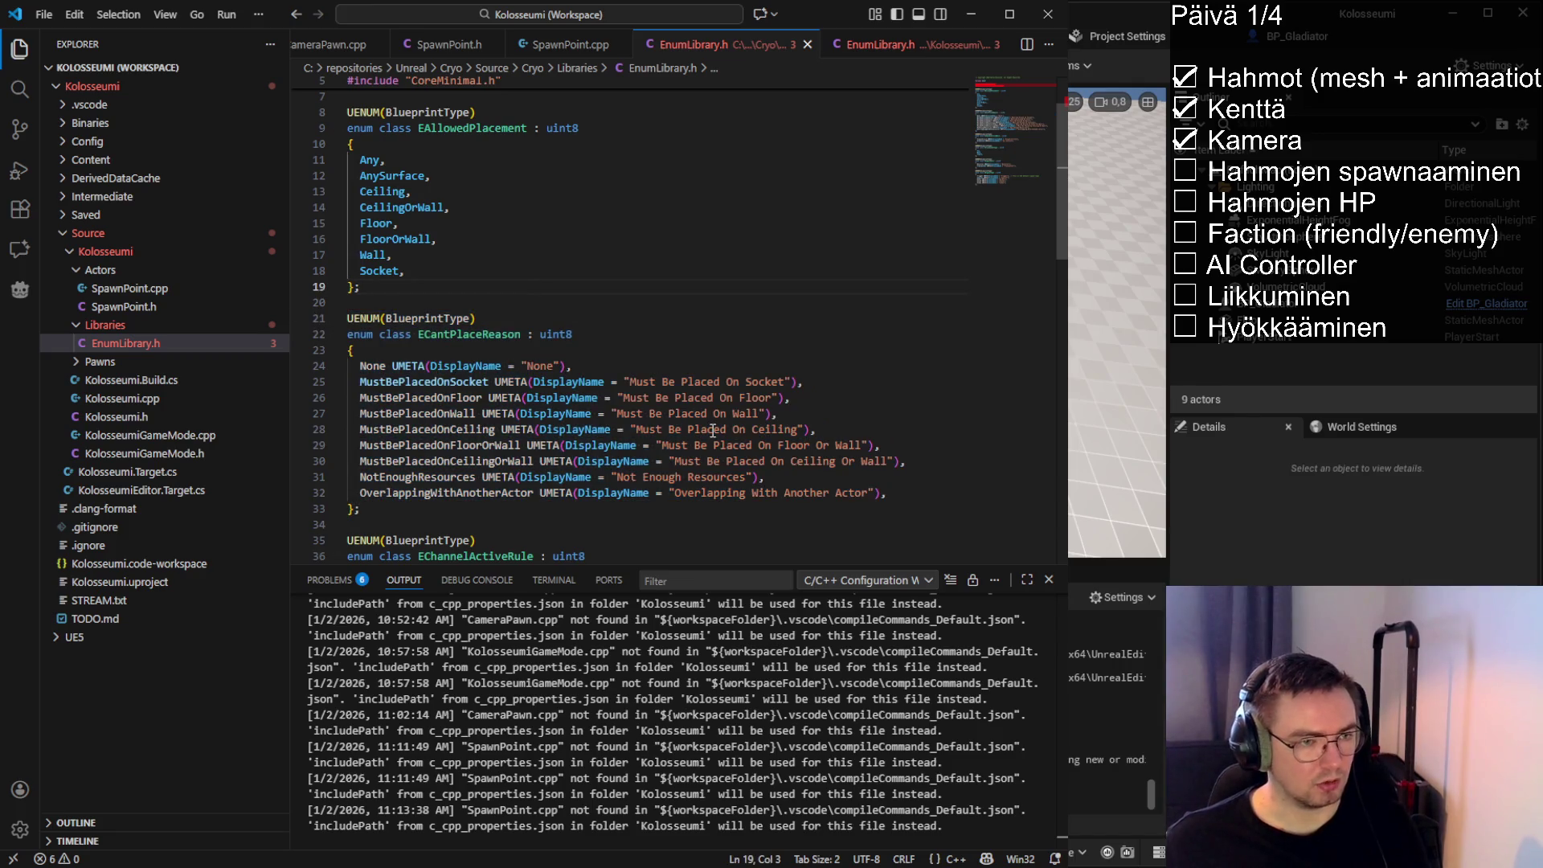
mouse_move(888, 493)
mouse_down()
mouse_move(362, 414)
mouse_move(347, 366)
mouse_up()
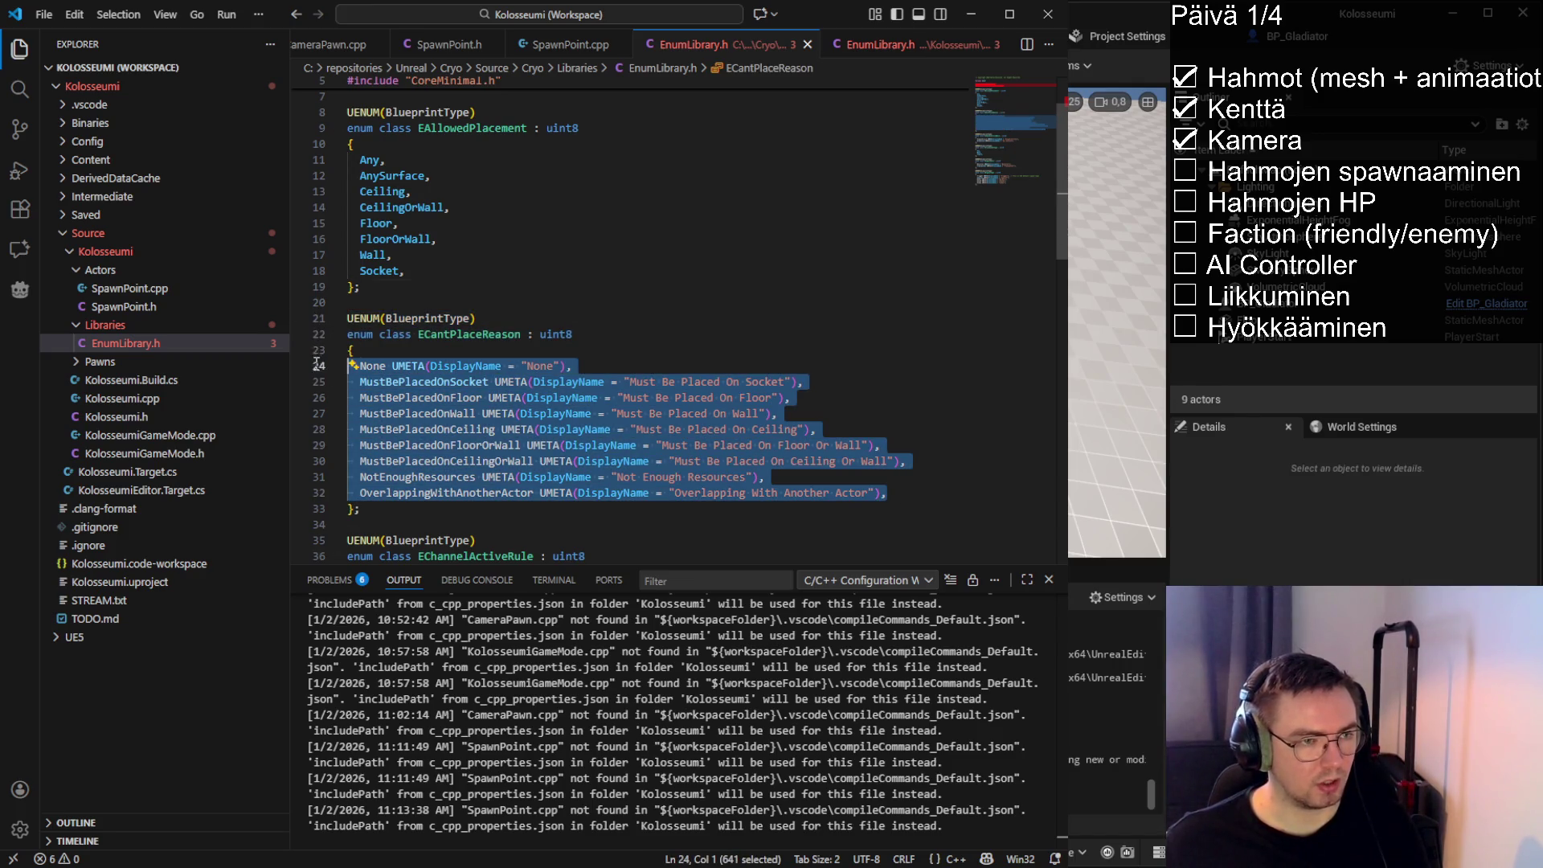
click(424, 381)
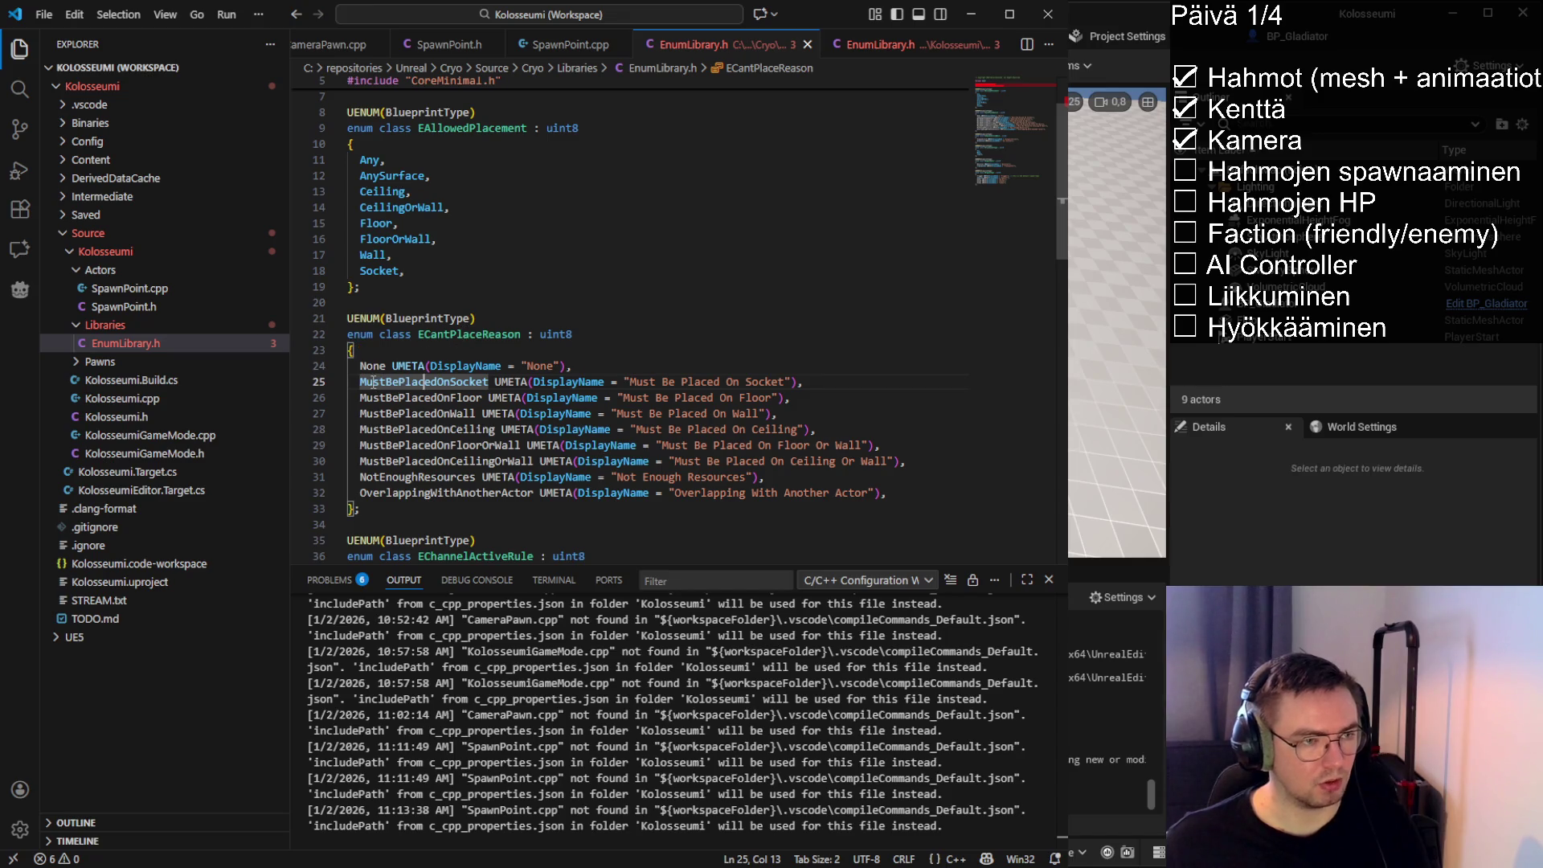
mouse_move(359, 381)
mouse_down()
mouse_move(942, 492)
mouse_move(373, 351)
mouse_move(348, 318)
mouse_up()
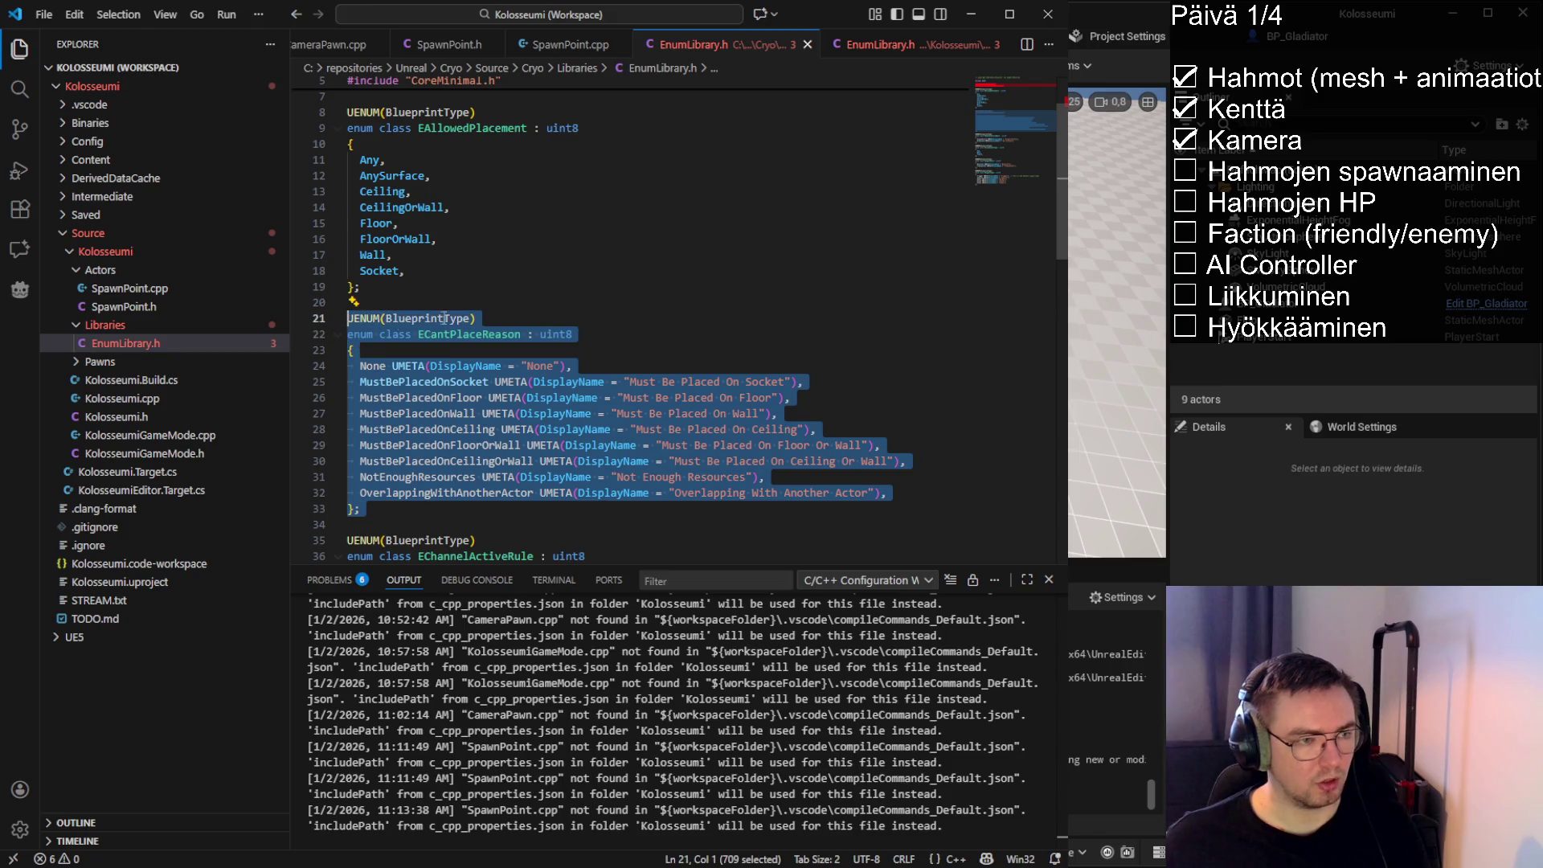
click(506, 379)
double_click(442, 445)
drag(434, 513, 334, 350)
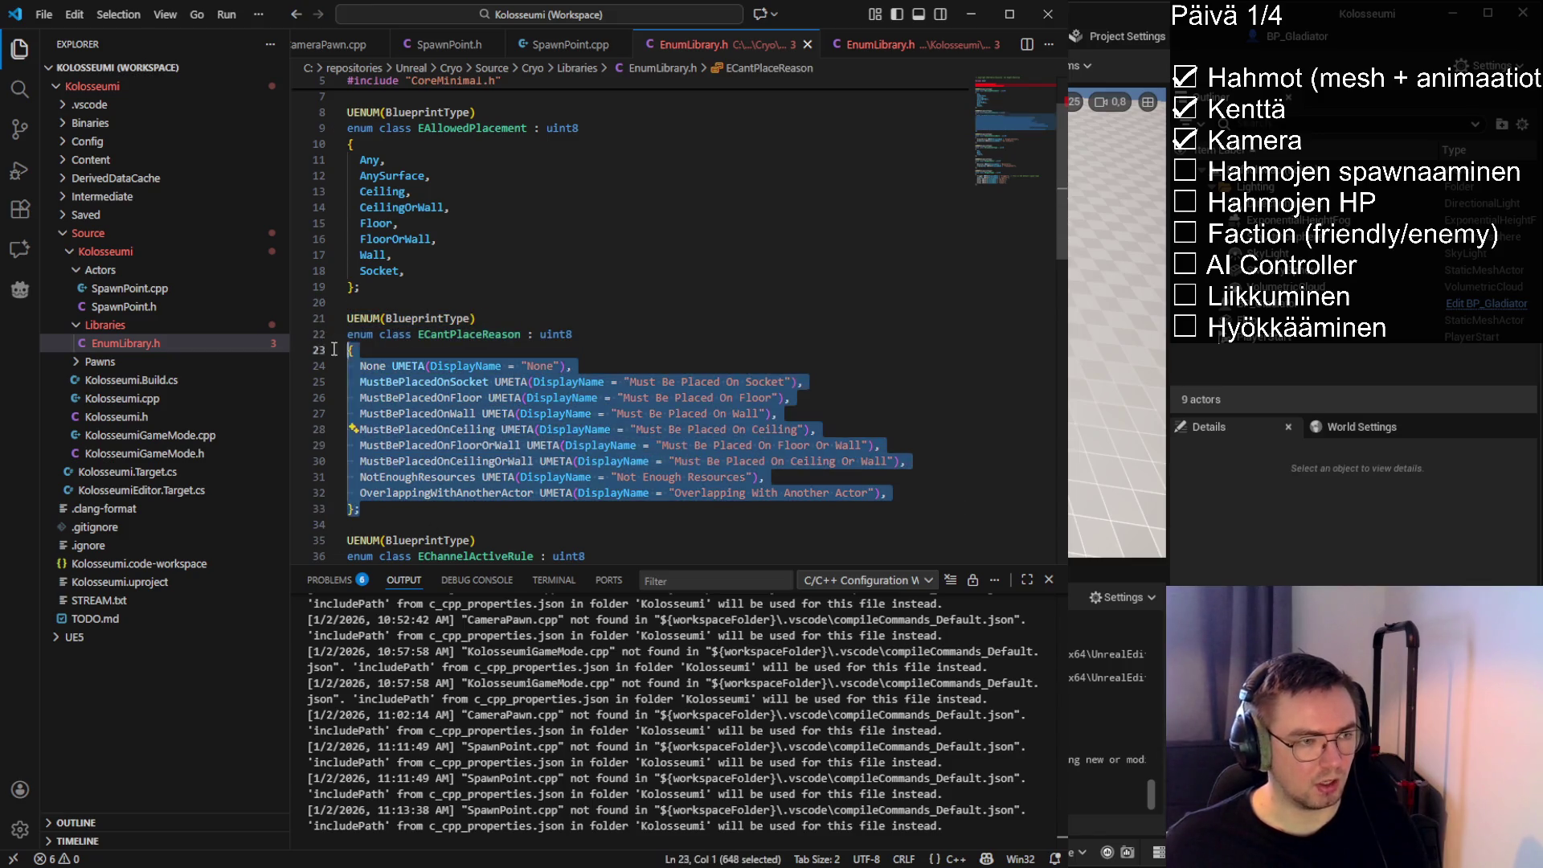
key(ctrl+c)
Paste the enum below the includes of Kolosseumi's EnumLibrary.h and select its ECantPlaceReason name
click(908, 44)
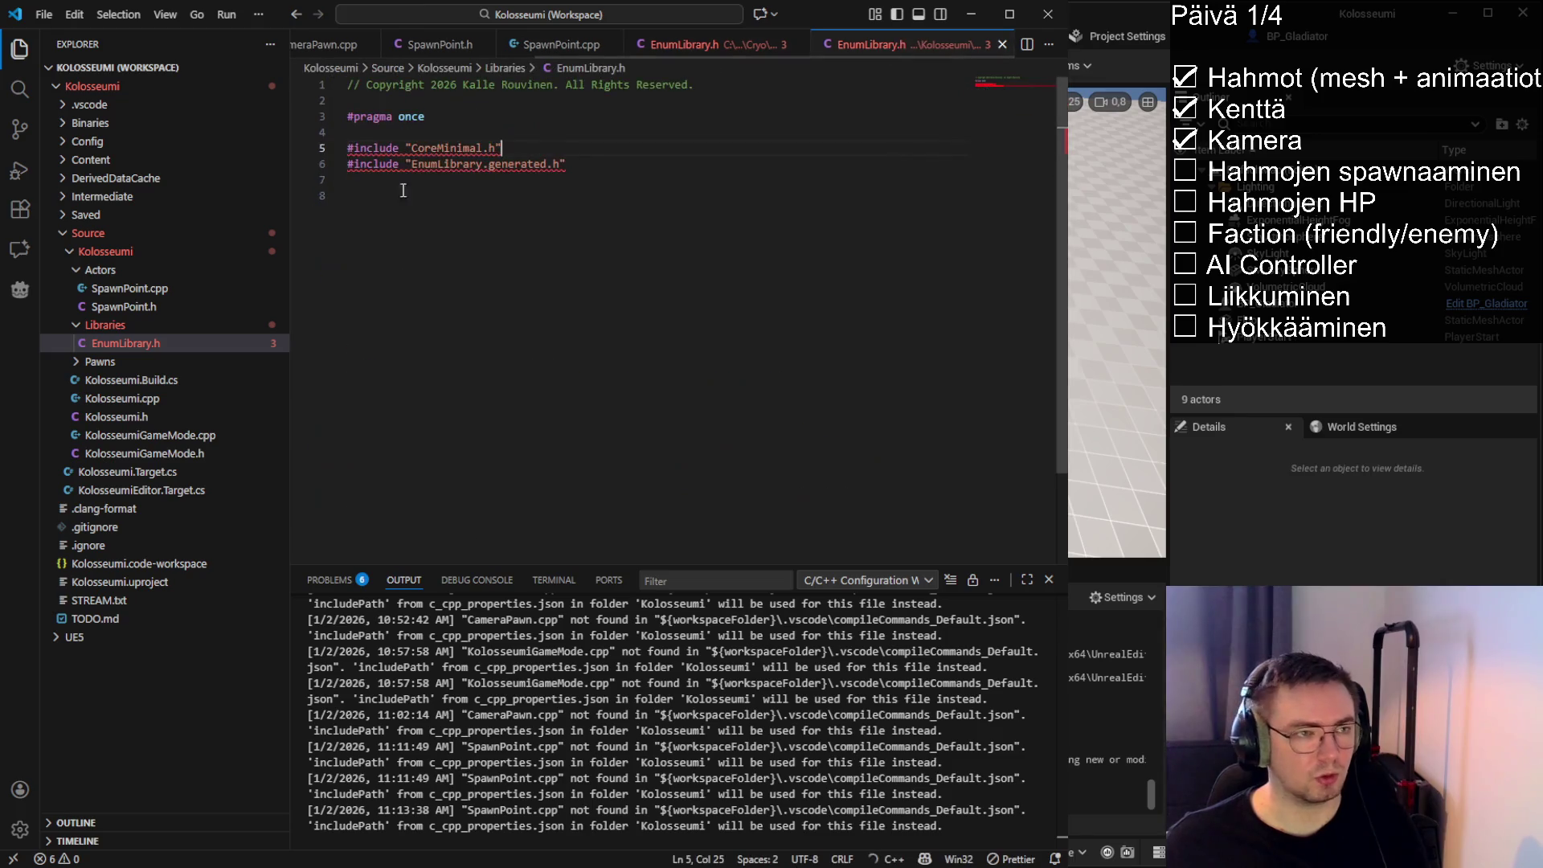
click(403, 191)
key(ctrl+v)
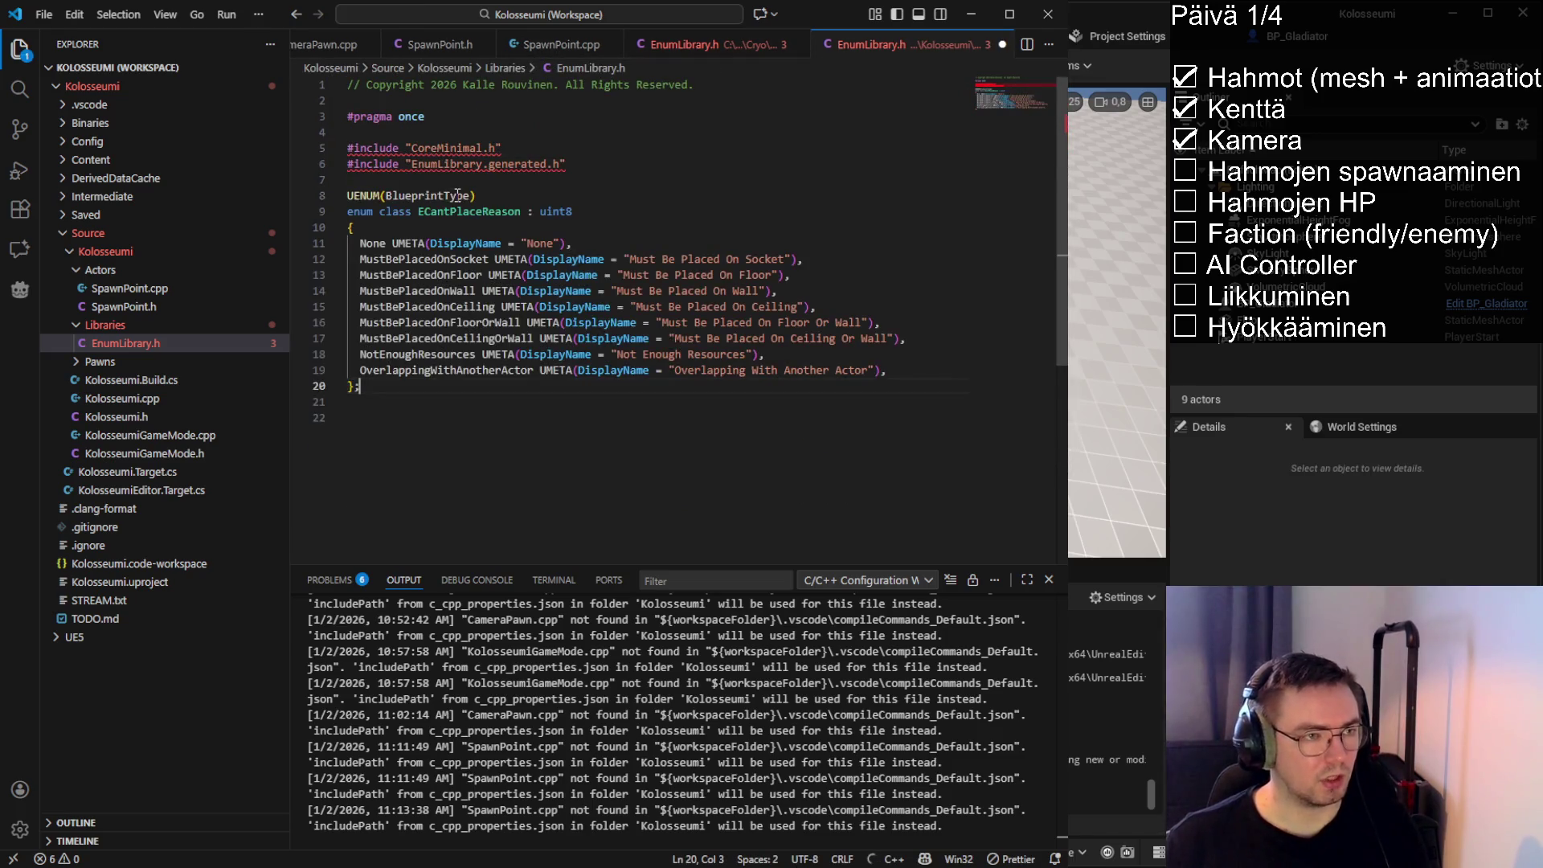
double_click(469, 211)
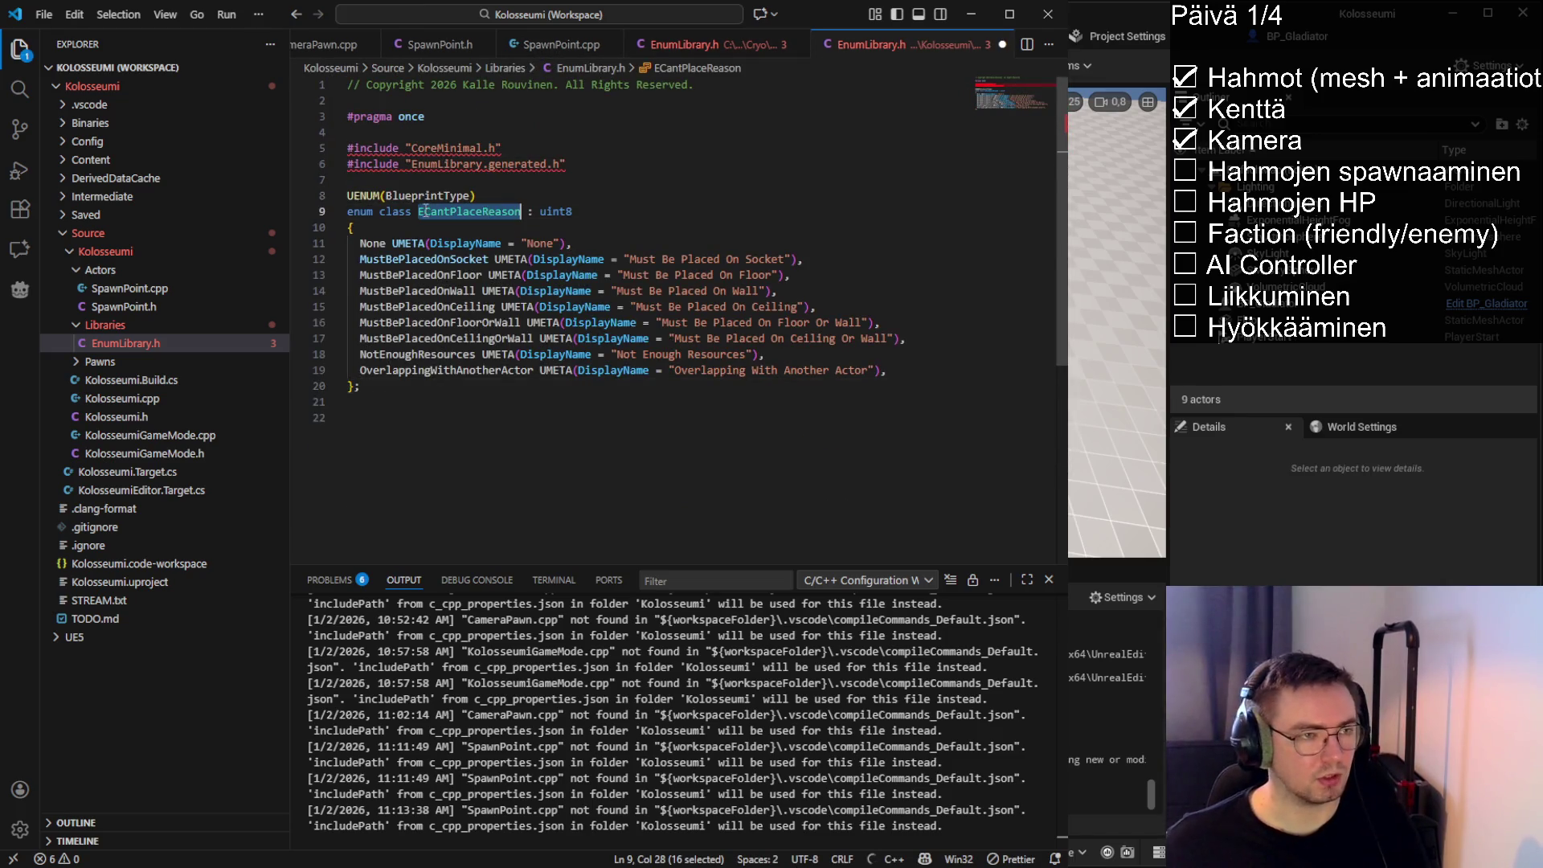
click(348, 195)
drag(350, 195, 476, 196)
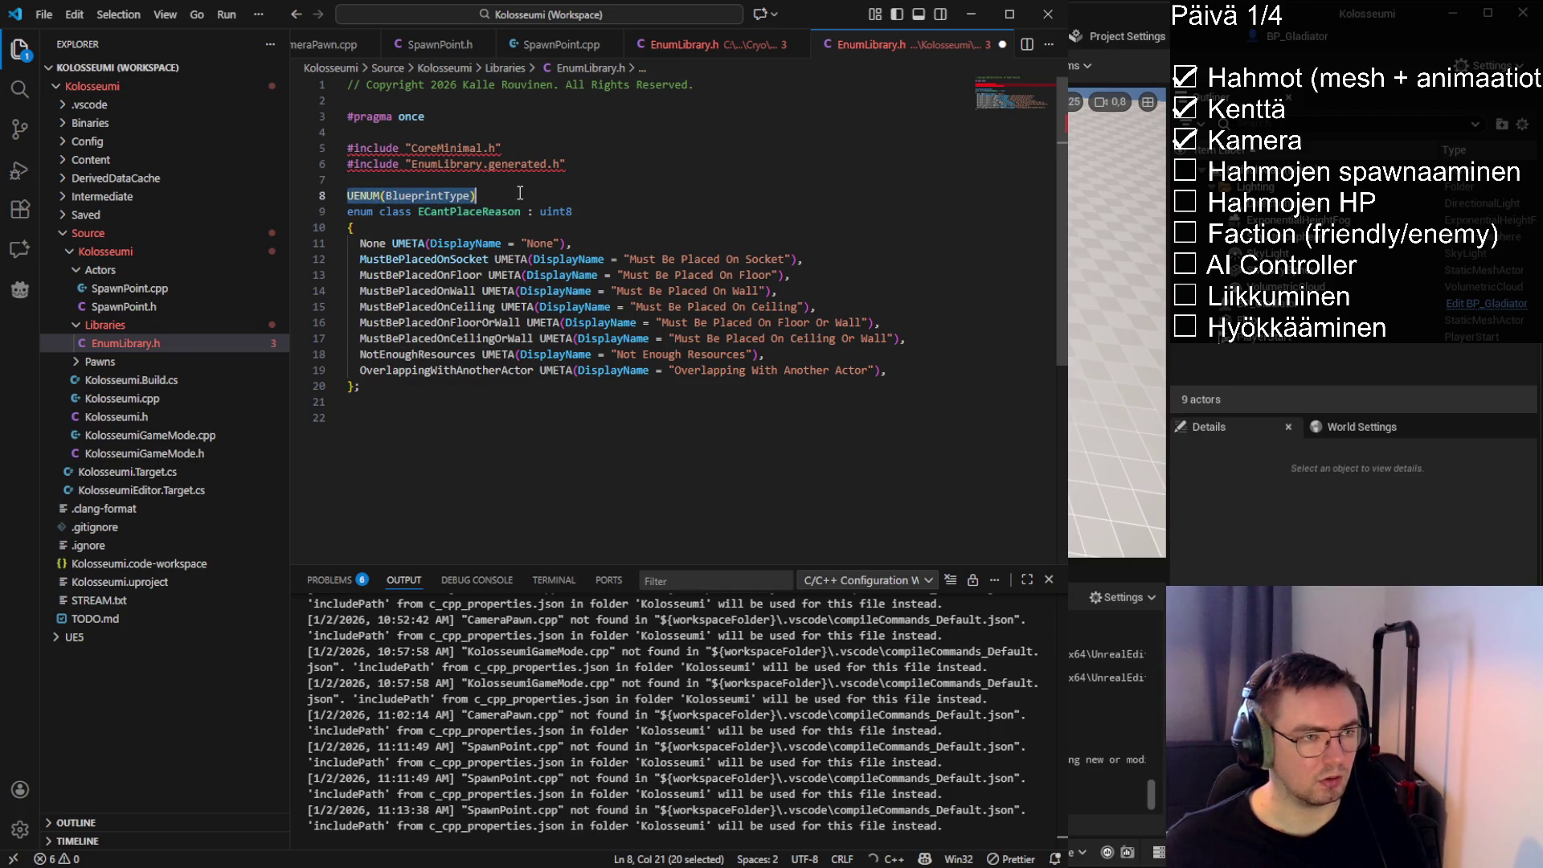
double_click(469, 212)
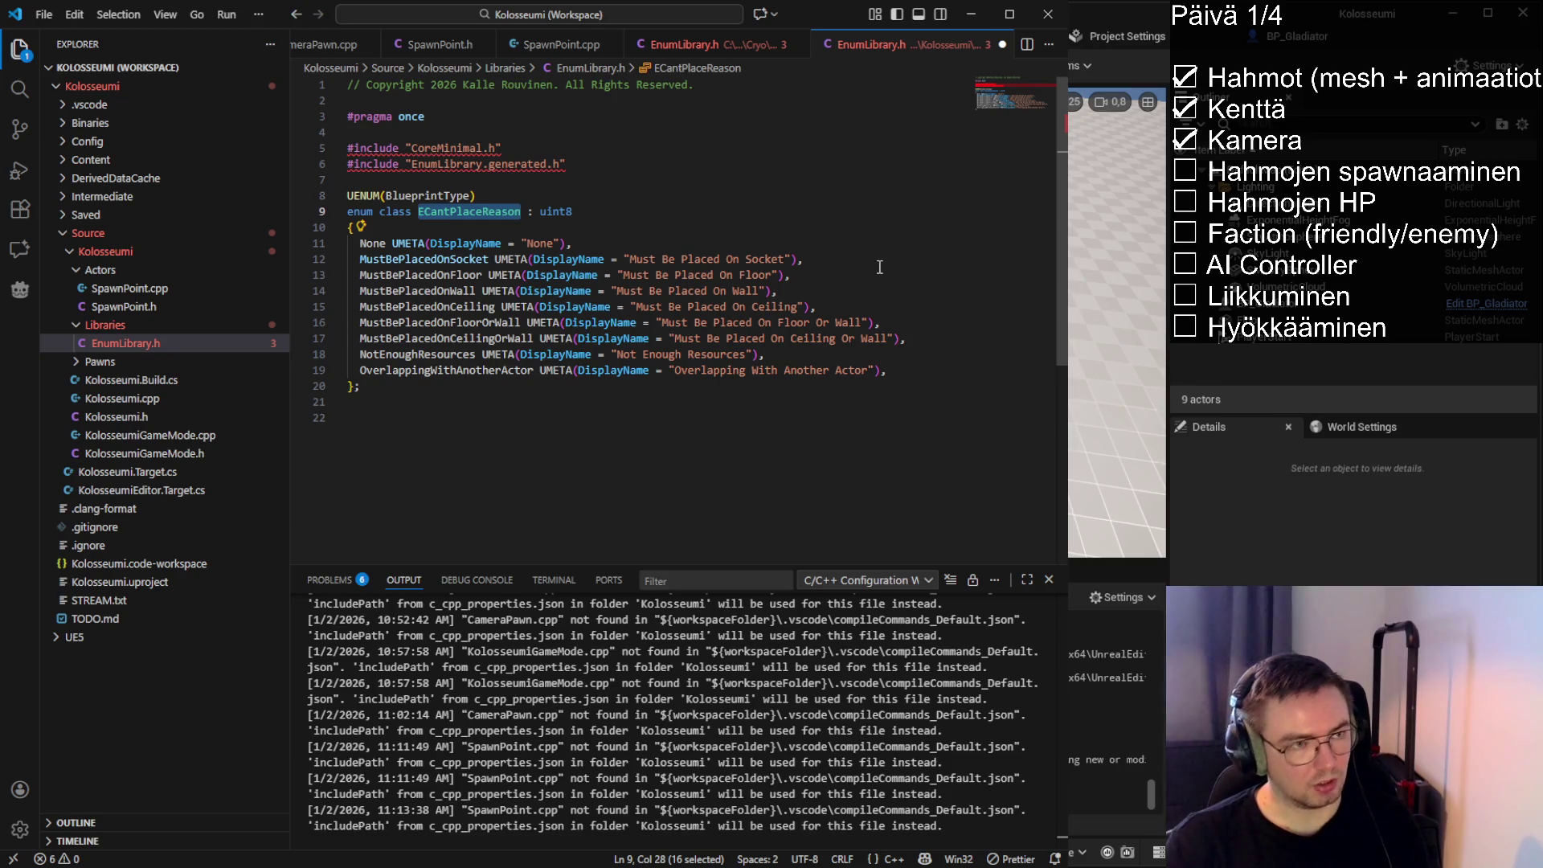
Rename the enum to EFaction and turn its first value None into Friendly
text(EFaction)
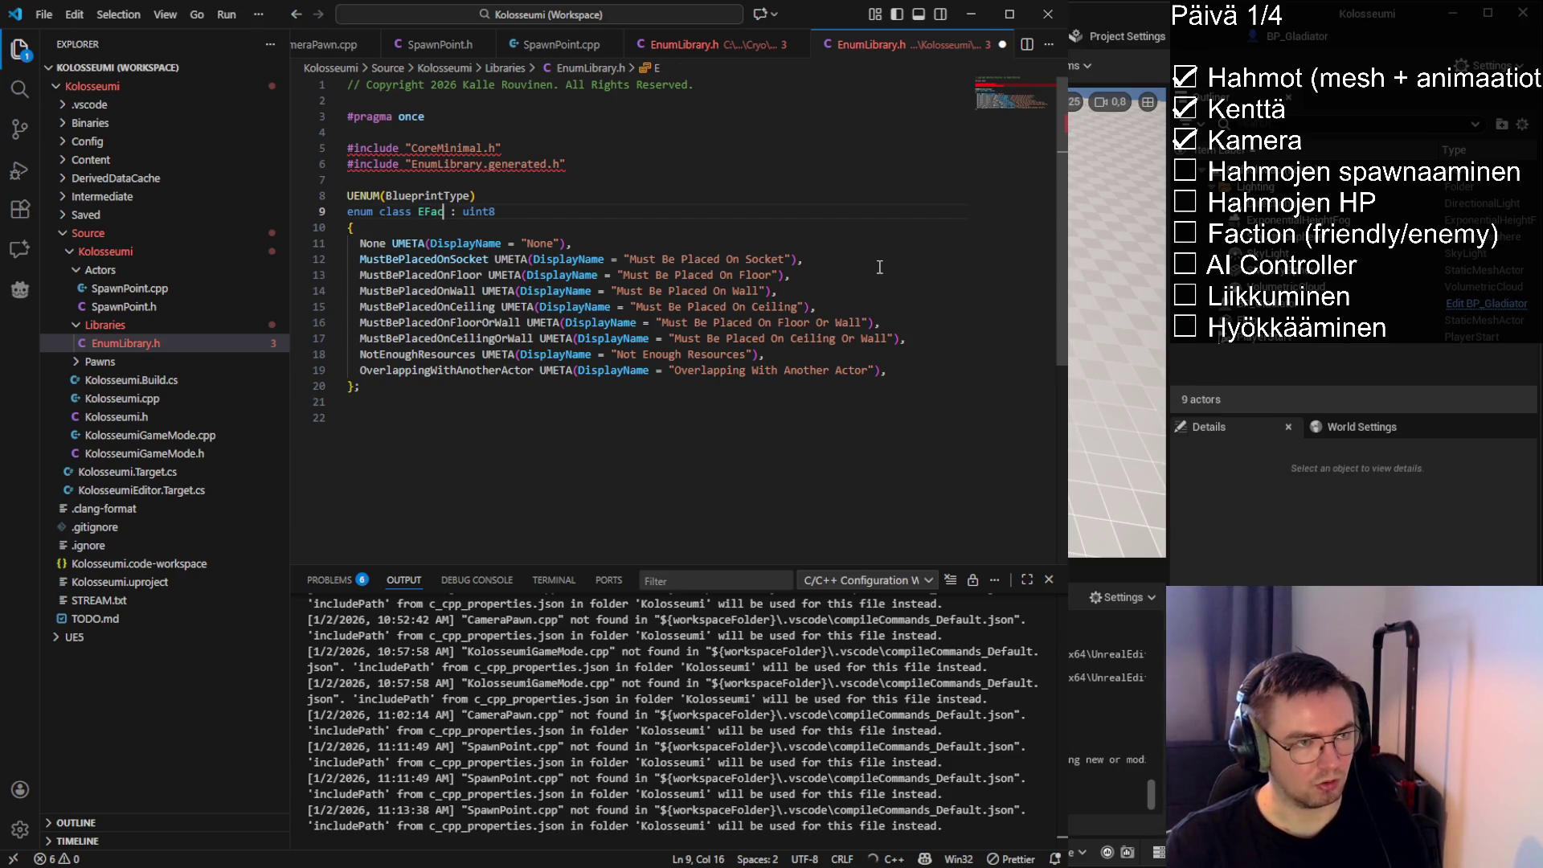
double_click(372, 243)
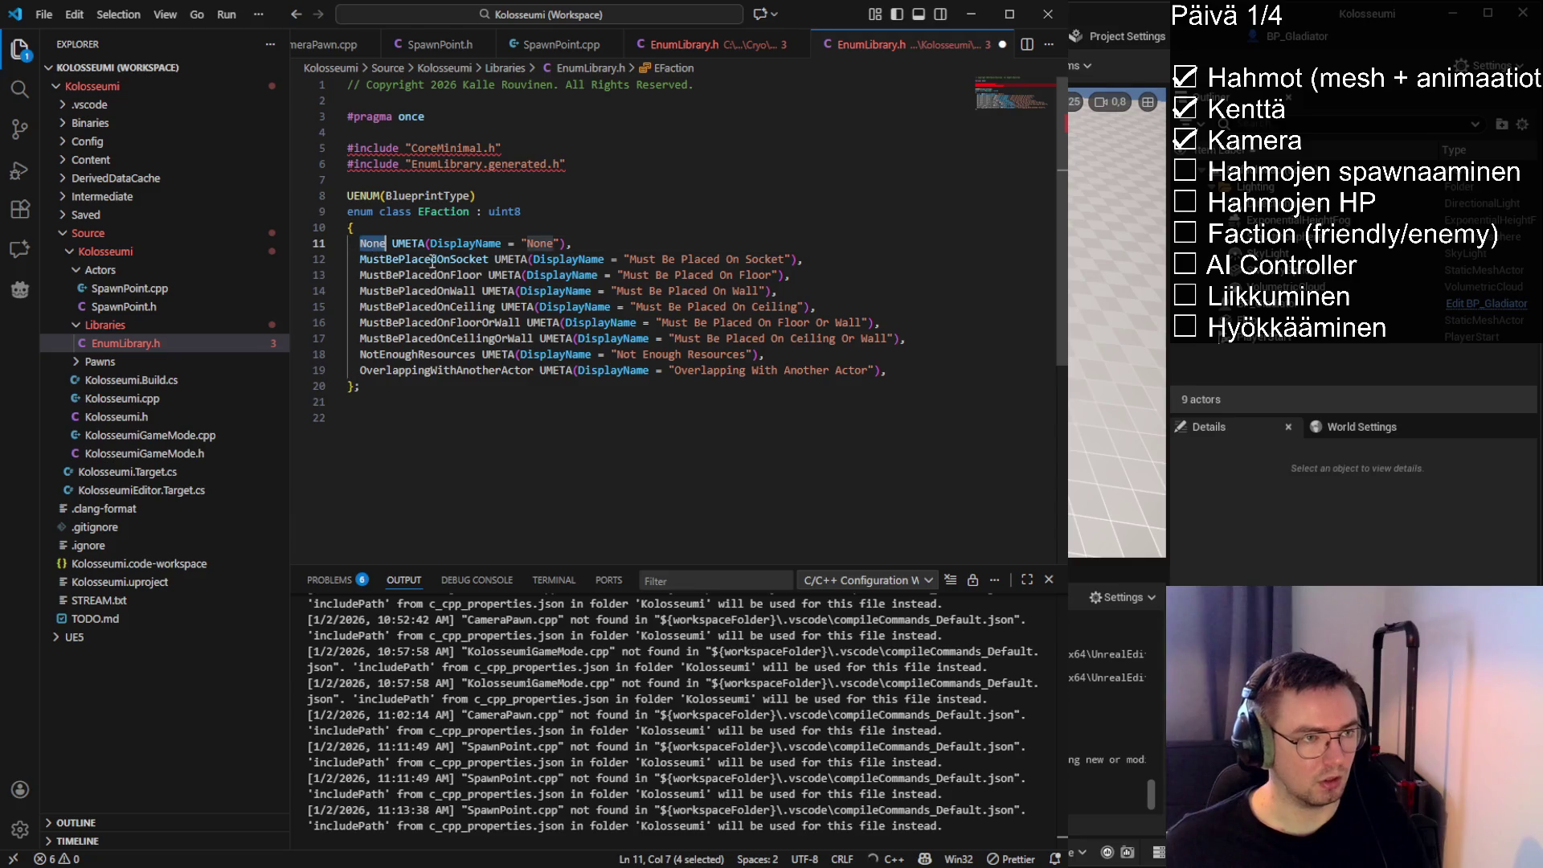
text(Fi)
key(BackSpace)
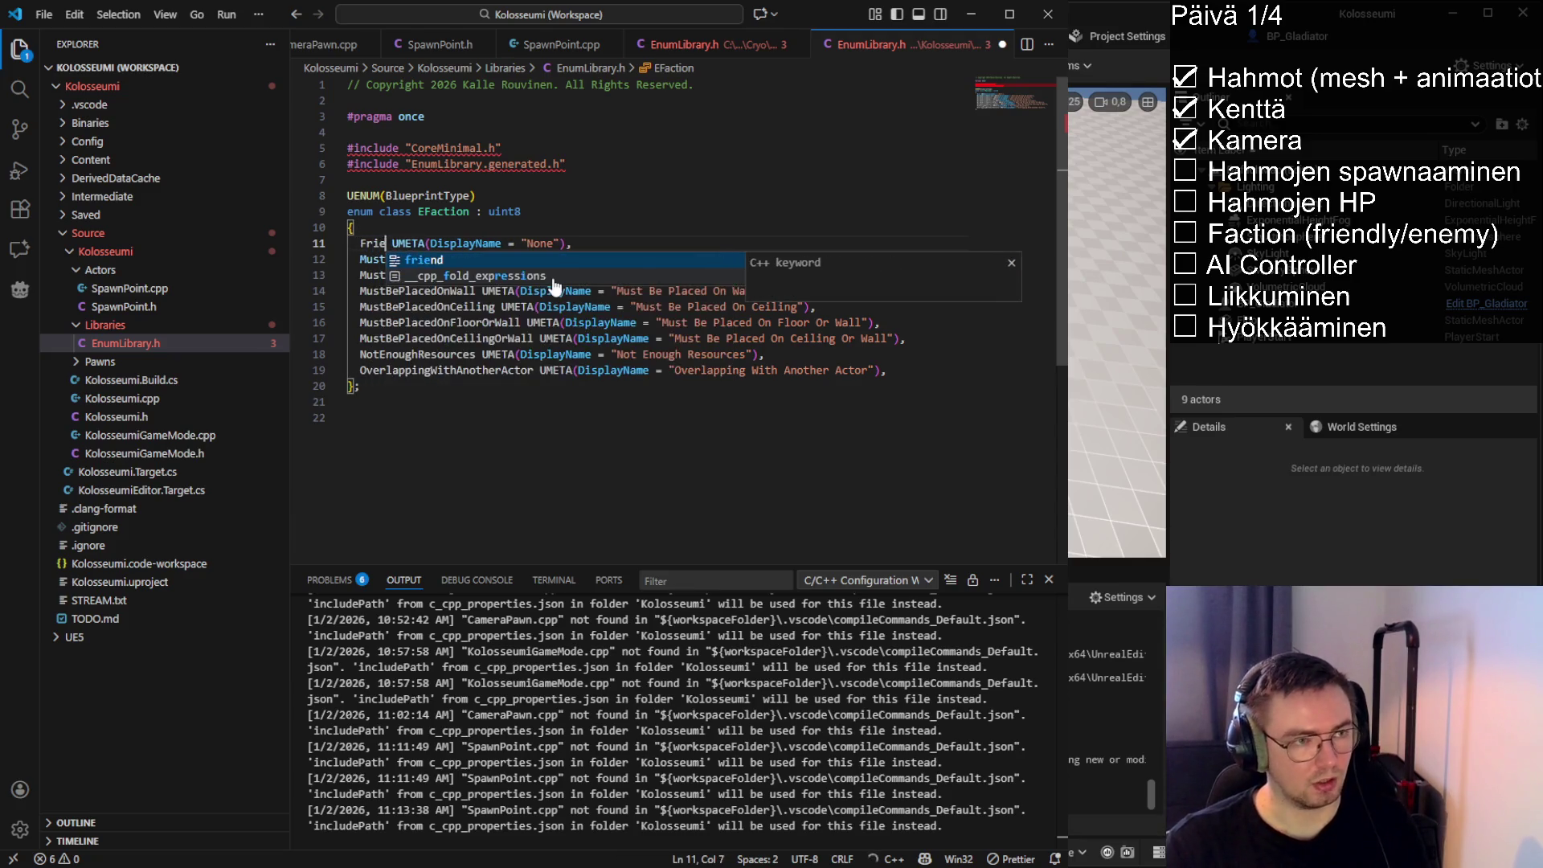
text(riendly)
double_click(576, 243)
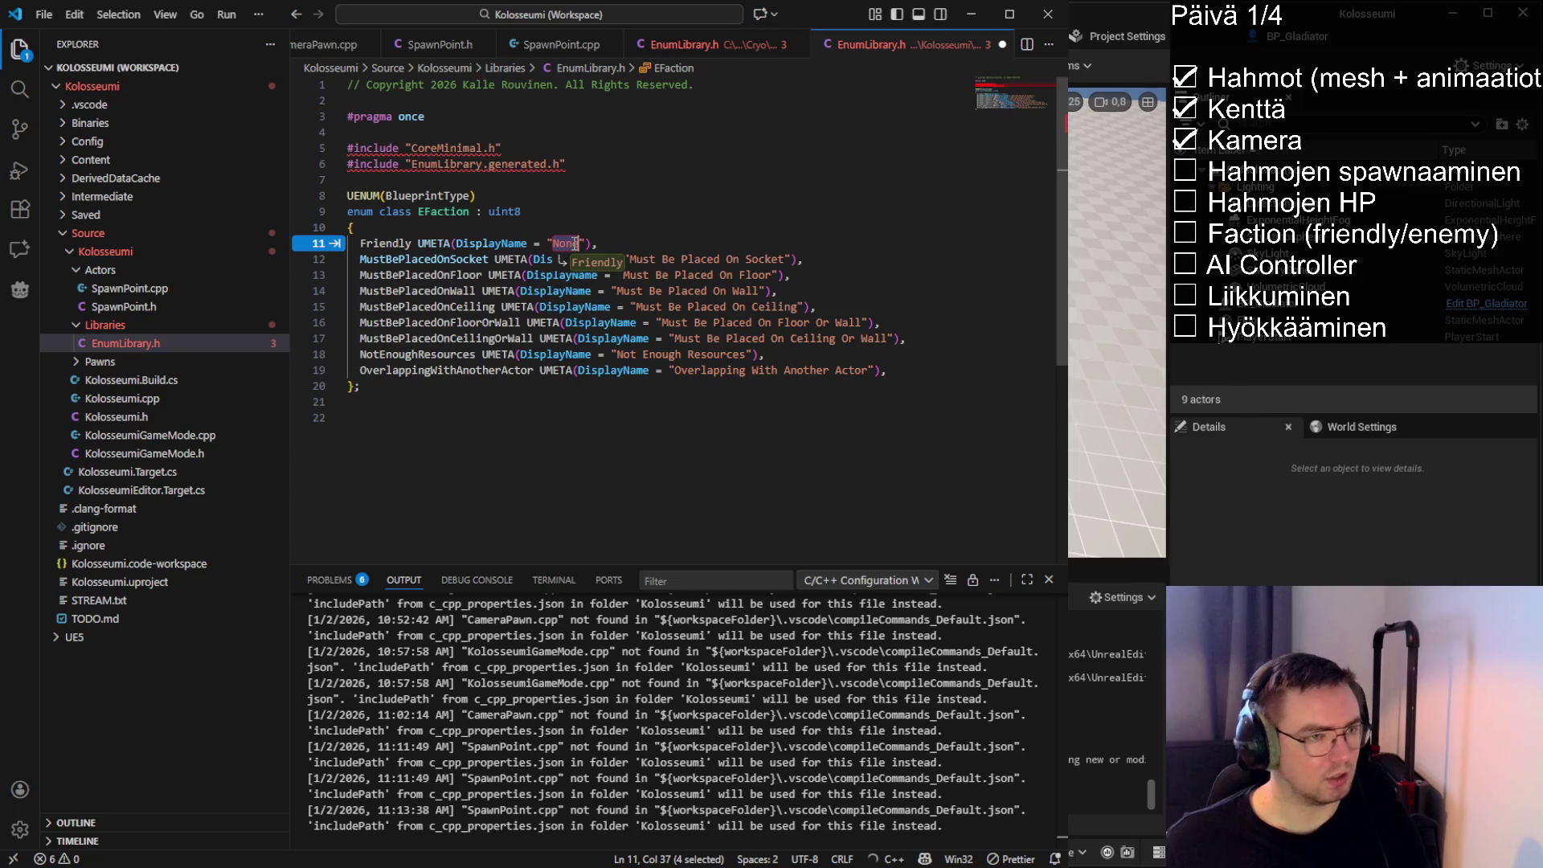
text(Friendly)
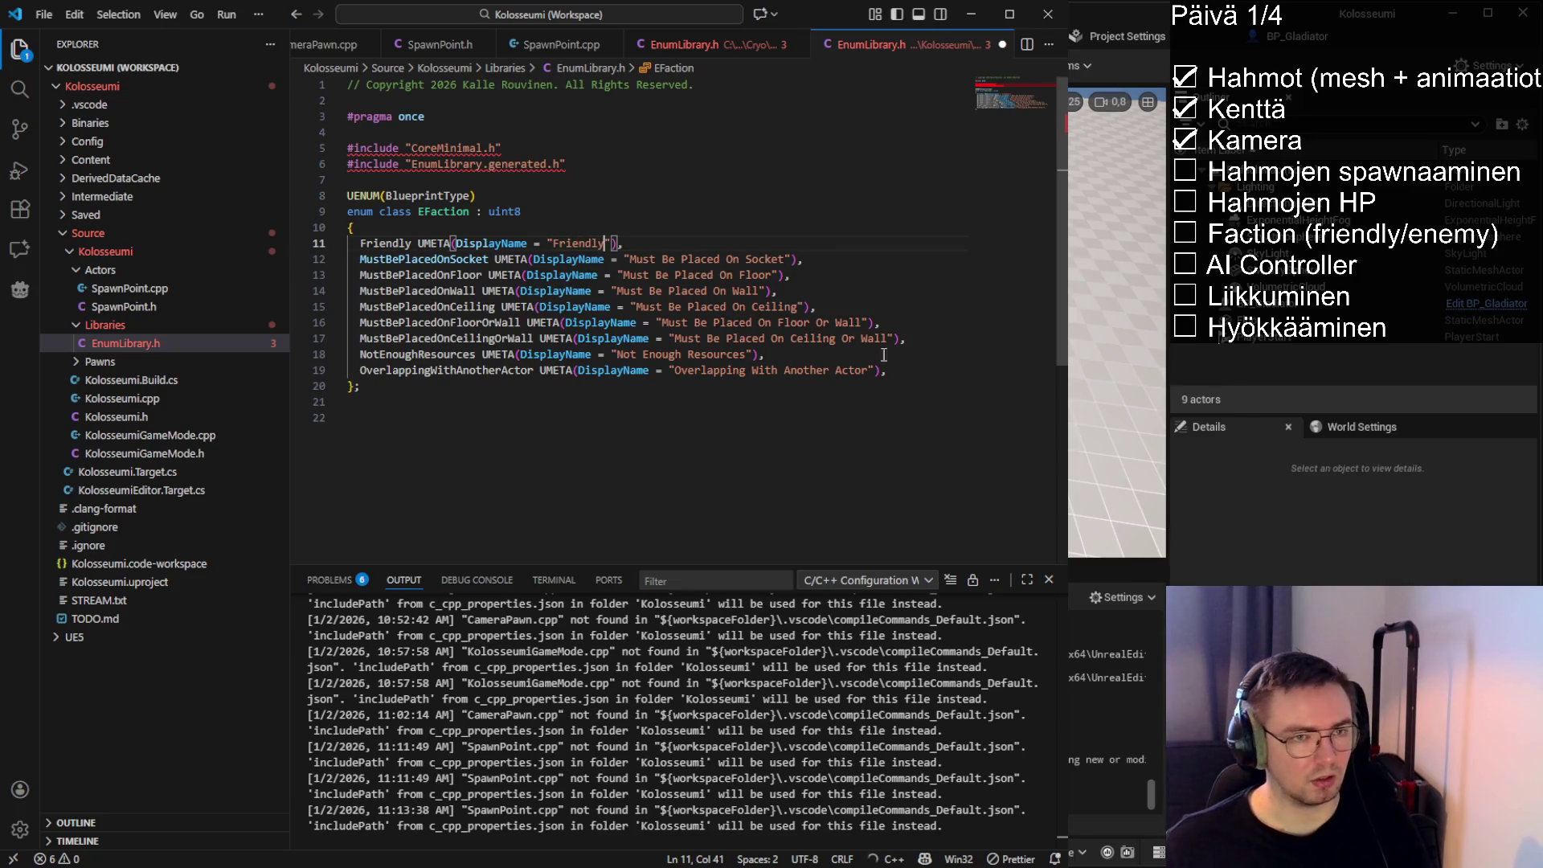
Replace the leftover placement values with Enemy, save, and hot-reload in Unreal Editor
mouse_move(888, 371)
mouse_down()
mouse_move(563, 355)
mouse_move(258, 265)
mouse_up()
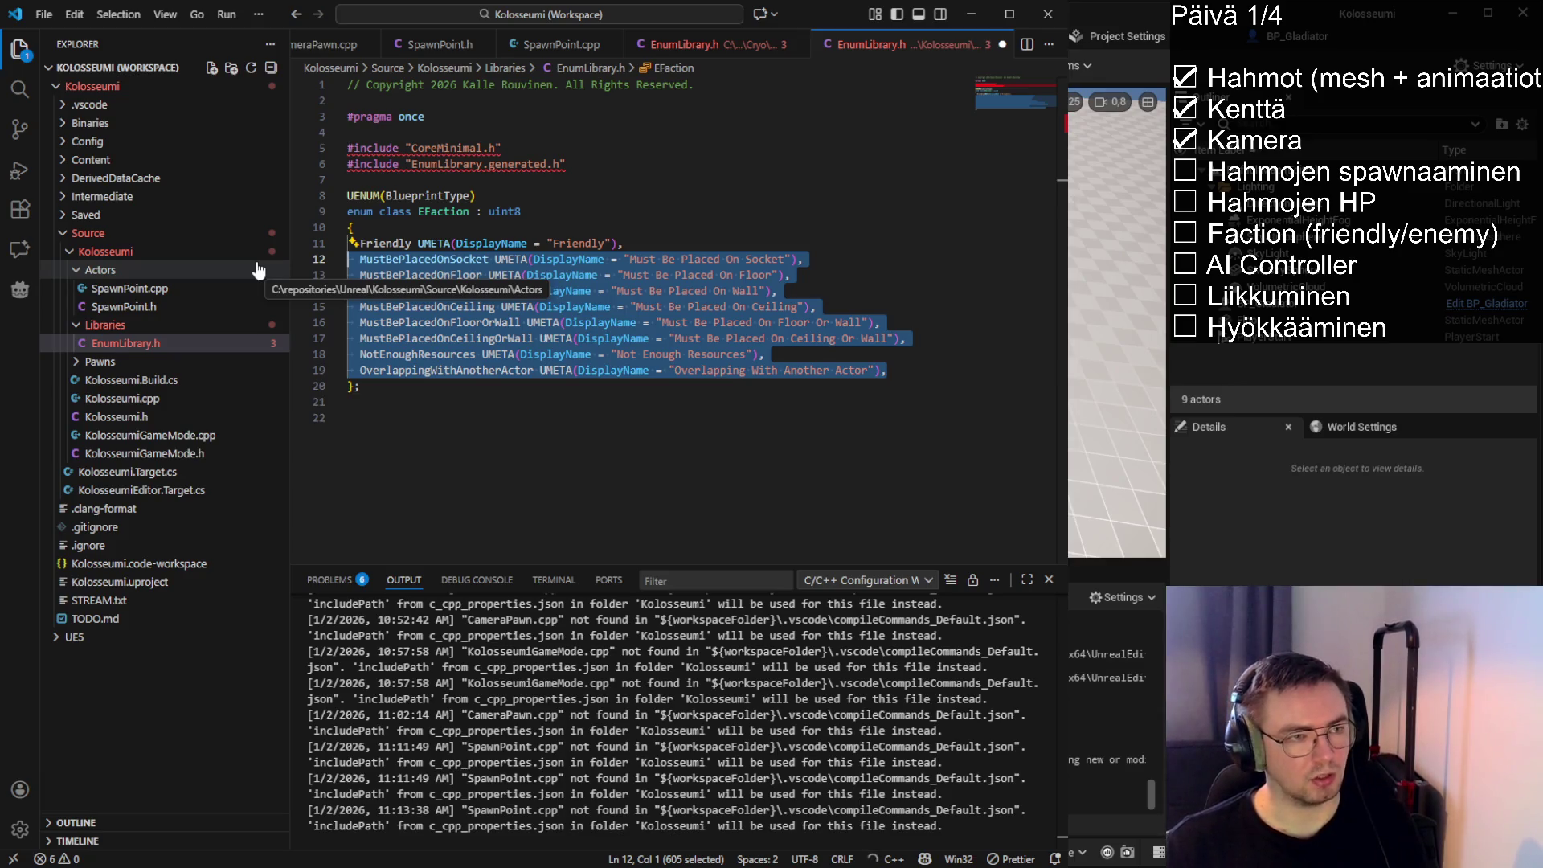
key(BackSpace)
key(Tab)
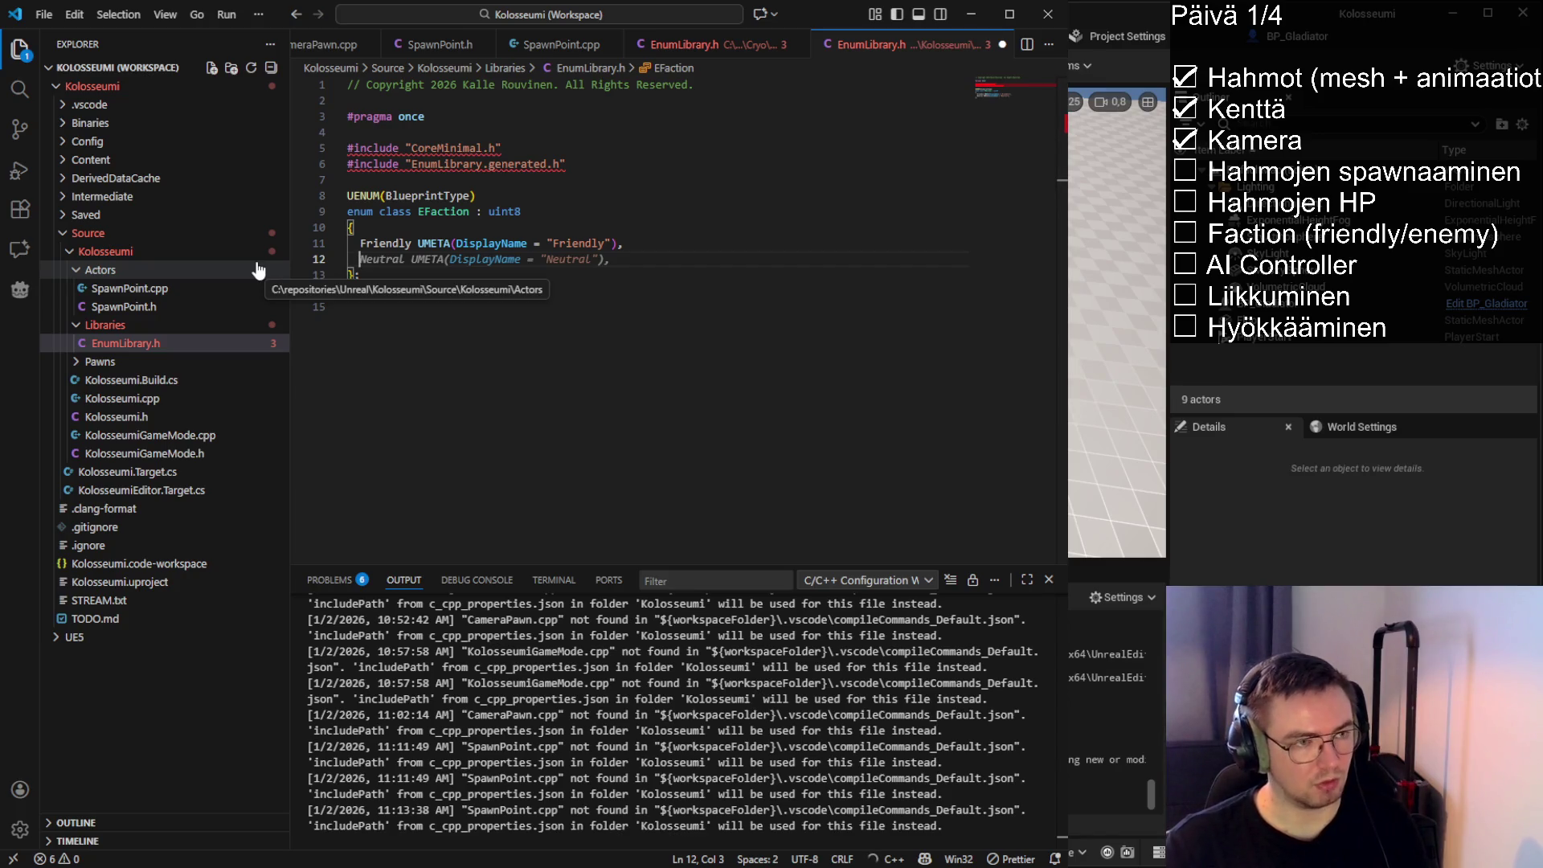
text(Enemy)
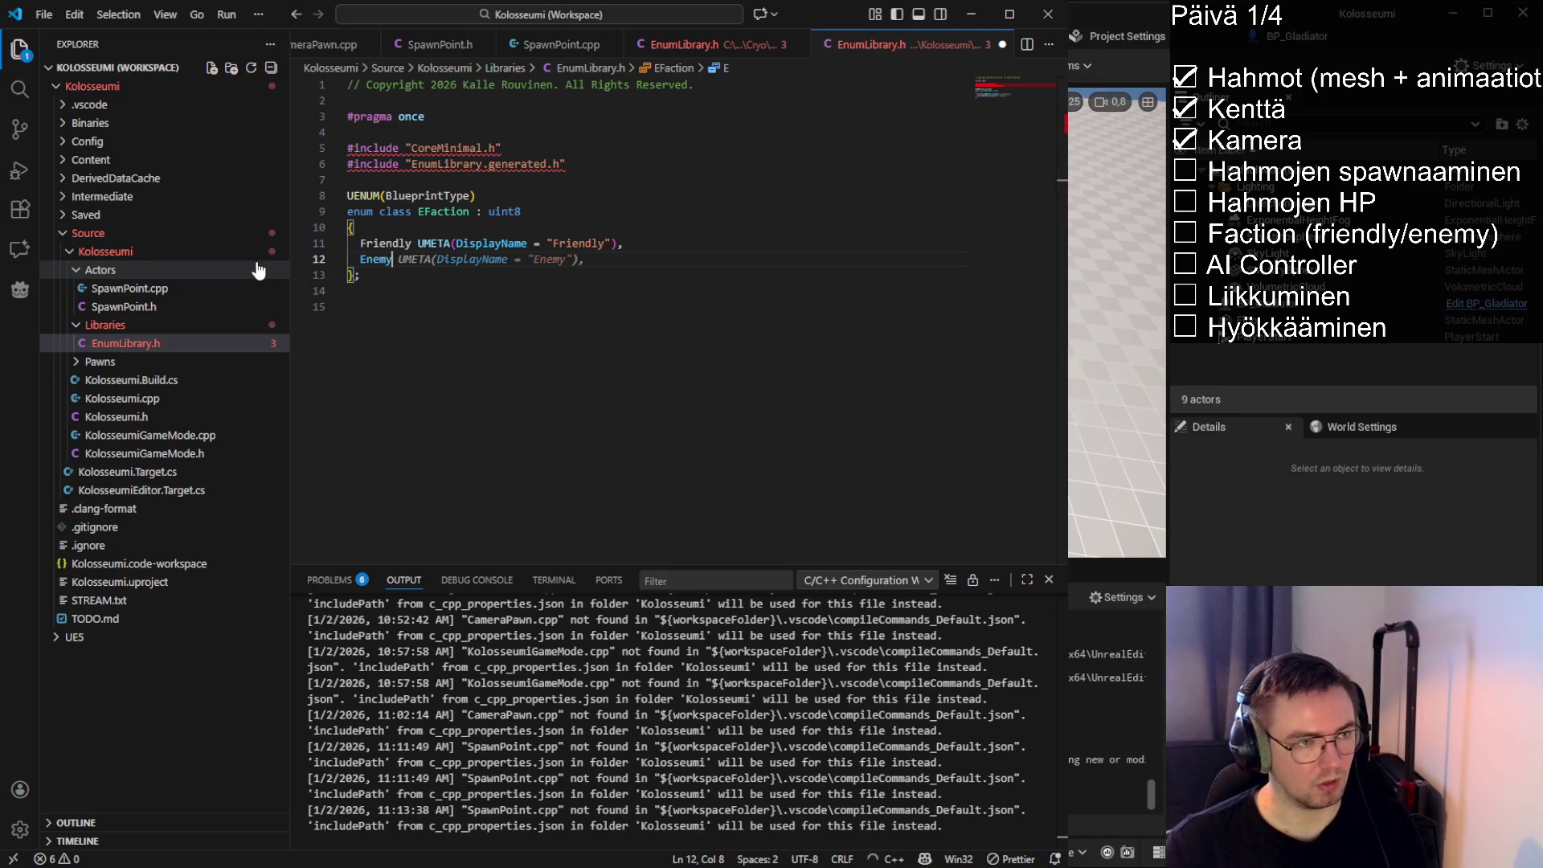
key(Tab)
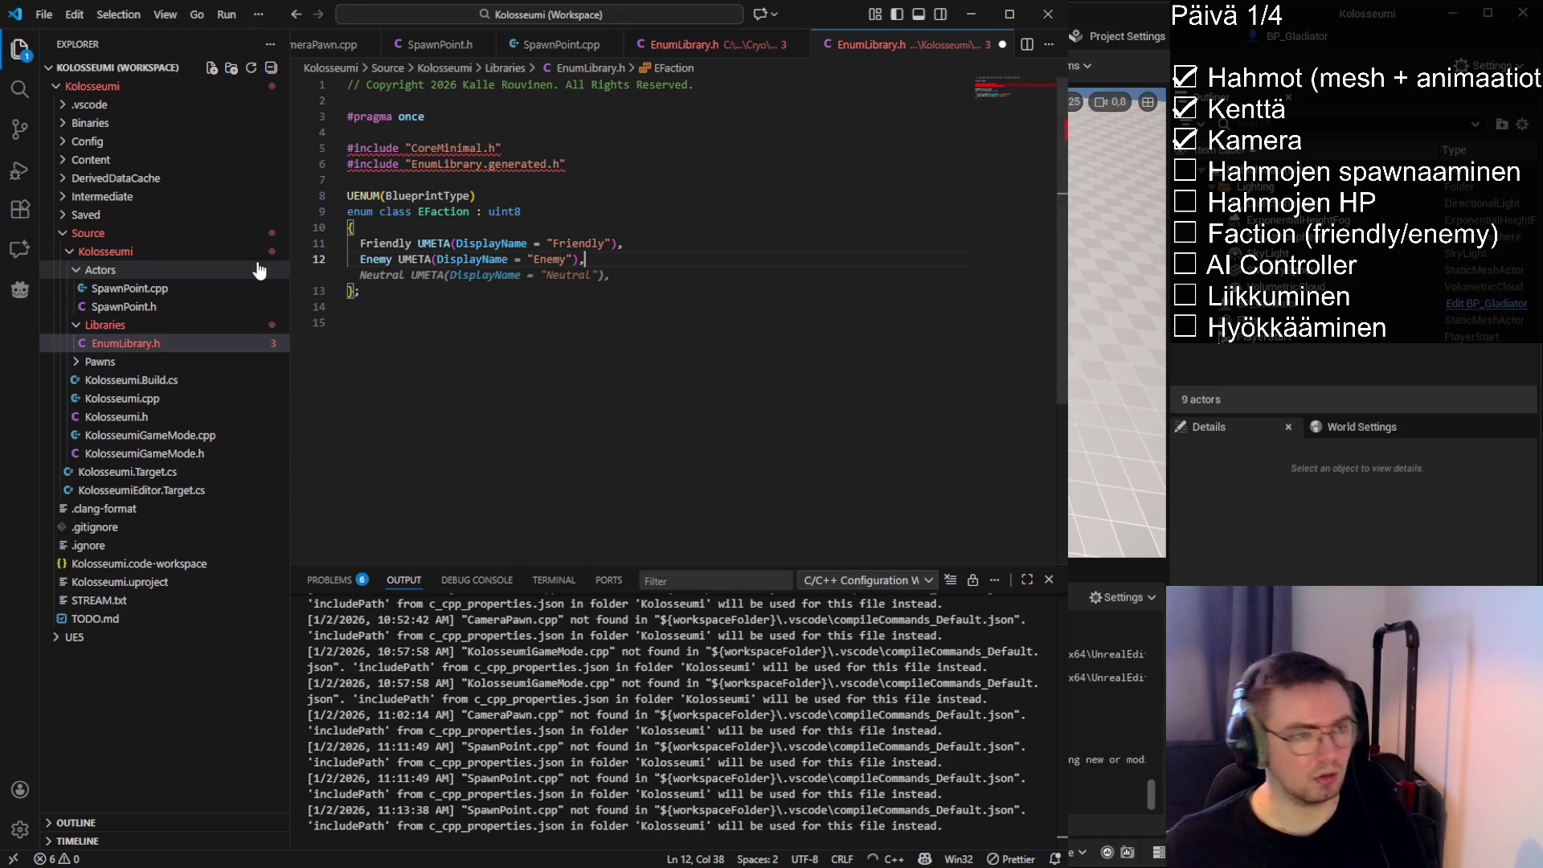
key(ctrl+s)
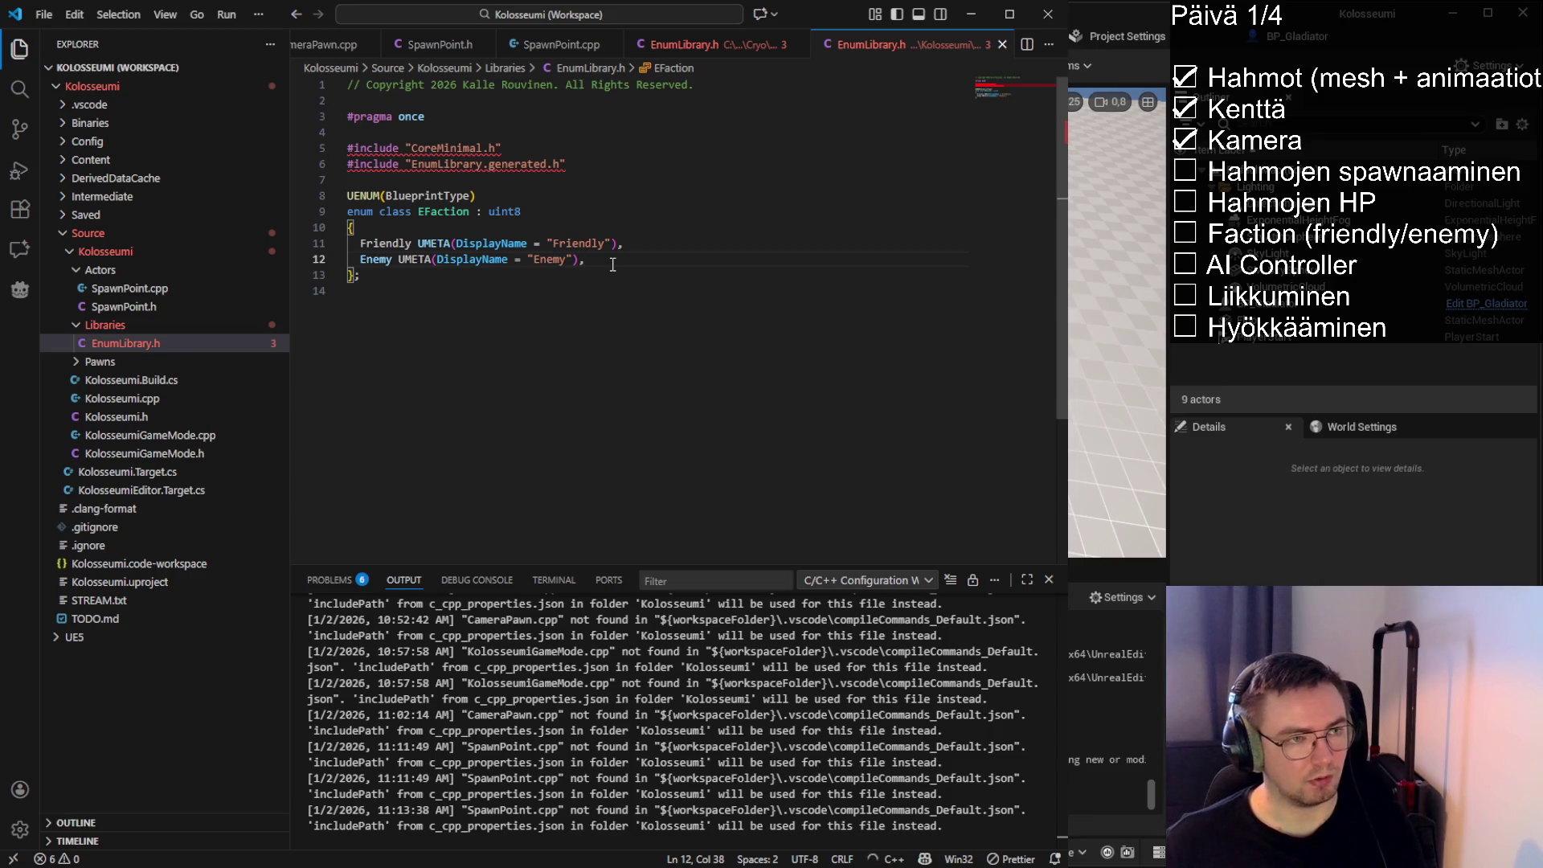
click(563, 211)
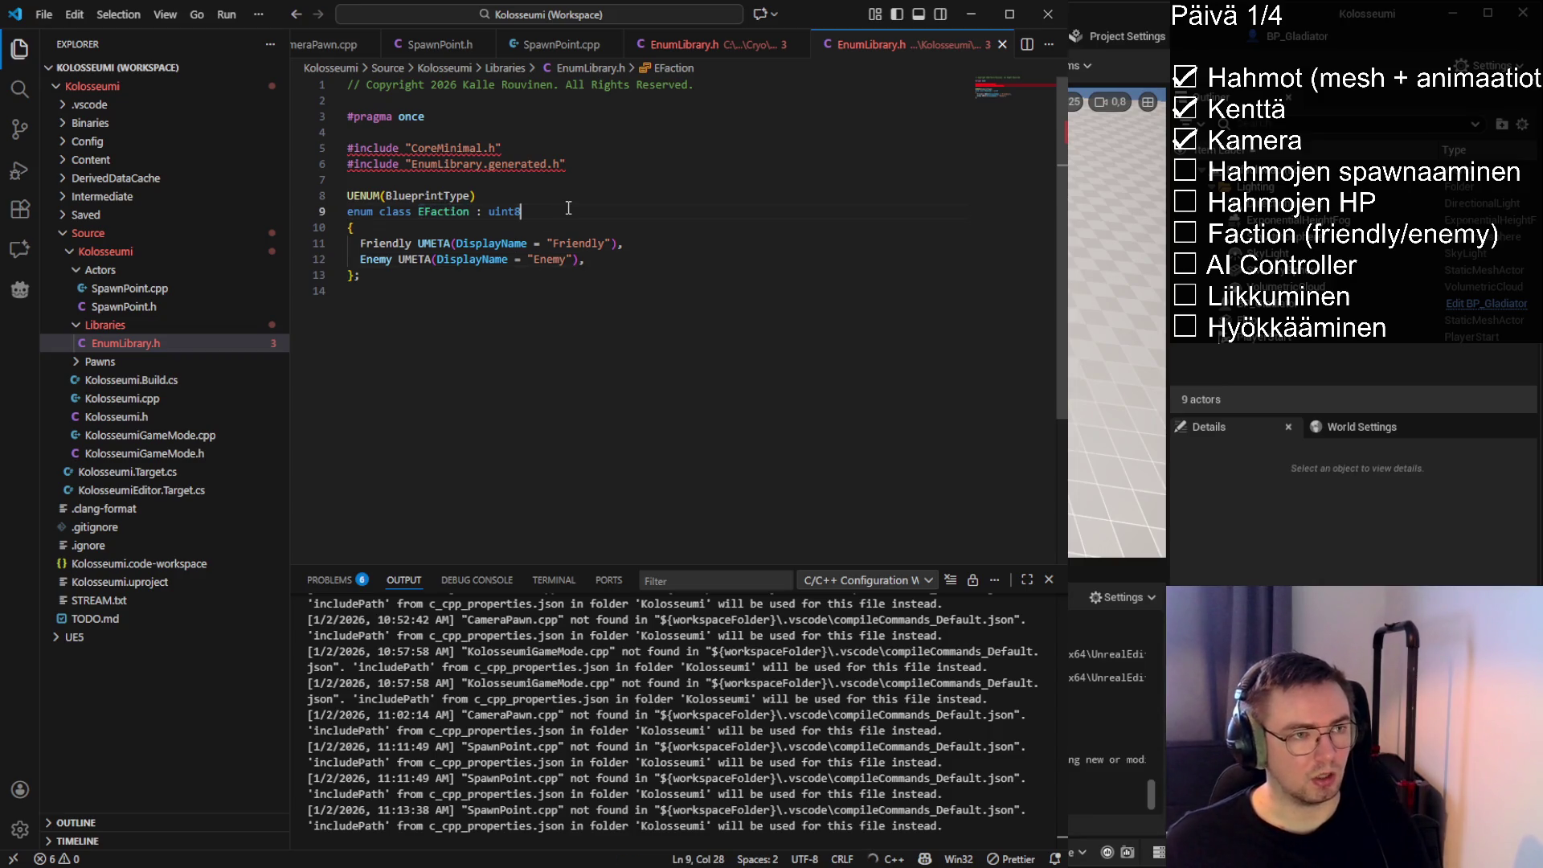
key(alt+Tab)
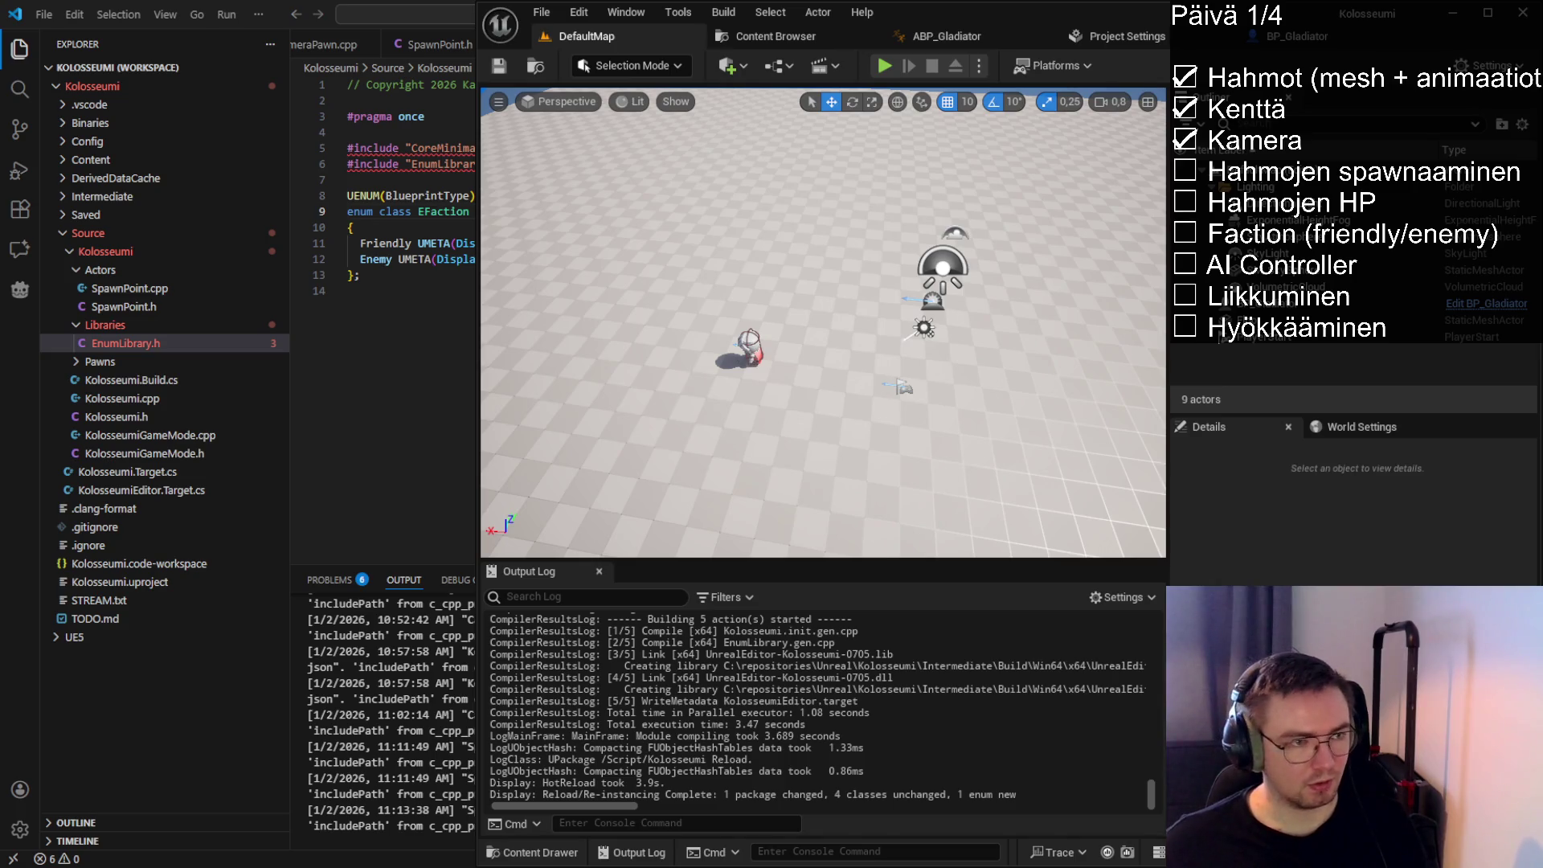
key(alt+Tab)
Close the duplicate Cryo EnumLibrary.h tab and switch to SpawnPoint.h
double_click(385, 242)
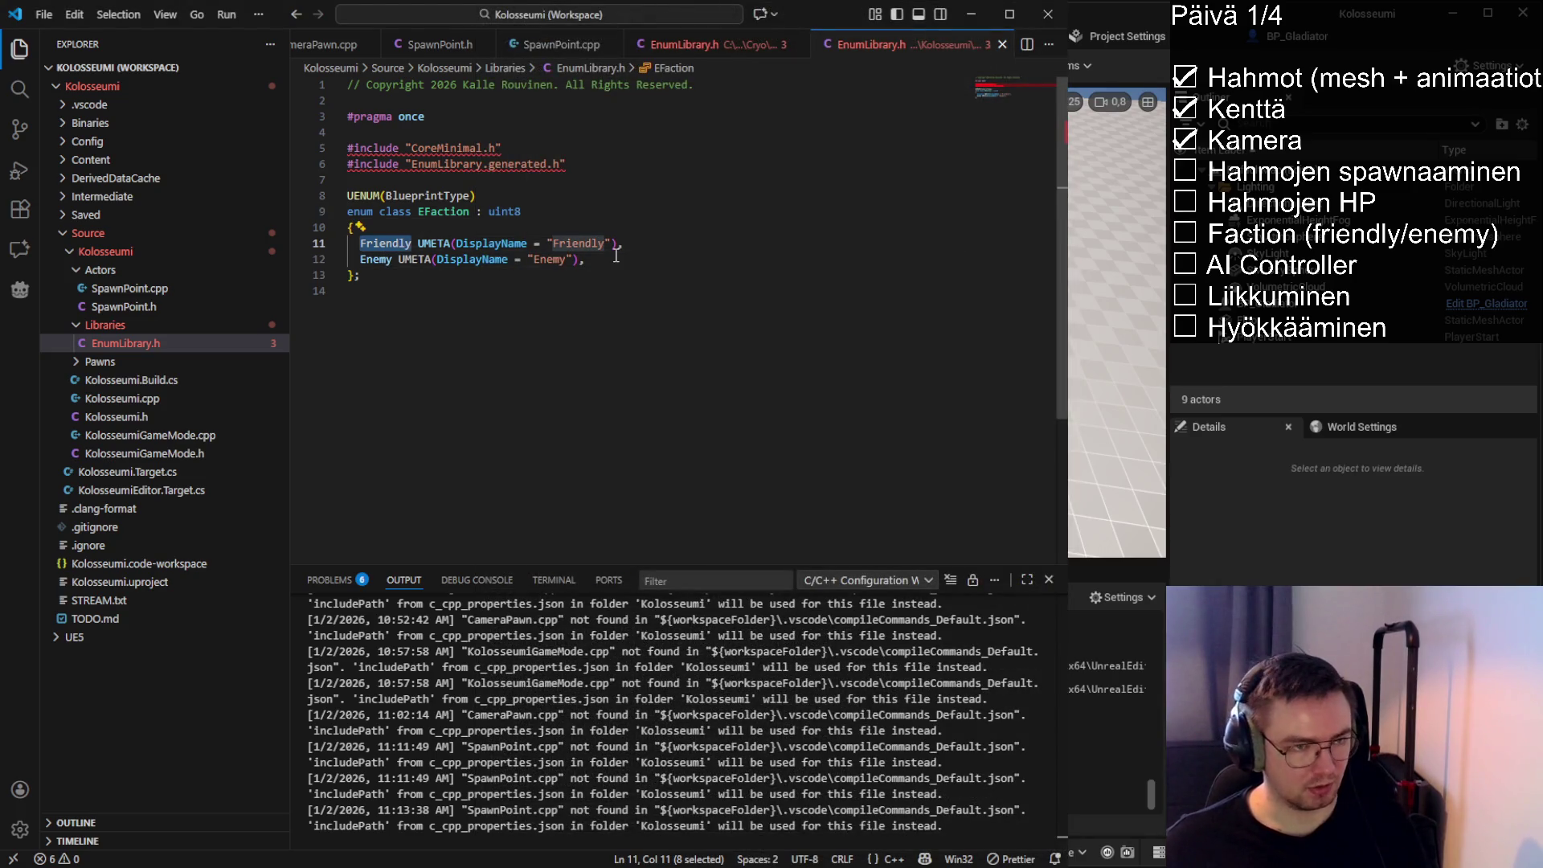
click(407, 276)
key(shift+Up)
key(shift+Up)
key(shift+Up)
key(Escape)
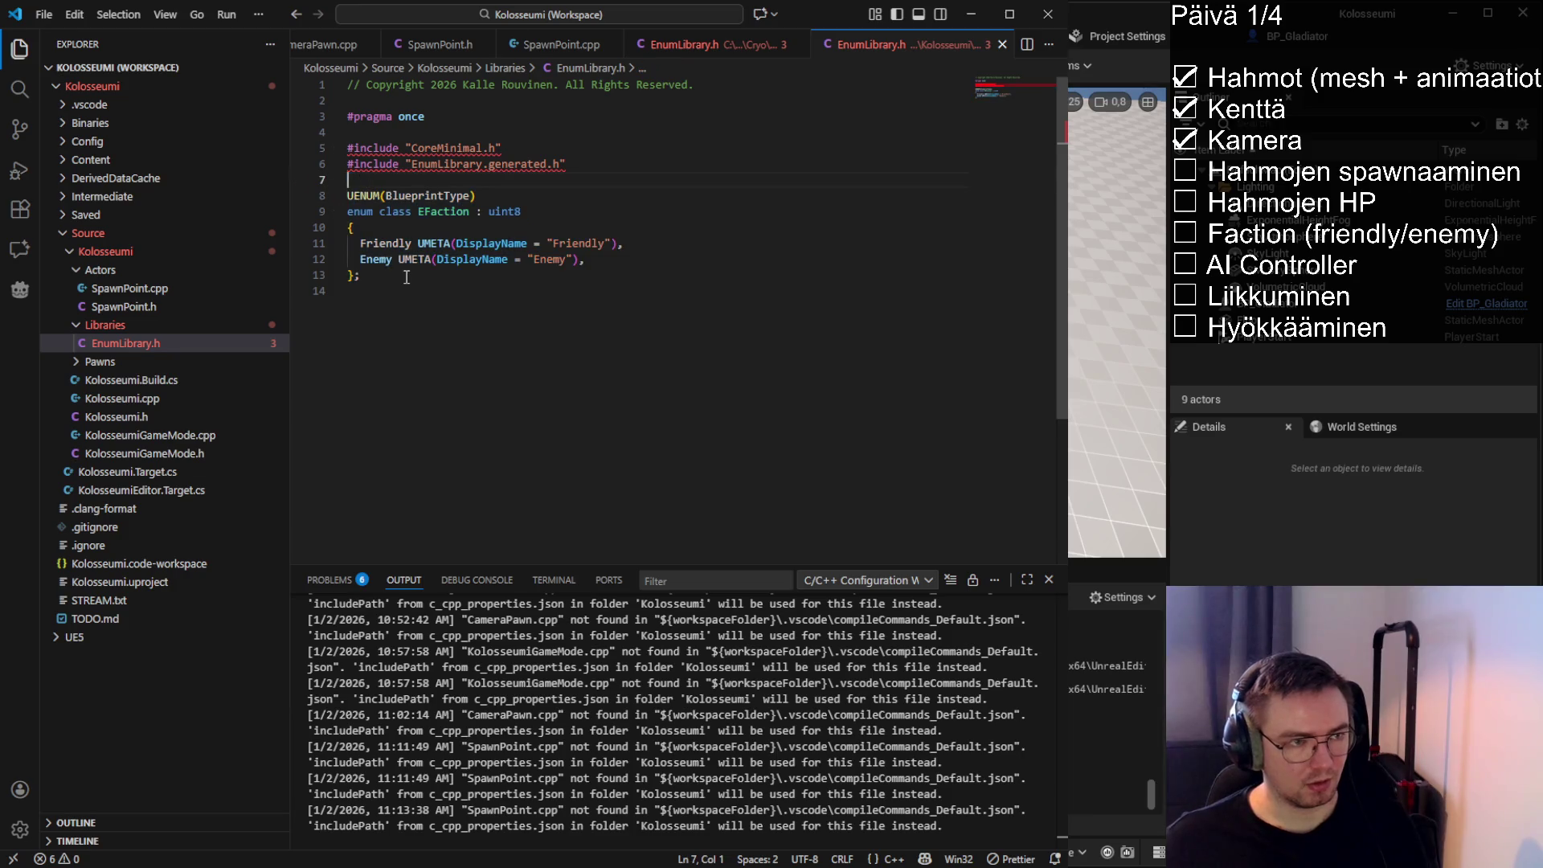
shift+click(477, 270)
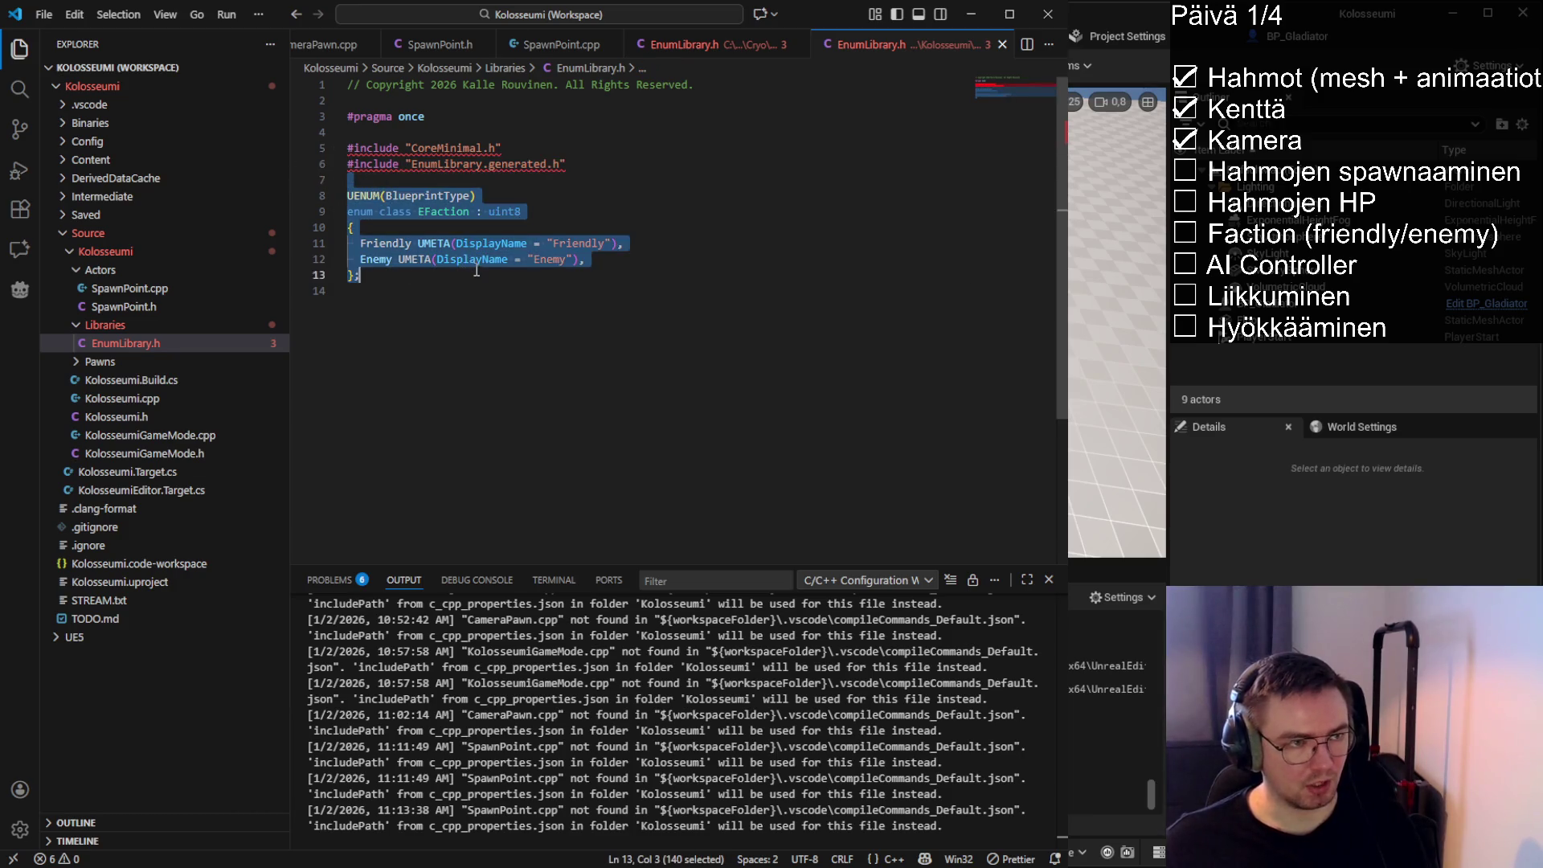
click(432, 311)
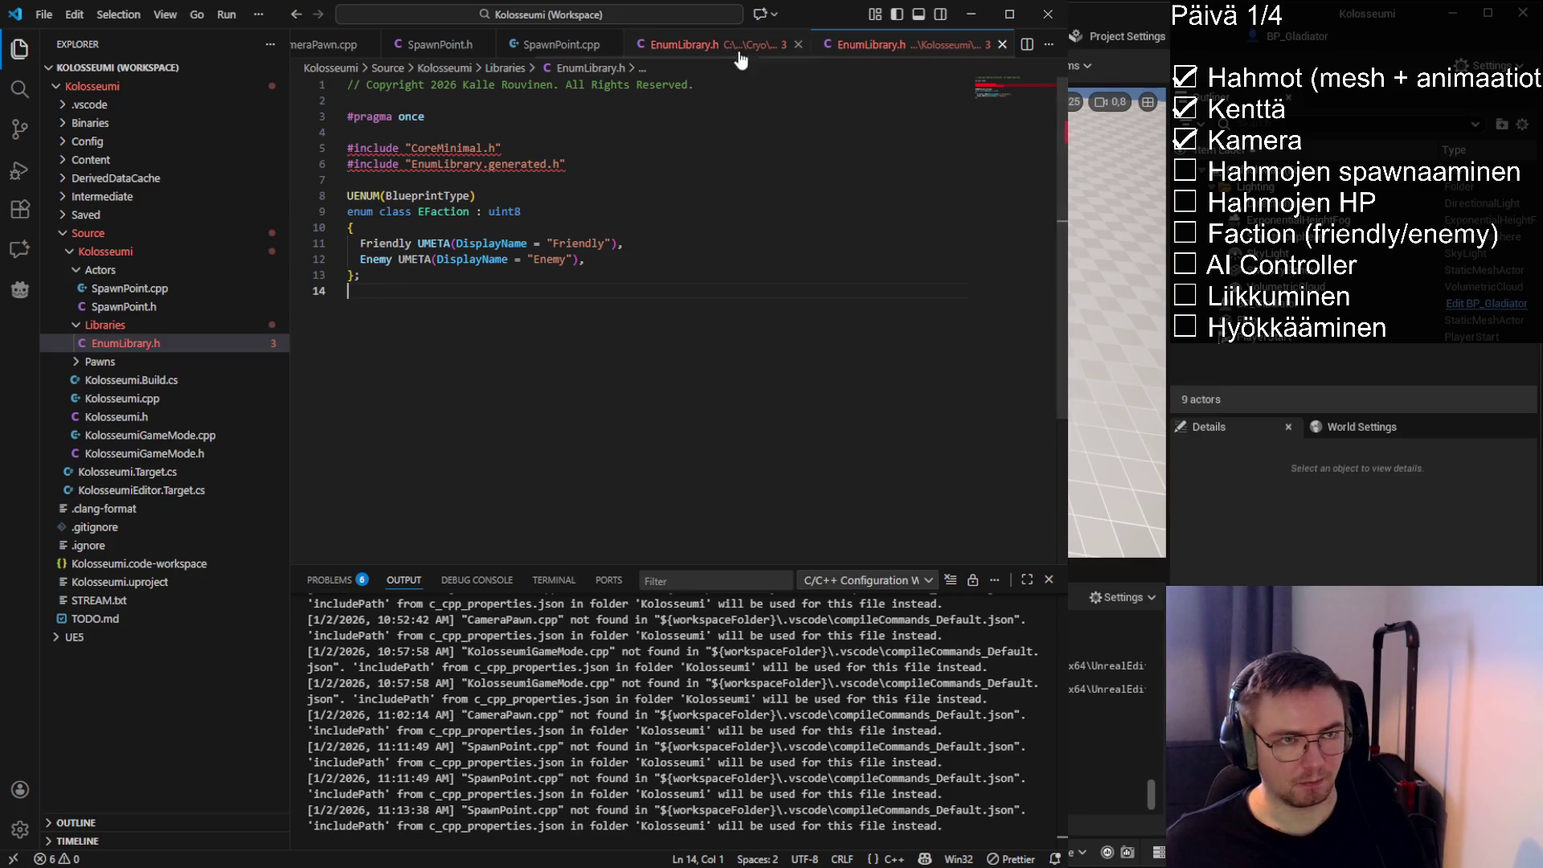
click(798, 44)
click(443, 211)
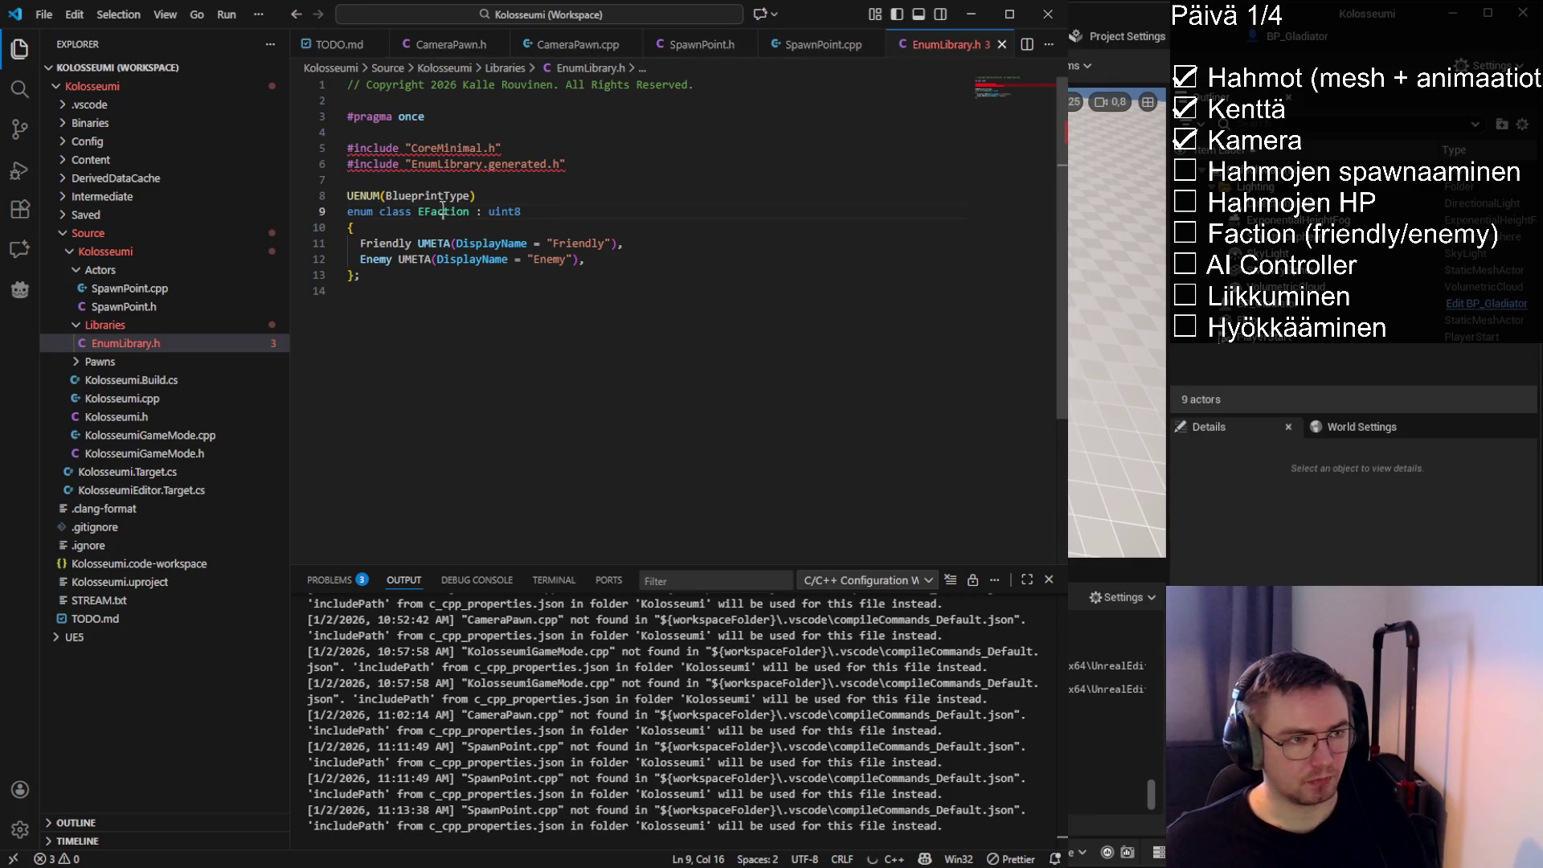
click(699, 45)
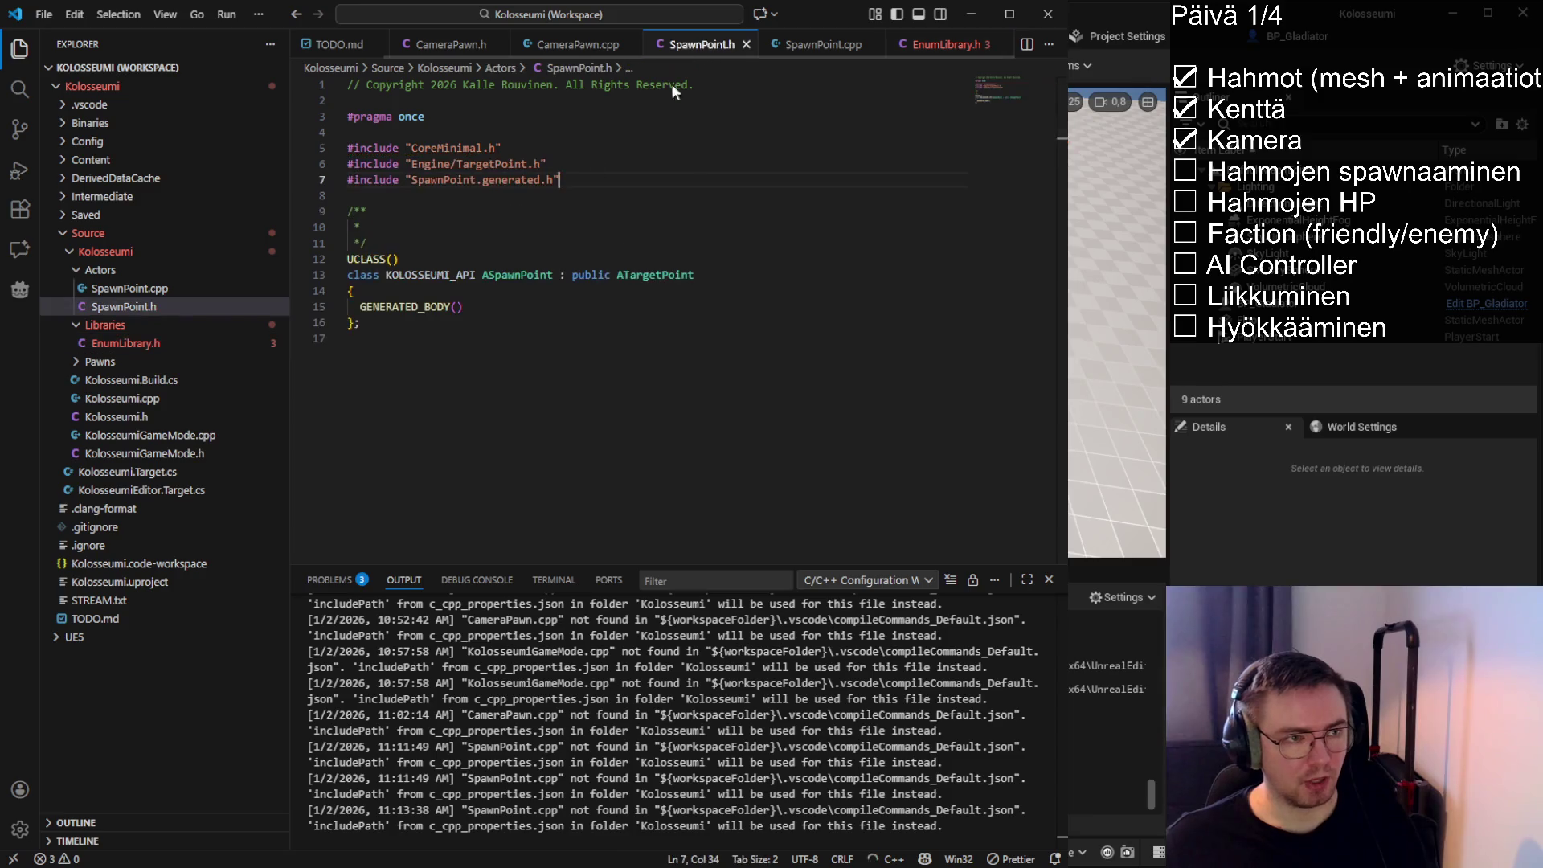
Add a protected UPROPERTY TEnumAsByte<EFaction> Faction member to ASpawnPoint and save
click(493, 299)
key(Return)
key(Return)
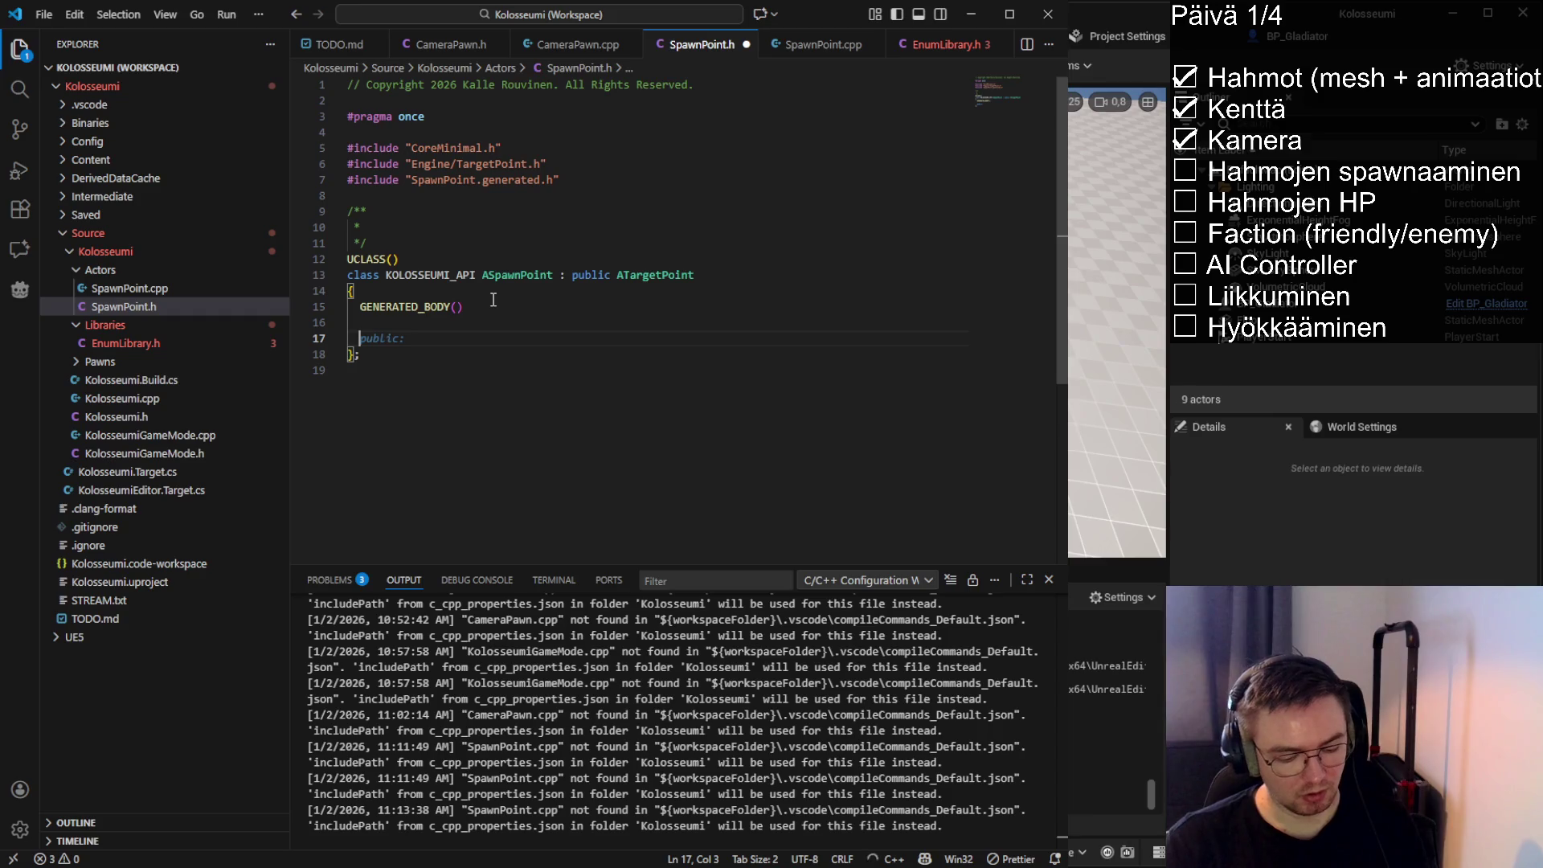
text(protected:)
key(Return)
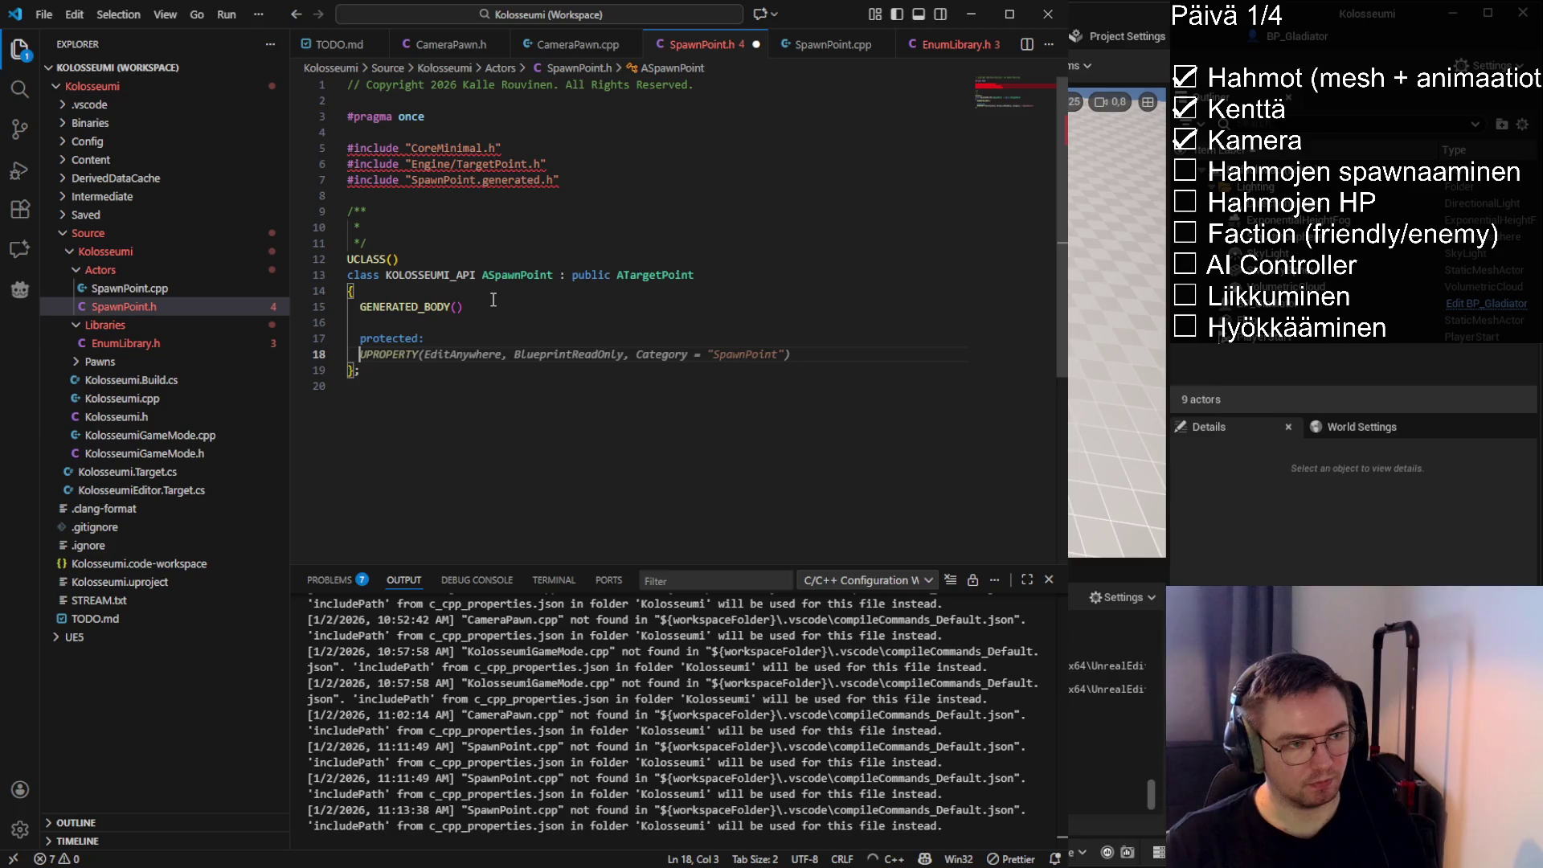
key(Tab)
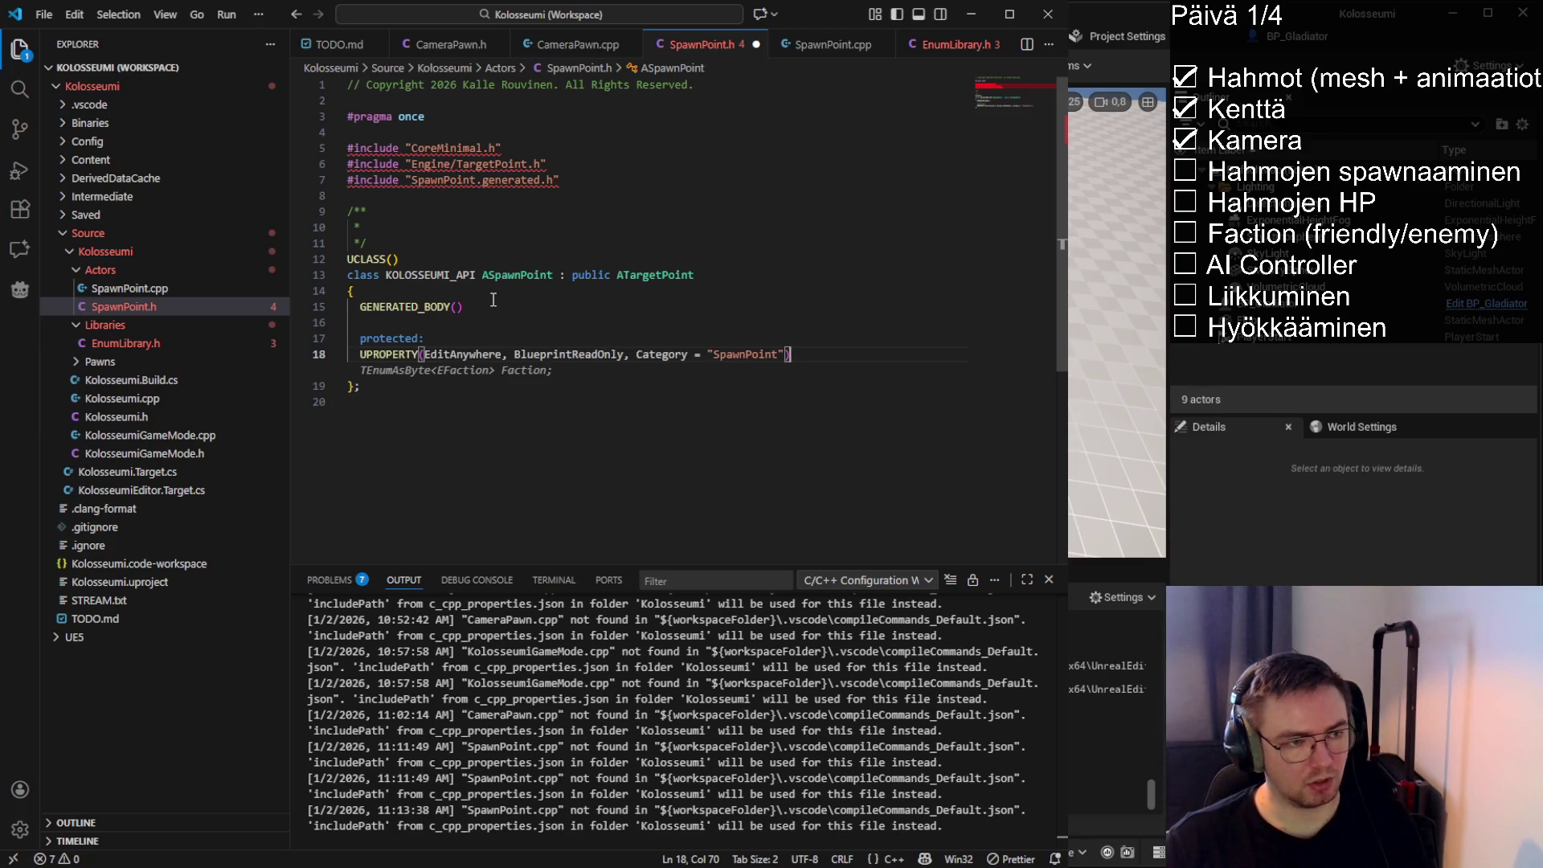
key(Tab)
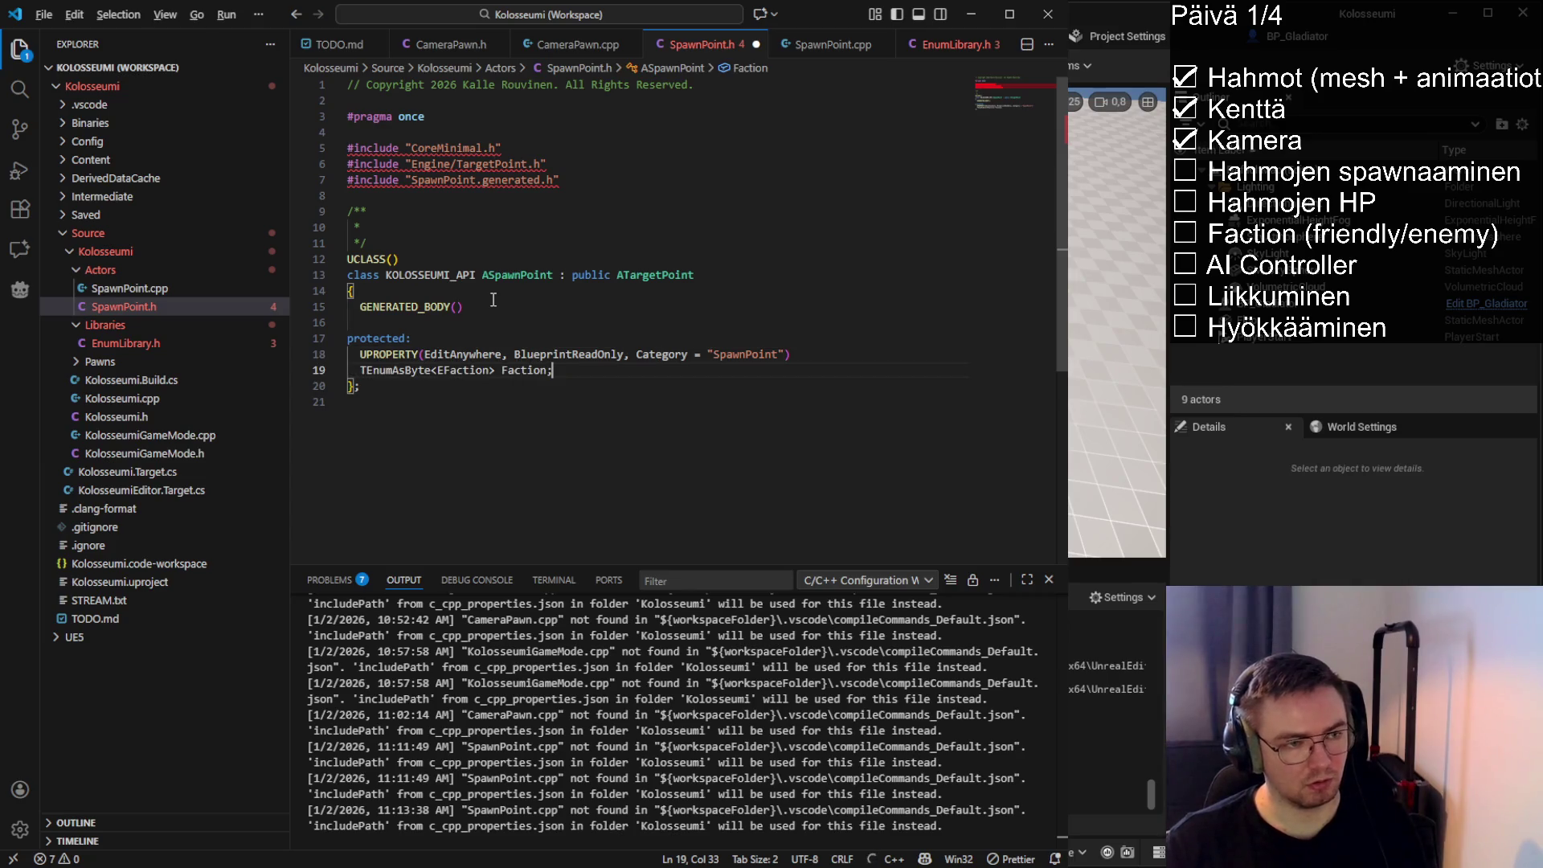
key(ctrl+s)
double_click(418, 369)
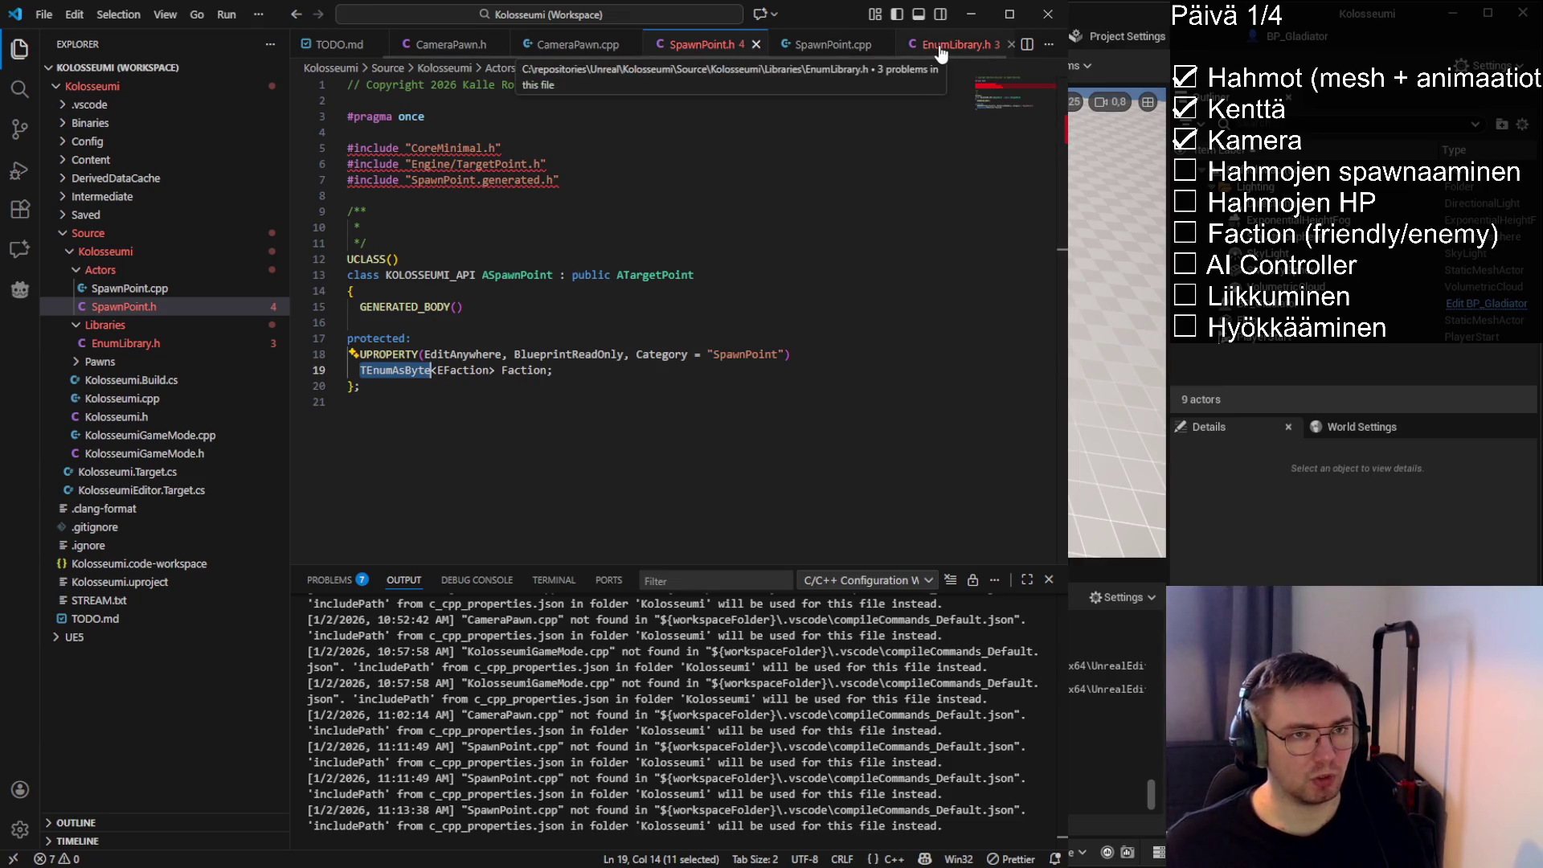
Add #include "Kolosseumi/Libraries/EnumLibrary.h" under the TargetPoint include
click(585, 164)
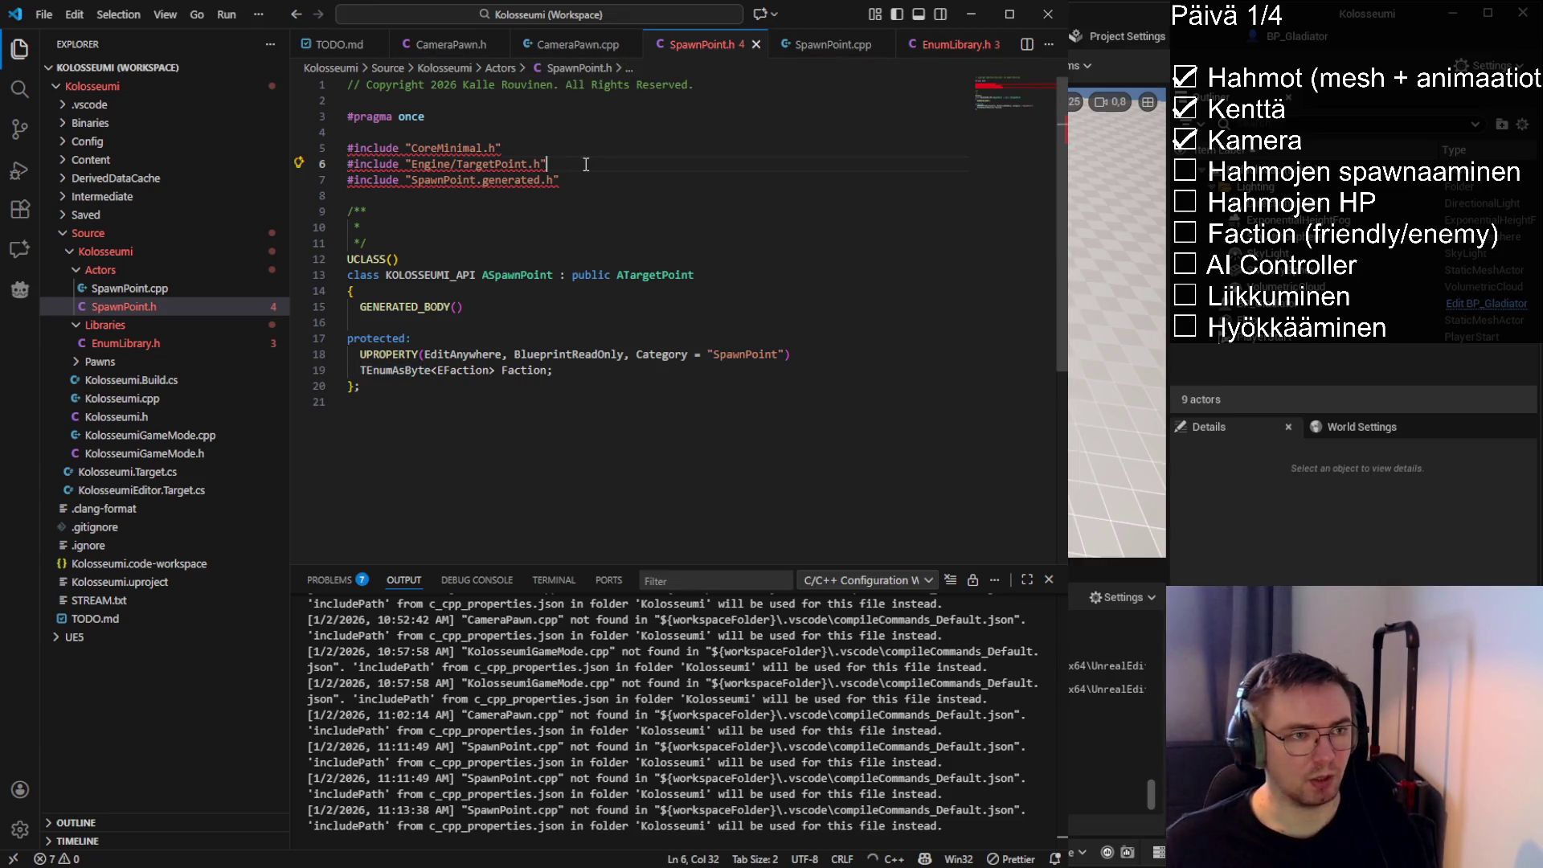
key(Return)
key(Tab)
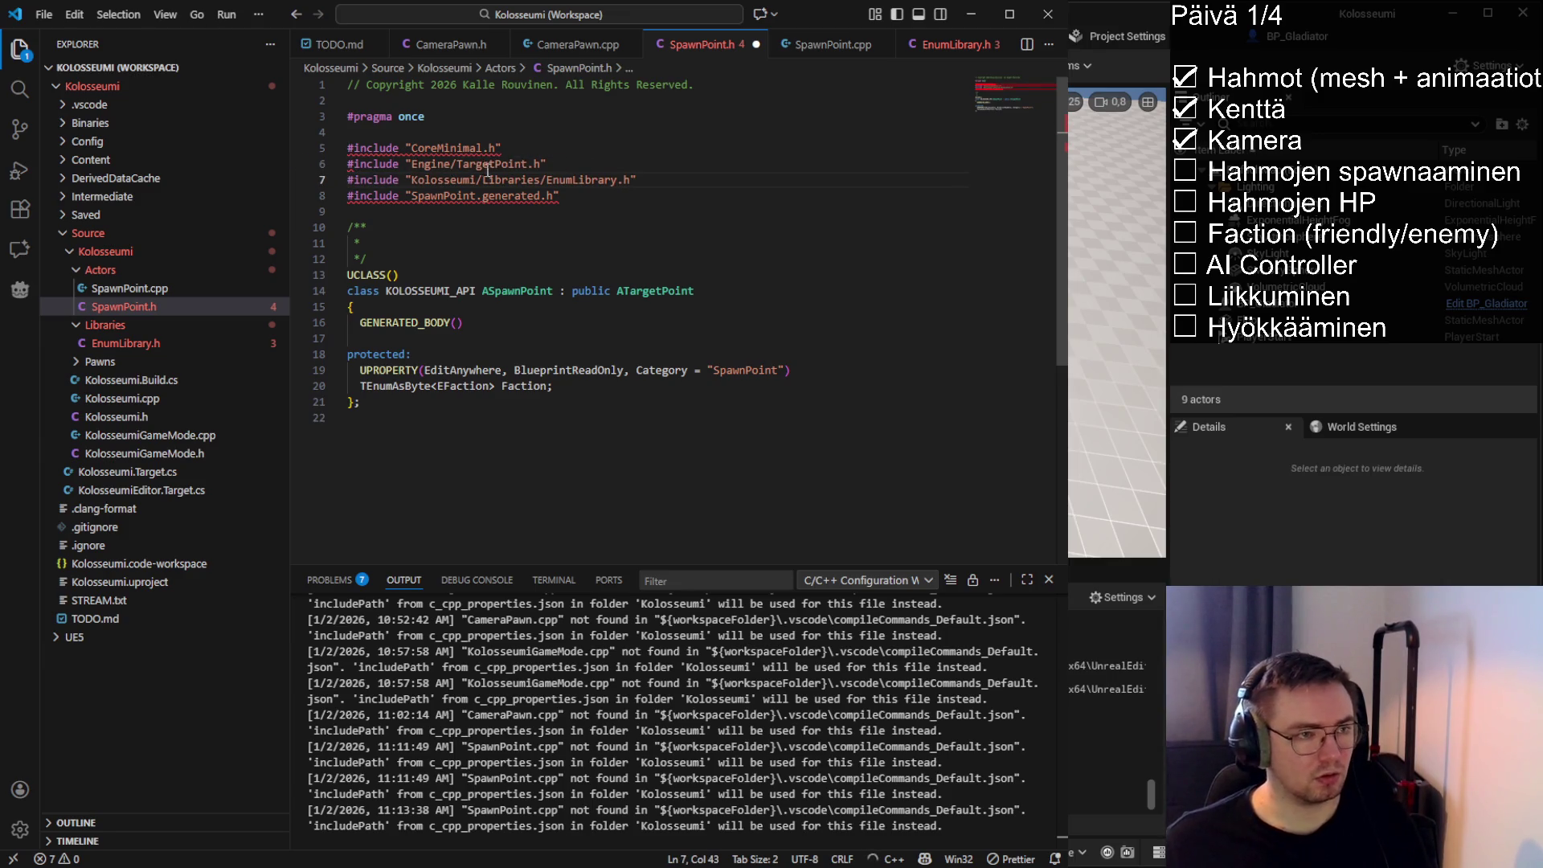
click(444, 179)
click(366, 258)
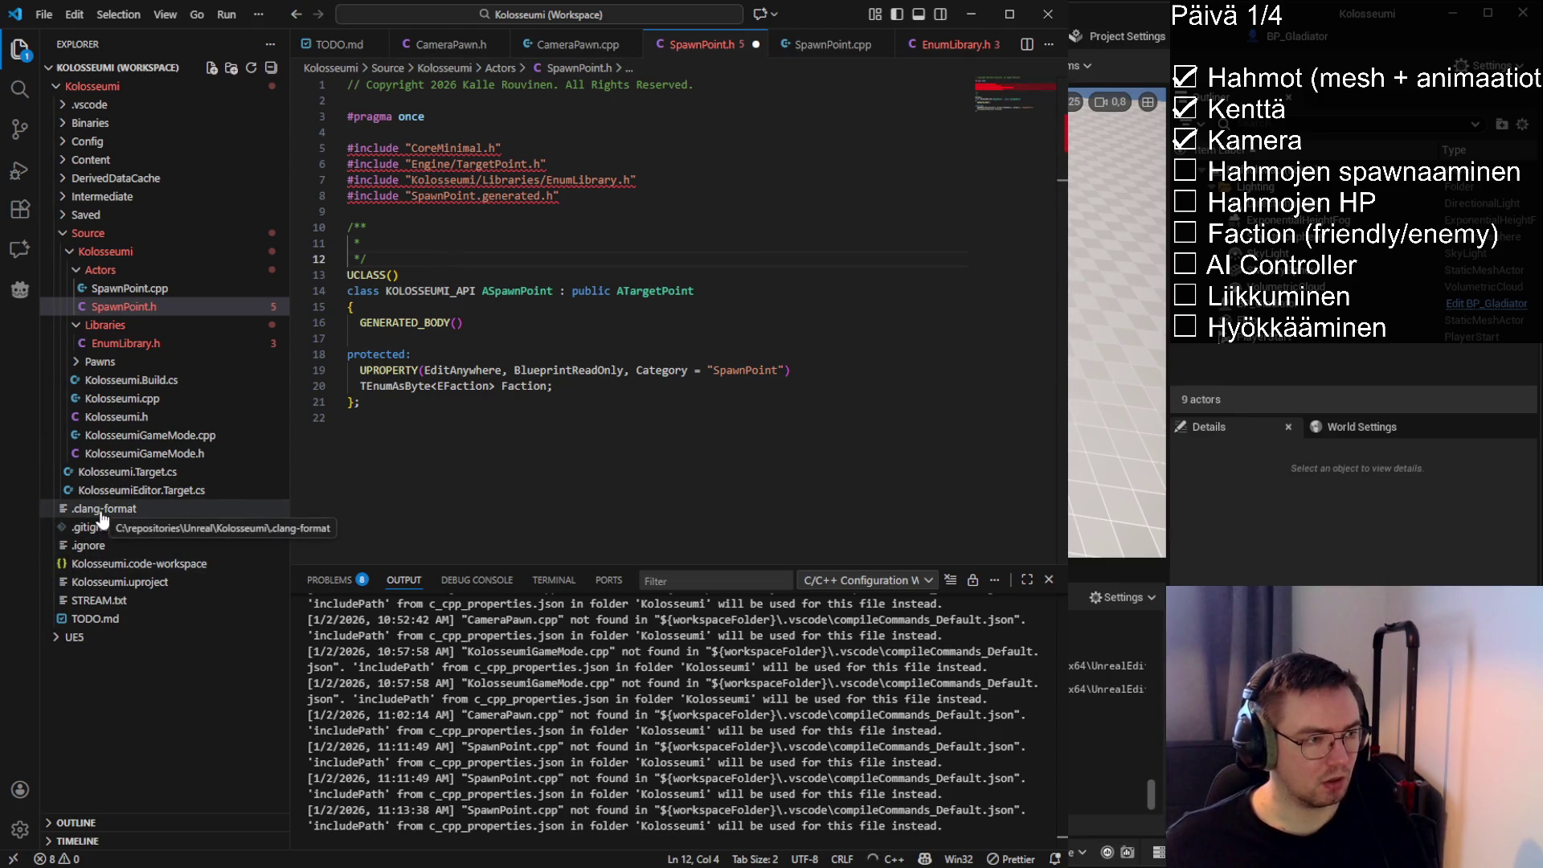
Change the first .clang-format IncludeCategories regex from Cryo/ to Kolosseumi/ and save
click(100, 508)
scroll(499, 304, down, 9)
scroll(498, 303, down, 10)
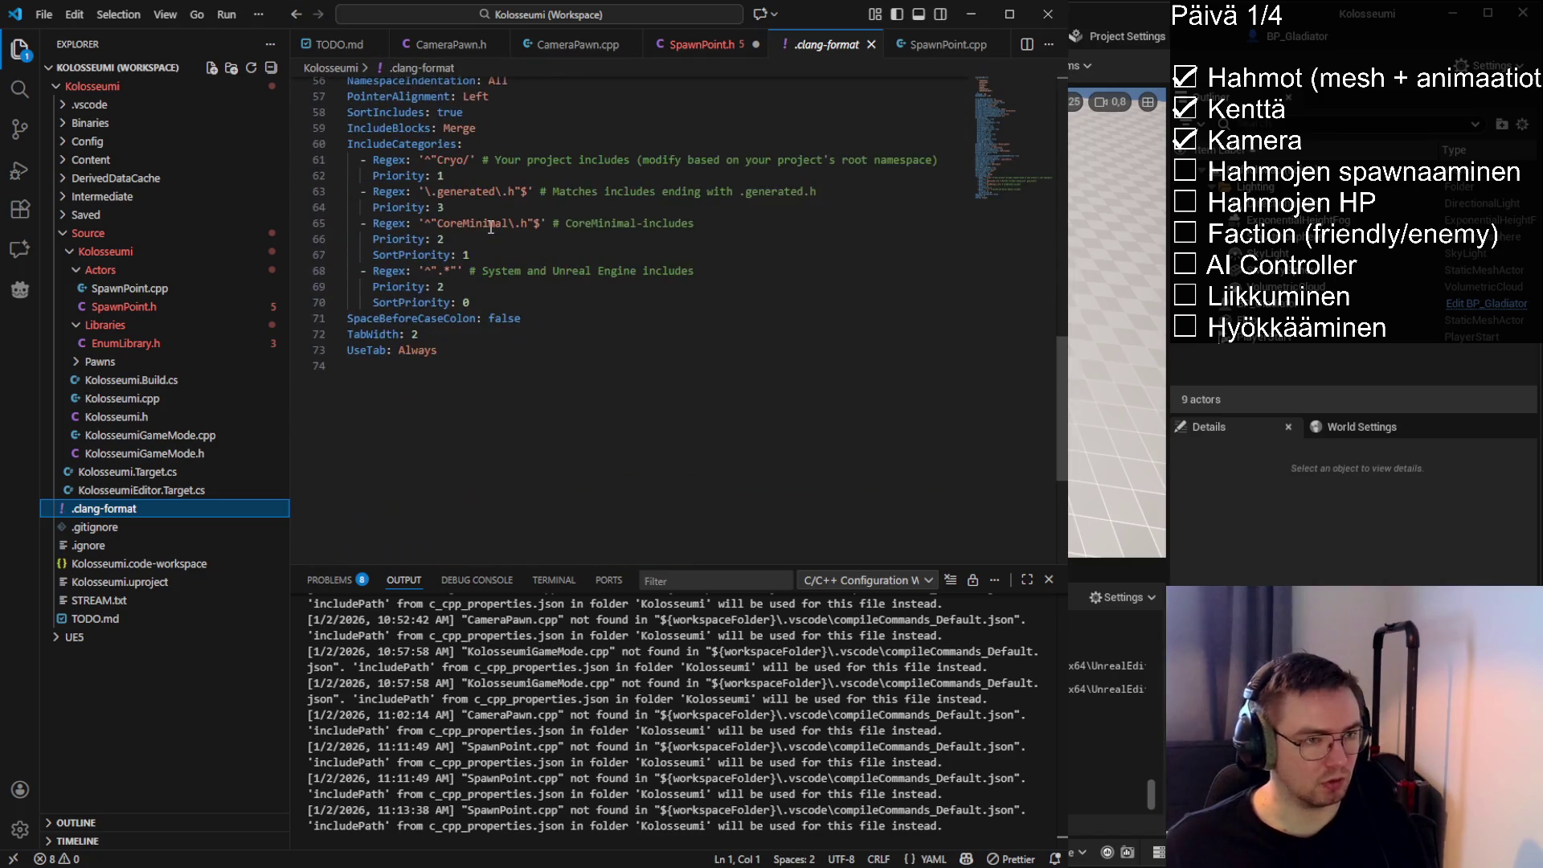
double_click(441, 203)
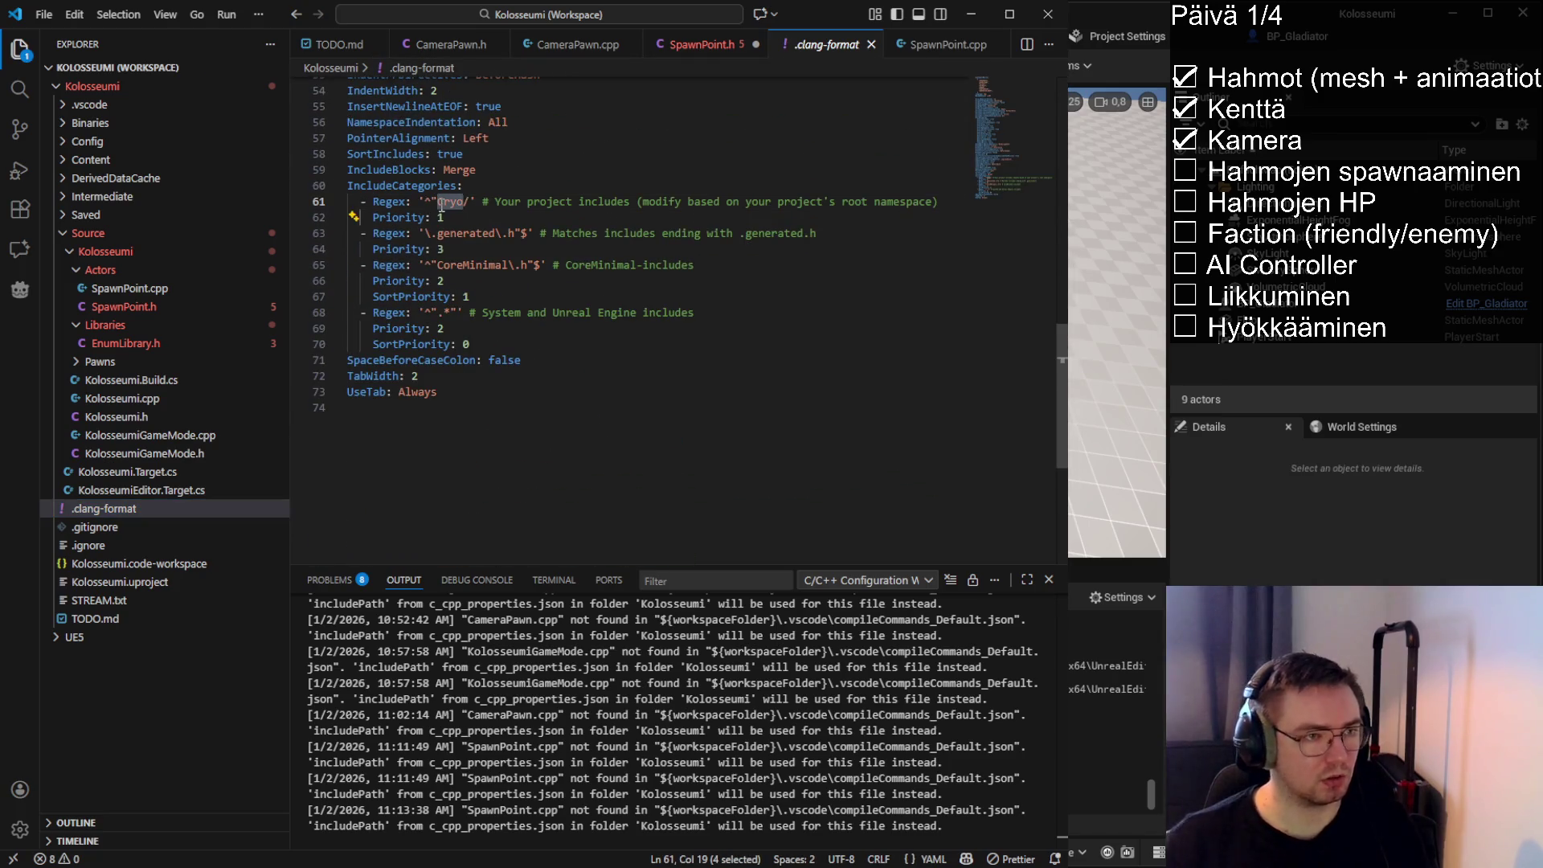
text(Kolosse)
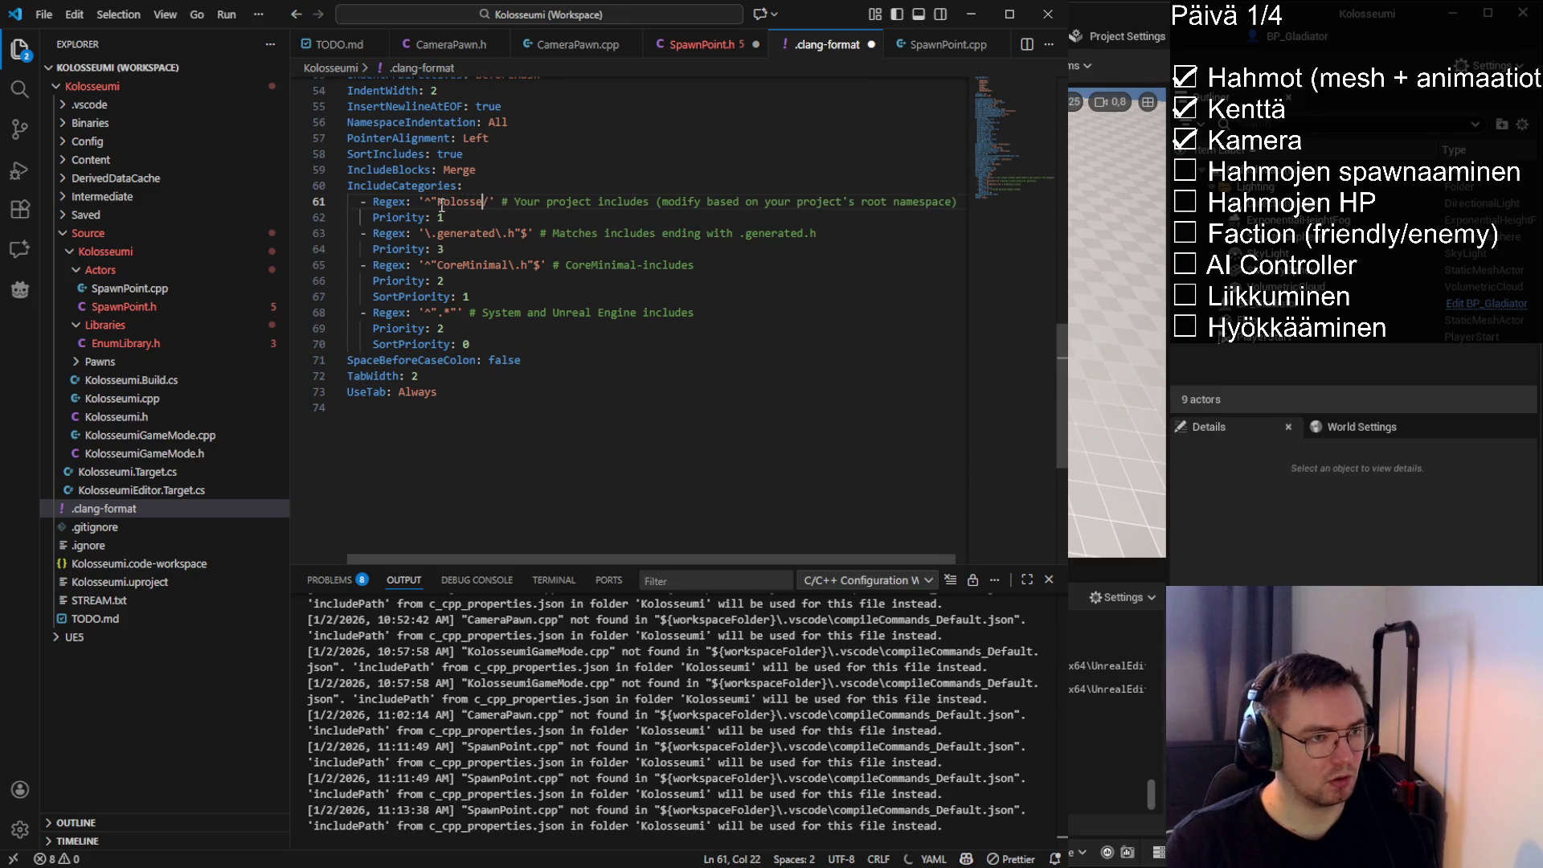
text(umi)
click(578, 233)
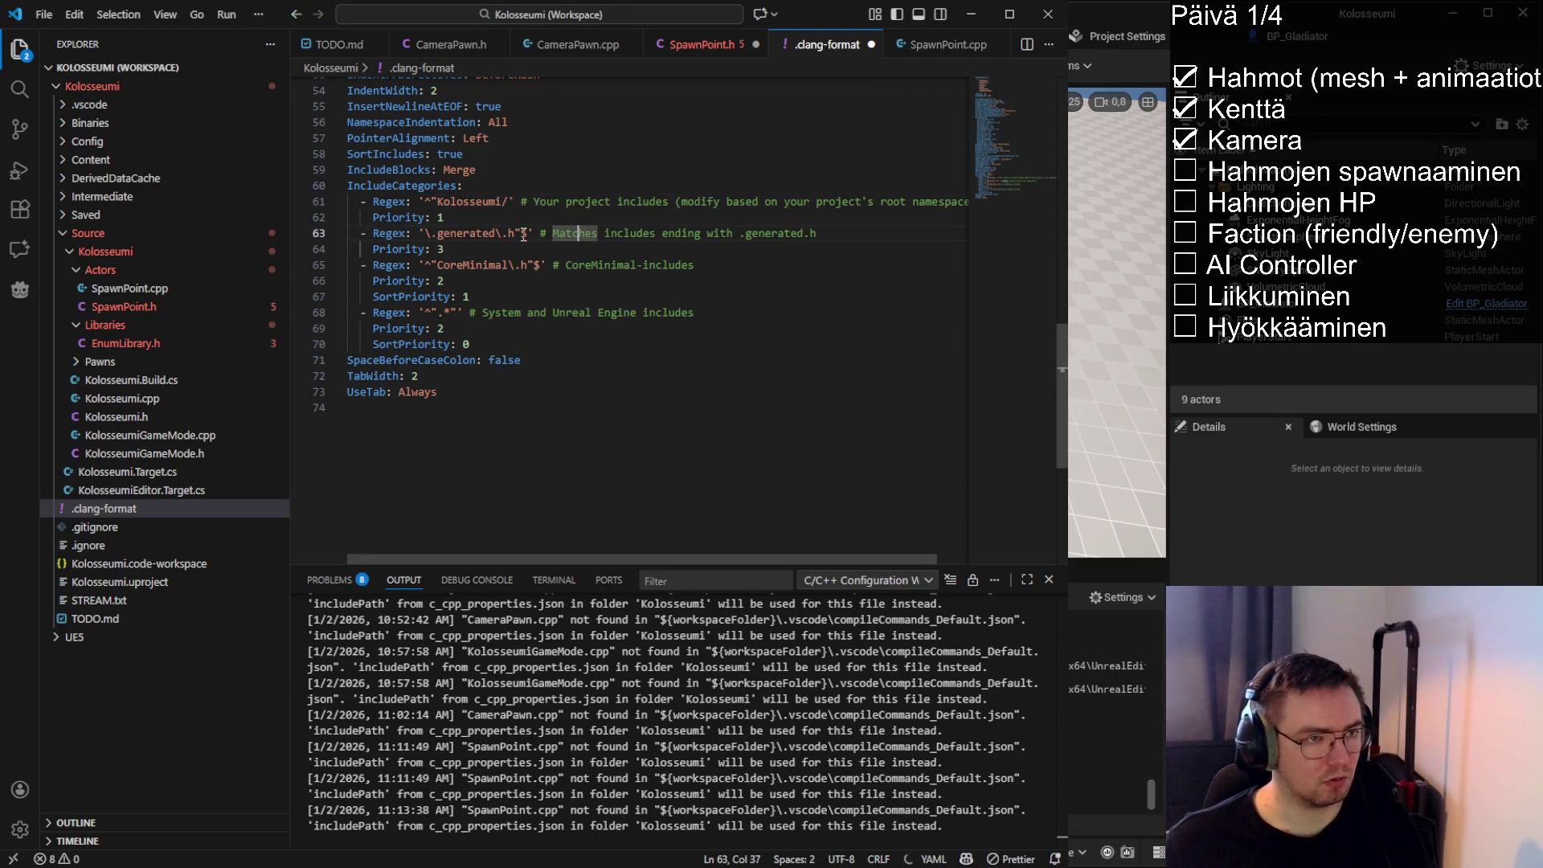
key(ctrl+s)
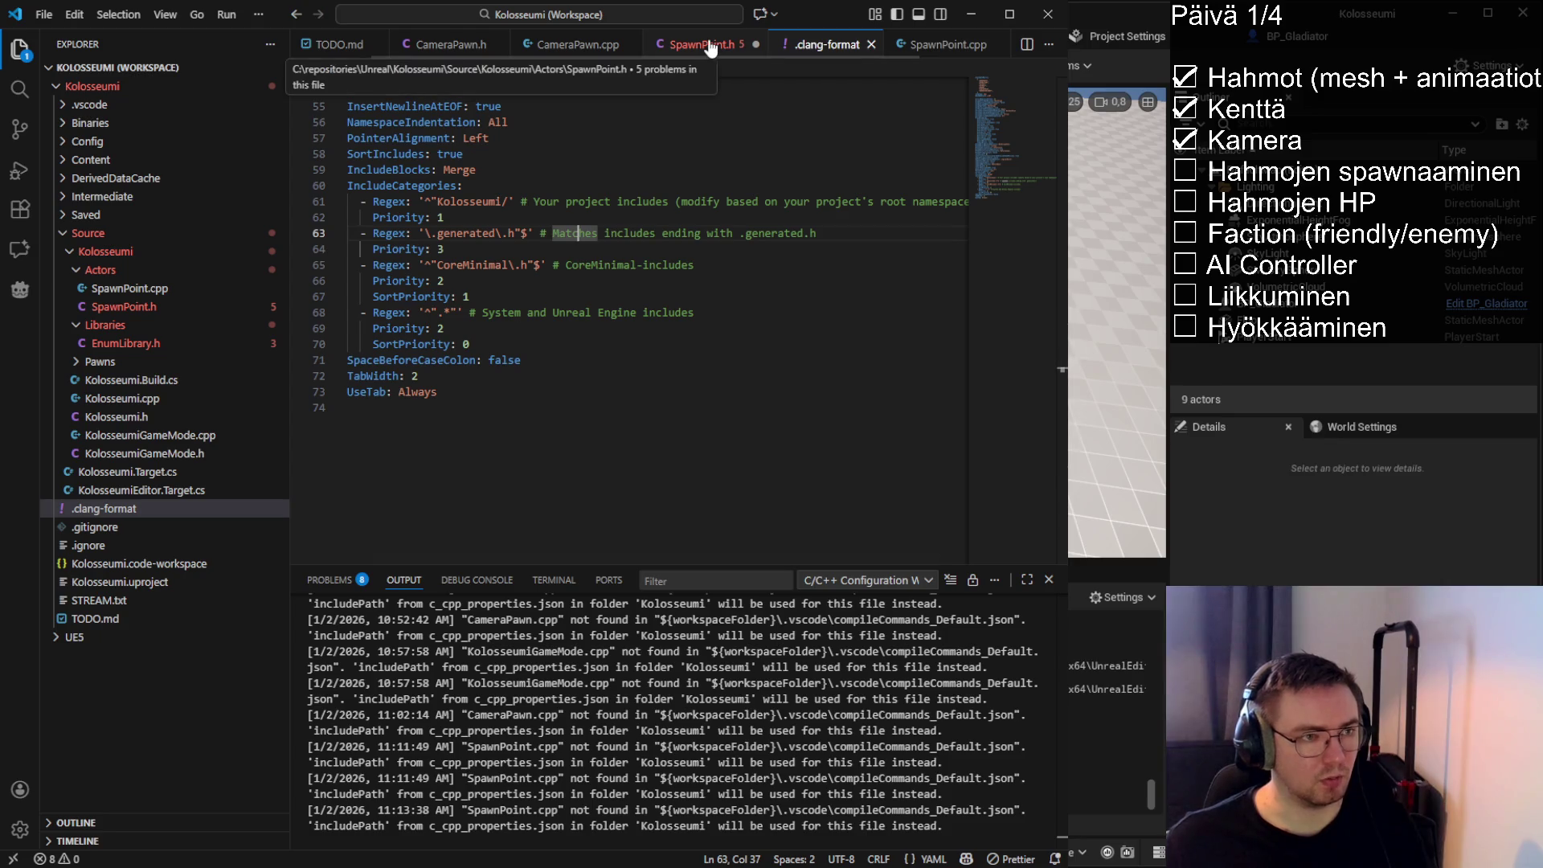
click(710, 49)
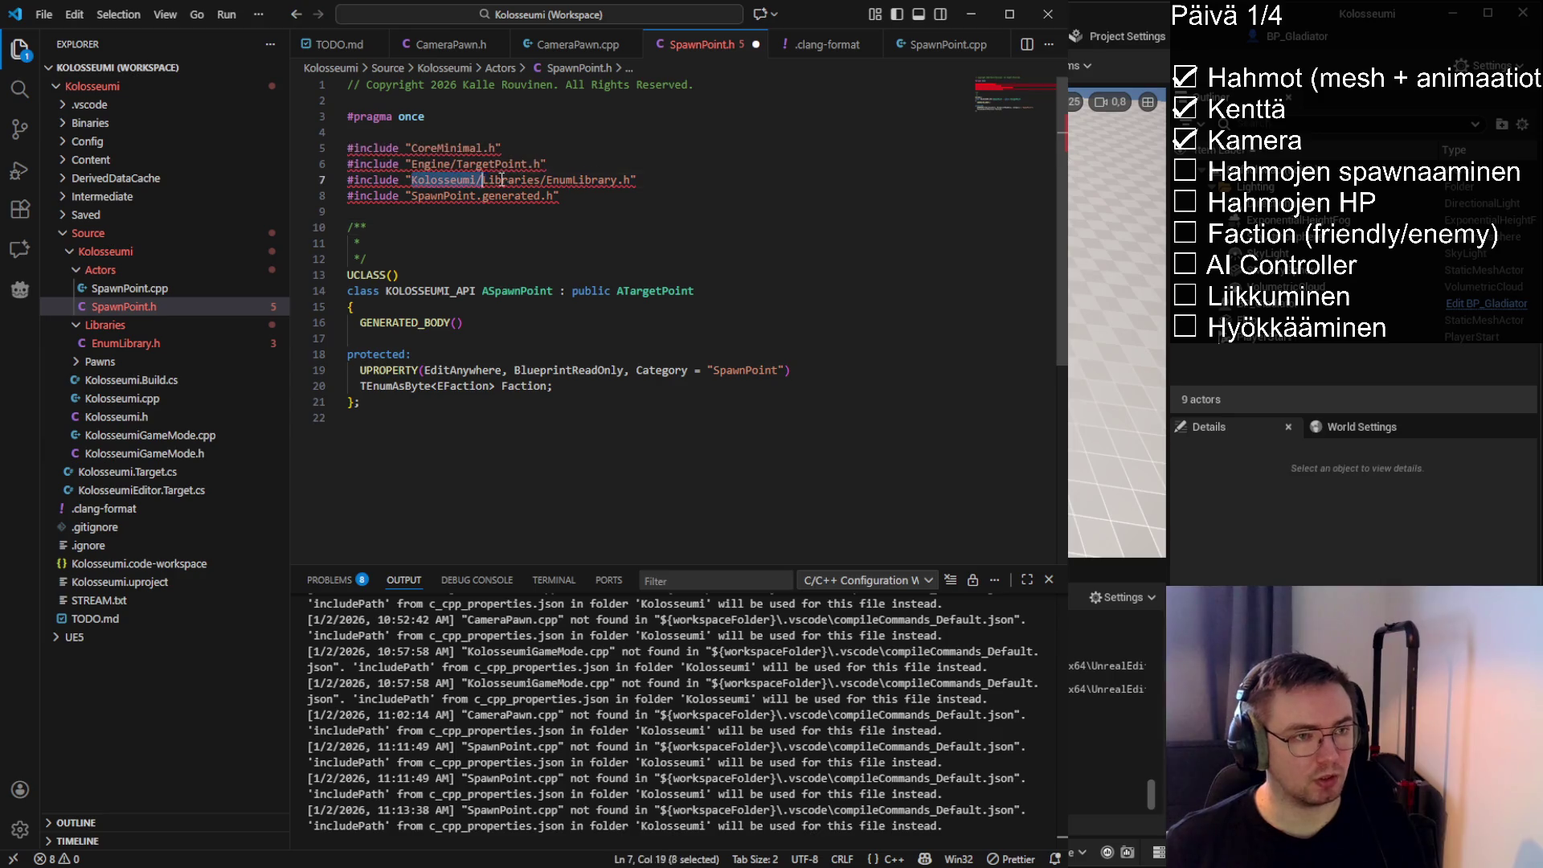
Edit the class comment opener and save so the includes get re-sorted
click(657, 180)
click(540, 227)
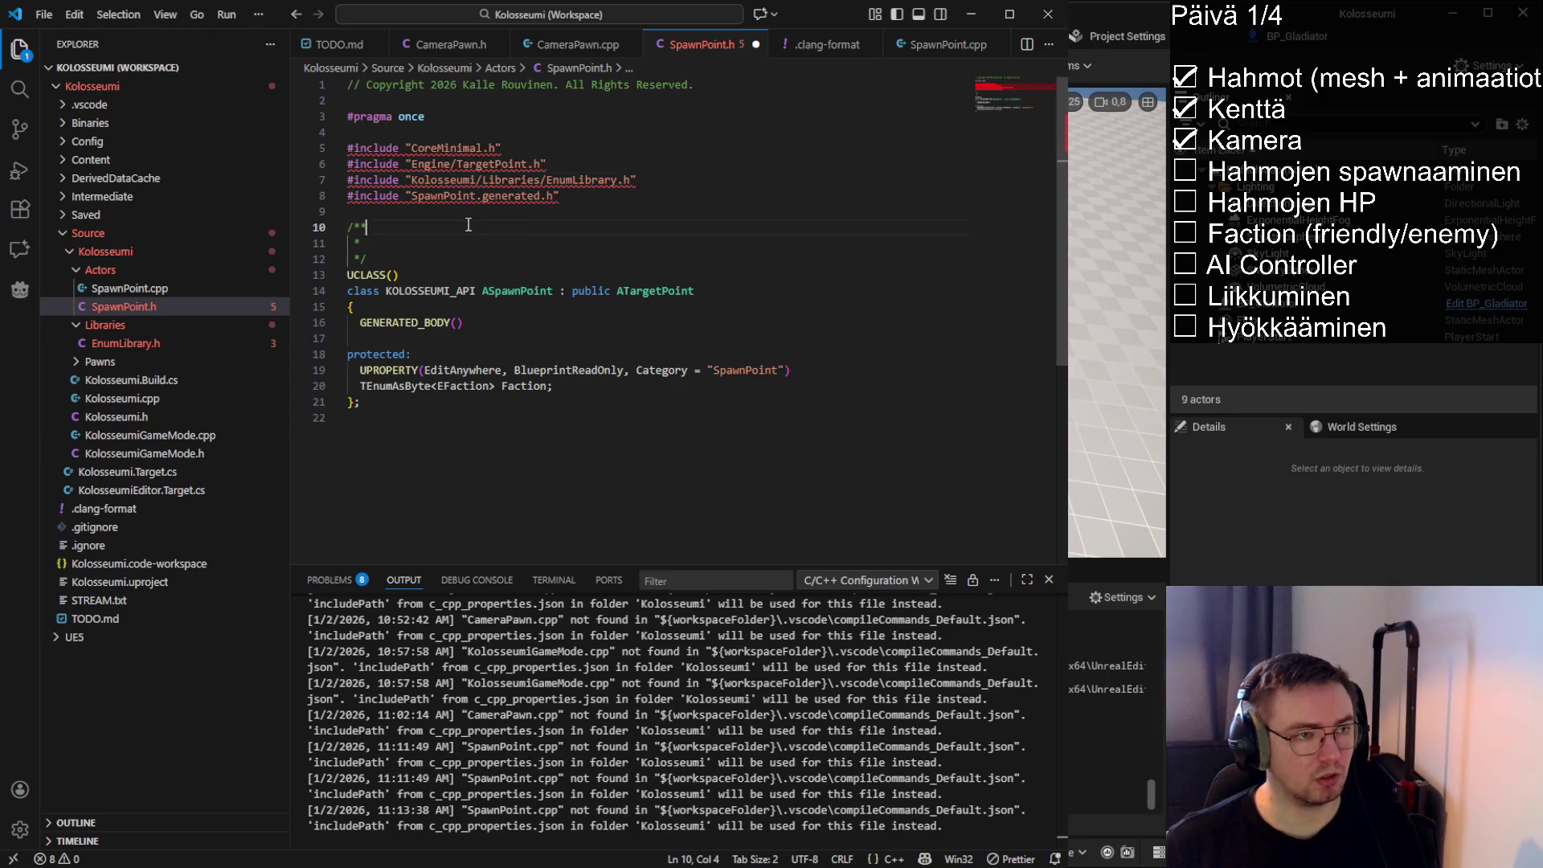
text(*)
key(ctrl+s)
key(Down)
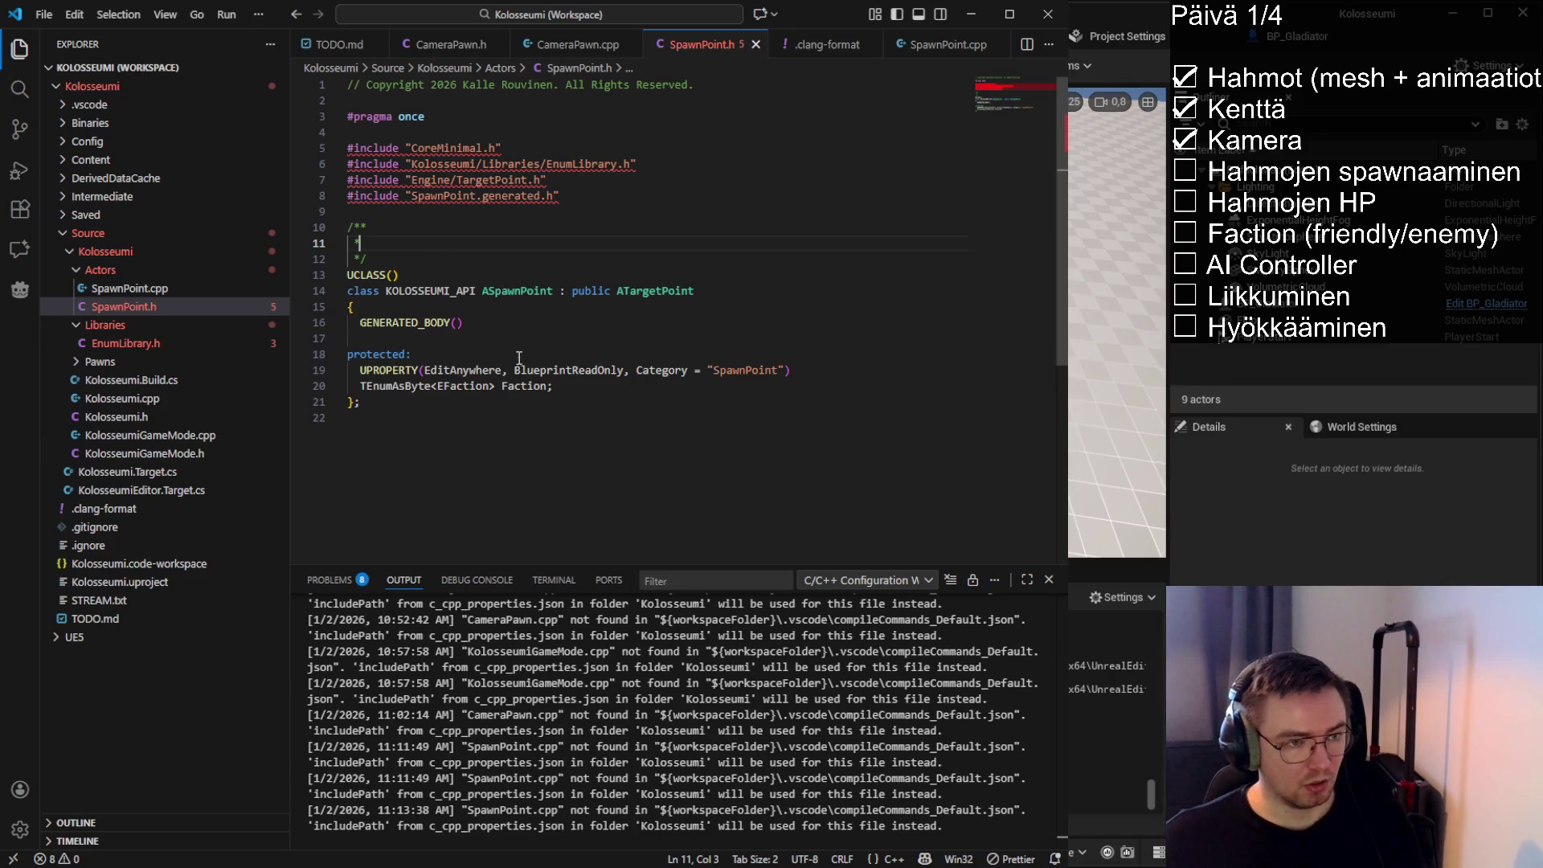
Add a public: section with the suggested GetFaction() const getter
double_click(531, 385)
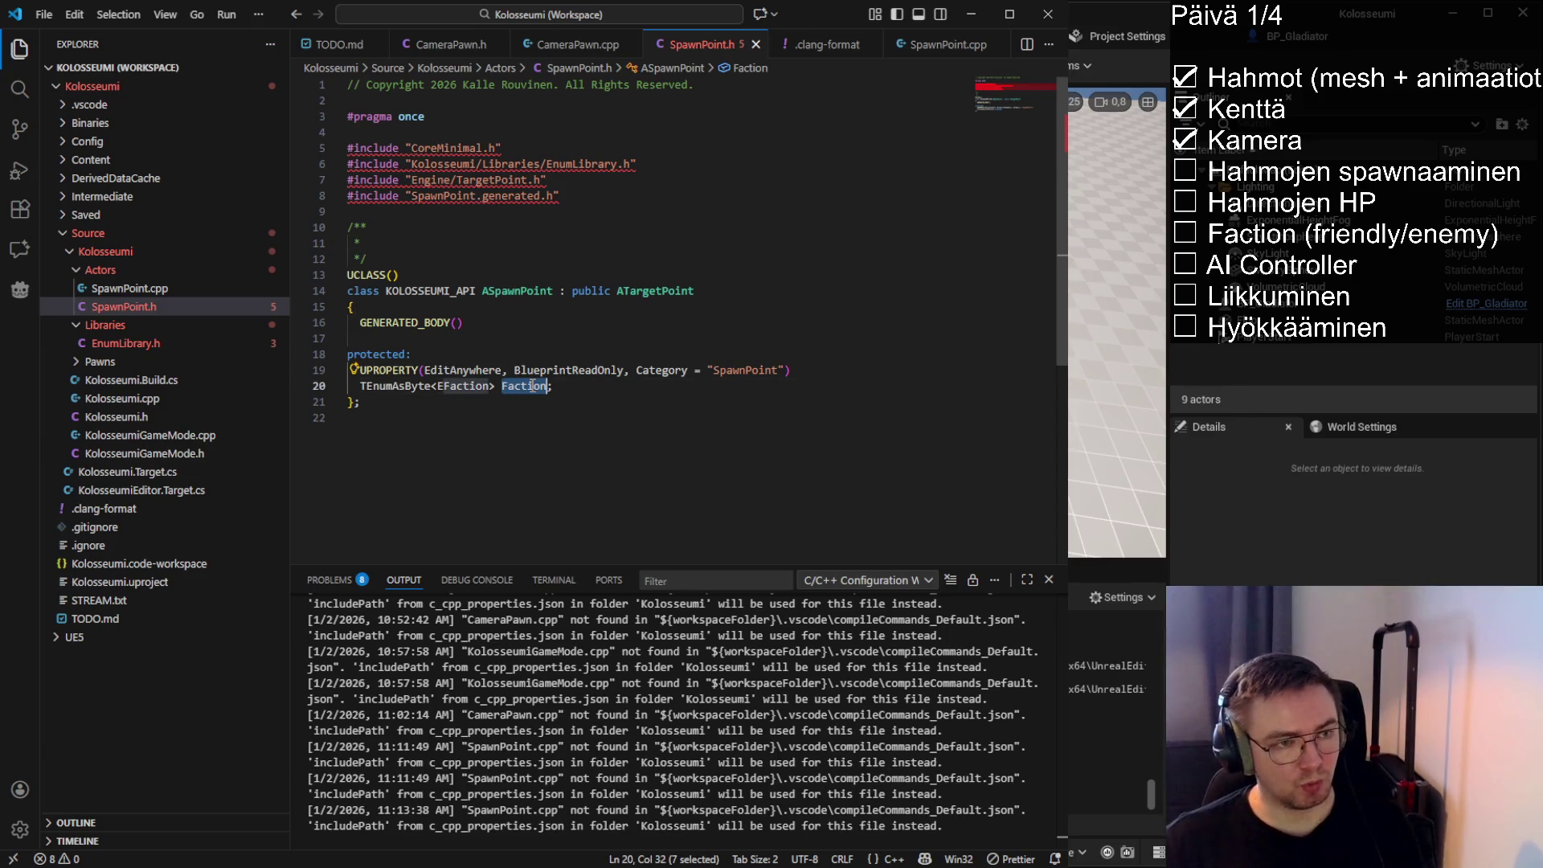
click(454, 338)
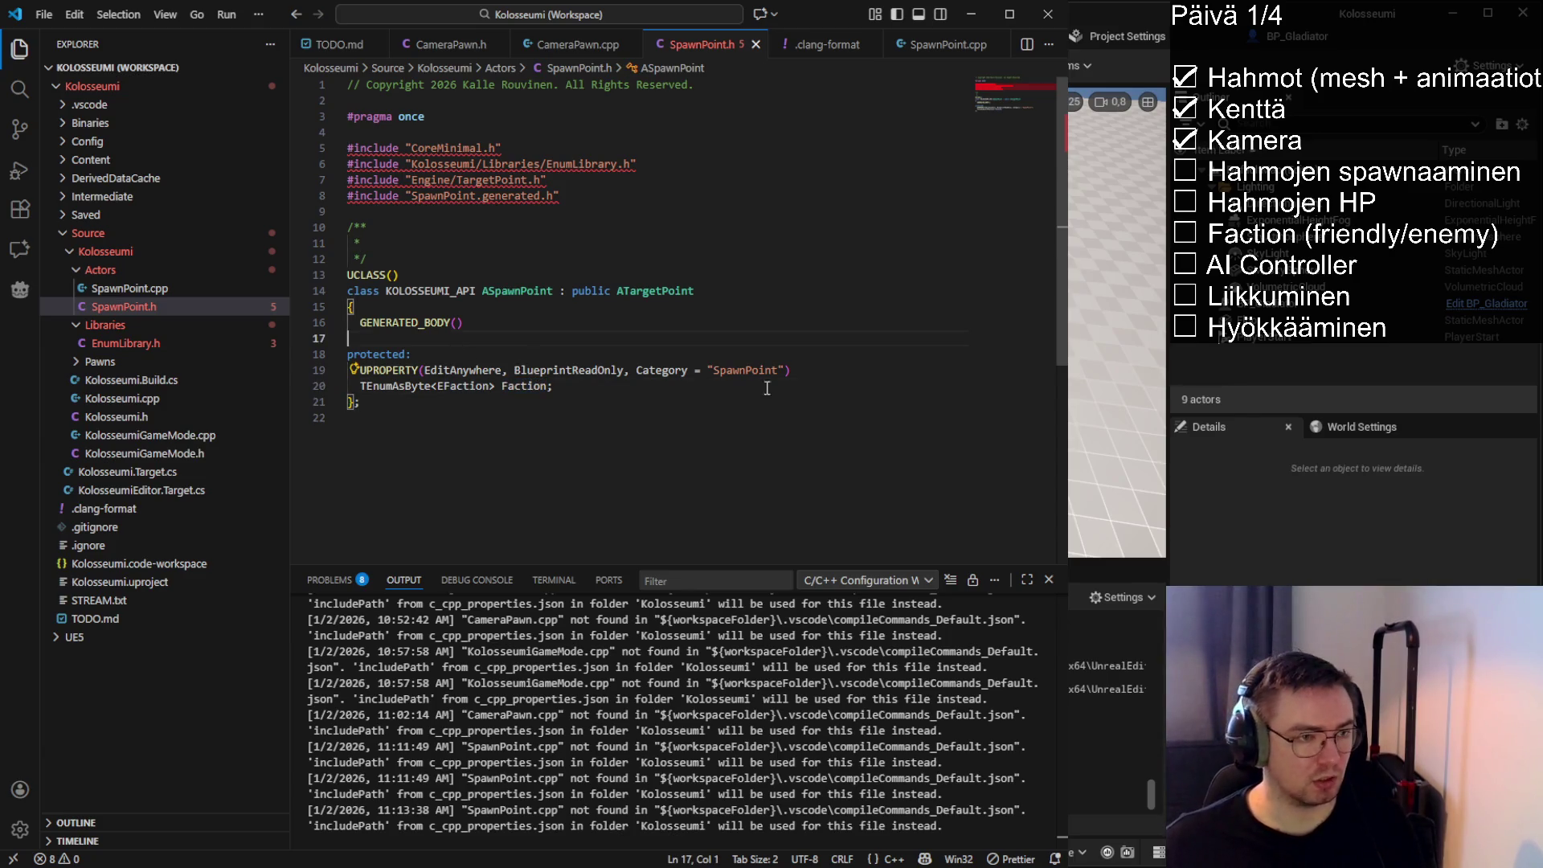
key(Return)
key(Return)
key(Up)
text(public:)
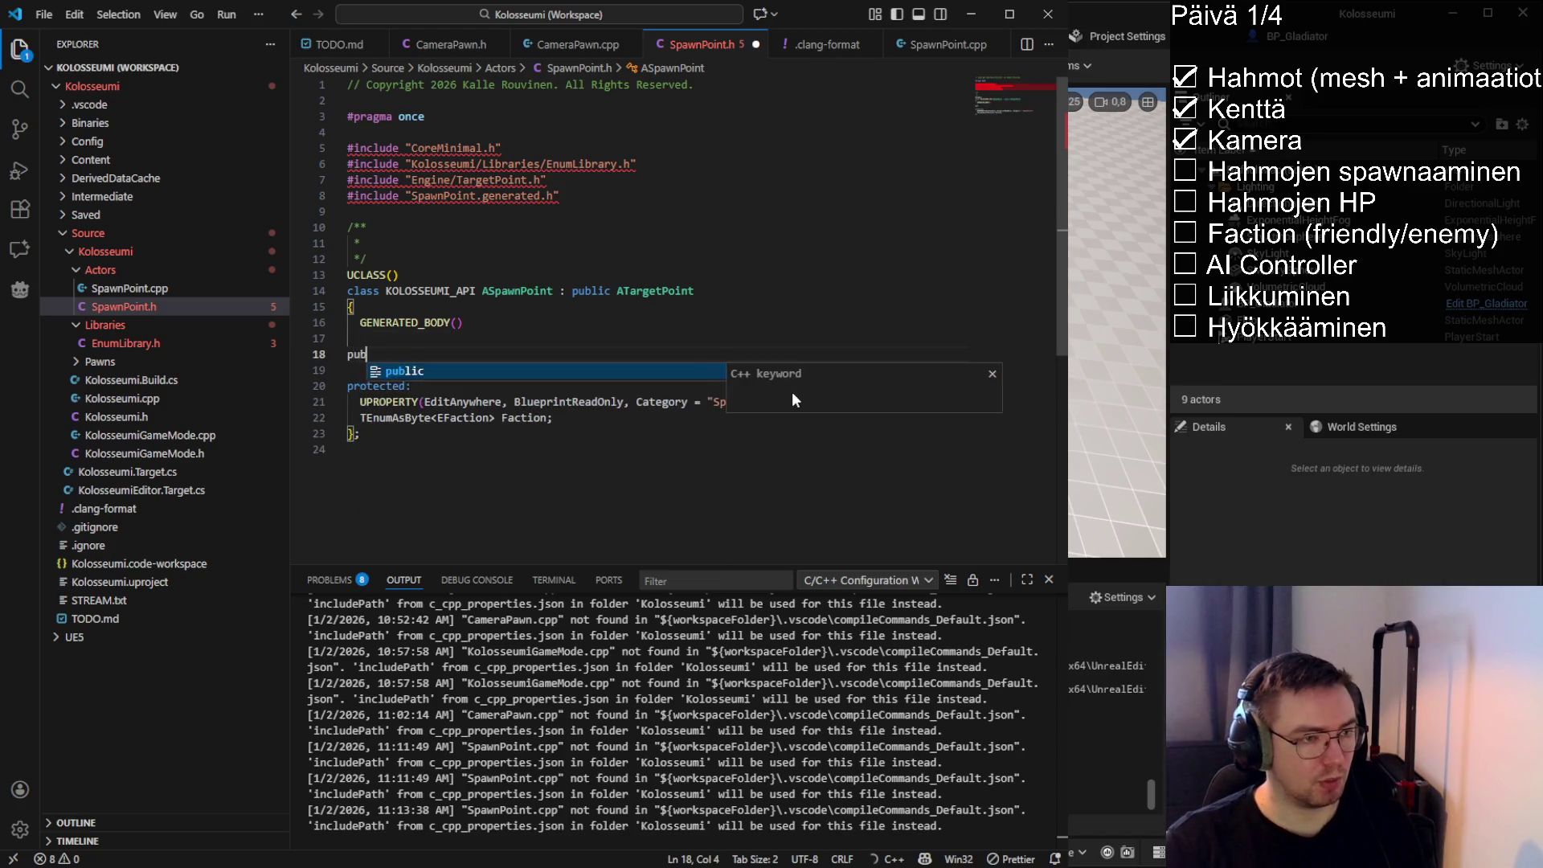
key(Return)
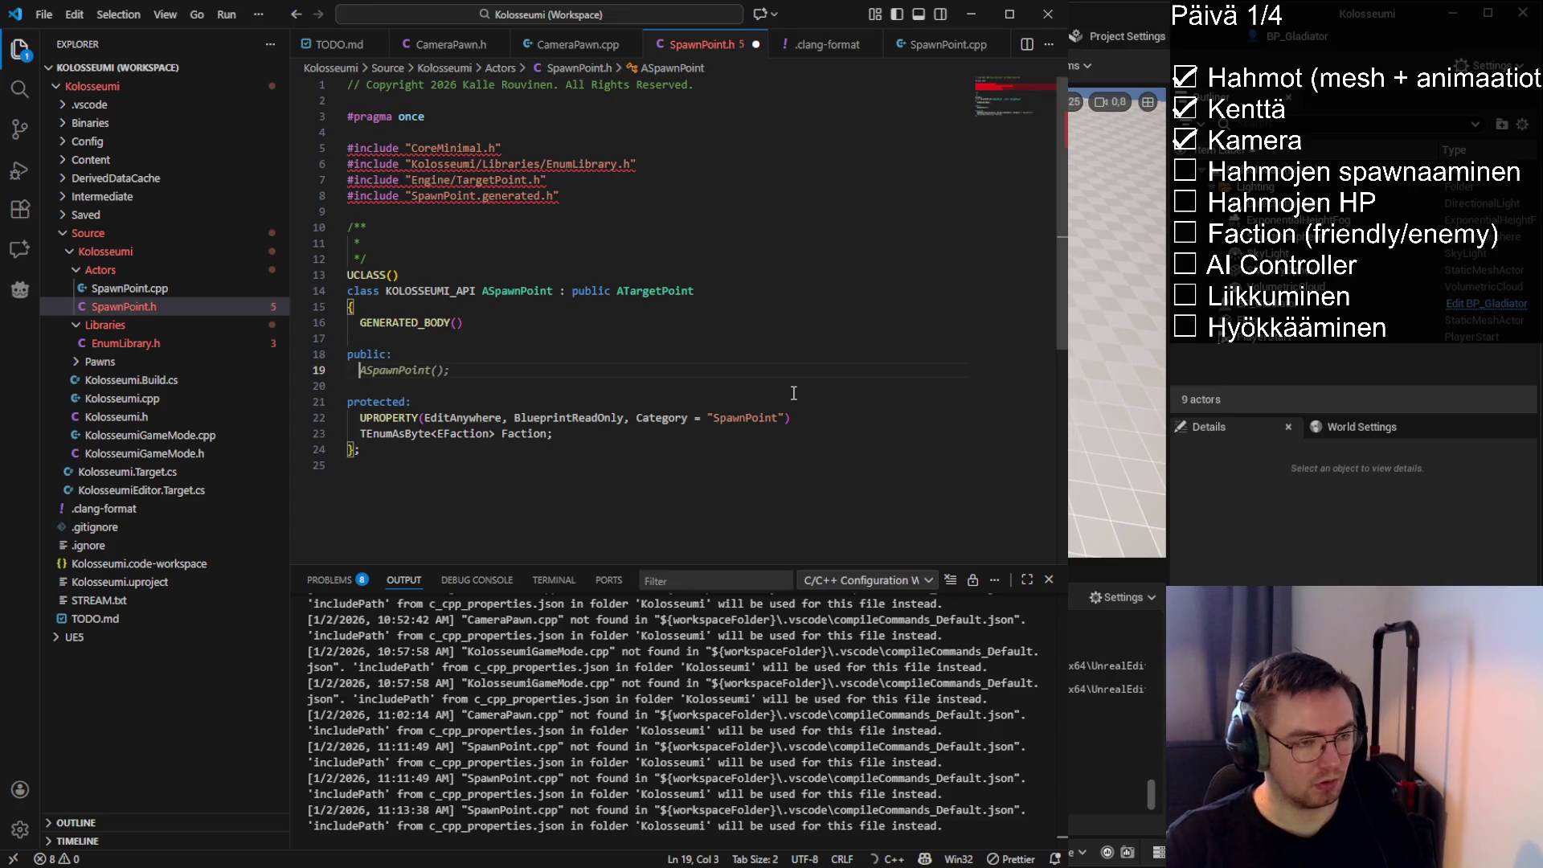
text(EFact)
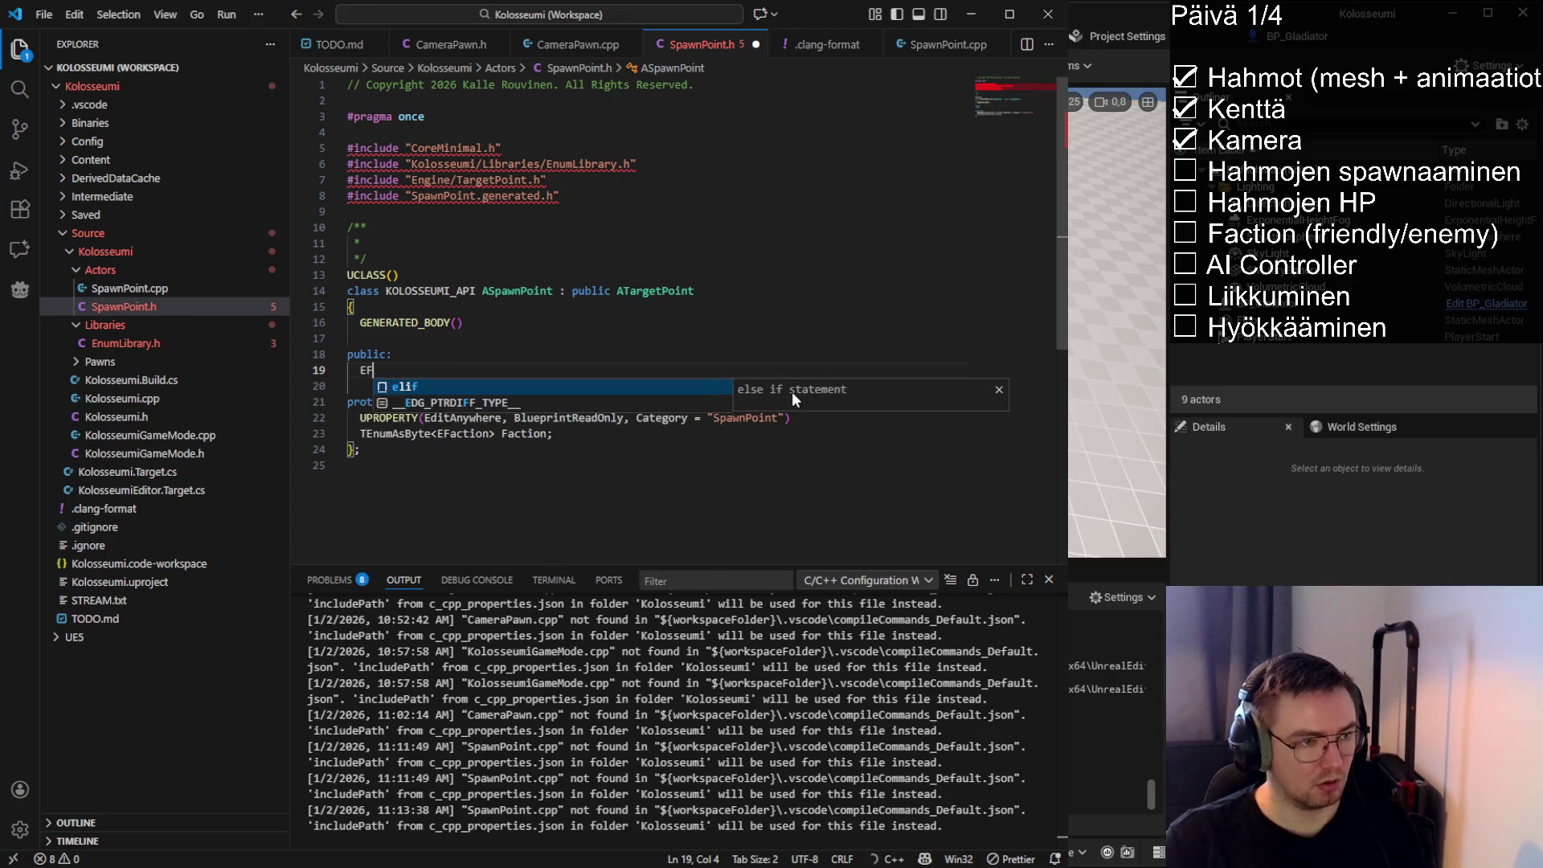
key(Tab)
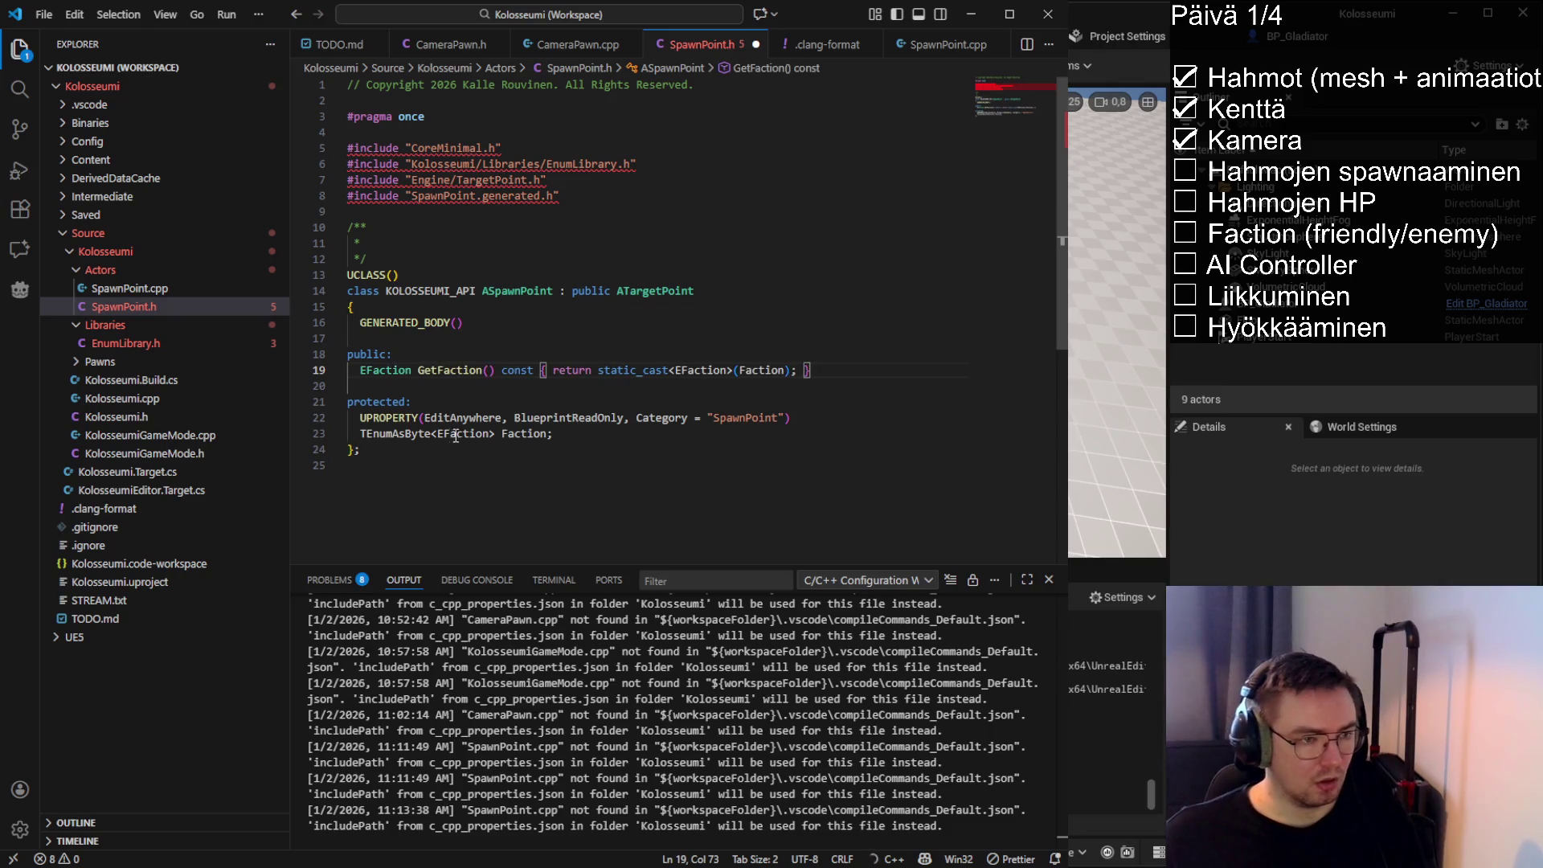
Change the Faction property from TEnumAsByte<EFaction> to a plain EFaction
click(432, 433)
key(ctrl+BackSpace)
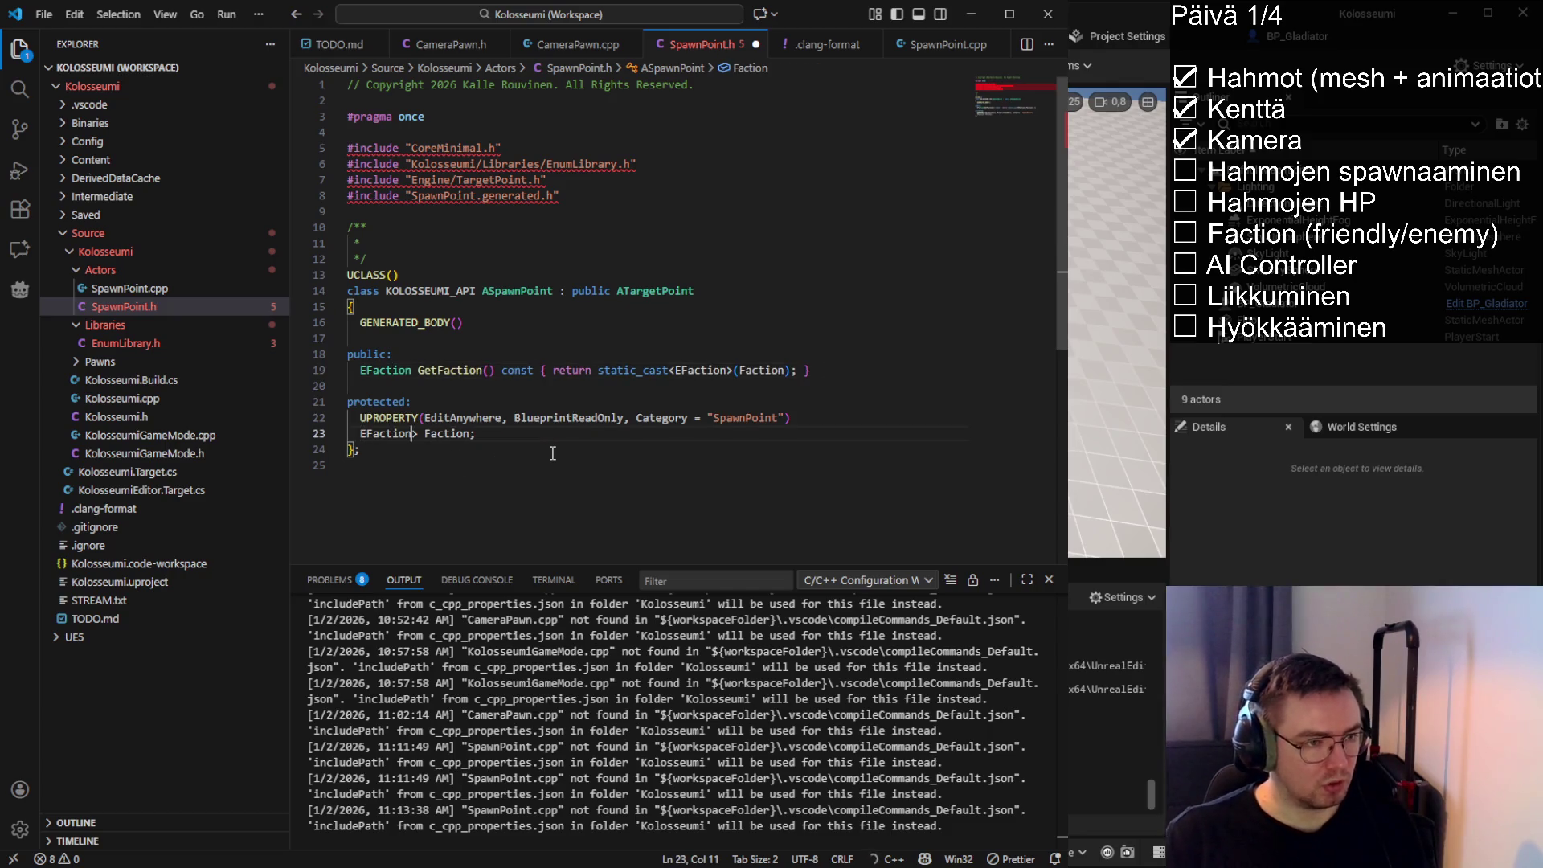
key(ctrl+Right)
key(Return)
key(Delete)
key(BackSpace)
key(BackSpace)
key(BackSpace)
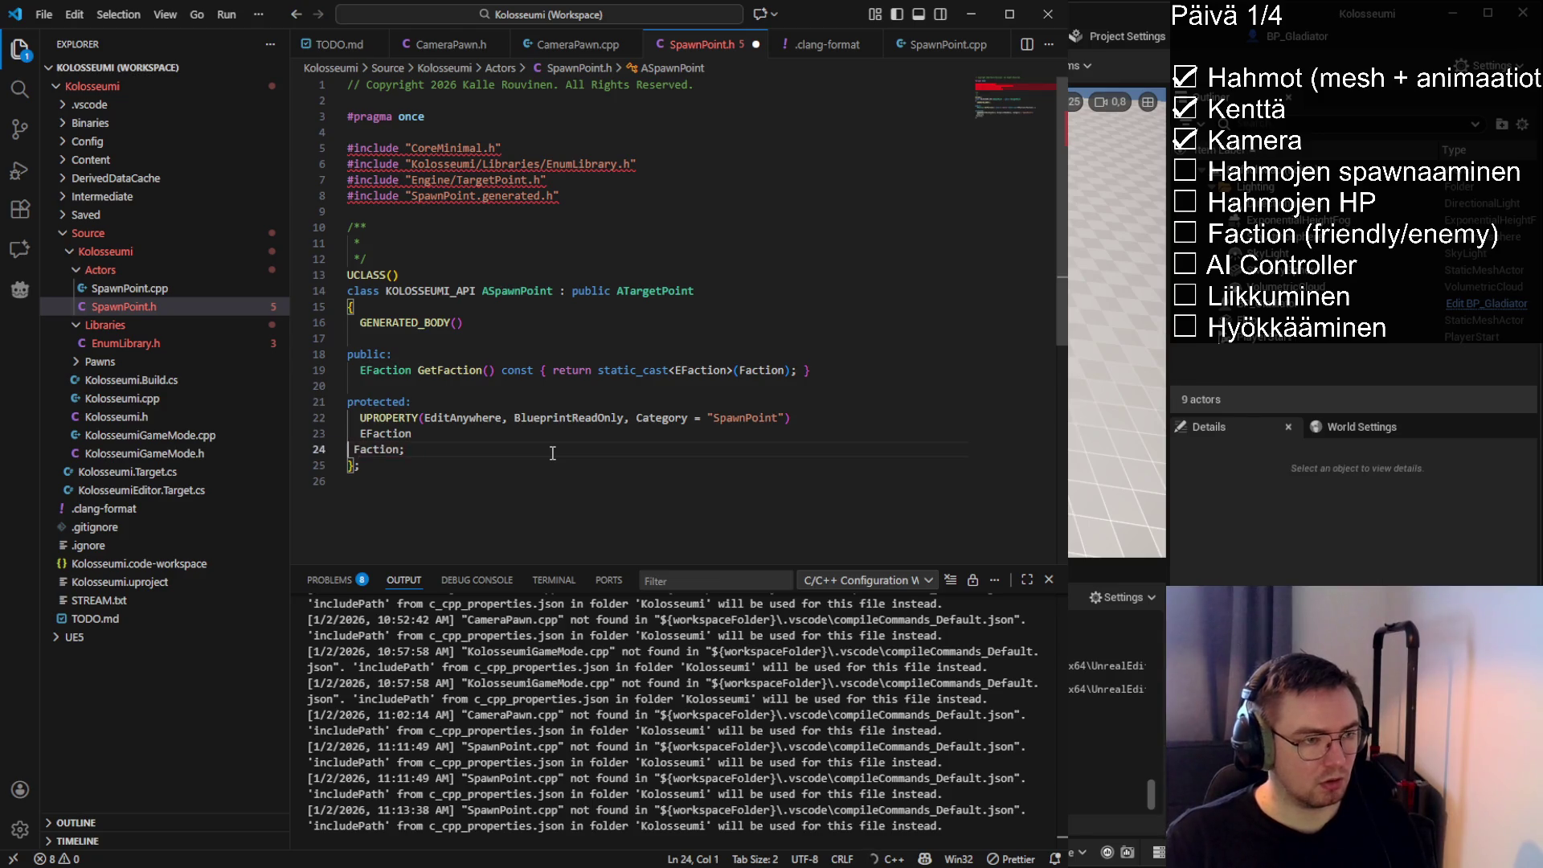
Make GetFaction() return Faction directly, without the static_cast
click(792, 371)
key(Tab)
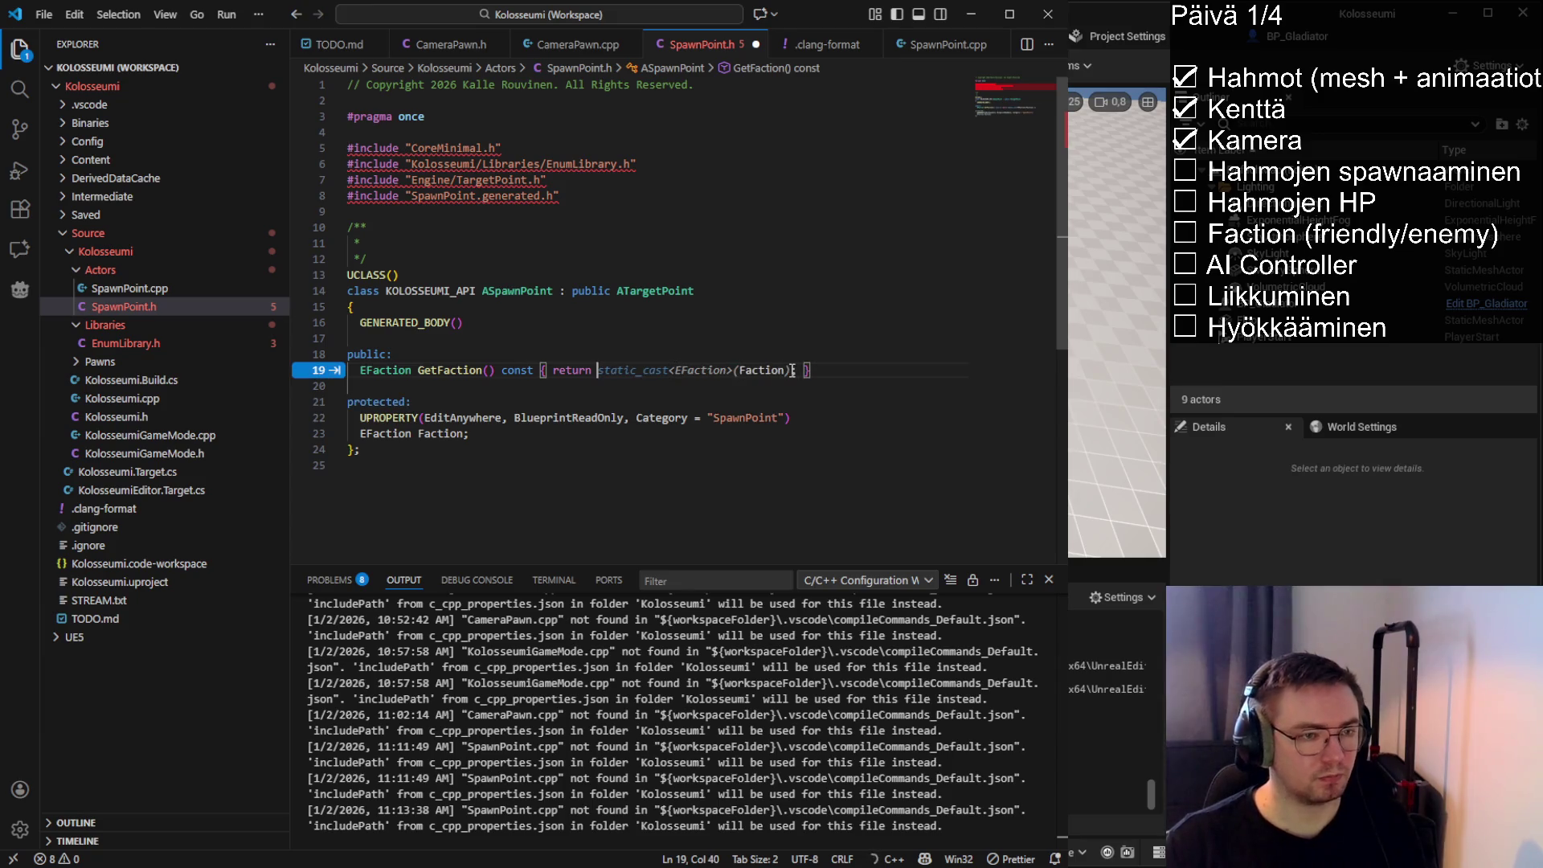
key(Tab)
click(509, 398)
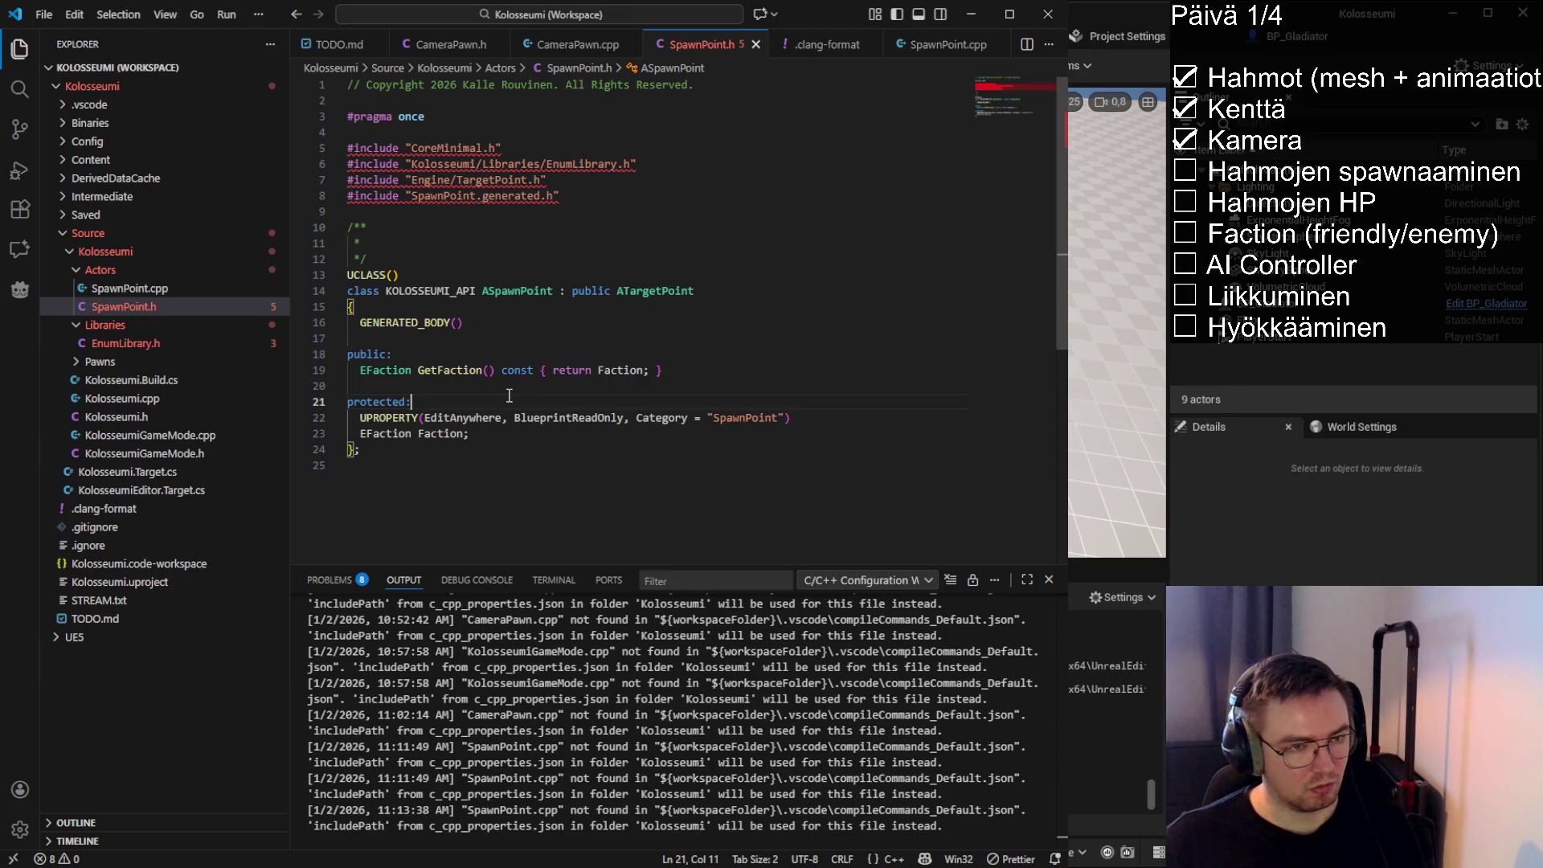
double_click(481, 370)
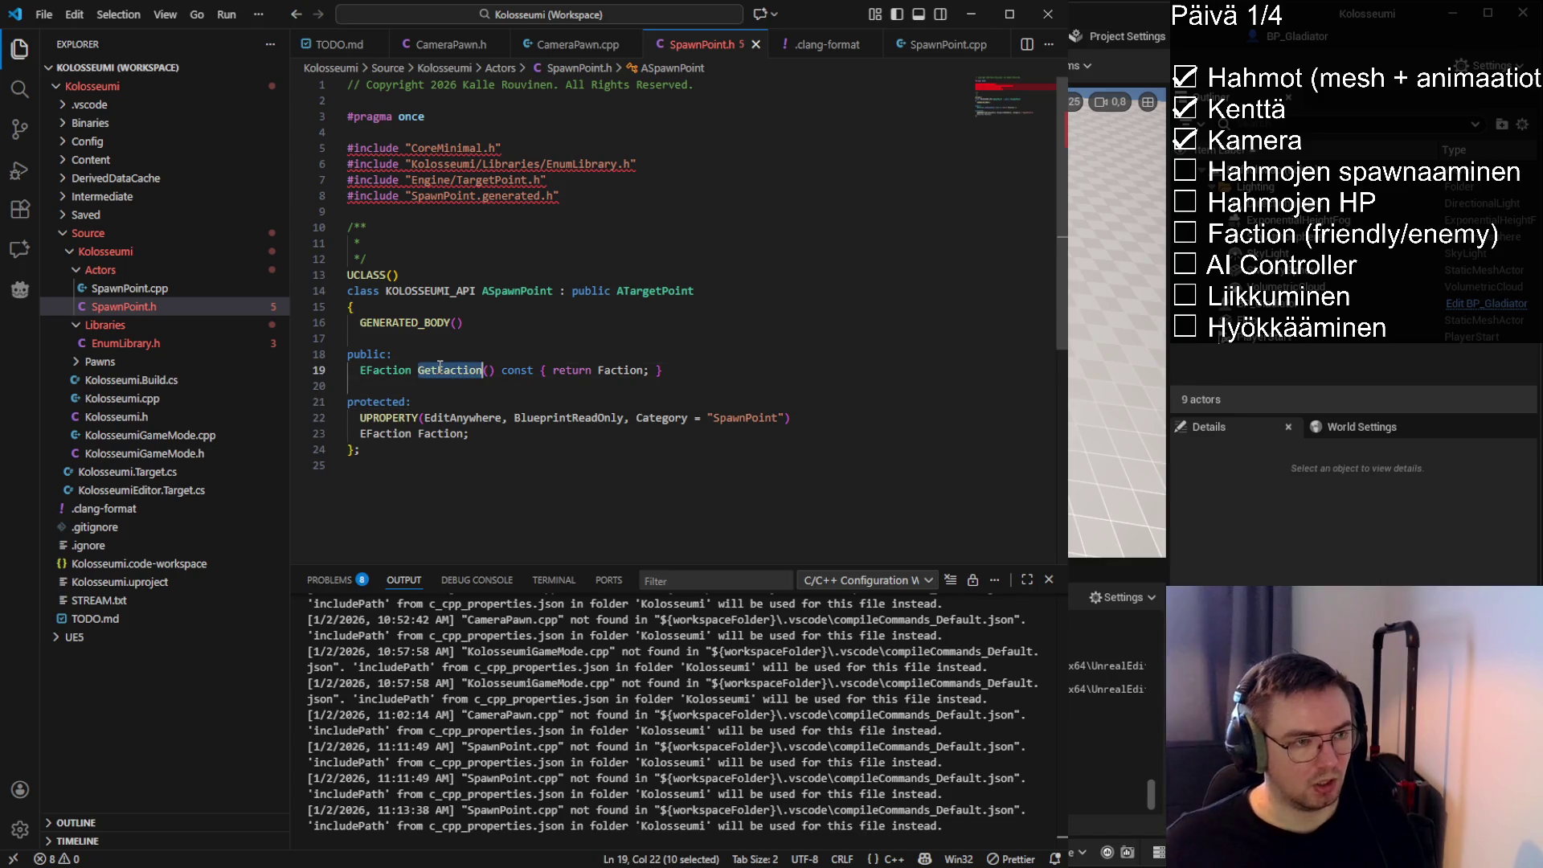
double_click(545, 292)
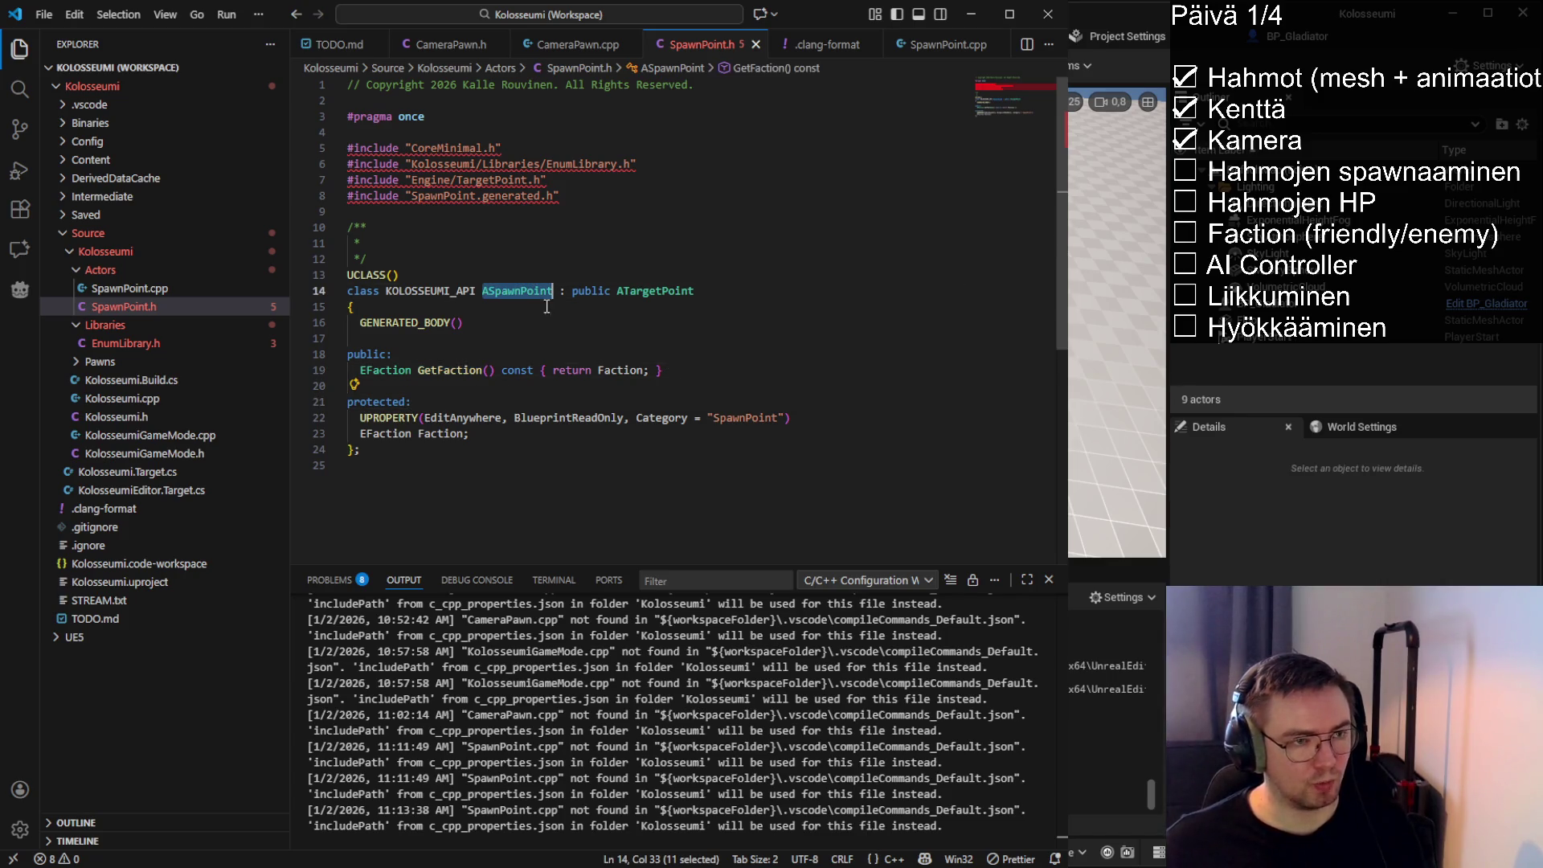
double_click(451, 369)
click(358, 386)
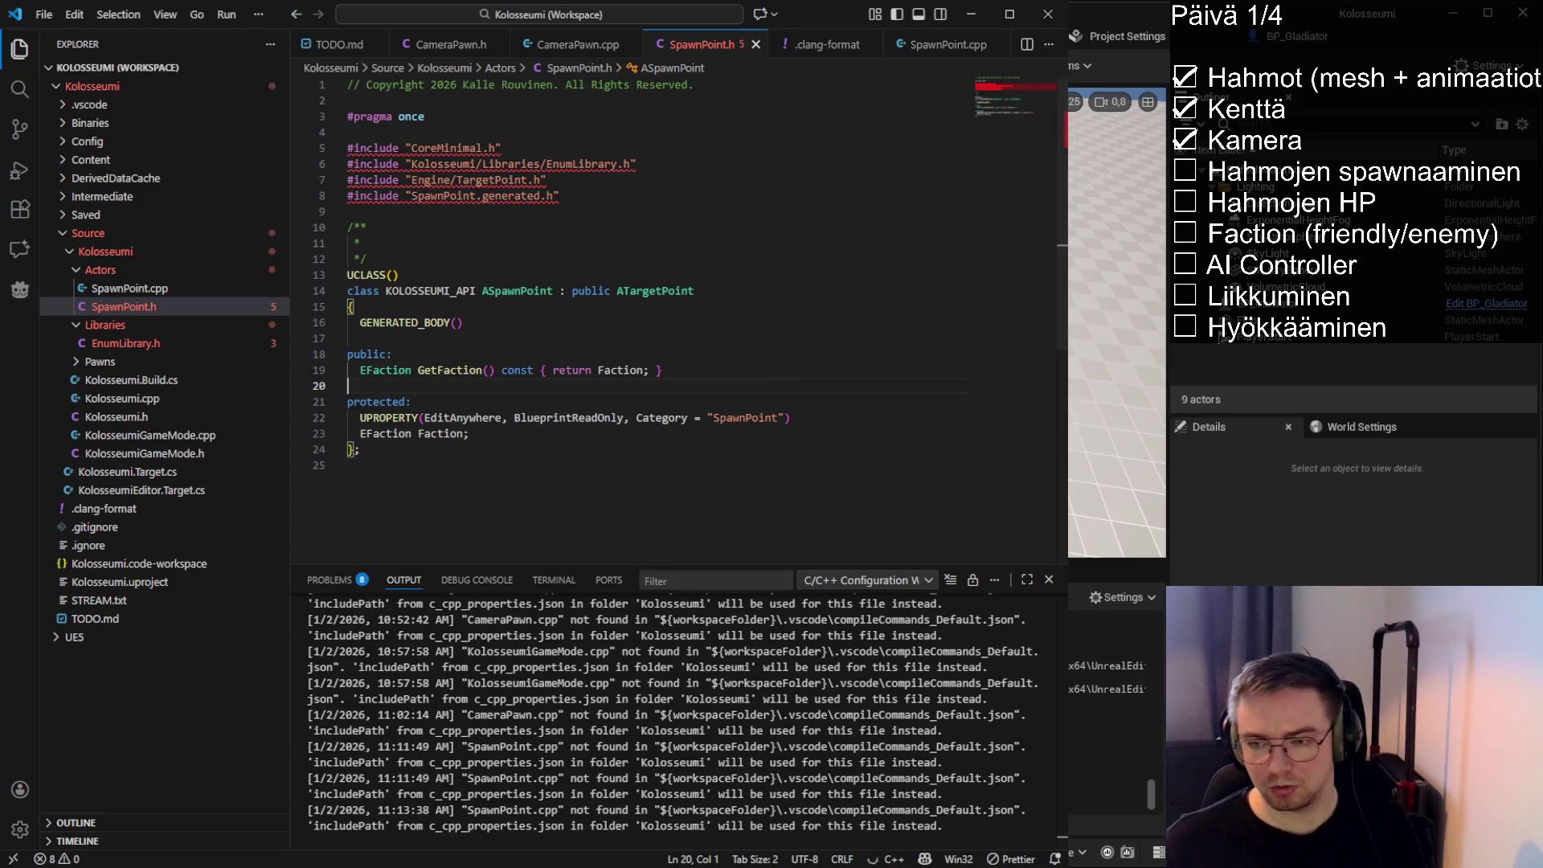
key(alt+Tab)
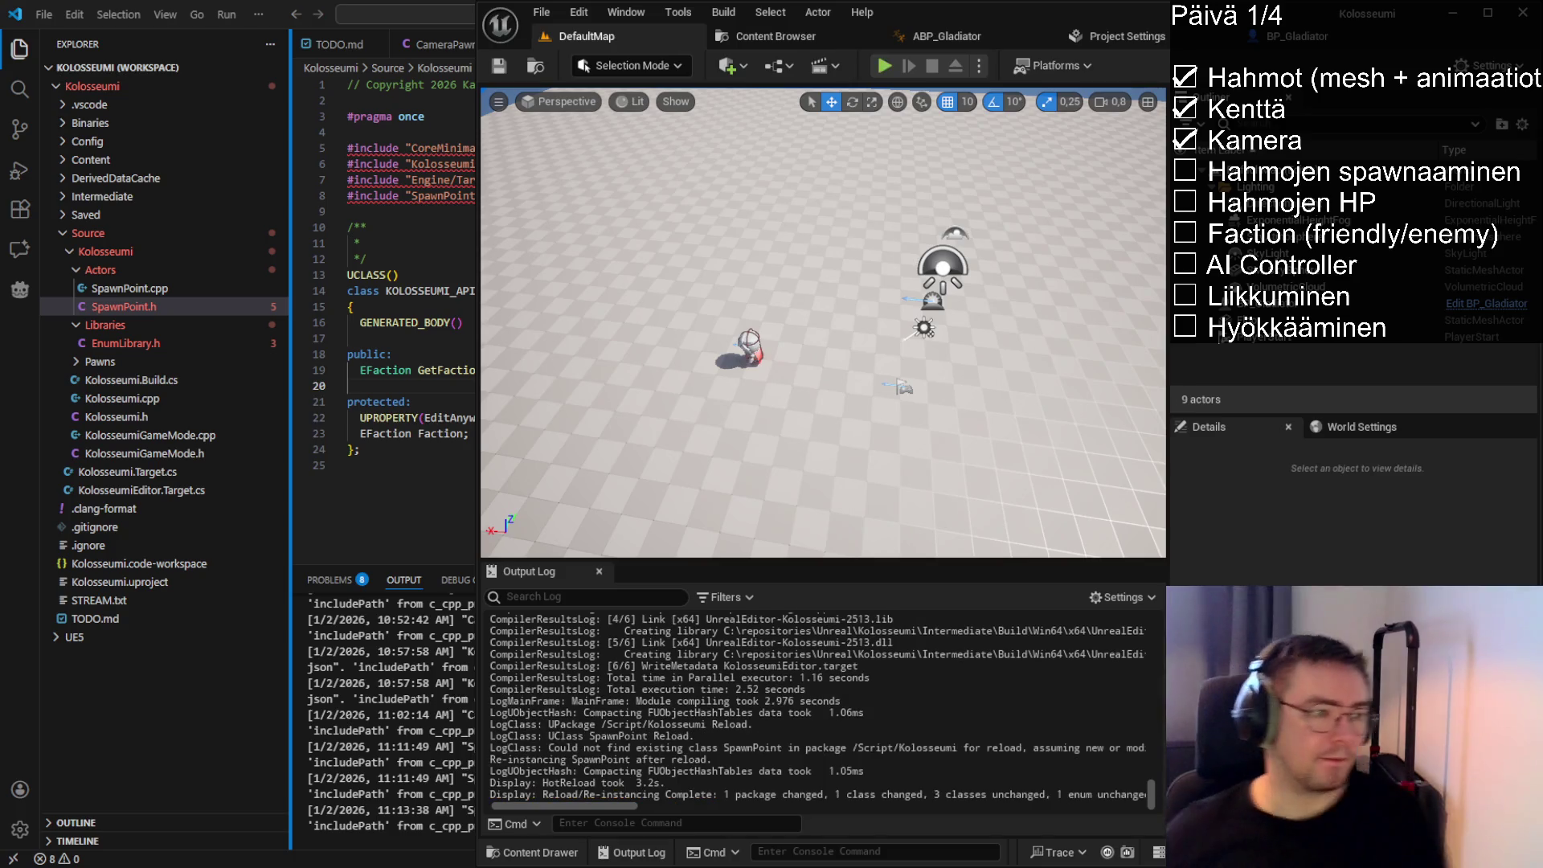
Search Place Actors for 'spaw' and drop a Spawn Point actor into the level
click(385, 310)
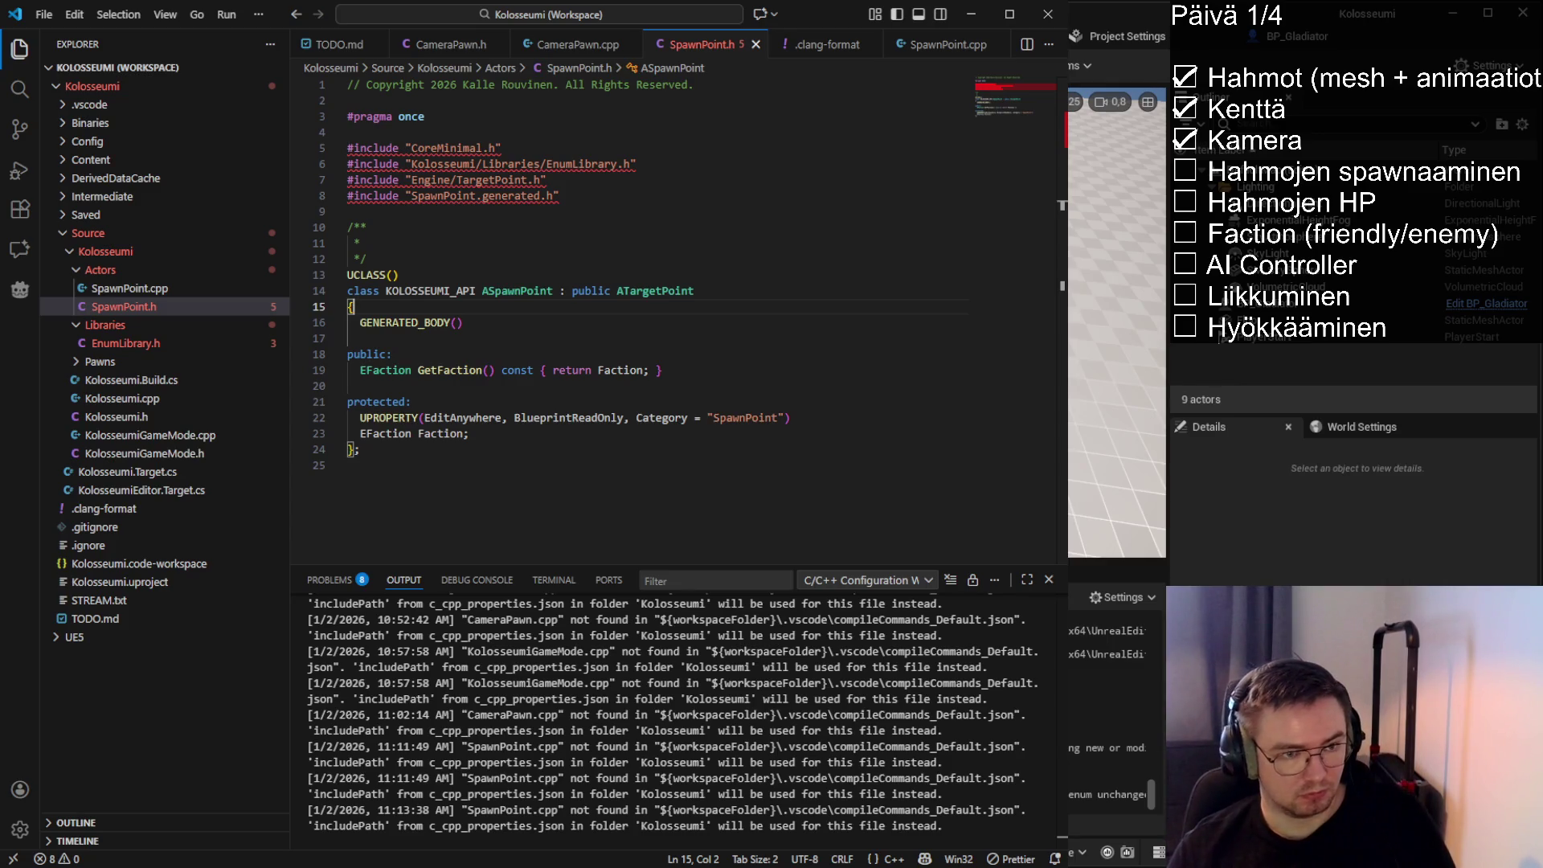
key(alt+Tab)
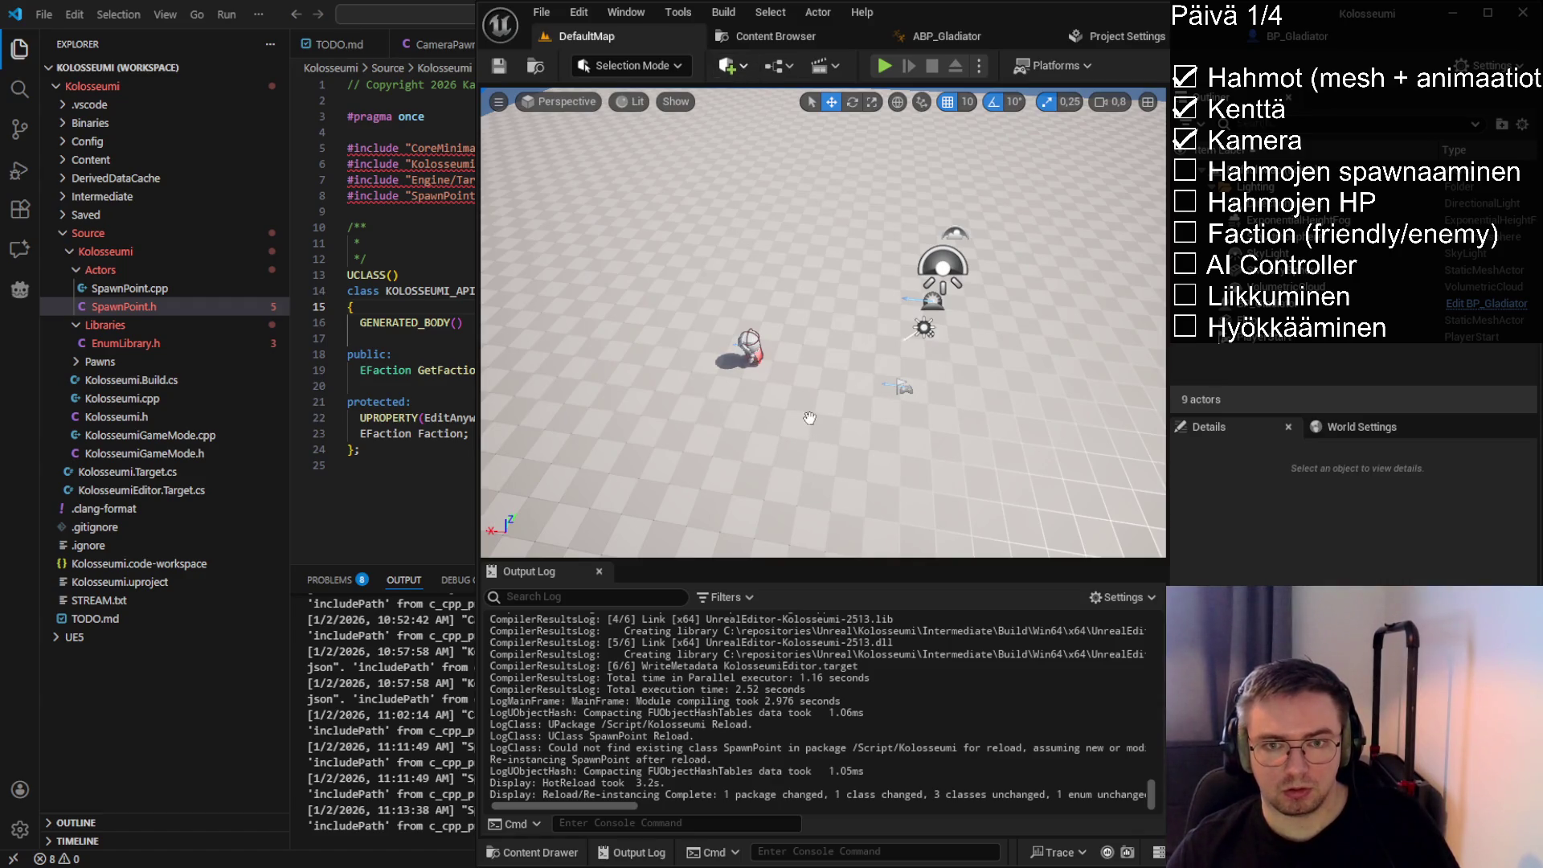
key(shift+1)
click(608, 125)
text(spa)
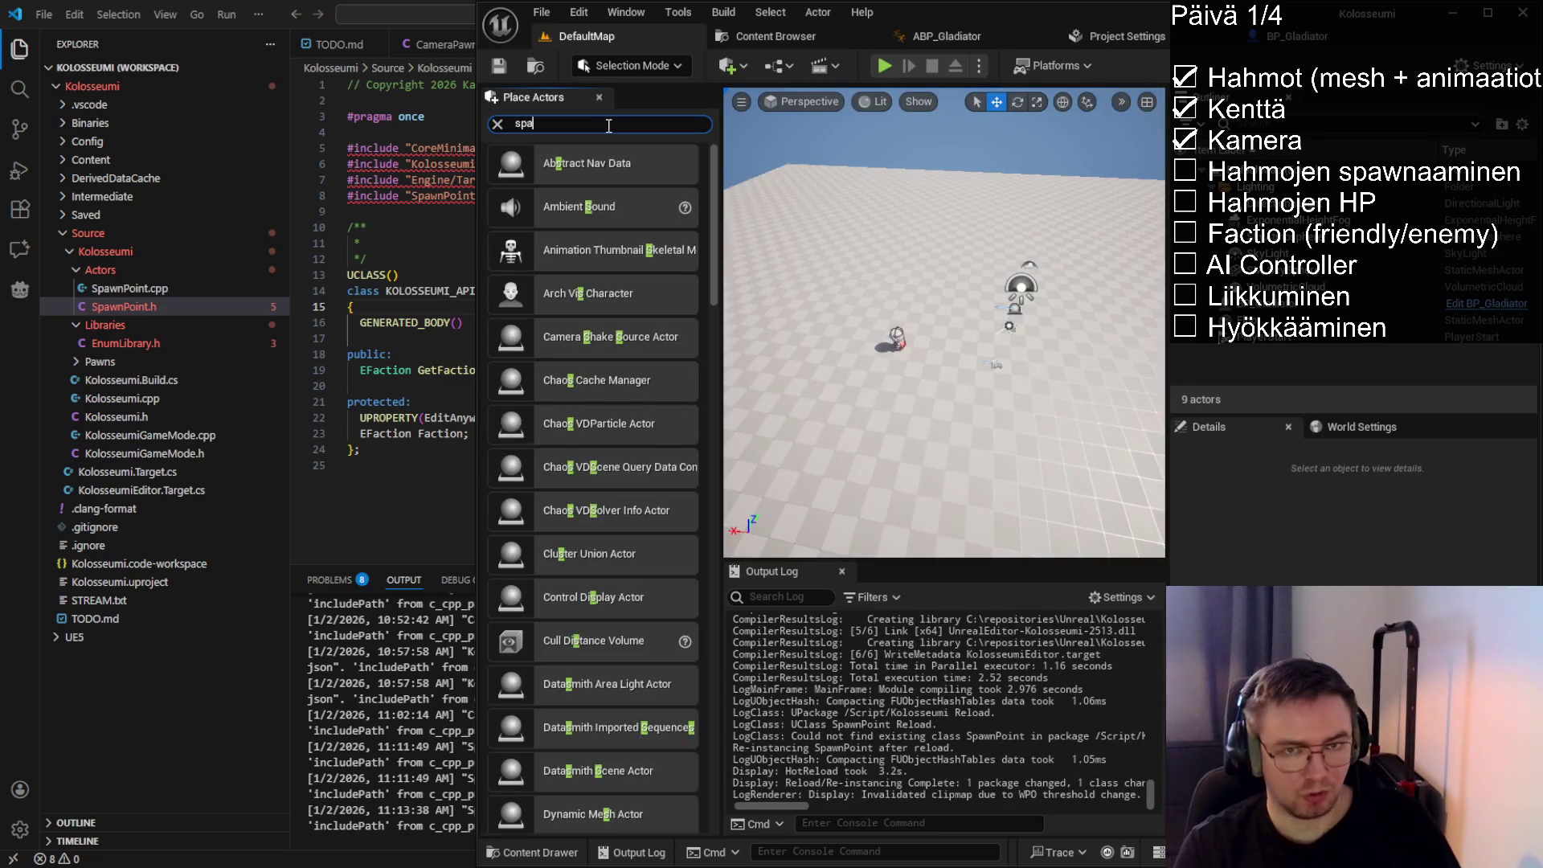
text(w)
drag(572, 164, 951, 366)
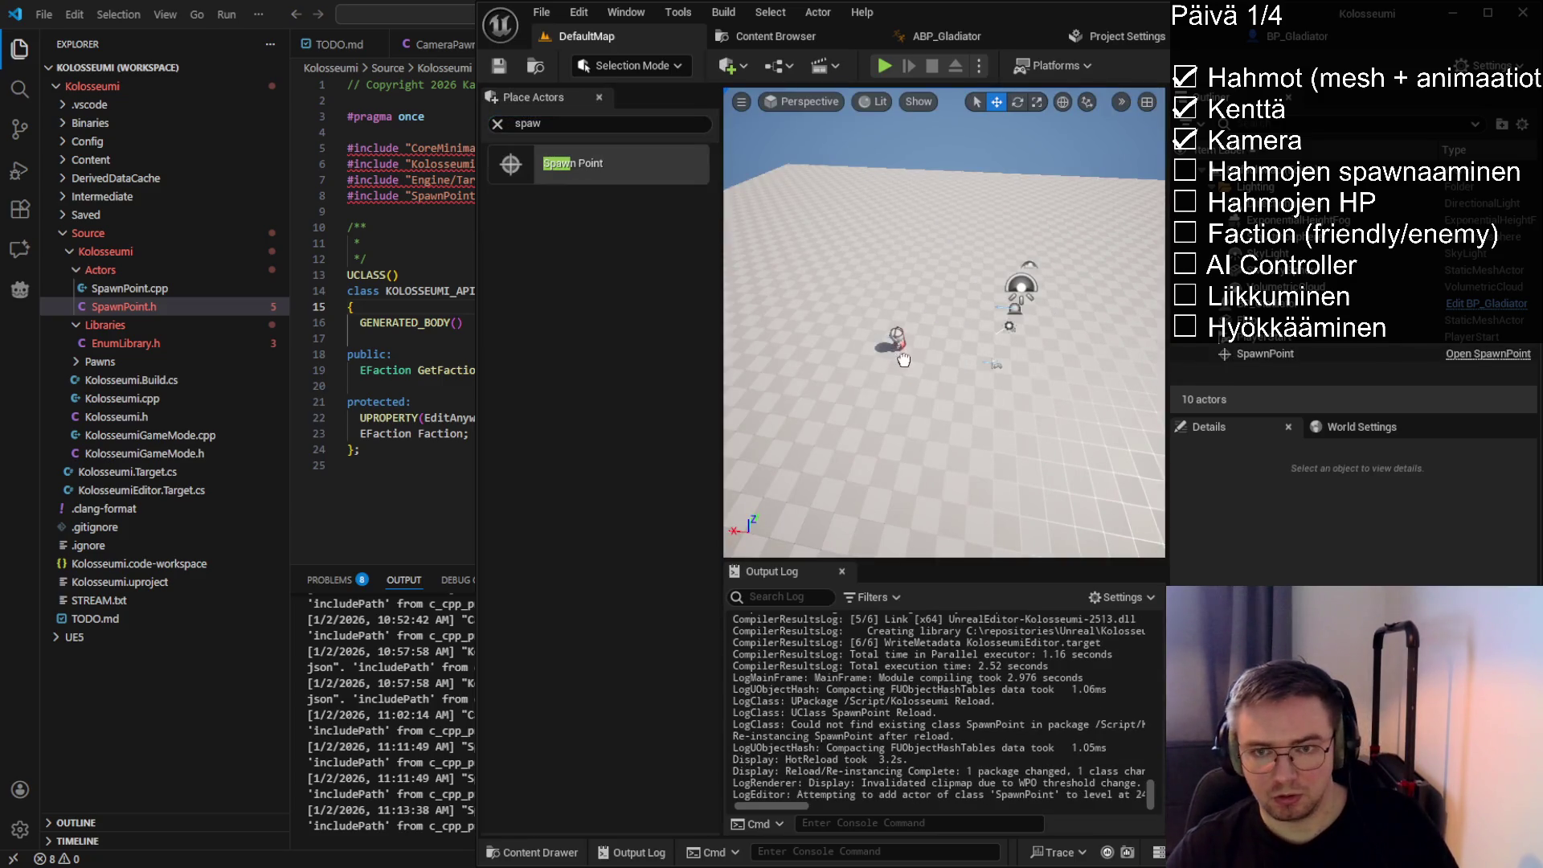
click(599, 97)
mouse_move(917, 382)
mouse_down()
mouse_move(879, 431)
mouse_move(924, 358)
mouse_up()
click(888, 403)
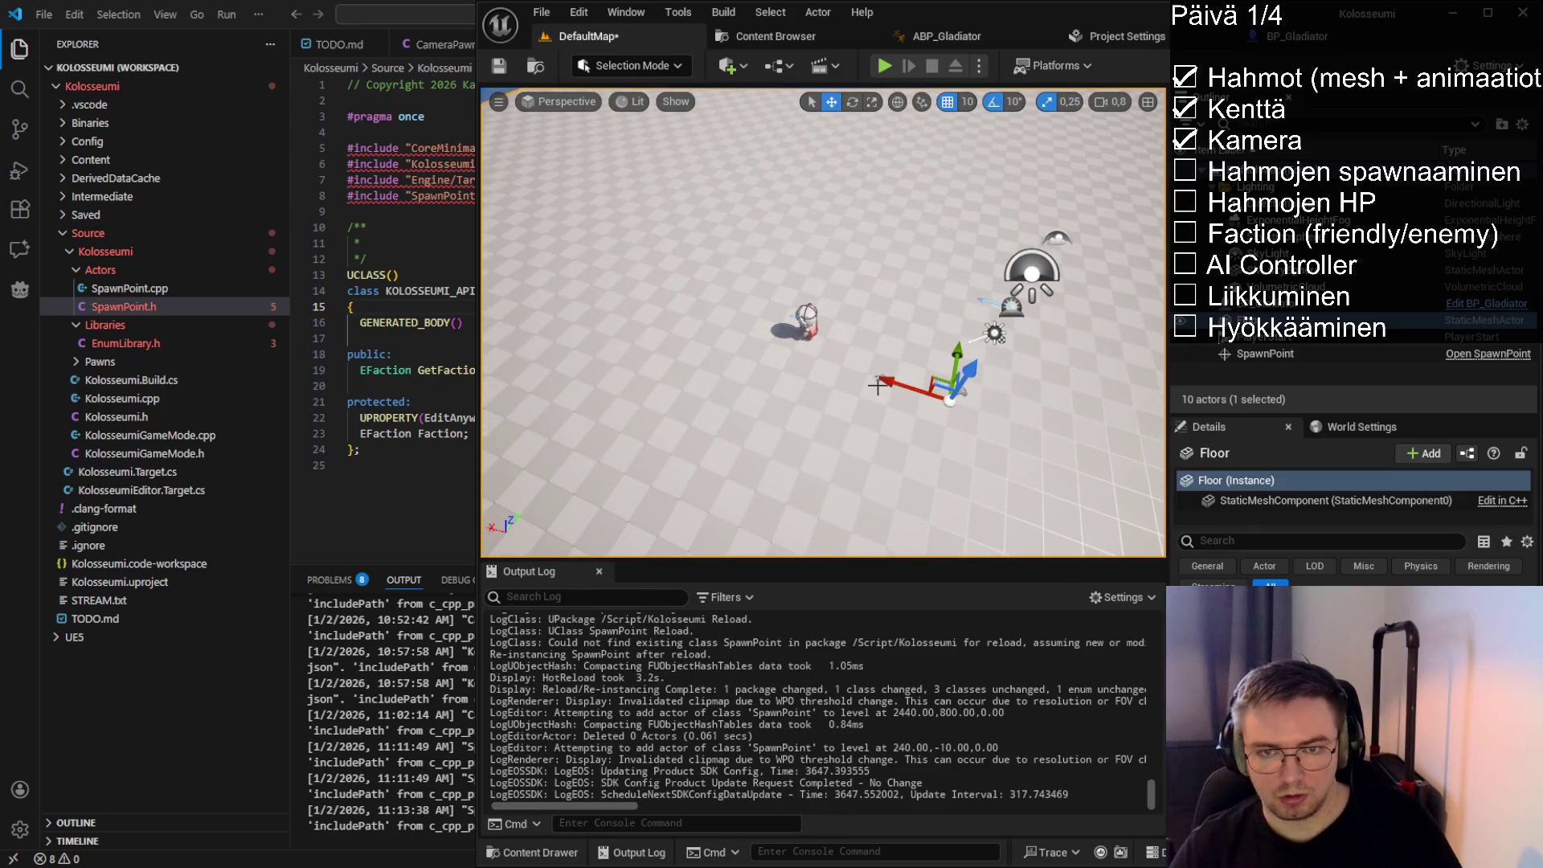
mouse_move(877, 386)
mouse_down()
mouse_move(878, 404)
mouse_move(850, 410)
mouse_up()
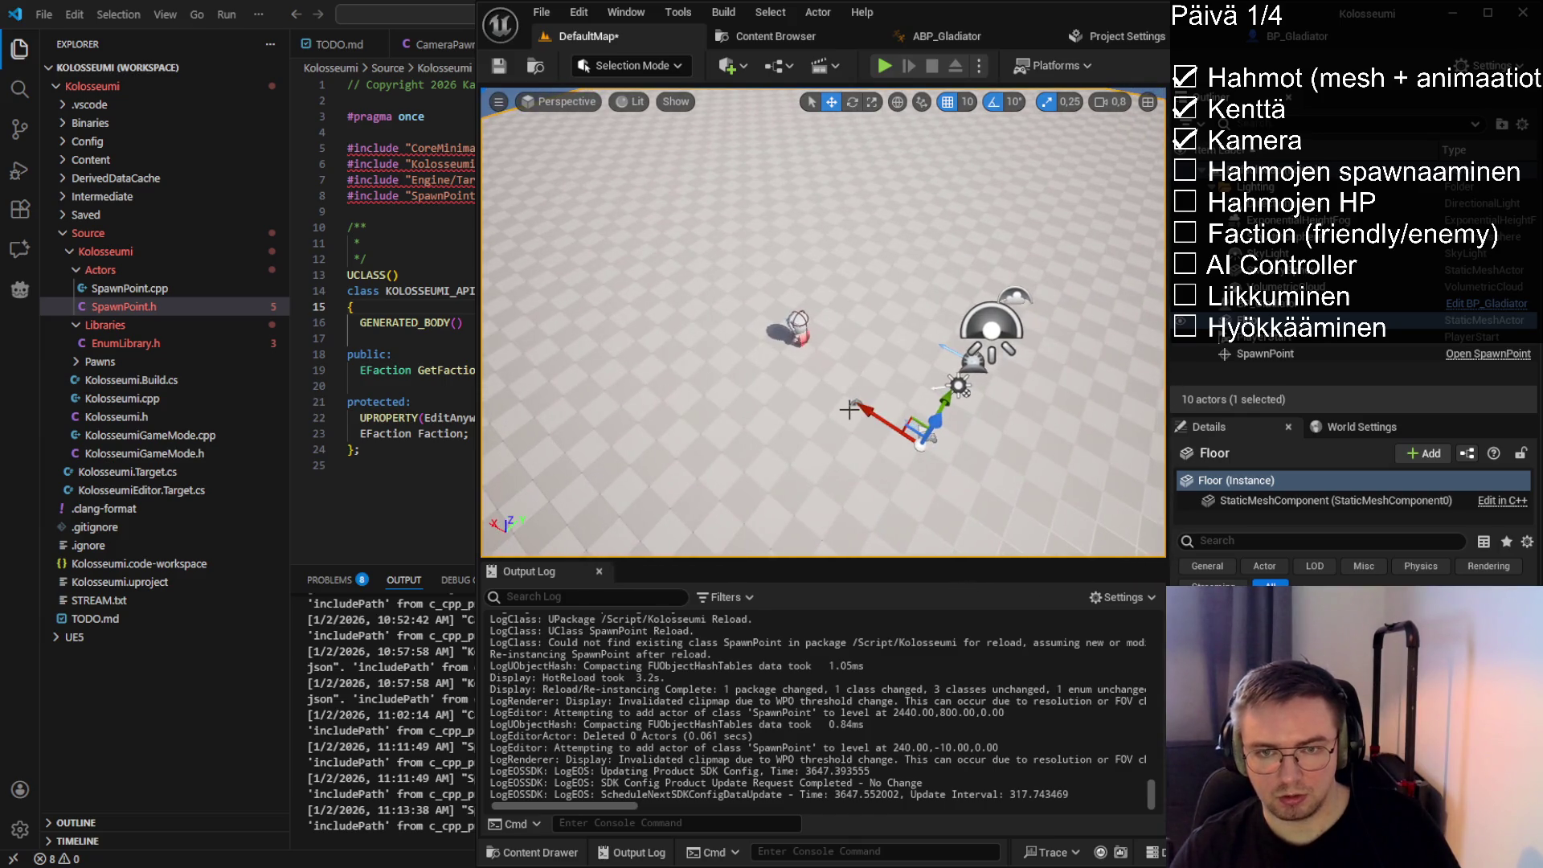
Run a brief play test, stop it, then reselect and copy the SpawnPoint
click(885, 66)
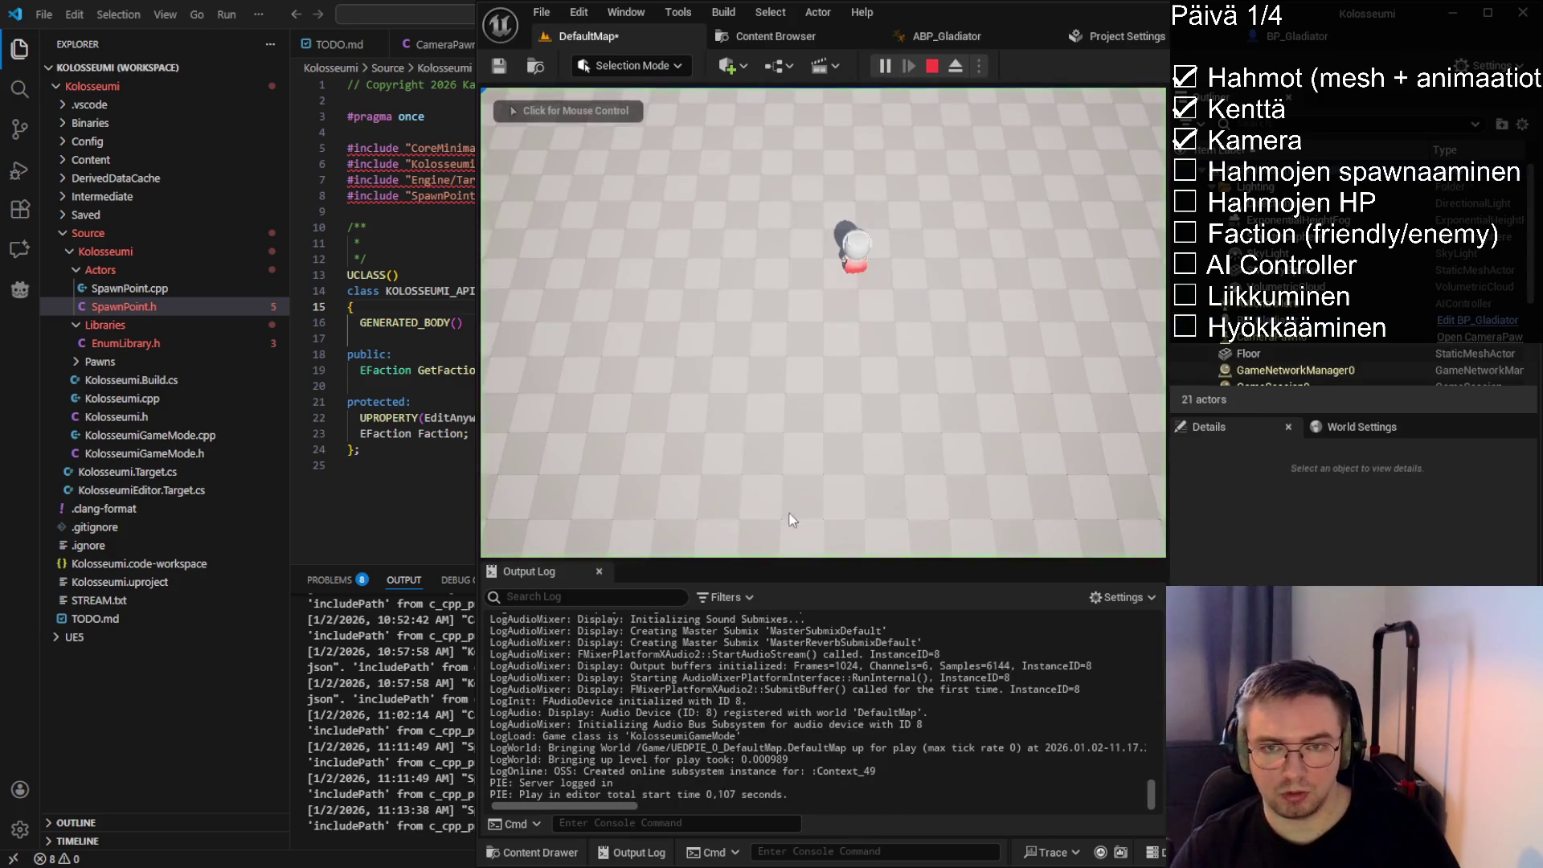
click(932, 66)
mouse_move(804, 362)
mouse_down()
mouse_move(870, 104)
mouse_move(844, 241)
mouse_move(804, 320)
mouse_up()
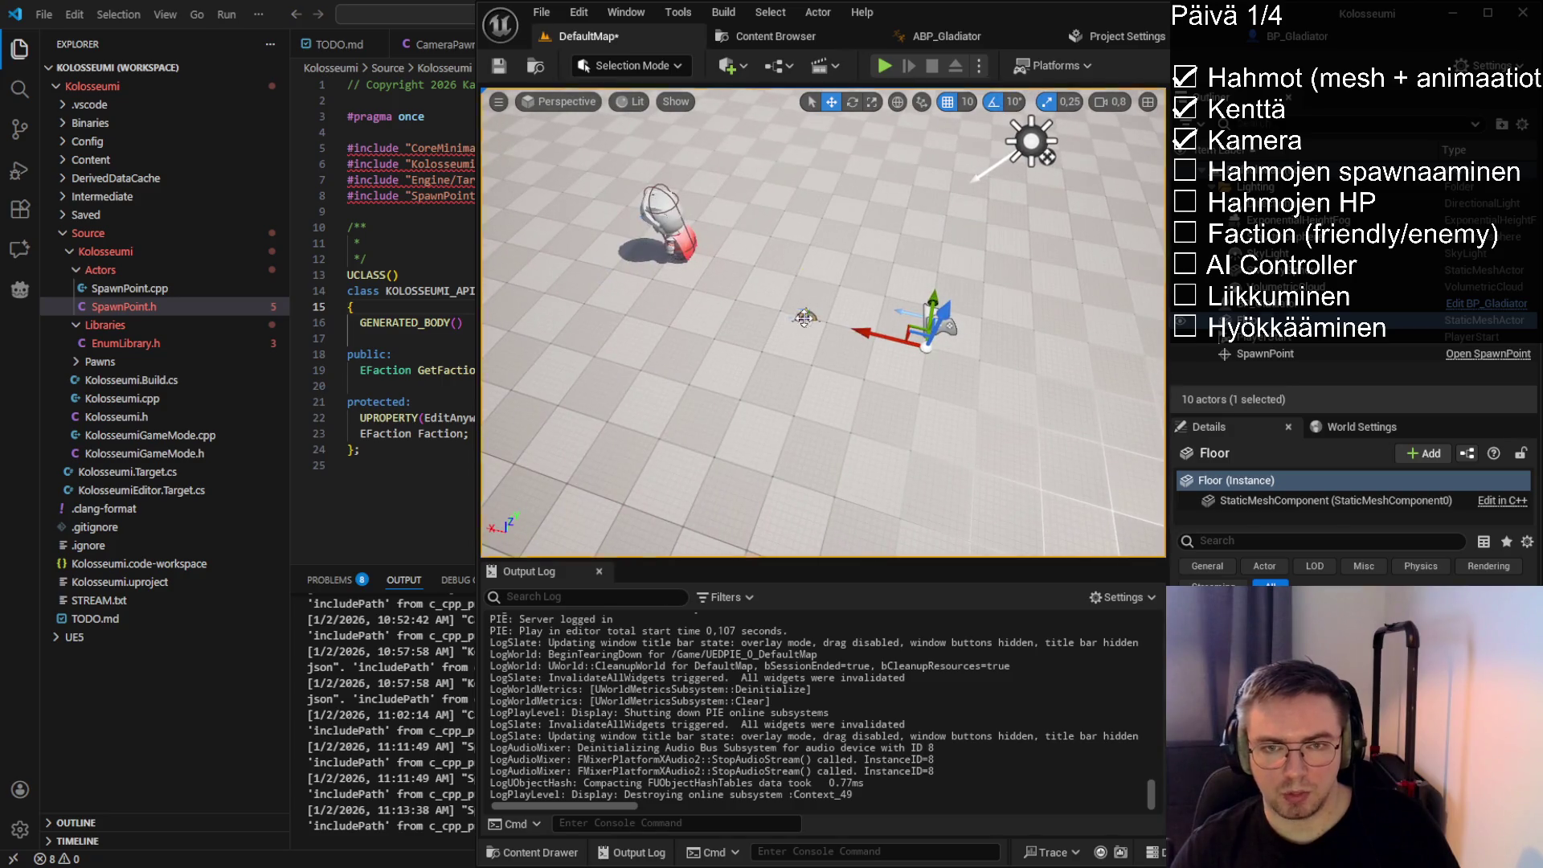
click(804, 320)
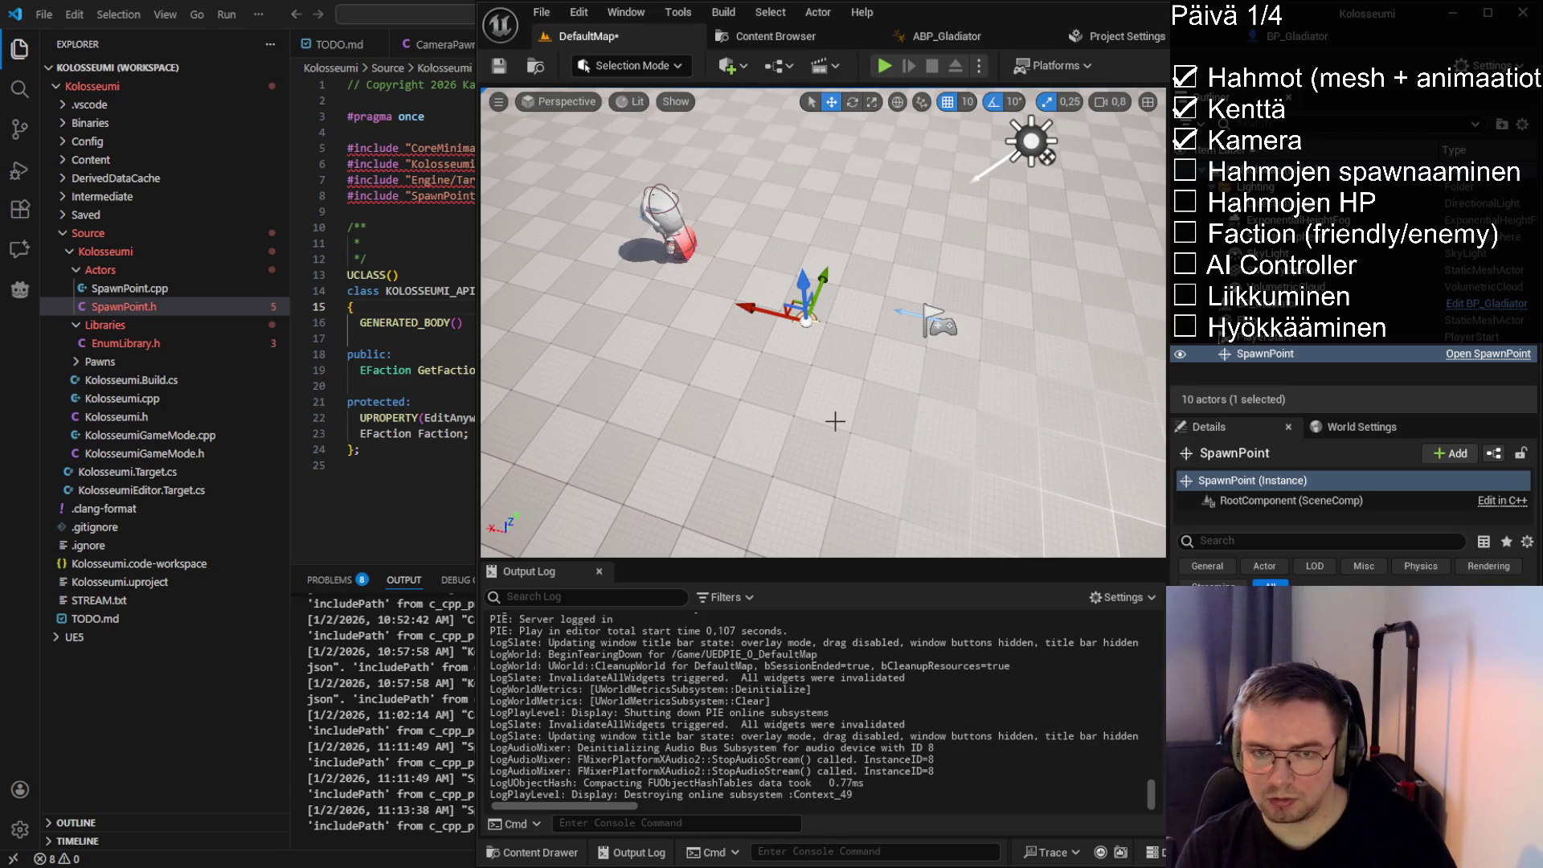
mouse_move(851, 334)
mouse_down()
mouse_move(804, 305)
mouse_move(874, 380)
mouse_up()
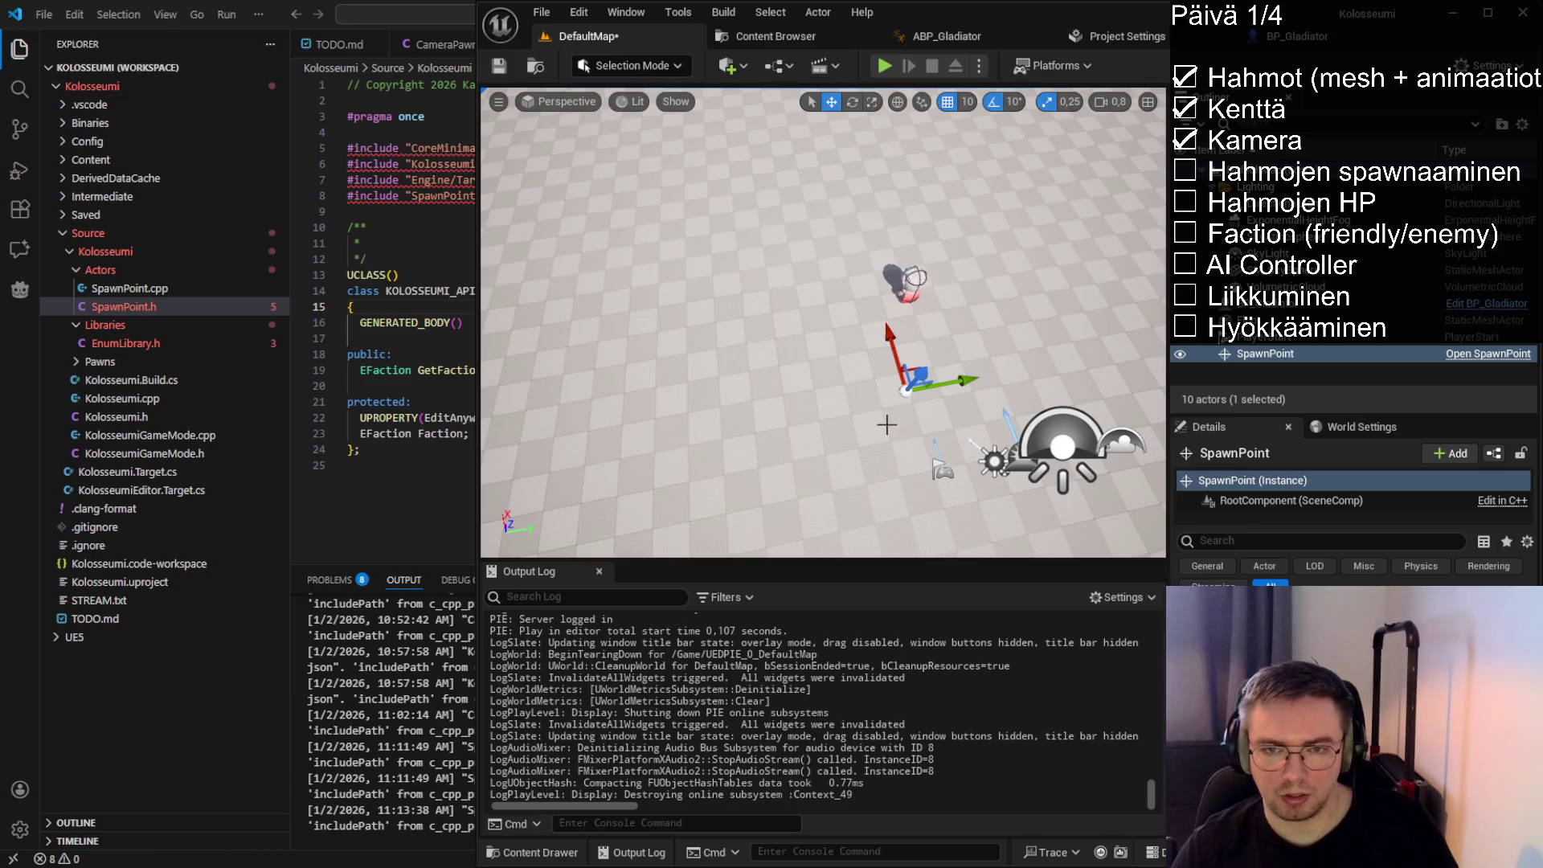
key(ctrl+c)
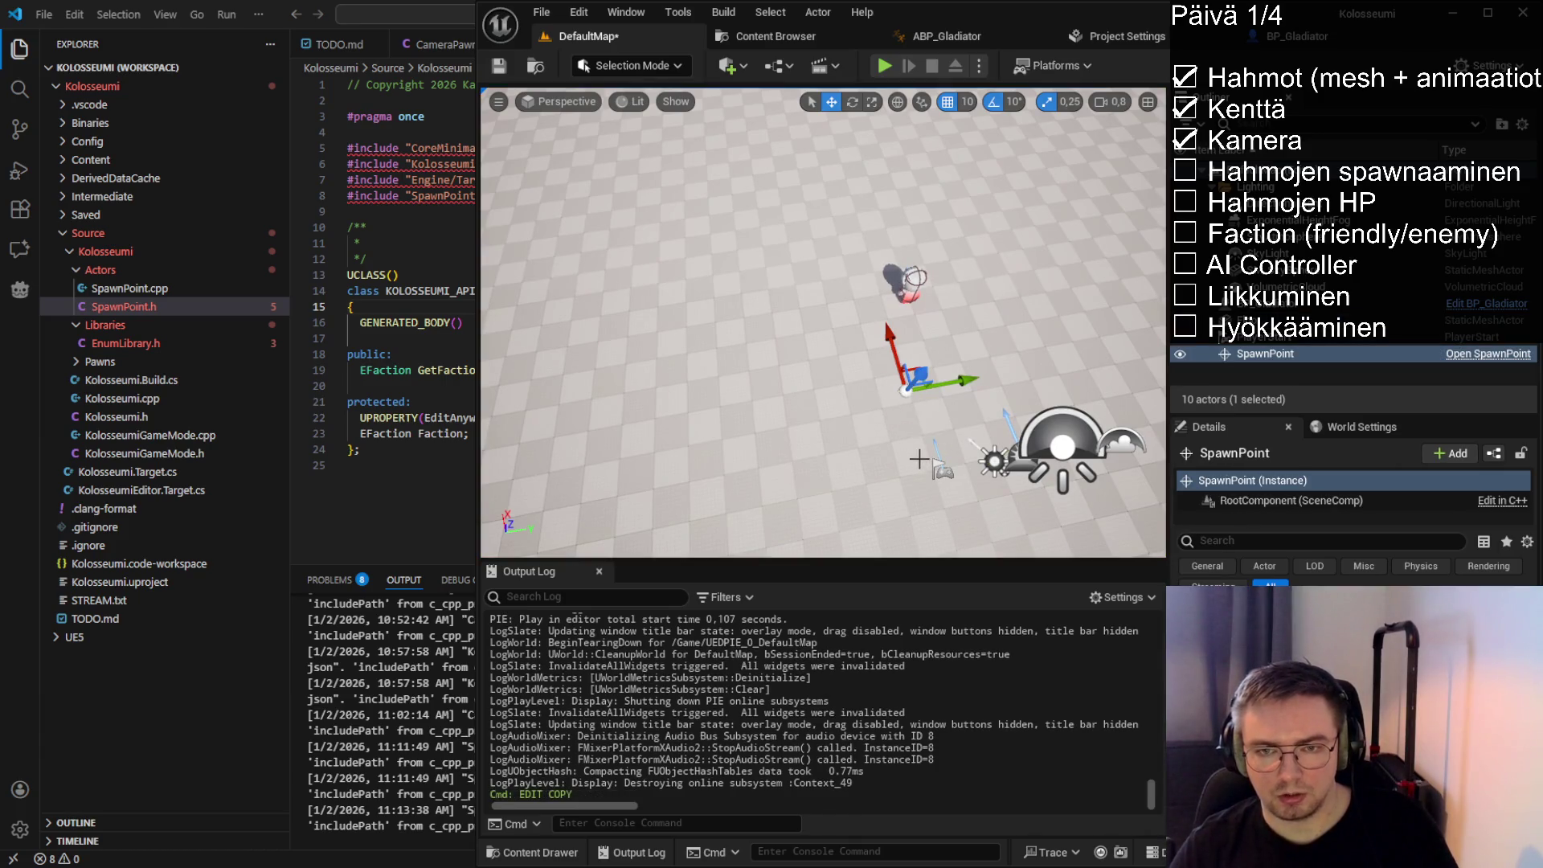
Paste copies SpawnPoint2, SpawnPoint3 and SpawnPoint4 and move them across the floor
key(ctrl+v)
drag(912, 384, 814, 396)
mouse_move(880, 444)
mouse_down()
mouse_move(1033, 386)
mouse_move(972, 386)
mouse_up()
key(ctrl+v)
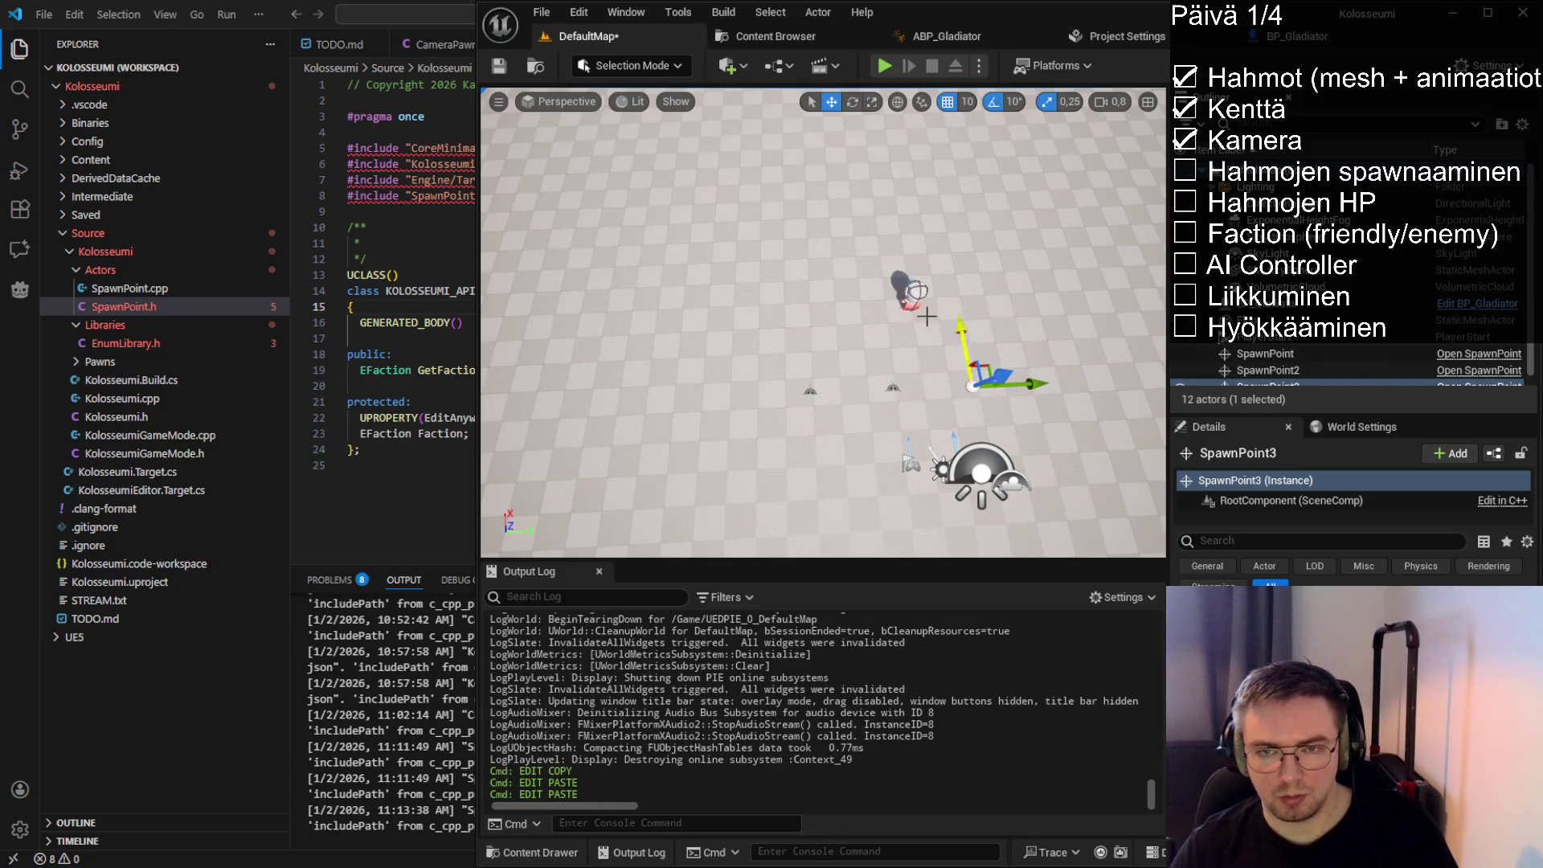
click(979, 294)
click(972, 384)
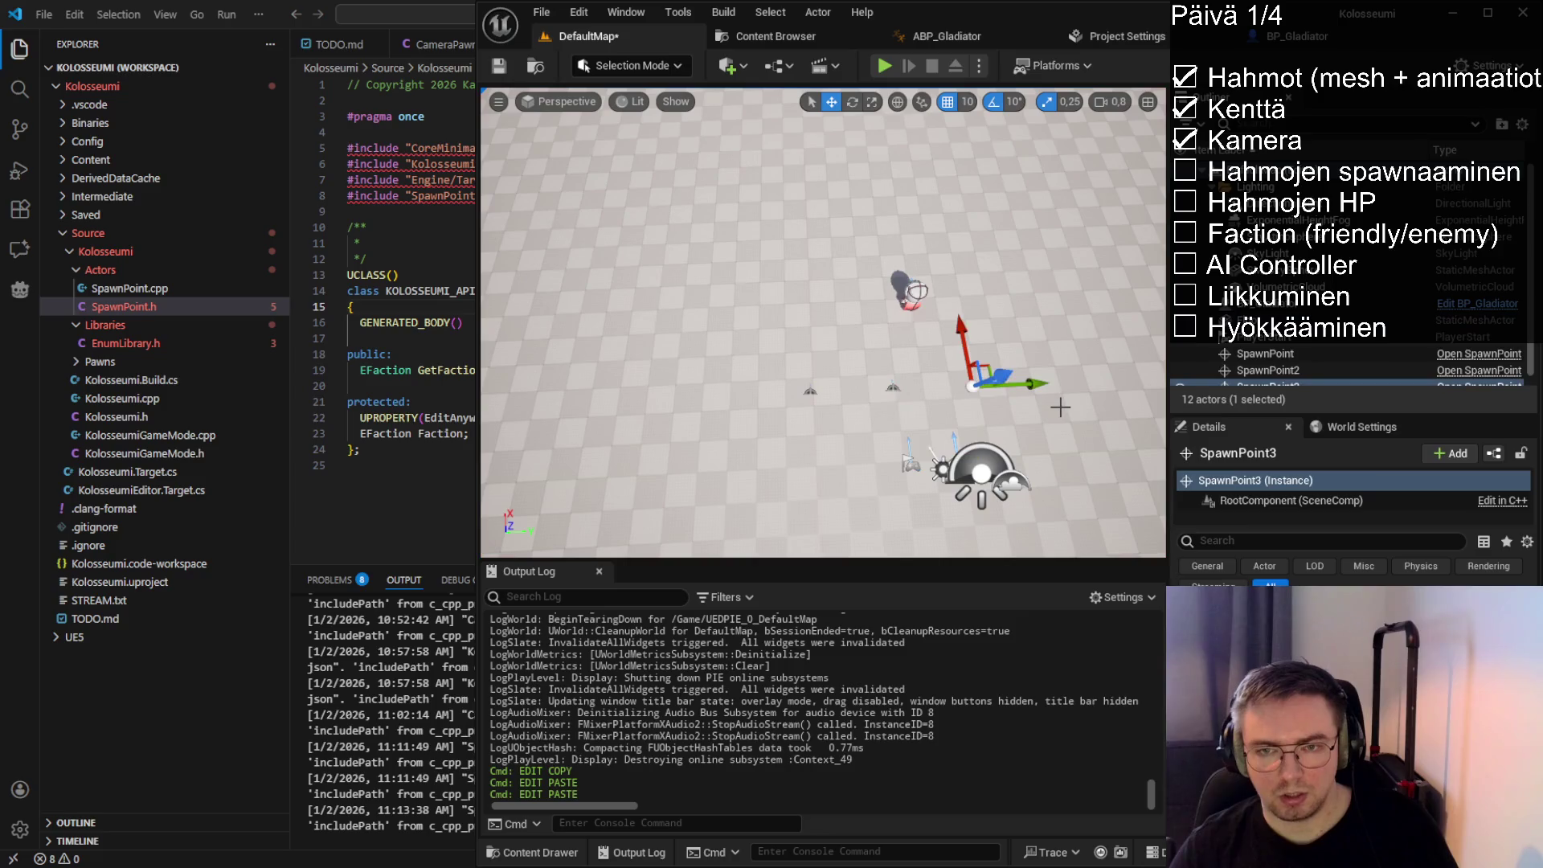
key(ctrl+c)
key(ctrl+v)
mouse_move(972, 384)
mouse_down()
mouse_move(923, 143)
mouse_move(949, 132)
mouse_move(996, 152)
mouse_up()
Rotate a spawn point, then reselect and copy it
click(852, 101)
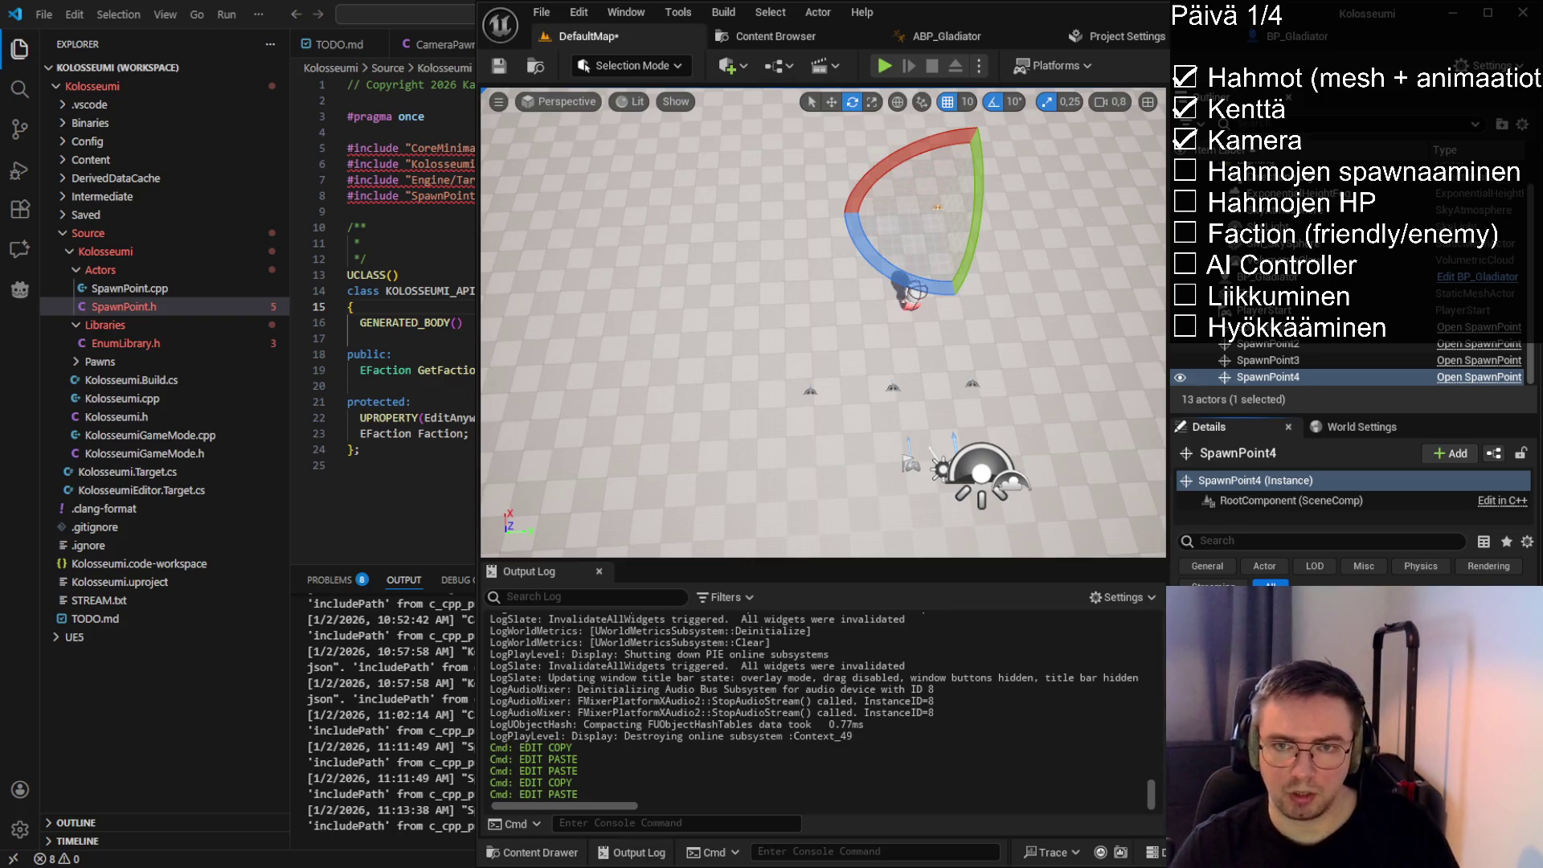
key(w)
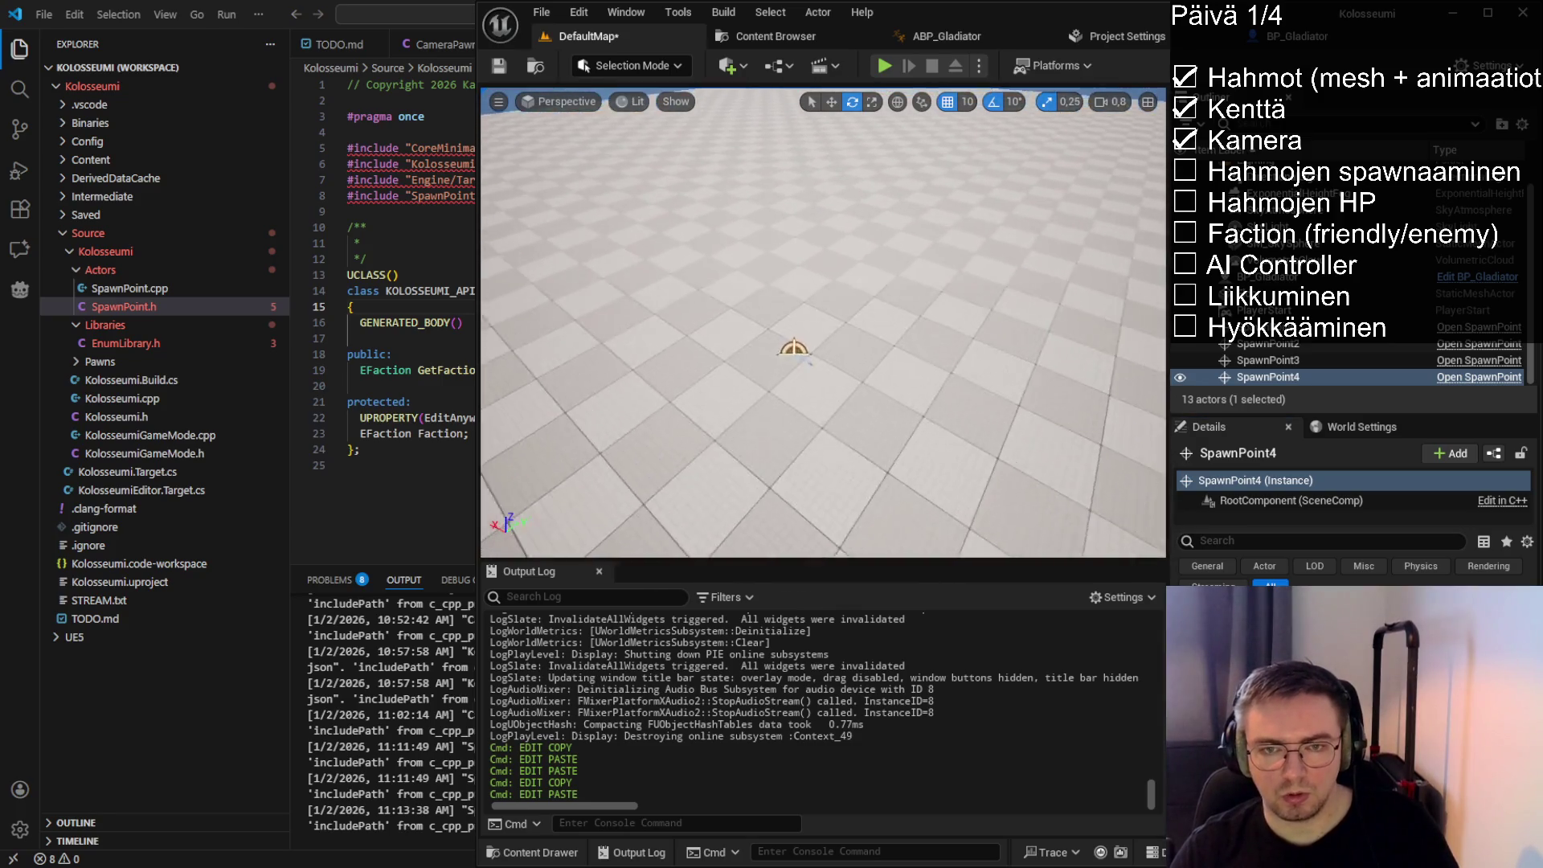
scroll(809, 362, down, 10)
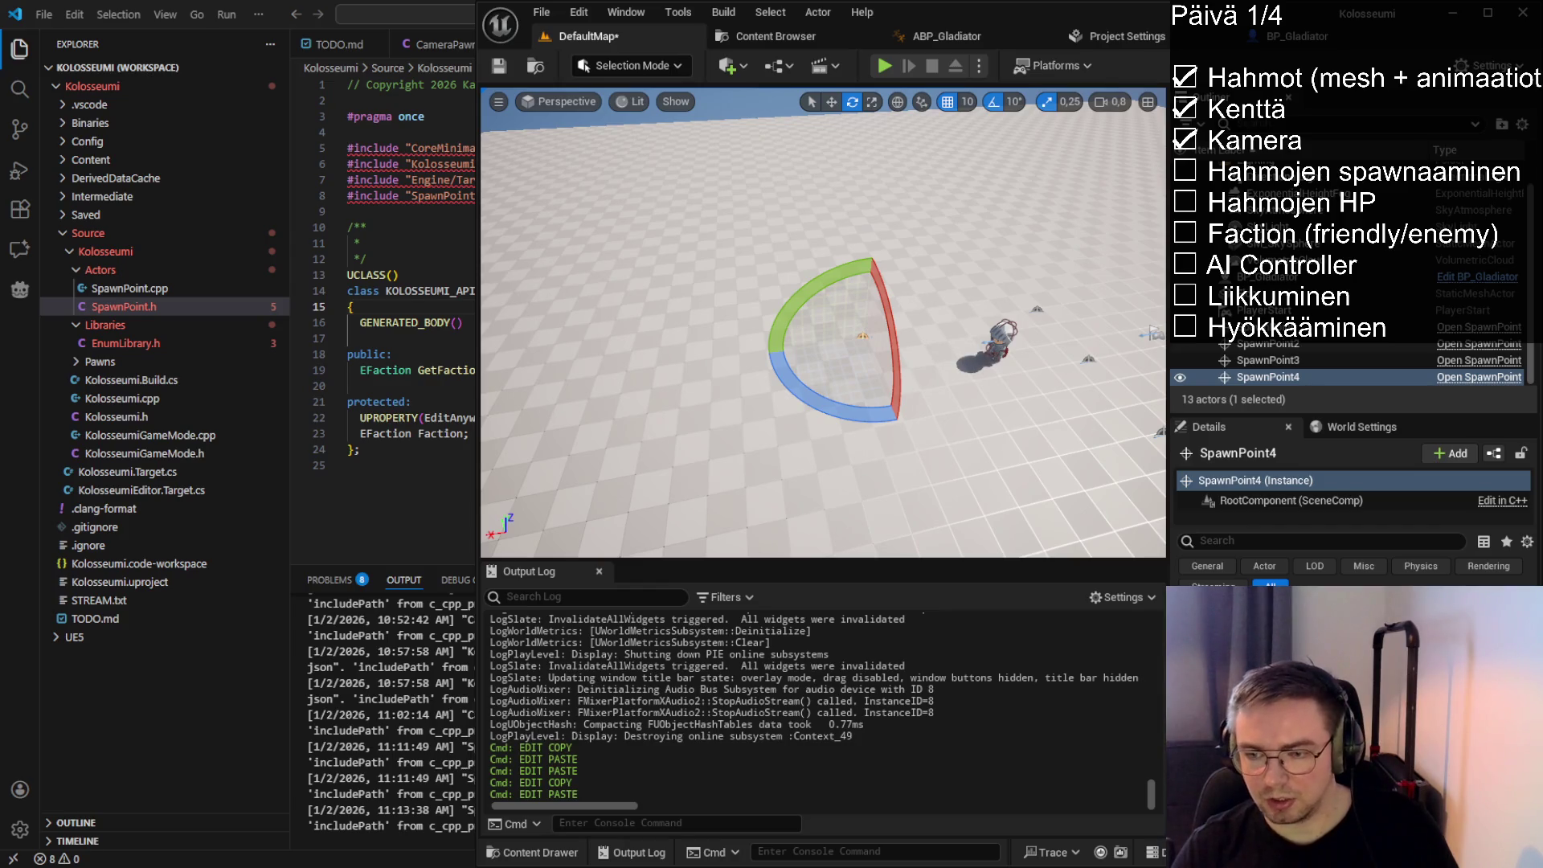
click(971, 472)
click(865, 337)
key(ctrl+c)
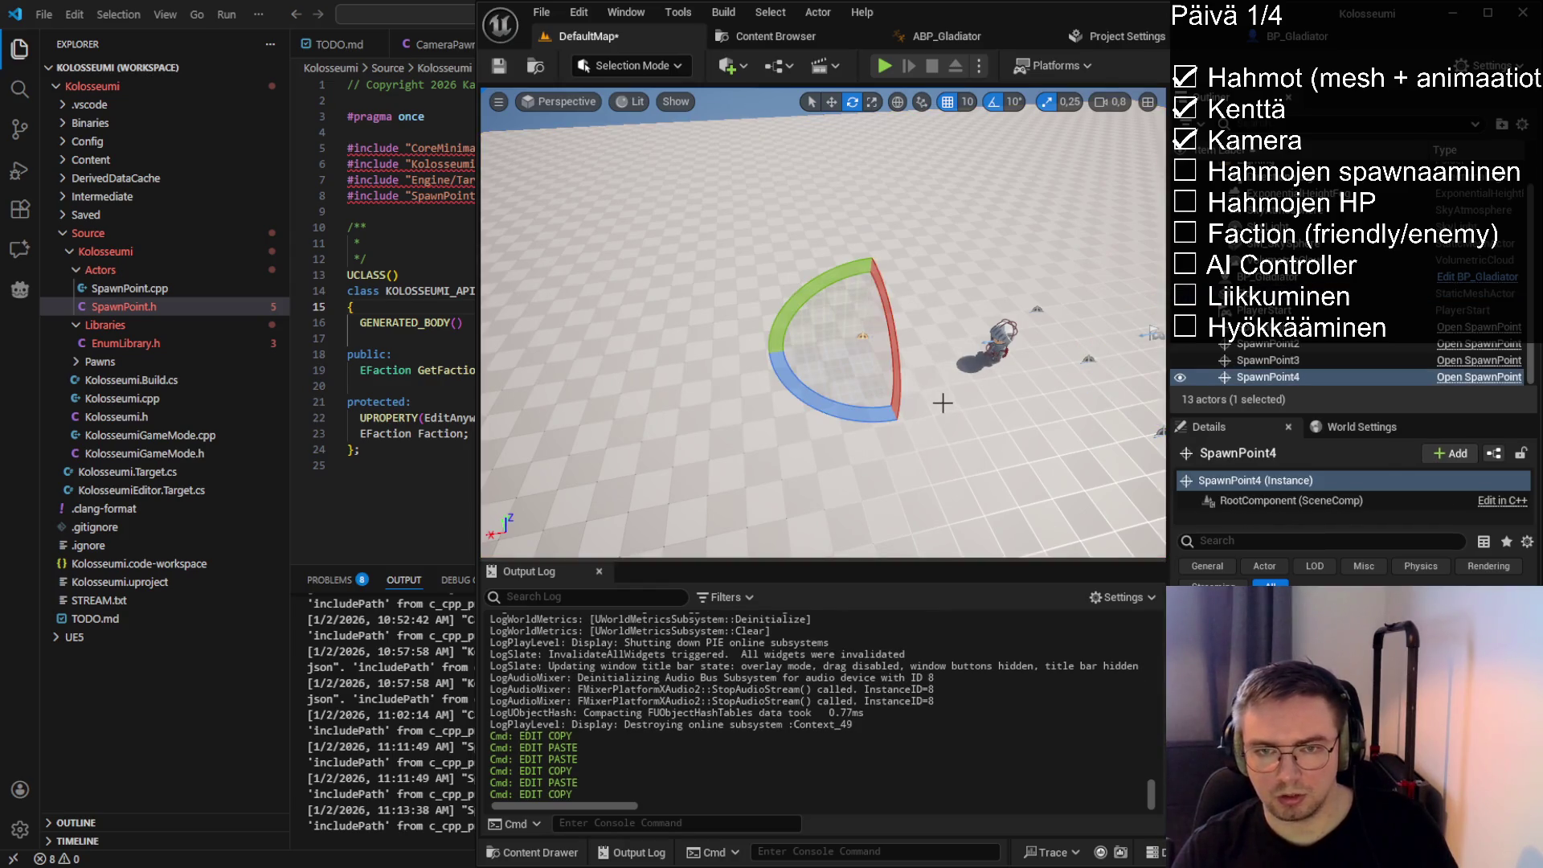
key(w)
Add SpawnPoint5 and SpawnPoint6 on the floor and save the DefaultMap level
key(ctrl+v)
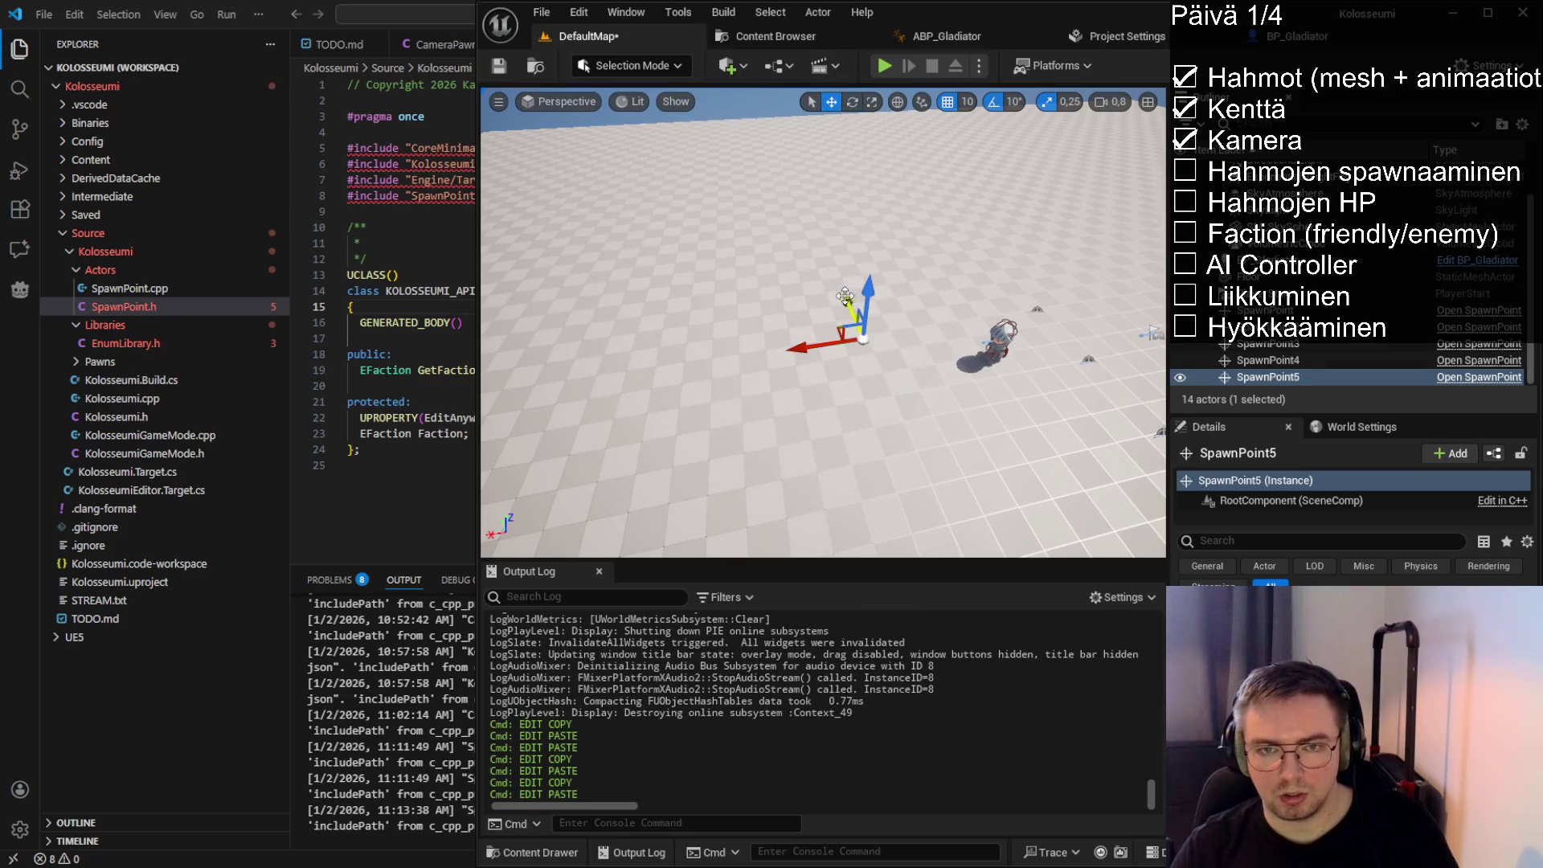
mouse_move(836, 269)
mouse_down()
mouse_move(896, 399)
mouse_move(804, 338)
mouse_move(723, 241)
mouse_move(652, 86)
mouse_up()
key(ctrl+c)
key(ctrl+v)
key(ctrl+s)
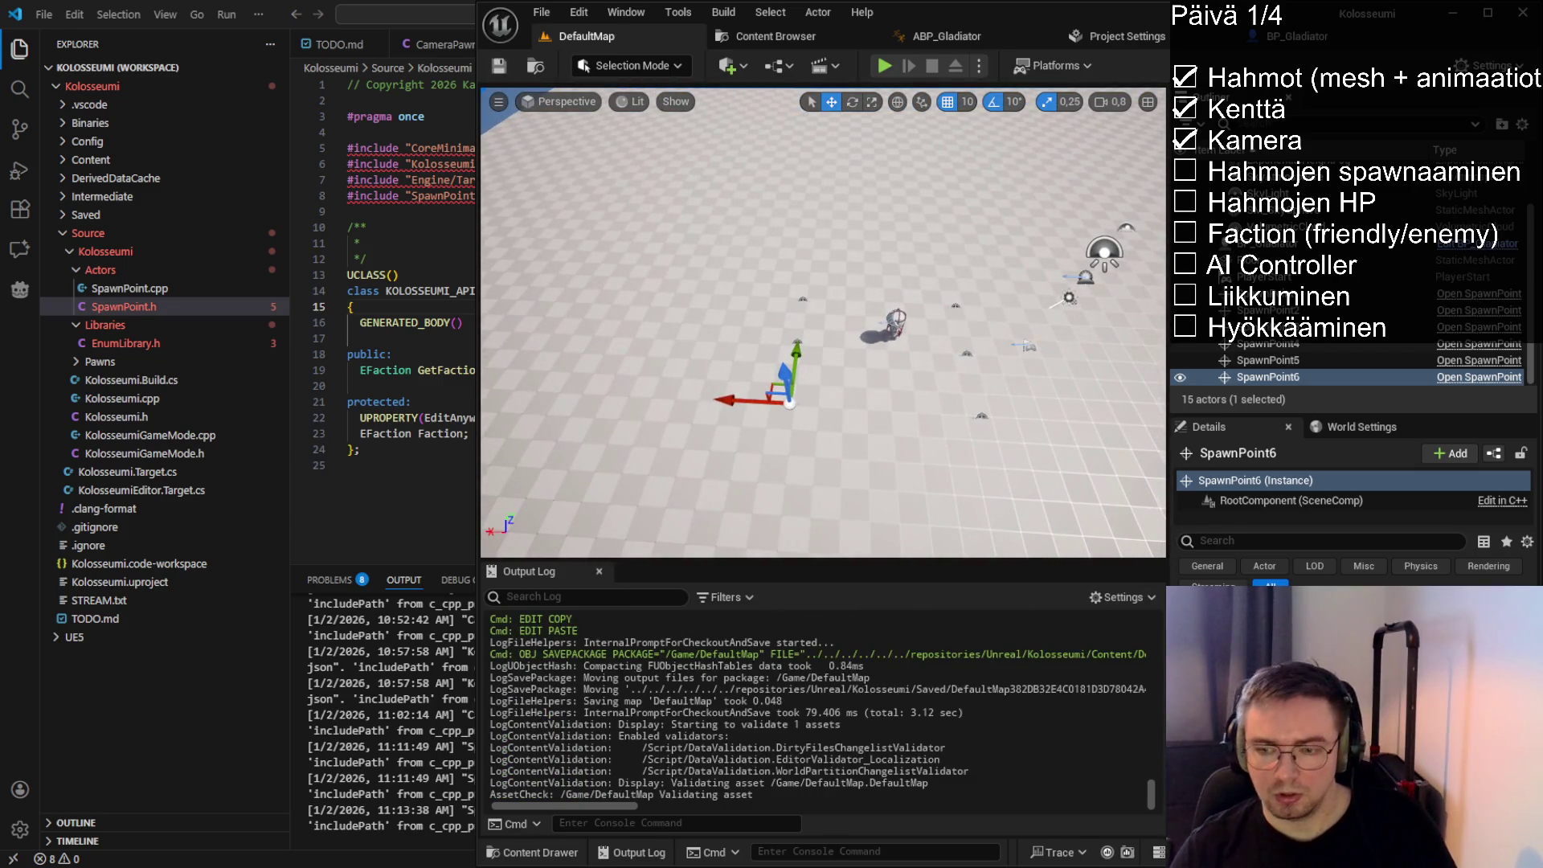
key(ctrl+alt+F11)
key(alt+Tab)
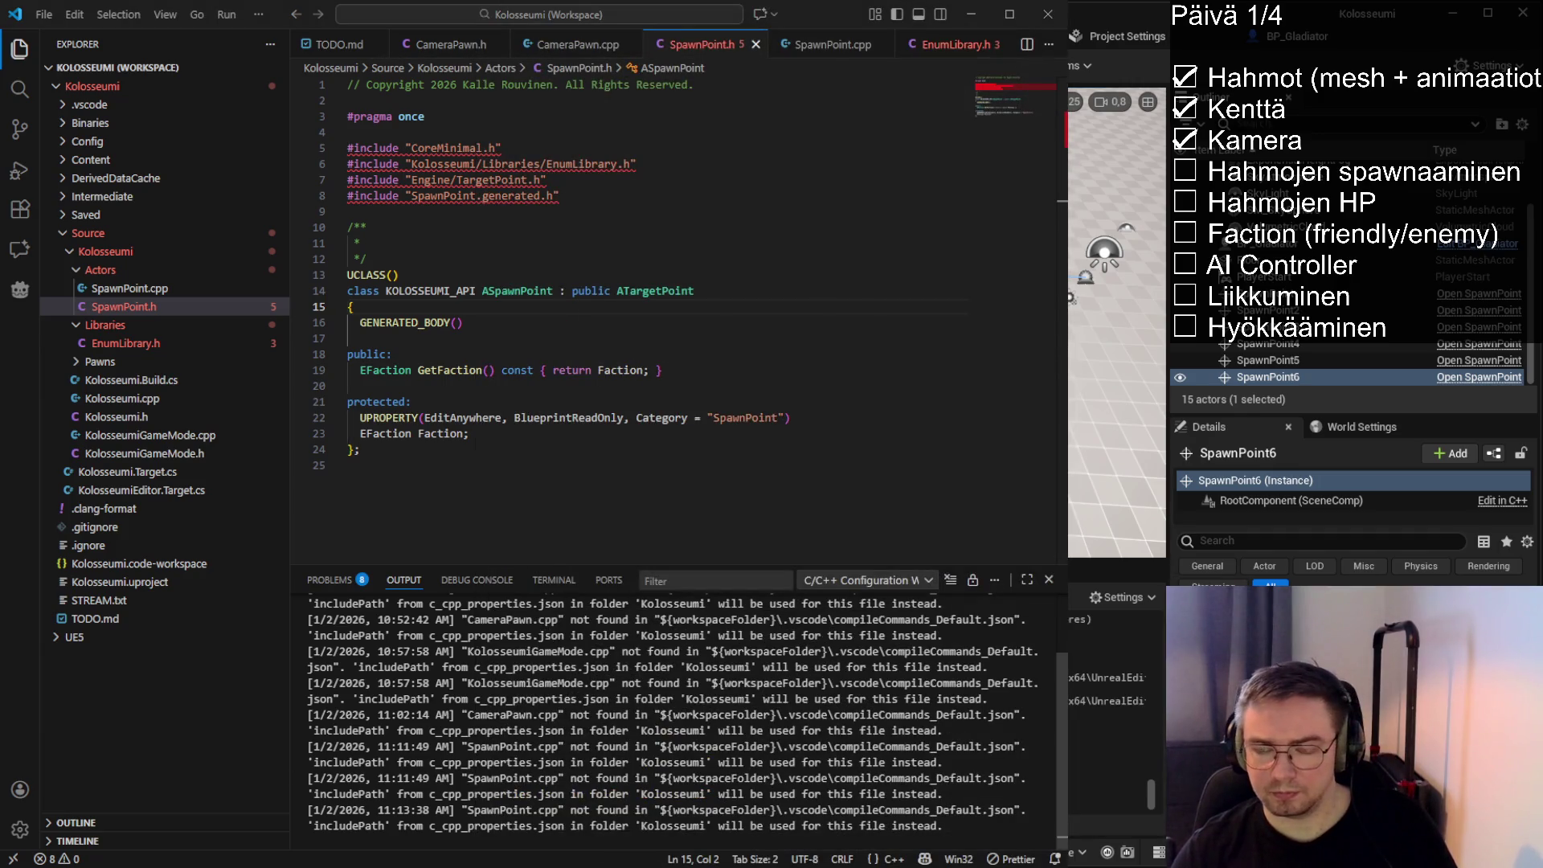
Close the EnumLibrary.h tab and open the KolosseumiGameMode.h header
click(833, 46)
click(692, 46)
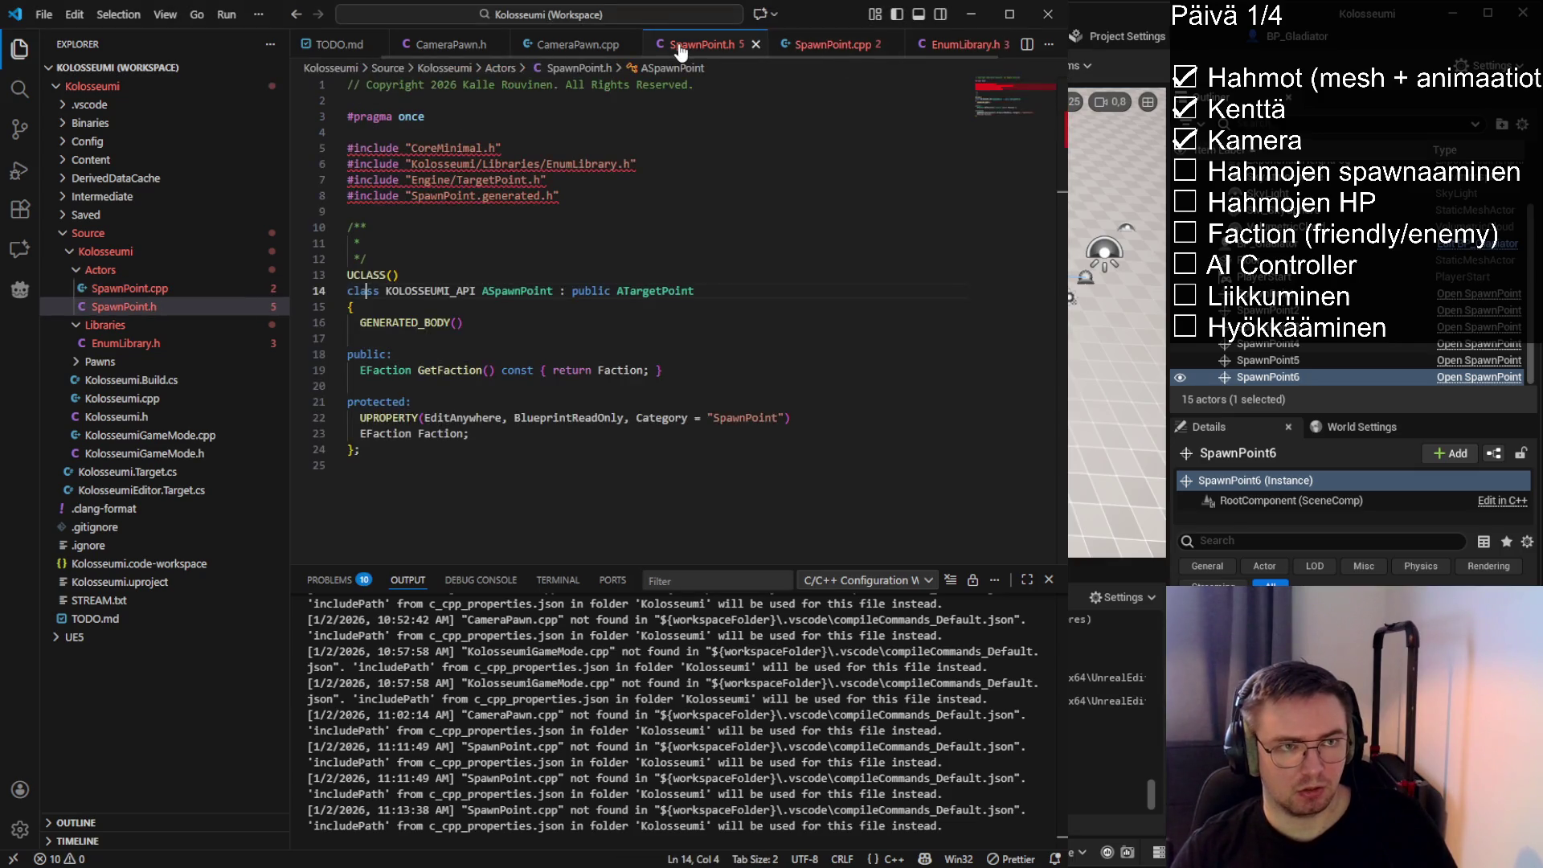
scroll(804, 44, right, 1)
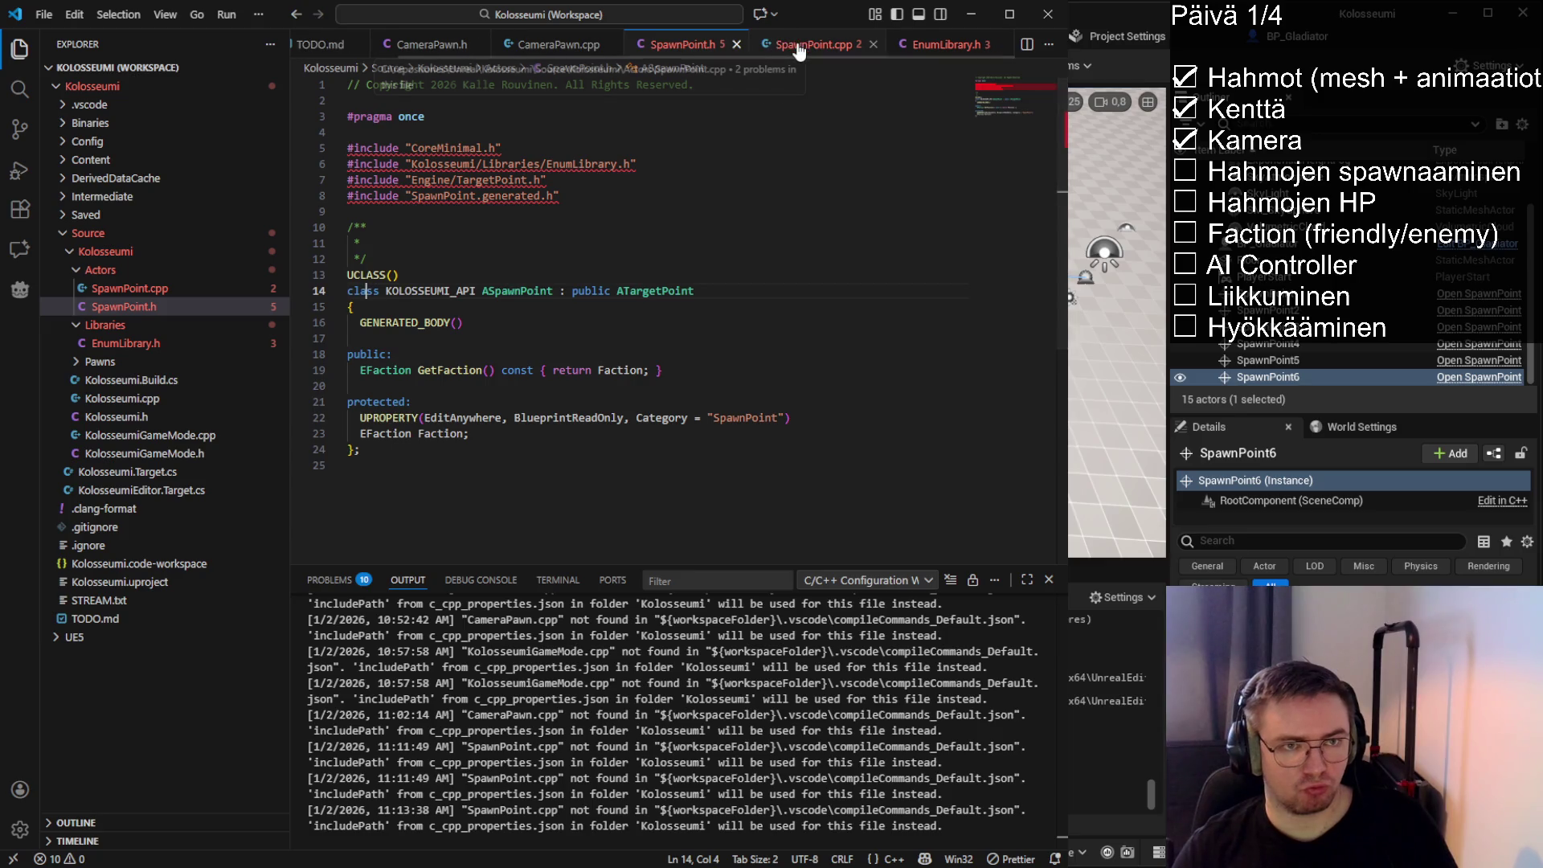
click(1002, 46)
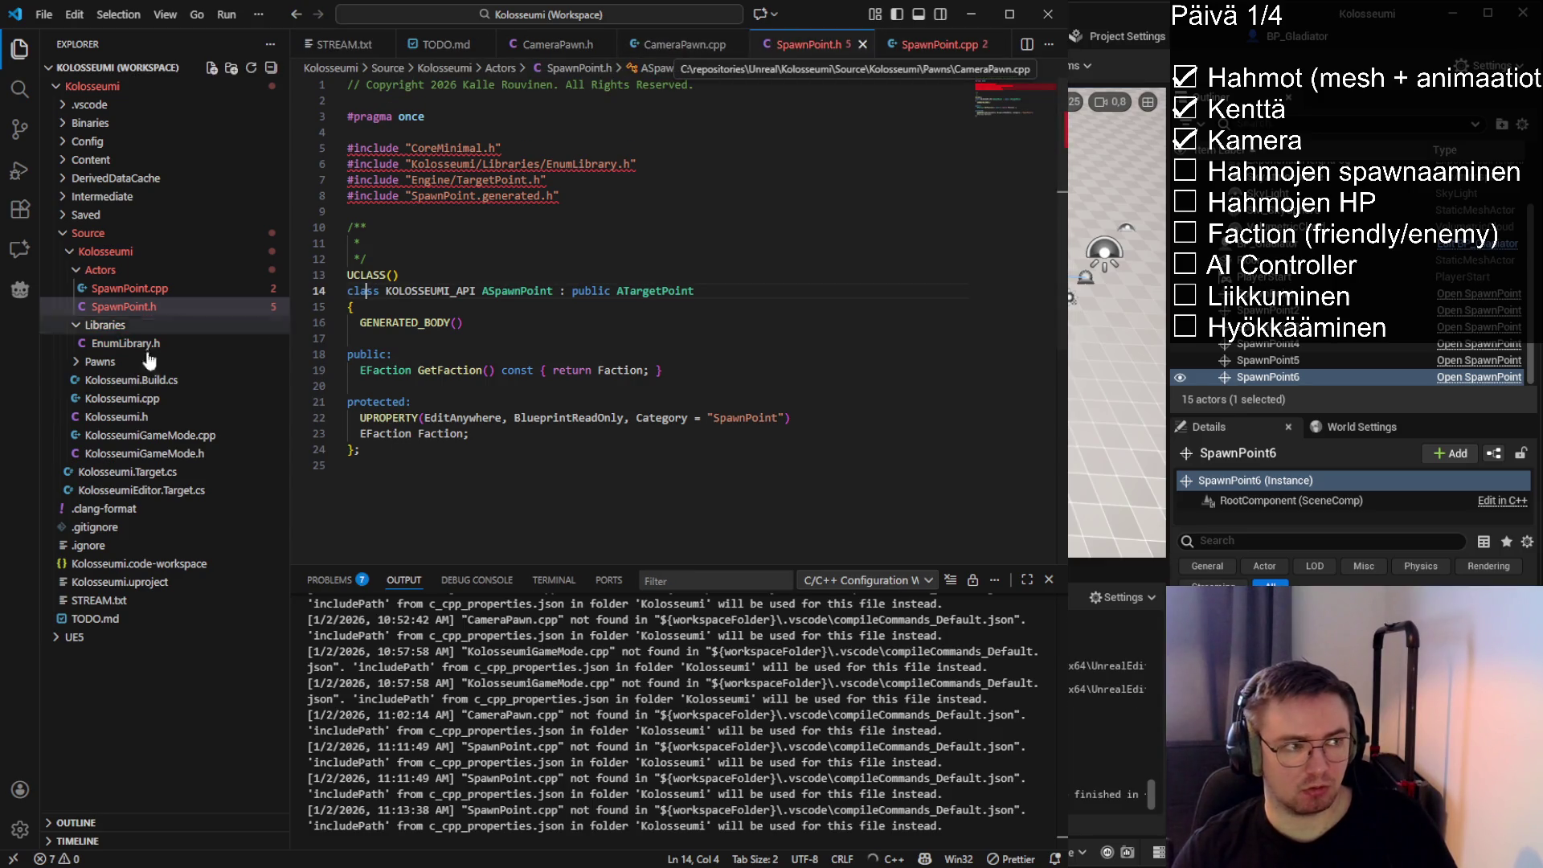
click(145, 453)
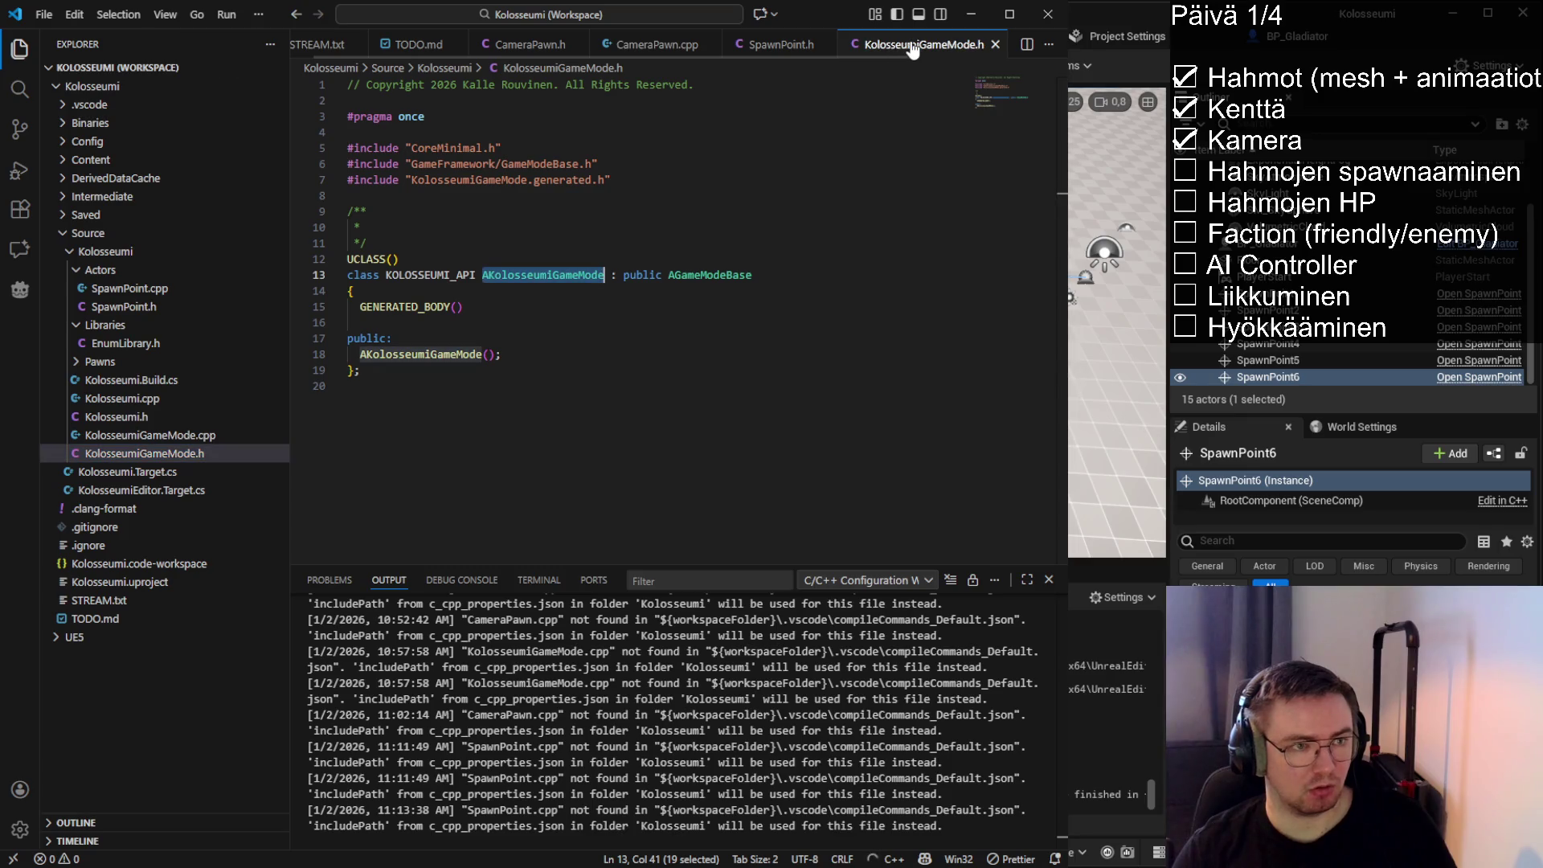
Jump to AGameModeBase in GameModeBase.h, search it for 'BeginPlay', then close that tab
click(712, 275)
key(F12)
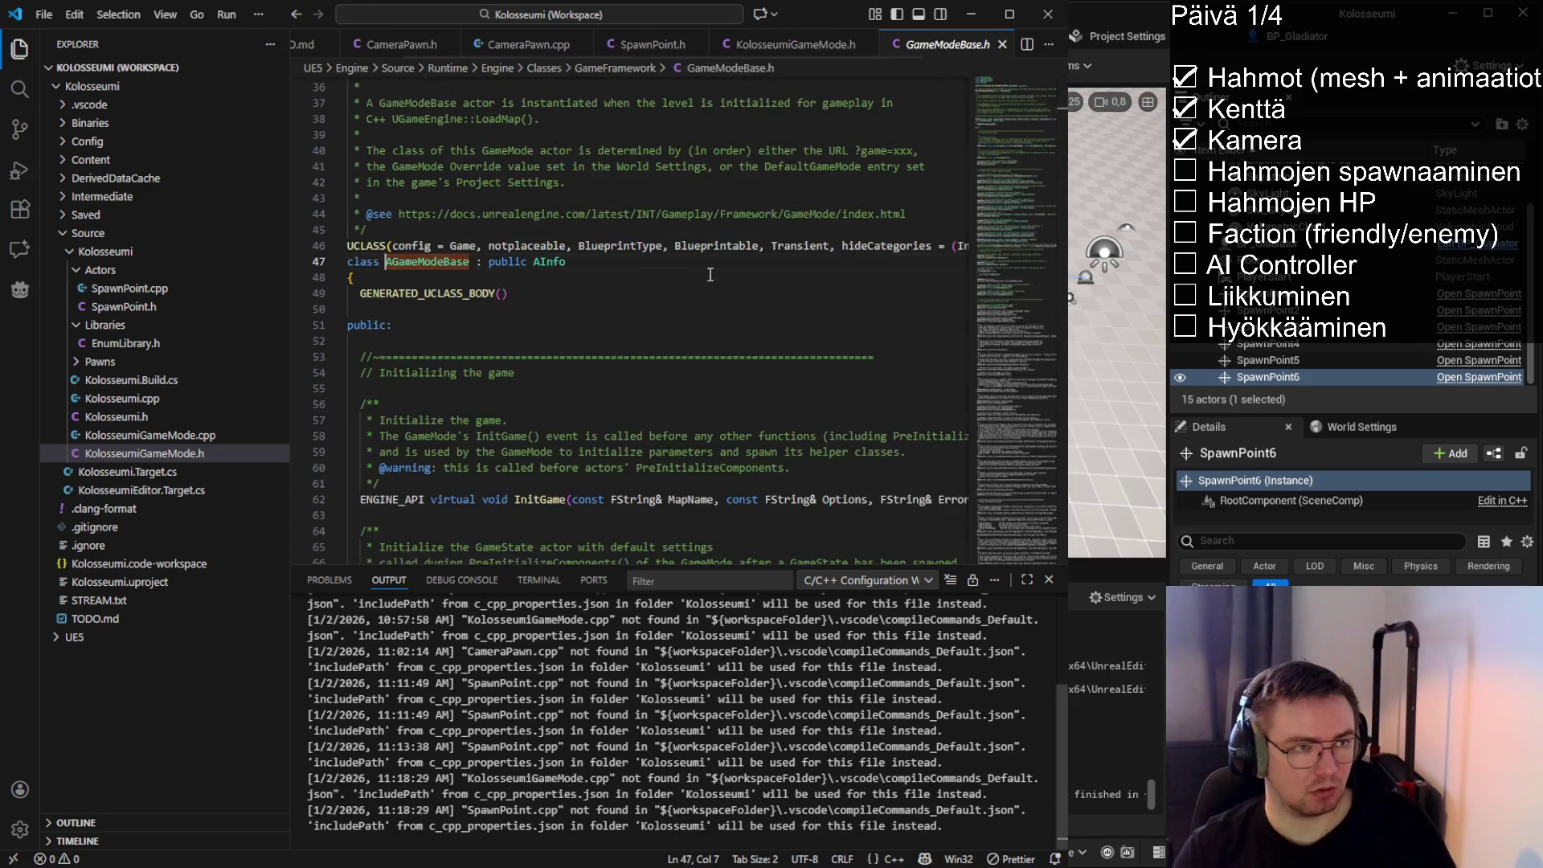
key(ctrl+f)
text(BeginP)
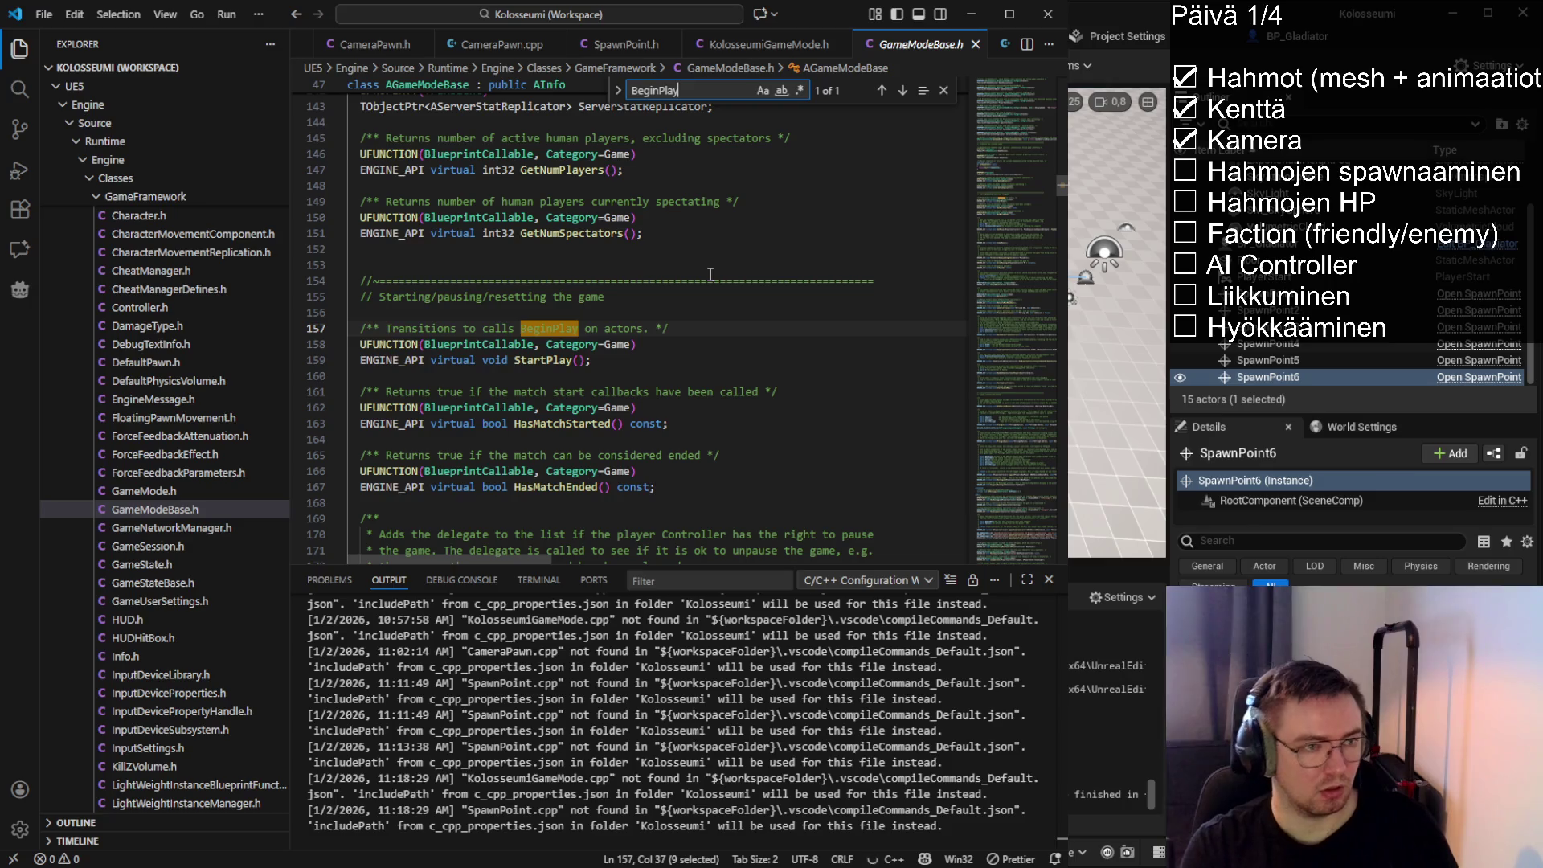
text(lay)
key(ctrl+BackSpace)
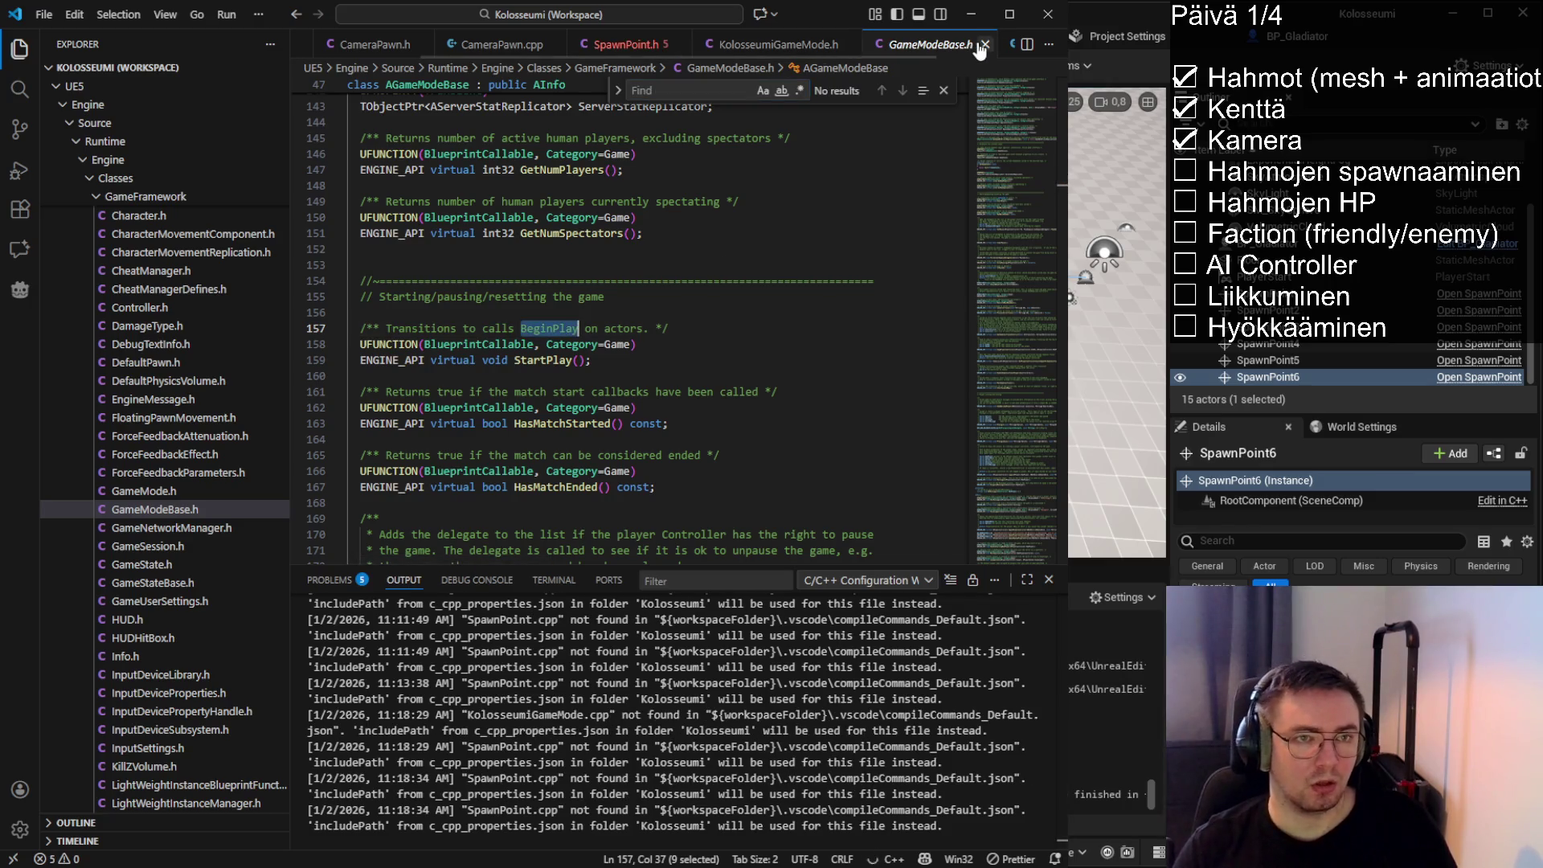
click(986, 44)
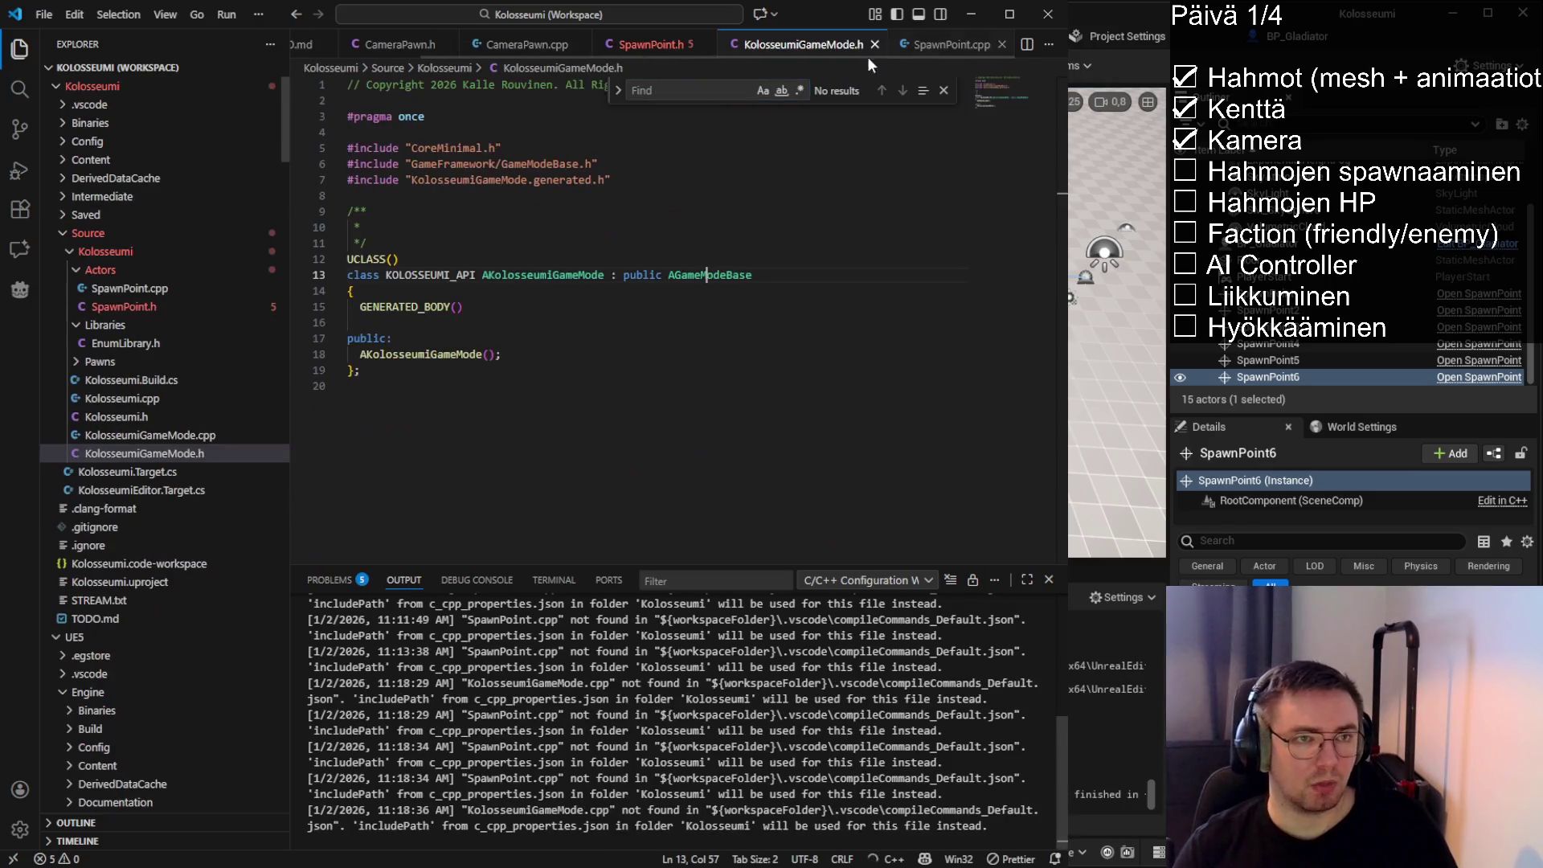
Declare 'protected: virtual void BeginPlay() override;' below the KolosseumiGameMode constructor
click(519, 355)
key(Return)
key(Return)
text(protected:)
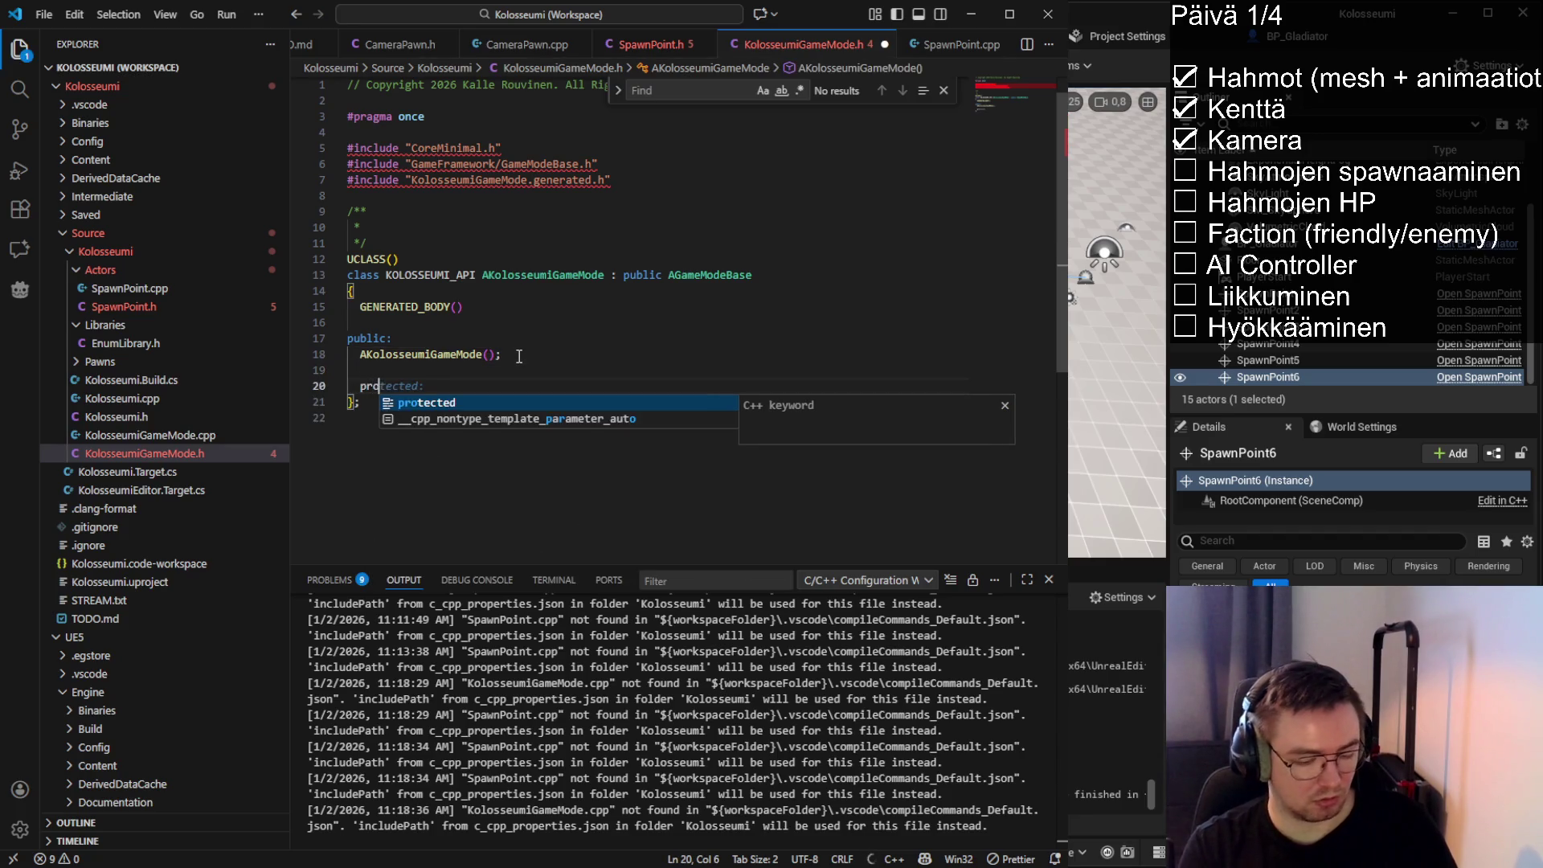
key(Return)
key(Tab)
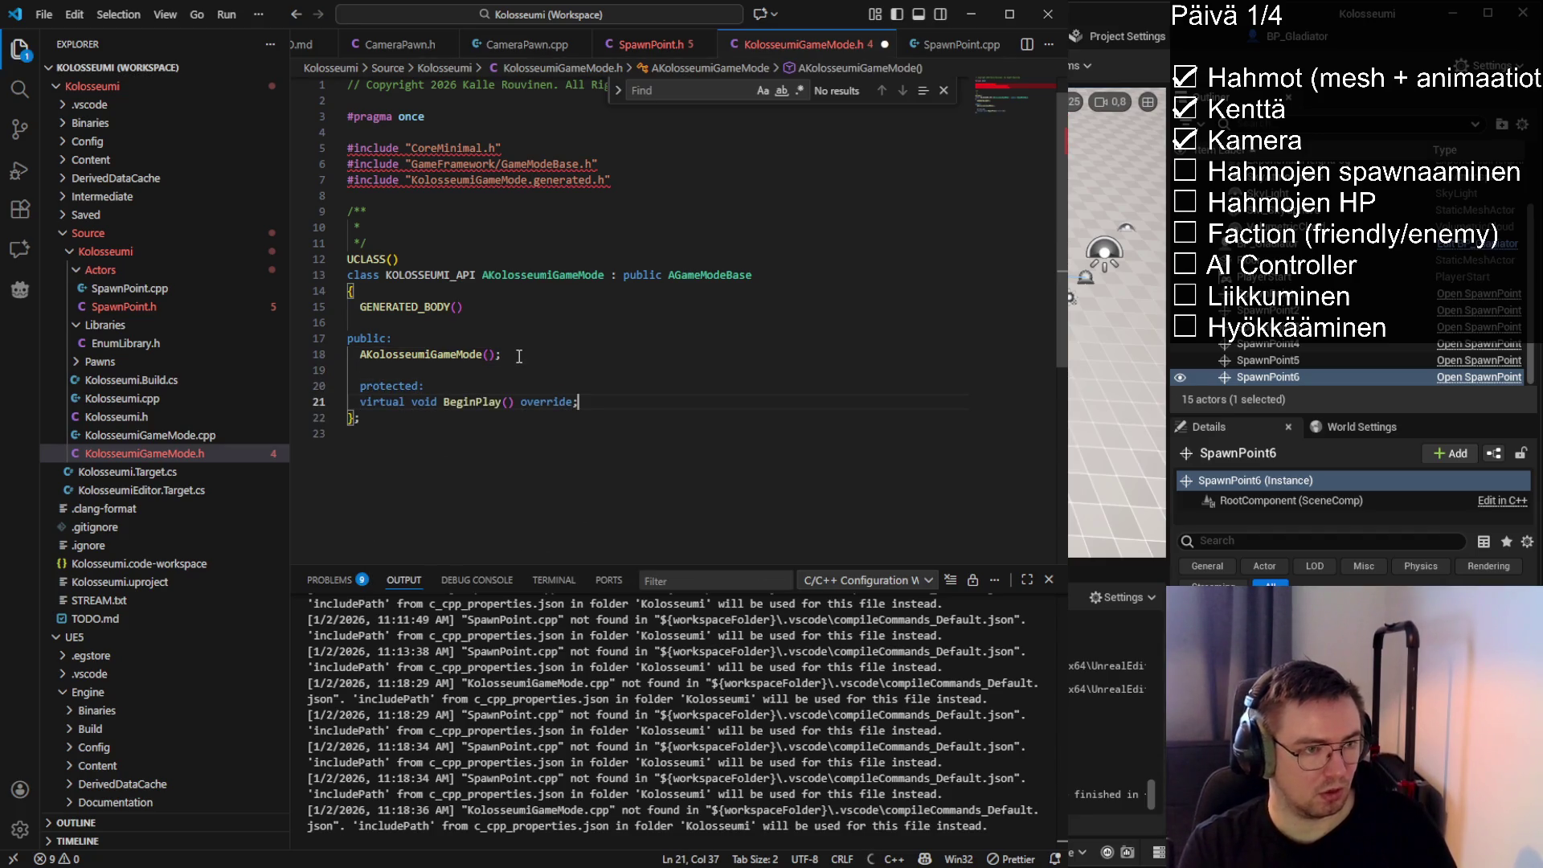
drag(607, 397, 320, 402)
key(ctrl+c)
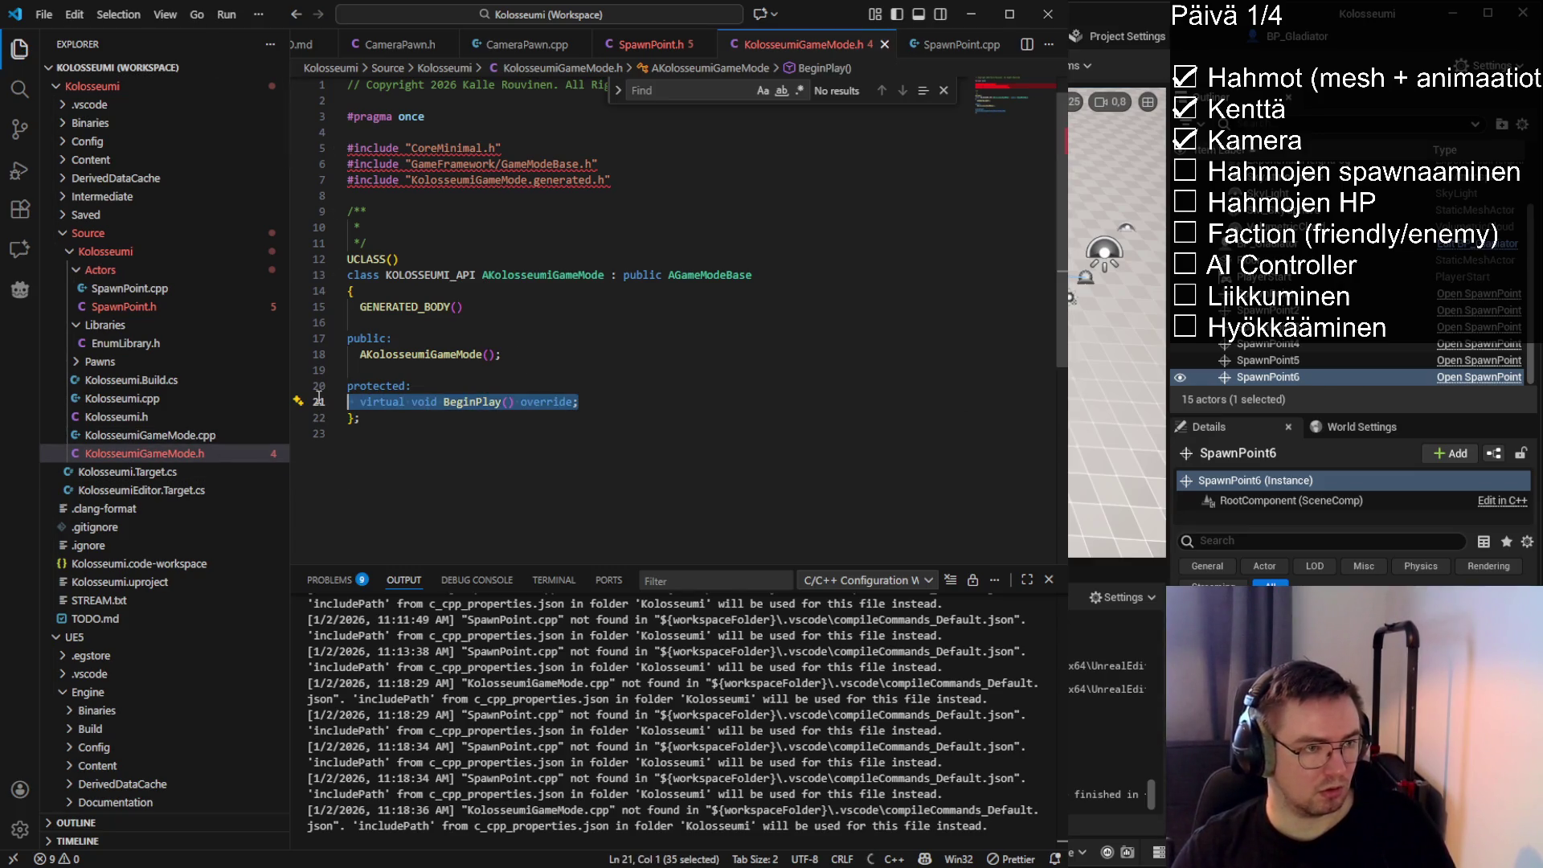
Define AKolosseumiGameMode::BeginPlay in the .cpp with a Super::BeginPlay() call
key(alt+o)
key(Return)
key(ctrl+v)
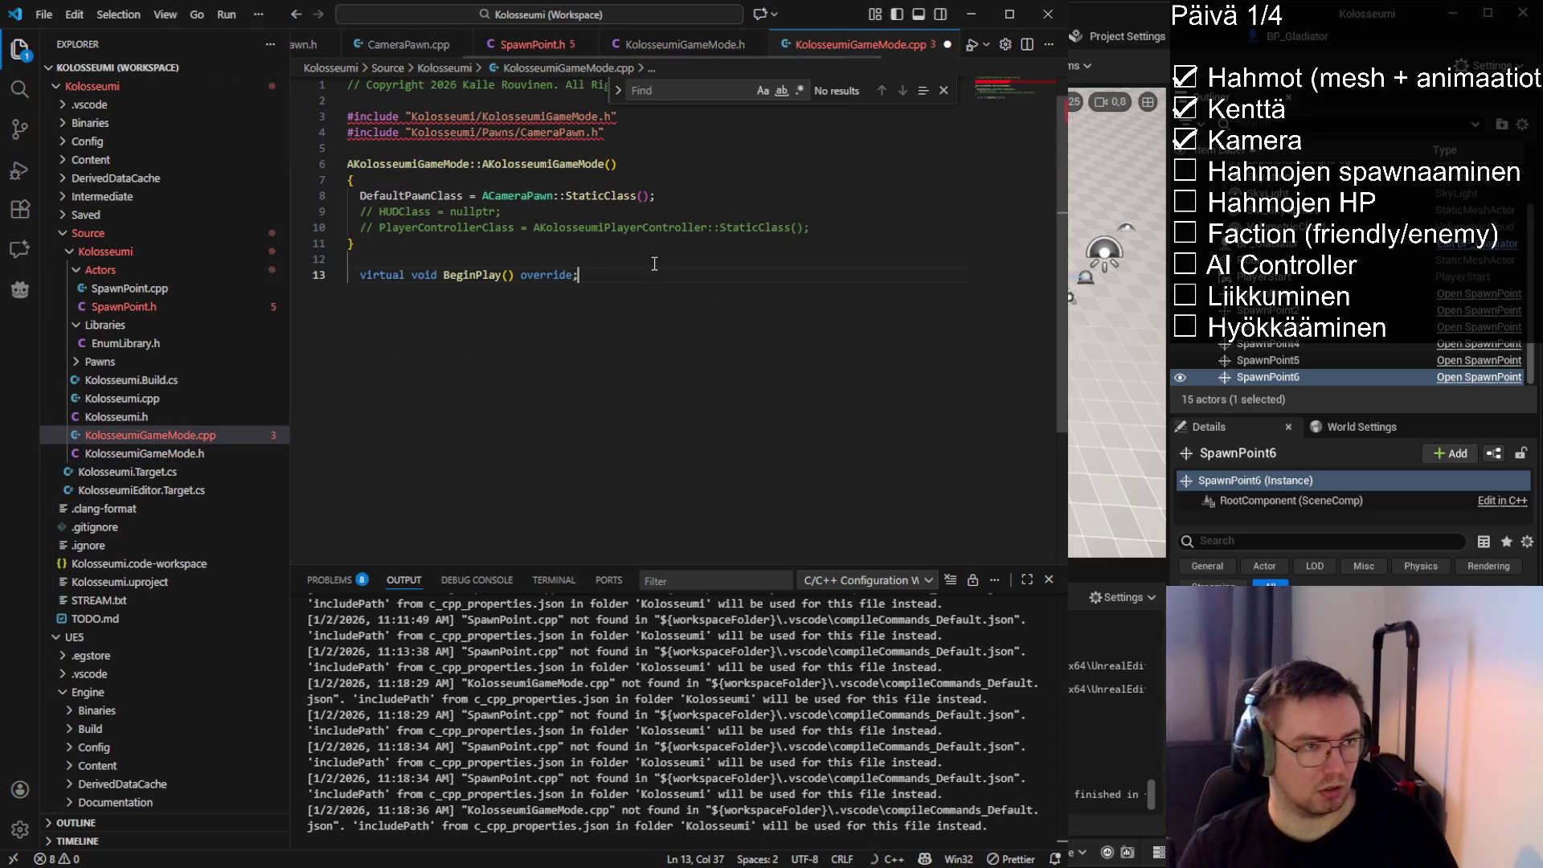
double_click(406, 164)
click(406, 280)
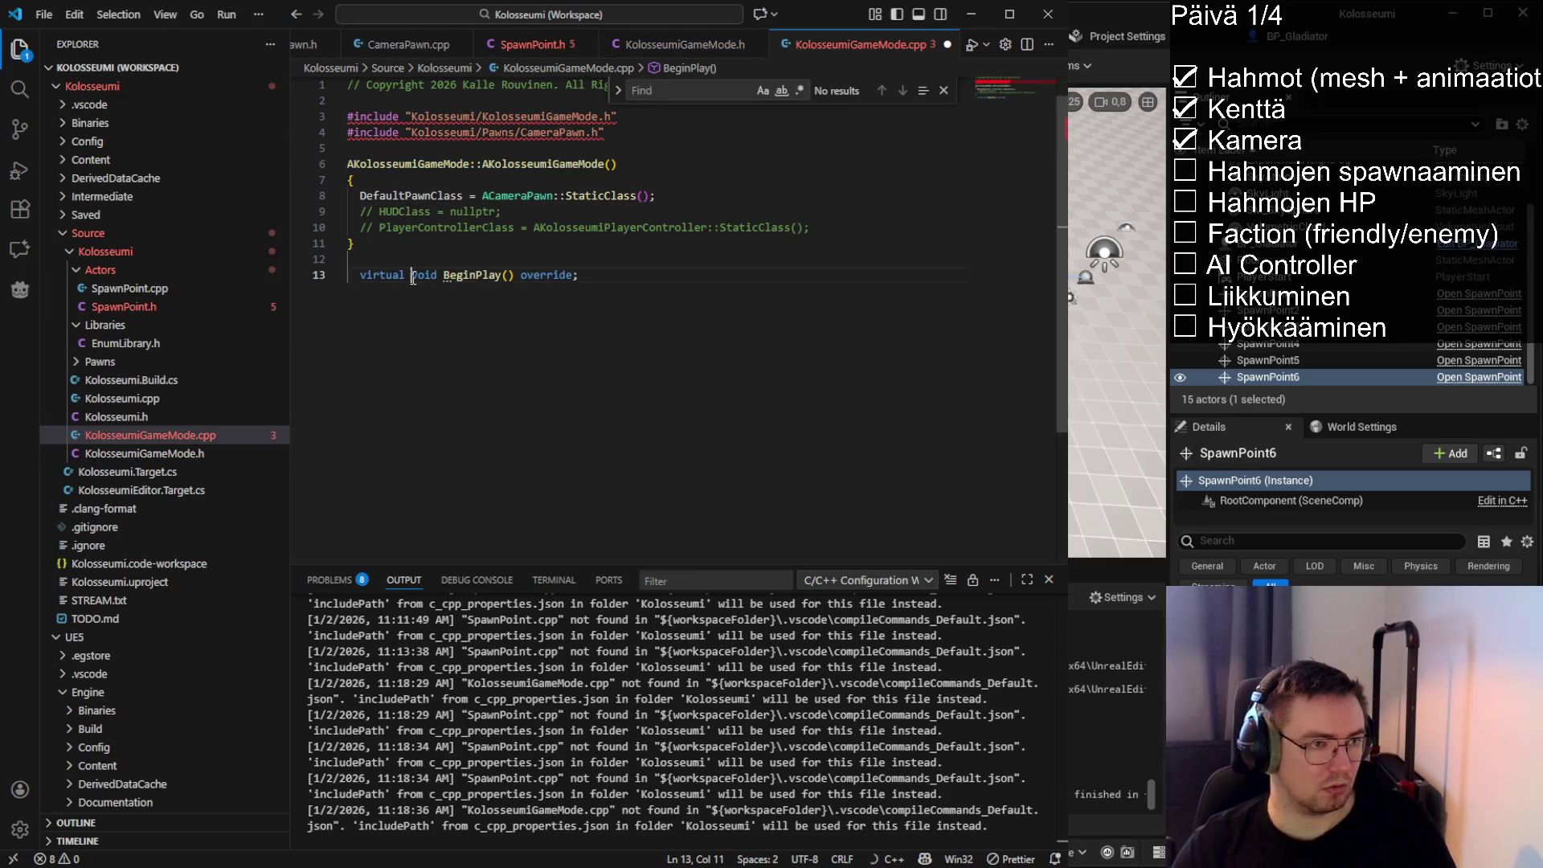
key(ctrl+BackSpace)
key(ctrl+BackSpace)
key(Tab)
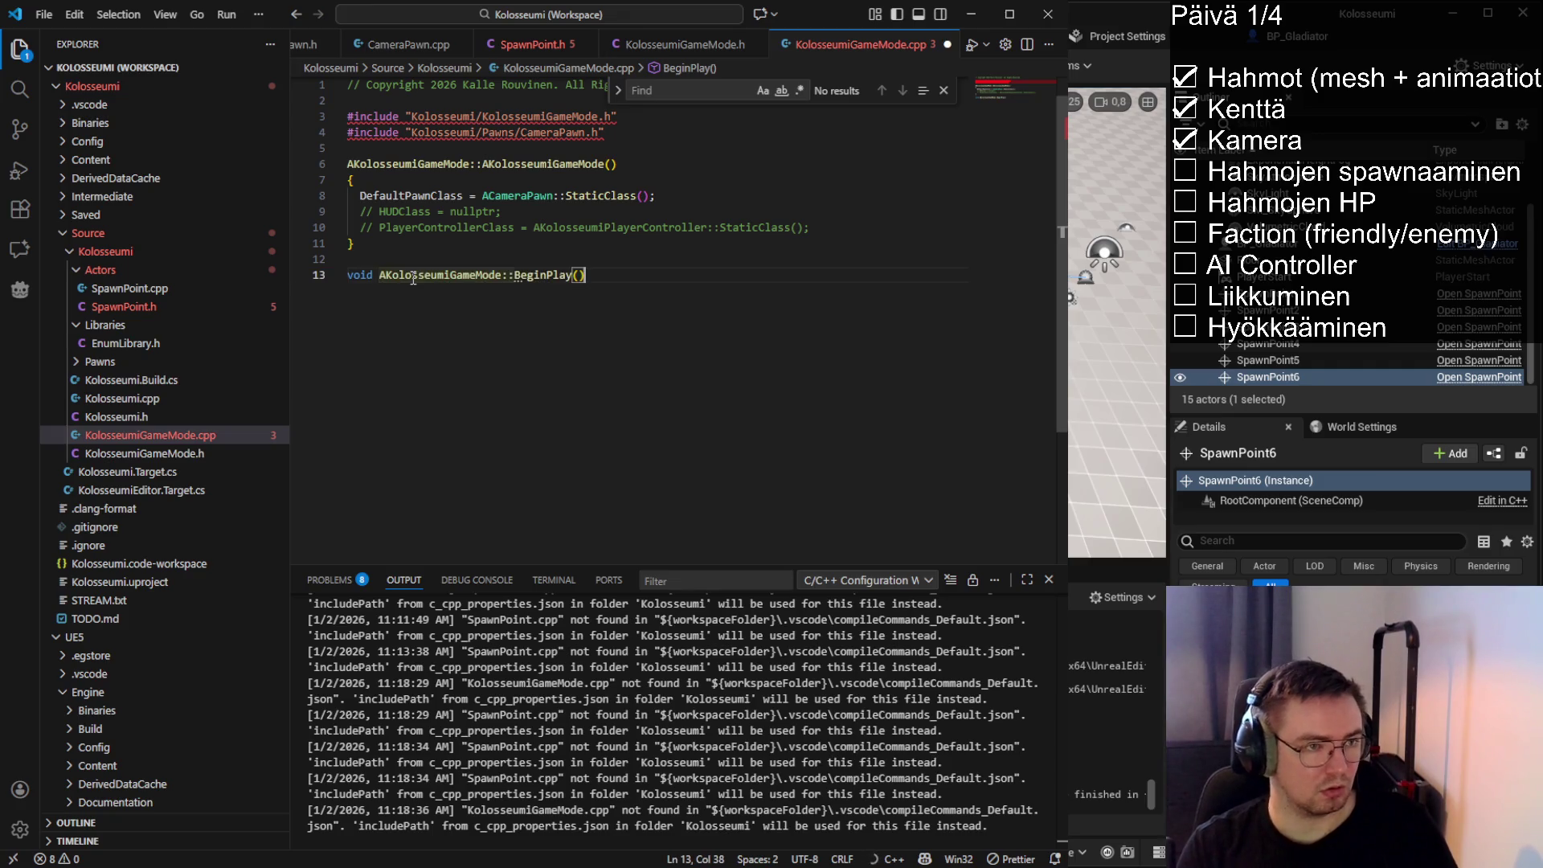
key(Tab)
key(End)
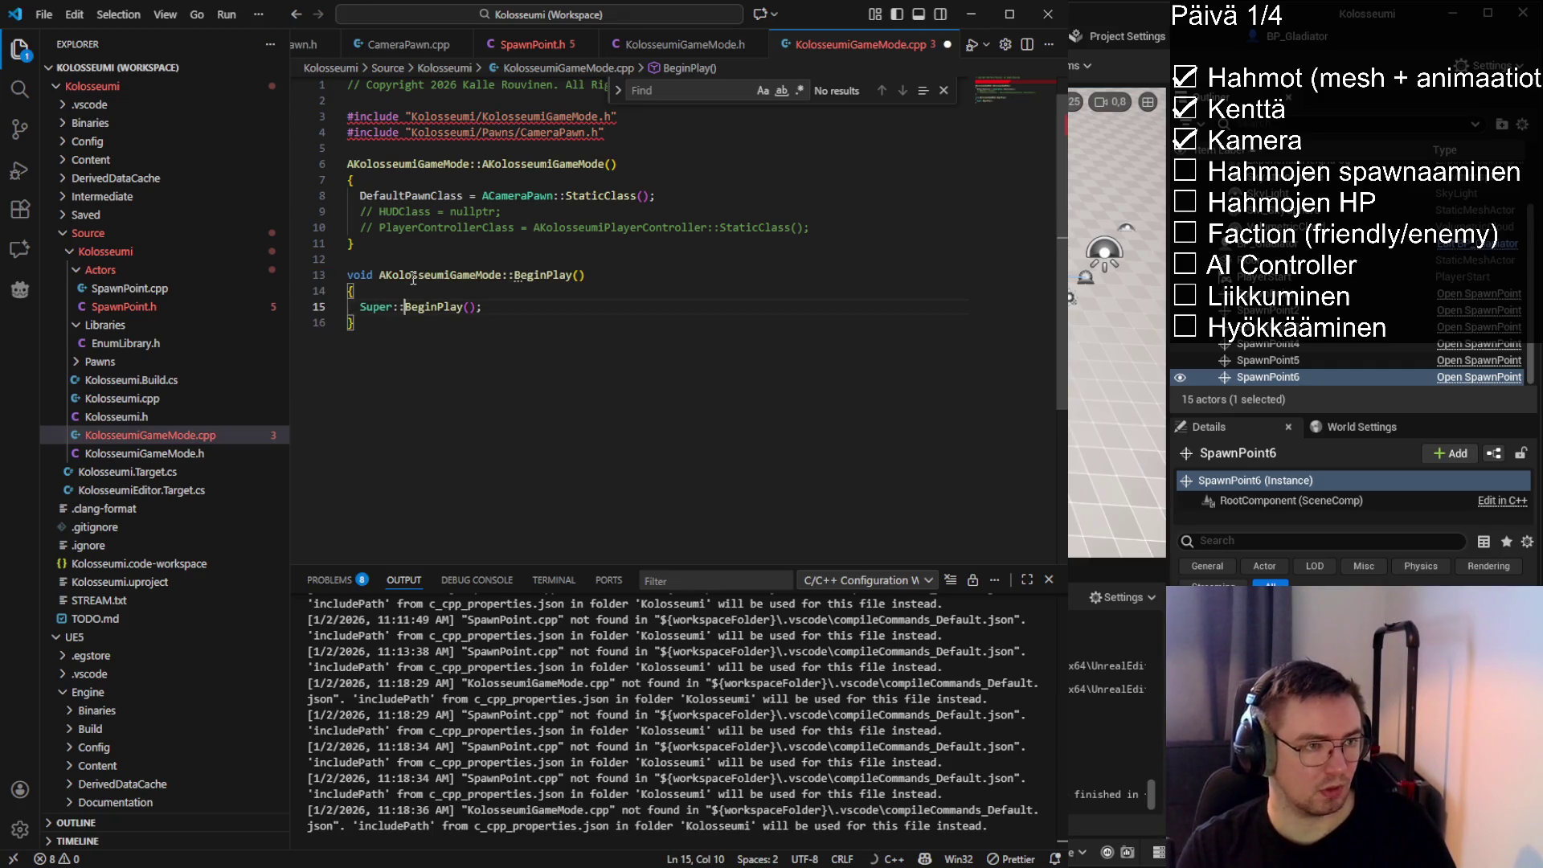
key(Return)
key(Return)
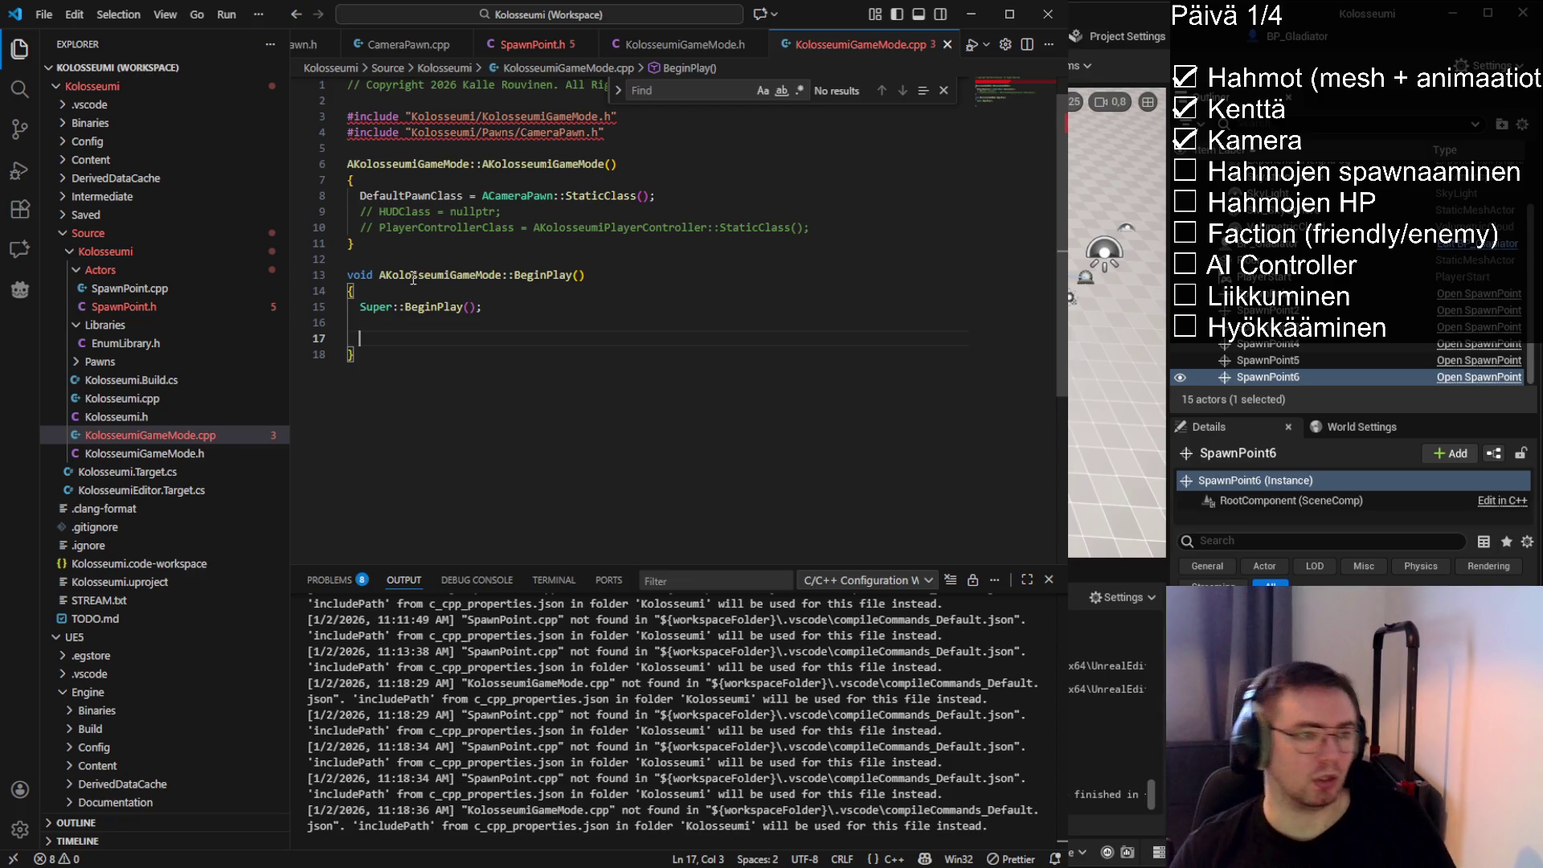
Add an #include for the SpawnPoint.h header among the source file's includes
click(639, 142)
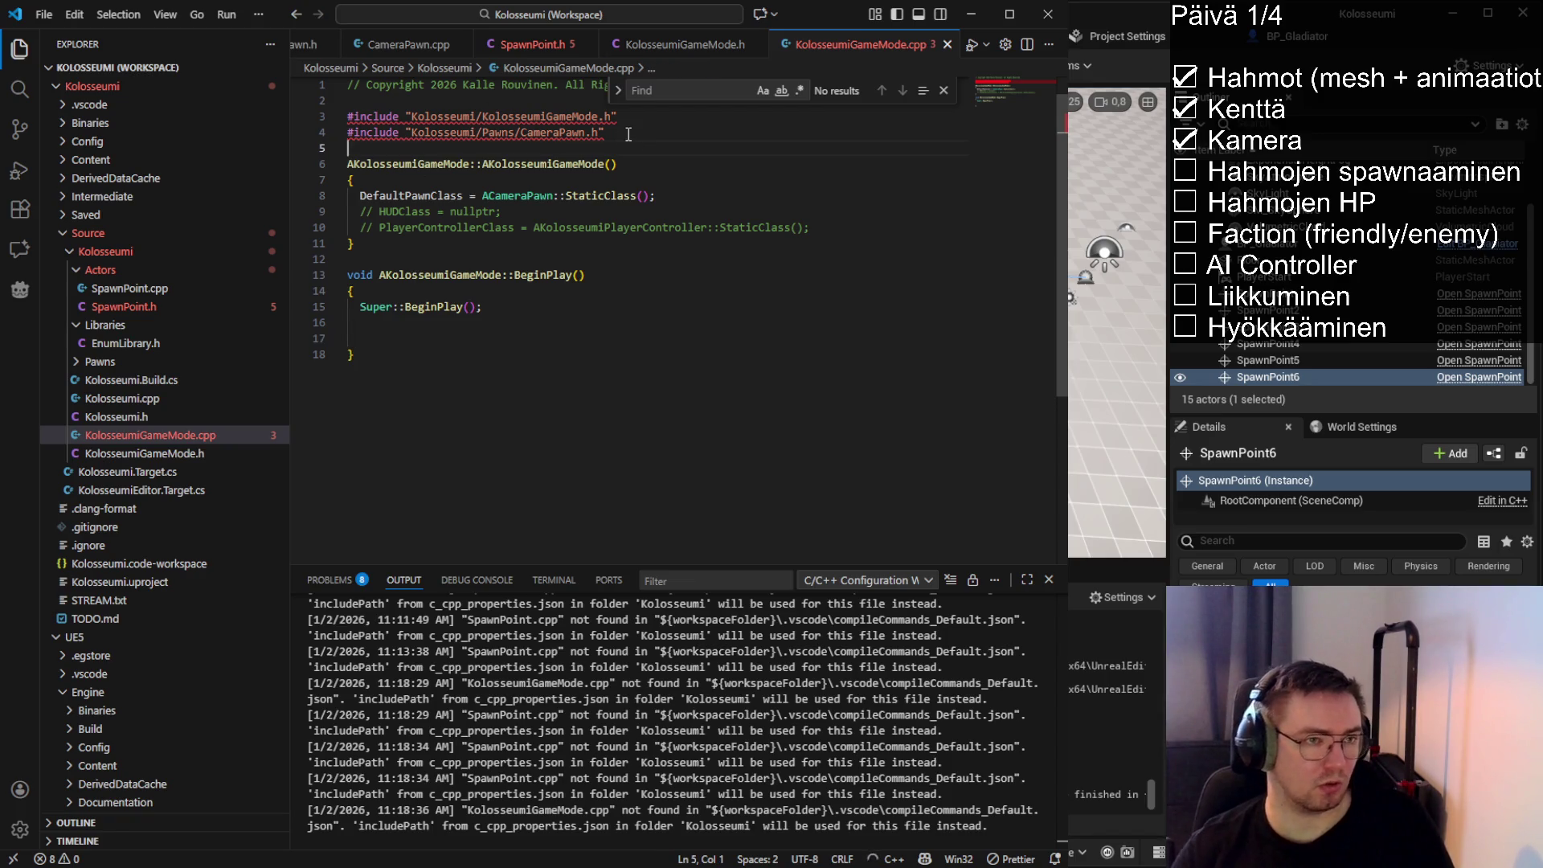
key(Return)
key(Up)
text(#include )
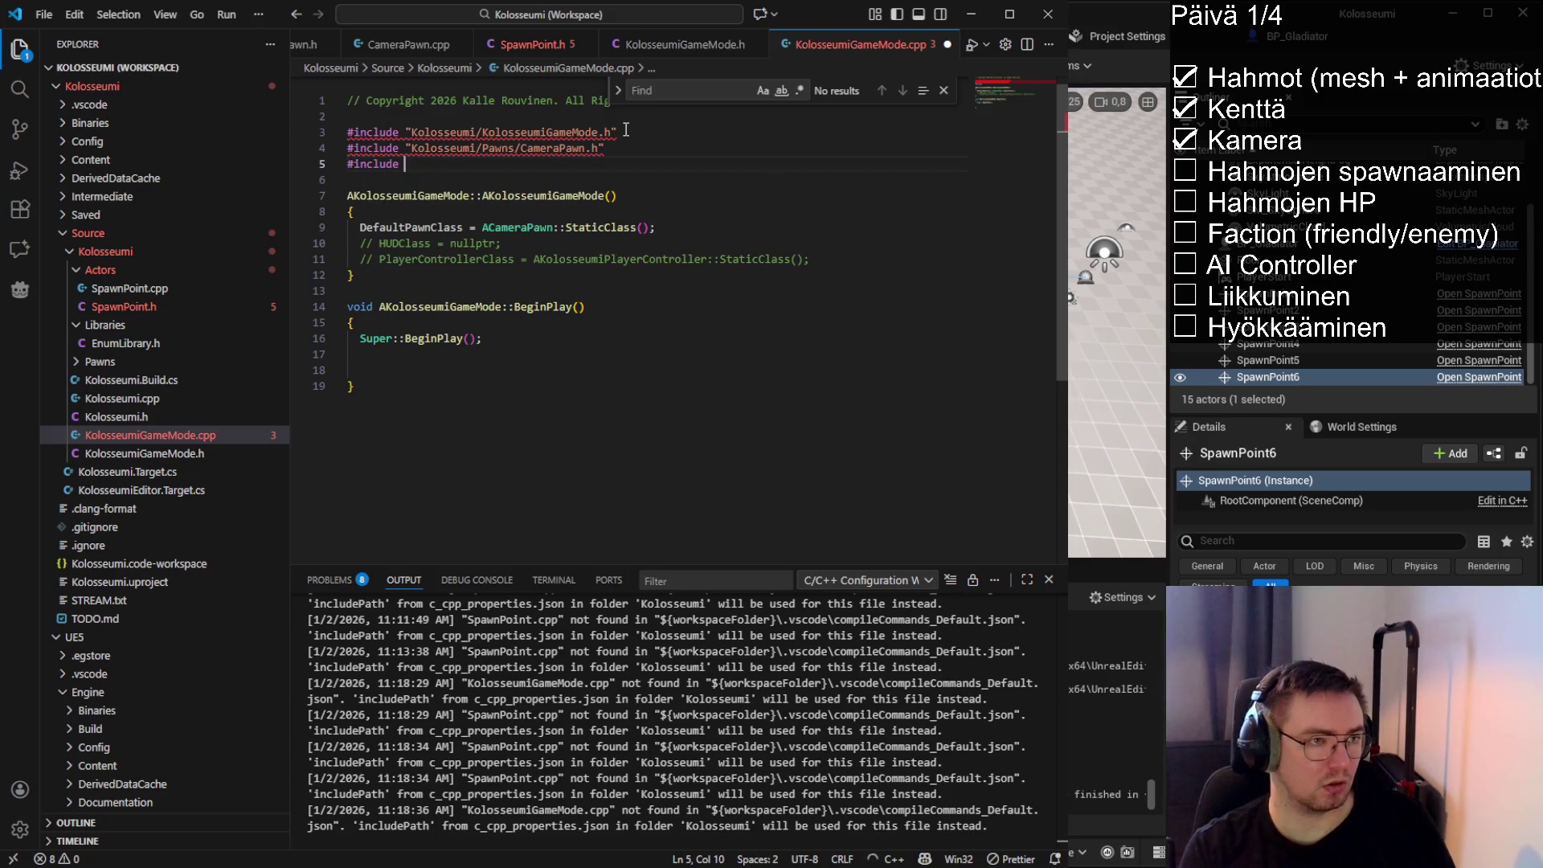
text("Kolosseumi/PlayerControllers)
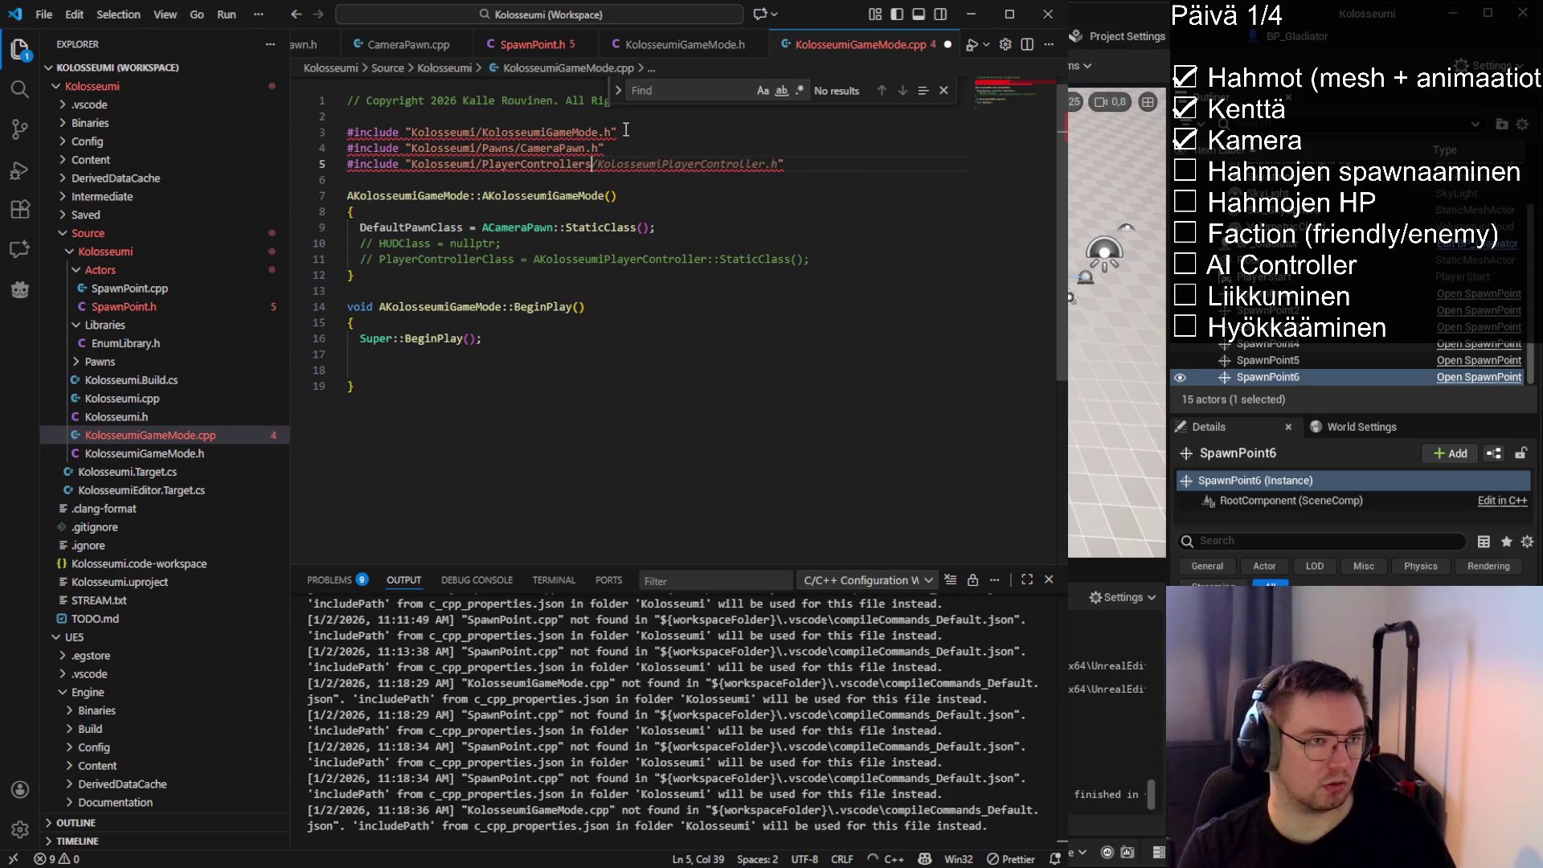
key(ctrl+BackSpace)
text(Act)
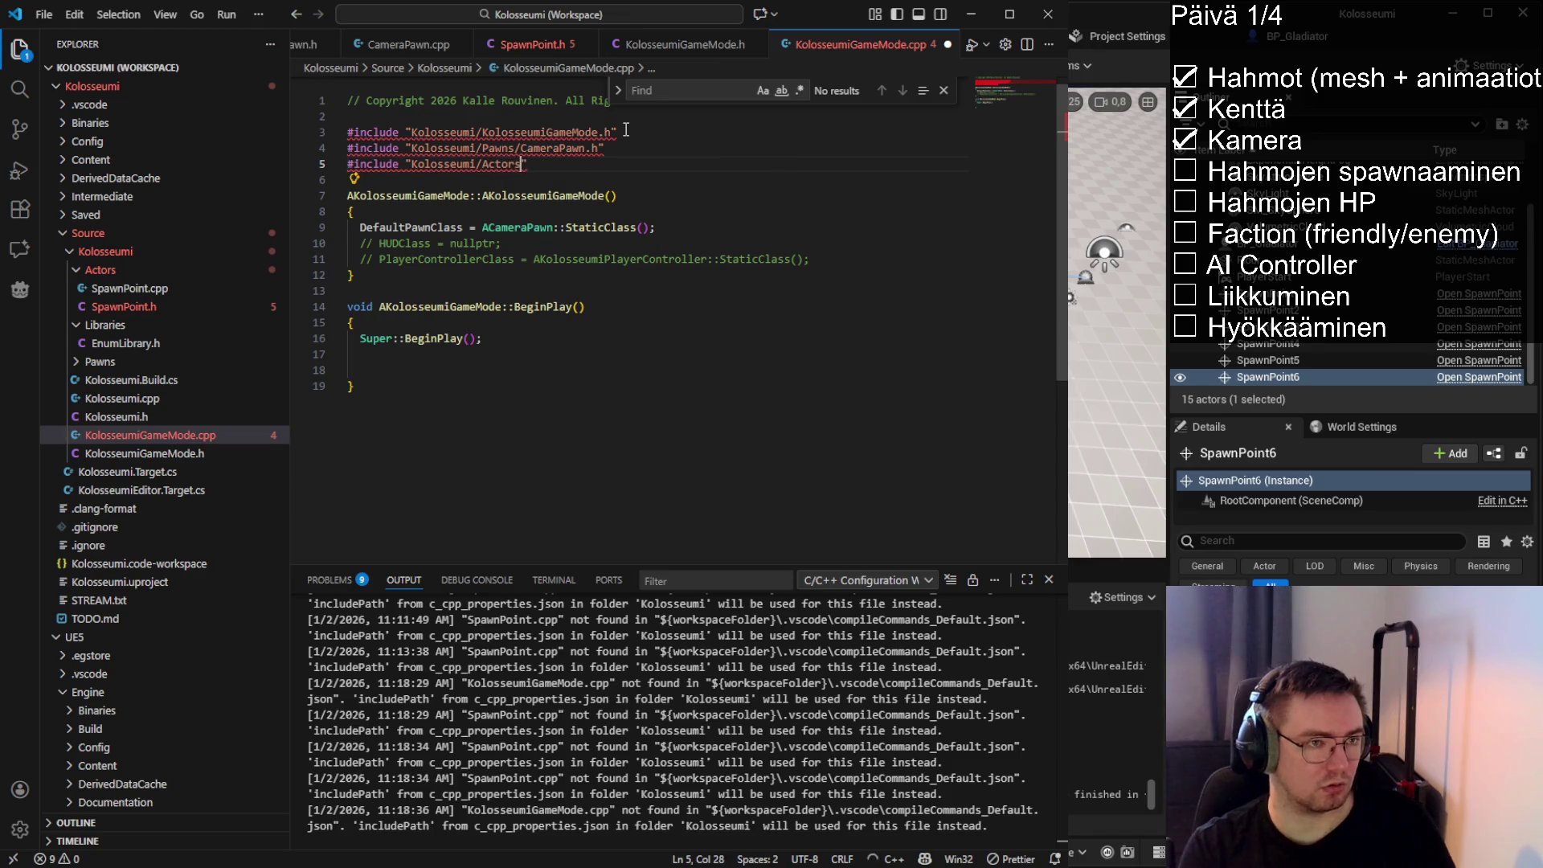
key(Tab)
Save the source file and begin a UGameplay… line after Super::BeginPlay()
click(629, 245)
click(470, 348)
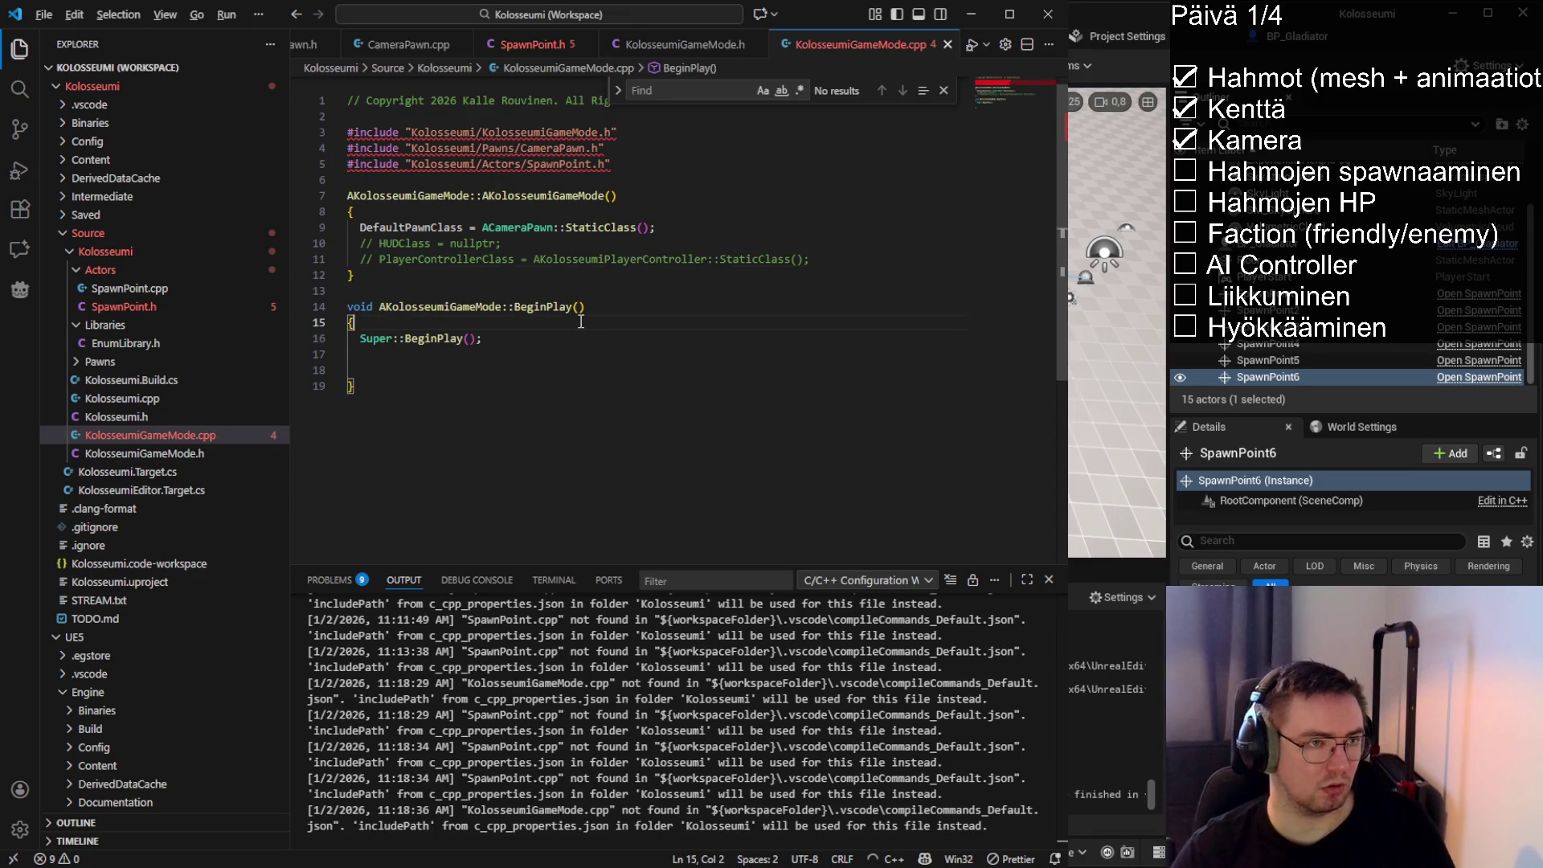
key(ctrl+s)
key(Up)
key(Up)
key(Up)
click(498, 339)
key(Return)
key(Return)
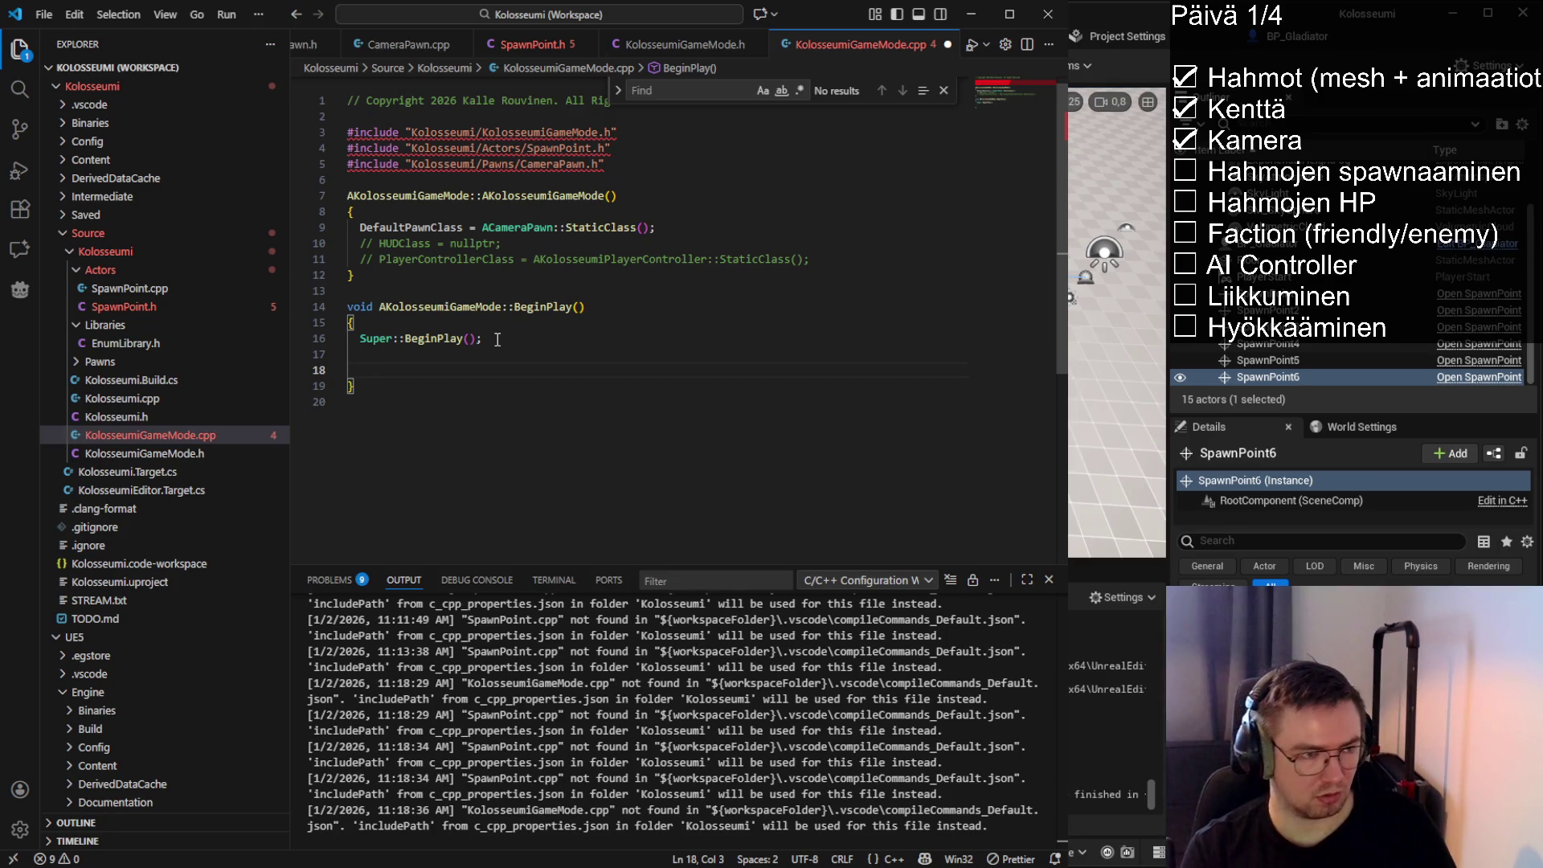
text(UGameplay)
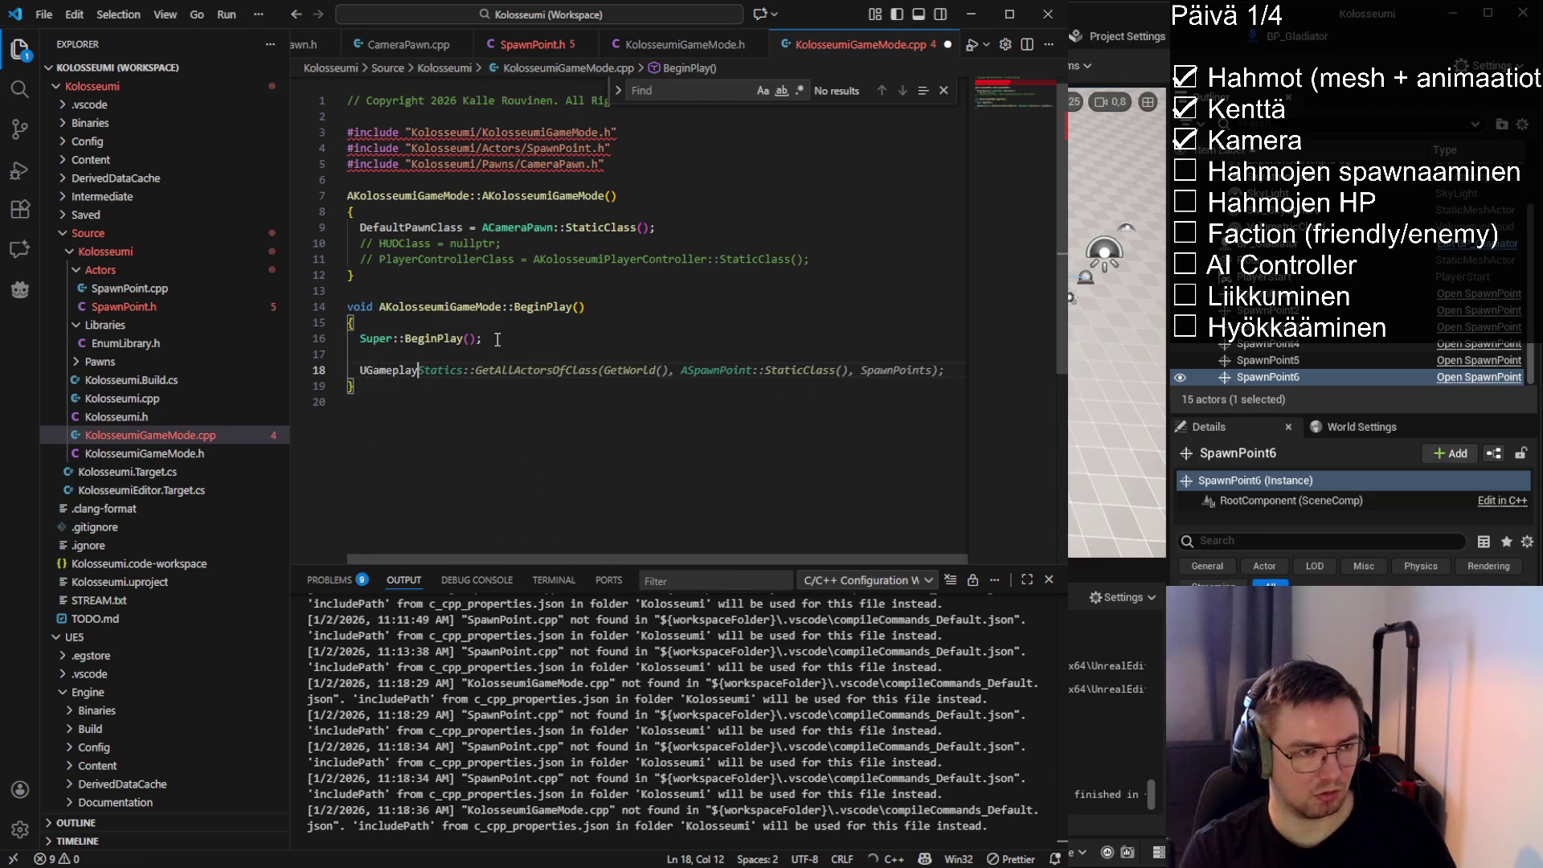
key(Tab)
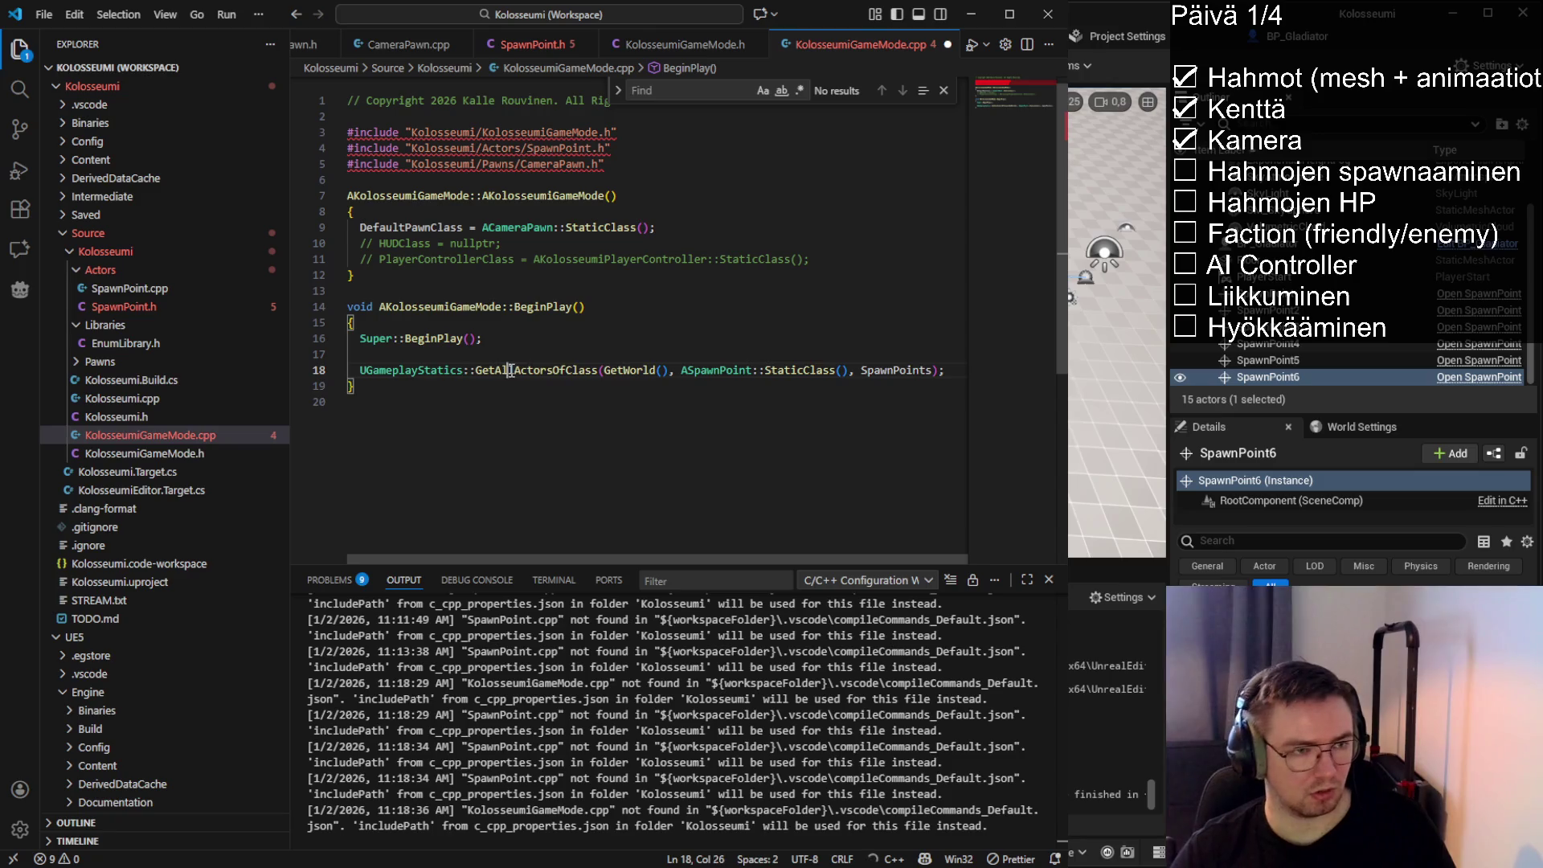
double_click(511, 370)
double_click(716, 370)
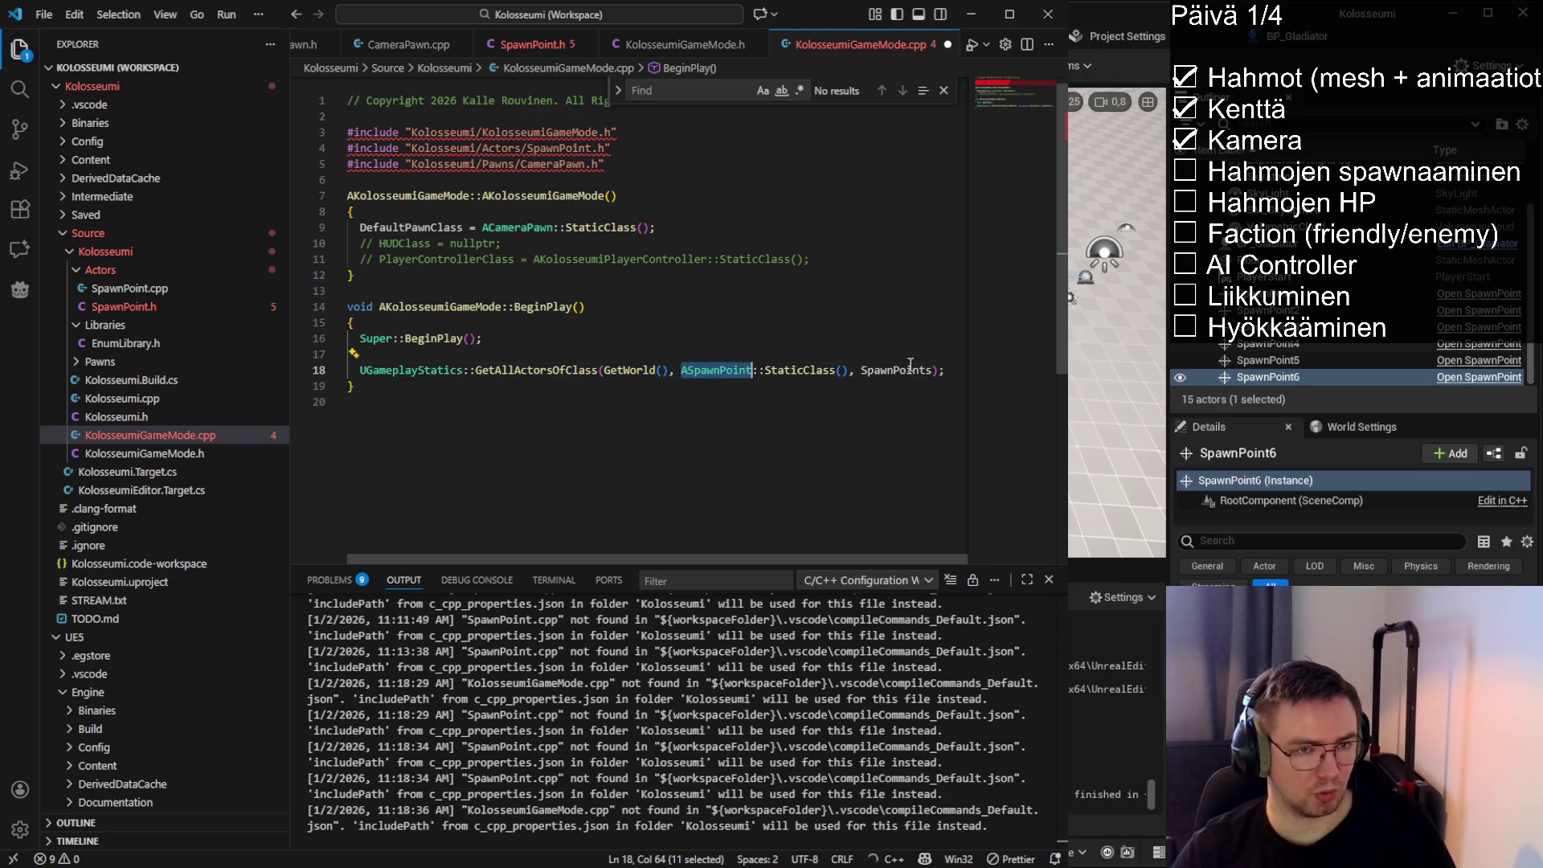
double_click(911, 368)
click(826, 355)
key(Return)
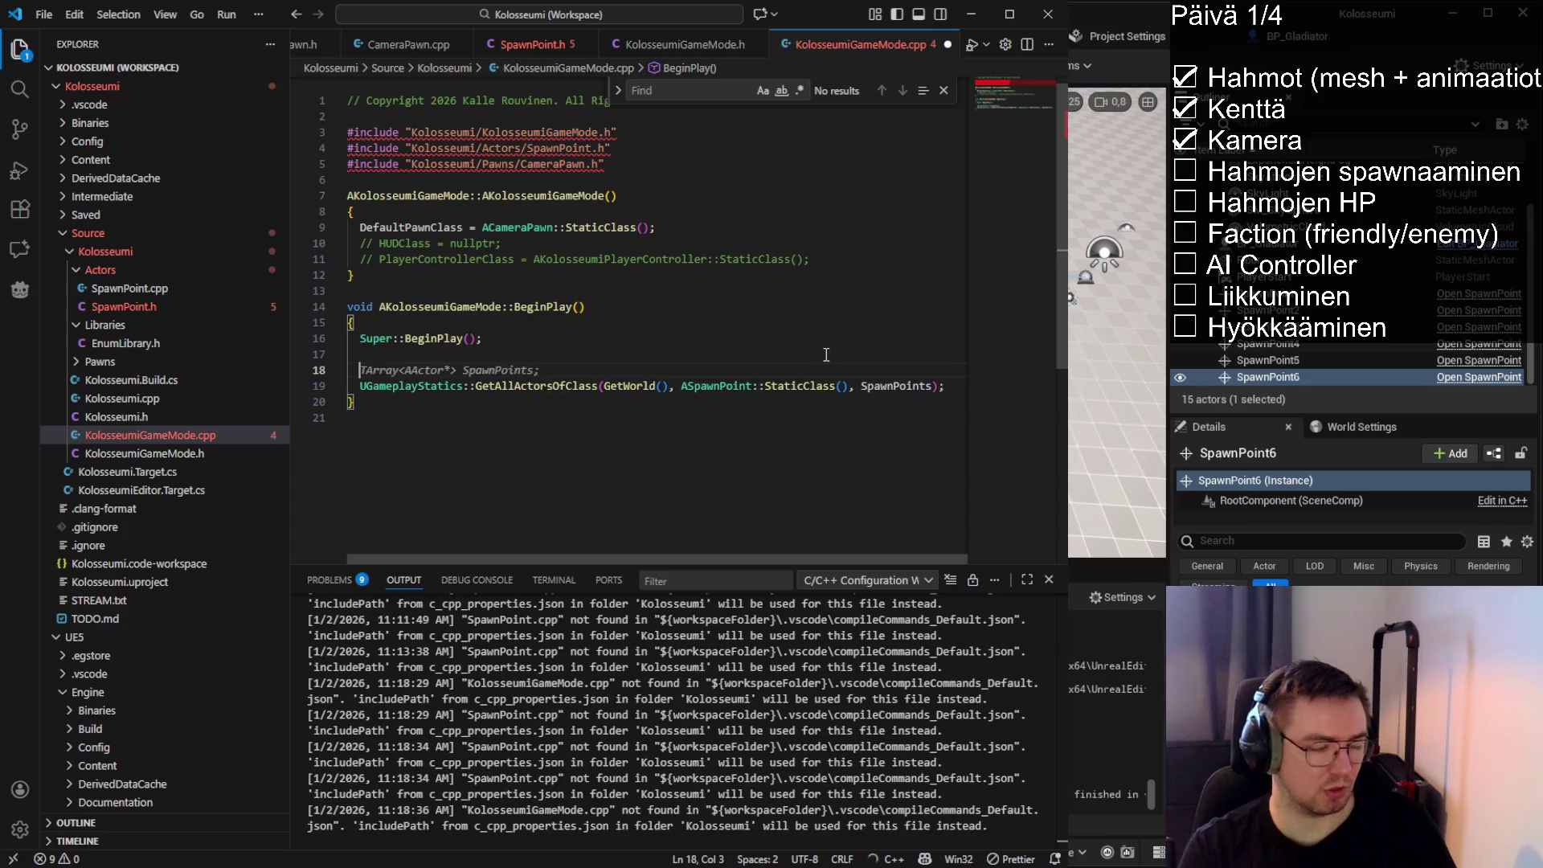
text(TArray)
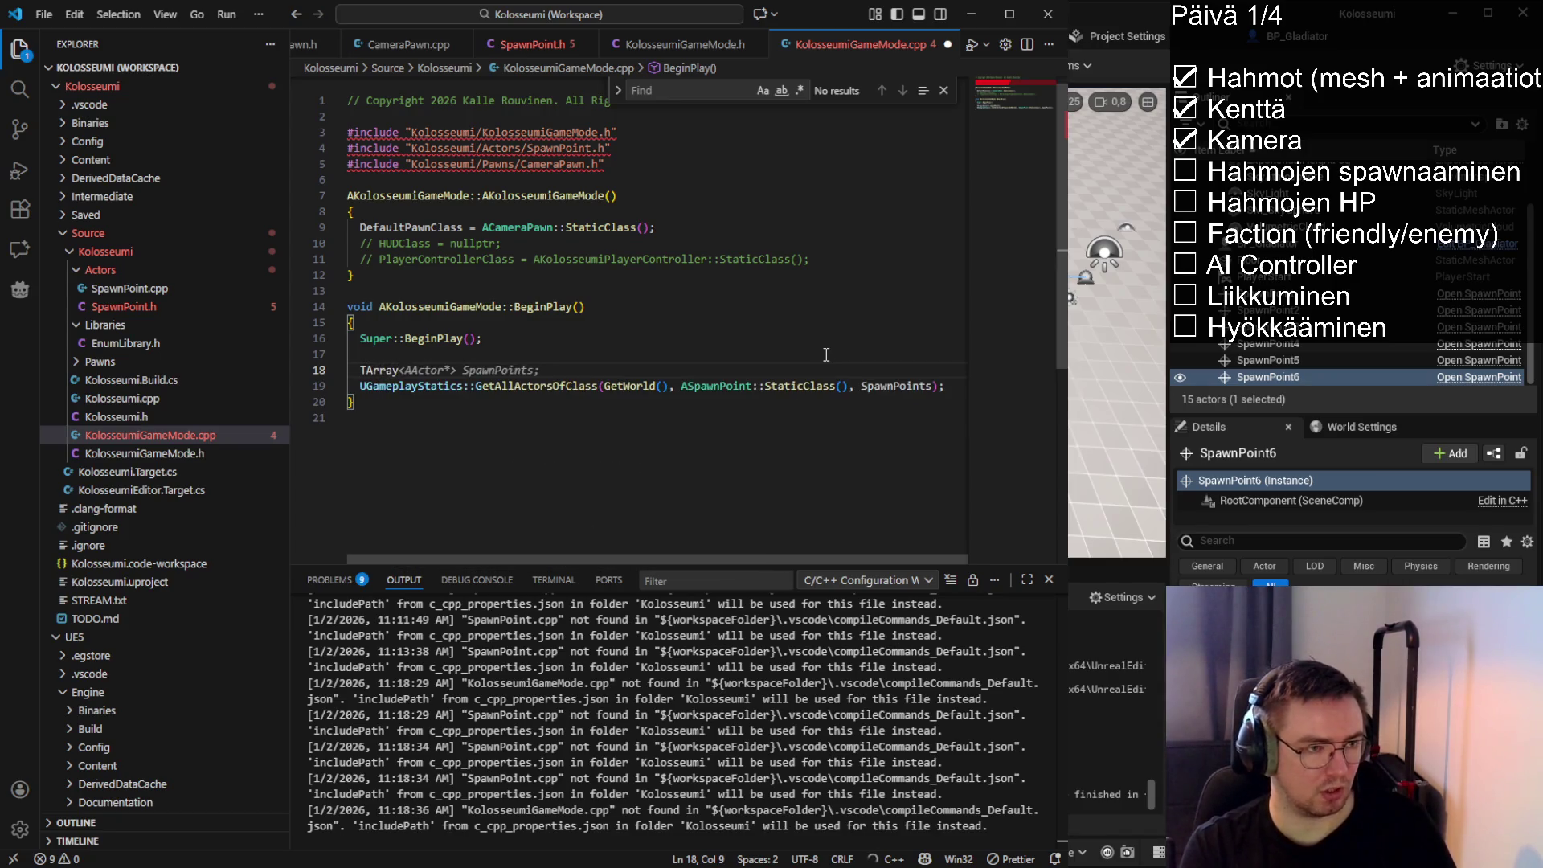
key(Tab)
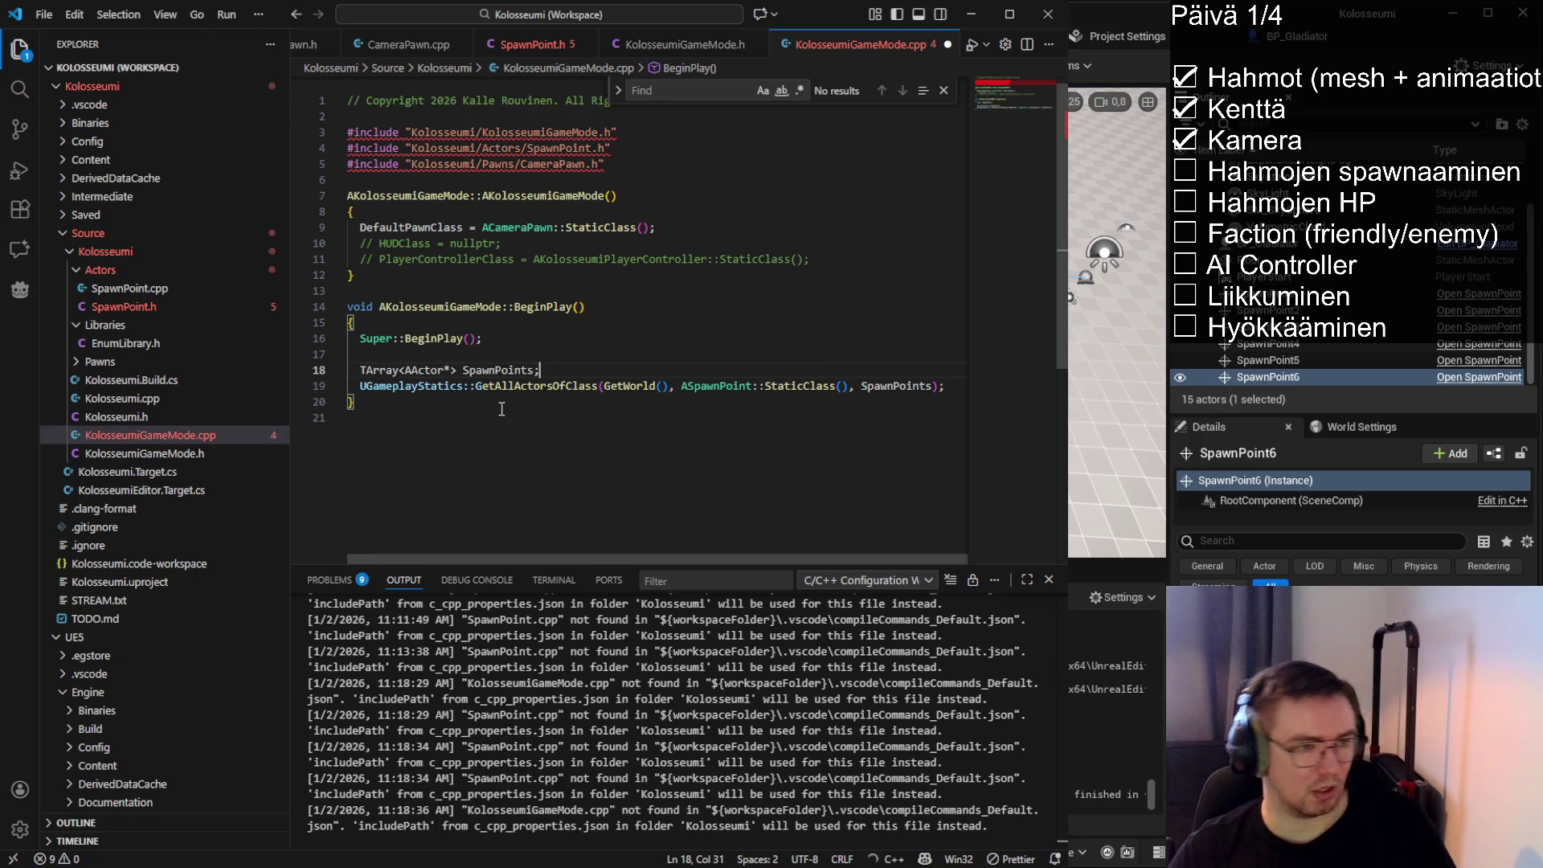
mouse_move(540, 370)
mouse_down()
mouse_move(367, 372)
mouse_move(540, 370)
mouse_up()
click(482, 355)
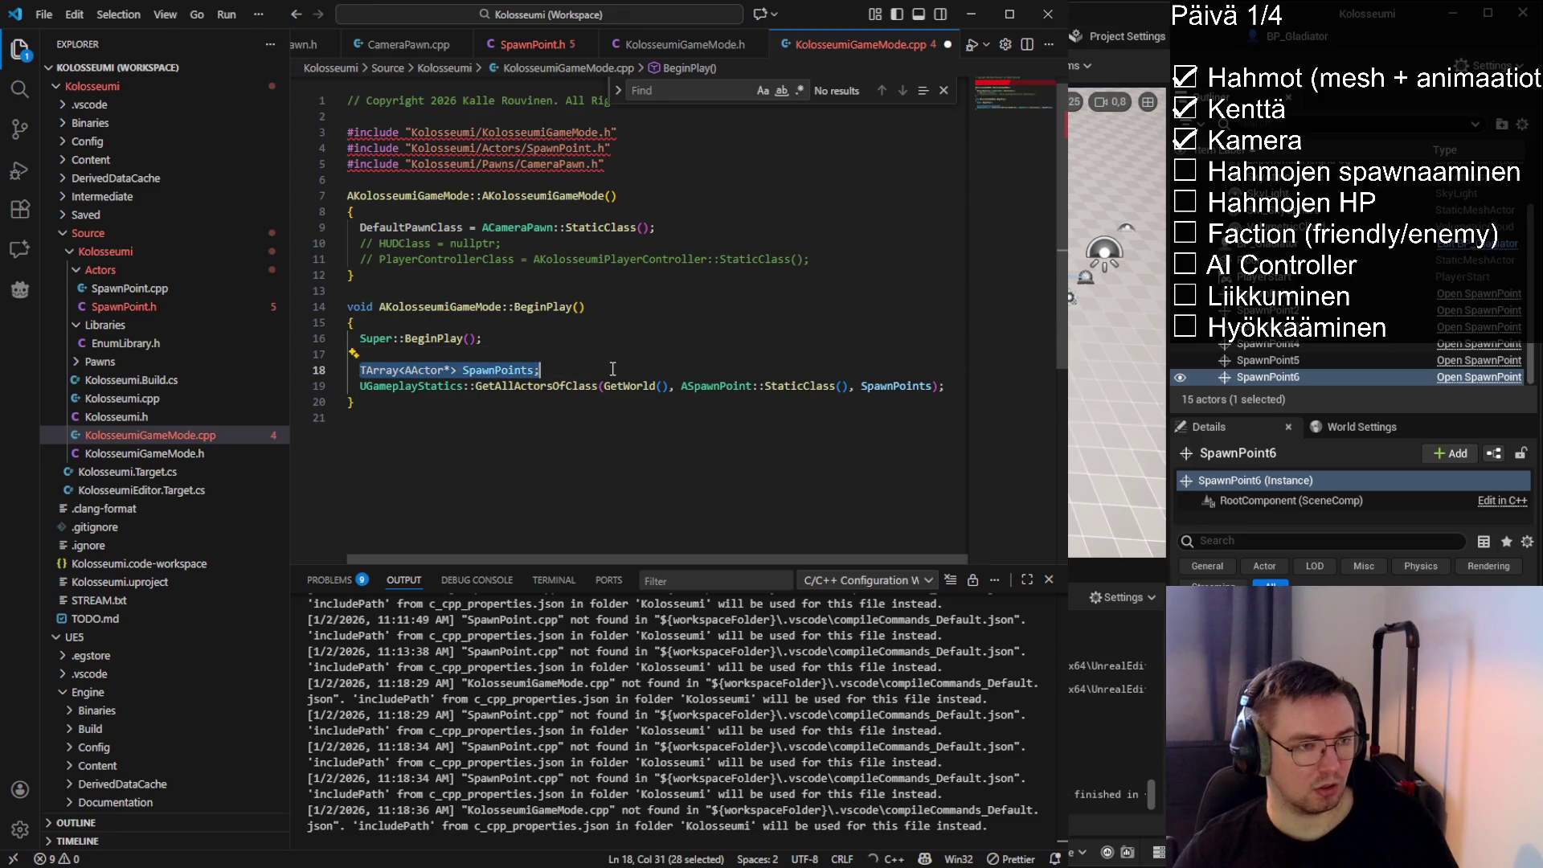
click(554, 369)
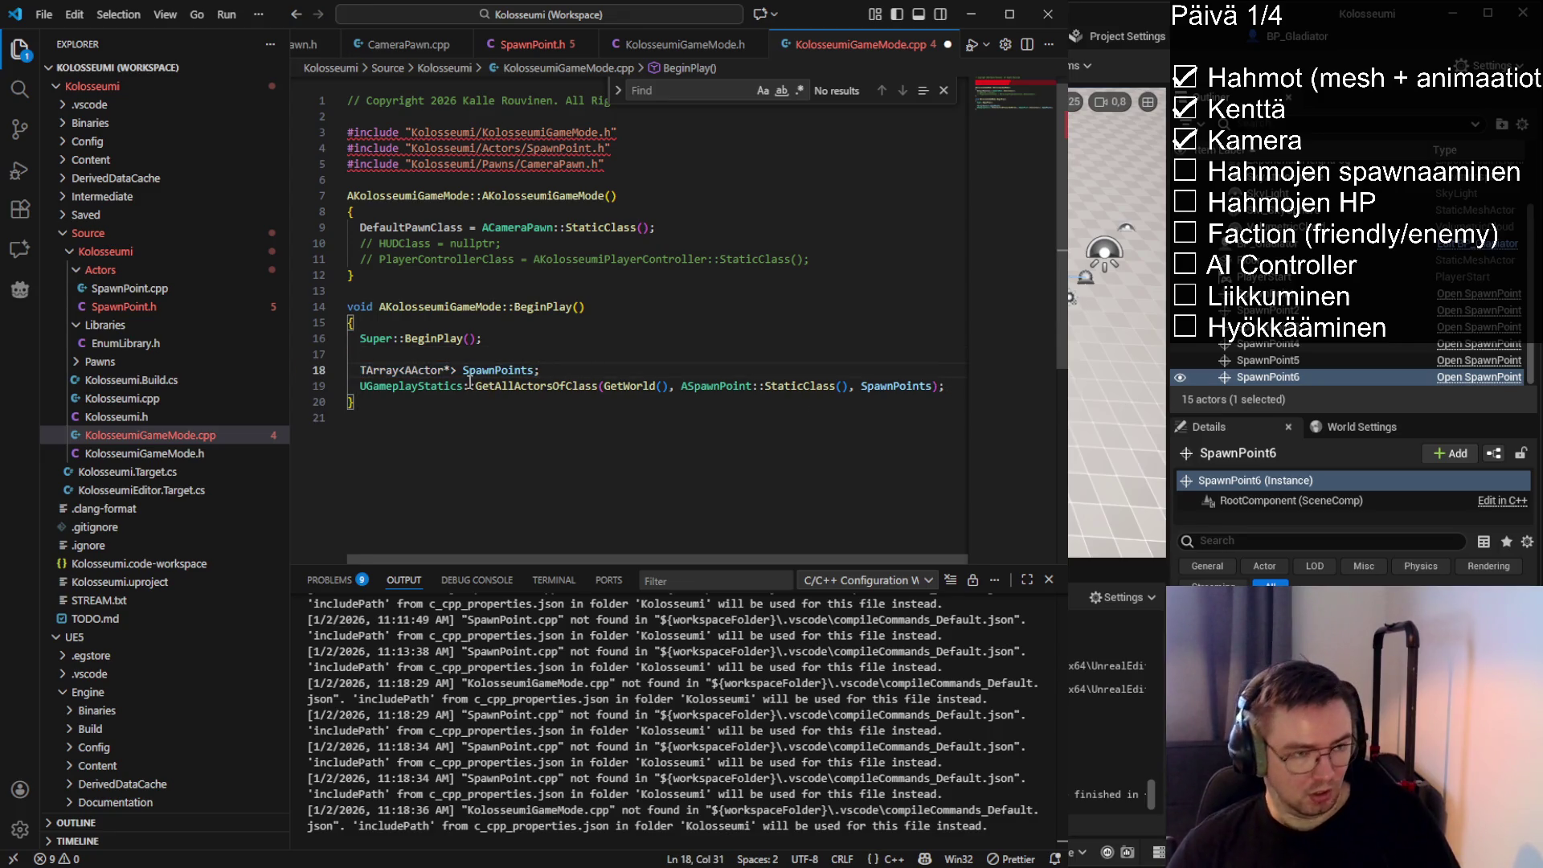
click(361, 386)
click(528, 387)
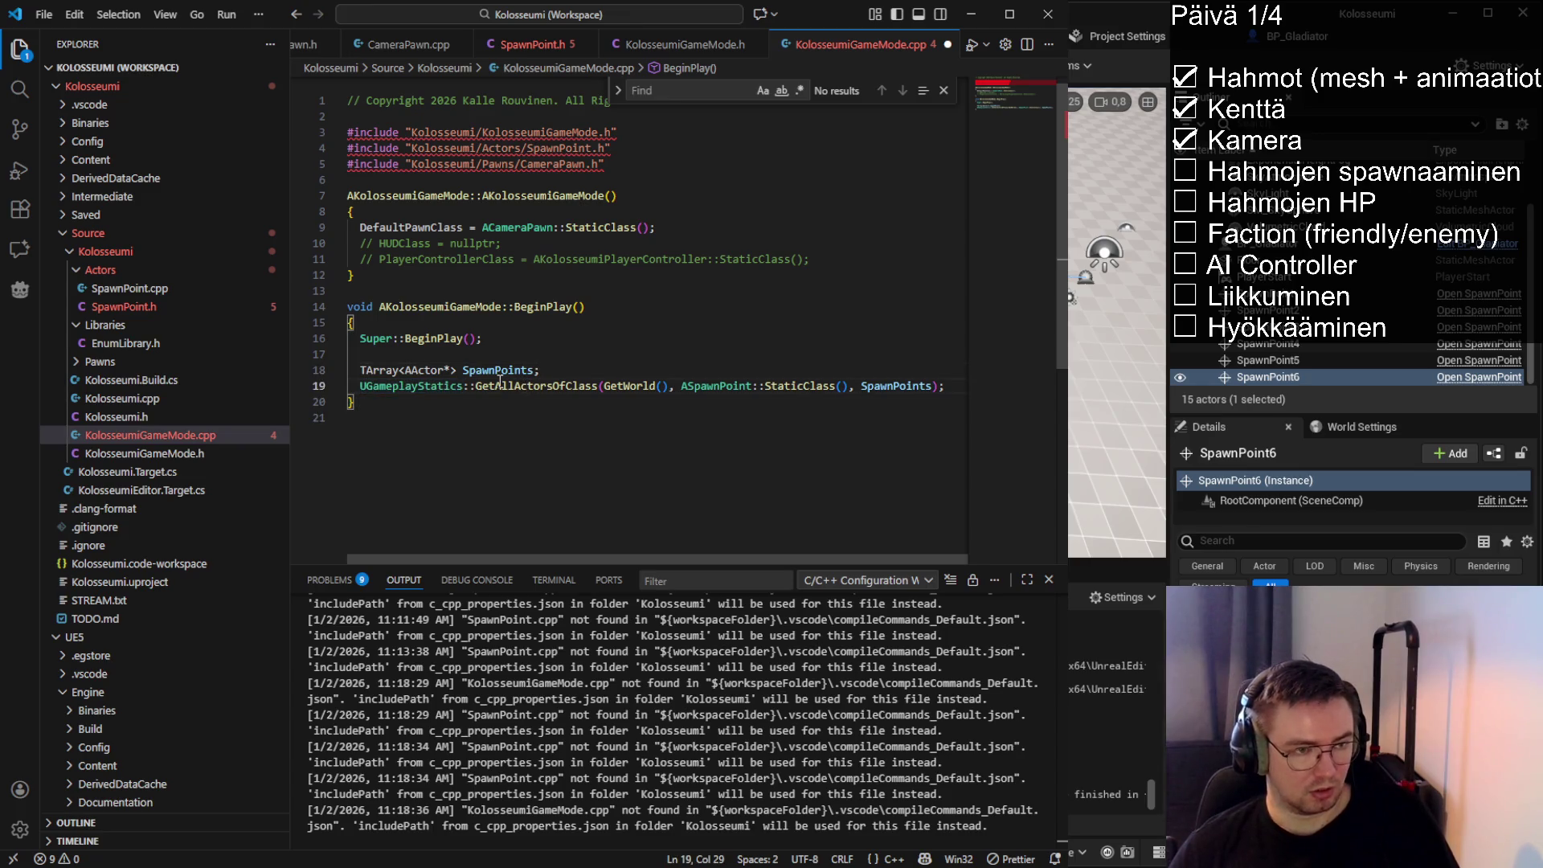
mouse_move(476, 385)
mouse_down()
mouse_move(756, 386)
mouse_move(585, 382)
mouse_up()
drag(469, 386, 851, 386)
click(733, 387)
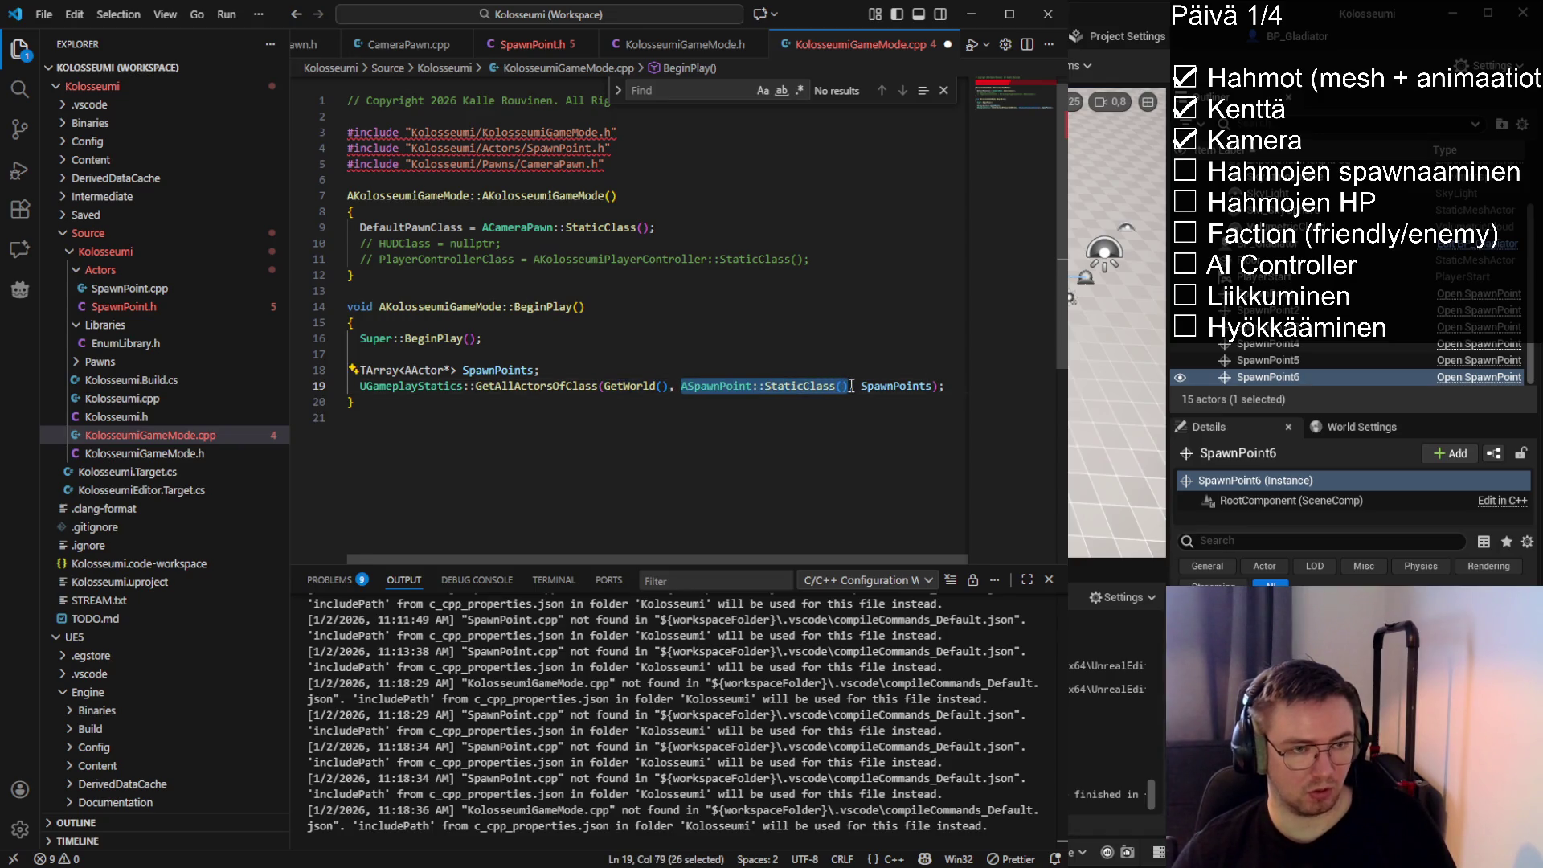
double_click(898, 389)
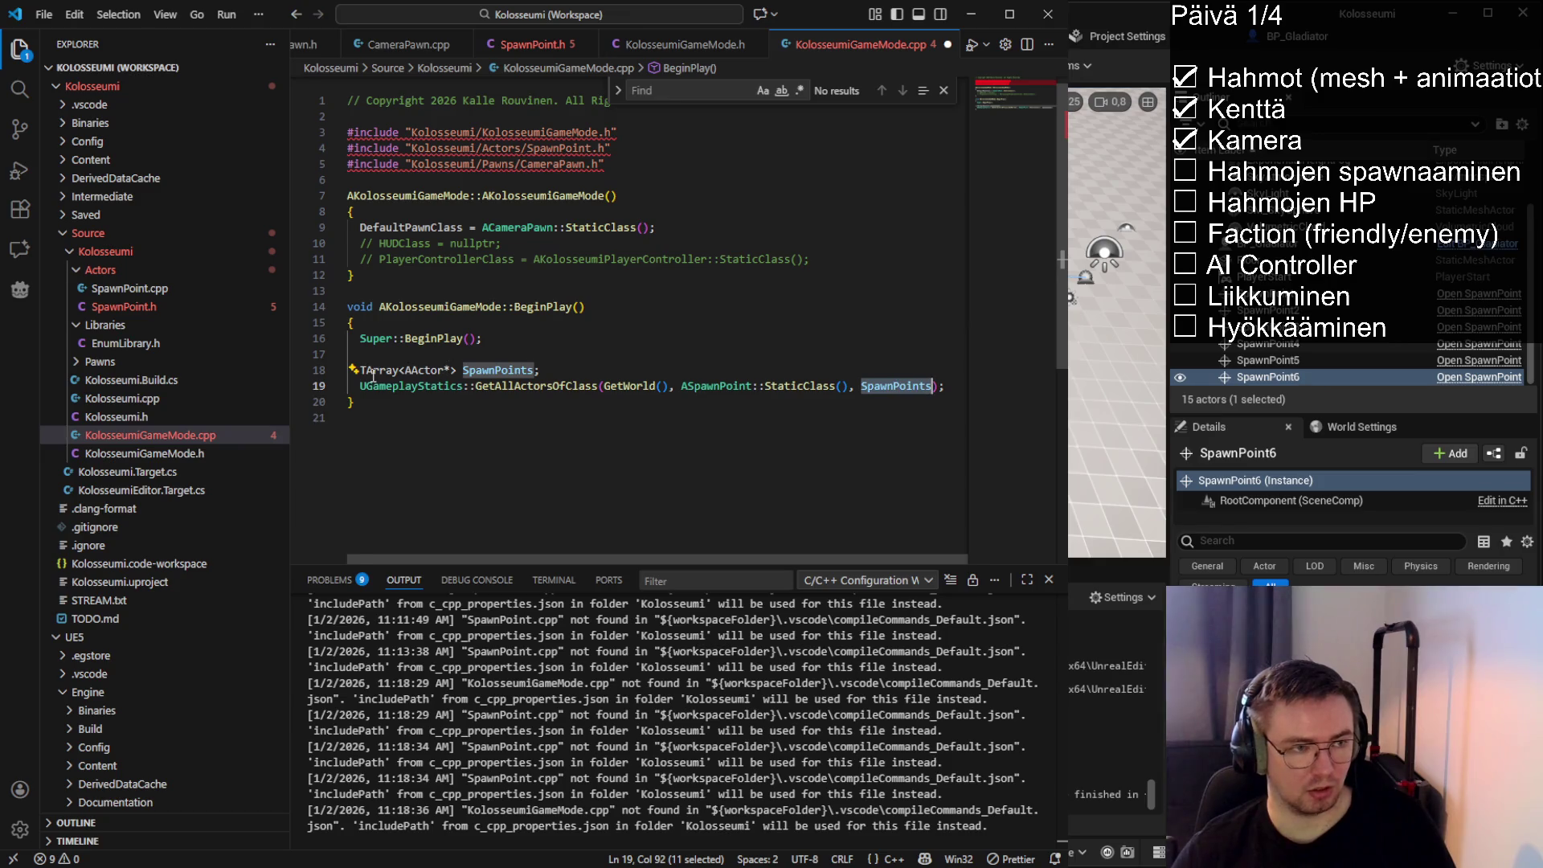
click(950, 386)
Add a for loop over SpawnPoints containing the suggested cast and GetFaction() code
key(Return)
key(Return)
text(for )
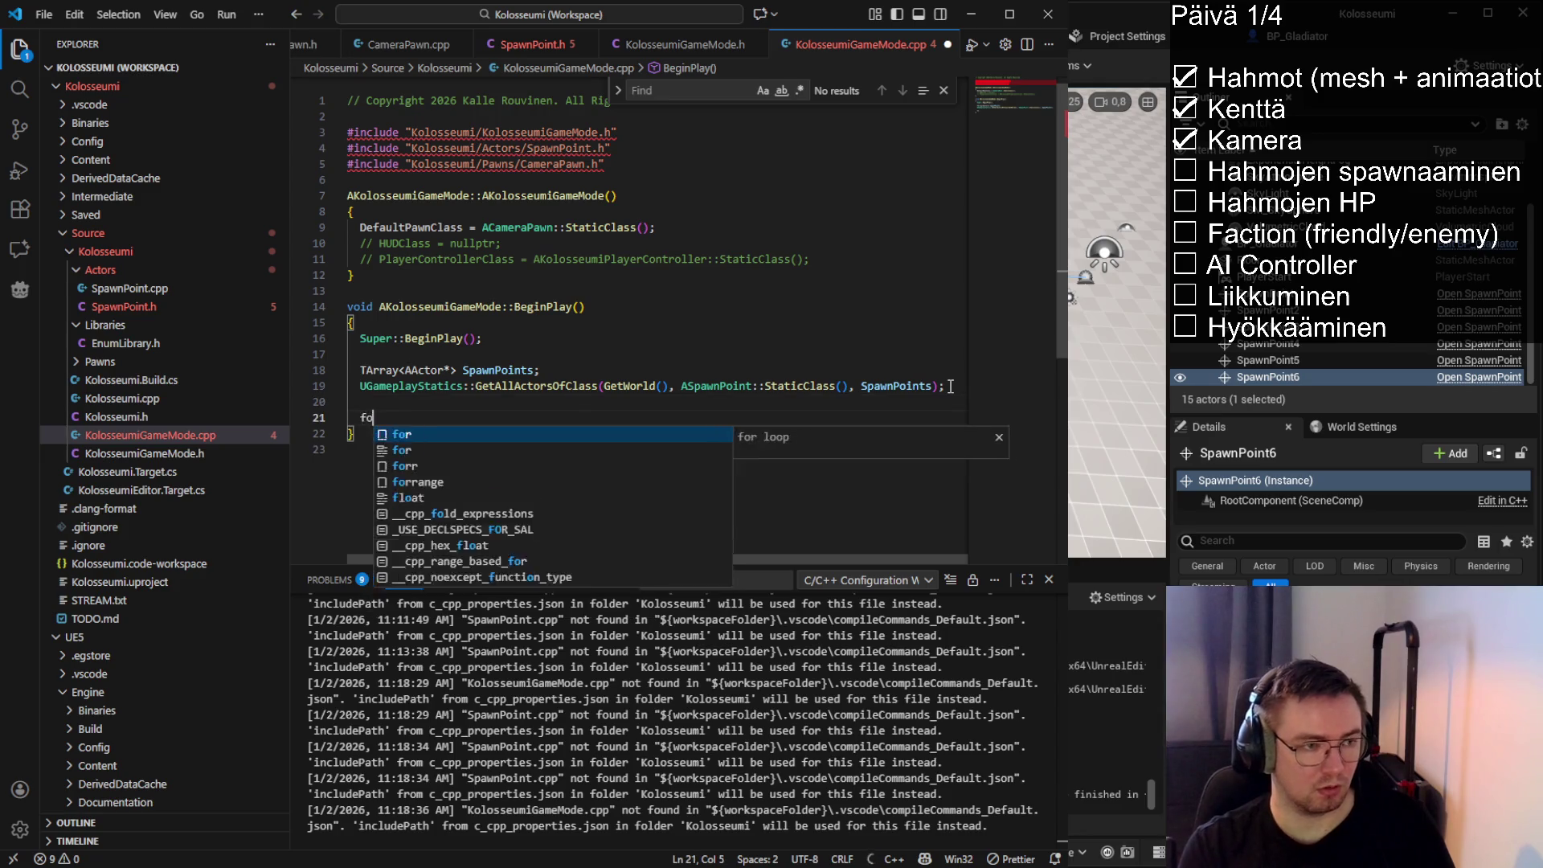
text(()
key(Tab)
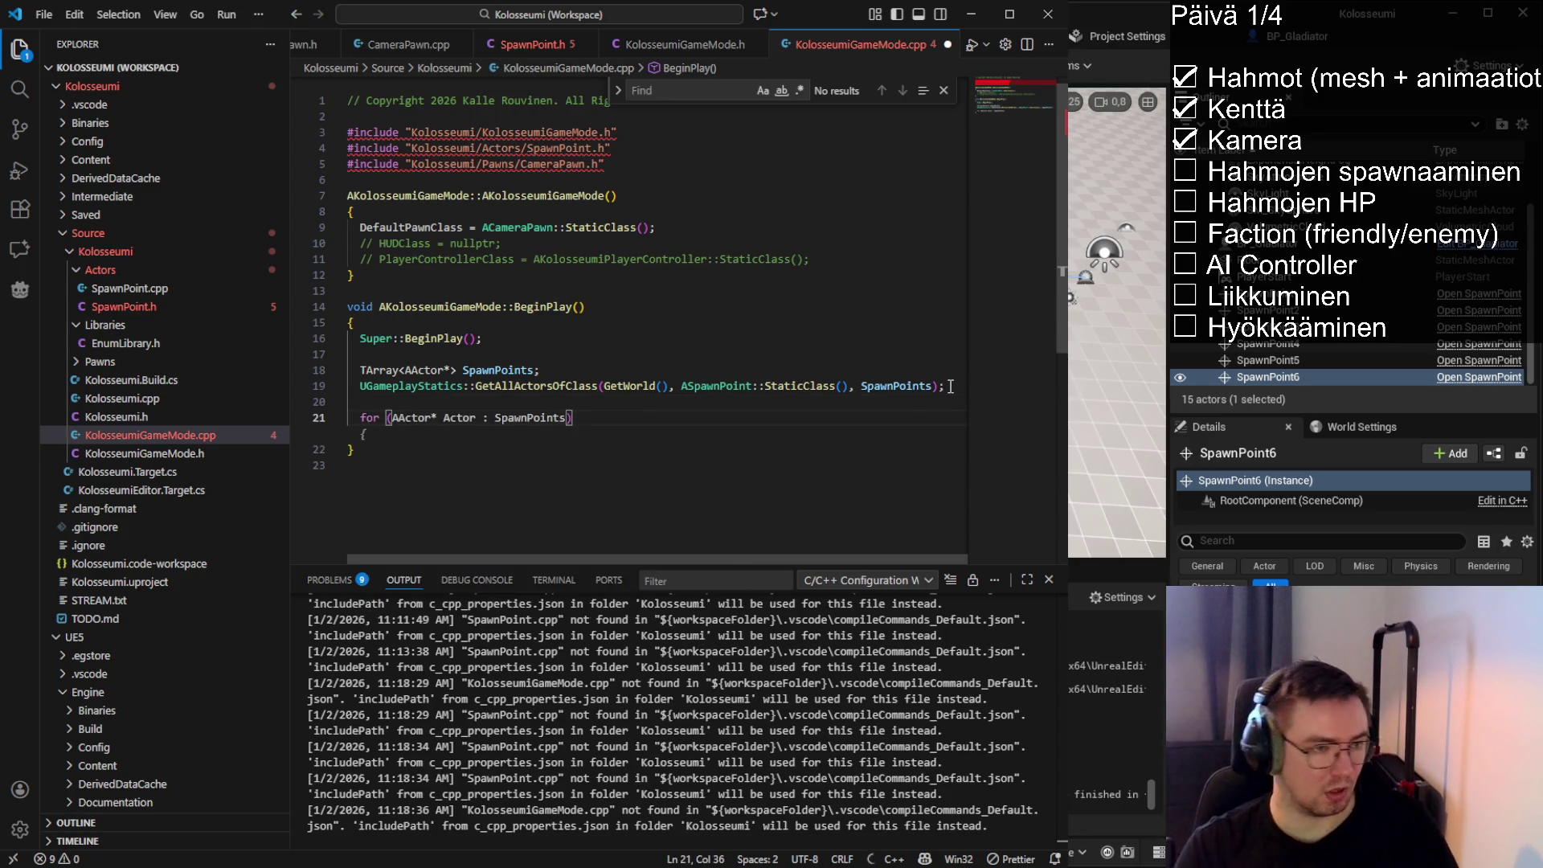
key(Return)
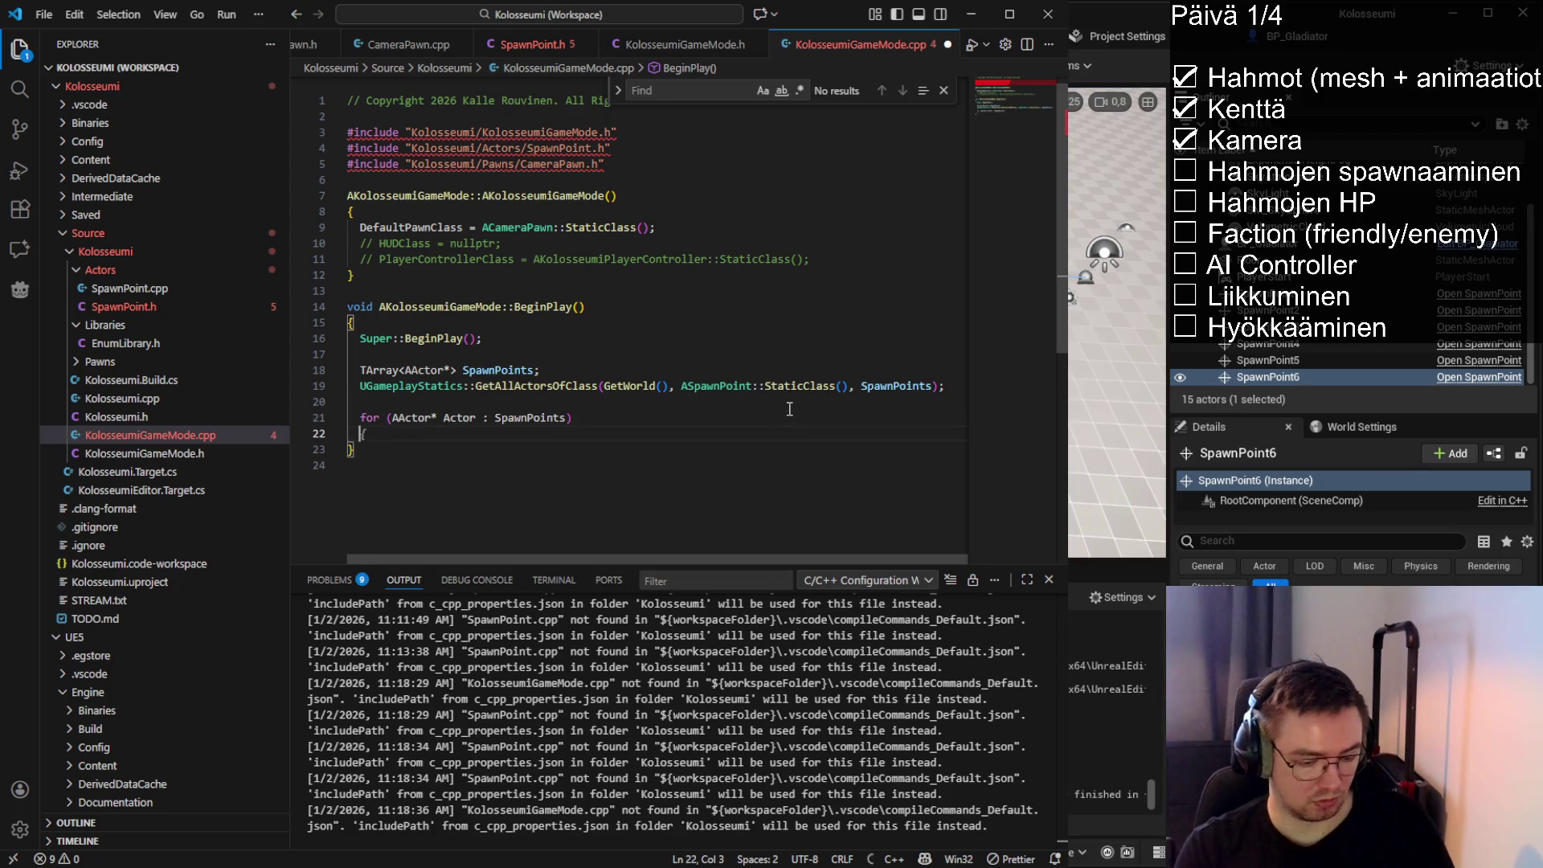
text({)
key(Return)
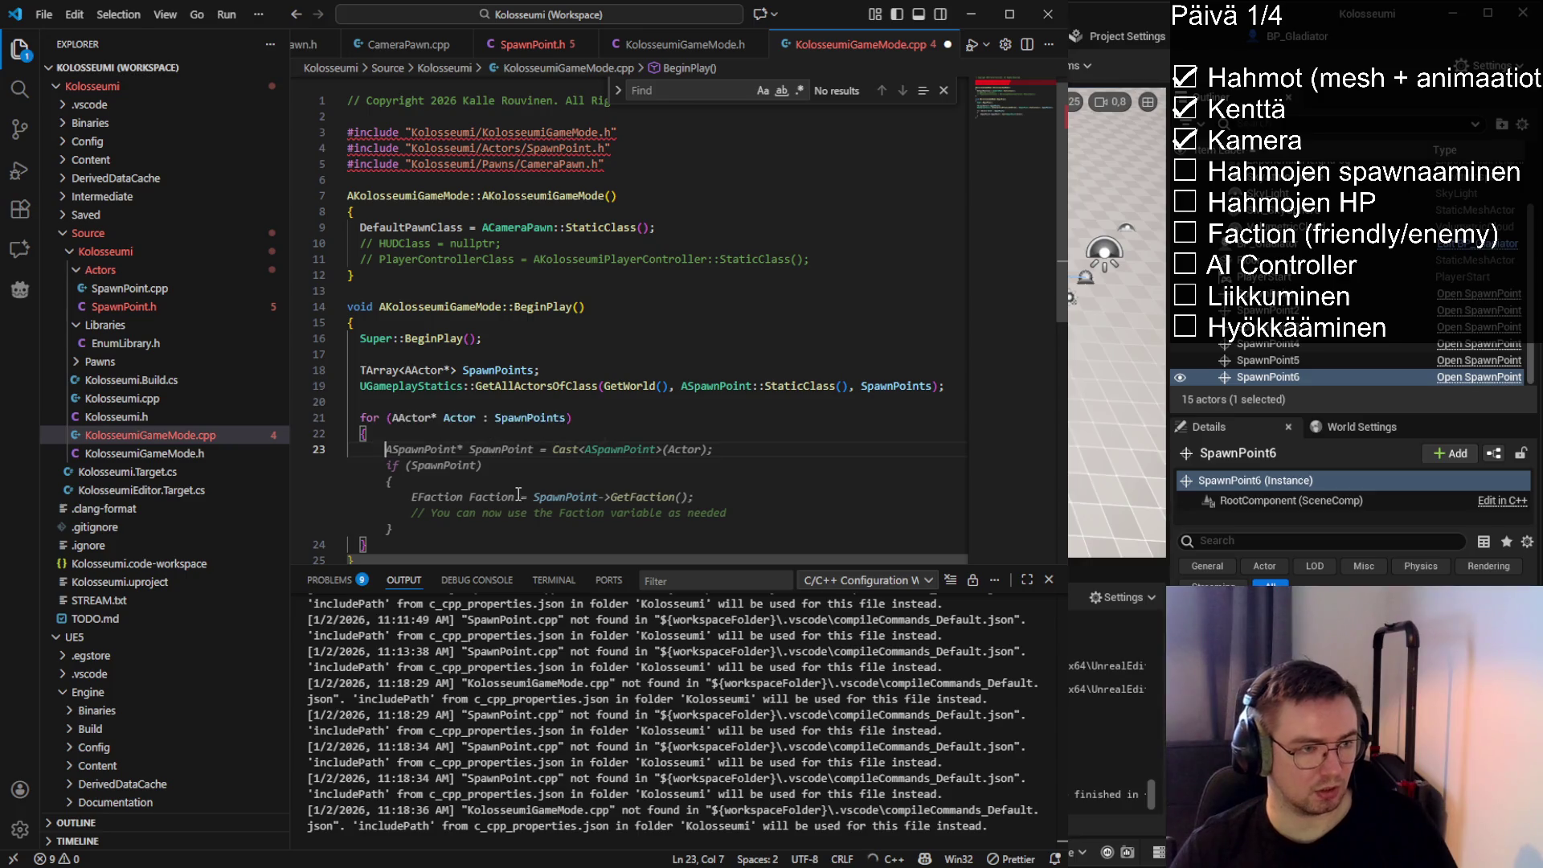
key(Tab)
Move the Cast<ASpawnPoint> declaration into the if condition and save
click(596, 465)
scroll(596, 371, down, 2)
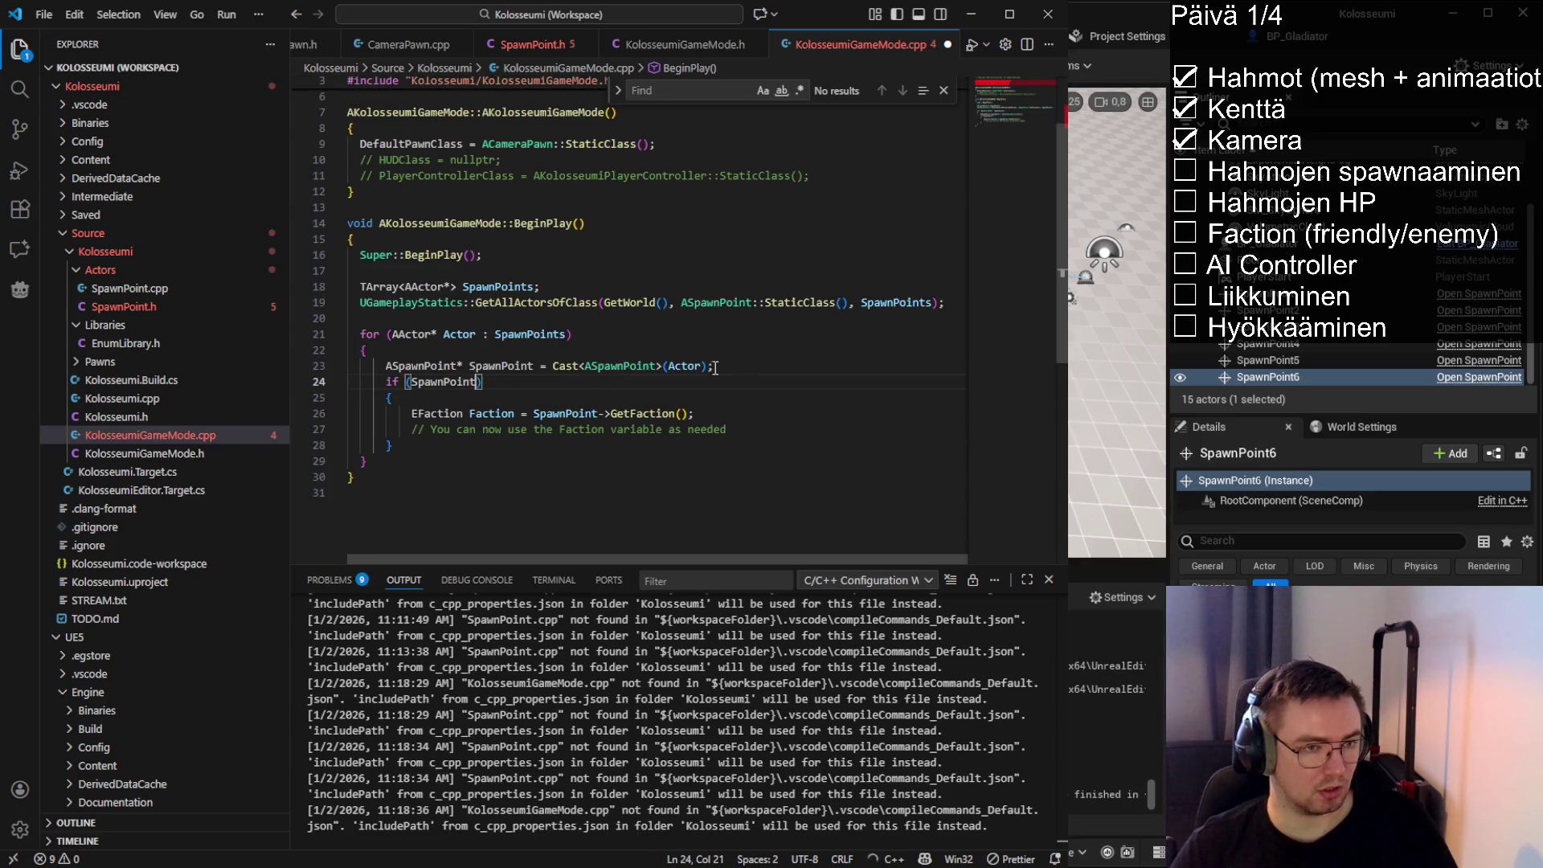
drag(708, 367, 386, 367)
key(ctrl+c)
key(BackSpace)
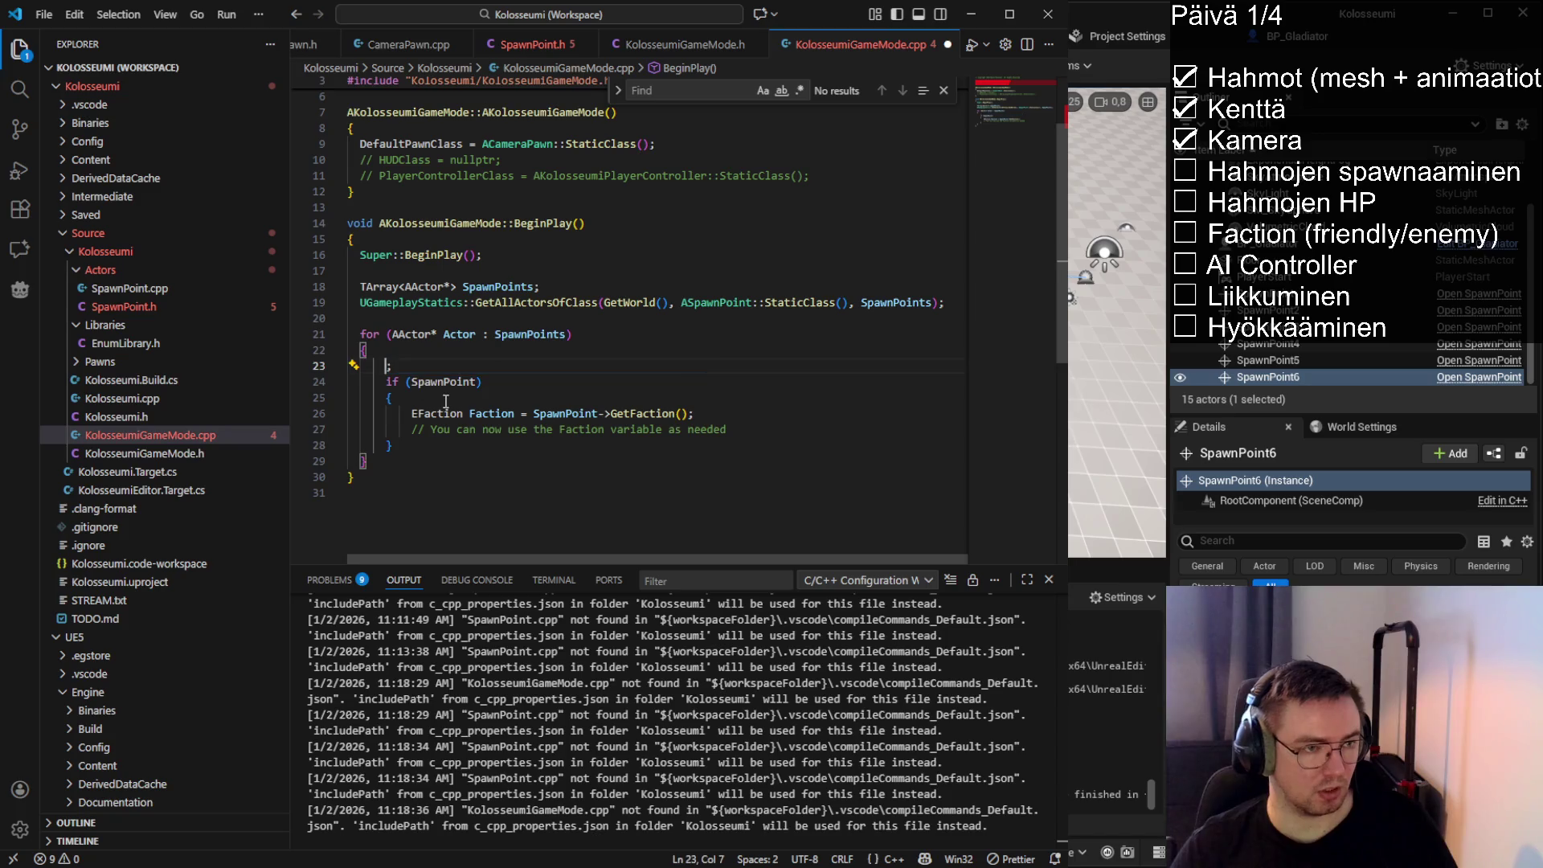
double_click(445, 381)
key(ctrl+v)
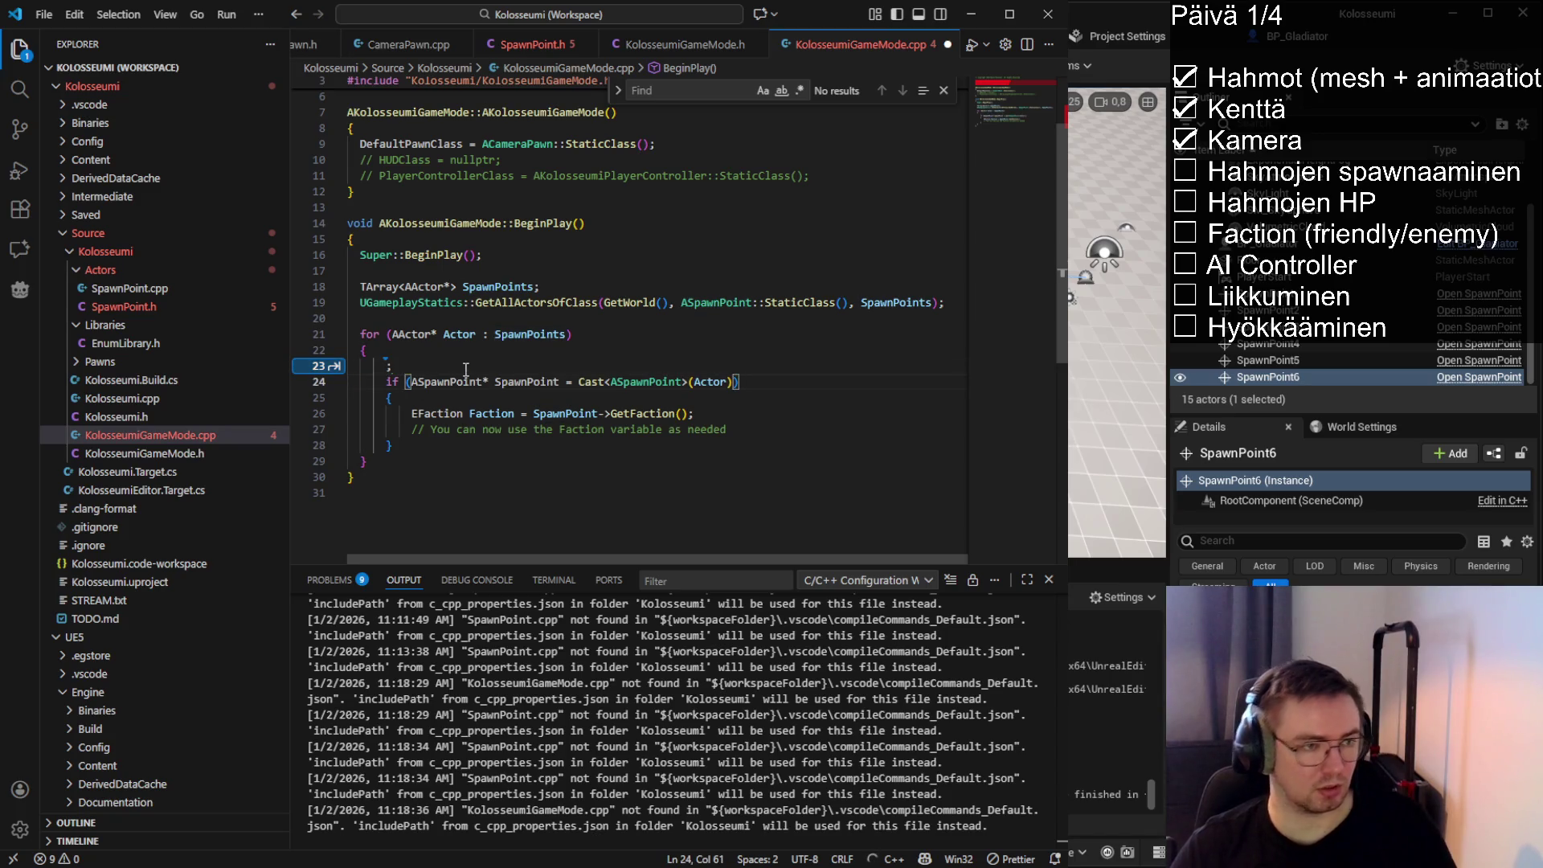
click(466, 366)
key(BackSpace)
key(BackSpace)
key(BackSpace)
key(ctrl+s)
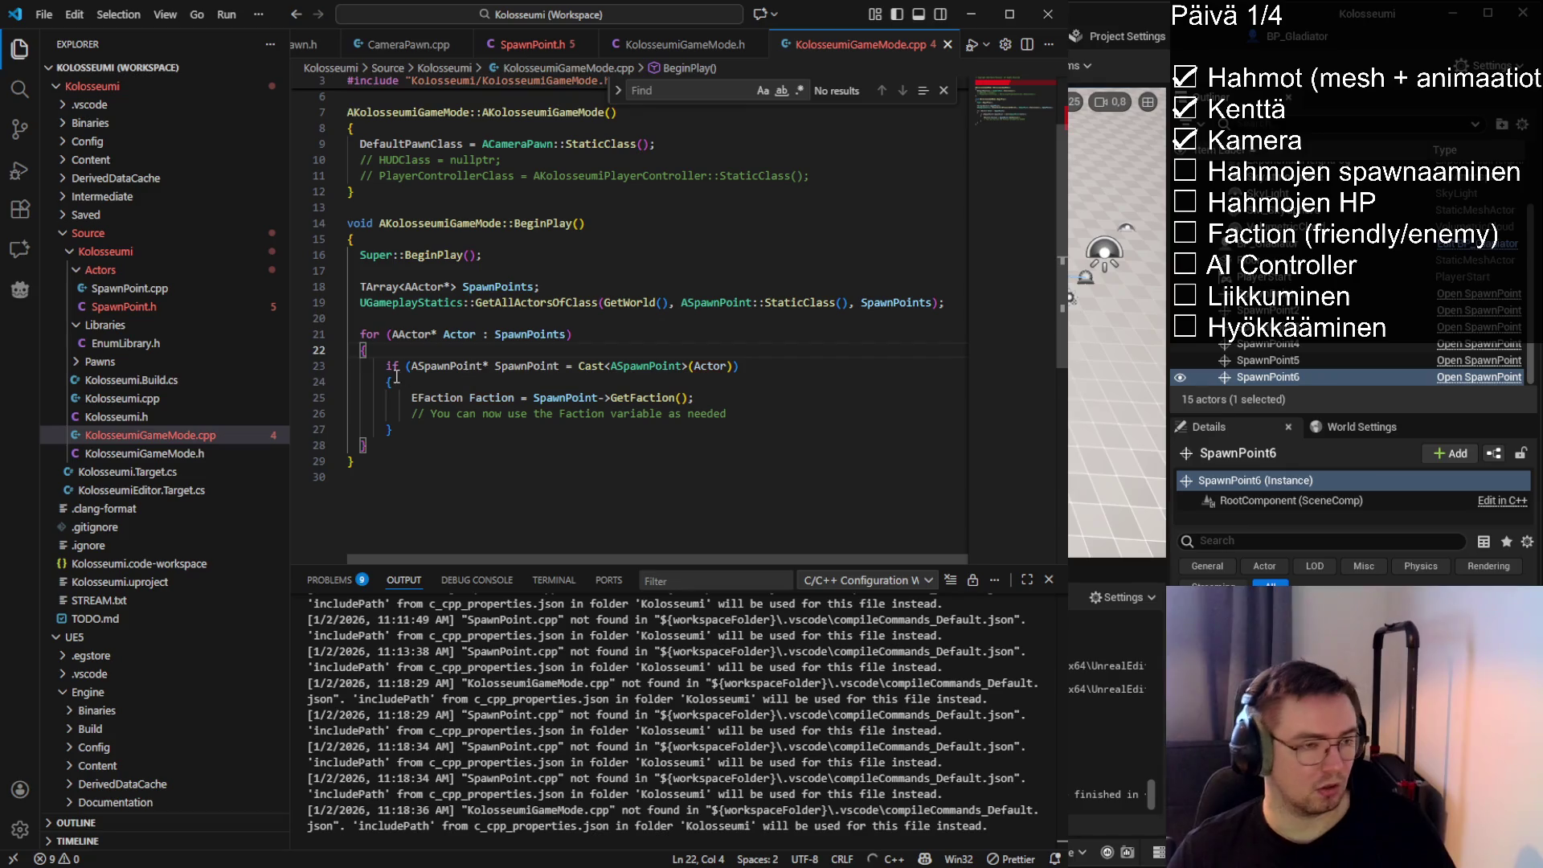
Fix the if block's indentation and delete the placeholder comment inside it
click(462, 365)
click(757, 365)
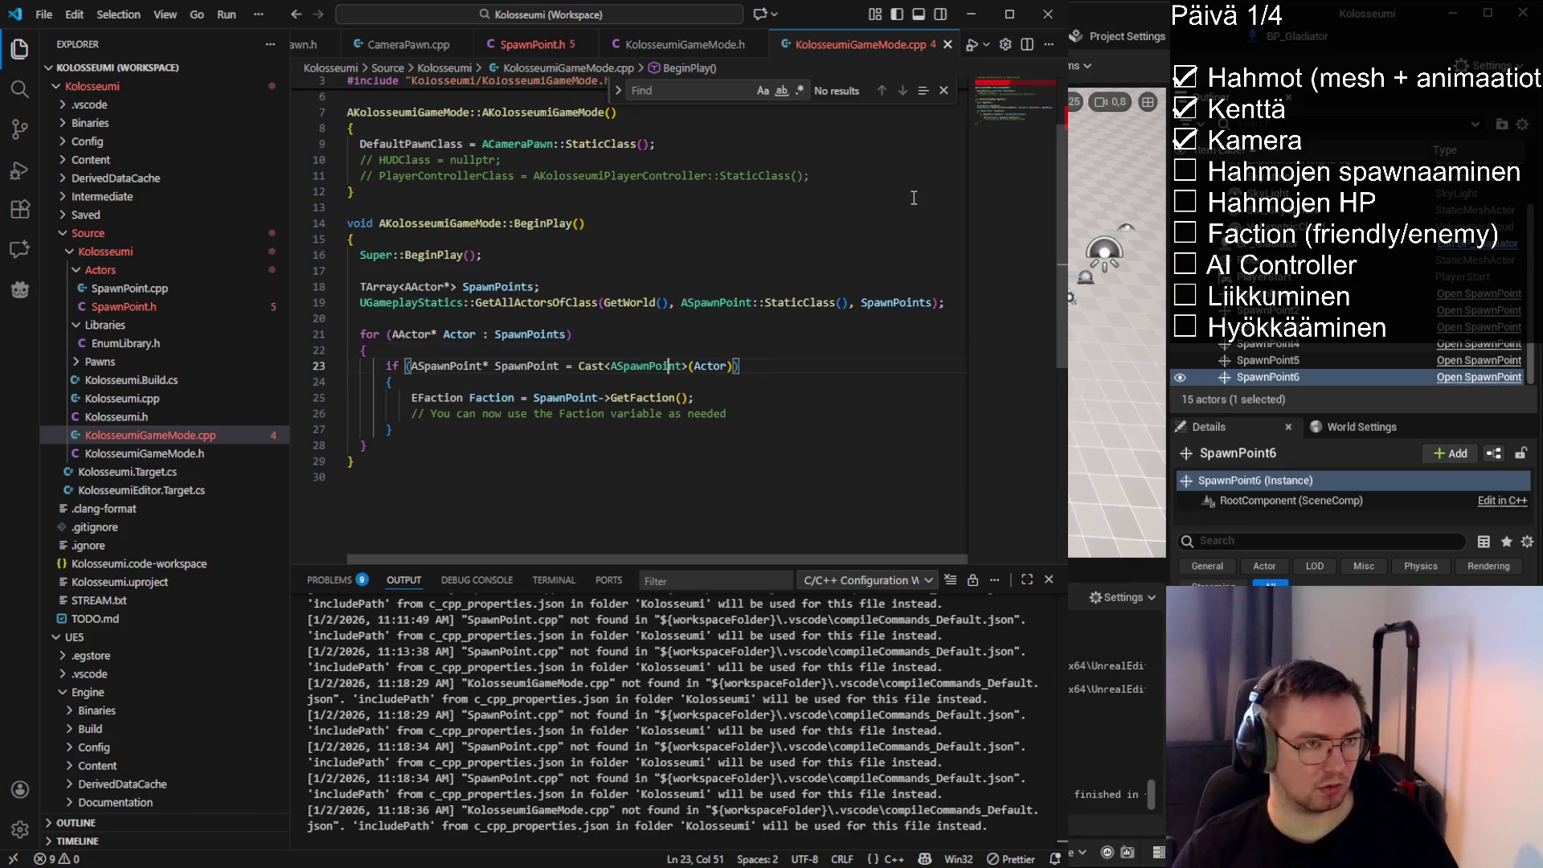
mouse_move(738, 366)
mouse_down()
mouse_move(410, 366)
mouse_move(745, 365)
mouse_up()
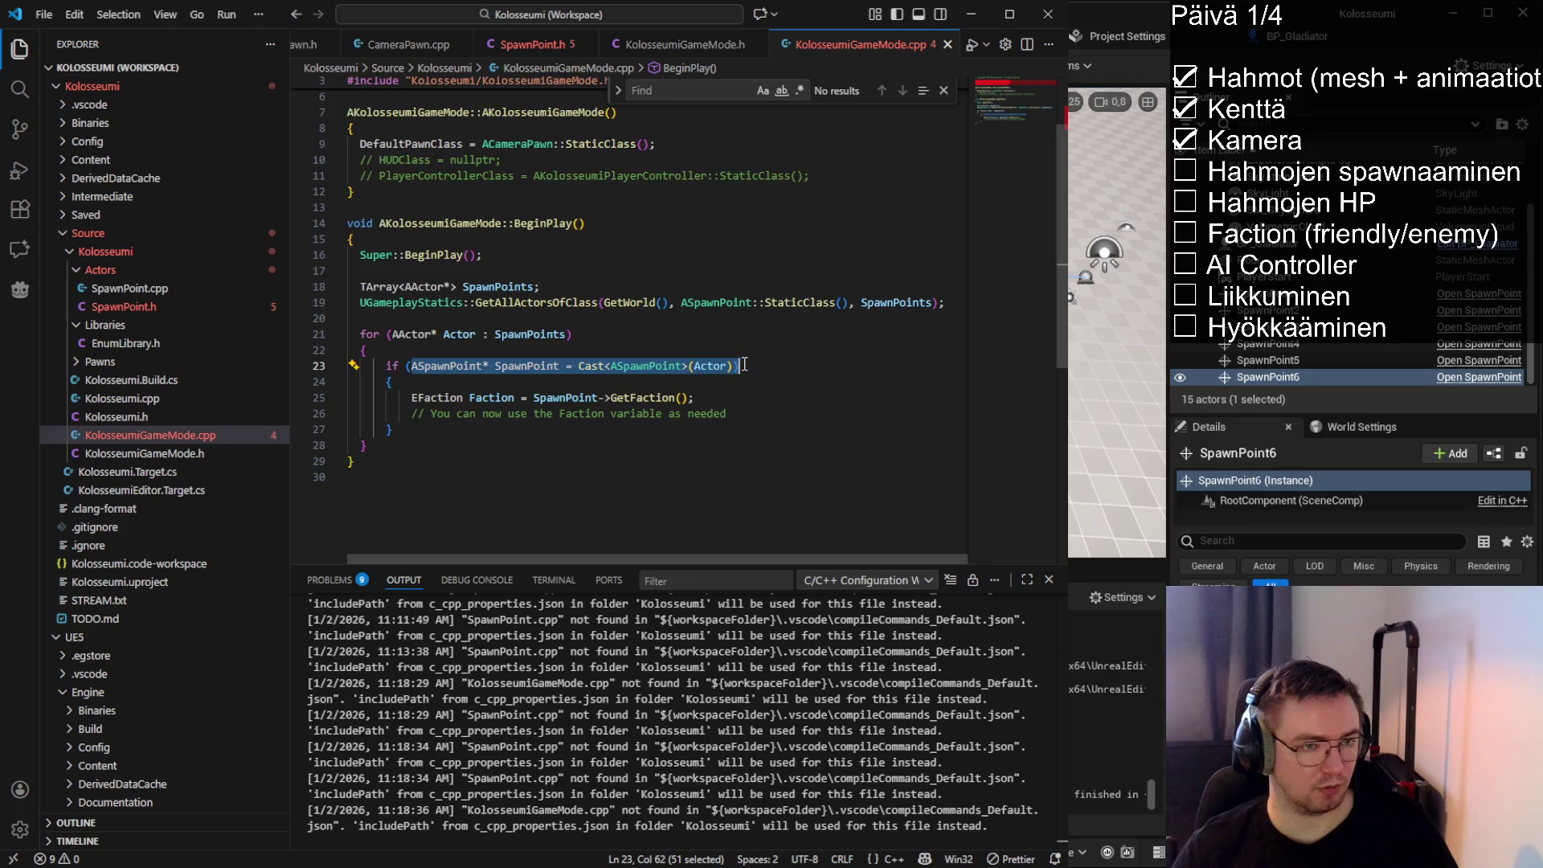
double_click(521, 368)
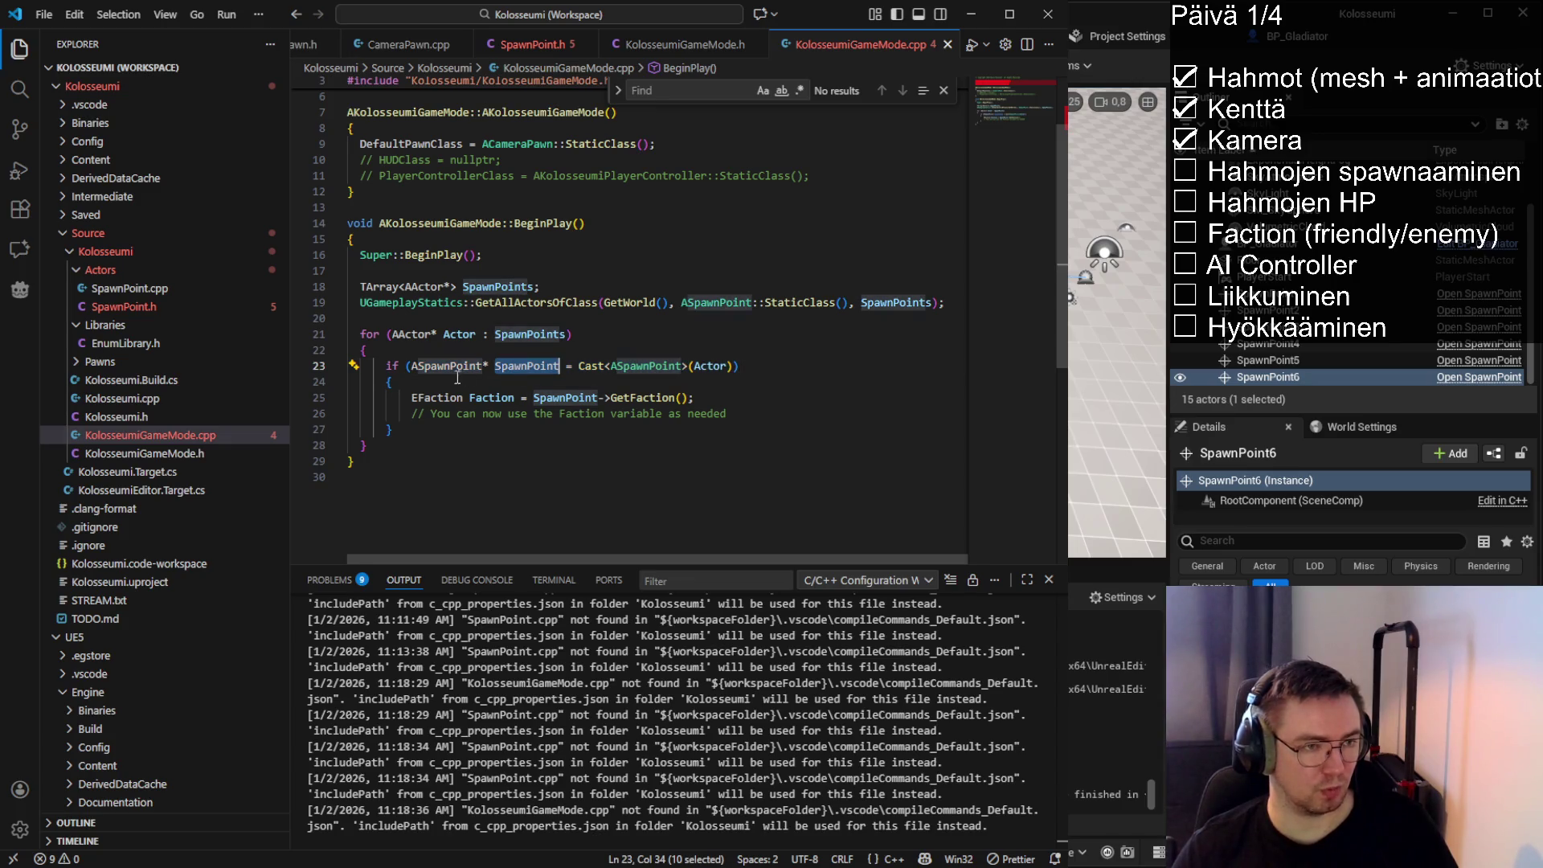
click(565, 430)
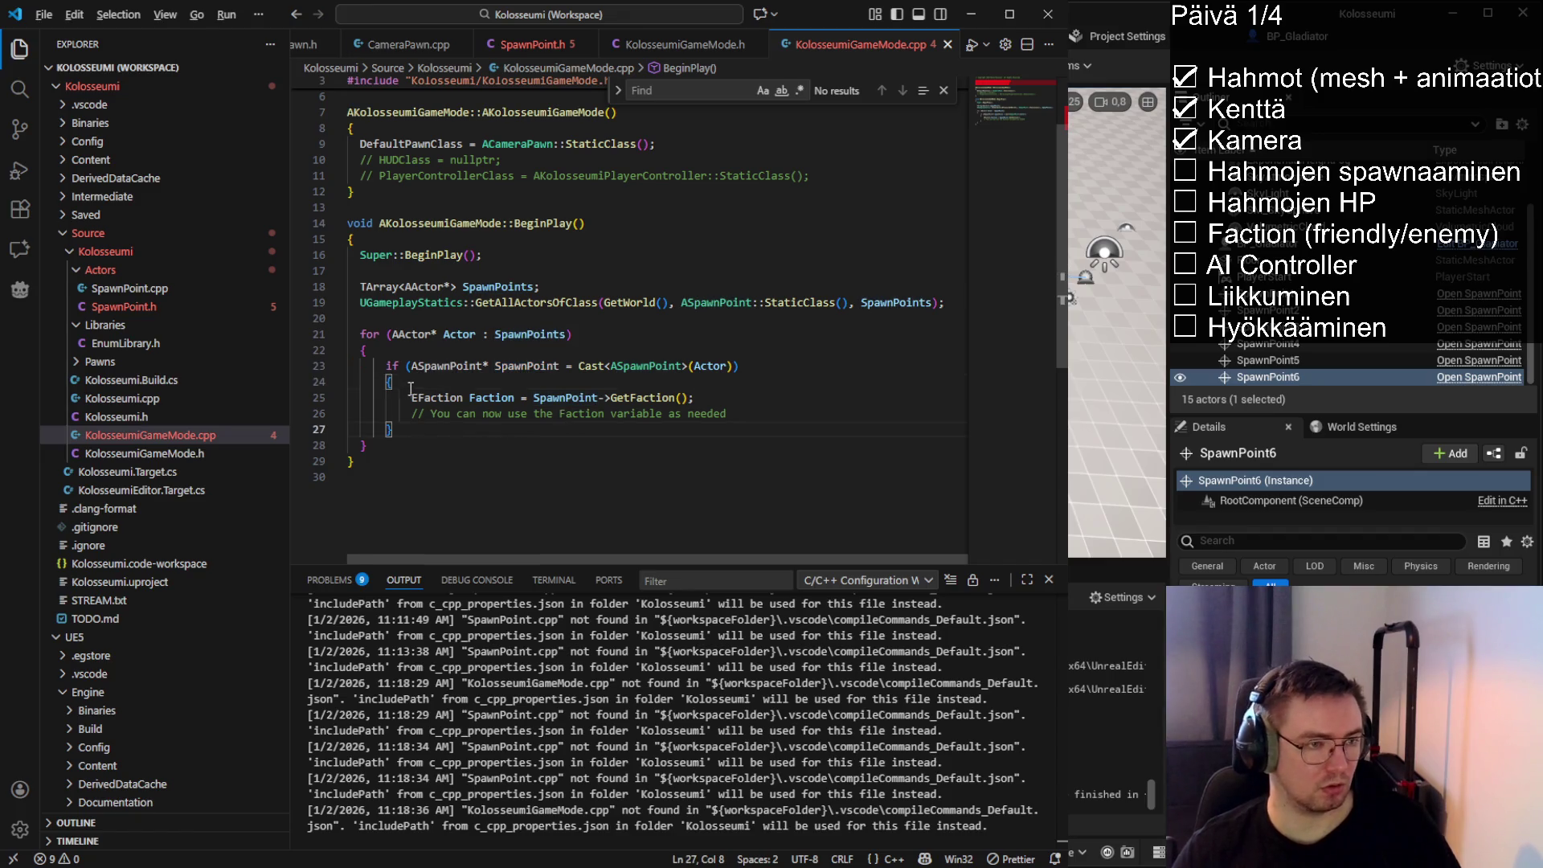
key(ctrl+s)
click(456, 384)
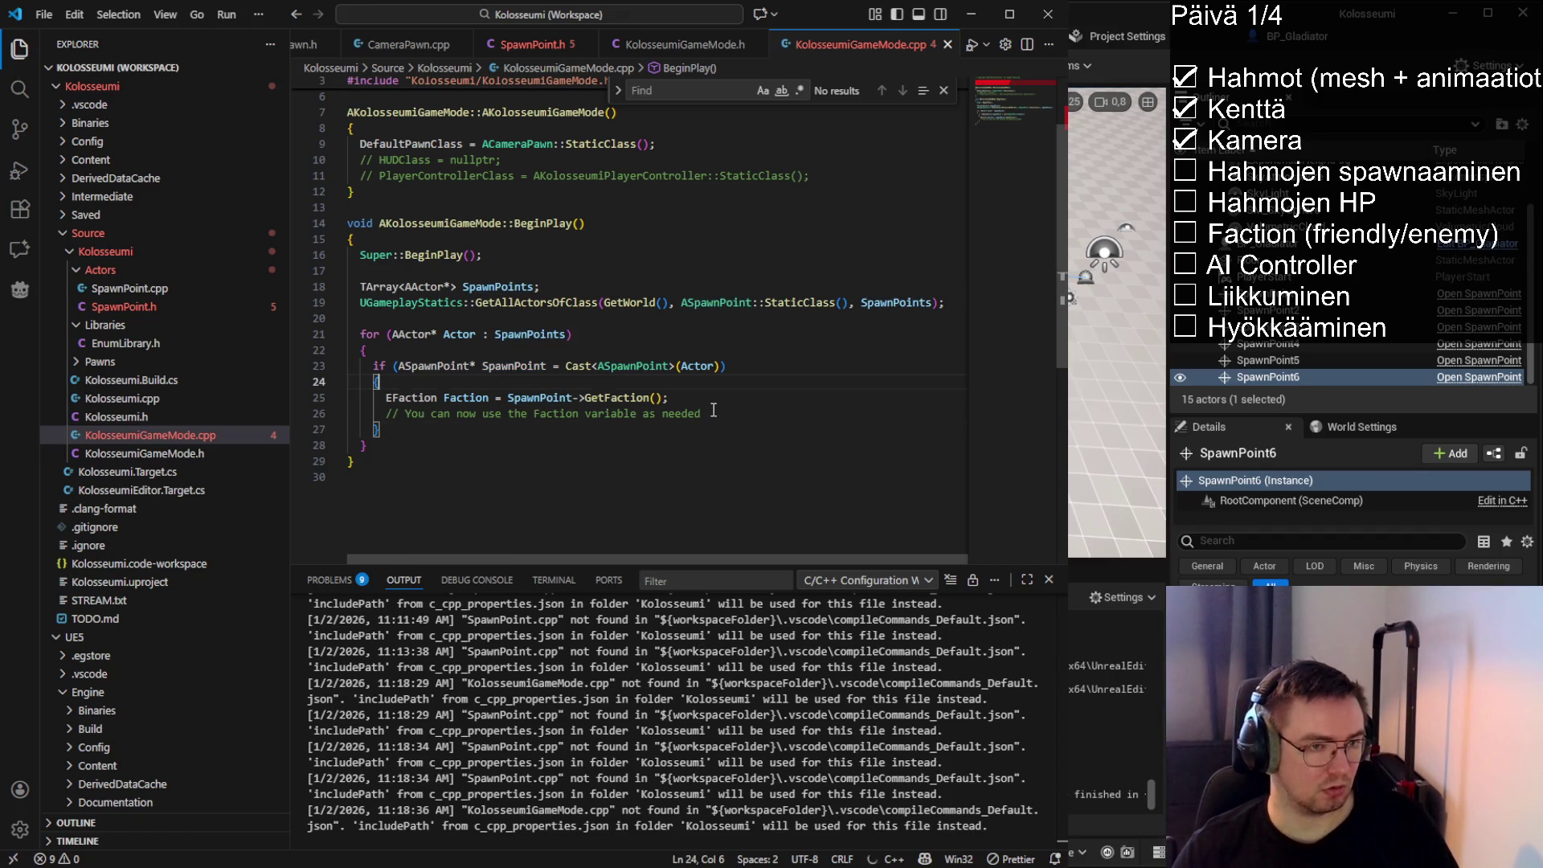
drag(713, 410, 670, 397)
key(BackSpace)
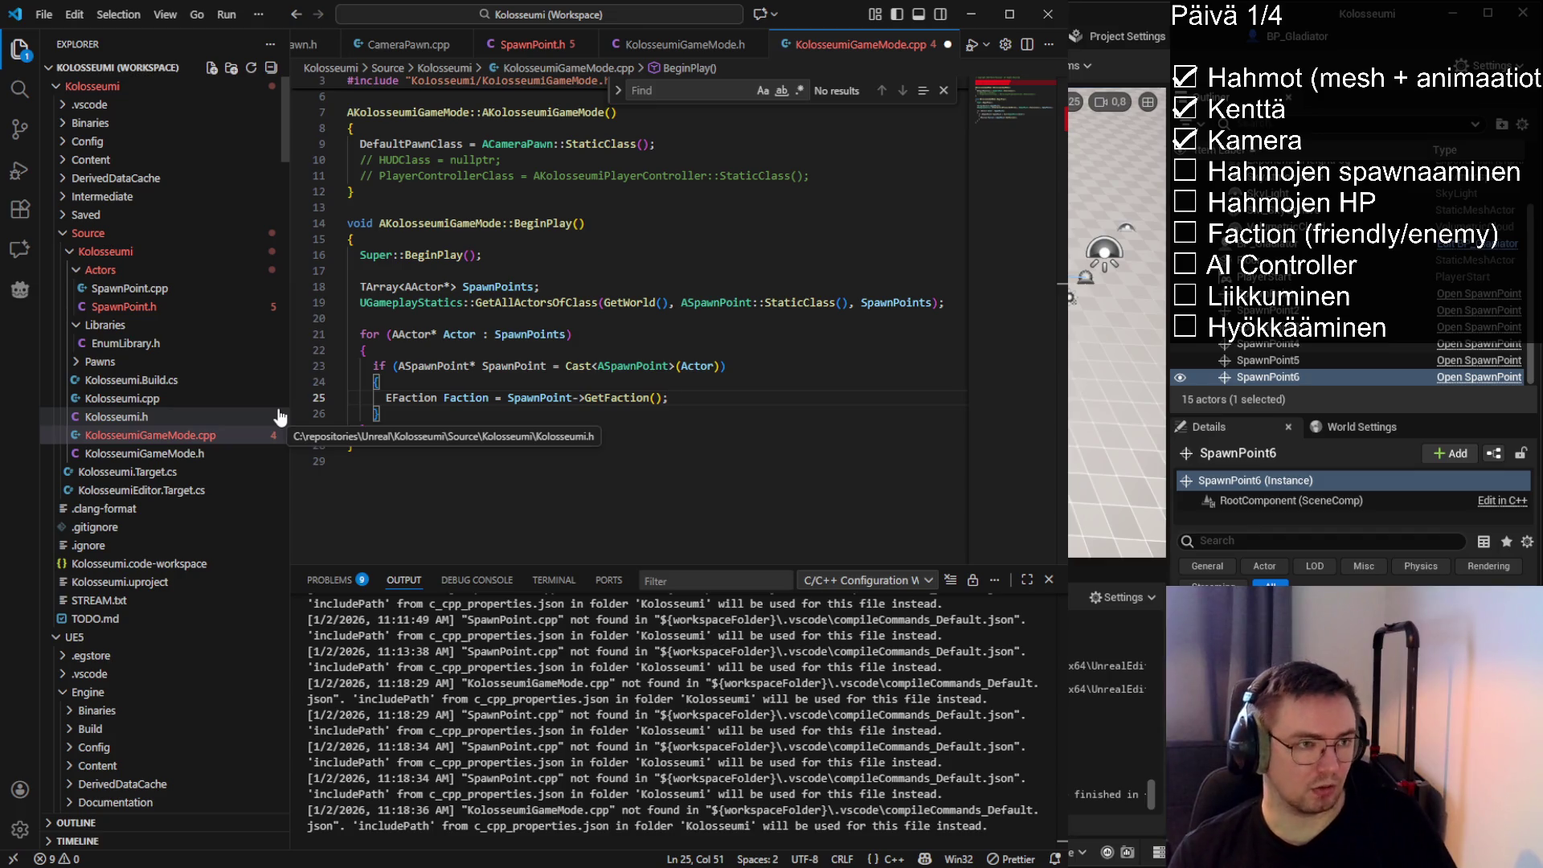
scroll(482, 241, up, 2)
Review the constructor in KolosseumiGameMode.cpp and save the file
click(326, 208)
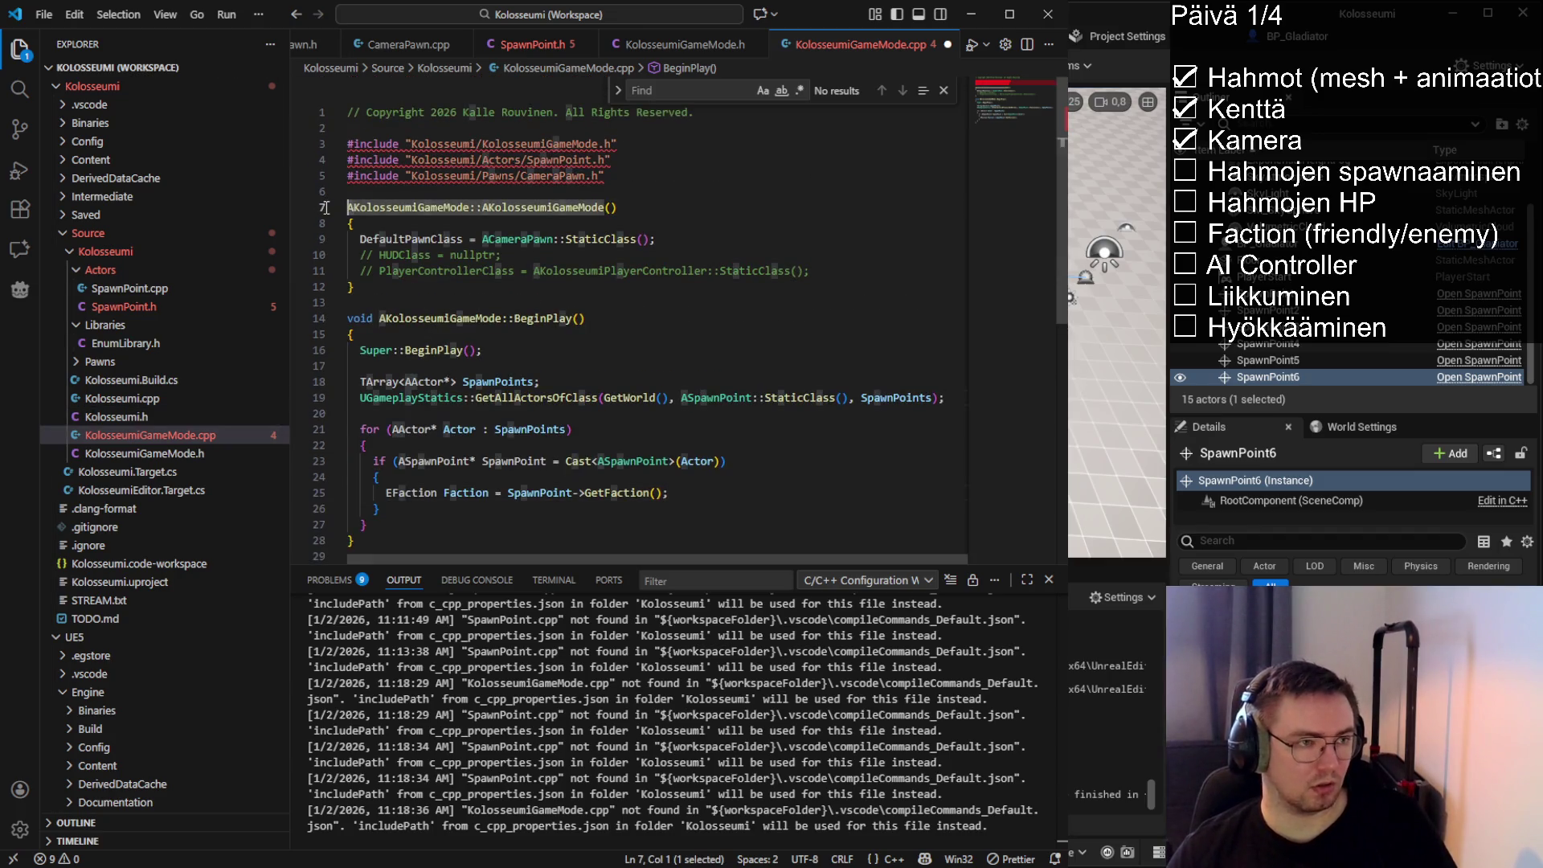
key(End)
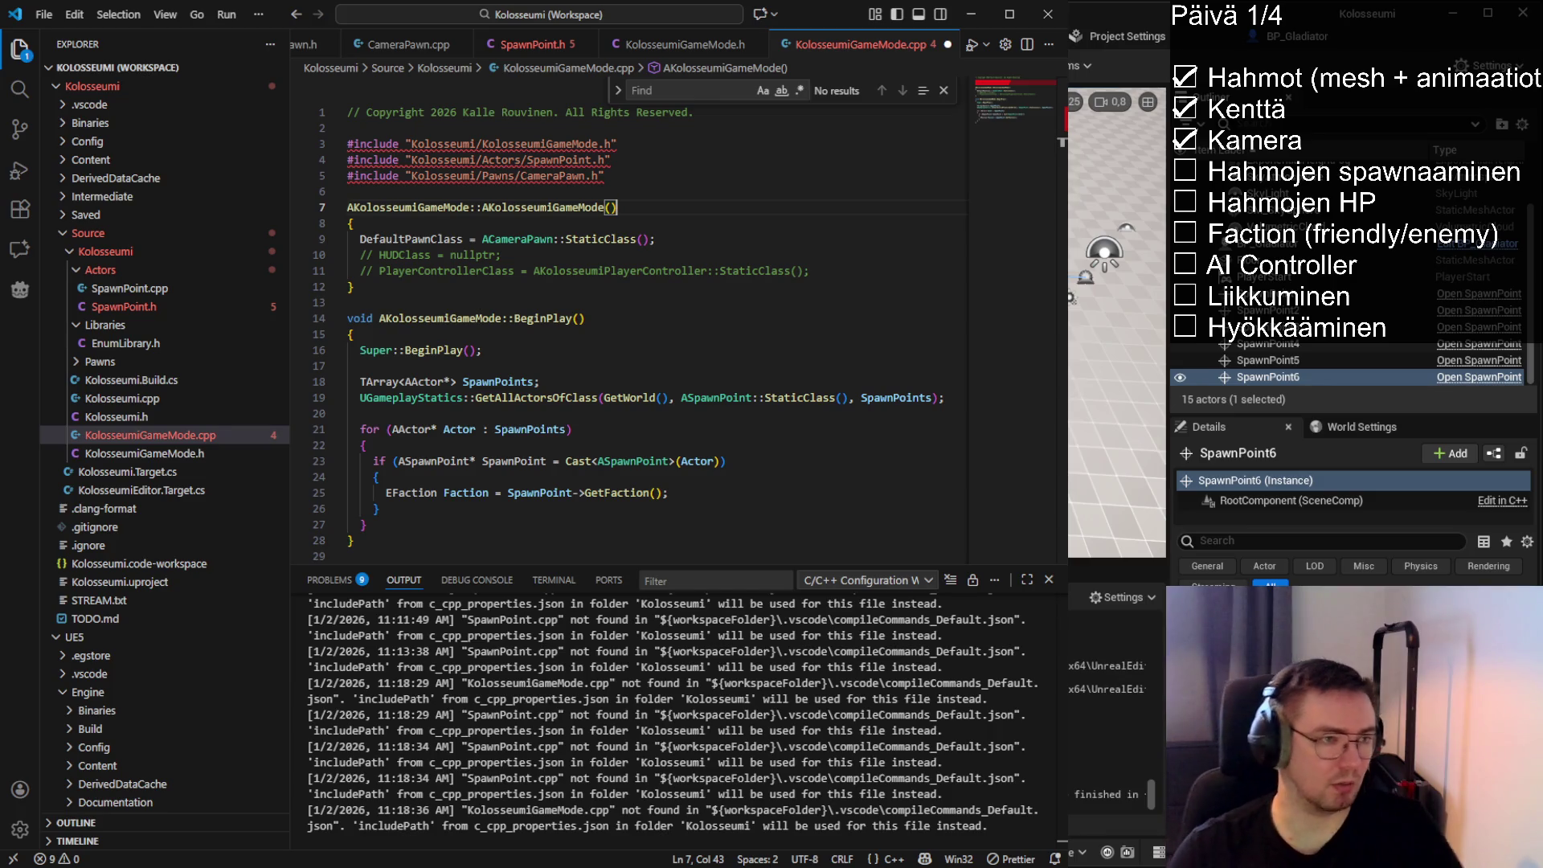
drag(355, 206, 471, 207)
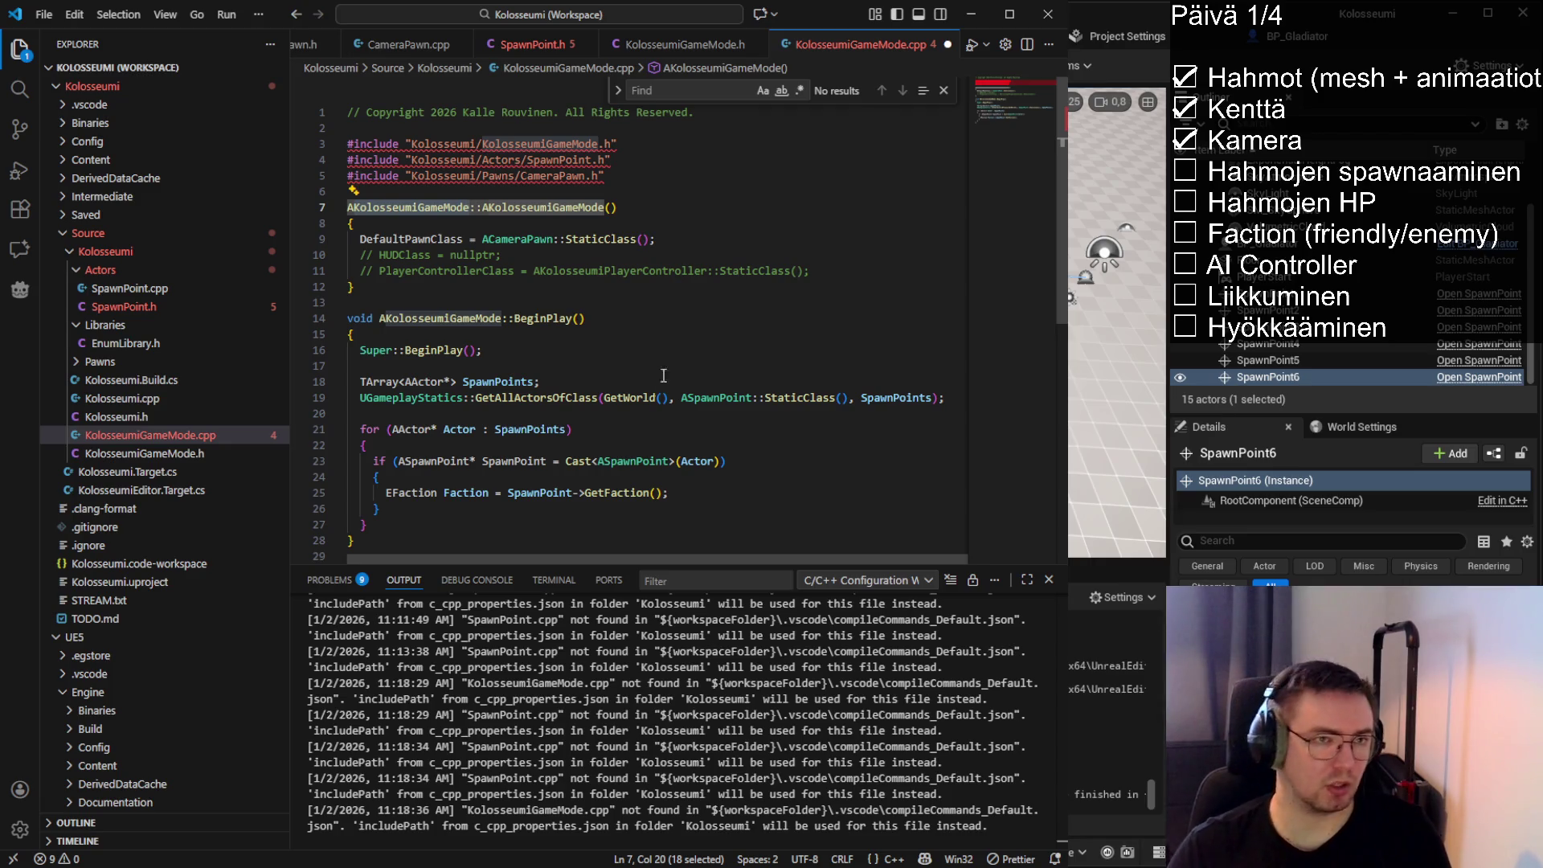
click(732, 271)
key(ctrl+s)
Check the AGameModeBase base class in KolosseumiGameMode.h, then return to Unreal Editor
click(717, 52)
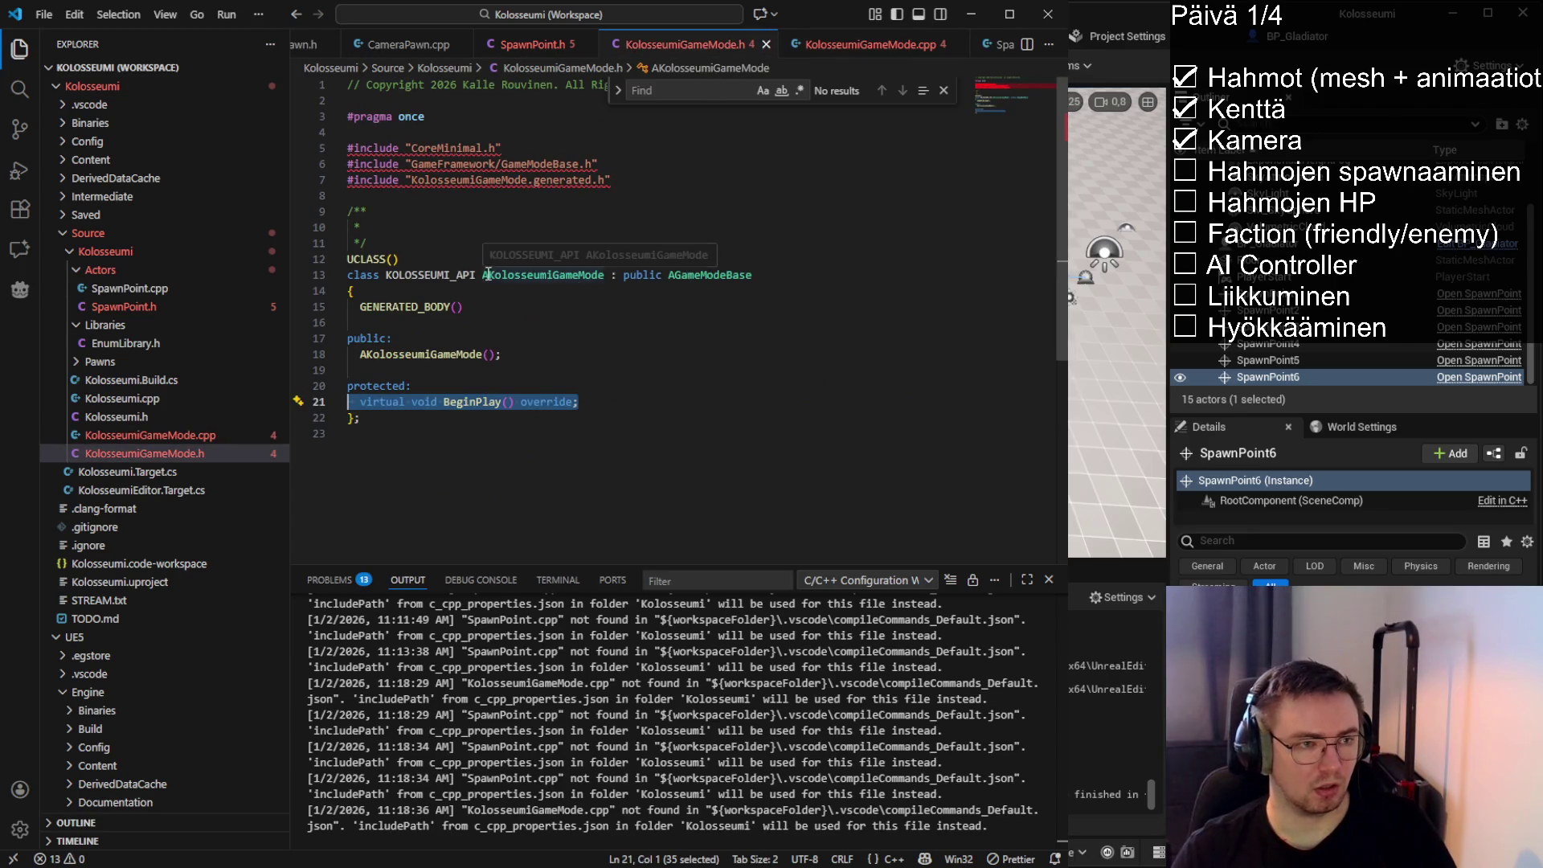
click(675, 275)
drag(675, 274, 669, 275)
click(755, 278)
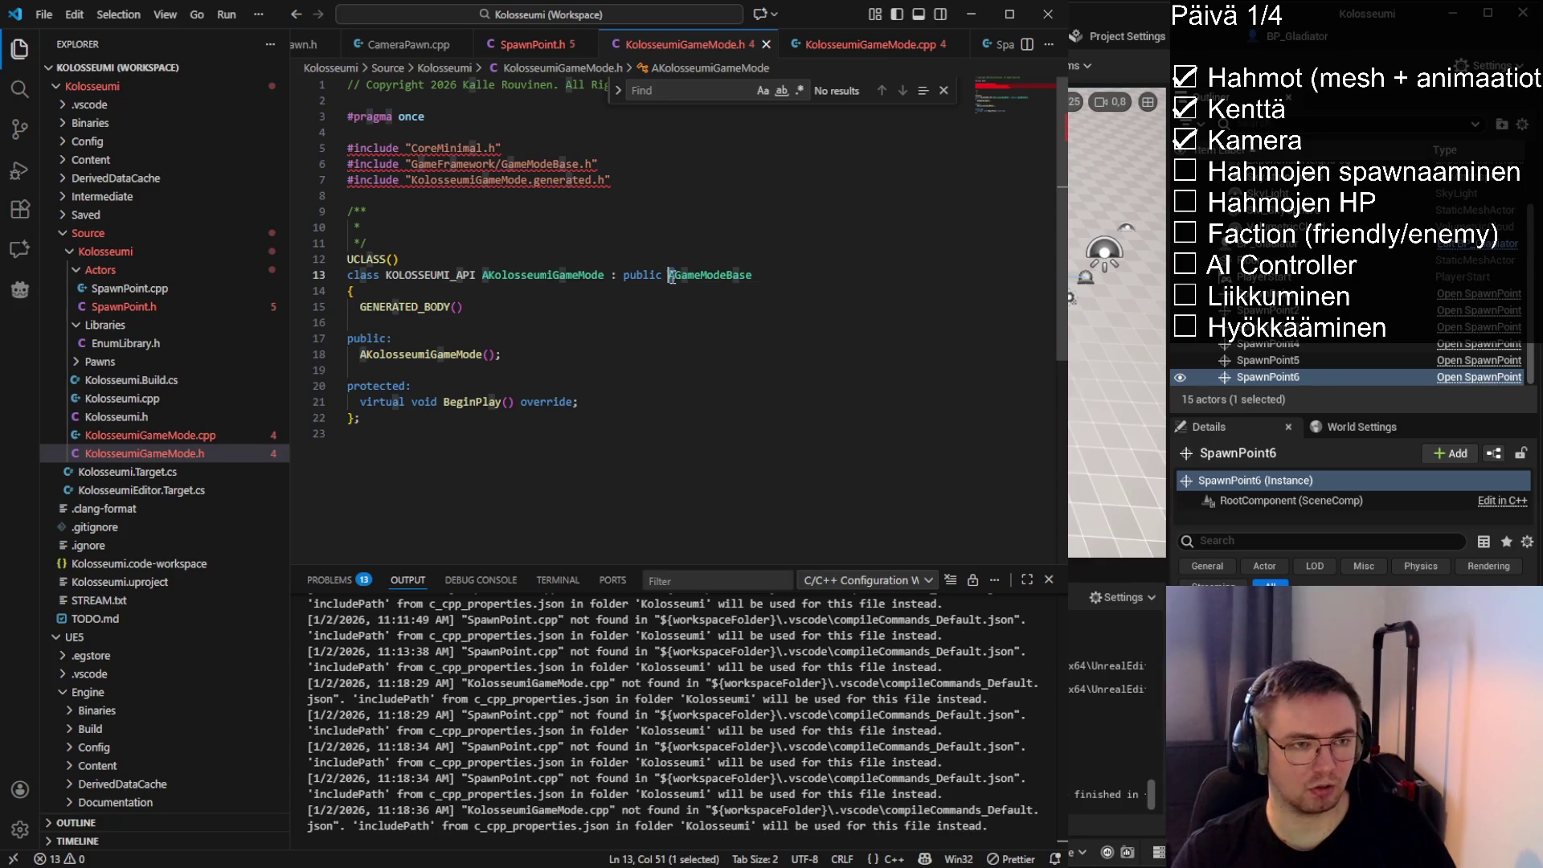
click(793, 271)
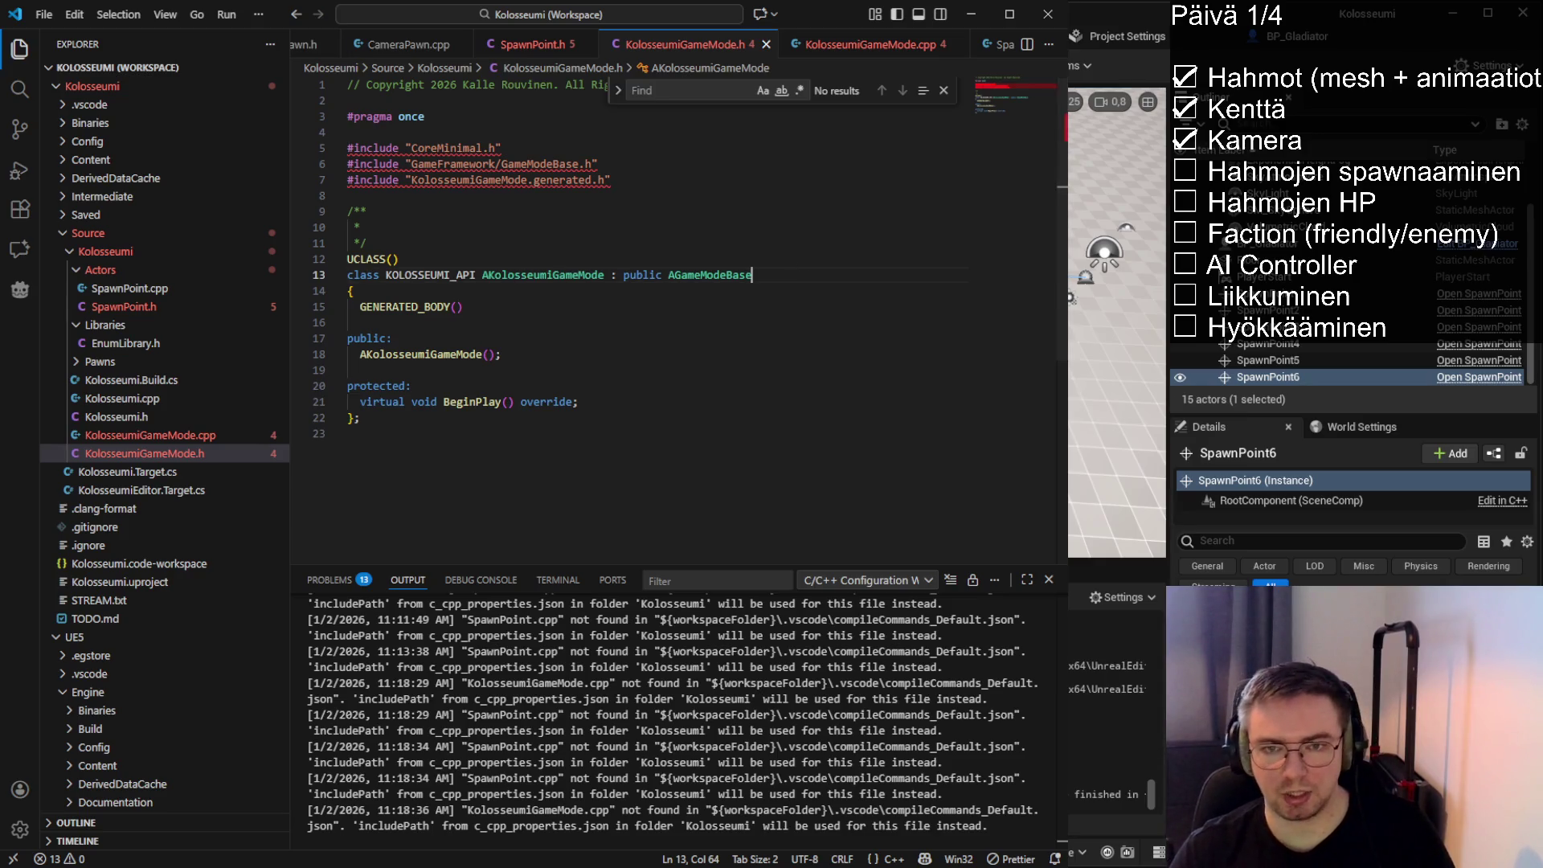
key(alt+Tab)
click(802, 299)
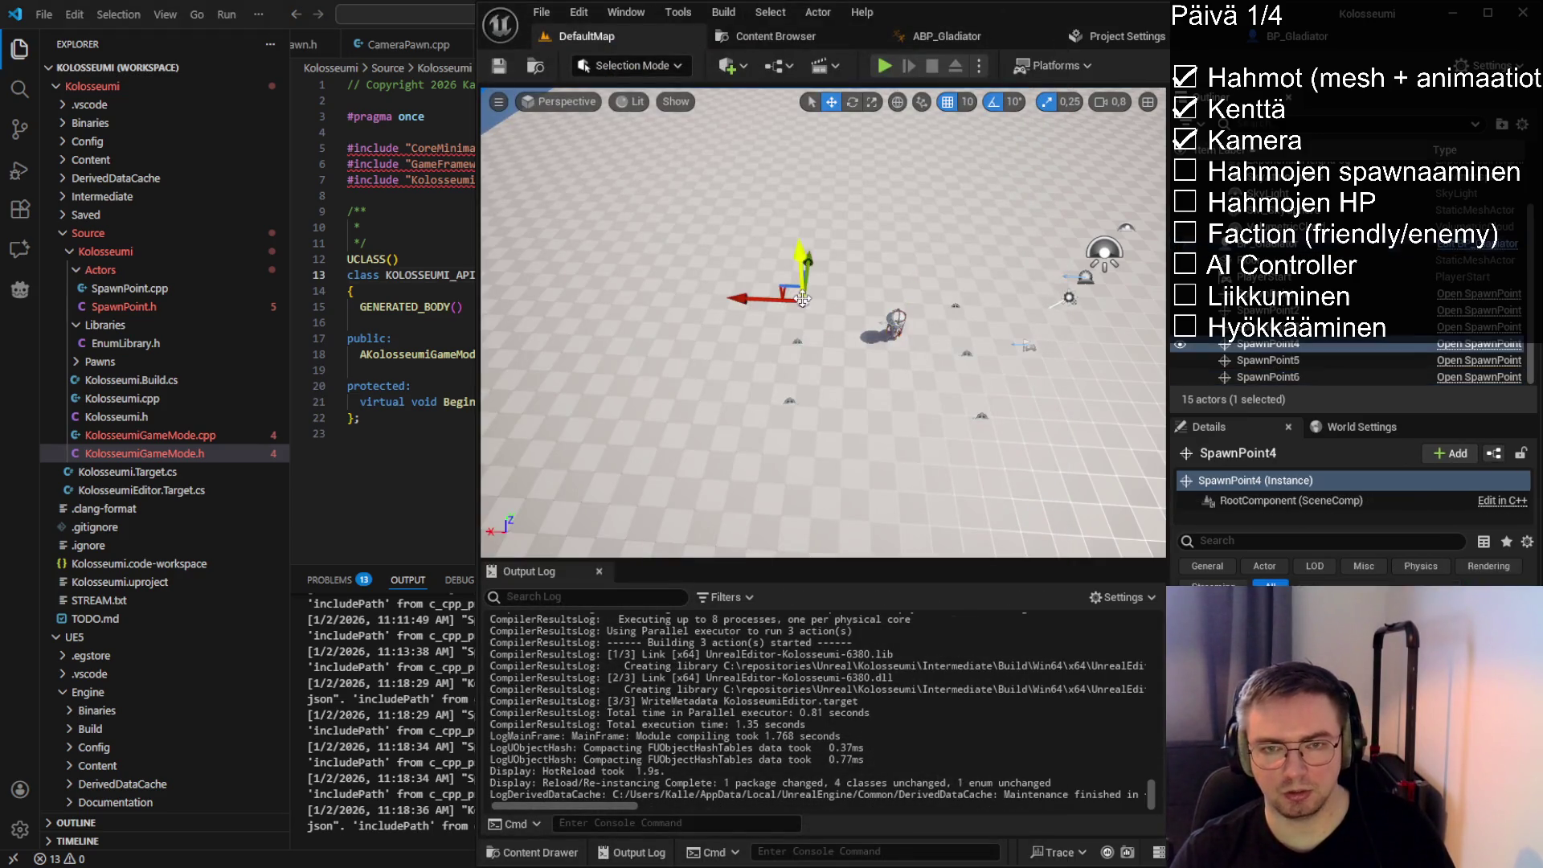
Select the SpawnPoint5 actor on the floor of the level viewport
click(798, 344)
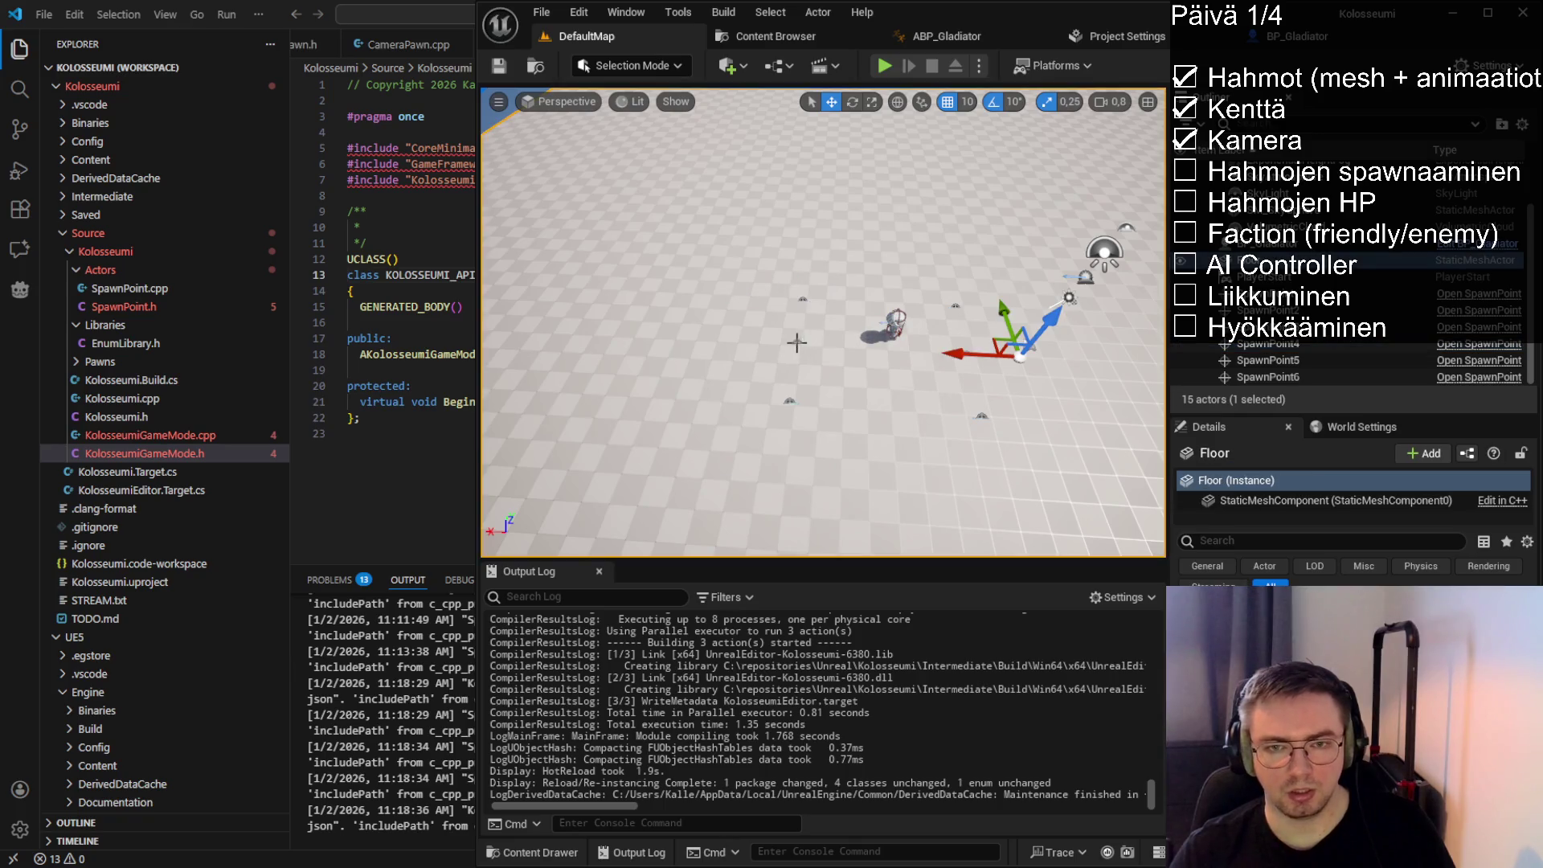
click(799, 339)
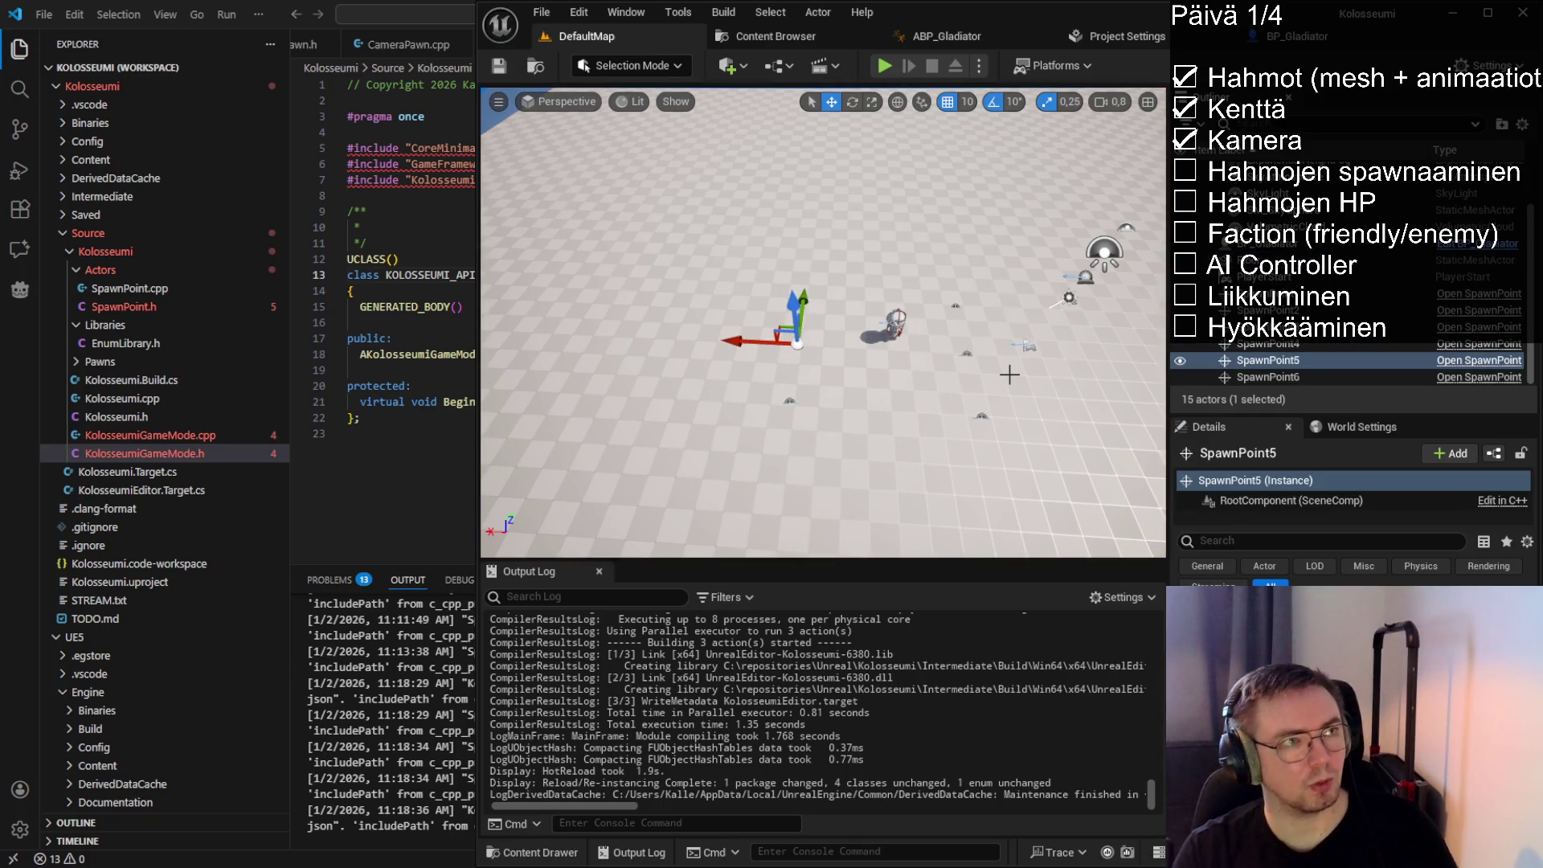
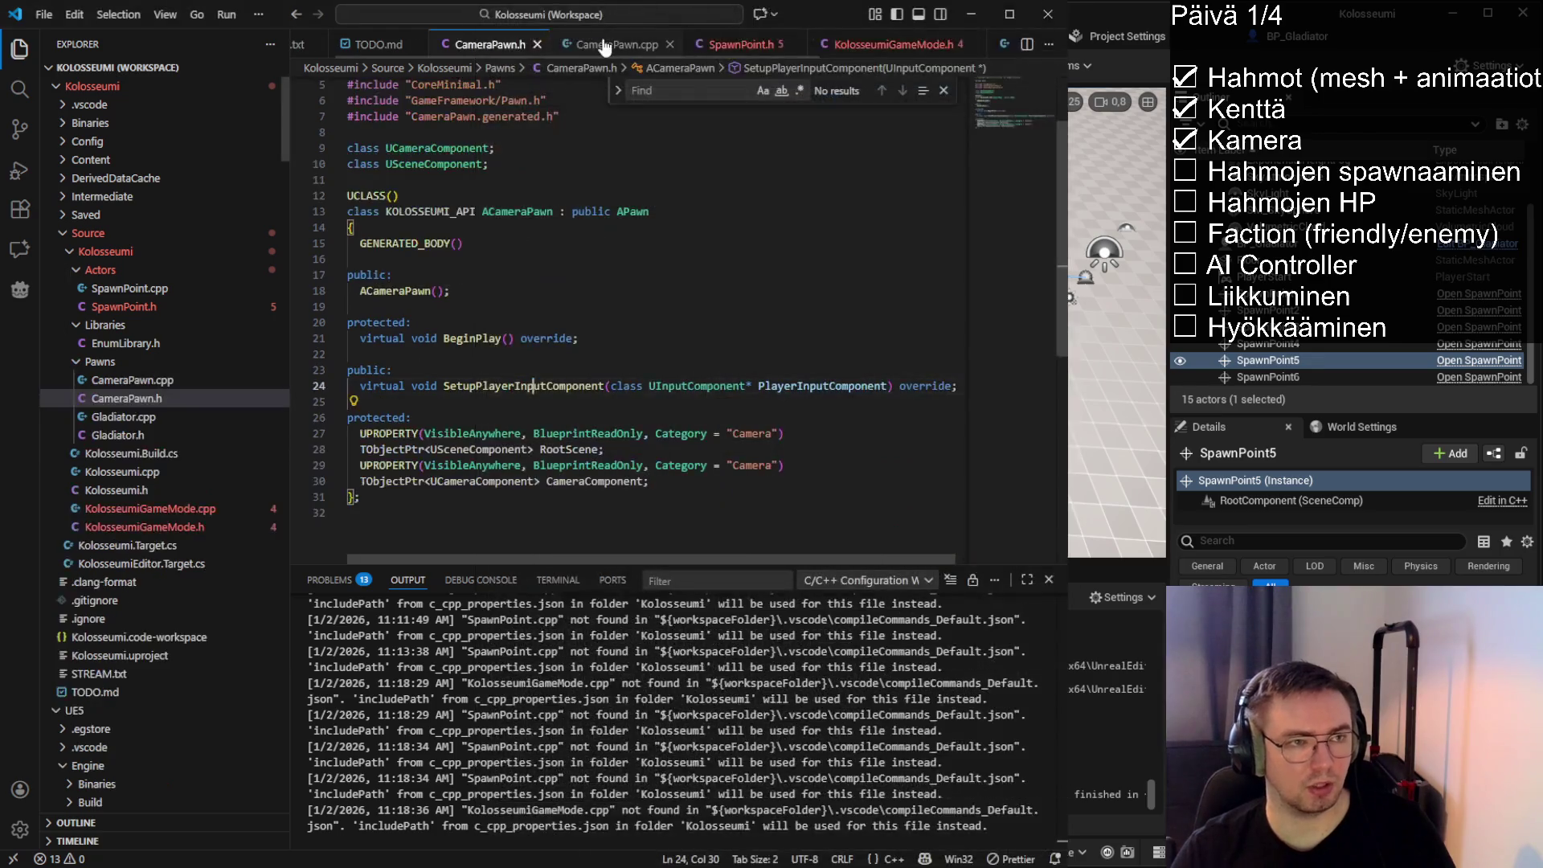
Add a 'class UInputComponent;' forward declaration beside the USceneComponent one in CameraPawn.h and save
click(455, 450)
click(455, 480)
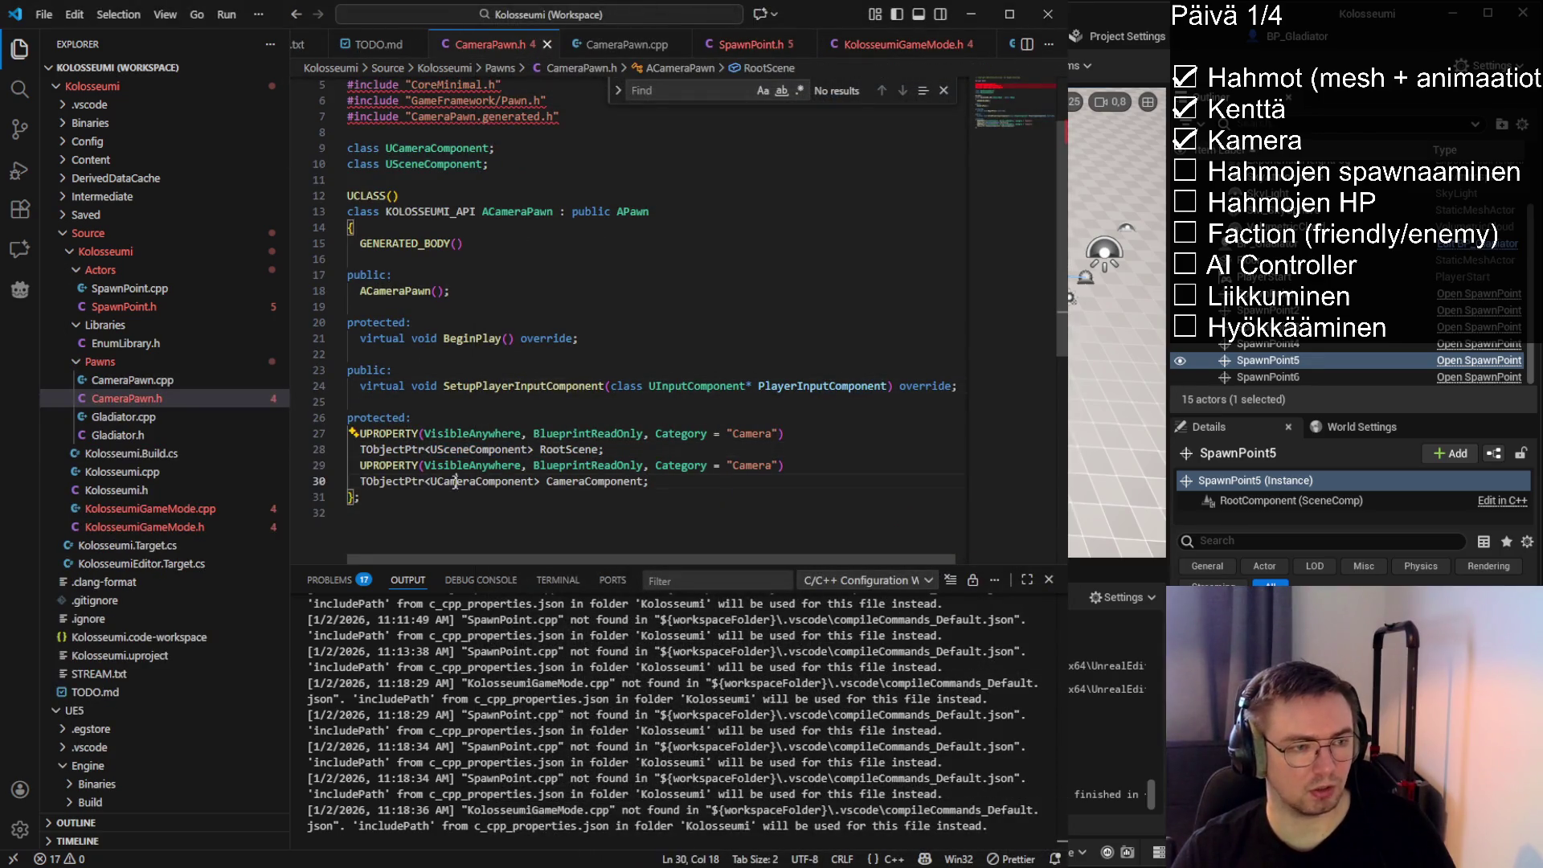
double_click(474, 449)
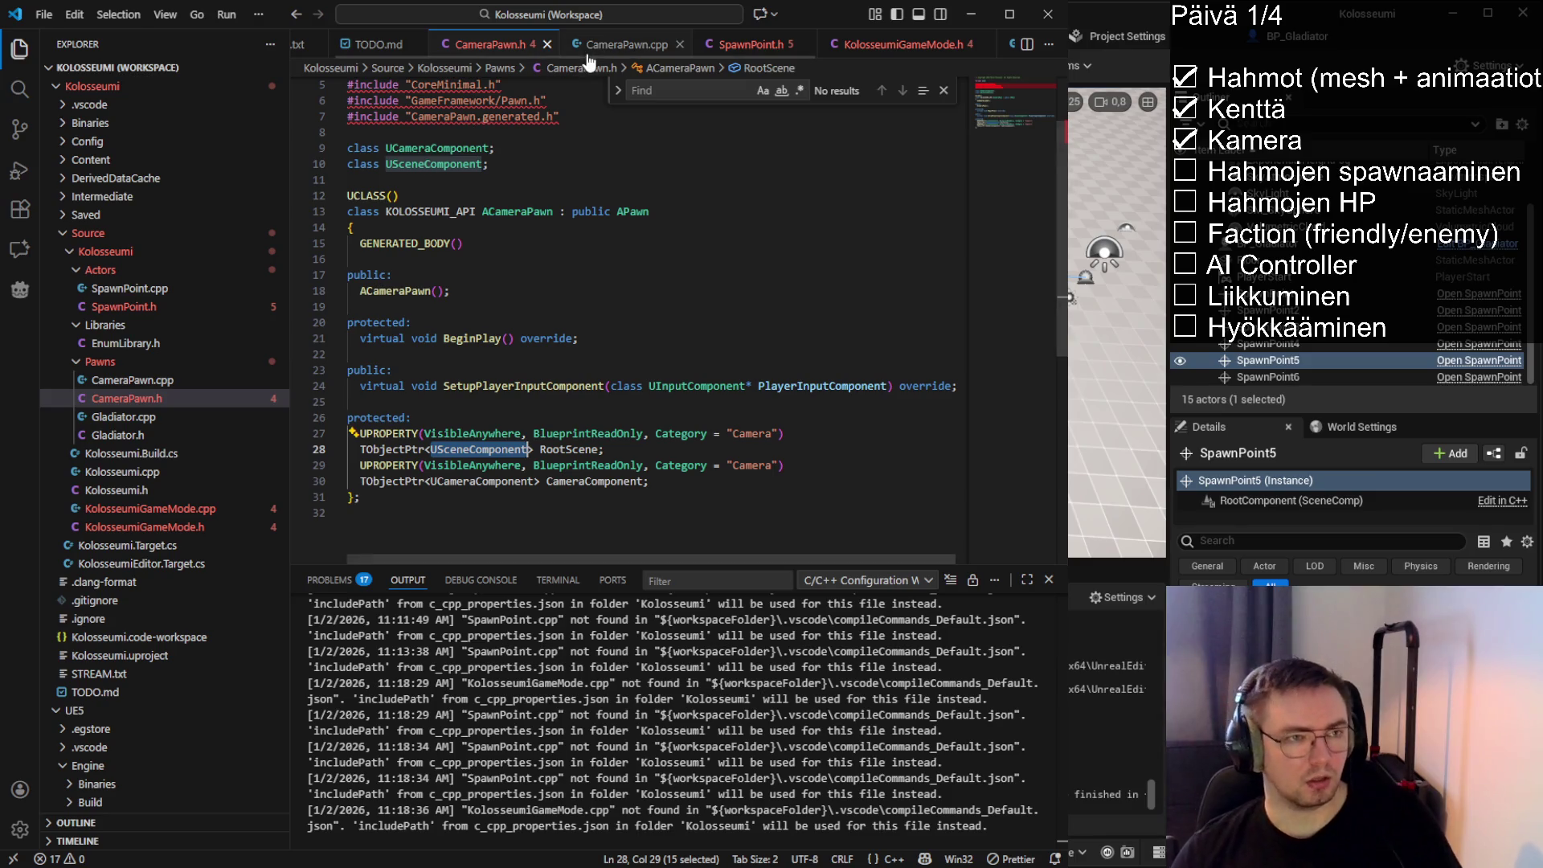
click(386, 164)
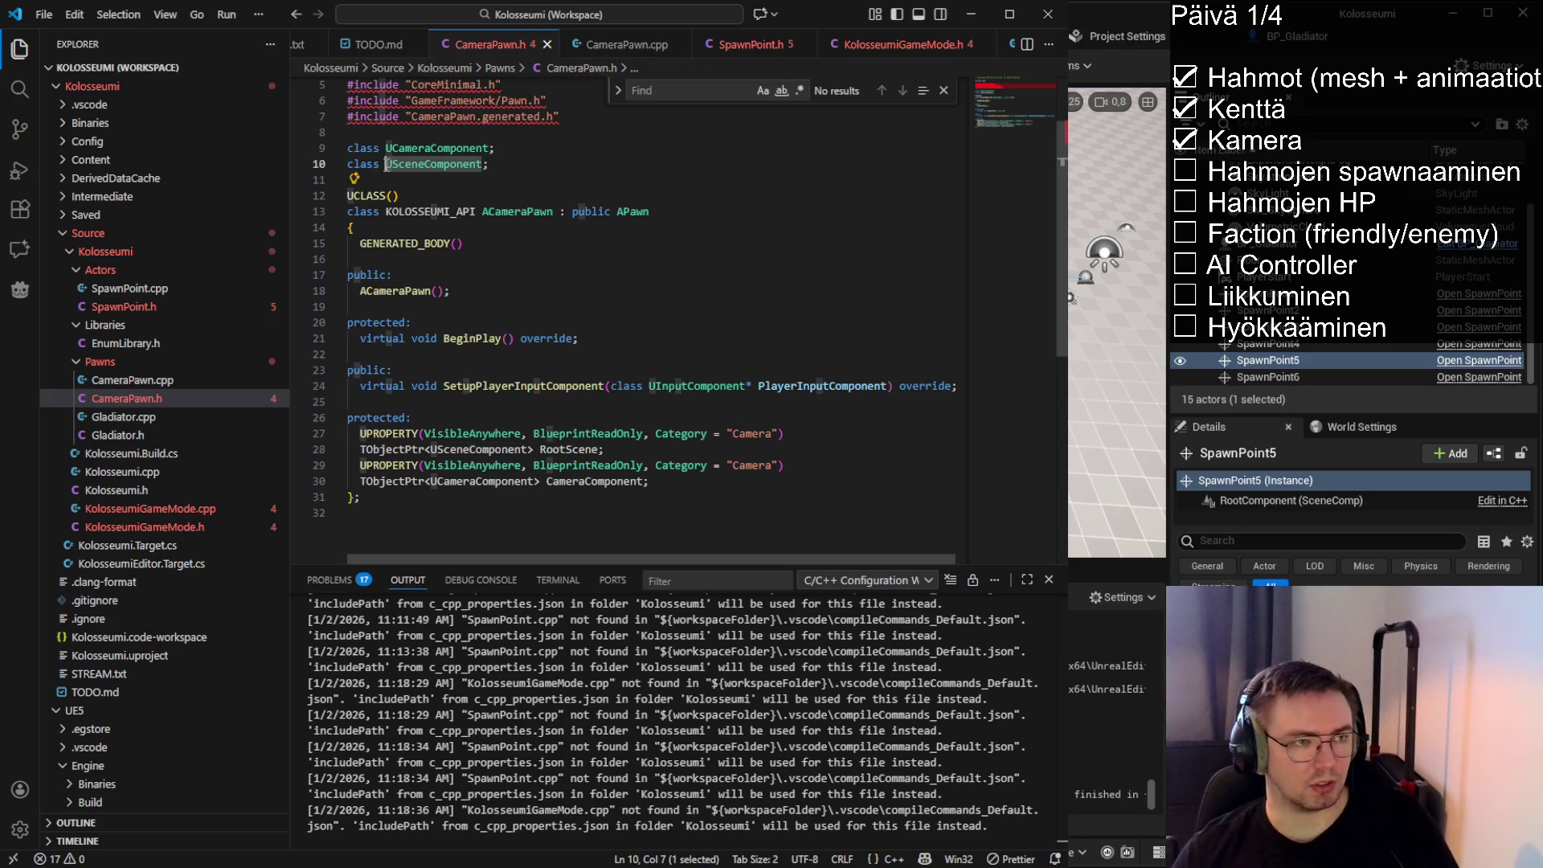
drag(393, 148, 497, 164)
click(512, 170)
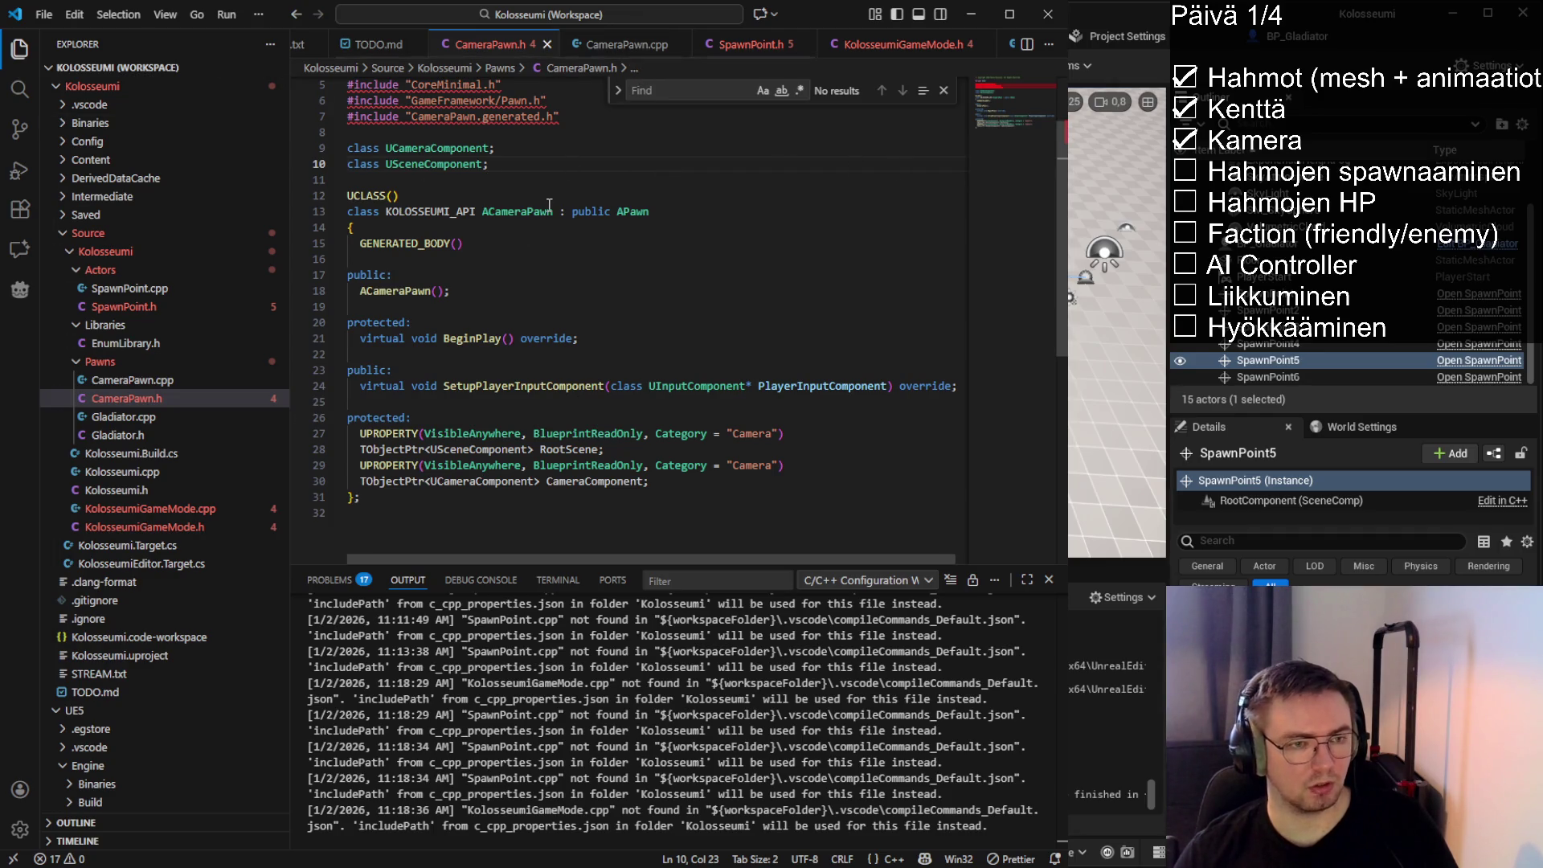
drag(746, 387, 611, 387)
key(ctrl+c)
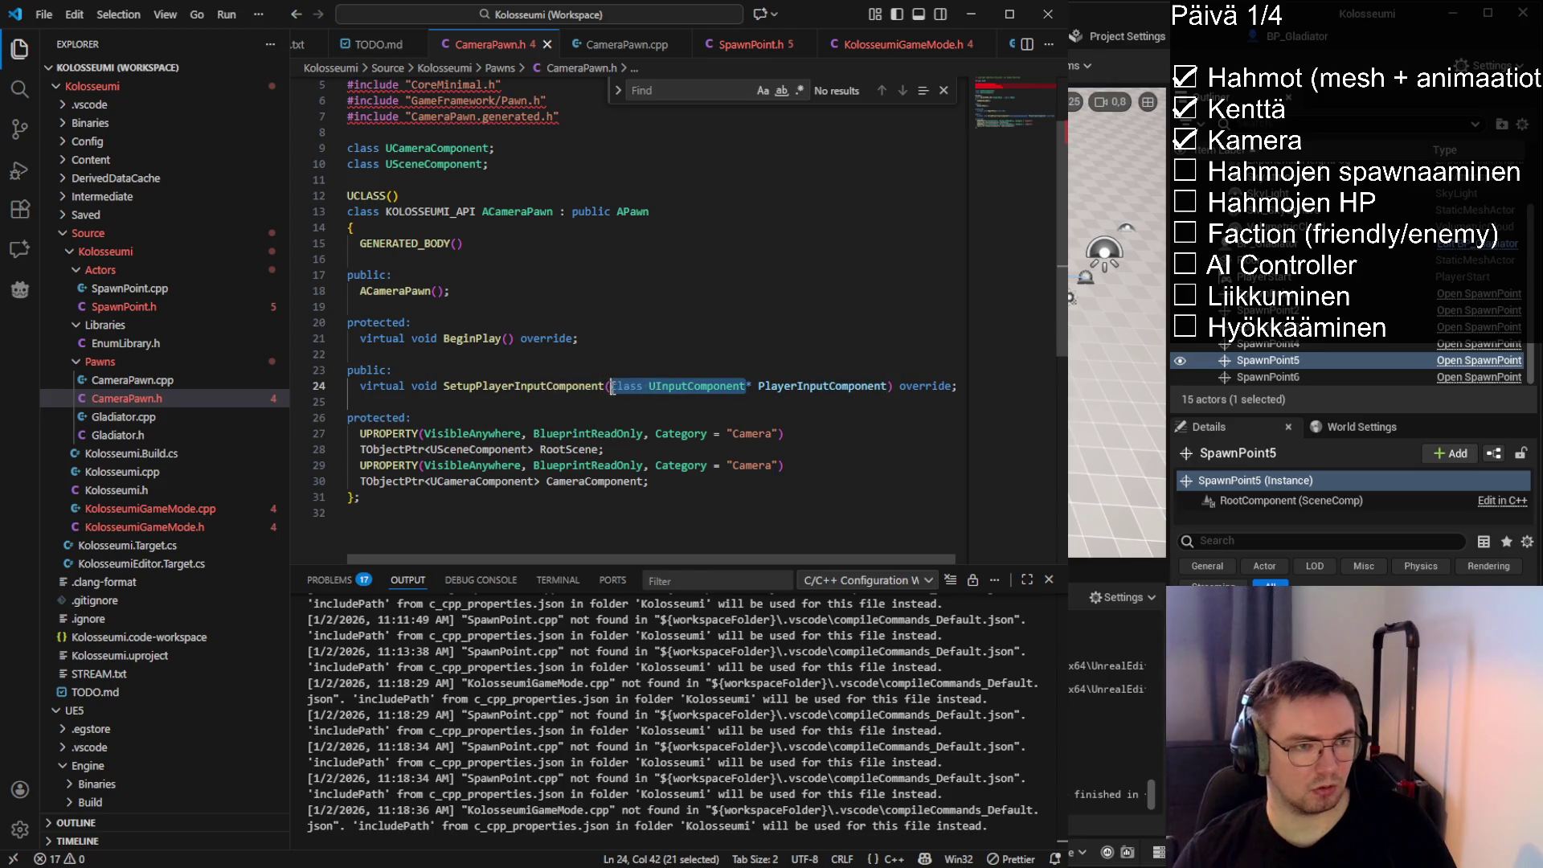
click(502, 162)
key(Return)
key(ctrl+v)
text(;)
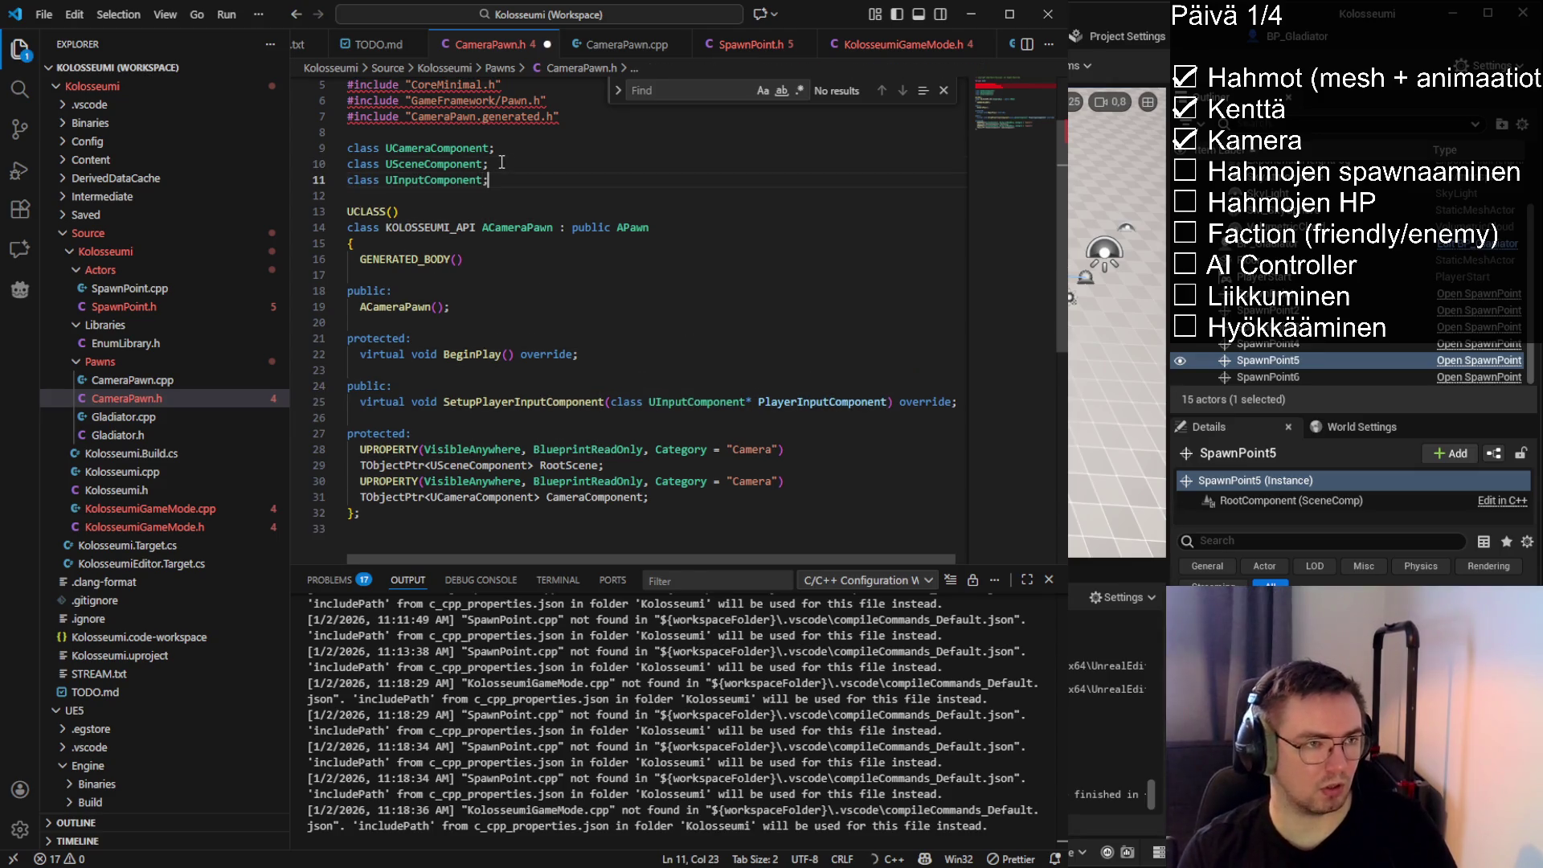
key(alt+Up)
key(ctrl+s)
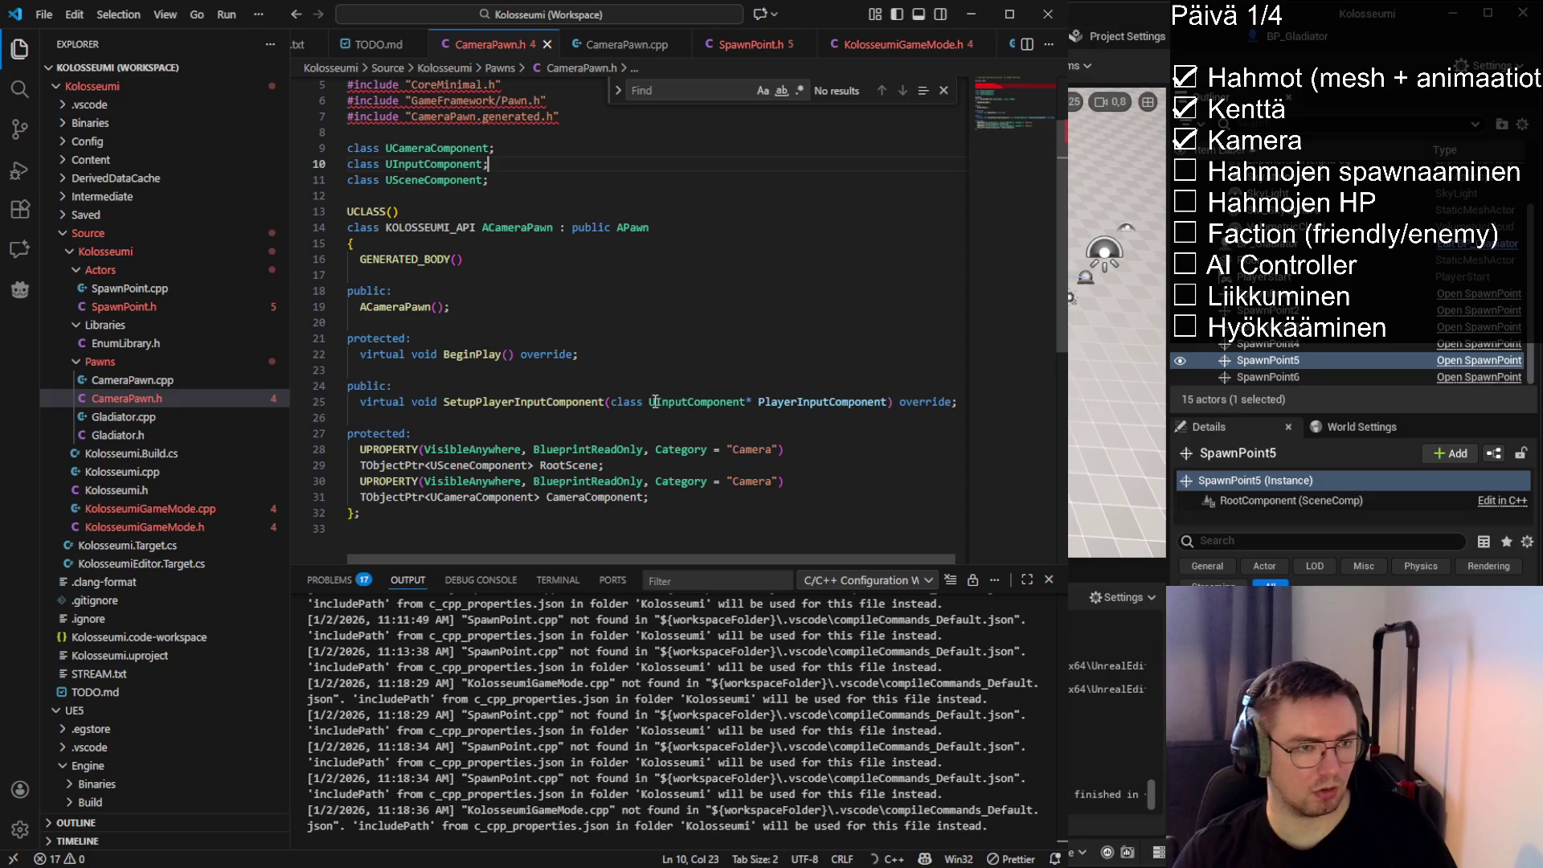
Remove the 'class' keyword from the SetupPlayerInputComponent UInputComponent parameter
click(650, 402)
key(ctrl+BackSpace)
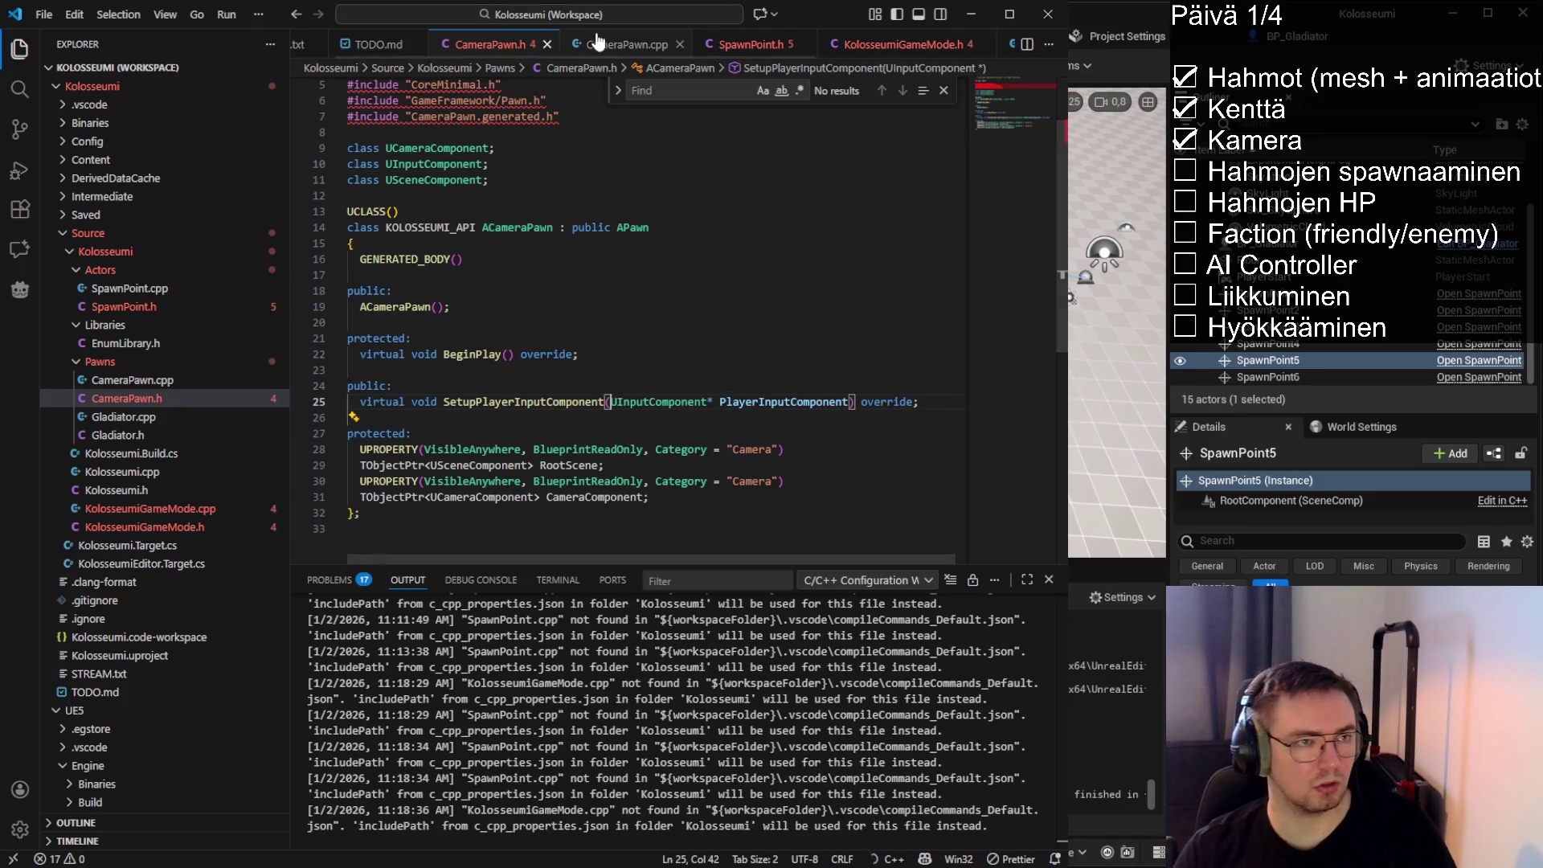
drag(489, 180, 352, 152)
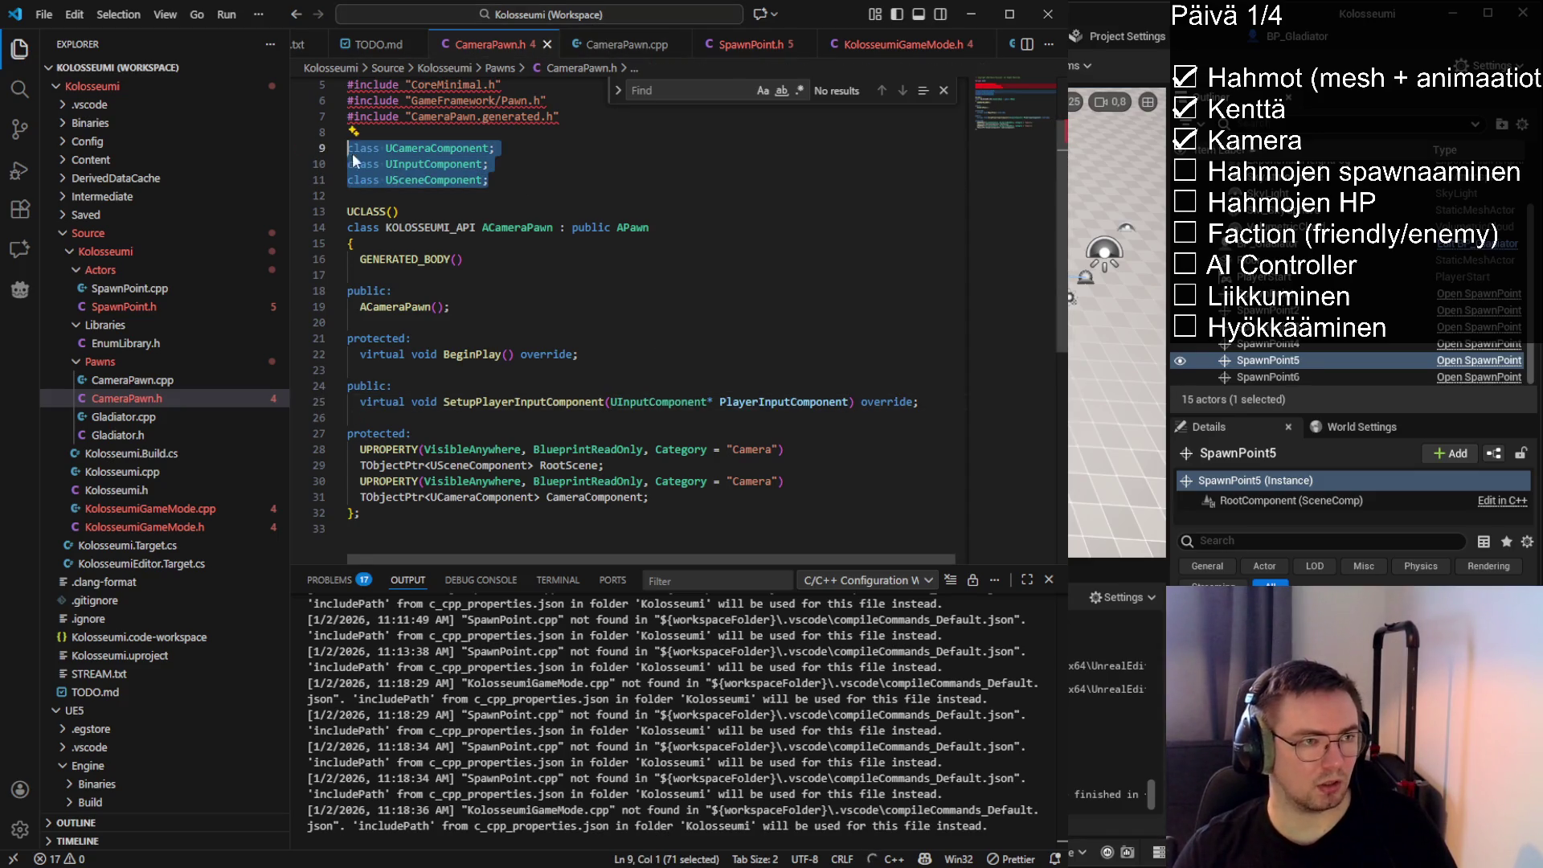
click(516, 187)
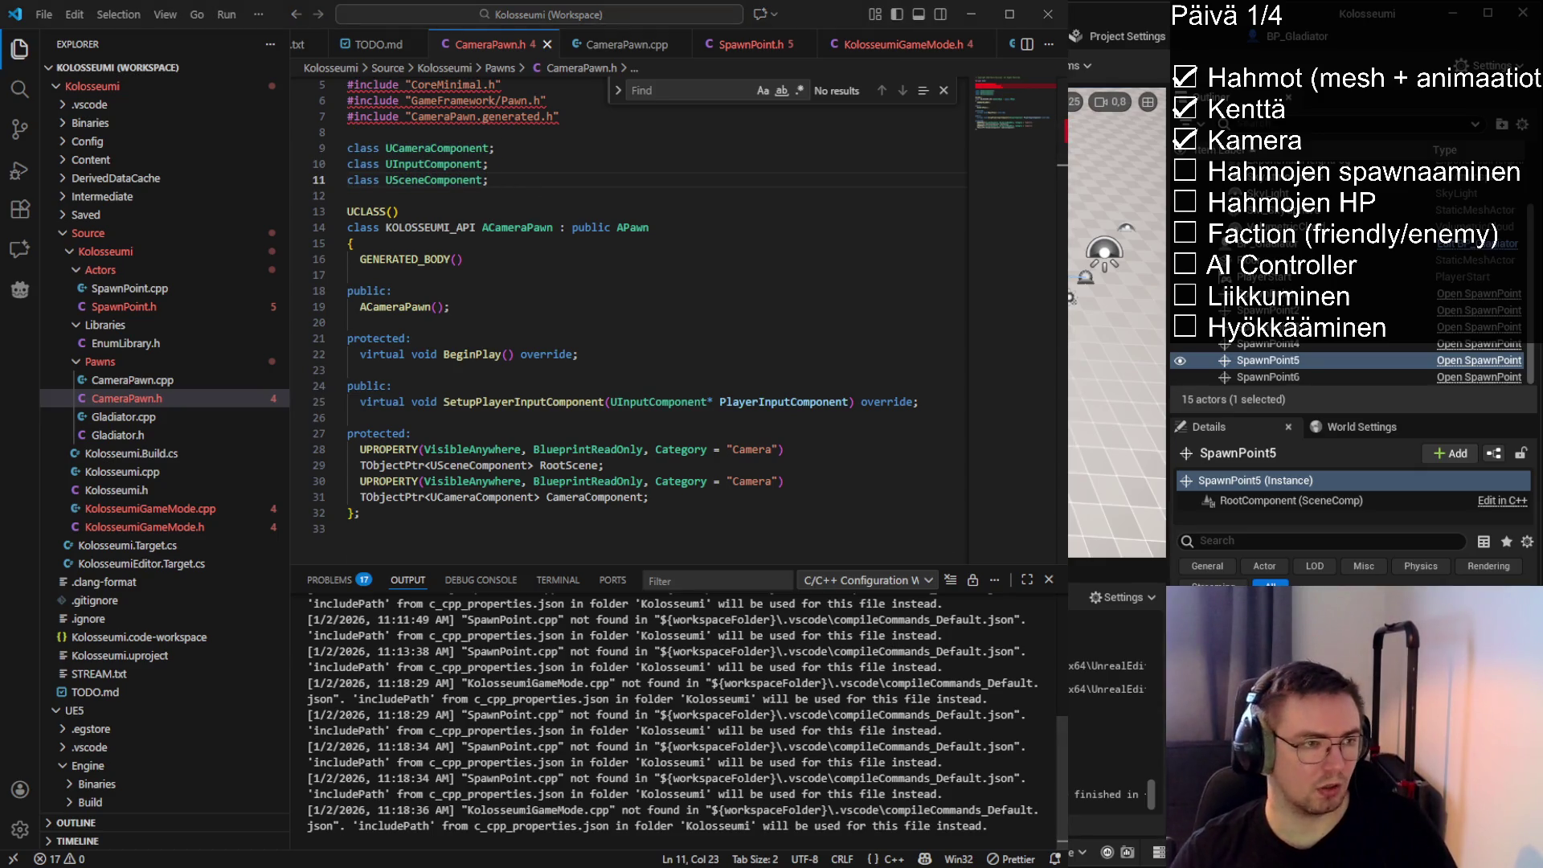
click(372, 307)
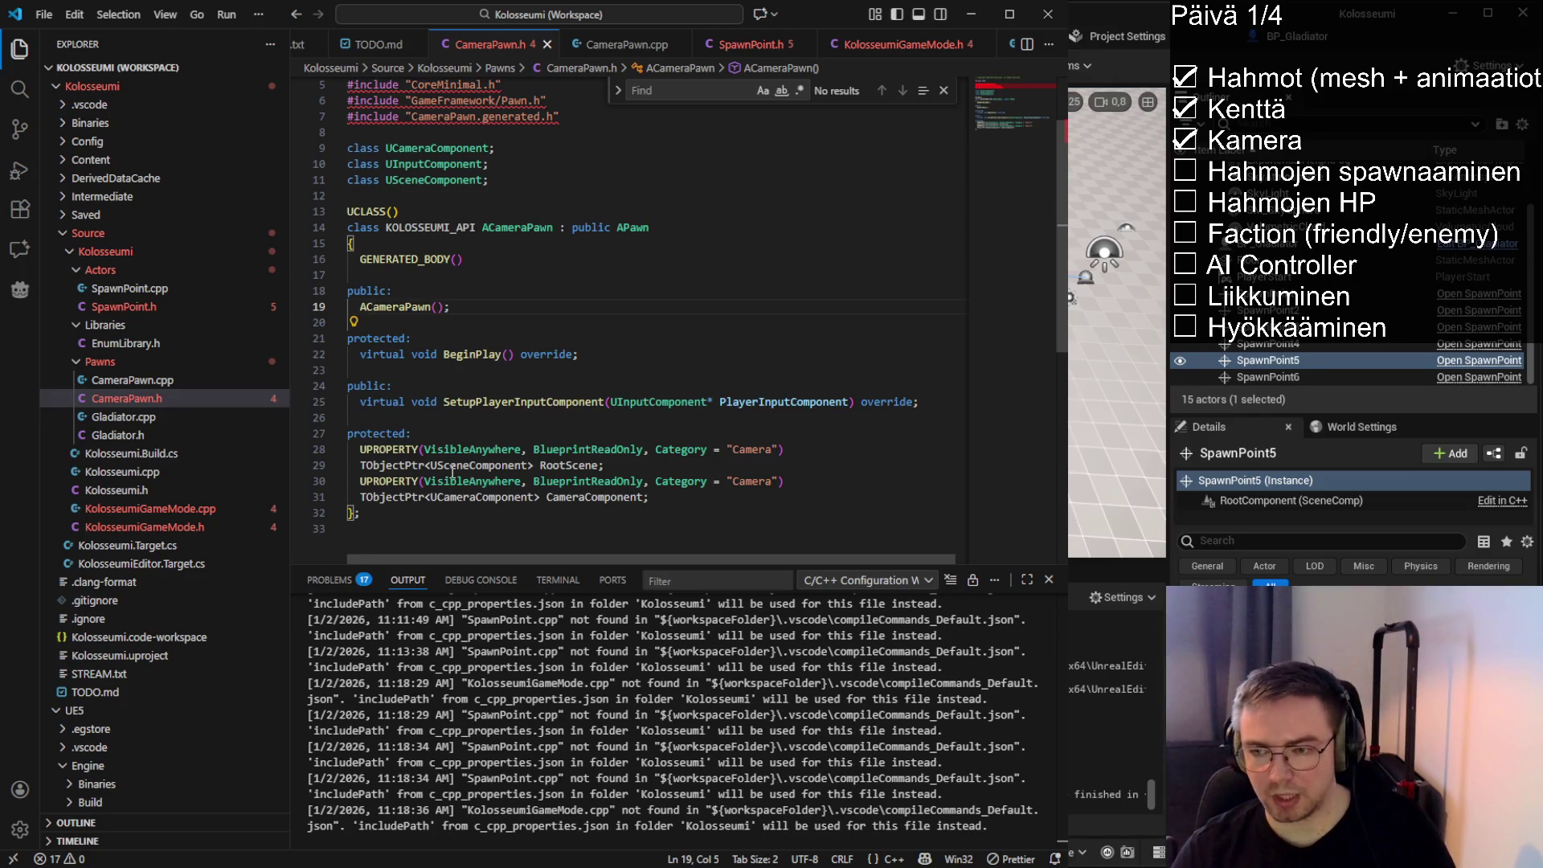
Duplicate the TObjectPtr RootScene declaration on line 29 and comment out the original
drag(359, 465, 427, 465)
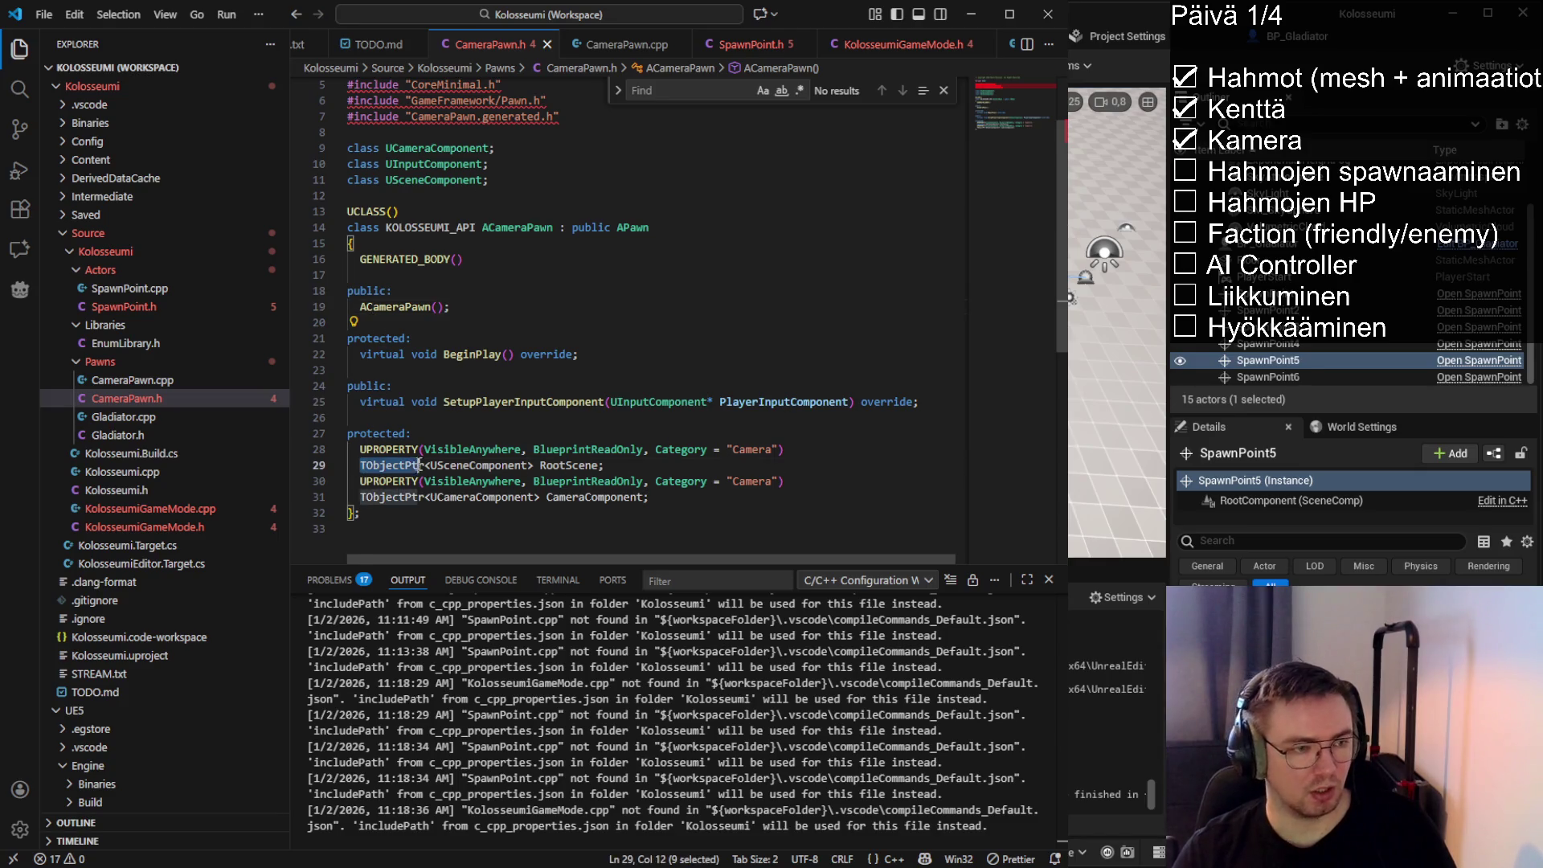
click(426, 464)
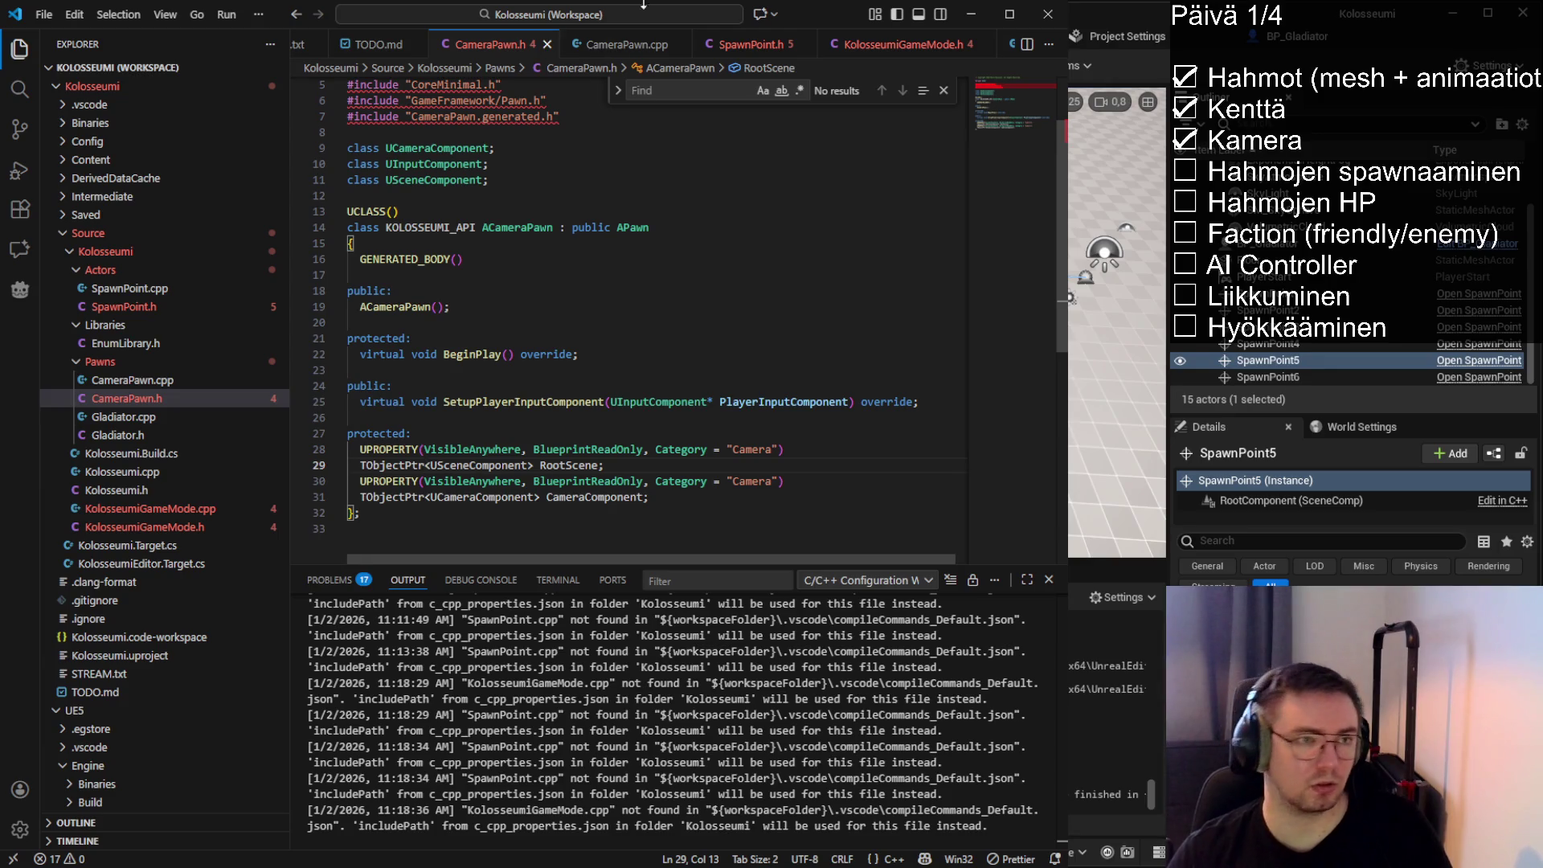
key(alt+o)
key(alt+o)
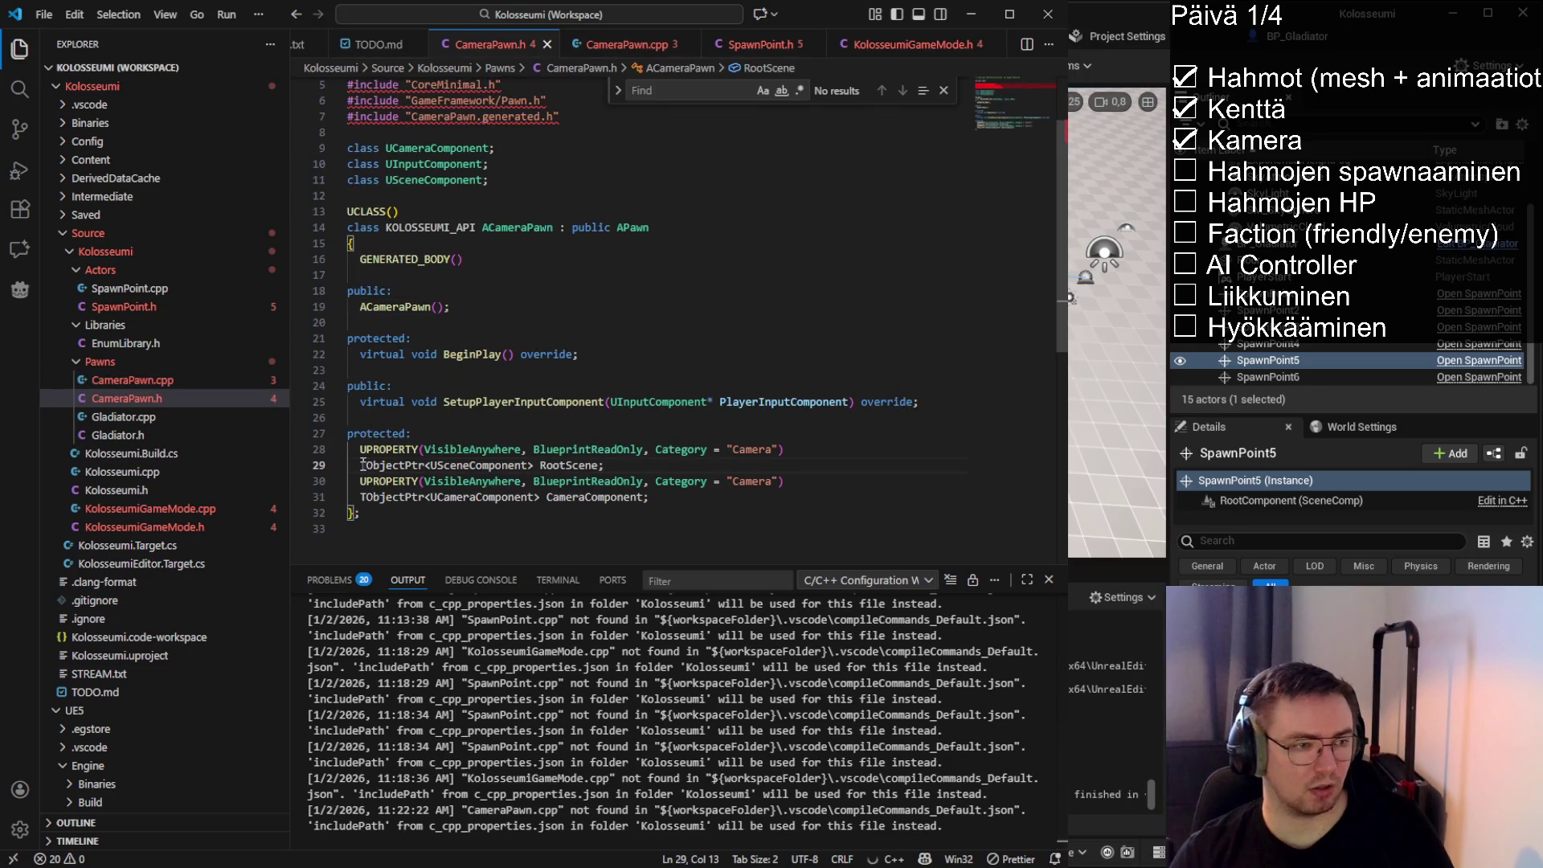
drag(360, 466, 431, 466)
click(430, 466)
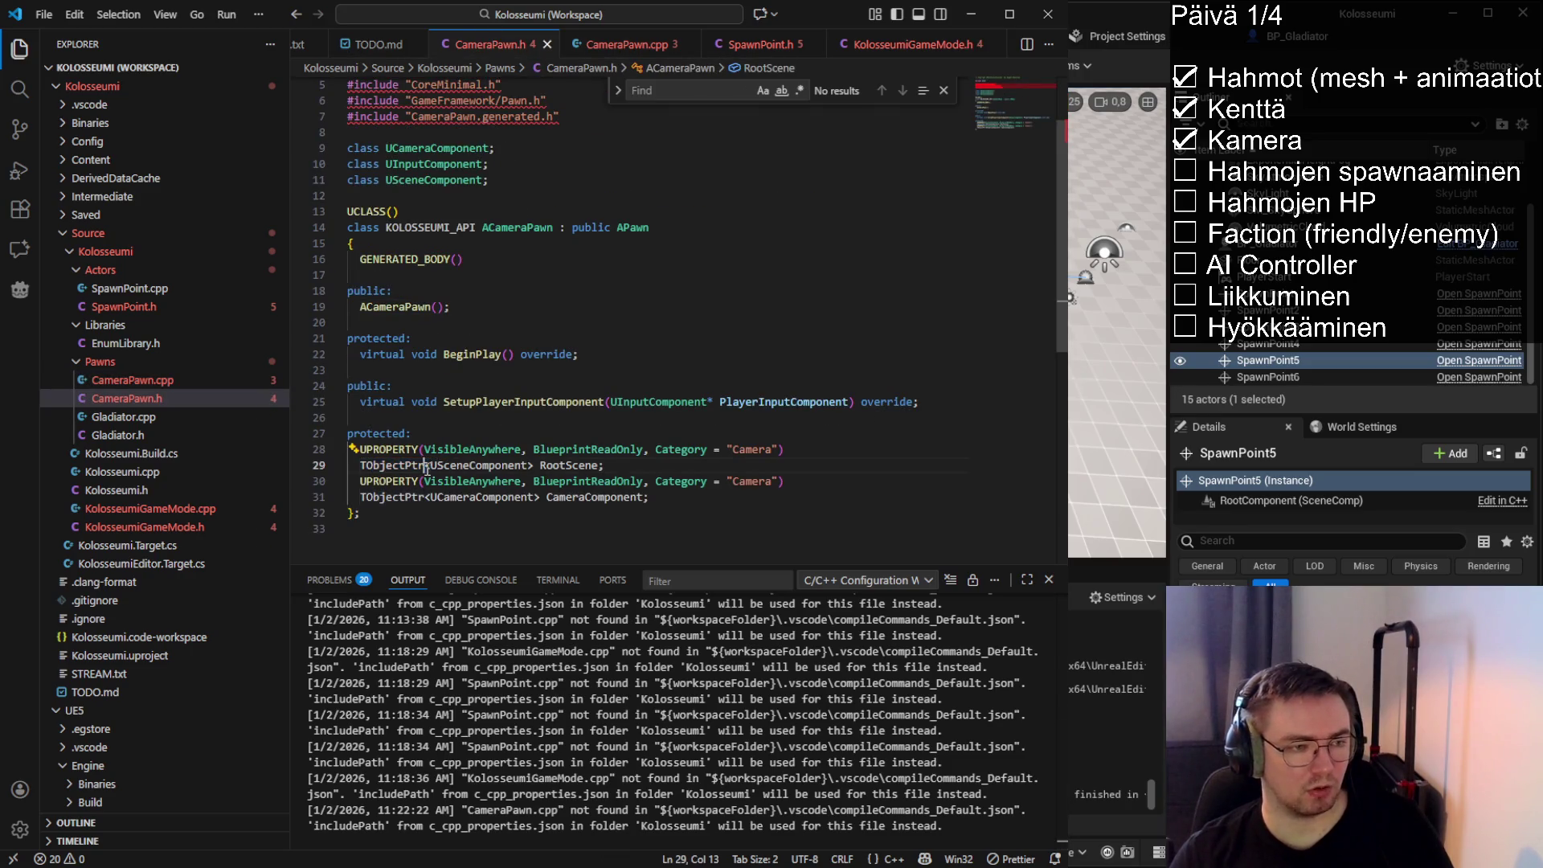
drag(533, 465, 358, 466)
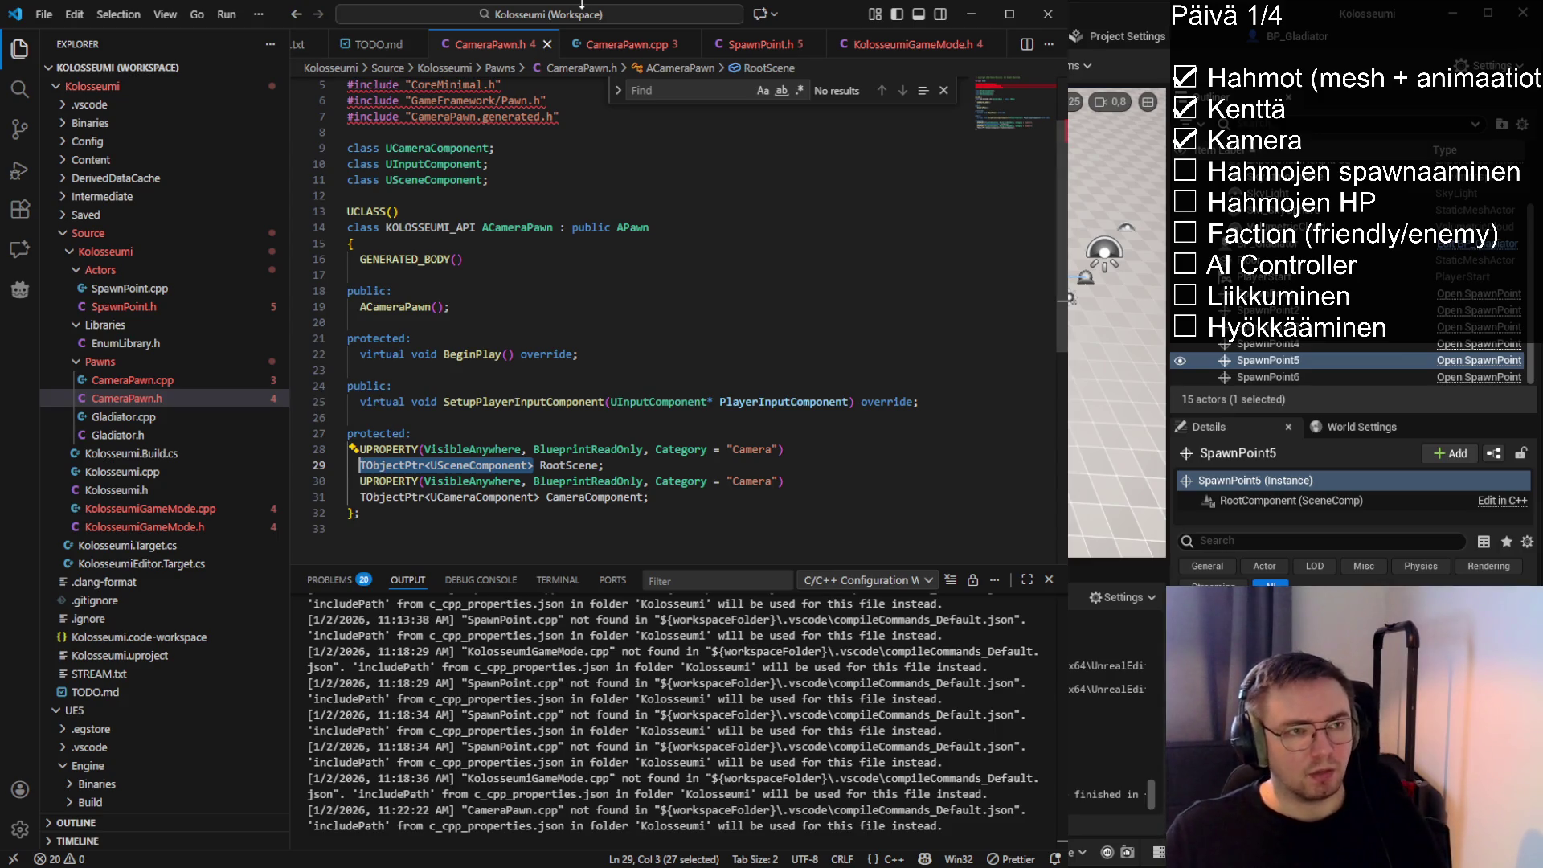
click(405, 465)
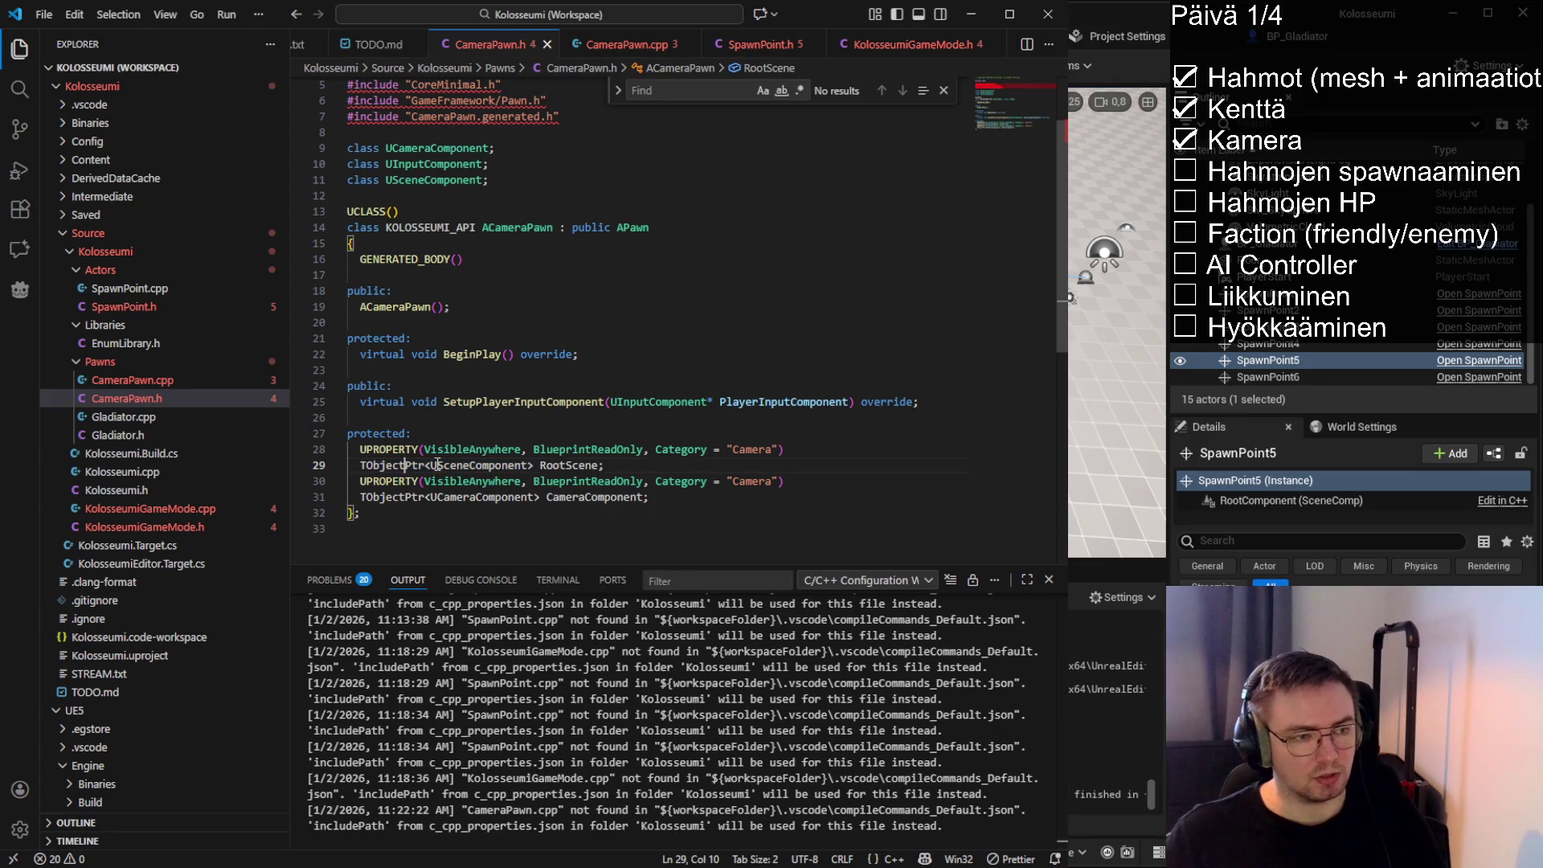
drag(607, 466, 359, 465)
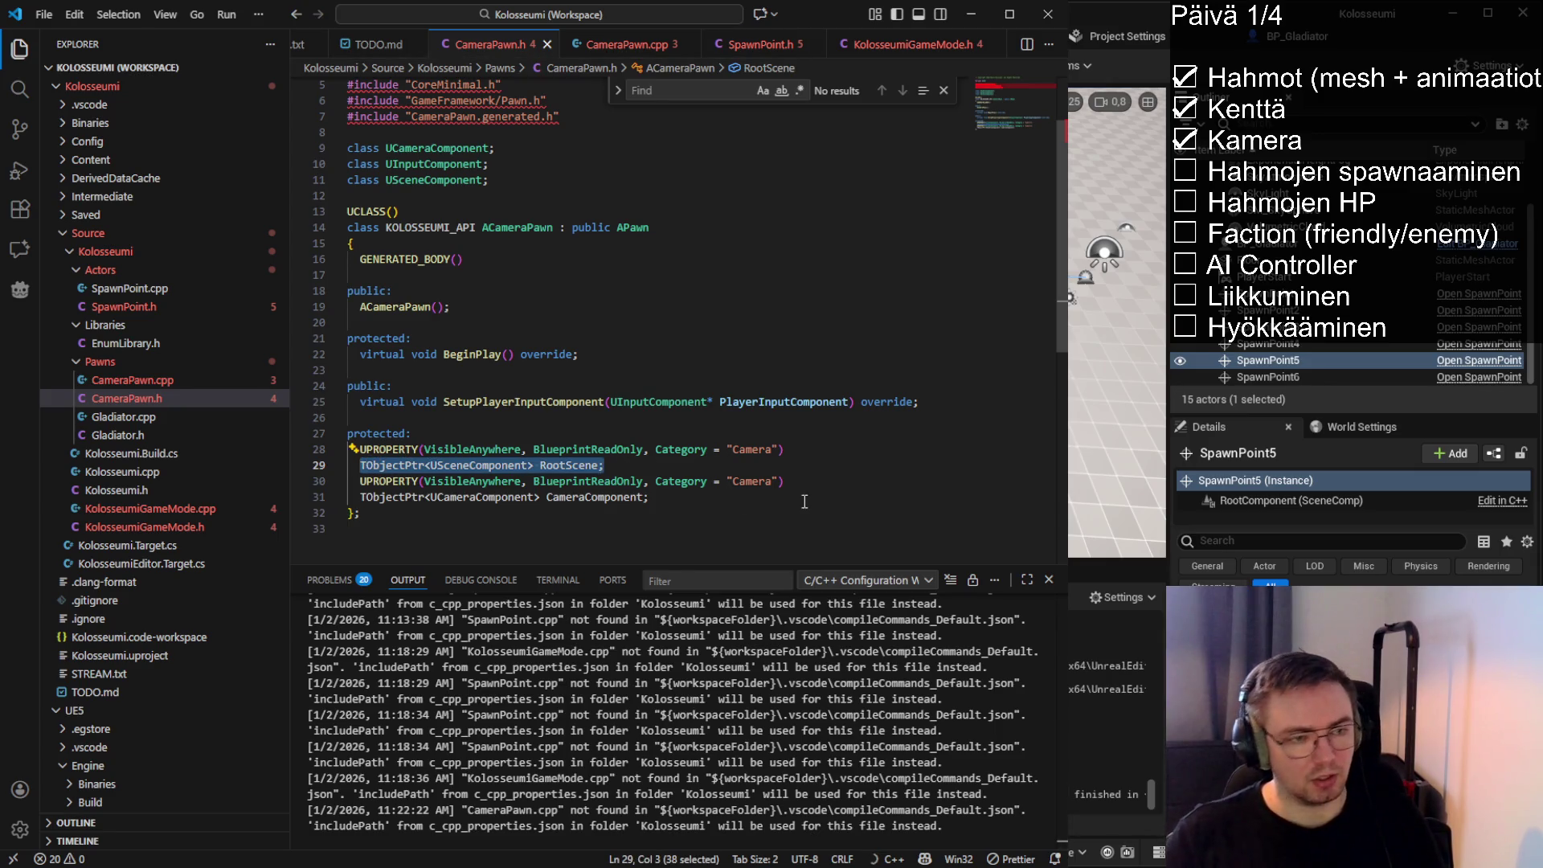
key(ctrl+c)
key(ctrl+slash)
key(End)
key(Return)
key(ctrl+v)
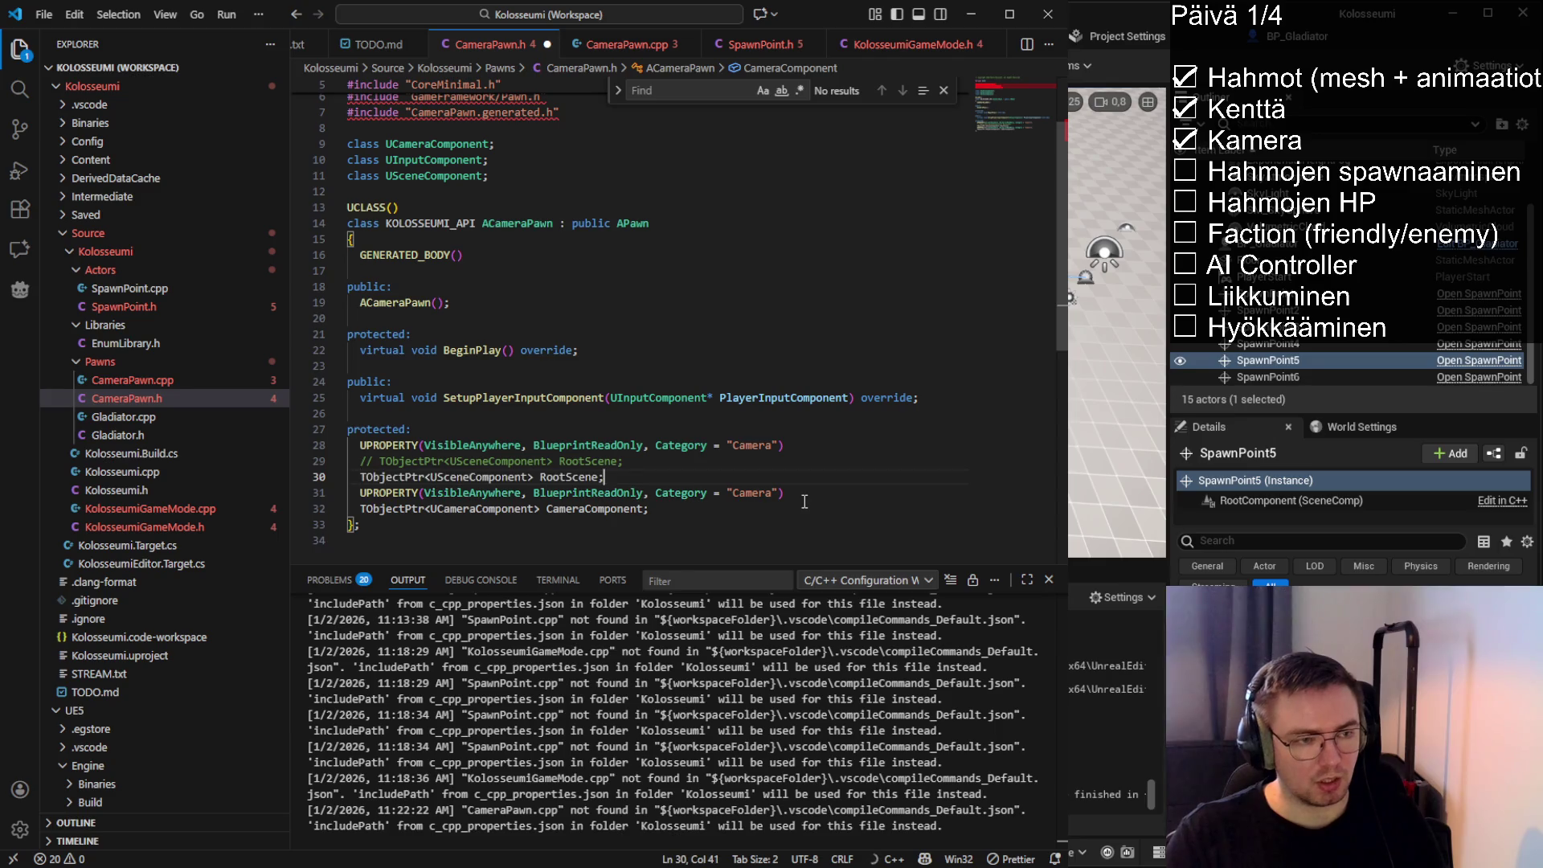
Try a raw USceneComponent* RootScene, then restore the TObjectPtr version and save CameraPawn.h
key(ctrl+Left)
key(ctrl+Left)
key(BackSpace)
key(ctrl+Left)
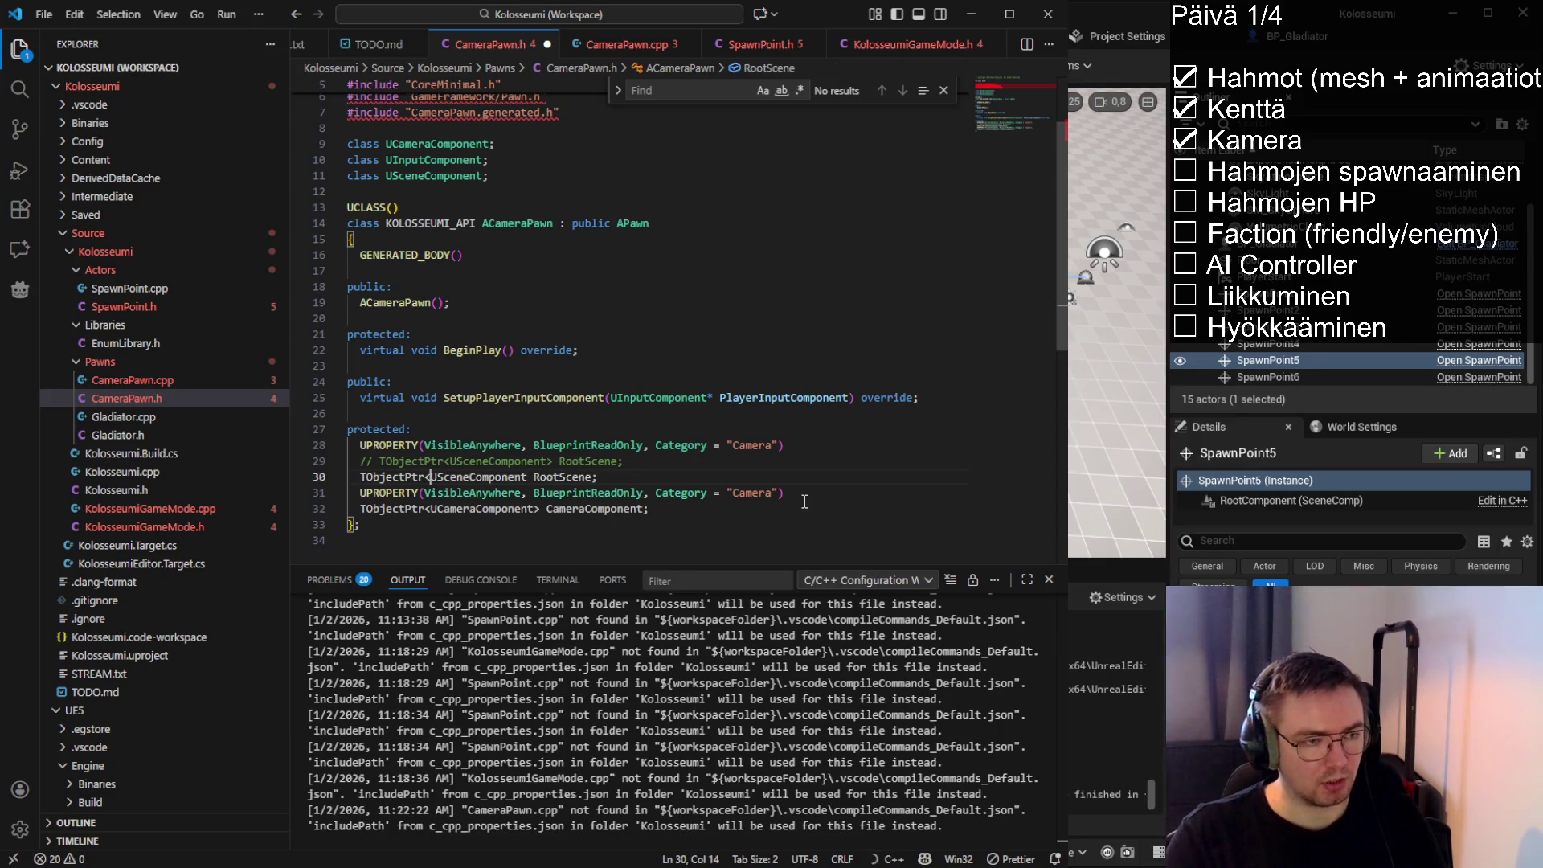
key(BackSpace)
key(ctrl+BackSpace)
key(ctrl+Right)
text(*)
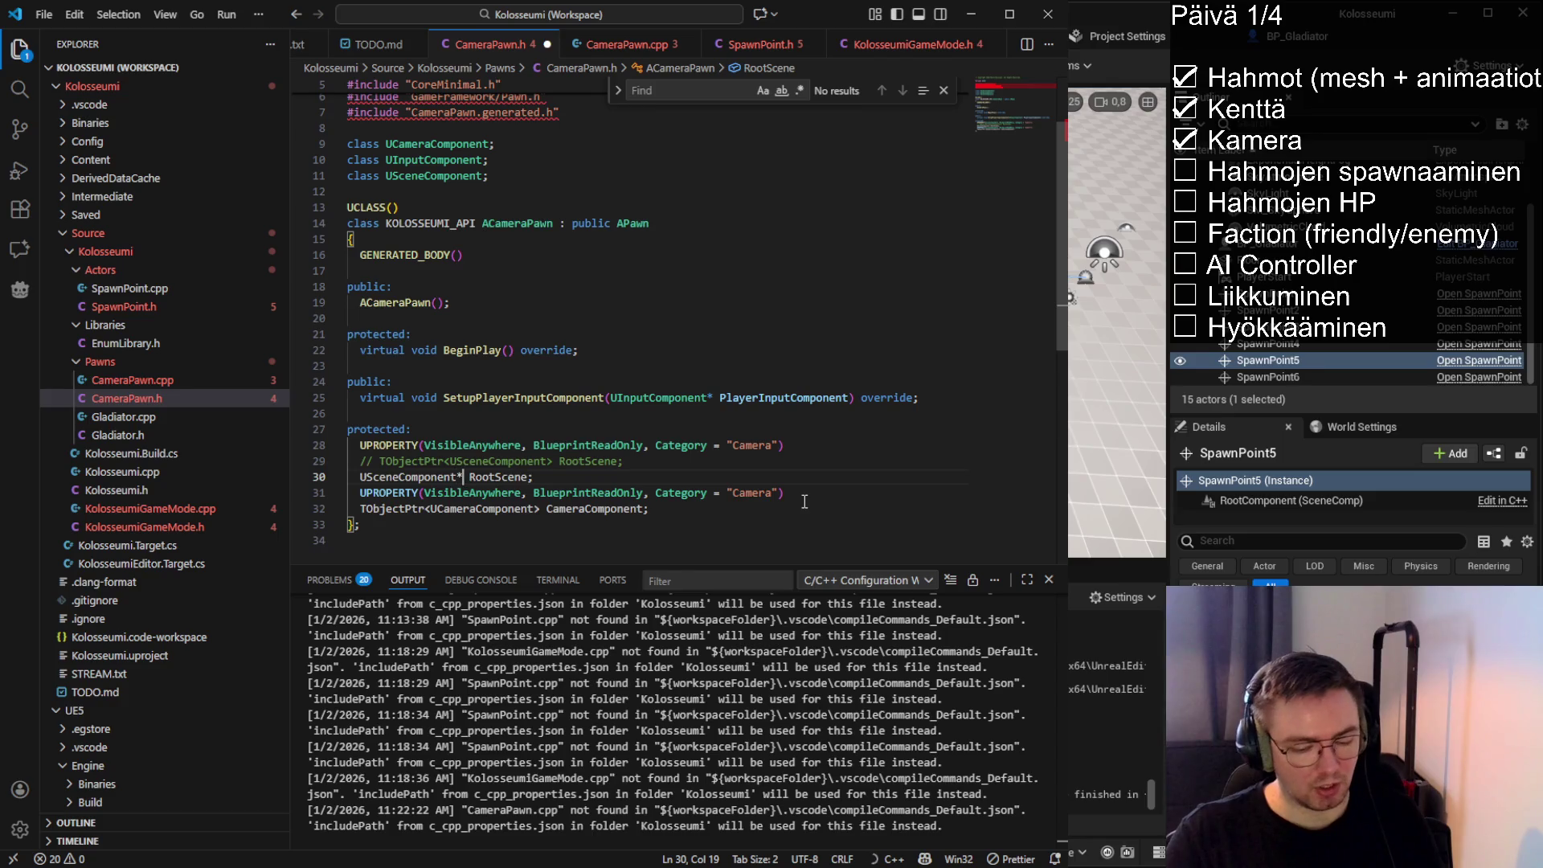
drag(535, 478, 360, 478)
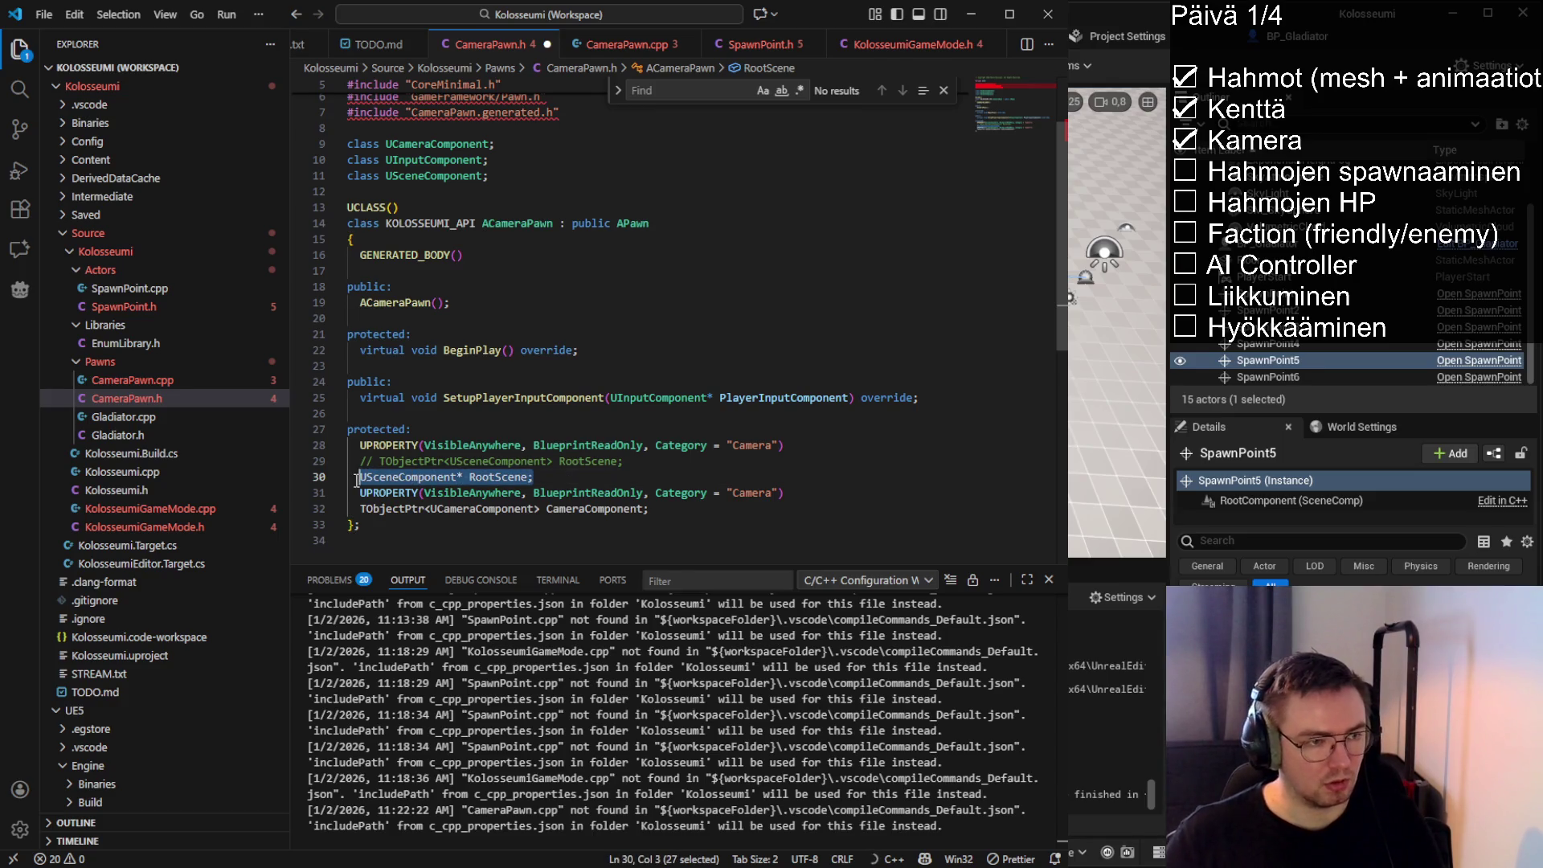
click(538, 461)
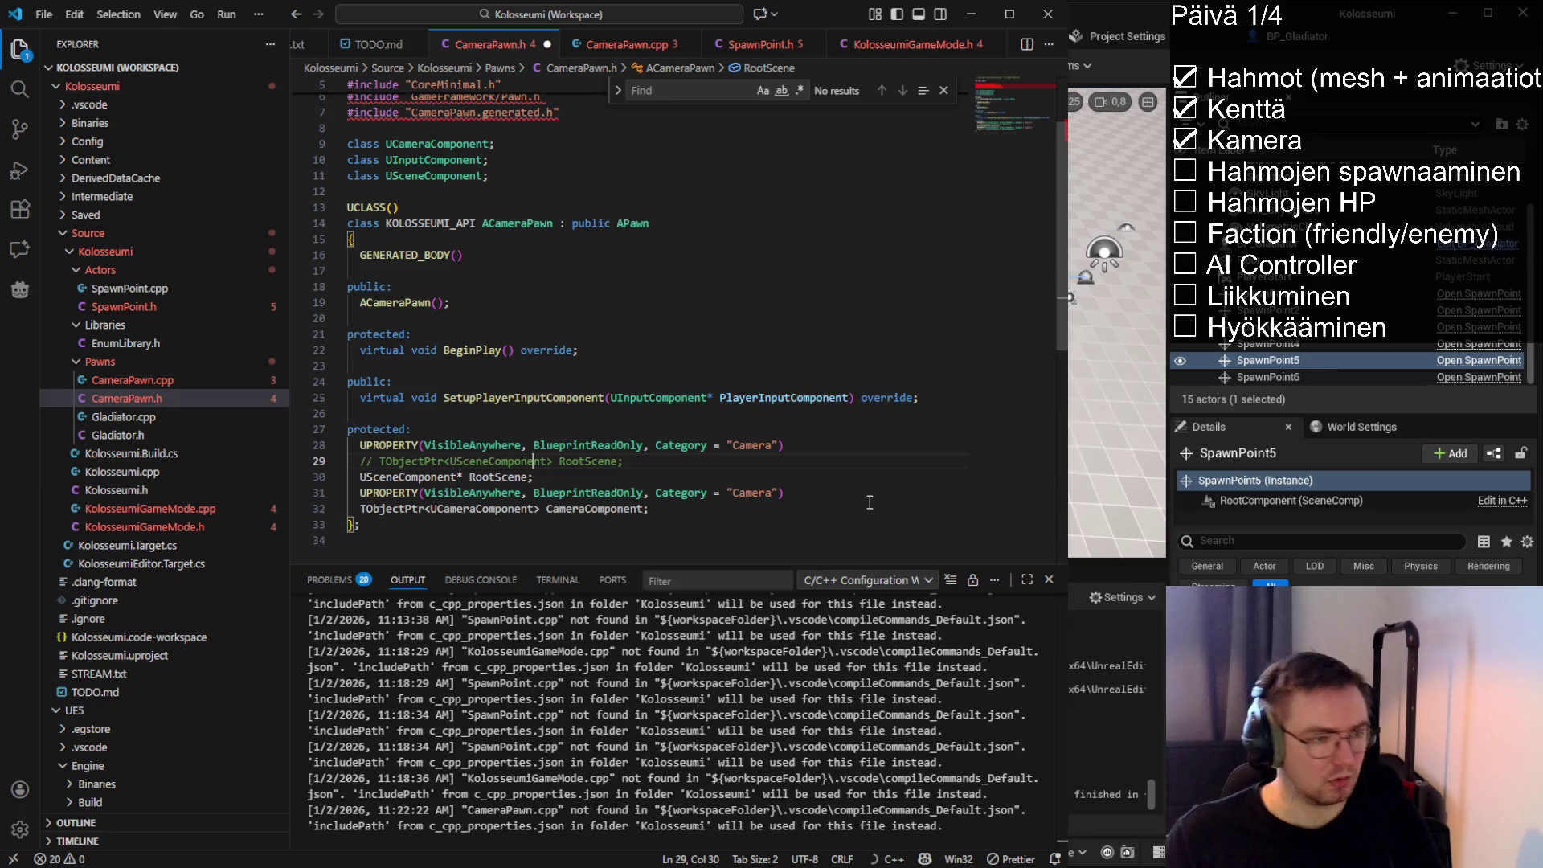
key(ctrl+slash)
key(End)
key(shift+Down)
key(shift+End)
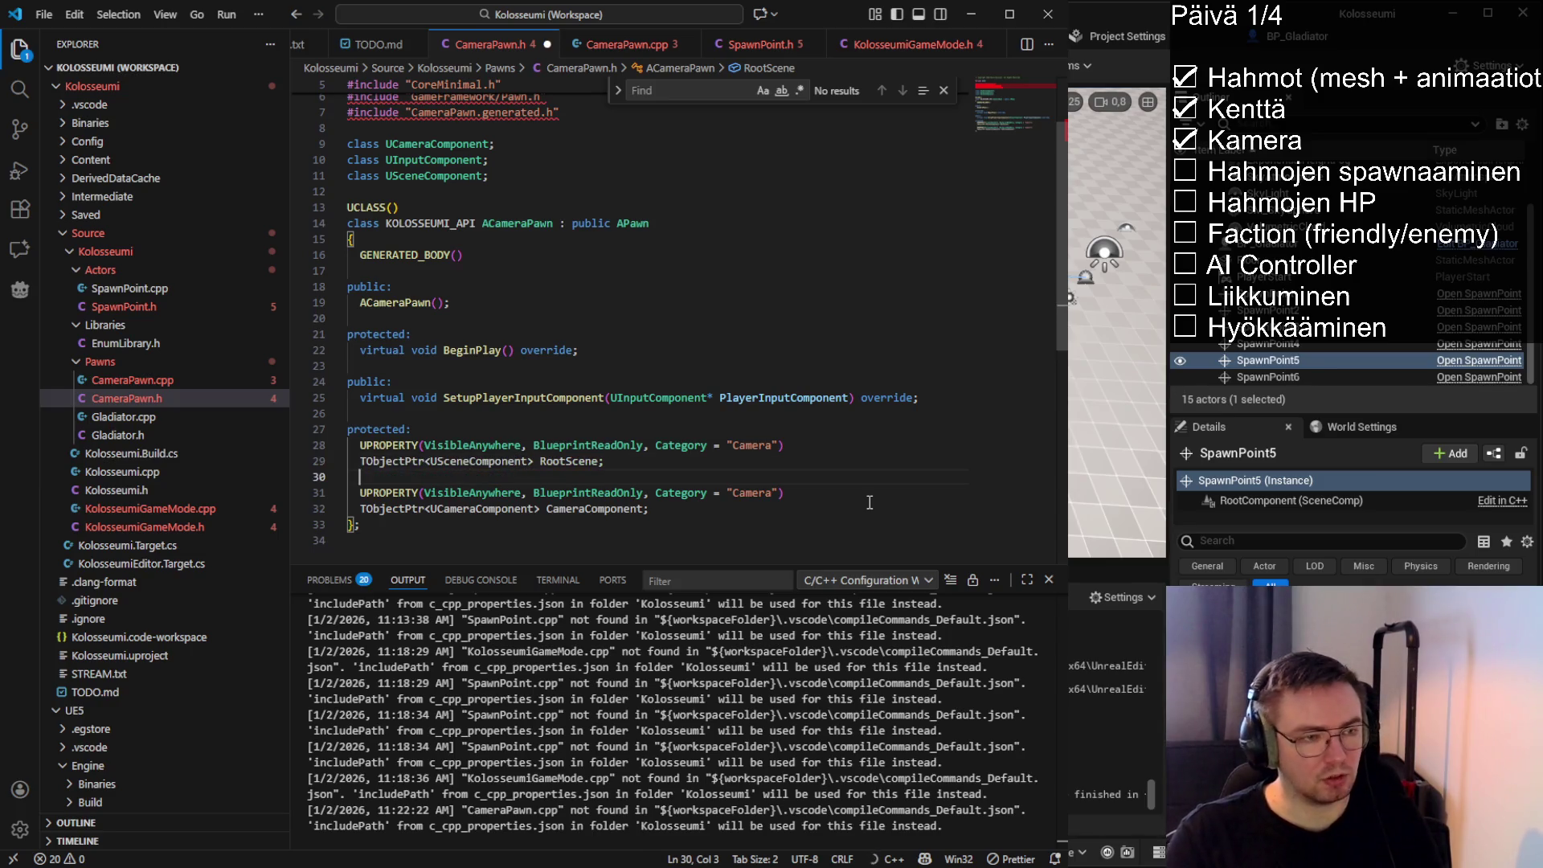
key(Delete)
key(ctrl+s)
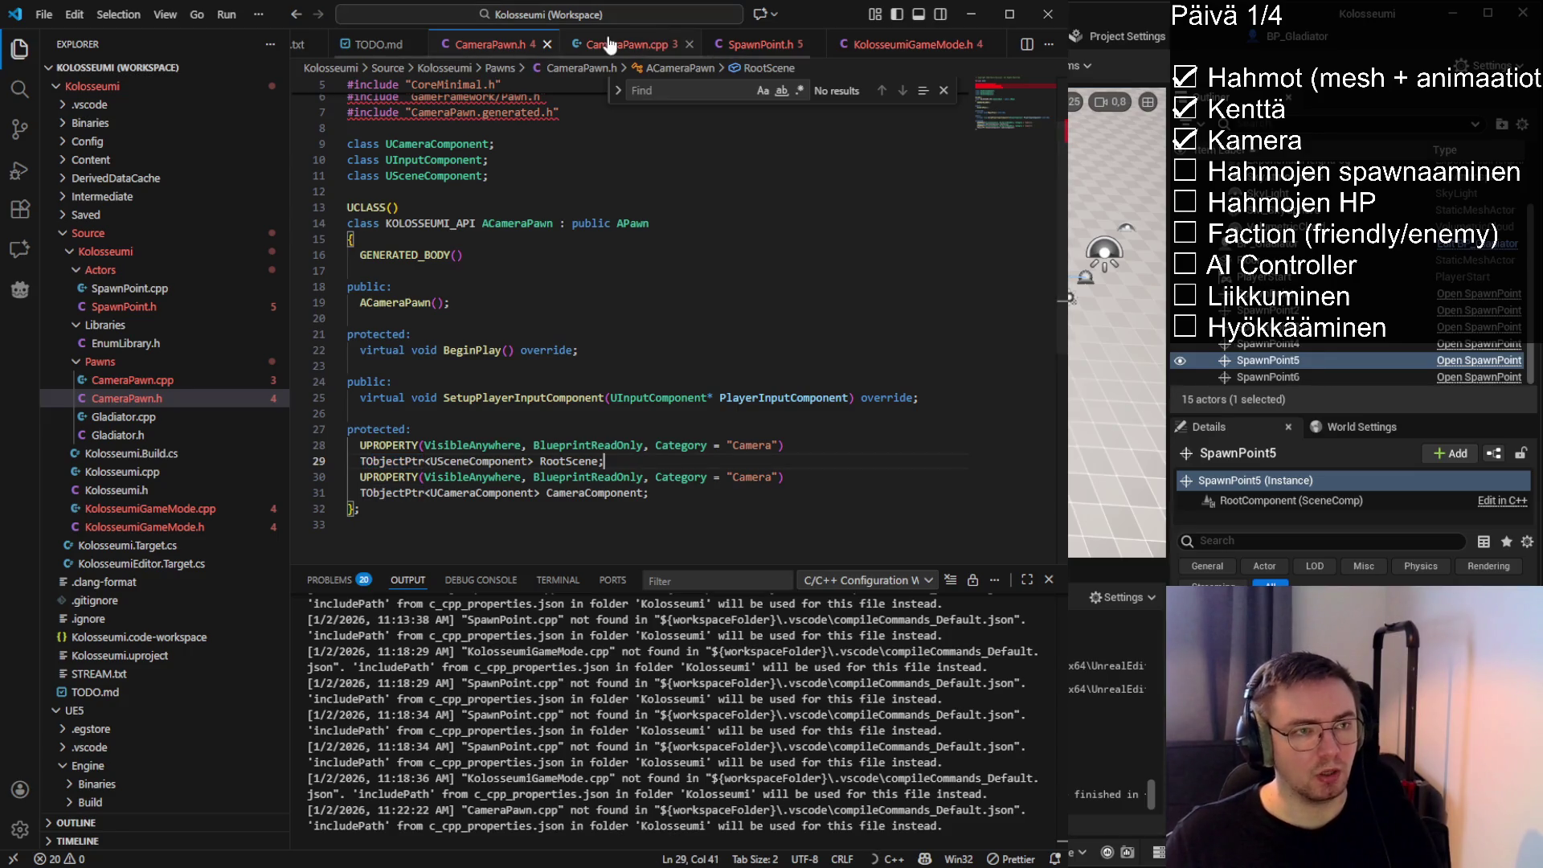
Open KolosseumiGameMode.cpp and select TArray on line 18
click(922, 48)
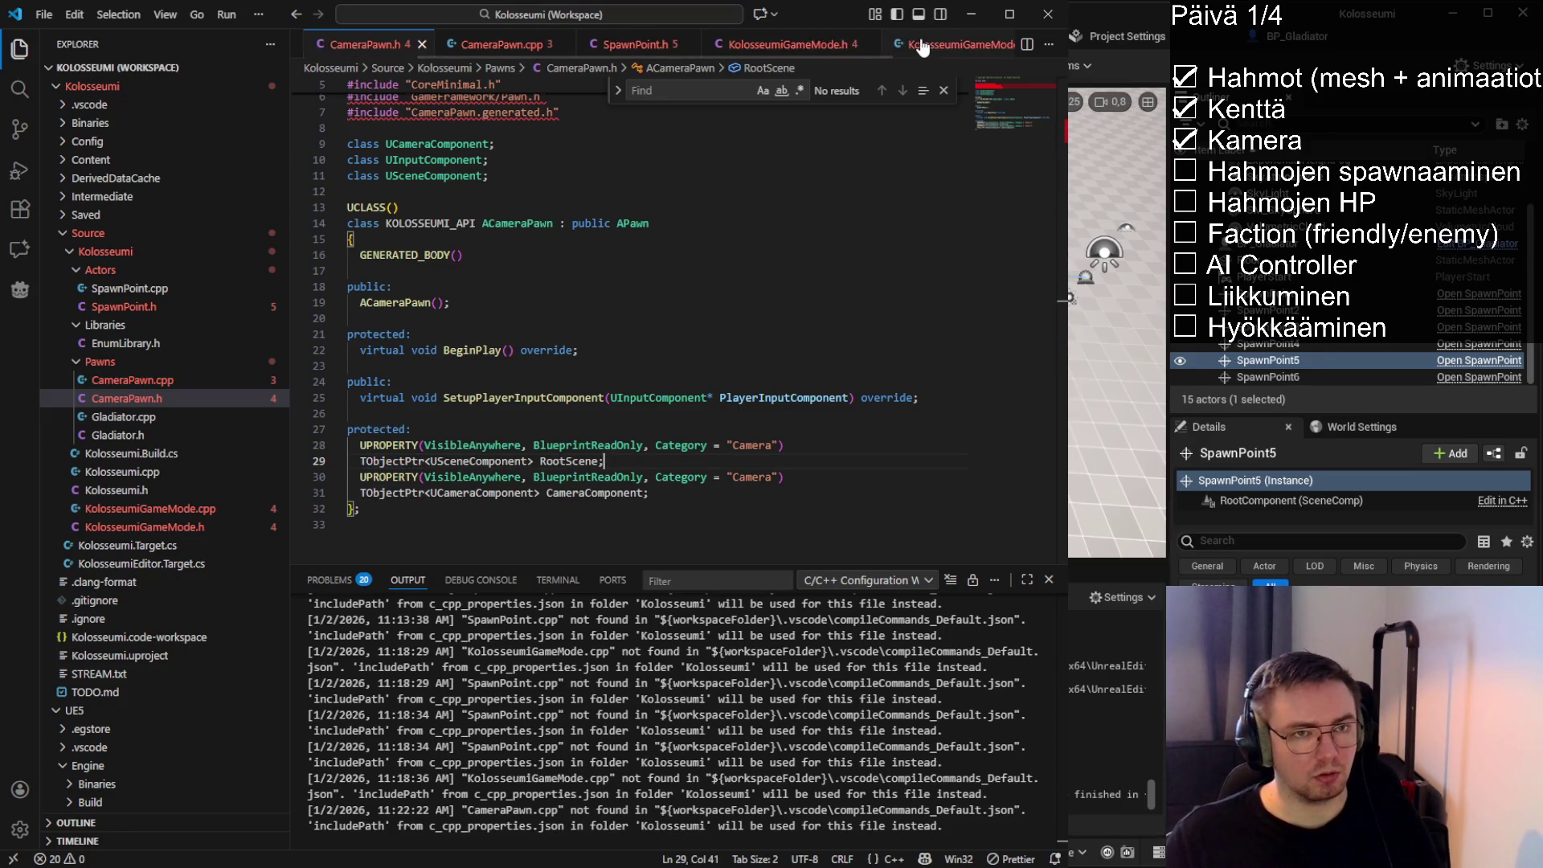
key(alt+o)
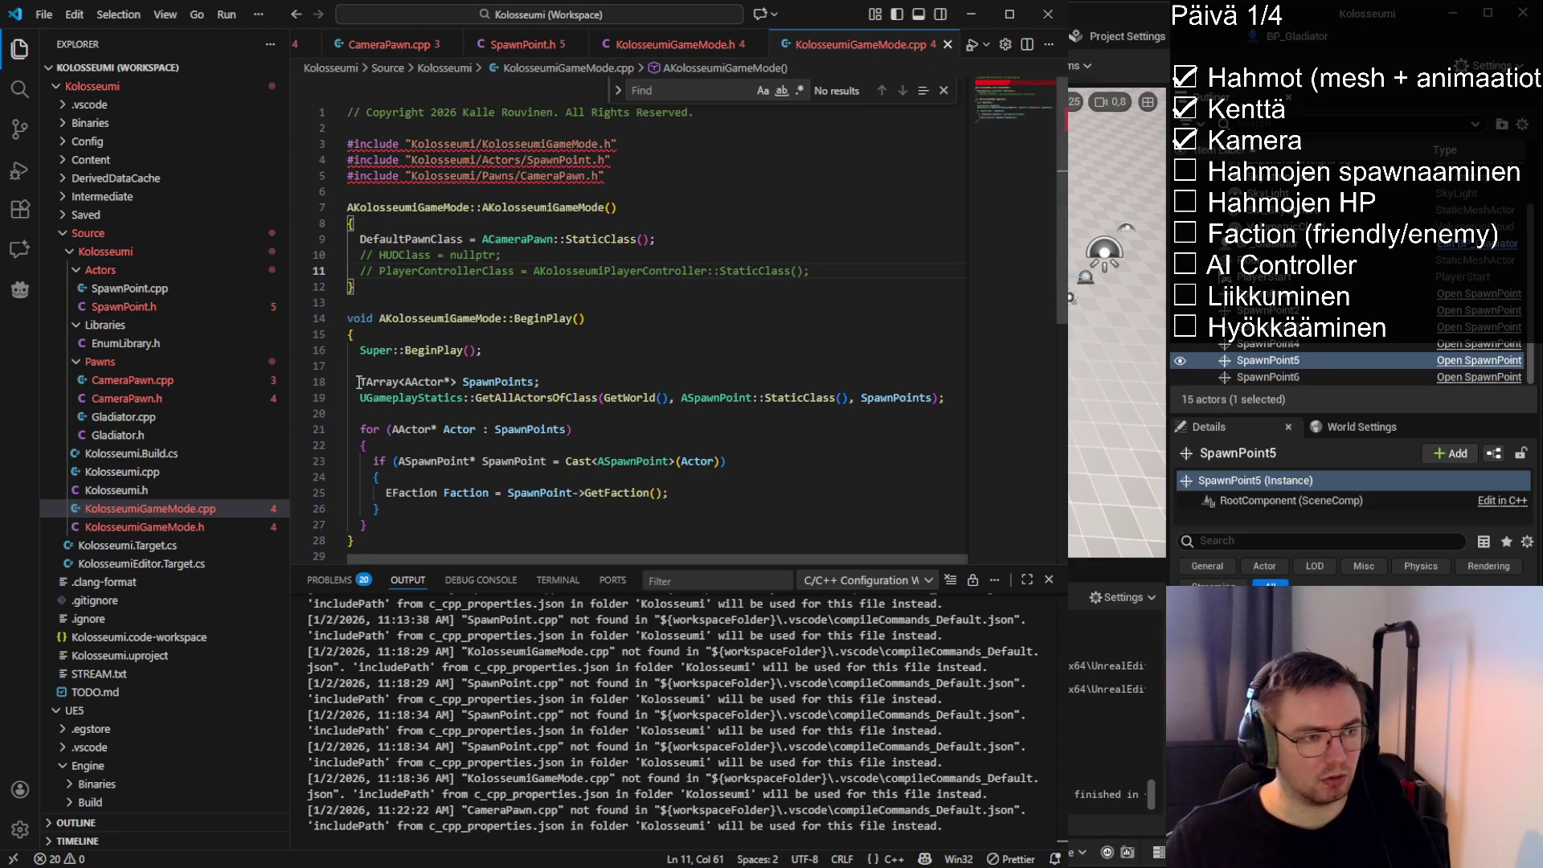
drag(359, 382, 400, 383)
Add a UE_LOG call after the GetFaction line using the suggested completion
click(554, 383)
double_click(369, 383)
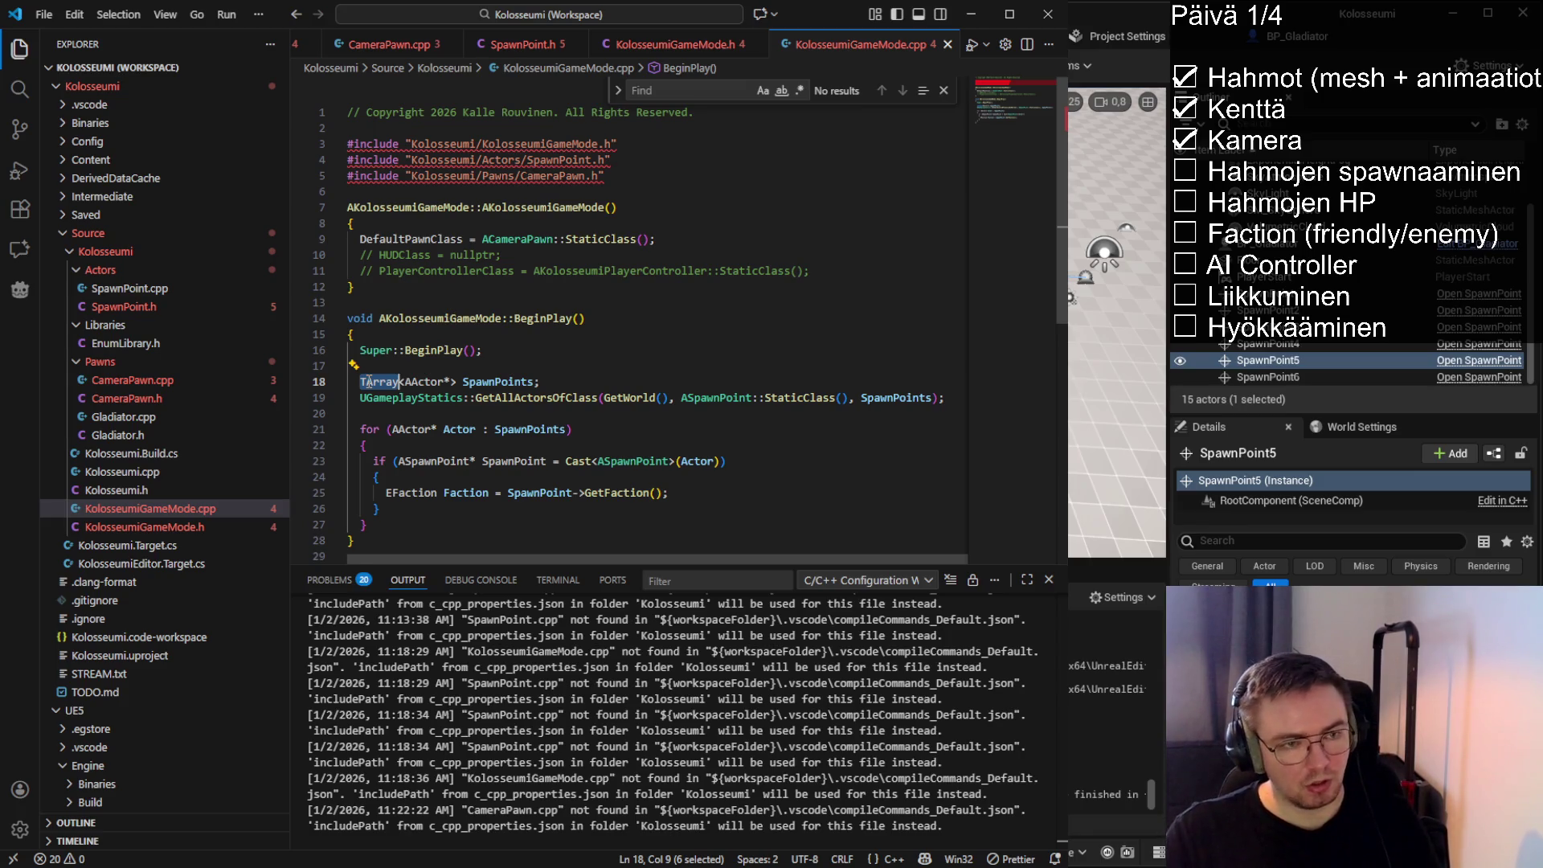
double_click(463, 491)
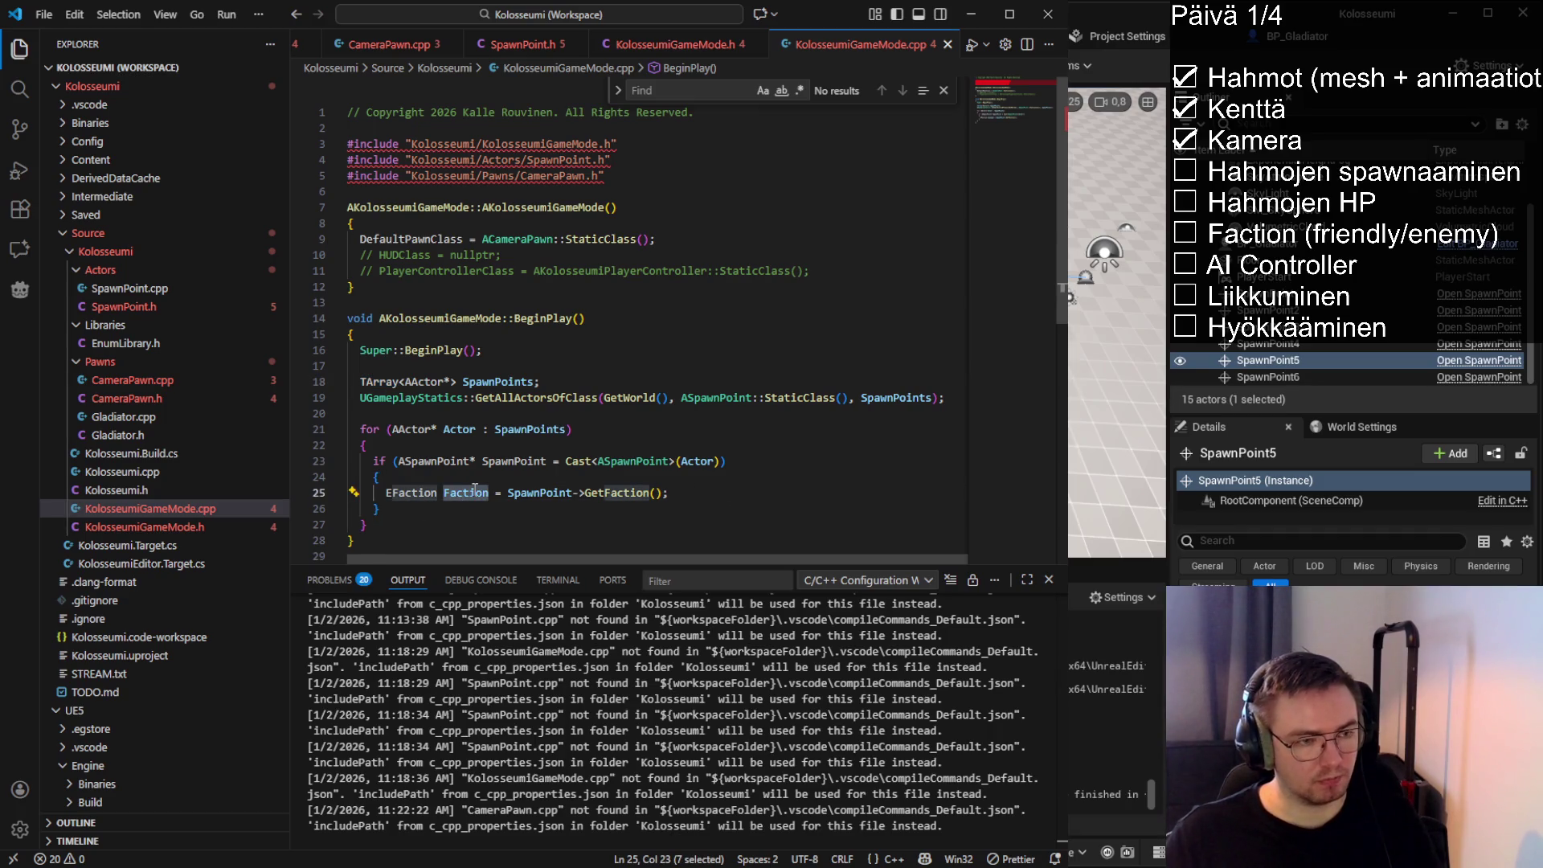
click(682, 491)
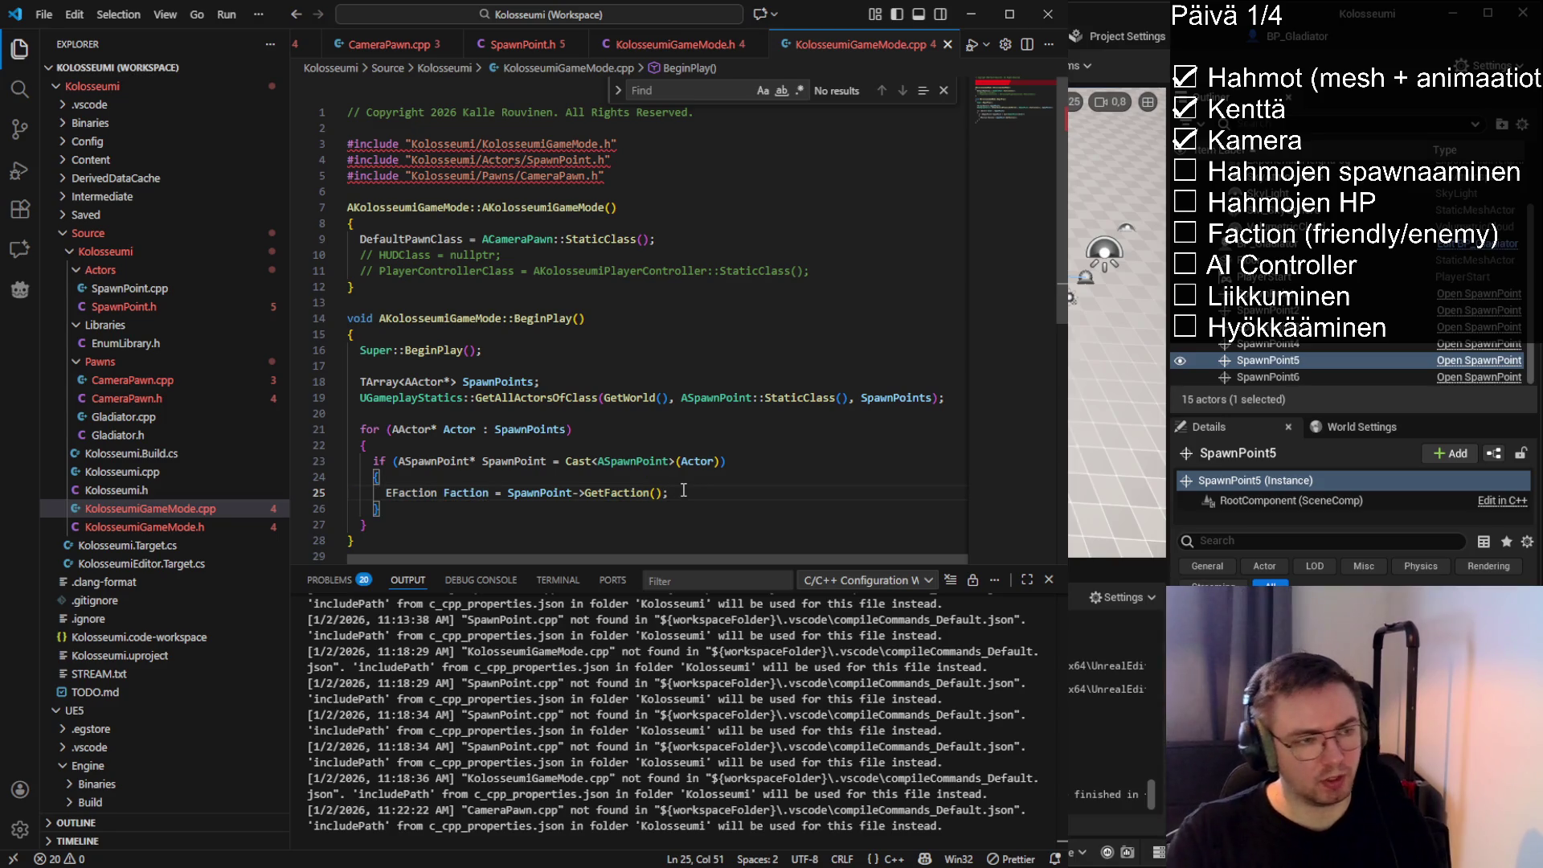
key(Return)
key(Return)
scroll(684, 490, down, 1)
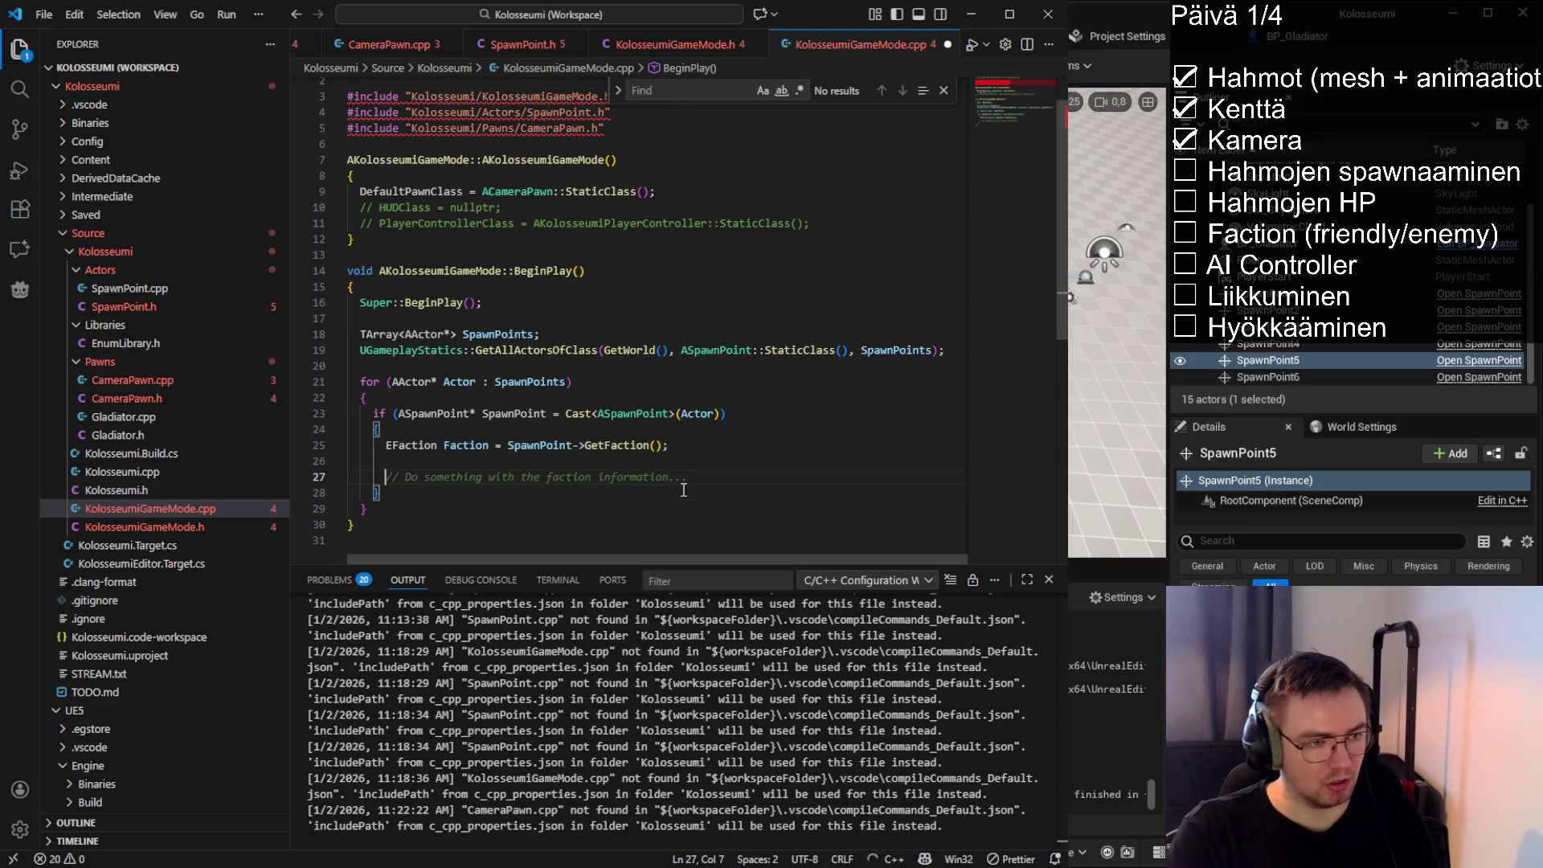
text(UE_LOG)
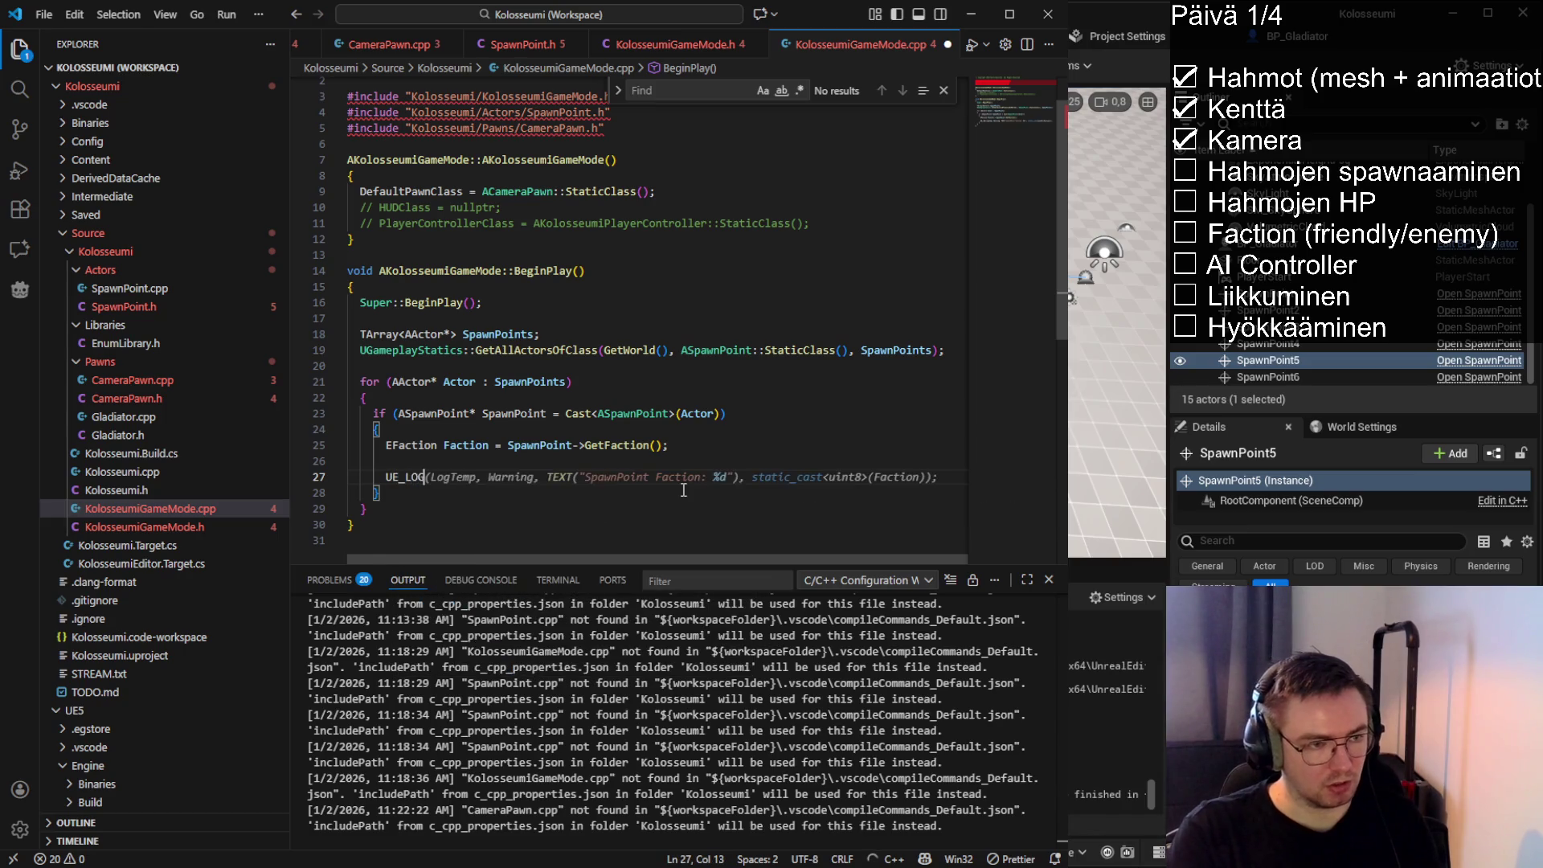
key(Tab)
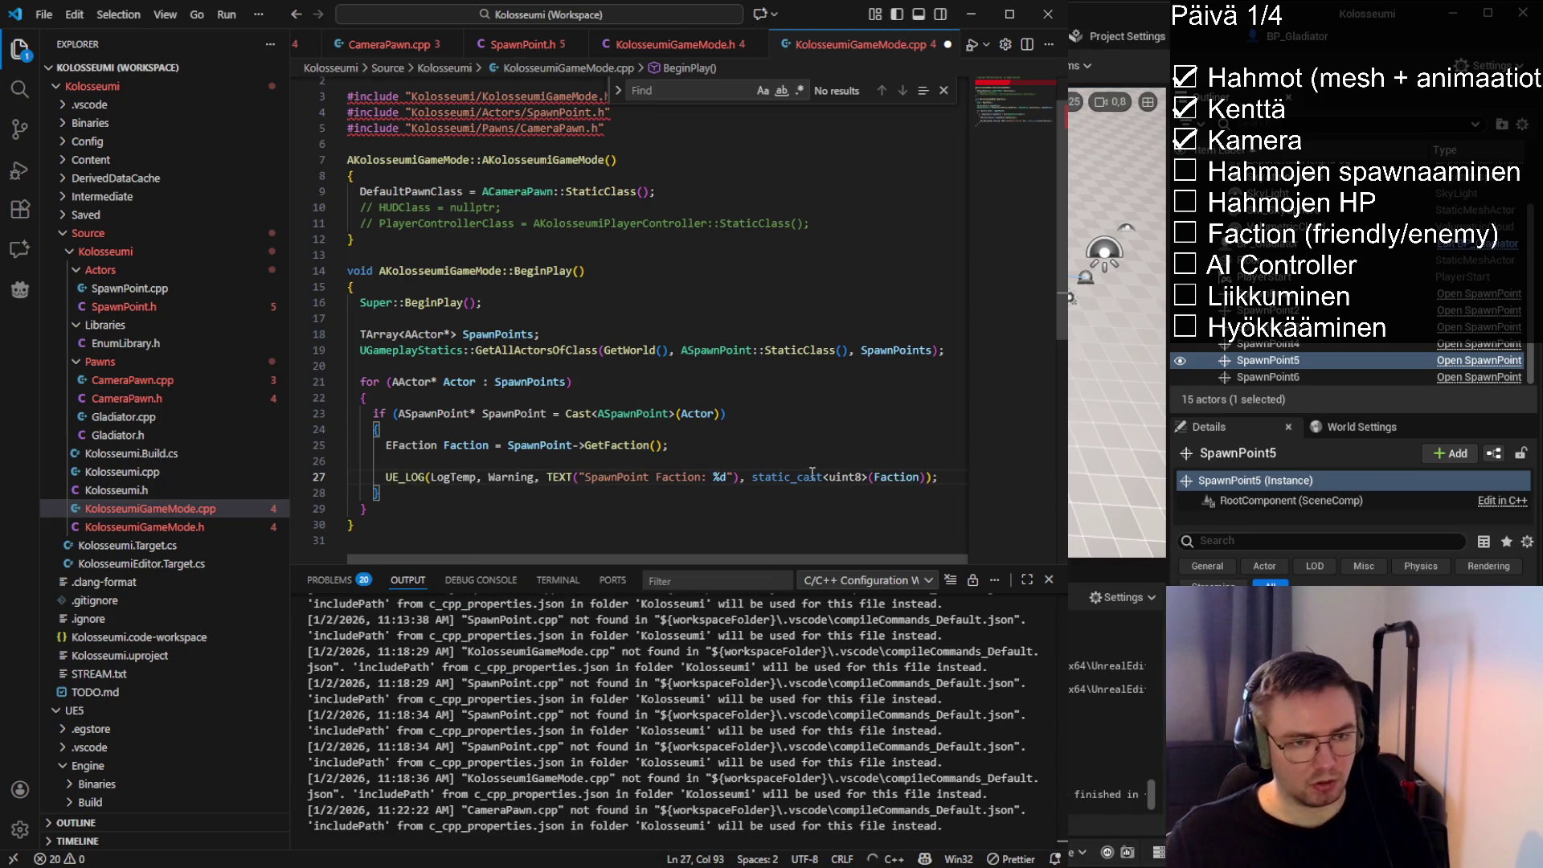
Check the 'SpawnPoint Faction: %d' log message, then switch to Unreal Editor
drag(386, 479, 925, 479)
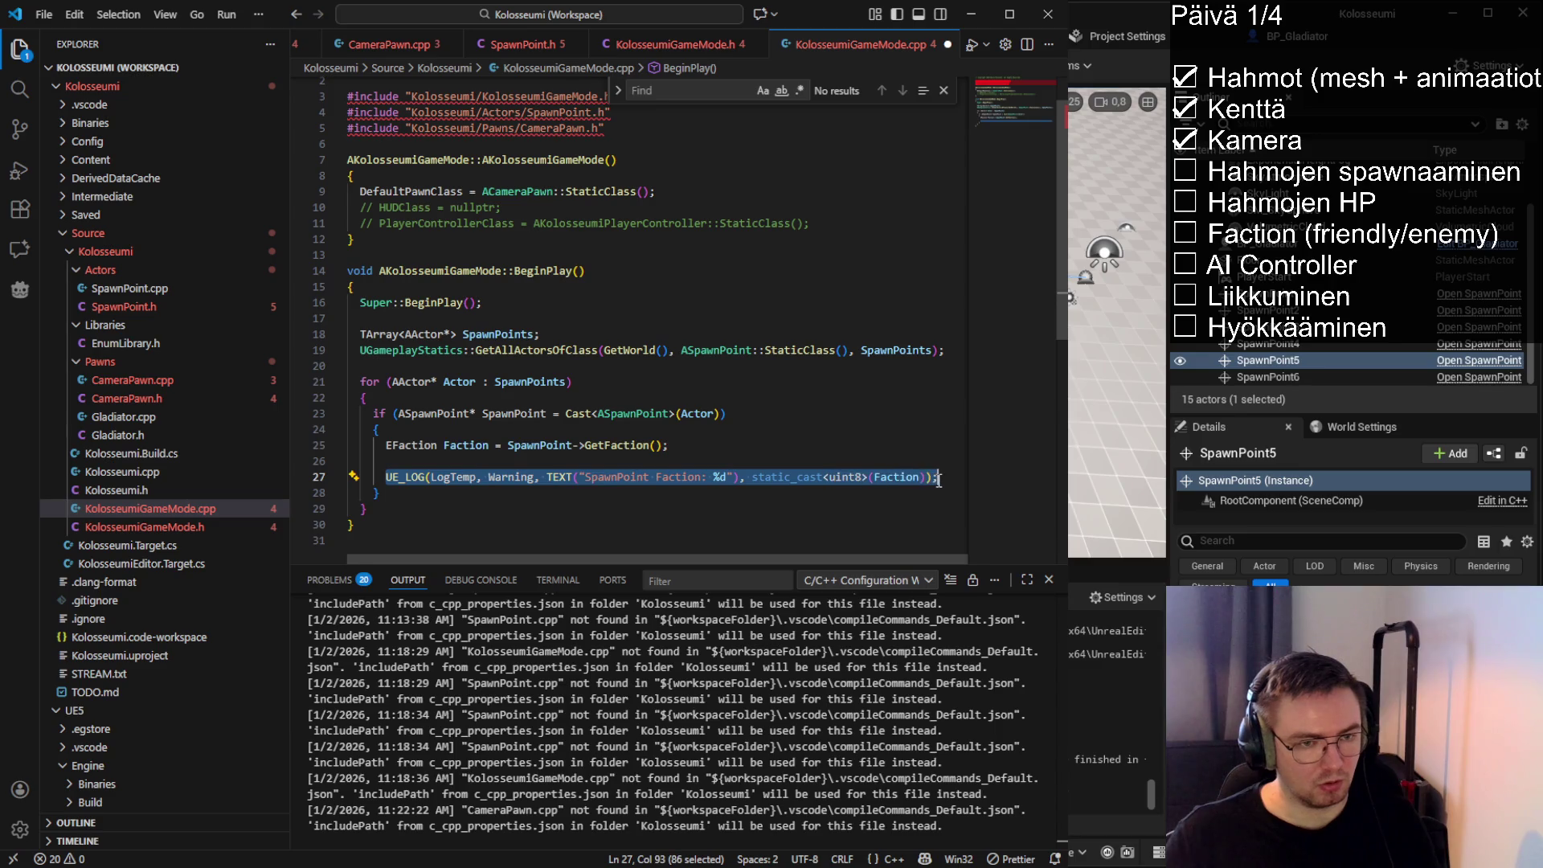
click(699, 477)
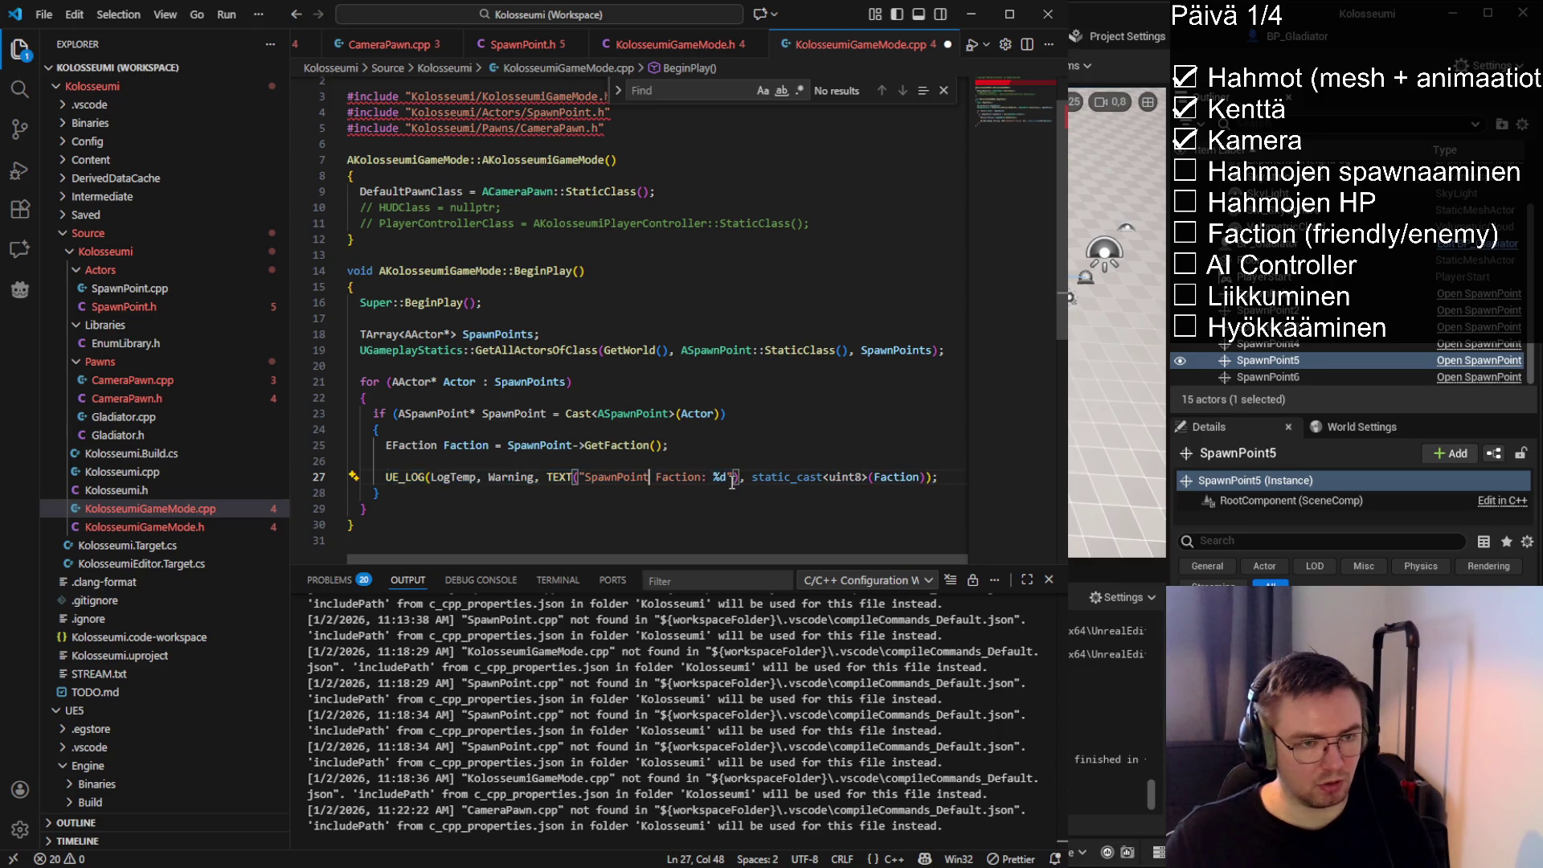
click(584, 480)
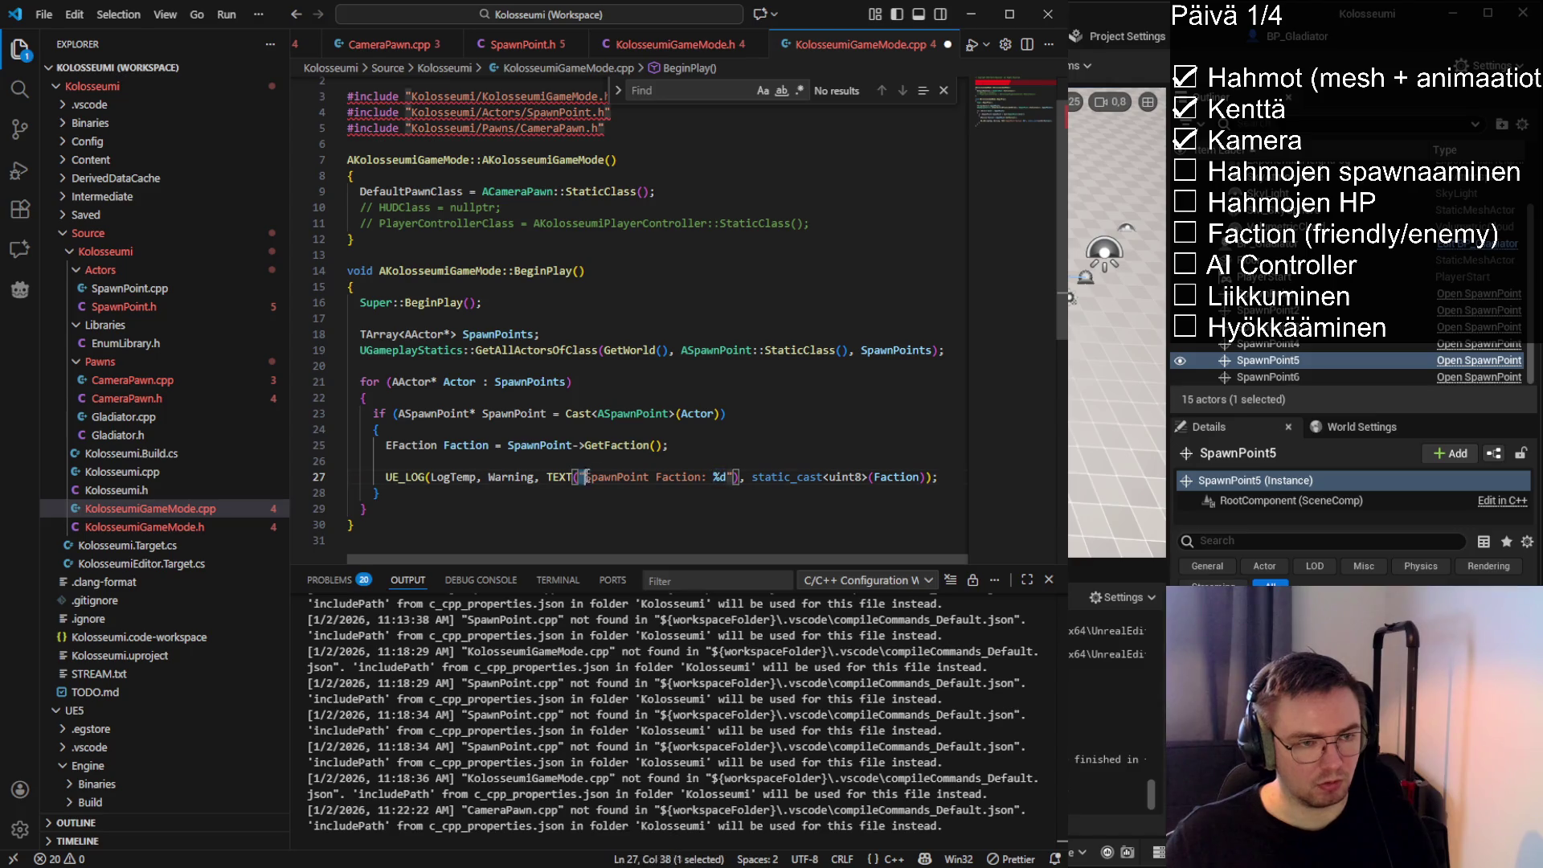
drag(584, 480, 945, 478)
click(944, 478)
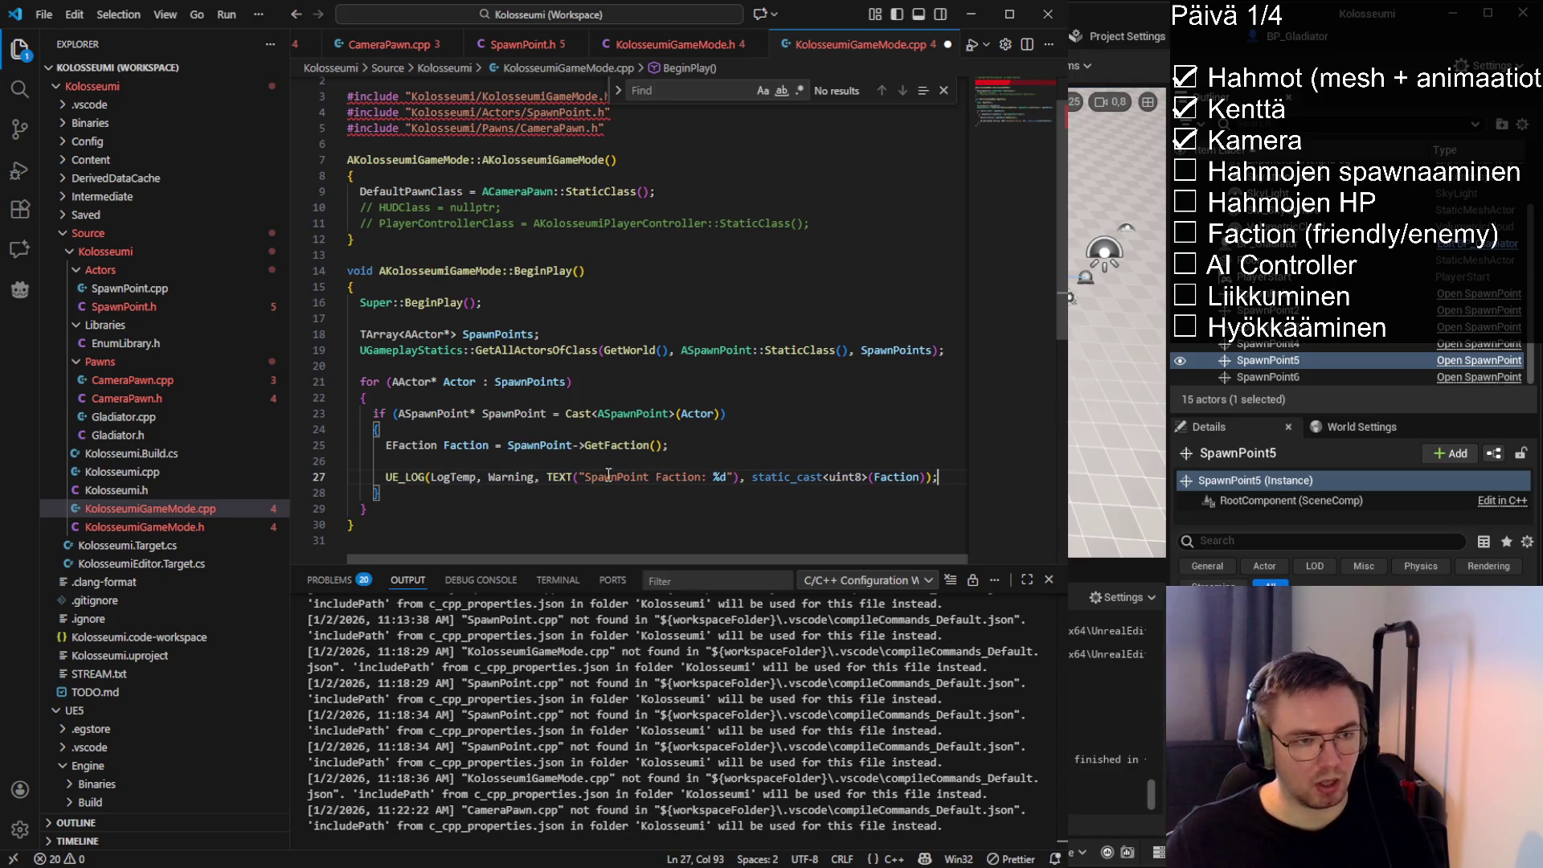
drag(584, 478, 733, 474)
click(727, 476)
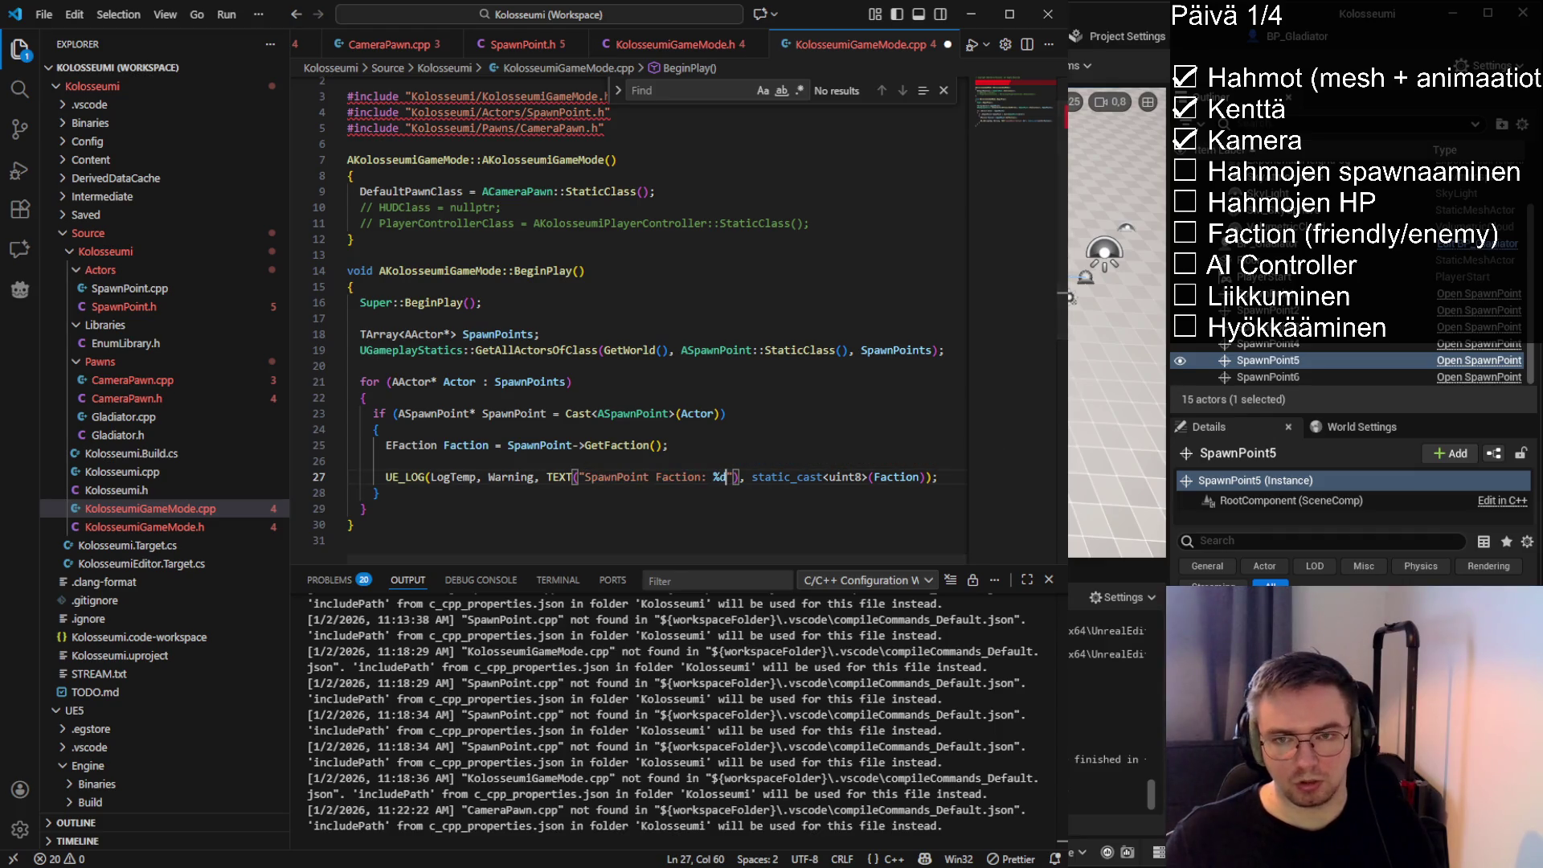
click(955, 306)
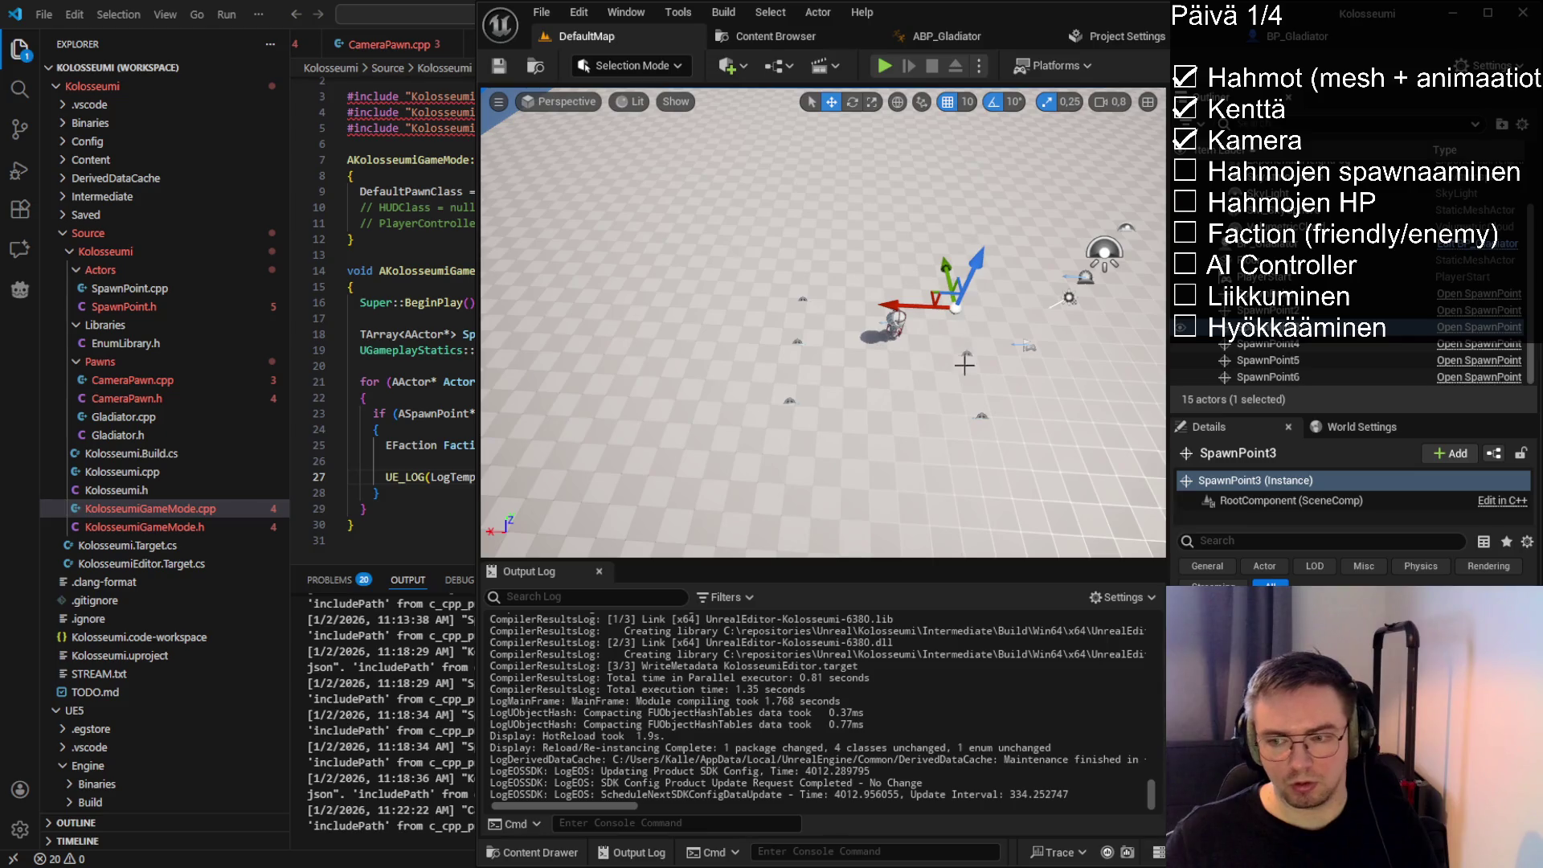
Select the floor, SpawnPoint3, SpawnPoint2 and SpawnPoint6 in the level
click(968, 359)
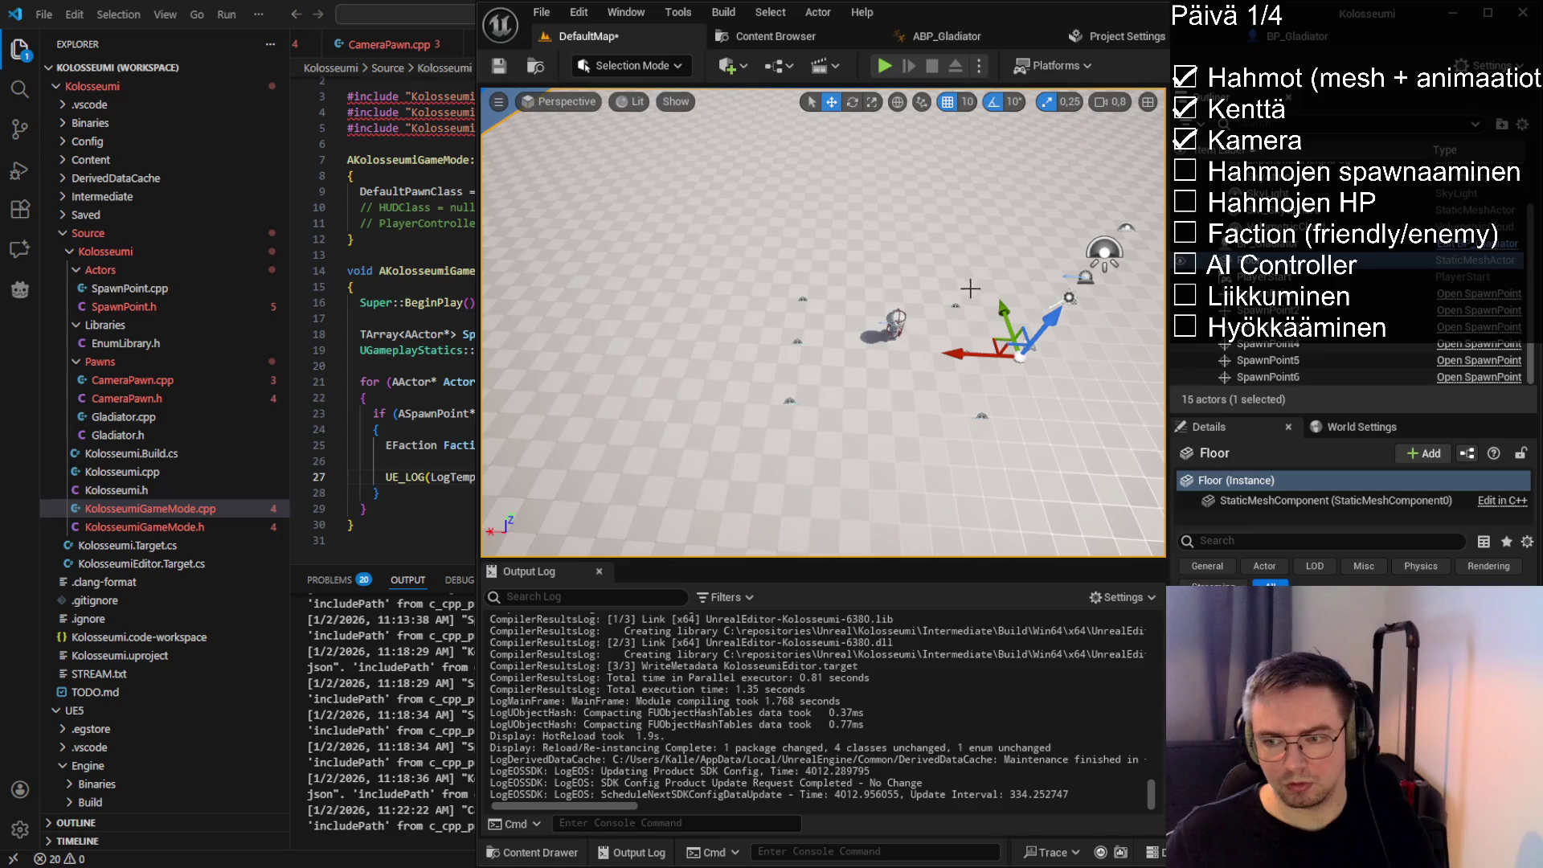
click(961, 309)
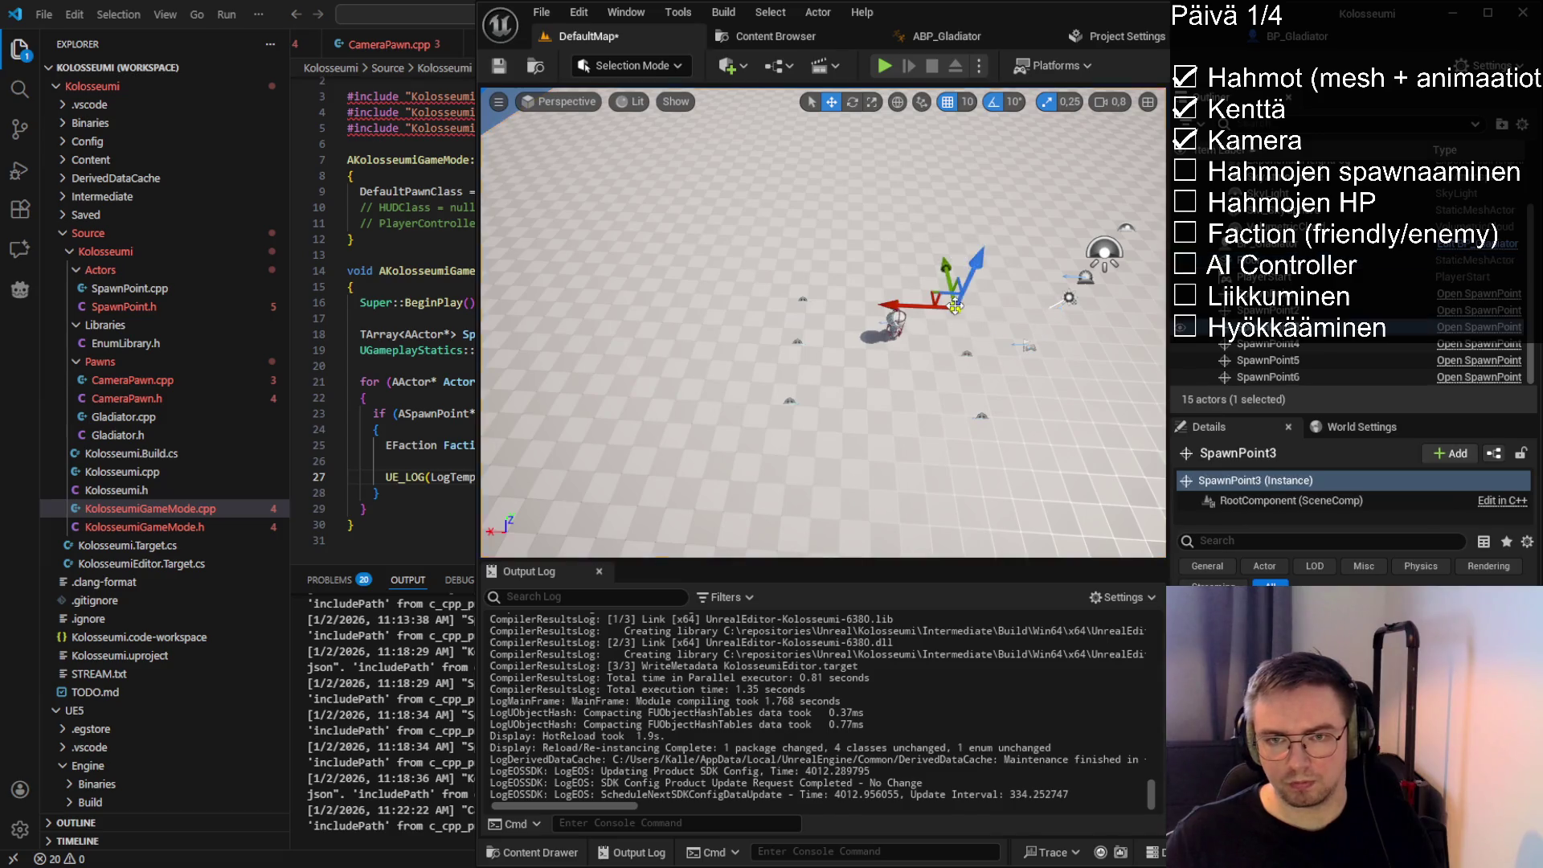
click(968, 354)
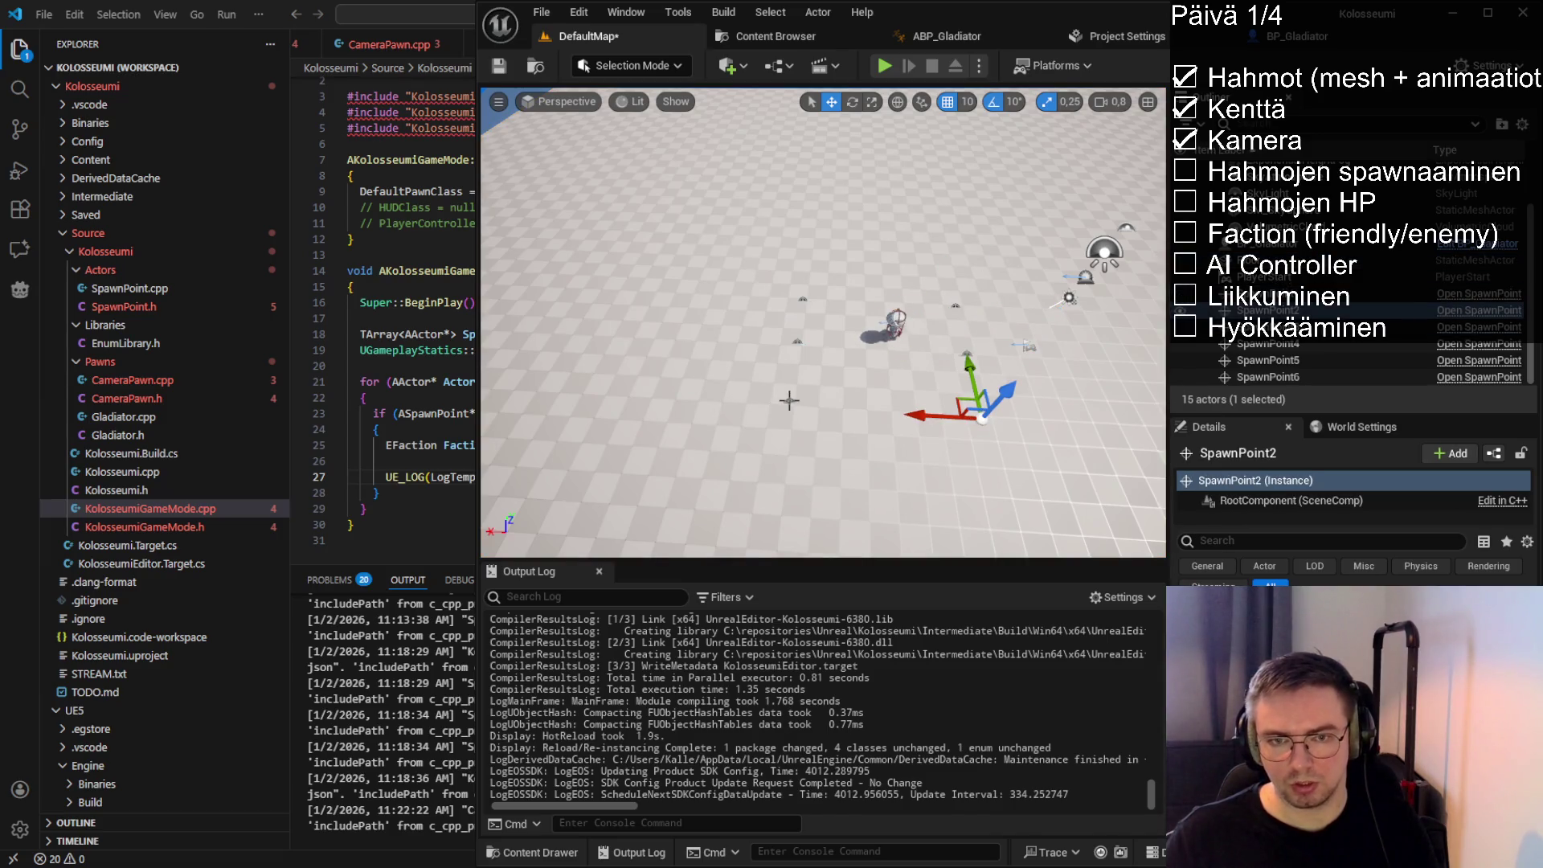
click(790, 404)
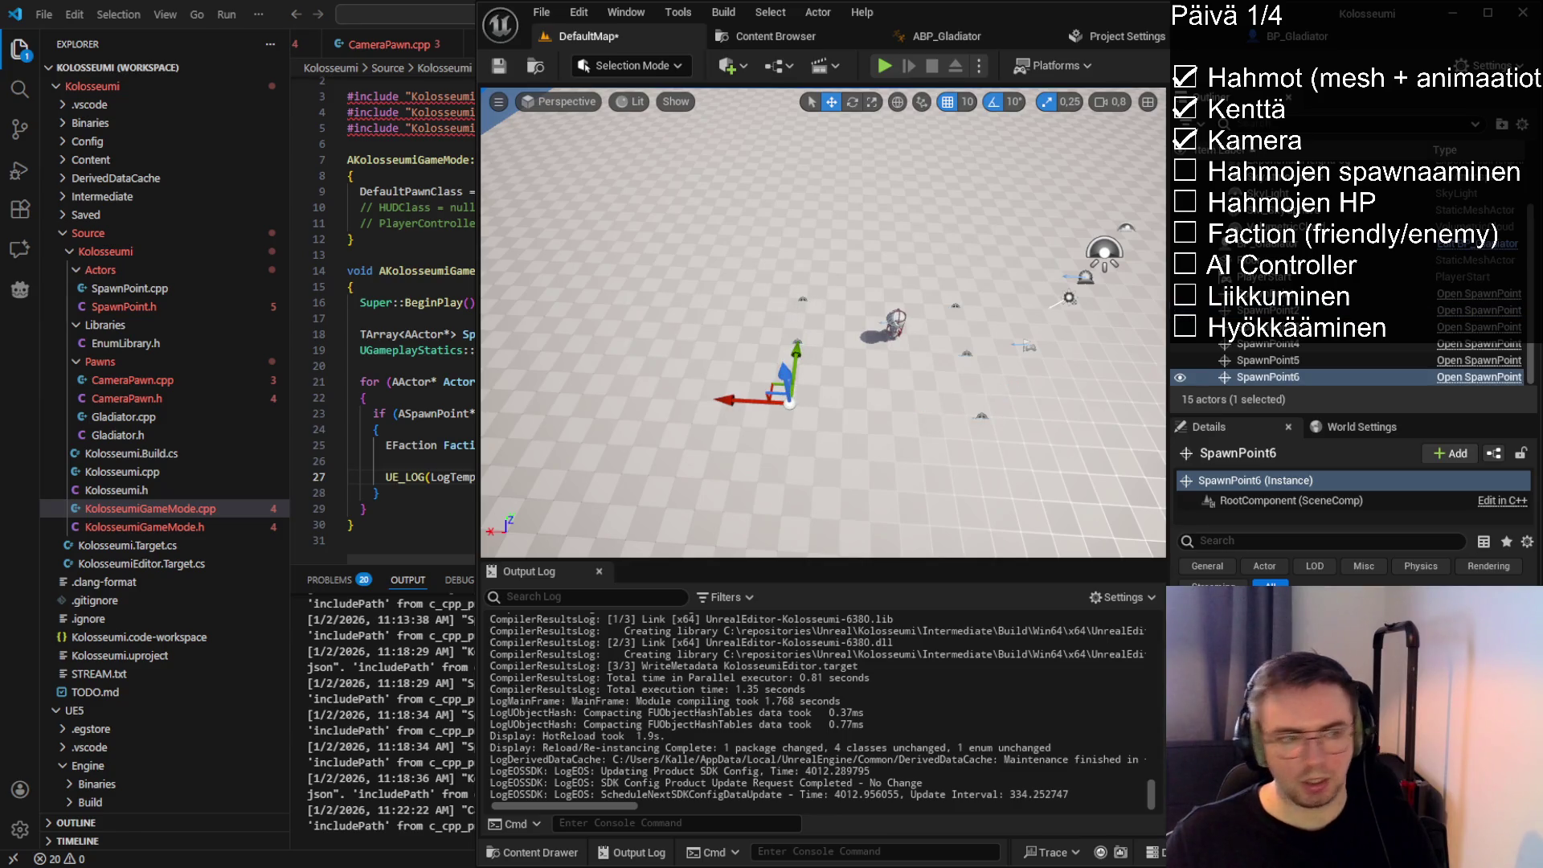
Hot-reload with Live Coding (Ctrl+Alt+F11) and read the UGameplayStatics errors
click(450, 429)
key(alt+Tab)
key(ctrl+alt+F11)
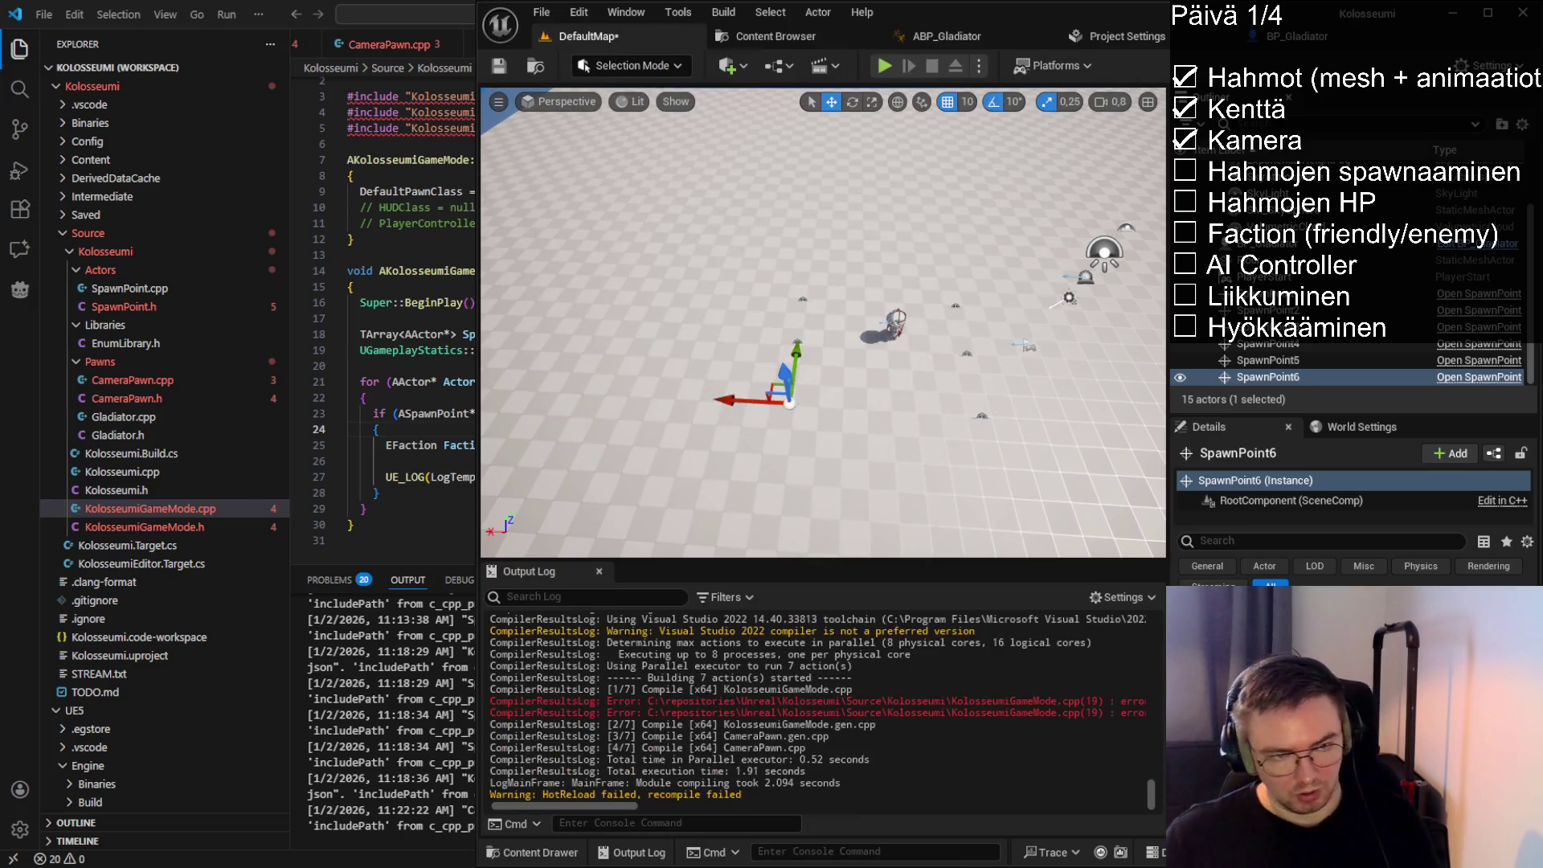
drag(602, 806, 685, 806)
scroll(410, 322, up, 1)
Add #include "Kismet/GameplayStatics.h" to KolosseumiGameMode.cpp
click(402, 191)
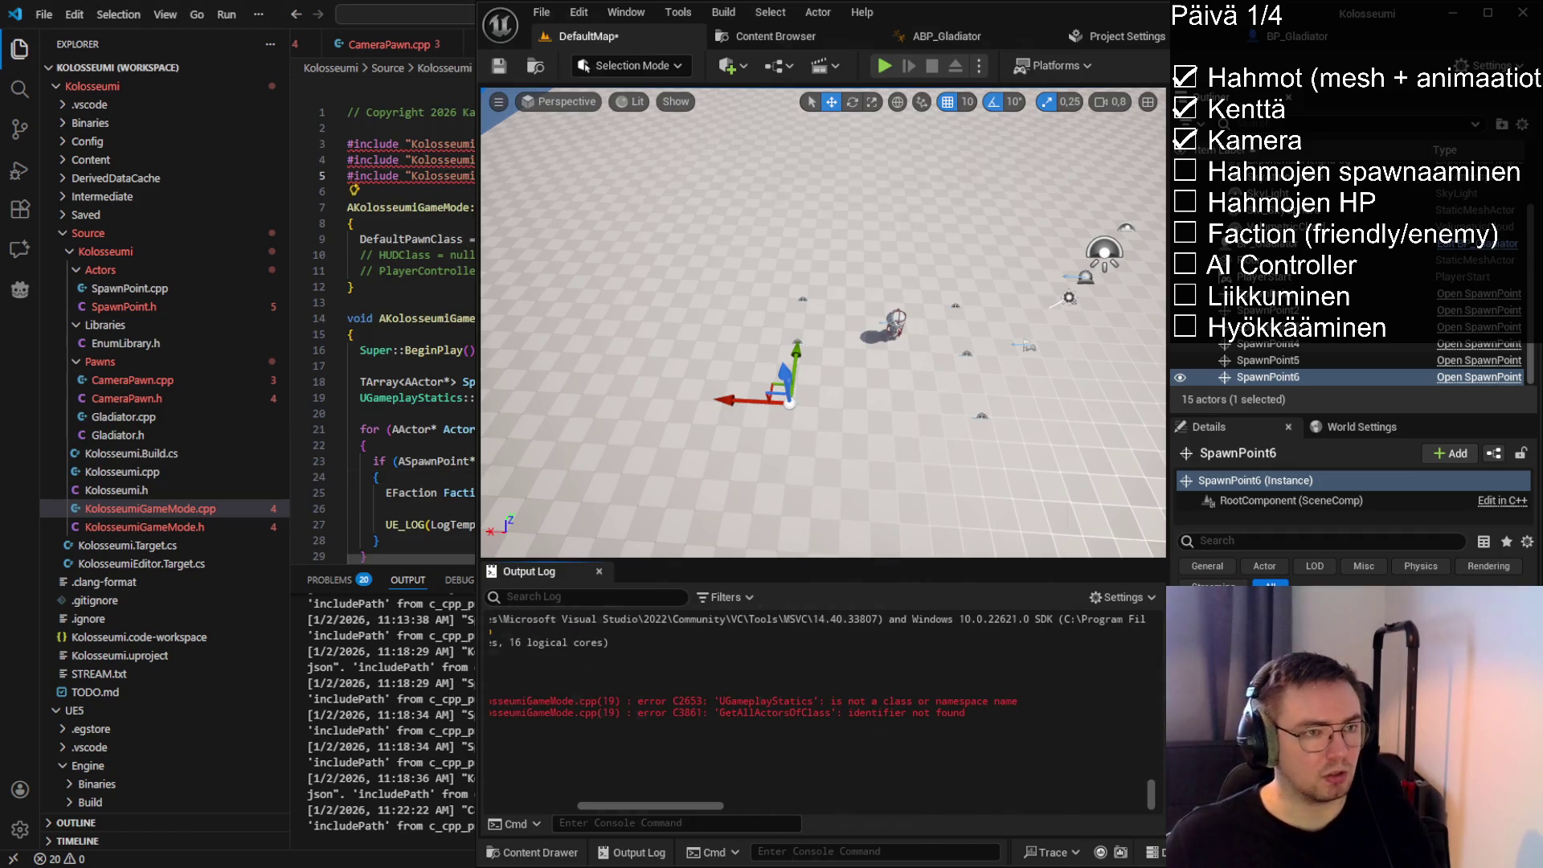
text(#include)
key(Tab)
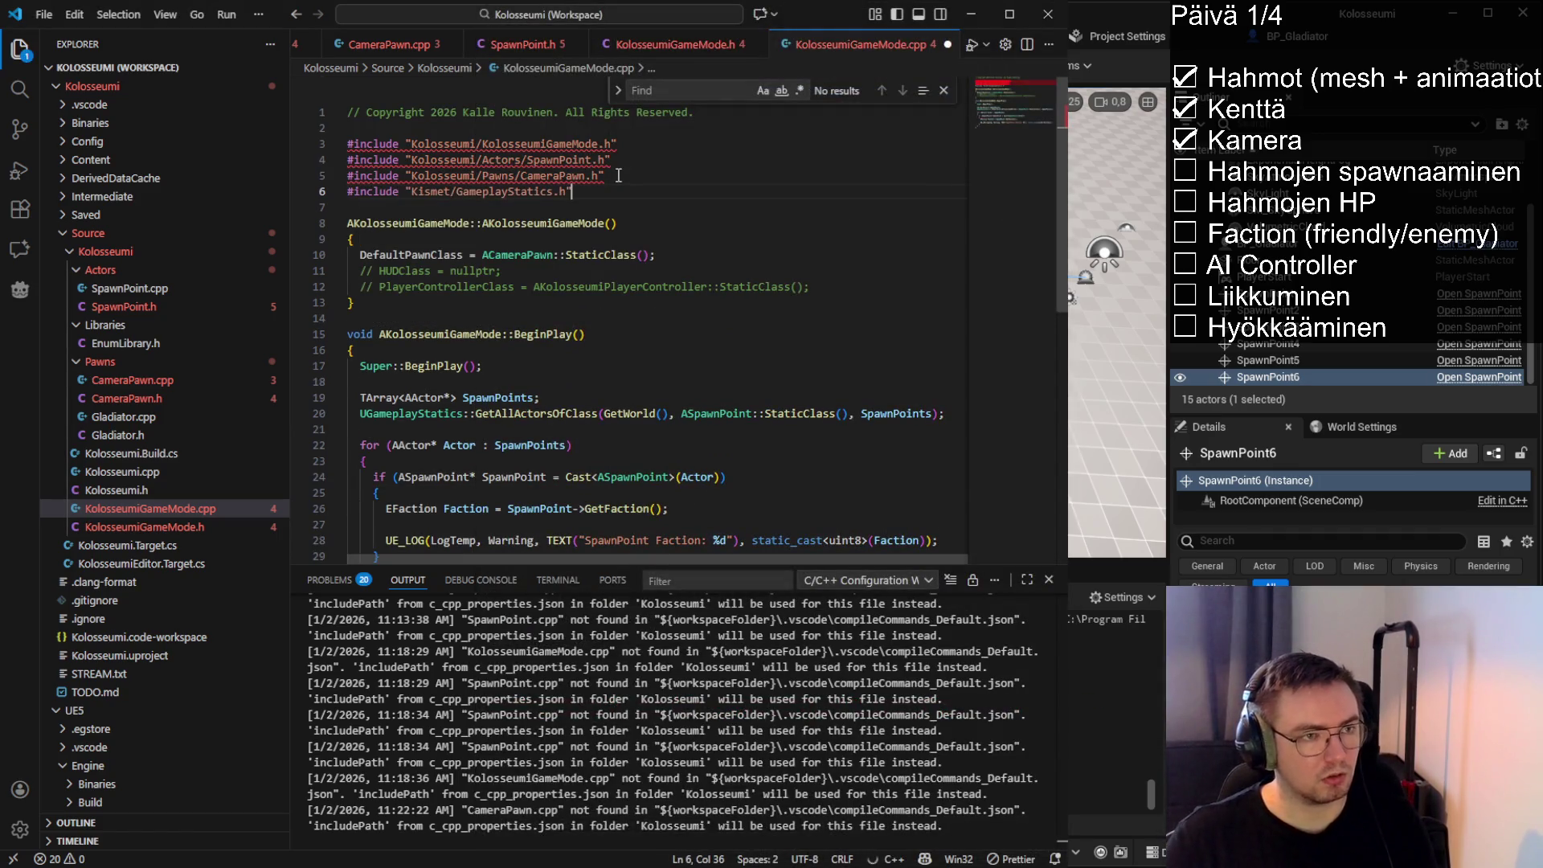
Rerun the Live Coding hot reload in Unreal with the GameplayStatics include, then return to KolosseumiGameMode.cpp
scroll(555, 323, down, 1)
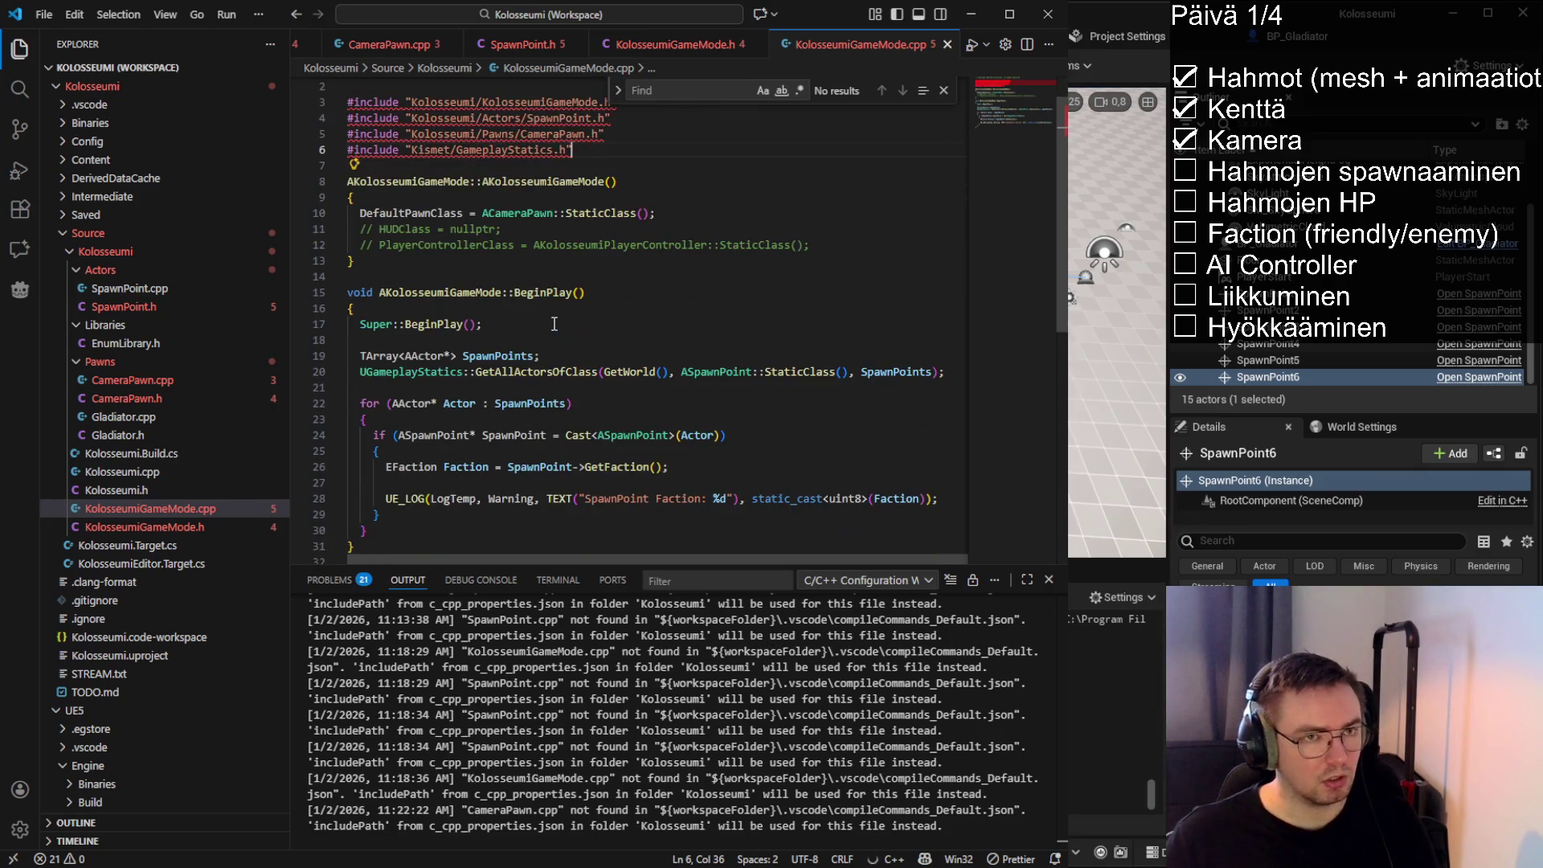
click(554, 323)
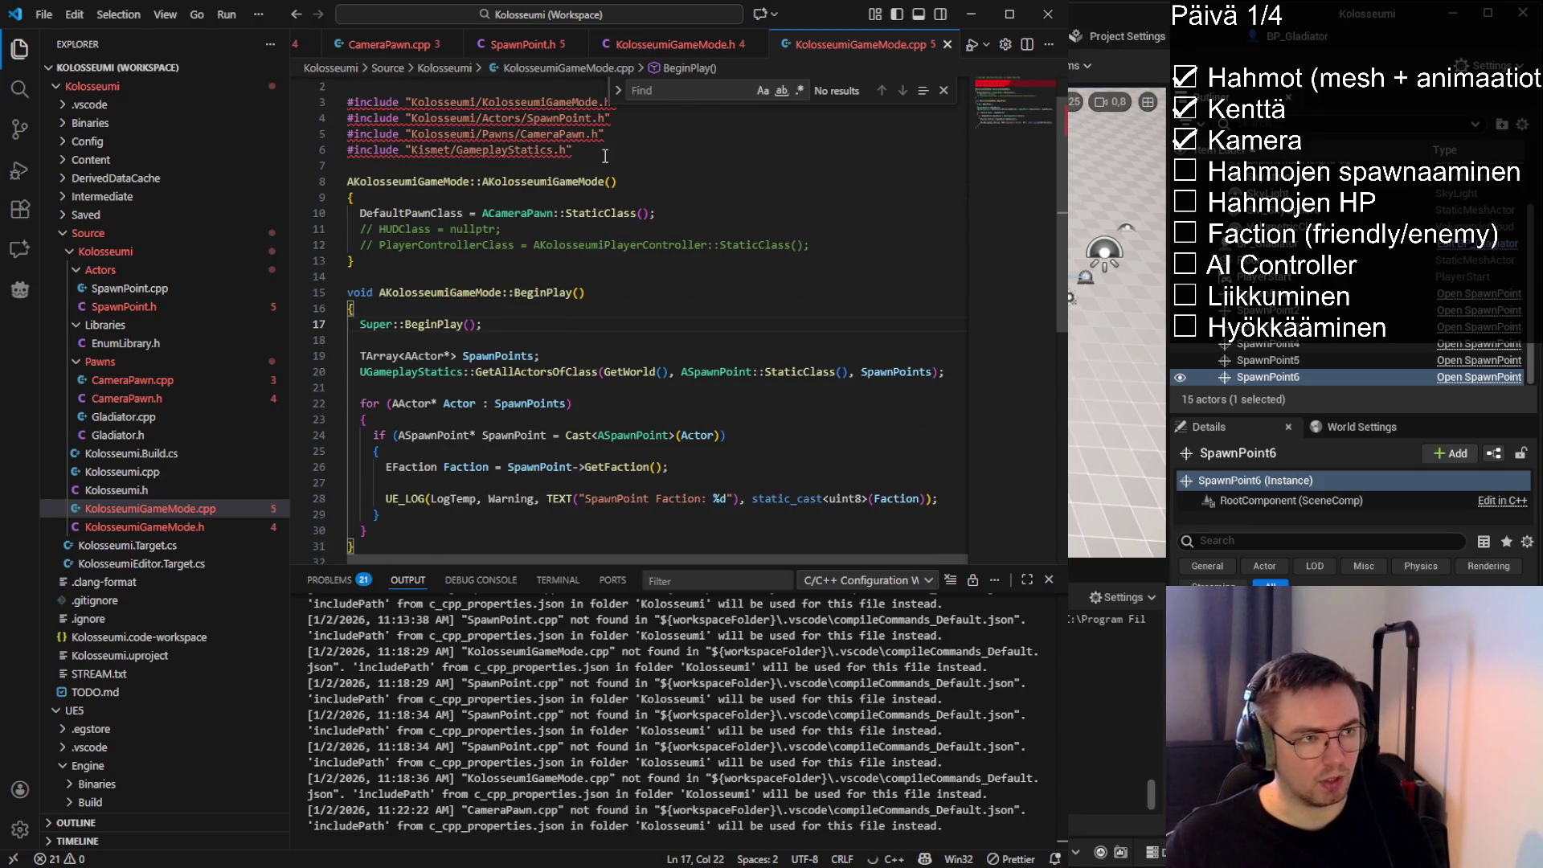
key(alt+Tab)
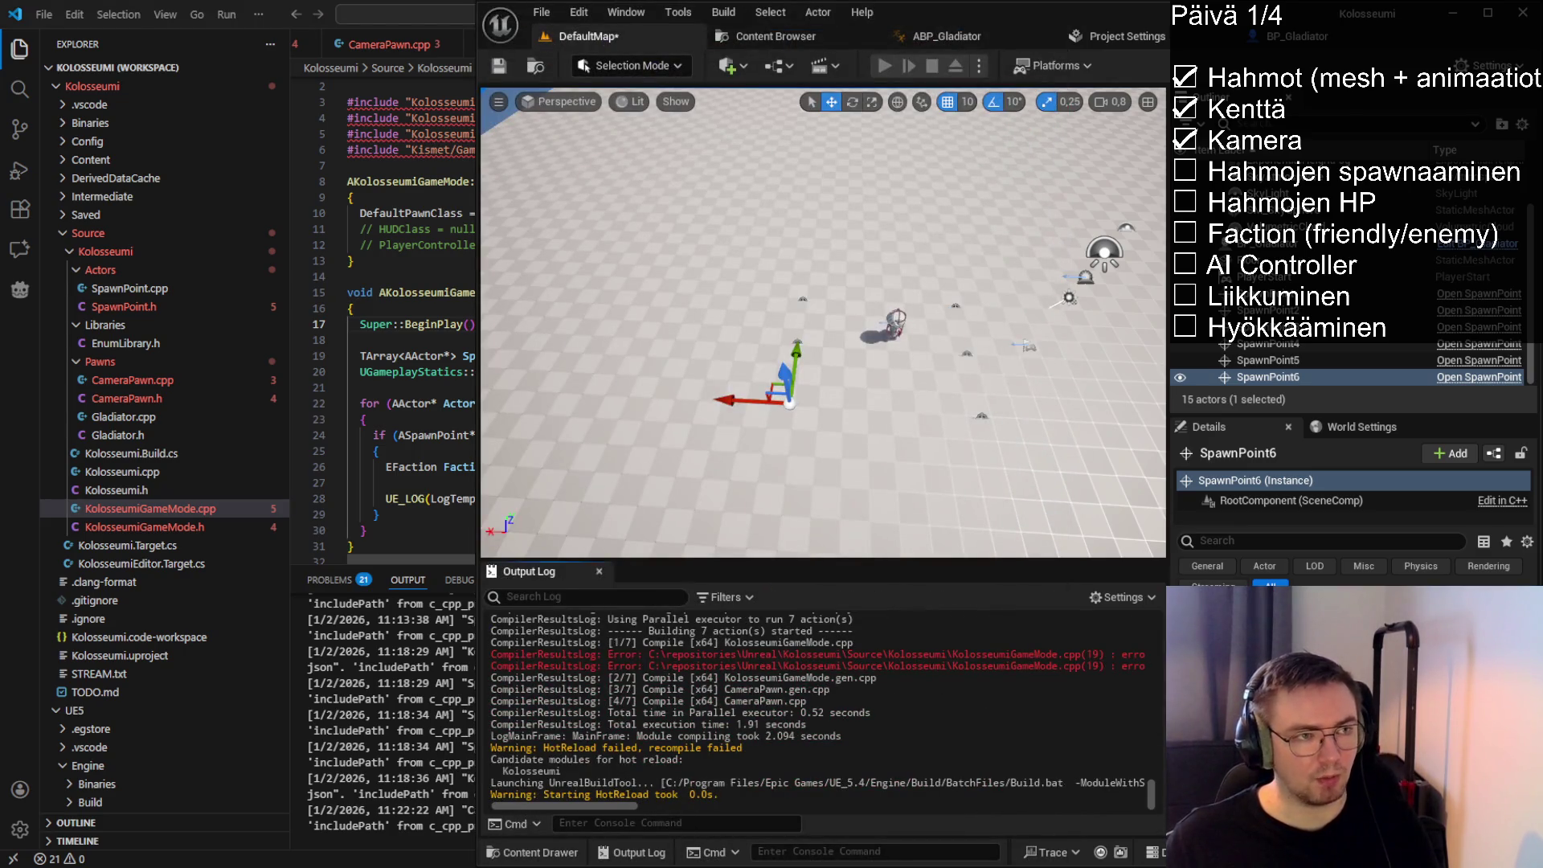
key(alt+Tab)
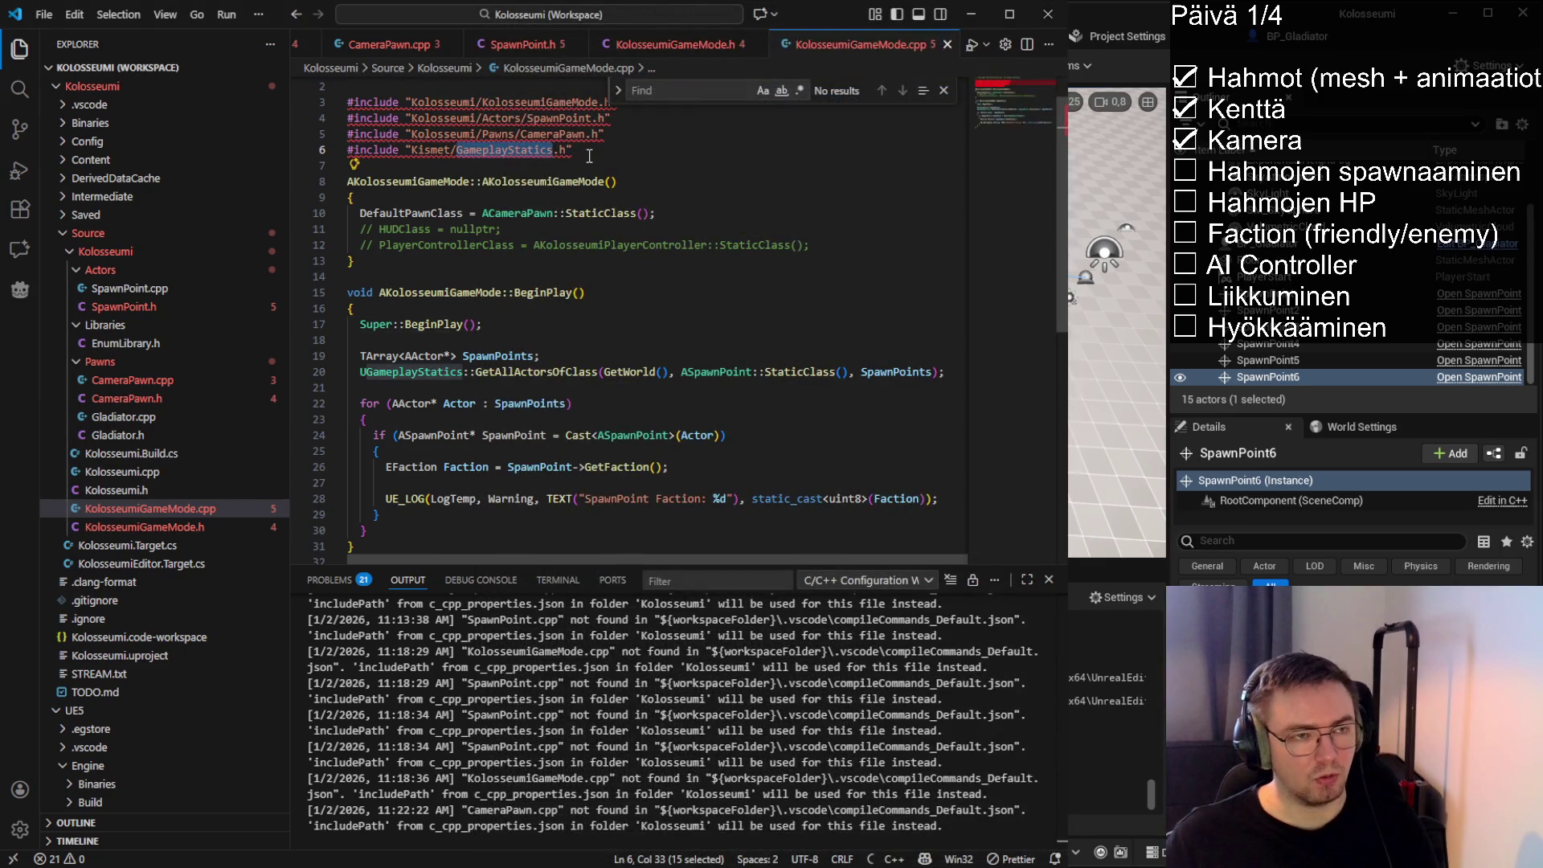
drag(456, 151, 560, 153)
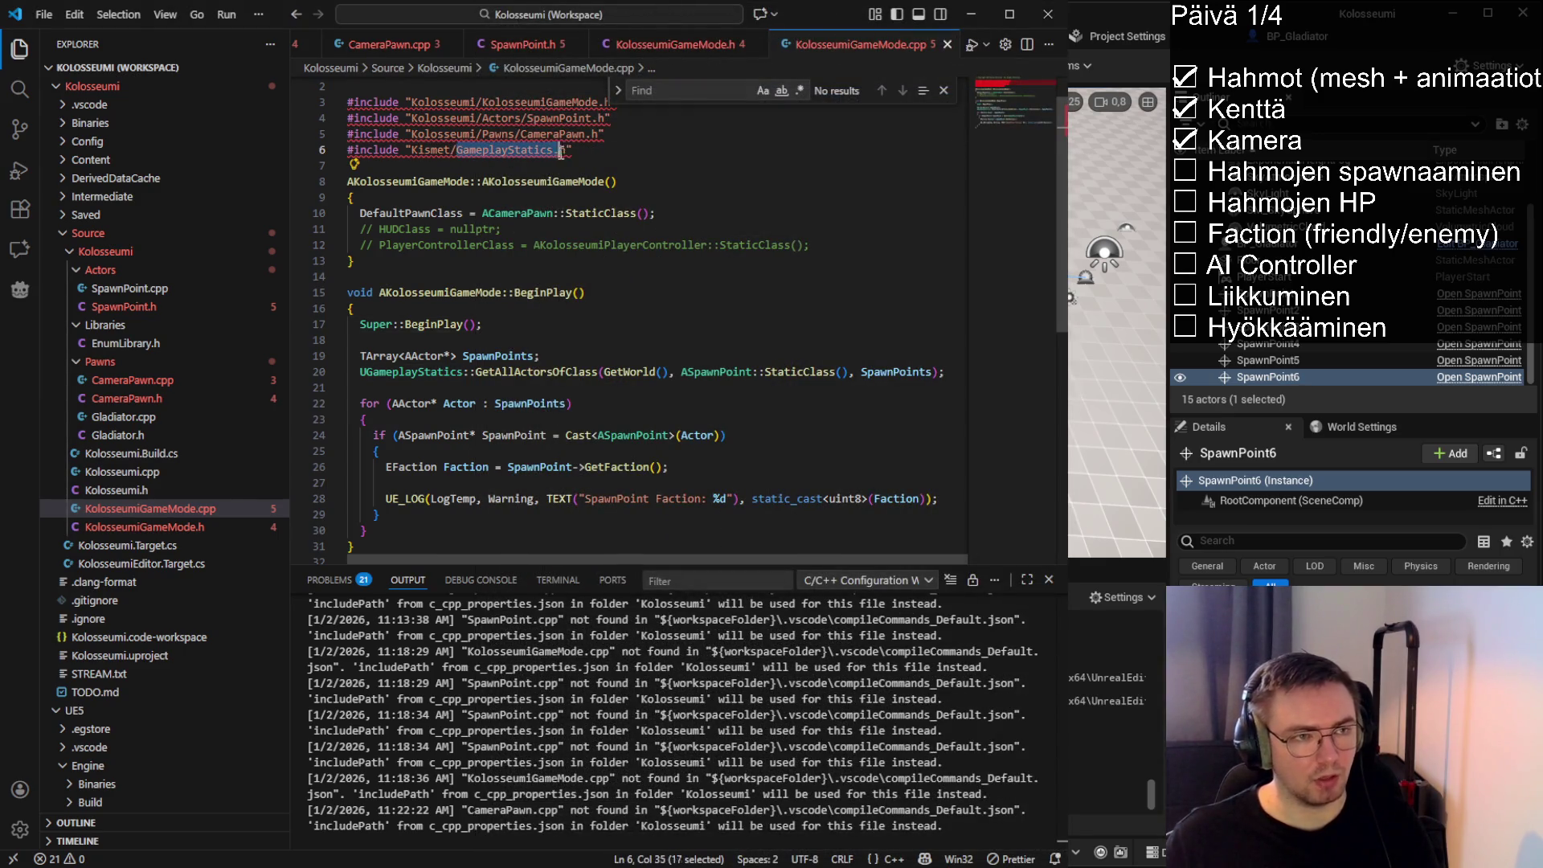